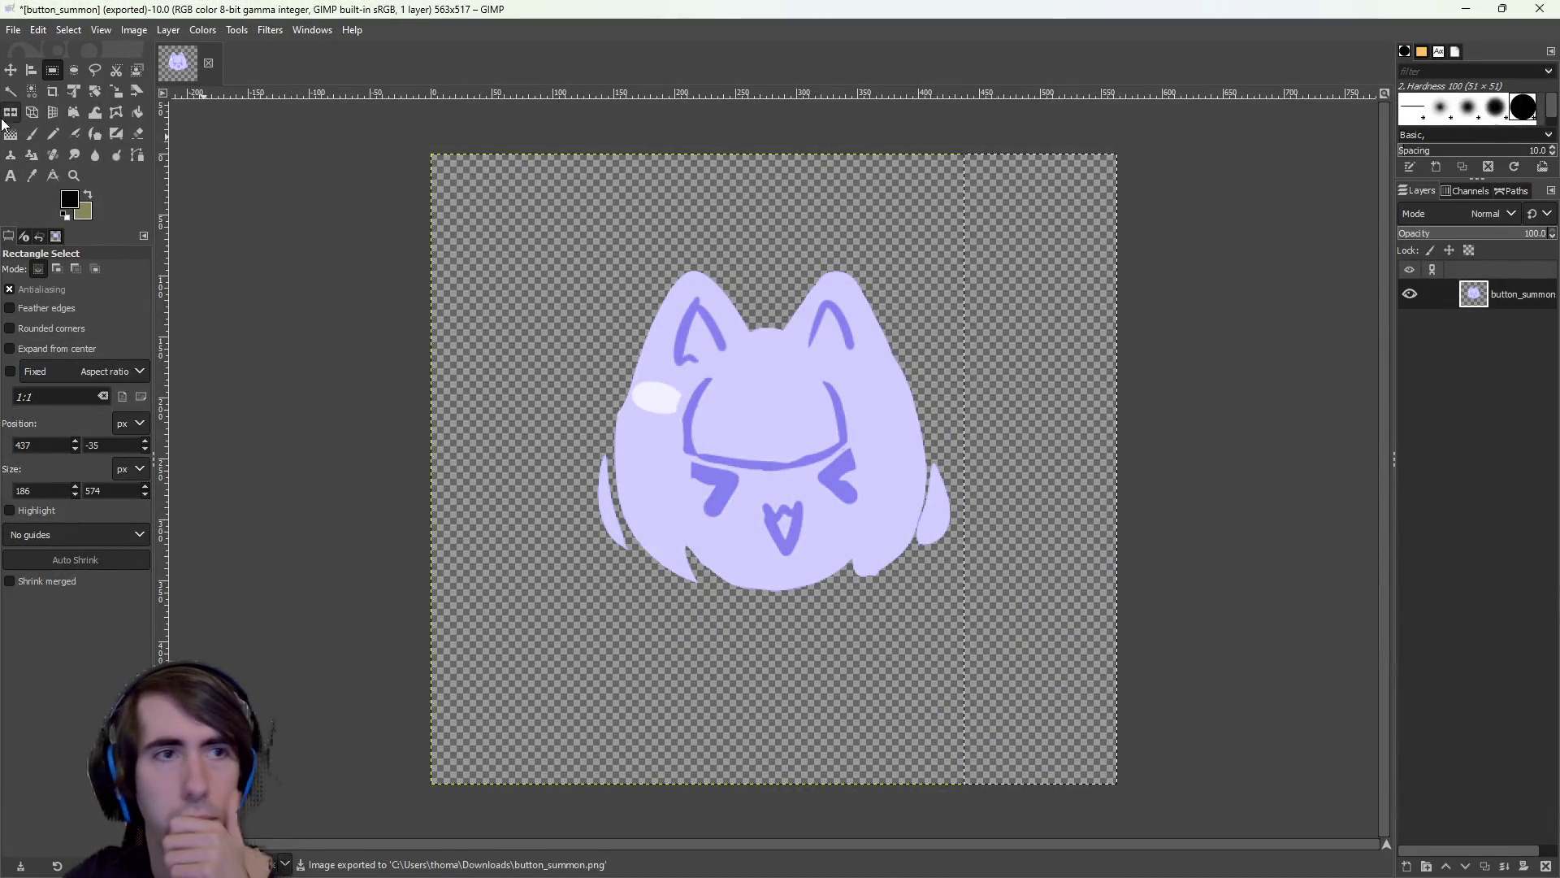
Drop the leftover rectangle selection on the cat icon and zoom in
left_click(289, 186)
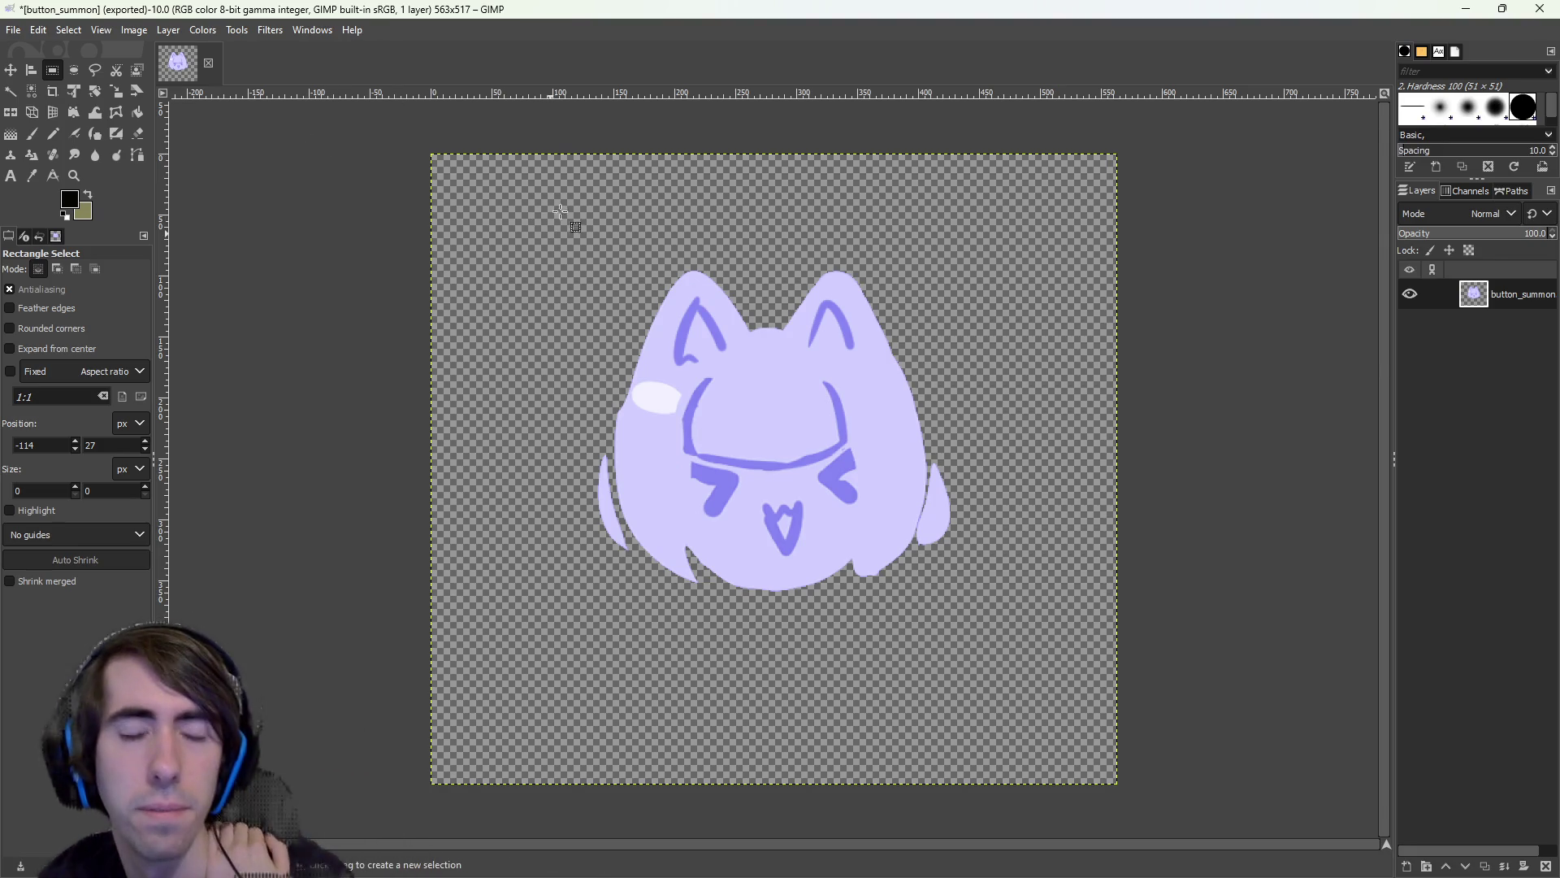
left_click(950, 589)
scroll(805, 454, "up", 1)
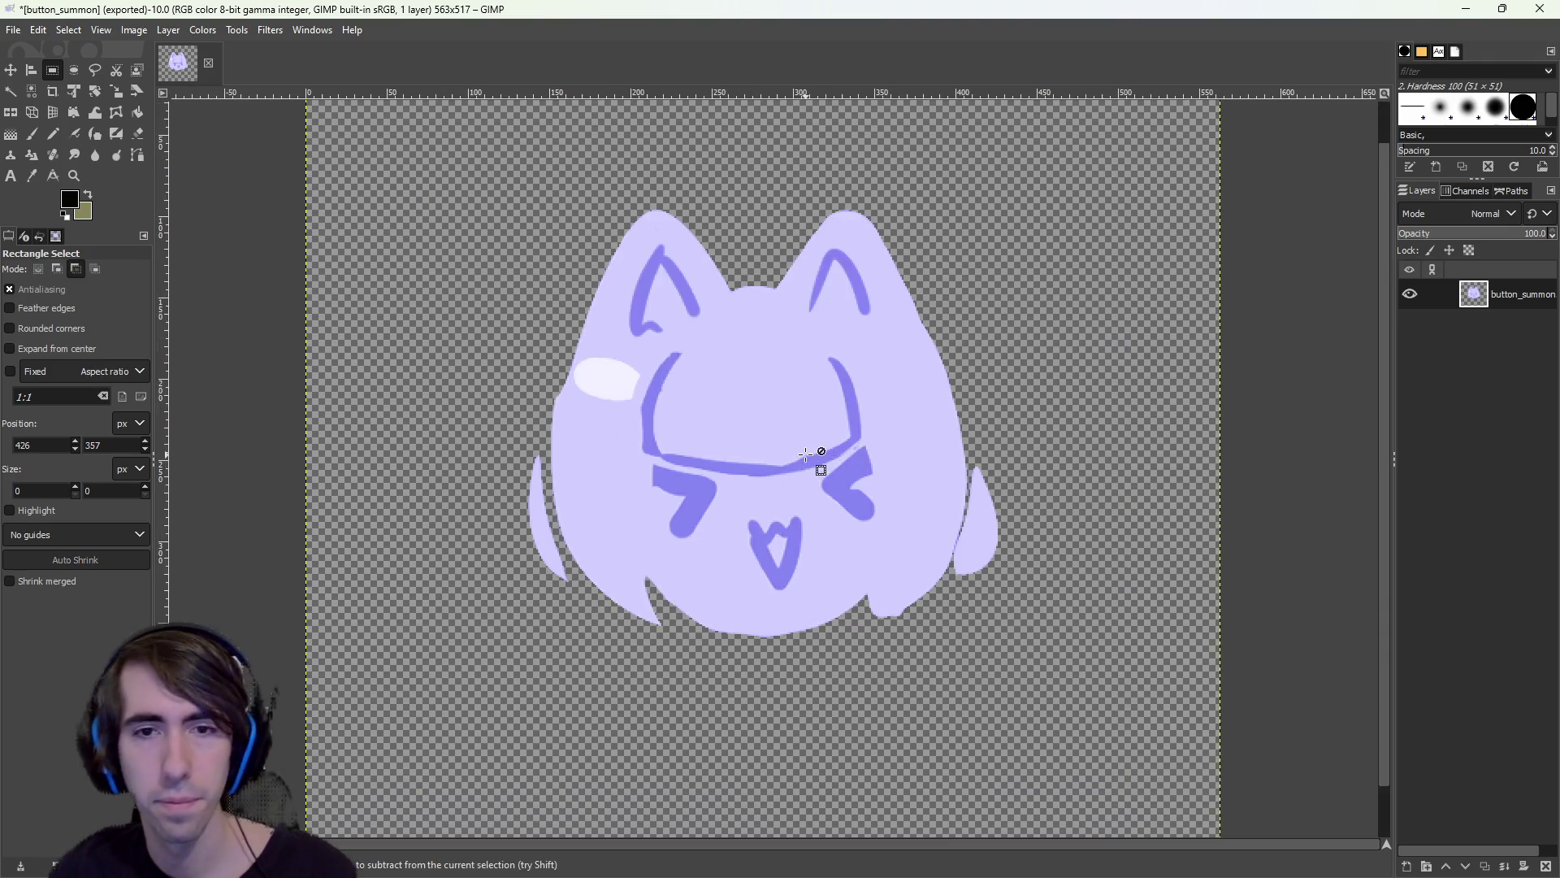
scroll(756, 458, "up", 1)
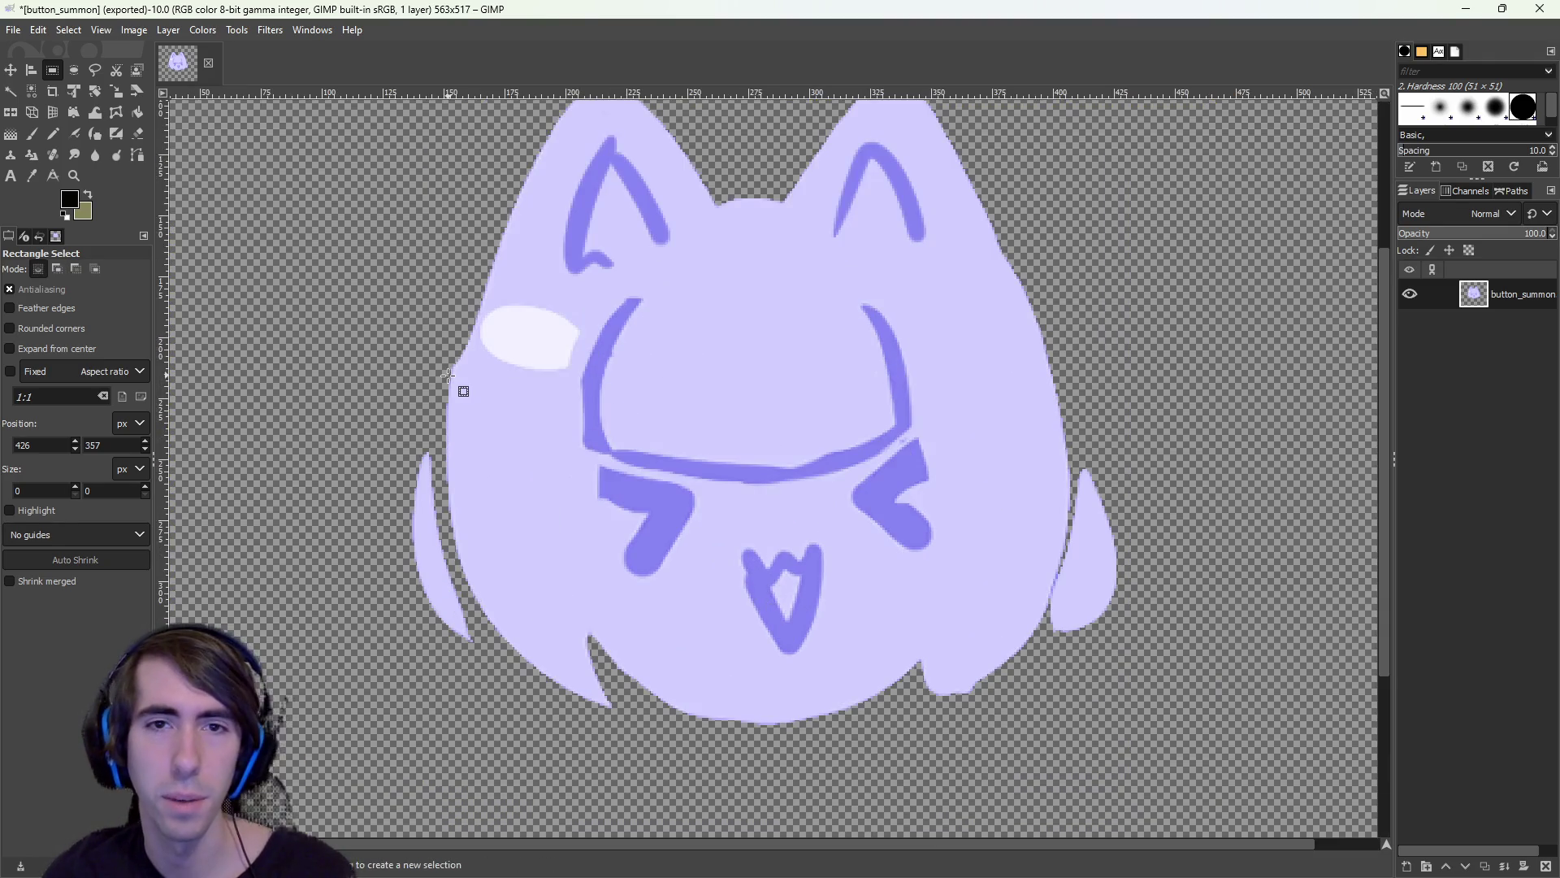
Bring up the Difference of Gaussians edge-detect filter on the cat drawing
left_click(202, 30)
left_click(209, 30)
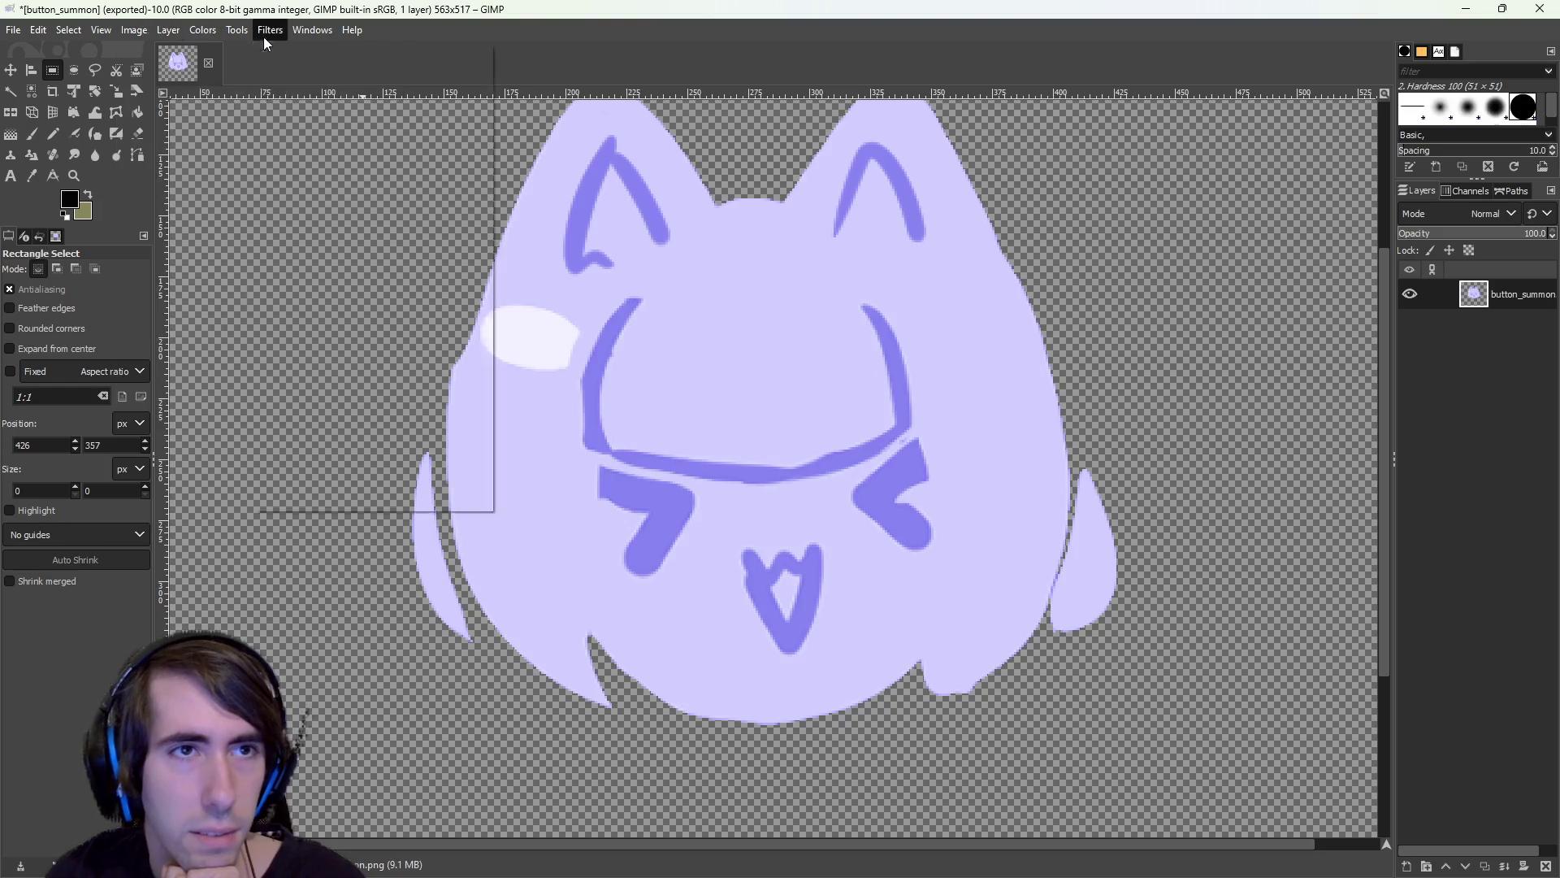
left_click(270, 30)
mouse_move(340, 253)
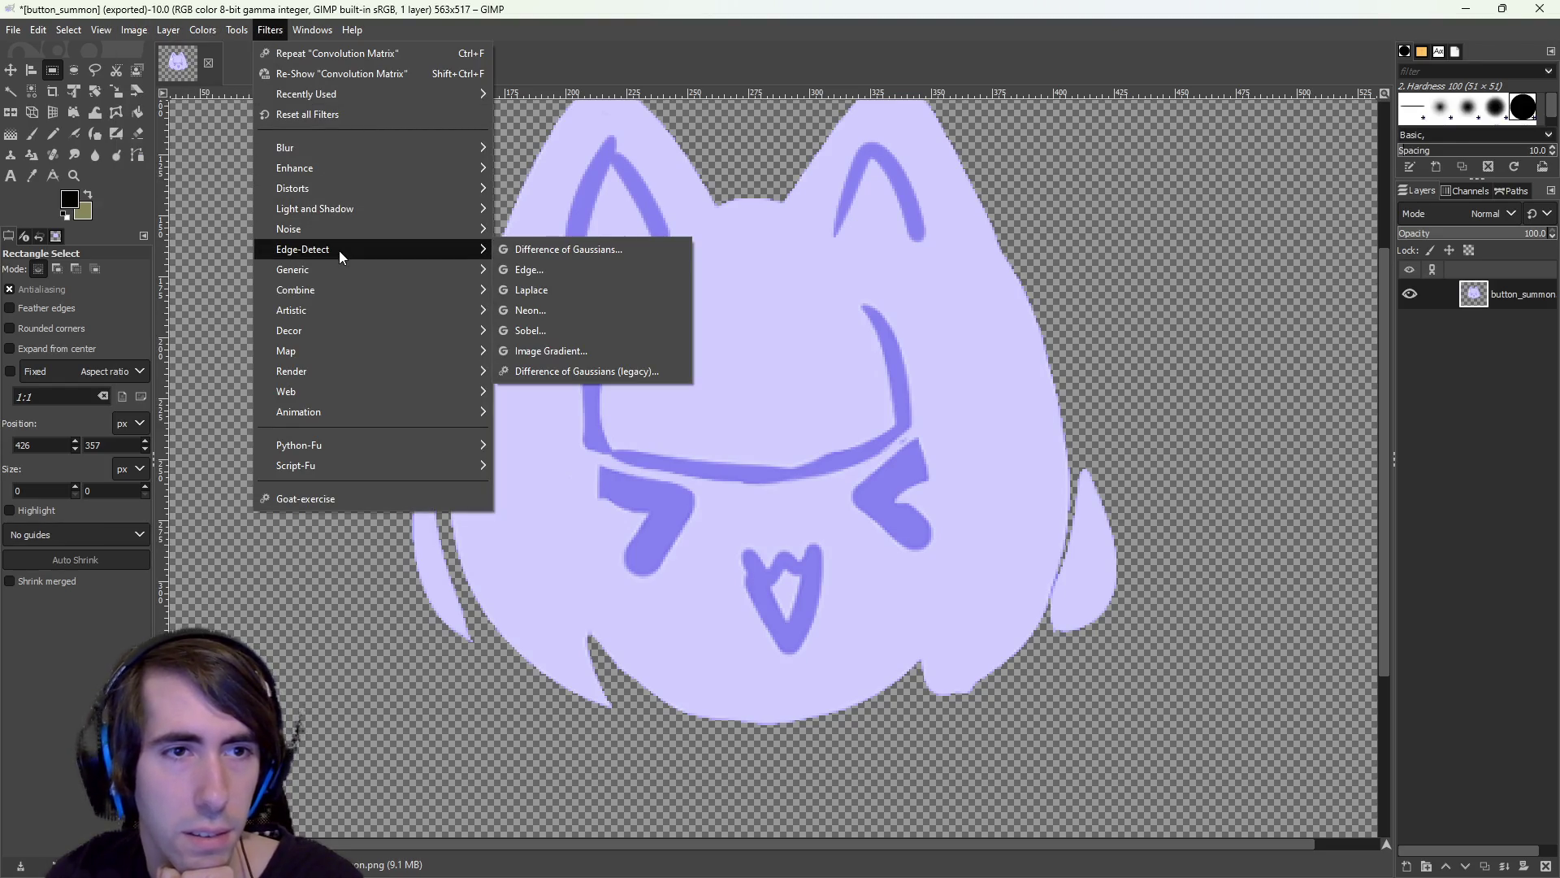
left_click(556, 252)
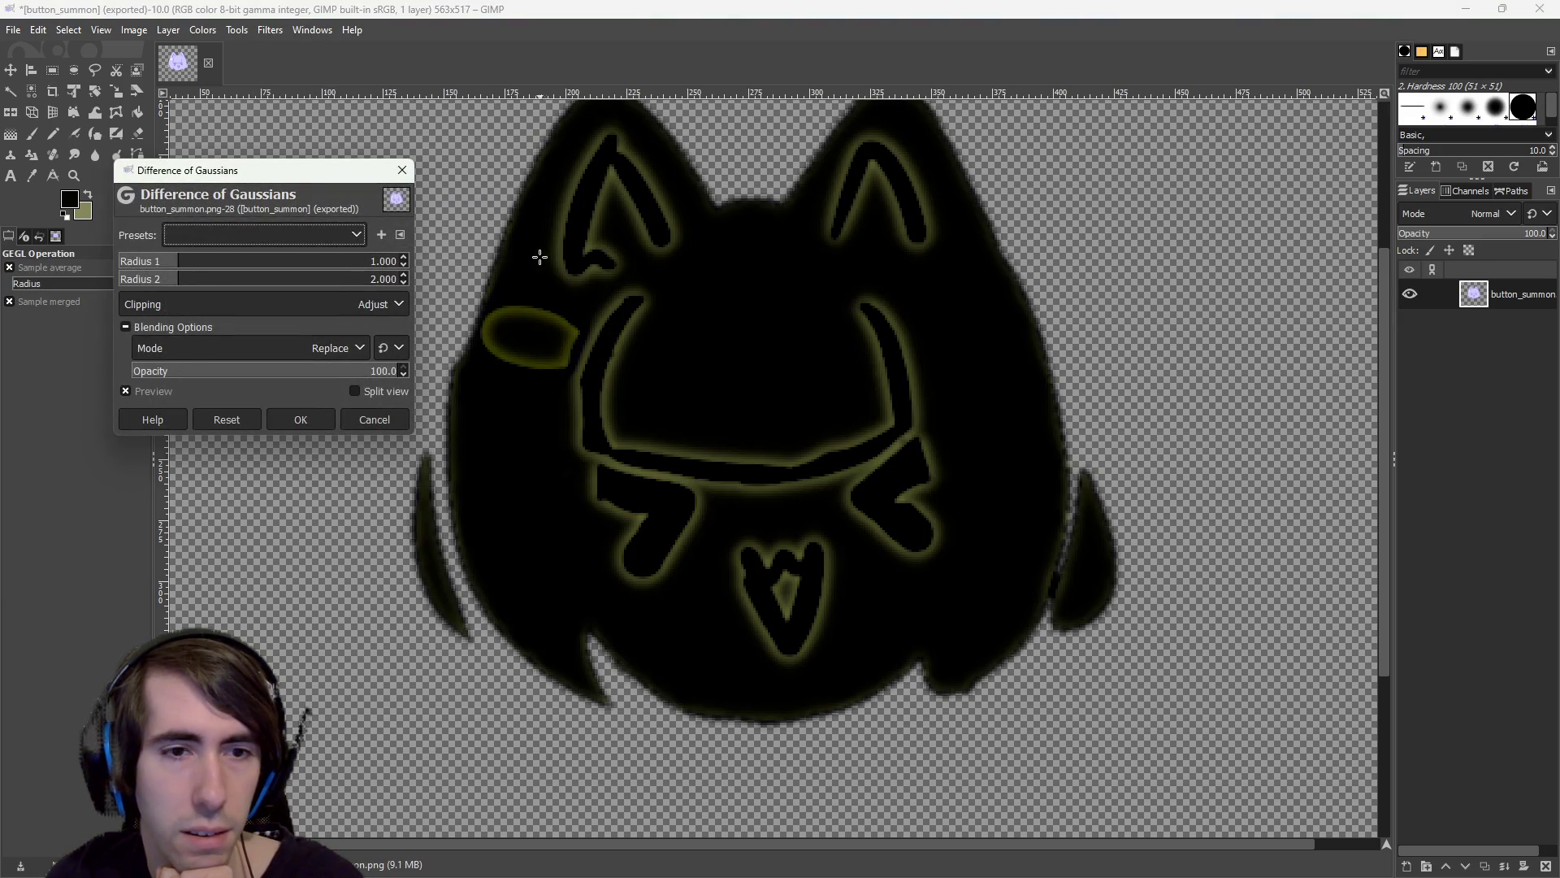
left_click_drag(178, 260, 511, 274)
mouse_move(274, 279)
left_mouse_down()
mouse_move(2, 312)
mouse_move(281, 306)
mouse_move(2, 297)
left_mouse_up()
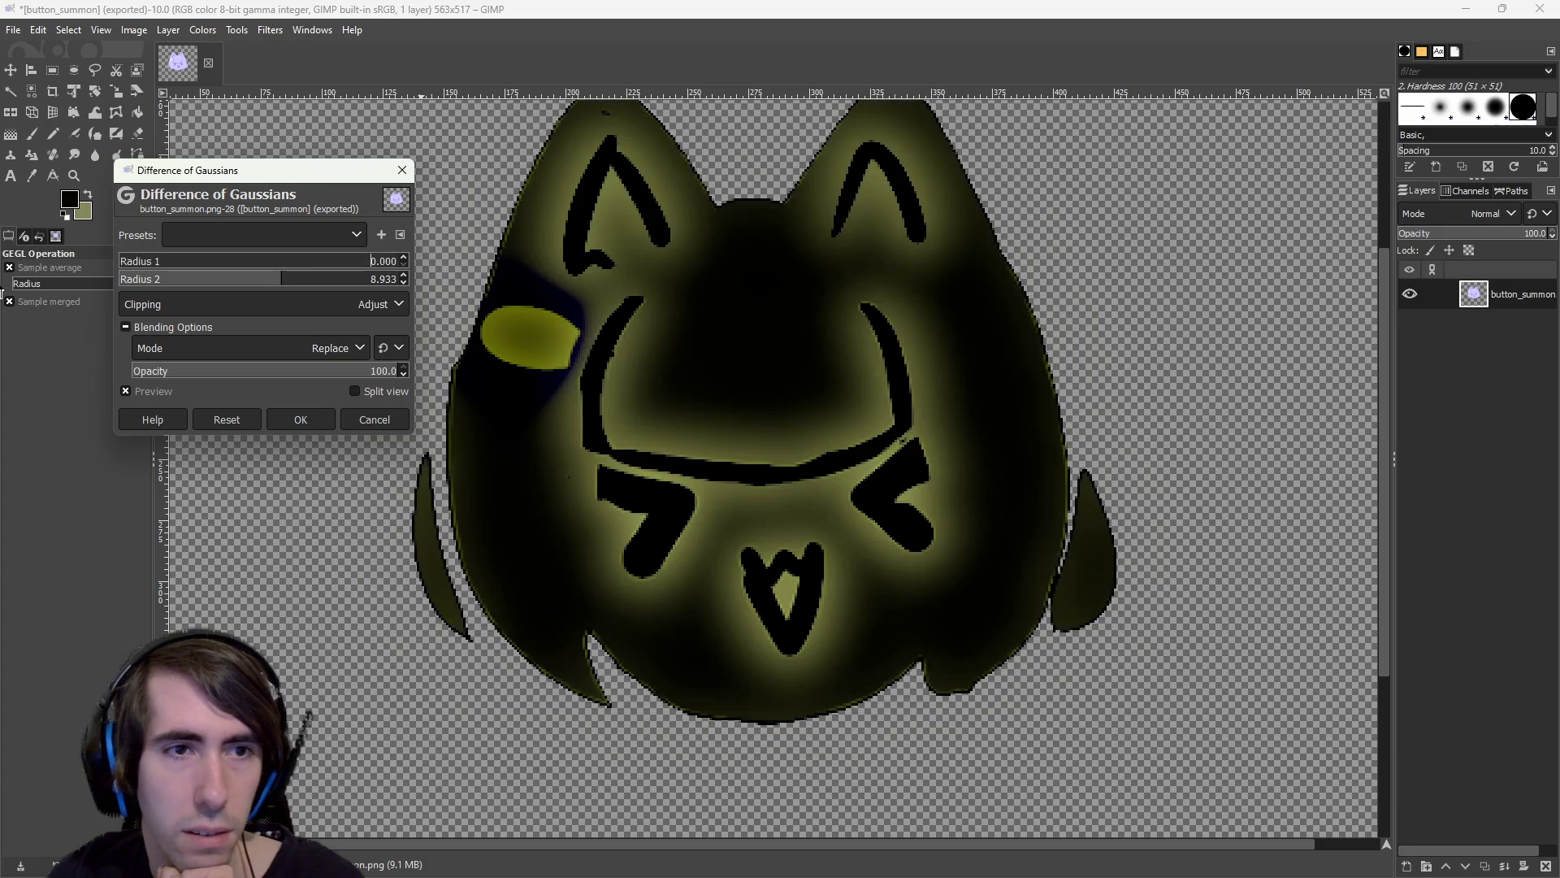
mouse_move(281, 280)
left_mouse_down()
mouse_move(107, 305)
mouse_move(236, 298)
mouse_move(209, 292)
left_mouse_up()
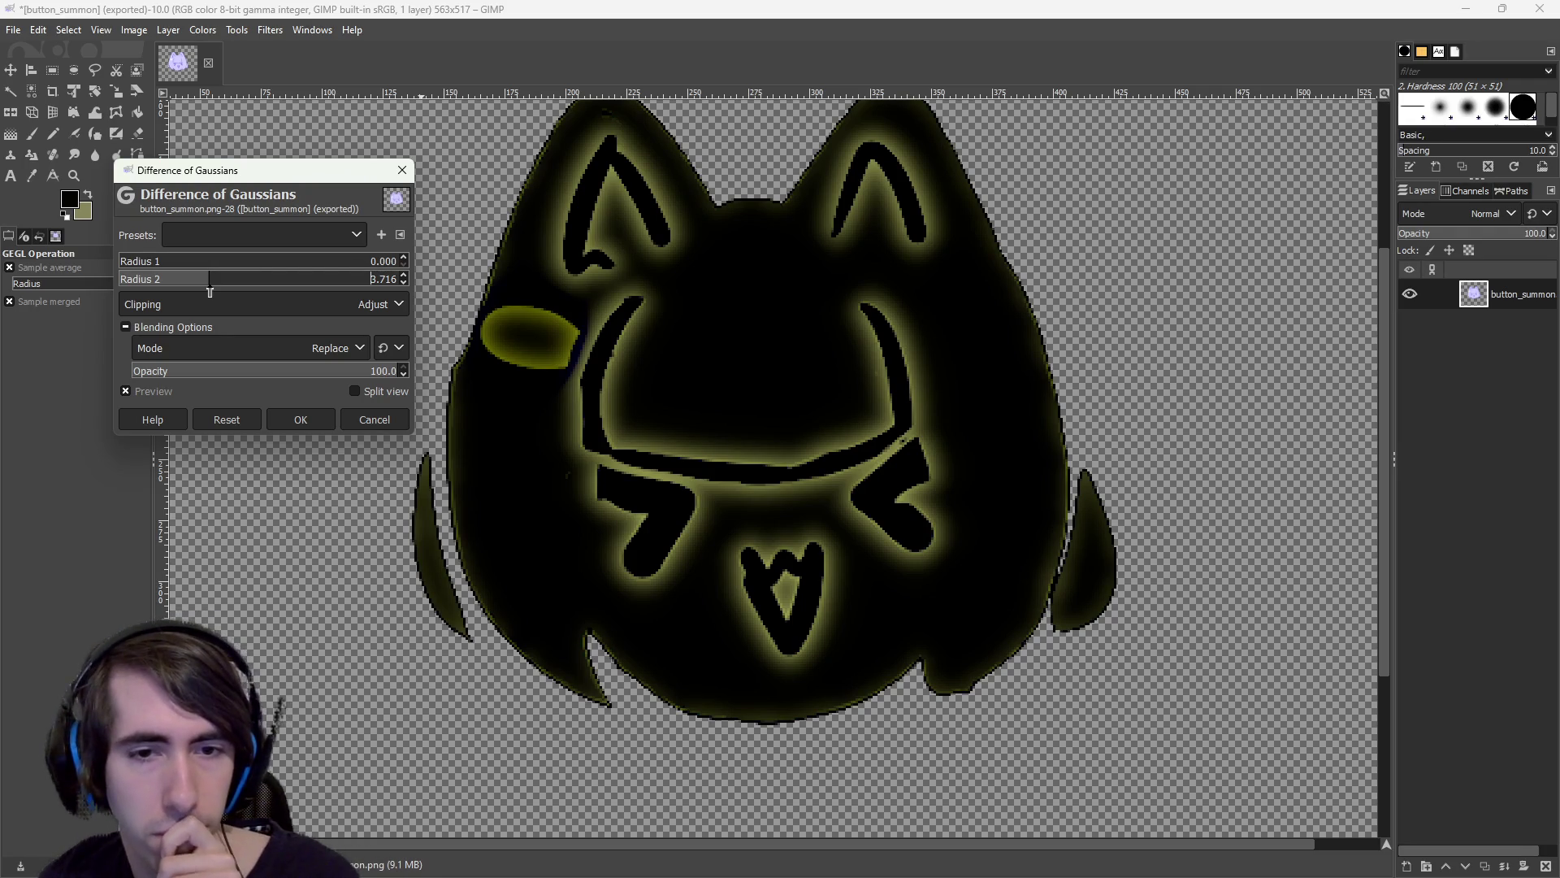
left_click(375, 419)
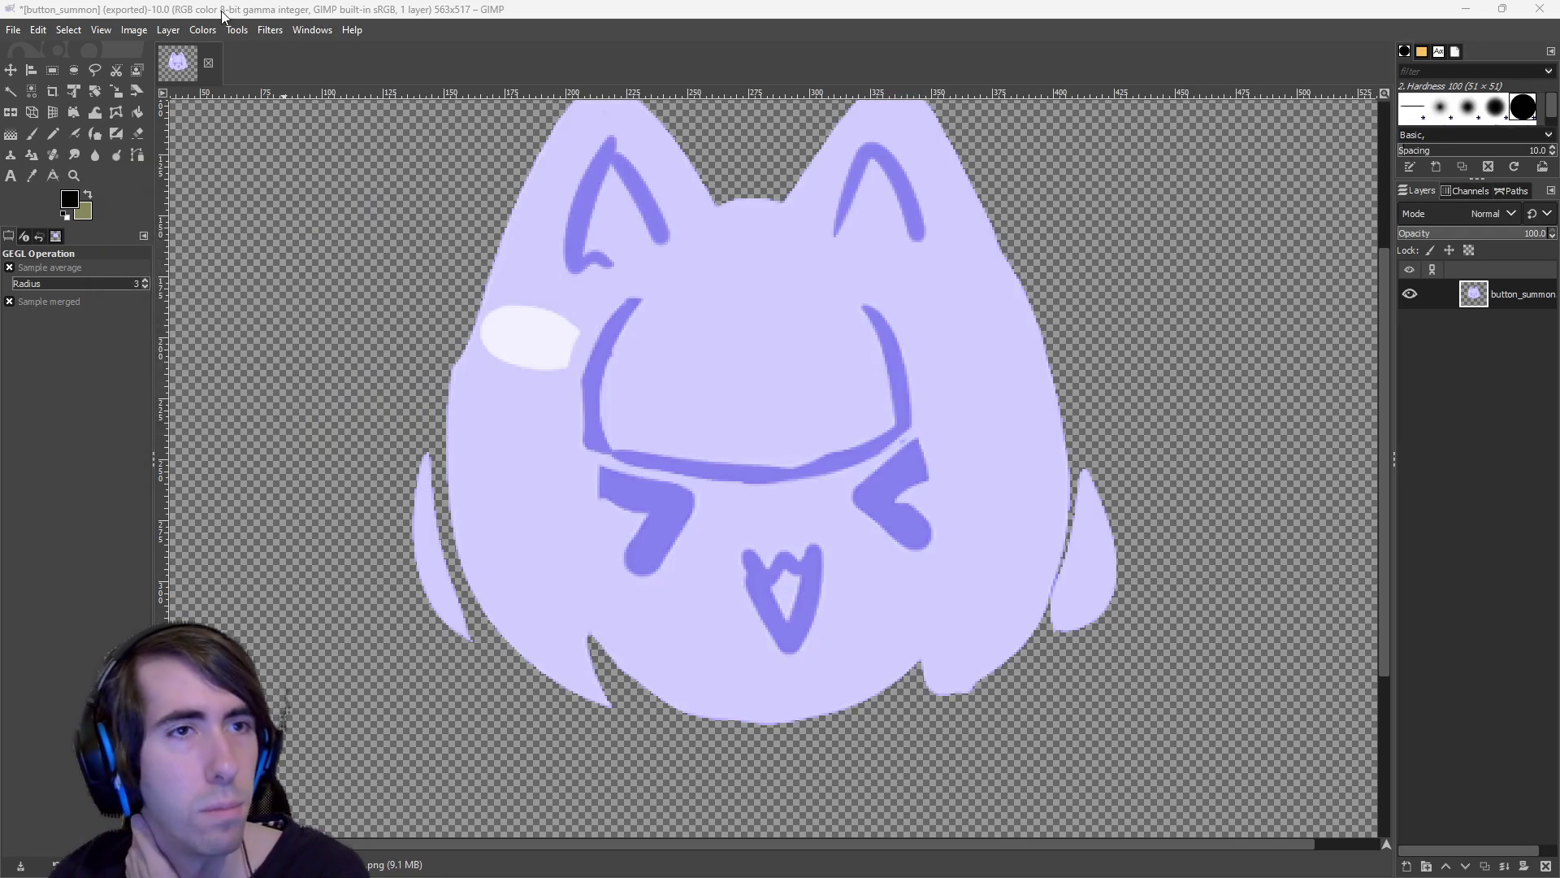
Apply the Edge filter with the Sobel algorithm at amount 2.000 to the cat icon
left_click(236, 30)
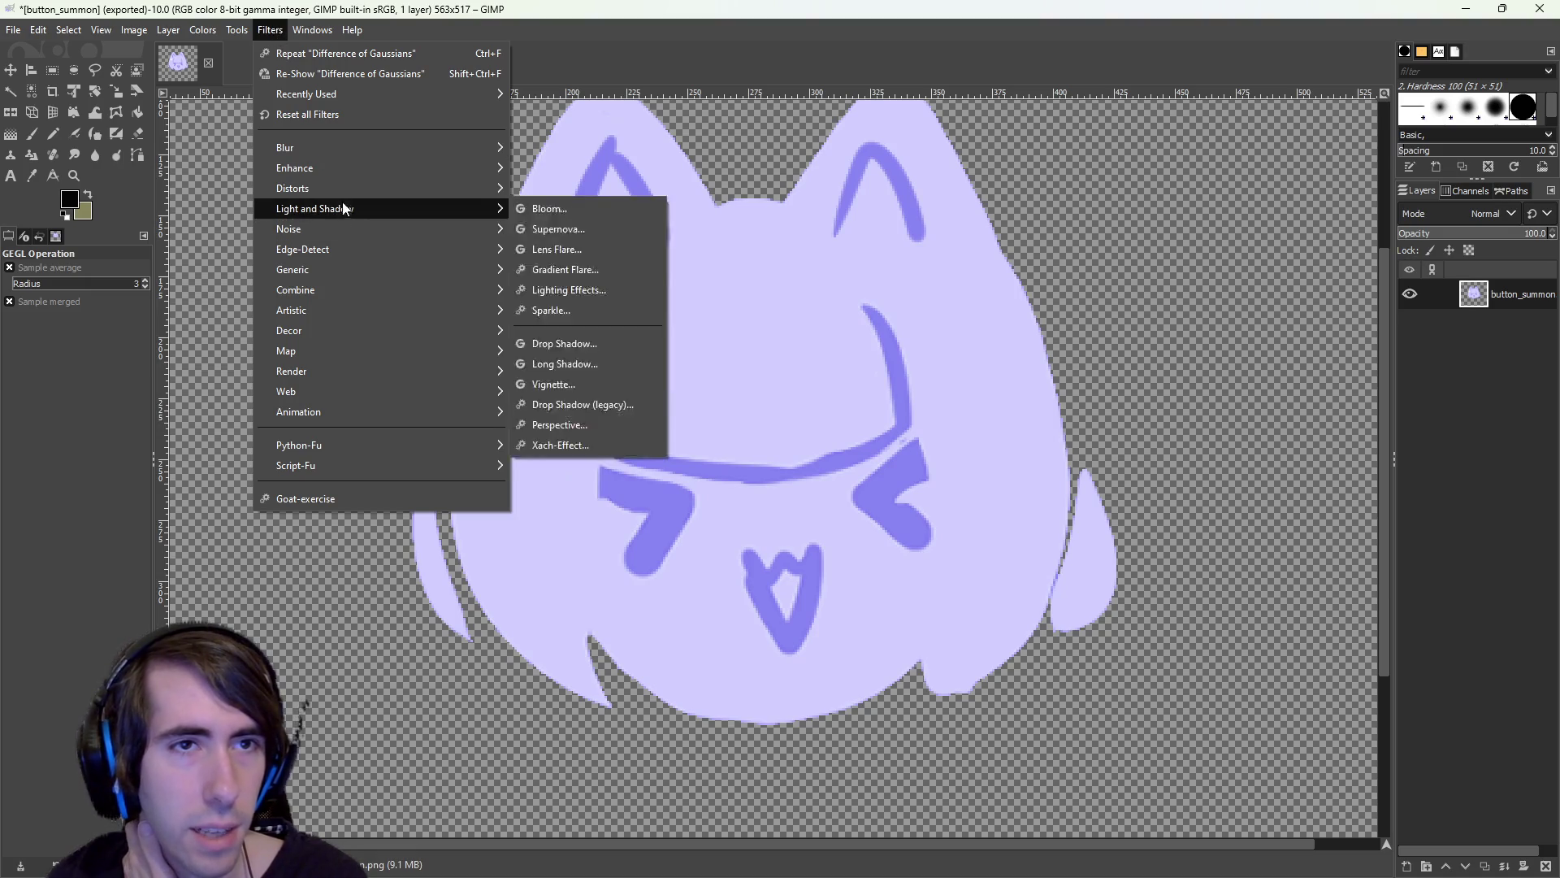
mouse_move(358, 251)
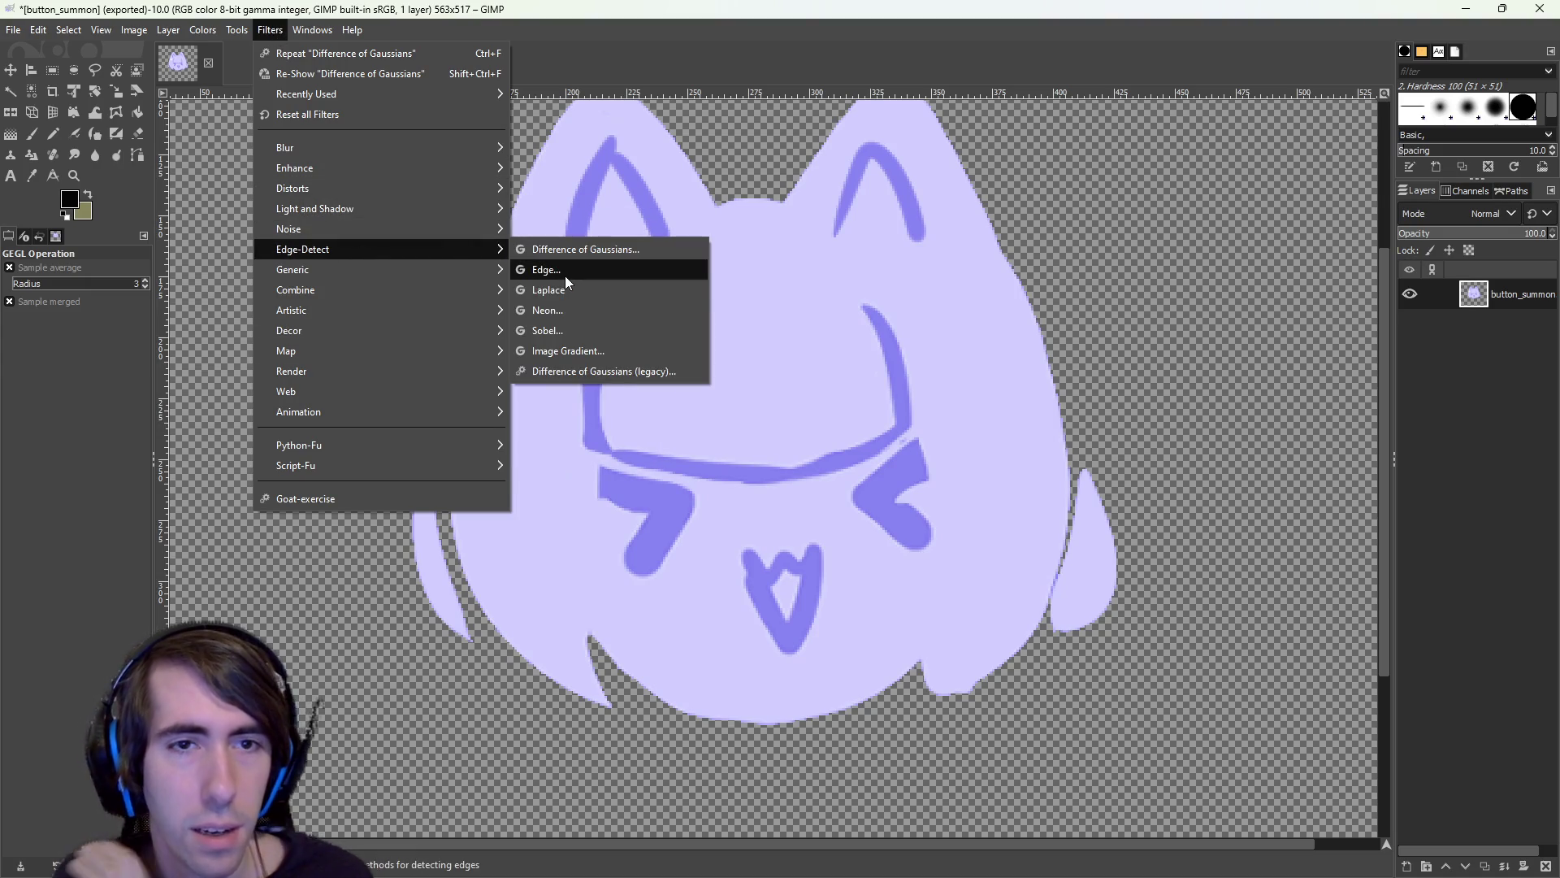
left_click(567, 282)
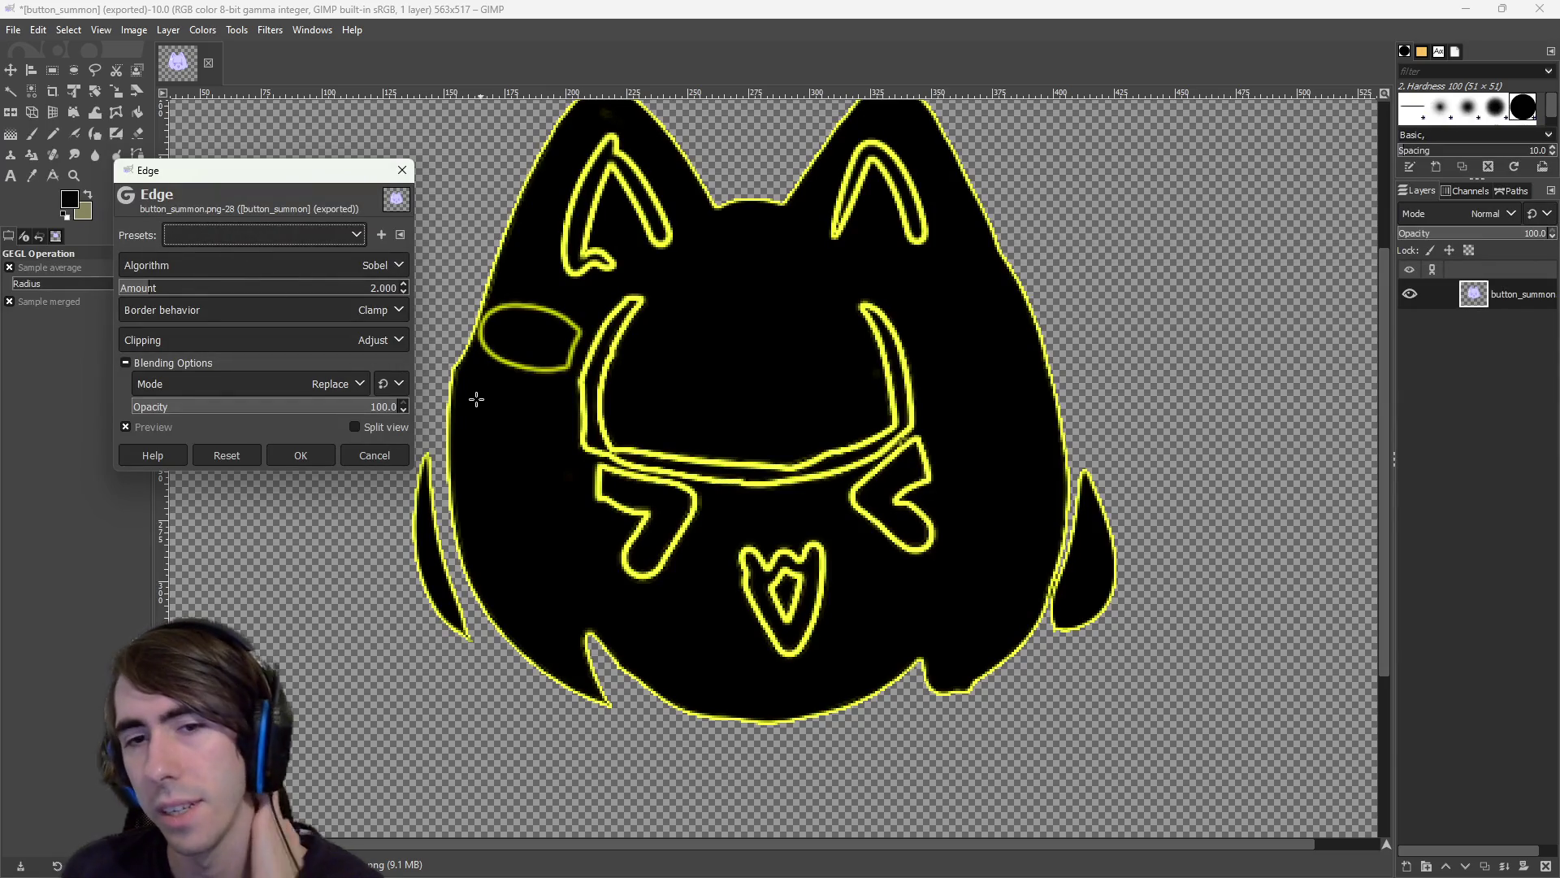
left_click(306, 452)
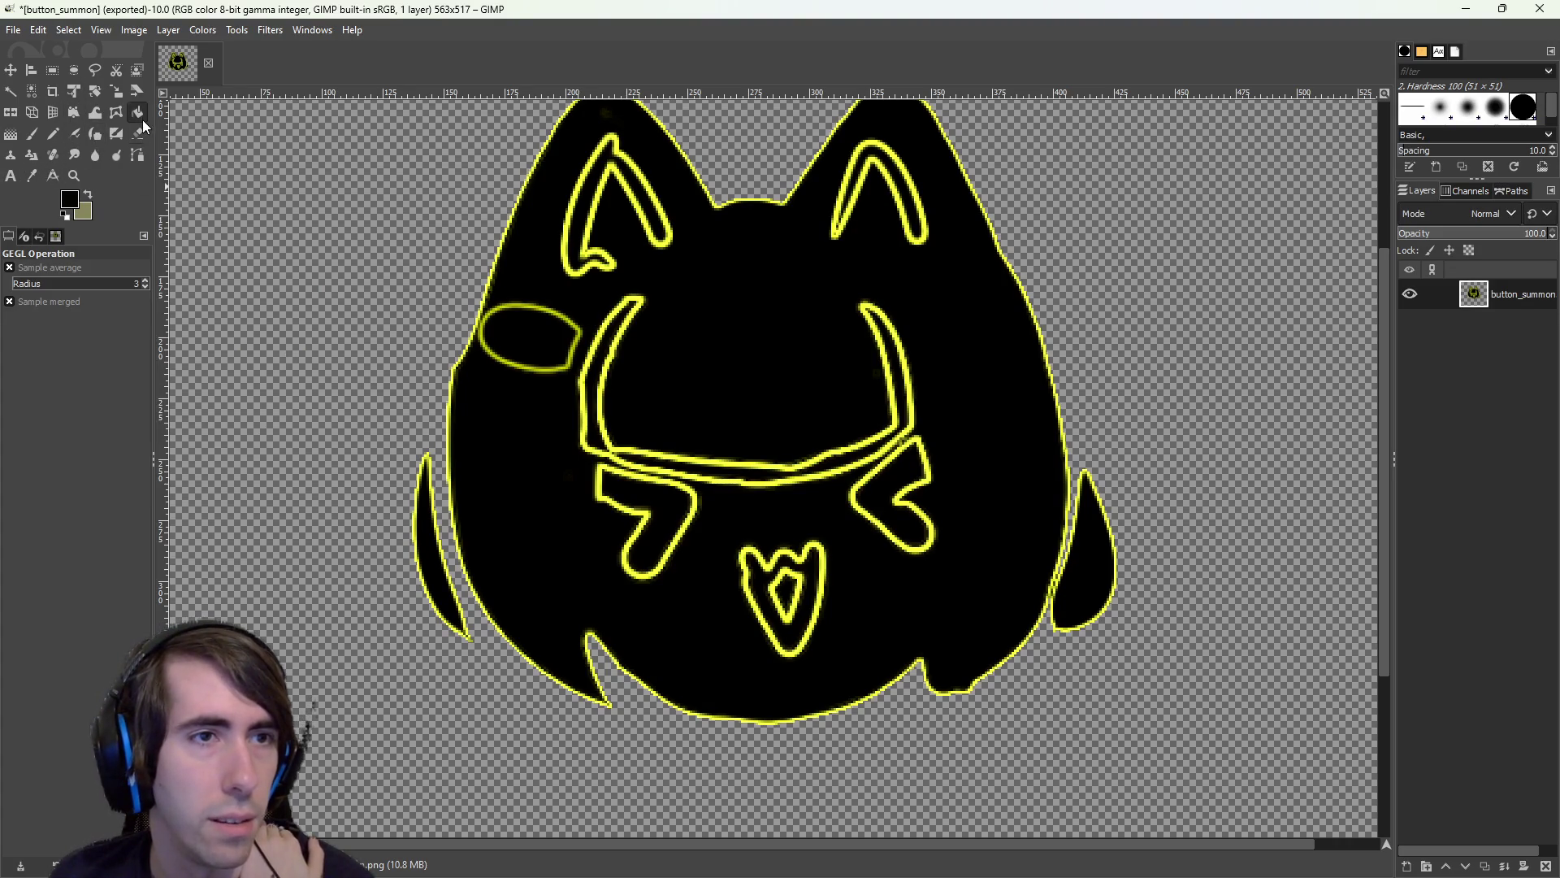
left_click(11, 91)
Delete the black fills of the cat's body, left crescent, left eye and left ear
left_click(714, 296)
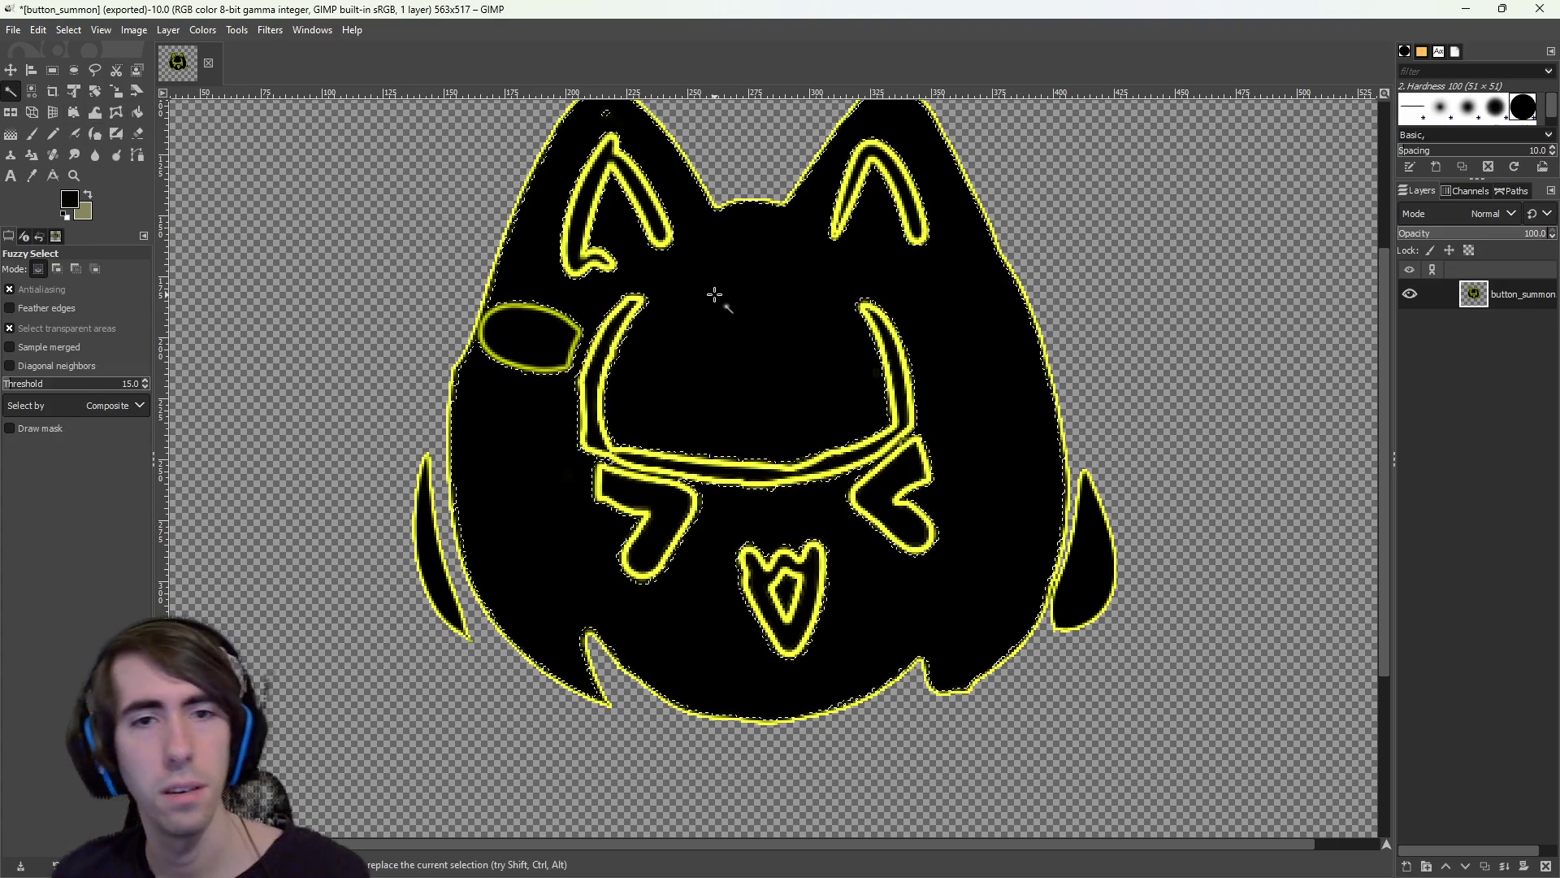
mouse_move(923, 249)
left_mouse_down()
mouse_move(1016, 268)
mouse_move(1222, 218)
mouse_move(1086, 281)
mouse_move(920, 248)
left_mouse_up()
key("Delete")
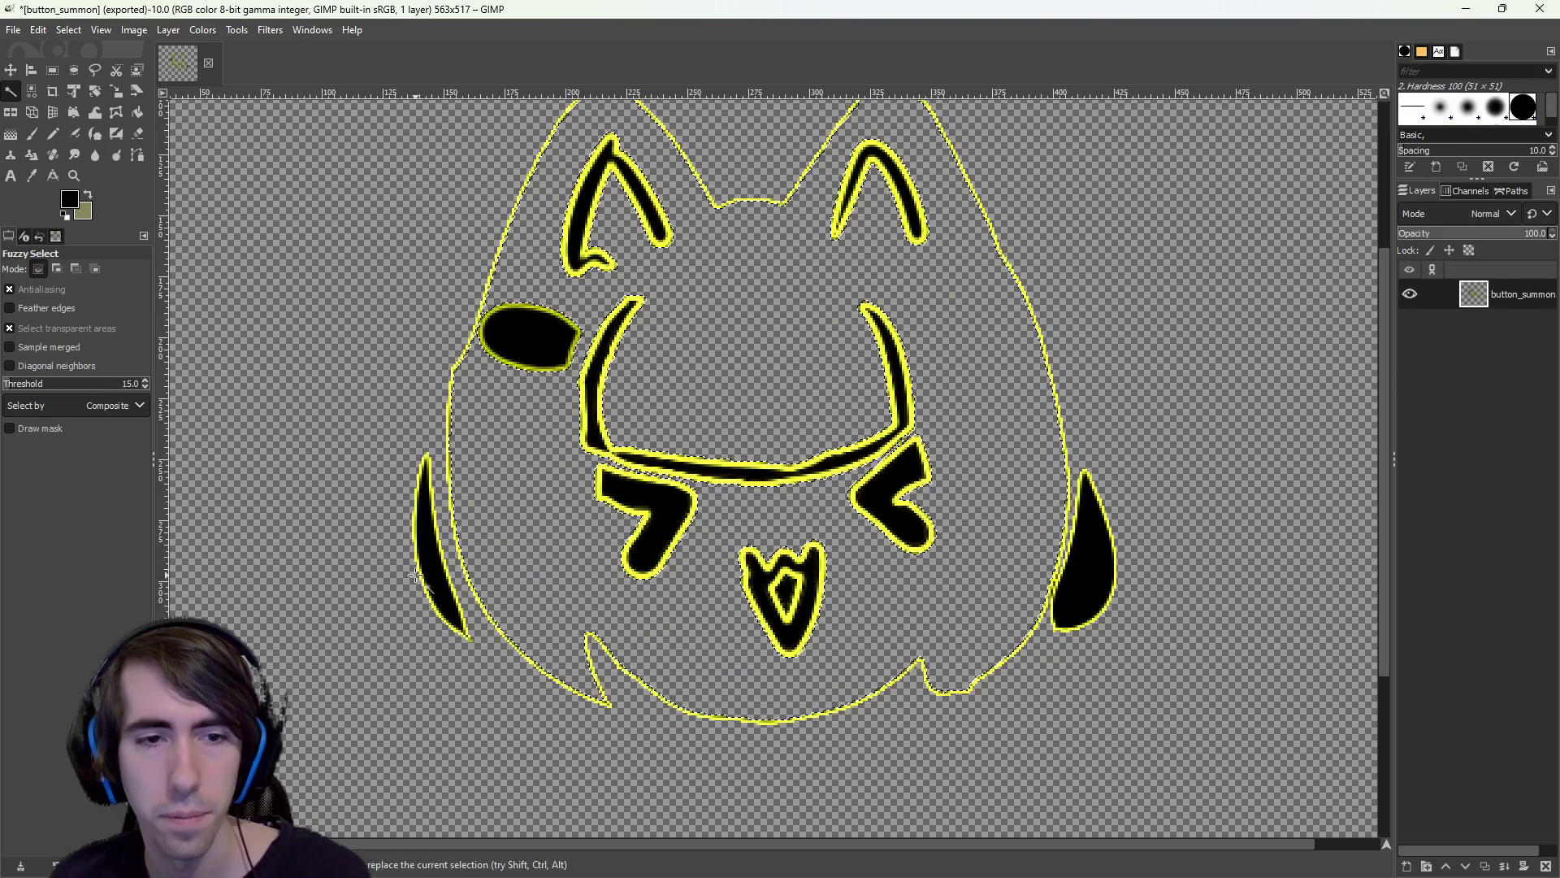
left_click(439, 561)
key("Delete")
left_click(529, 341)
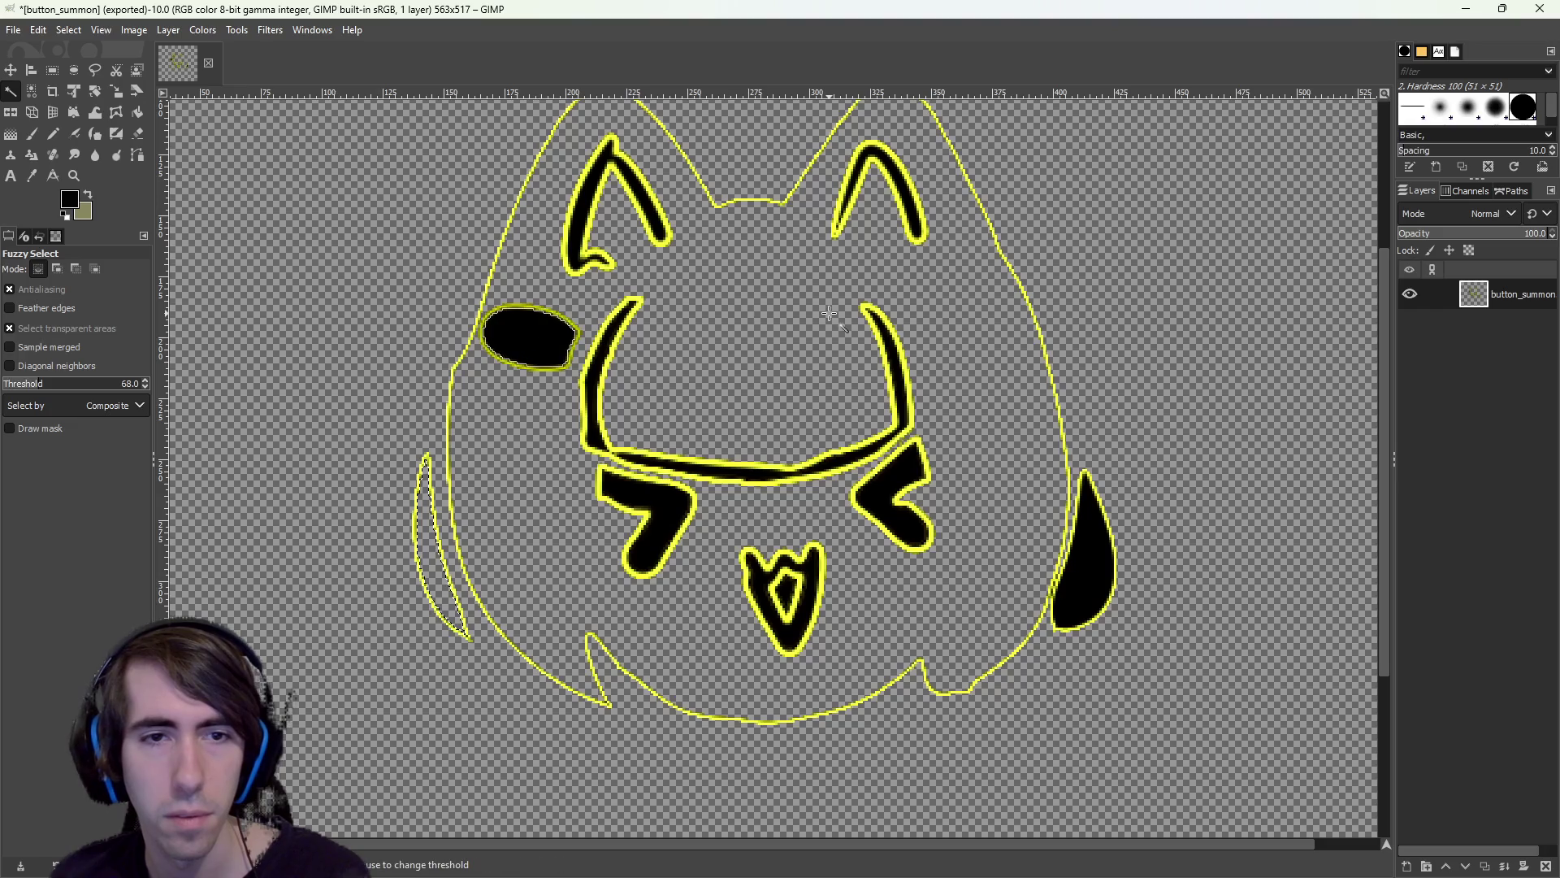
key("Delete")
left_click(573, 234)
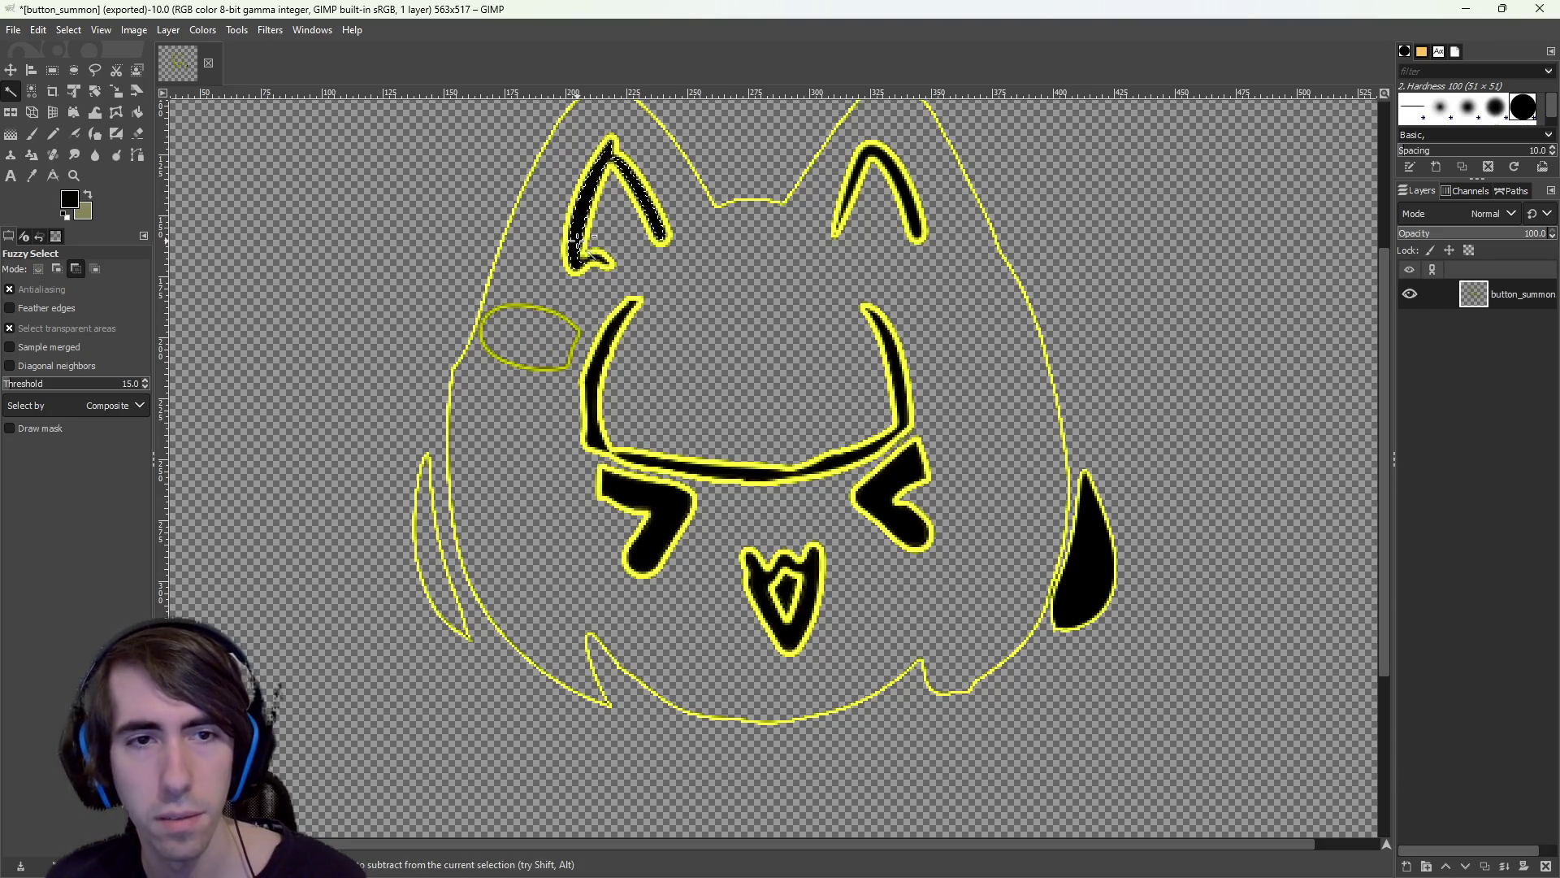
key("Delete")
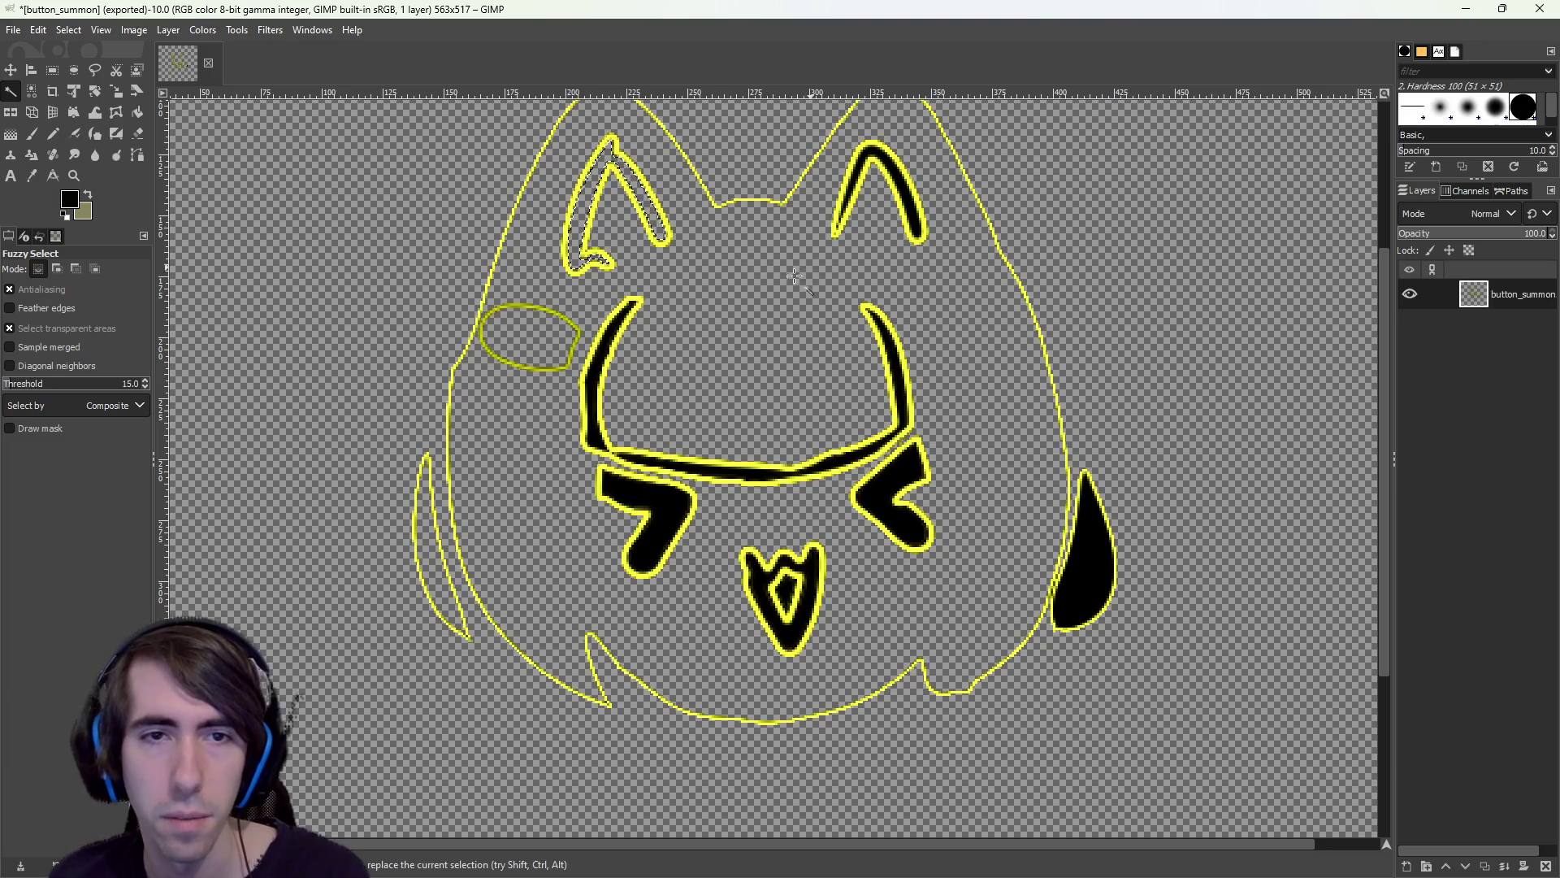
Delete the black fills of the right ear, right eye, 7 shape and heart teardrop
left_click(893, 168)
key("Delete")
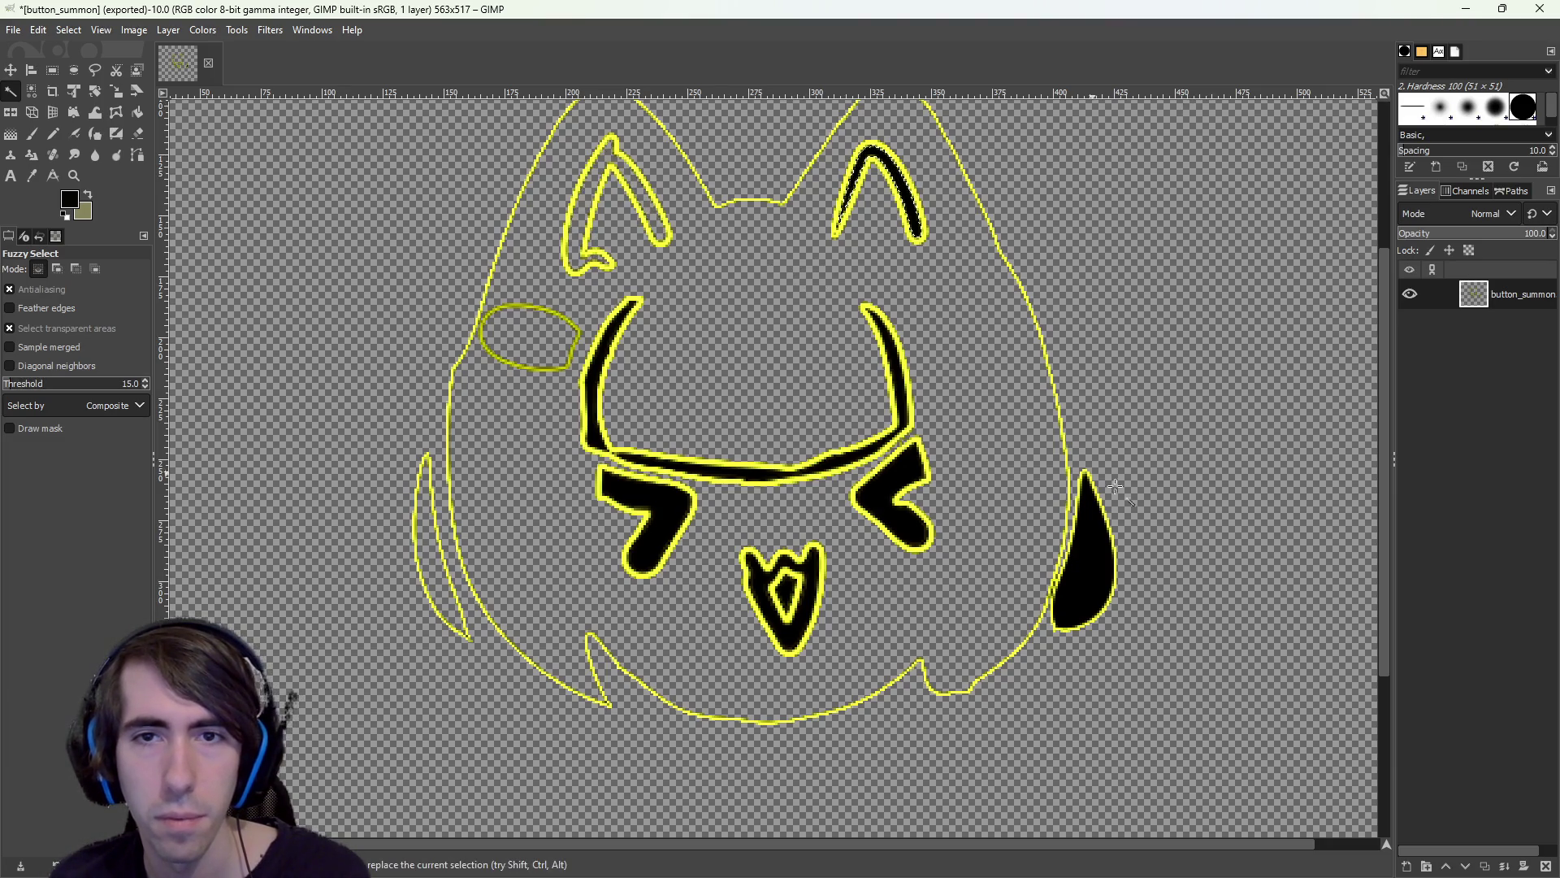
left_click(914, 500)
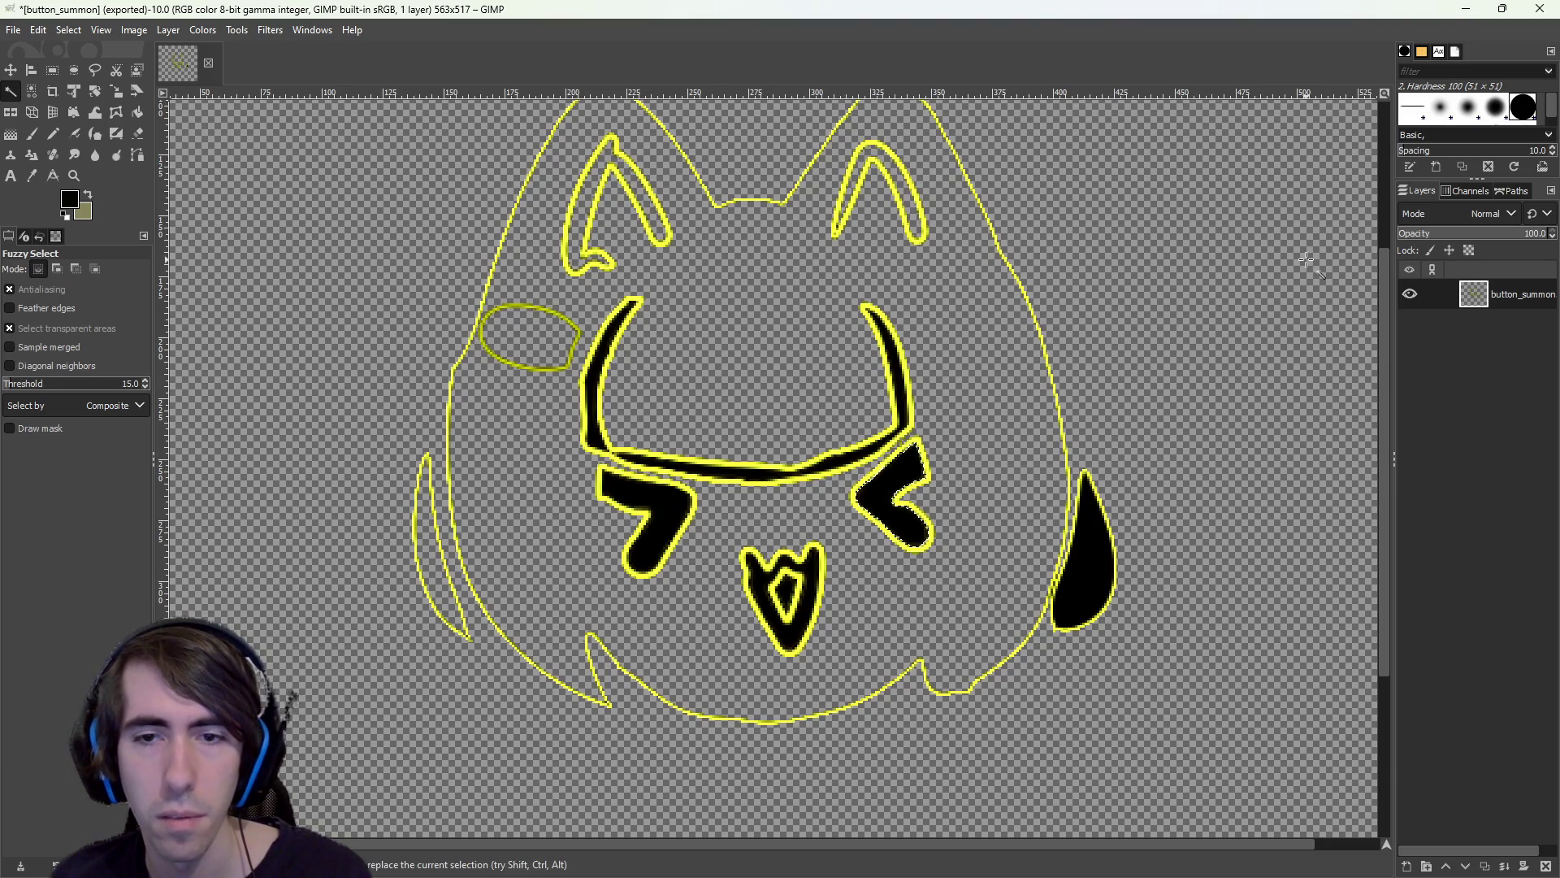
key("Delete")
mouse_move(925, 504)
left_mouse_down()
mouse_move(1238, 345)
mouse_move(1046, 363)
mouse_move(1010, 401)
mouse_move(1129, 572)
mouse_move(1080, 557)
mouse_move(1485, 601)
left_mouse_up()
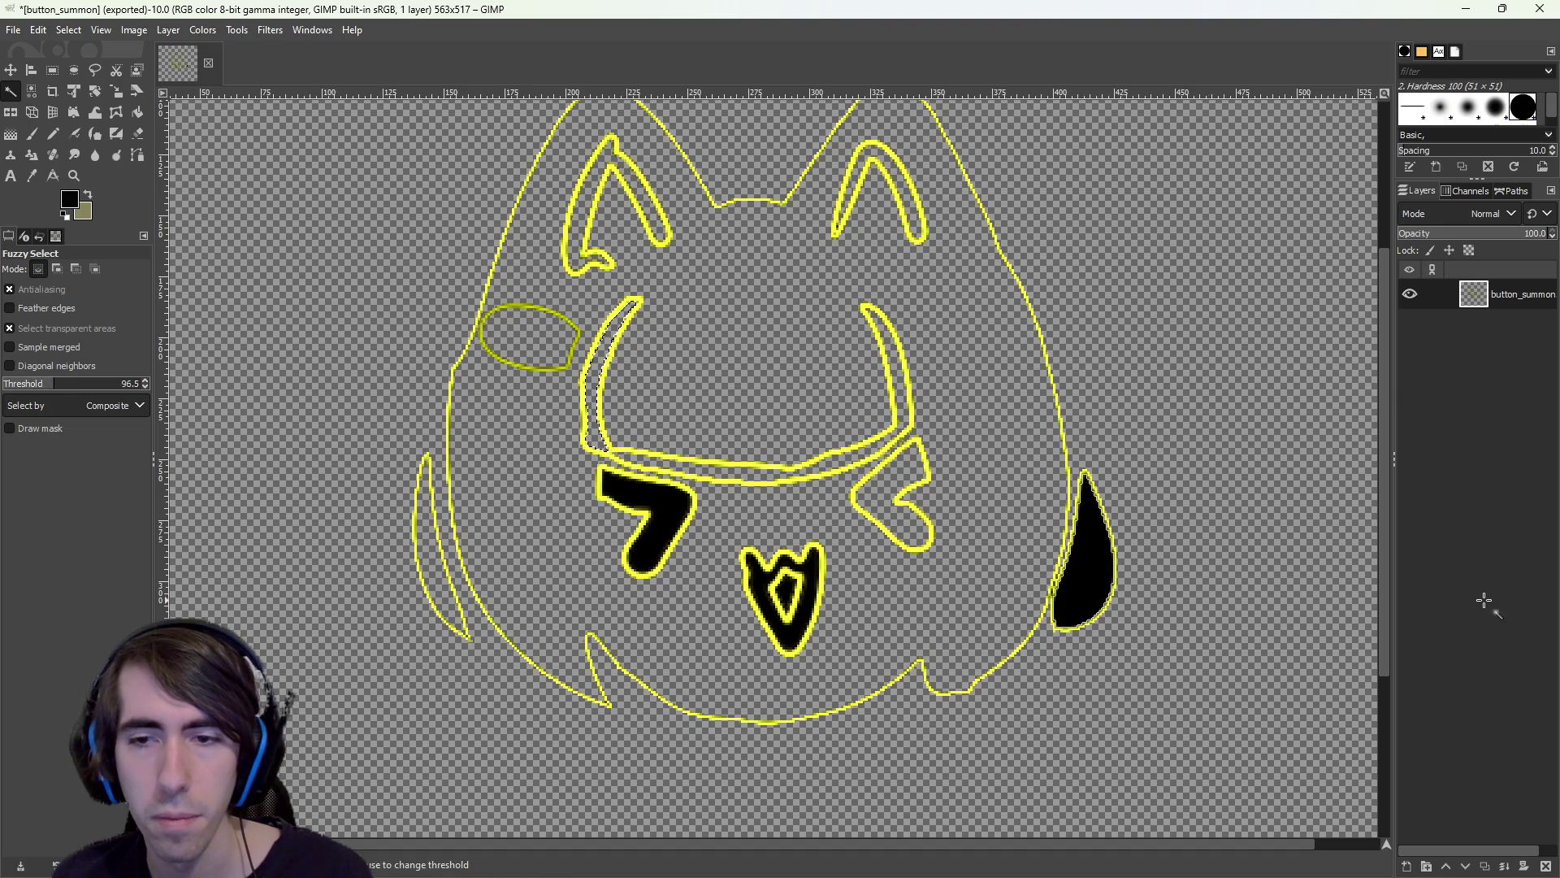
key("ctrl+z")
left_click_drag(807, 622, 809, 622)
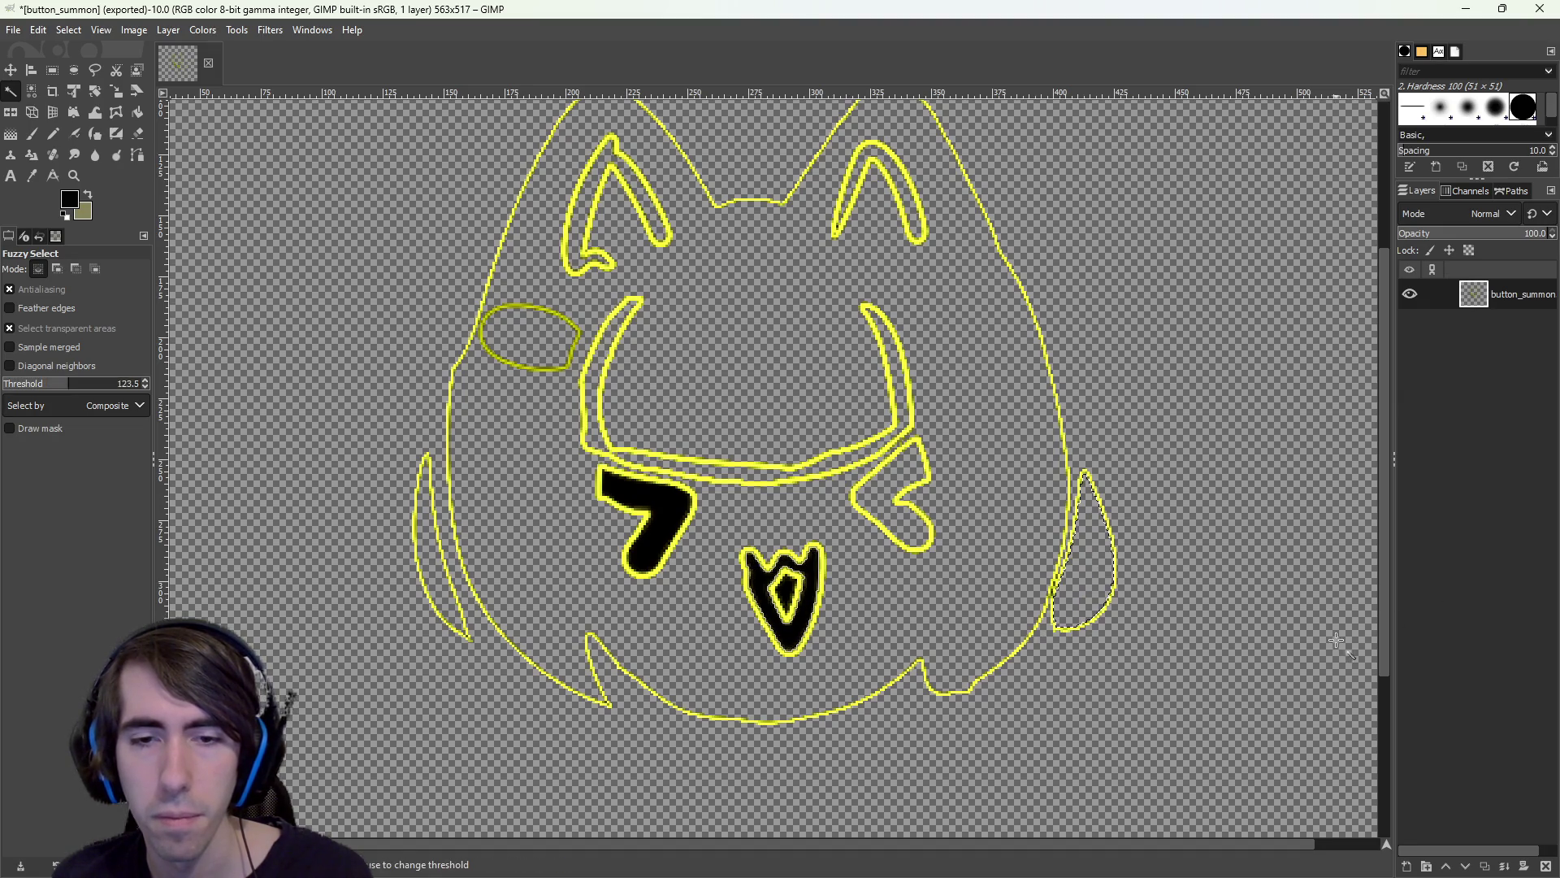
left_click_drag(667, 532, 666, 533)
key("Delete")
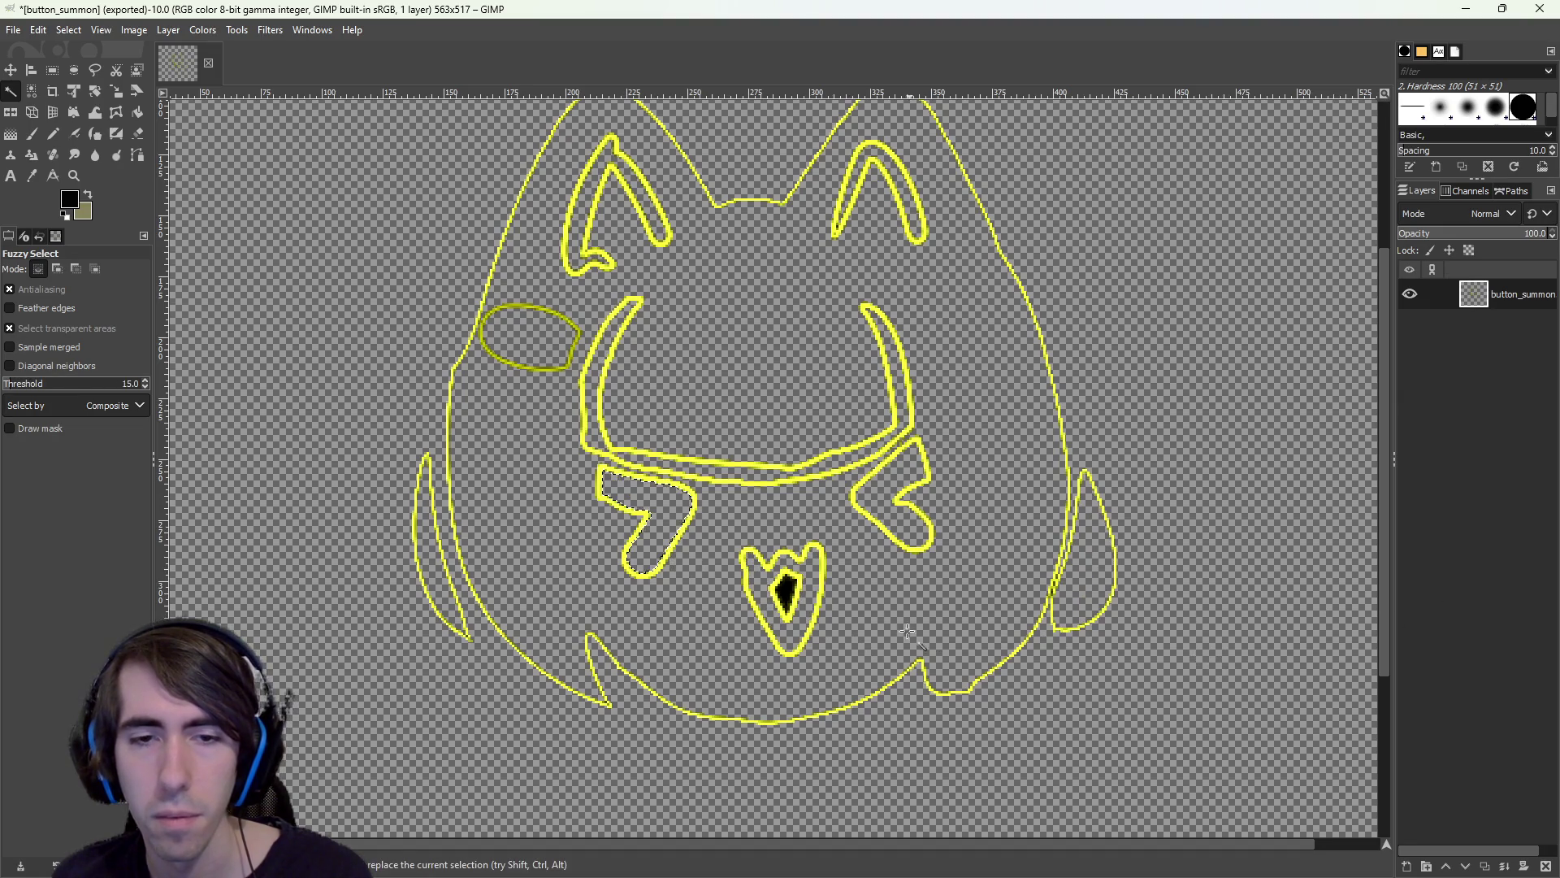
left_click(784, 590)
key("Delete")
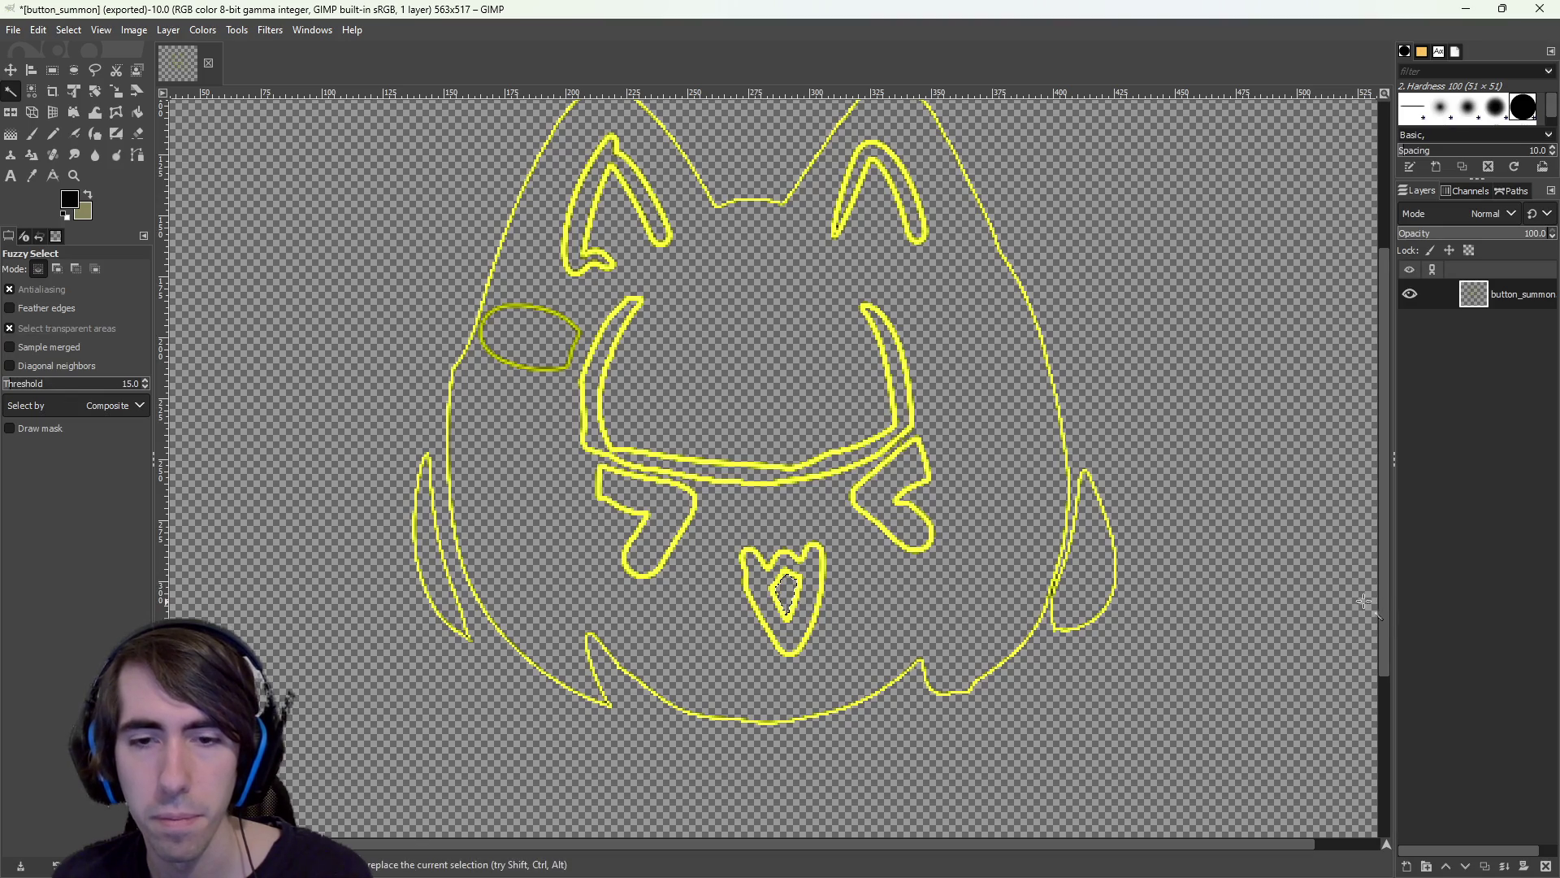
key("ctrl")
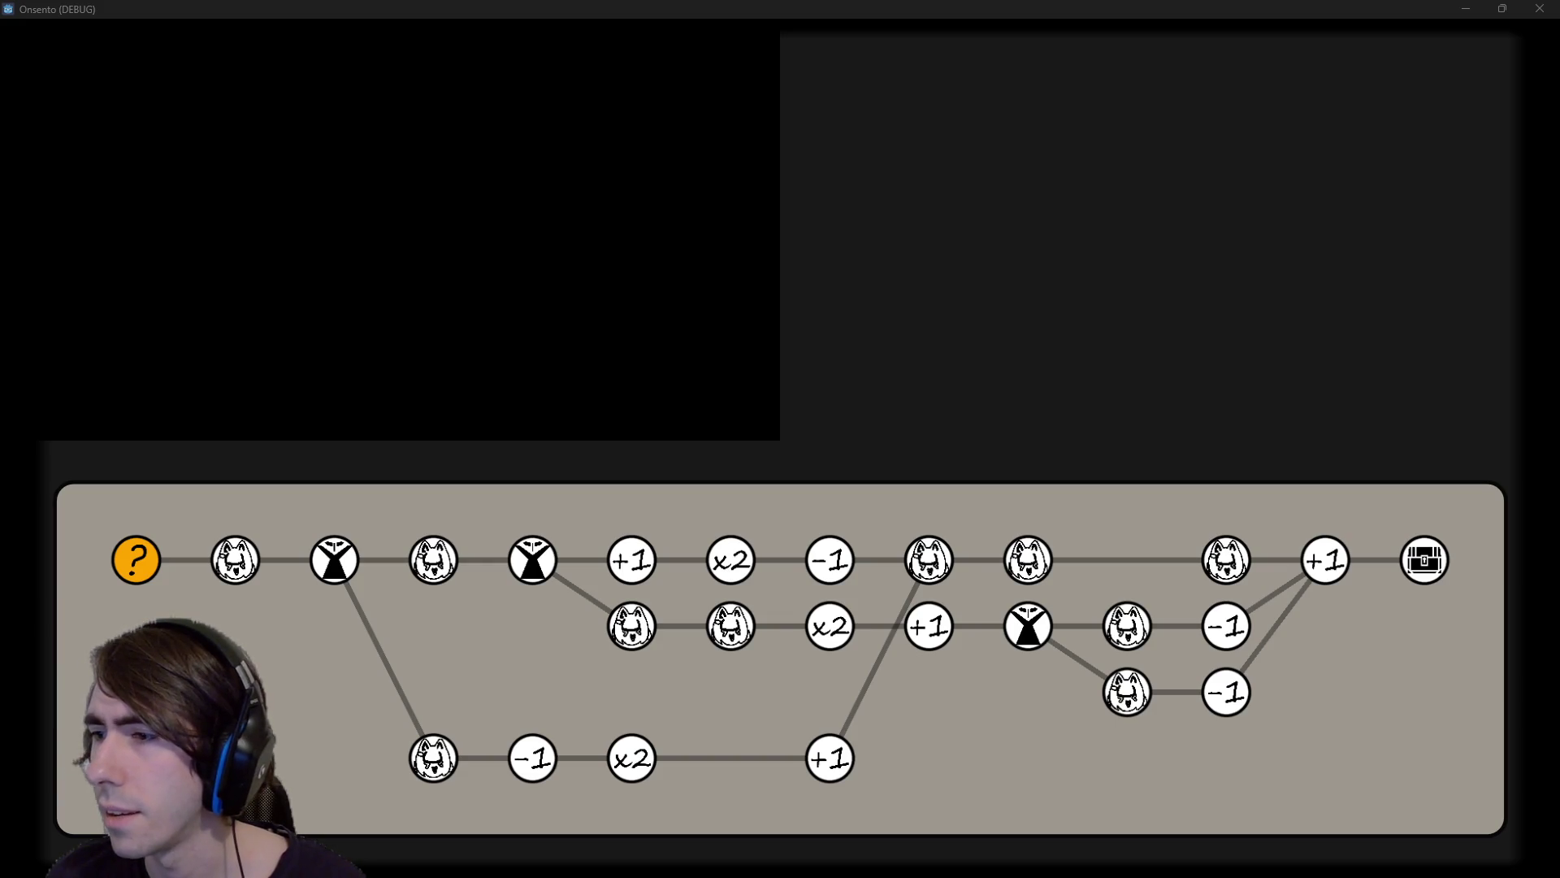
Close the Onsento debug game window after reviewing its minimap
key("alt+F4")
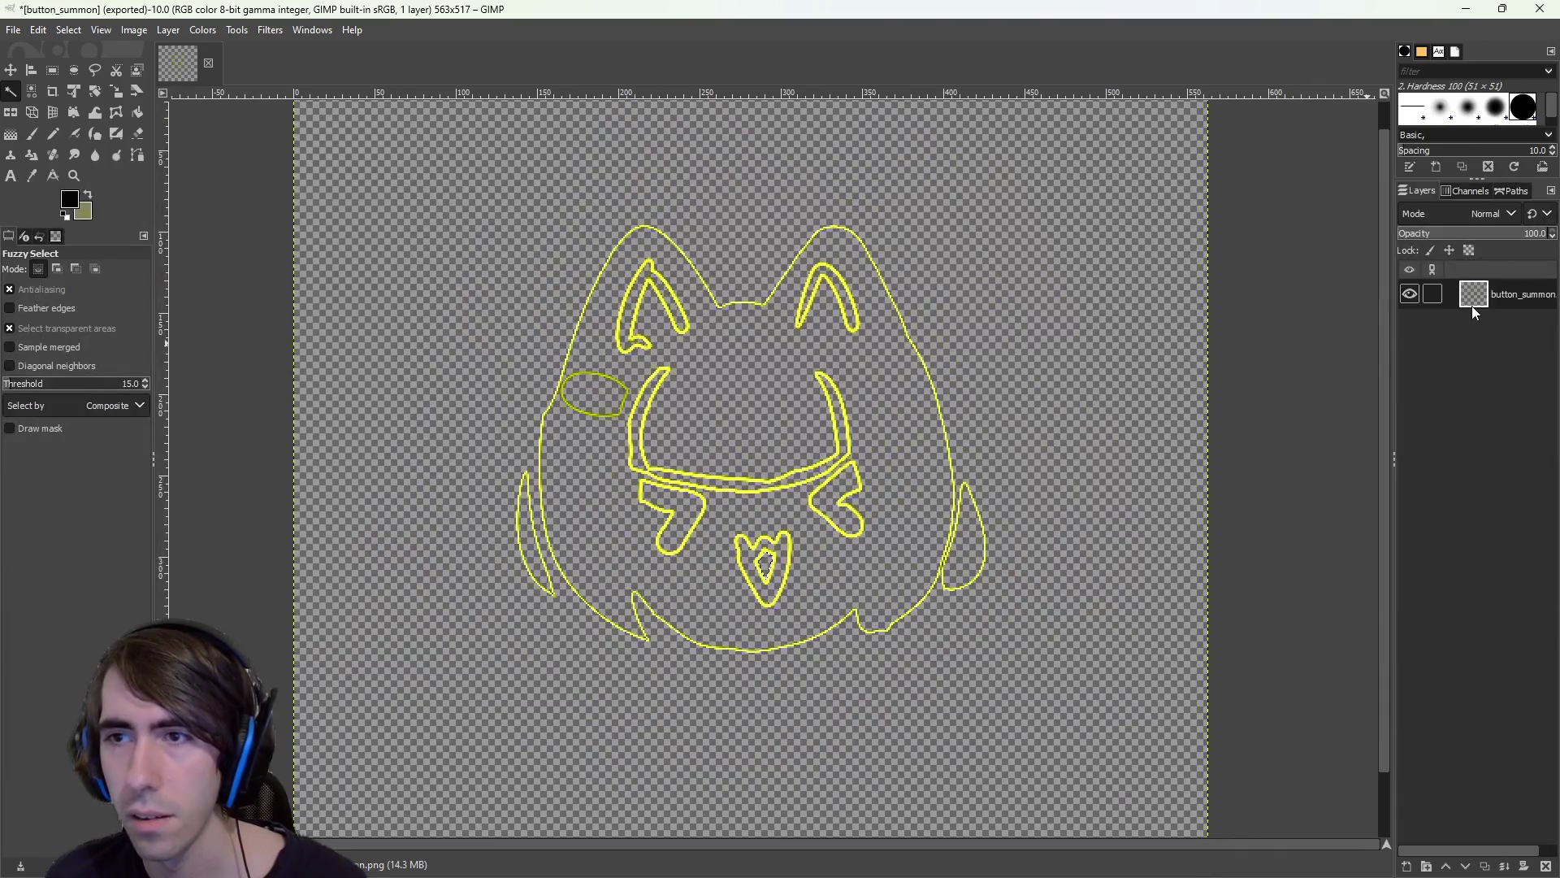
Duplicate the outline layer and hide the lower copy
right_click(1471, 306)
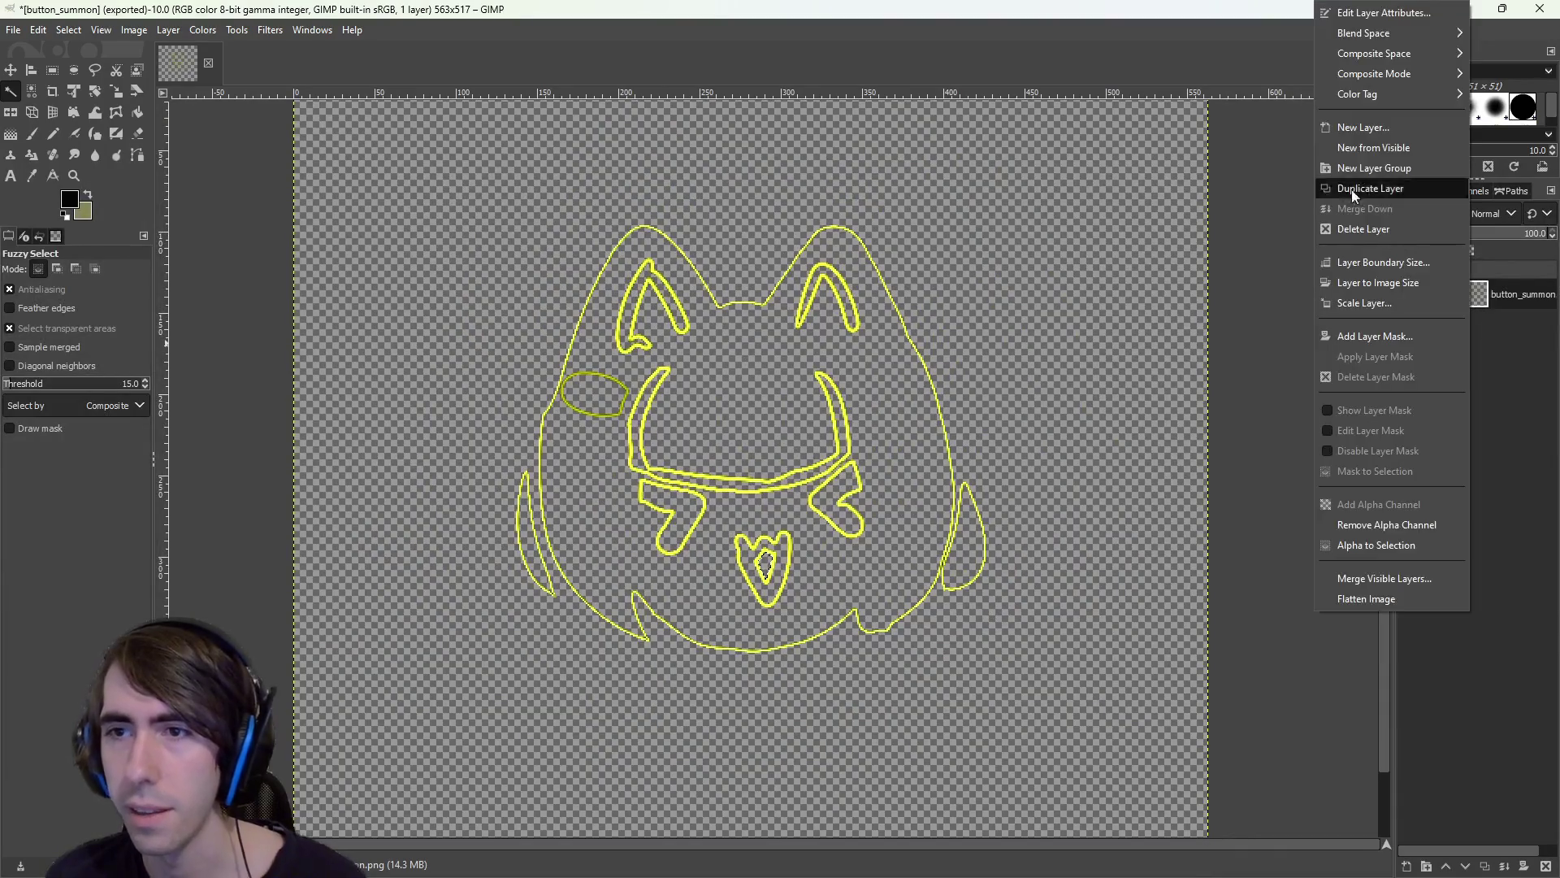
left_click(1392, 187)
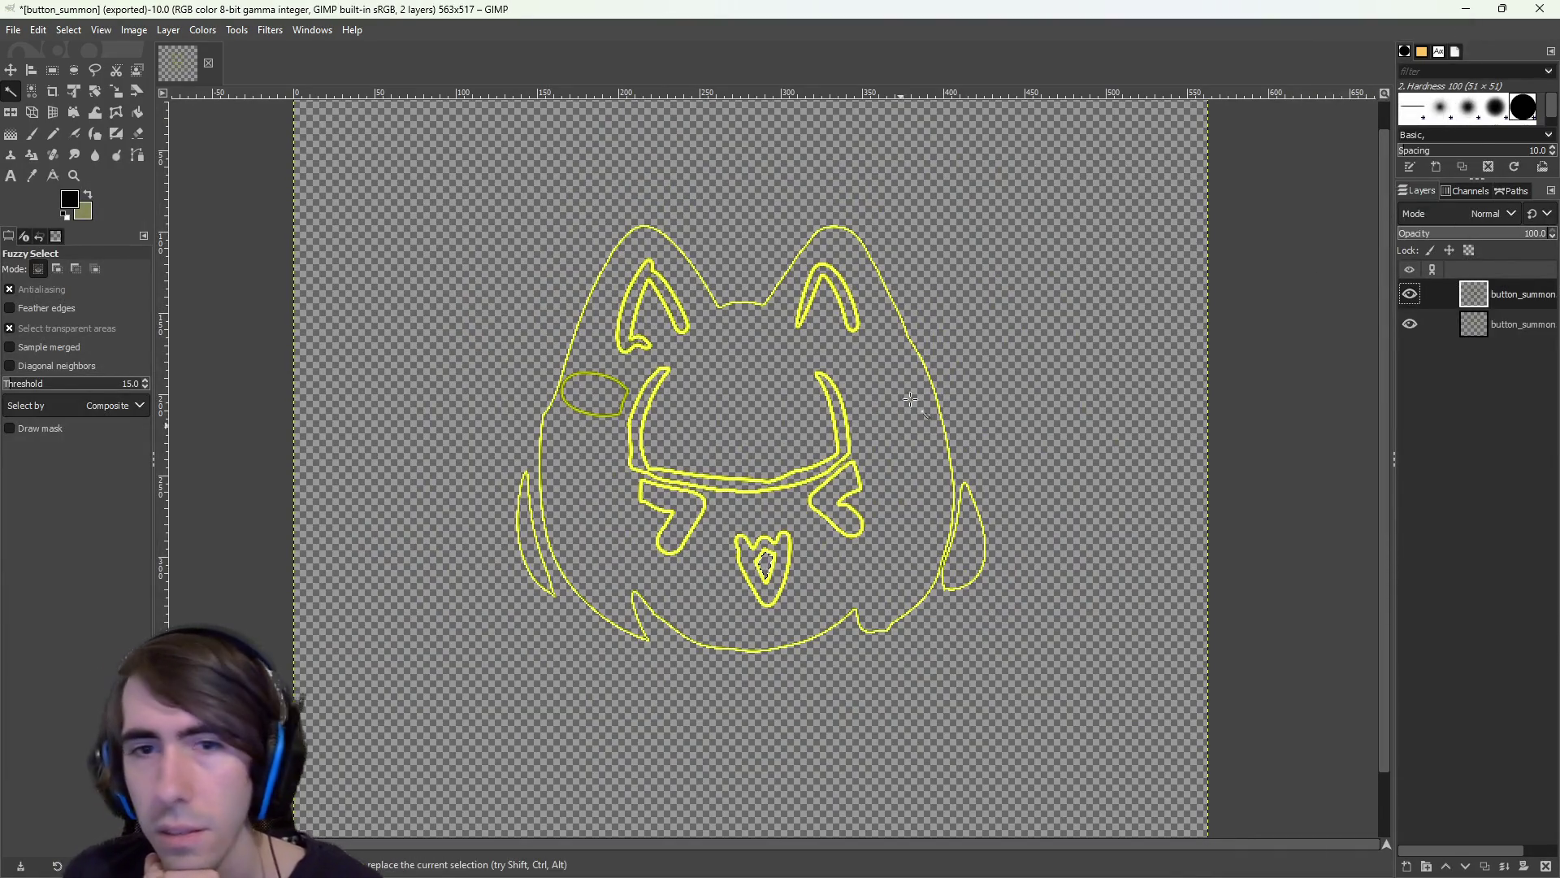
left_click(1410, 324)
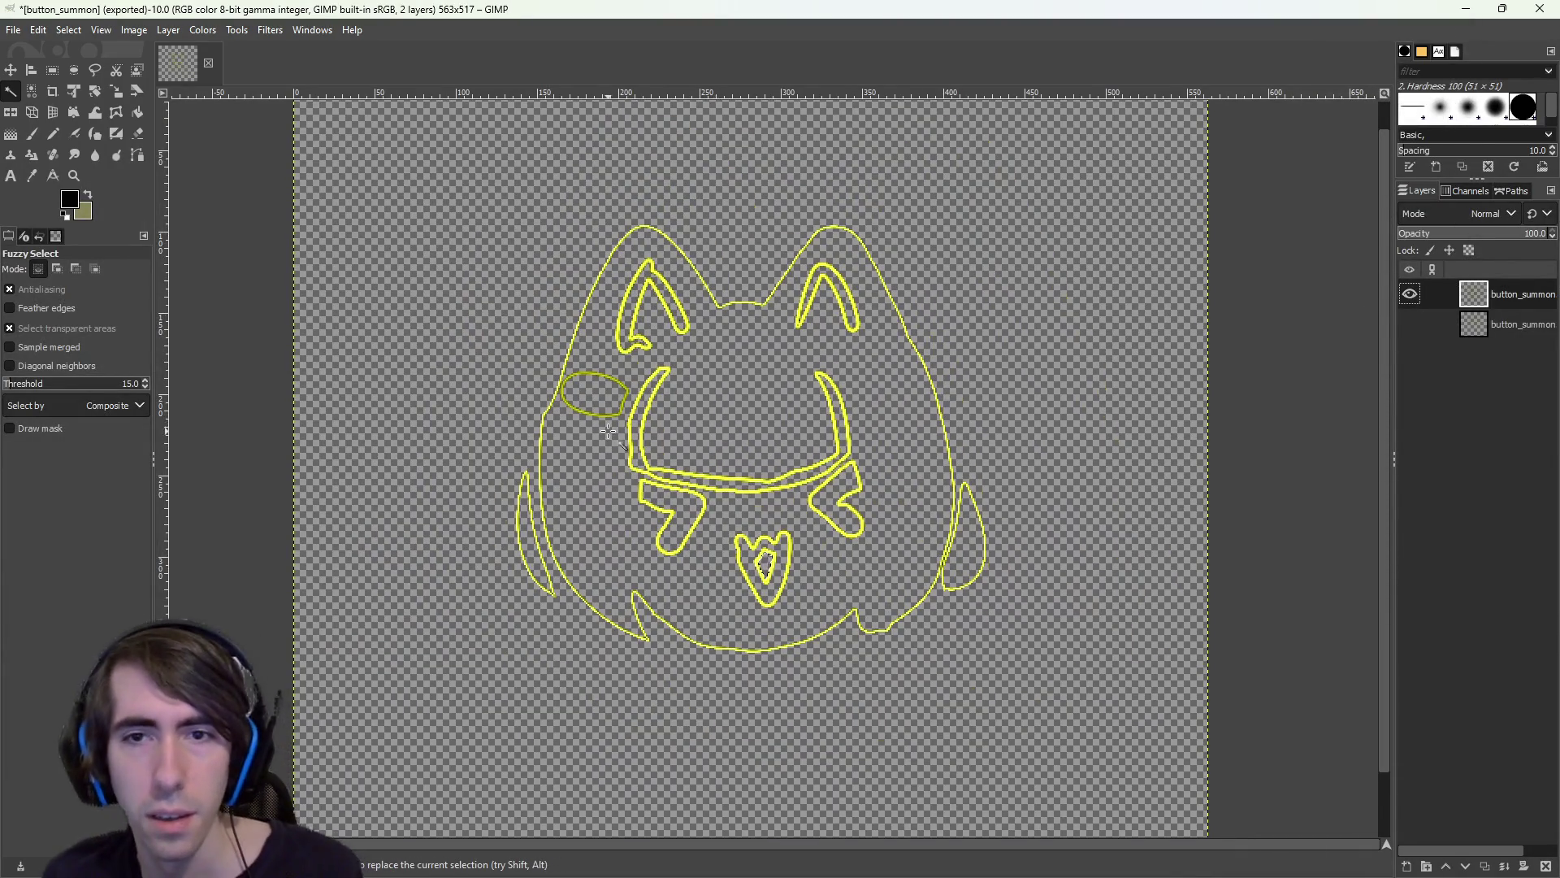
scroll(625, 431, "up", 1)
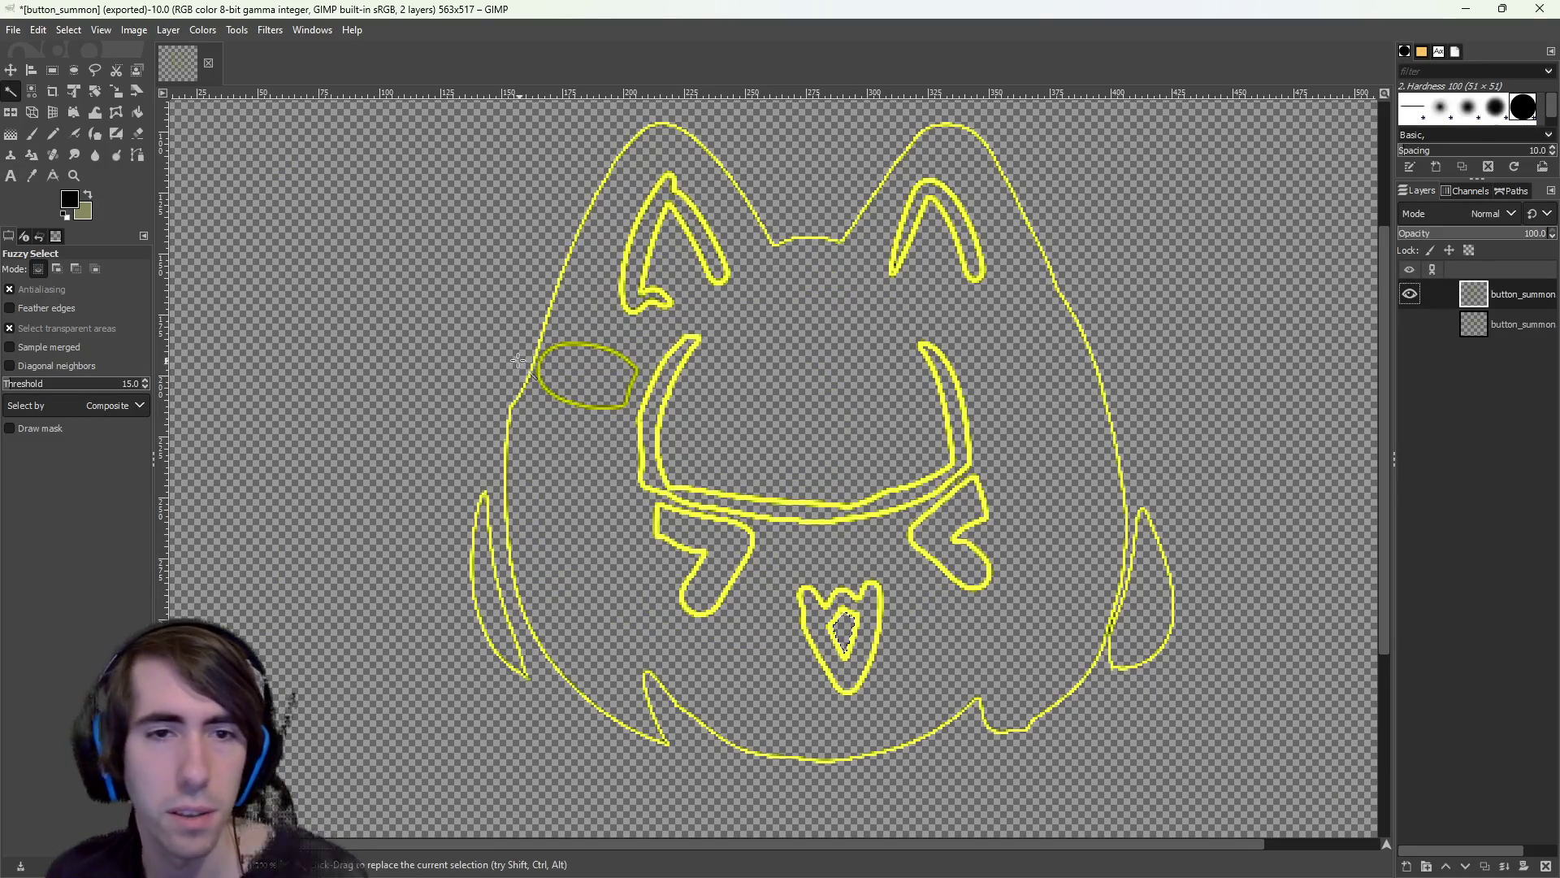
scroll(435, 358, "up", 3)
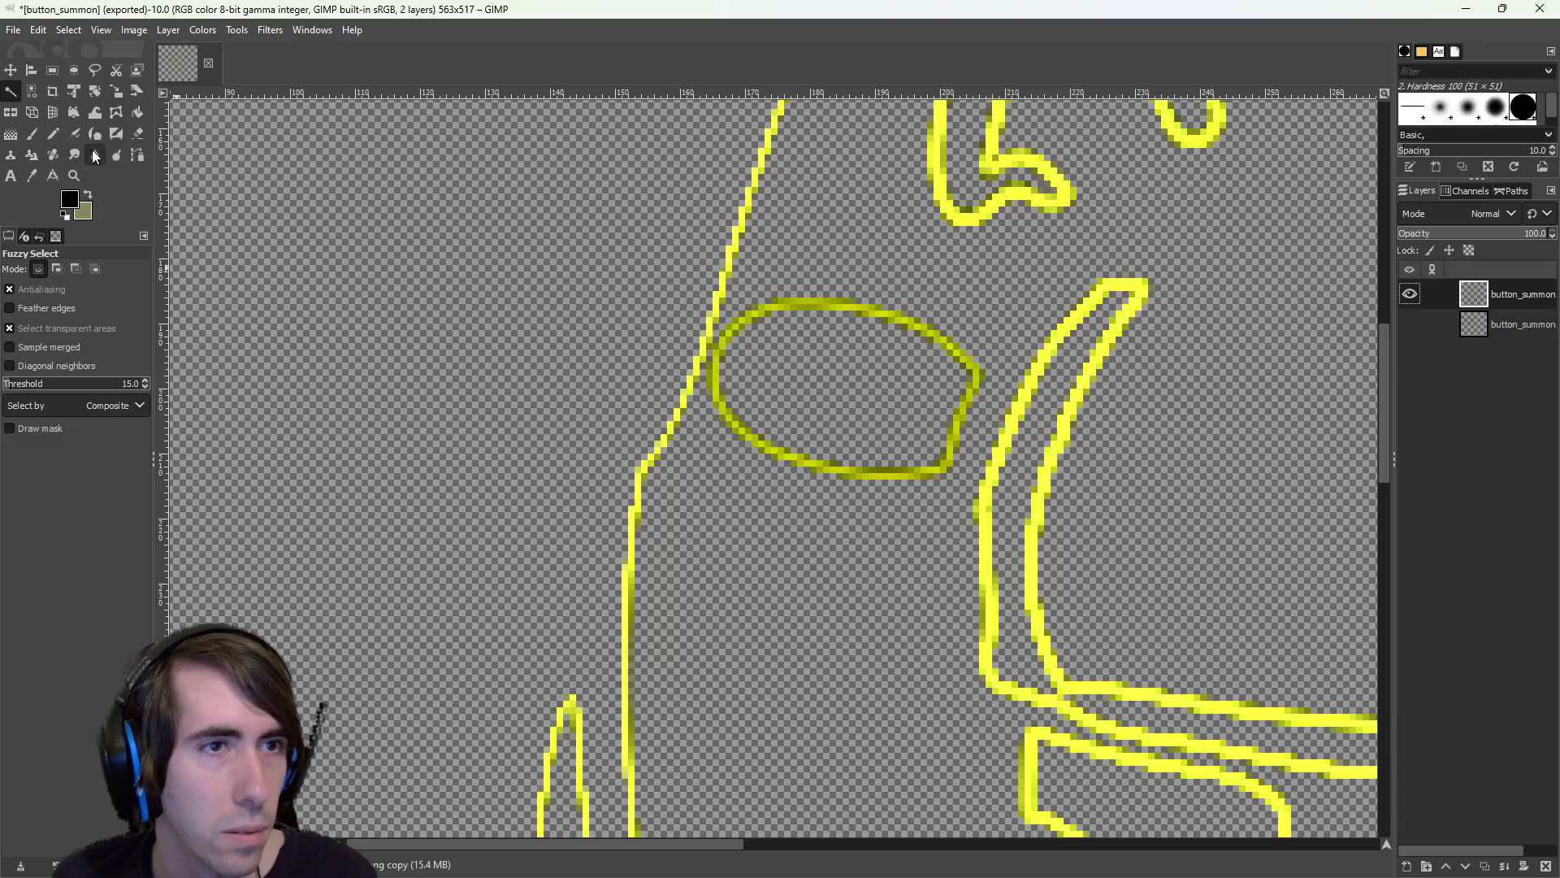
Erase the stray small oval outline inside the cat icon
left_click(138, 133)
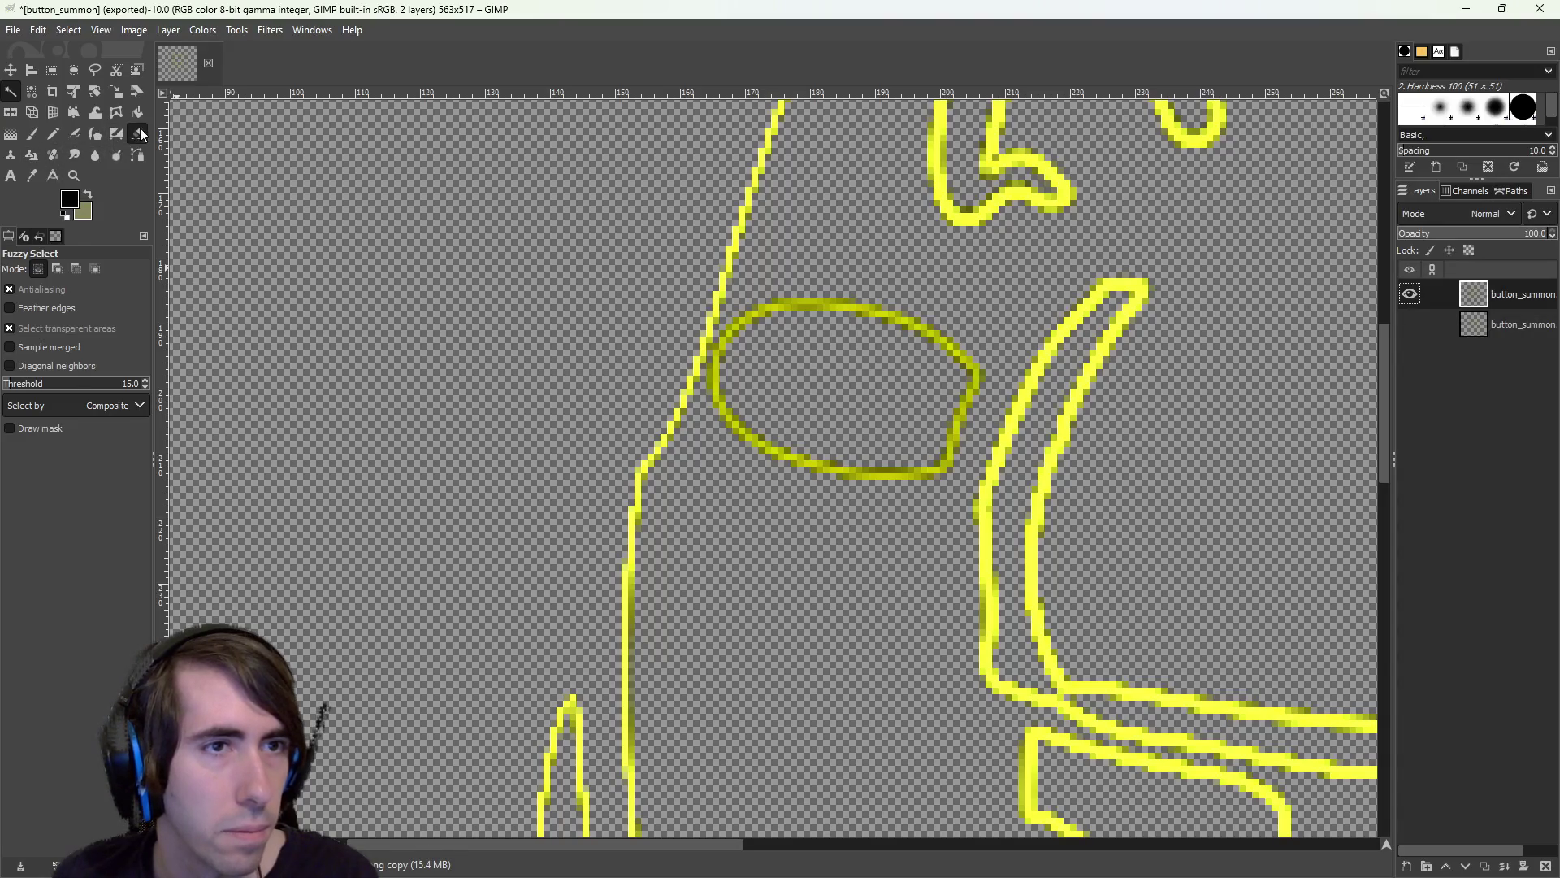
left_click(60, 73)
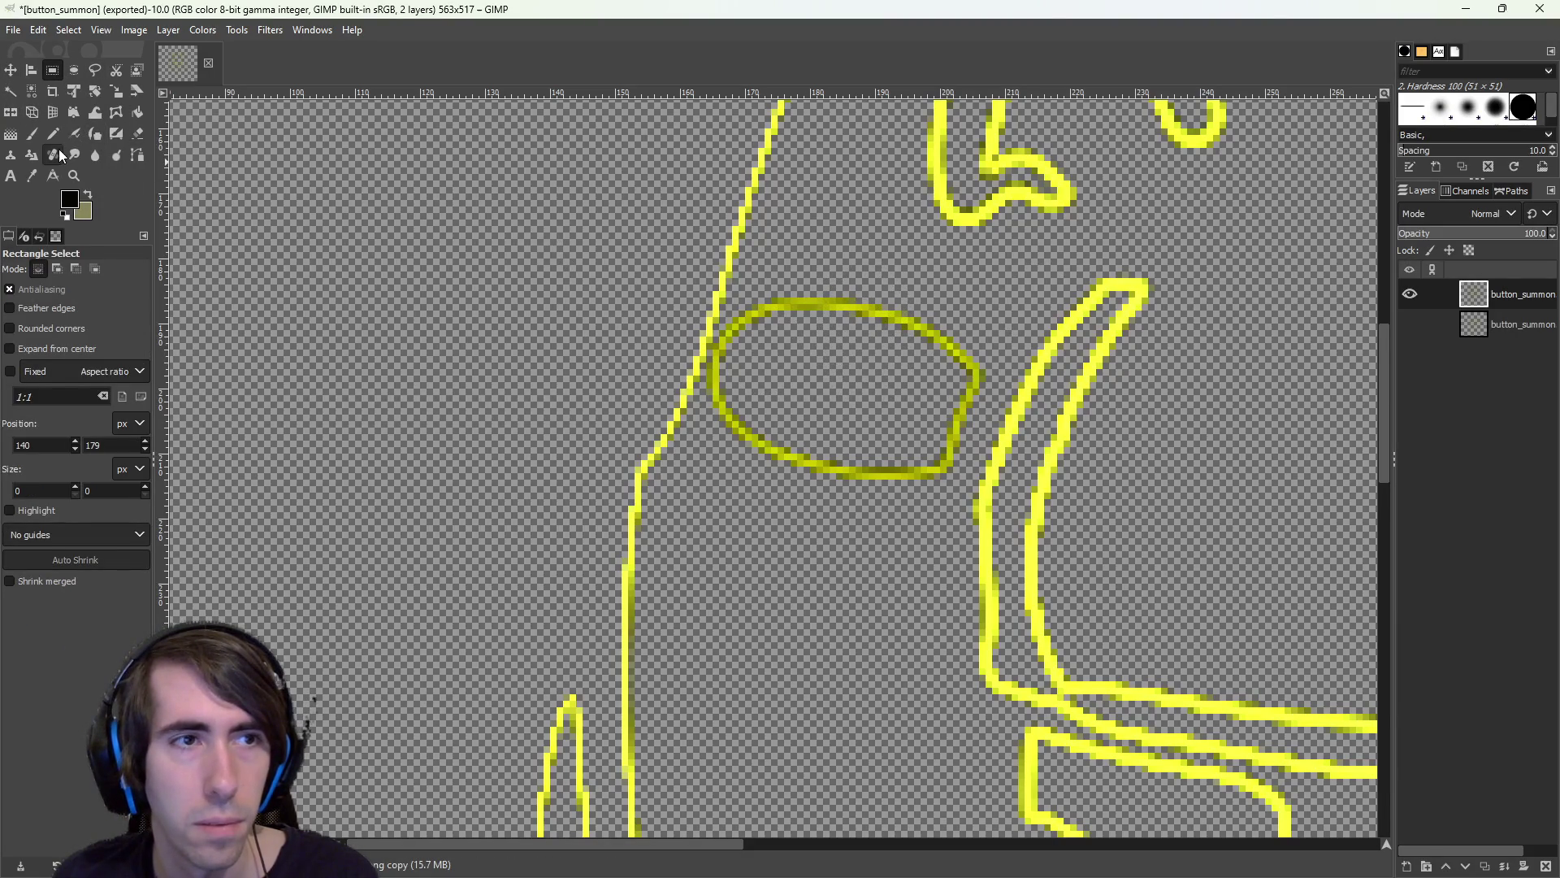
left_click(137, 133)
mouse_move(825, 305)
left_mouse_down()
mouse_move(934, 338)
mouse_move(943, 390)
mouse_move(920, 439)
mouse_move(843, 466)
mouse_move(776, 446)
mouse_move(770, 403)
mouse_move(799, 310)
mouse_move(788, 352)
mouse_move(759, 374)
mouse_move(760, 426)
left_mouse_up()
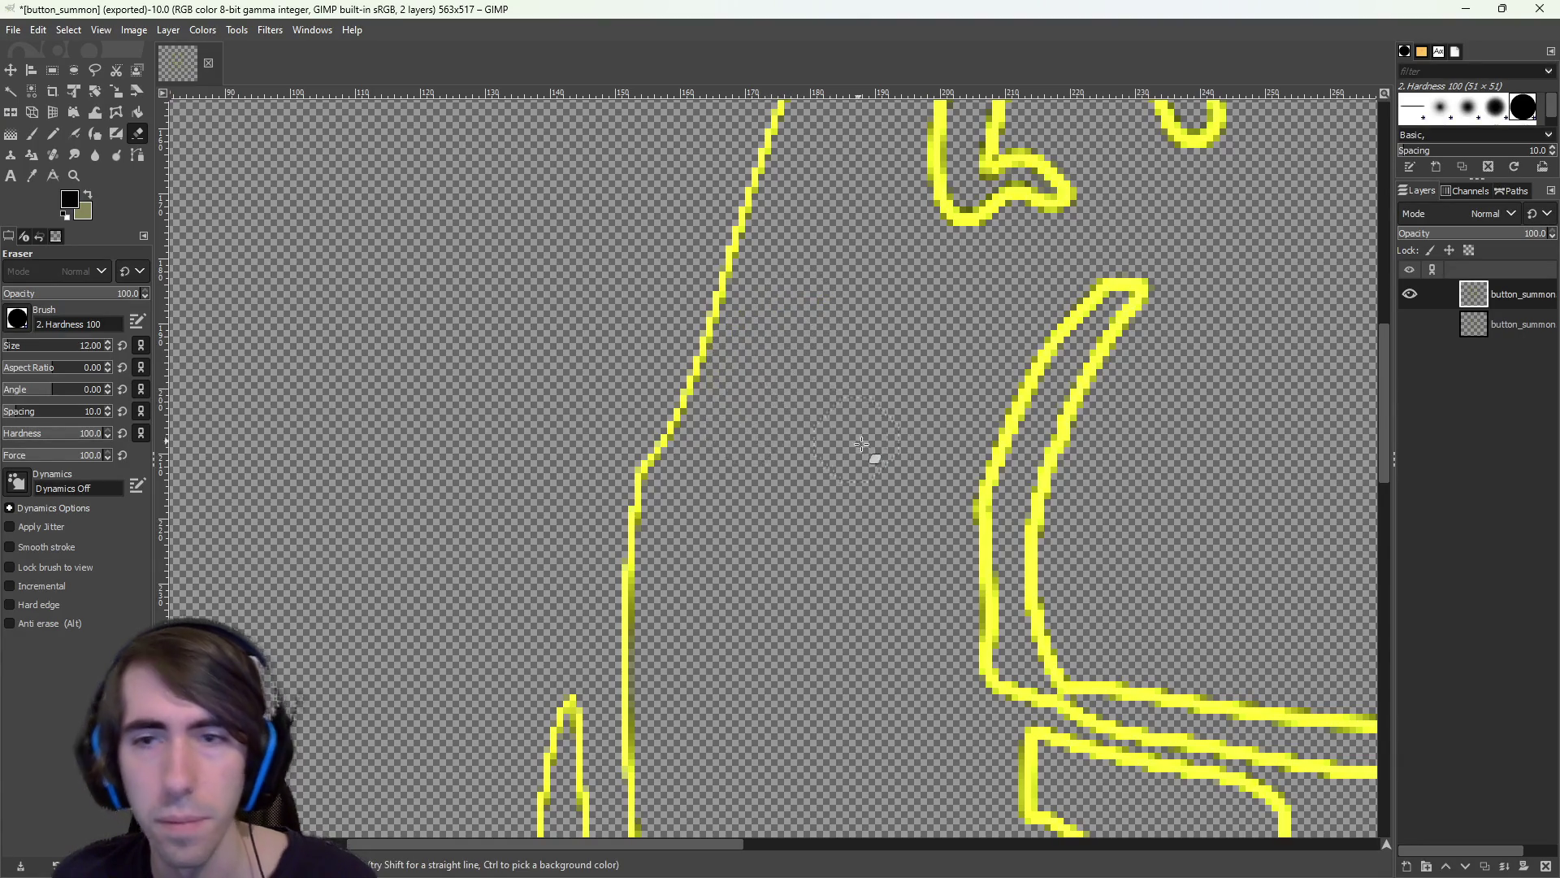
scroll(857, 441, "down", 3)
scroll(862, 447, "up", 2)
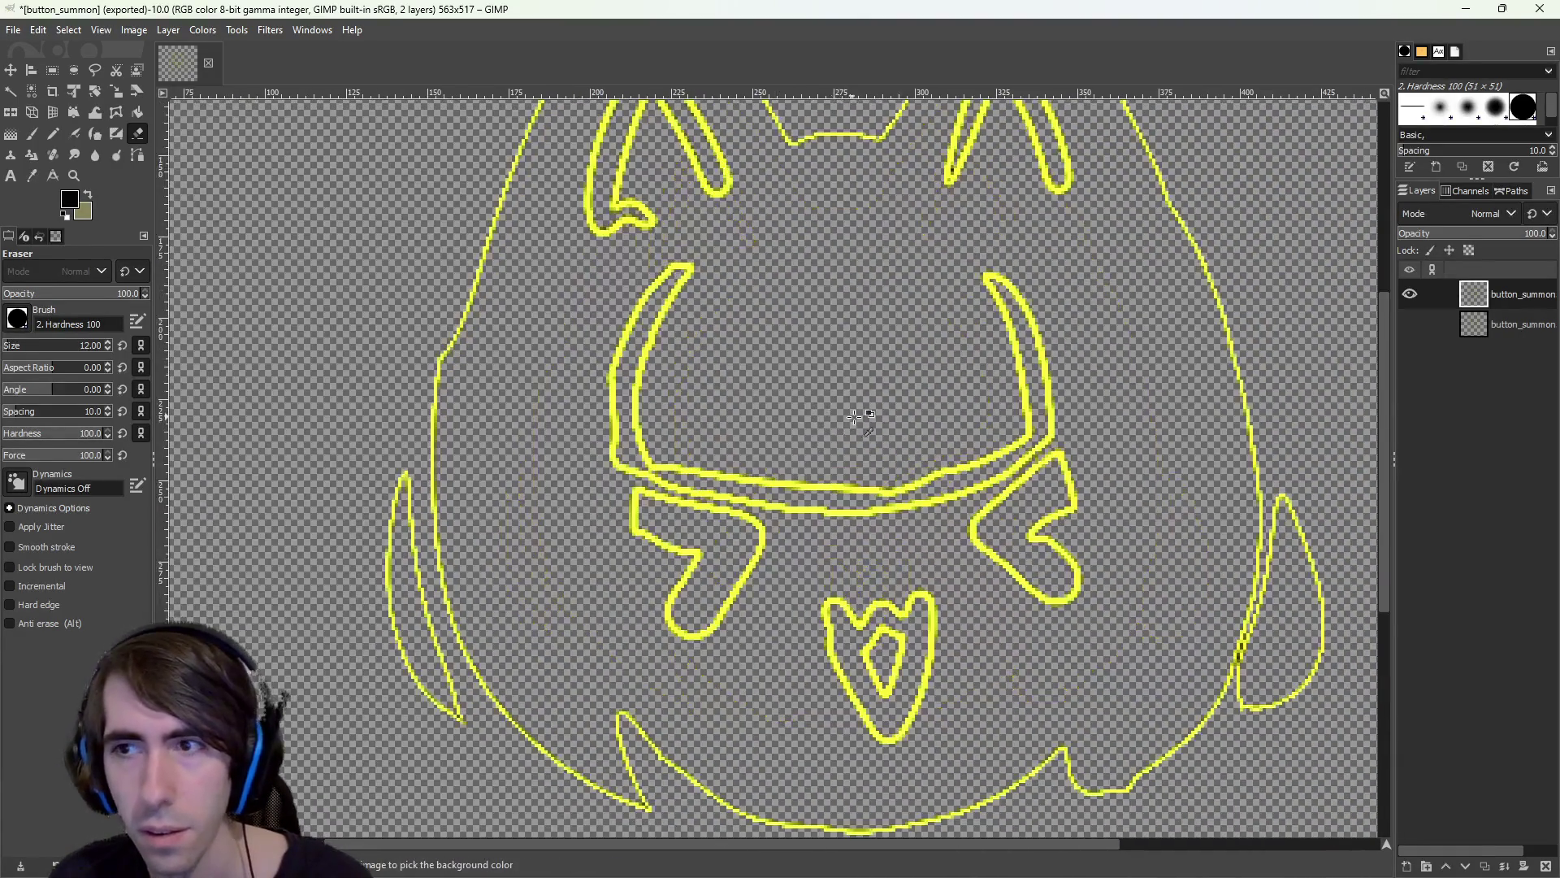
Duplicate the line-art layer and erase the right stroke of the inner band
right_click(1468, 298)
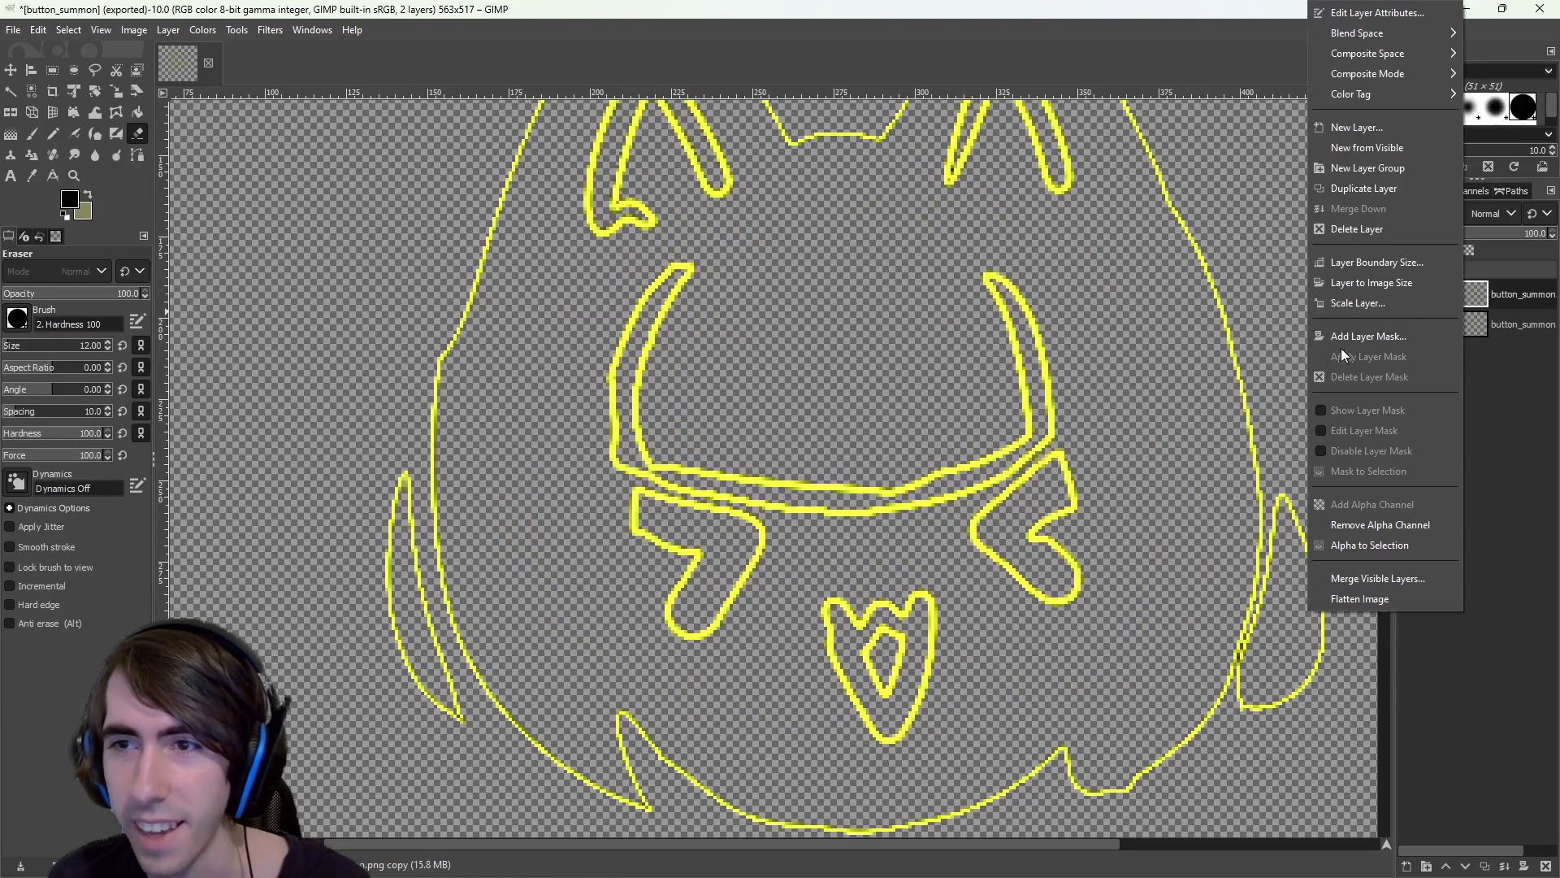
left_click(1372, 189)
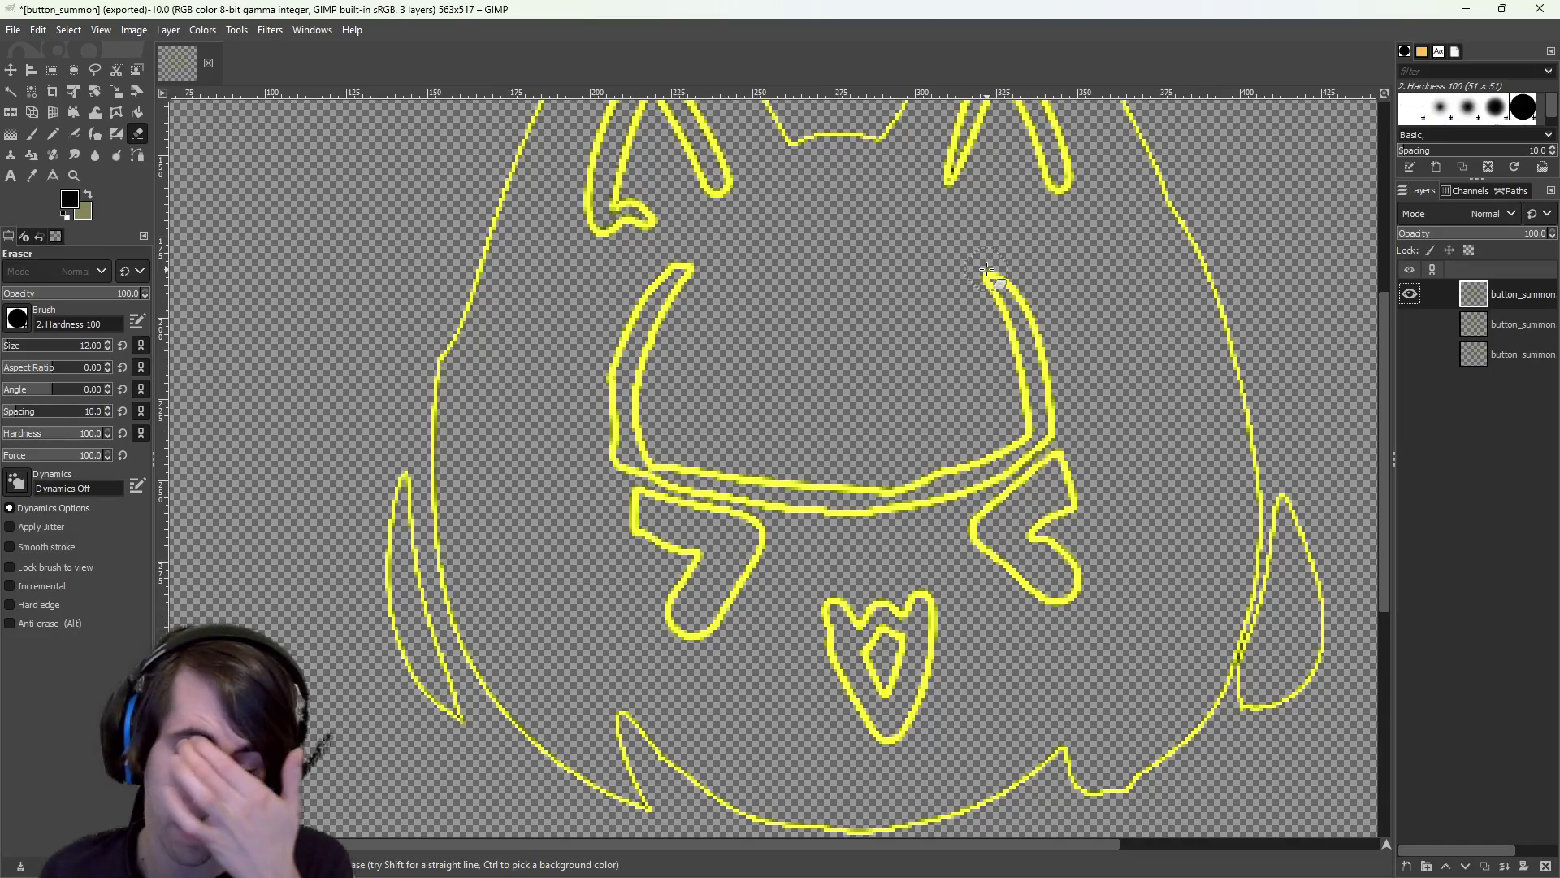
mouse_move(987, 268)
left_mouse_down()
mouse_move(1056, 425)
mouse_move(1028, 423)
mouse_move(967, 478)
mouse_move(1016, 464)
mouse_move(1036, 426)
left_mouse_up()
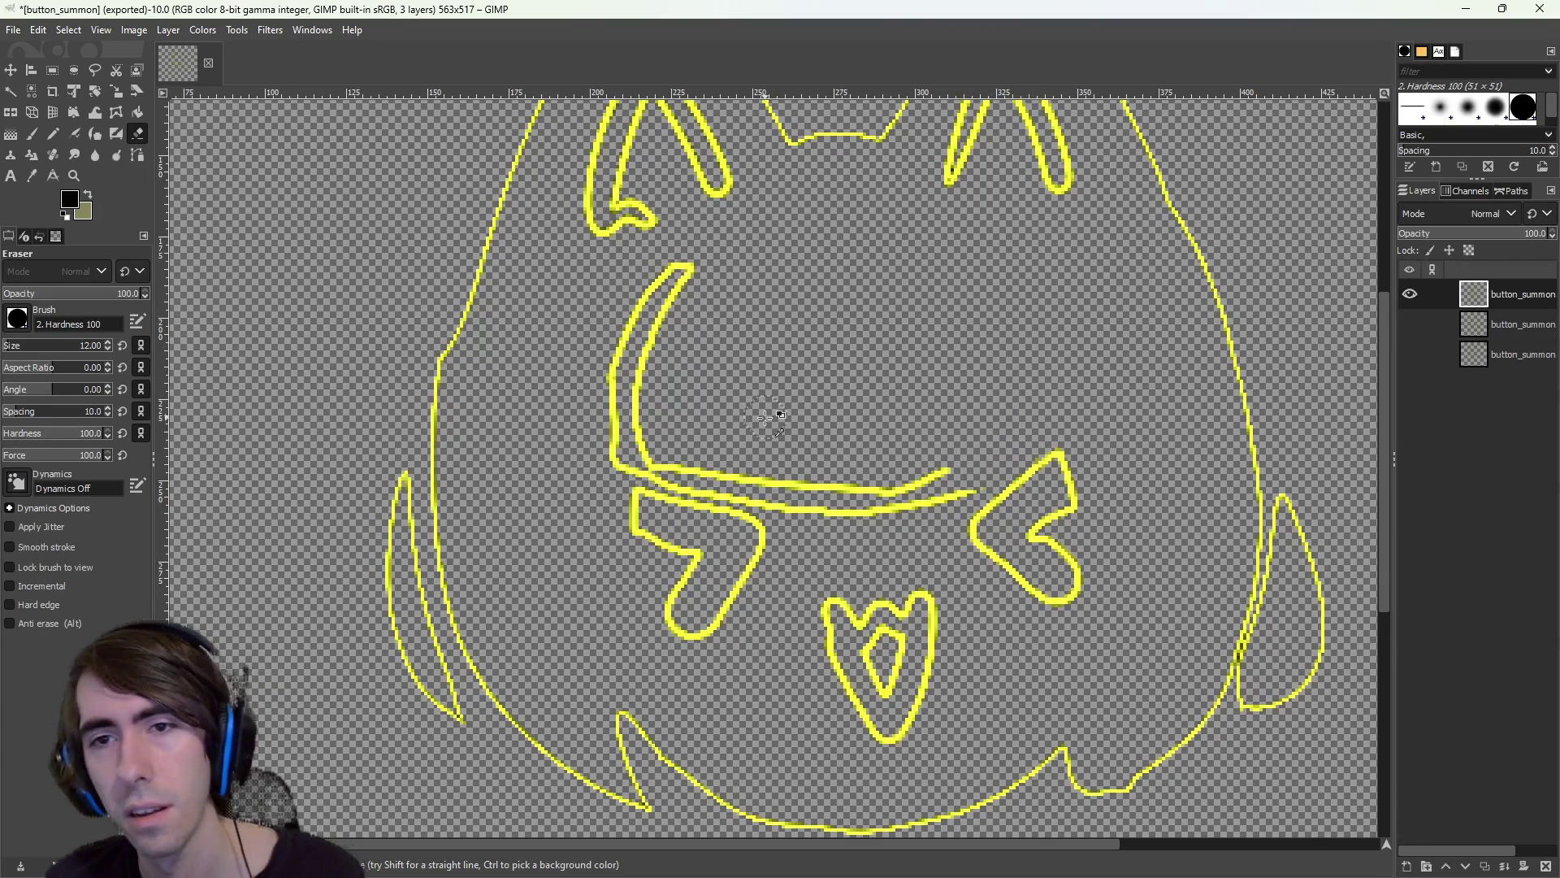
scroll(772, 427, "down", 1)
scroll(760, 443, "up", 1)
Erase the curved hook and horizontal band strokes above the cat's eyes
mouse_move(685, 268)
left_mouse_down()
mouse_move(634, 352)
mouse_move(672, 324)
mouse_move(632, 455)
mouse_move(968, 480)
left_mouse_up()
scroll(864, 488, "up", 2)
mouse_move(865, 492)
left_mouse_down()
mouse_move(1004, 489)
mouse_move(1090, 463)
mouse_move(787, 515)
mouse_move(565, 472)
mouse_move(451, 429)
left_mouse_up()
scroll(802, 488, "down", 4)
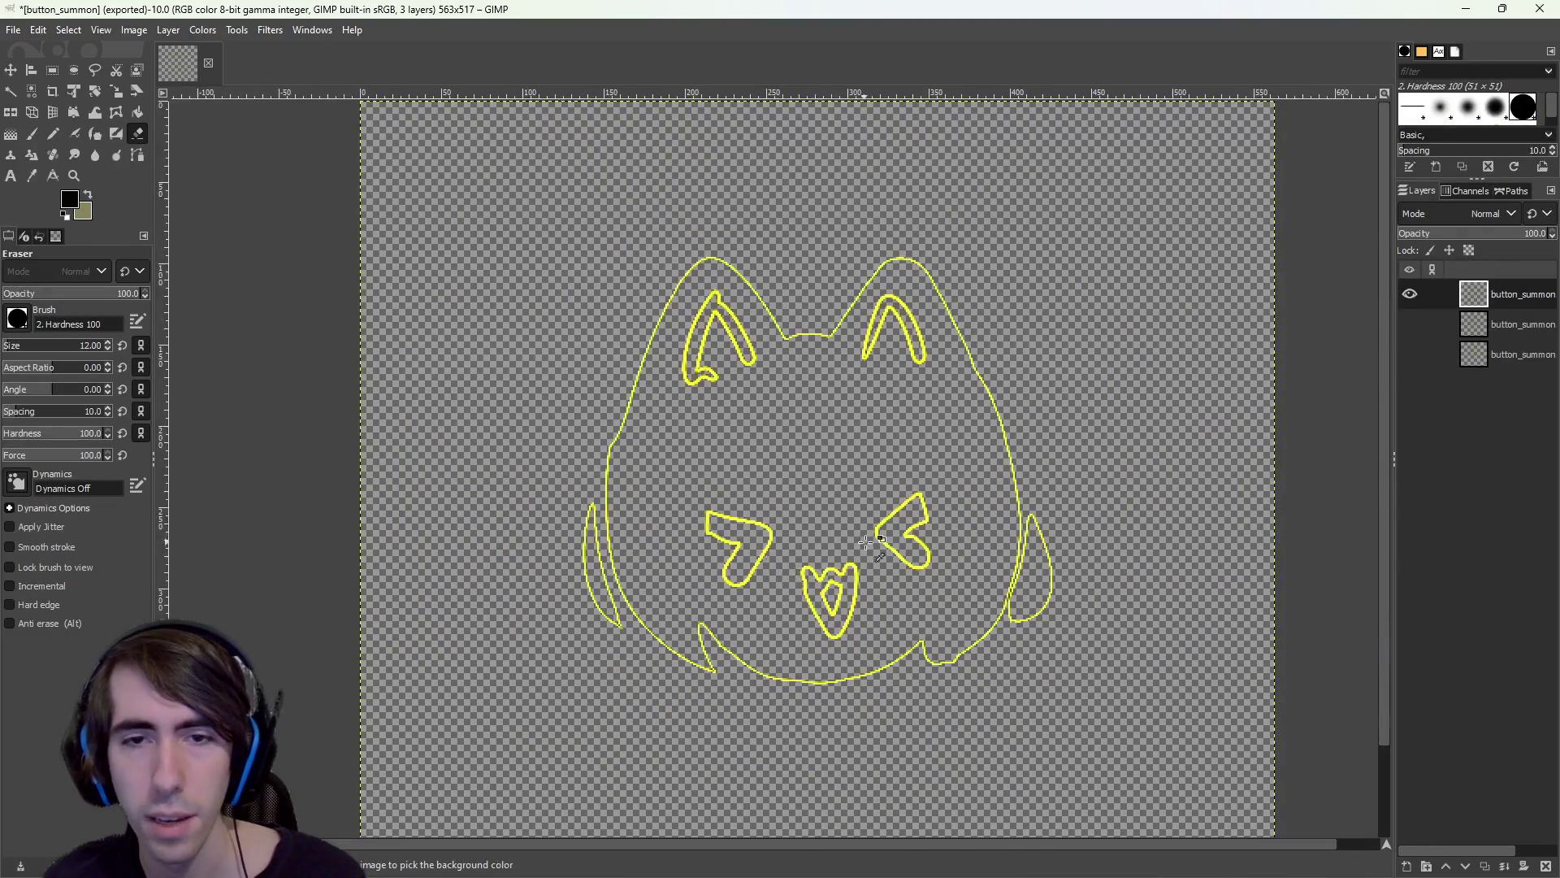
scroll(878, 558, "up", 1)
left_click(208, 31)
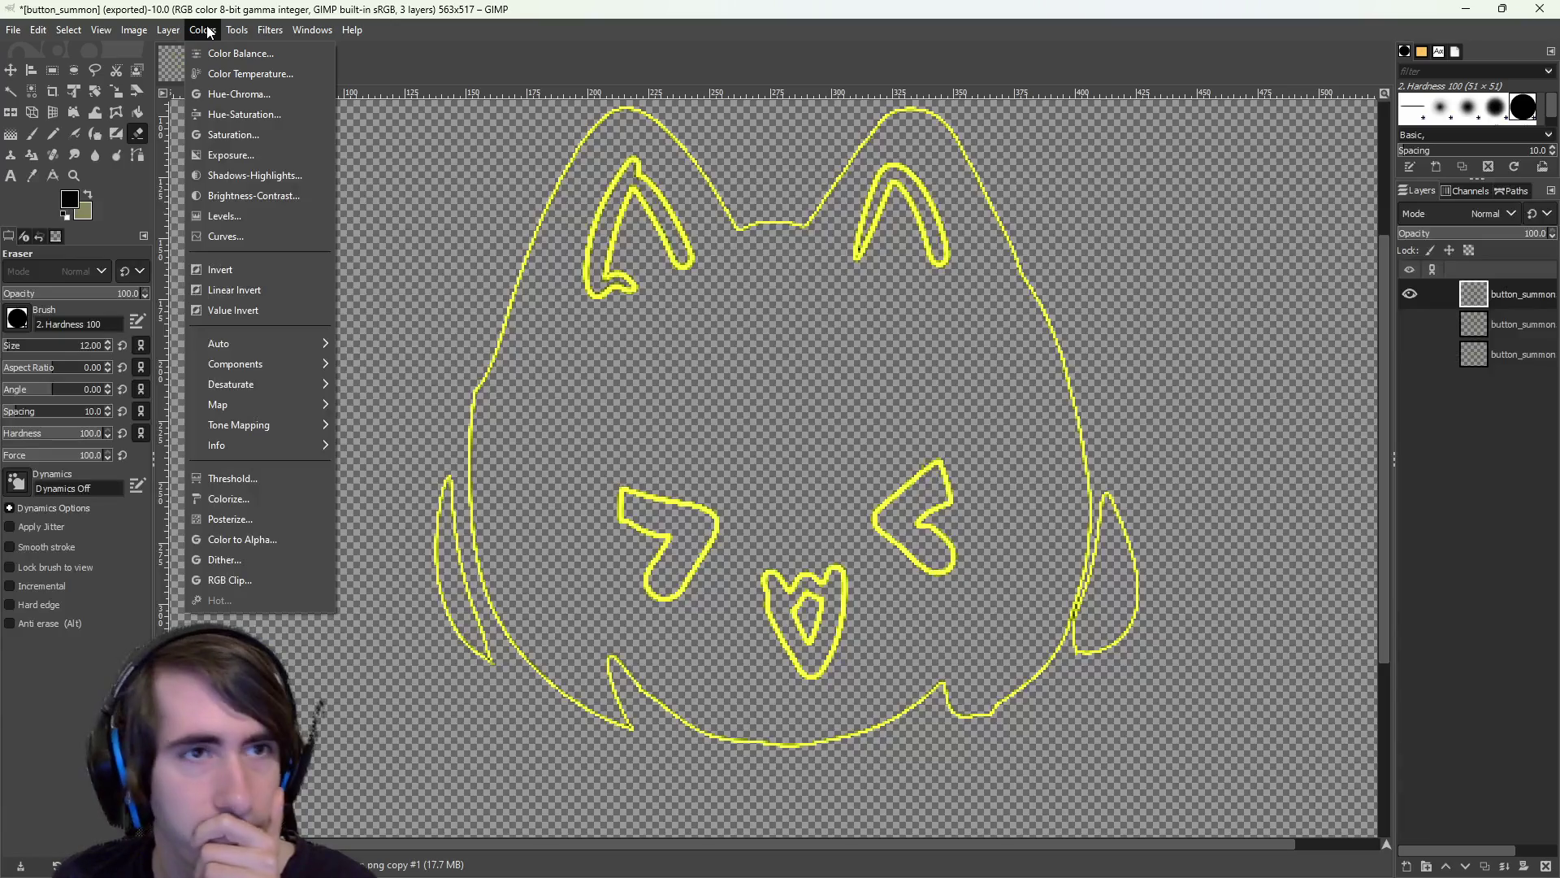
left_click(254, 29)
left_click(256, 30)
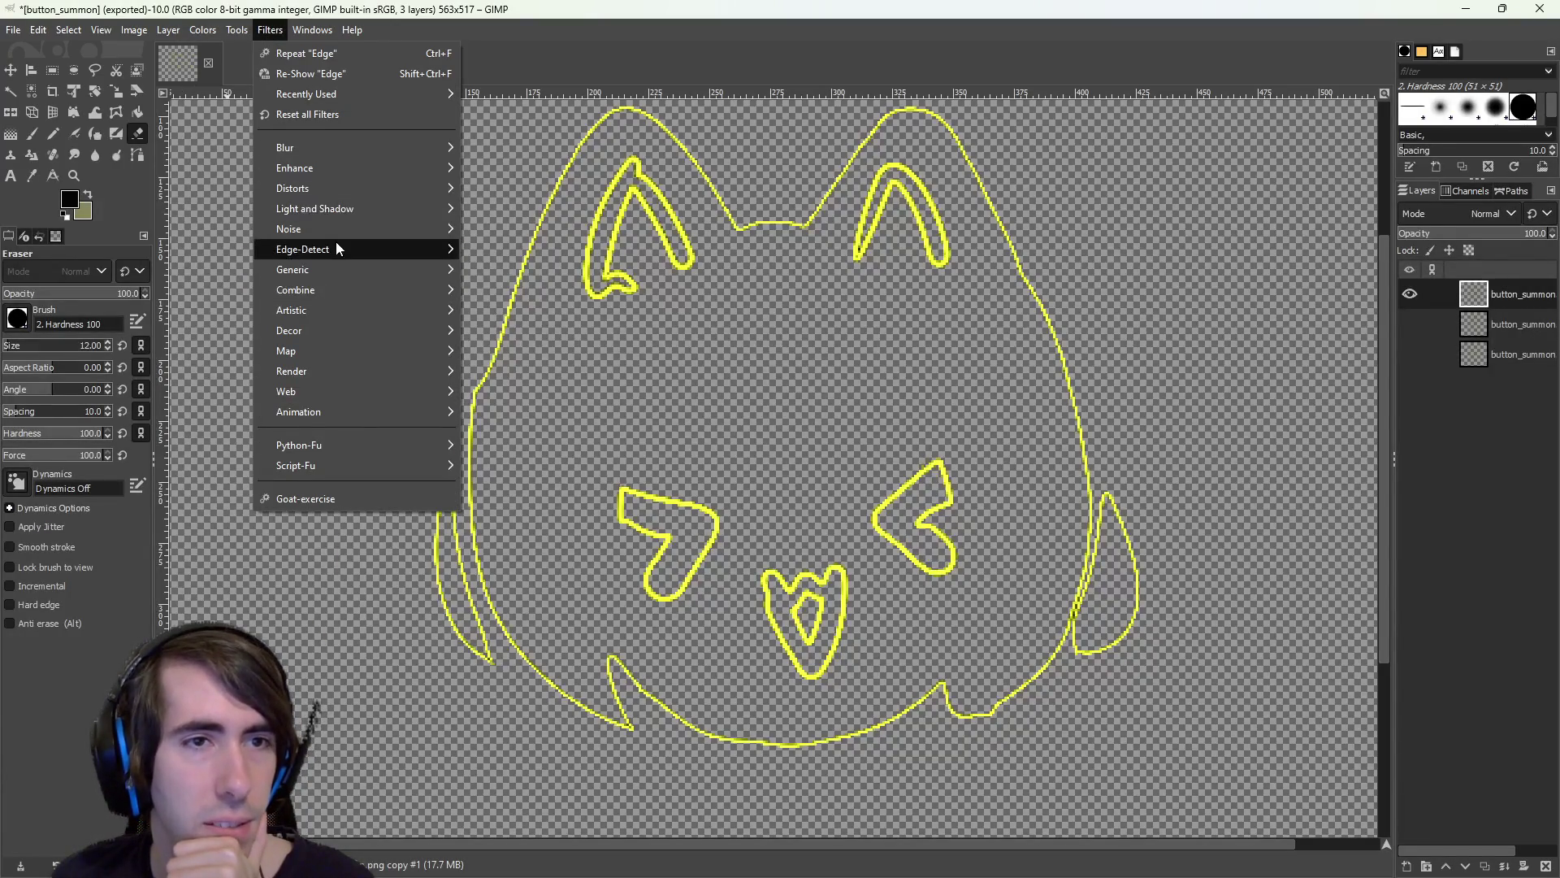
mouse_move(336, 244)
mouse_move(328, 277)
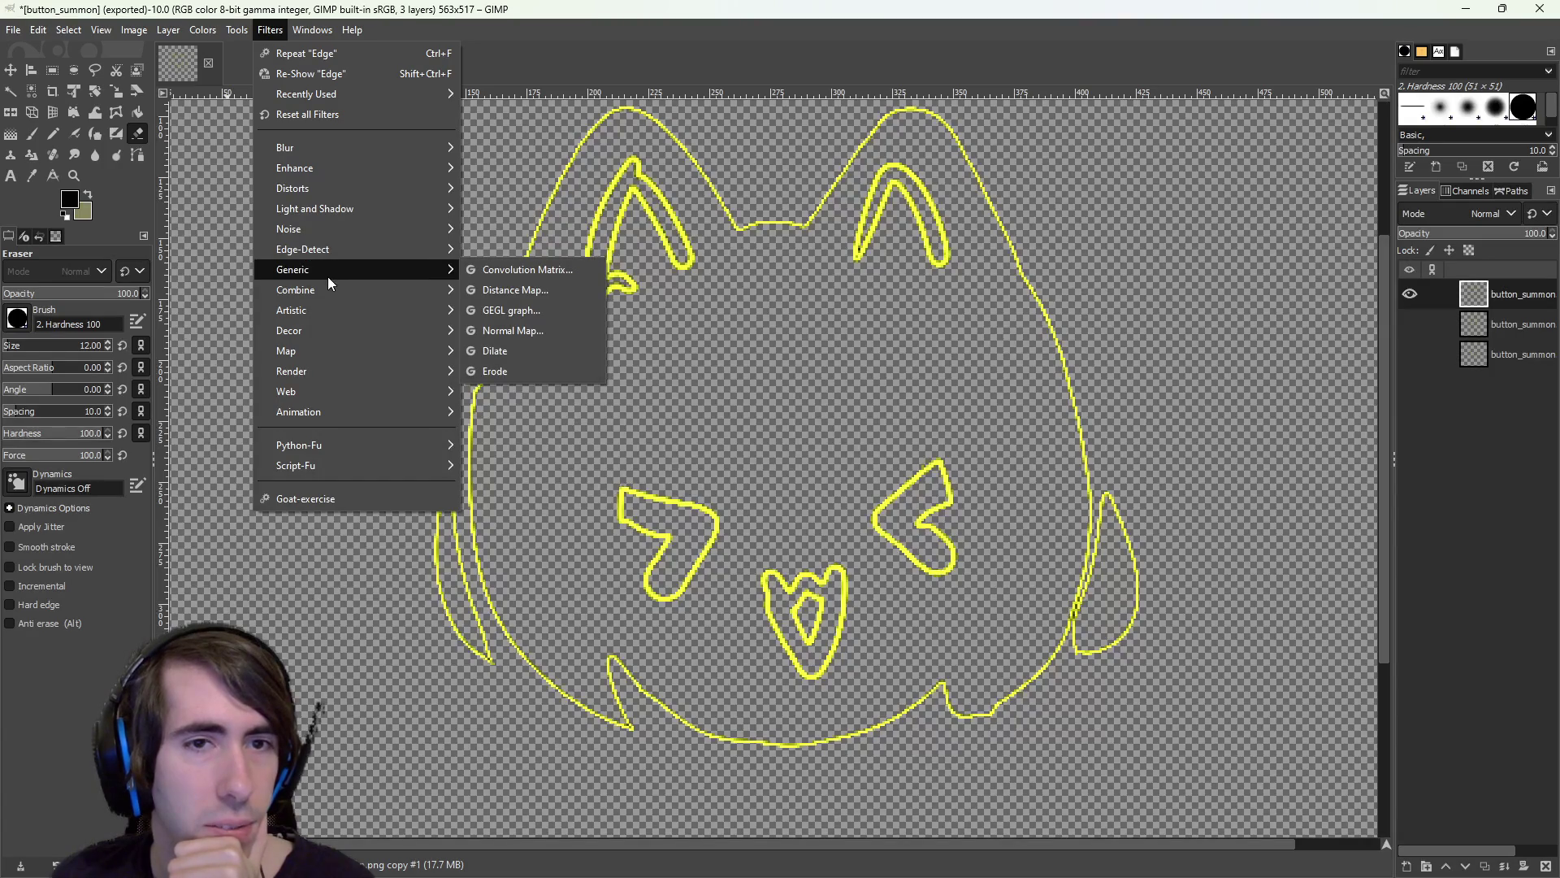
left_click(502, 290)
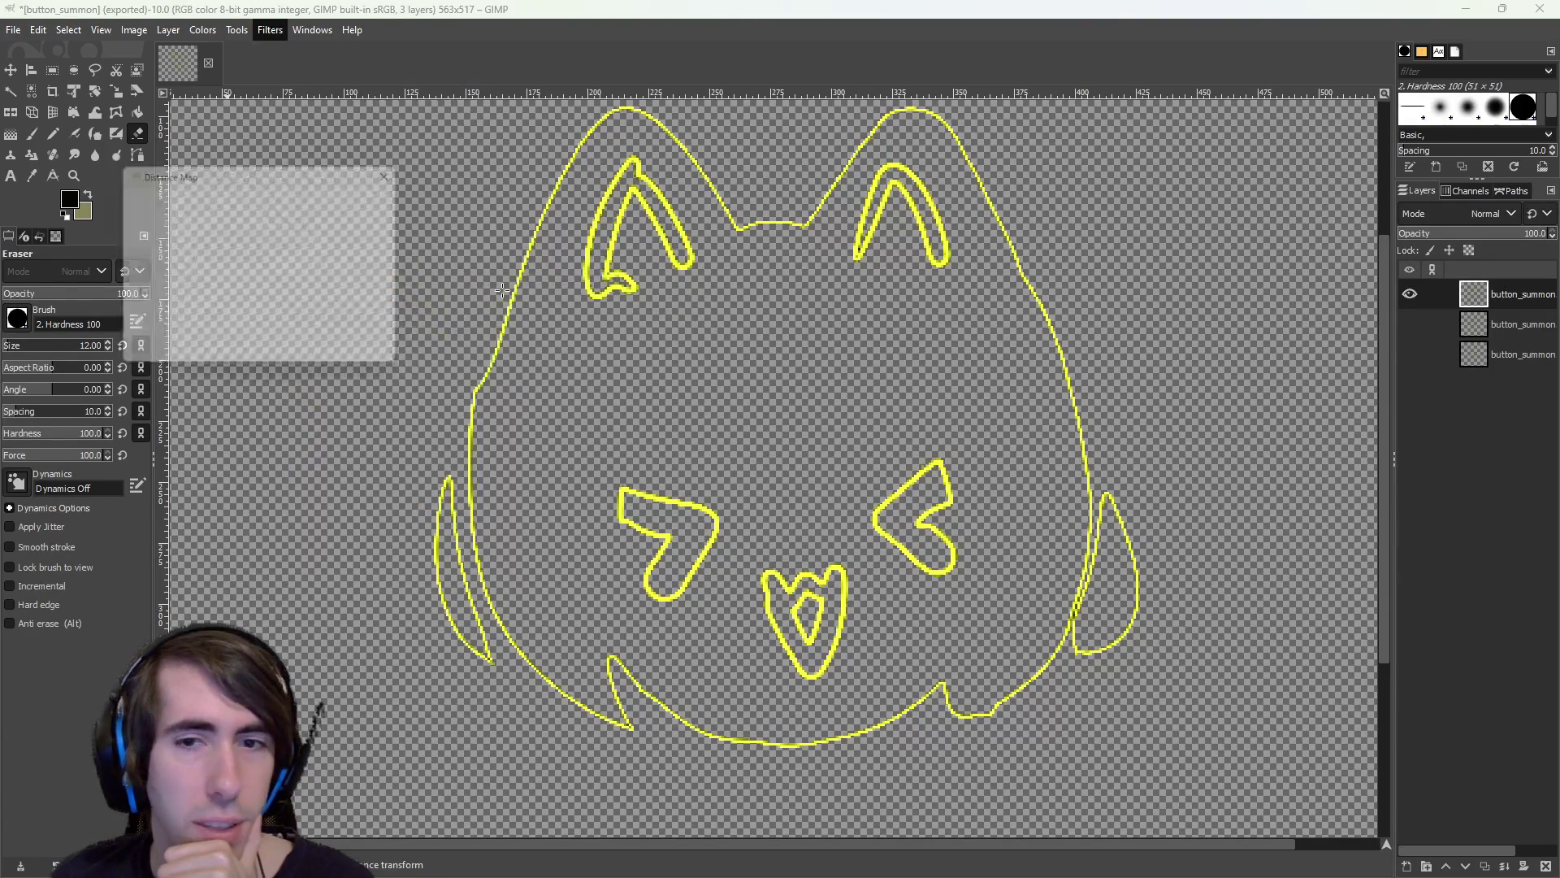
scroll(442, 381, "down", 5)
scroll(529, 449, "down", 3)
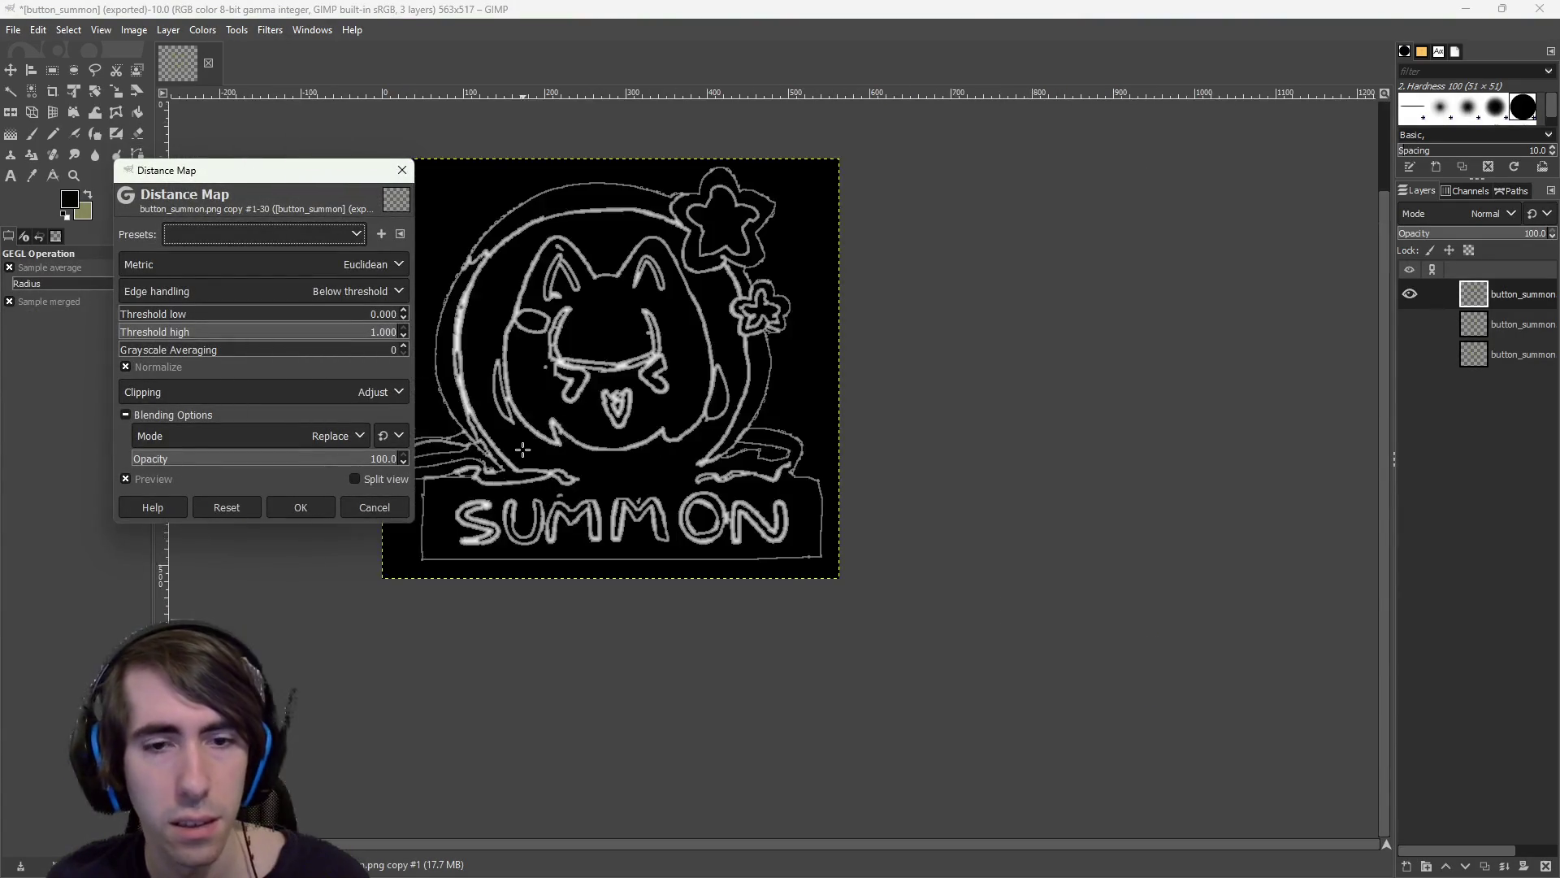
scroll(520, 370, "up", 1)
scroll(519, 370, "up", 3)
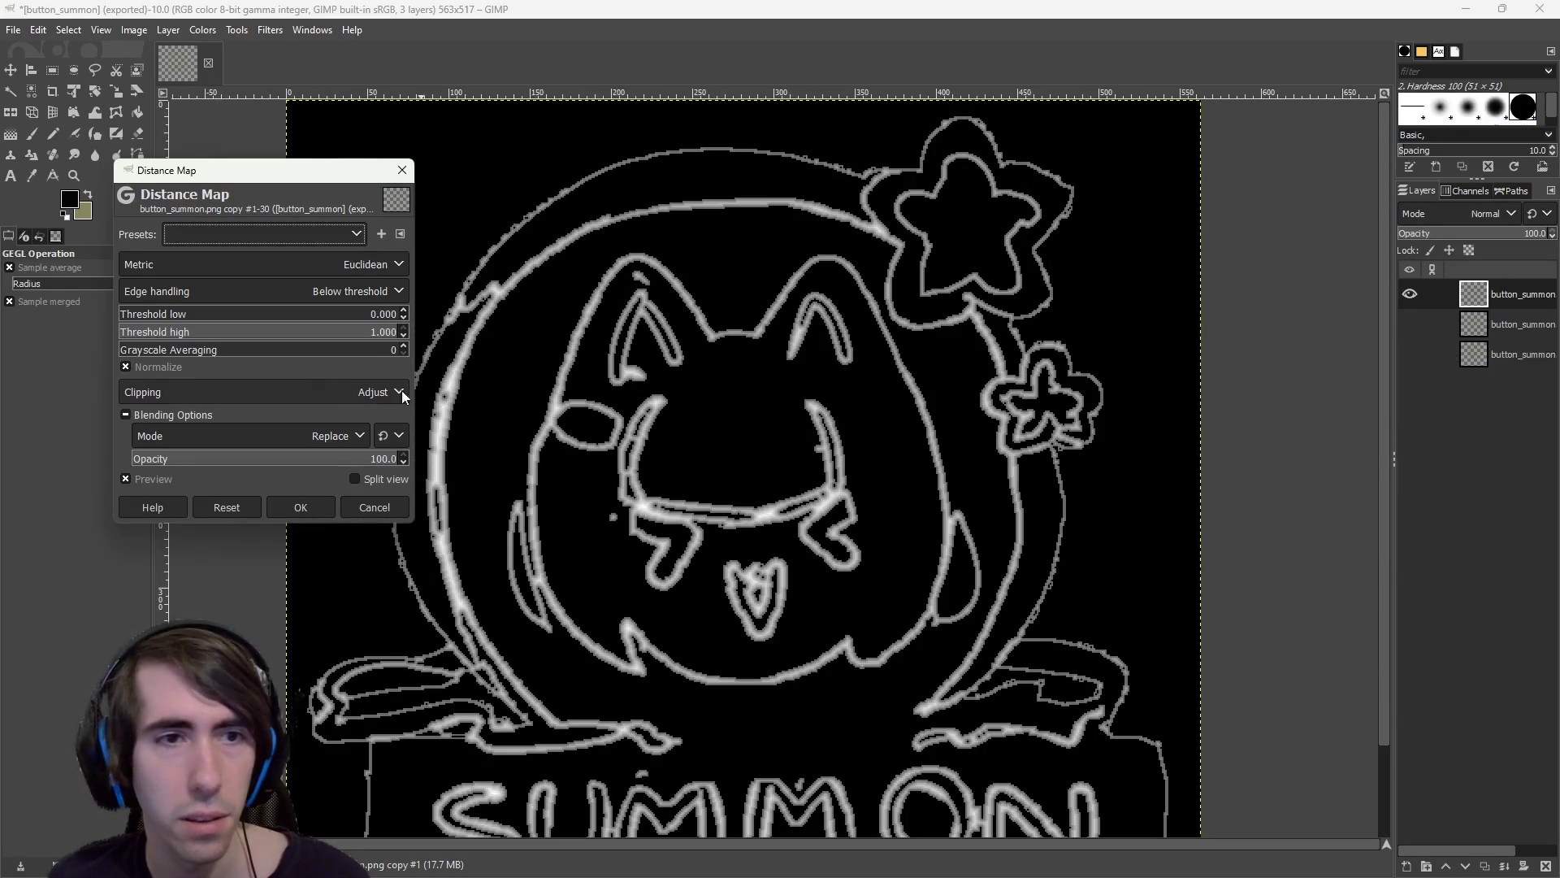
mouse_move(208, 323)
left_mouse_down()
mouse_move(484, 315)
mouse_move(41, 312)
mouse_move(487, 332)
mouse_move(28, 325)
left_mouse_up()
mouse_move(271, 336)
left_mouse_down()
mouse_move(71, 339)
mouse_move(167, 350)
mouse_move(304, 316)
mouse_move(48, 316)
left_mouse_up()
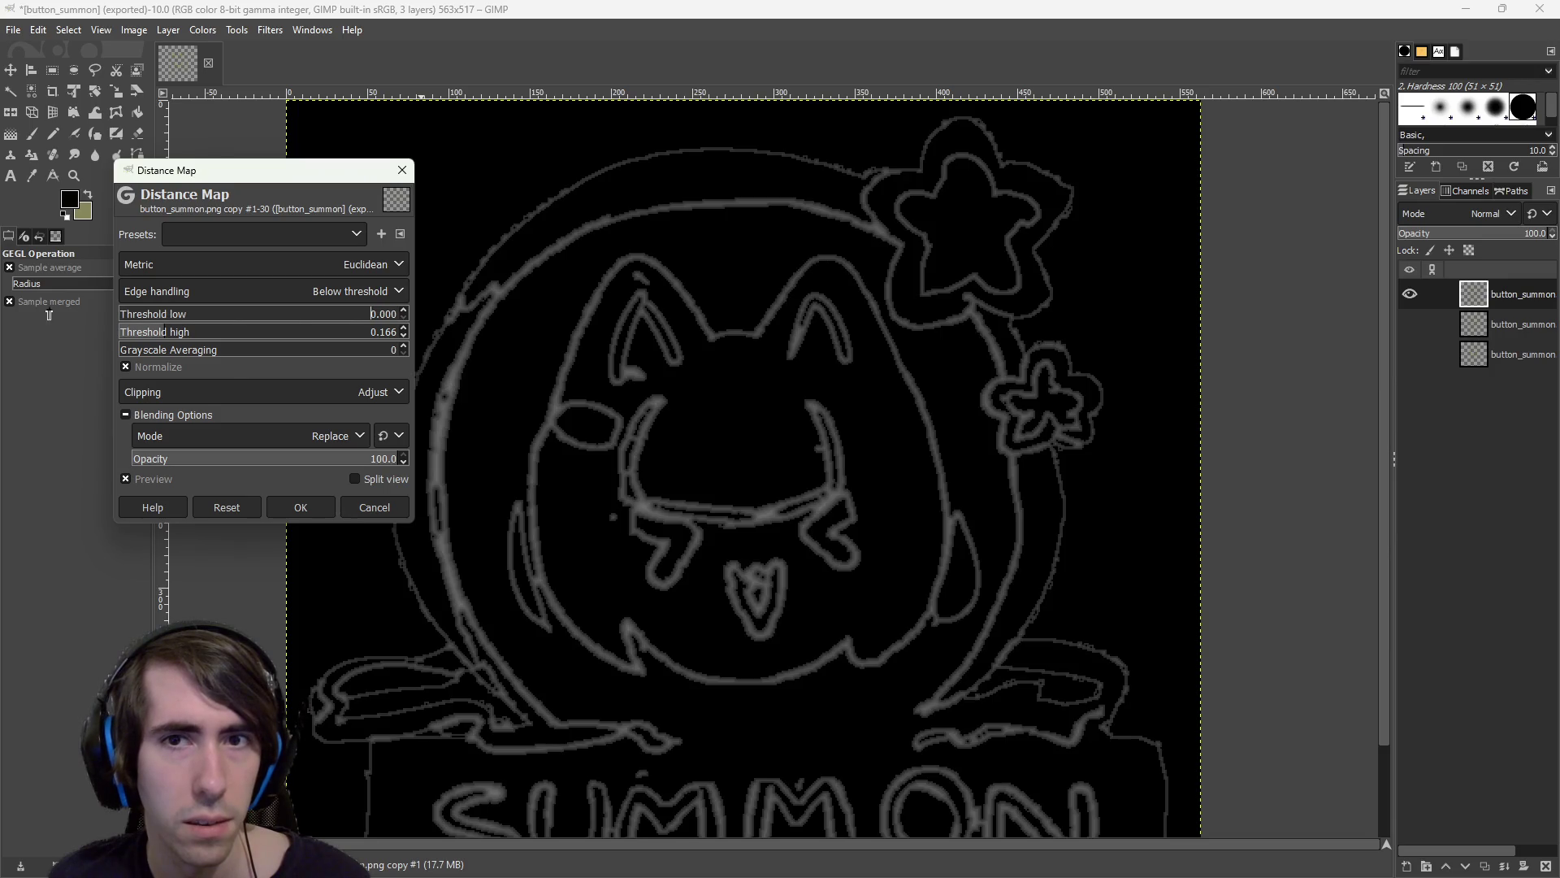
mouse_move(256, 332)
left_mouse_down()
mouse_move(569, 335)
mouse_move(145, 354)
left_mouse_up()
left_click(365, 353)
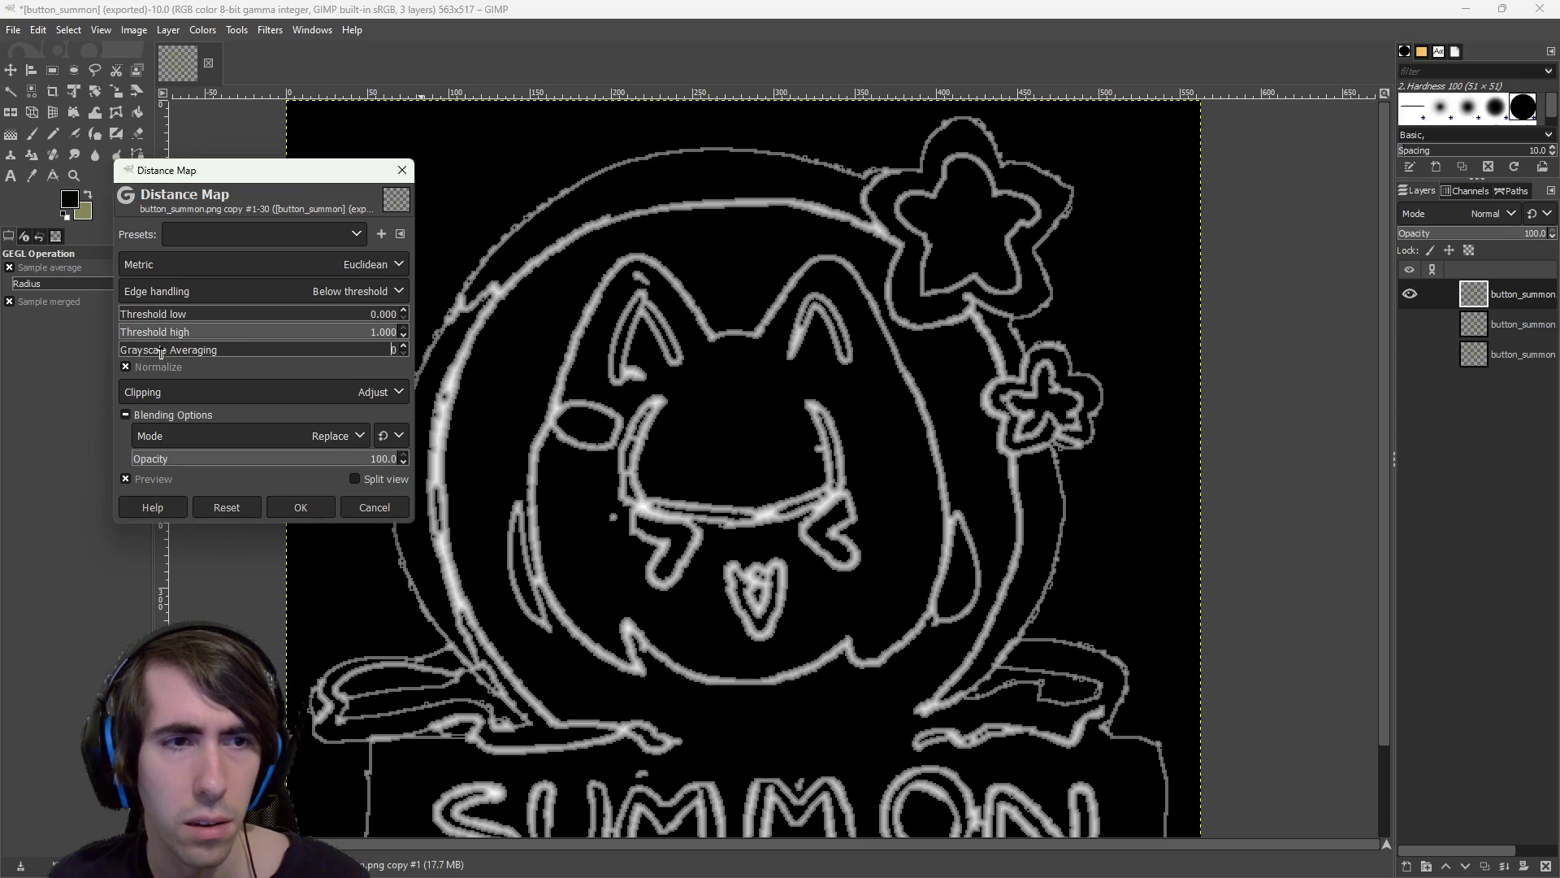
left_click(294, 328)
type("5")
key("Return")
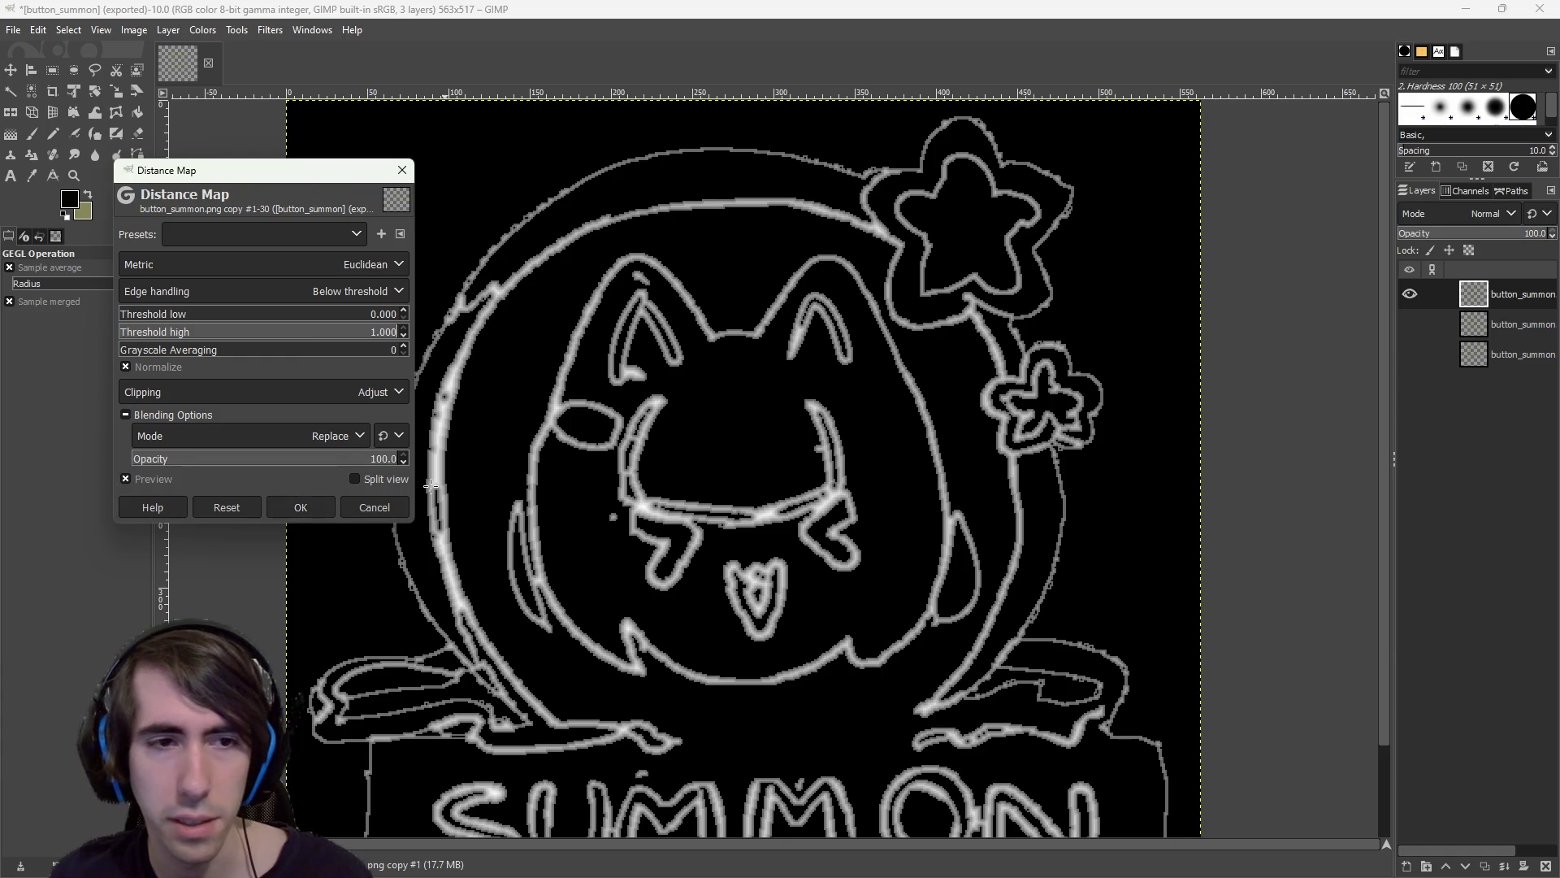
left_click(306, 504)
scroll(575, 504, "down", 2)
key("ctrl+z")
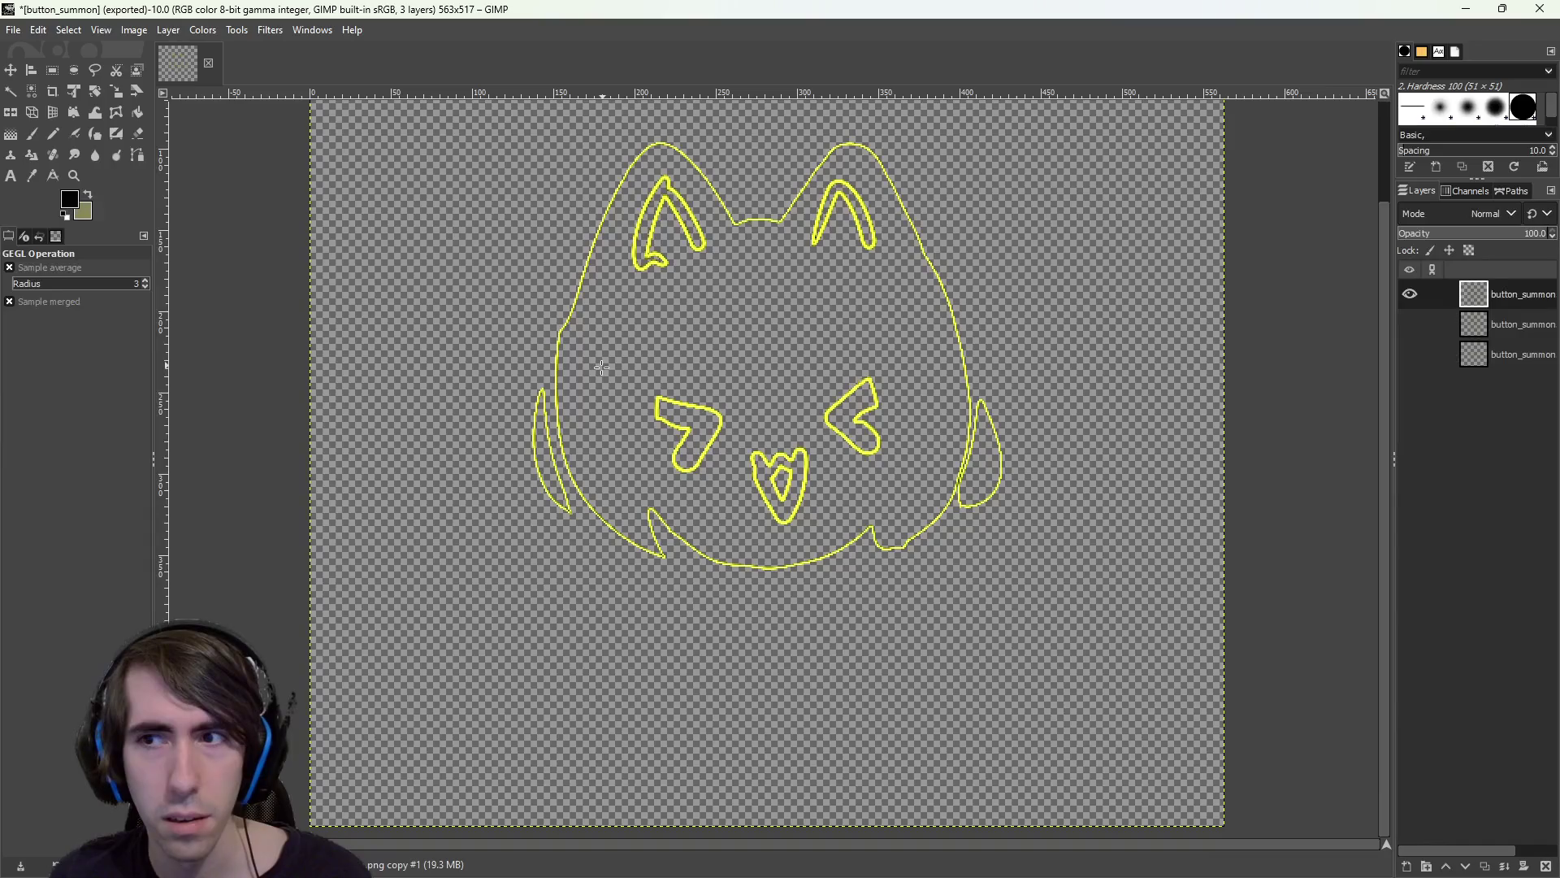
scroll(601, 367, "up", 2)
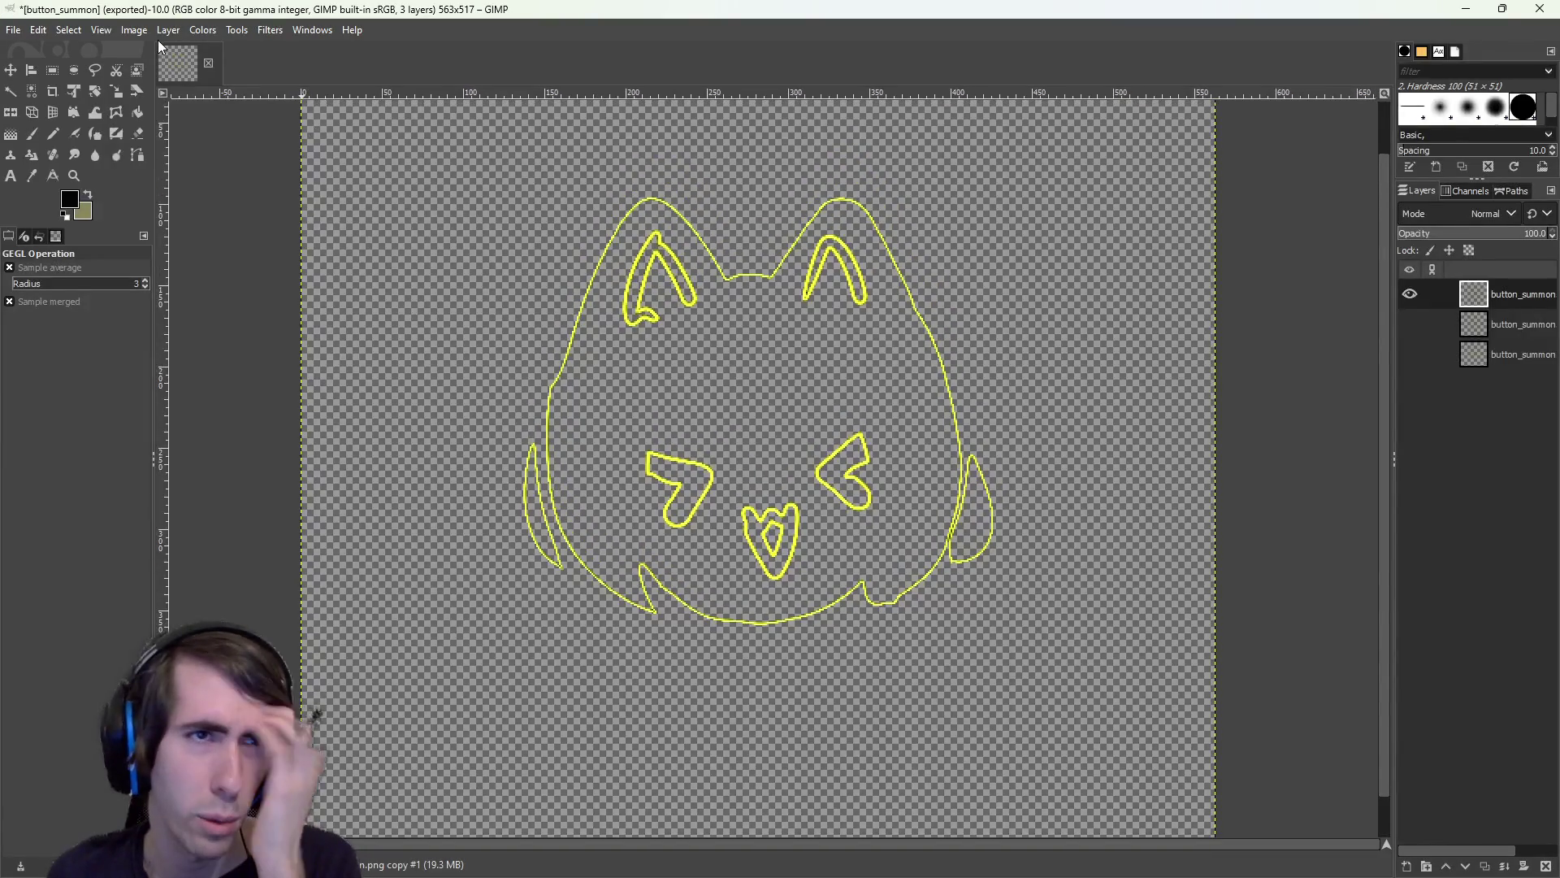
left_click(168, 30)
Apply the Dilate filter and then the Erode filter to the cat outlines
mouse_move(269, 30)
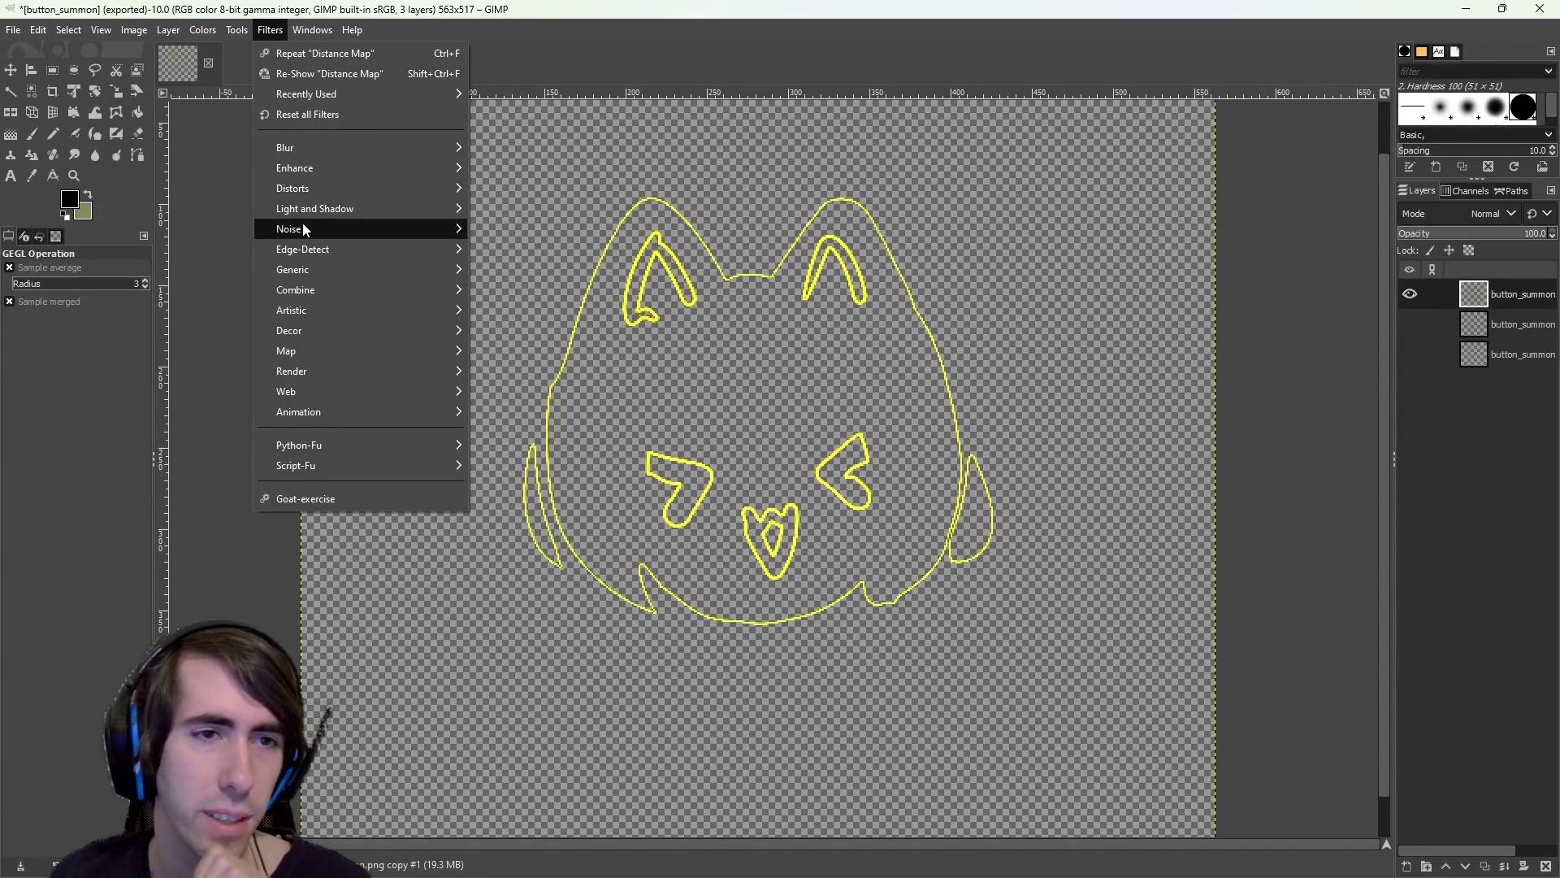
mouse_move(309, 247)
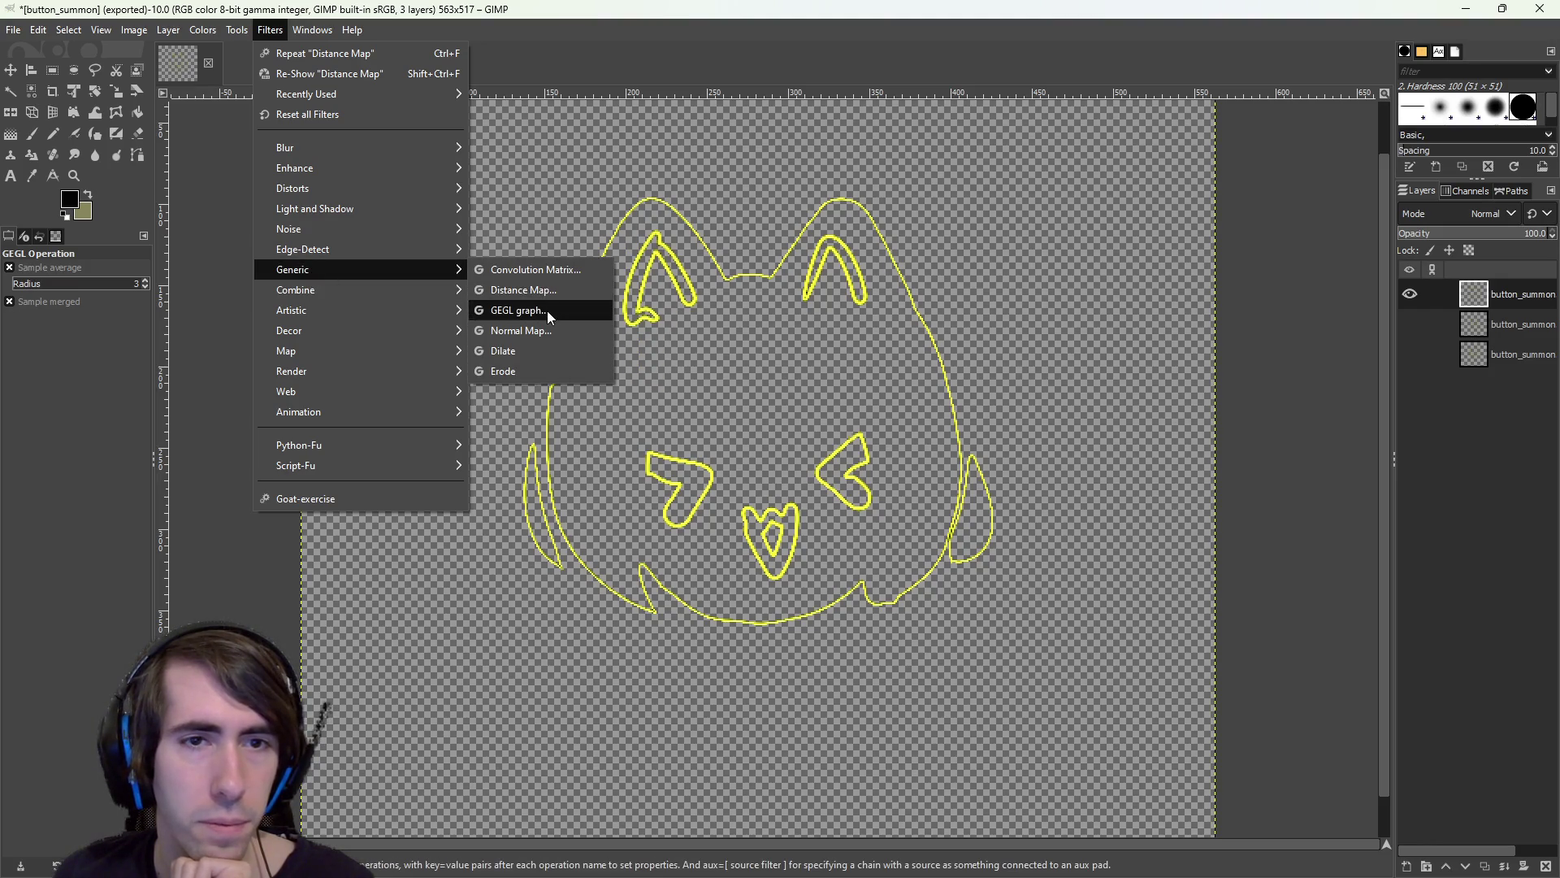
left_click(536, 350)
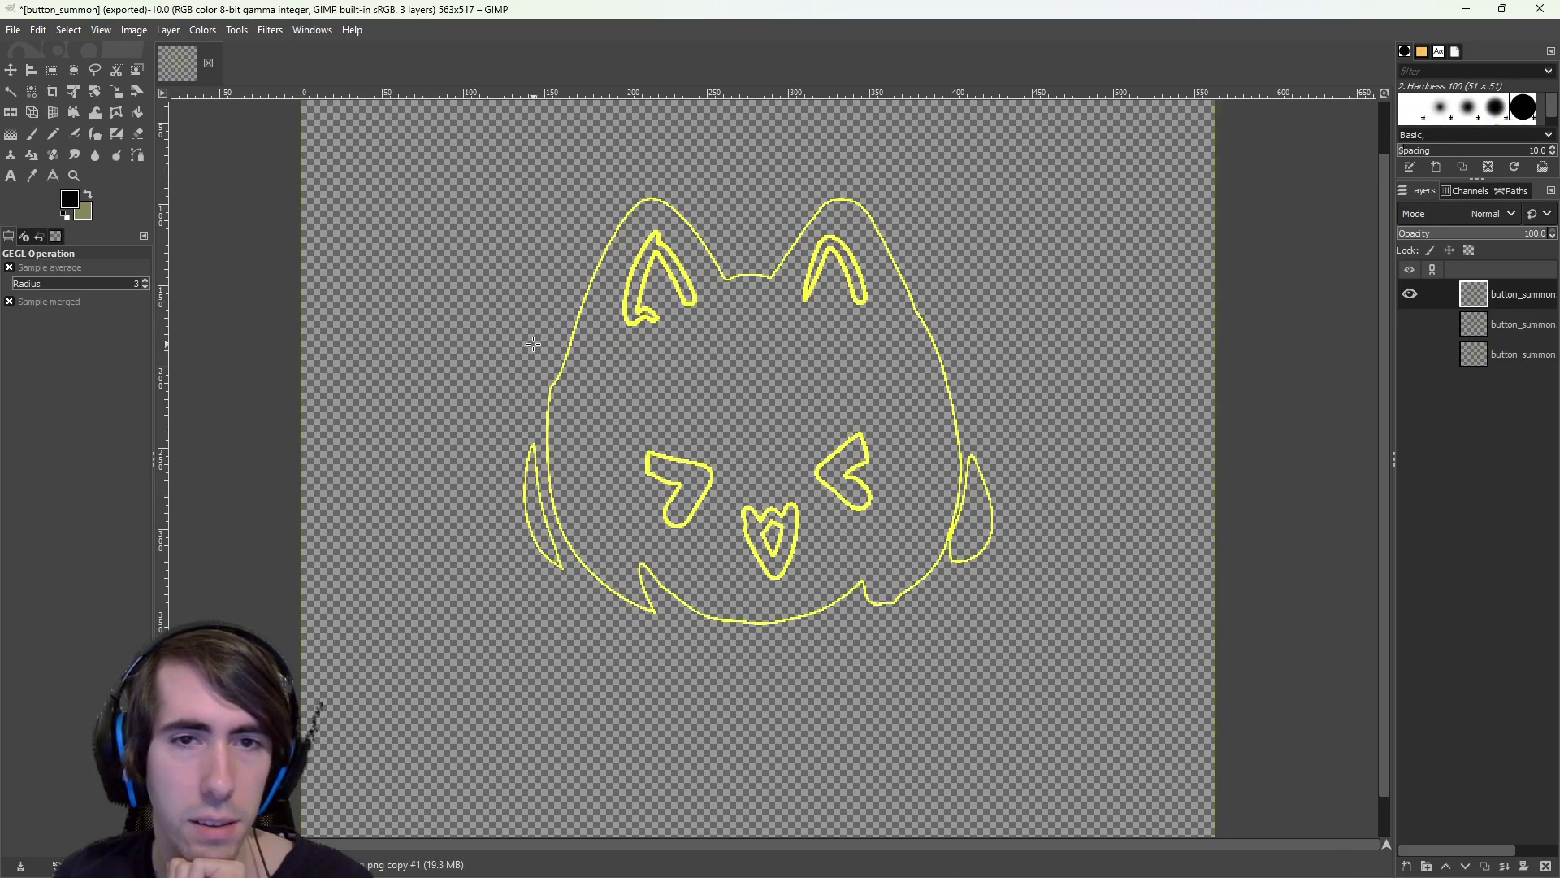
left_click(269, 30)
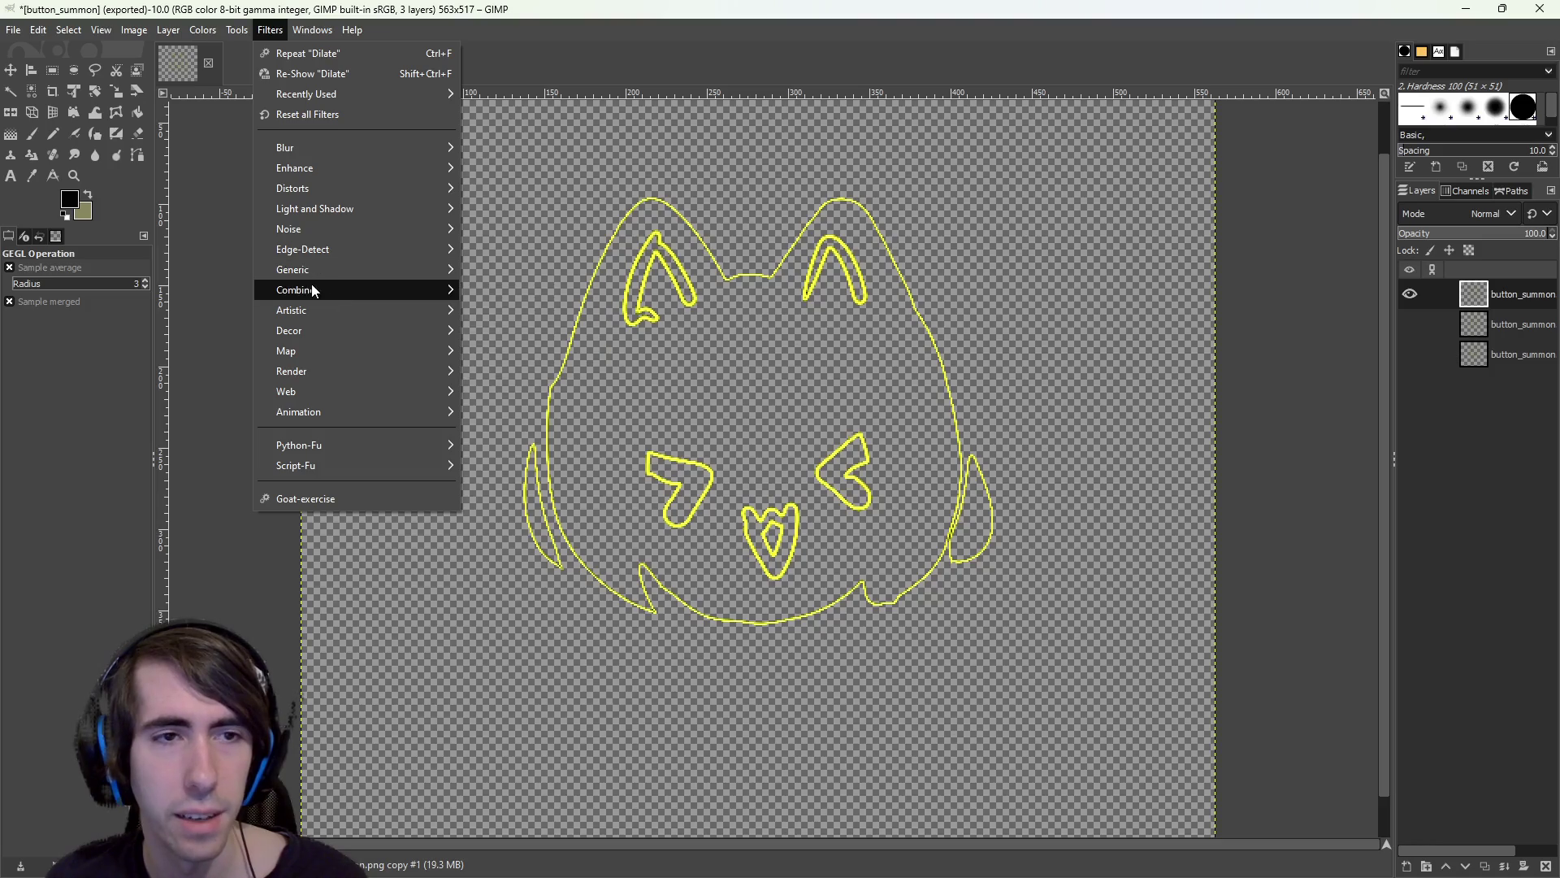
mouse_move(325, 269)
left_click(568, 367)
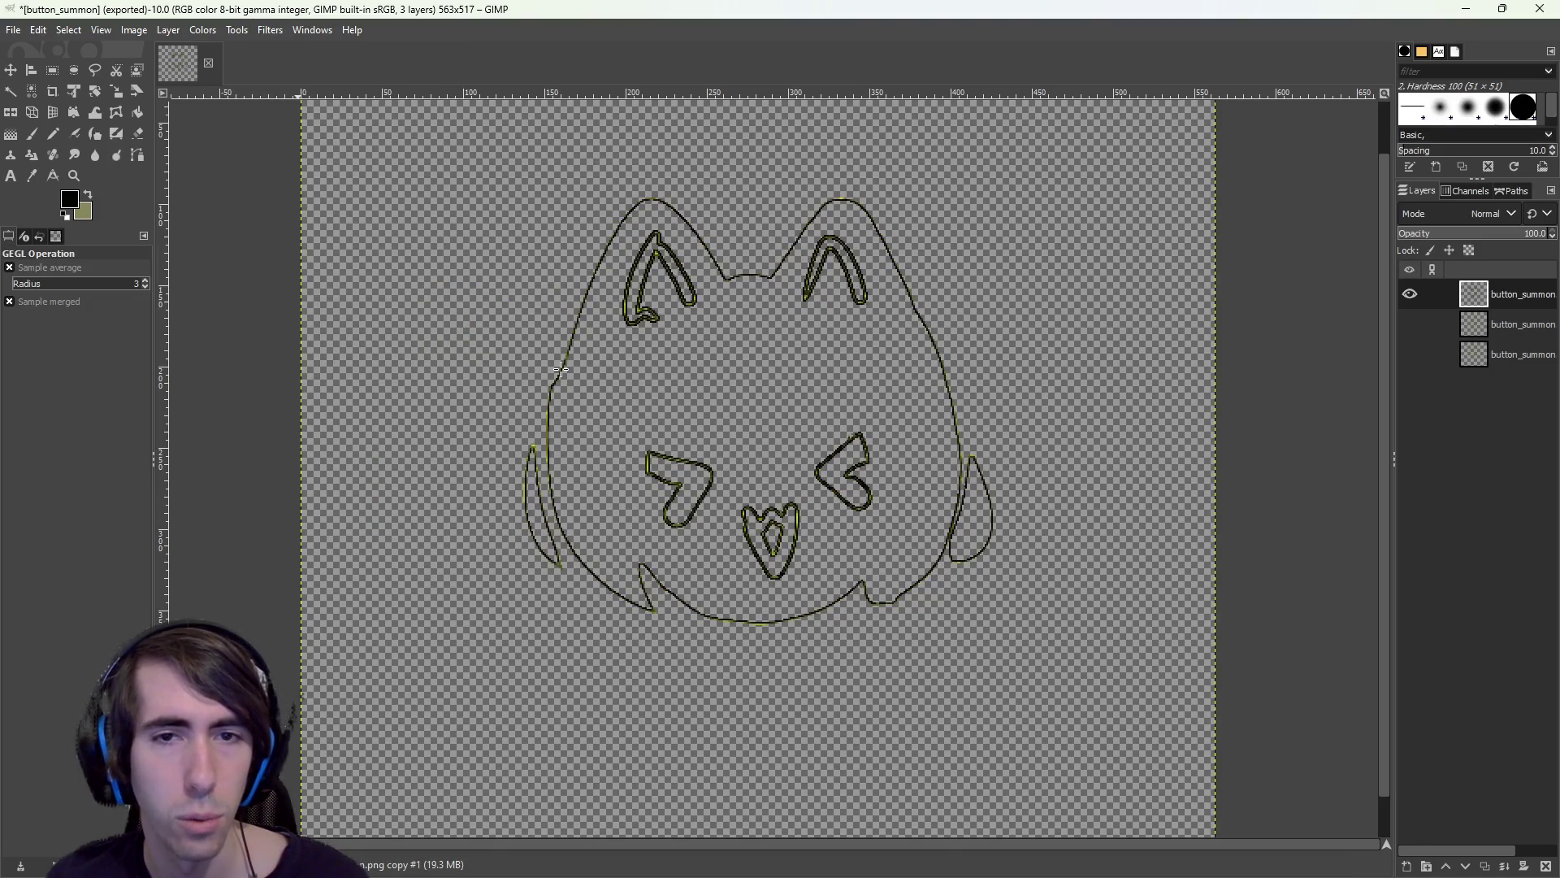
Bring up the Convolution Matrix filter from the Generic filters
left_click(269, 30)
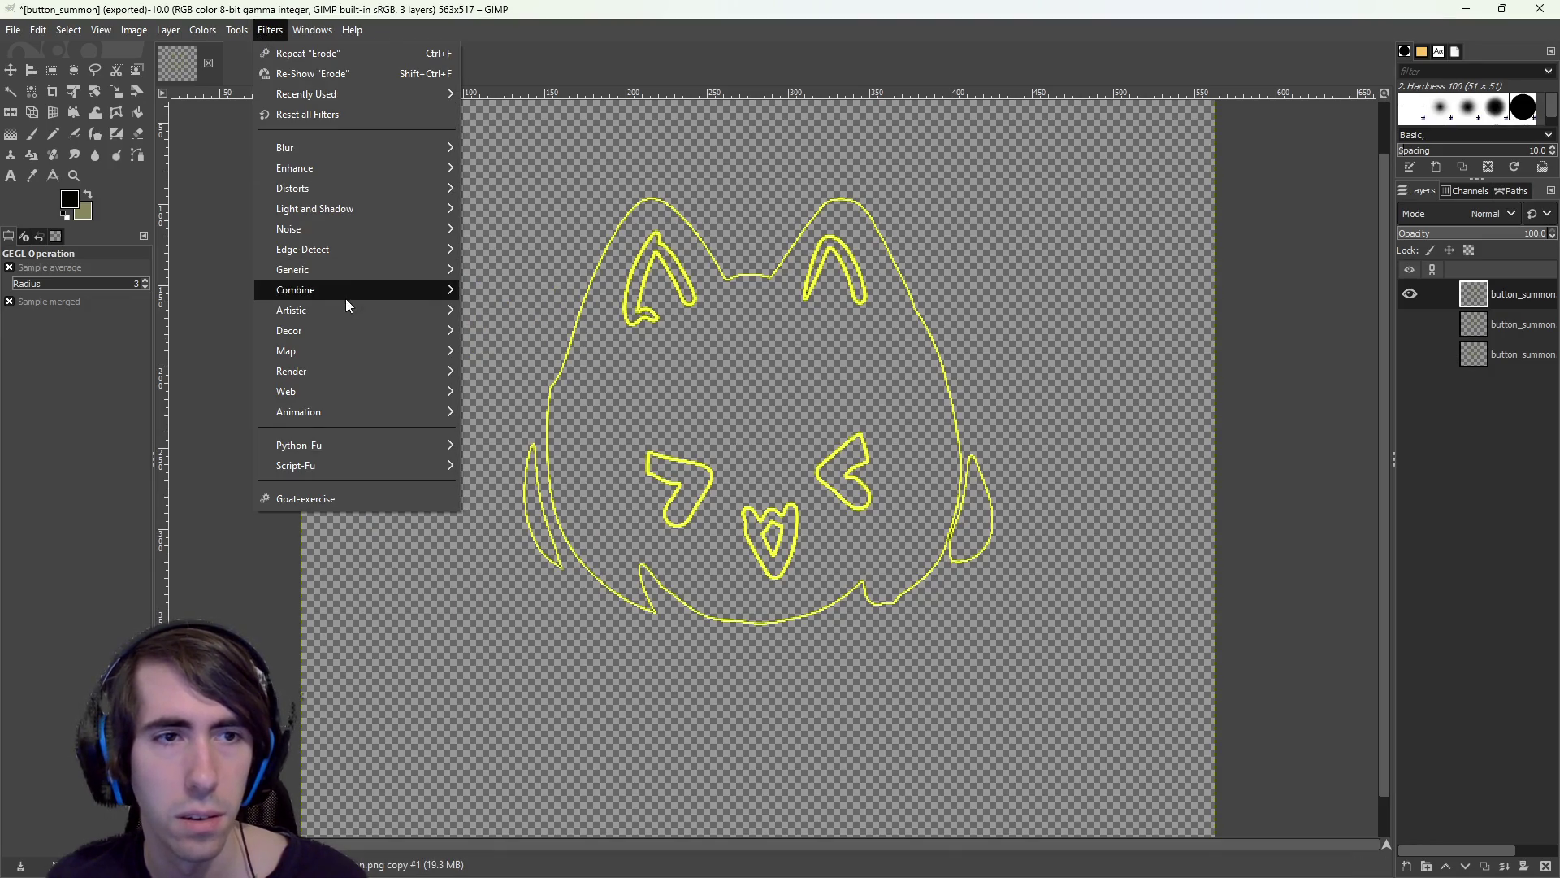
mouse_move(346, 273)
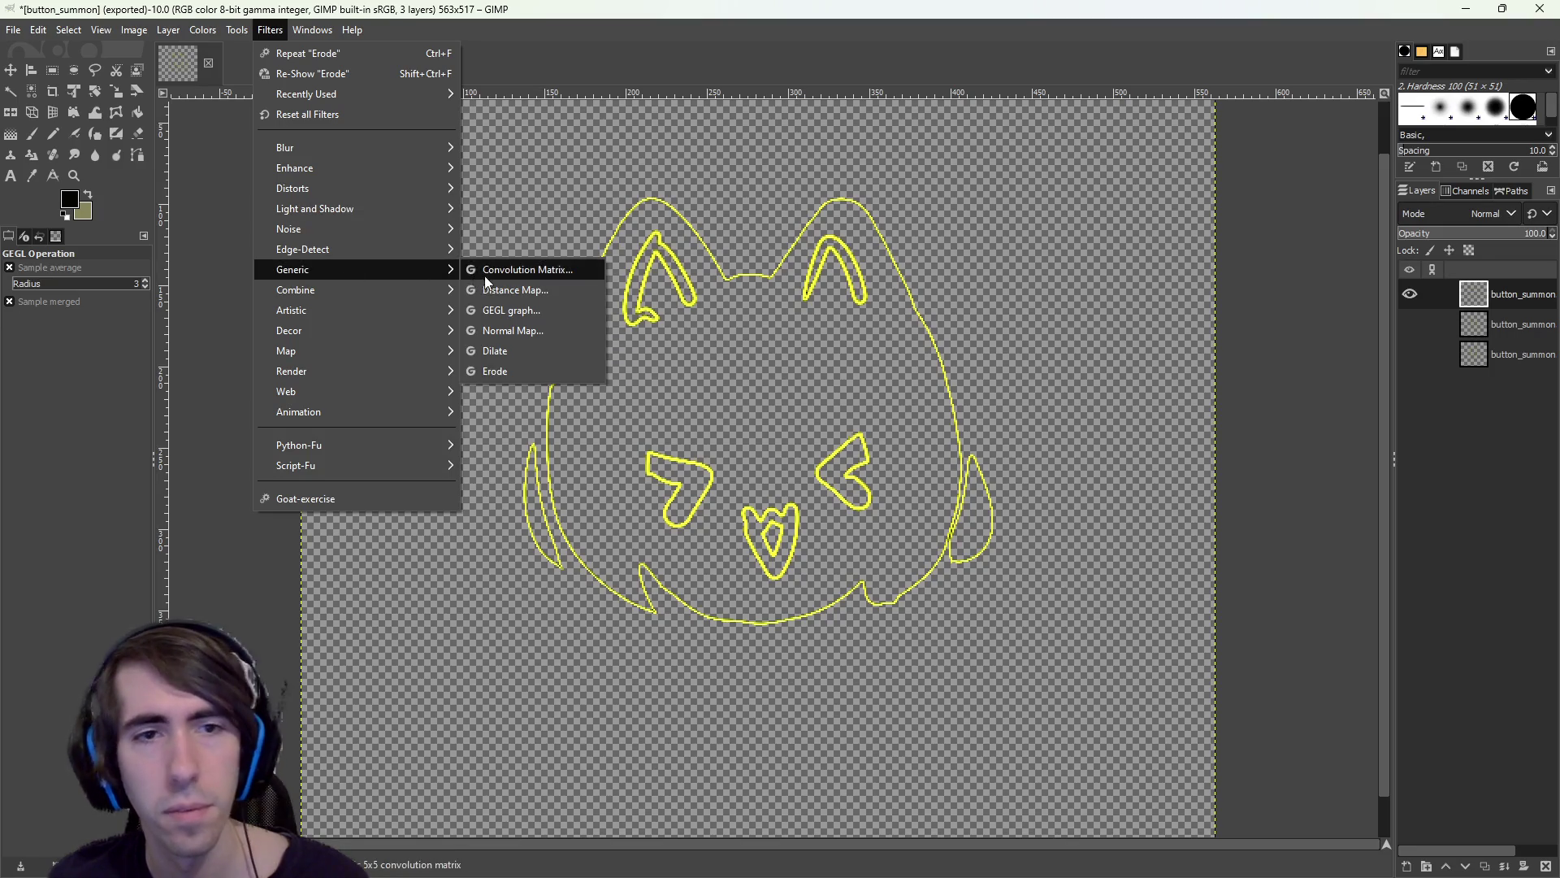
left_click(508, 271)
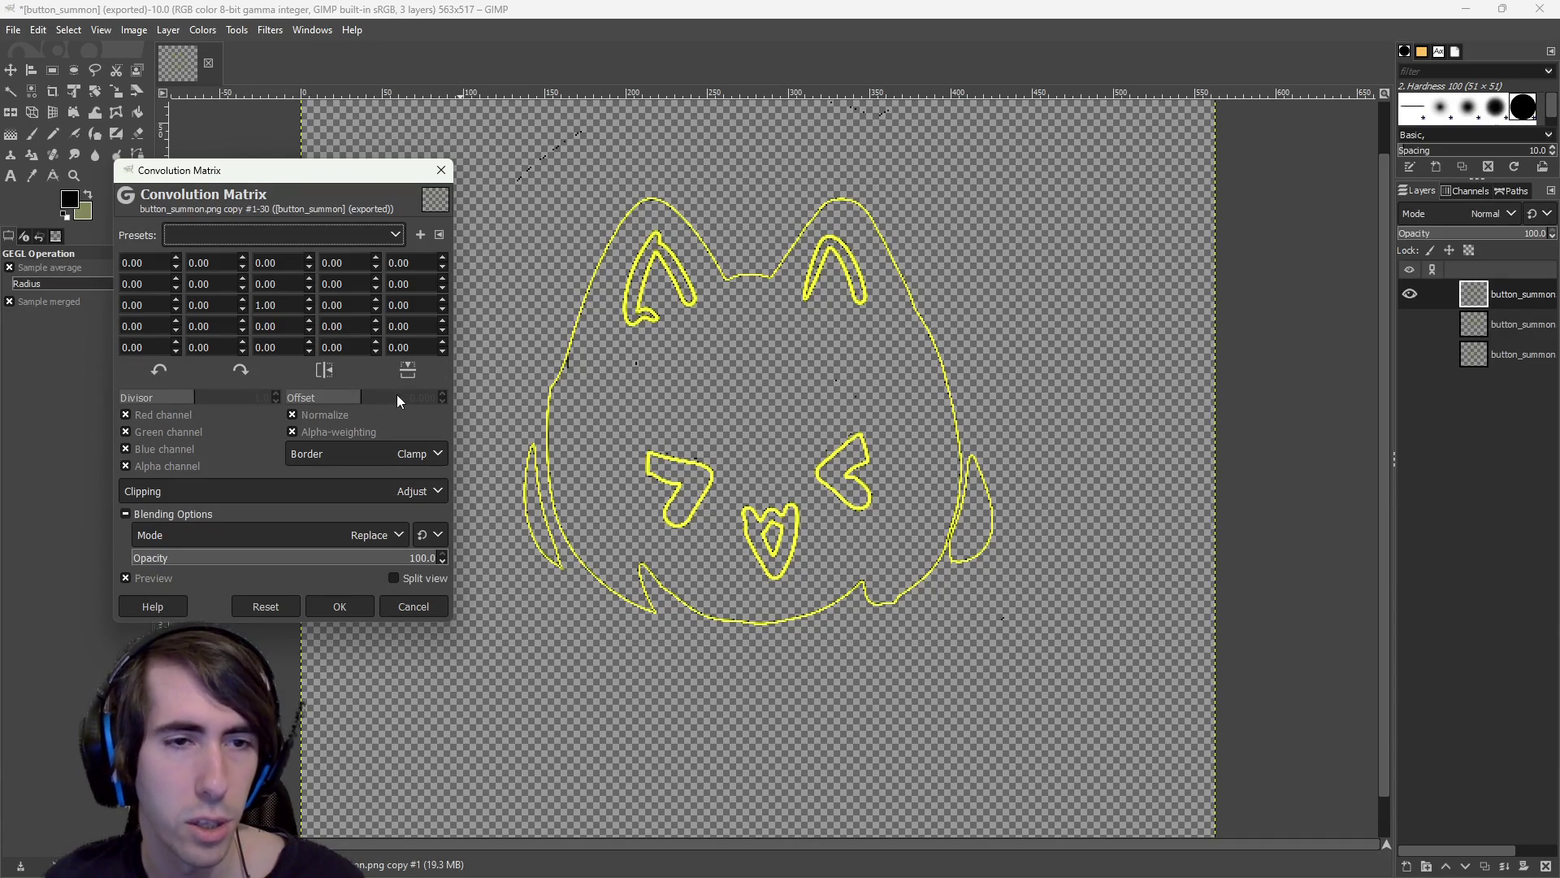
Keep border handling at Clamp and clipping at Adjust
left_click(338, 461)
left_click(339, 462)
left_click(159, 489)
left_click(159, 489)
Toggle the channel checkboxes, ending with Red, Green, Blue and Alpha all enabled
left_click(125, 414)
left_click(125, 431)
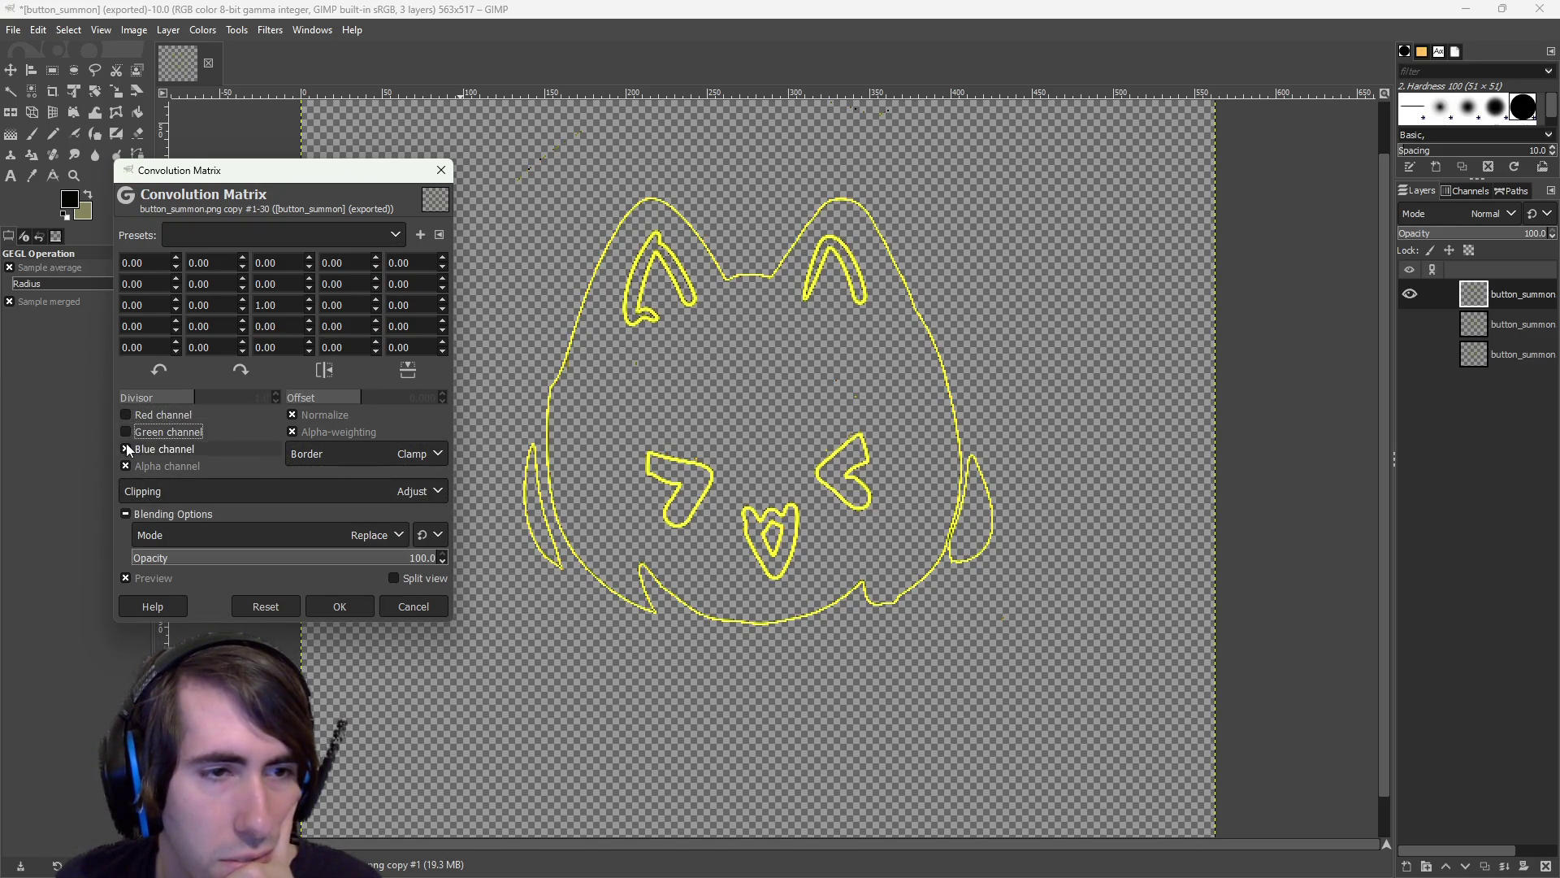
left_click(125, 414)
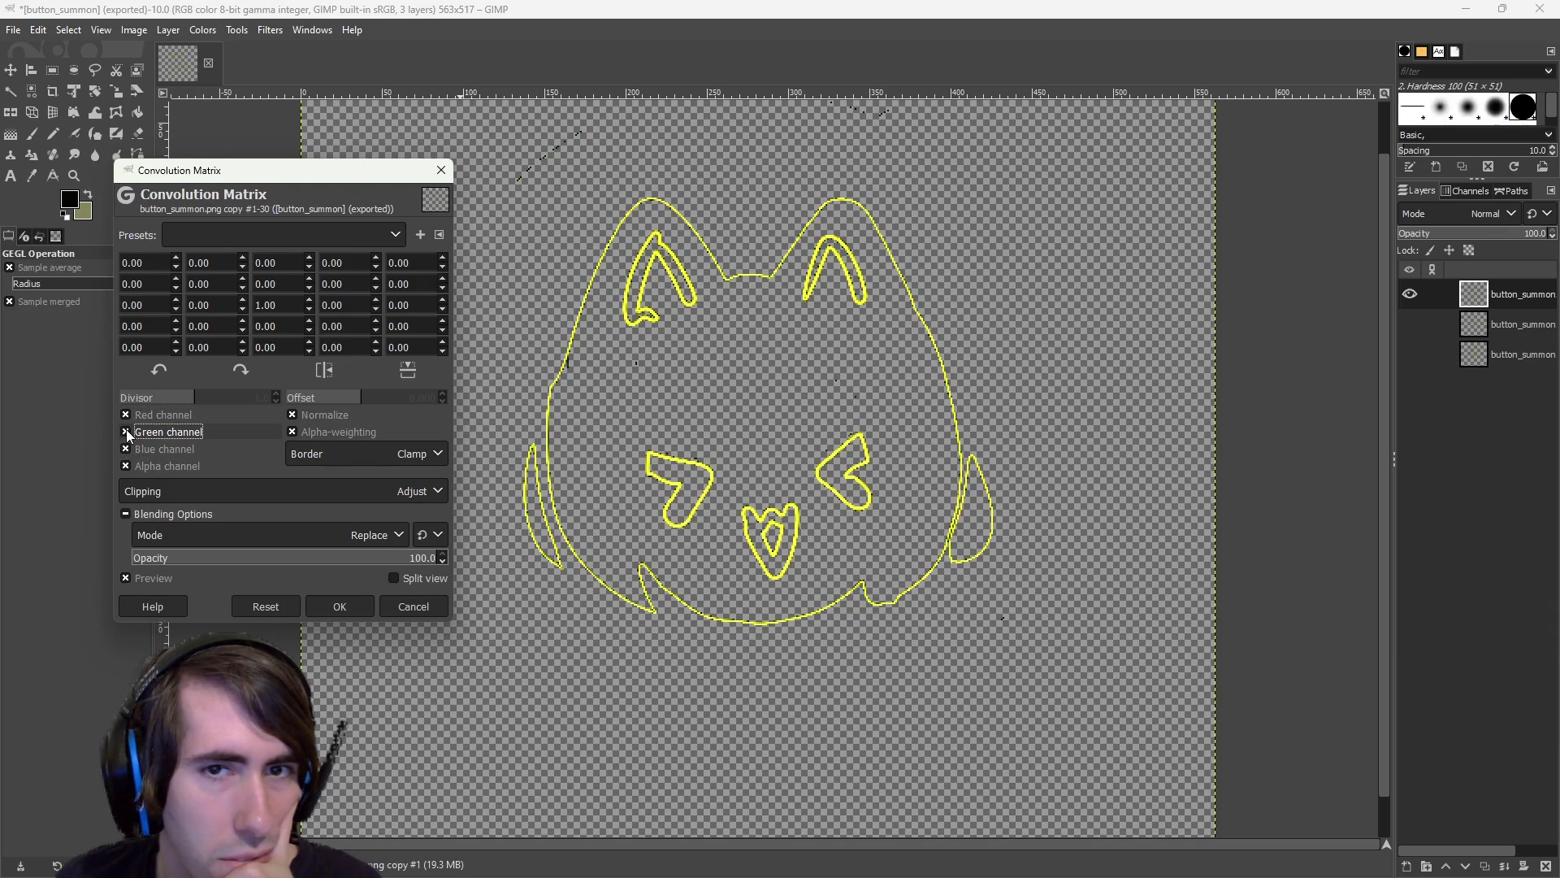
left_click(126, 432)
left_click(125, 414)
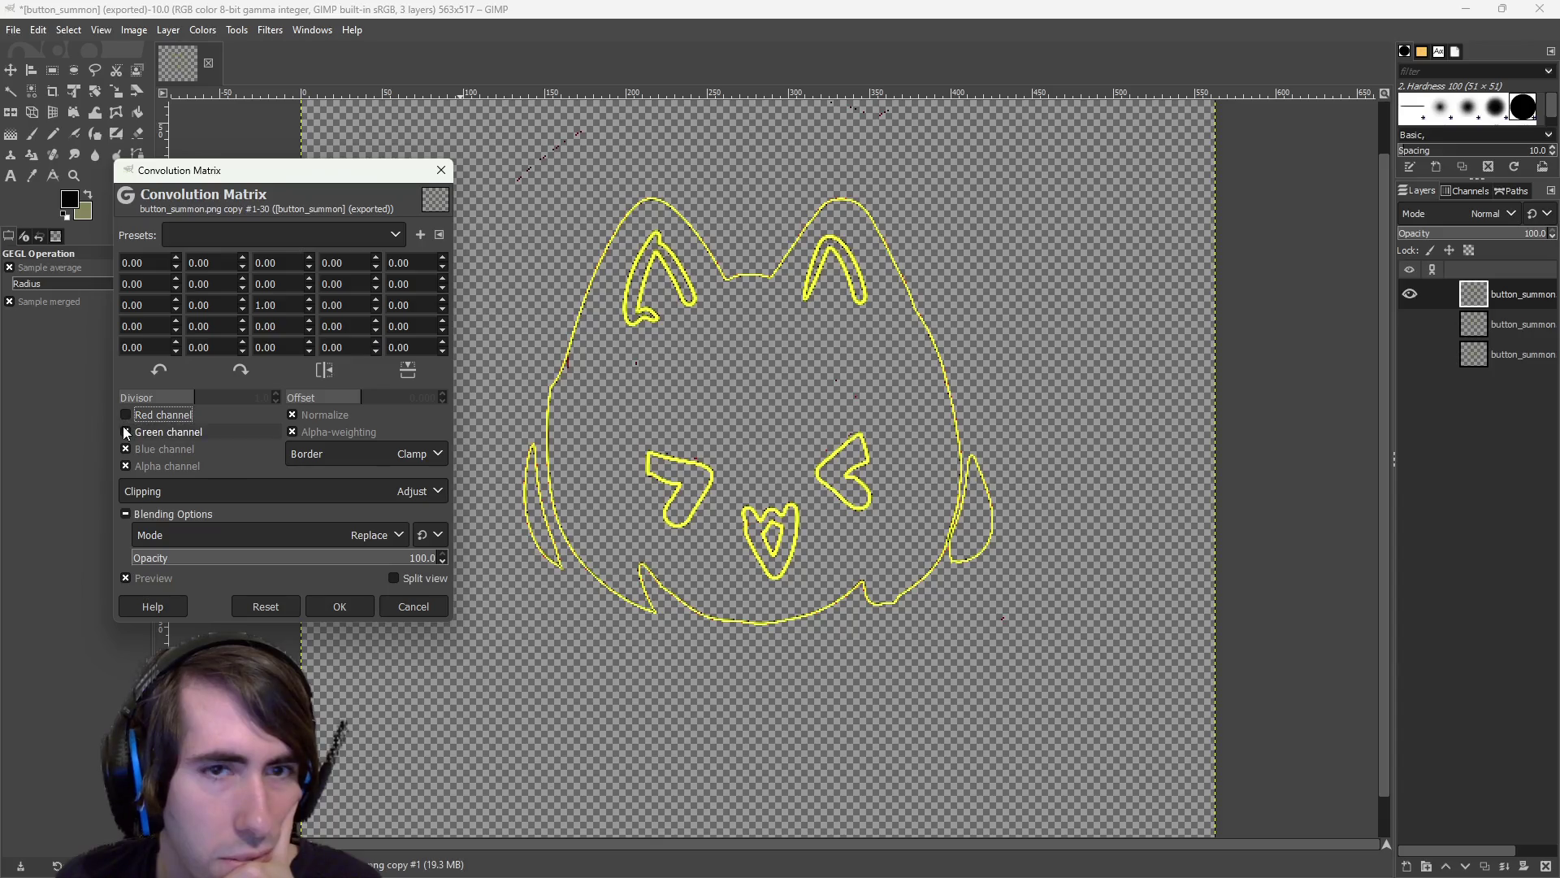
left_click(126, 450)
left_click(126, 465)
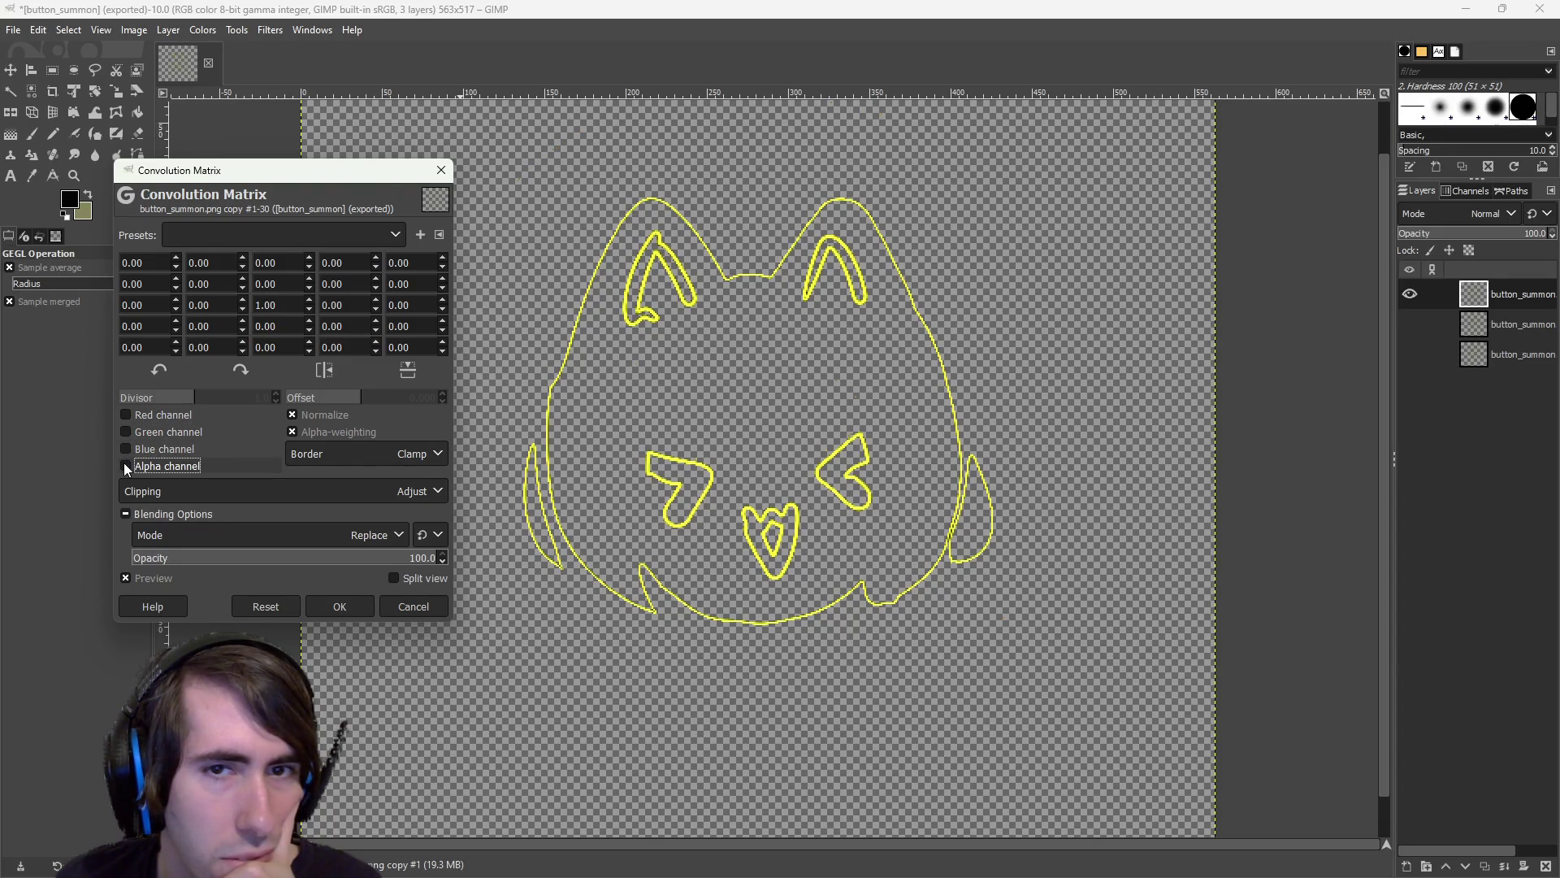
left_click(126, 466)
left_click(126, 449)
left_click(126, 431)
left_click(126, 415)
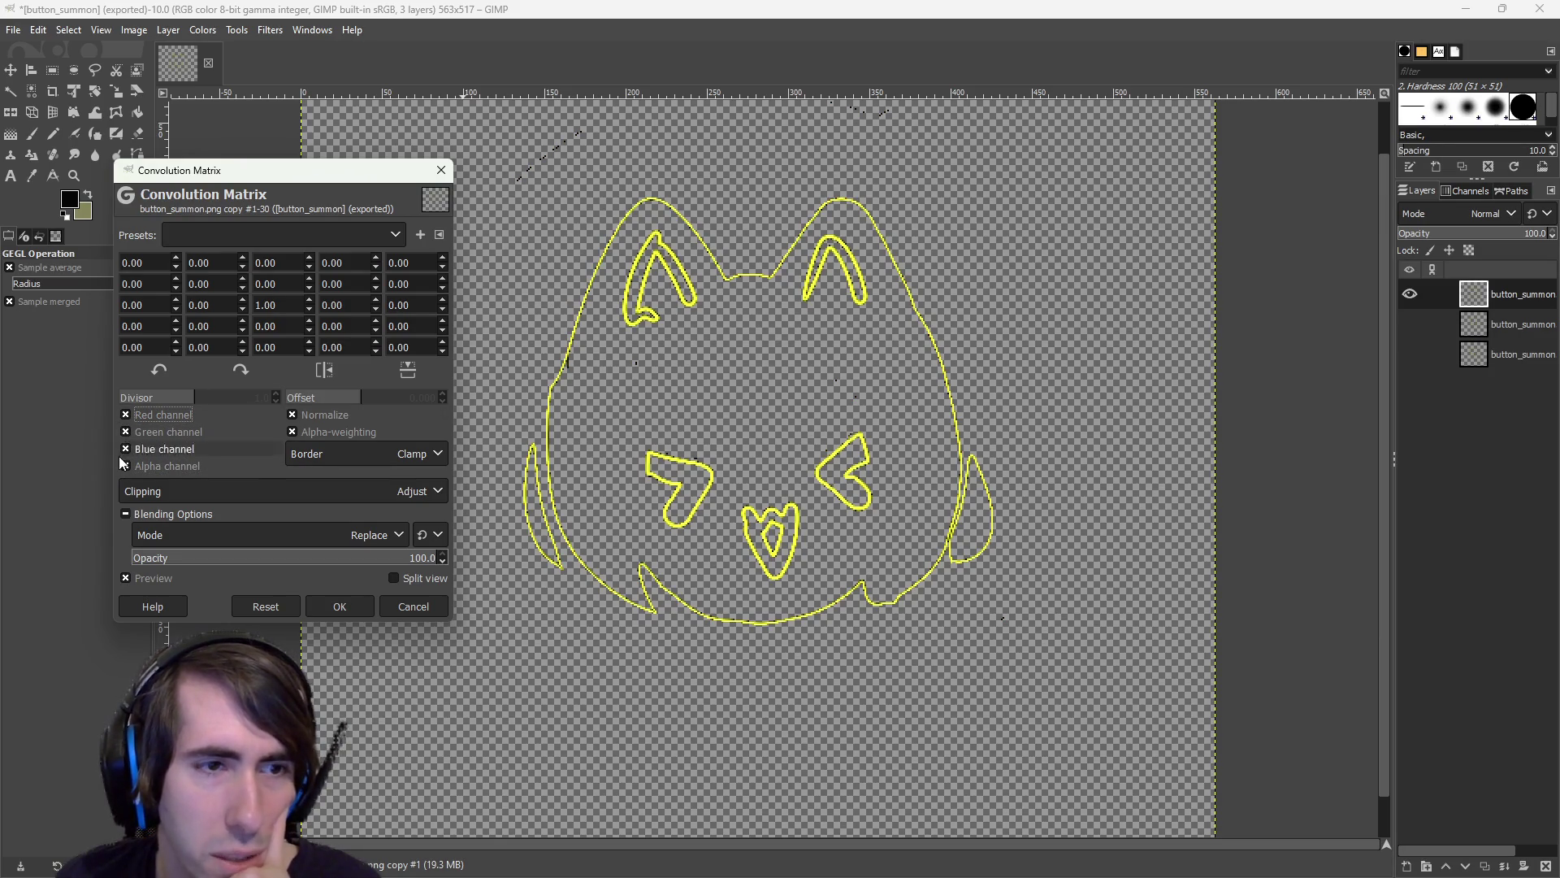
left_click(126, 414)
left_click(126, 432)
left_click(126, 449)
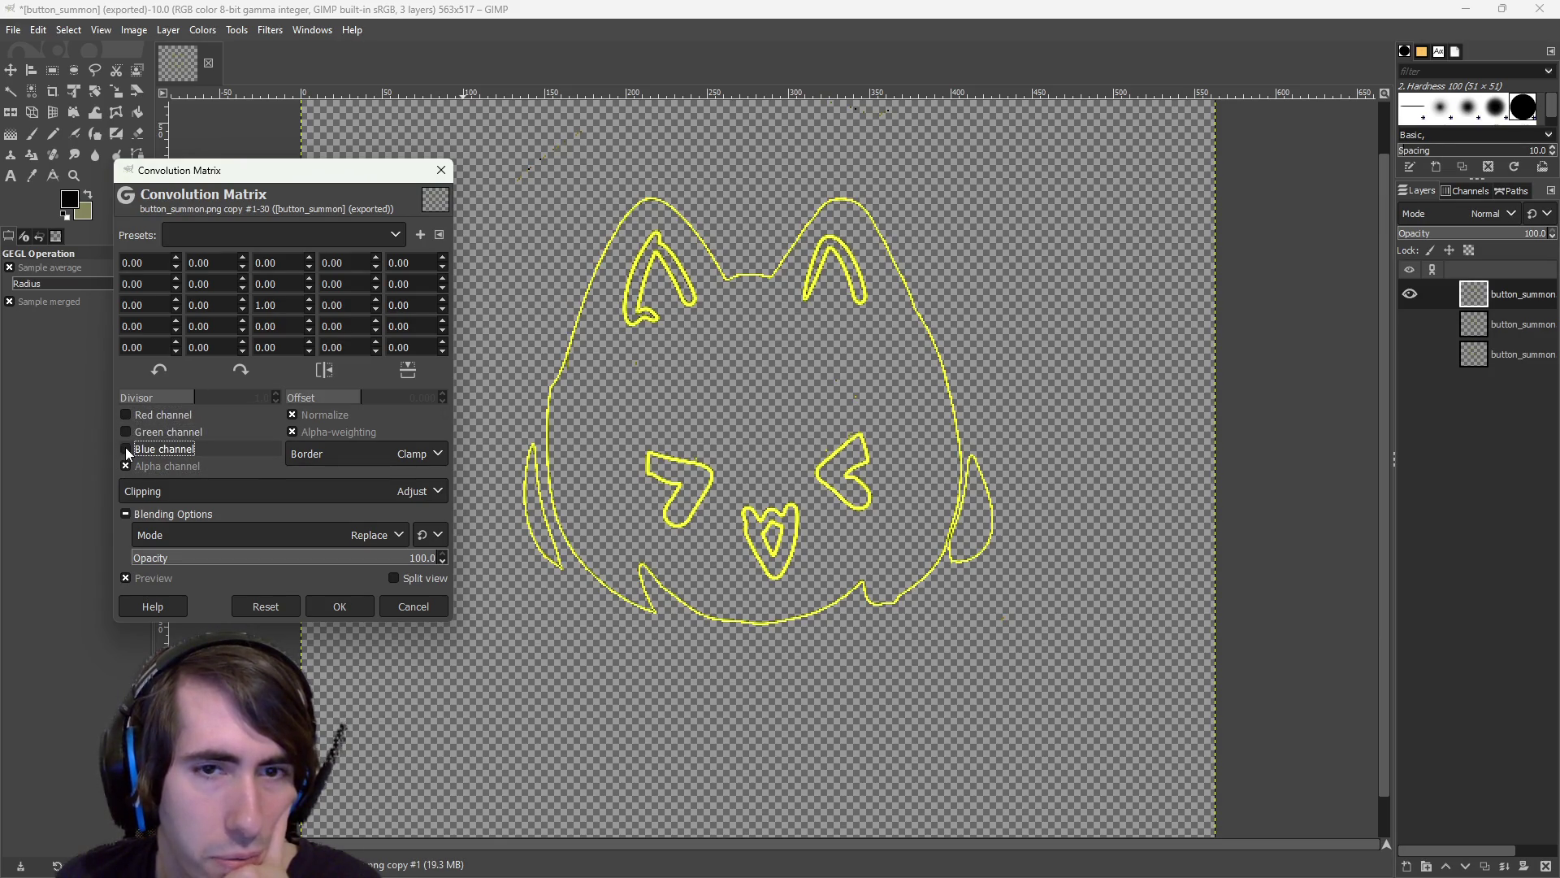
left_click(126, 466)
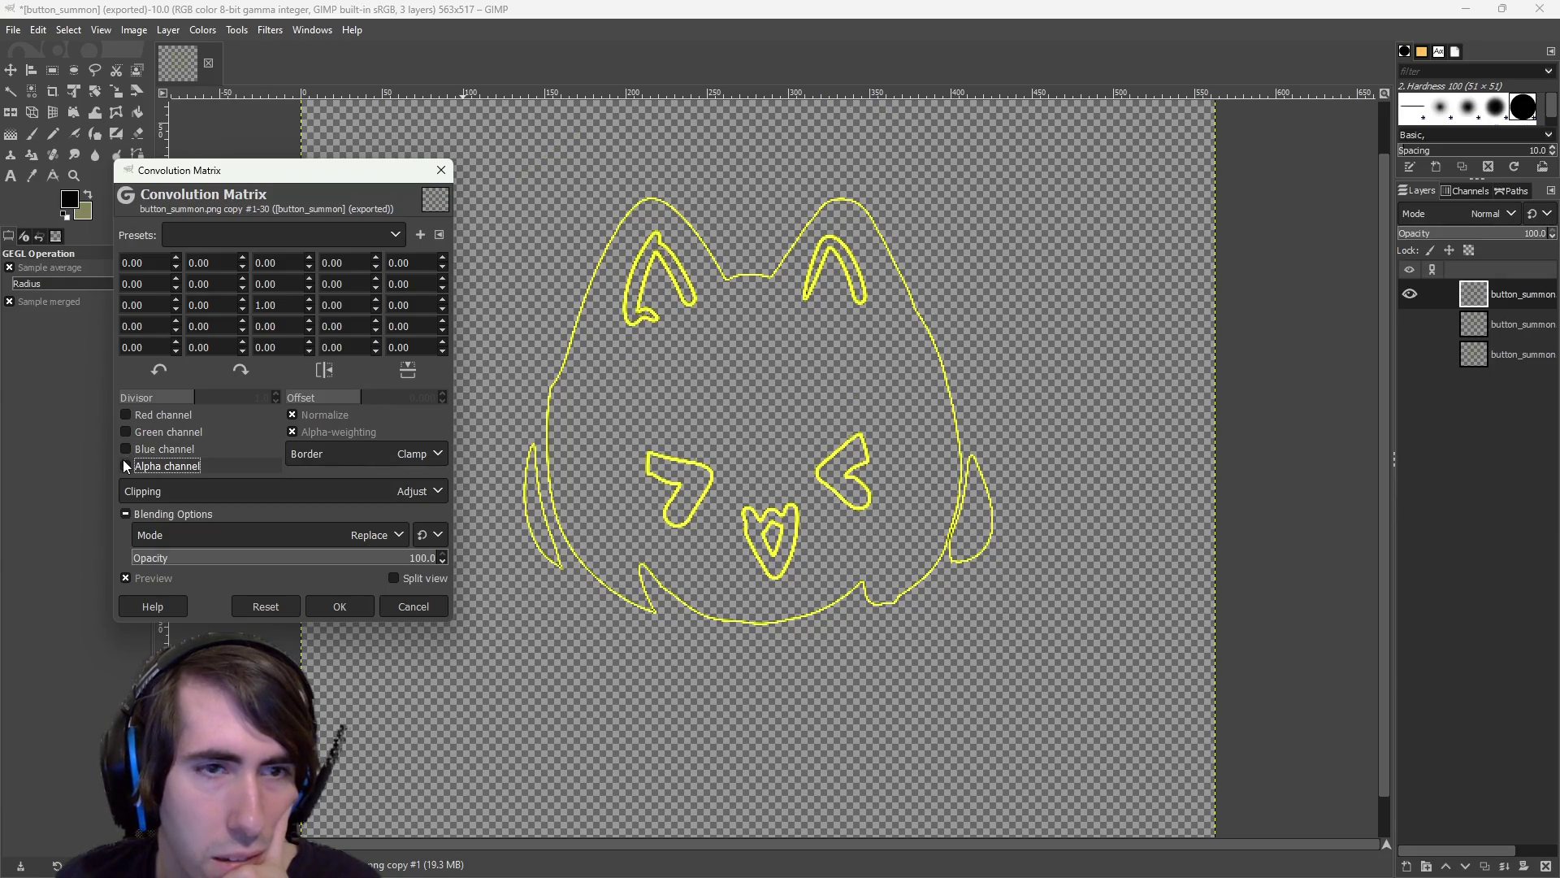
left_click(126, 414)
left_click(125, 435)
left_click(125, 448)
left_click(125, 467)
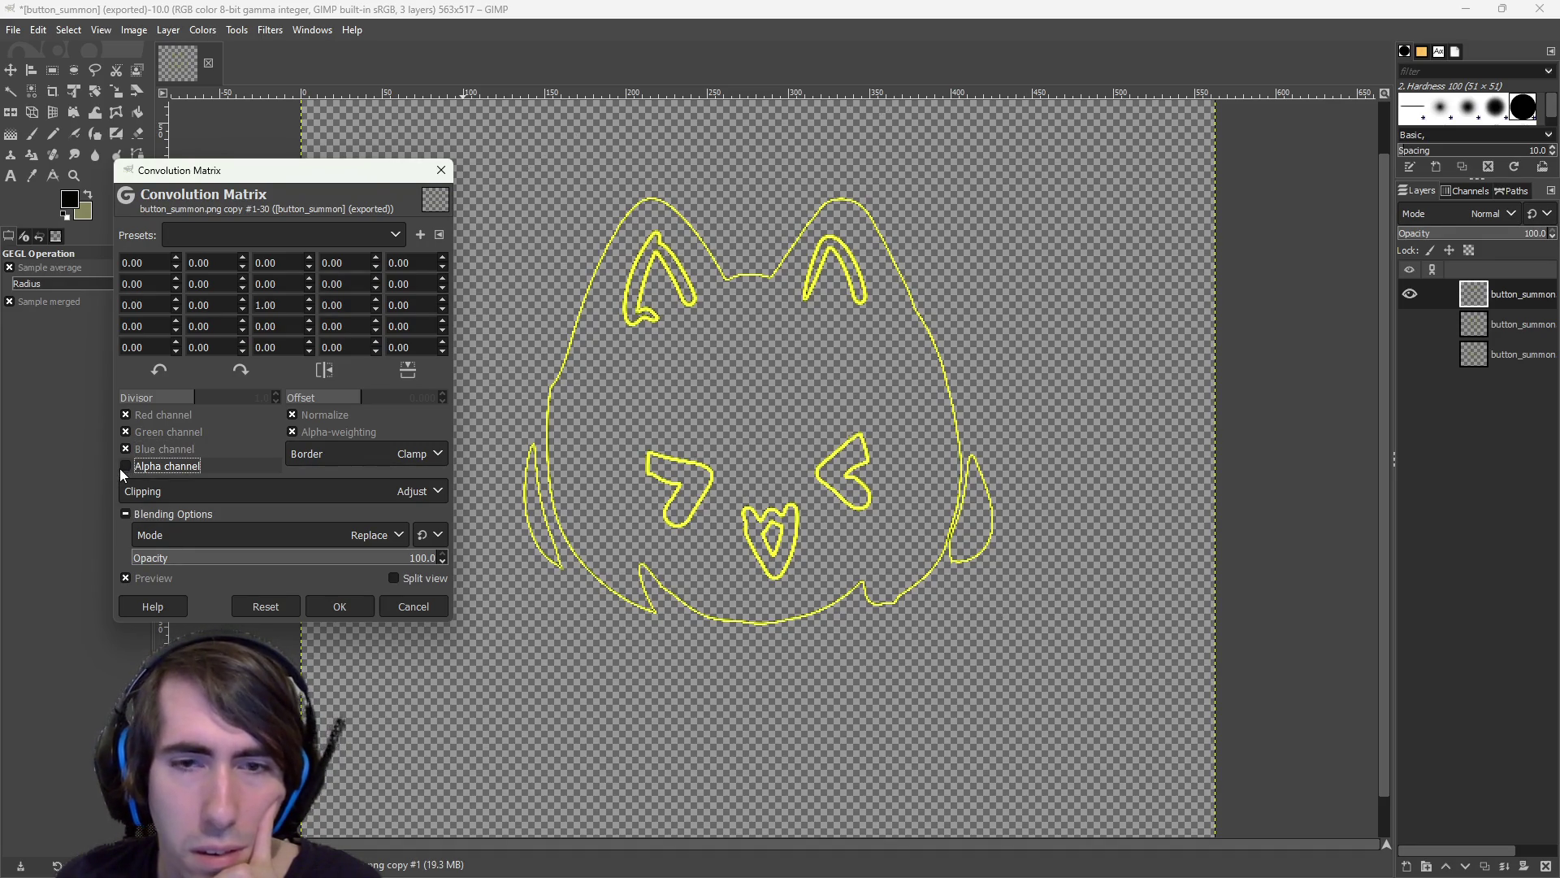
Load the 'Last used' all-8.00 matrix preset and apply the convolution
left_click(127, 262)
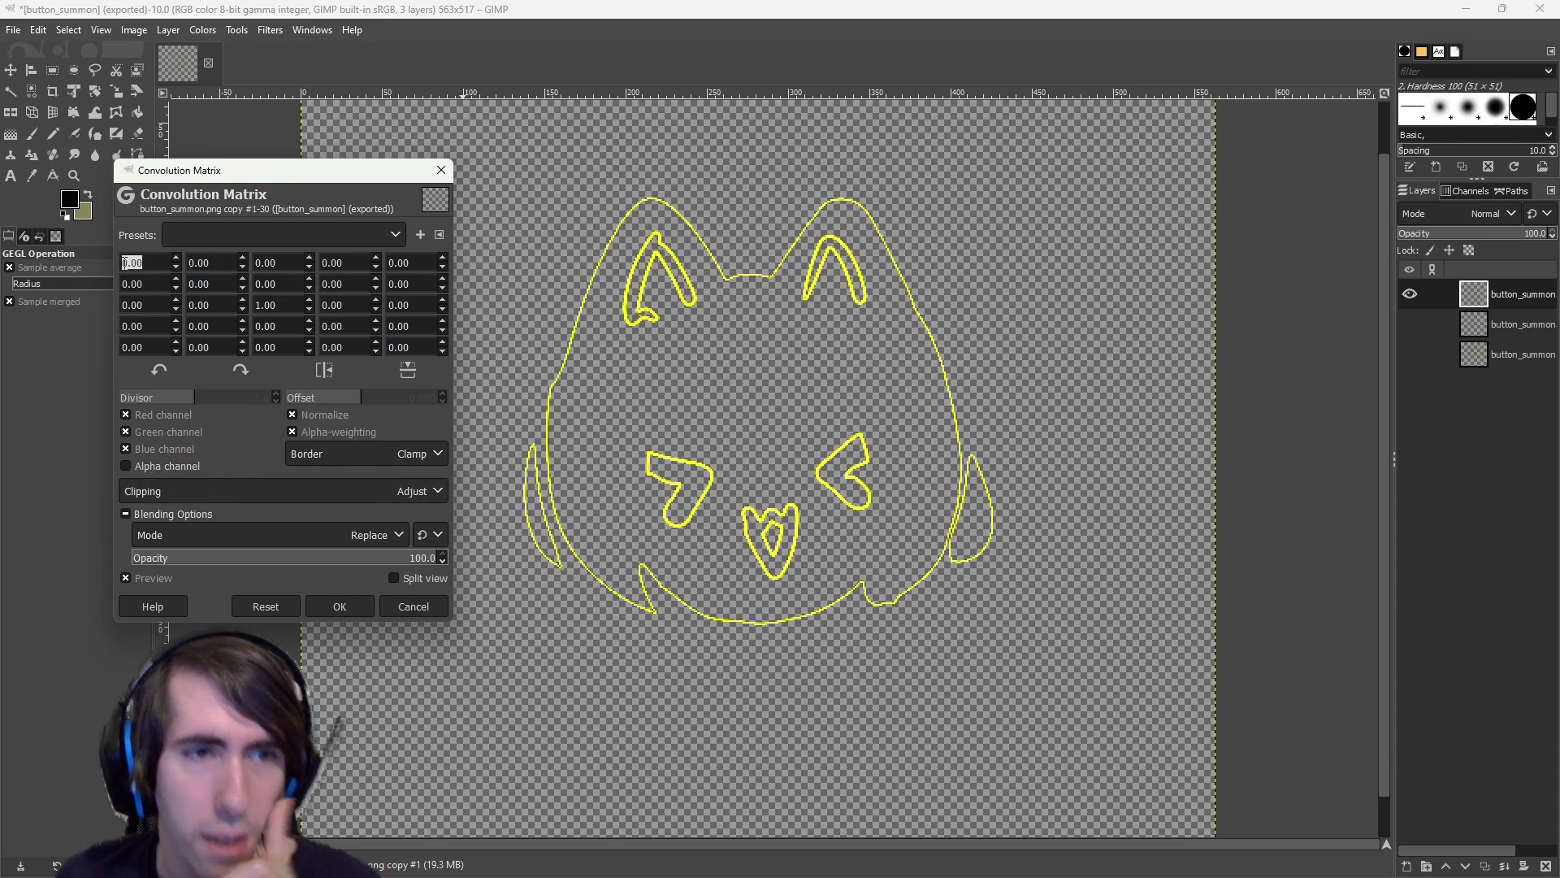
left_click(206, 241)
left_click(237, 257)
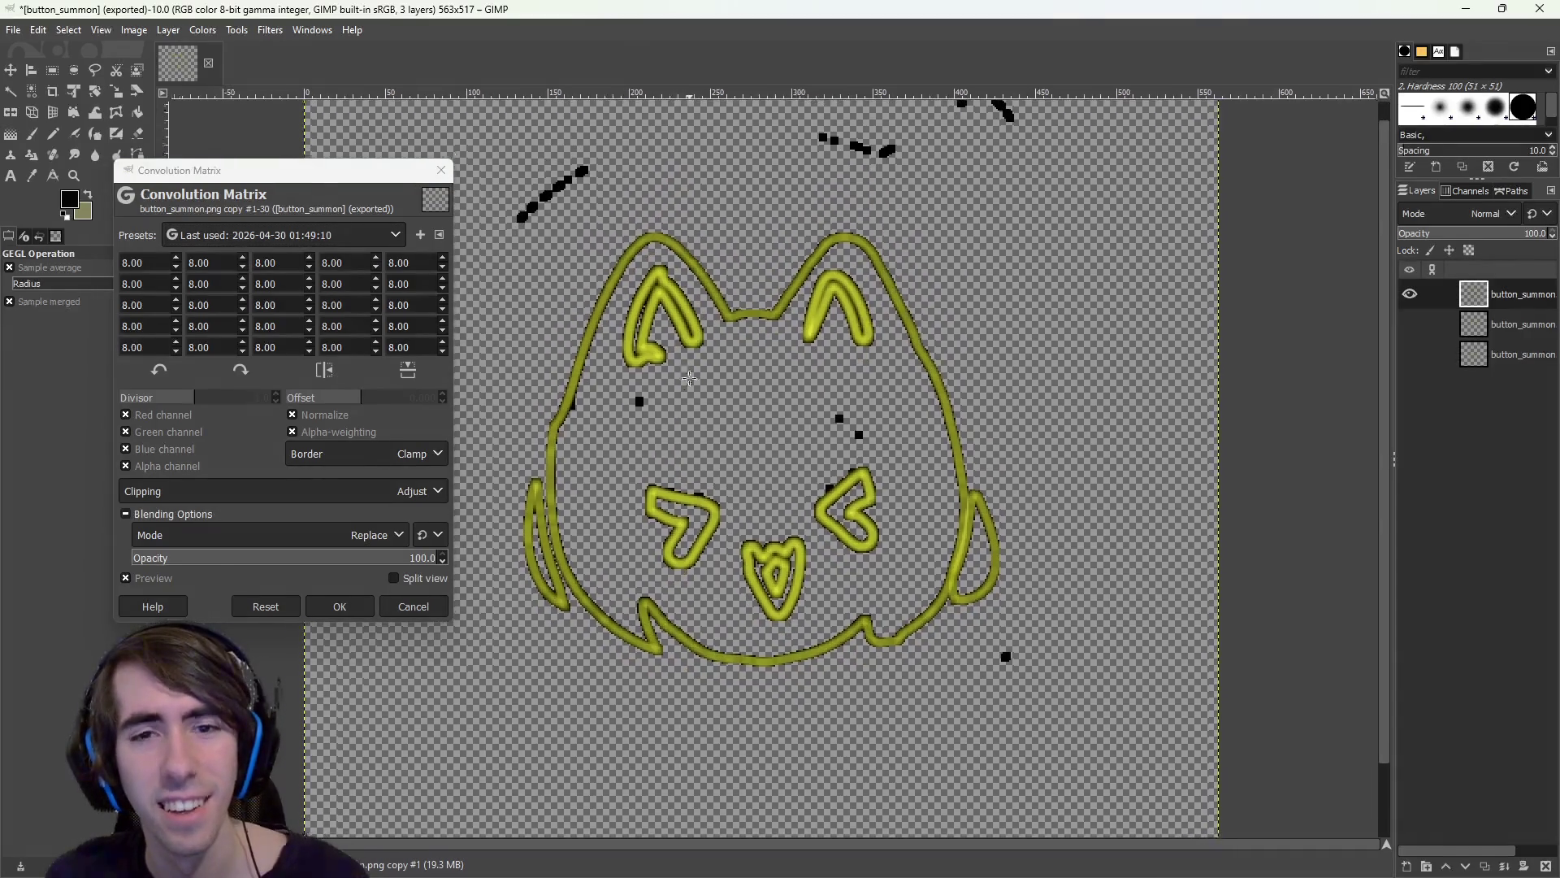
scroll(679, 400, "down", 1)
scroll(673, 408, "up", 1)
left_click(363, 602)
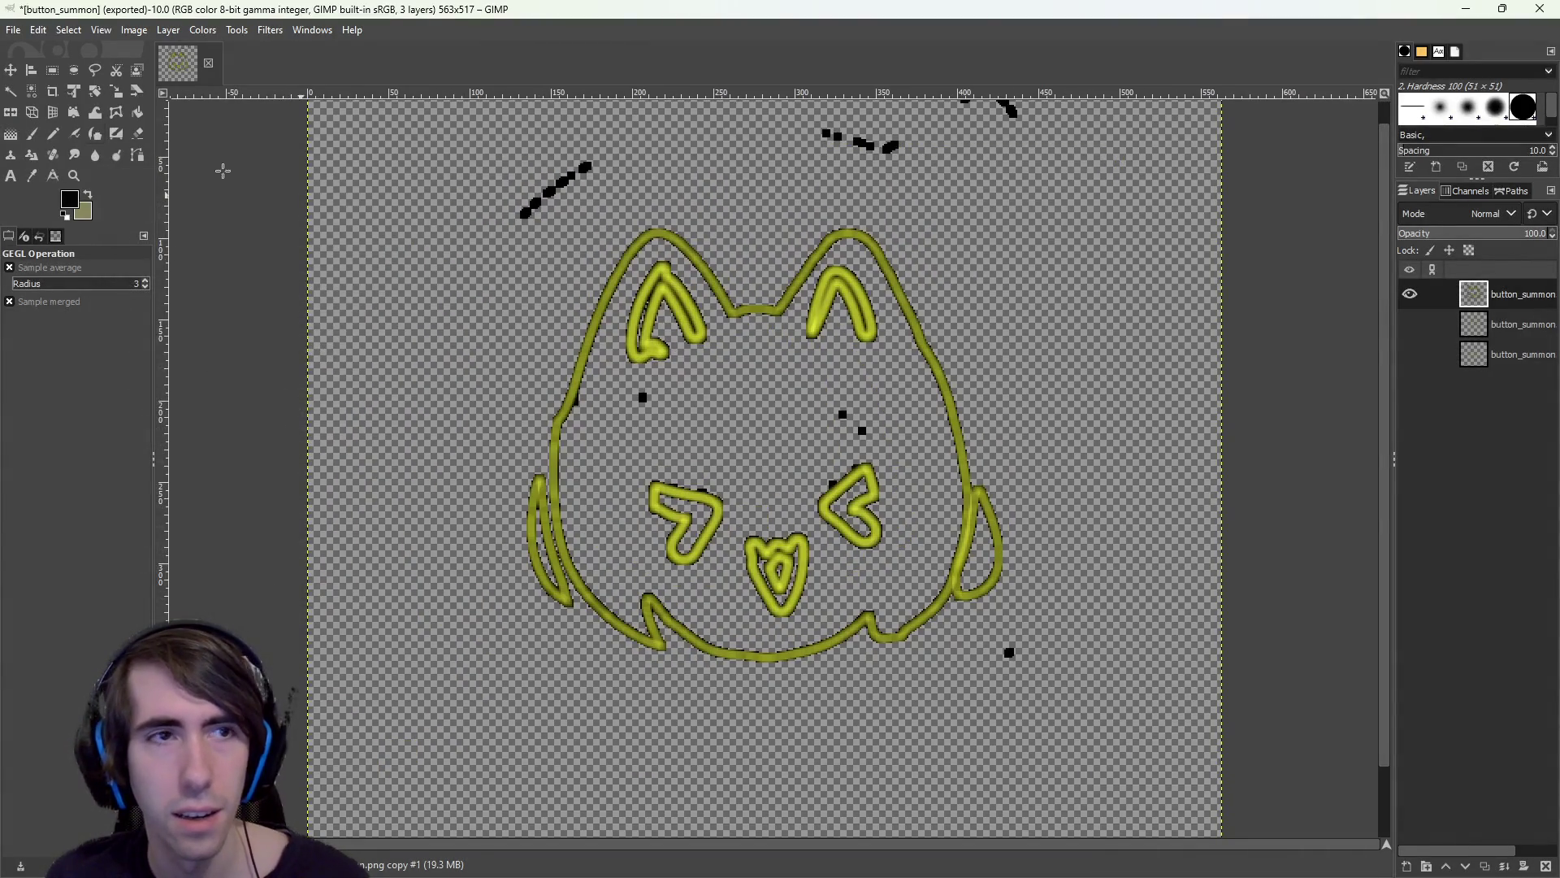
Box and delete the stray black specks above the cat and beside its face
key("r")
mouse_move(421, 139)
left_mouse_down()
mouse_move(561, 235)
mouse_move(592, 233)
left_mouse_up()
mouse_move(648, 151)
left_mouse_down()
mouse_move(926, 349)
mouse_move(650, 154)
left_mouse_up()
left_click_drag(507, 169, 809, 327)
scroll(766, 481, "down", 3)
left_click_drag(842, 521, 934, 599)
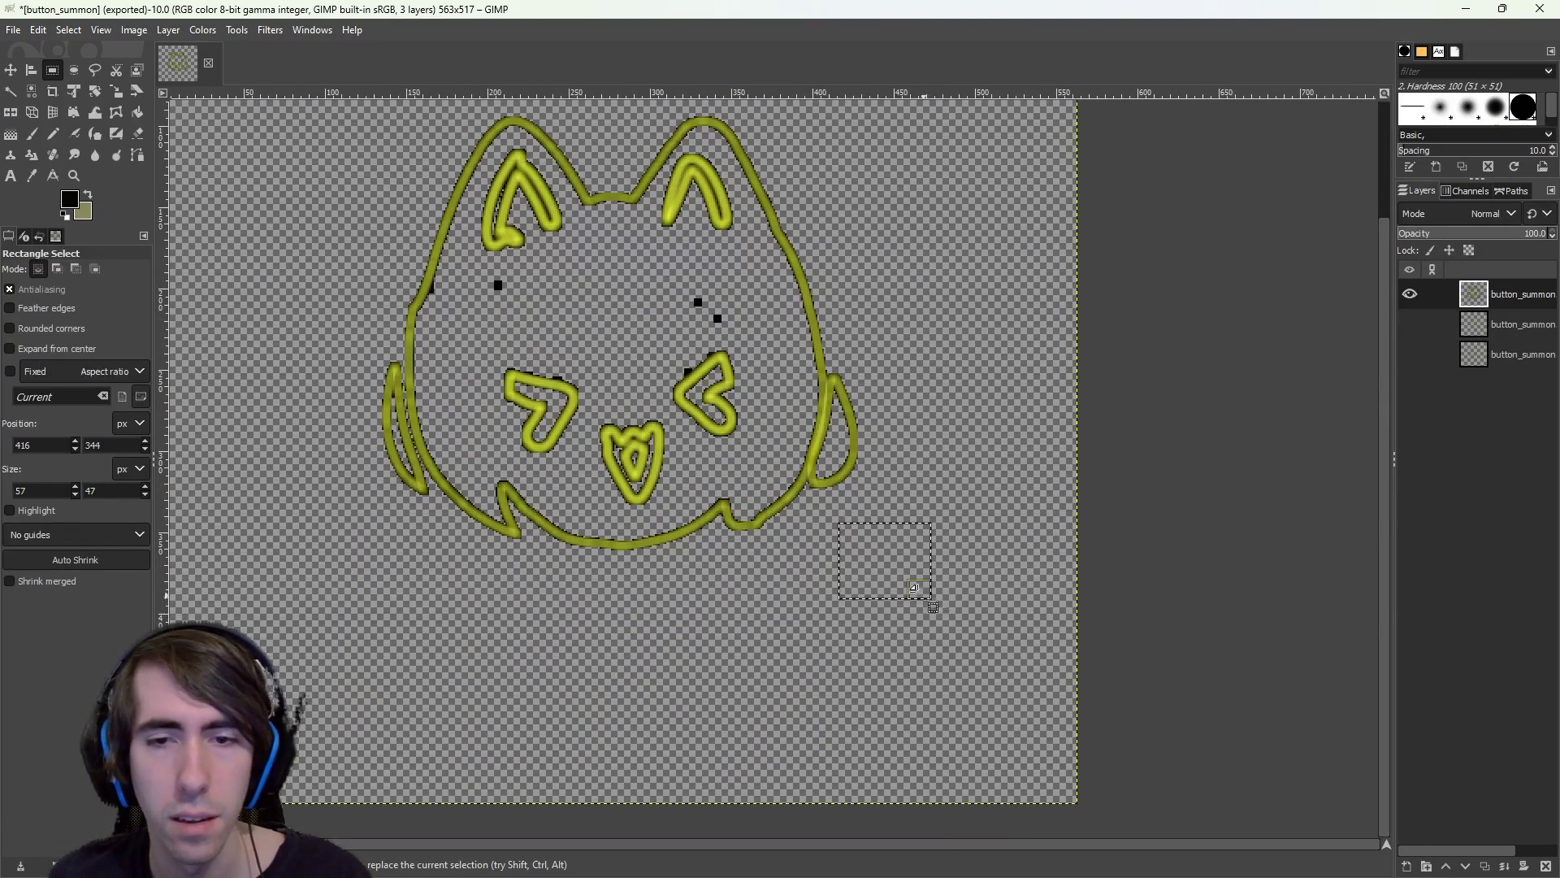
scroll(774, 355, "up", 3)
left_click_drag(791, 297, 966, 419)
key("Delete")
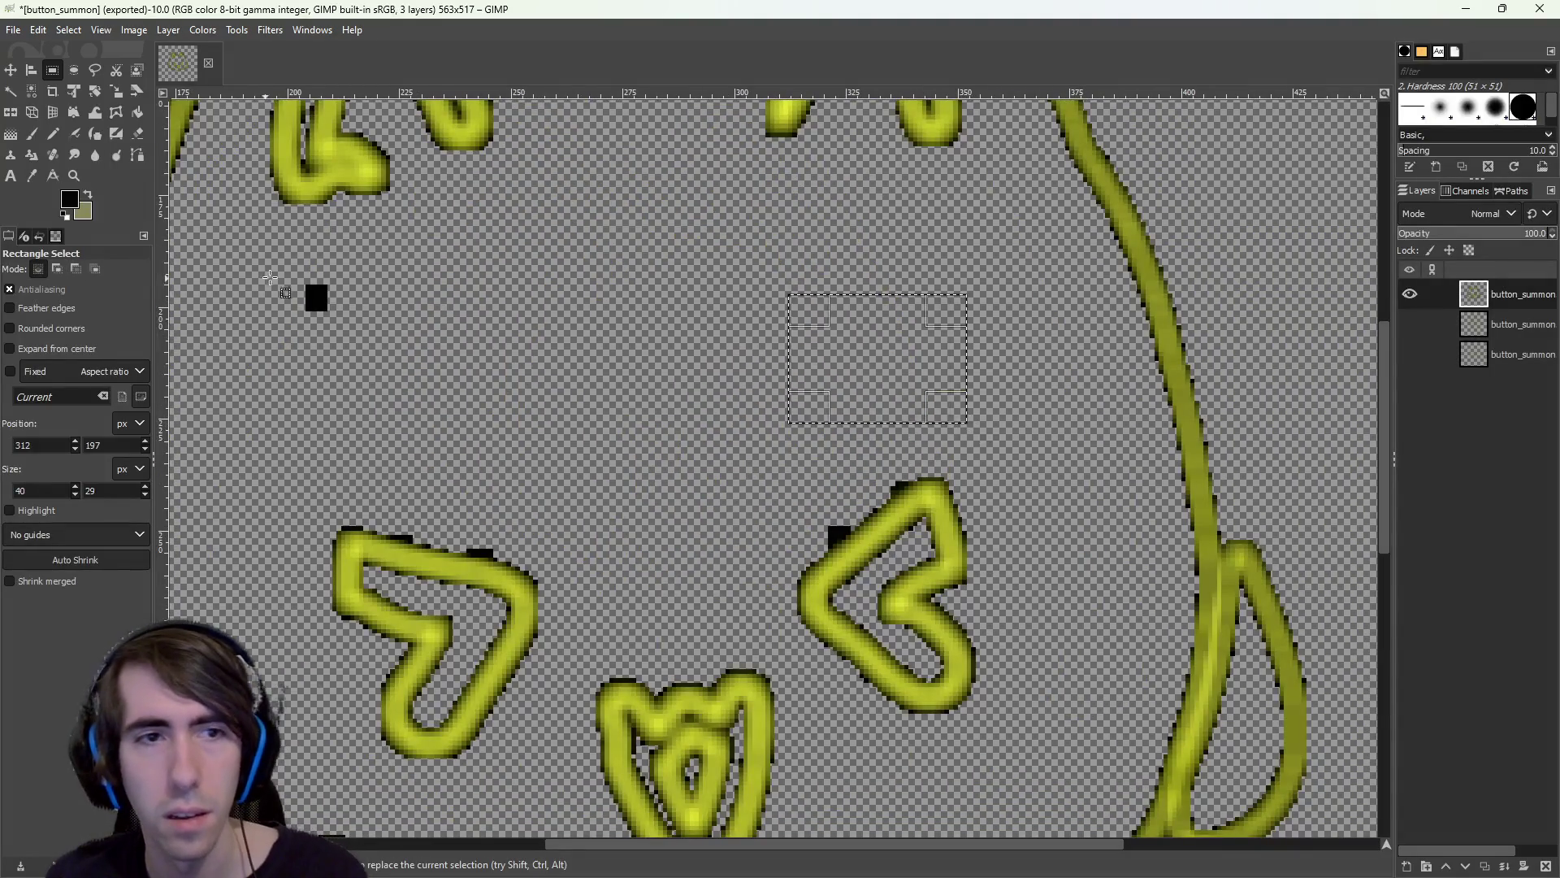
left_click_drag(400, 333, 266, 259)
key("Delete")
scroll(494, 547, "down", 2)
scroll(494, 547, "left", 2)
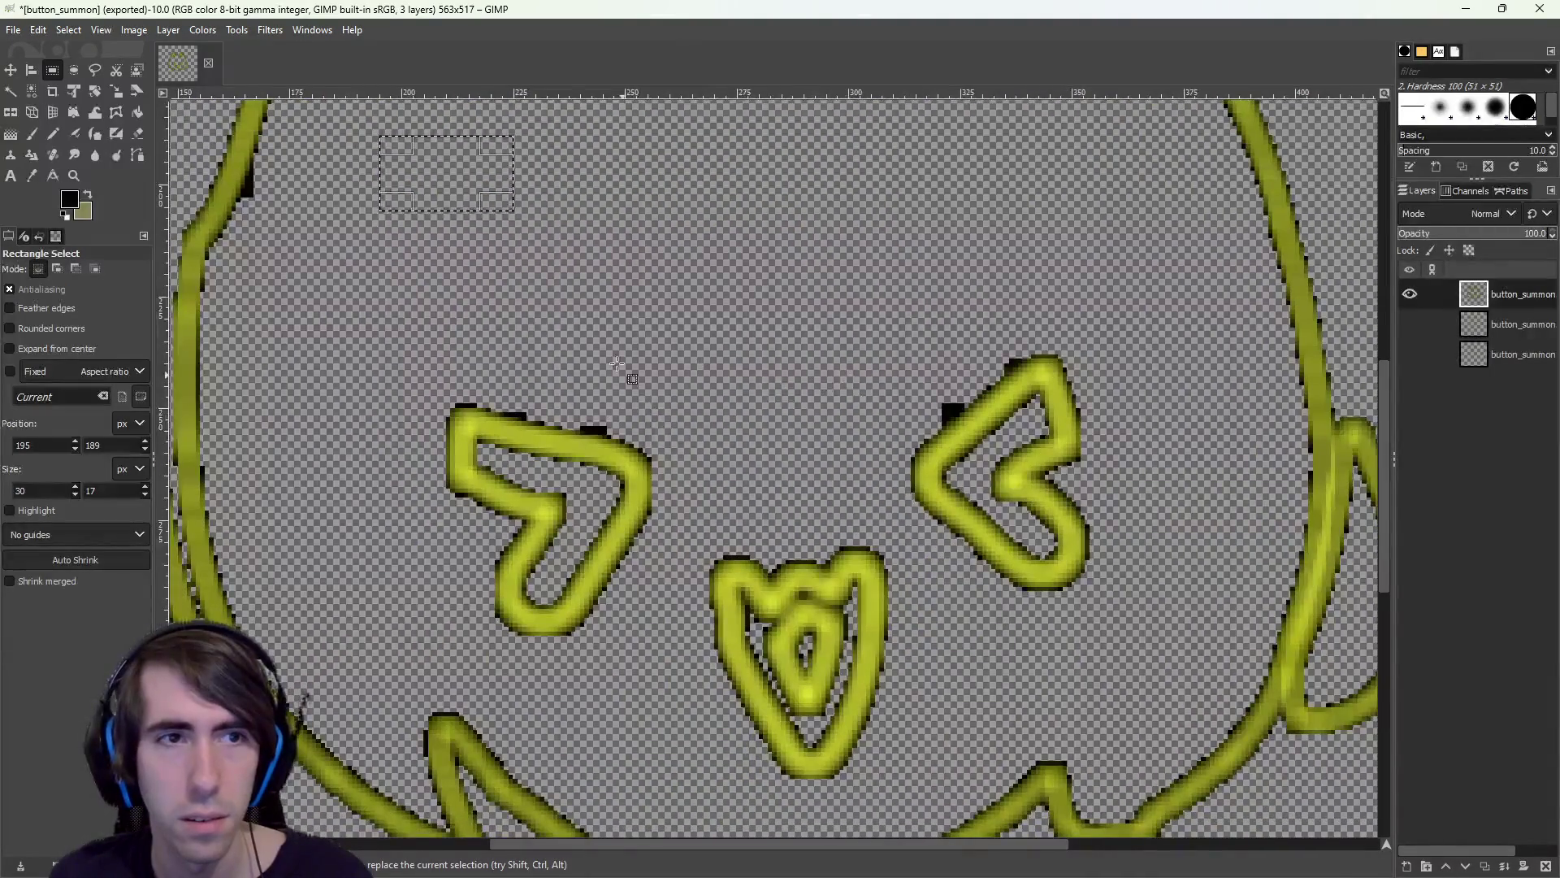
scroll(443, 282, "left", 4)
scroll(443, 282, "up", 2)
scroll(443, 282, "up", 3)
left_click(592, 306)
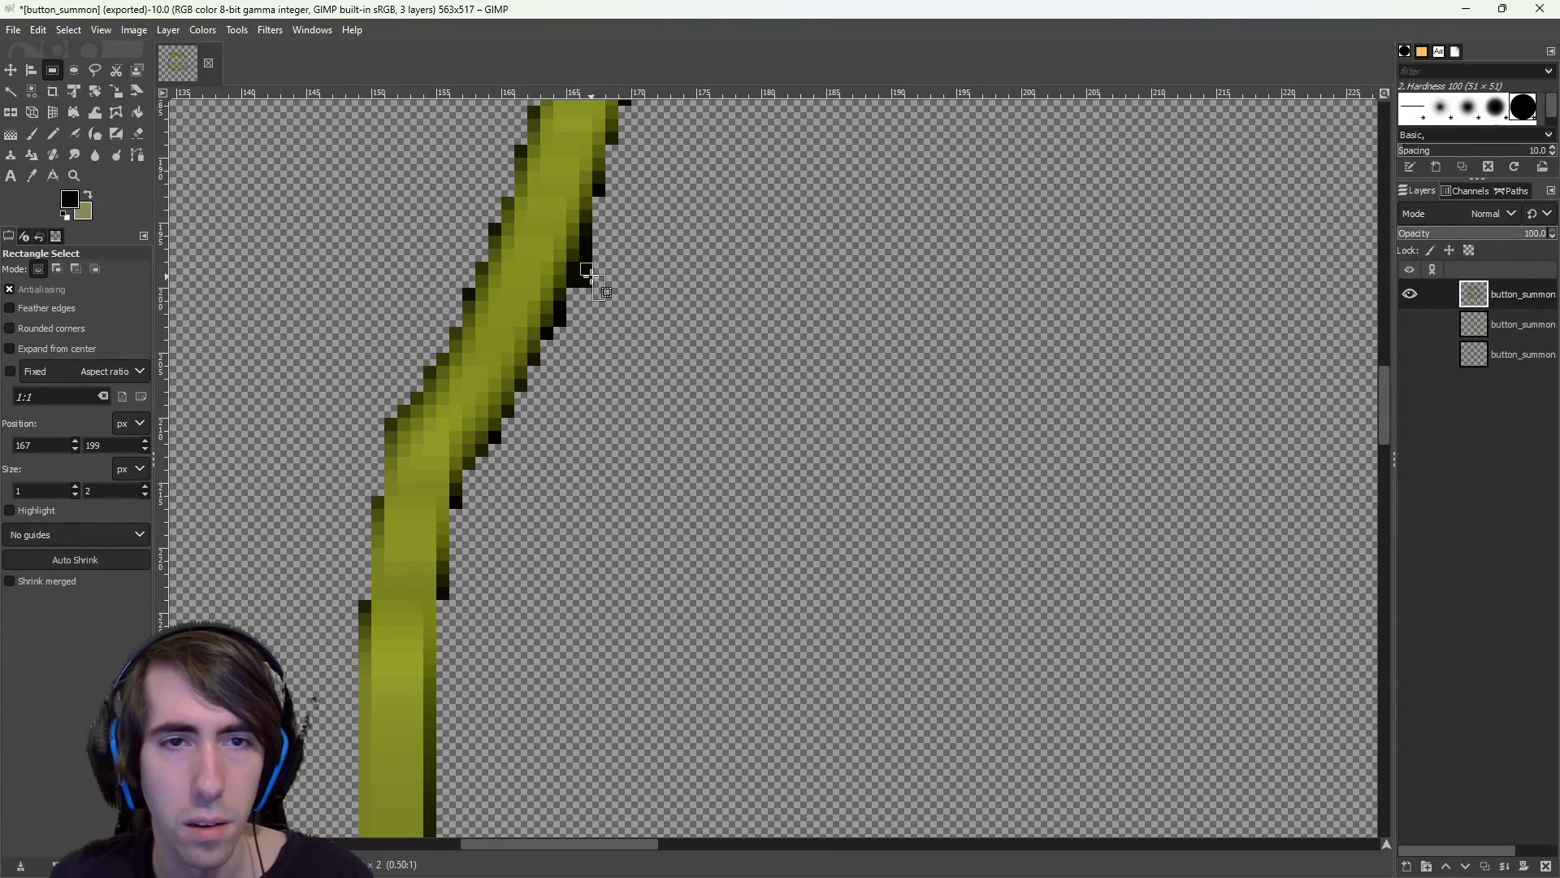
Delete the black pixels along the outline stroke's edges
left_click_drag(630, 352, 582, 268)
left_click(642, 405)
scroll(445, 375, "right", 5)
scroll(445, 375, "down", 4)
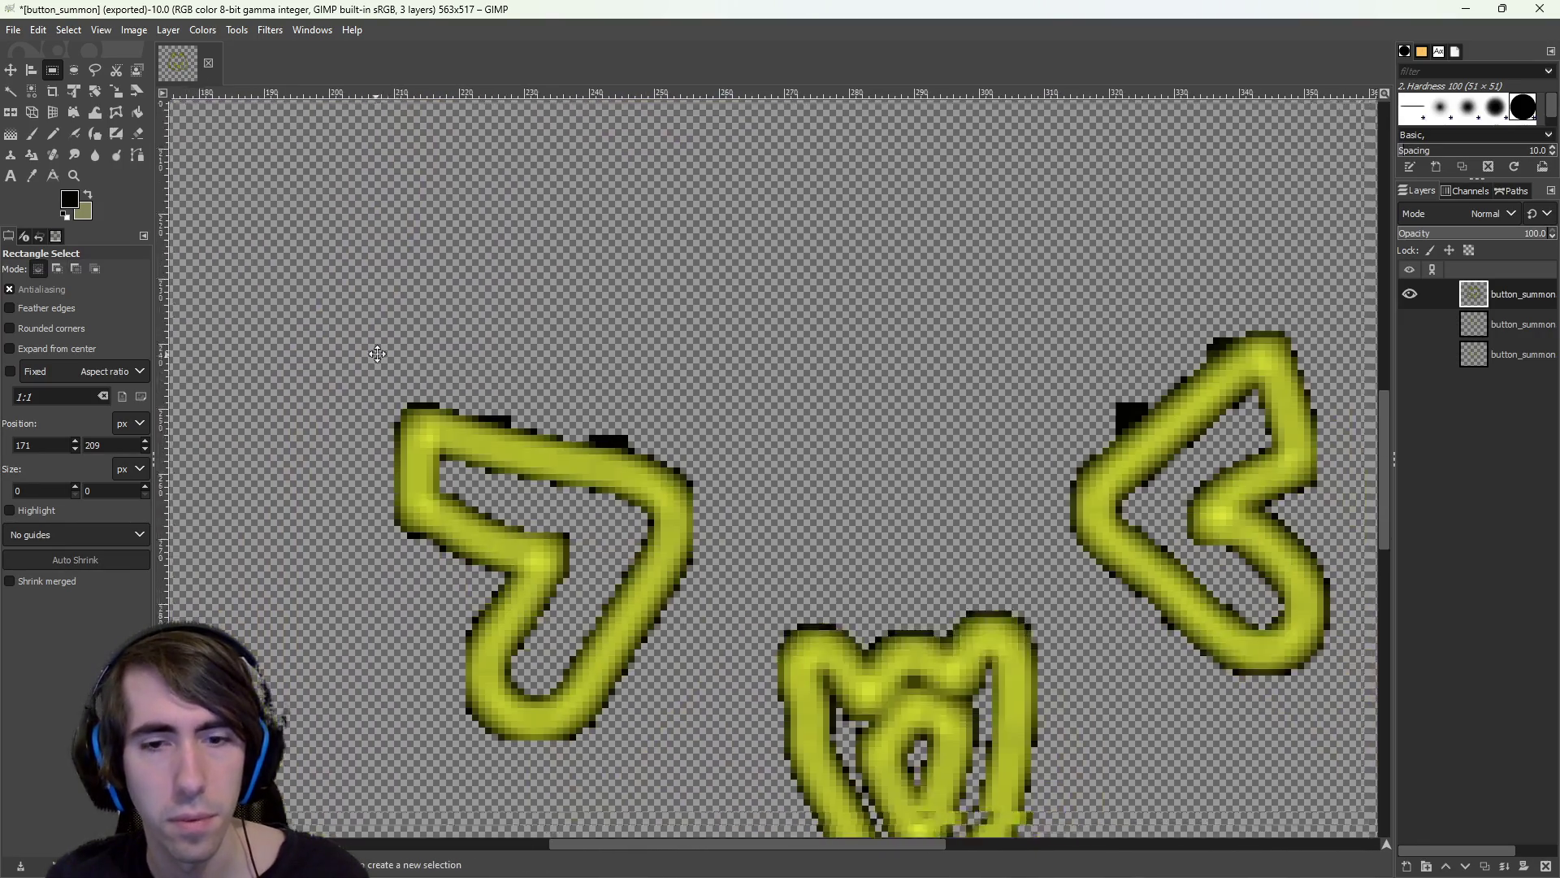
scroll(411, 379, "up", 4)
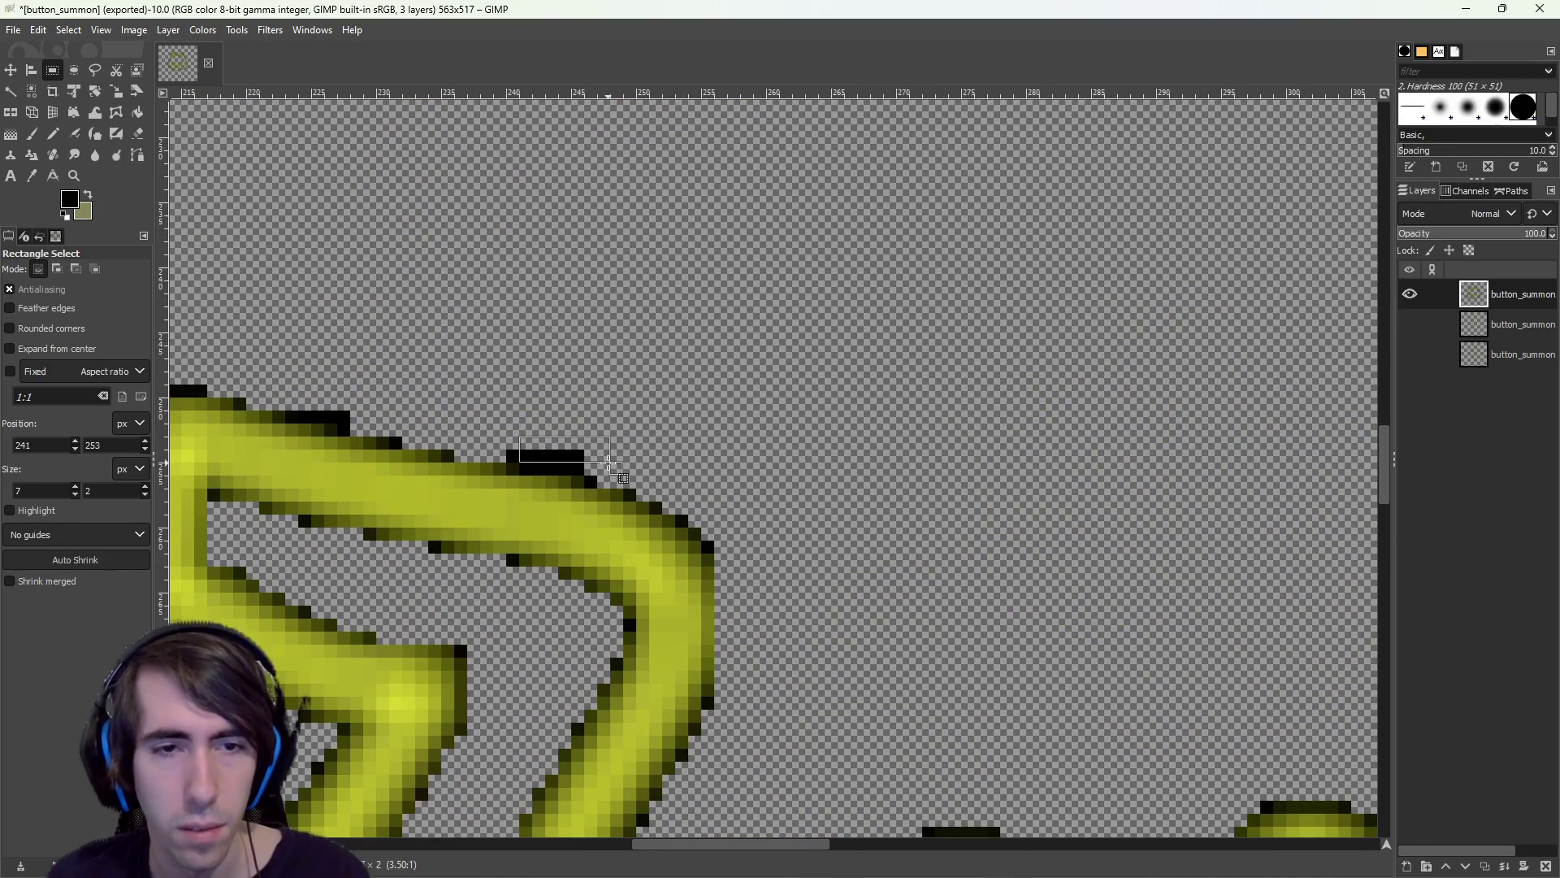
mouse_move(481, 438)
left_mouse_down()
mouse_move(573, 472)
mouse_move(527, 471)
left_mouse_up()
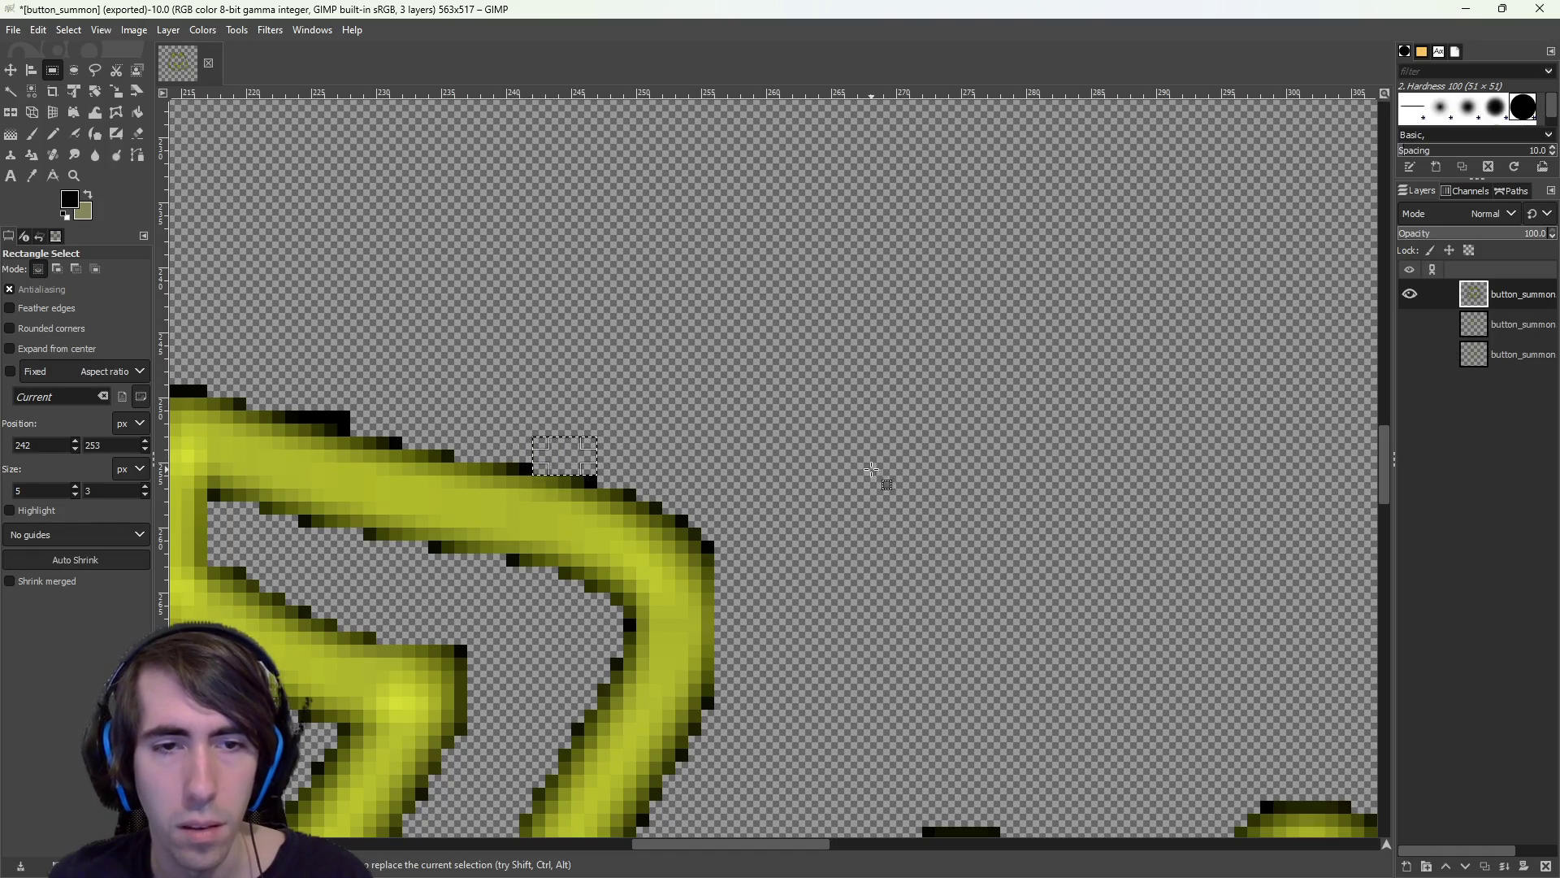
scroll(772, 476, "right", 5)
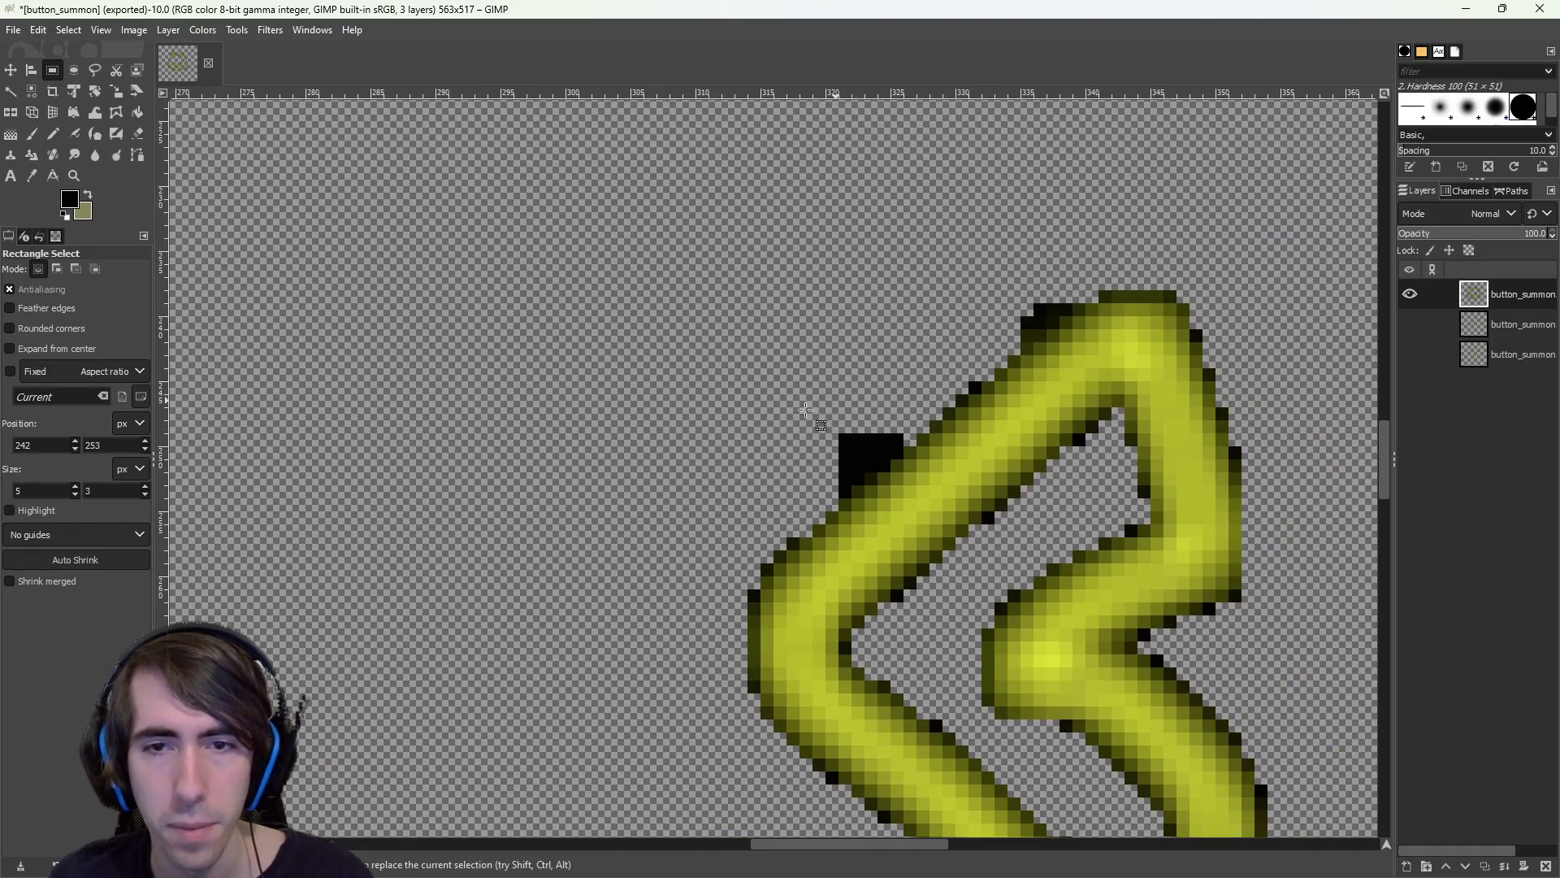
key("Delete")
mouse_move(821, 422)
left_mouse_down()
mouse_move(903, 459)
mouse_move(837, 484)
mouse_move(864, 485)
left_mouse_up()
left_click(866, 404)
key("Delete")
key("Delete")
key("Delete")
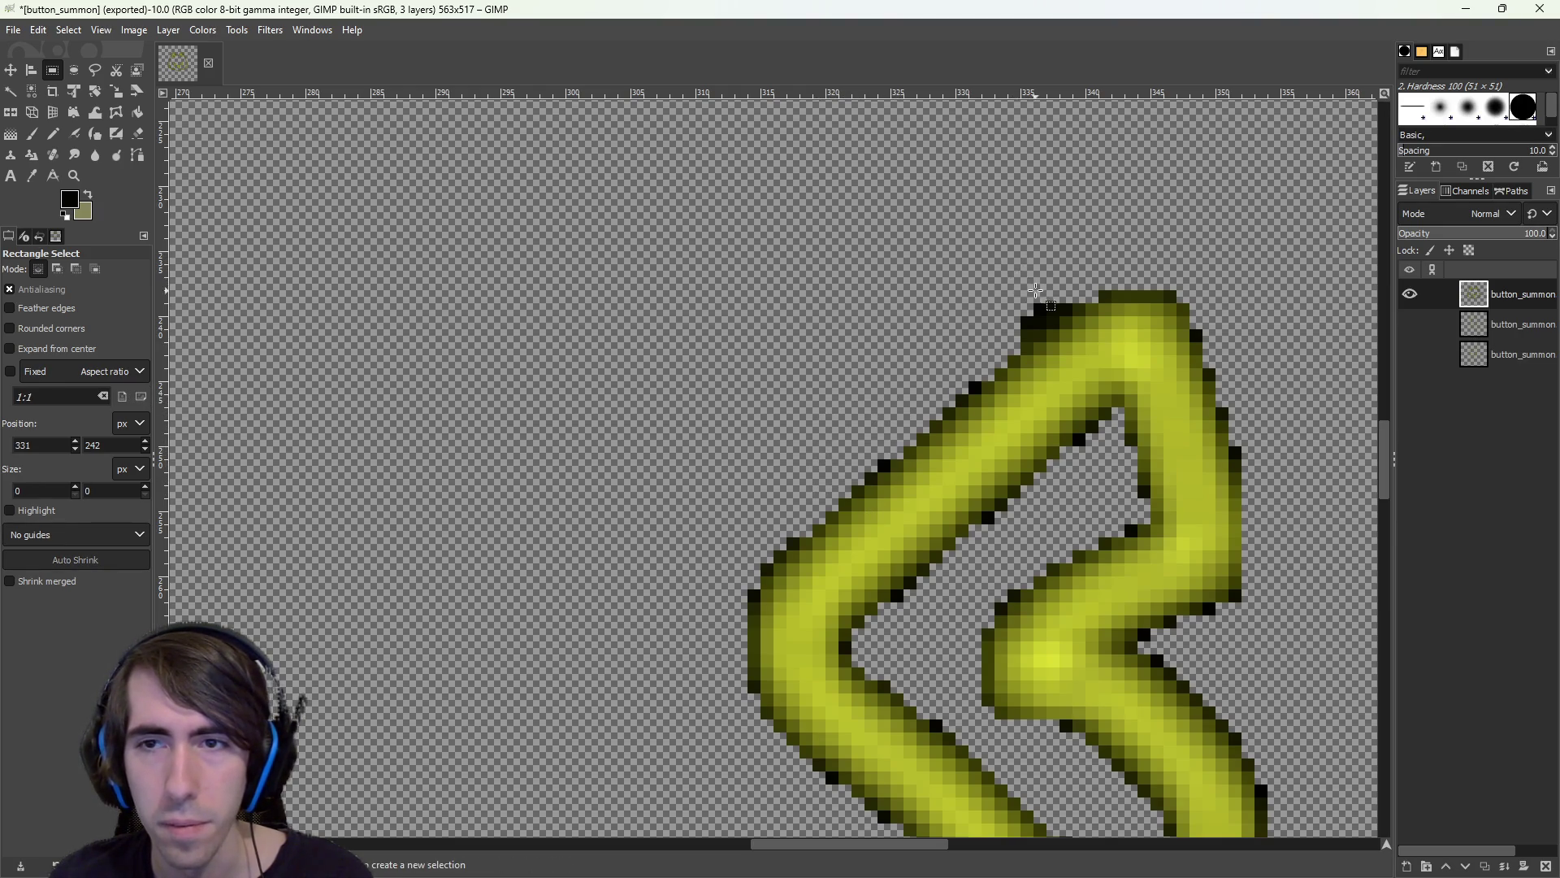
Clear the remaining black pixels at the stroke's top and corner, then zoom back out
left_click_drag(1036, 317, 1043, 329)
left_click_drag(1022, 265, 1046, 321)
left_click_drag(957, 291, 1033, 329)
left_click(1067, 239)
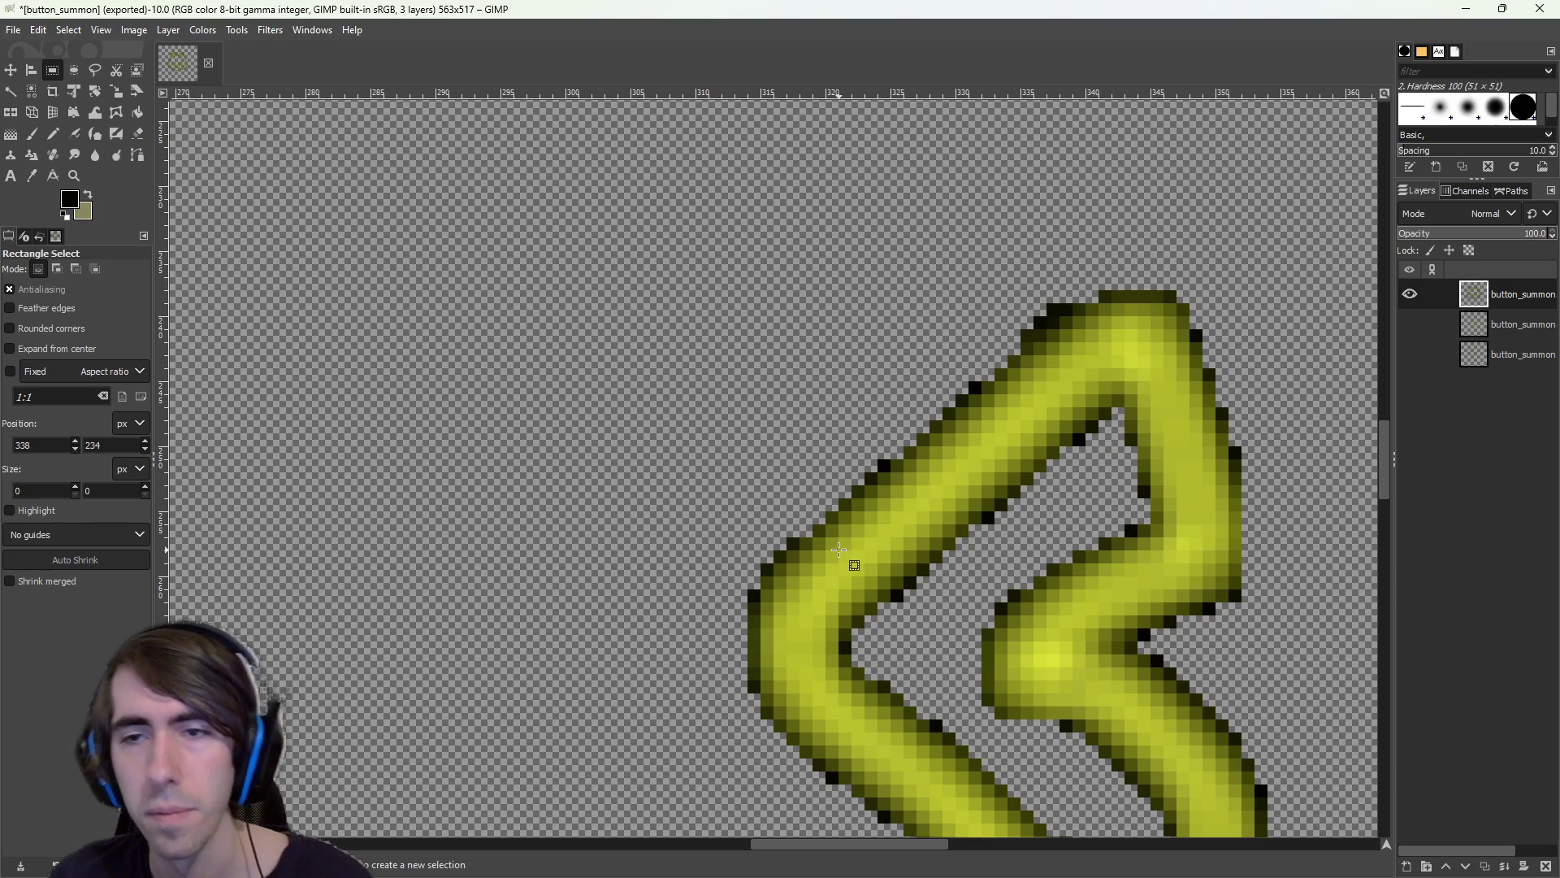
scroll(853, 557, "down", 4, "ctrl")
scroll(776, 552, "down", 2, "ctrl")
scroll(986, 365, "up", 6, "ctrl")
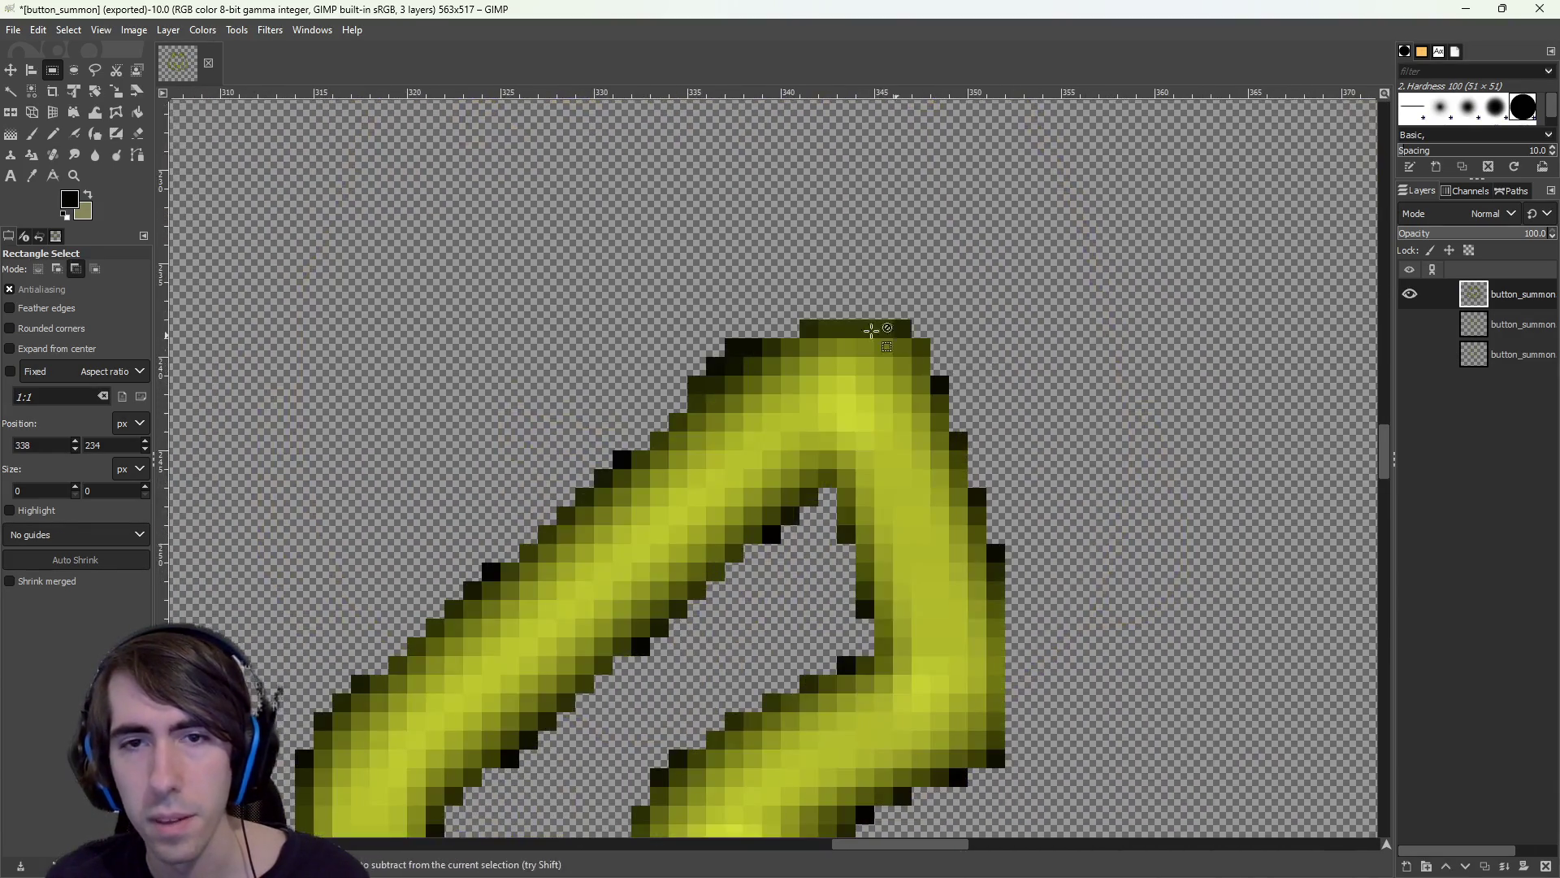
left_click_drag(670, 341, 759, 349)
mouse_move(613, 359)
left_mouse_down()
mouse_move(736, 375)
mouse_move(724, 369)
left_mouse_up()
left_click(626, 319)
scroll(898, 463, "down", 4, "ctrl")
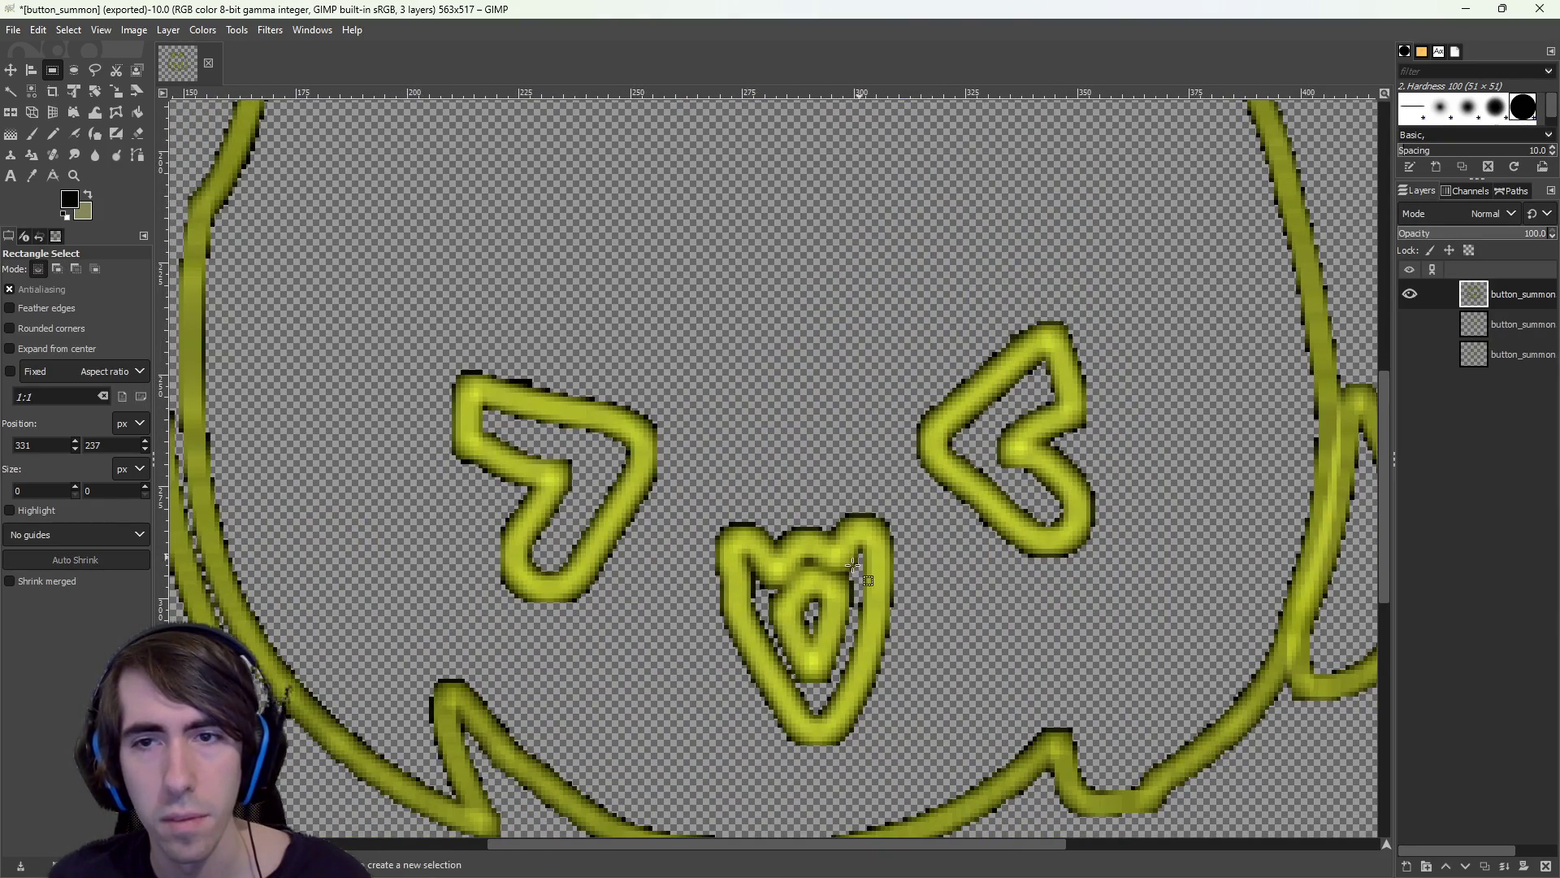
scroll(822, 555, "down", 2, "ctrl")
scroll(749, 390, "down", 2, "ctrl")
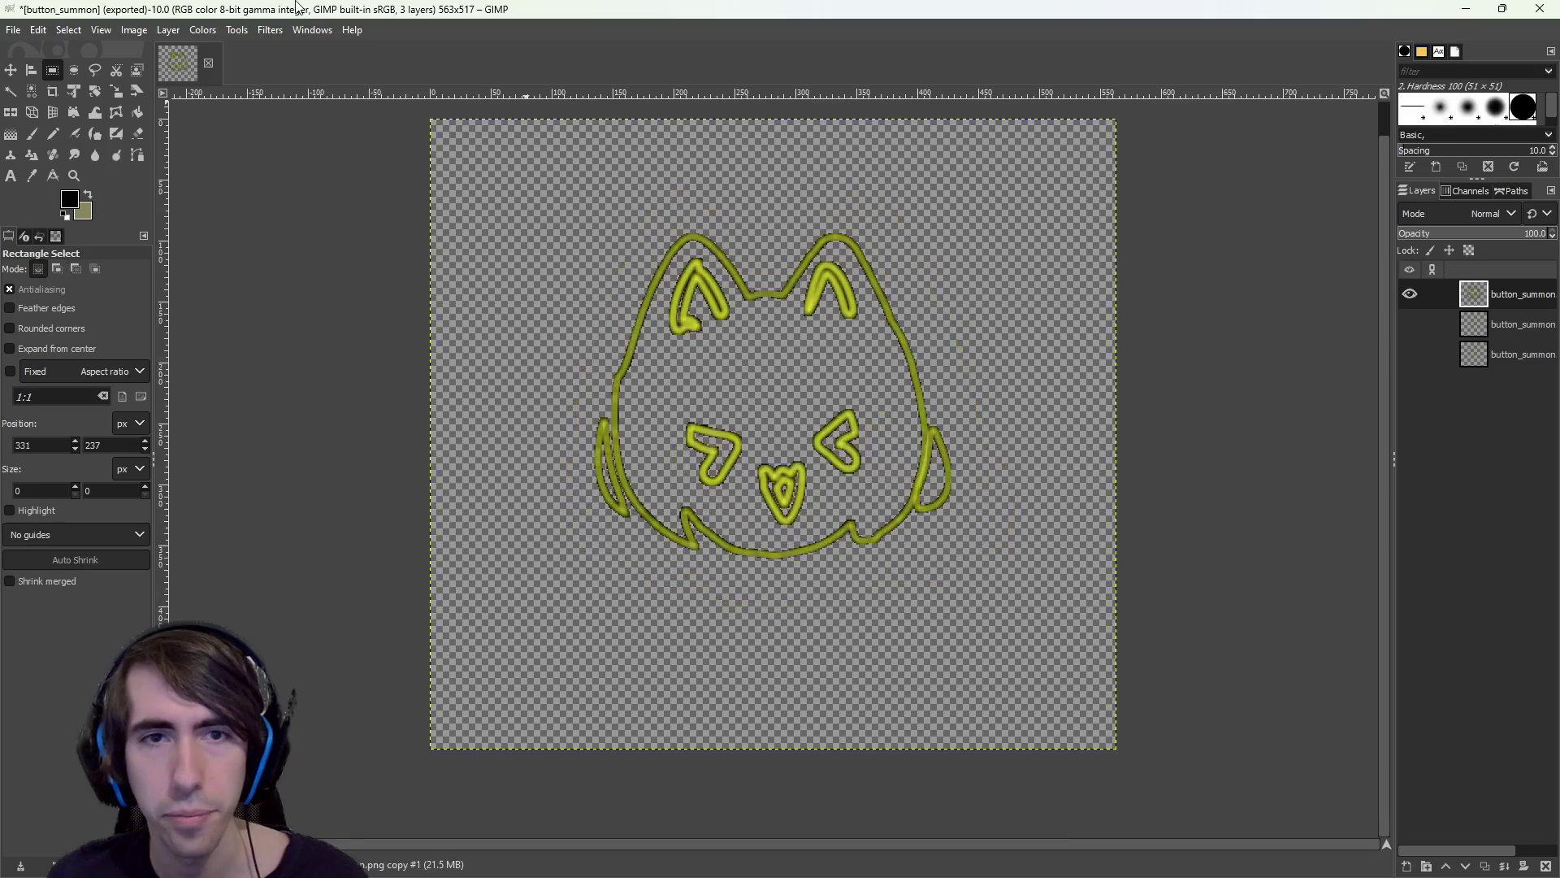
Repeat the Convolution Matrix filter to thicken the cat outline further
left_click(203, 30)
mouse_move(240, 31)
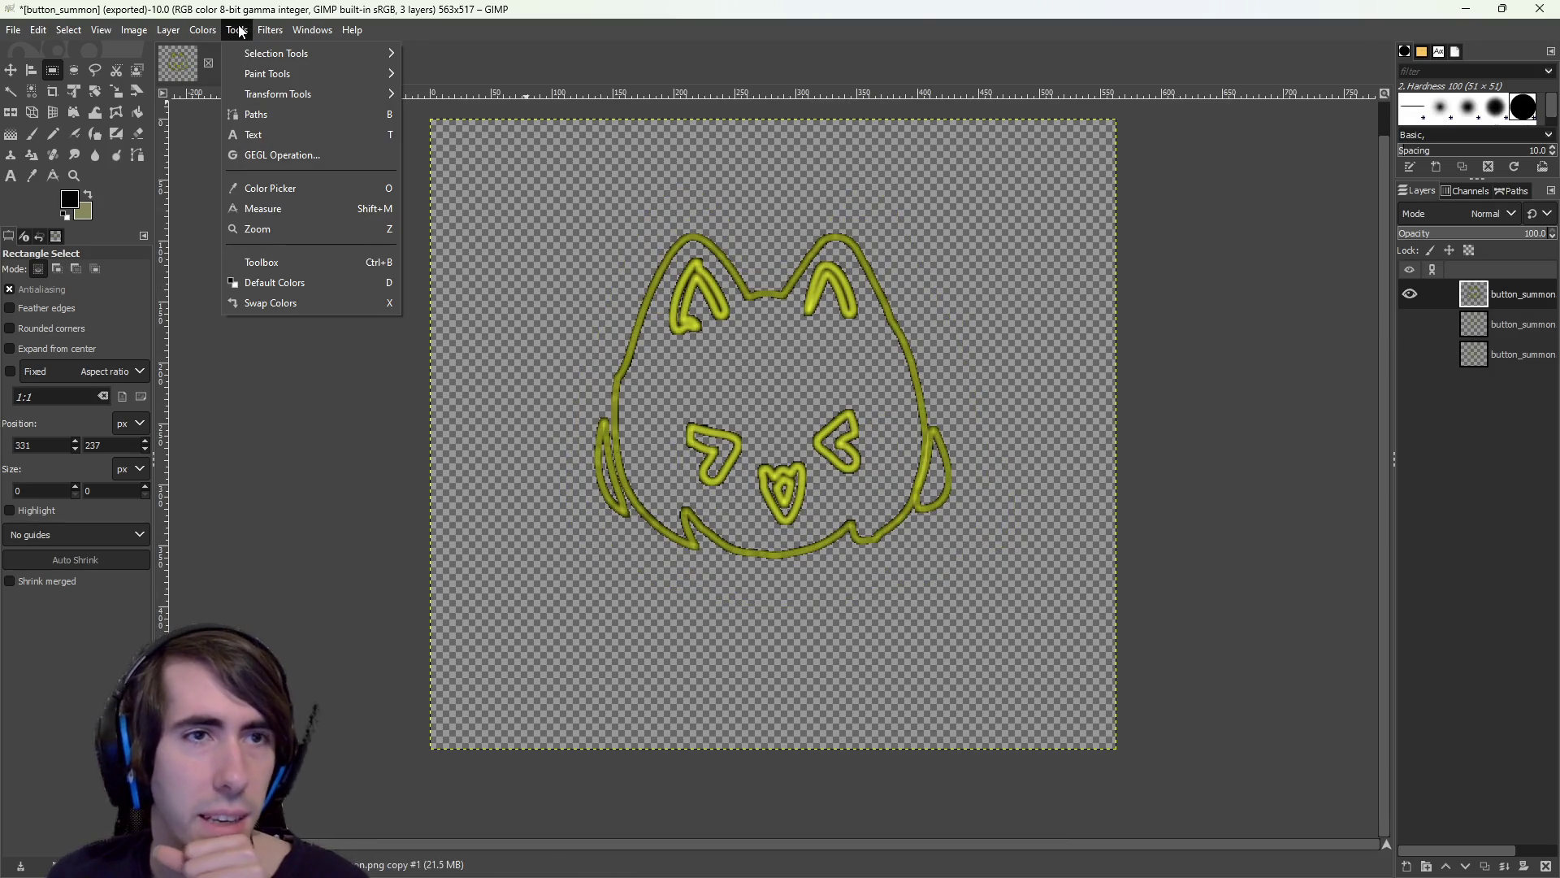
left_click(351, 51)
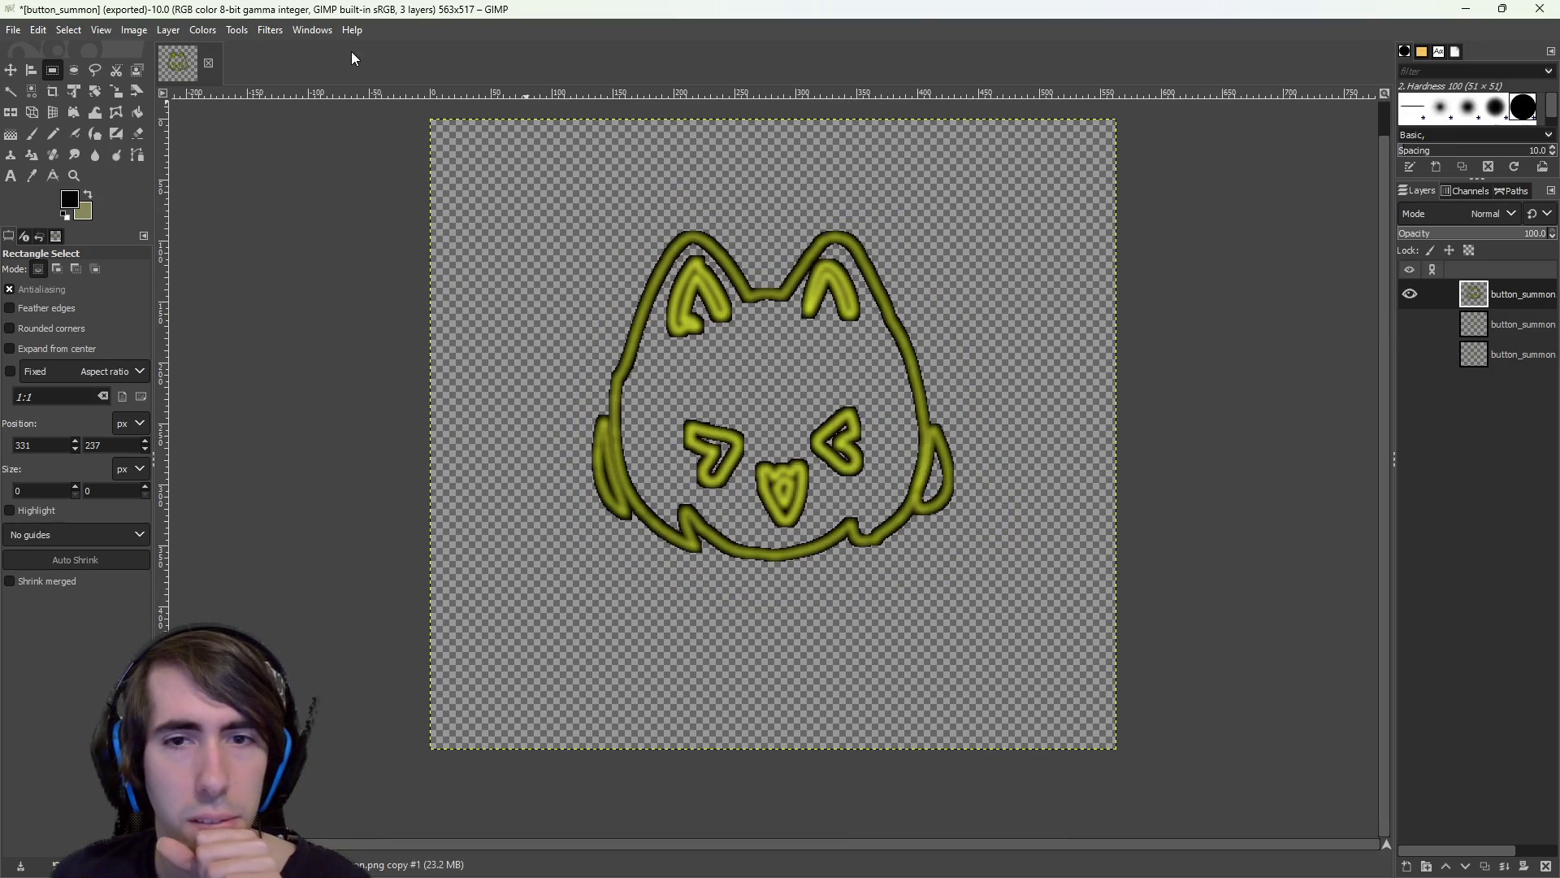
left_click(238, 30)
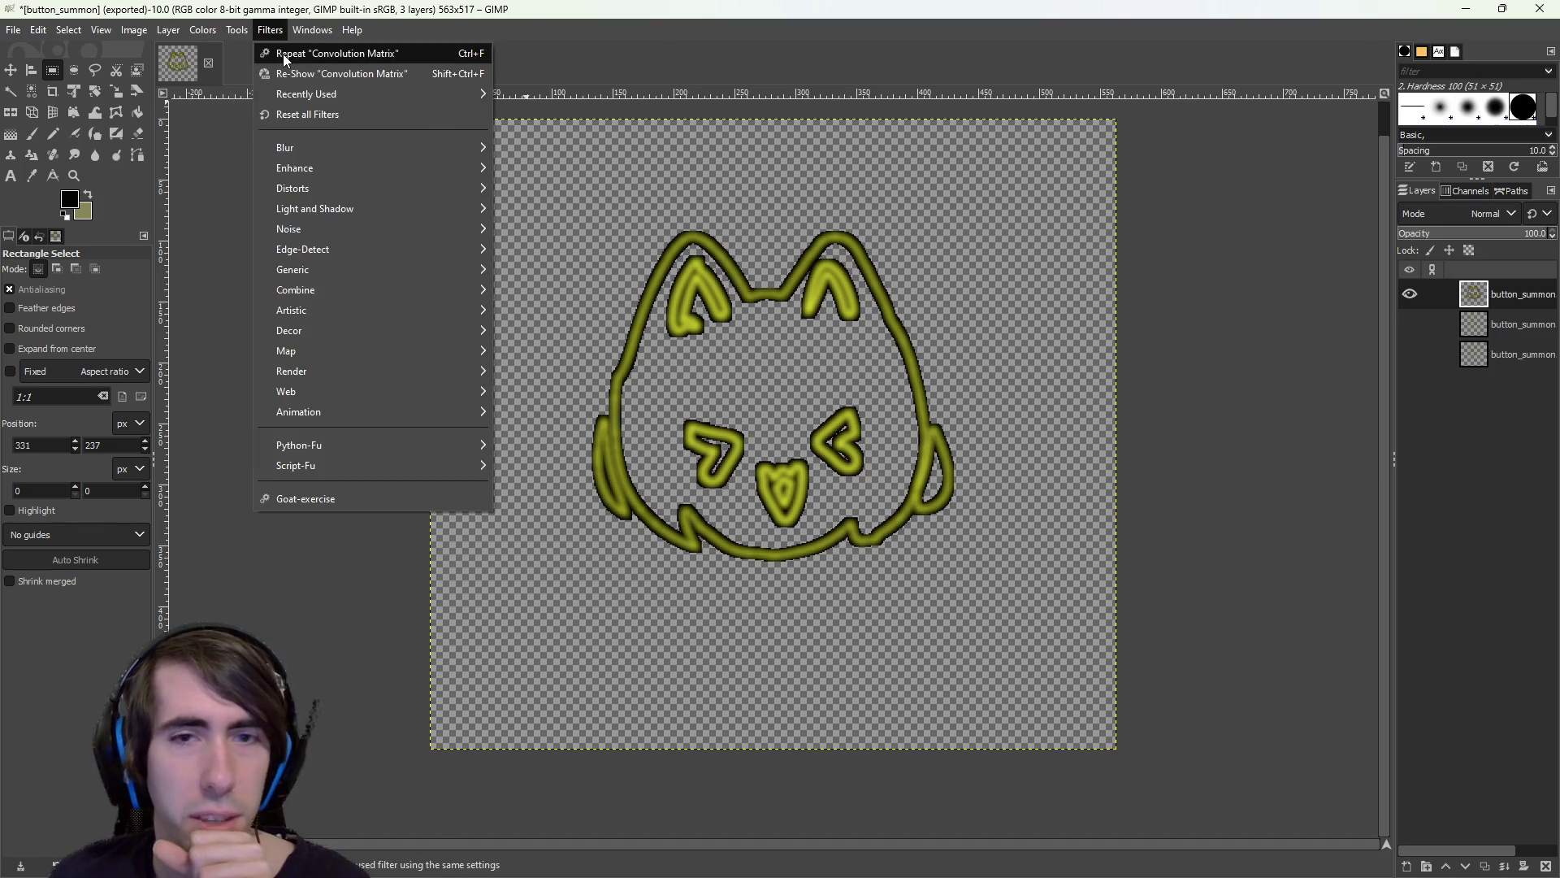
left_click(283, 53)
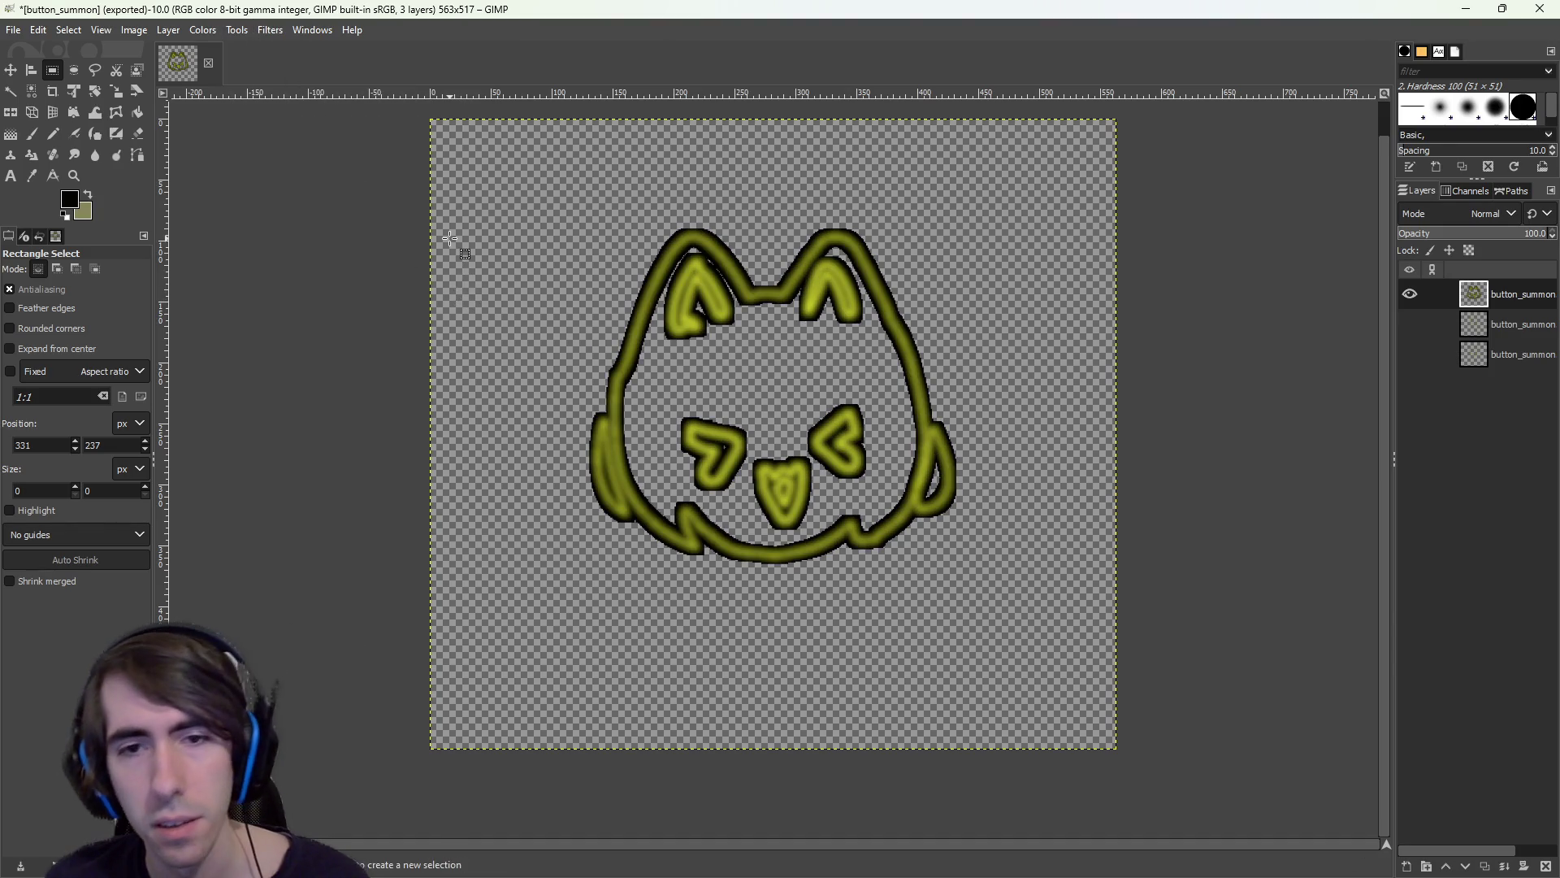
Compare the result with undo/redo, then move GIMP aside and close the debug game
key("ctrl+z")
key("ctrl+y")
key("ctrl+z")
key("ctrl+y")
key("ctrl+z")
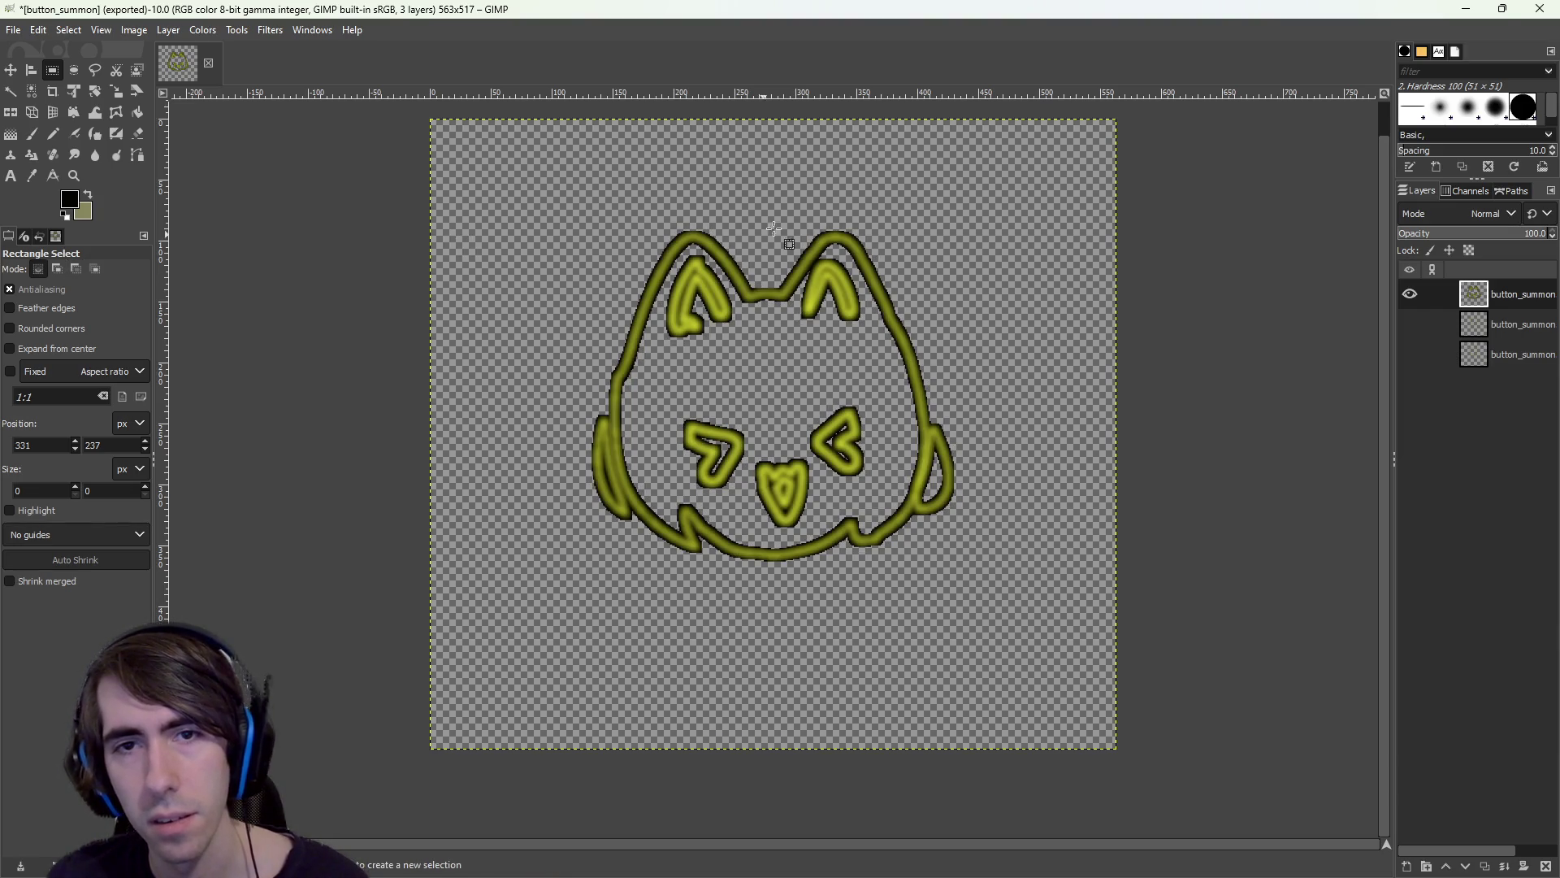
scroll(780, 225, "up", 1)
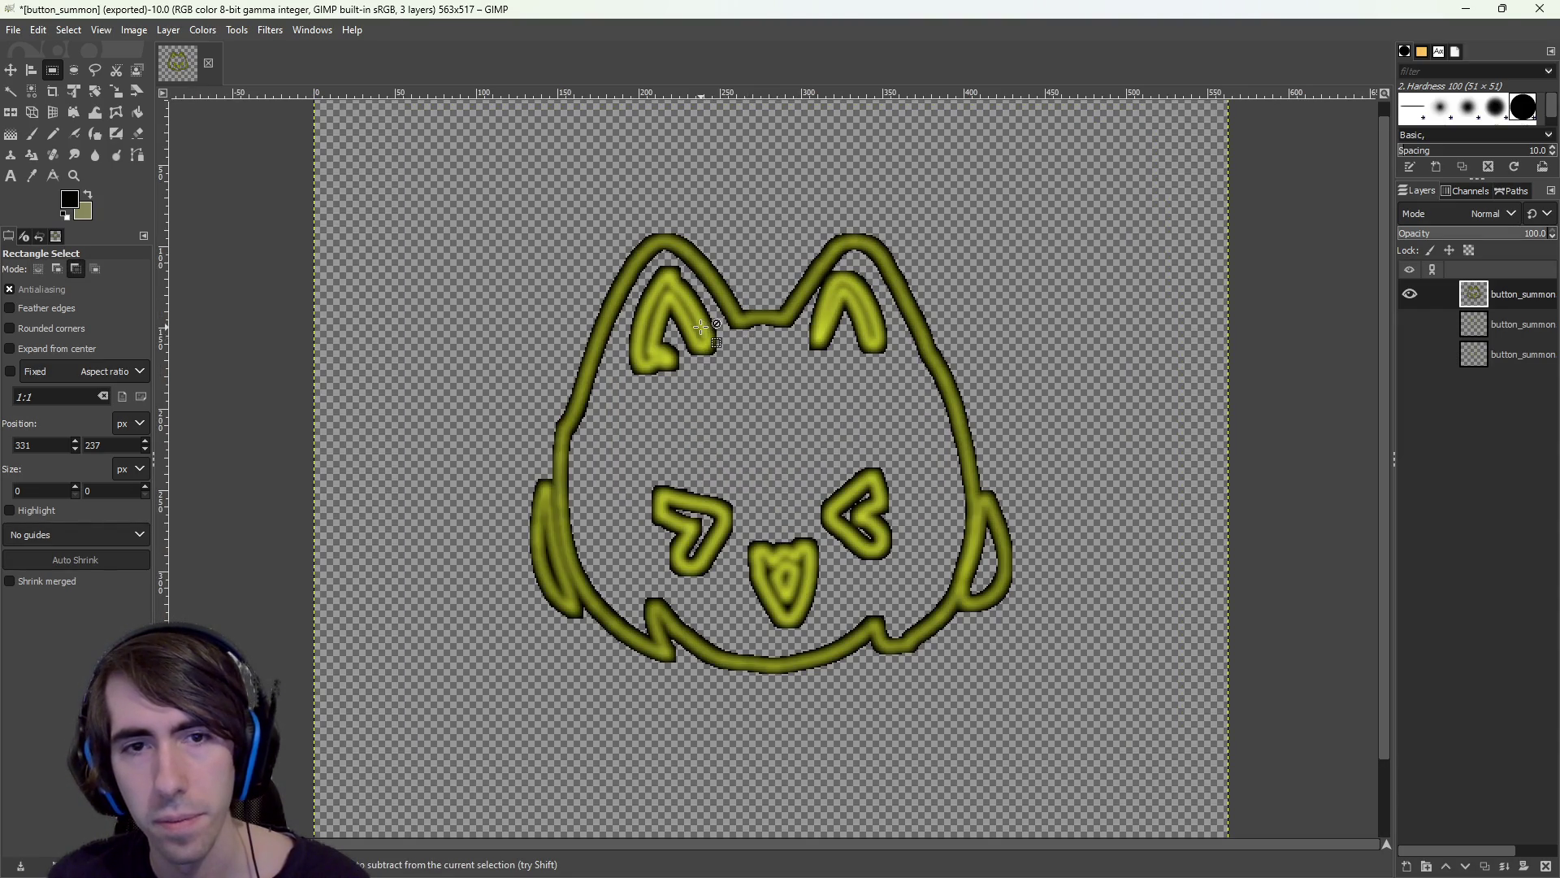
scroll(699, 330, "down", 1)
scroll(698, 330, "up", 1)
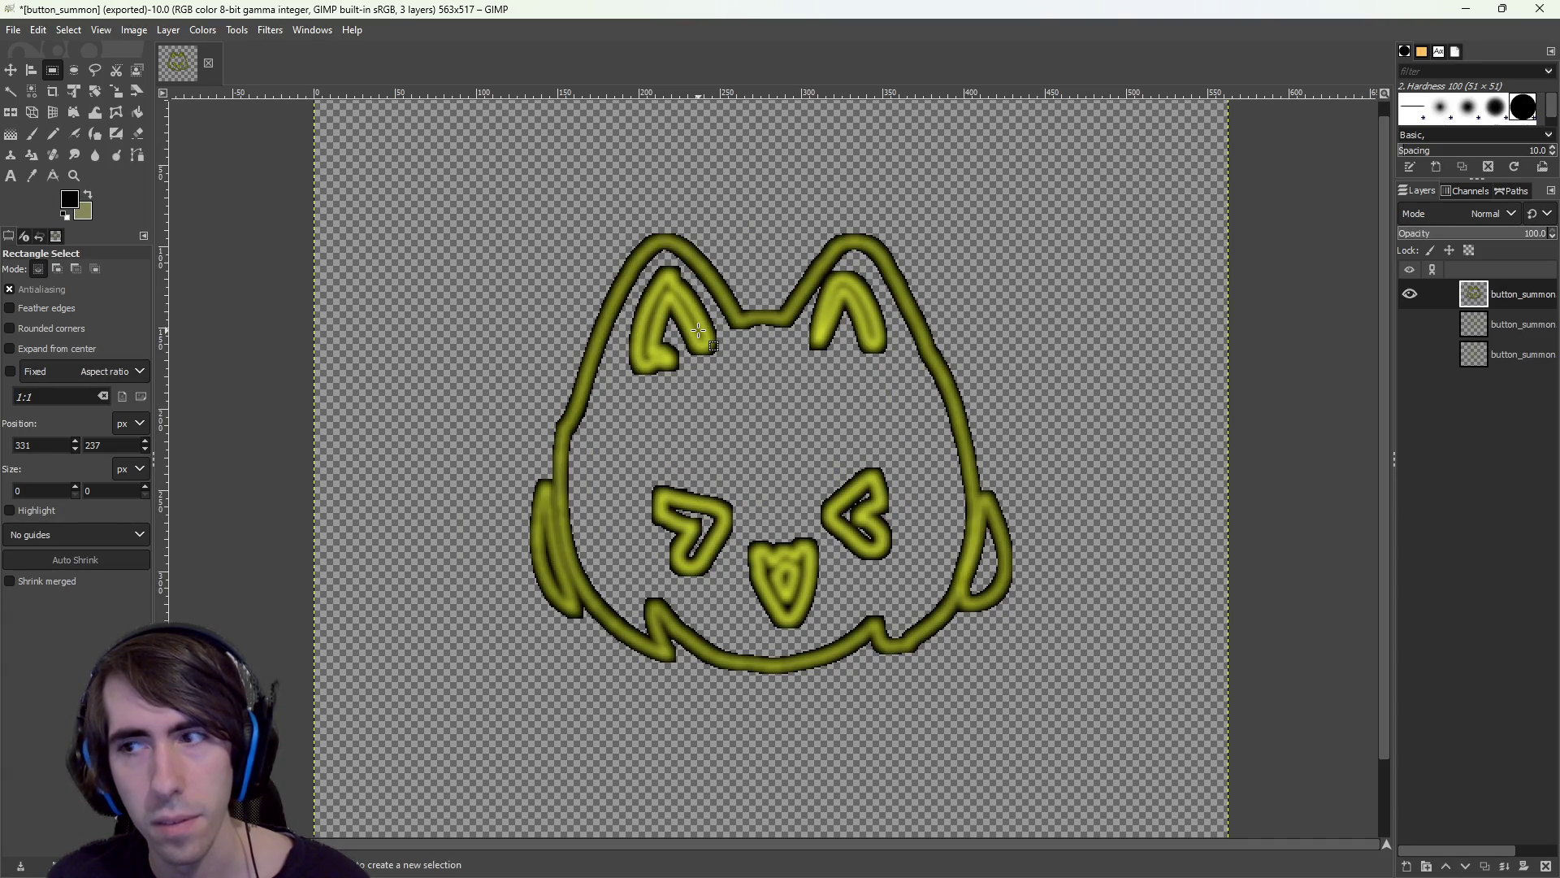
mouse_move(370, 10)
left_mouse_down()
mouse_move(1501, 400)
mouse_move(1559, 402)
left_mouse_up()
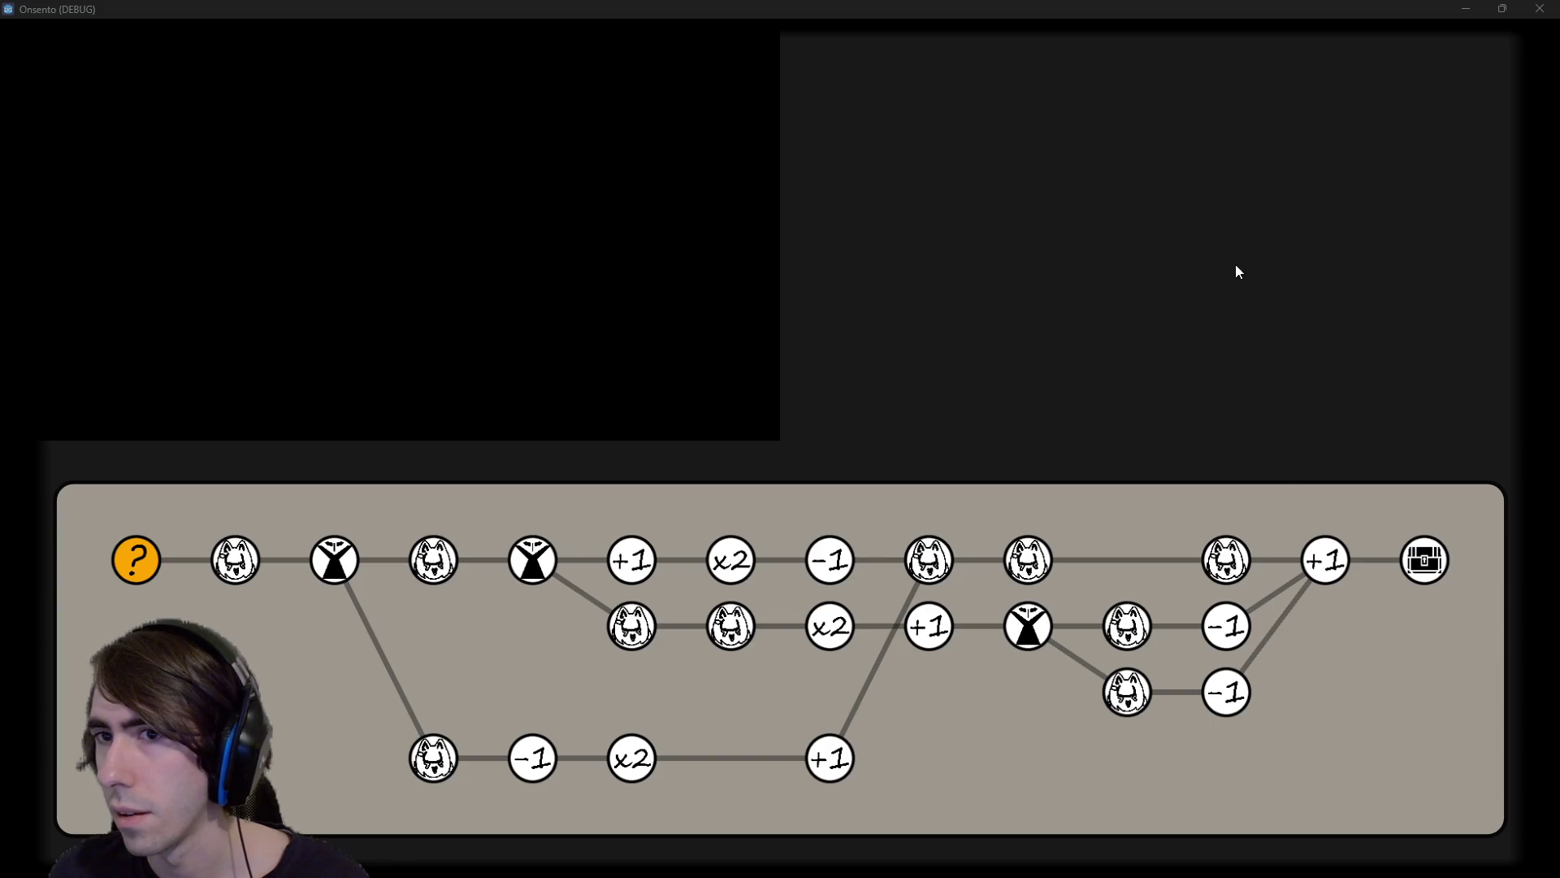
left_click(1540, 8)
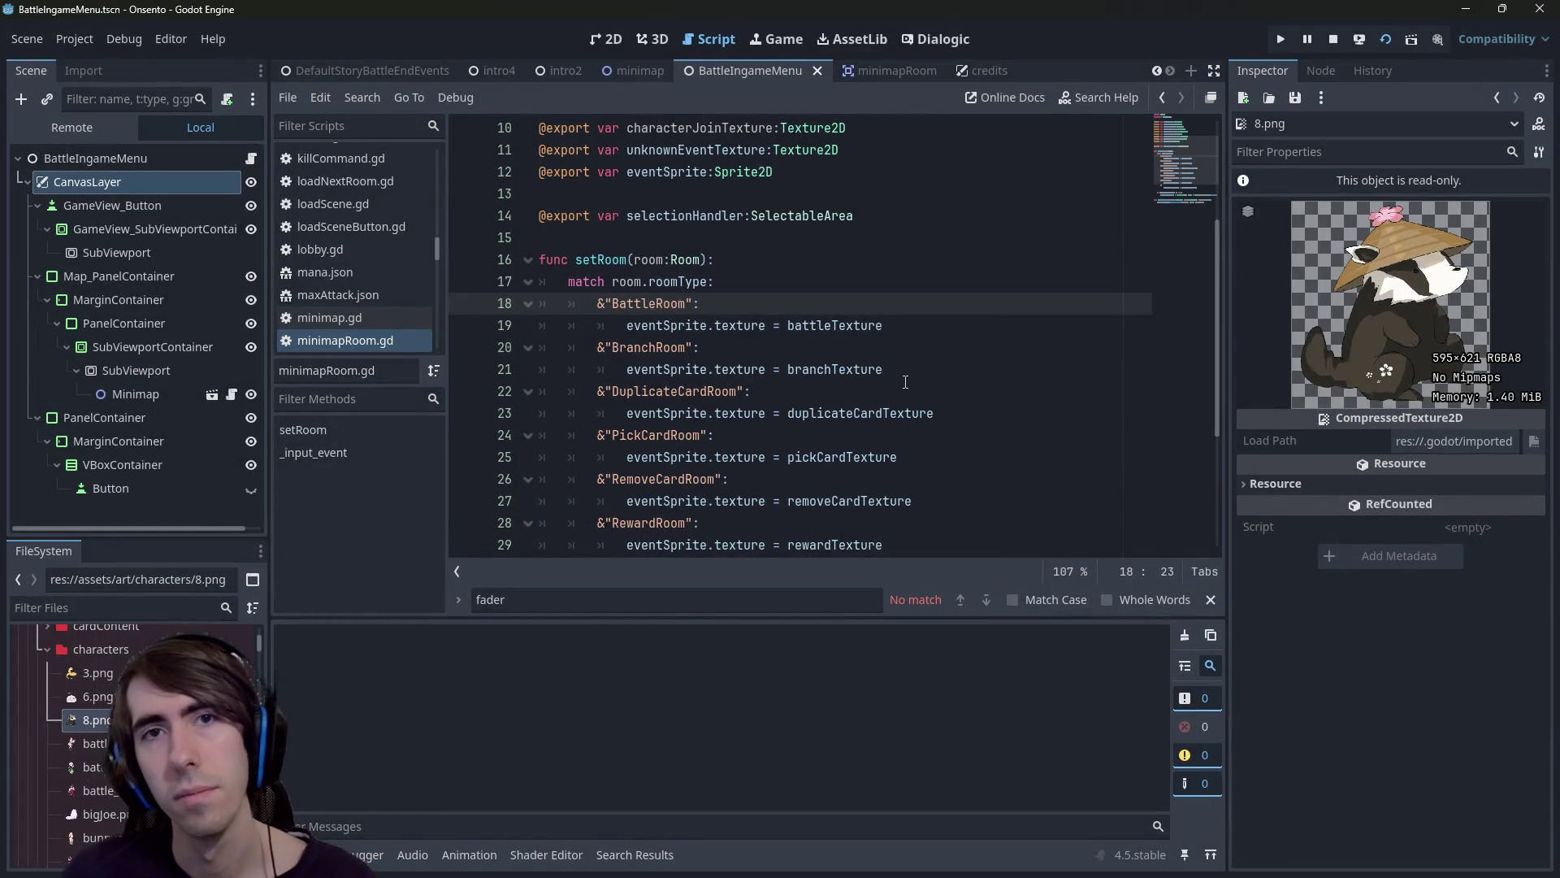
Run the project with F5, close the game, then run it again from the minimapRoom script
key("F5")
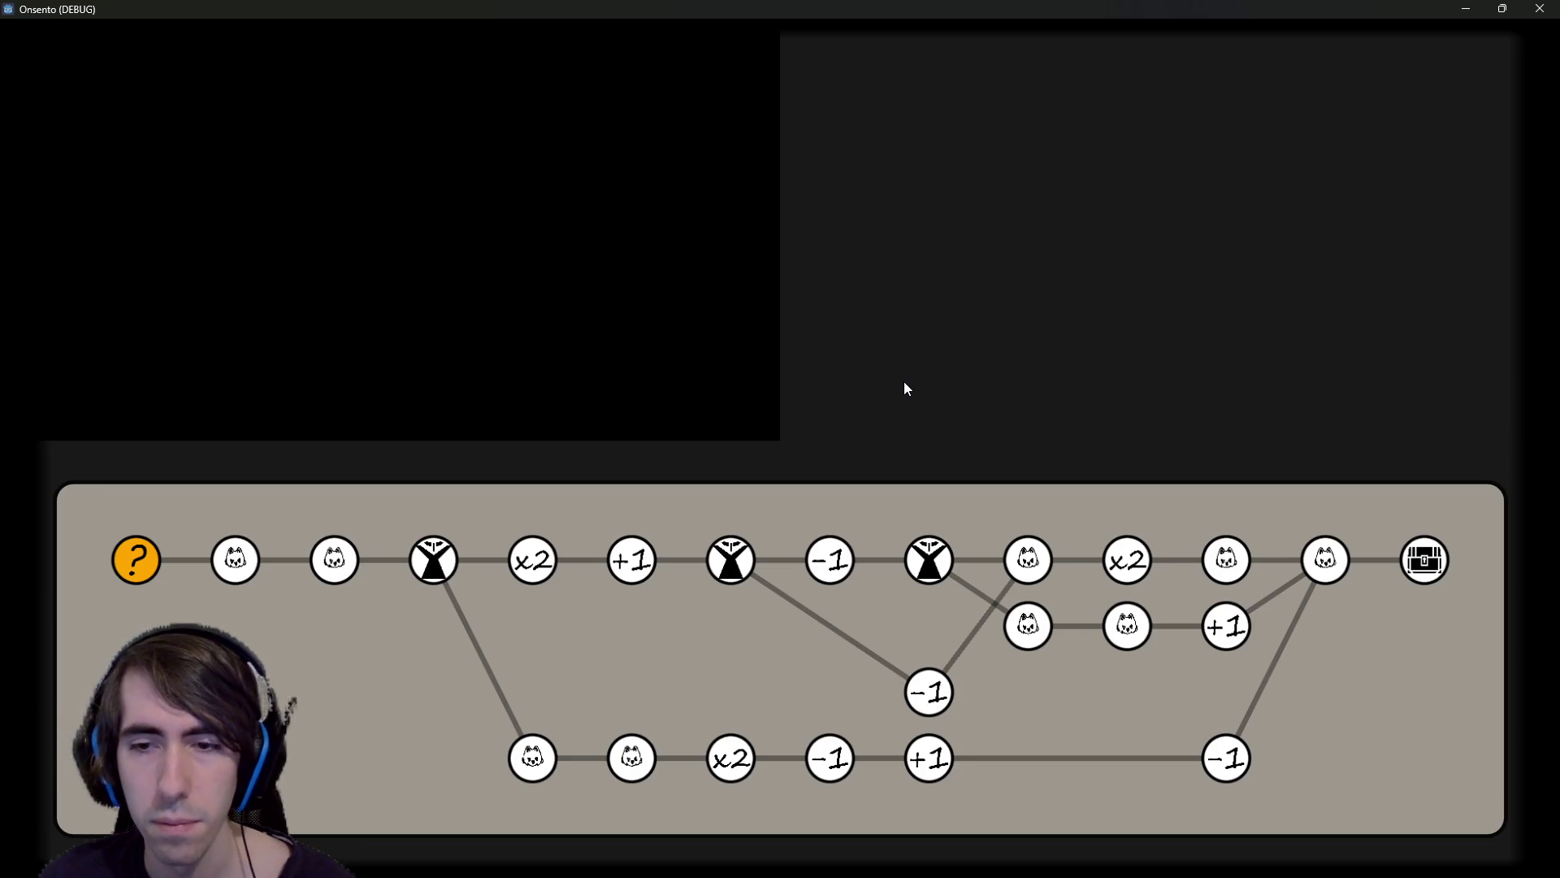
left_click(1536, 12)
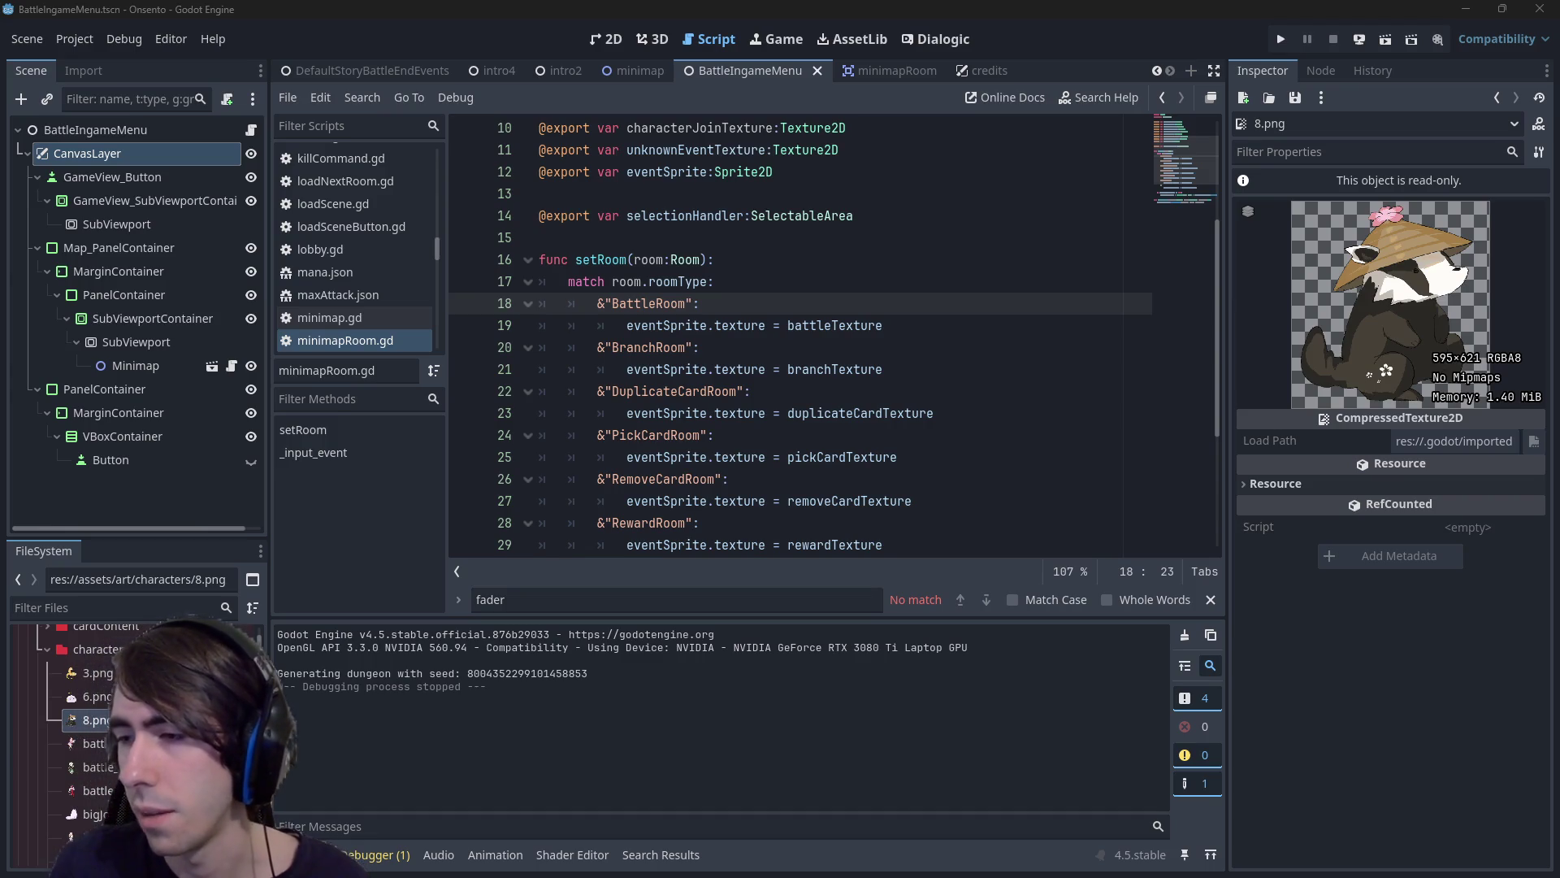
left_click(884, 325)
key("F5")
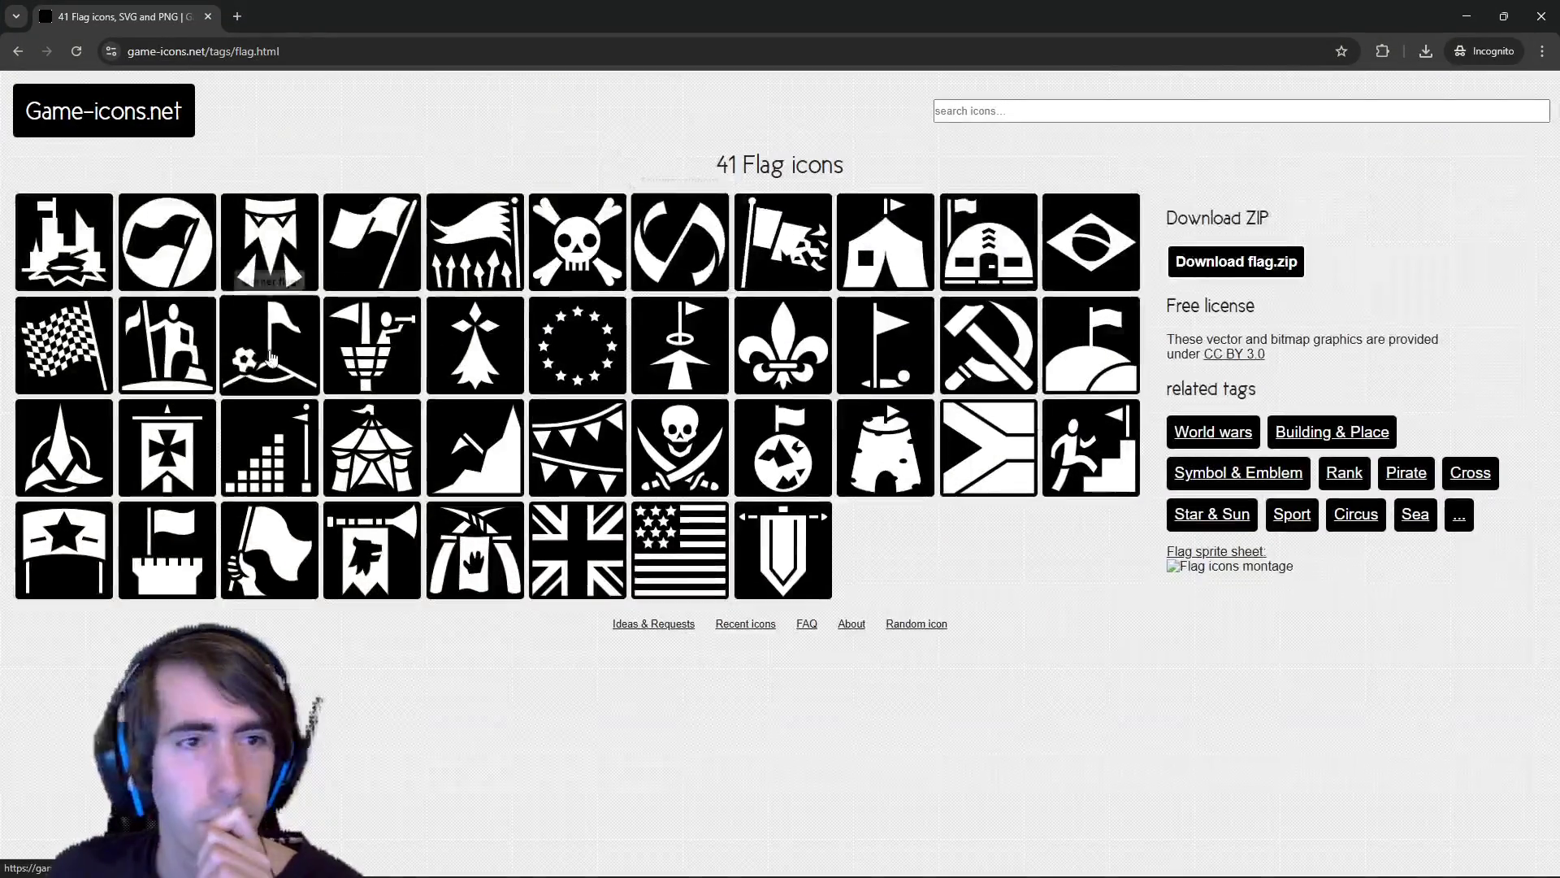
Open the Flying flag icon in a new tab and search the site for 'flag'
middle_click(372, 253)
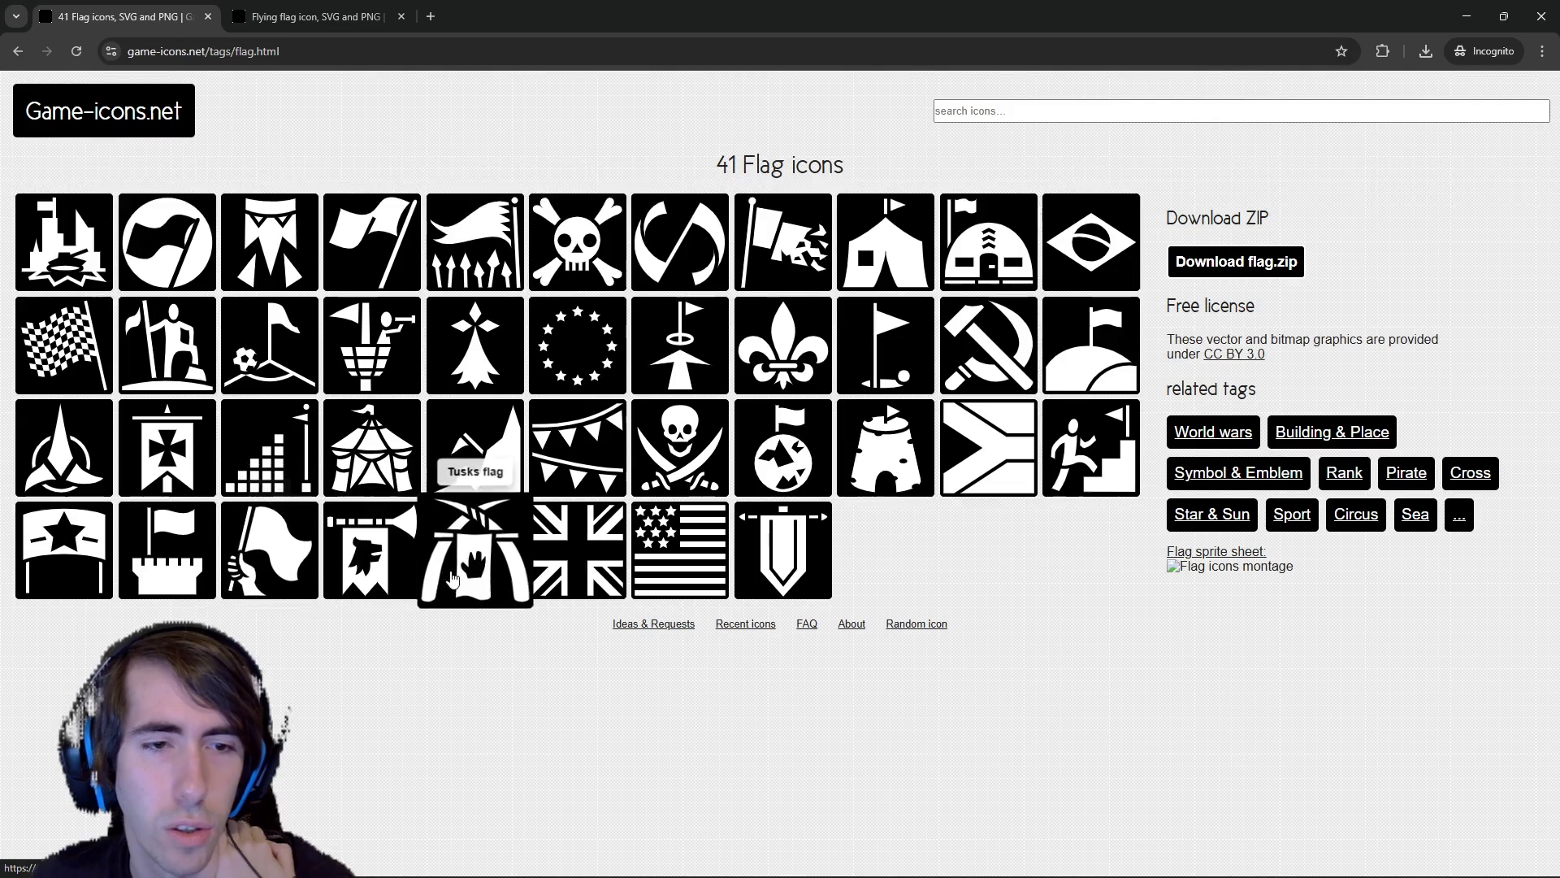
left_click(1006, 118)
left_click(1006, 118)
type("flag")
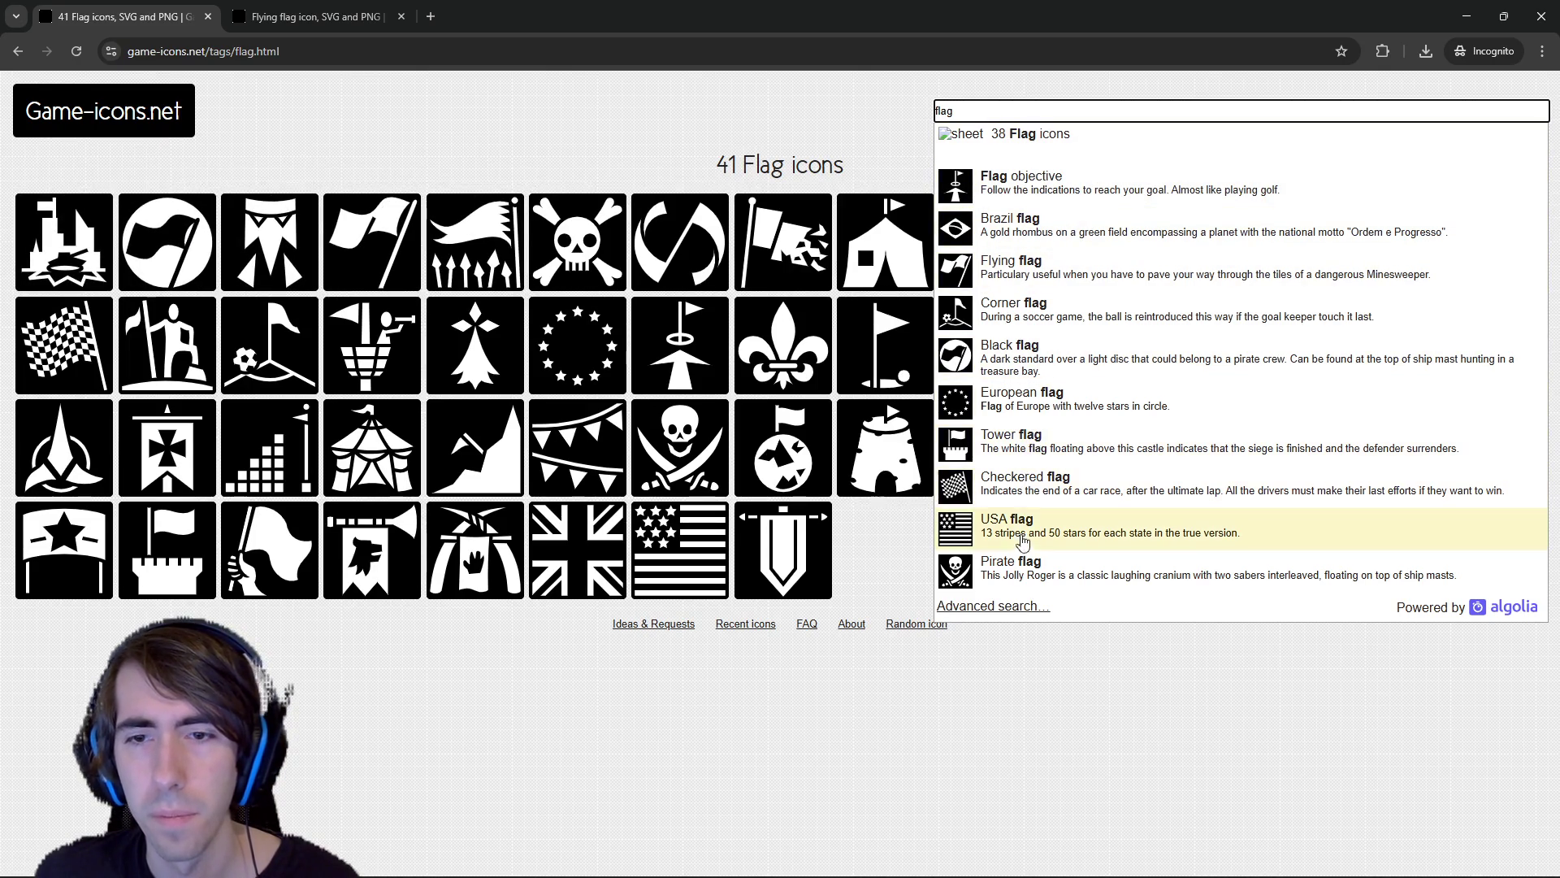
left_click(631, 690)
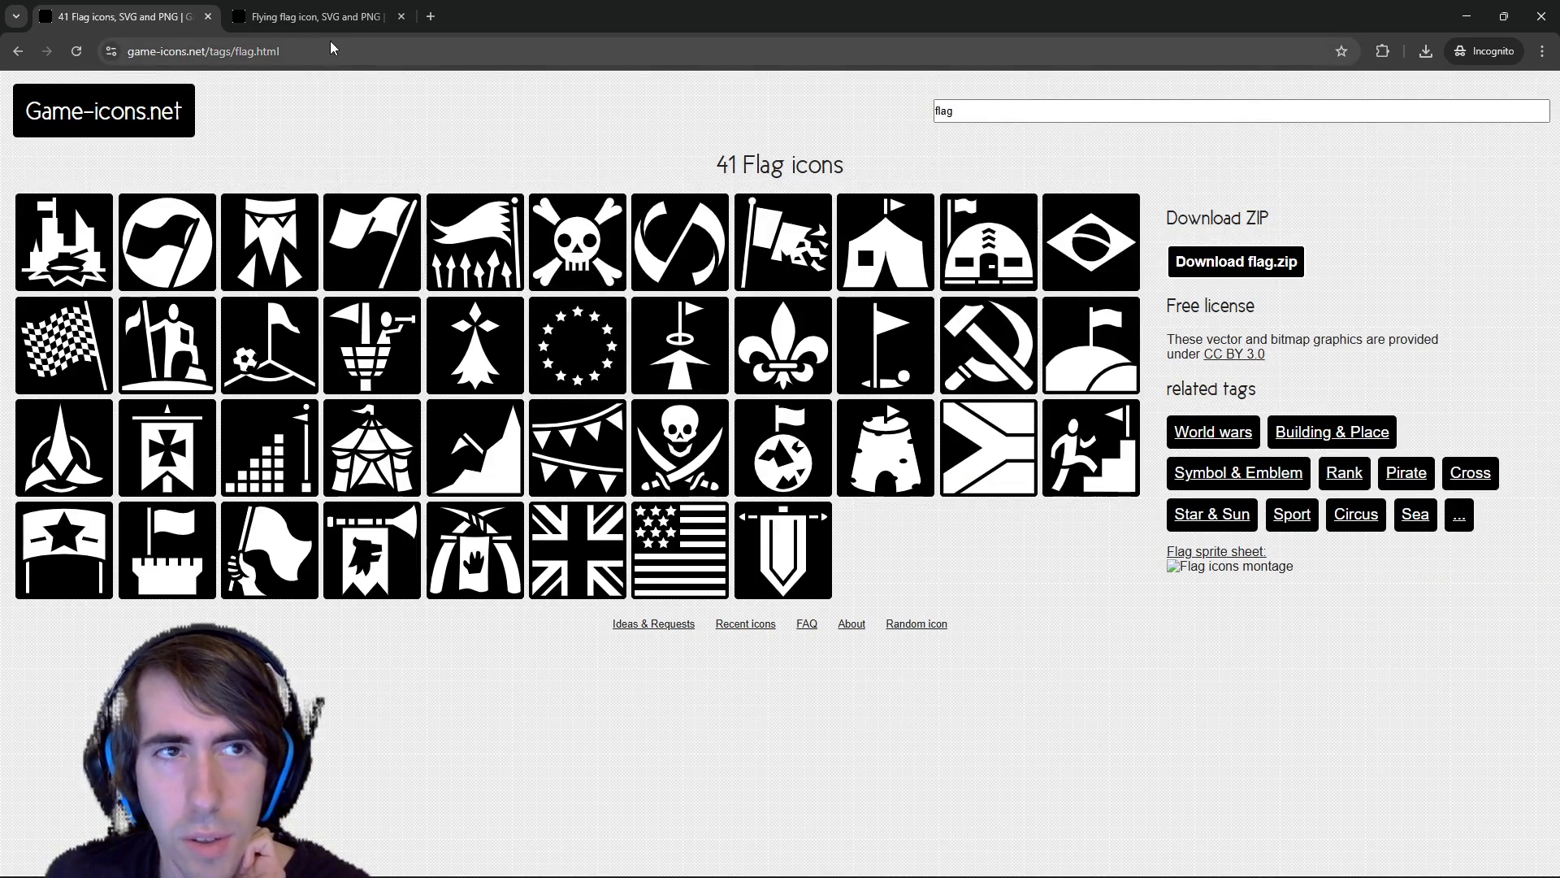
Show the Flying flag detail page, switch back to the game, then open the studio's layer choice
left_click(314, 16)
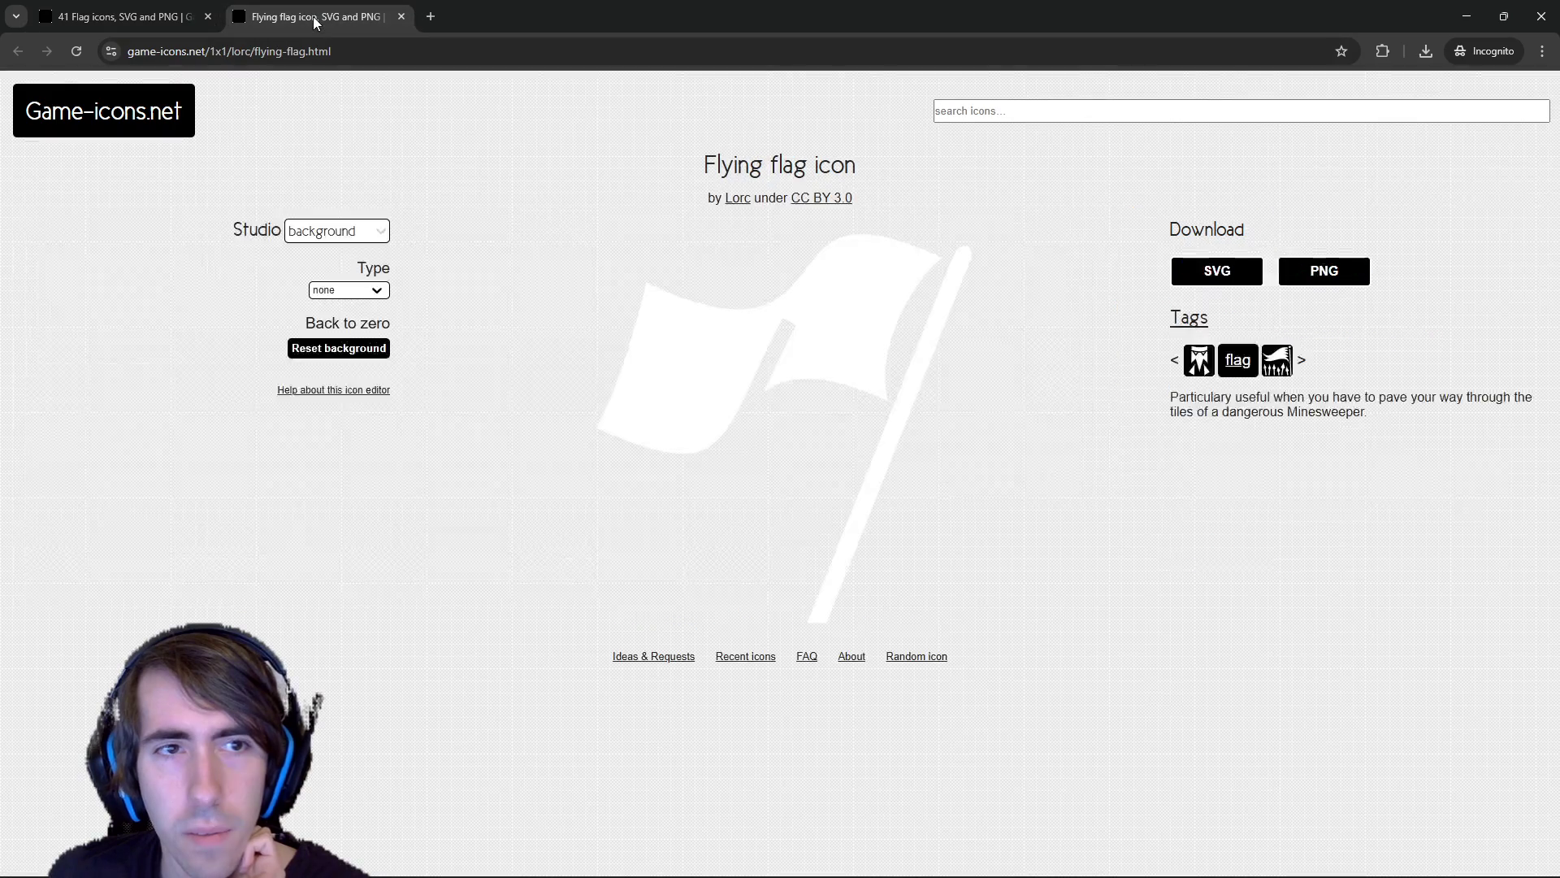
key("alt+Tab")
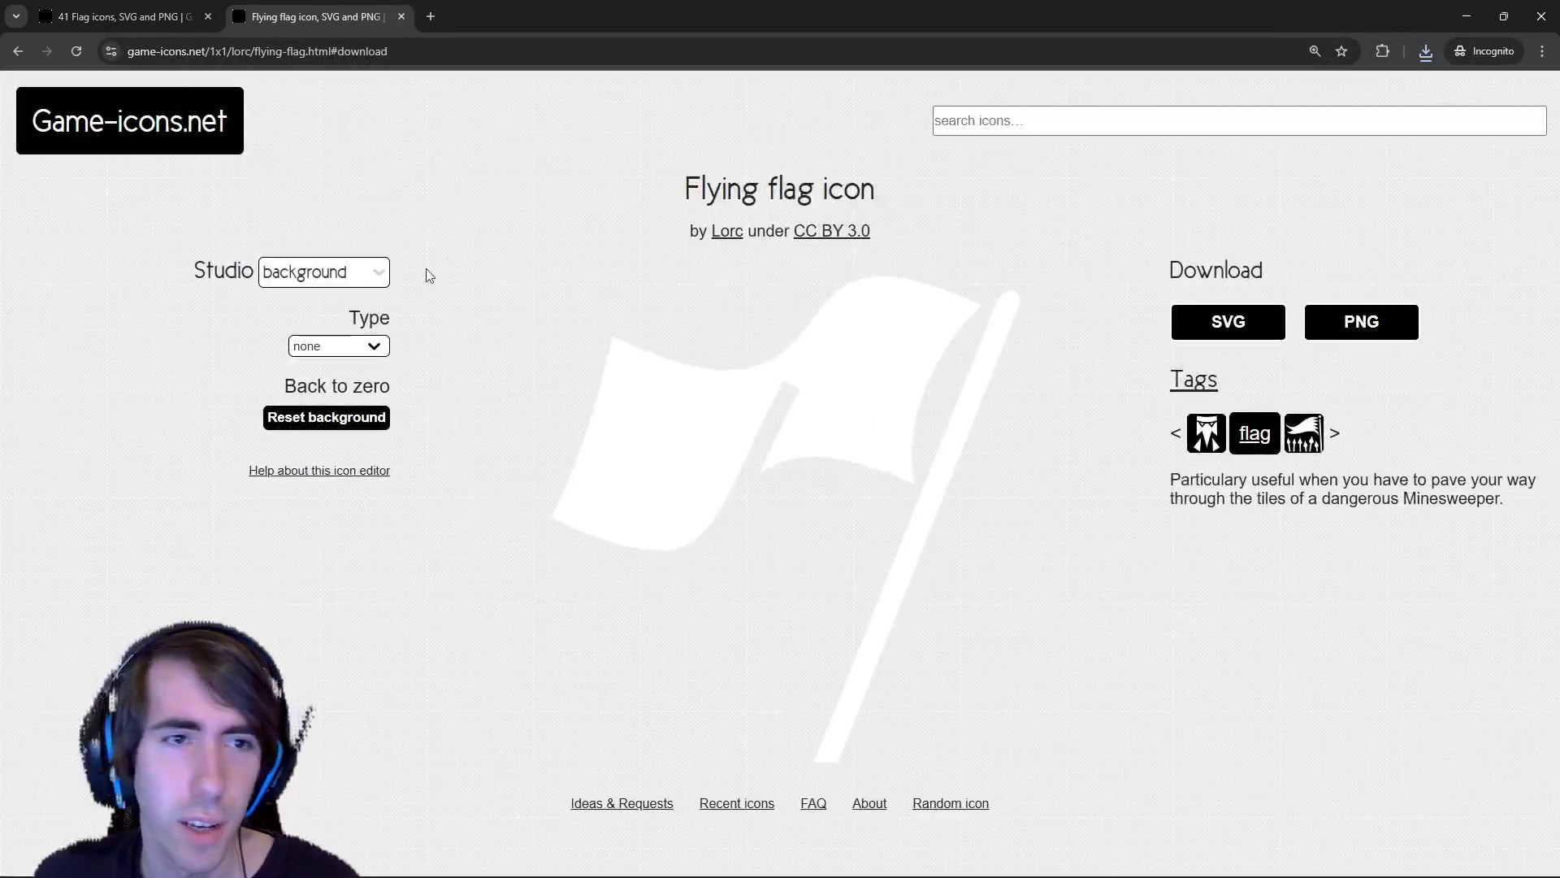
left_click(357, 274)
Set the studio to edit the foreground and colour the flag bright green 7ED321
left_click(354, 295)
left_click(350, 275)
left_click(324, 352)
scroll(480, 557, "down", 1)
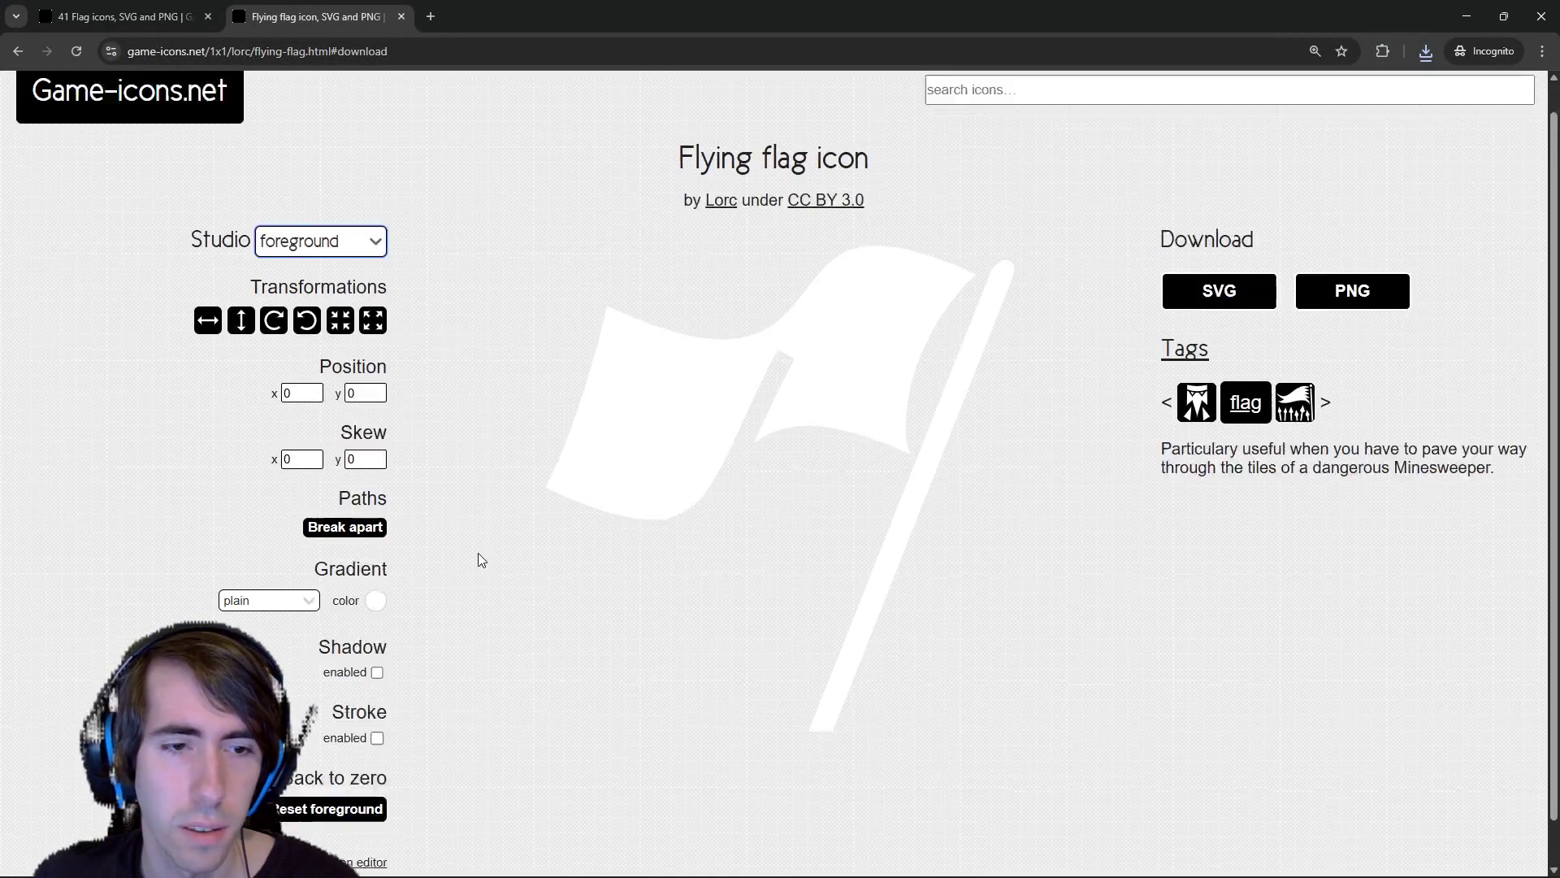
left_click(374, 554)
left_click(340, 648)
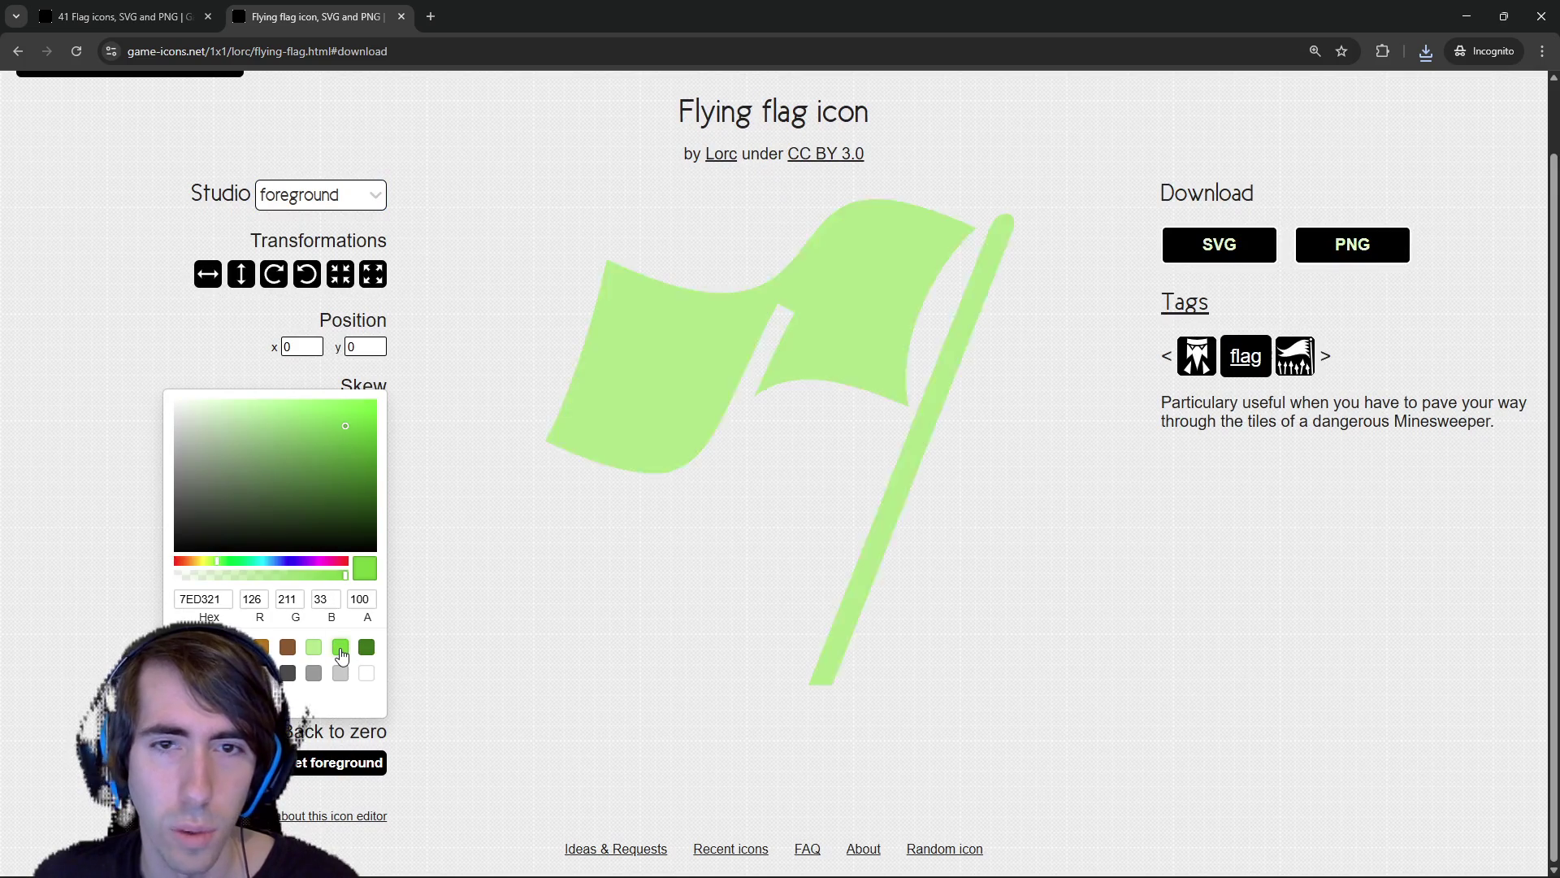
left_click(367, 647)
left_click(341, 647)
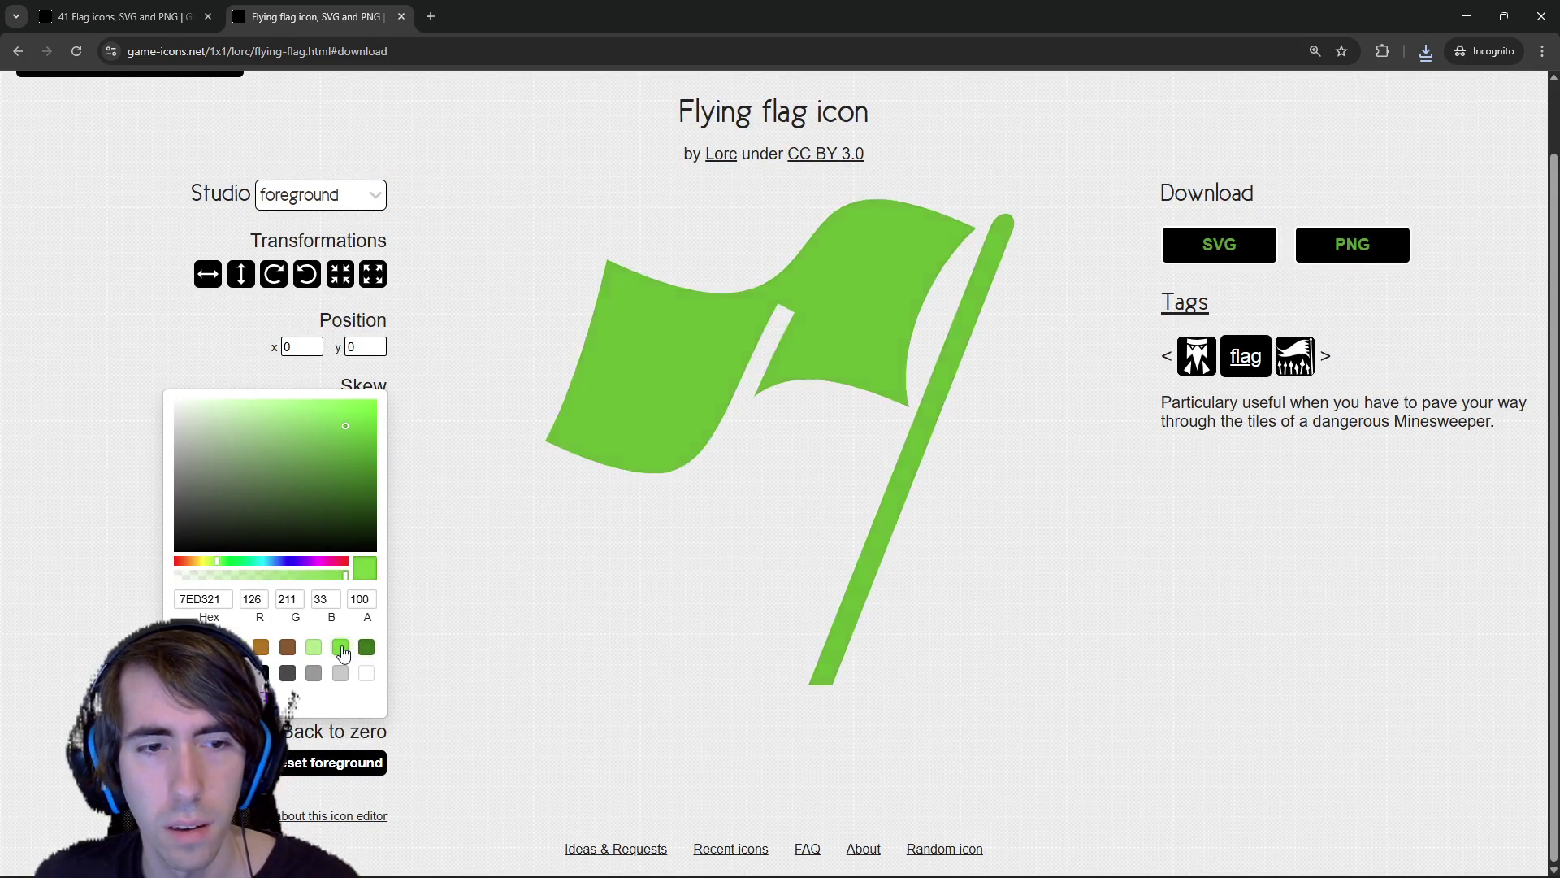
left_click(475, 565)
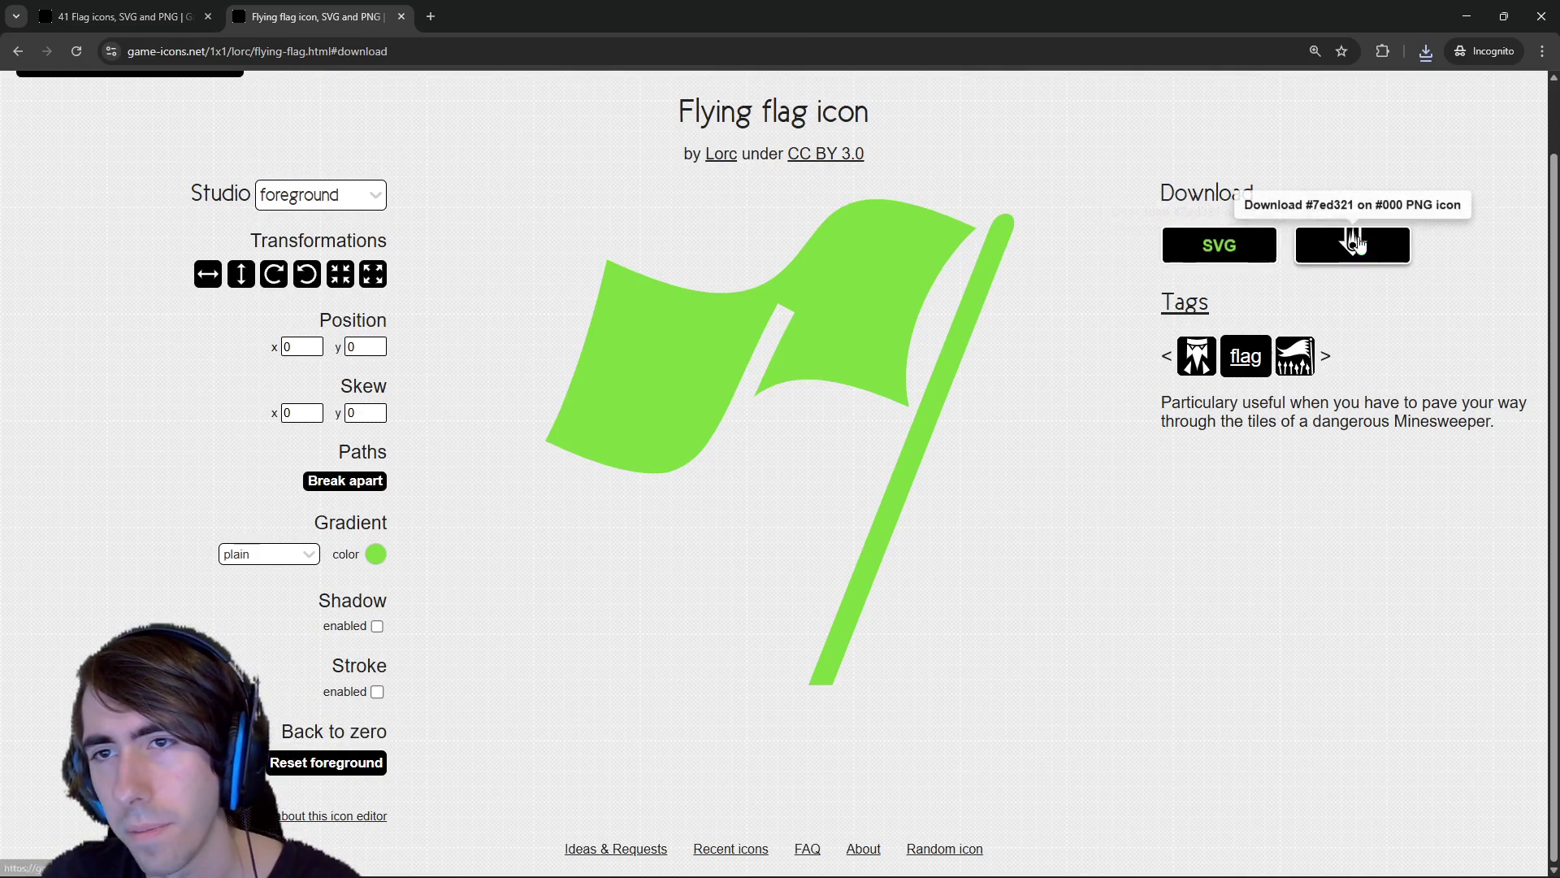
Shift the flag's hue toward a bluish green, then close the running game window
left_click(376, 554)
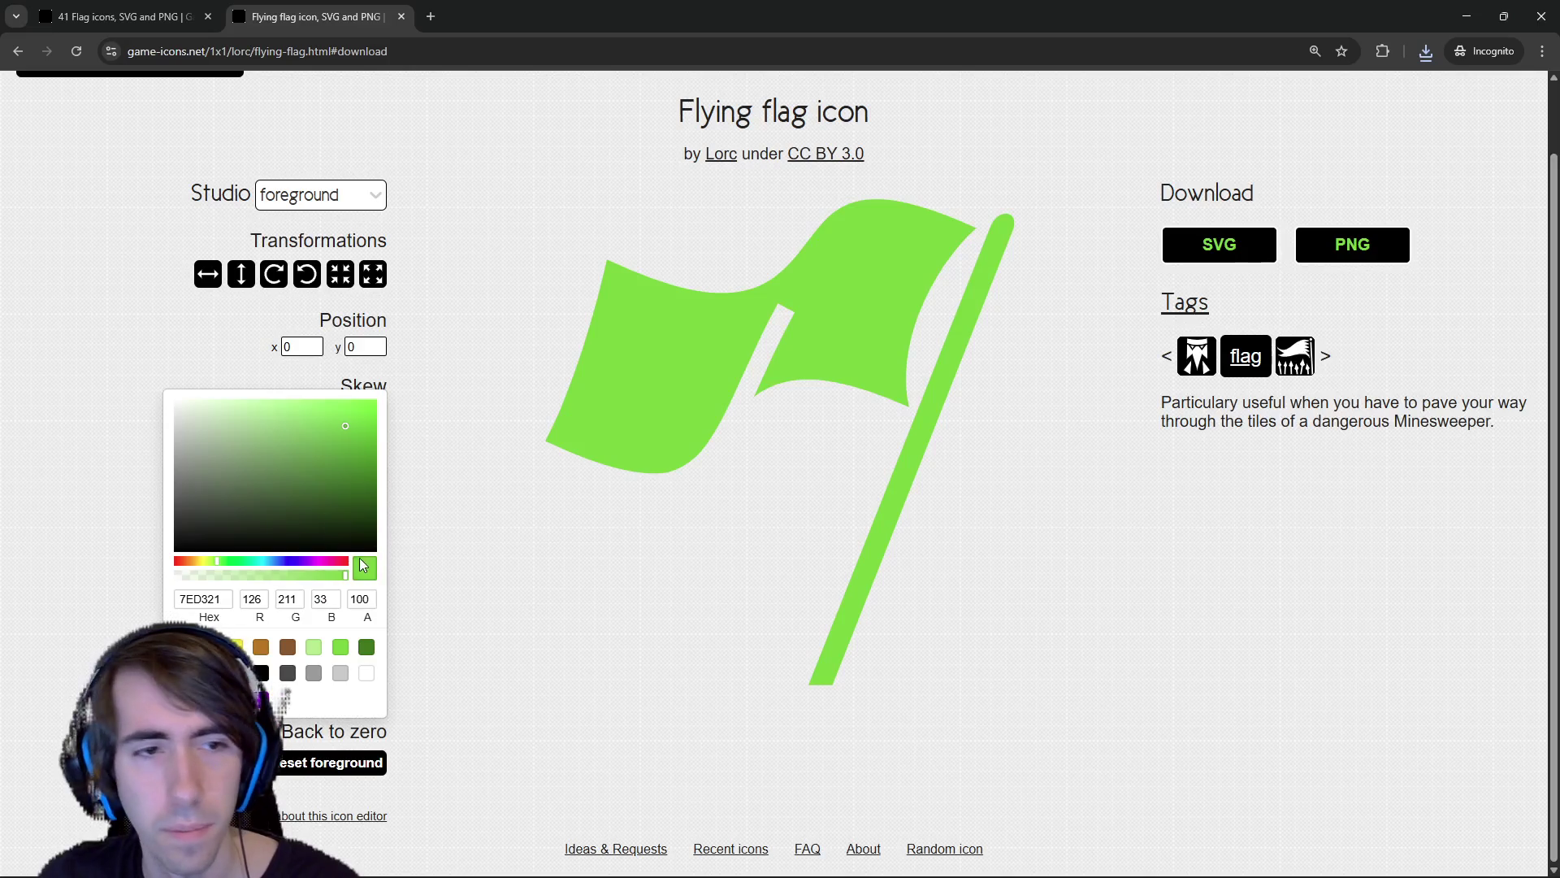
left_click(221, 562)
mouse_move(226, 567)
left_mouse_down()
mouse_move(265, 569)
mouse_move(247, 562)
left_mouse_up()
left_click(517, 517)
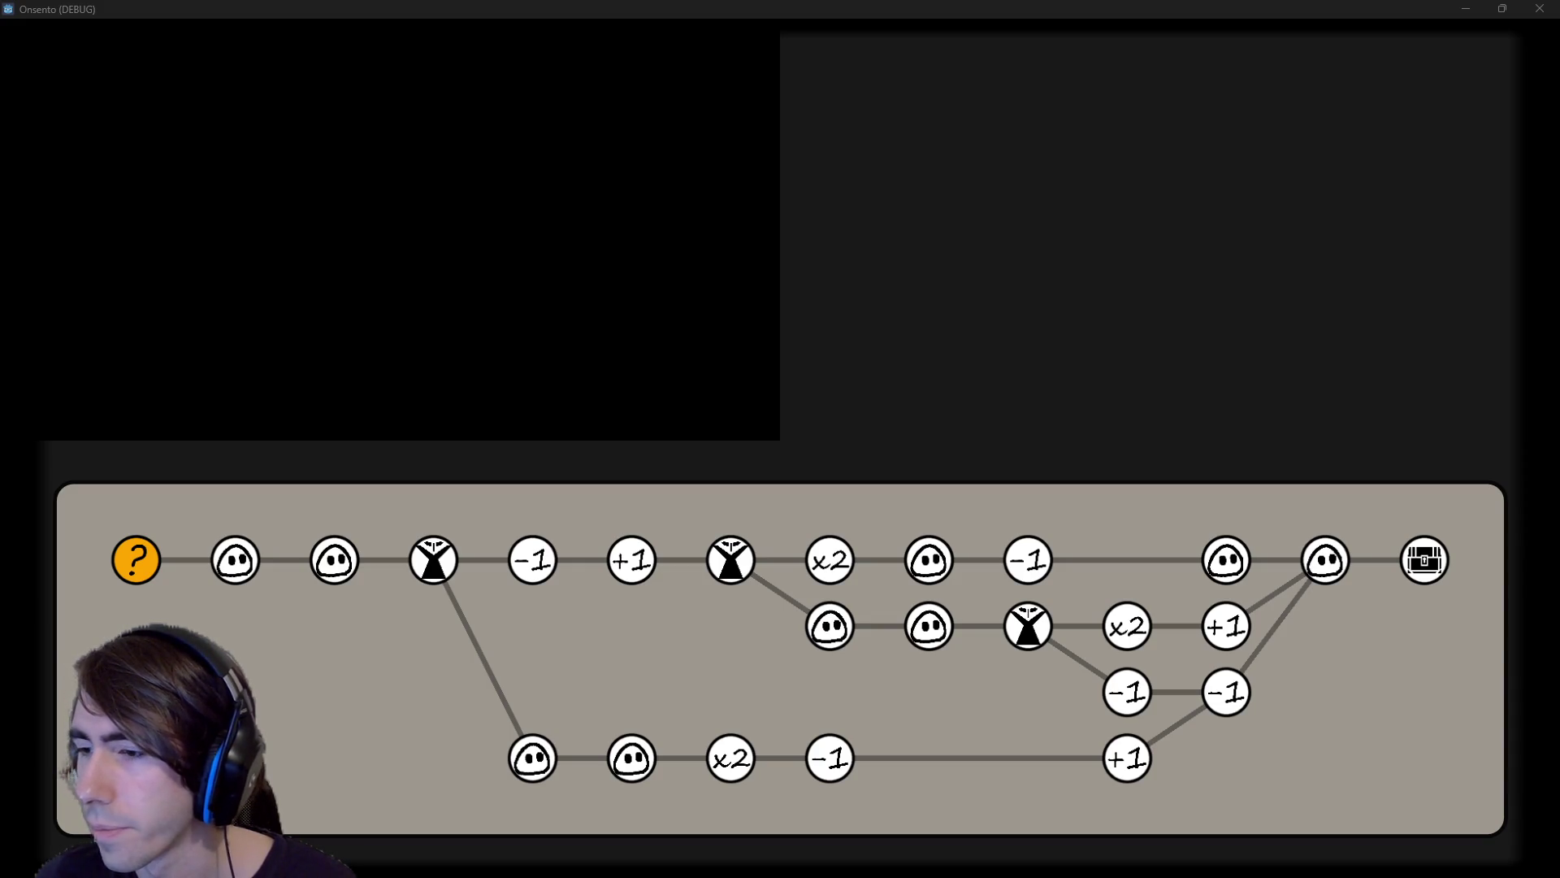
left_click(1541, 8)
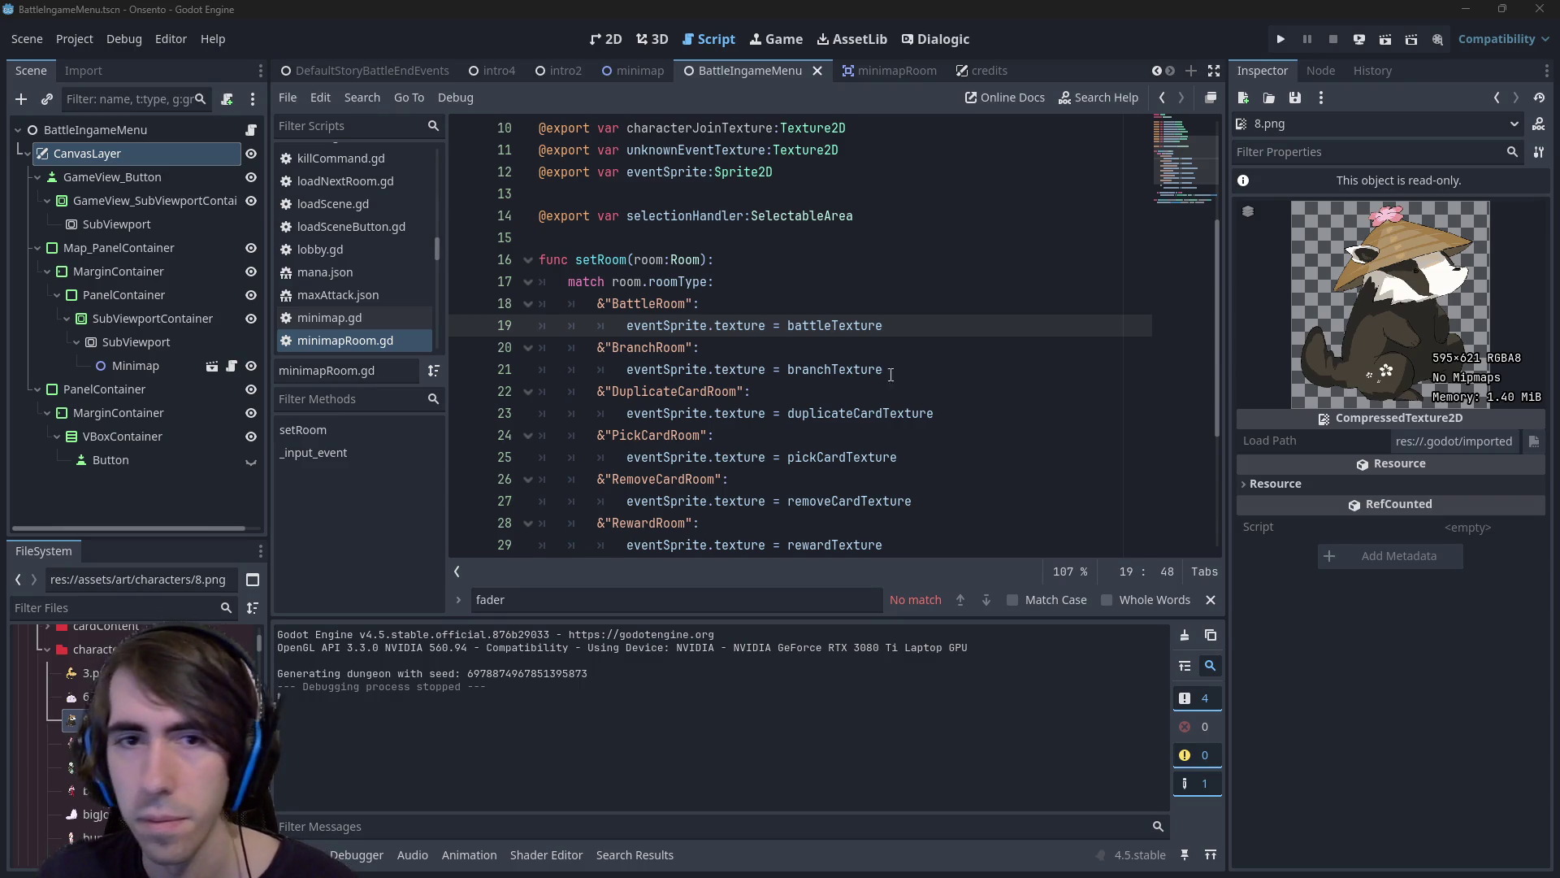
Duplicate the rewardTexture export as startTexture and save the script
key("Down")
key("Down")
key("Left")
key("Left")
key("Left")
scroll(786, 258, "up", 2)
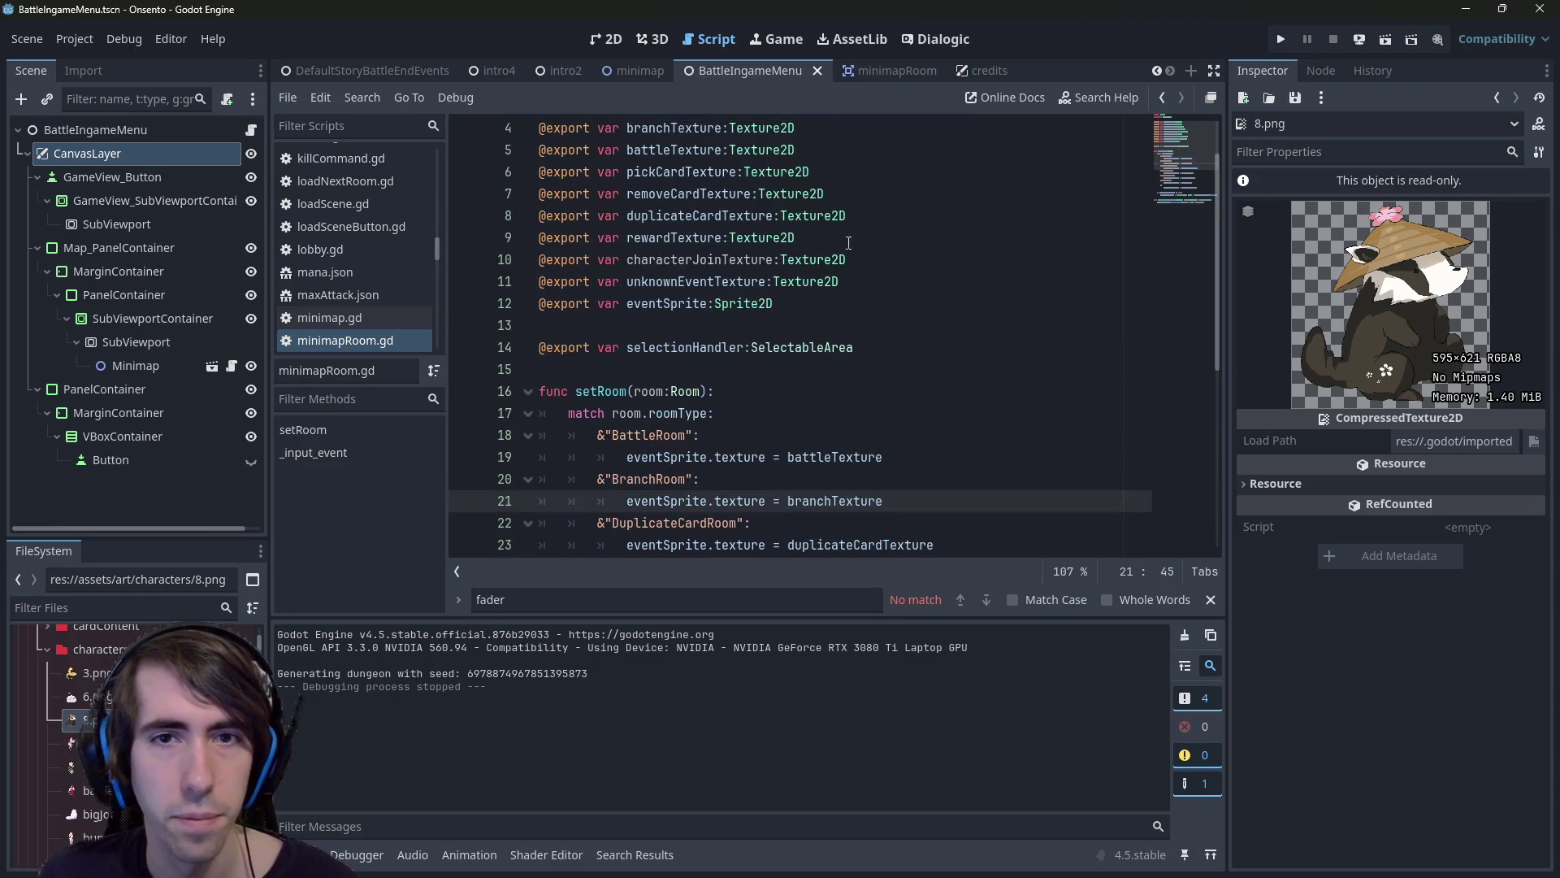
left_click(905, 230)
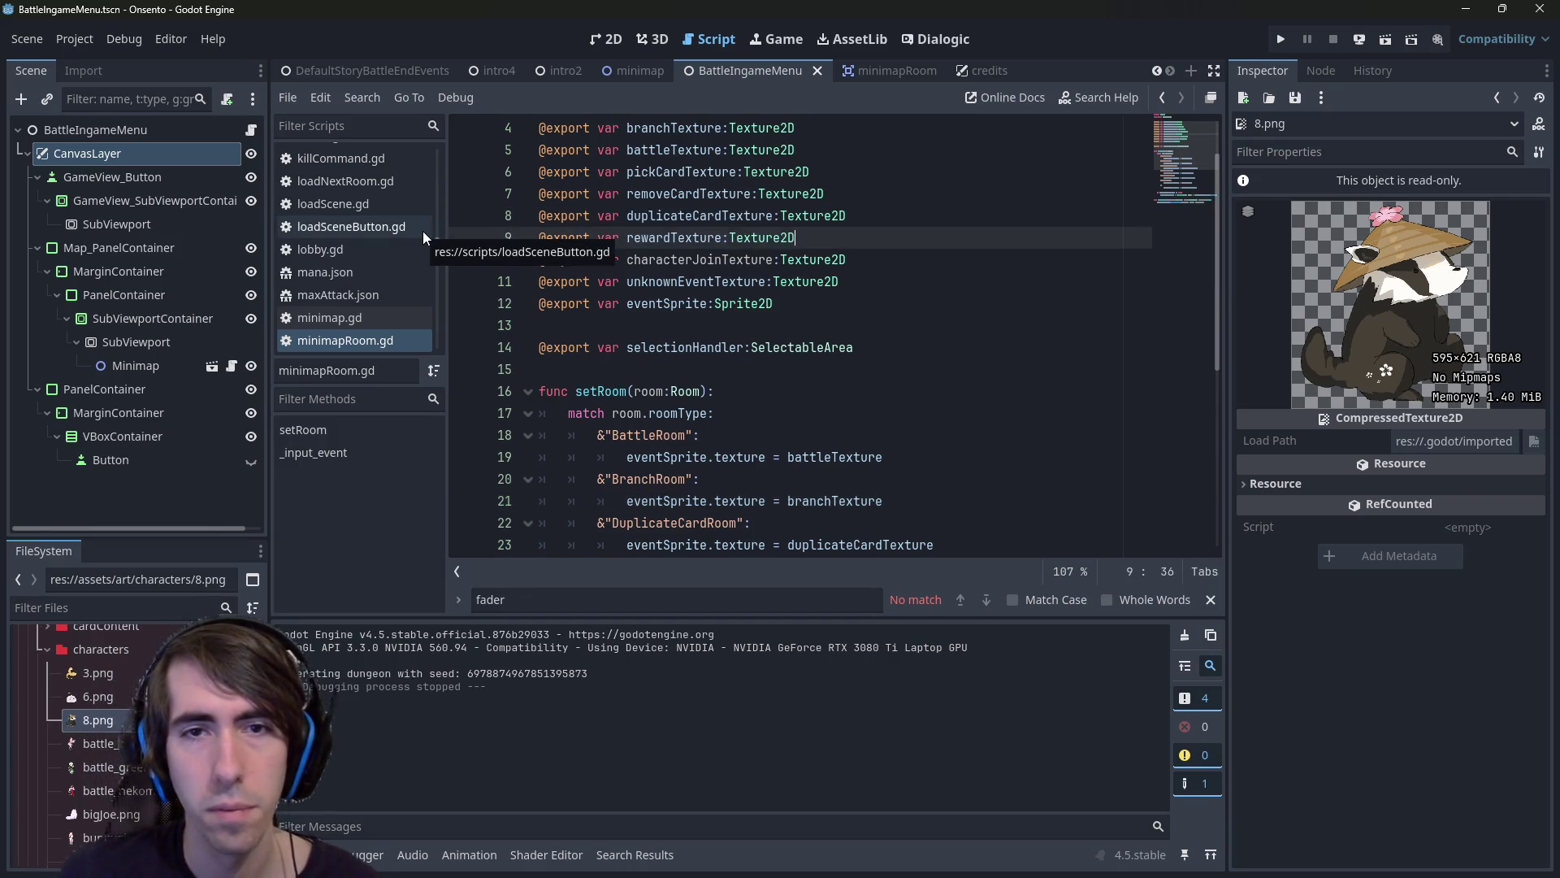
key("ctrl+shift+d")
key("Left")
key("Left")
key("Left")
key("BackSpace")
key("BackSpace")
key("BackSpace")
type("start")
key("ctrl+s")
Duplicate the BattleRoom case as a StartRoom case and search the project for StartRoom
scroll(787, 370, "down", 1)
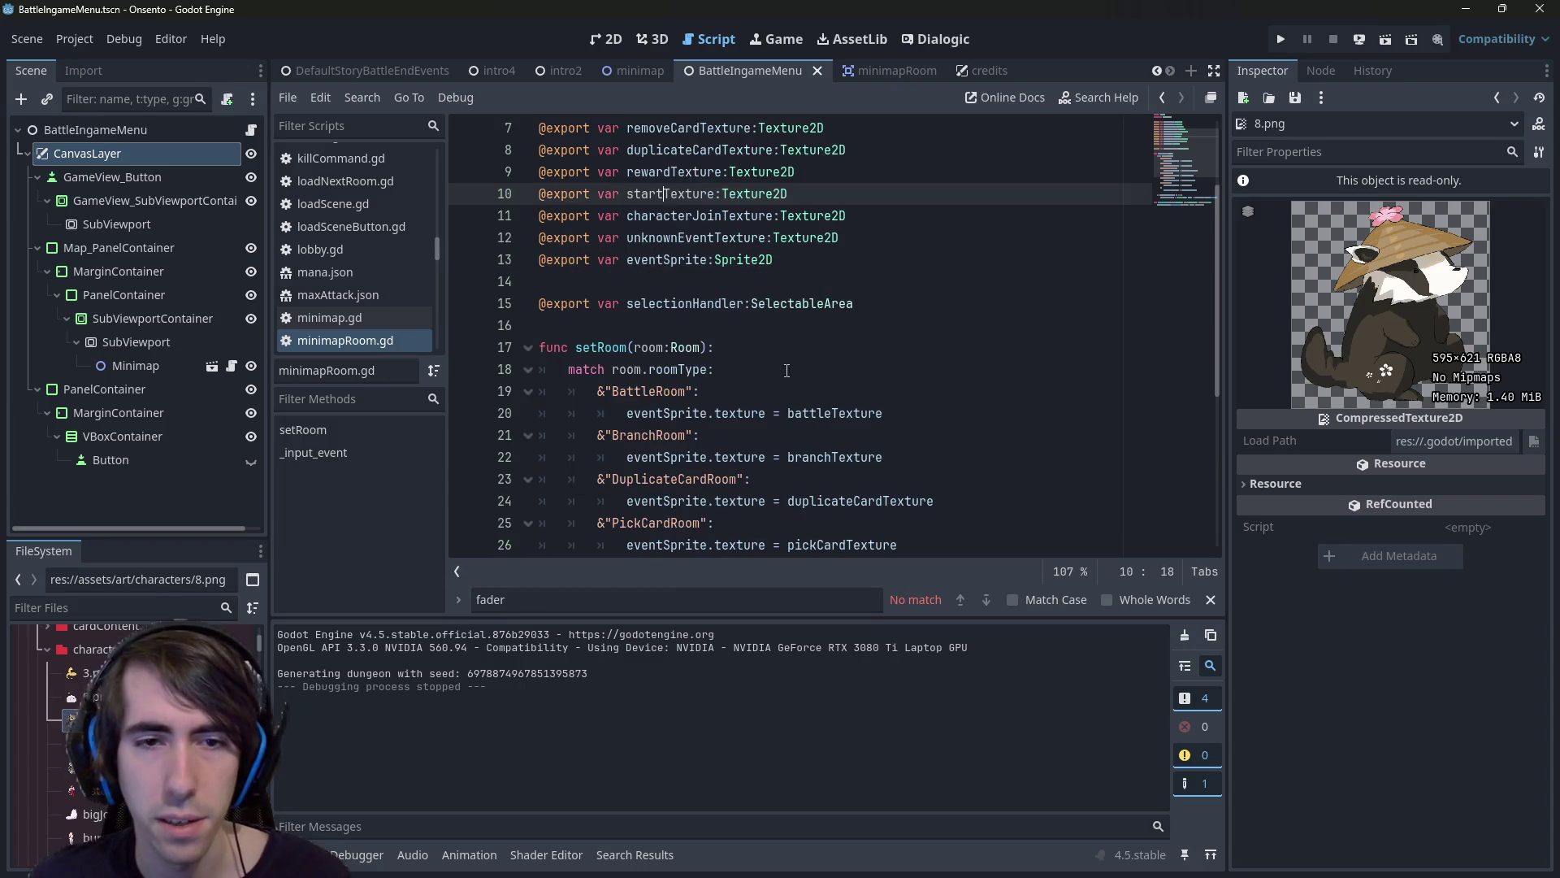
left_click_drag(928, 421, 398, 394)
key("ctrl+shift+d")
double_click(667, 384)
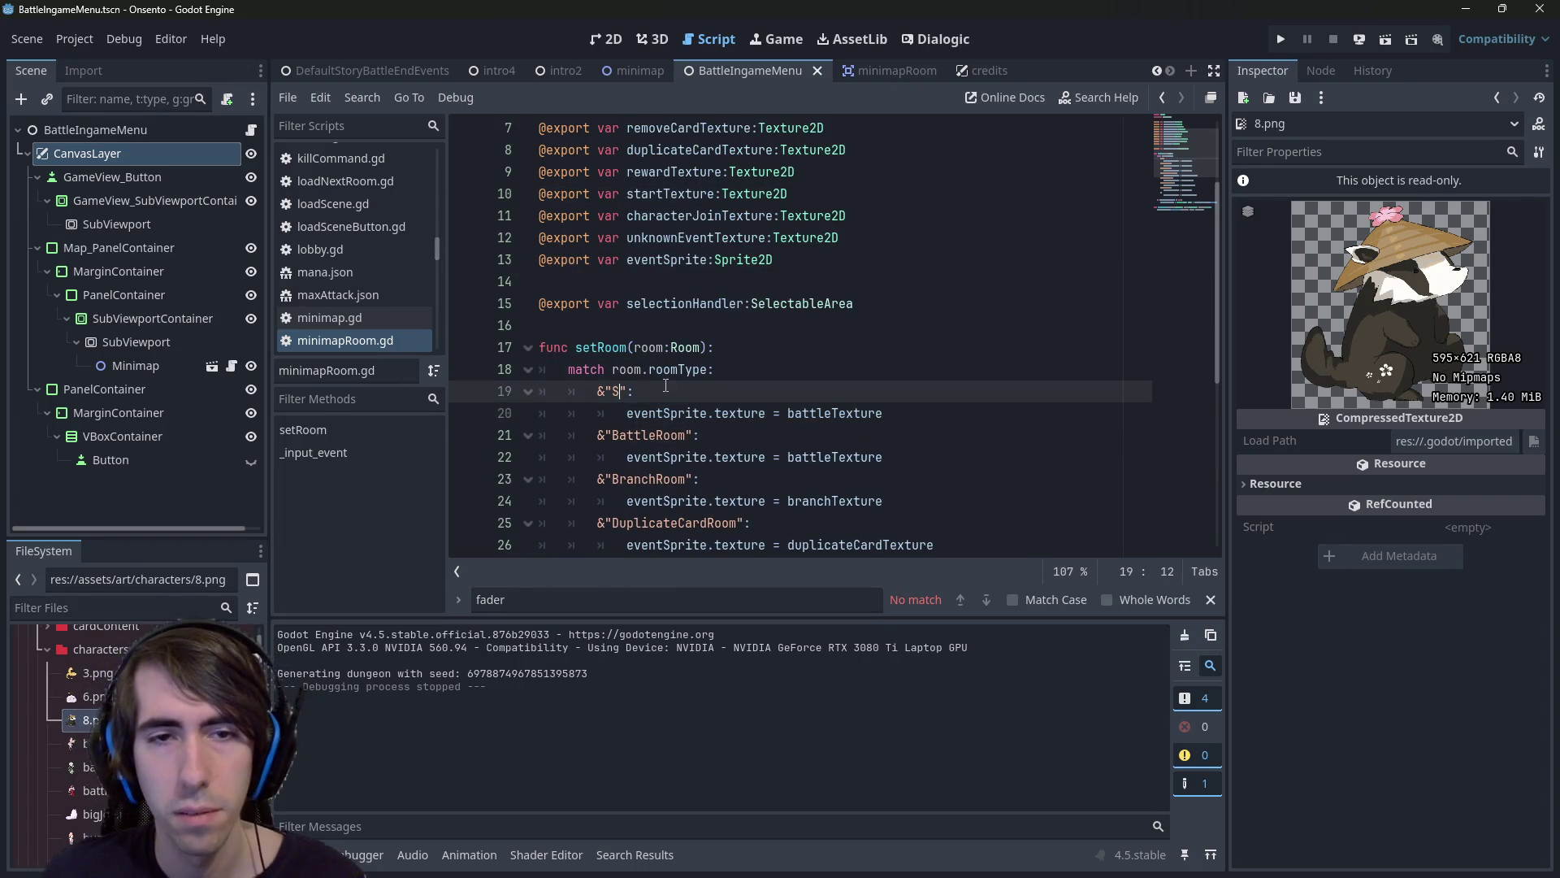
type("StartRoom")
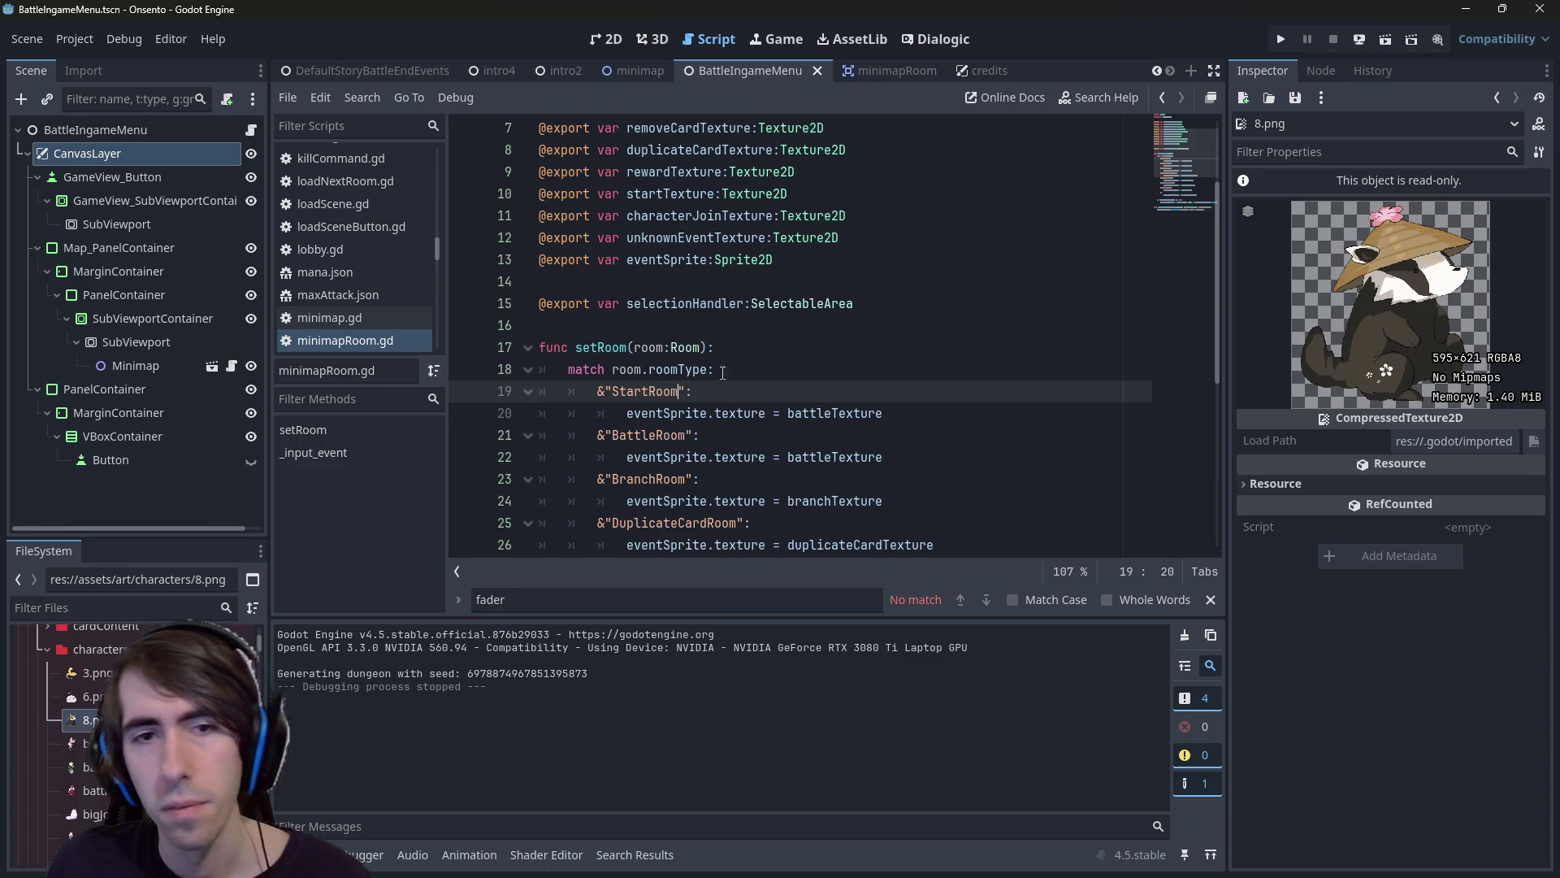
double_click(654, 387)
key("ctrl+shift+f")
key("Return")
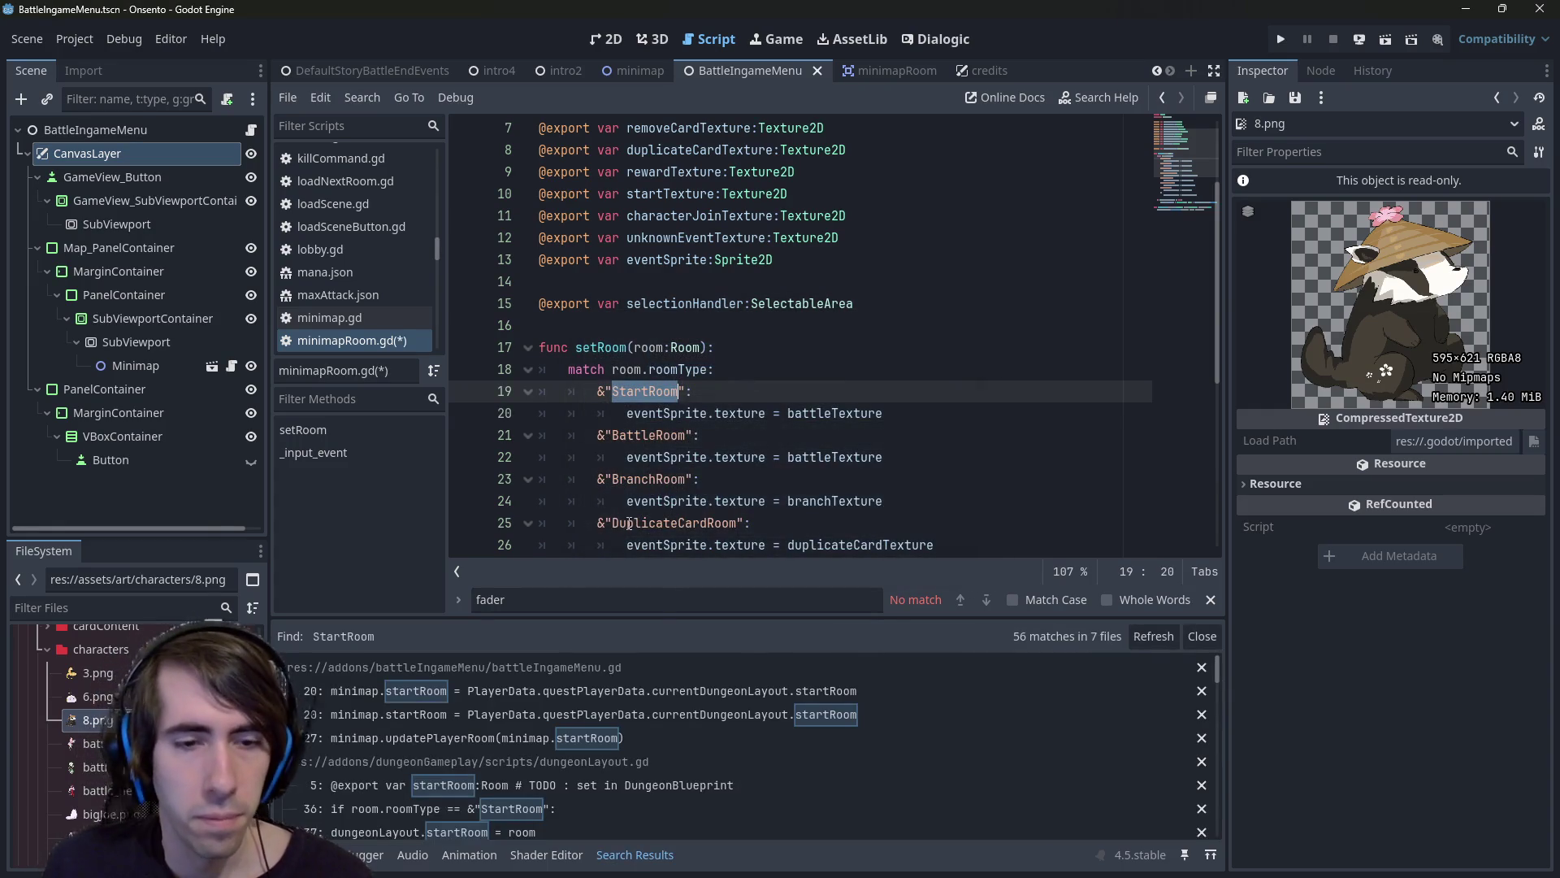
scroll(587, 788, "down", 4)
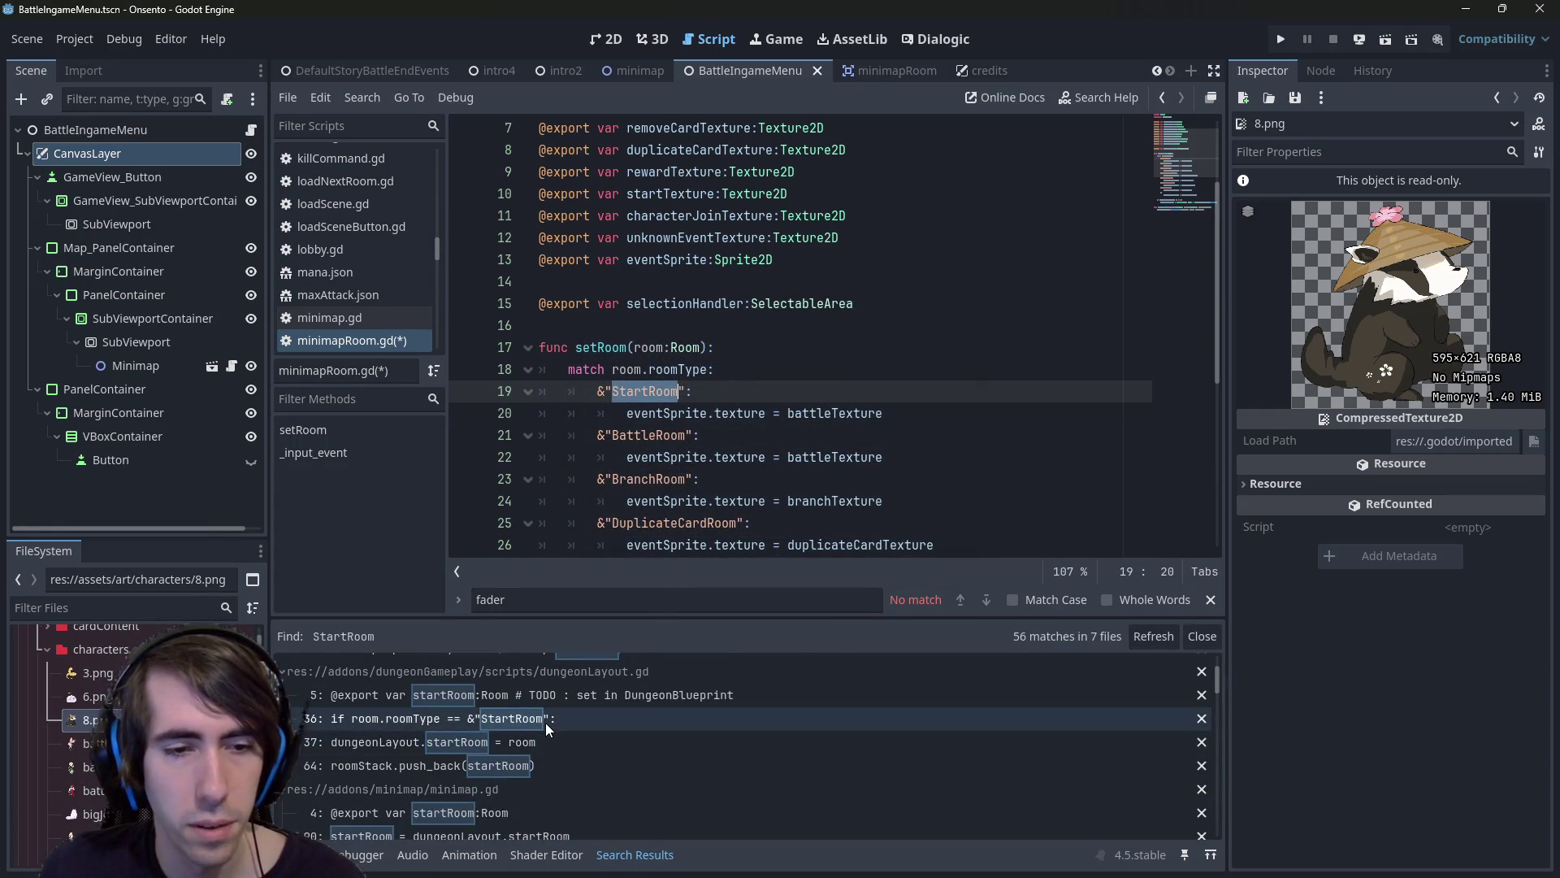
Replace battleTexture with startTexture in the StartRoom case and save
left_click(844, 411)
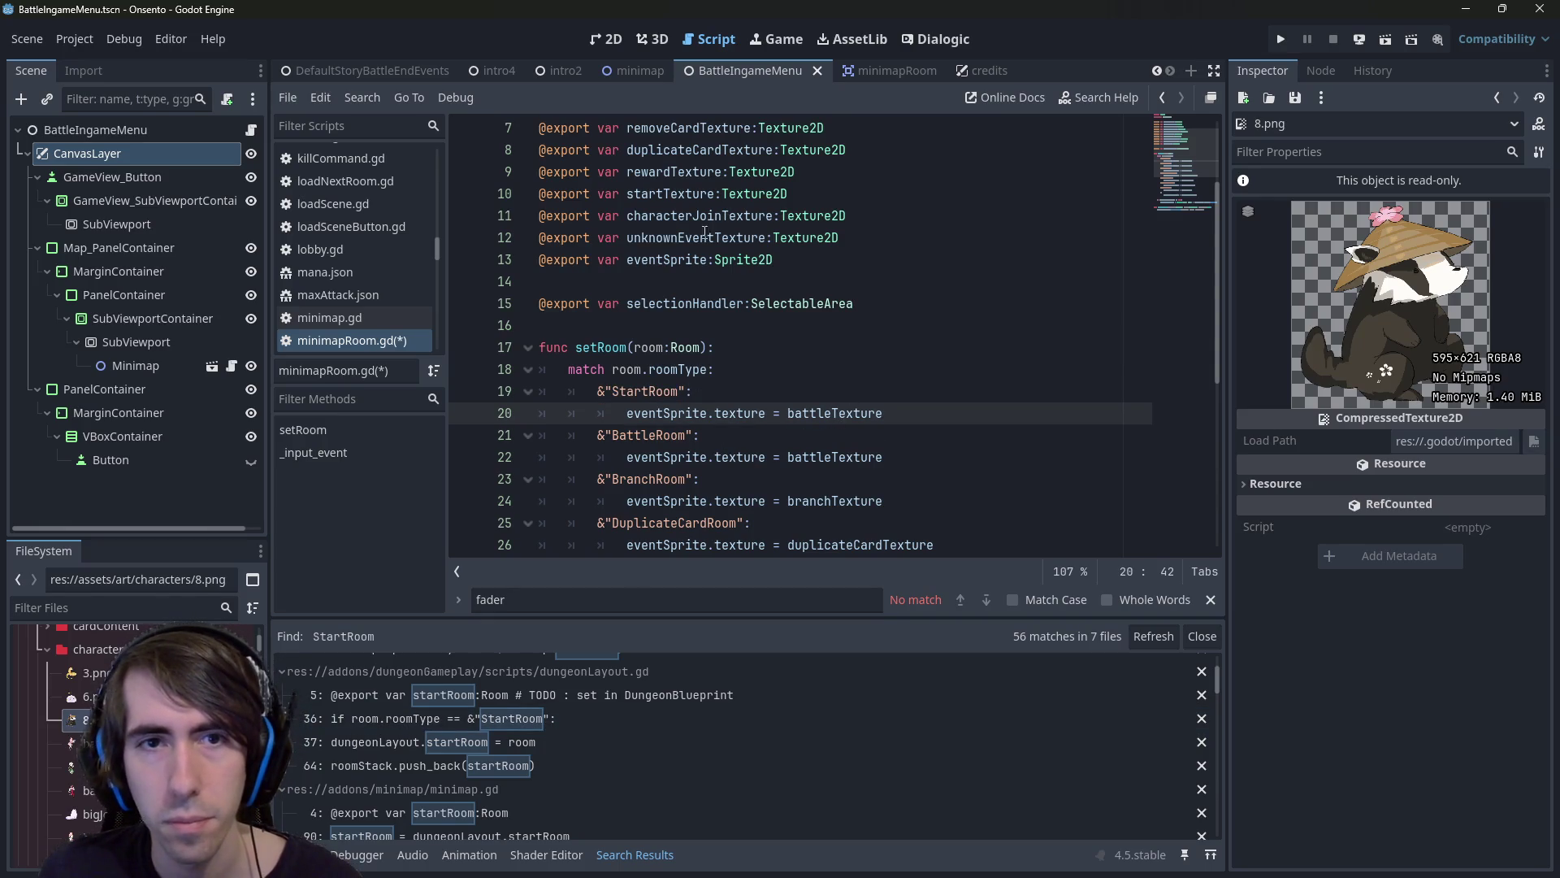
double_click(681, 196)
key("ctrl+c")
double_click(834, 413)
key("ctrl+v")
key("ctrl+s")
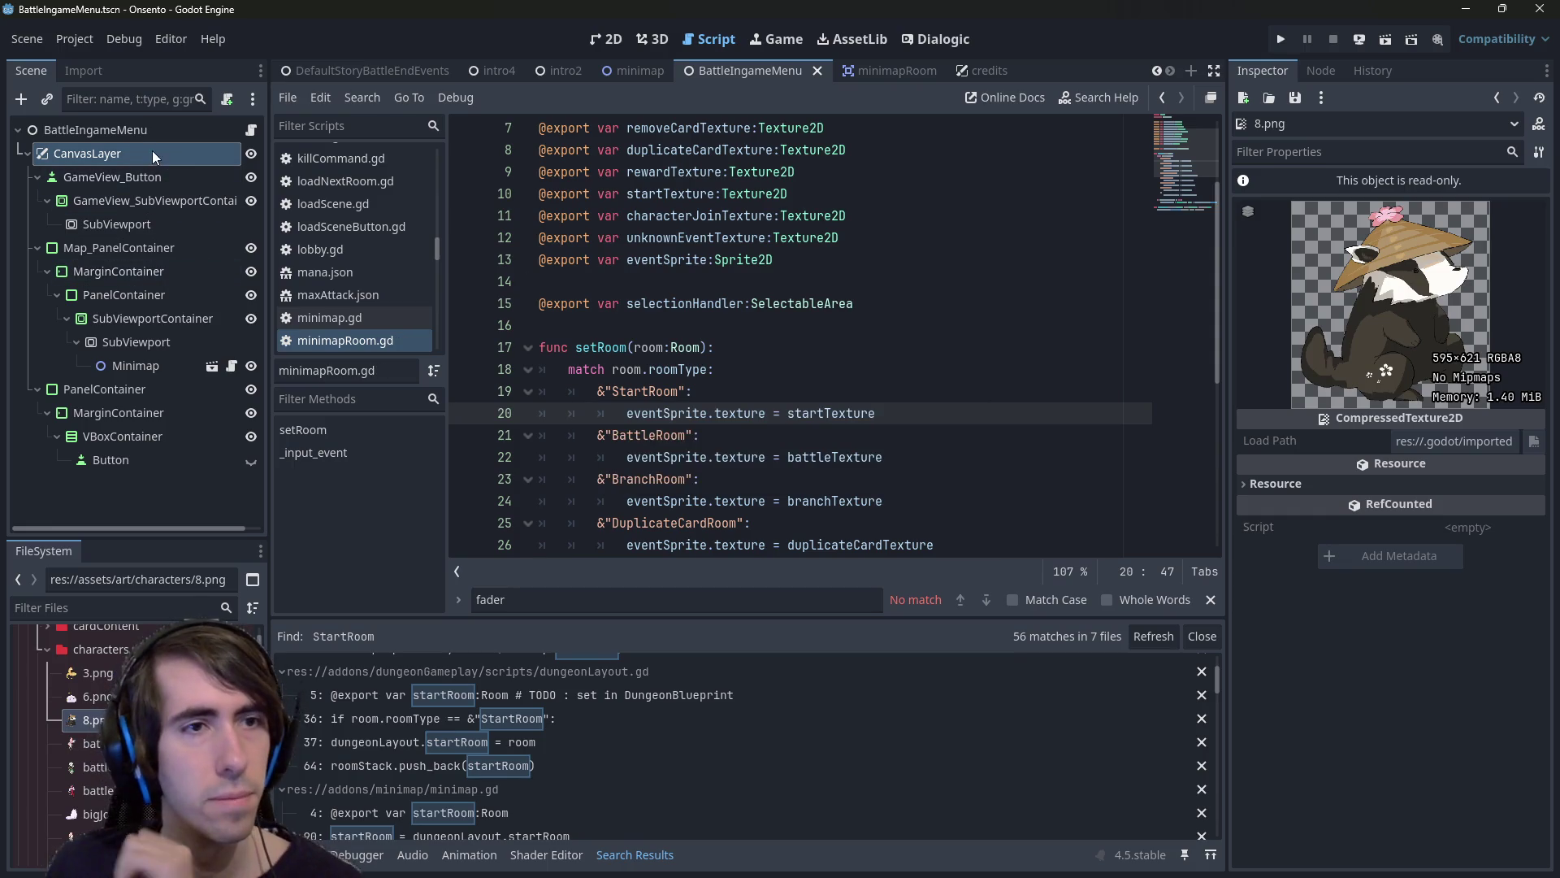
key("ctrl+Tab")
scroll(1418, 340, "down", 5)
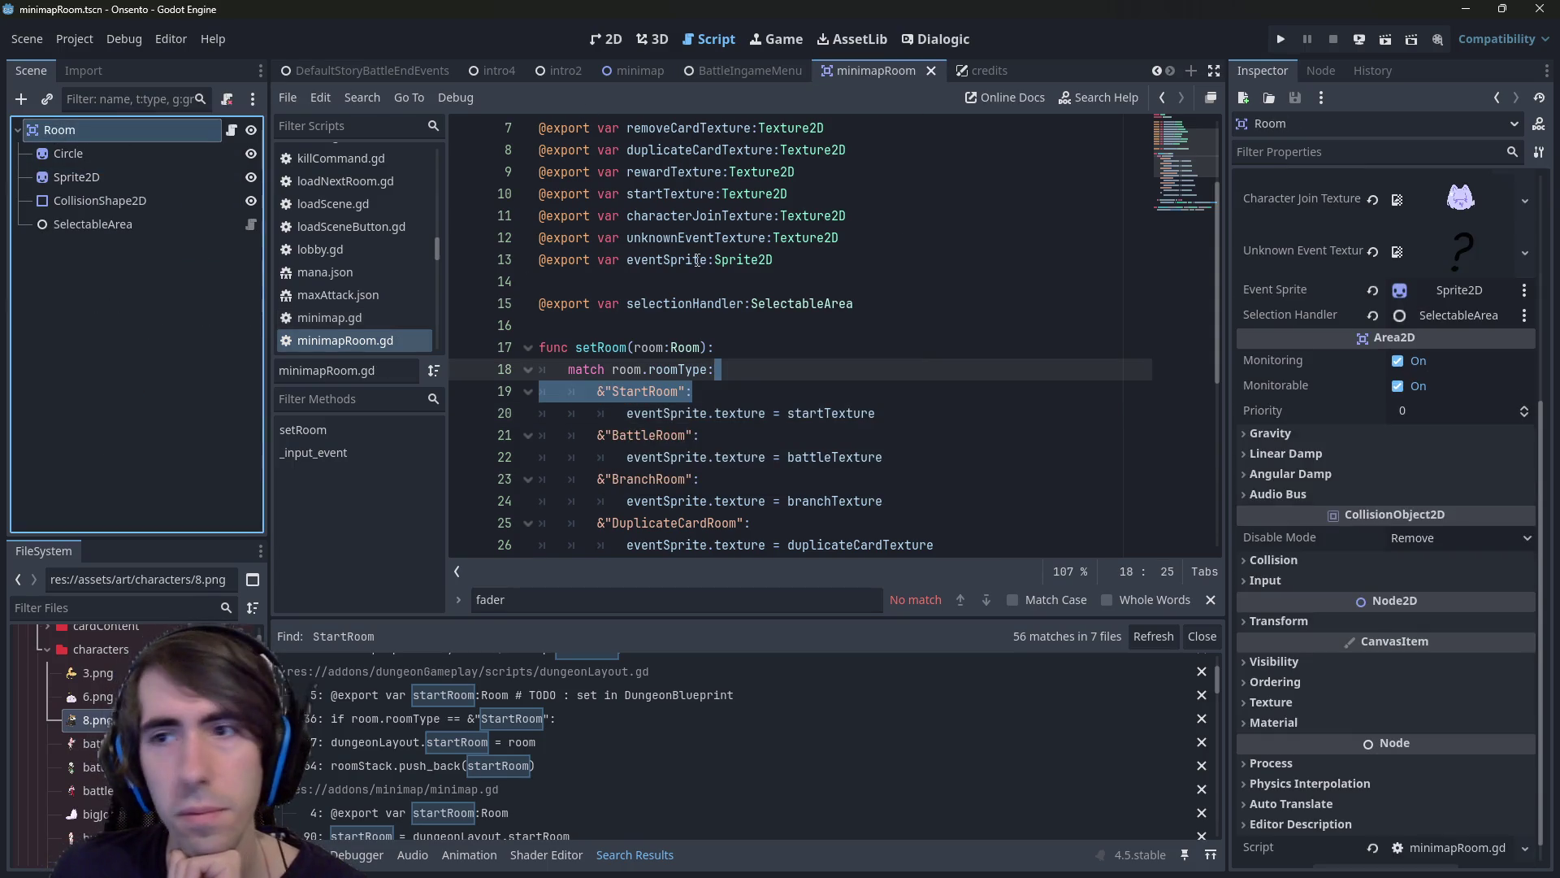
Quick-load start.png from the minimapIcons folder into the Room's Start Texture property
scroll(1422, 343, "up", 5)
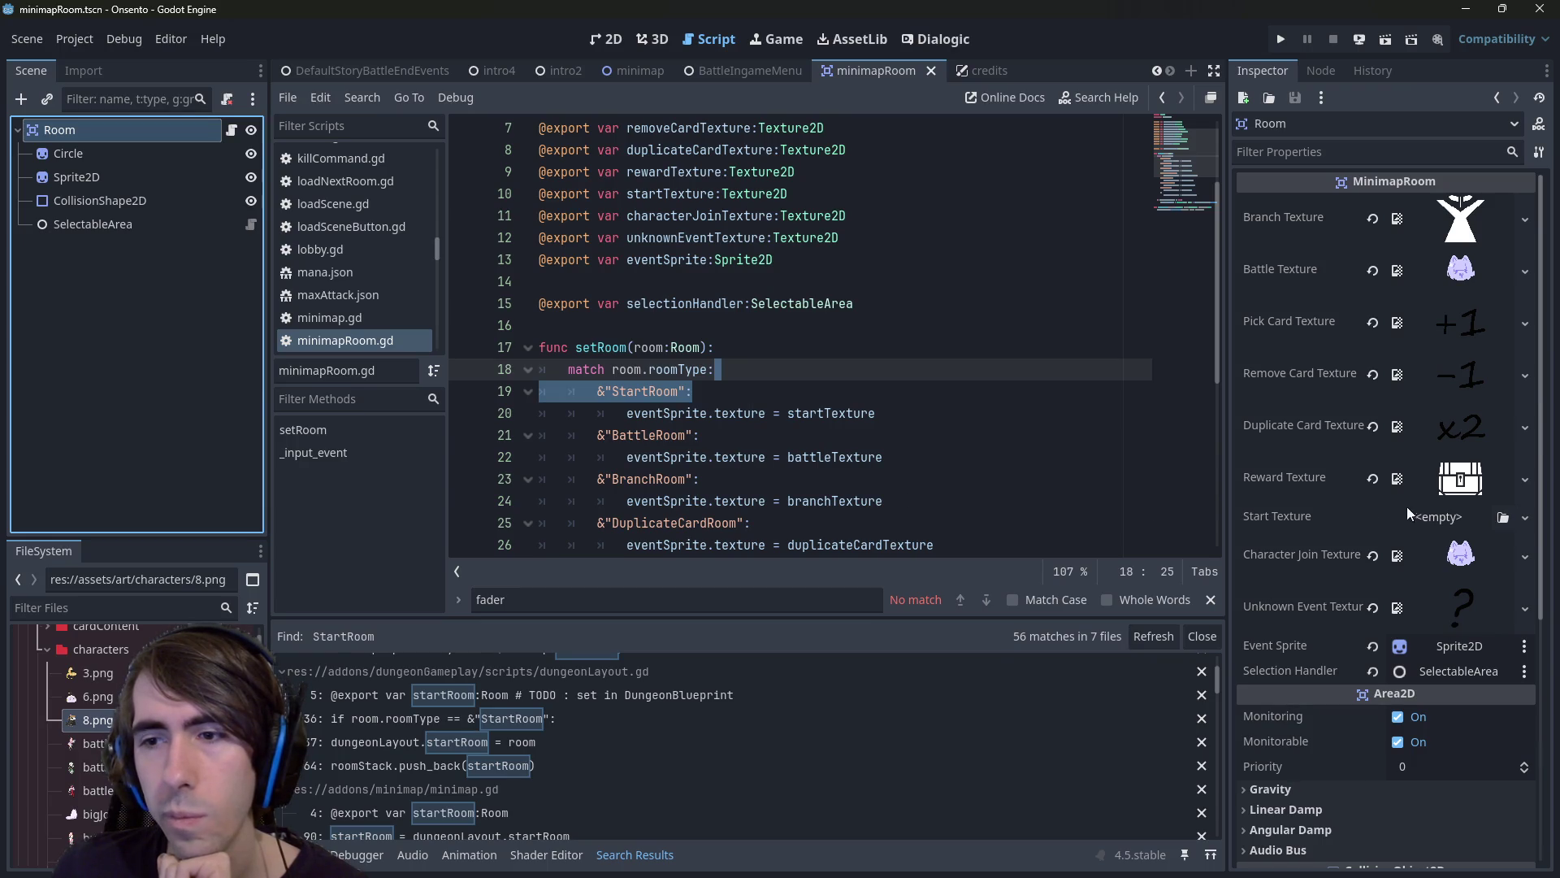
left_click(1432, 517)
left_click(1280, 553)
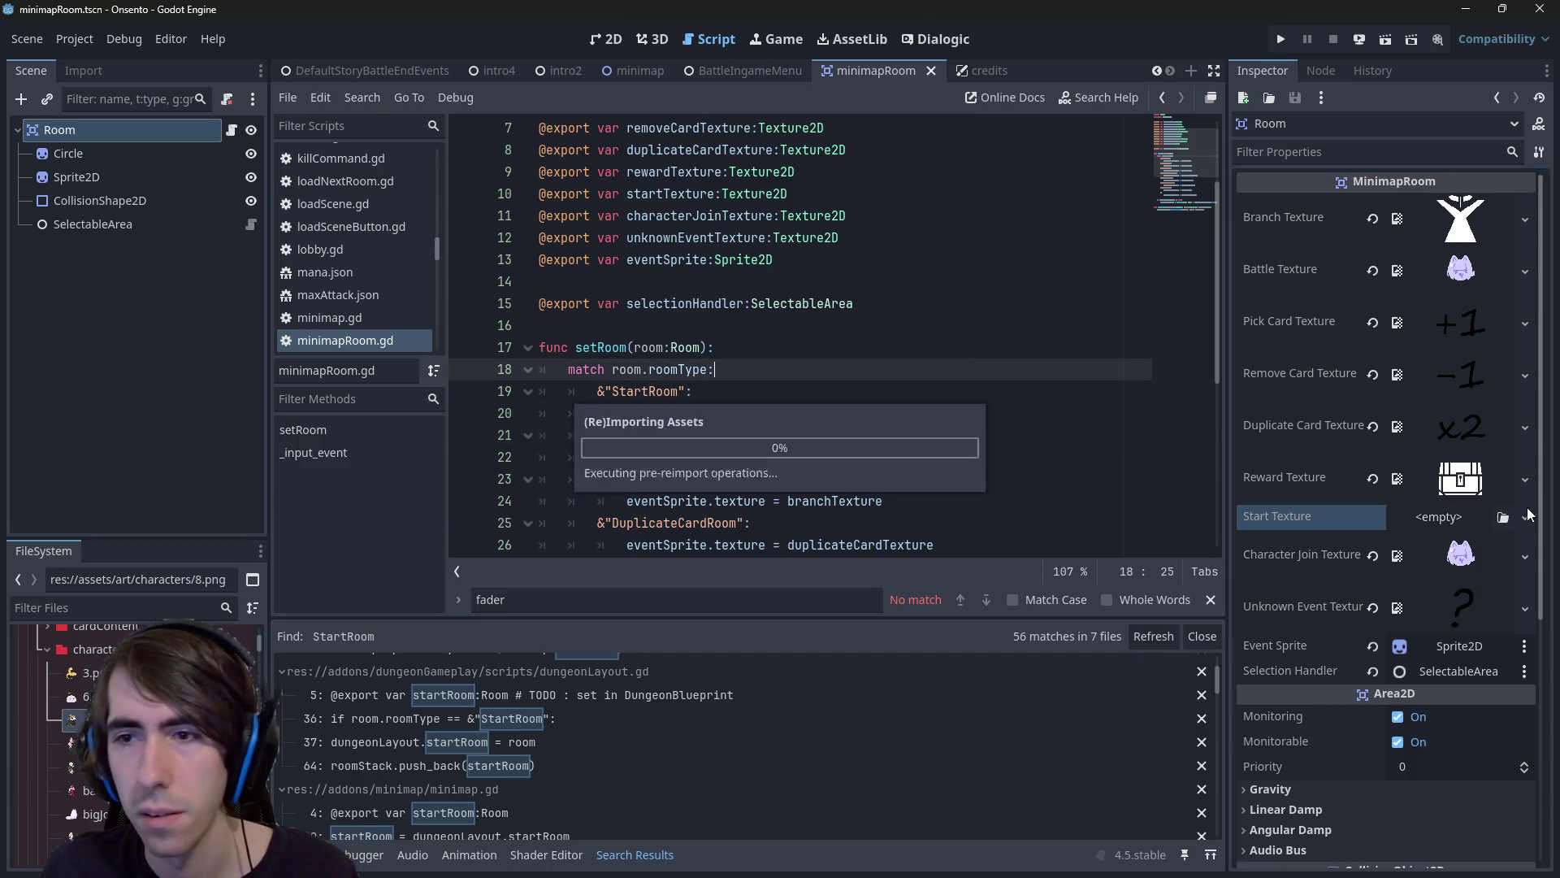
left_click(1455, 518)
left_click(1382, 839)
type("start")
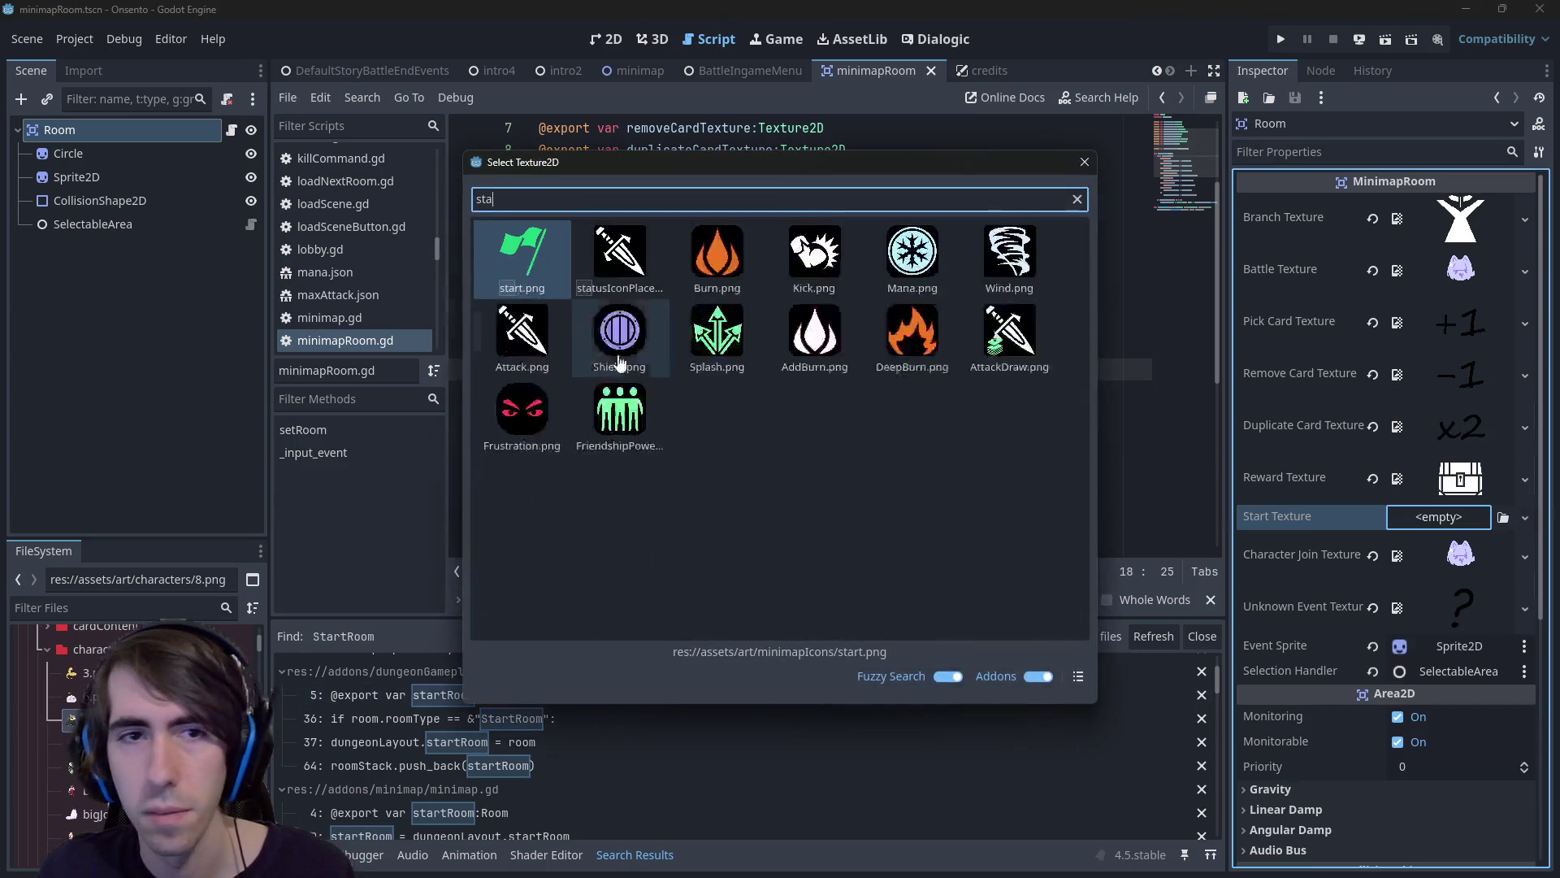
double_click(526, 245)
left_click(831, 345)
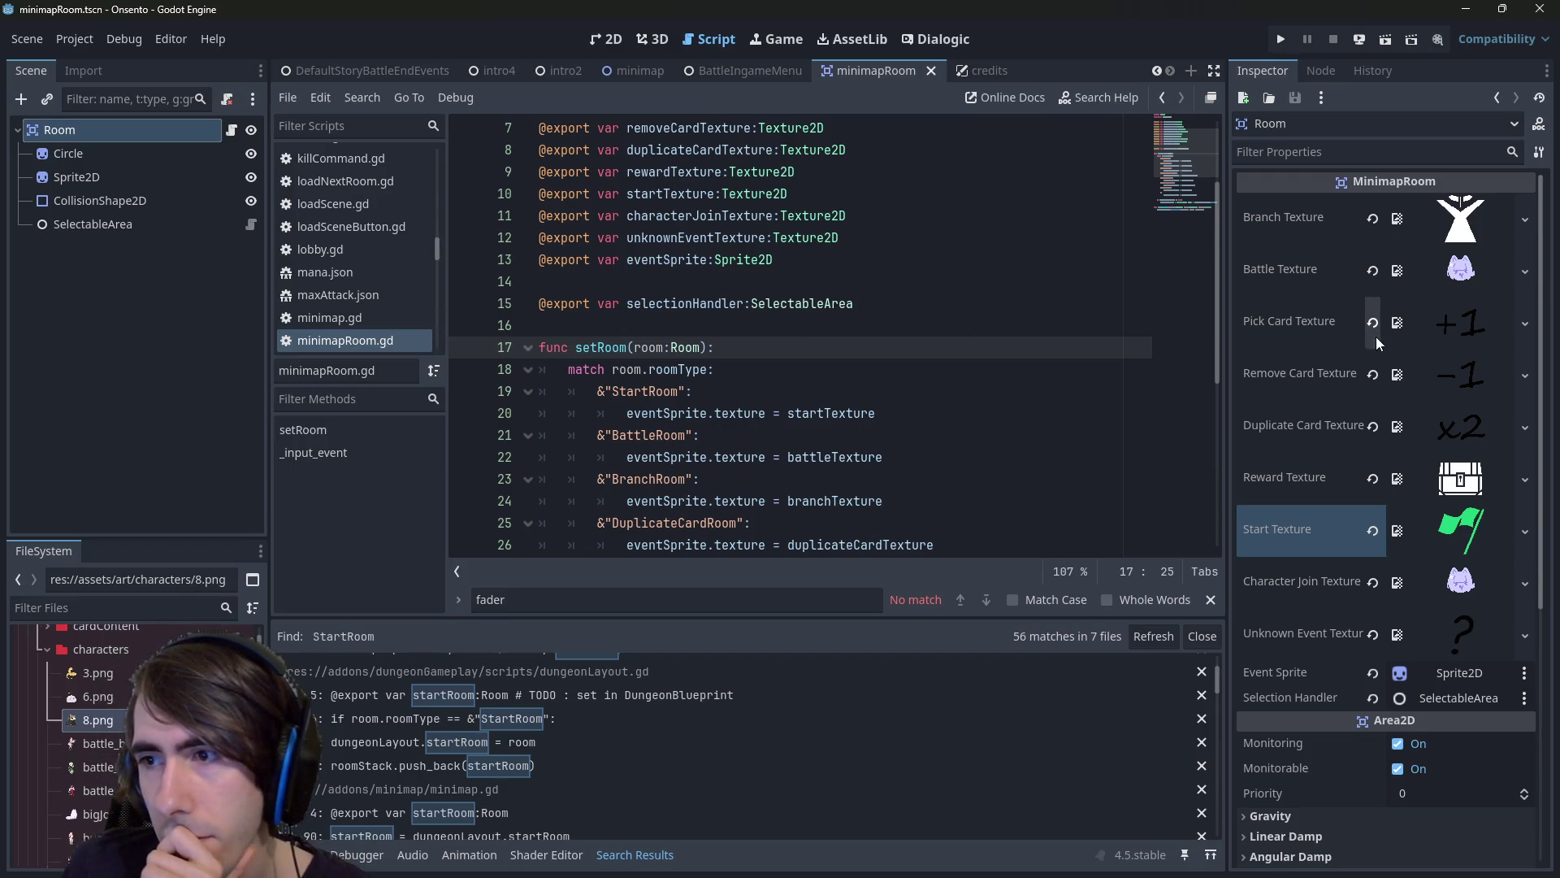
left_click(711, 237)
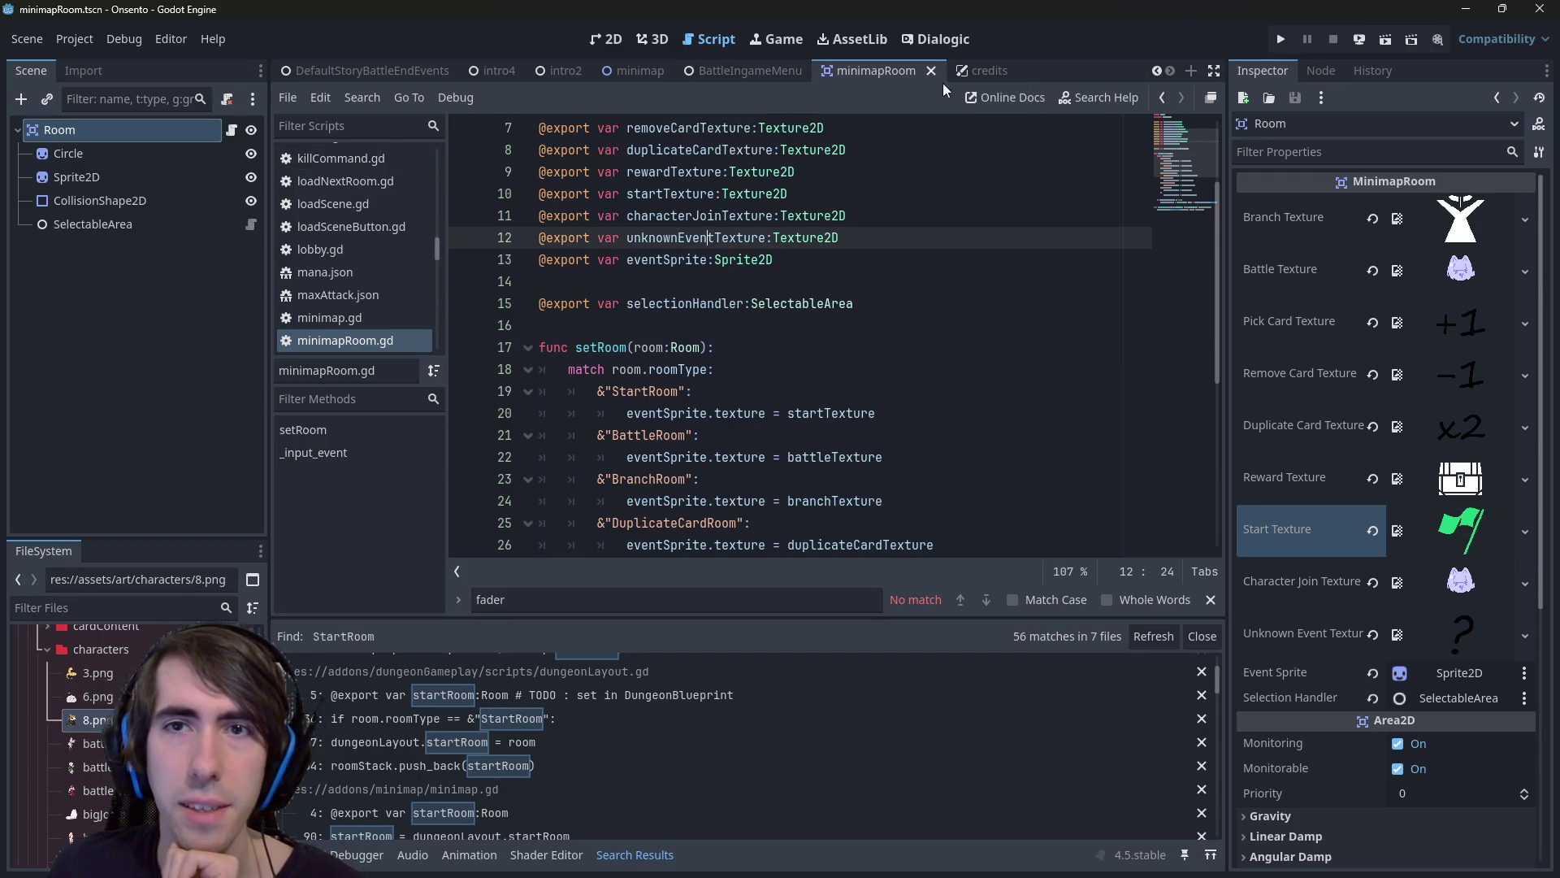
In the credits scene's RichTextLabel7, duplicate the Frozen orb credit line
left_click(983, 70)
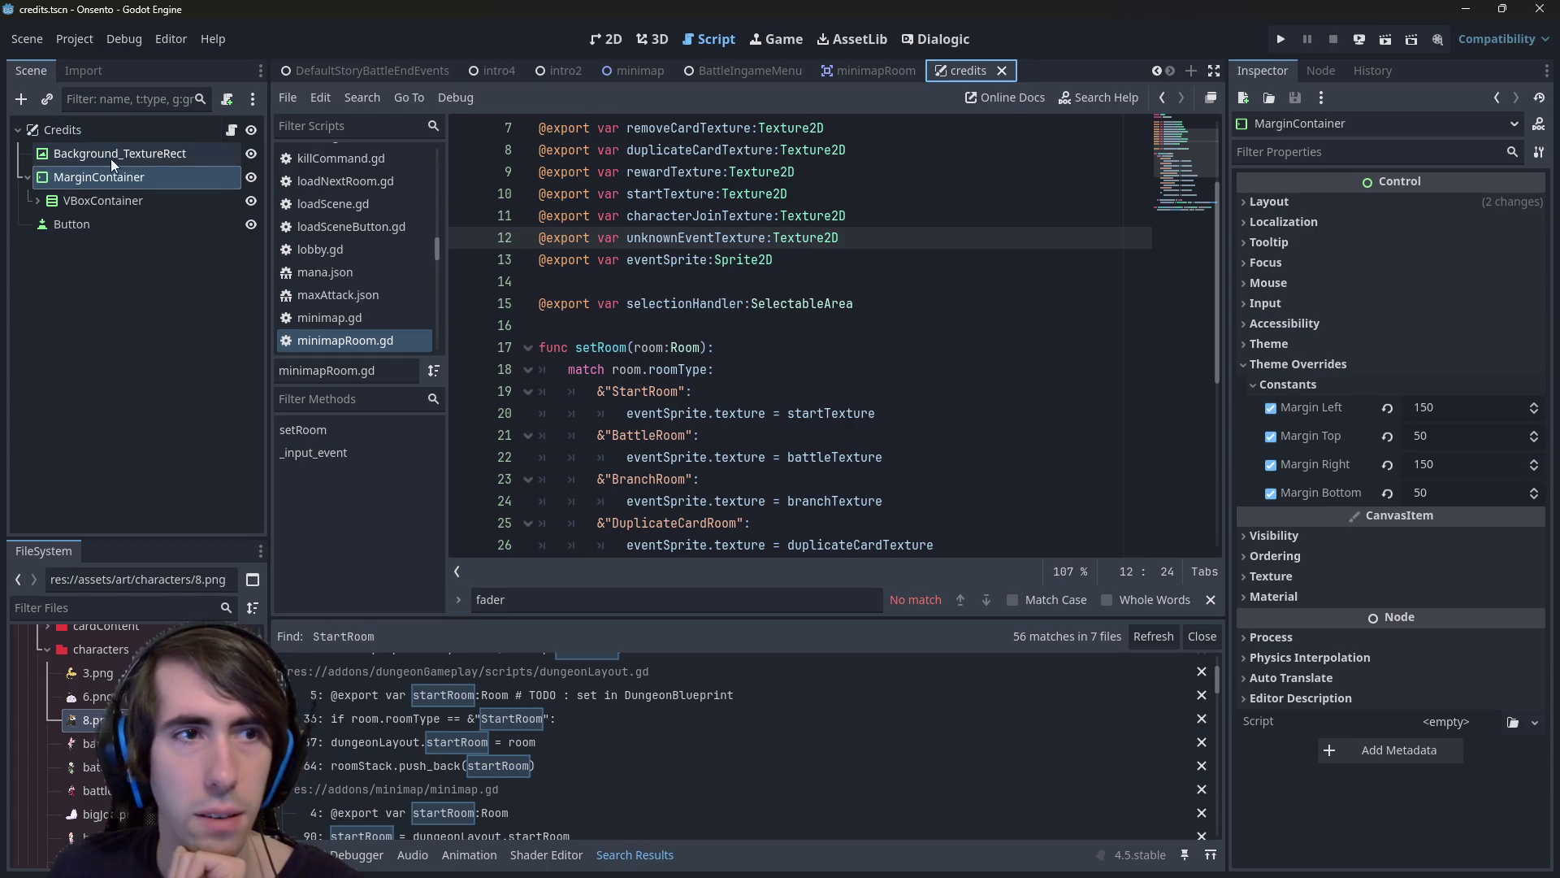
left_click(38, 201)
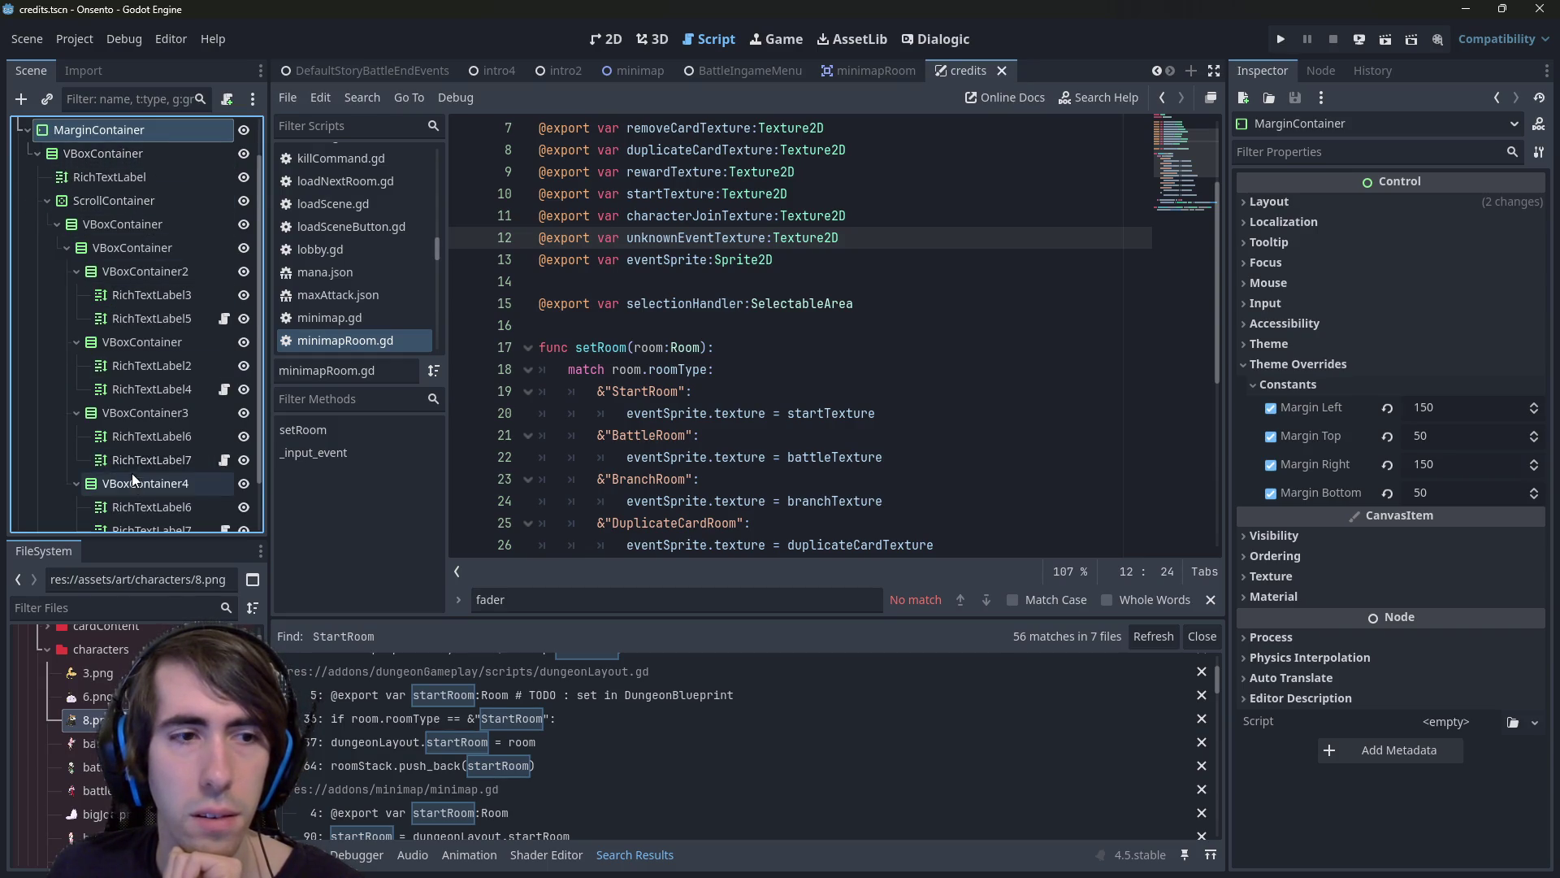
scroll(152, 479, "down", 2)
left_click(152, 479)
scroll(1353, 286, "down", 6)
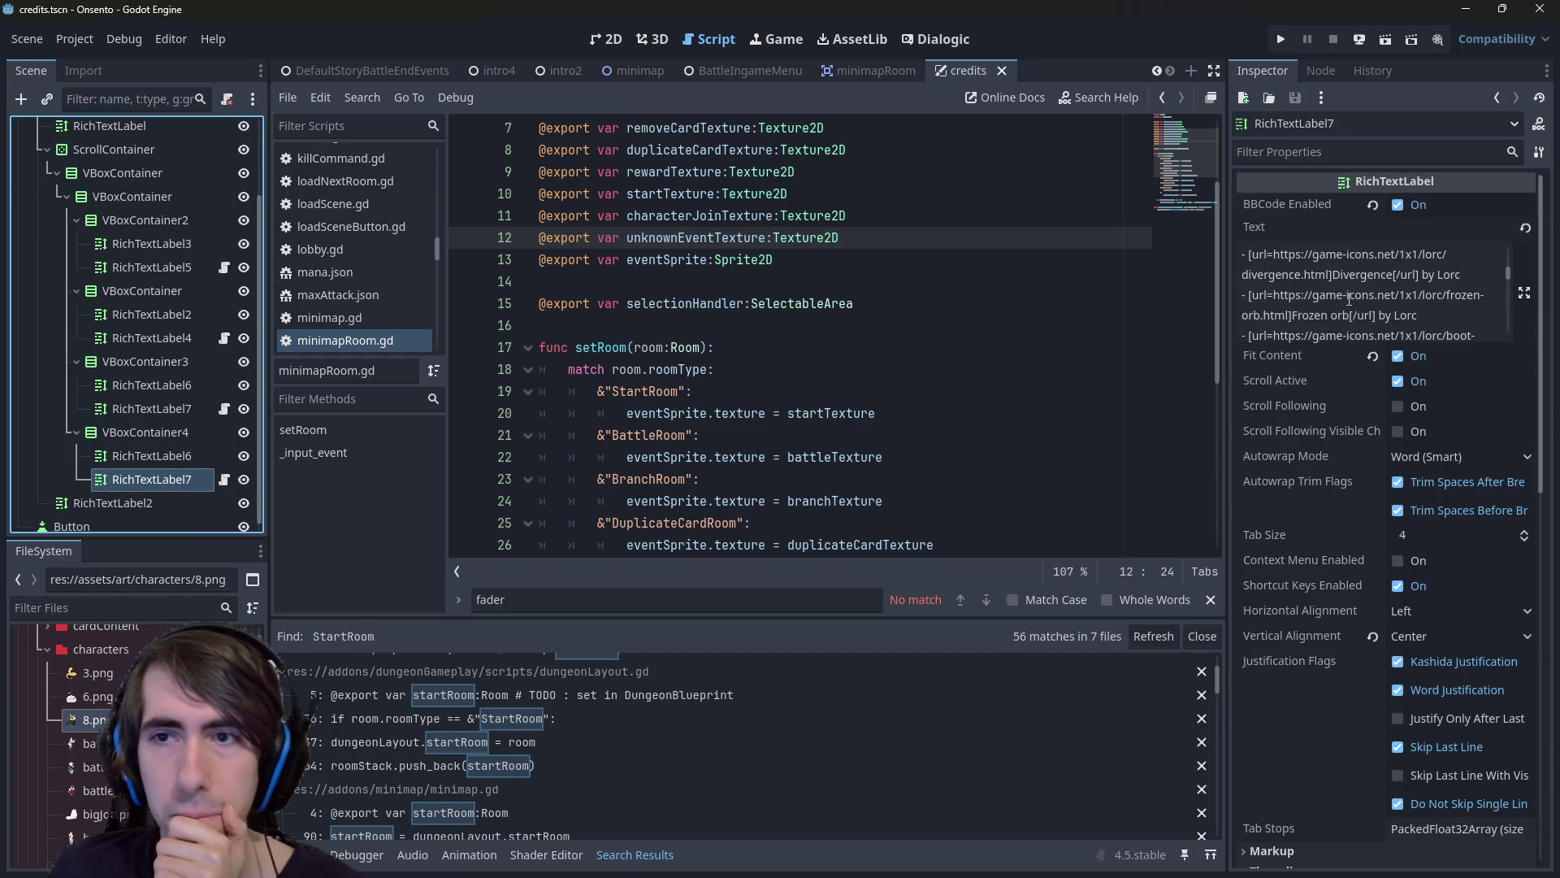
scroll(1353, 286, "down", 2)
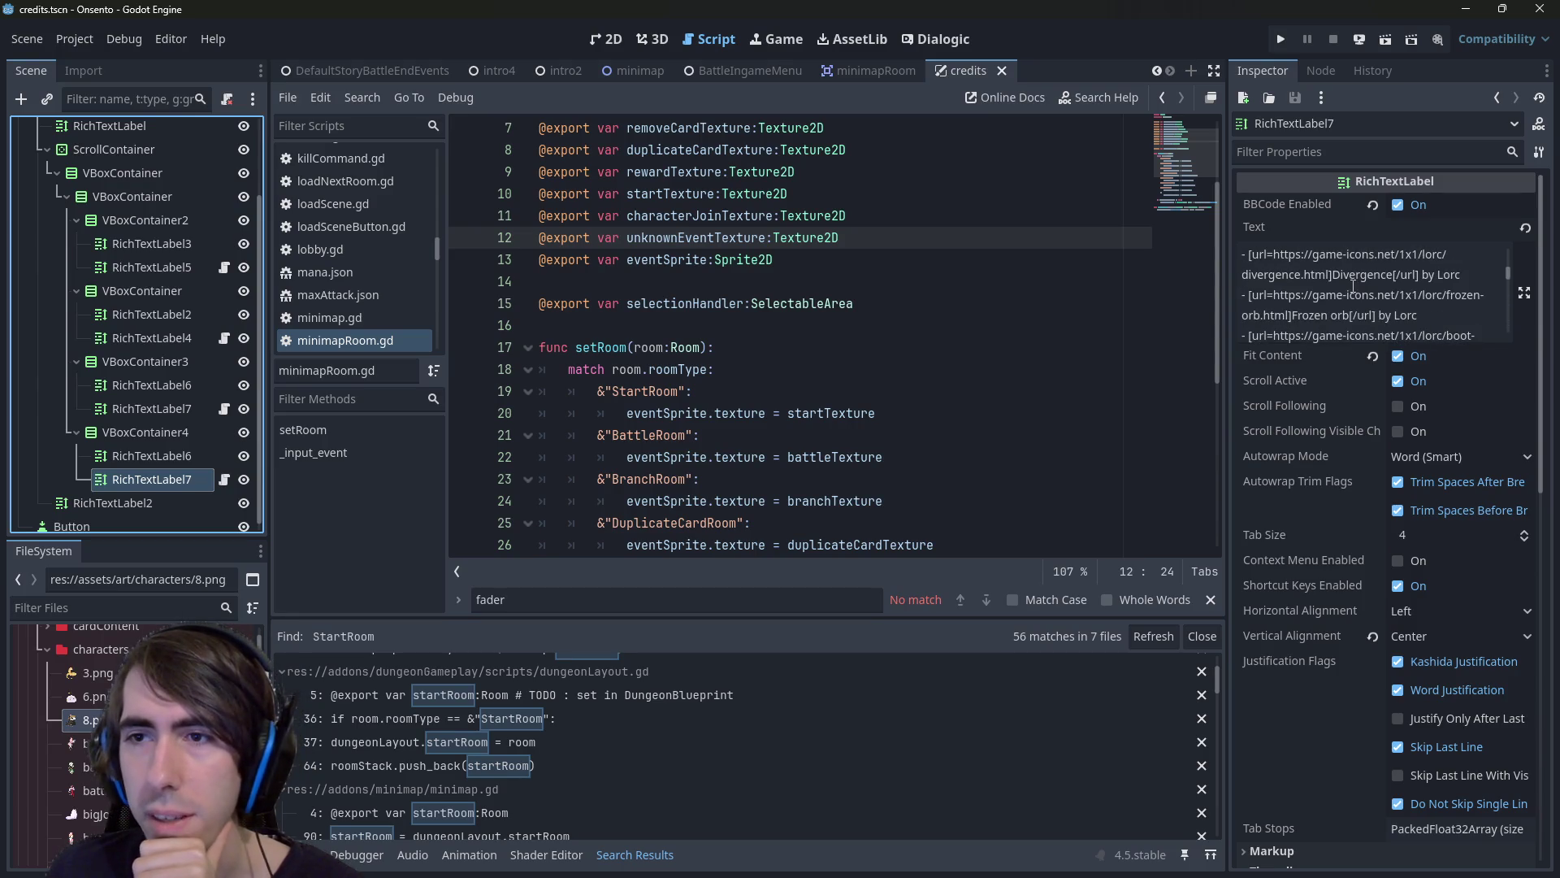
left_click_drag(1448, 317, 1196, 291)
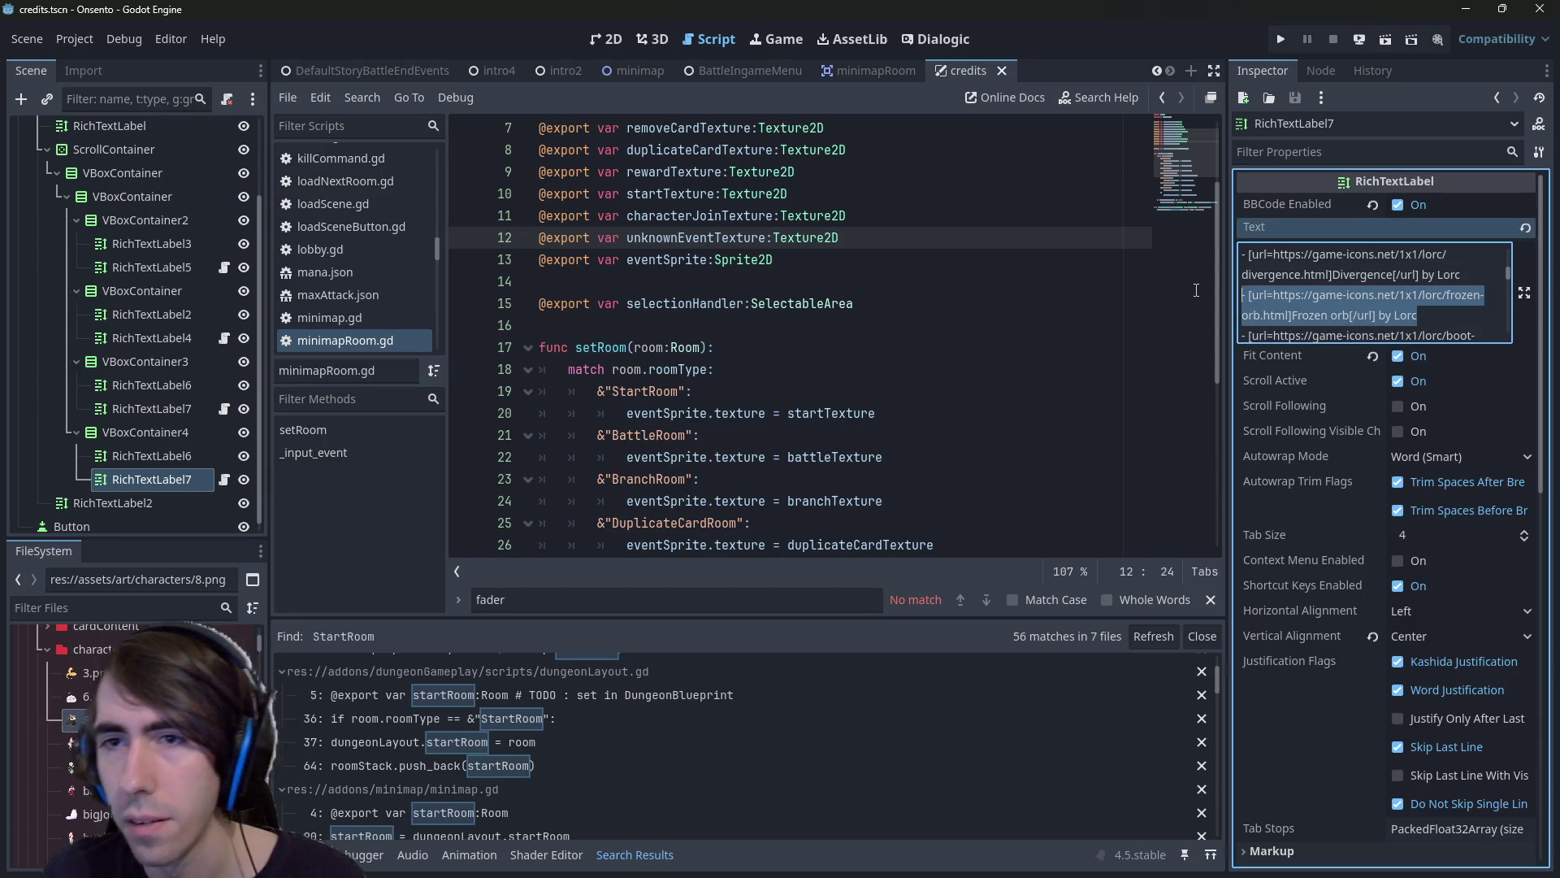
key("ctrl+c")
key("End")
key("Return")
key("ctrl+v")
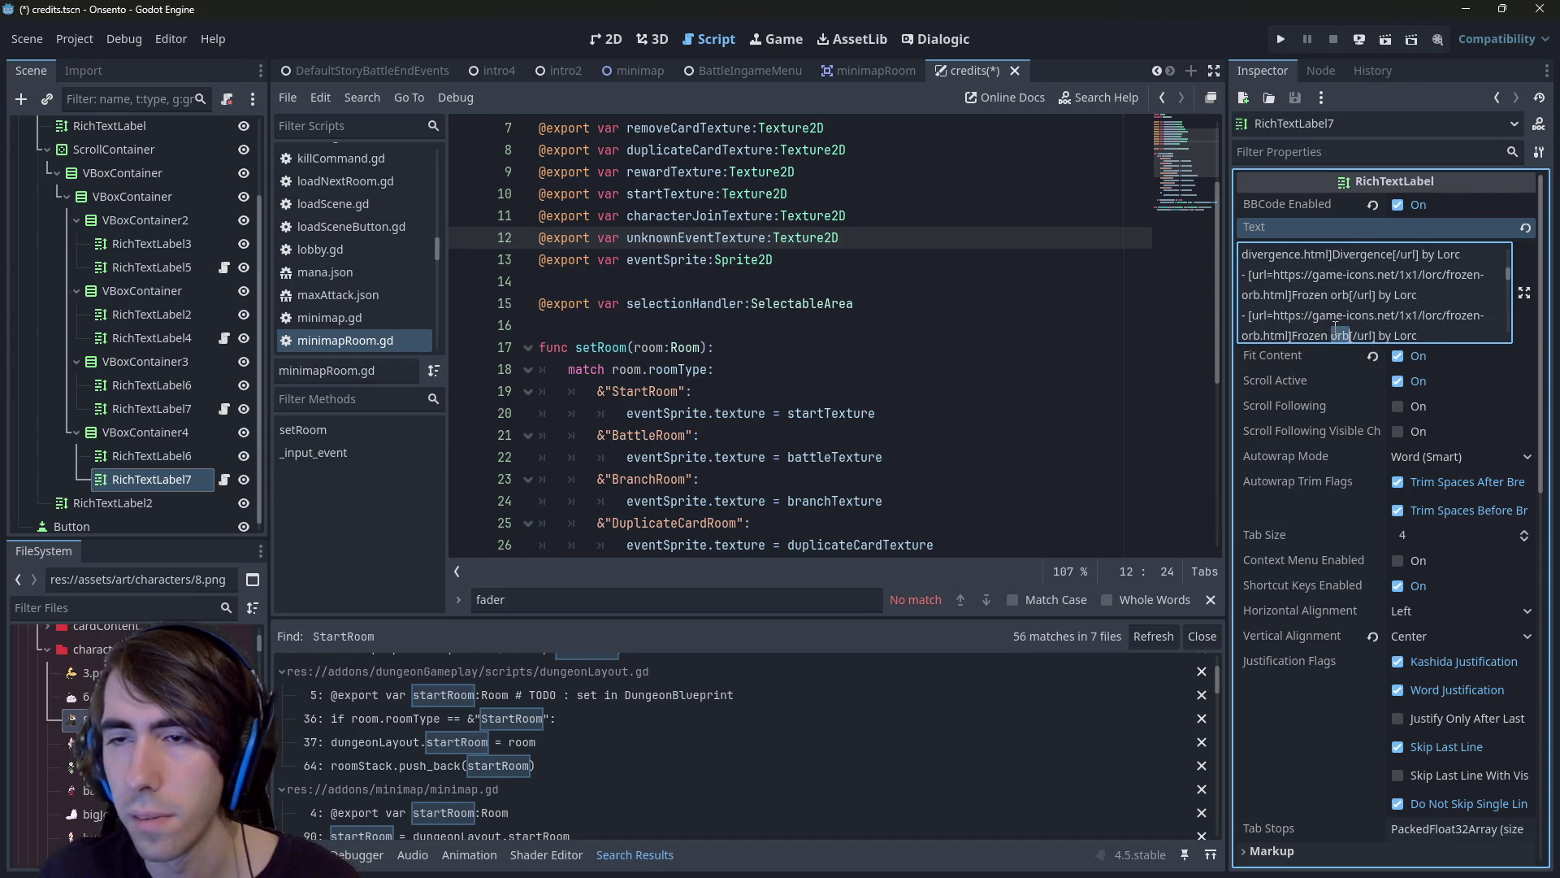
Change the copy to 'Flying Flag' with its link, save credits, and run BattleIngameMenu with F6
key("BackSpace")
key("BackSpace")
key("BackSpace")
type("Flying Flag")
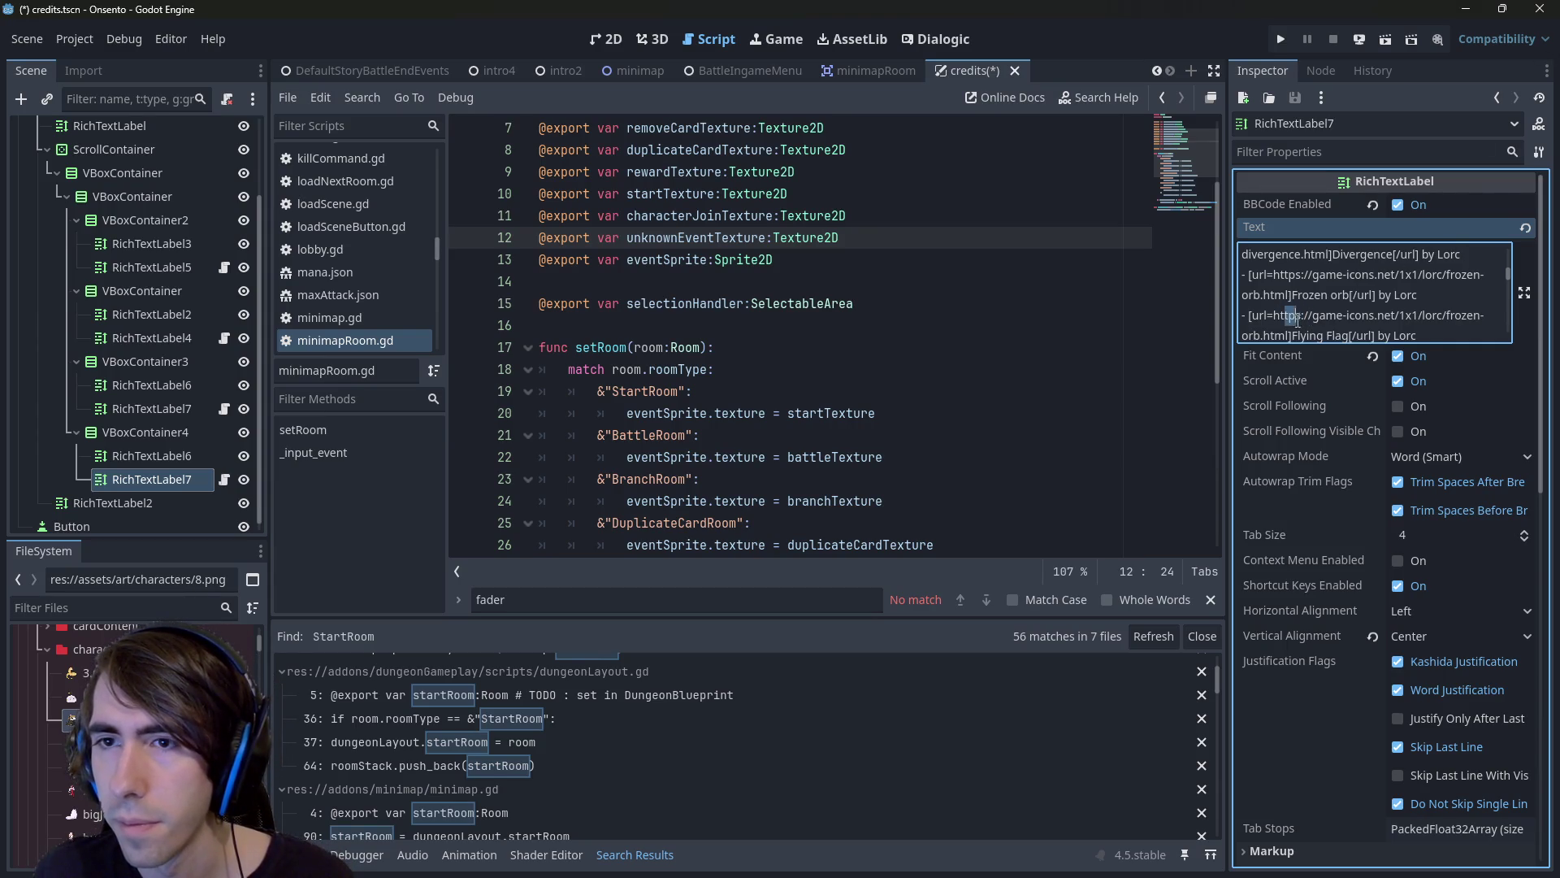
left_click_drag(1285, 315, 1289, 334)
key("ctrl+v")
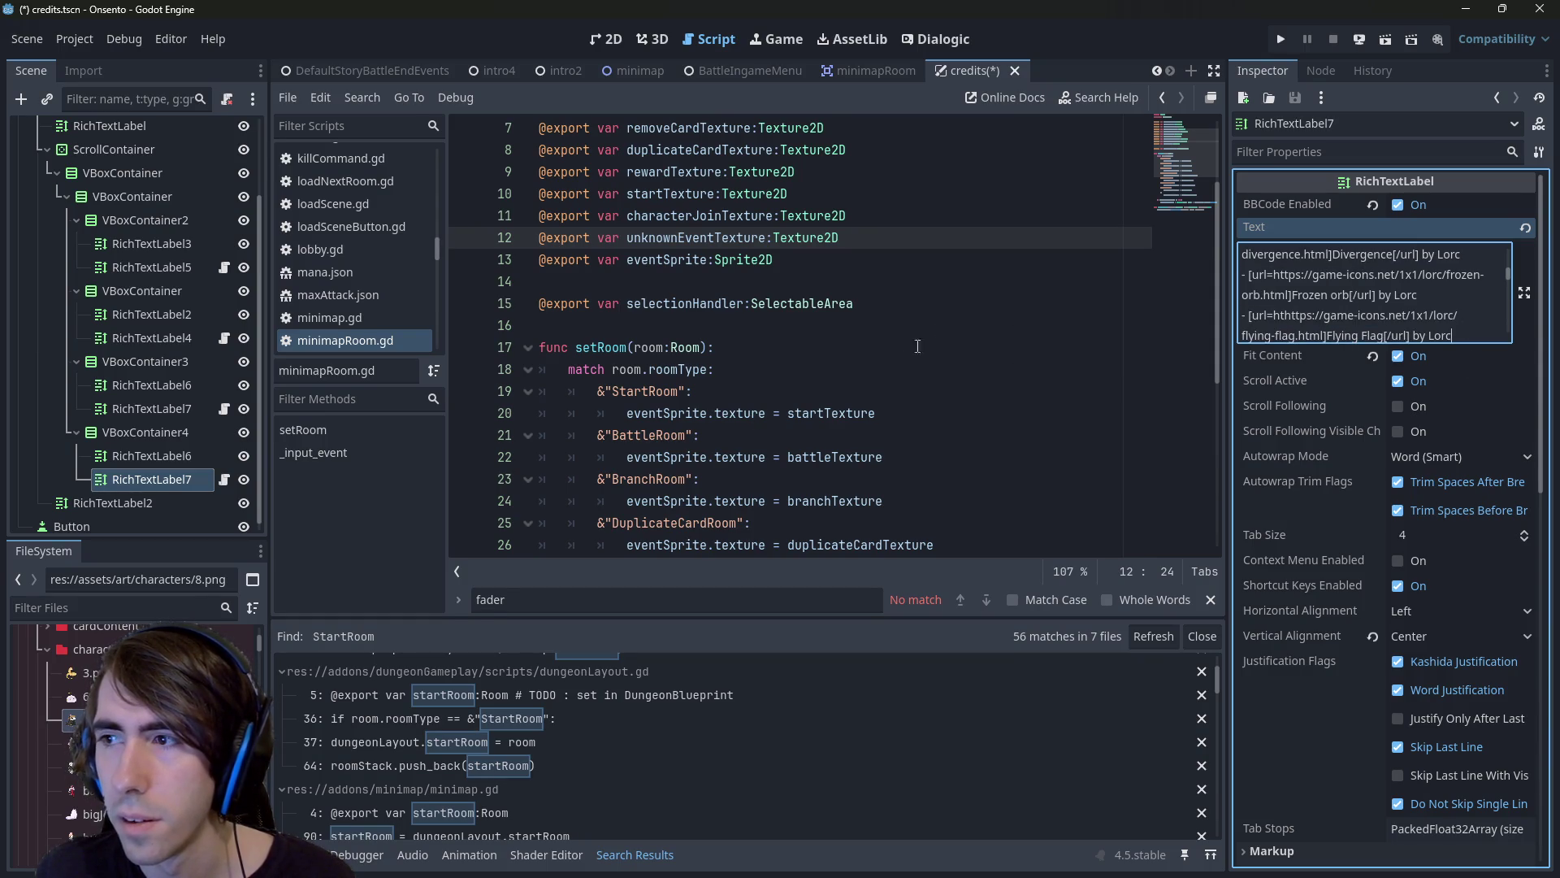
left_click(946, 324)
key("ctrl+s")
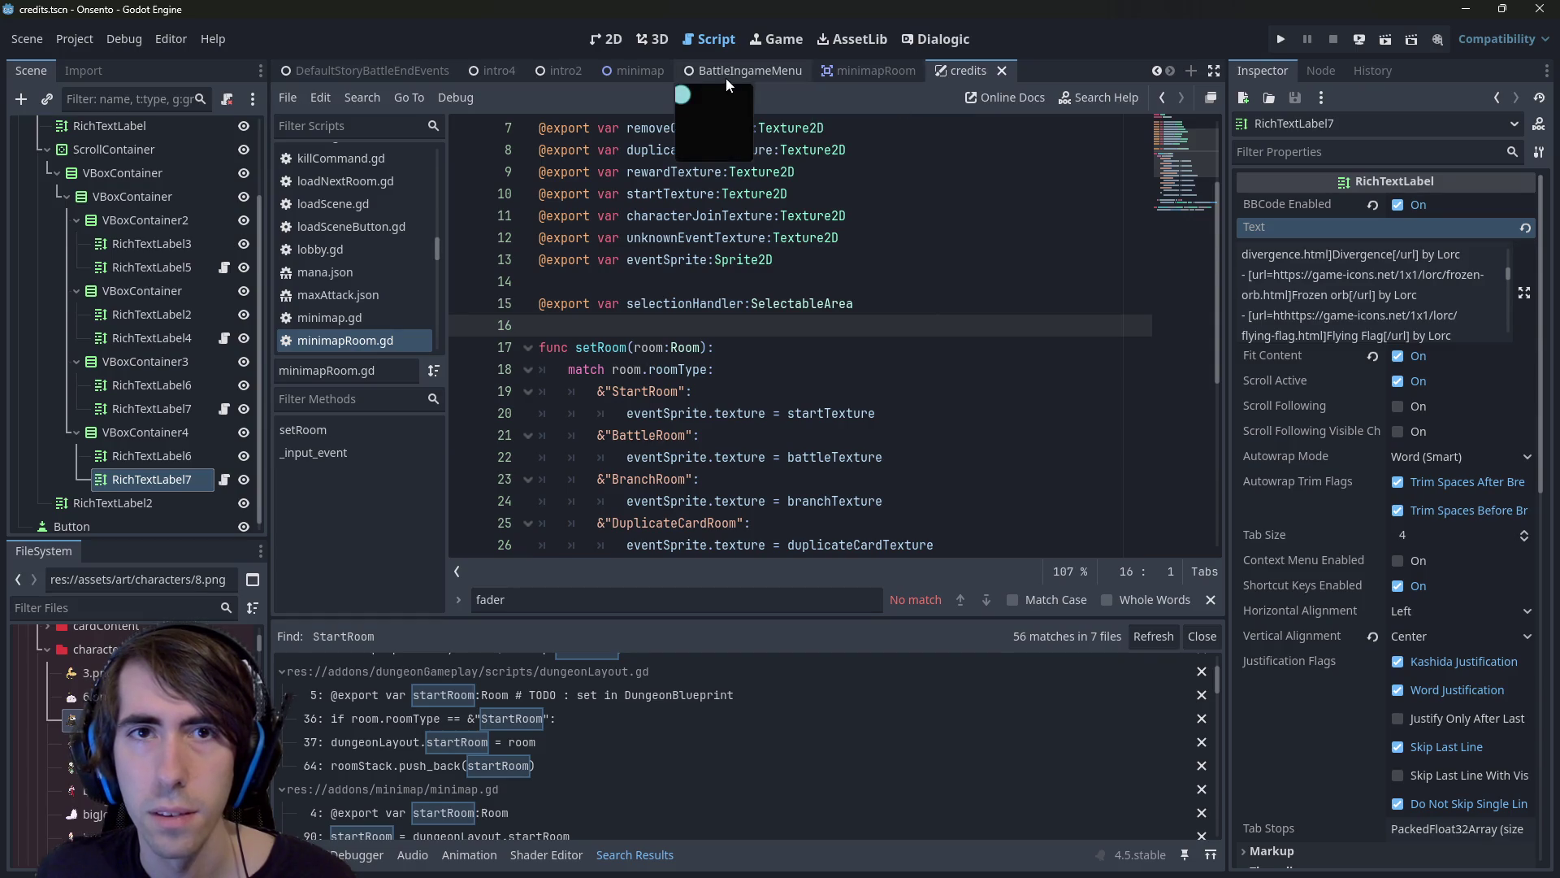
left_click(749, 71)
key("F6")
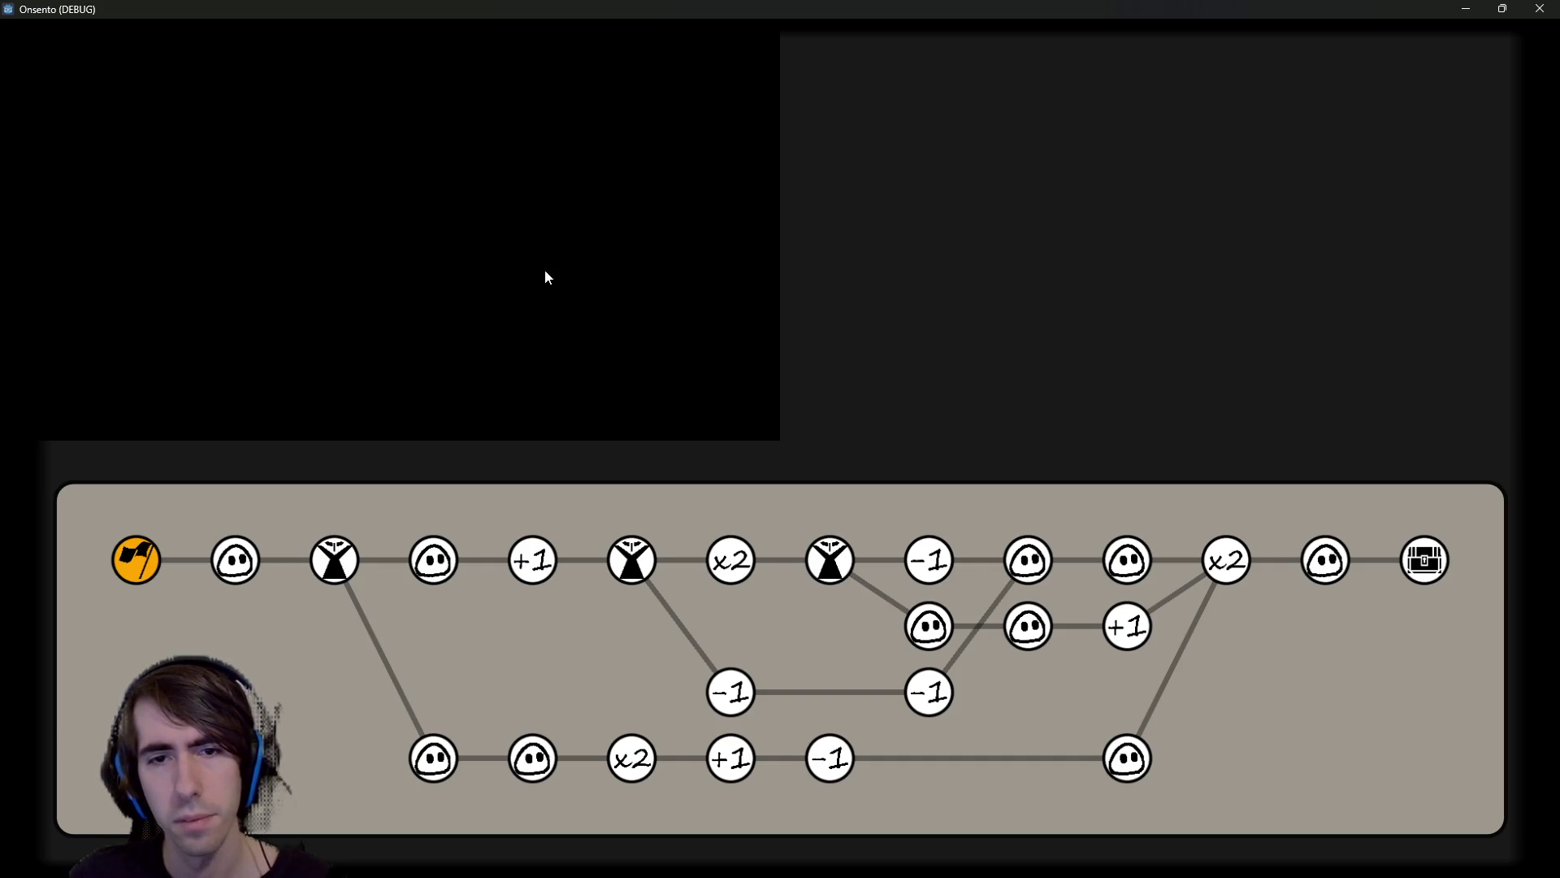
Close the running Onsento game after checking the minimap's start flag
left_click(1540, 9)
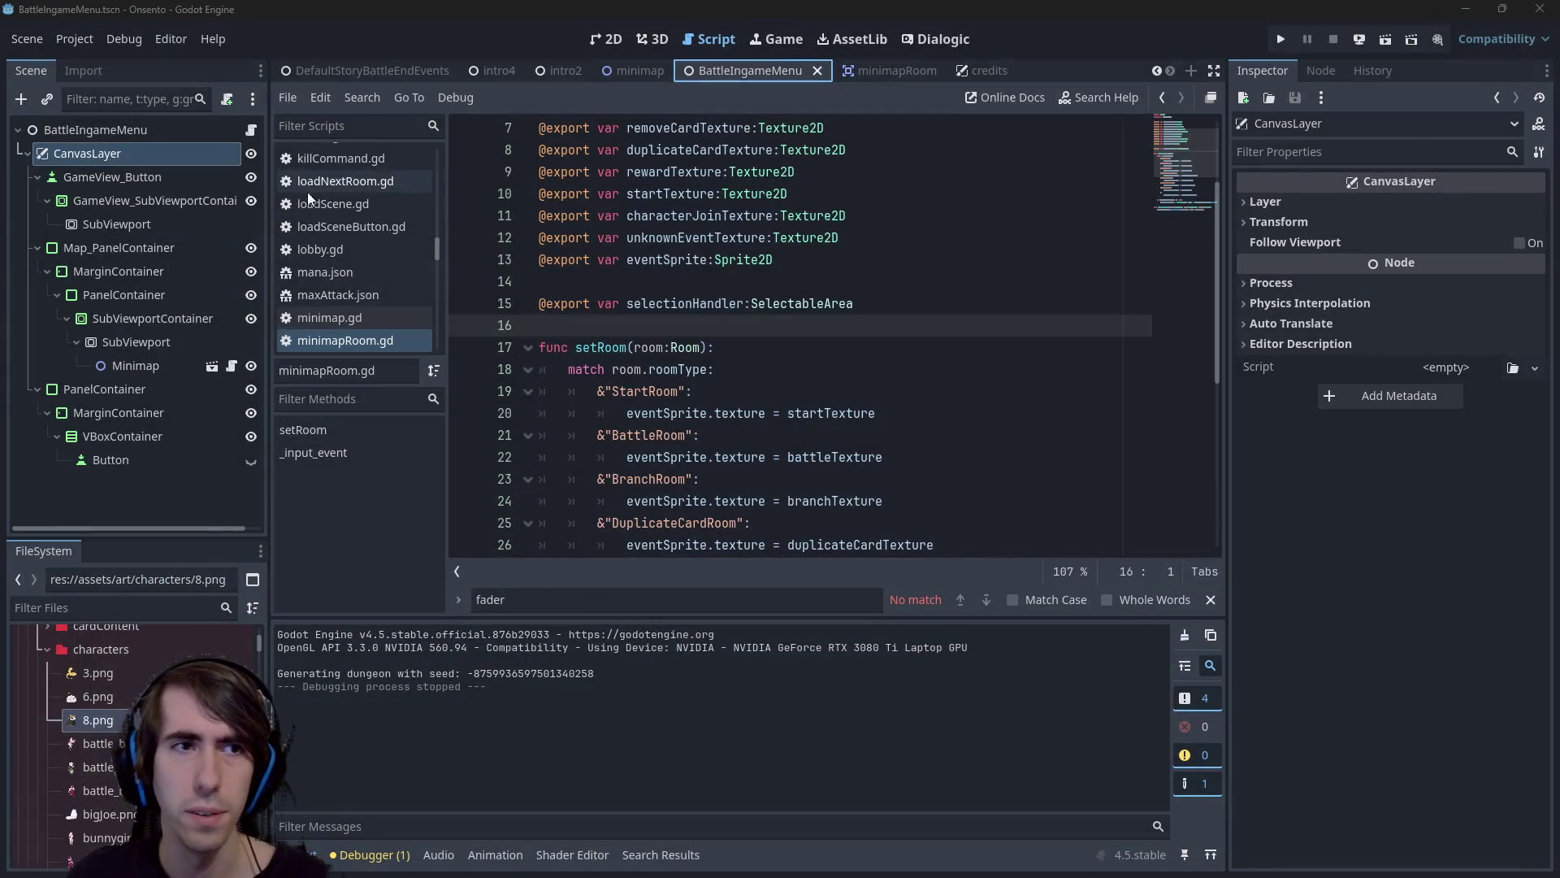
Inspect the event Sprite2D node's Offset properties in the minimapRoom 2D view
left_click(855, 70)
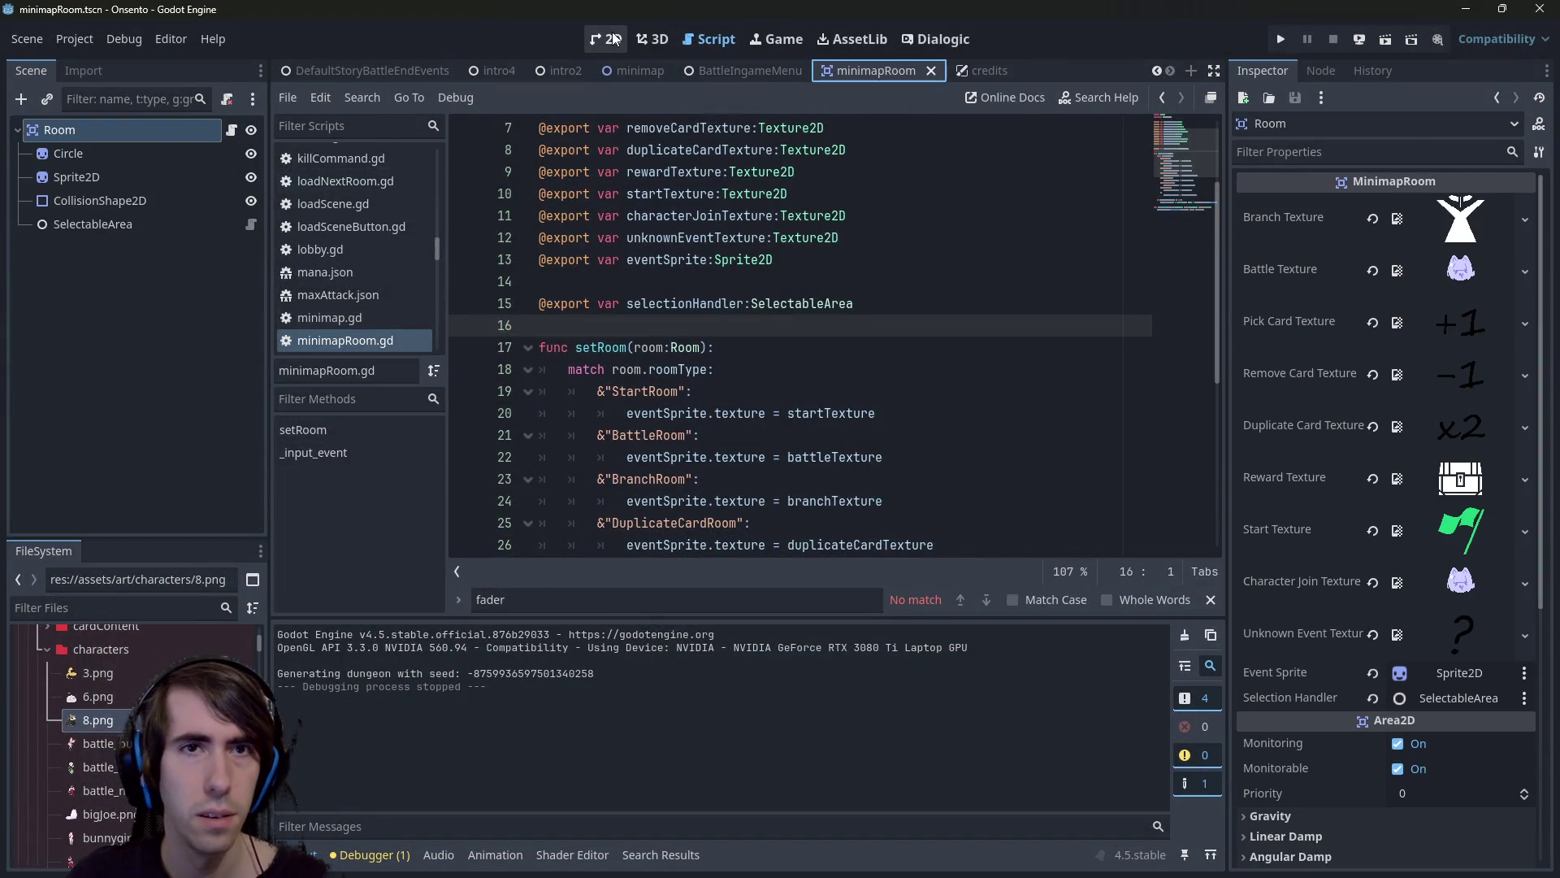
key("ctrl+F1")
left_click(115, 167)
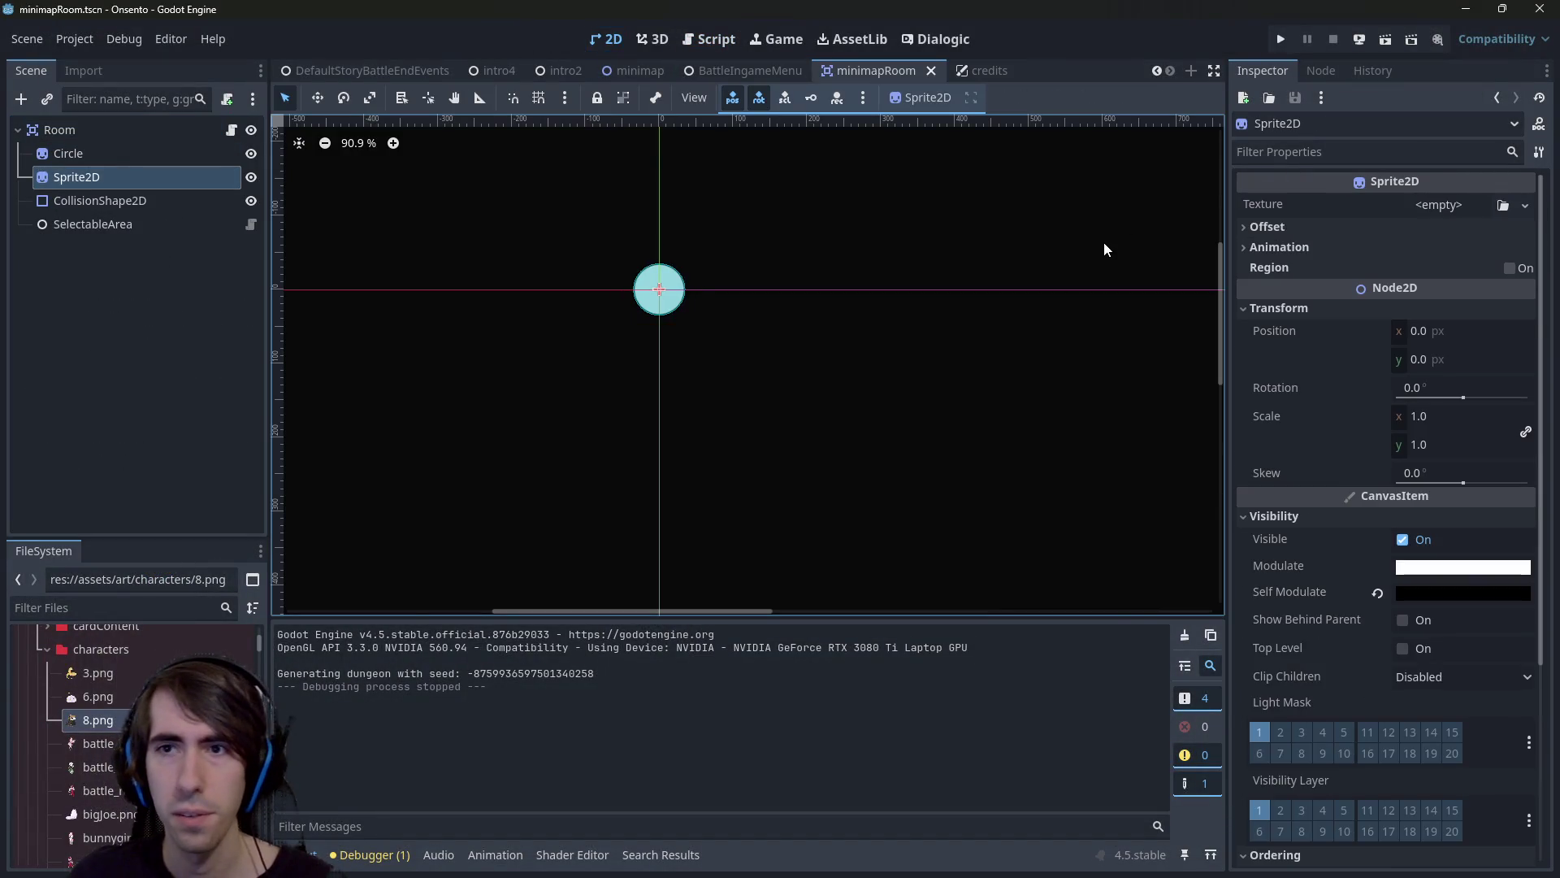
scroll(1437, 577, "down", 3)
scroll(1436, 569, "up", 3)
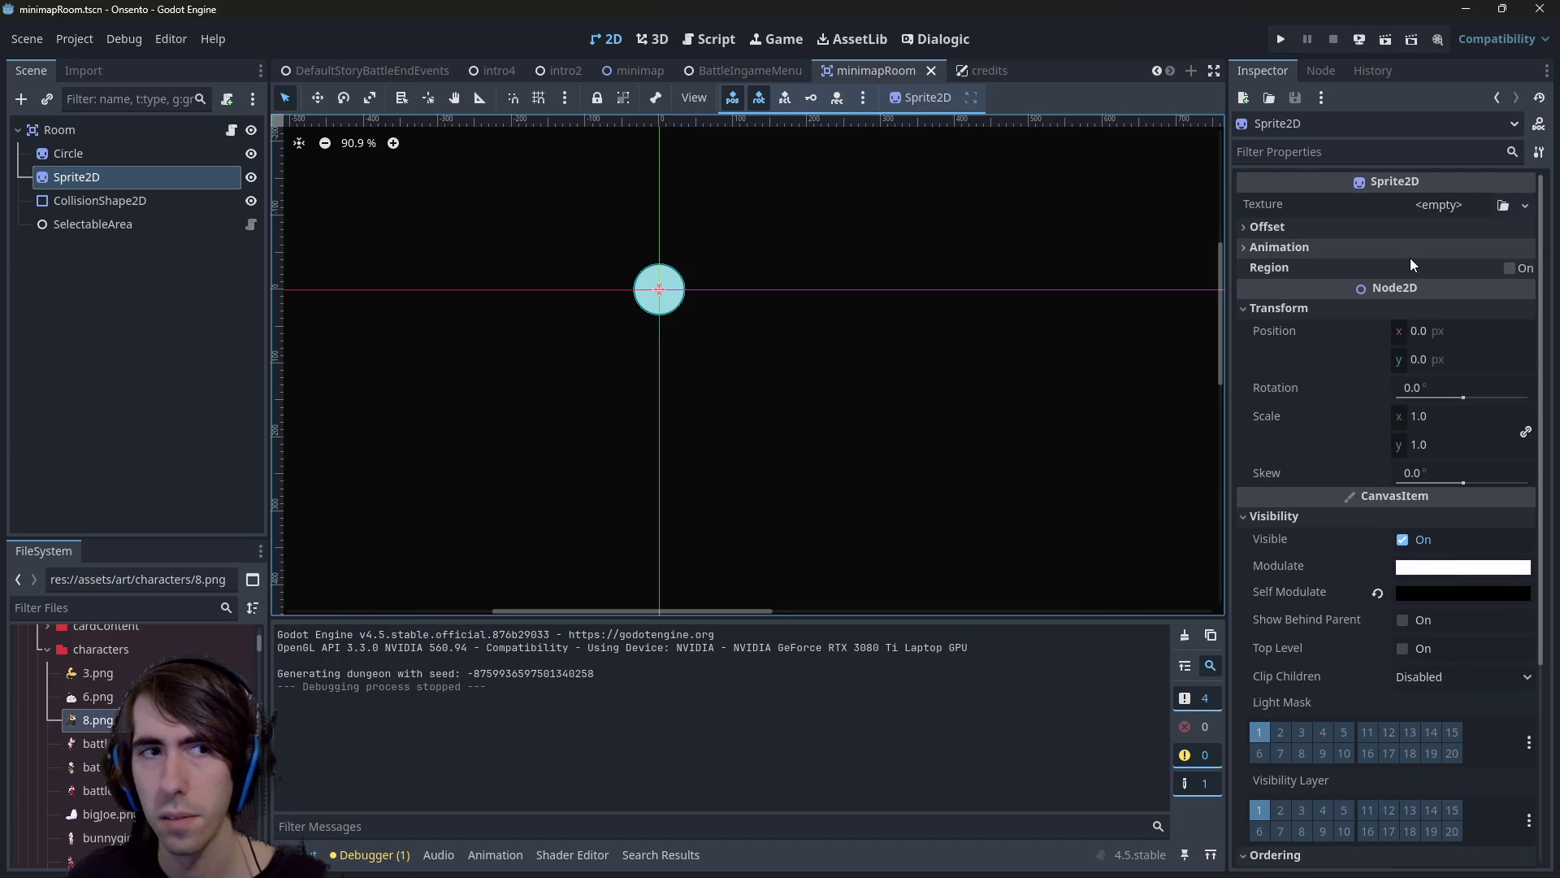
left_click(1319, 229)
left_click(1317, 228)
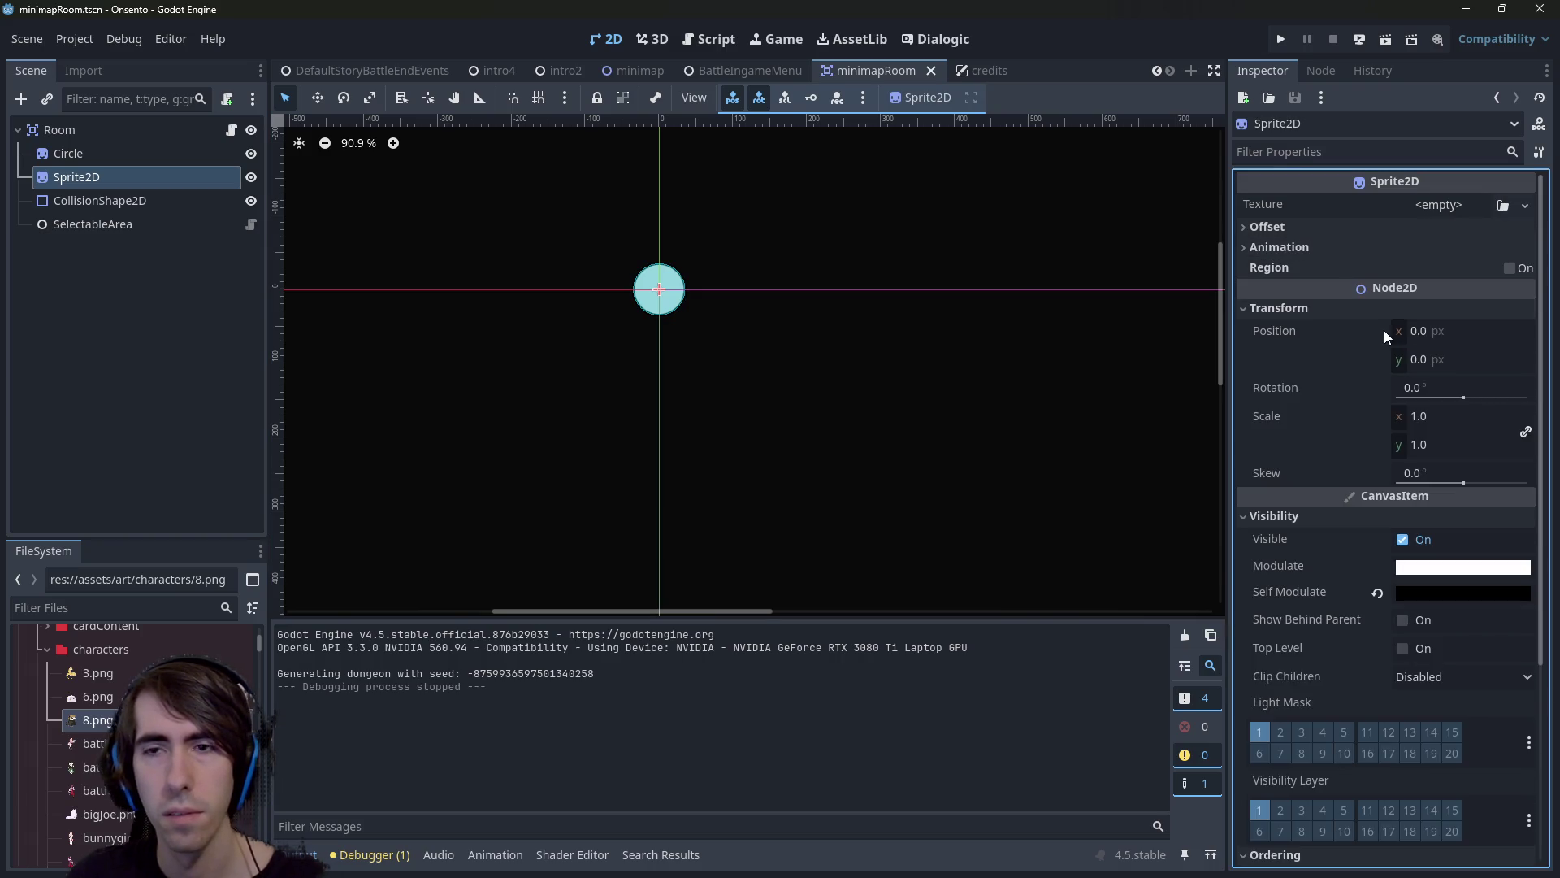
Change the eventSprite scale on line 37 to Vector2(50.0, 50.0), save, and rerun BattleIngameMenu
left_click(232, 130)
scroll(607, 347, "down", 5)
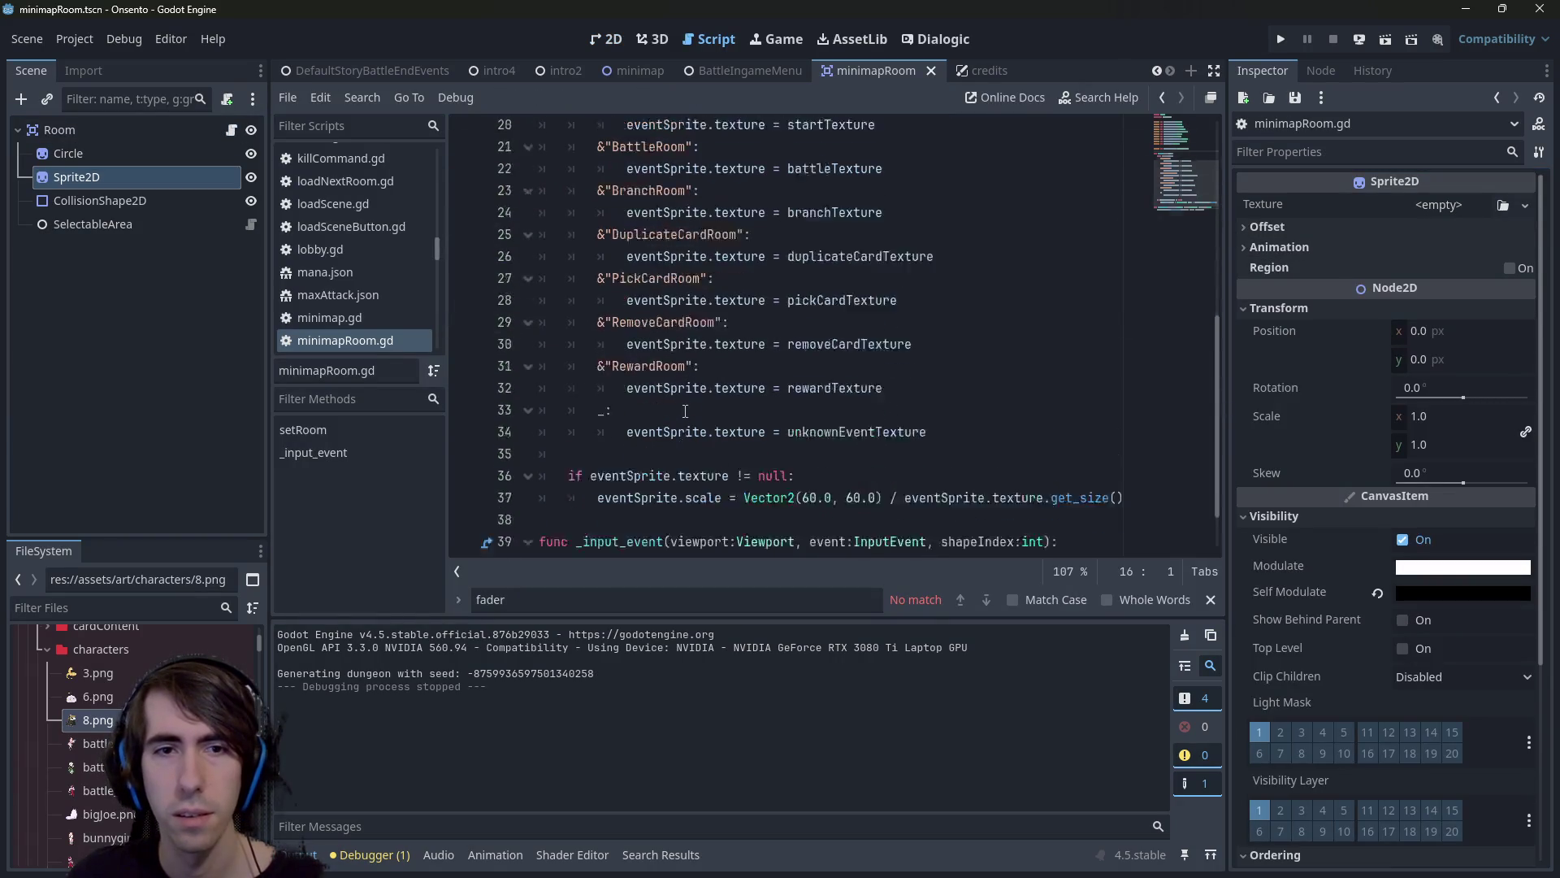
double_click(674, 435)
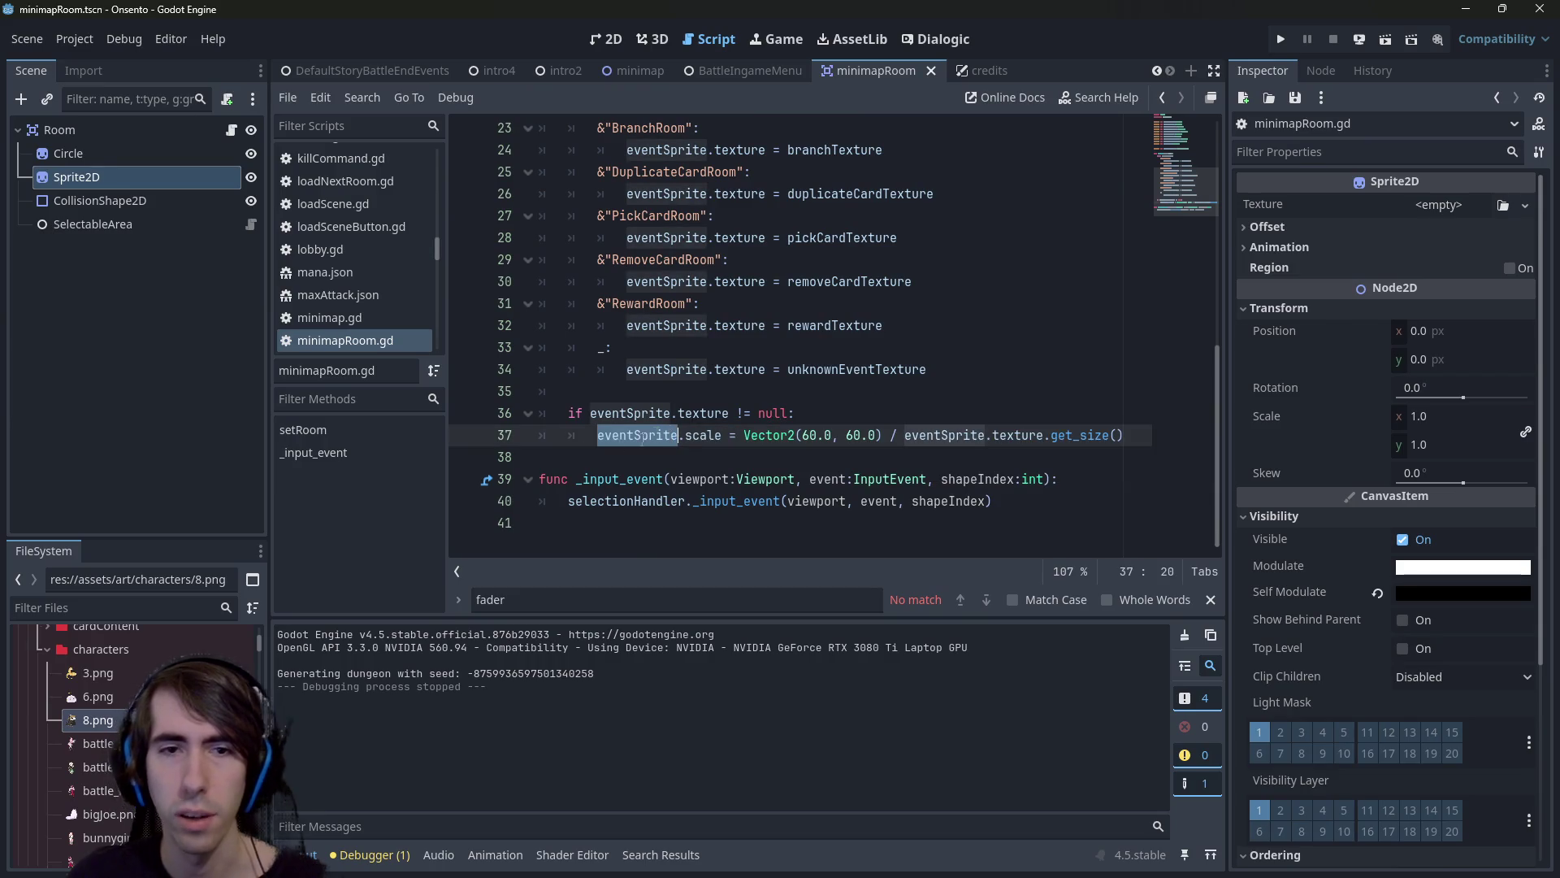
scroll(726, 343, "up", 6)
scroll(725, 343, "down", 6)
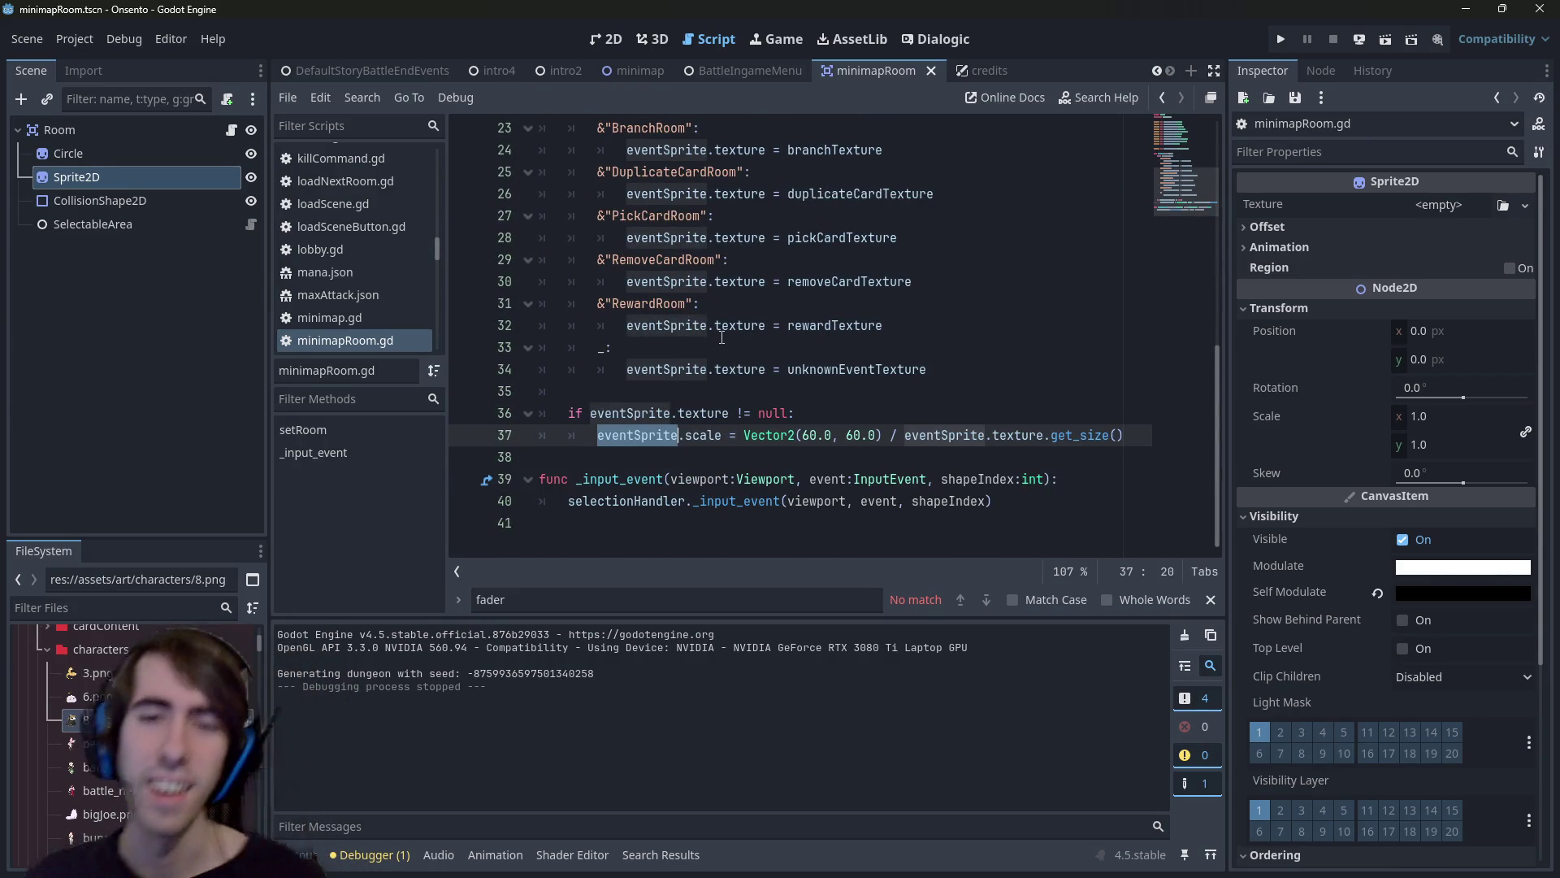
mouse_move(722, 337)
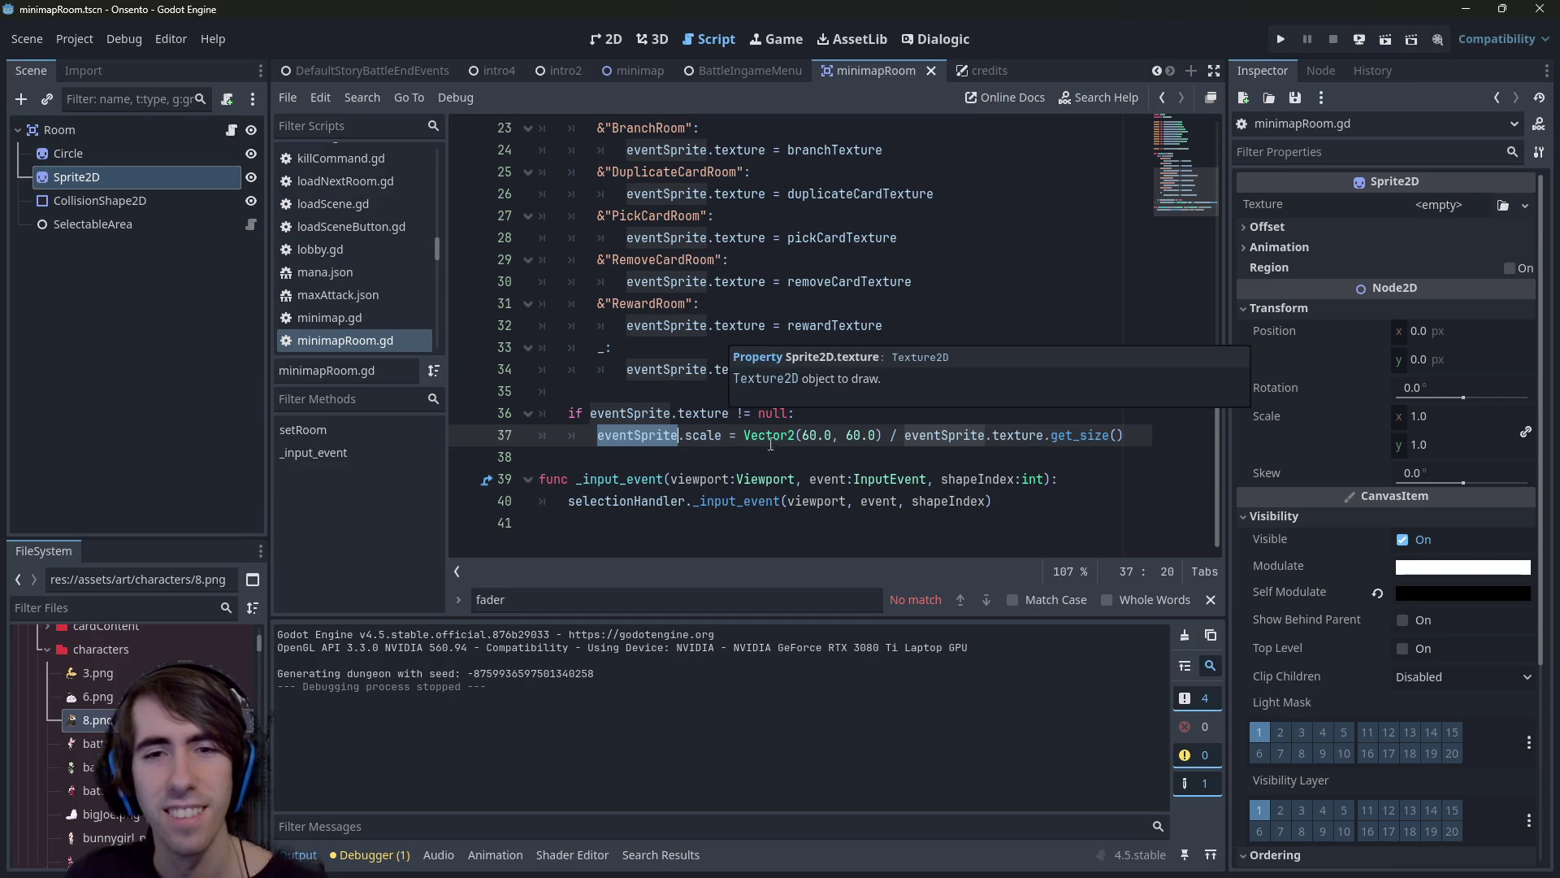
left_click(810, 434)
key("BackSpace")
type("5")
key("Right")
key("Right")
key("Right")
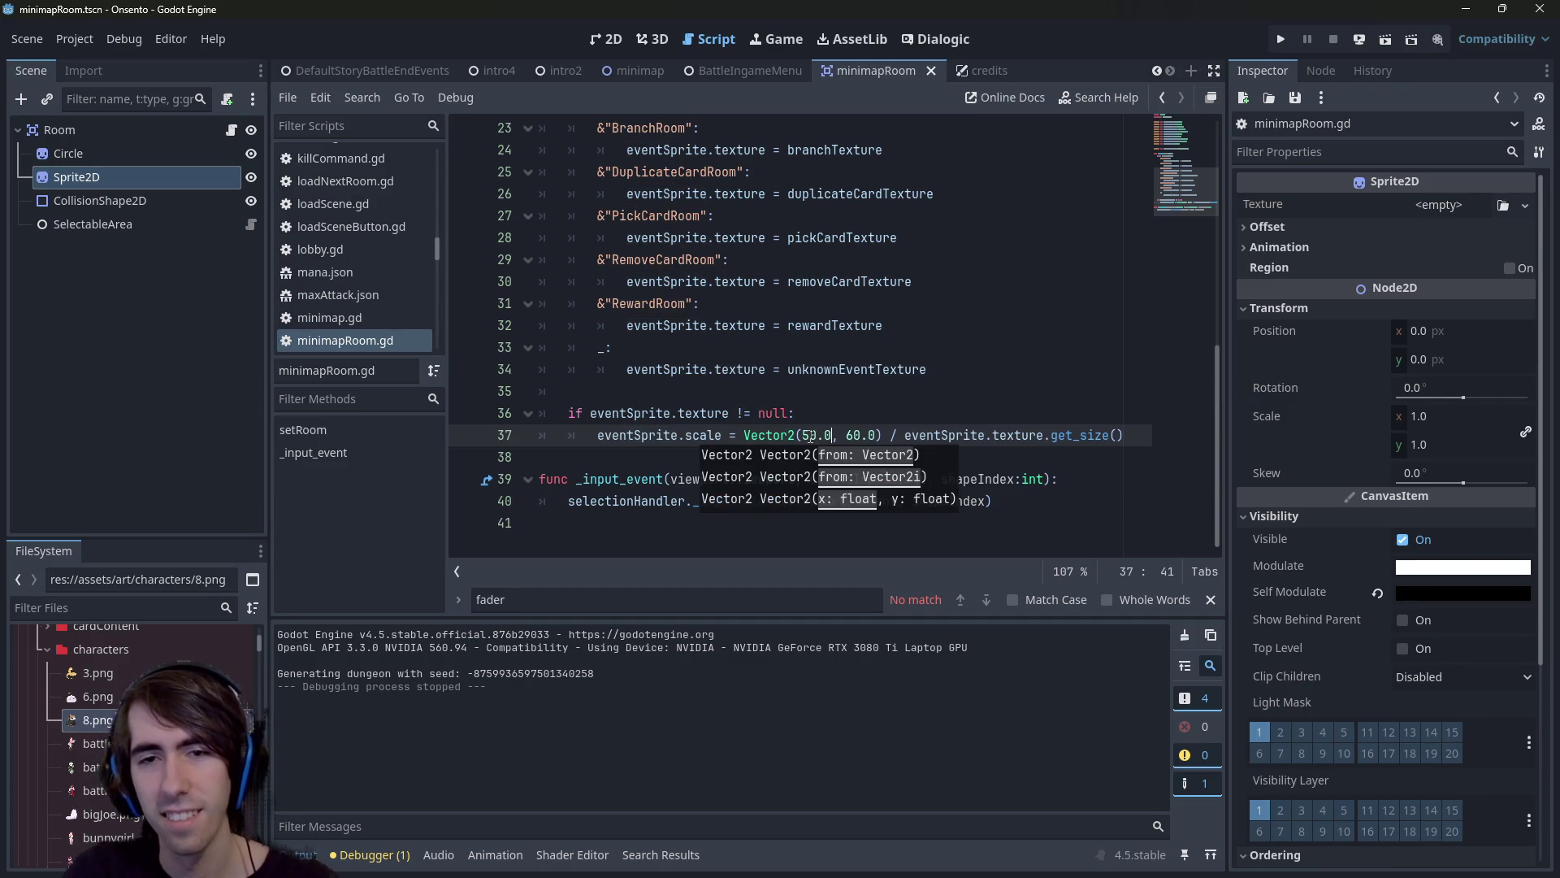
key("BackSpace")
type("5")
key("ctrl+s")
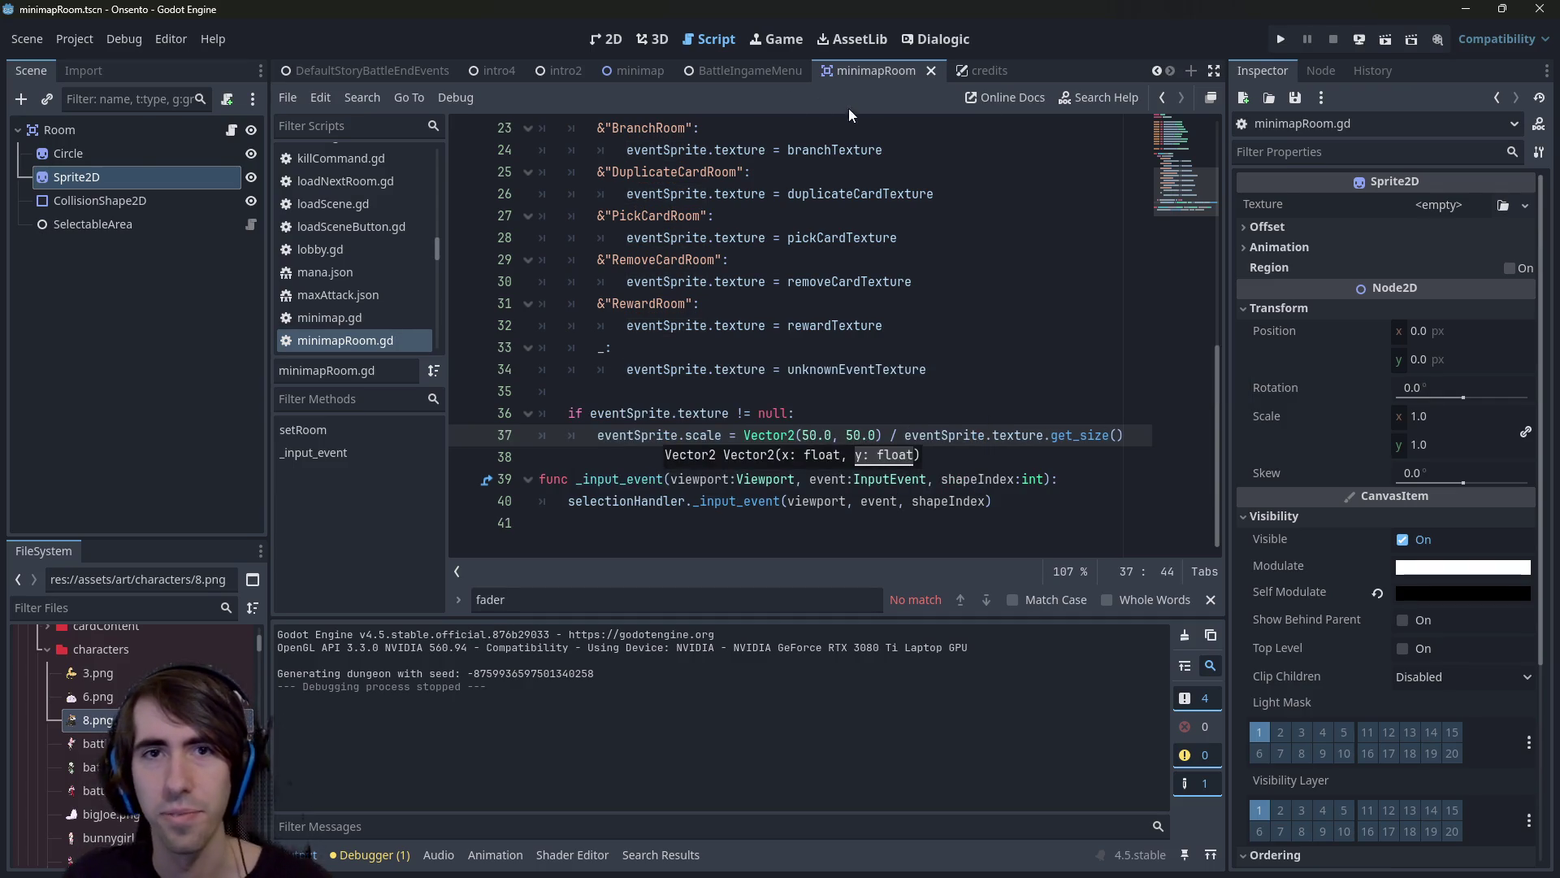
left_click(804, 73)
left_click(1386, 39)
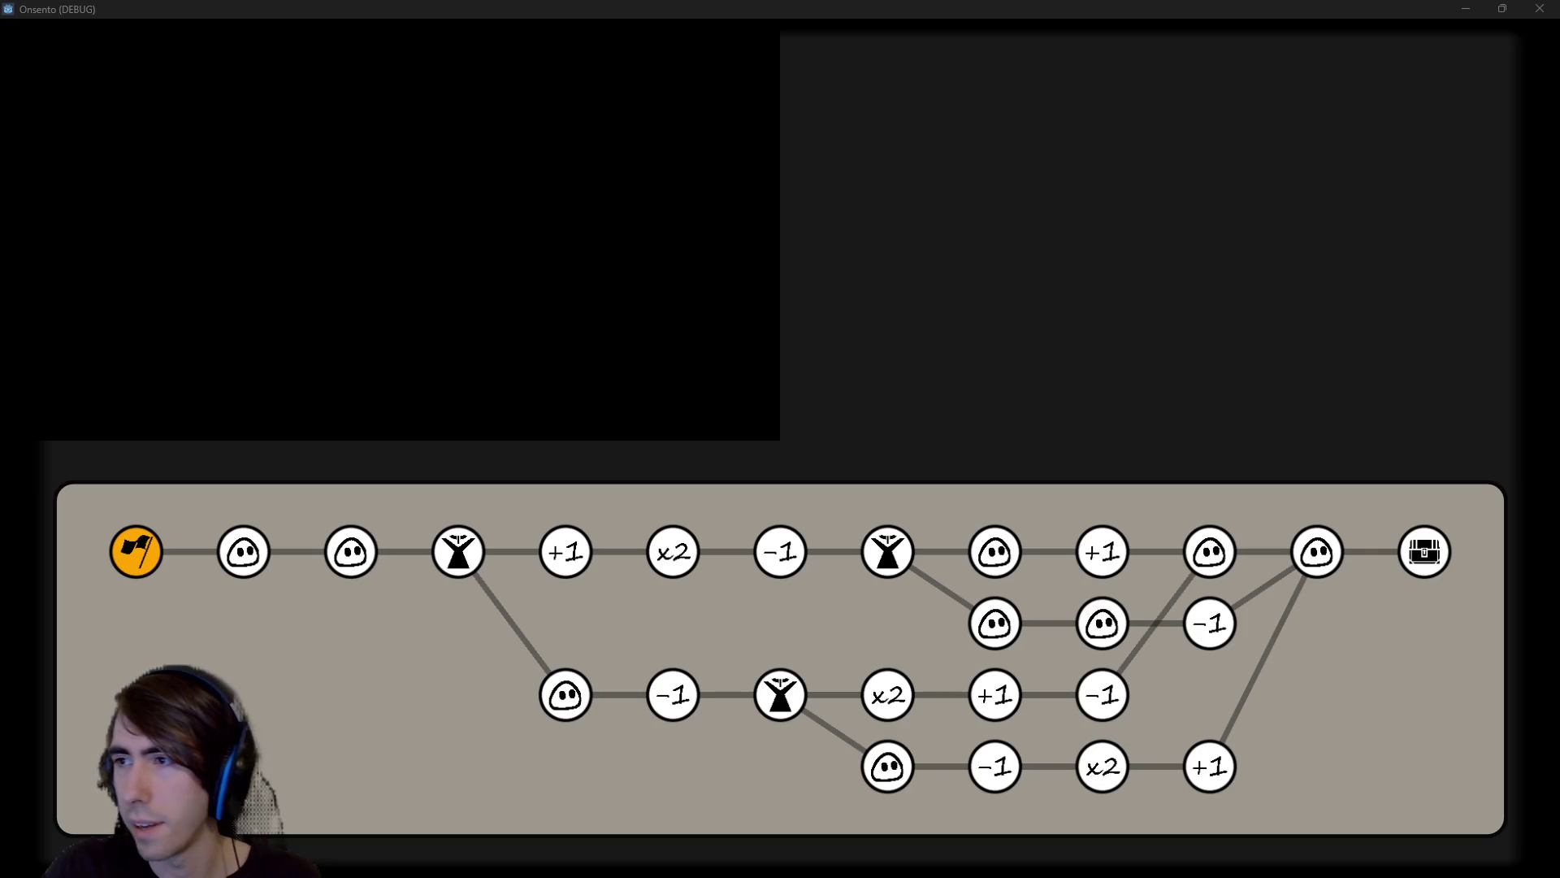
Switch from the game to game-icons.net and focus its icon search field
key("alt+Tab")
left_click(1163, 123)
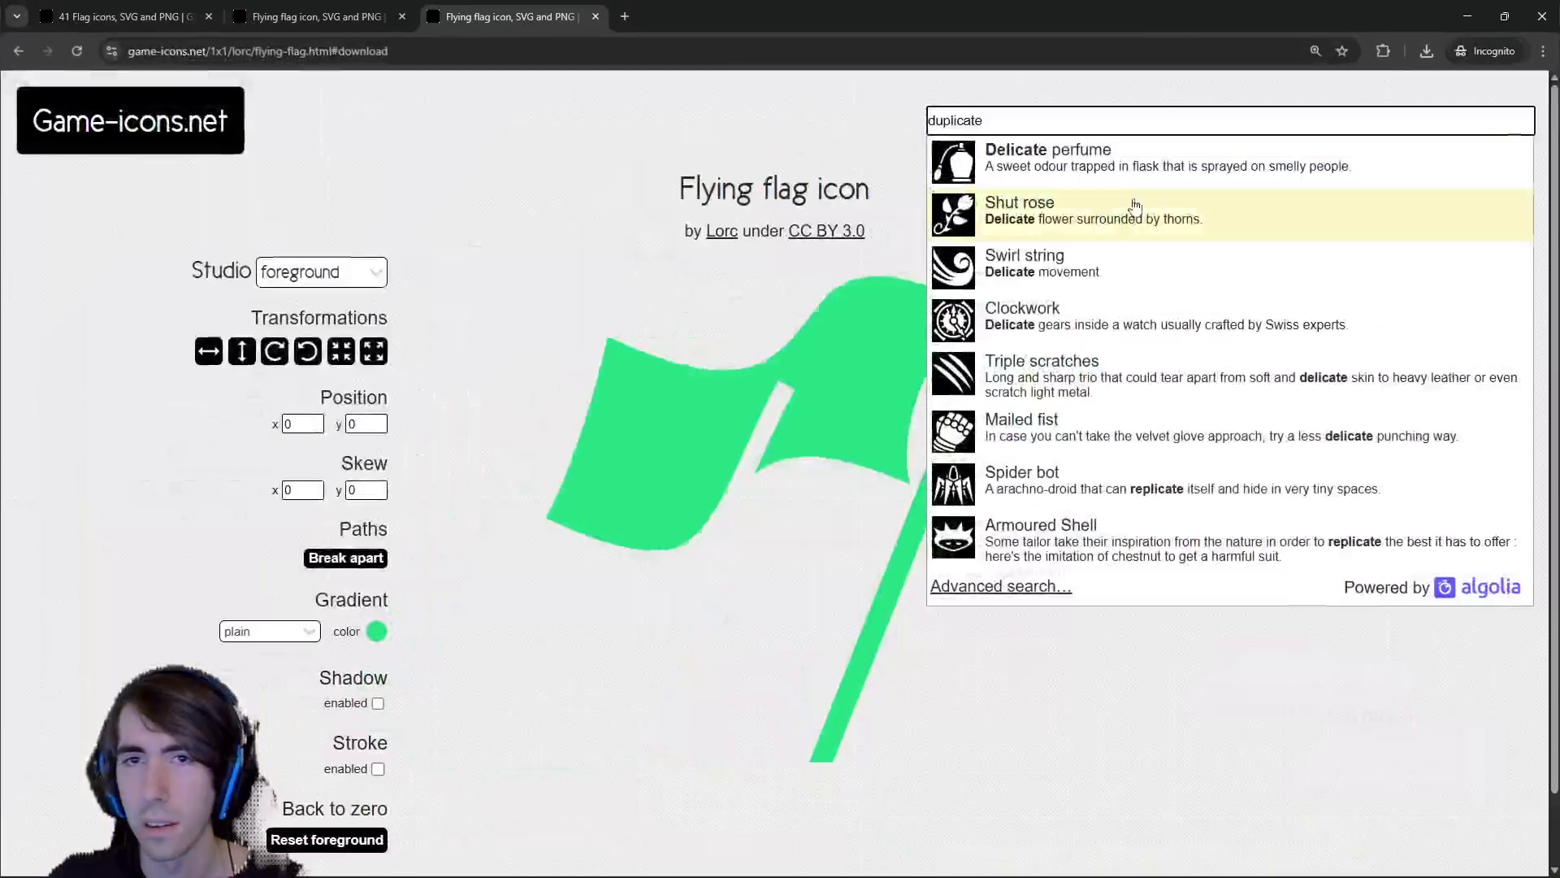
Search Game-icons.net for 'card' and open the Board & Card icons collection
type("card")
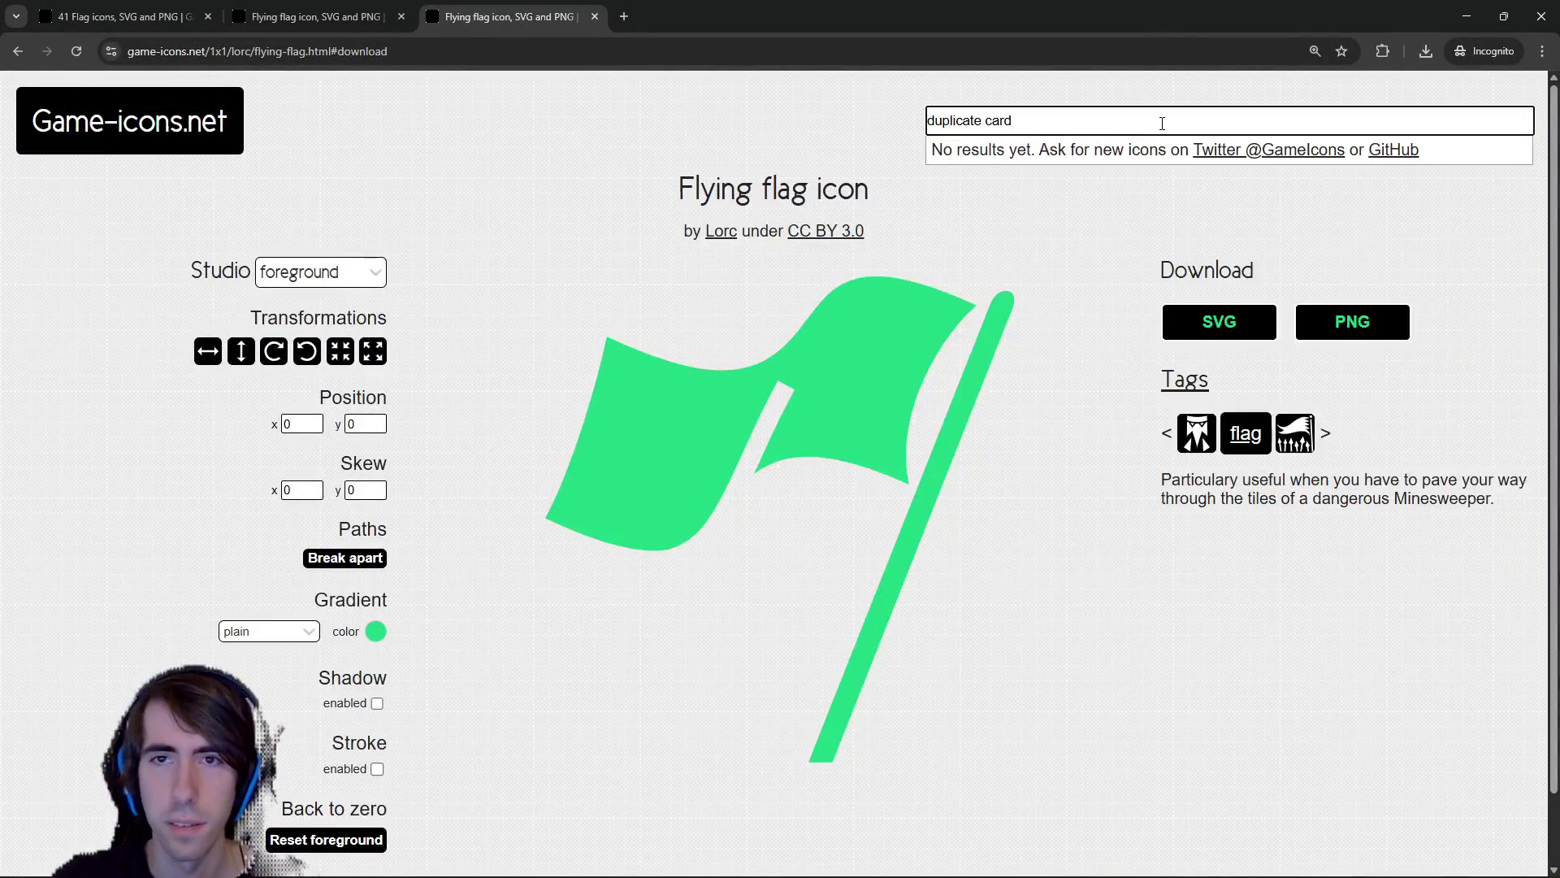
key("ctrl+BackSpace")
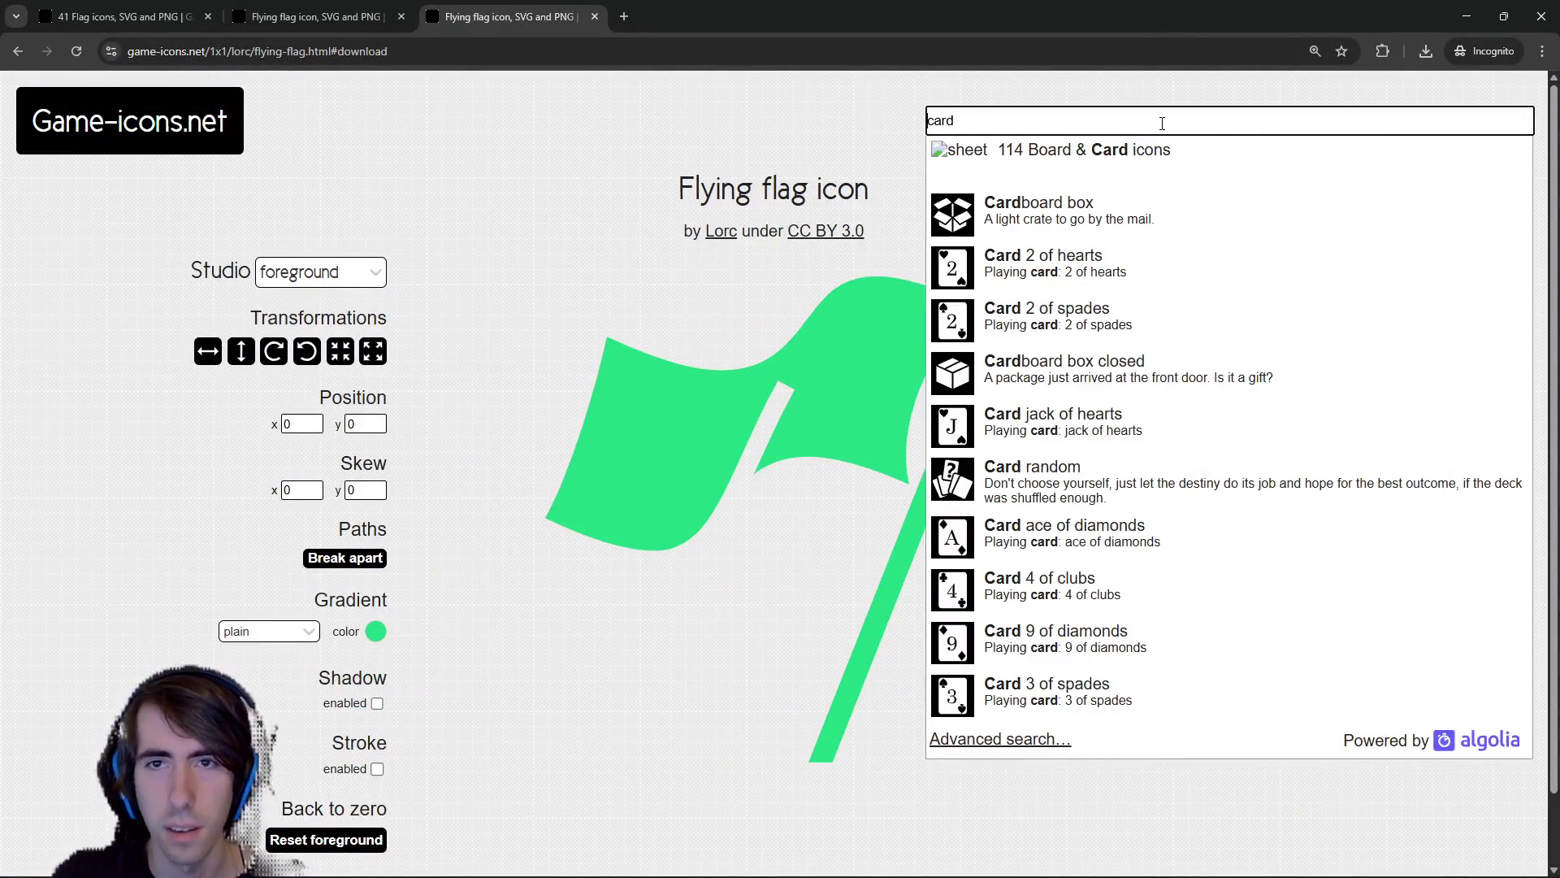
left_click(1162, 148)
scroll(790, 445, "down", 8)
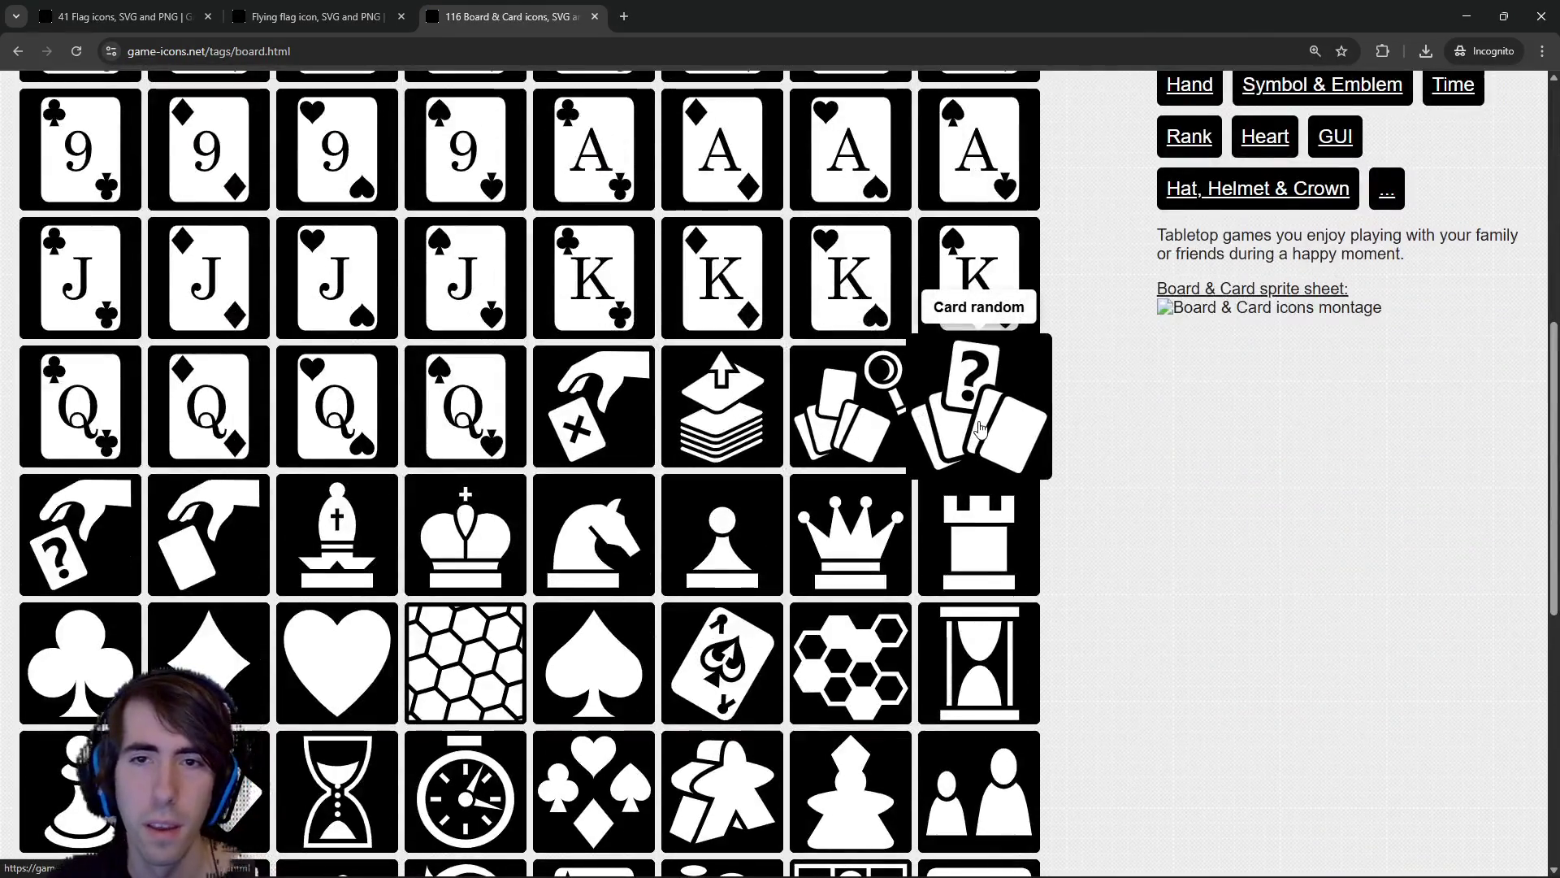
Open the Card random, Card pickup and Card discard icons in new tabs
middle_click(952, 434)
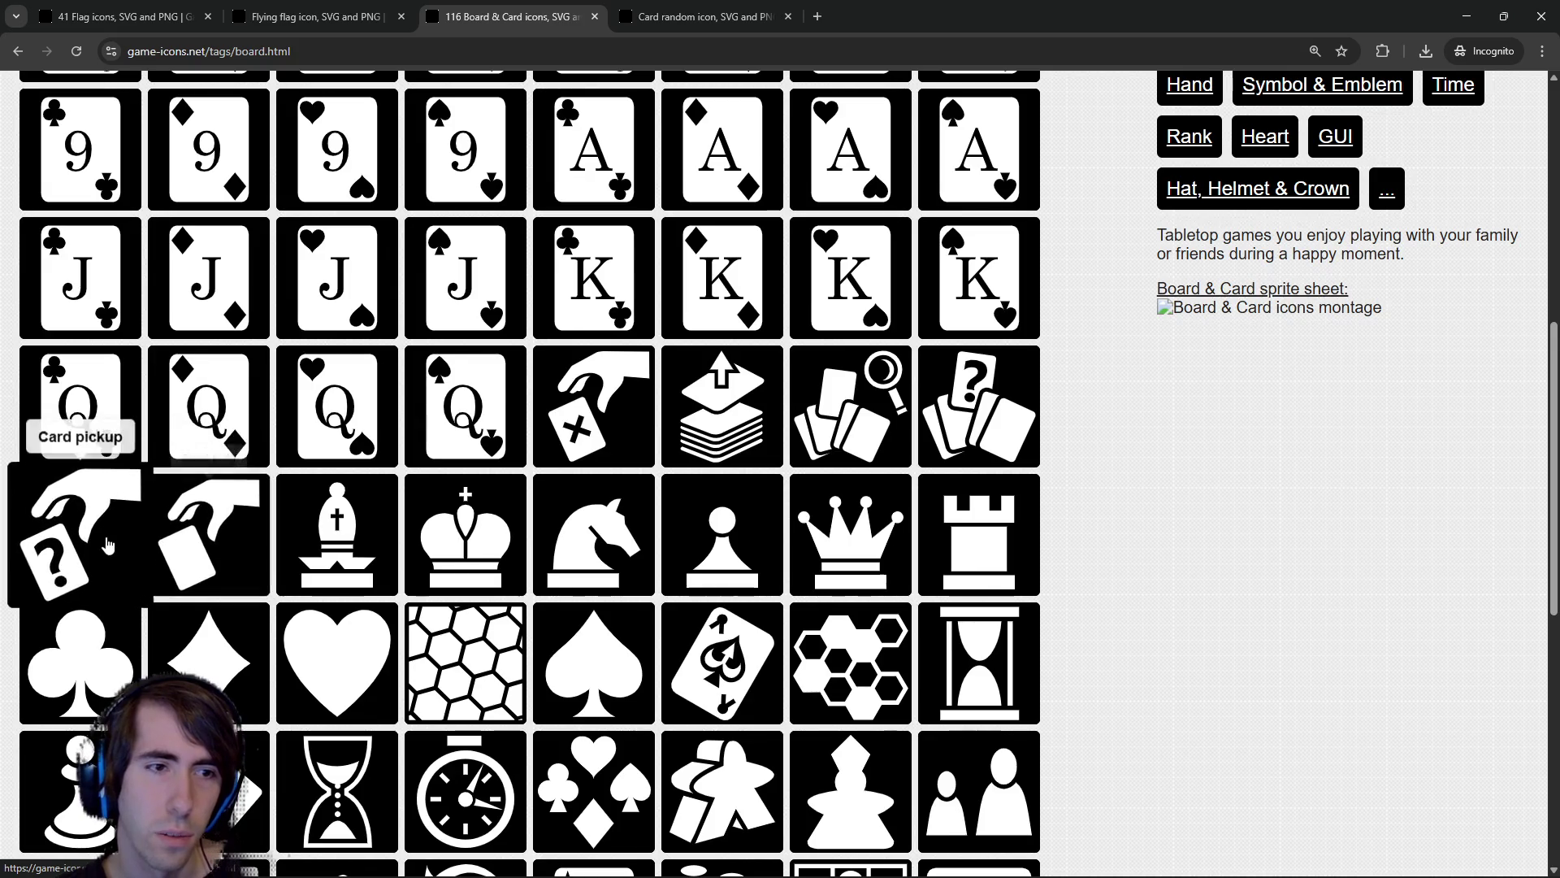
middle_click(80, 536)
middle_click(571, 420)
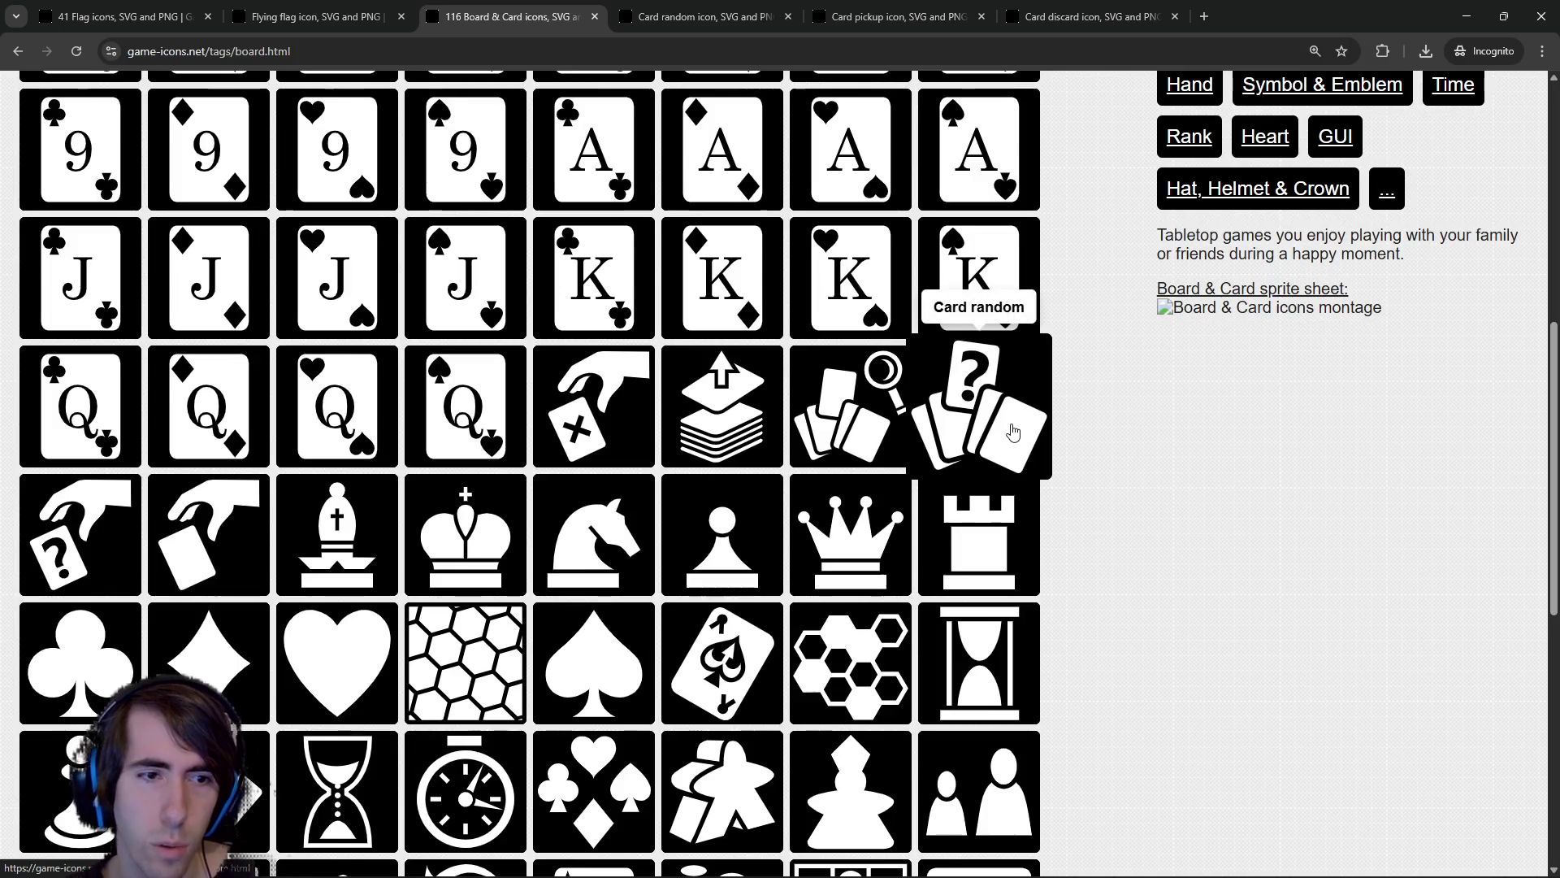
scroll(1033, 429, "down", 3)
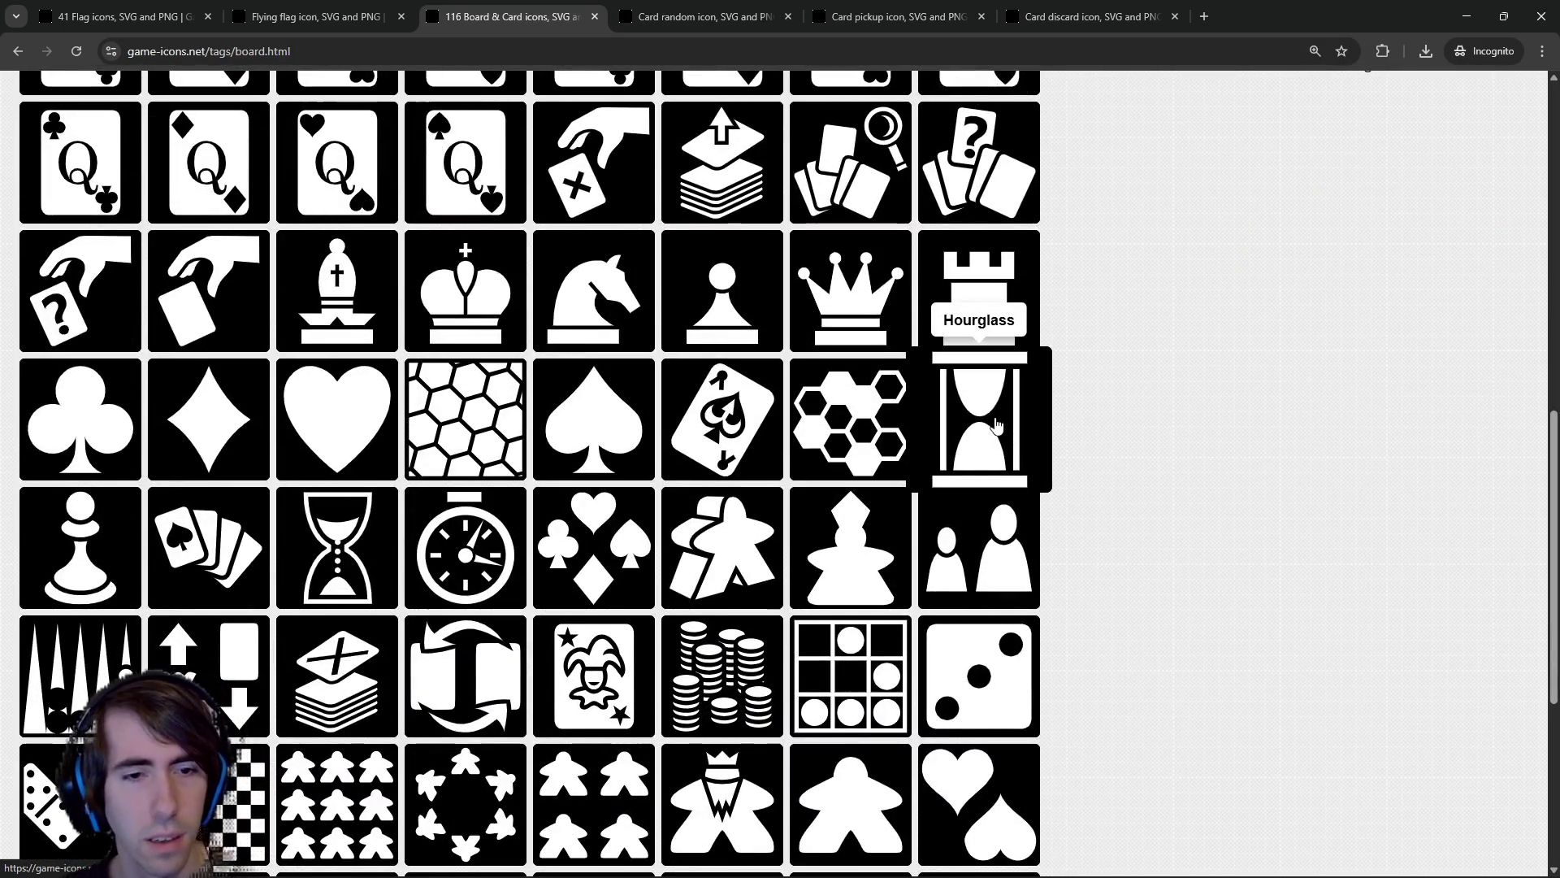
scroll(593, 418, "down", 3)
scroll(589, 407, "up", 5)
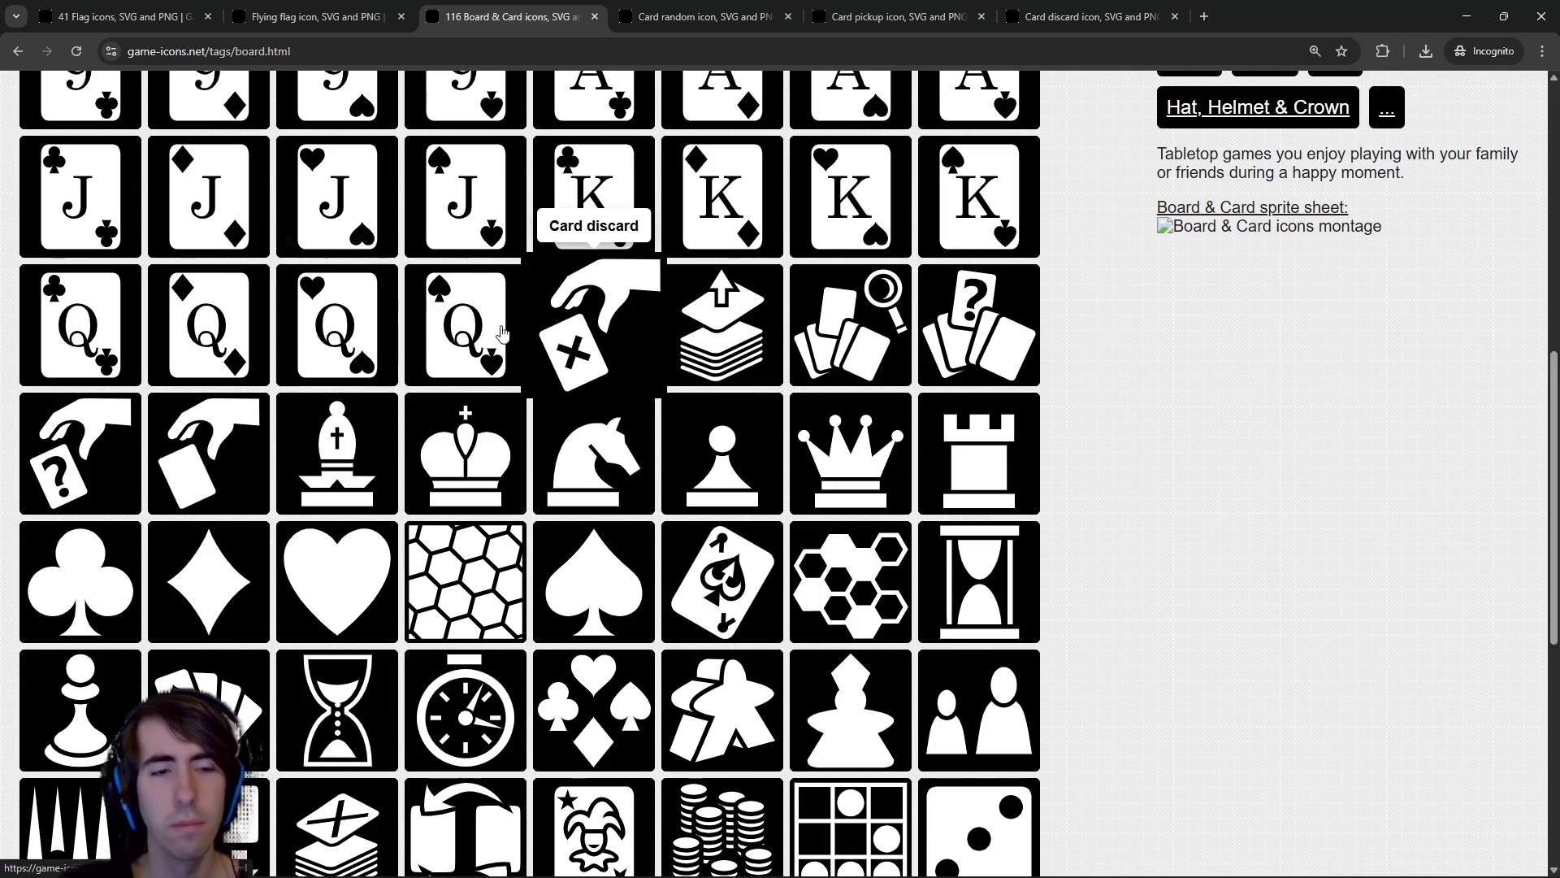
scroll(210, 542, "down", 3)
scroll(209, 407, "down", 4)
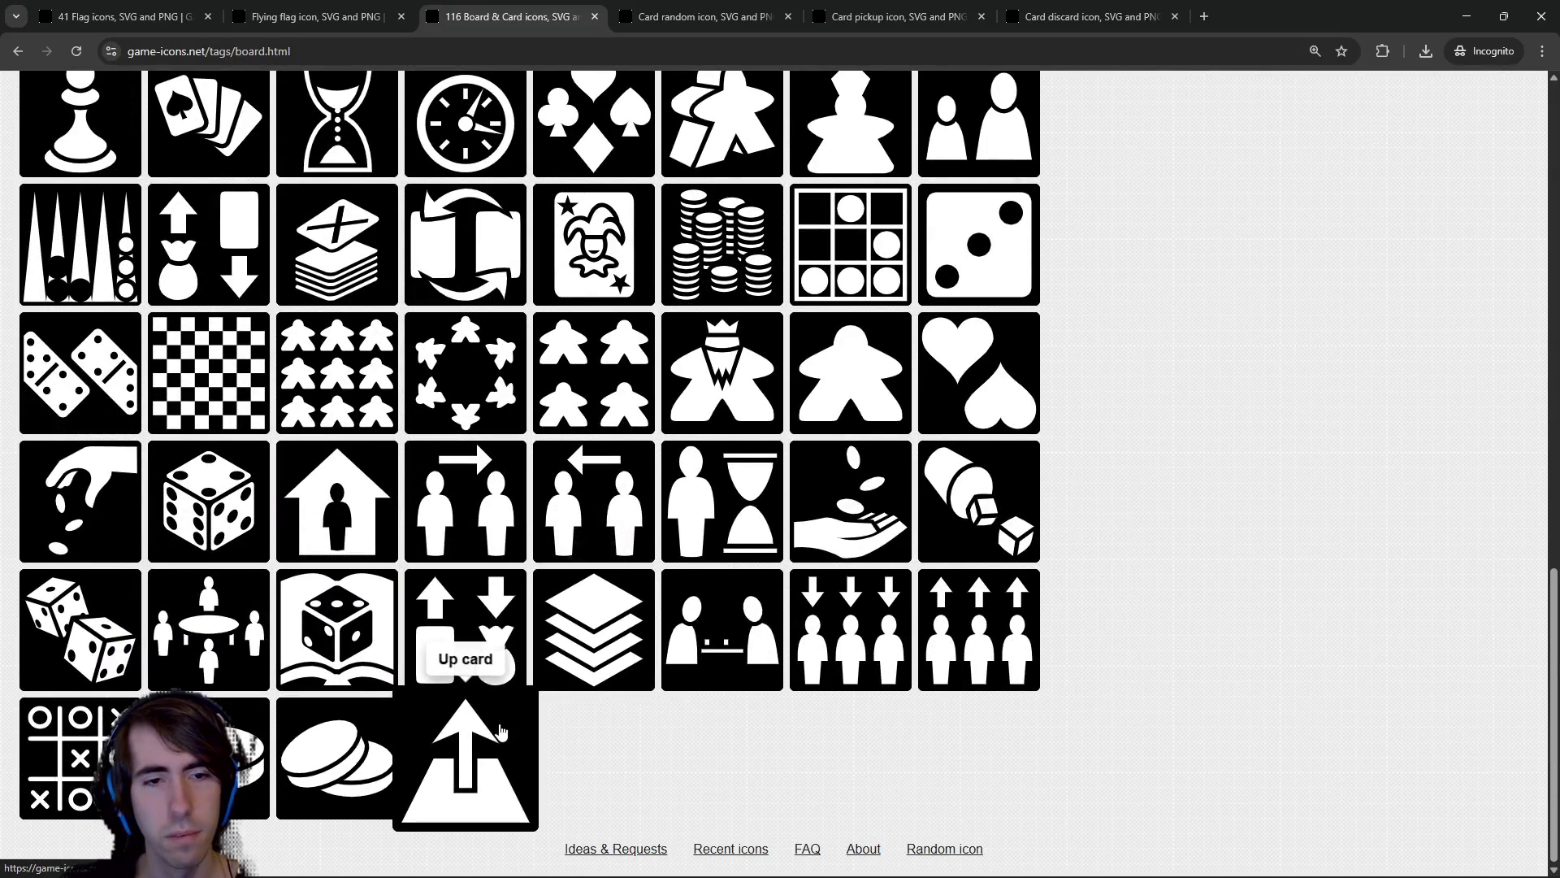
scroll(532, 654, "up", 5)
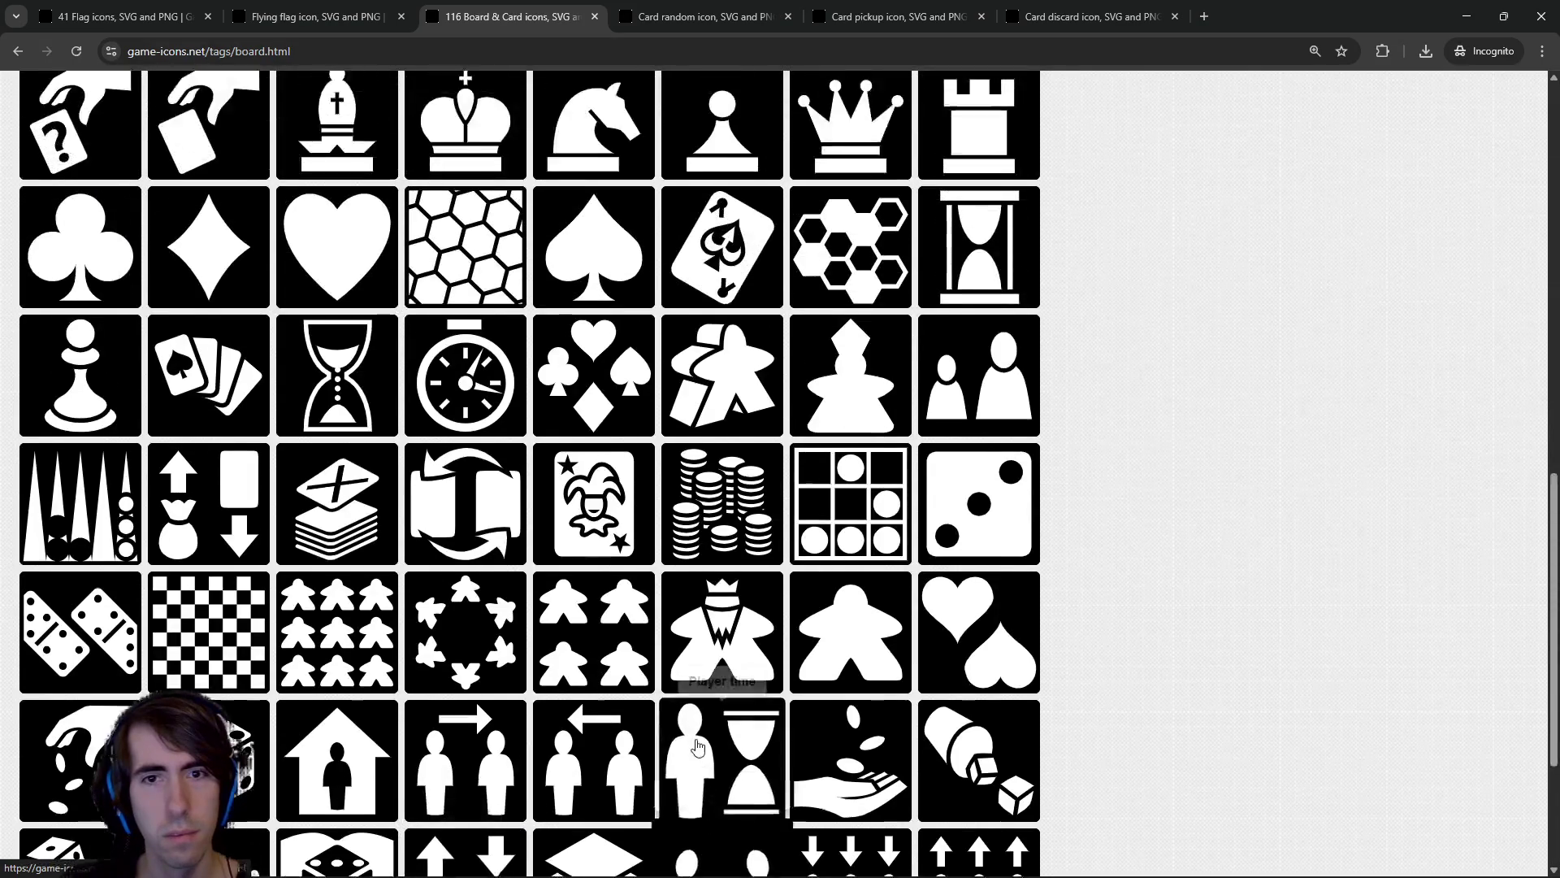
scroll(719, 691, "down", 4)
scroll(325, 488, "up", 3)
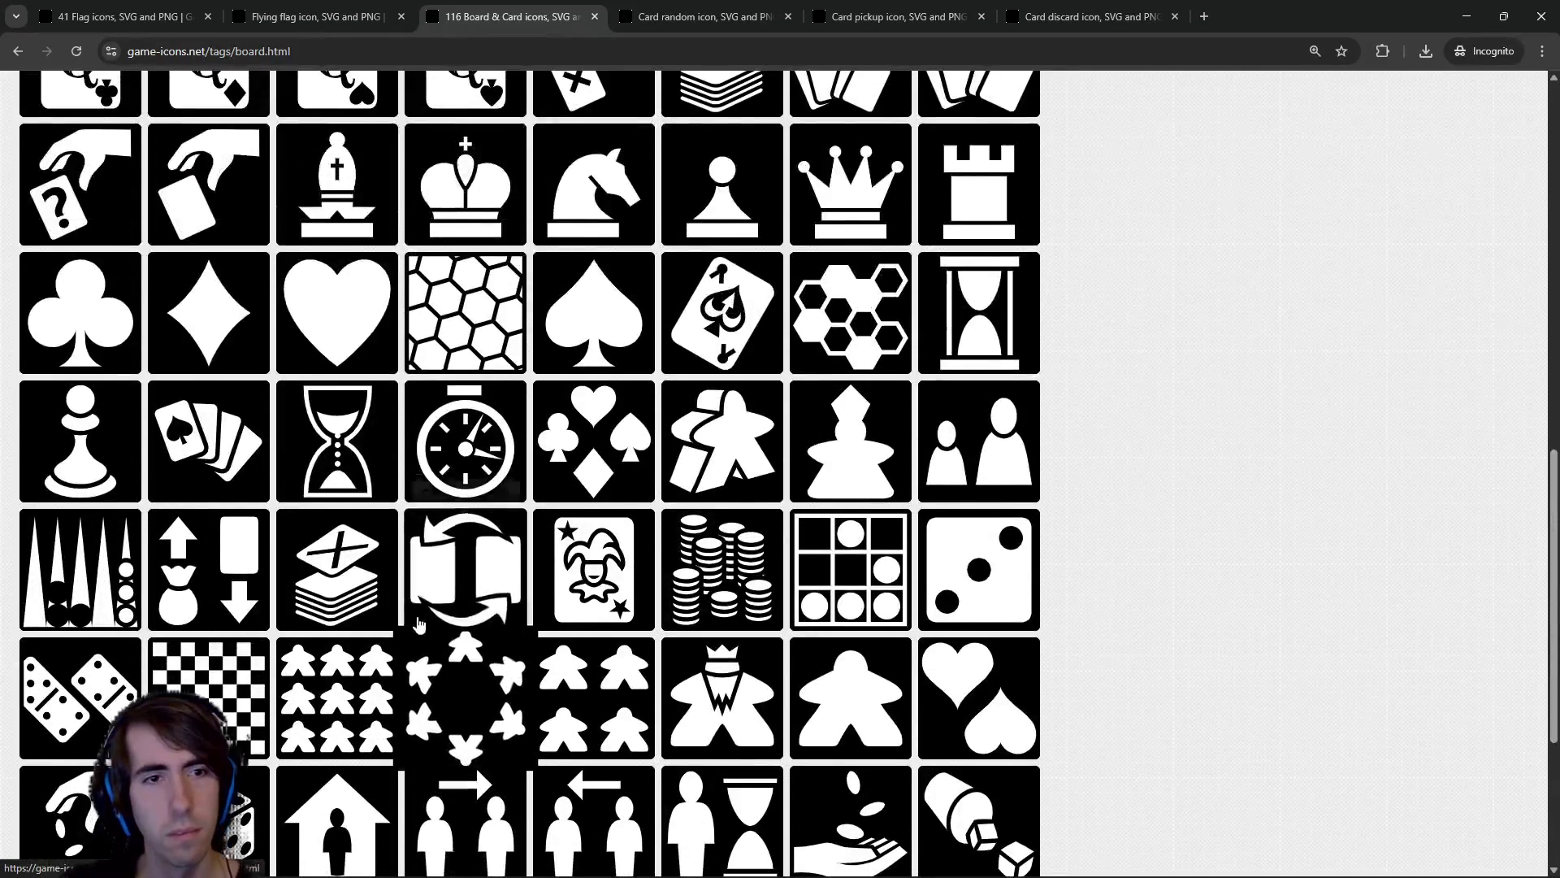
scroll(207, 488, "up", 2)
scroll(208, 537, "up", 2)
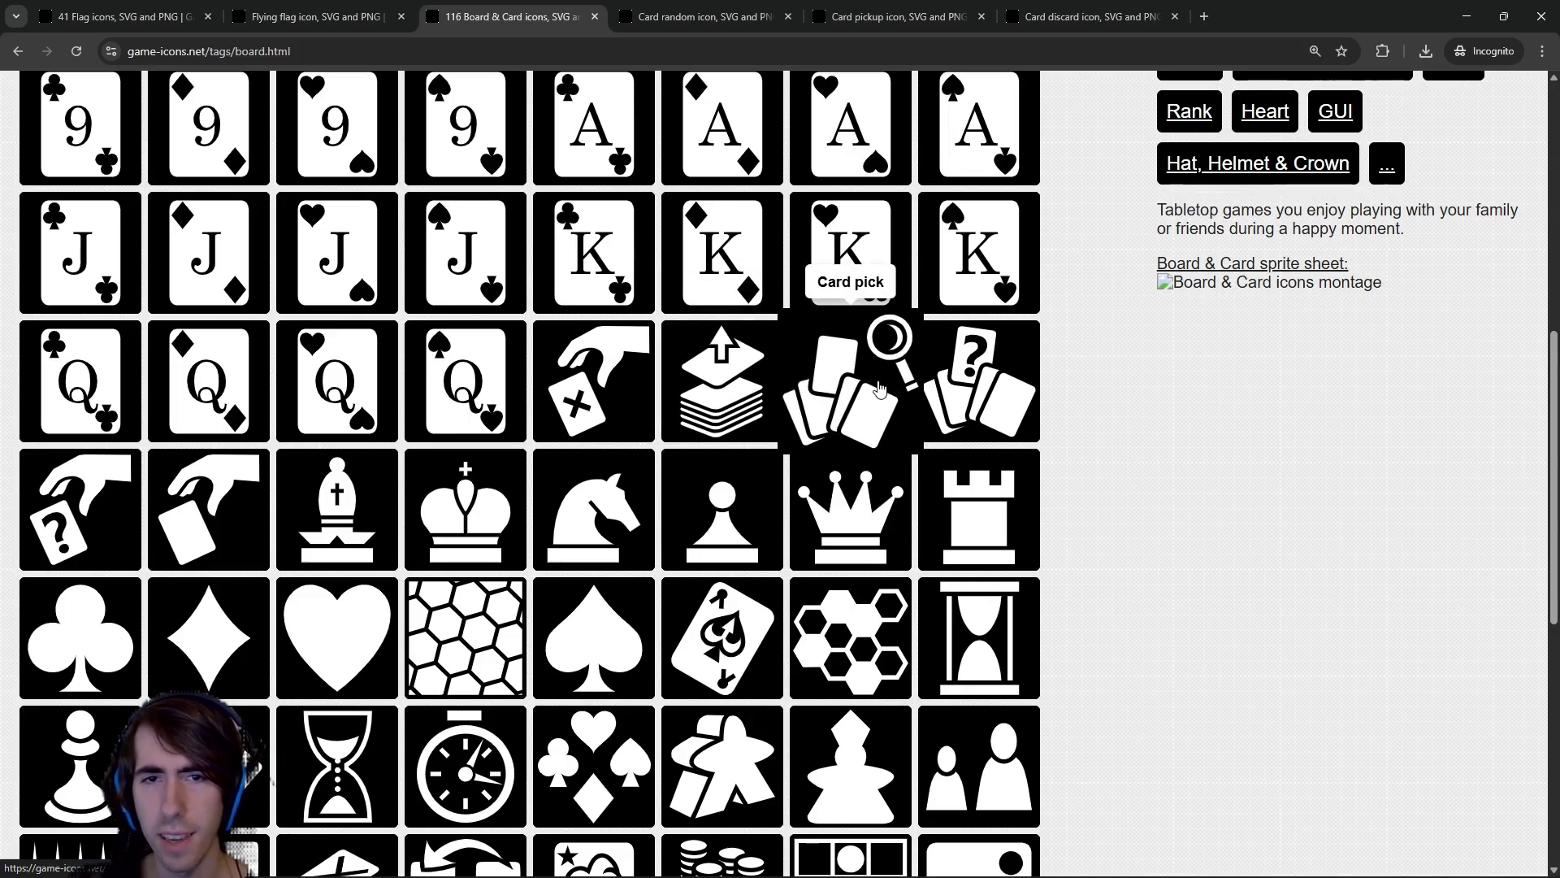
scroll(879, 388, "up", 8)
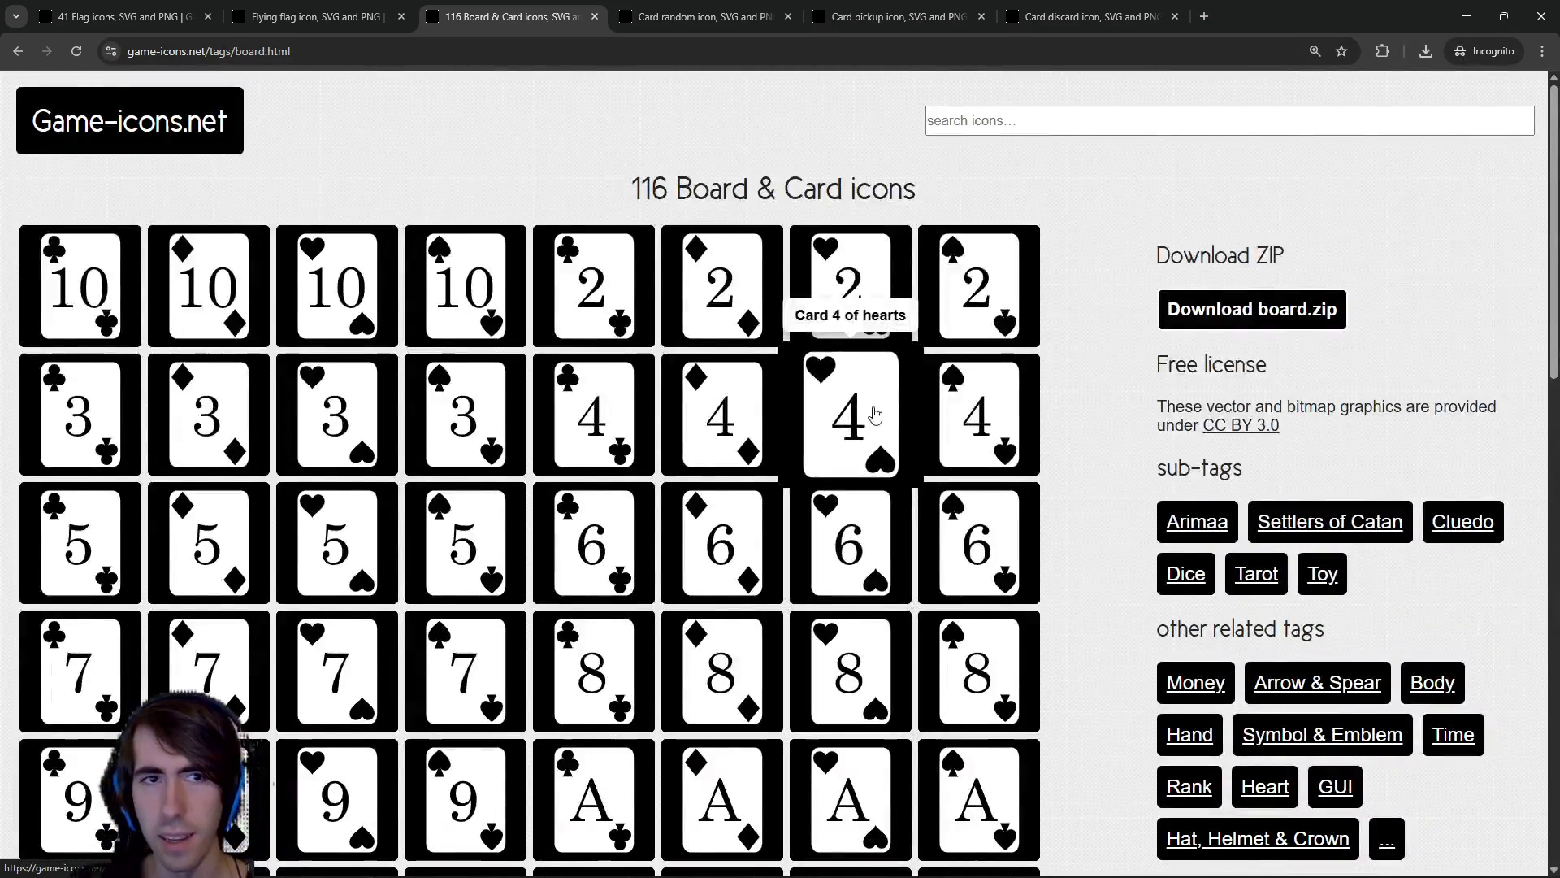
scroll(878, 382, "down", 5)
scroll(864, 351, "down", 3)
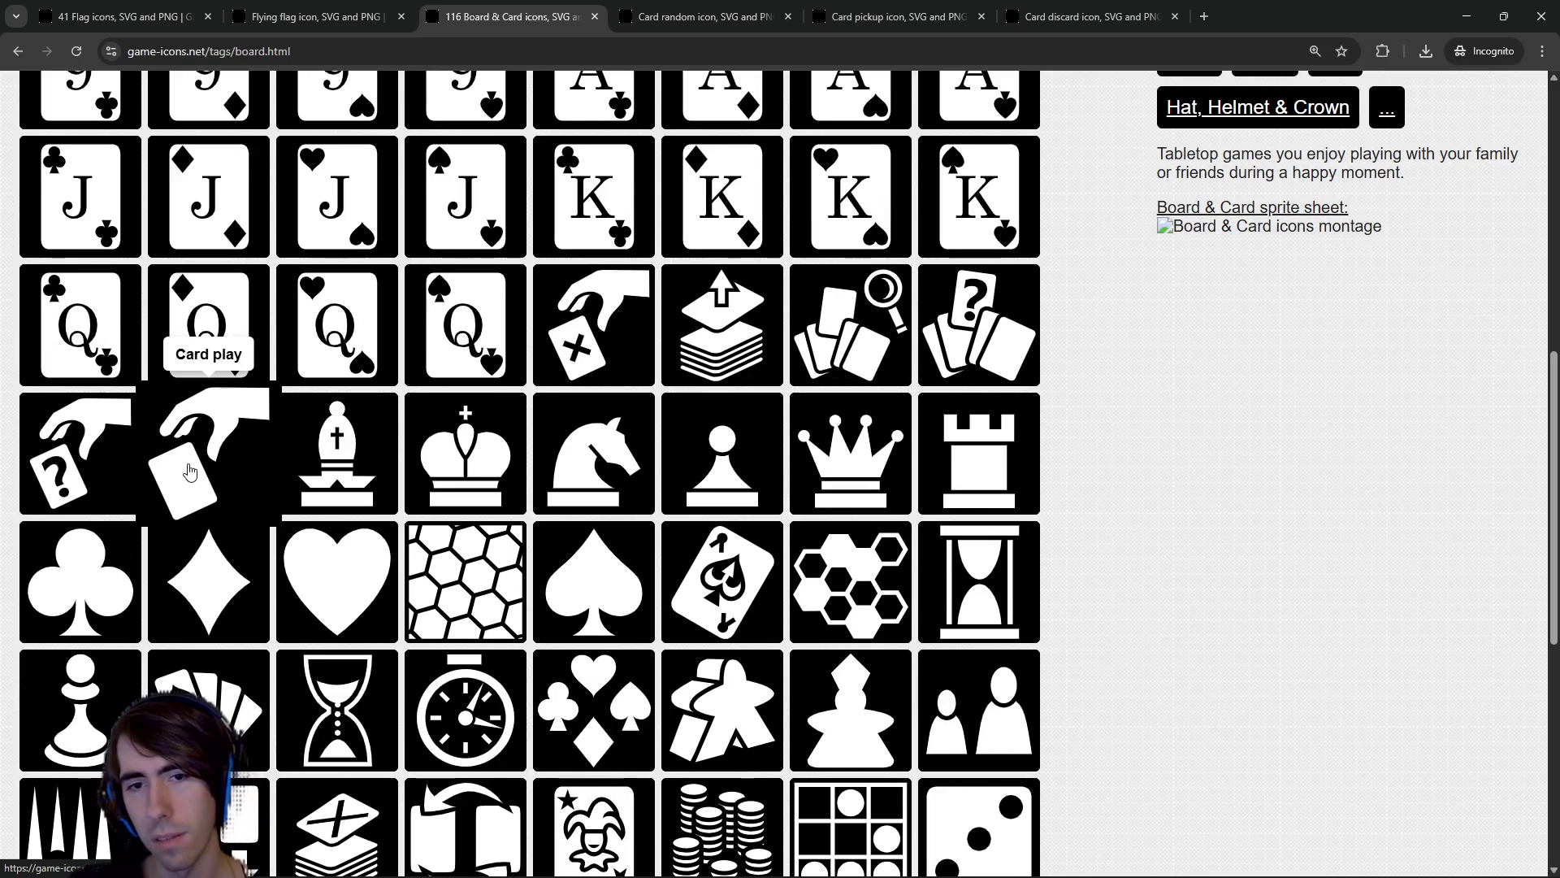
scroll(189, 471, "down", 4)
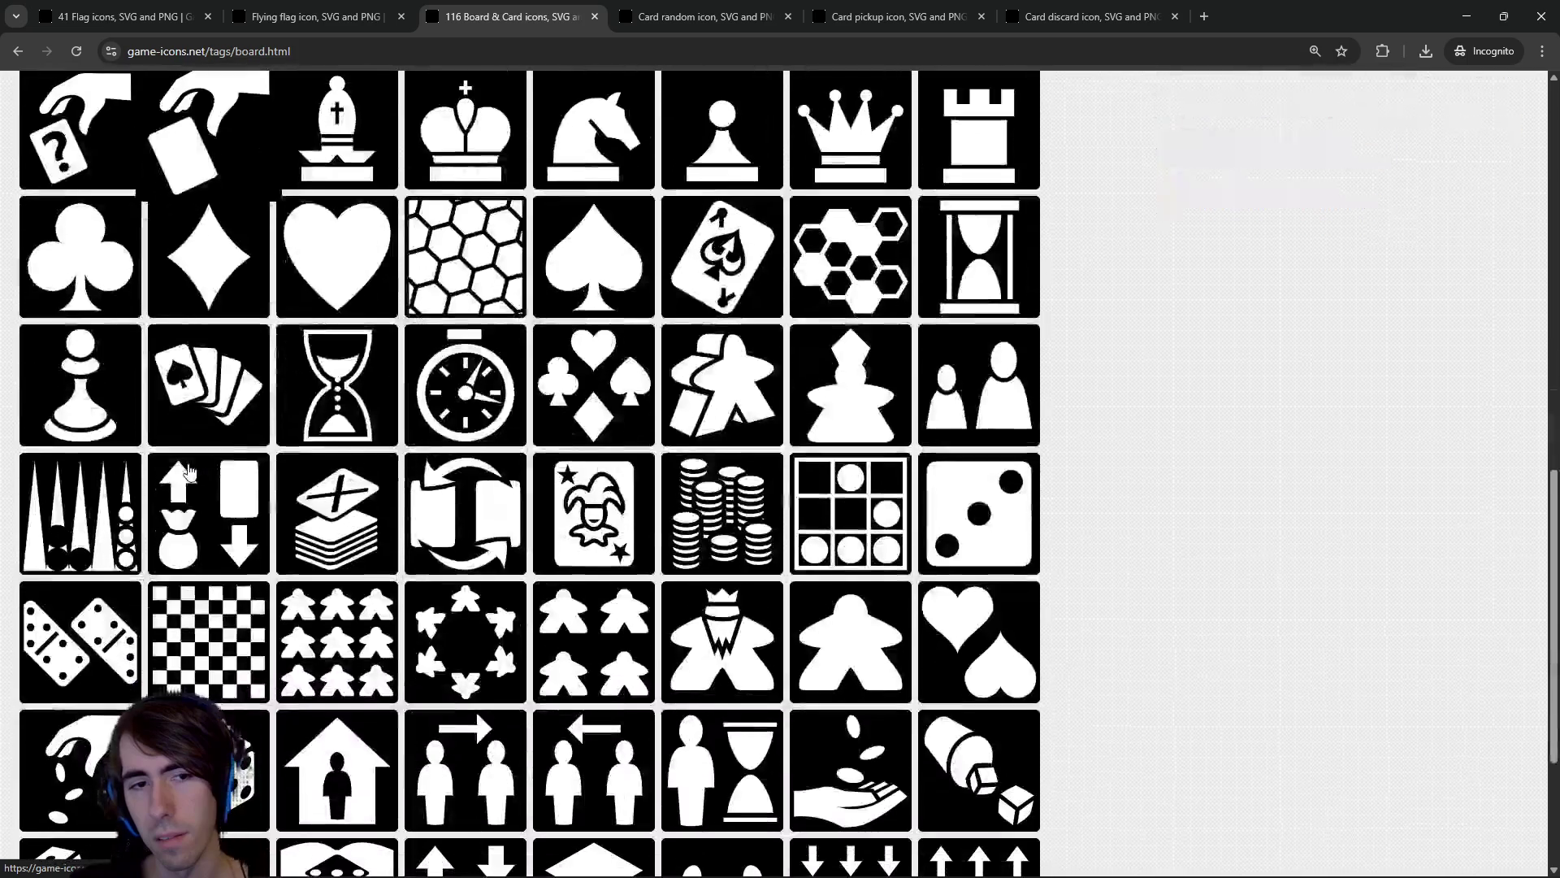
scroll(189, 471, "up", 2)
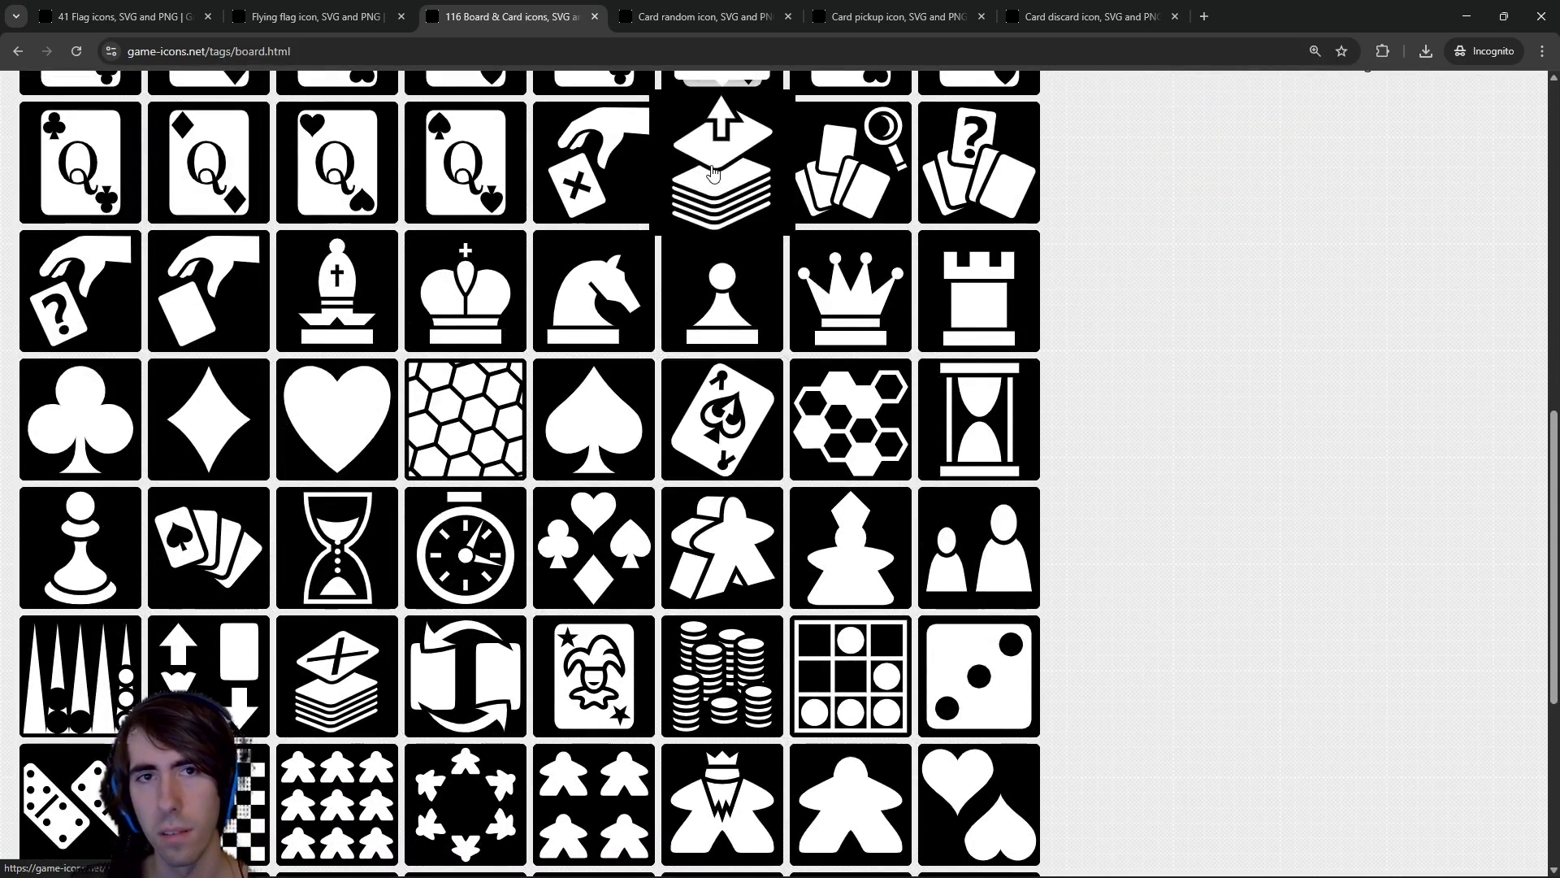
scroll(735, 235, "up", 1)
scroll(406, 656, "down", 3)
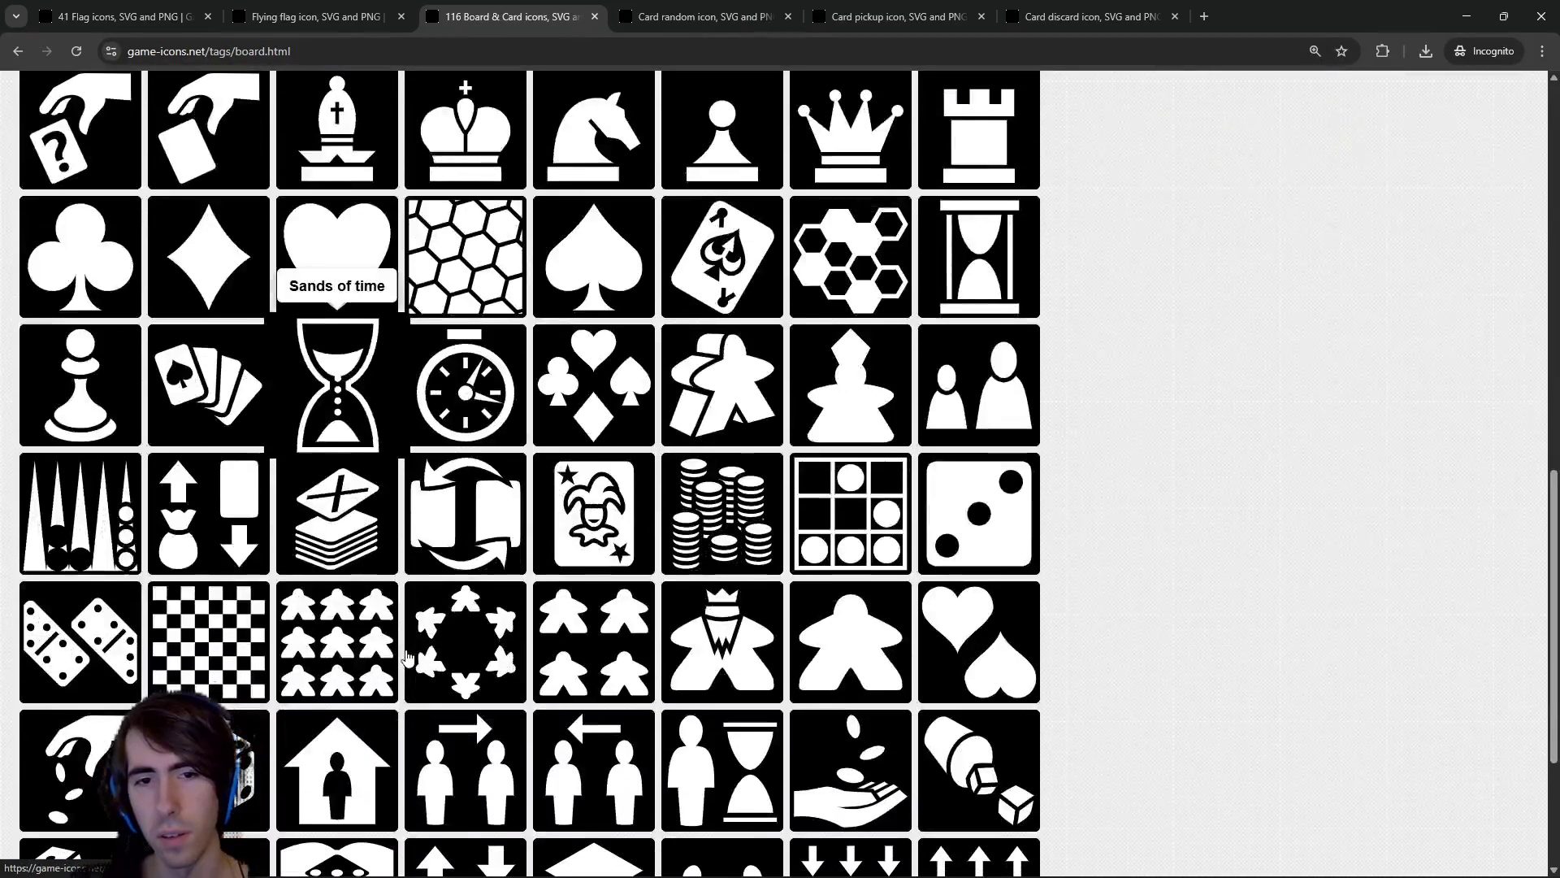
scroll(410, 654, "up", 7)
scroll(414, 650, "up", 7)
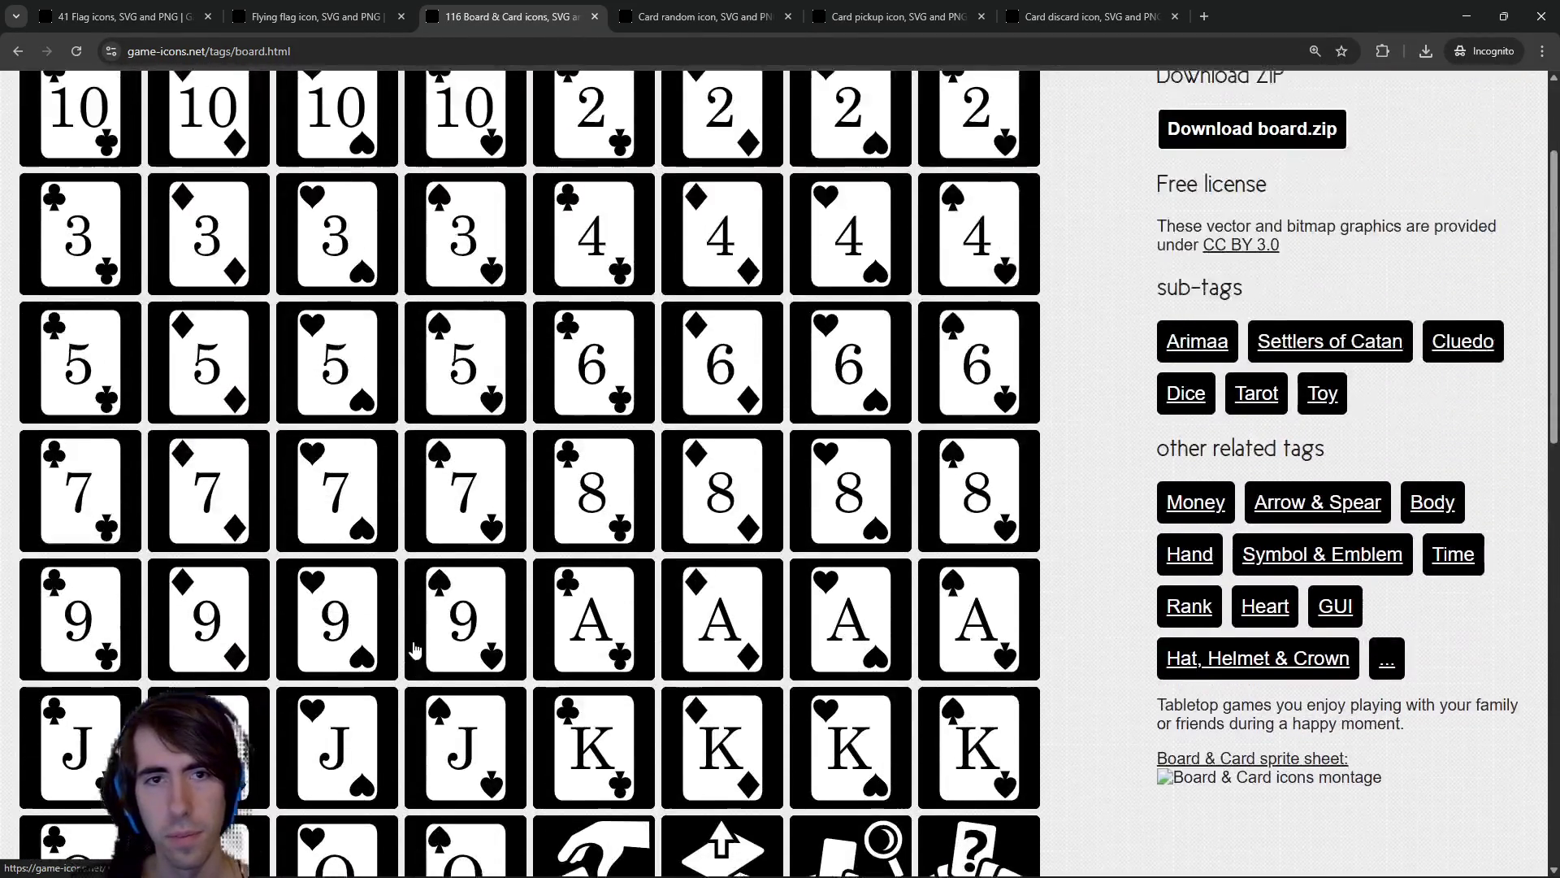
scroll(415, 643, "down", 10)
scroll(414, 642, "down", 2)
scroll(415, 642, "up", 3)
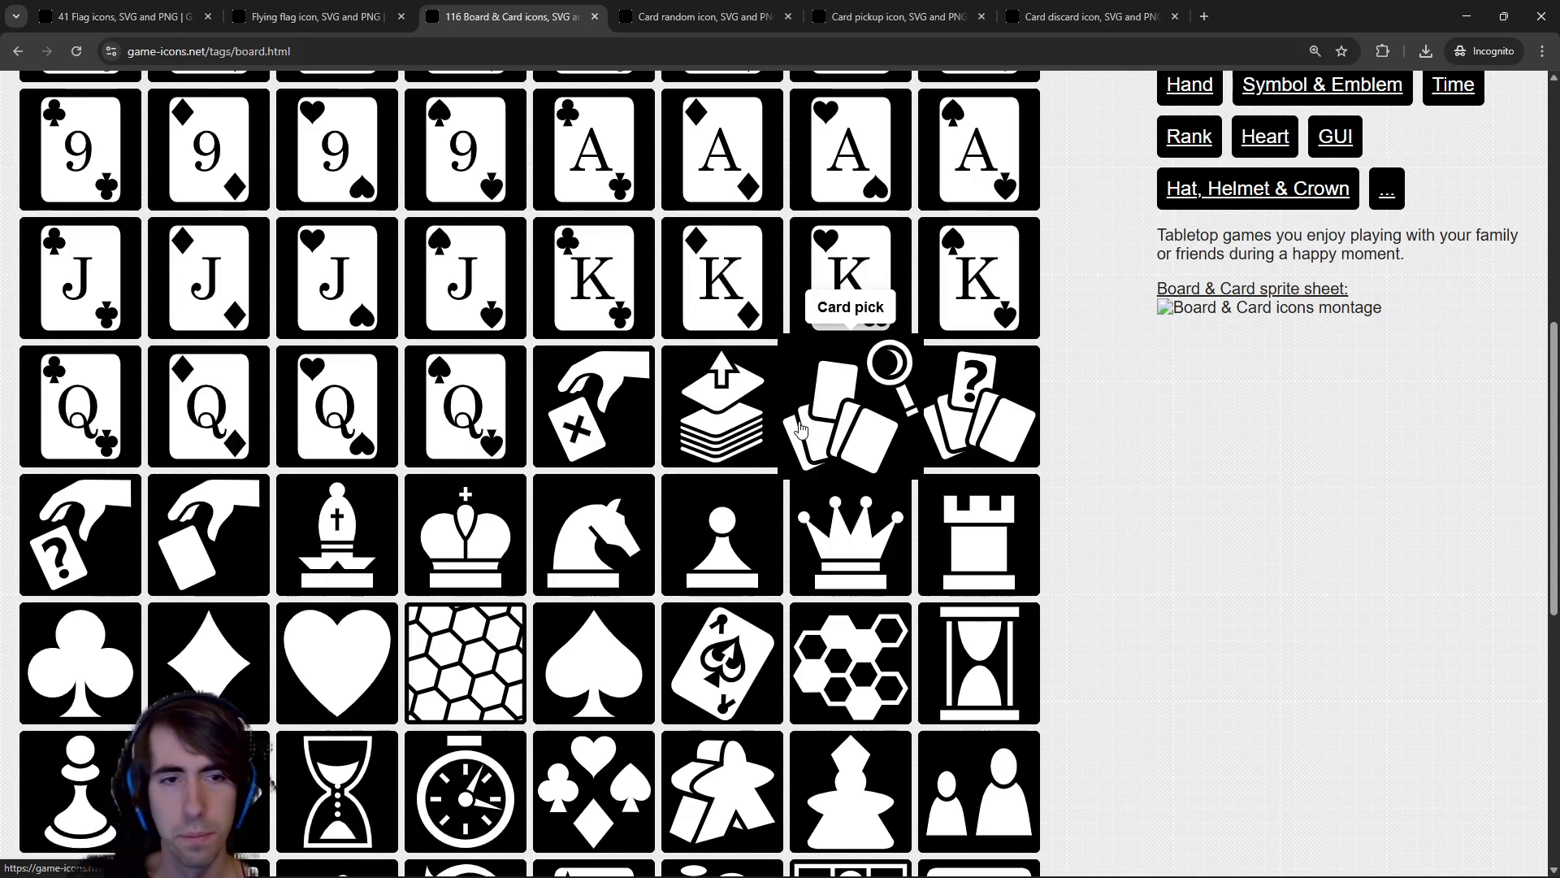
left_click(1467, 16)
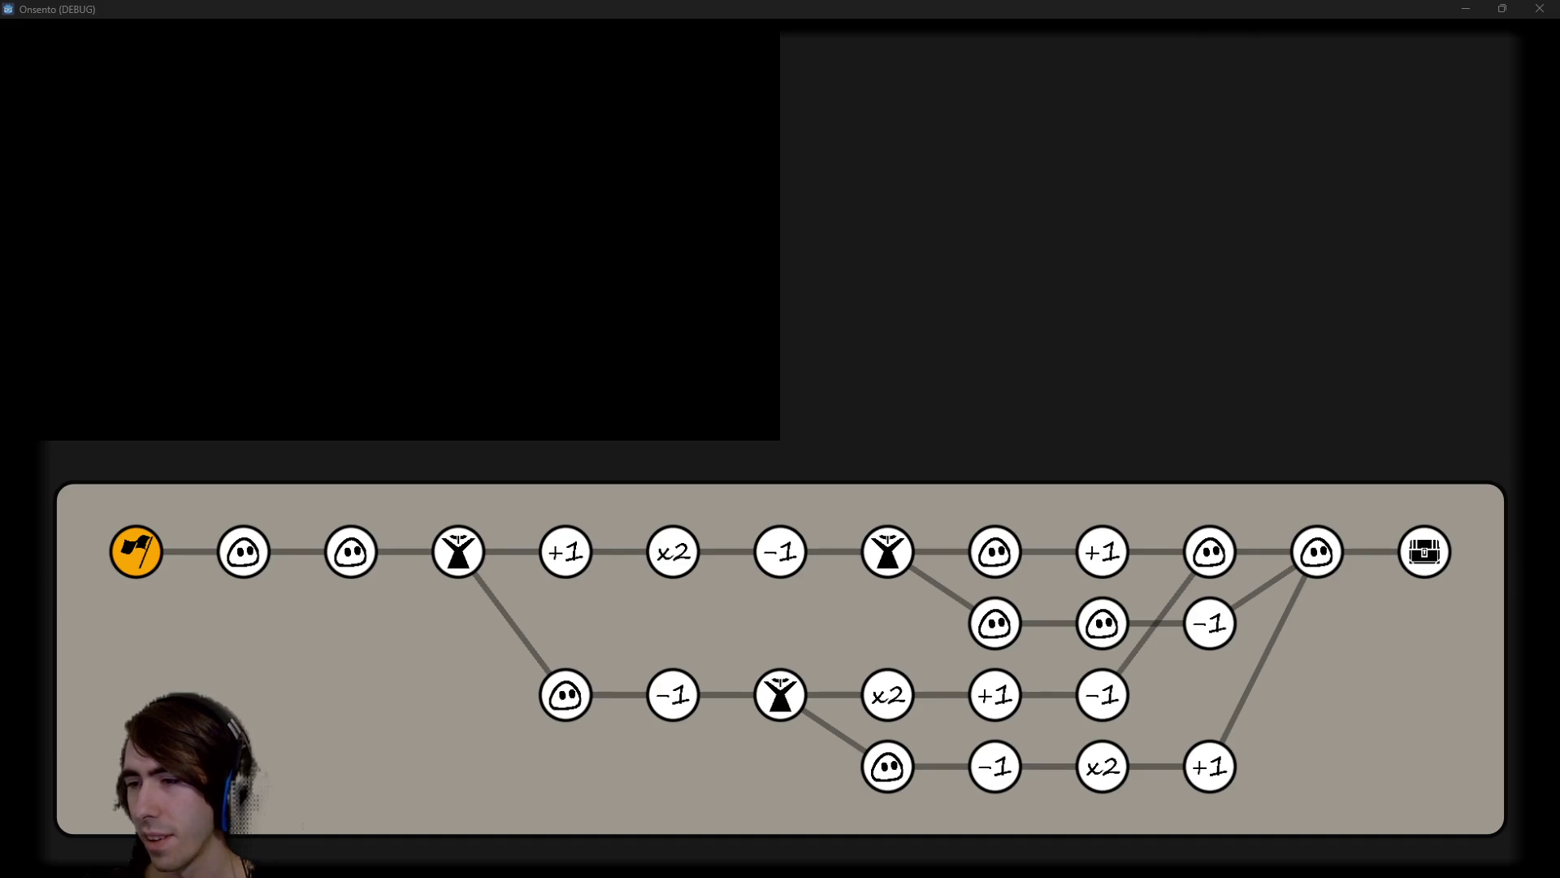
Bring the PowerShell terminal to the front with Alt+Tab
key("alt+Tab")
Check git status and stage the chest, duplicate, remove, pickCard and start icons with wildcards
type("gi")
type("t status")
key("Return")
type("git")
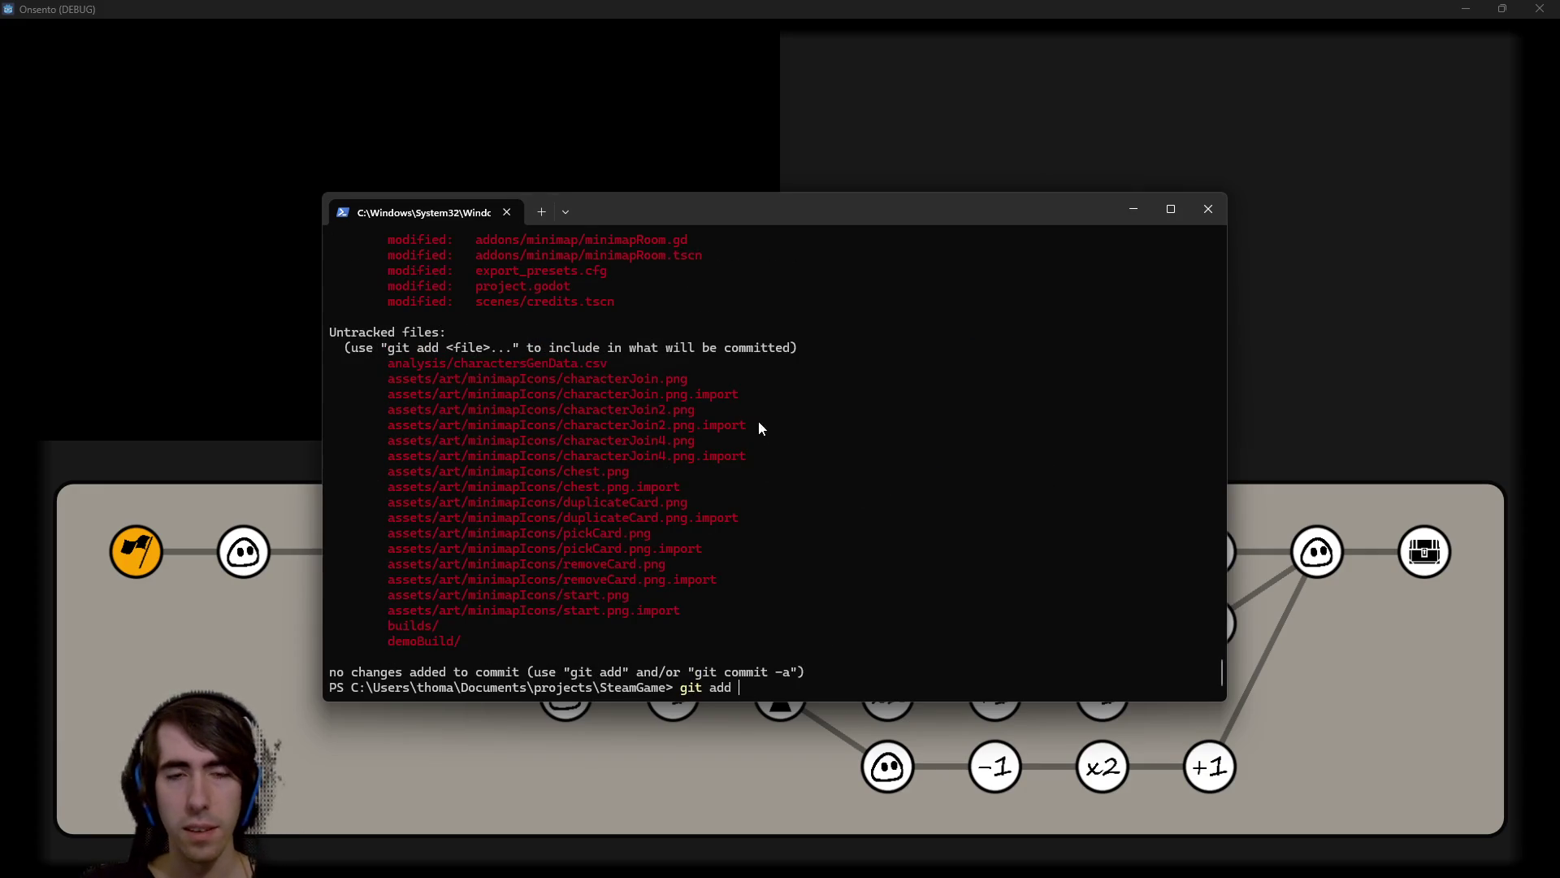
scroll(661, 414, "up", 1)
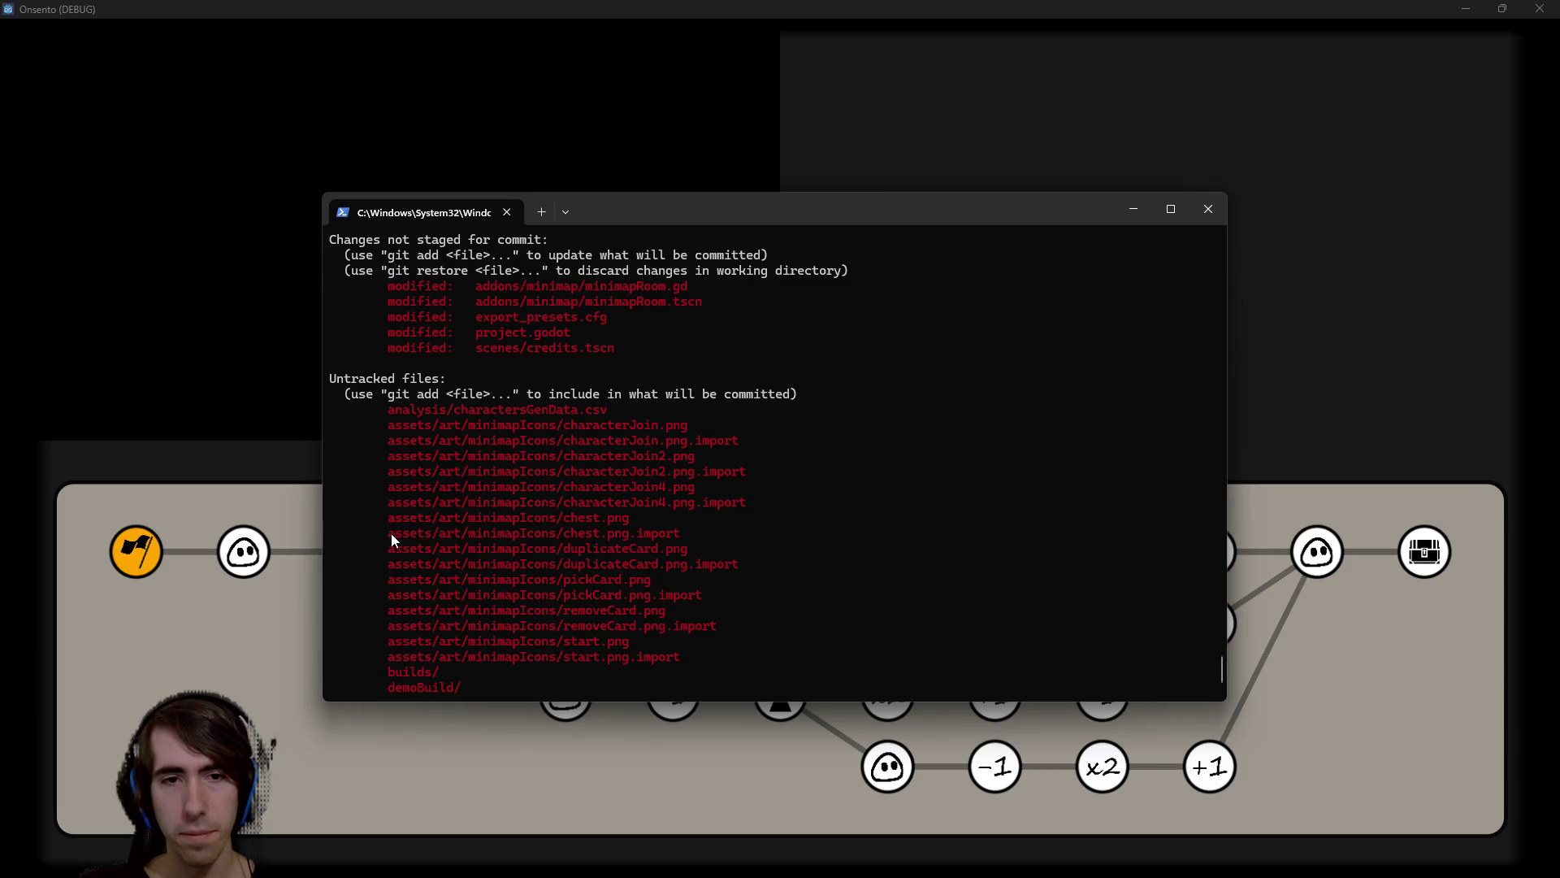
type("add *chest* *")
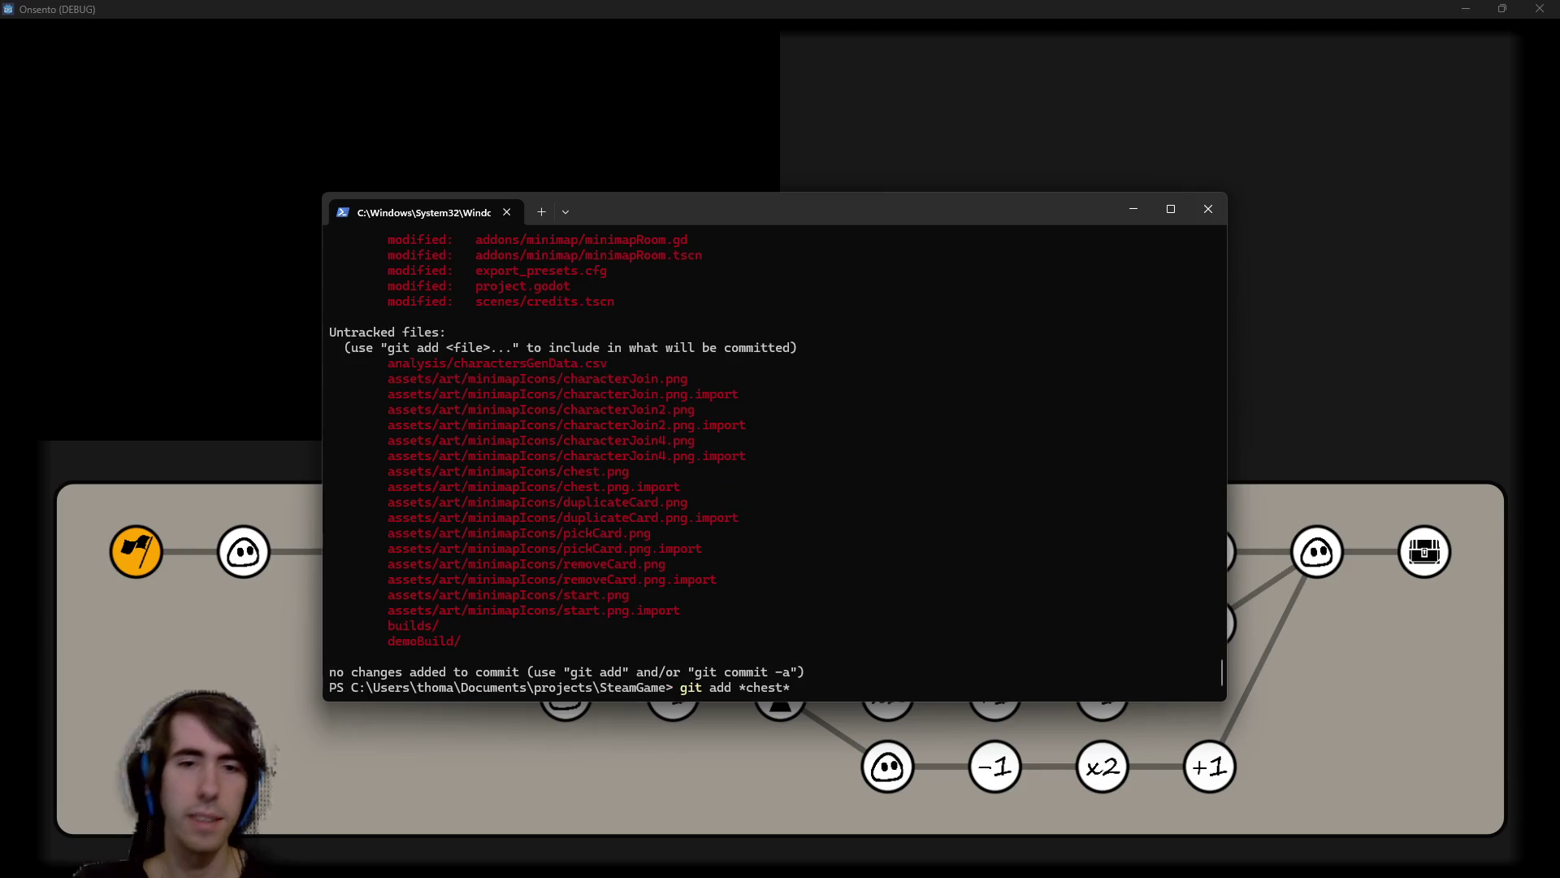
type("duplicate")
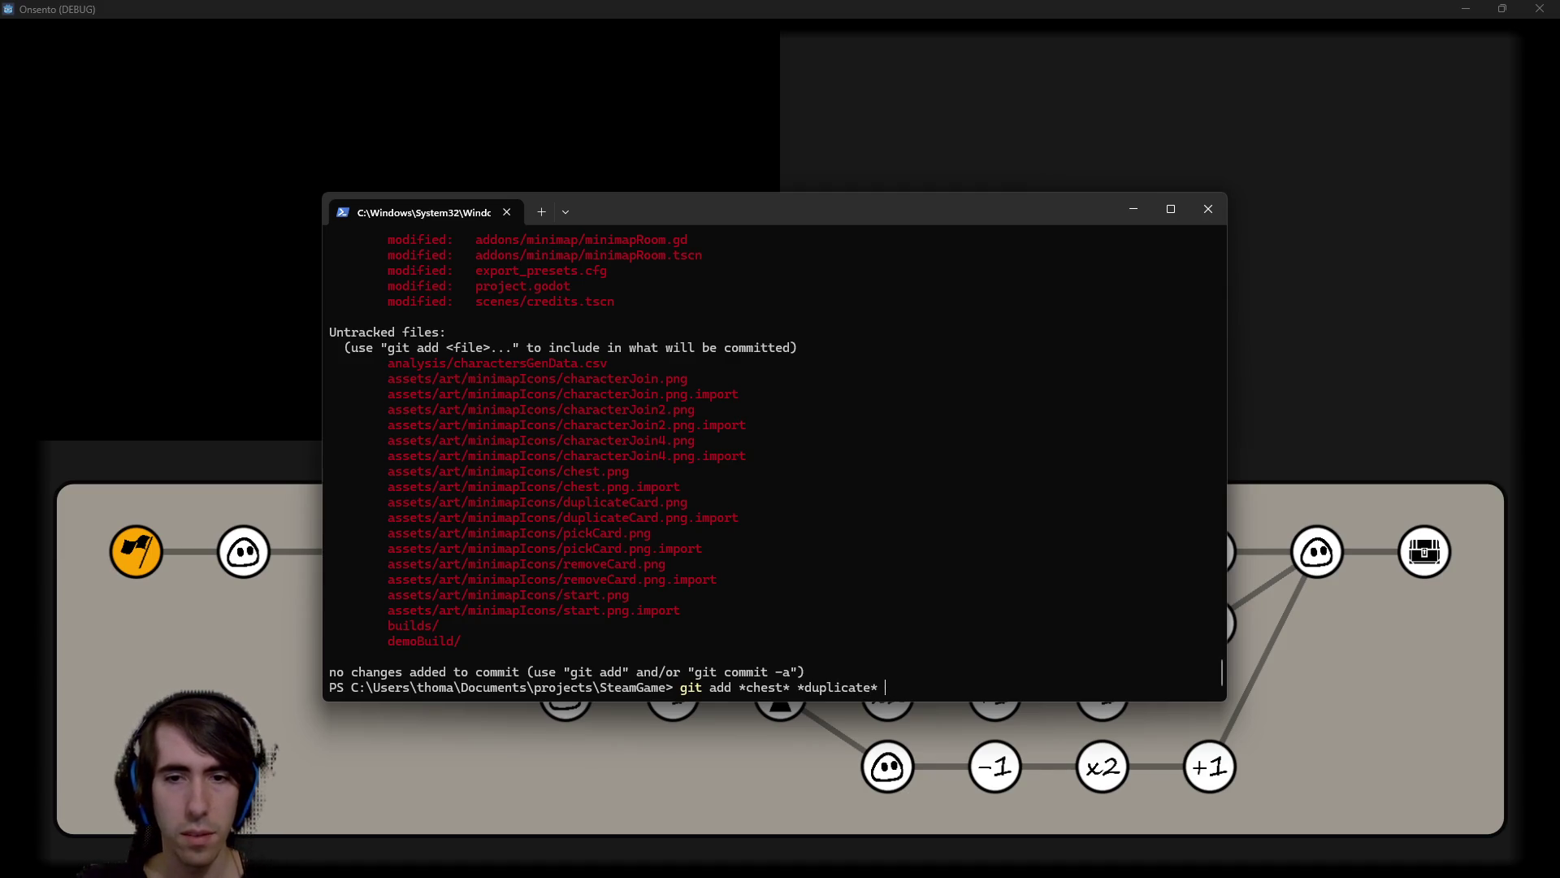
type("* *remove* *")
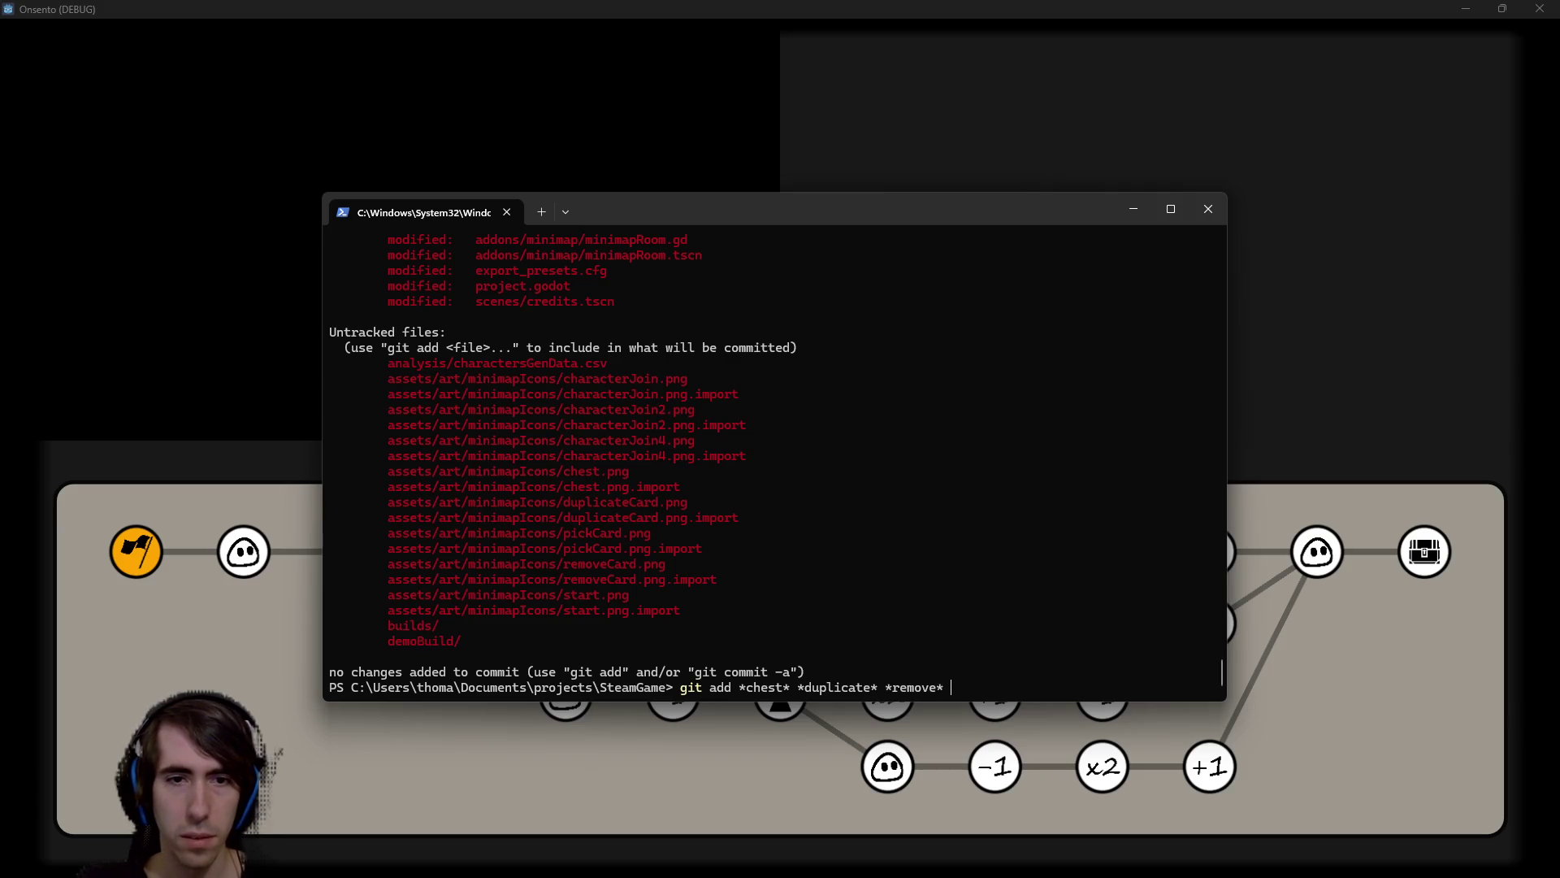
type("pickC")
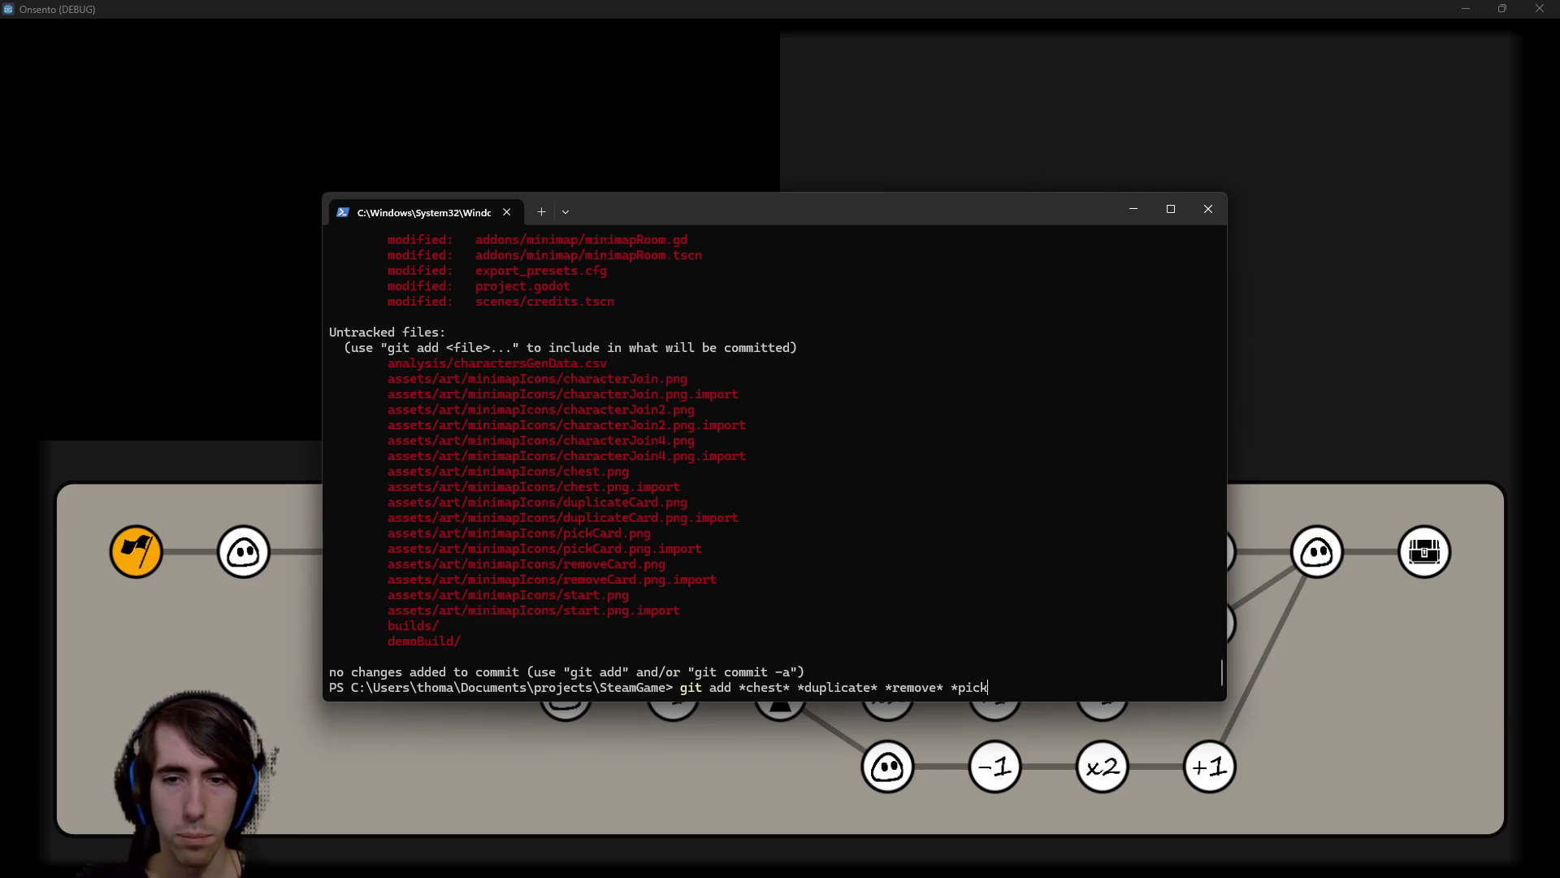
type("ard* *")
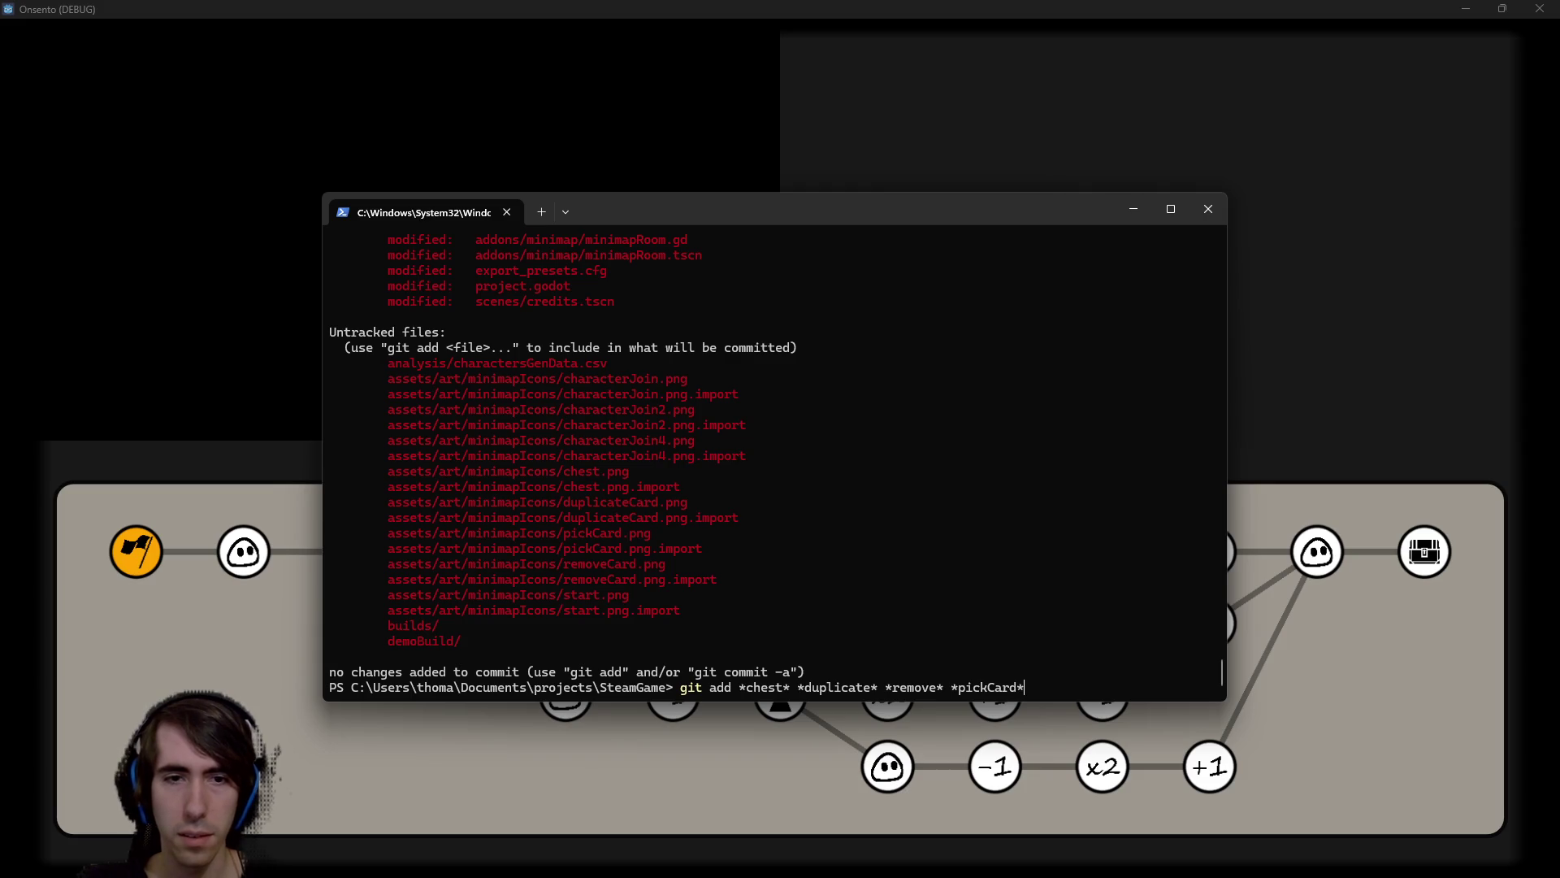
type("start.png*")
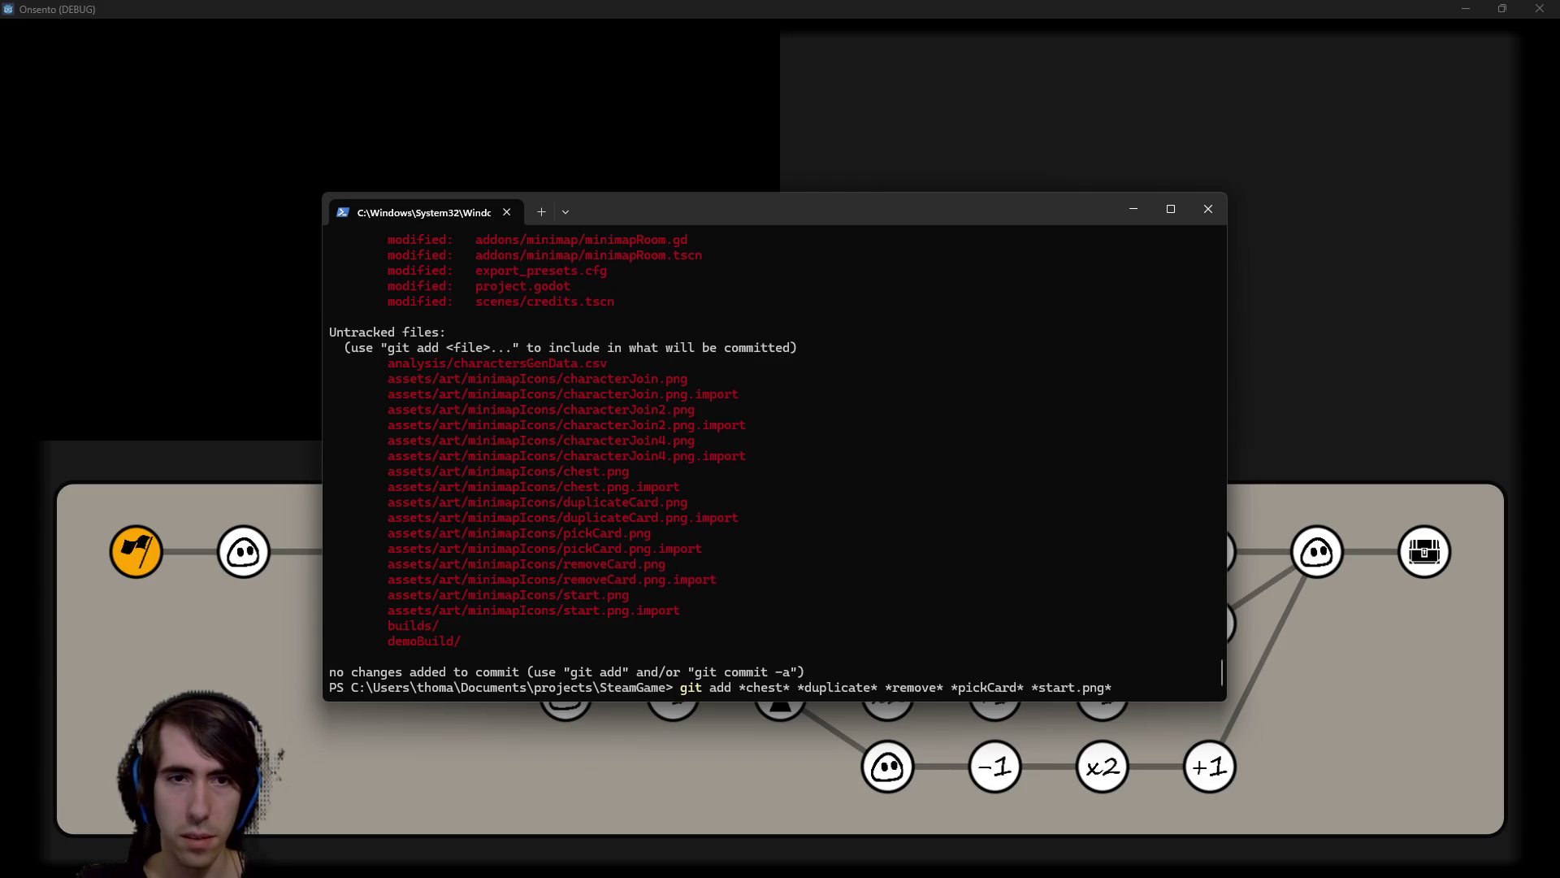
key("Return")
Stage characterJoin.png and characterJoin.png.import by pasting their paths into git add
type("git status")
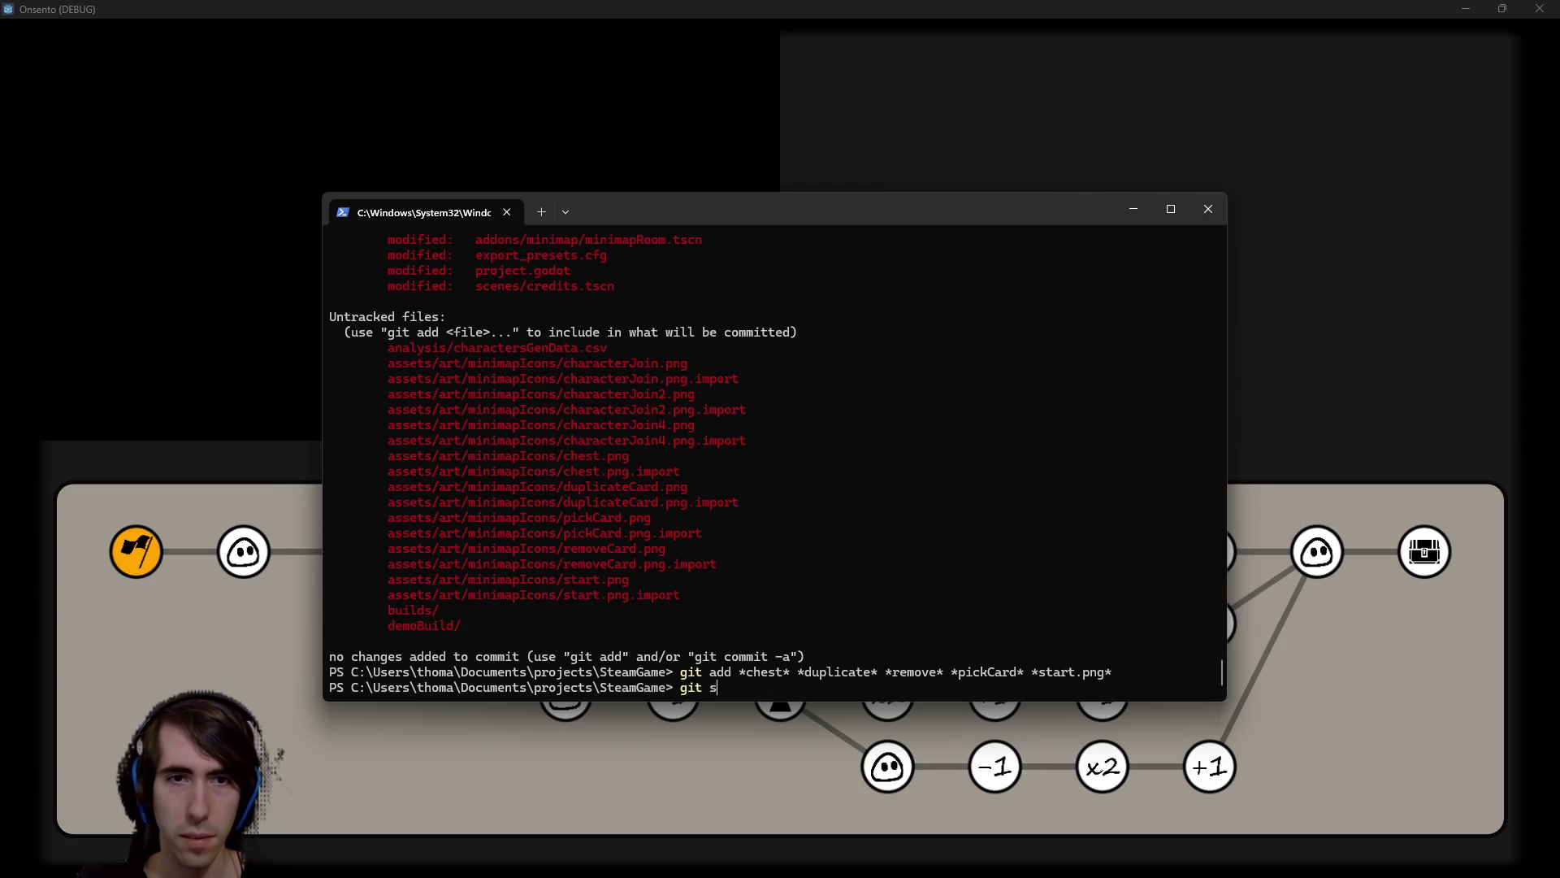
key("Return")
type("git add")
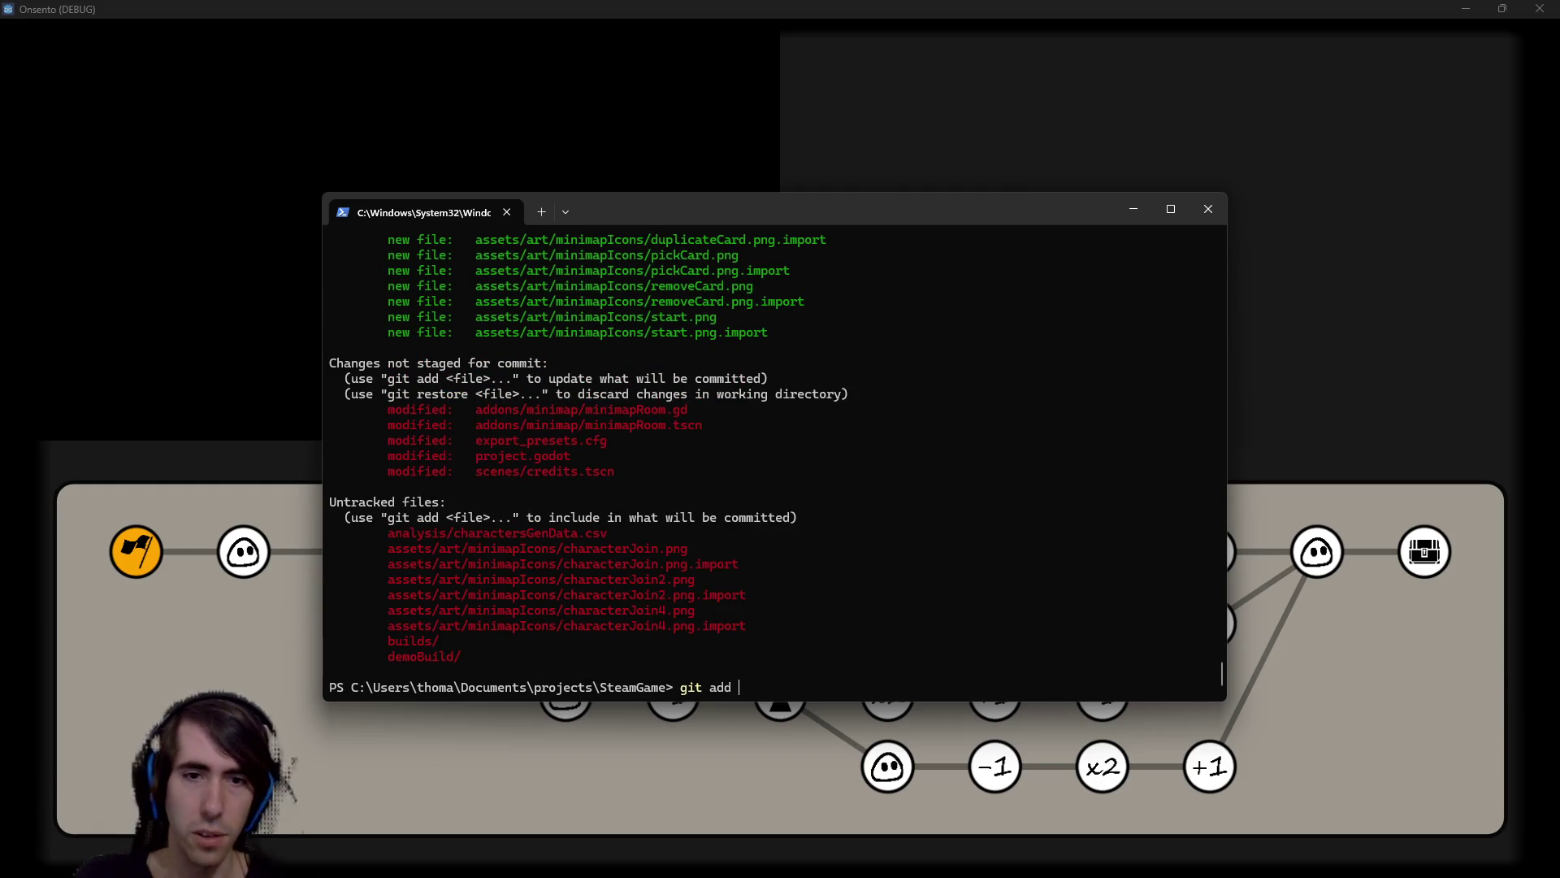
mouse_move(380, 547)
left_mouse_down()
mouse_move(439, 533)
mouse_move(704, 546)
left_mouse_up()
right_click(704, 546)
right_click(729, 544)
left_click_drag(389, 563, 764, 558)
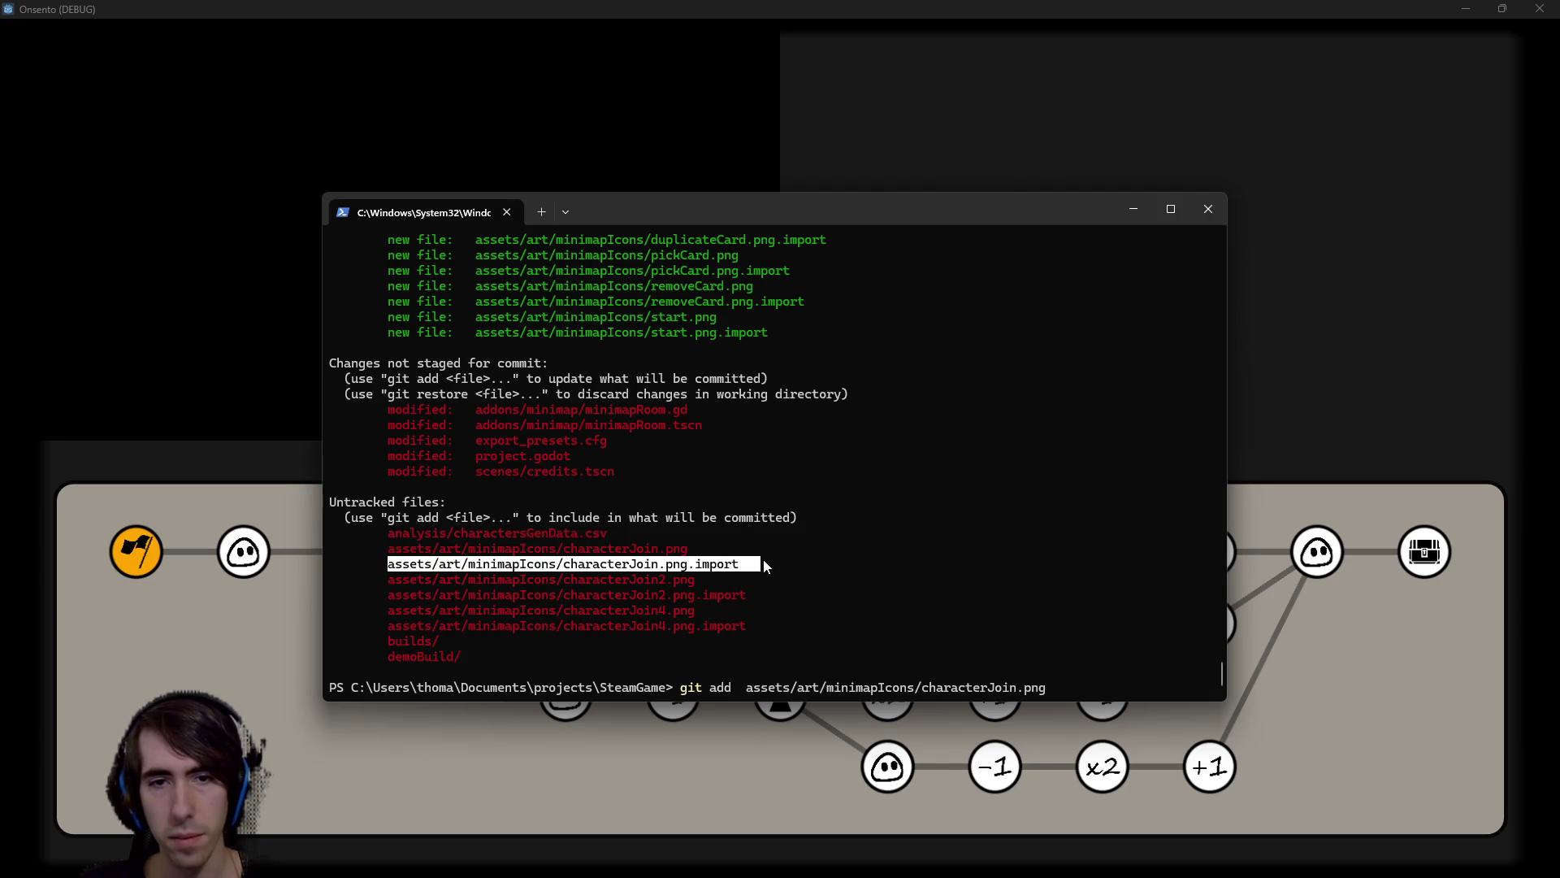
right_click(764, 559)
right_click(763, 559)
key("Return")
Stage credits.tscn, minimapRoom.gd and minimapRoom.tscn, then start the git commit command
type("git status")
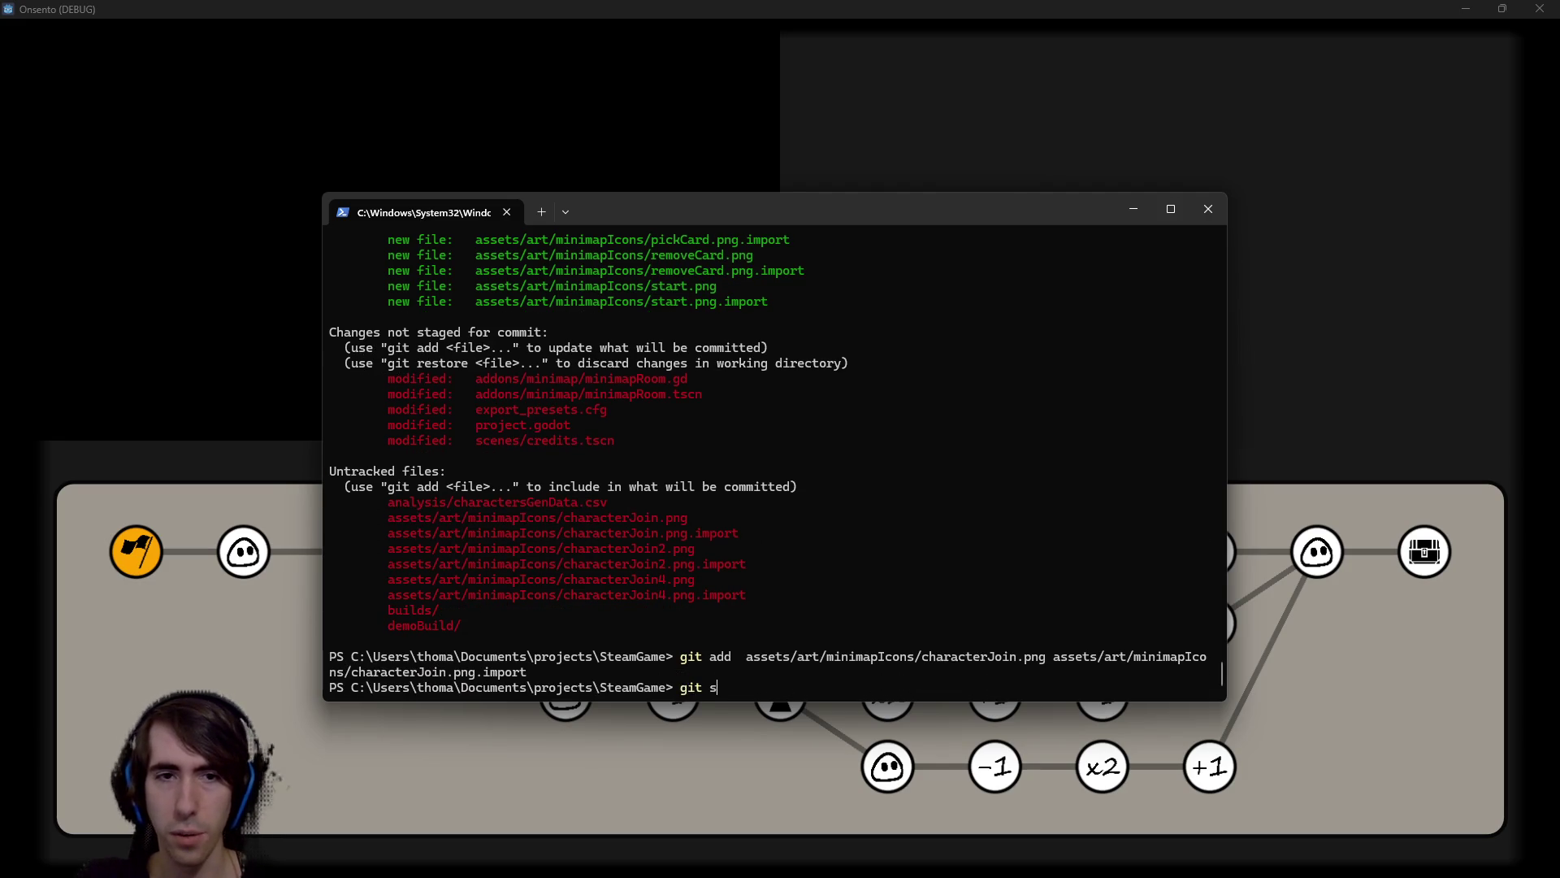
key("Return")
type("git add")
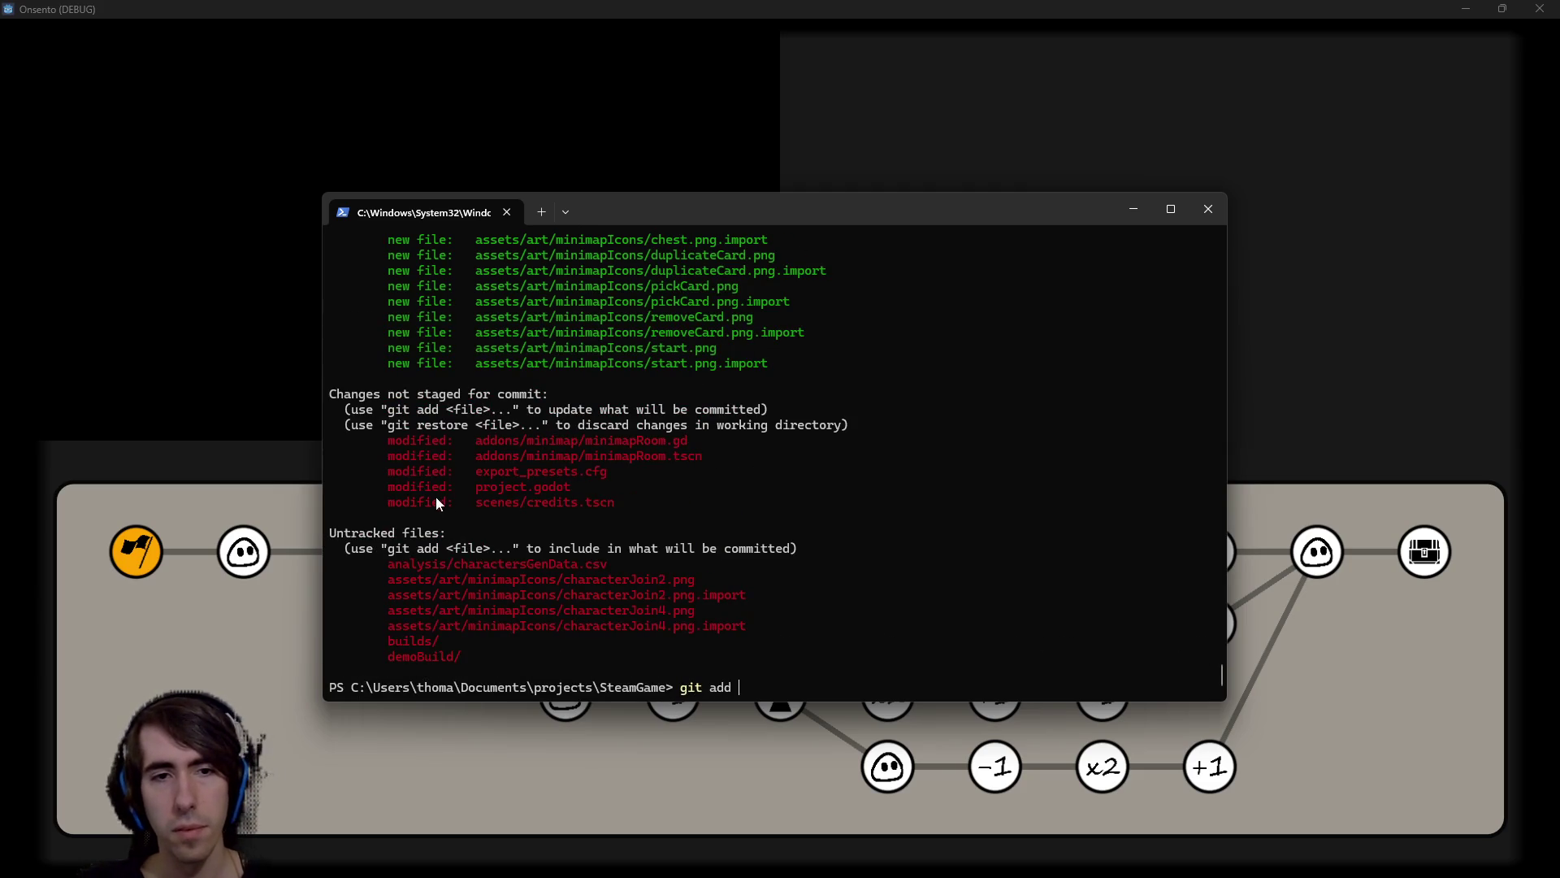
left_click_drag(473, 502, 626, 505)
right_click(626, 506)
right_click(626, 505)
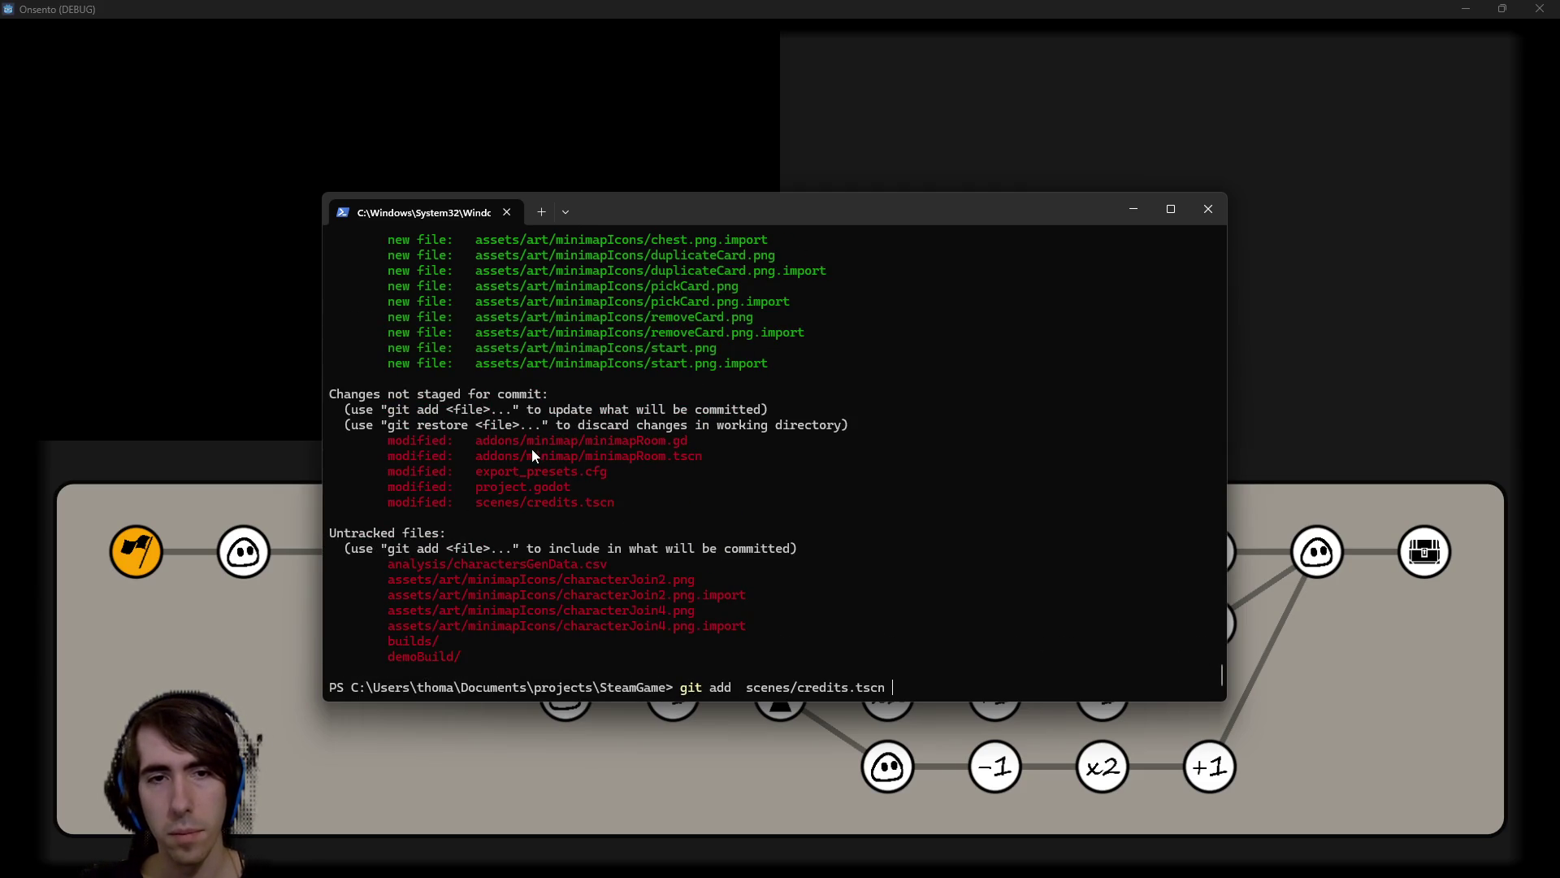
left_click_drag(476, 441, 683, 445)
right_click(682, 445)
right_click(683, 445)
left_click_drag(477, 458, 718, 458)
right_click(718, 457)
right_click(804, 426)
key("Return")
type("git com")
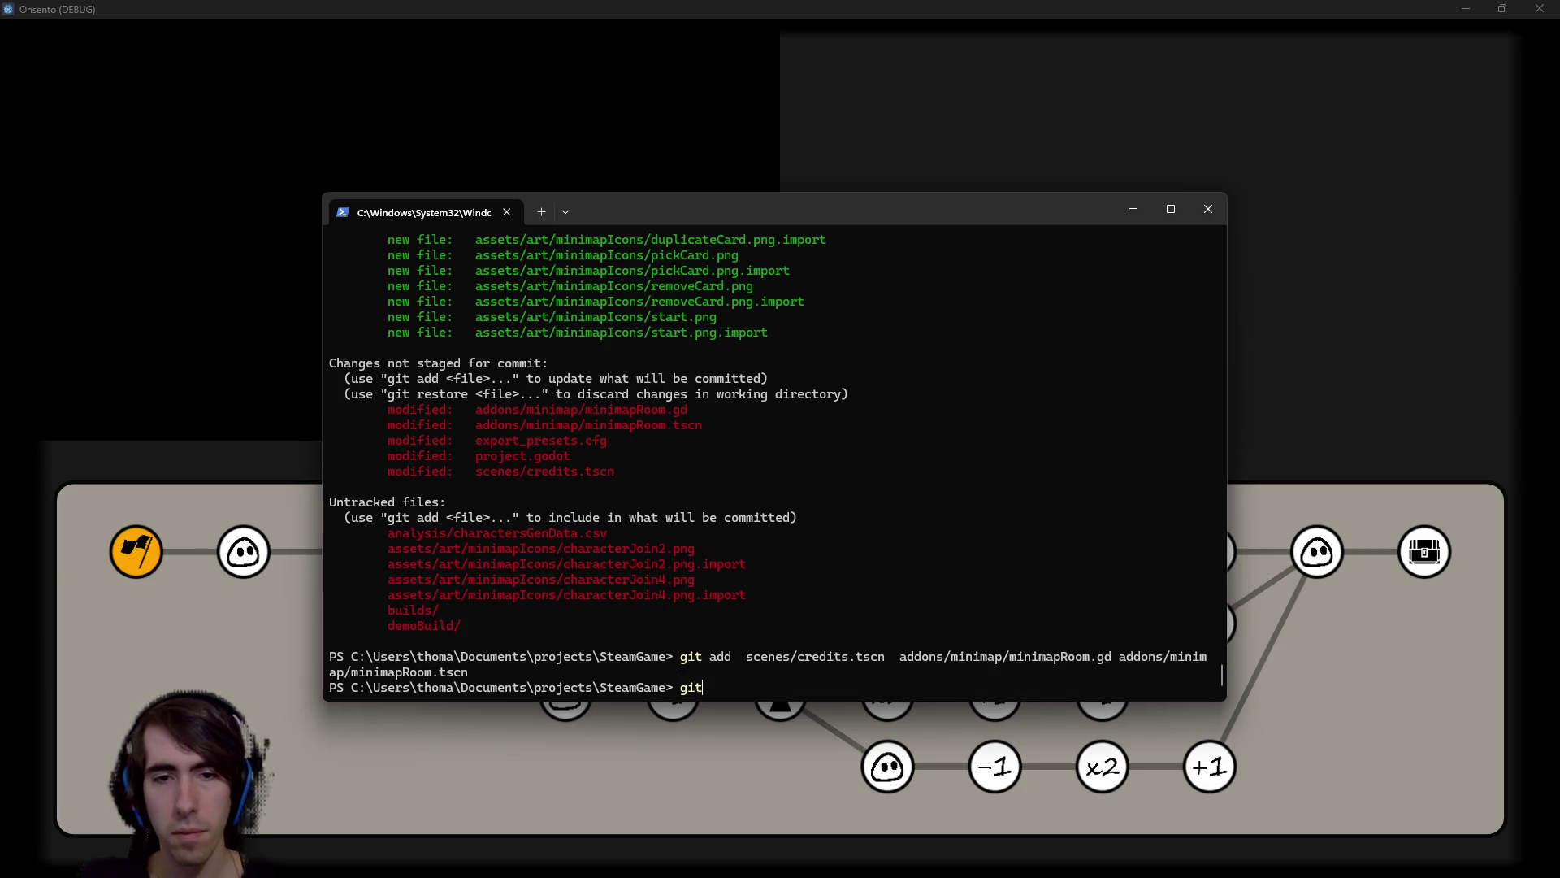
type("mit -")
type("[]")
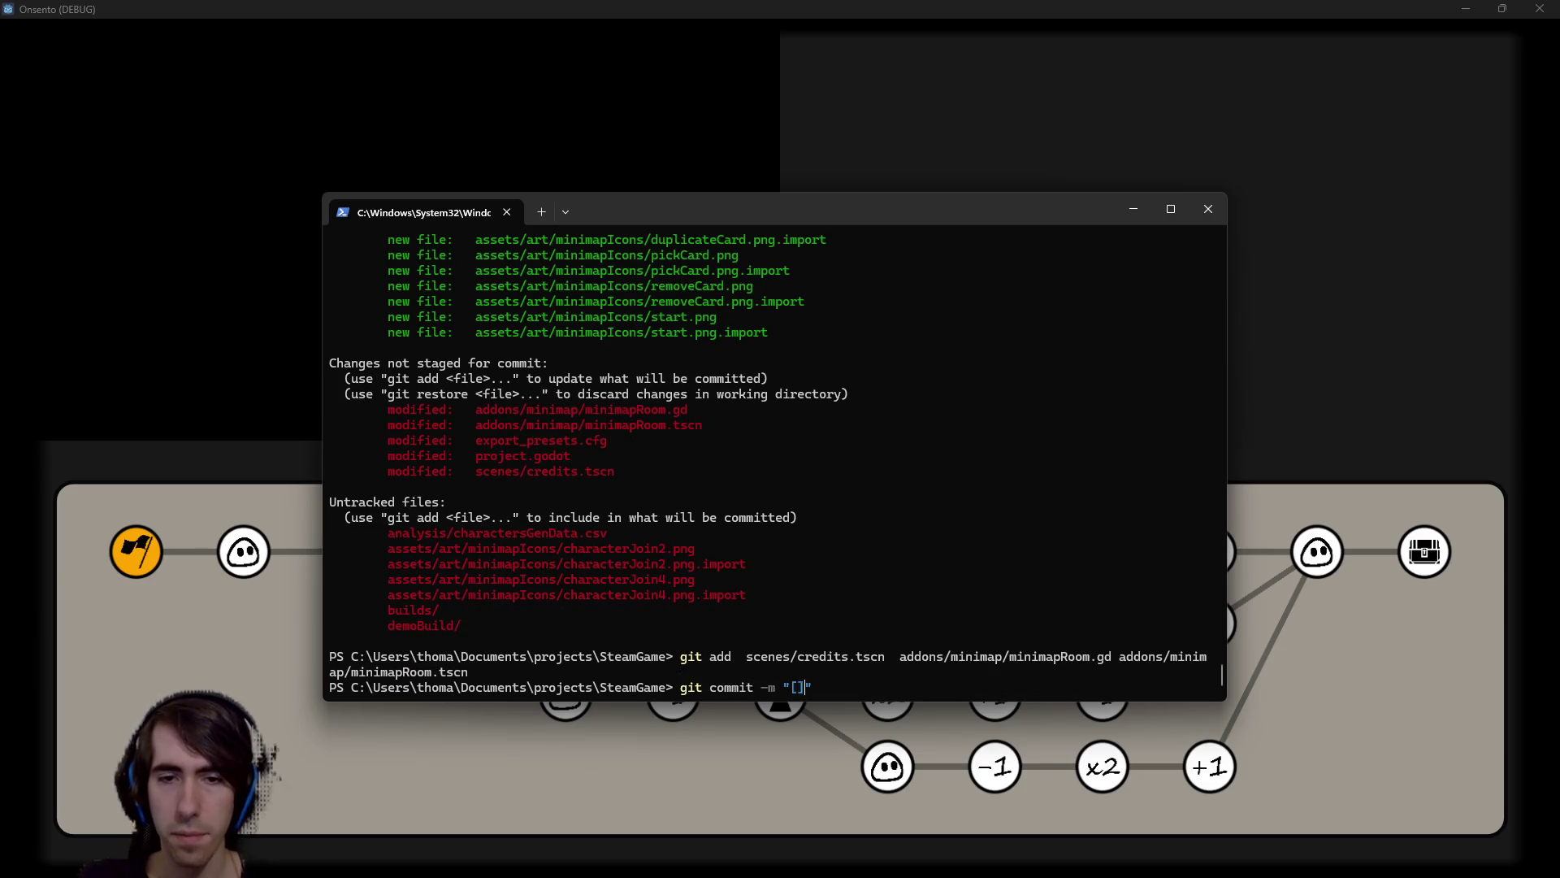
type("MAD-")
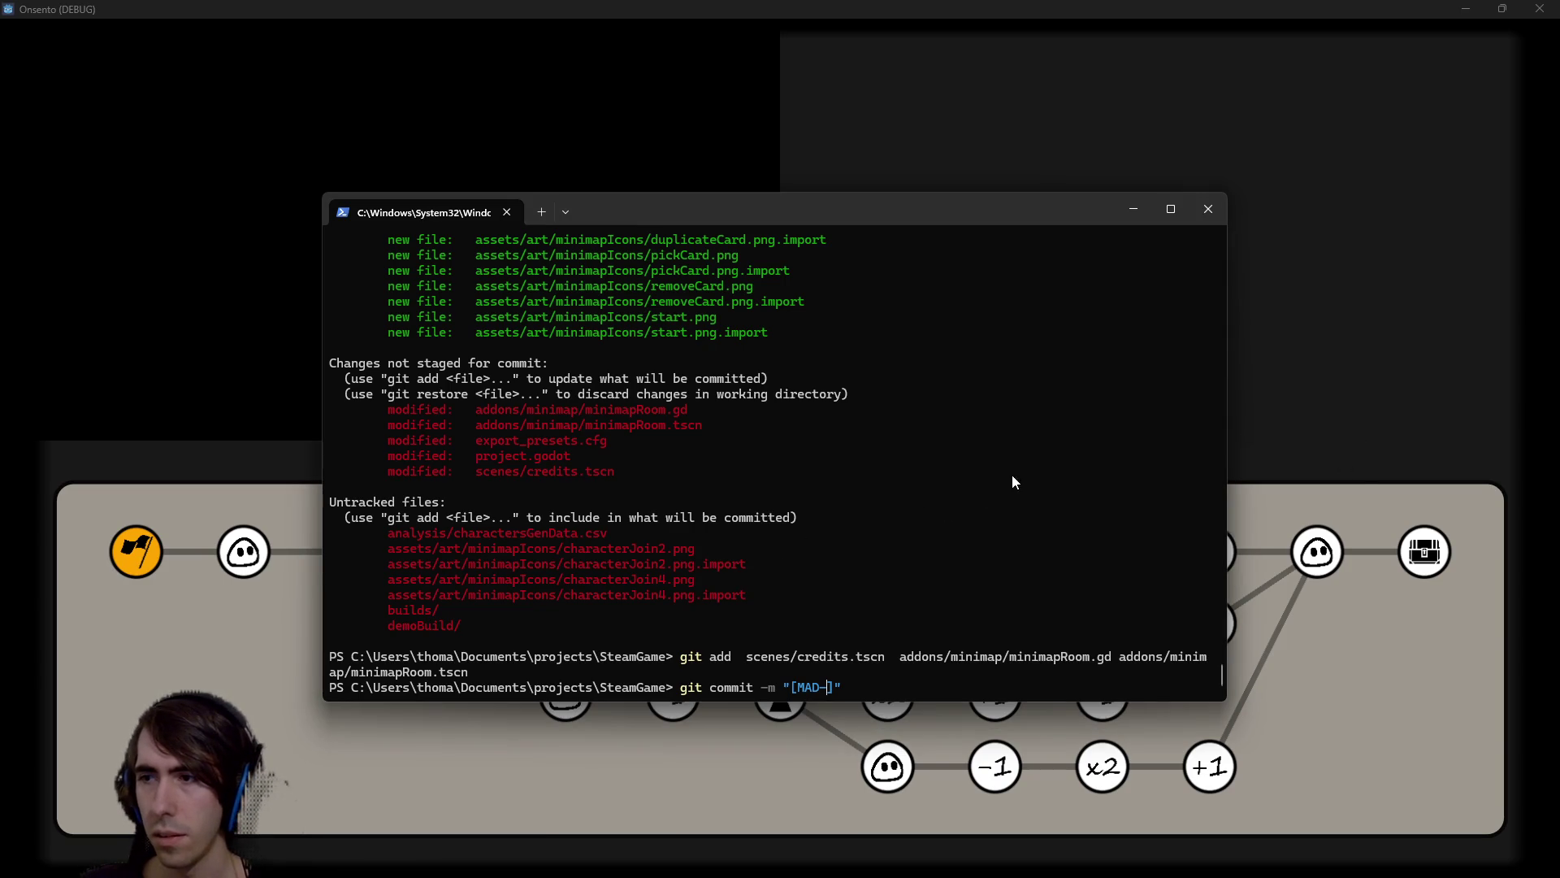
Commit as "[MAD-220] New textures added to minimap events" and push to origin
type("220")
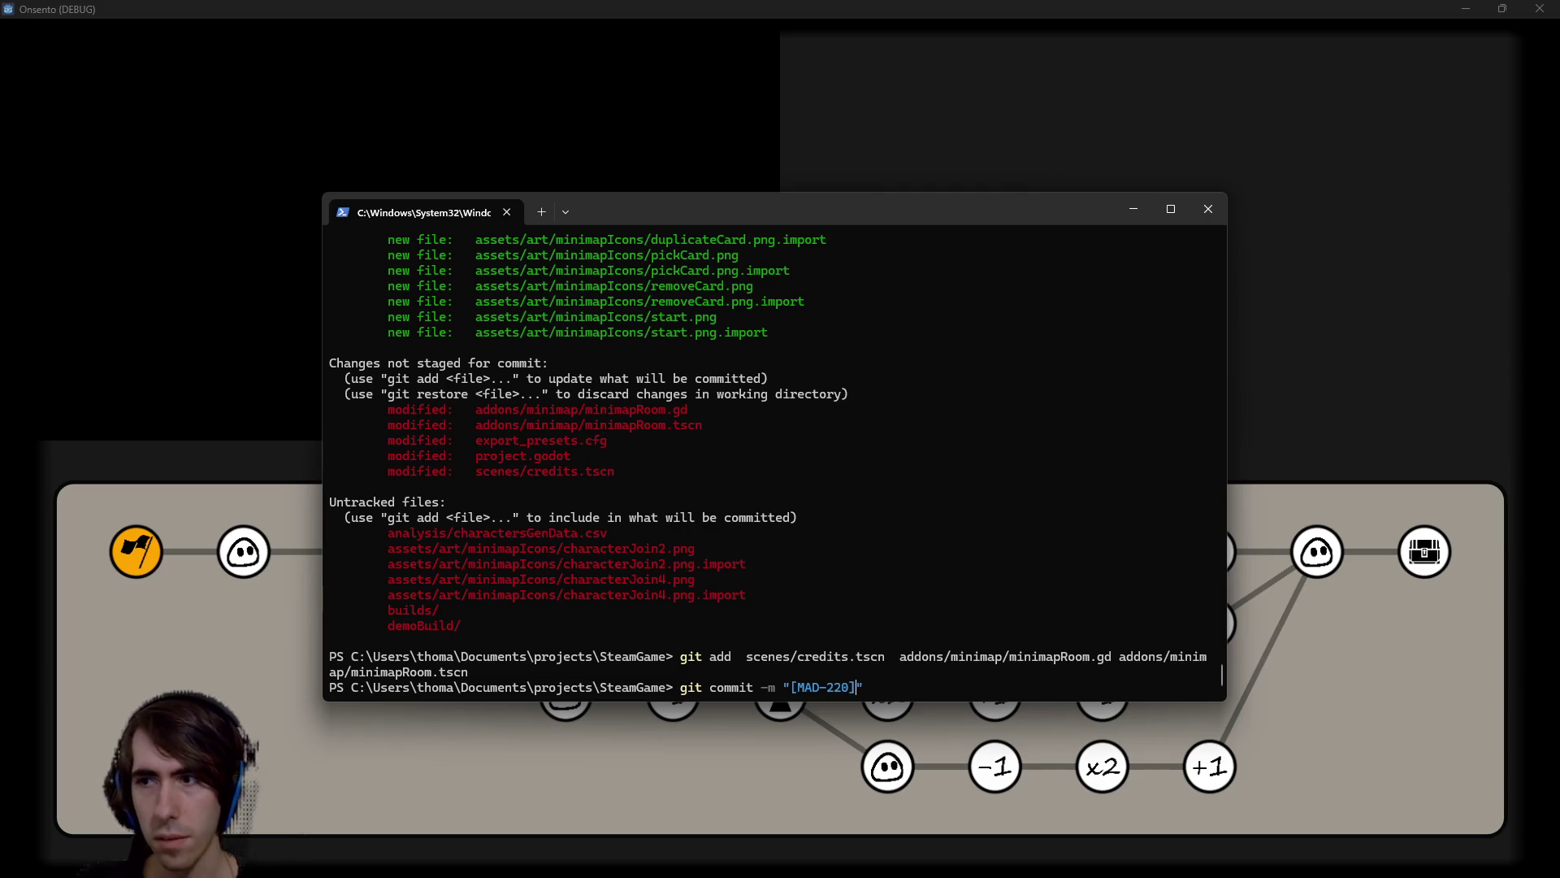
type(" Minima")
key("BackSpace")
key("BackSpace")
key("BackSpace")
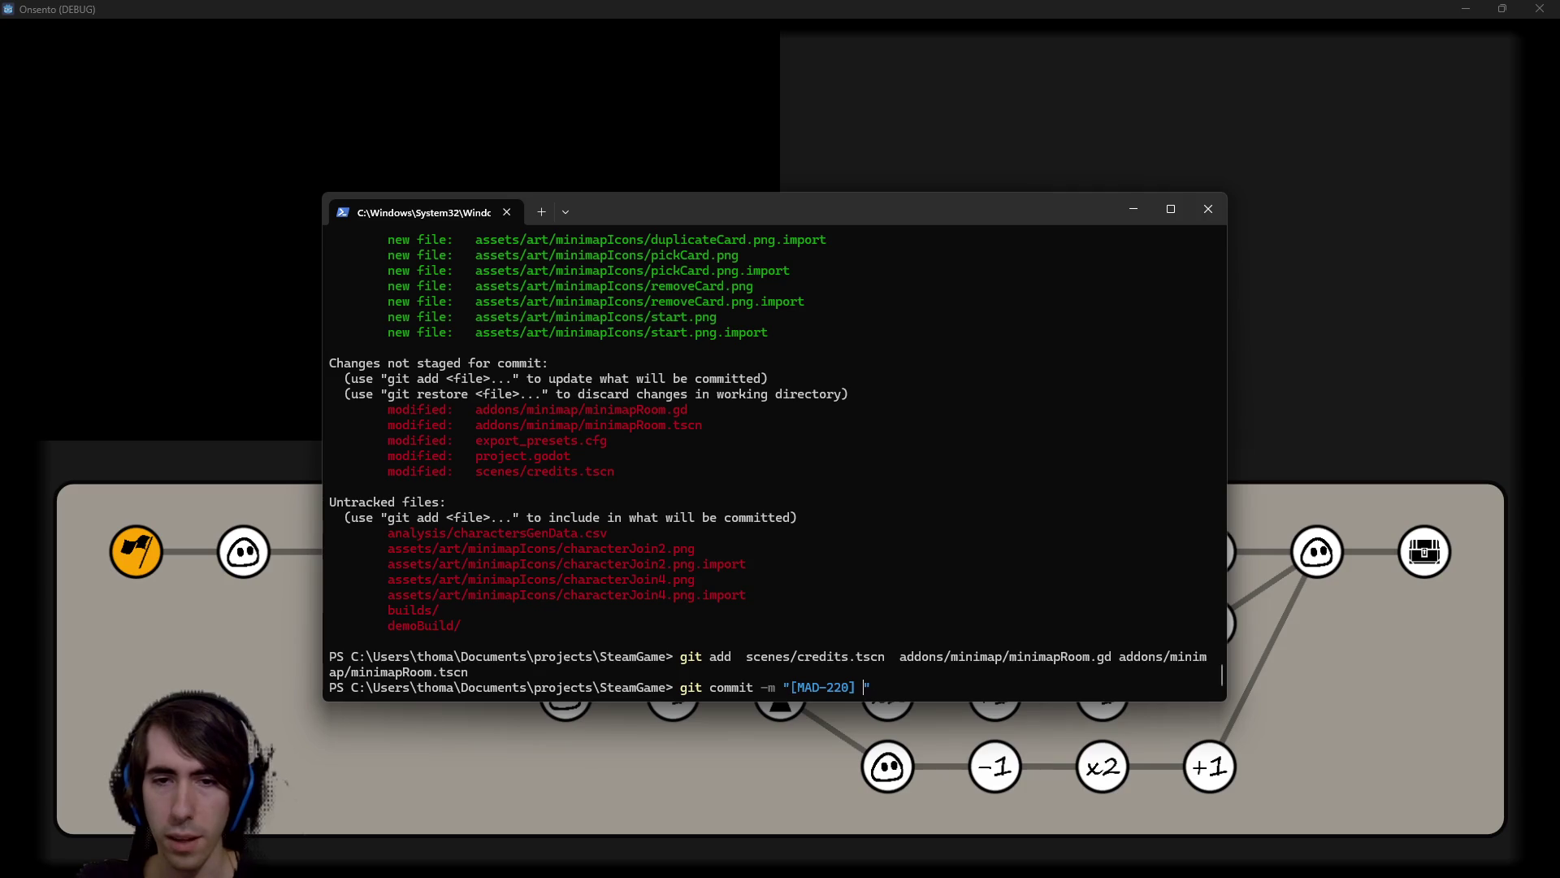
type("New textures added to minimap events")
key("Return")
type("git push")
key("Return")
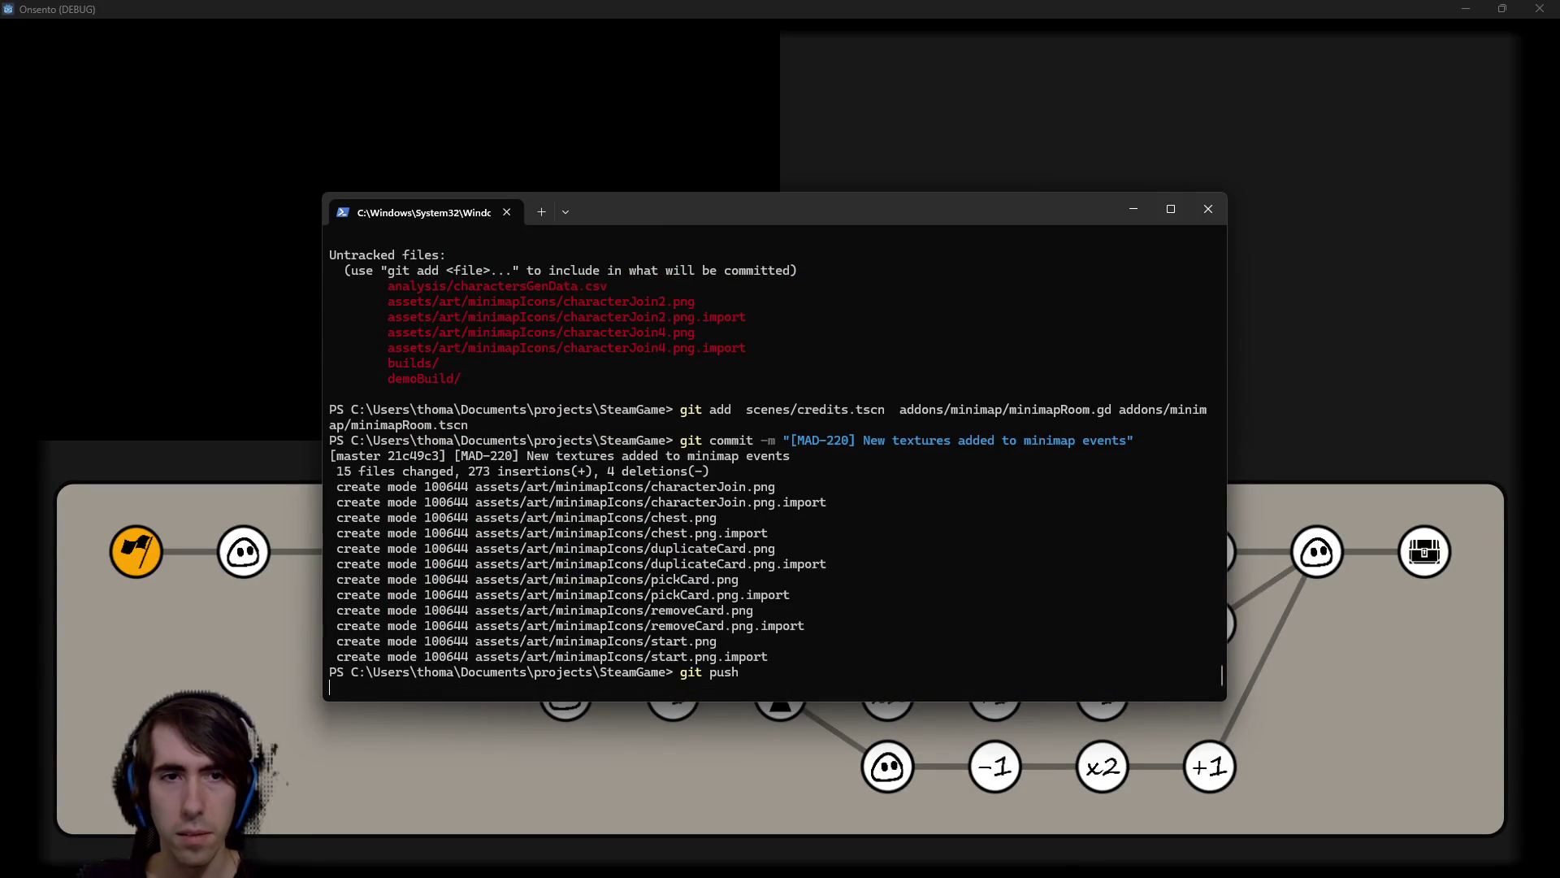
Remove leftover untracked icons with git clean -f assets/art/minimapIcons, then close the running game
scroll(769, 301, "up", 7)
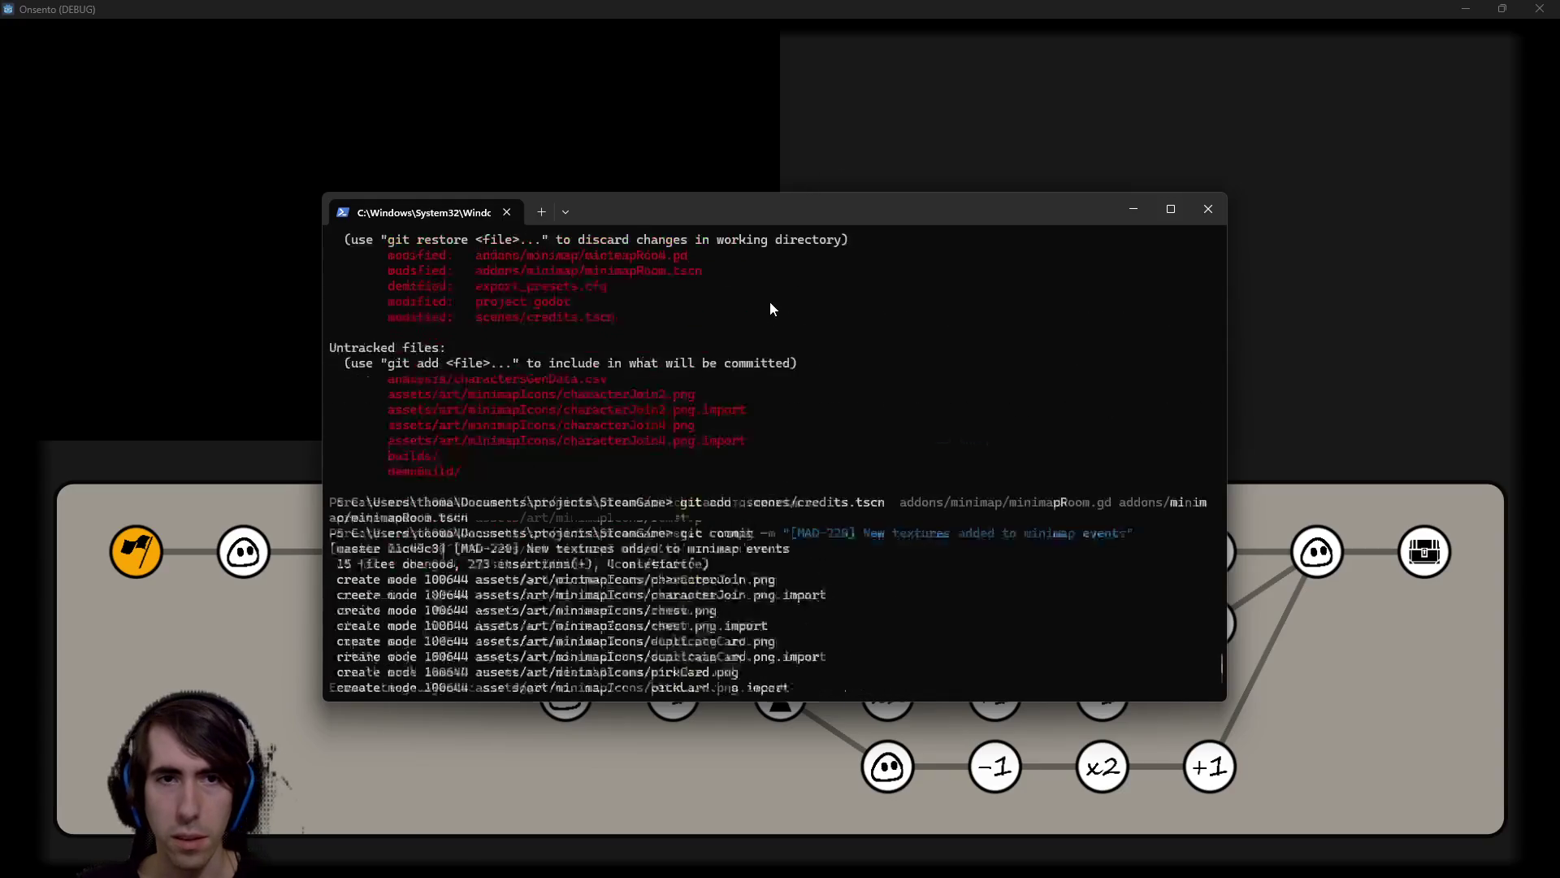
type("git clean -f  assets/art/minimapIcons")
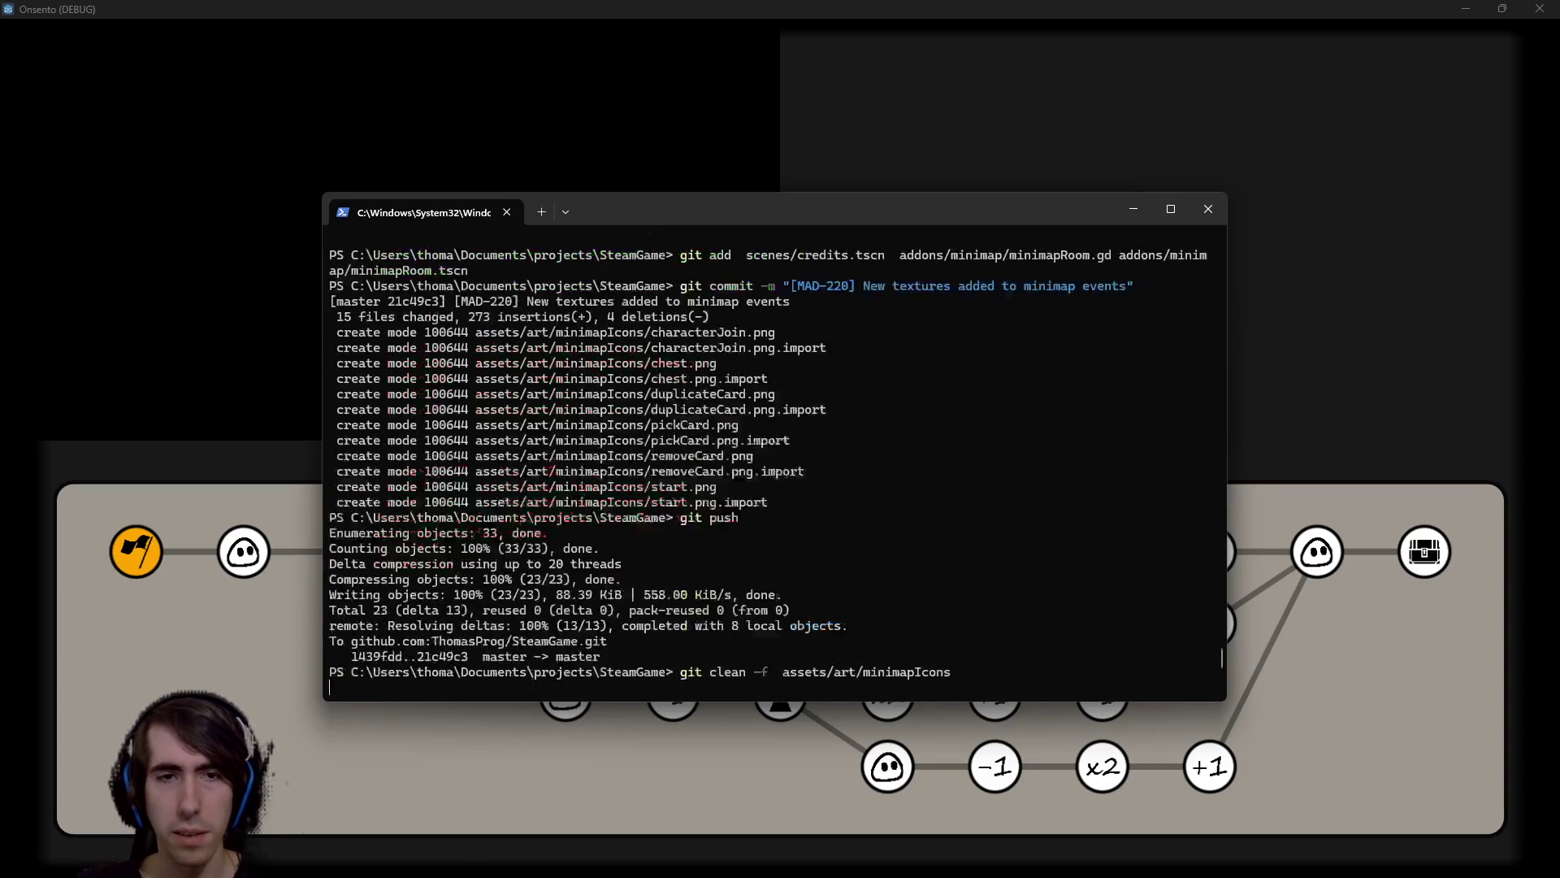
key("Return")
type("git status")
key("Return")
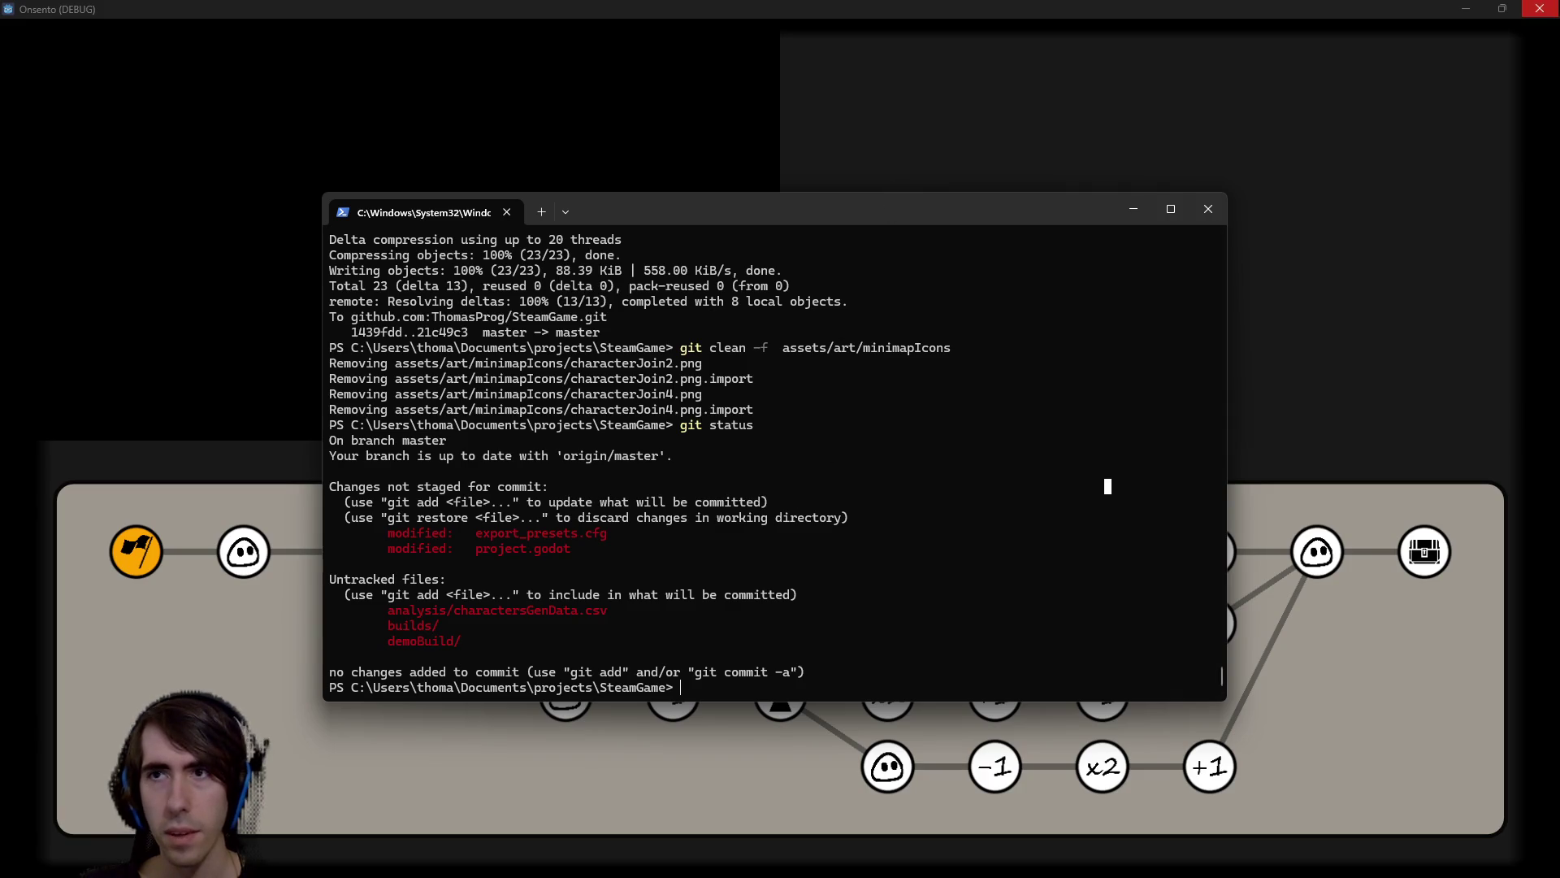
left_click(1520, 16)
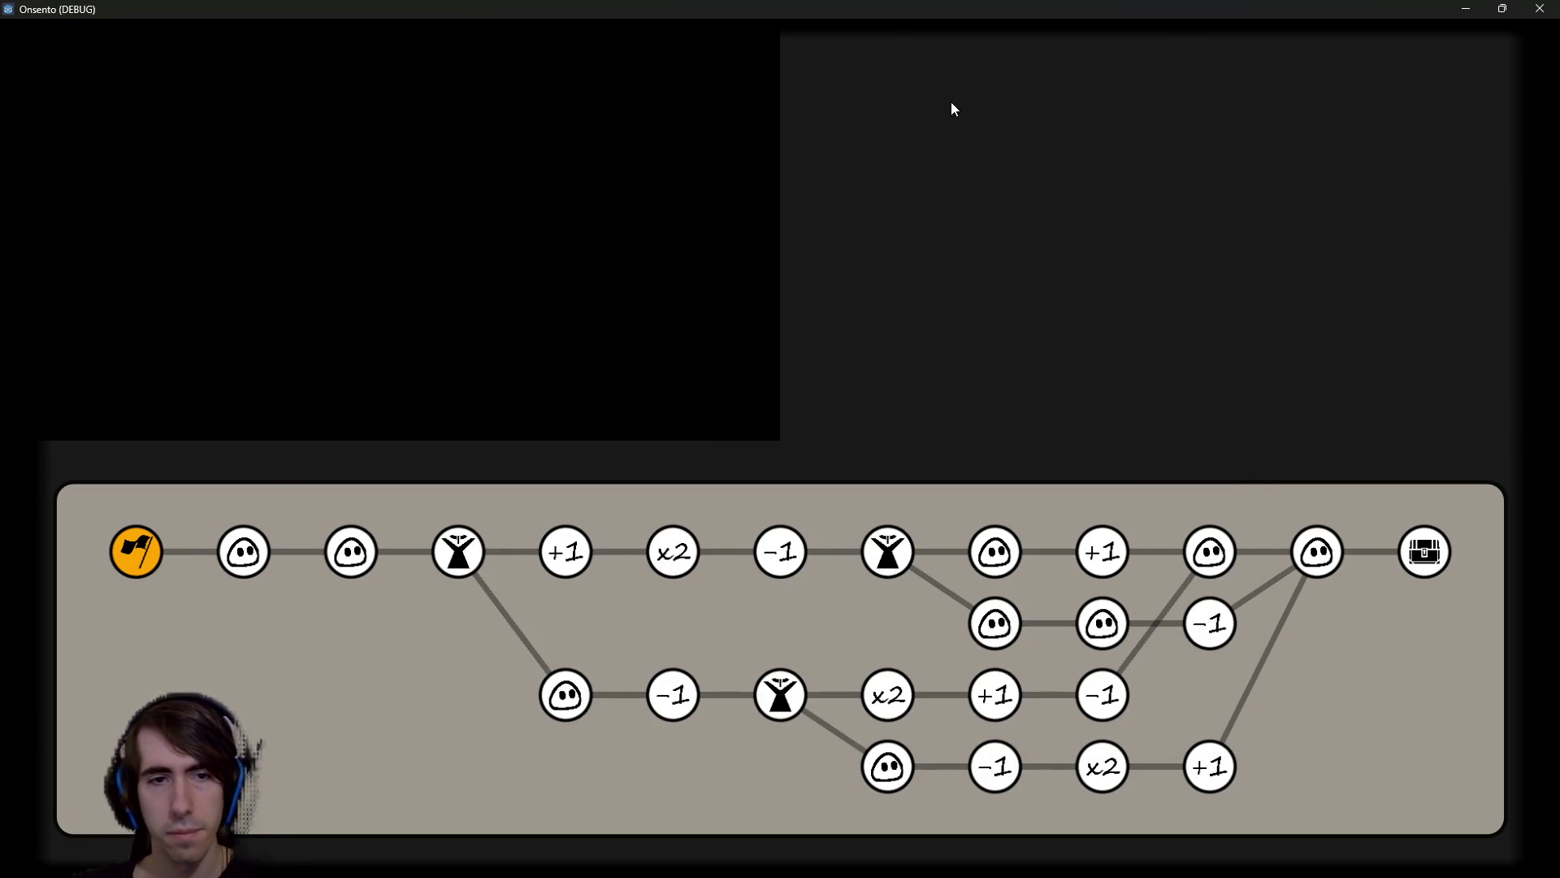
left_click(1540, 9)
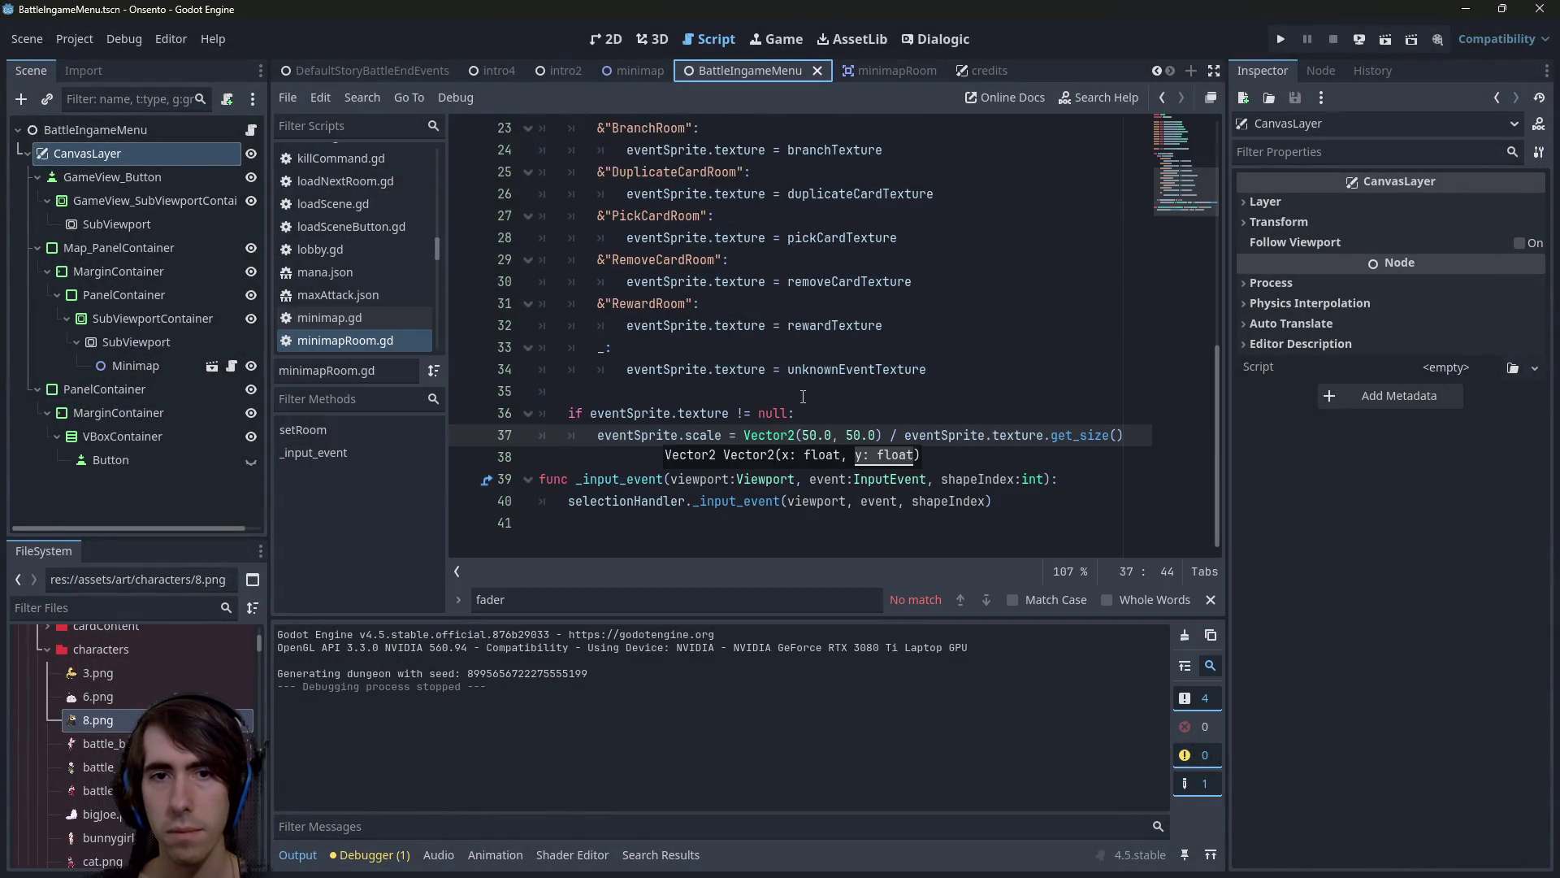
Switch to the 2D scene view and open the minimapRoom scene
left_click(786, 394)
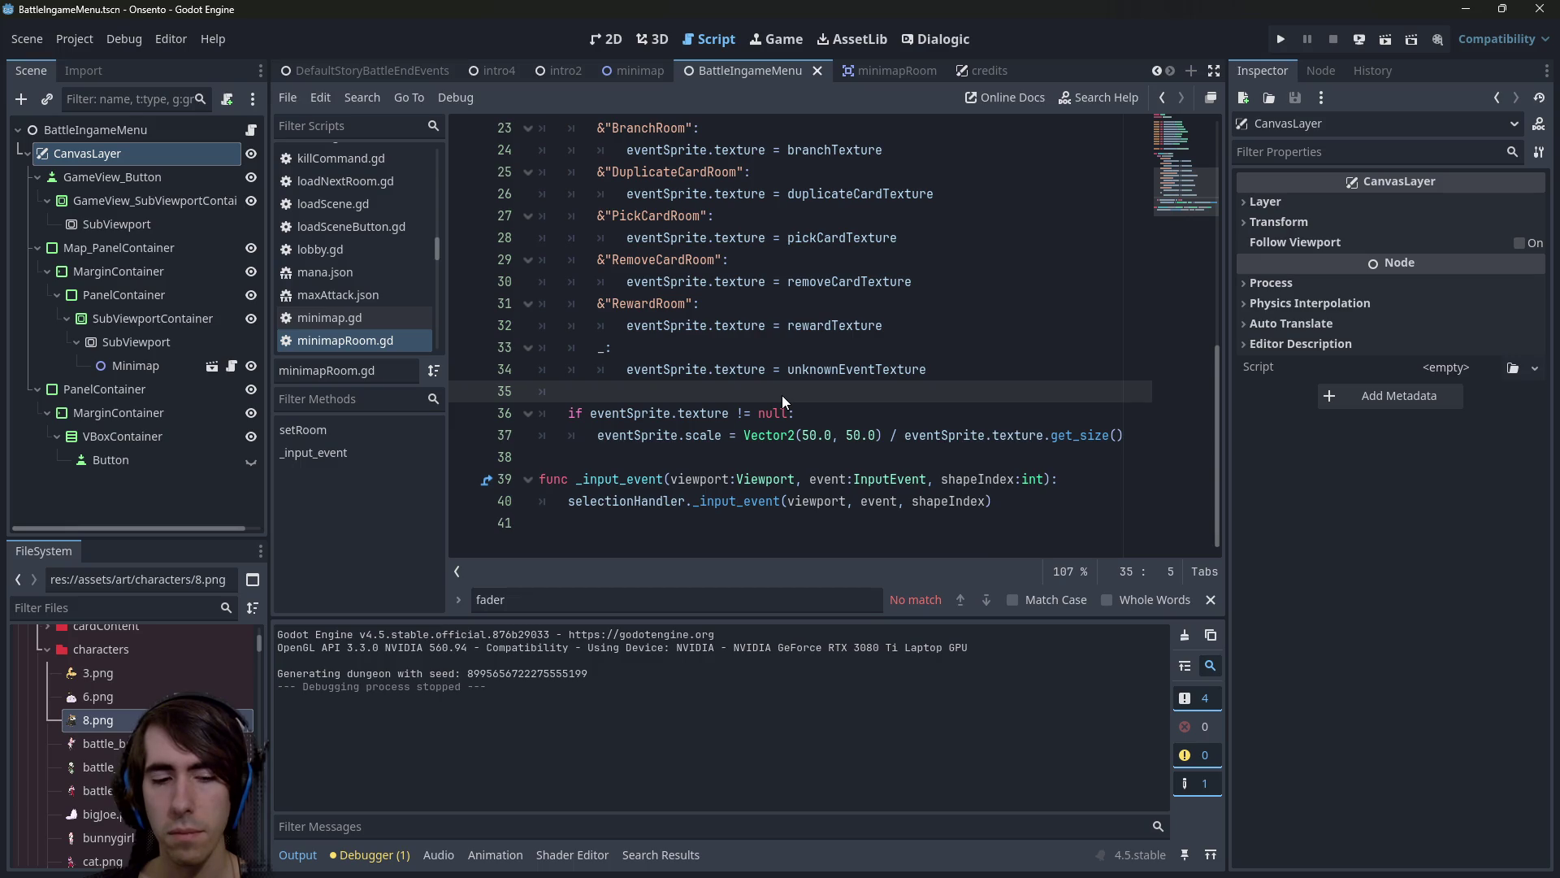
left_click(606, 49)
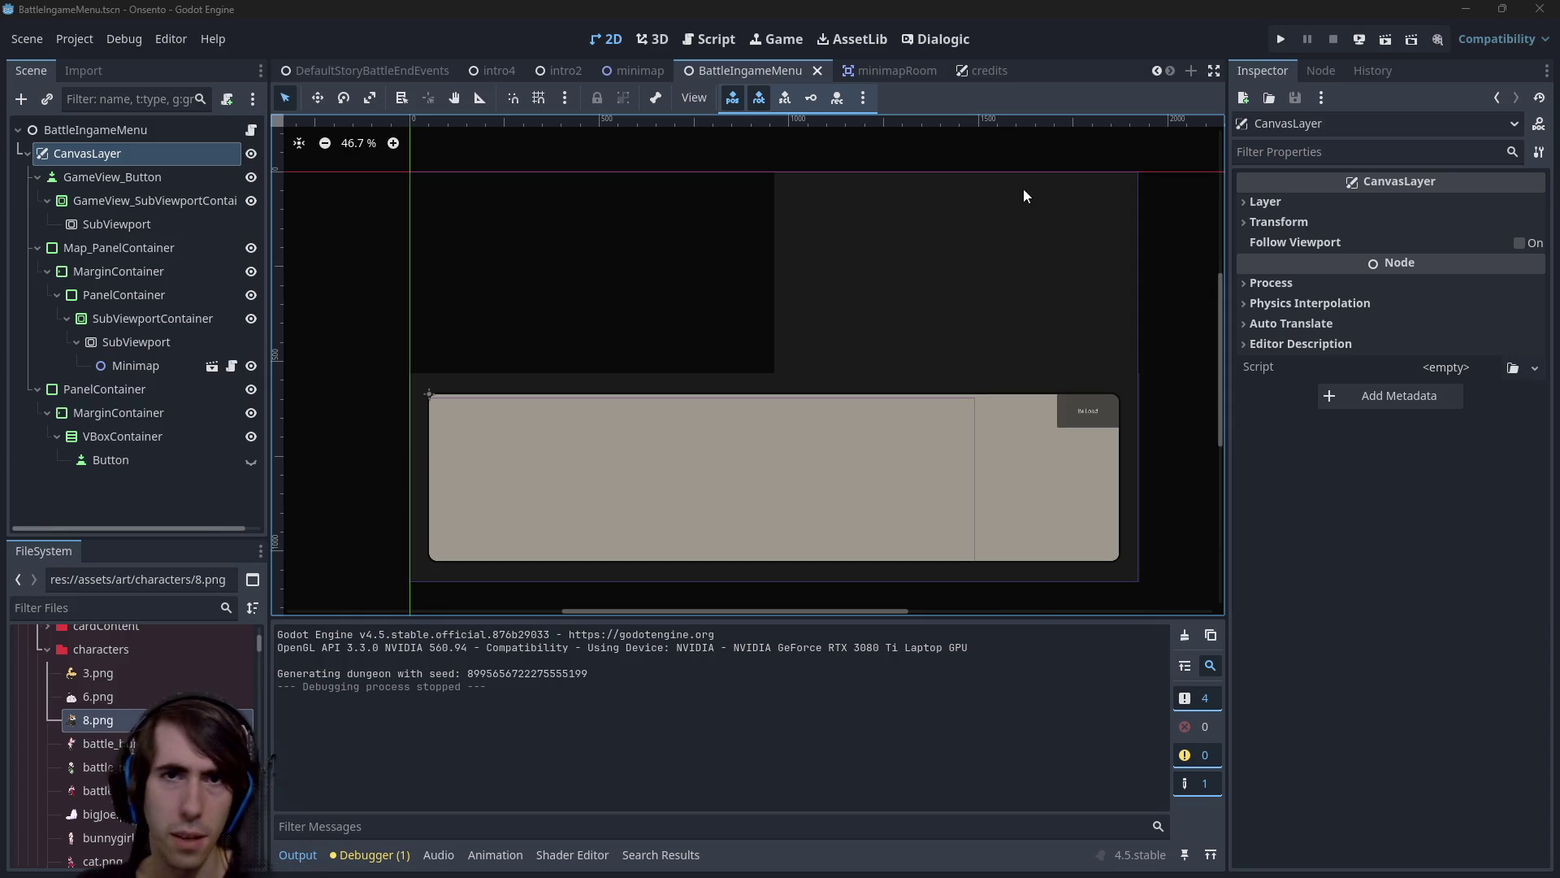
left_click(163, 136)
left_click(155, 150)
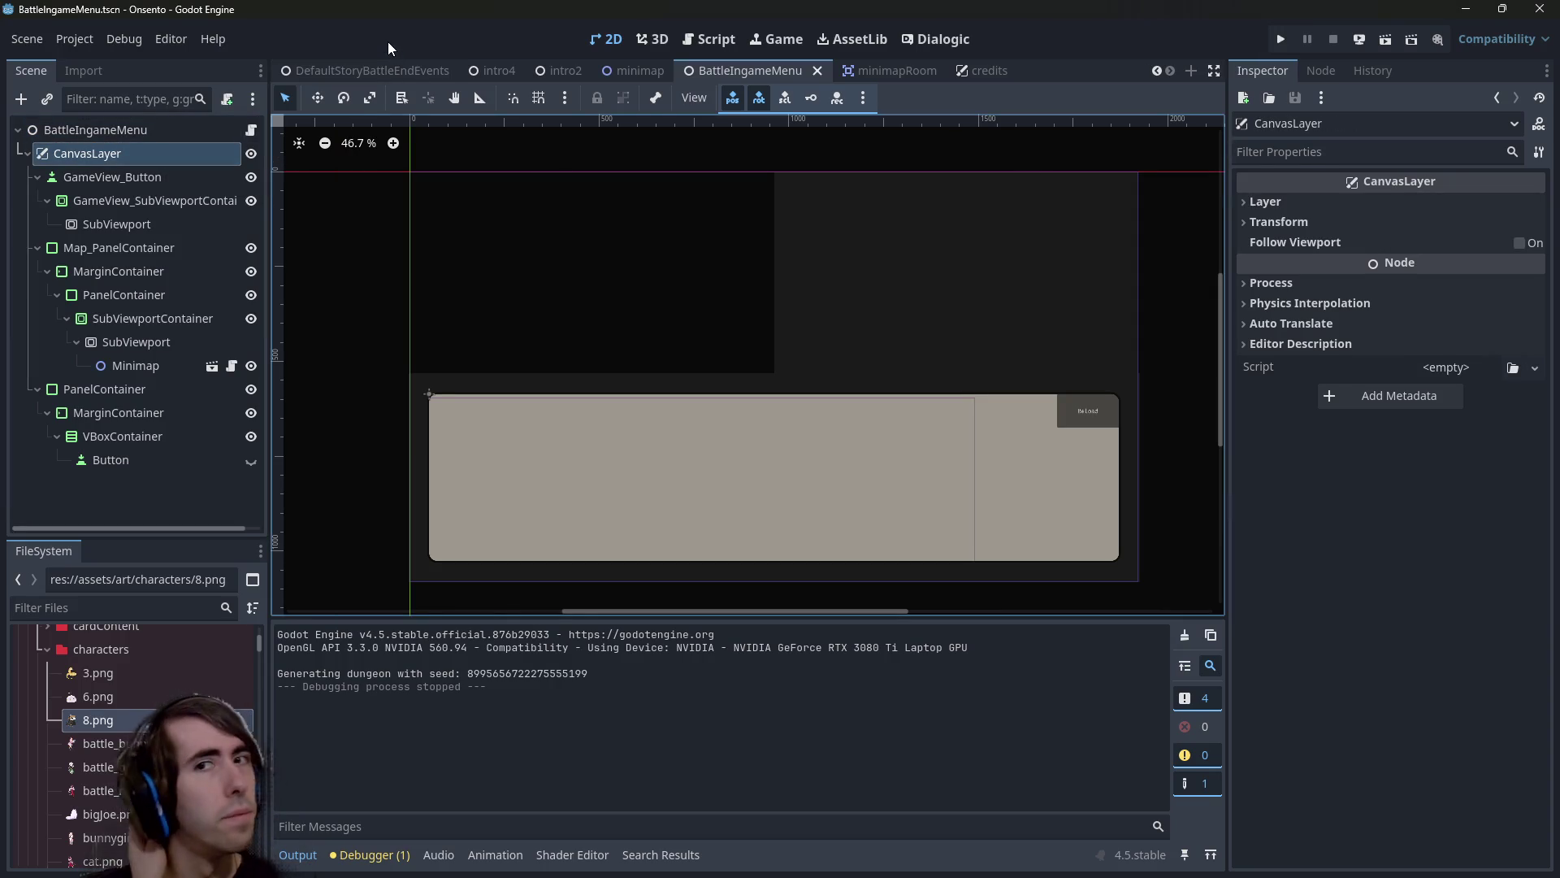
left_click(871, 75)
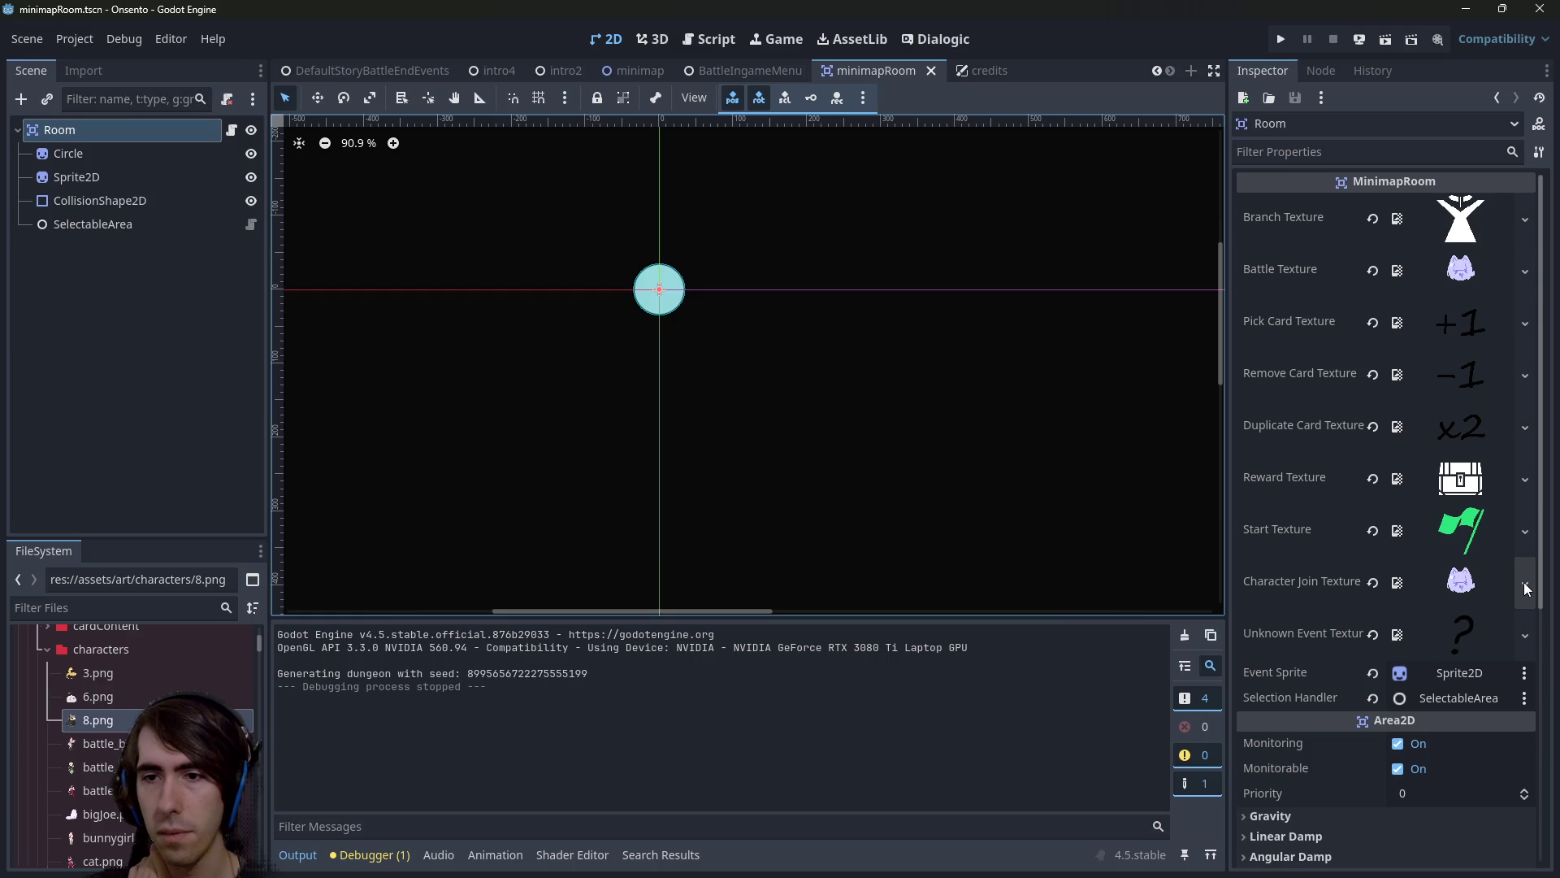
Quick-load battleIcon.png into Character Join Texture, then undo that mistaken change
left_click(1457, 591)
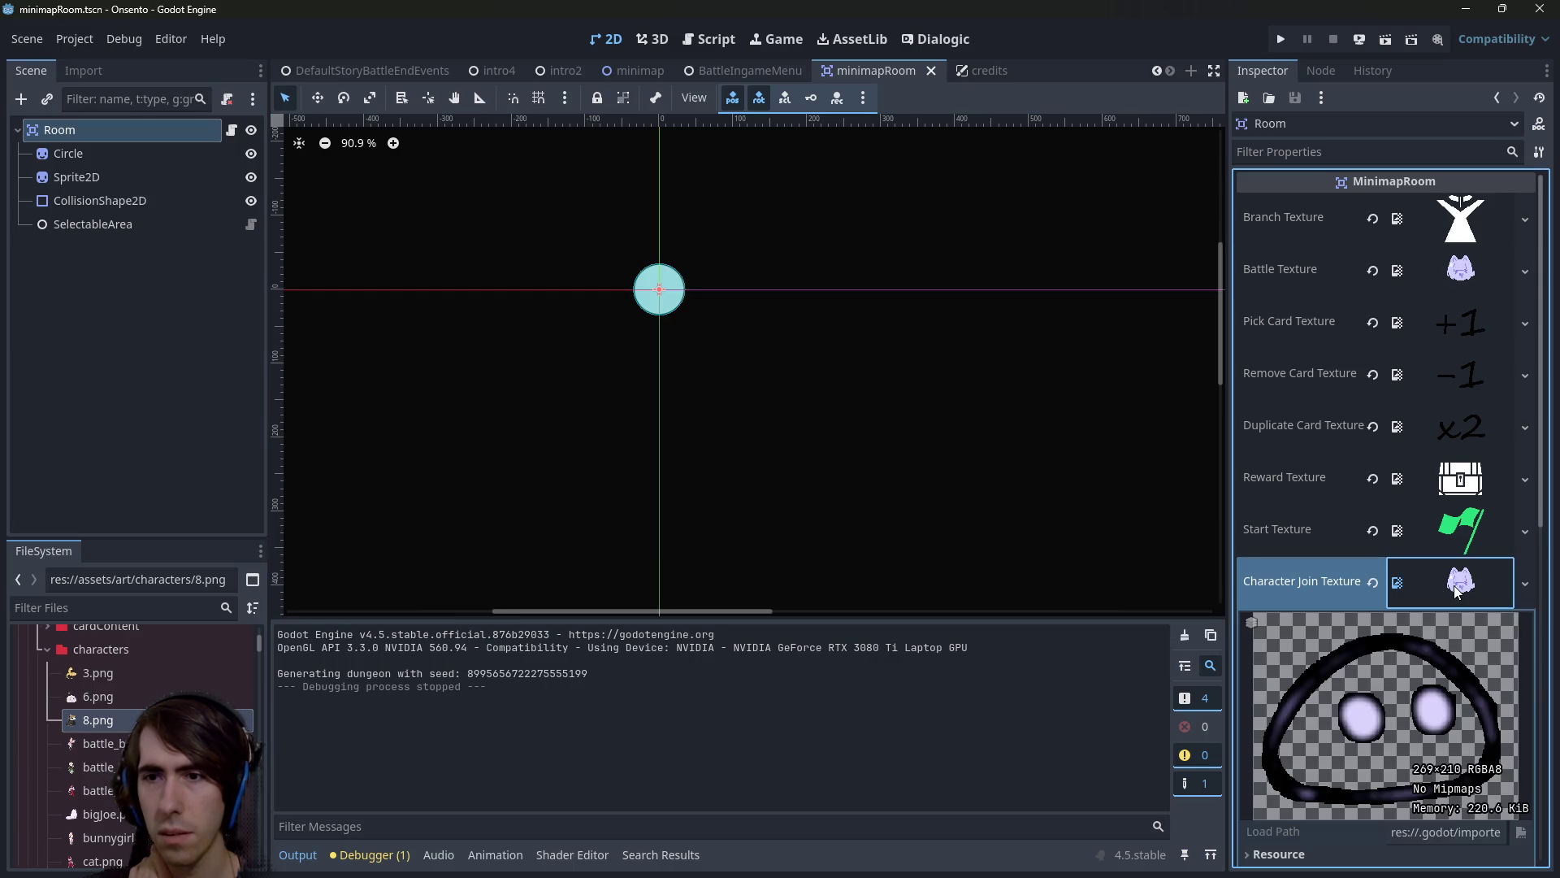
left_click(1475, 579)
left_click(1516, 585)
left_click(1516, 585)
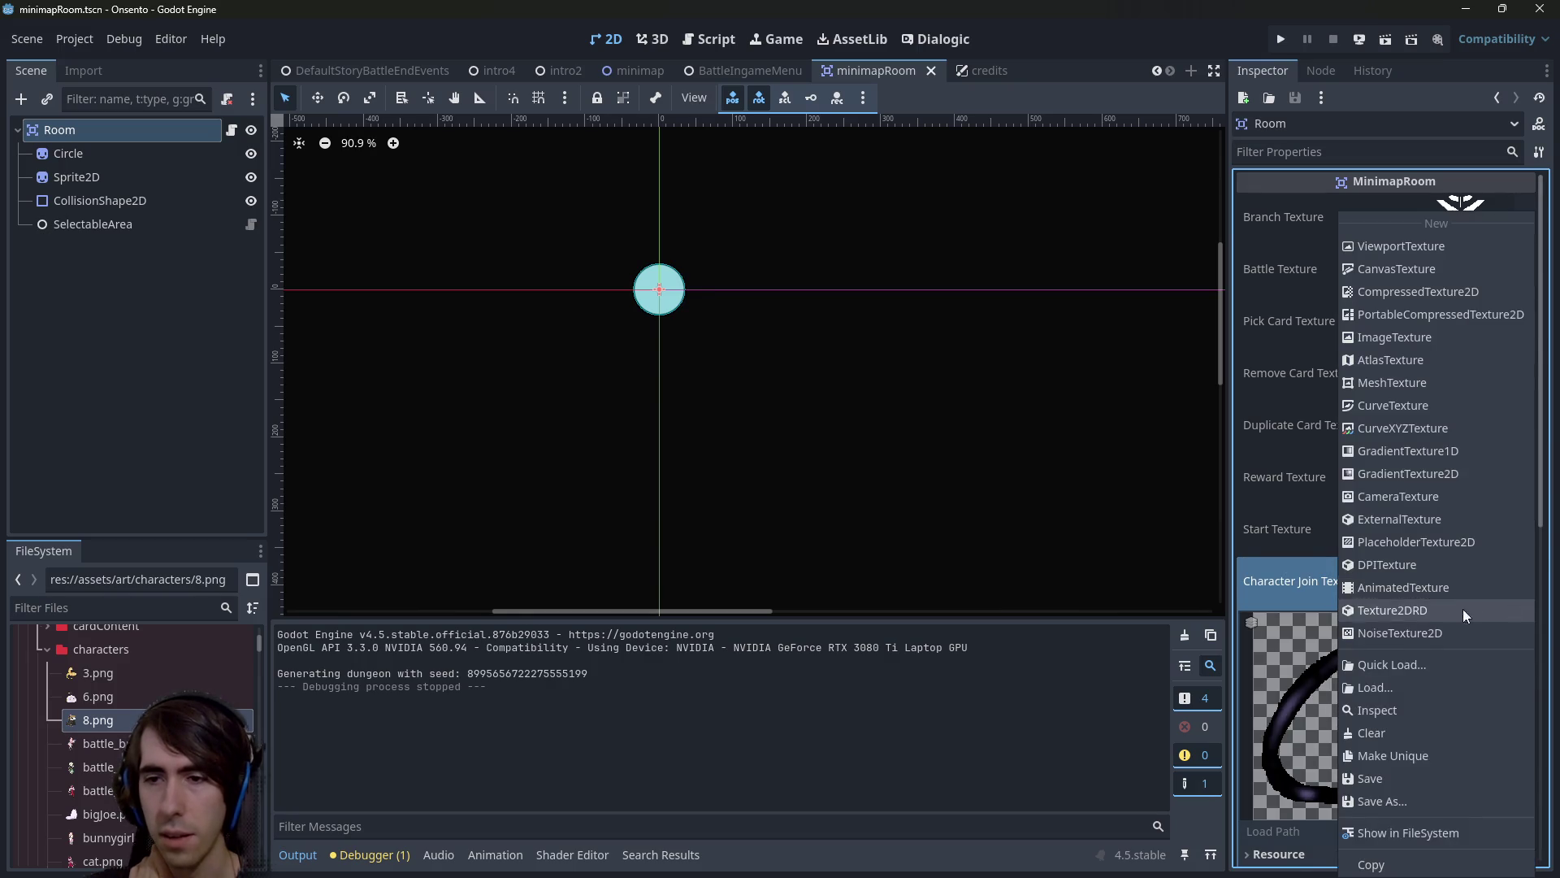
left_click(1401, 658)
type("battle")
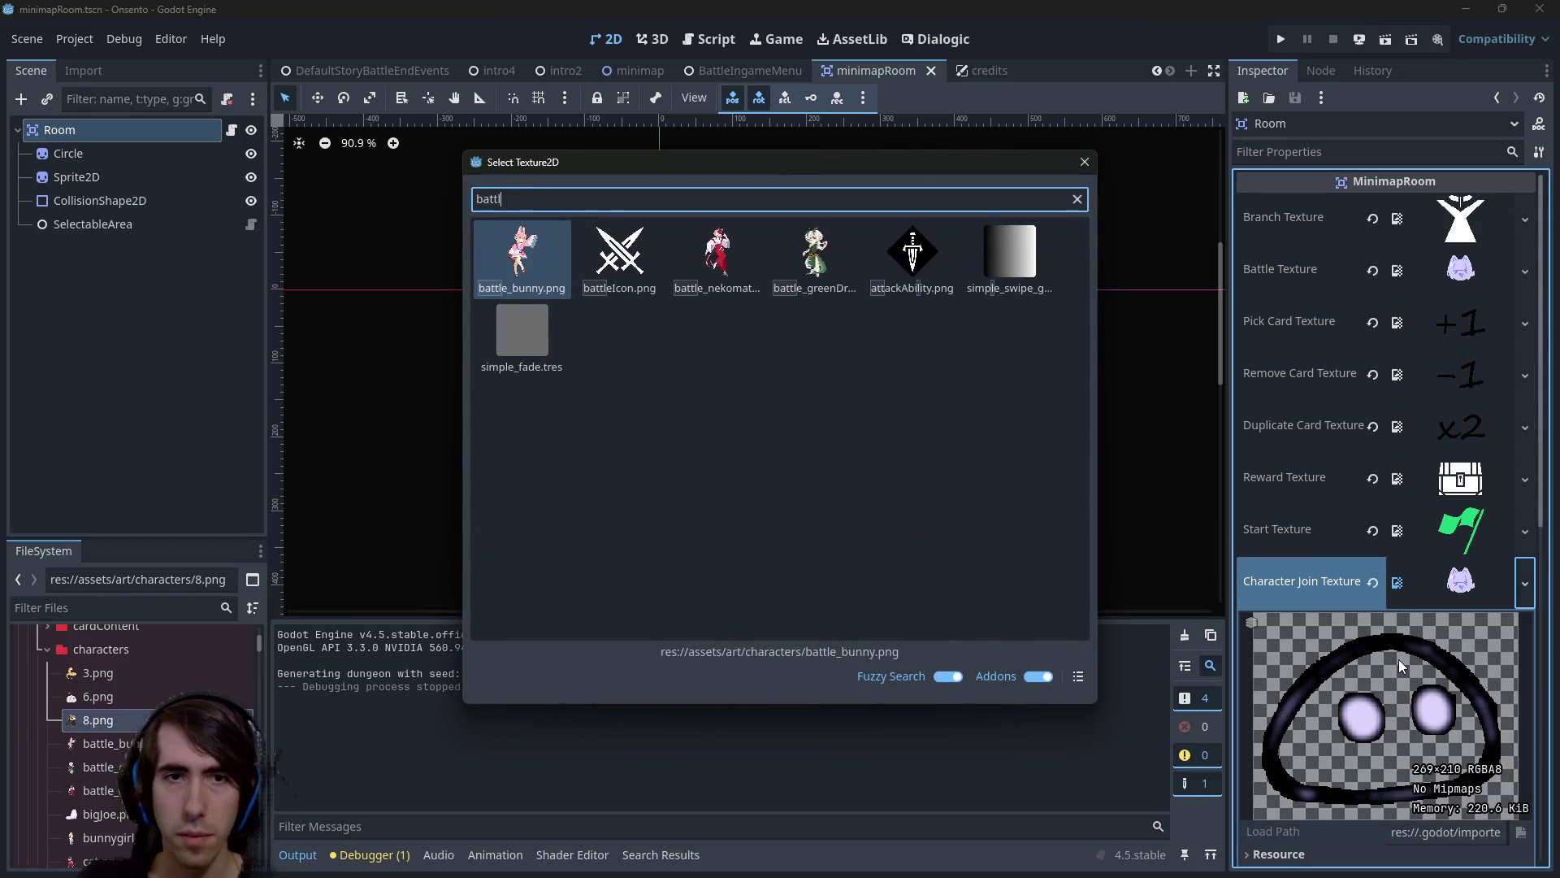
double_click(618, 286)
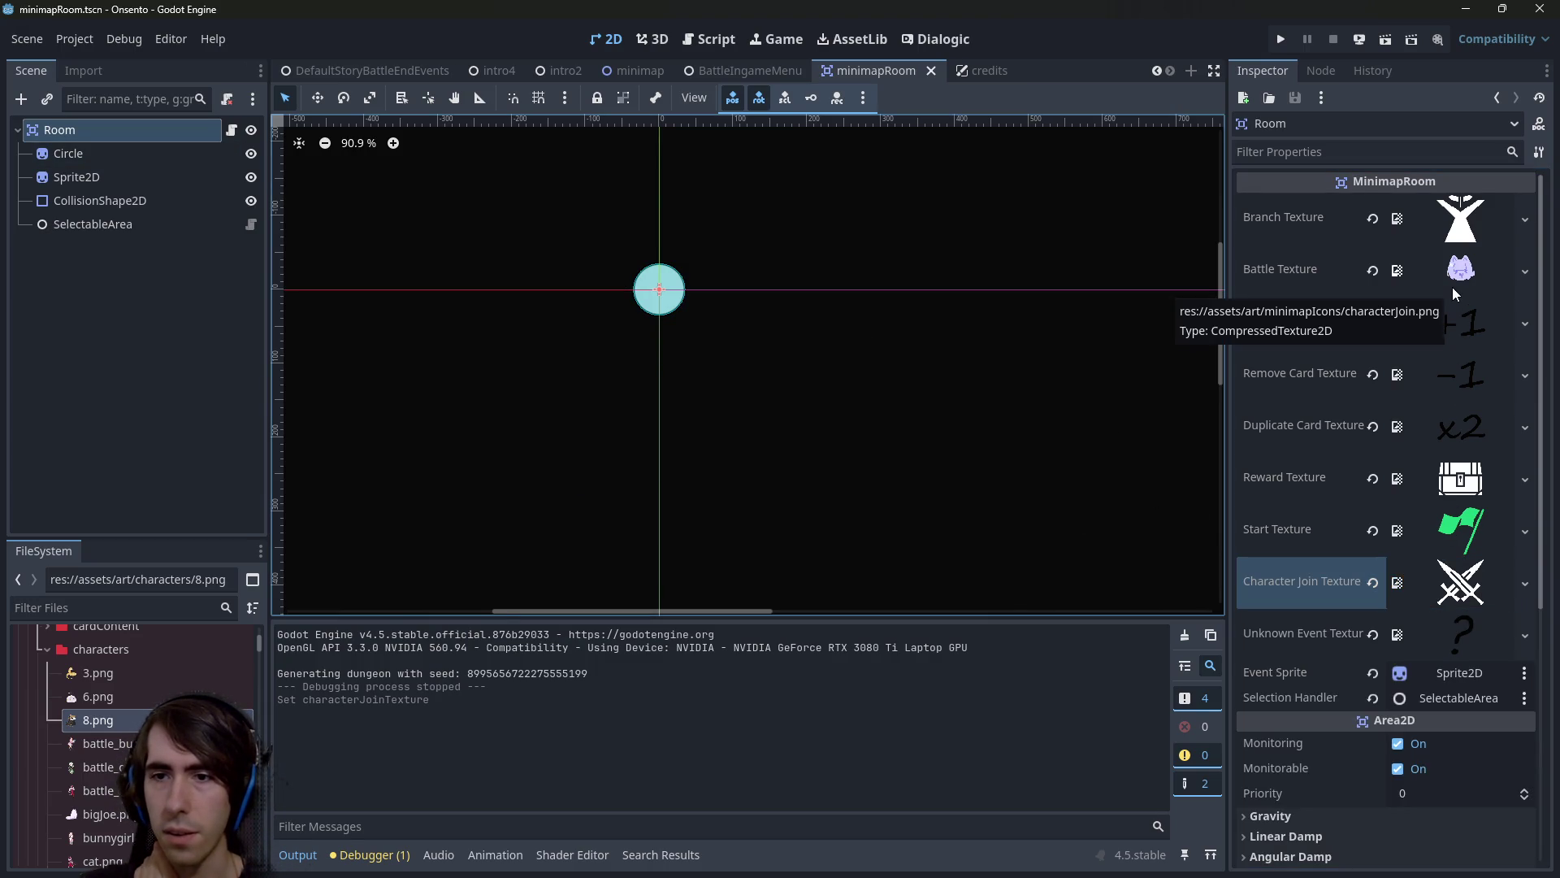
key("ctrl+z")
Set the Battle Texture to battleIcon.png via Quick Load search 'battl'
left_click(1510, 275)
left_click(1524, 274)
left_click(1411, 668)
type("battl")
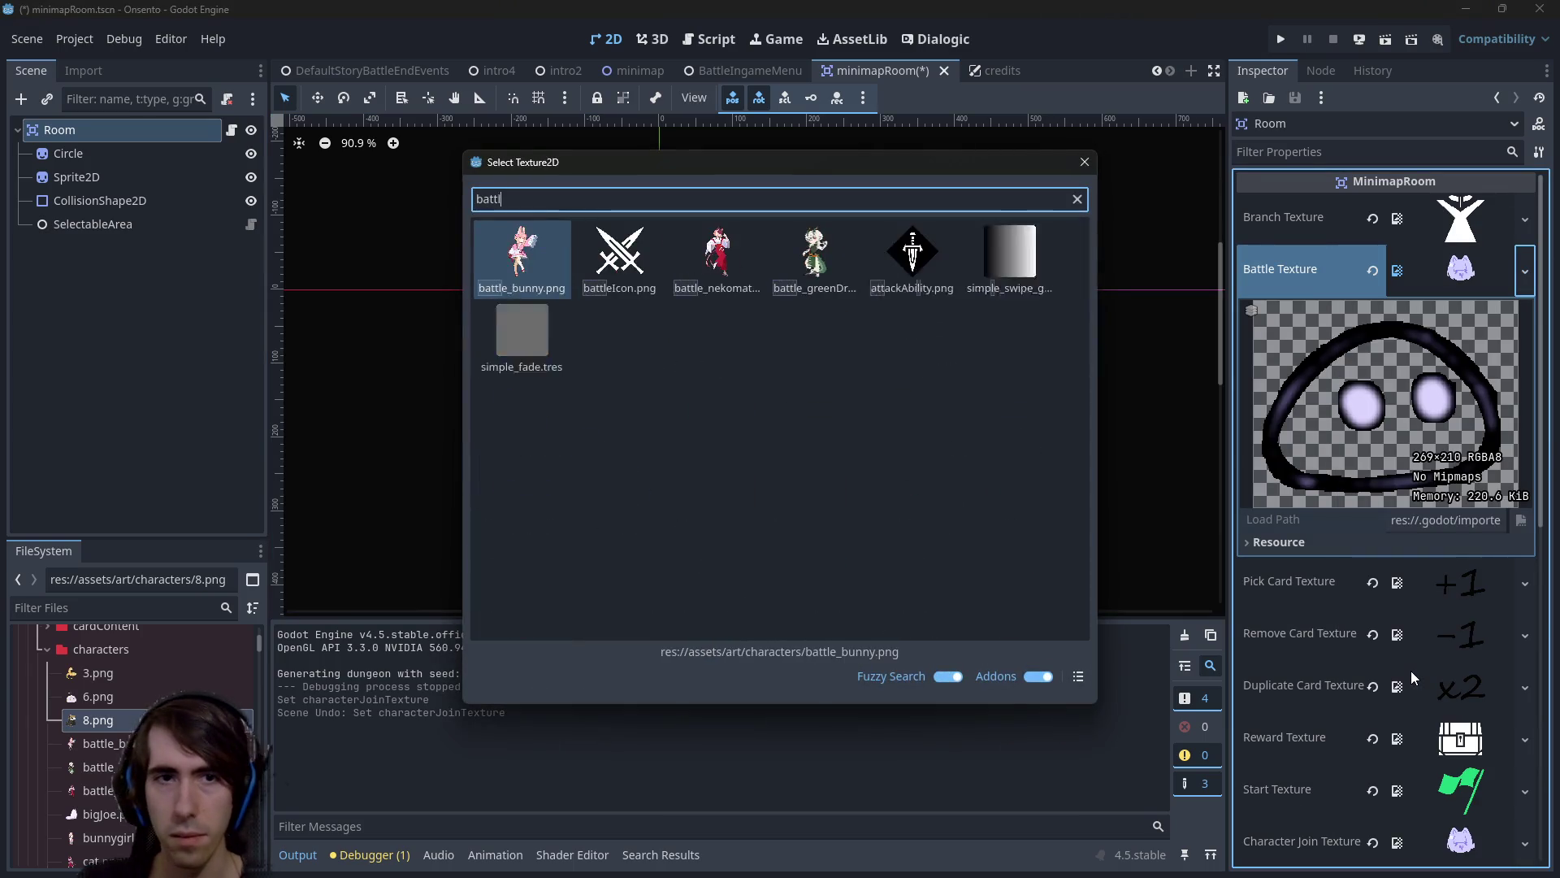
key("Right")
key("Return")
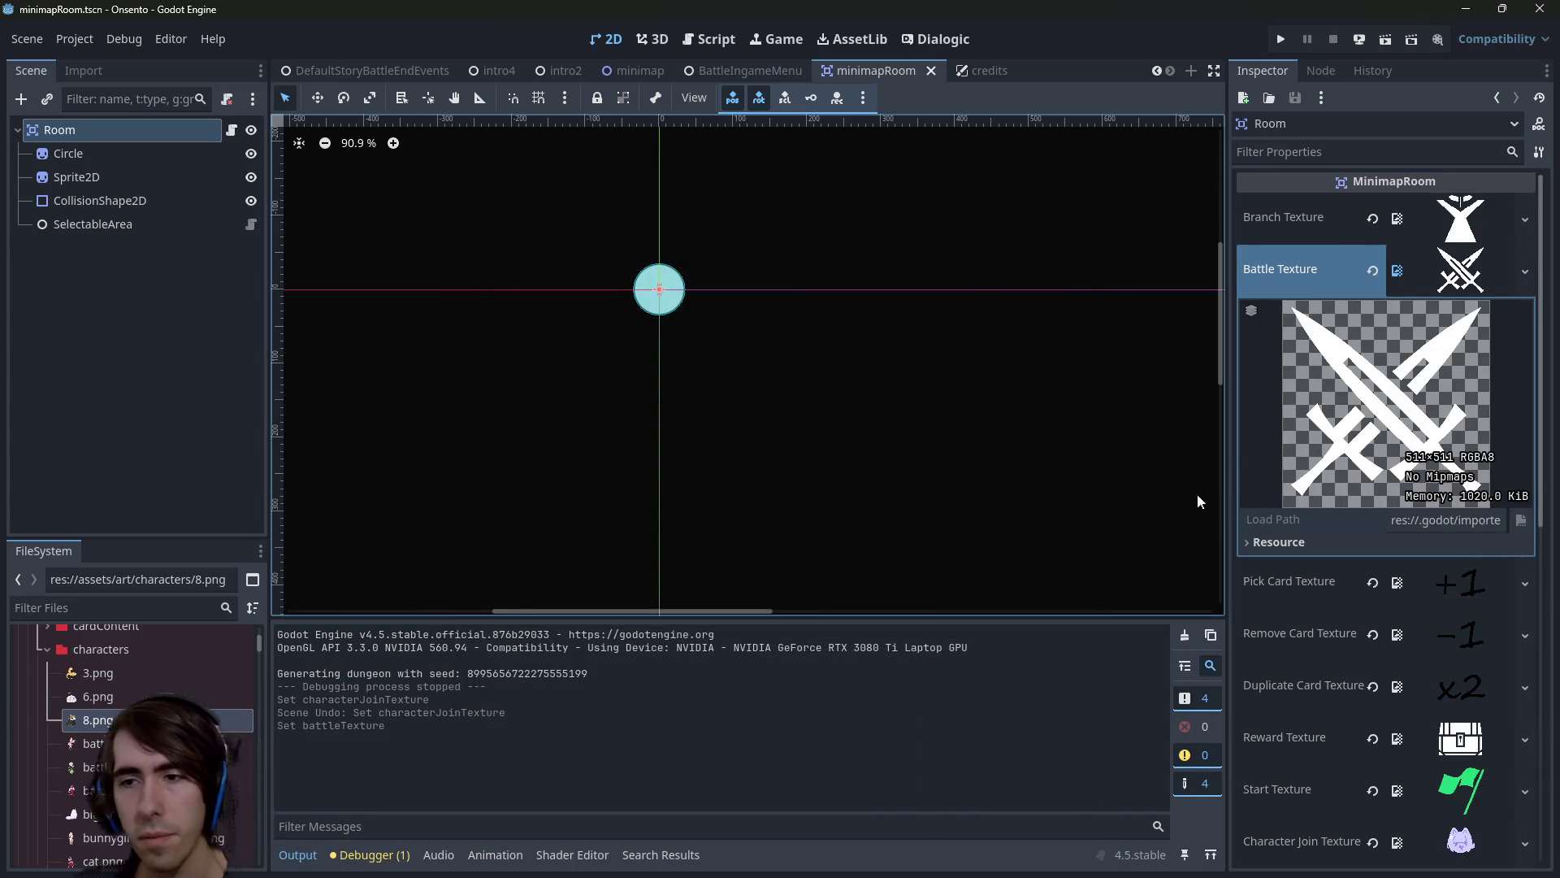
left_click(1495, 279)
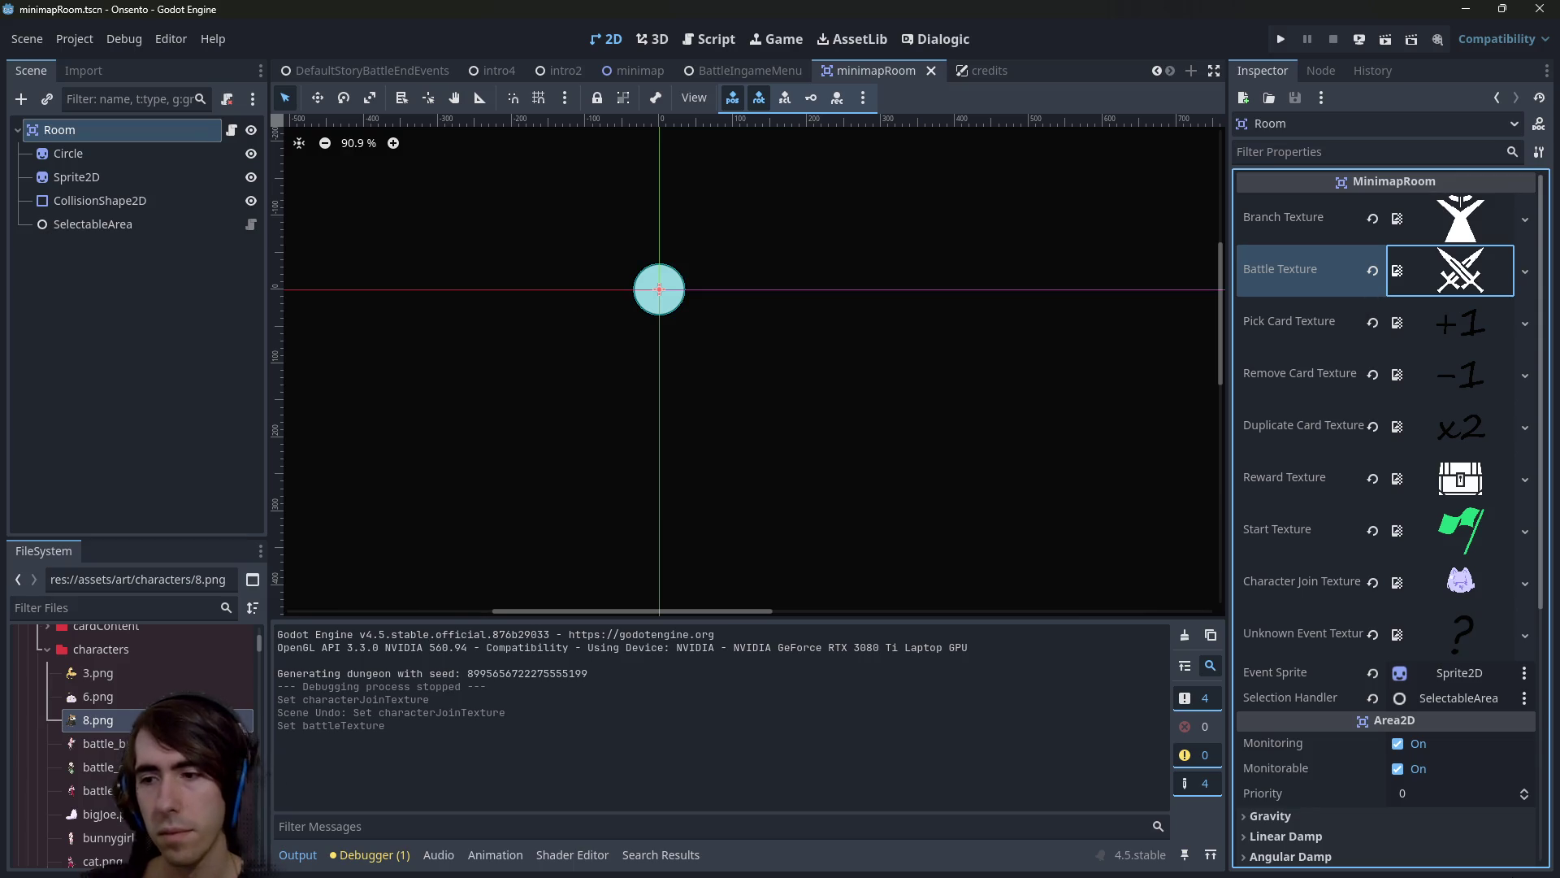
key("alt+Tab")
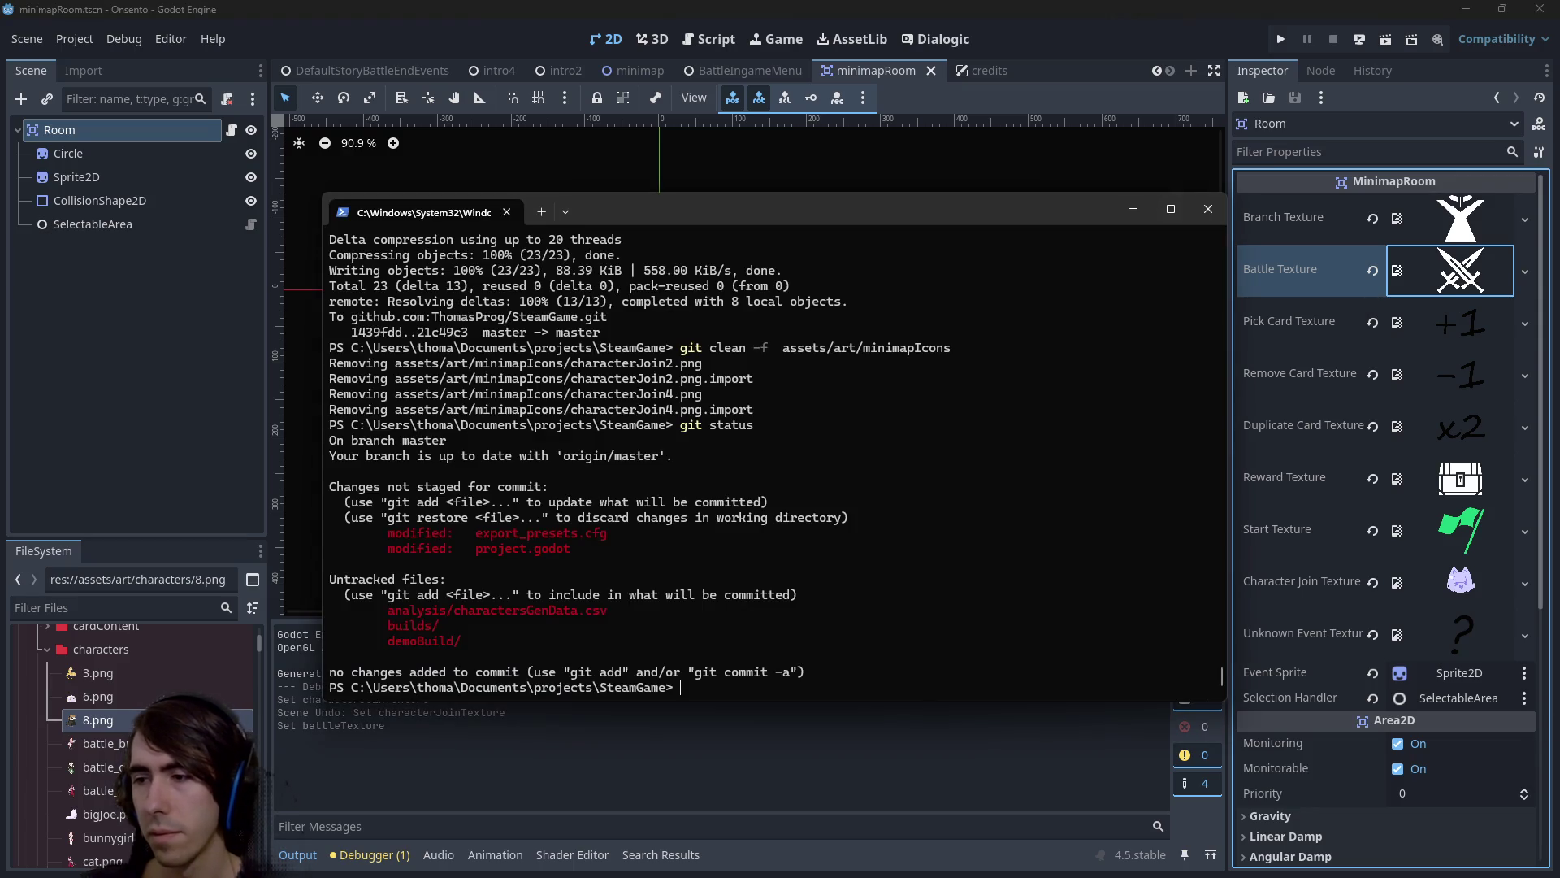
Soft-reset the last commit with git reset --soft HEAD~1 and stage minimapRoom.tscn
type("git reset --s")
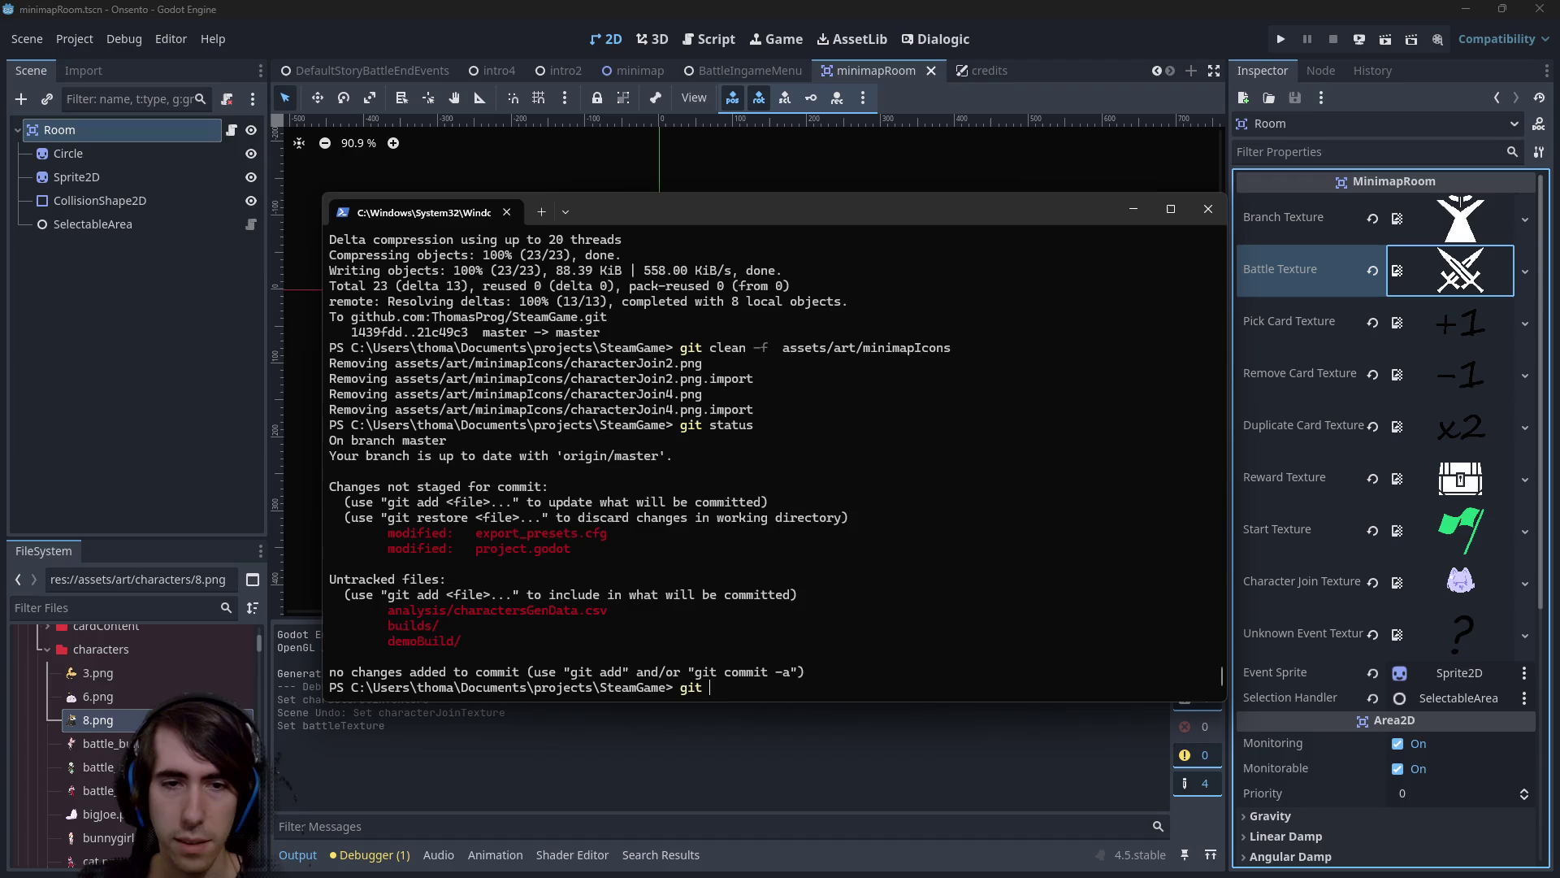
type("oft HEAD~1")
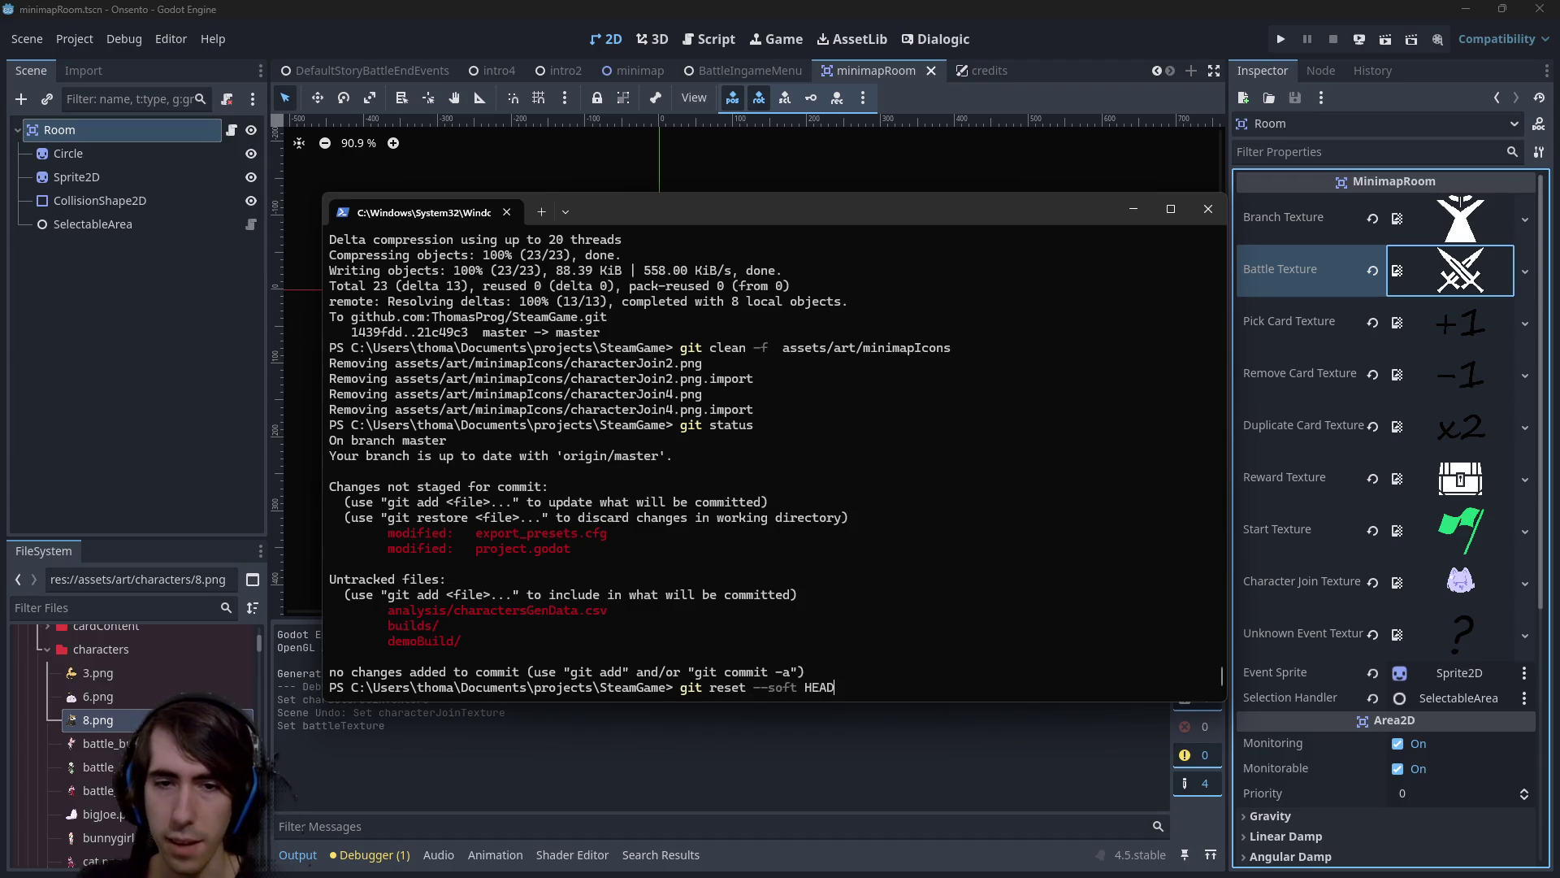
key("Return")
type("git status")
key("Return")
type("git add")
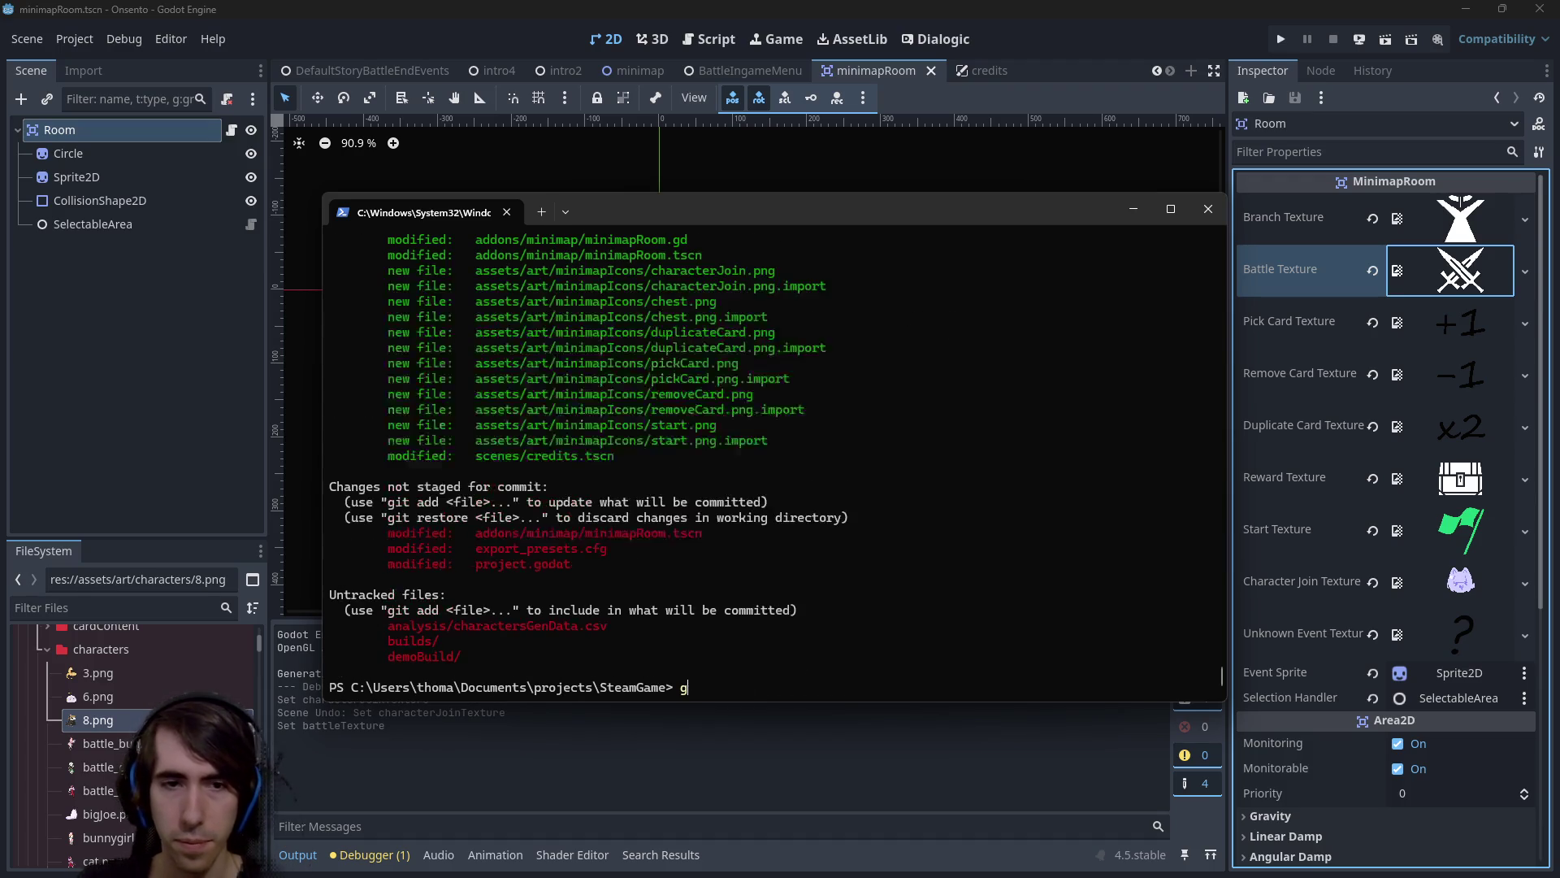
left_click_drag(475, 534, 703, 536)
right_click(704, 537)
right_click(780, 519)
key("Return")
Recommit with the MAD-220 message and push using --force-with-lease after the rejected push
key("Up")
key("Up")
key("Up")
key("Up")
key("Up")
key("Up")
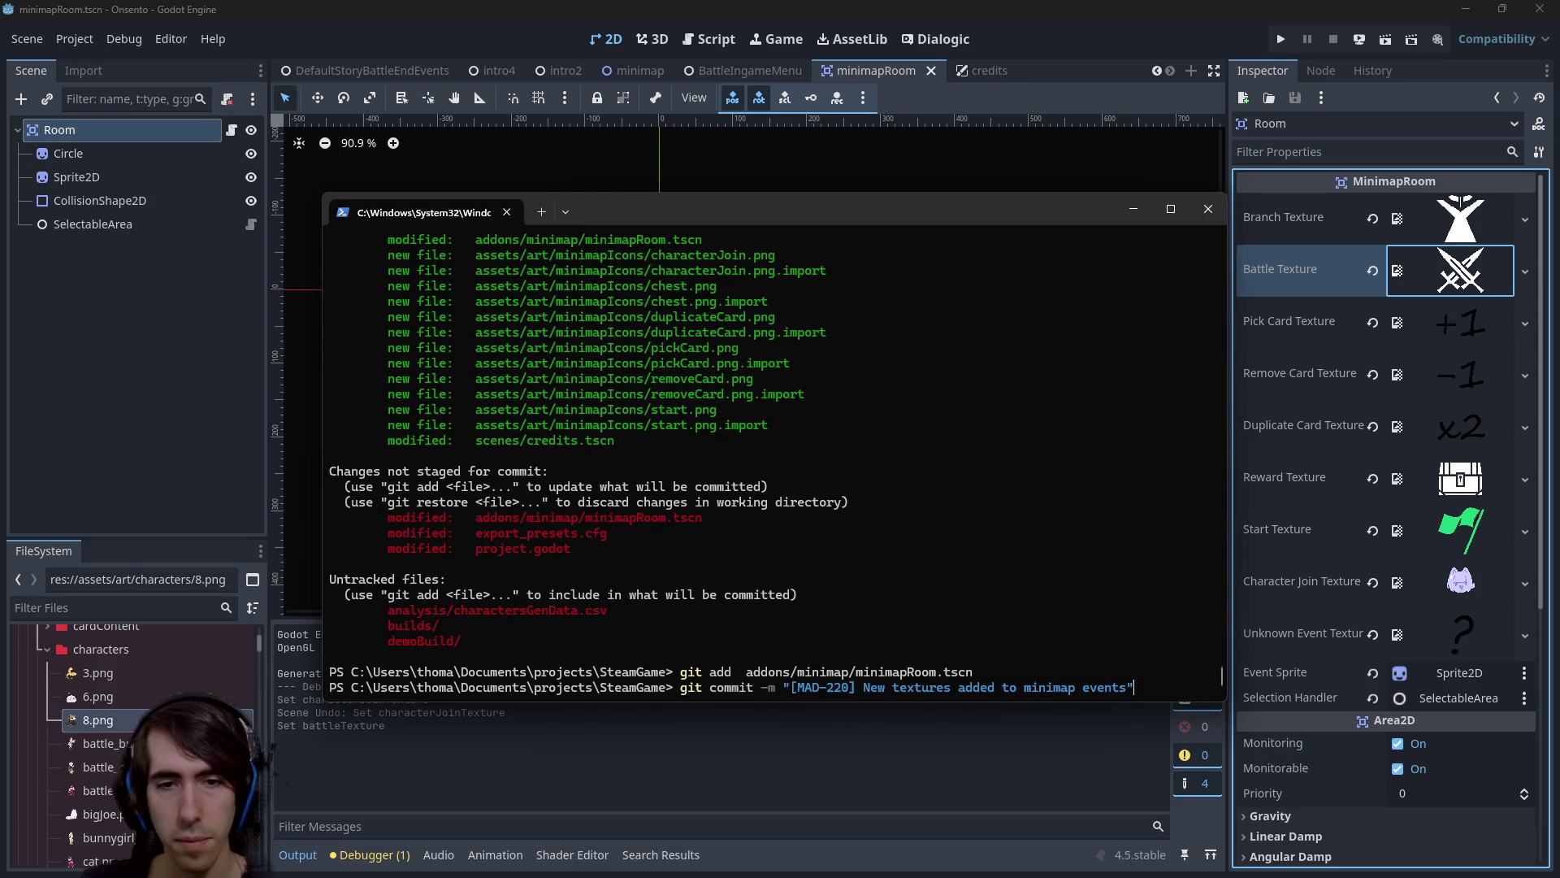
key("Return")
type("git push")
key("Return")
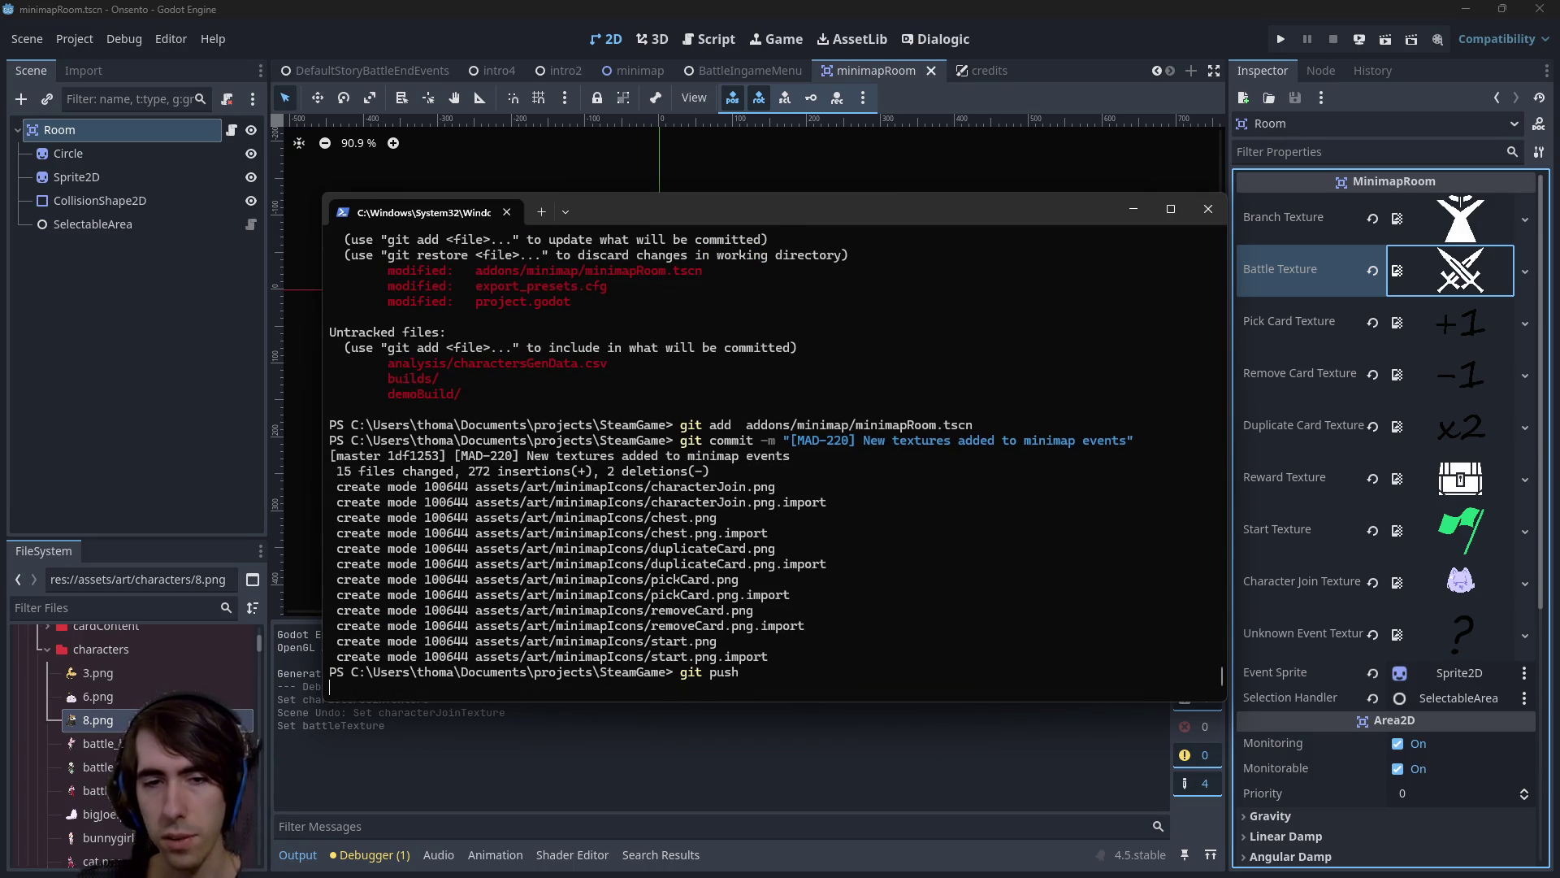
key("Up")
type("--force-with-lease")
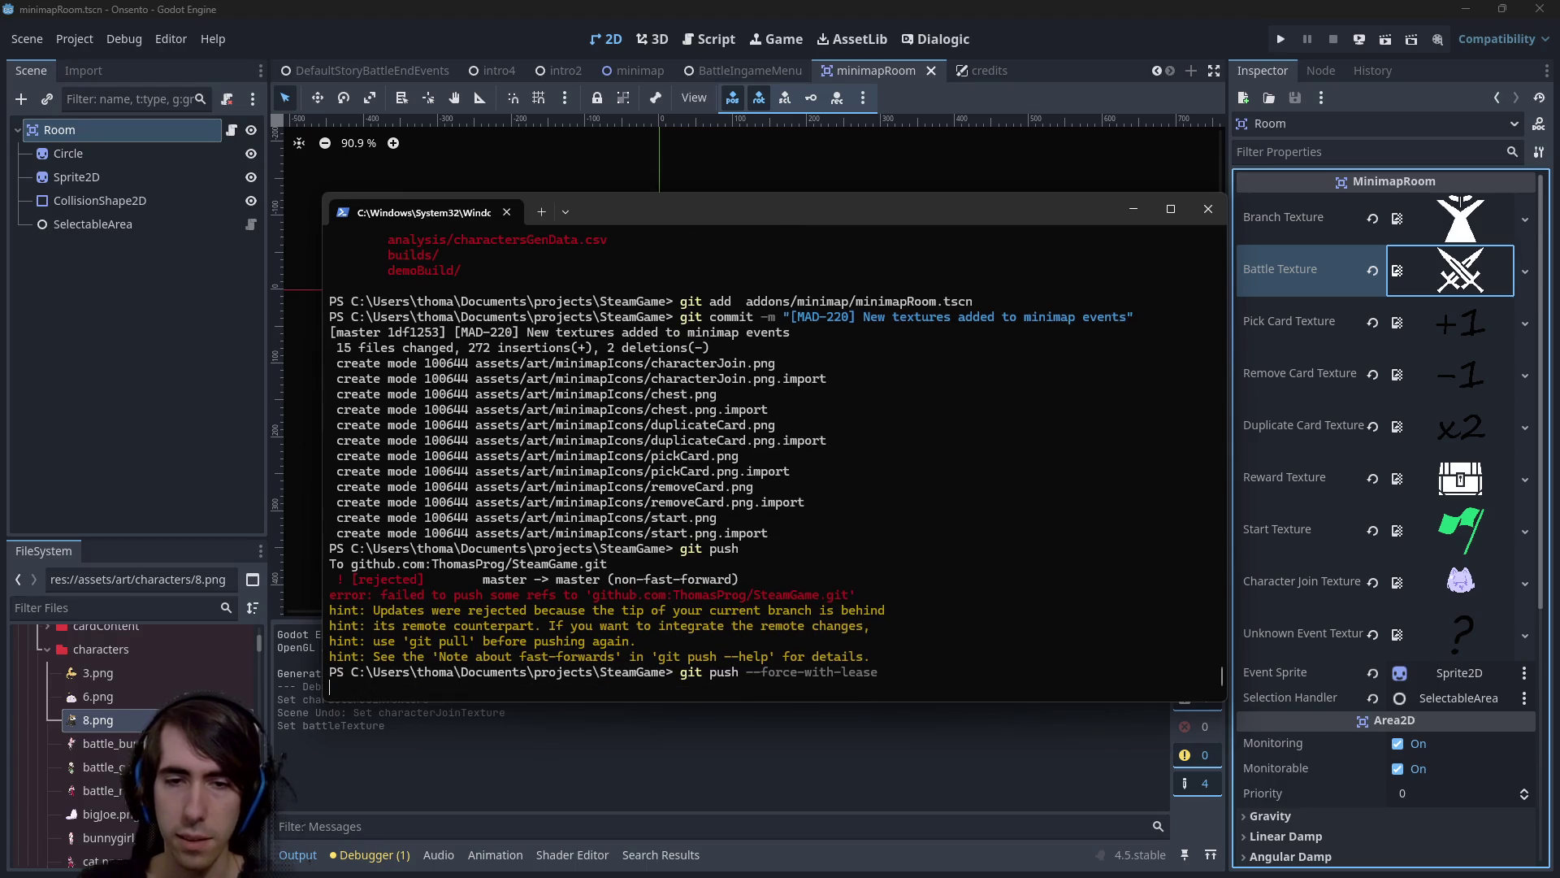
key("Return")
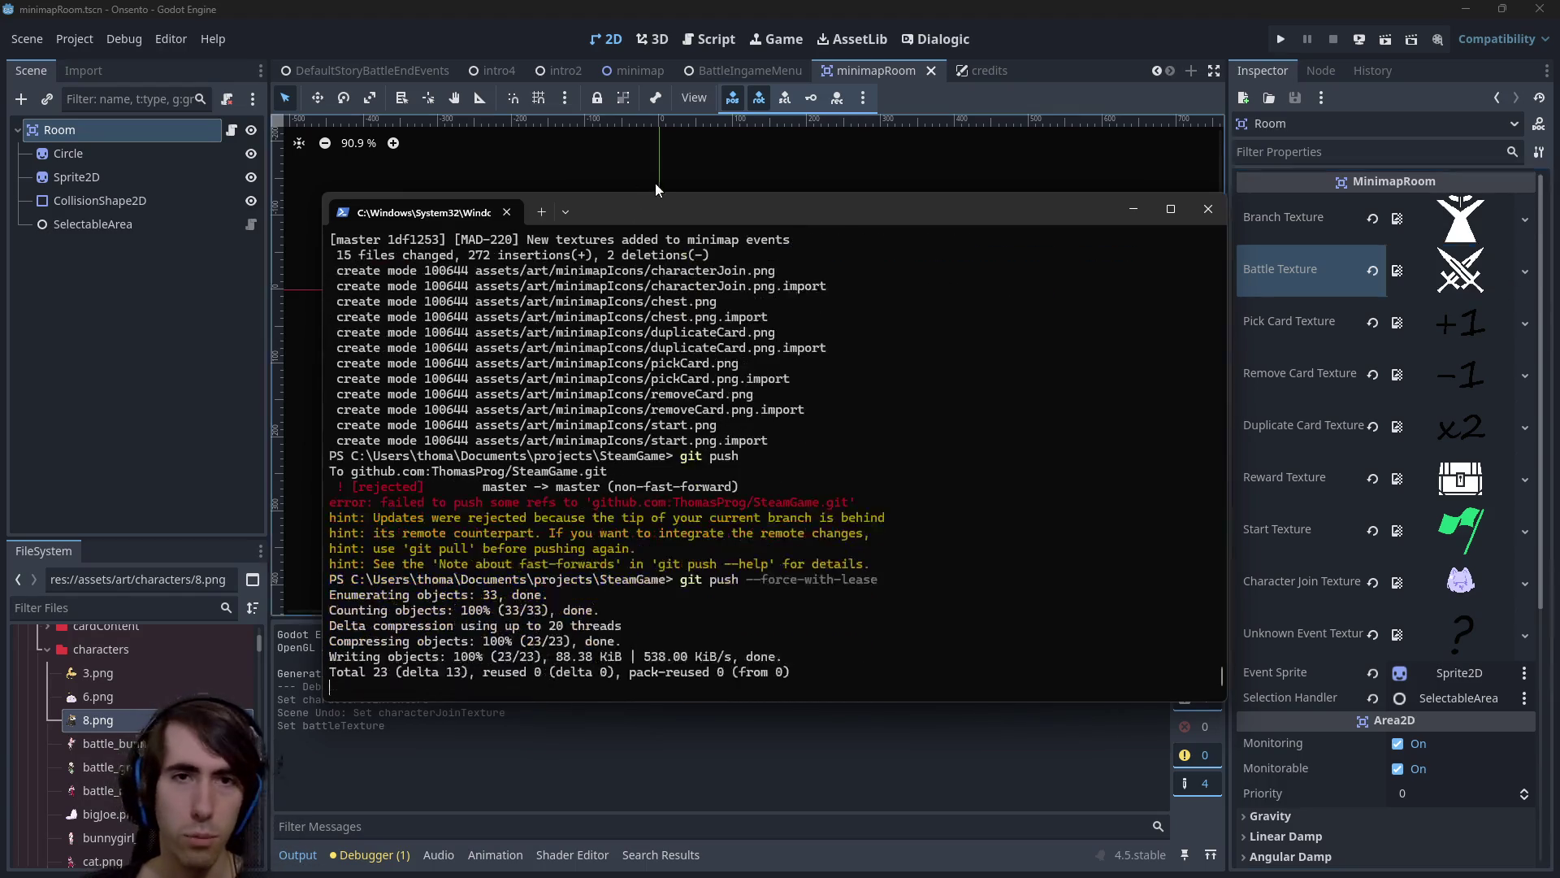
left_click(1133, 209)
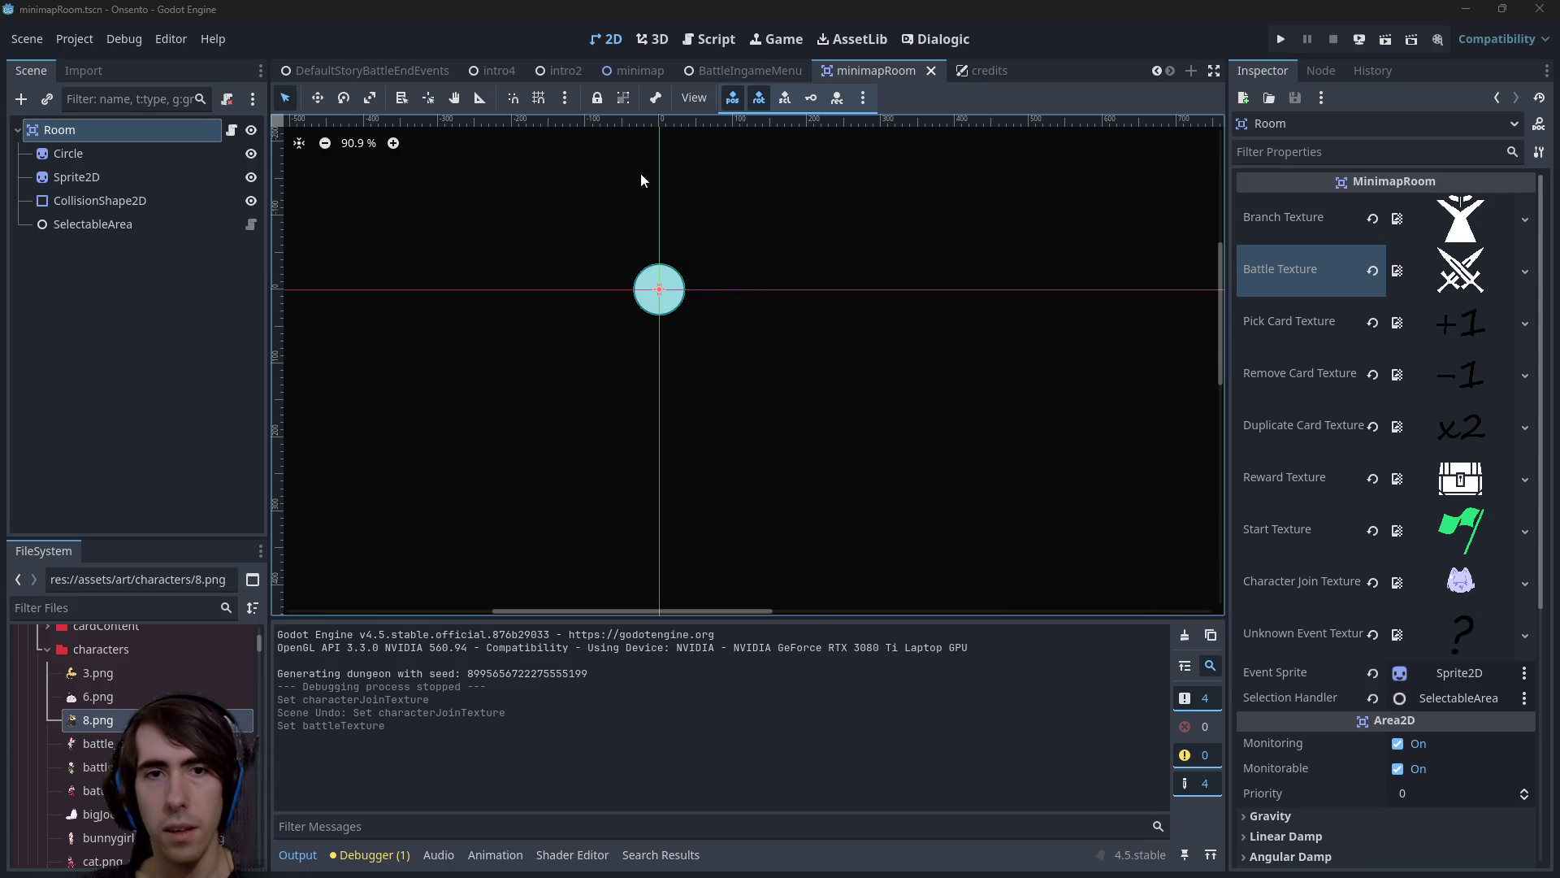
Pan the minimapRoom 2D view, focus the file filter and scroll the FileSystem dock
left_click_drag(665, 246, 725, 293)
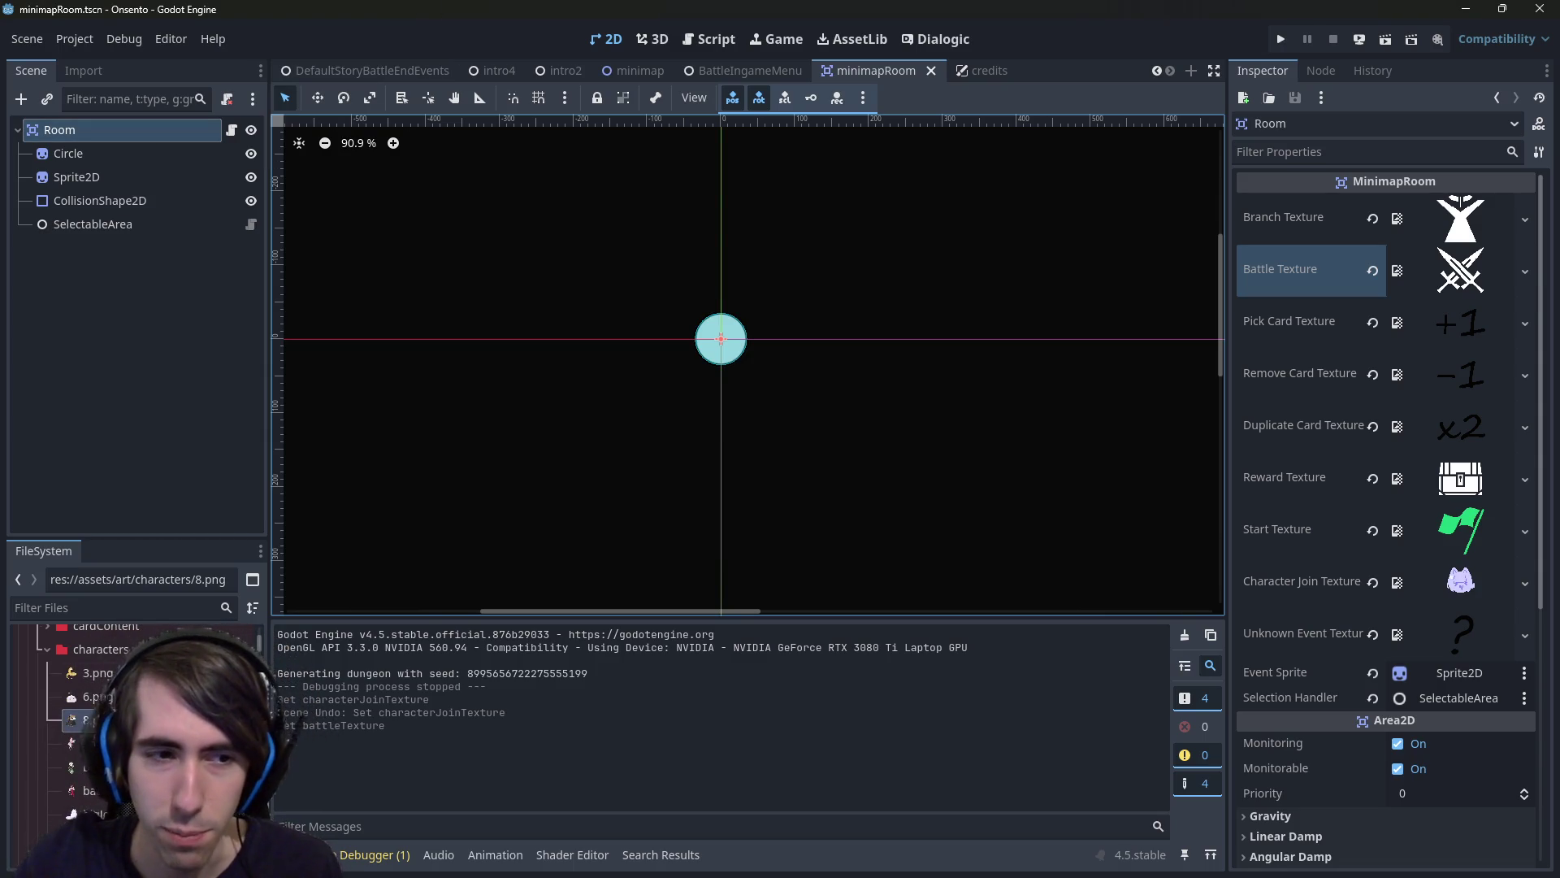
left_click(193, 613)
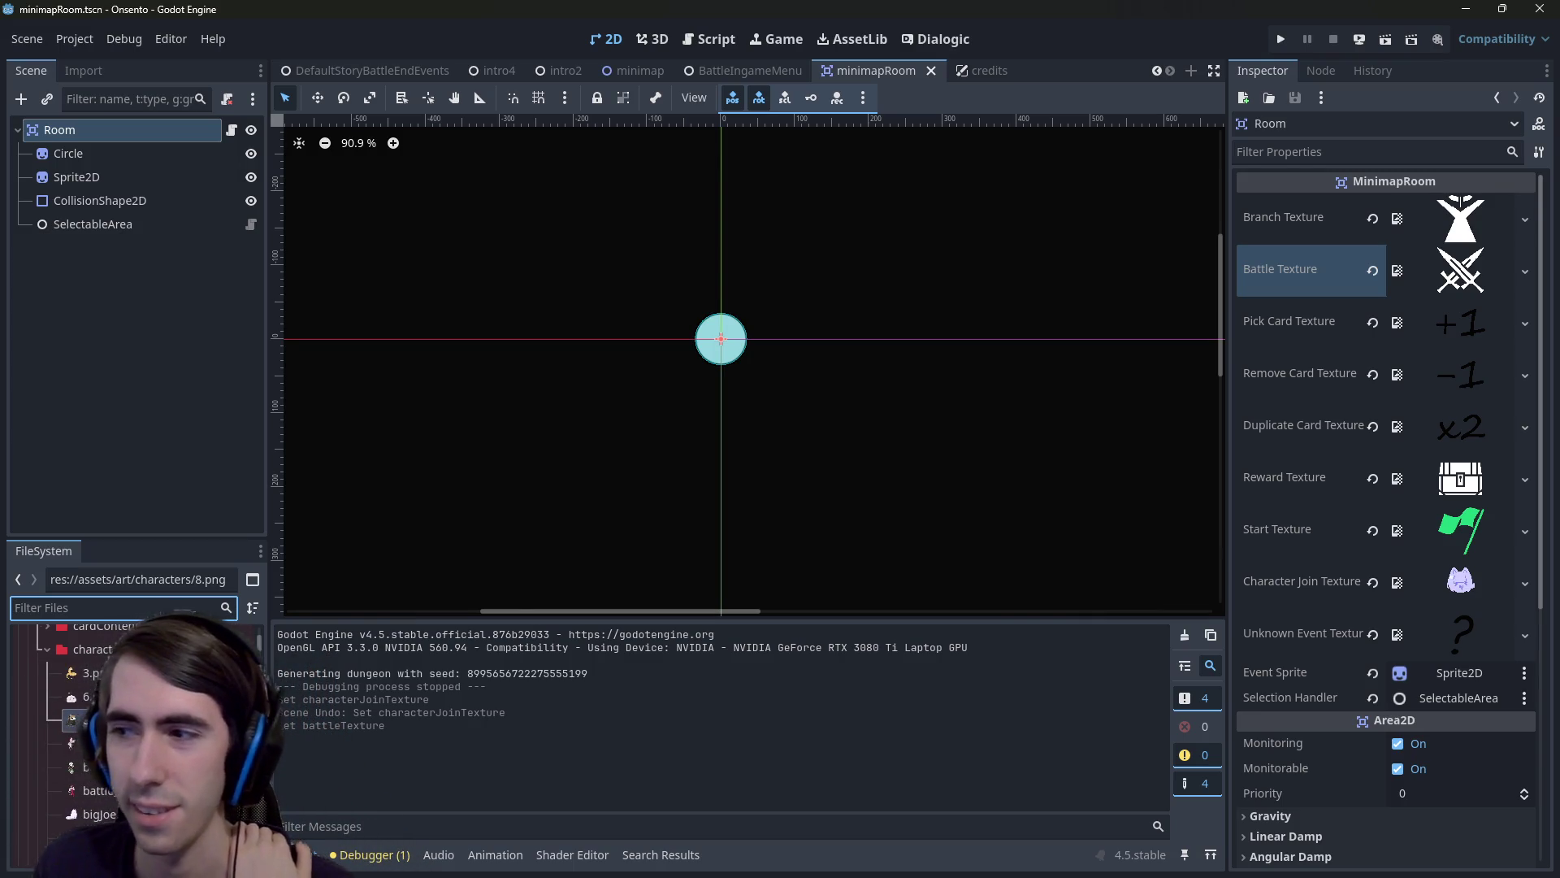
right_click(729, 5)
left_click(674, 7)
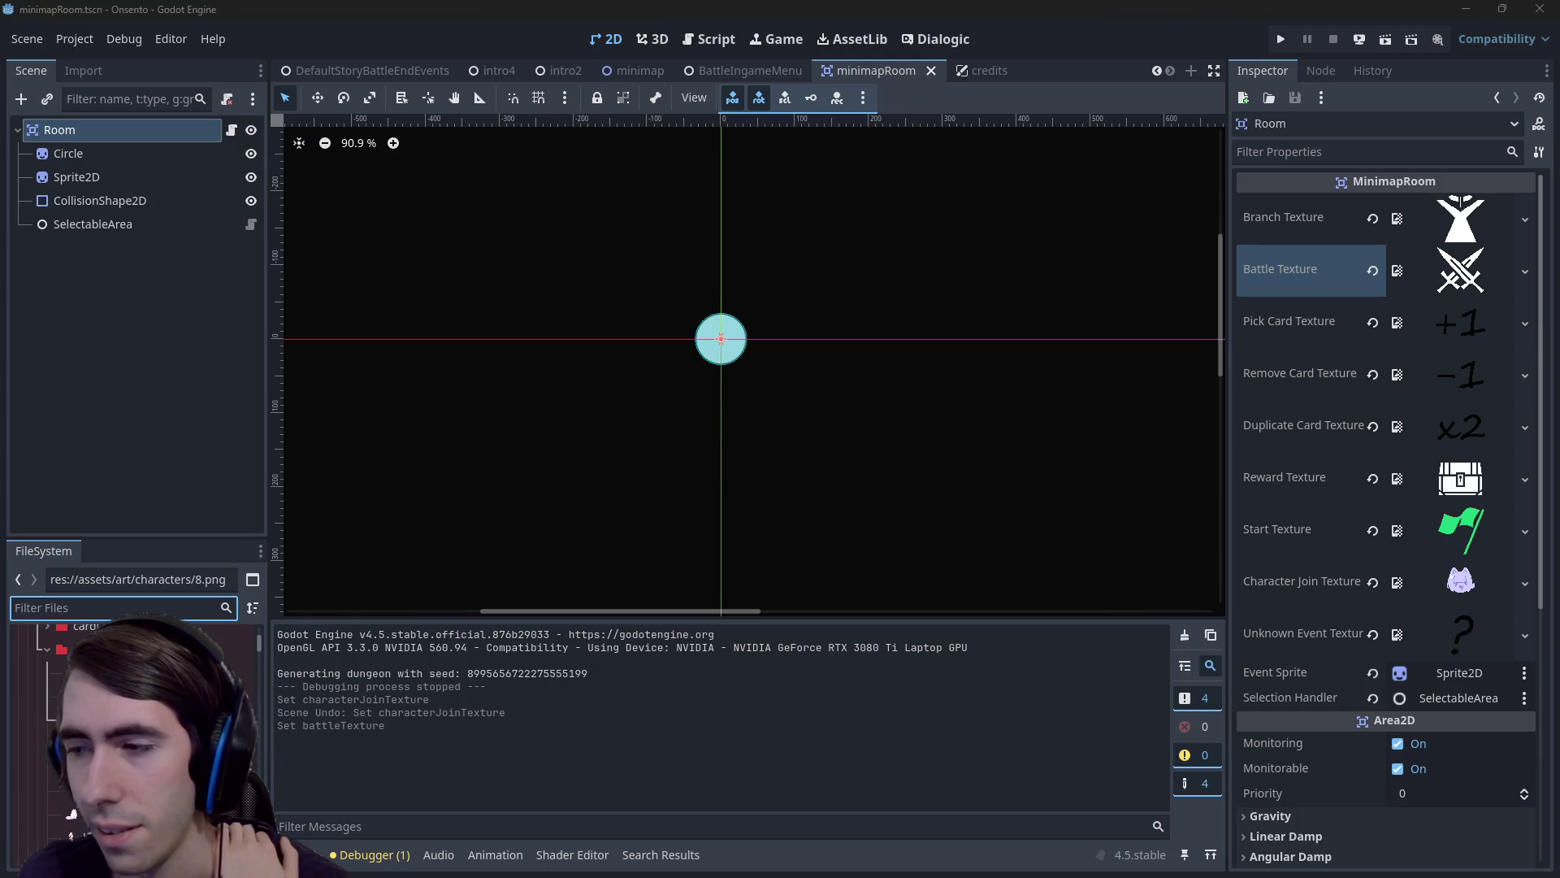
scroll(707, 368, "down", 5)
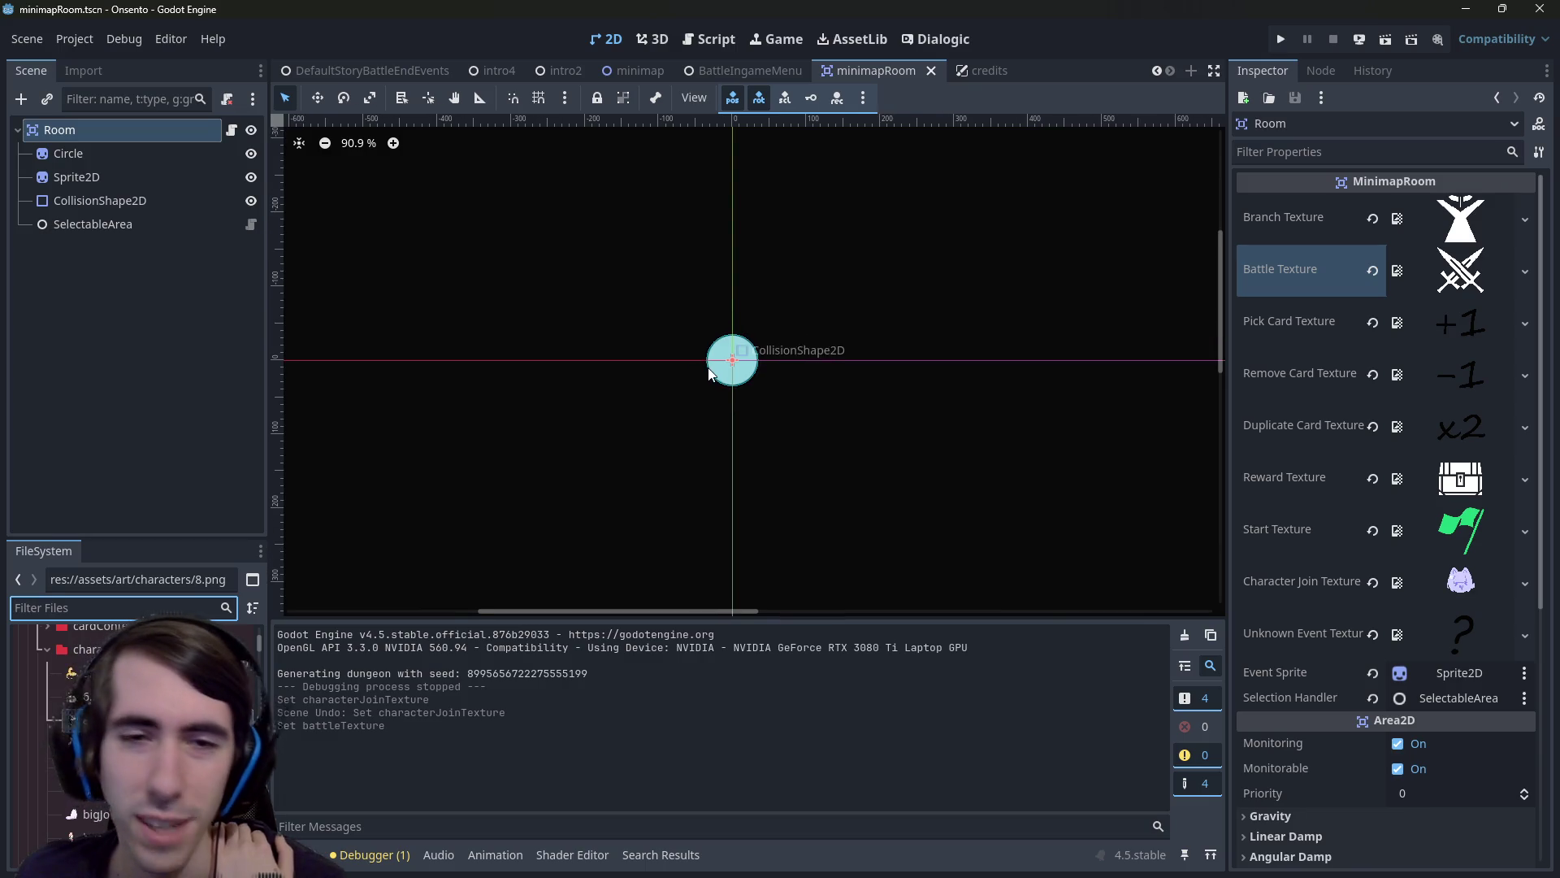
scroll(707, 370, "up", 2)
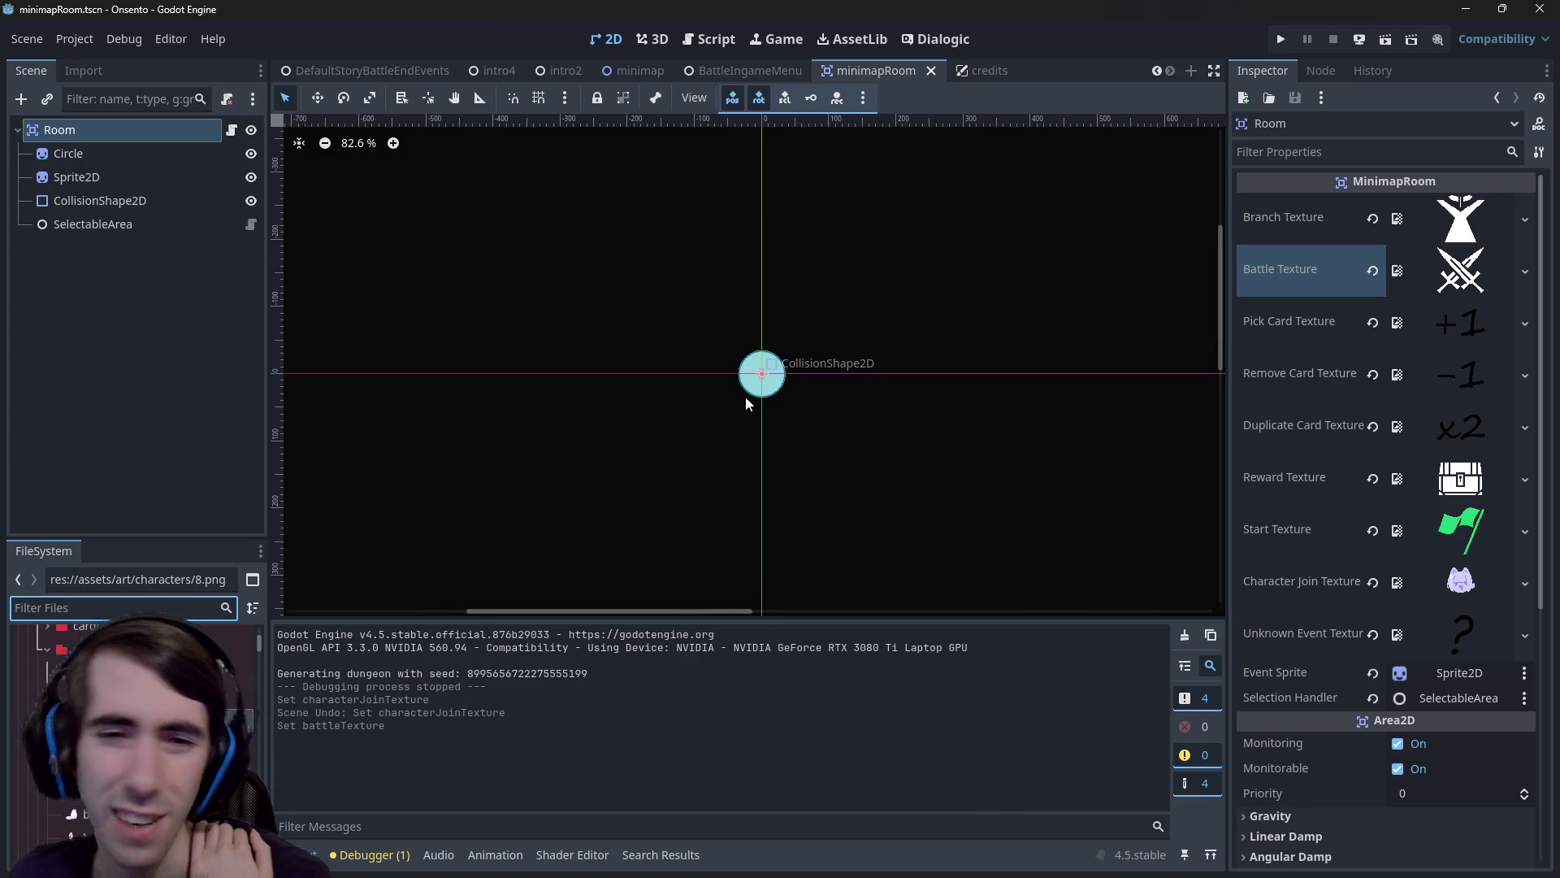
scroll(746, 398, "down", 2)
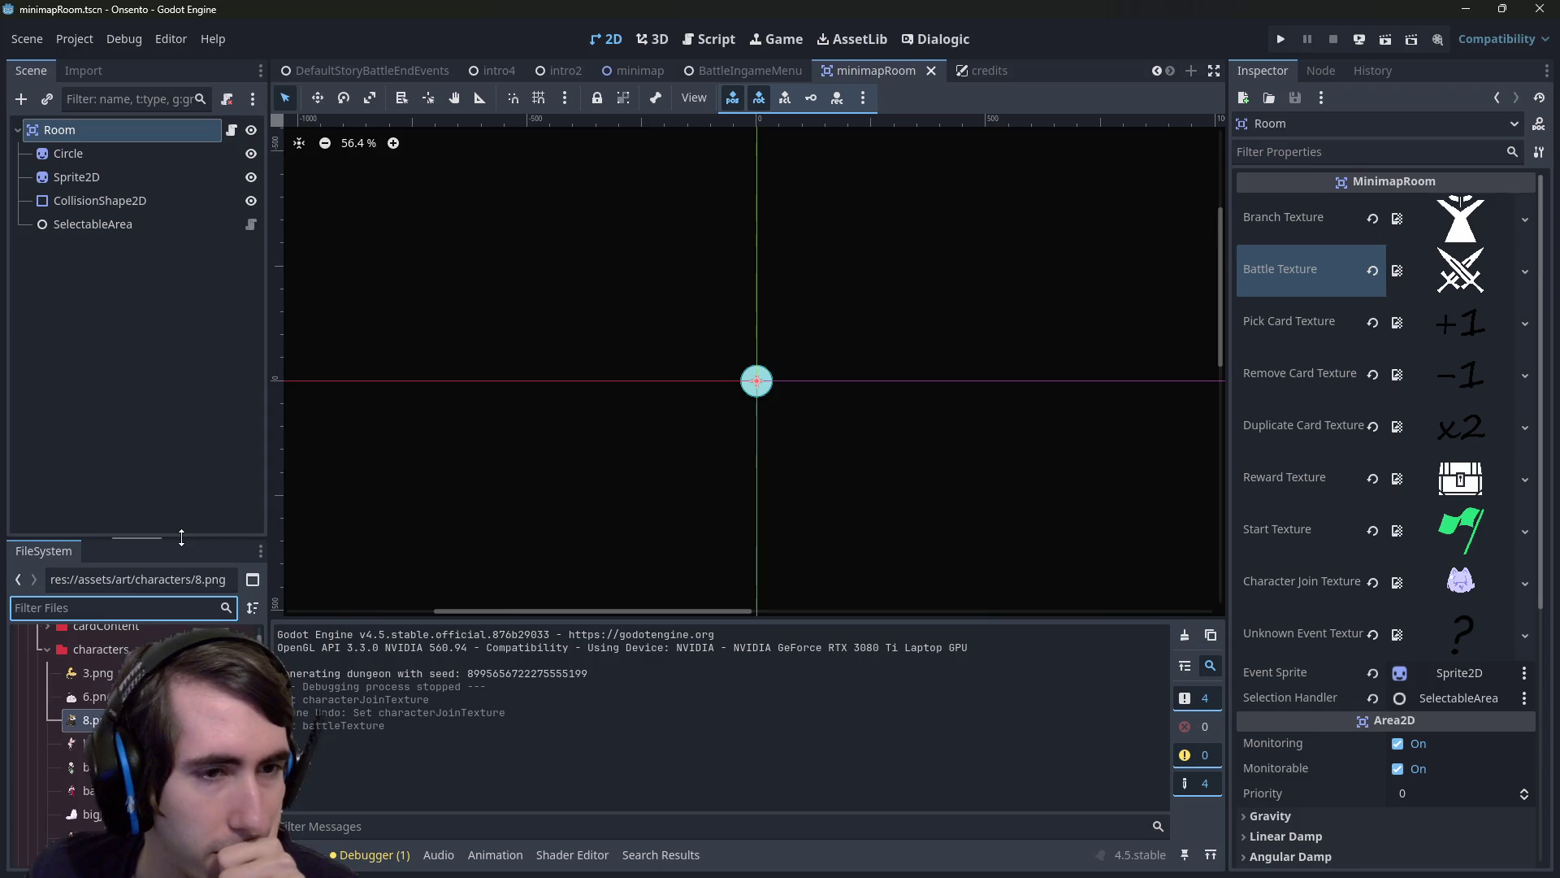
Enlarge the FileSystem panel and collapse art, assets, branch, deckEditorEvent, pickCardEvent, randomDeckEvent and rewards folders
left_click_drag(169, 538, 169, 357)
scroll(89, 520, "up", 5)
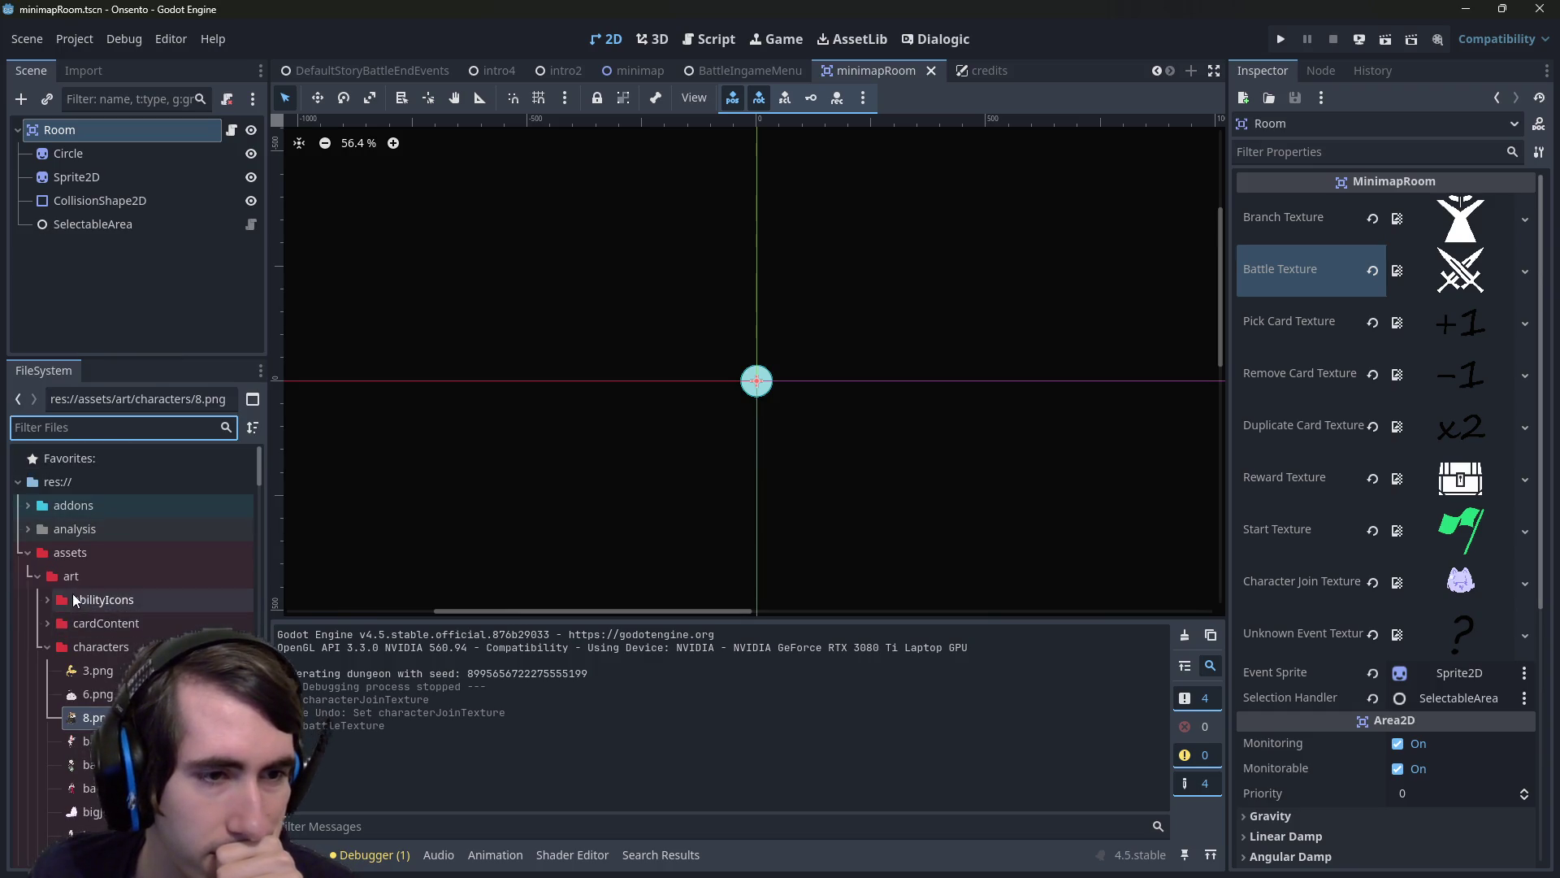
left_click(71, 575)
left_click(75, 552)
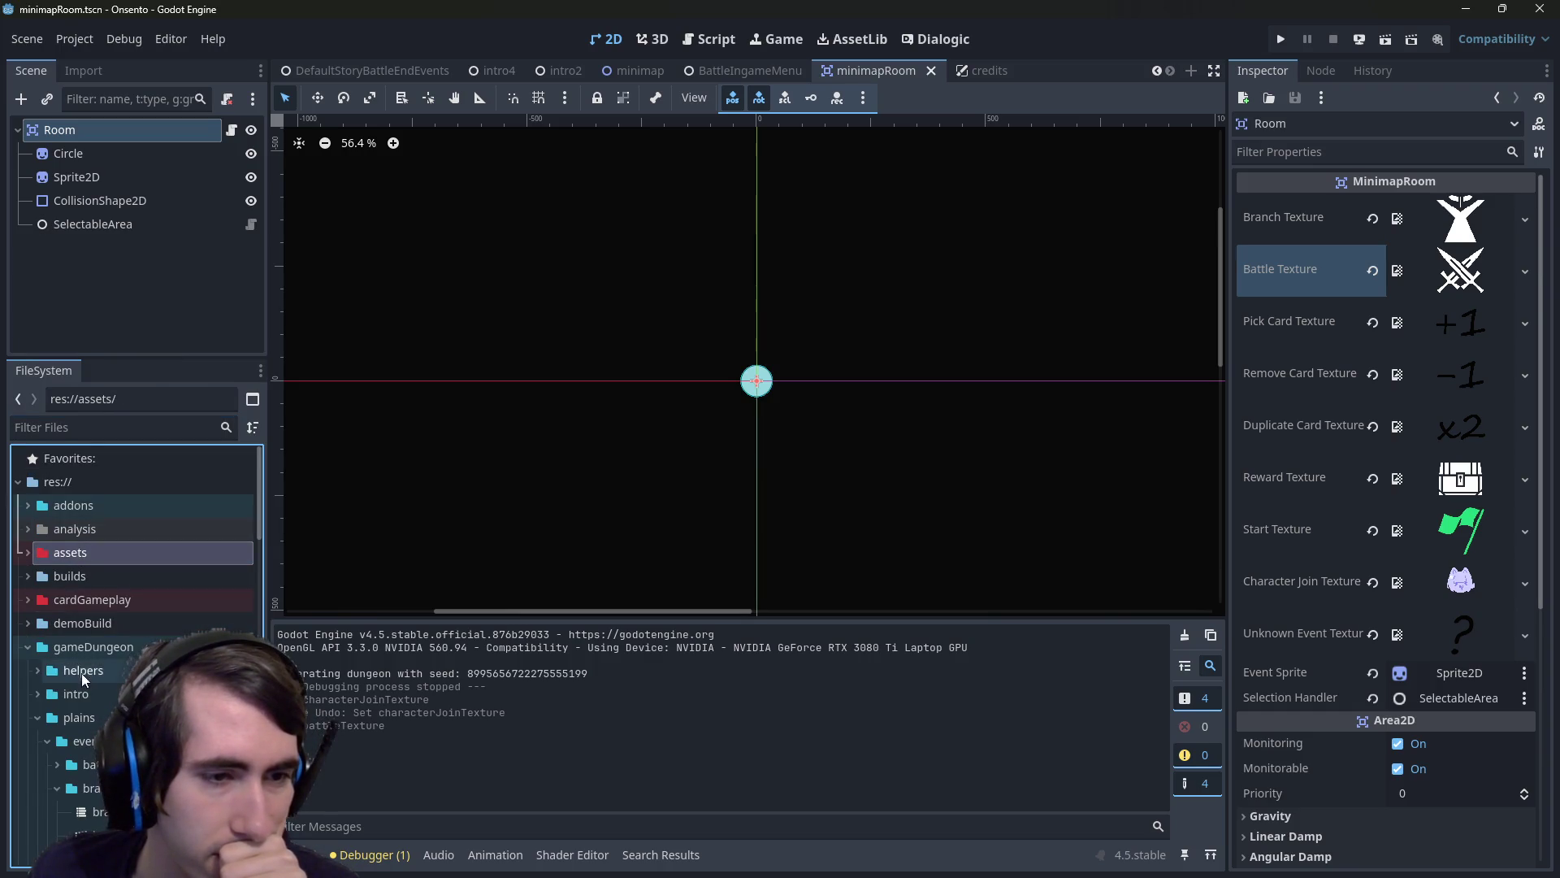
scroll(77, 658, "down", 5)
left_click(57, 632)
left_click(109, 655)
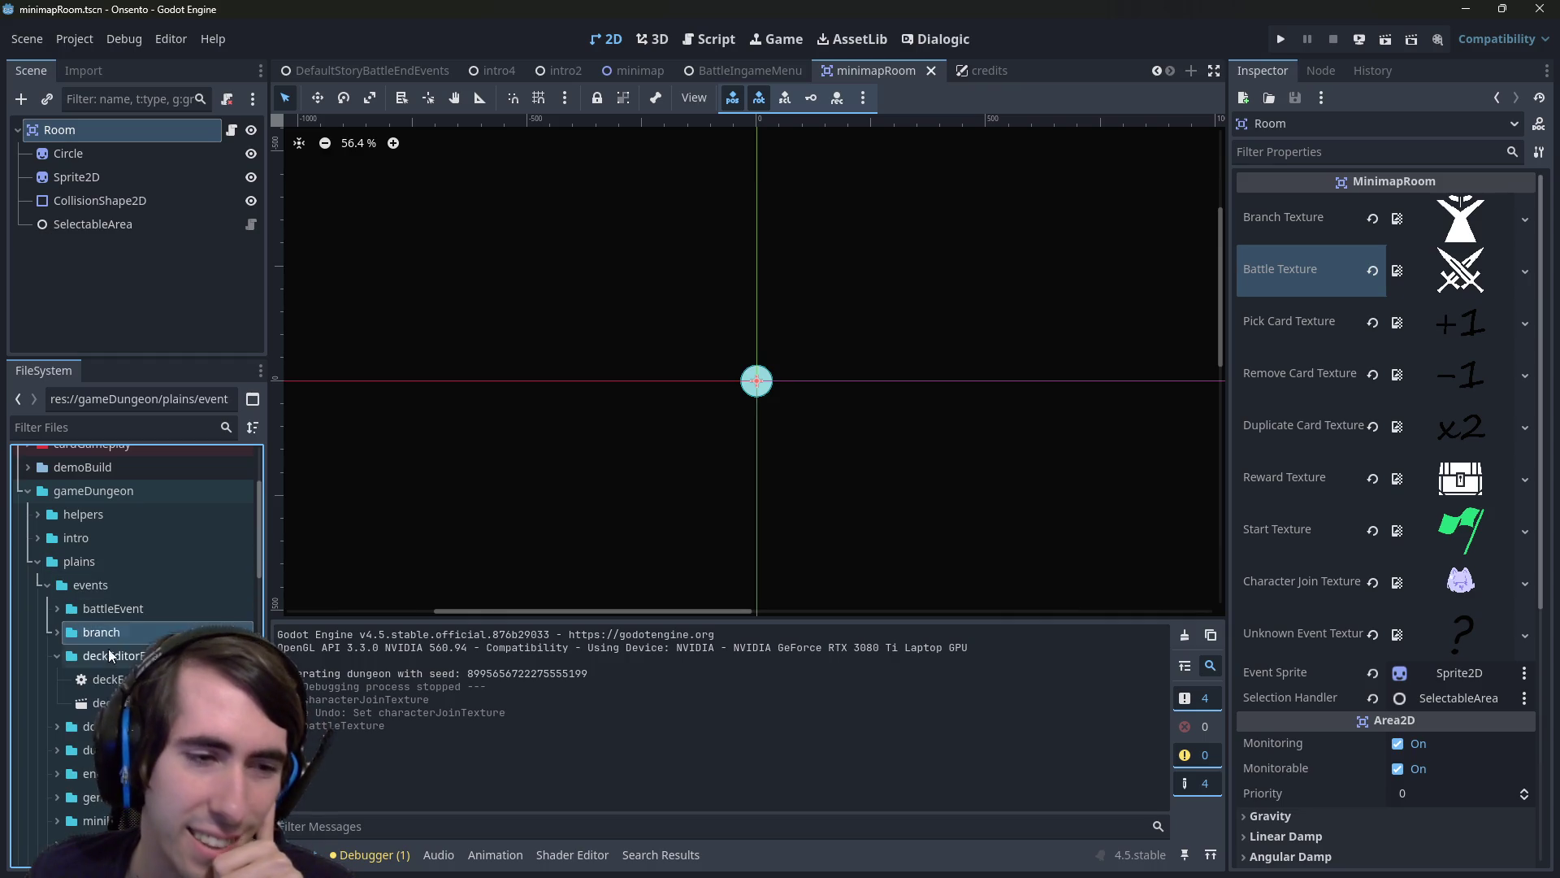
scroll(107, 660, "down", 2)
scroll(109, 667, "down", 4)
double_click(110, 611)
double_click(114, 667)
double_click(101, 706)
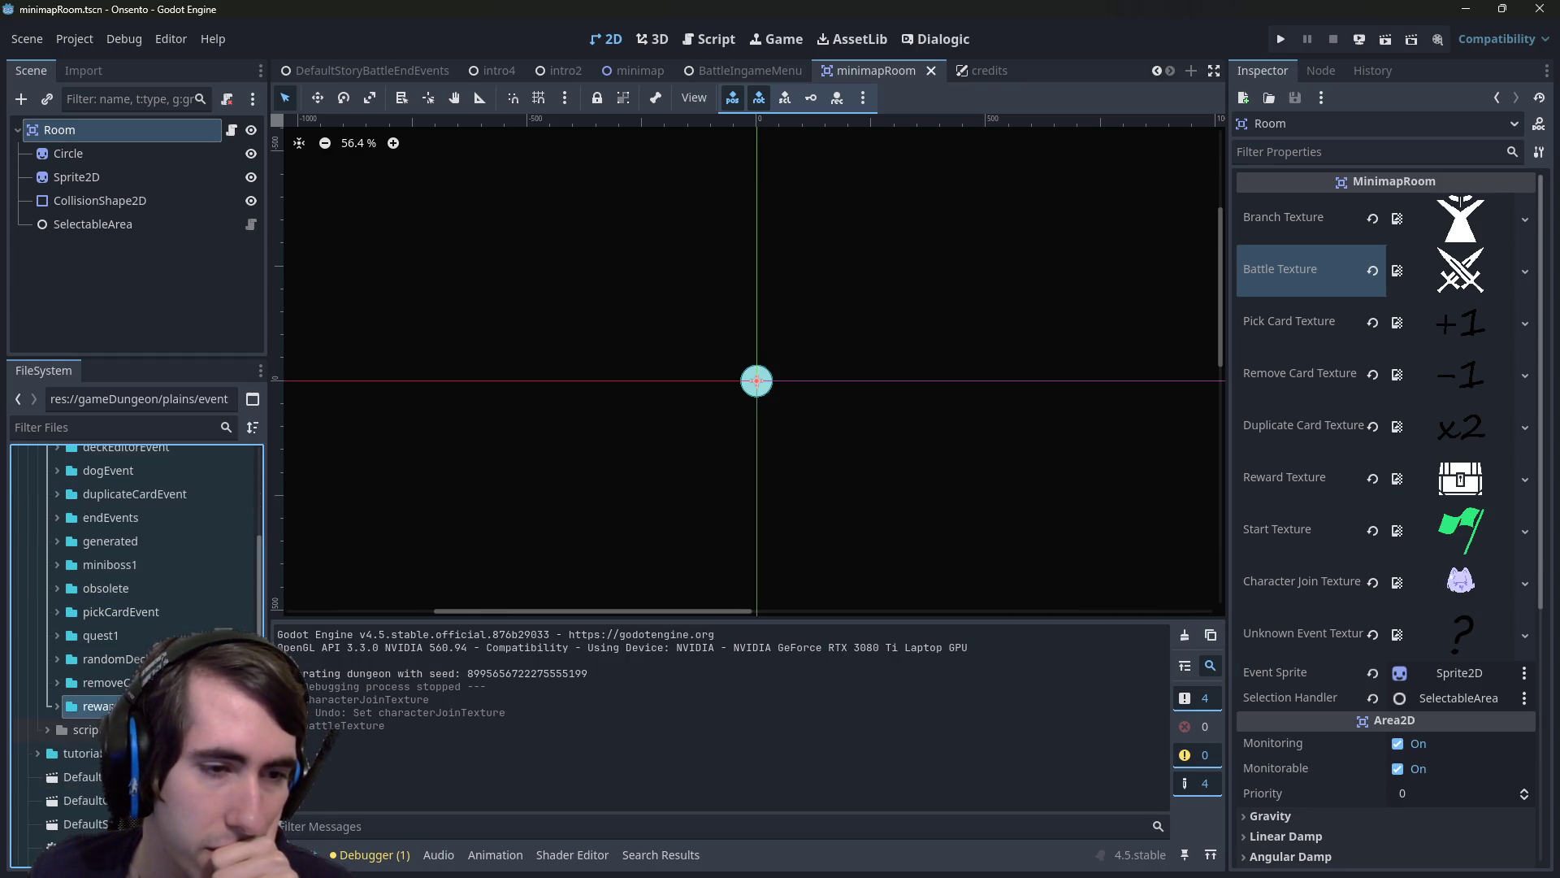
Widen the left dock and bring up the context menu of gameDungeon/plains/events
mouse_move(269, 585)
left_mouse_down()
mouse_move(382, 591)
mouse_move(295, 600)
left_mouse_up()
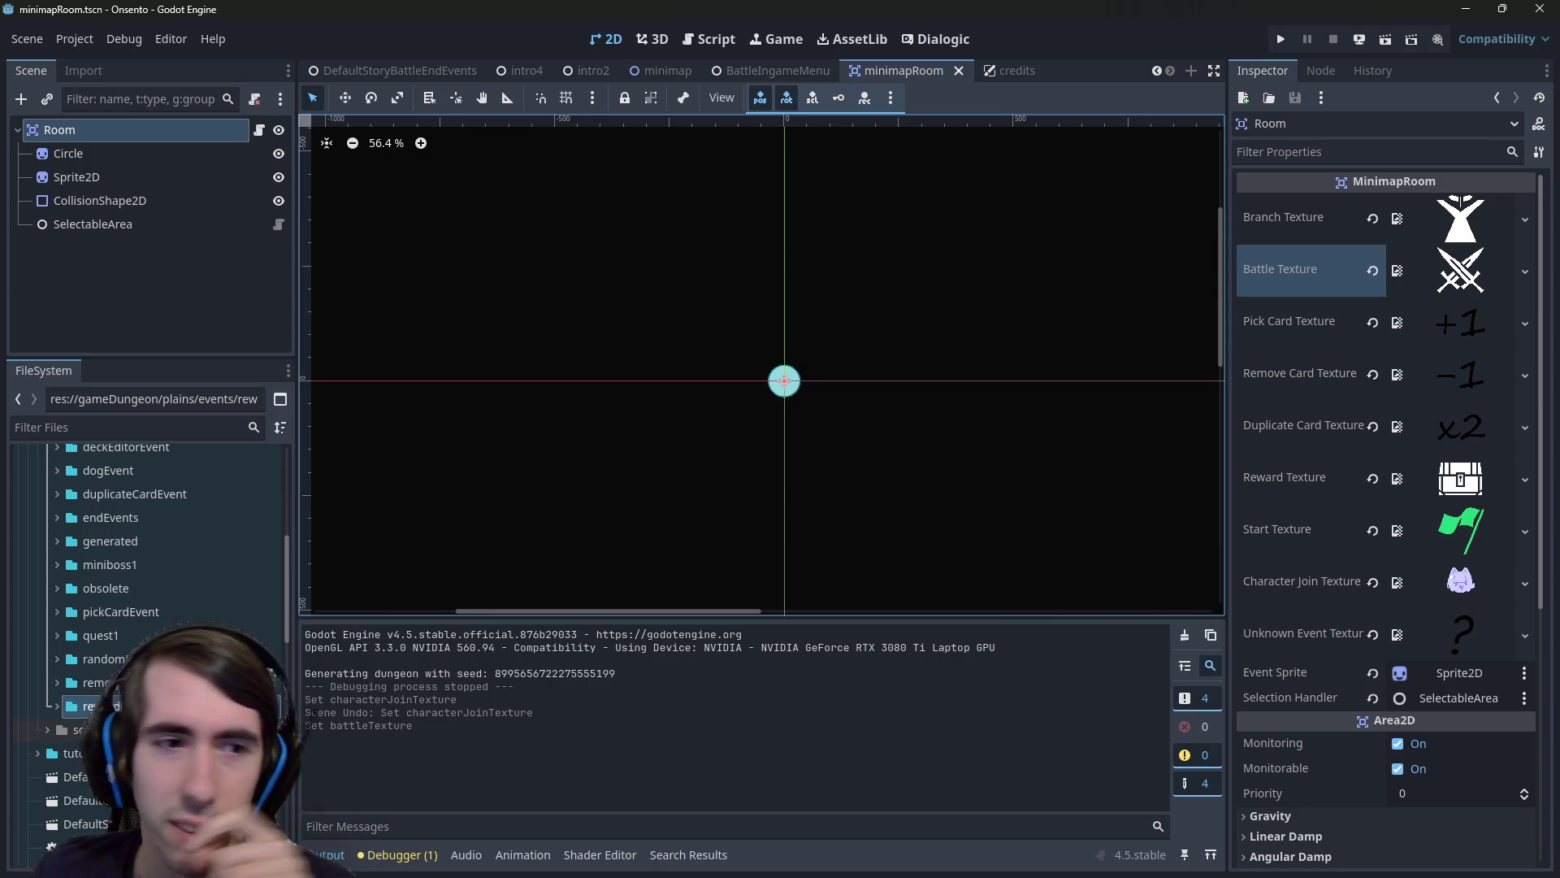
mouse_move(752, 449)
left_mouse_down()
mouse_move(746, 477)
mouse_move(718, 469)
left_mouse_up()
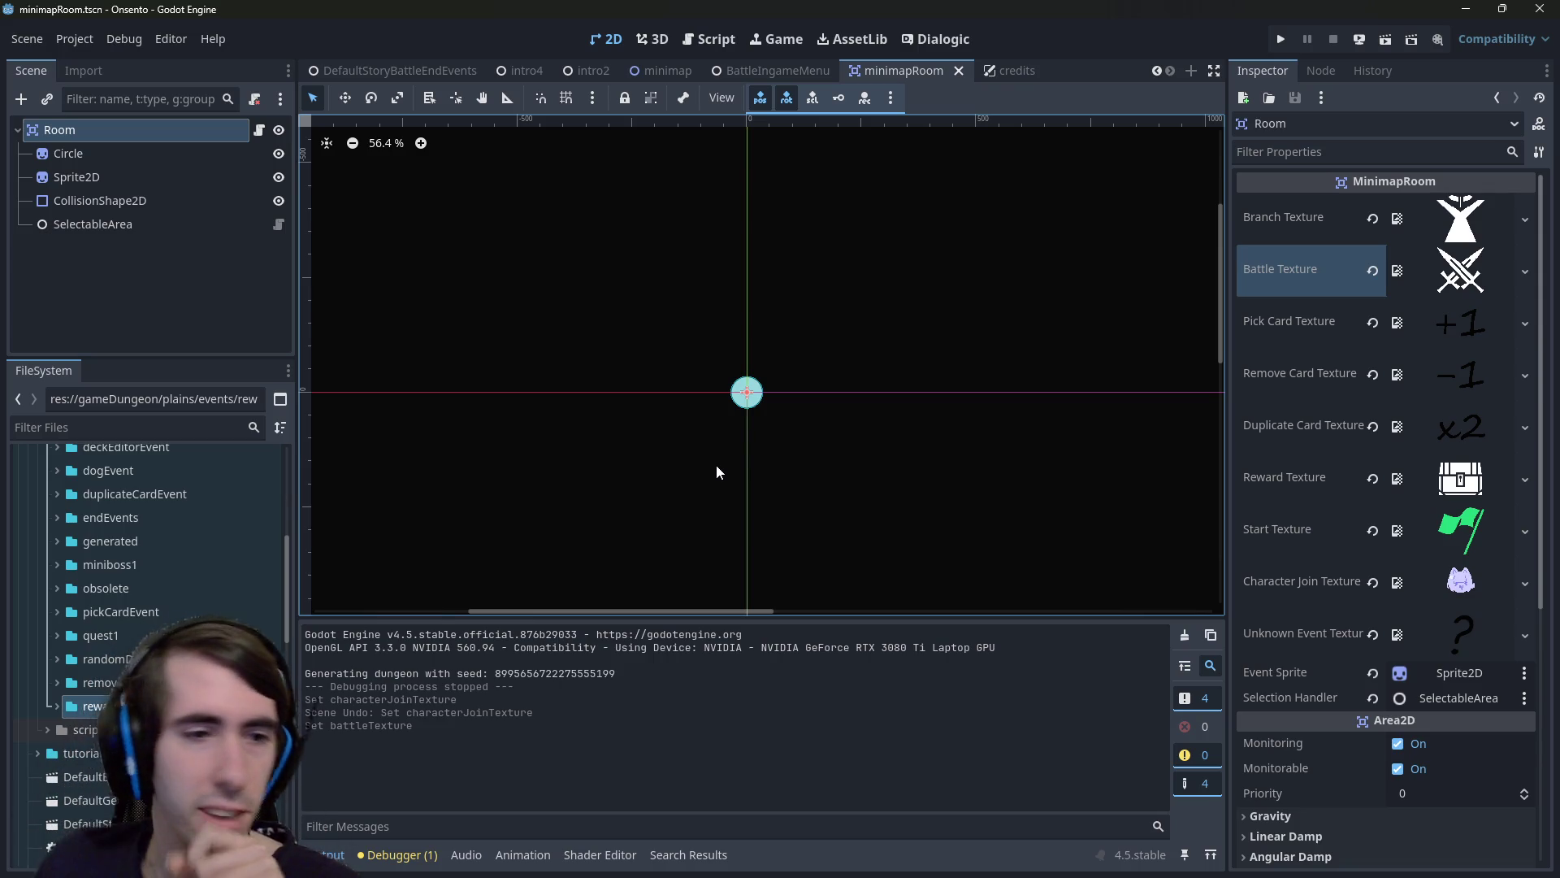
scroll(14, 655, "up", 5)
left_click(144, 588)
right_click(144, 588)
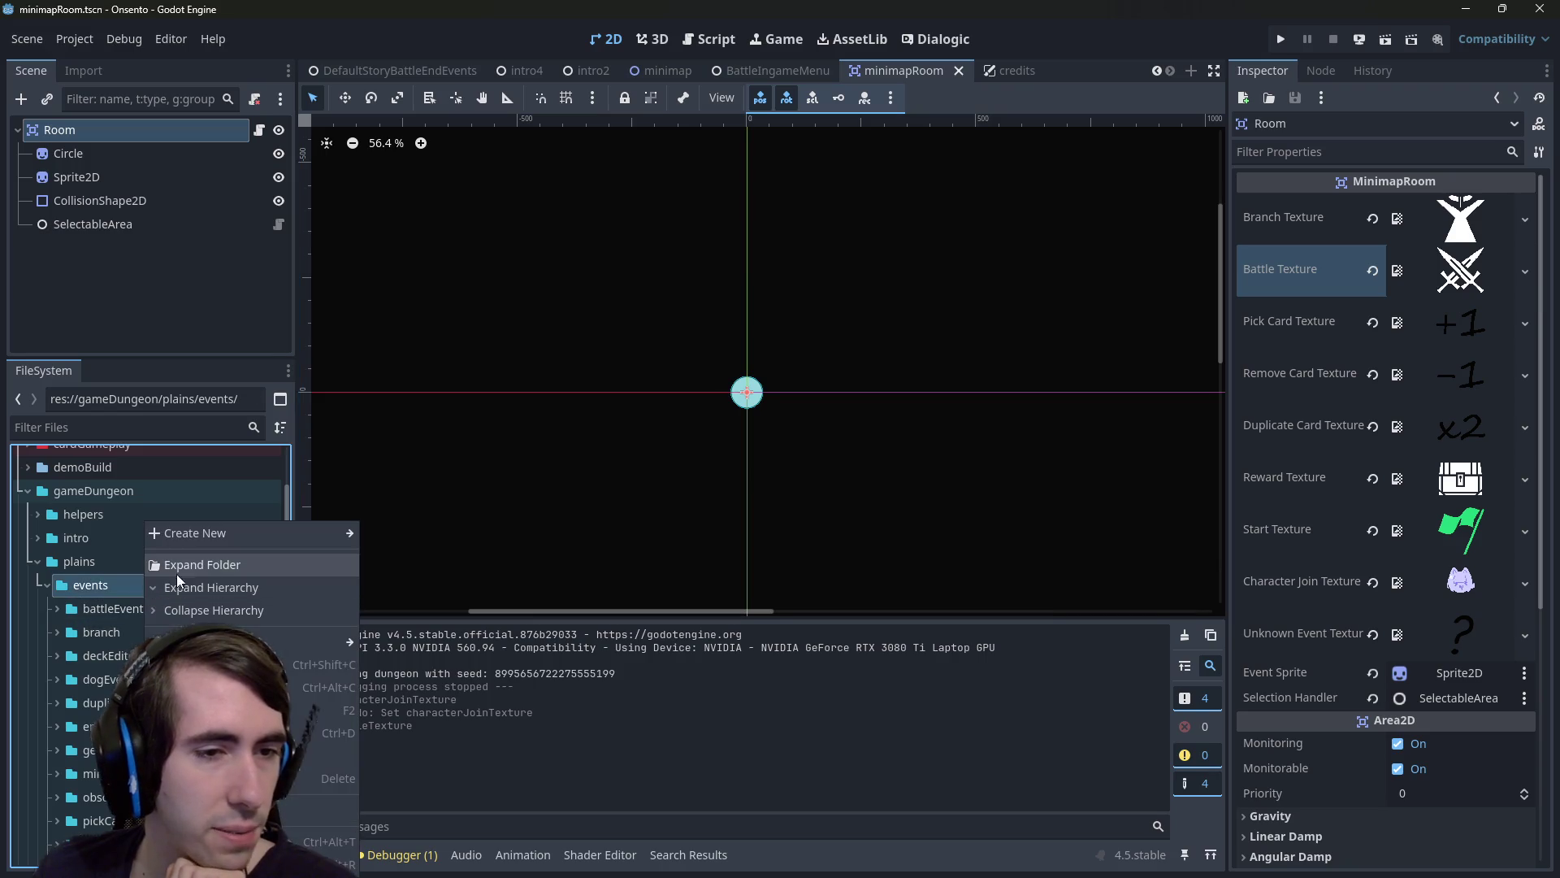
Create a recruitCharacterEvent folder inside plains/events and select it in the tree
left_click(415, 523)
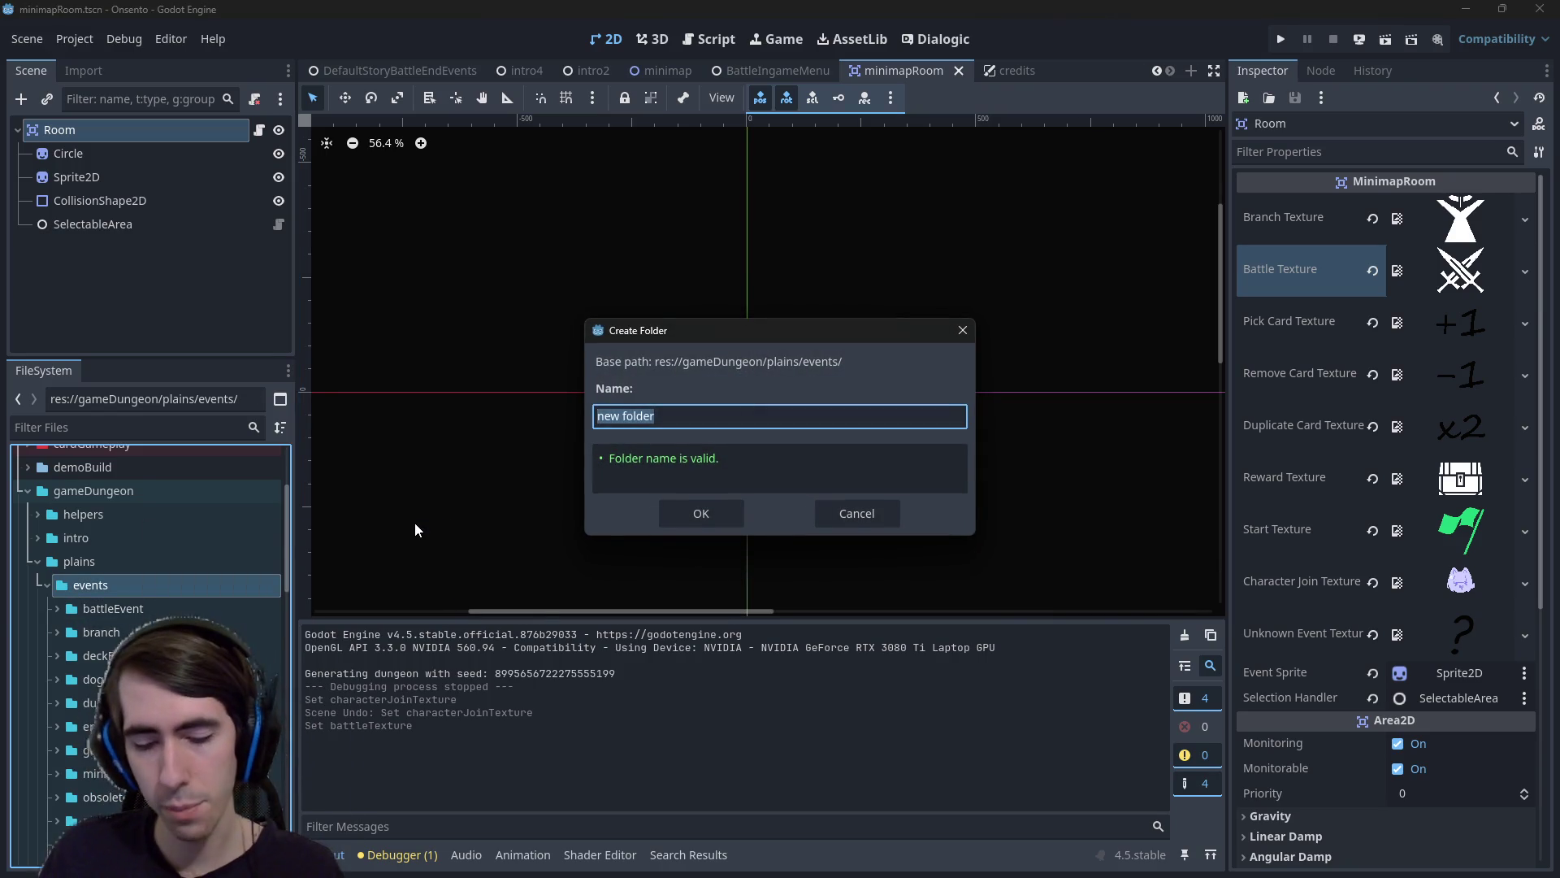
type("recruitC")
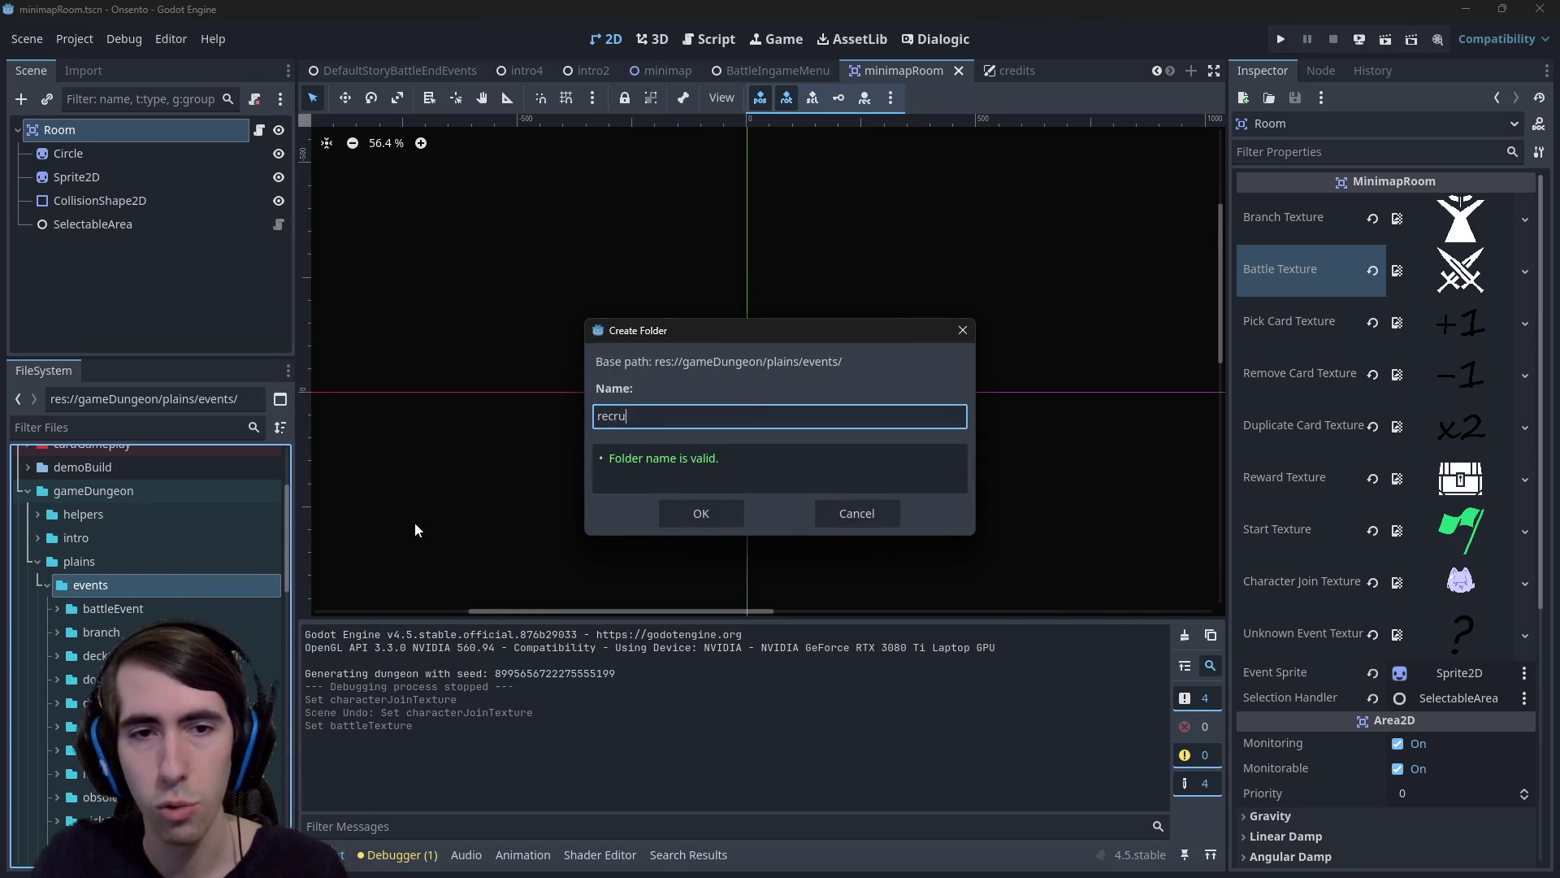
type("haracterEvent")
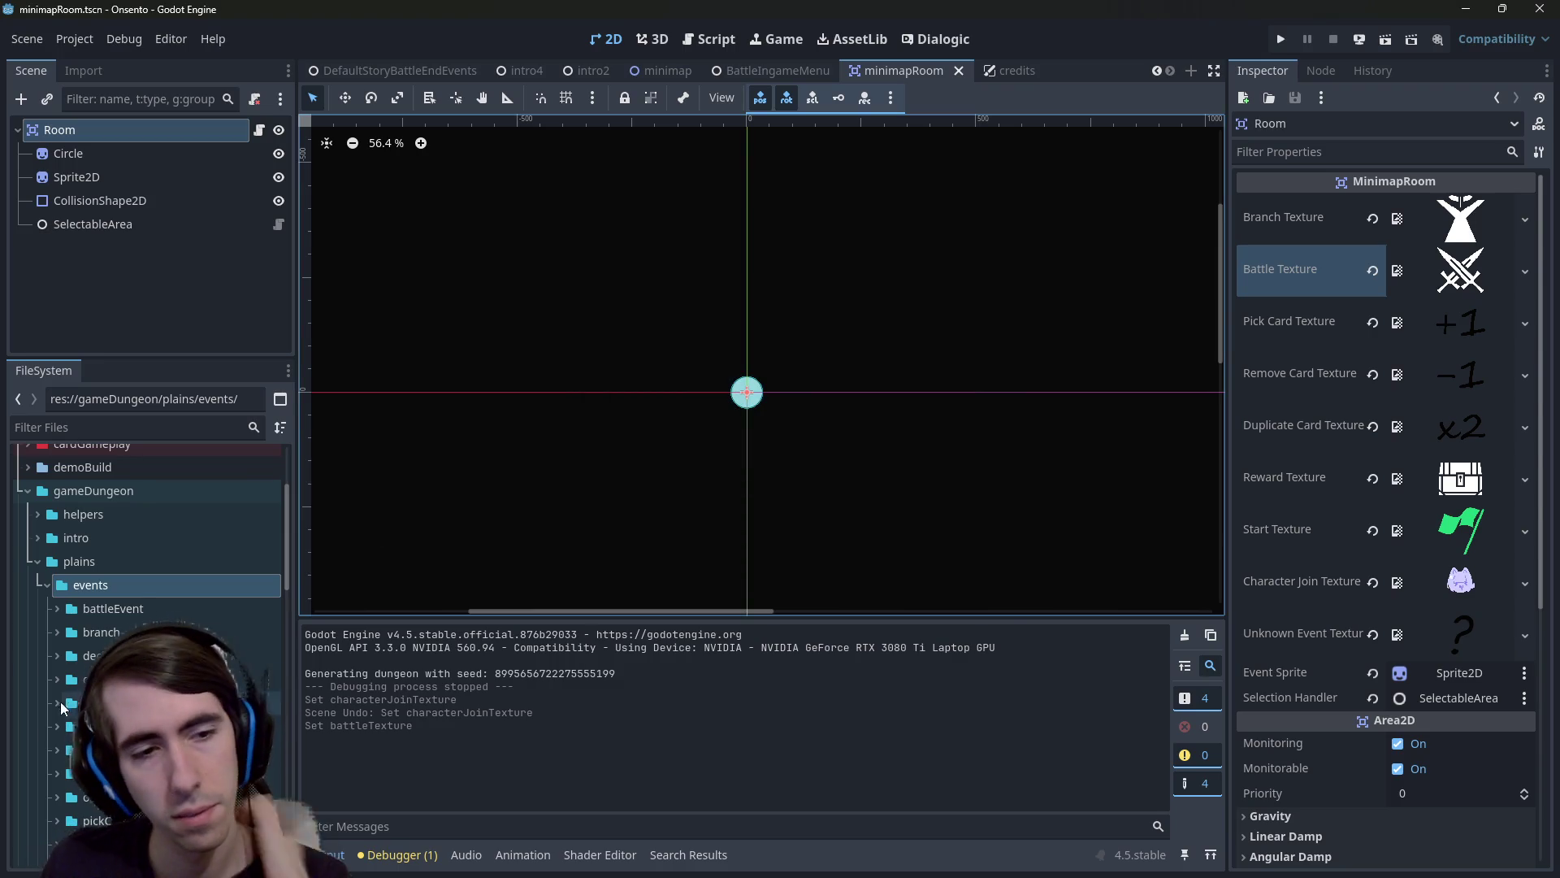
scroll(146, 569, "down", 3)
left_click(89, 734)
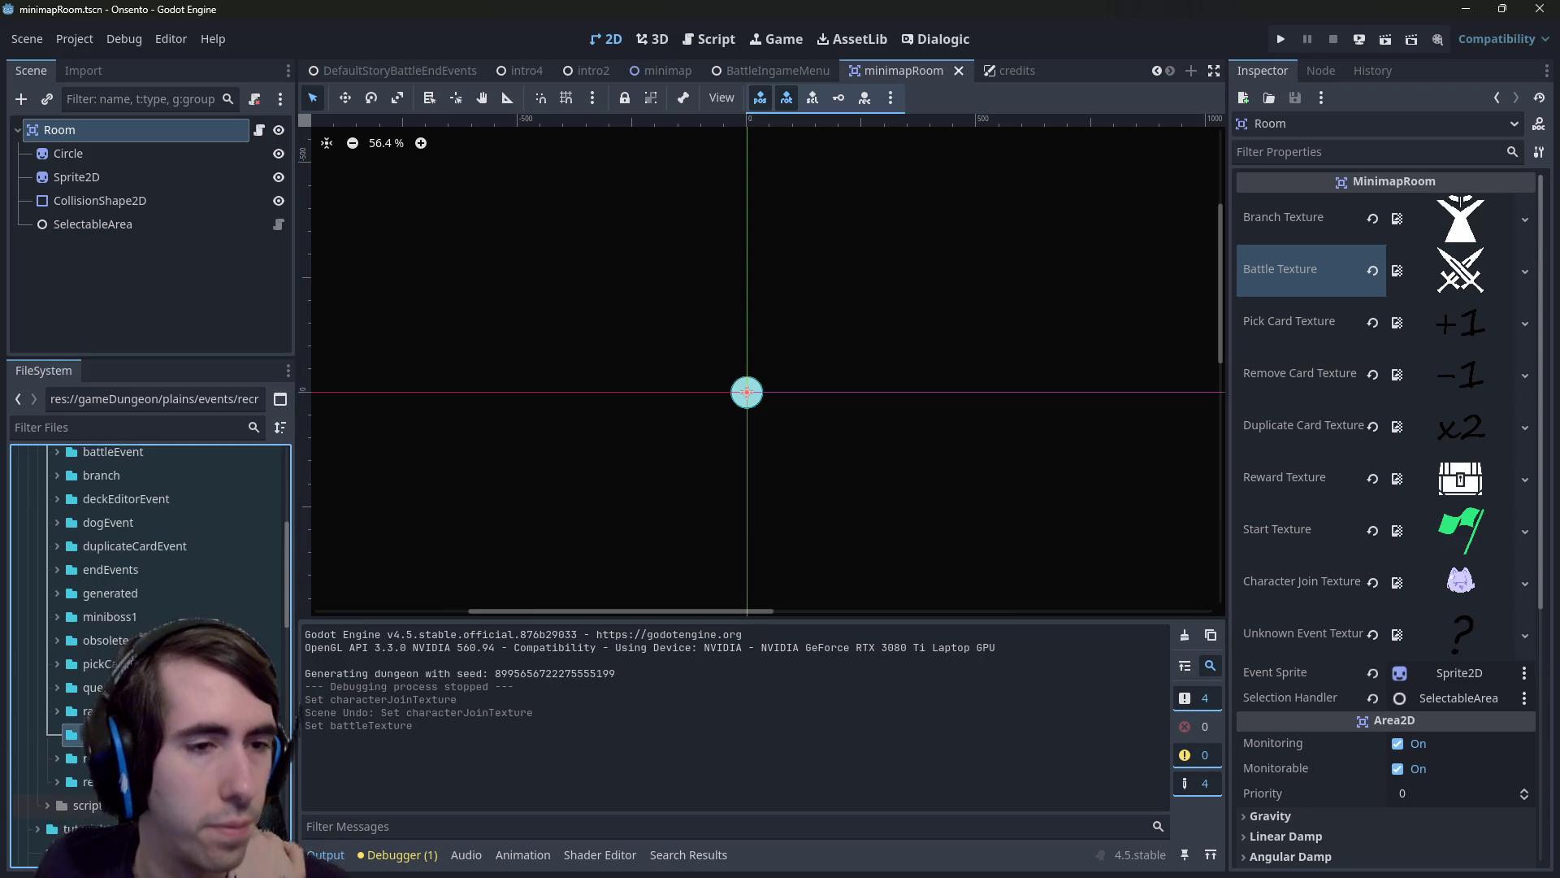
scroll(144, 620, "up", 1)
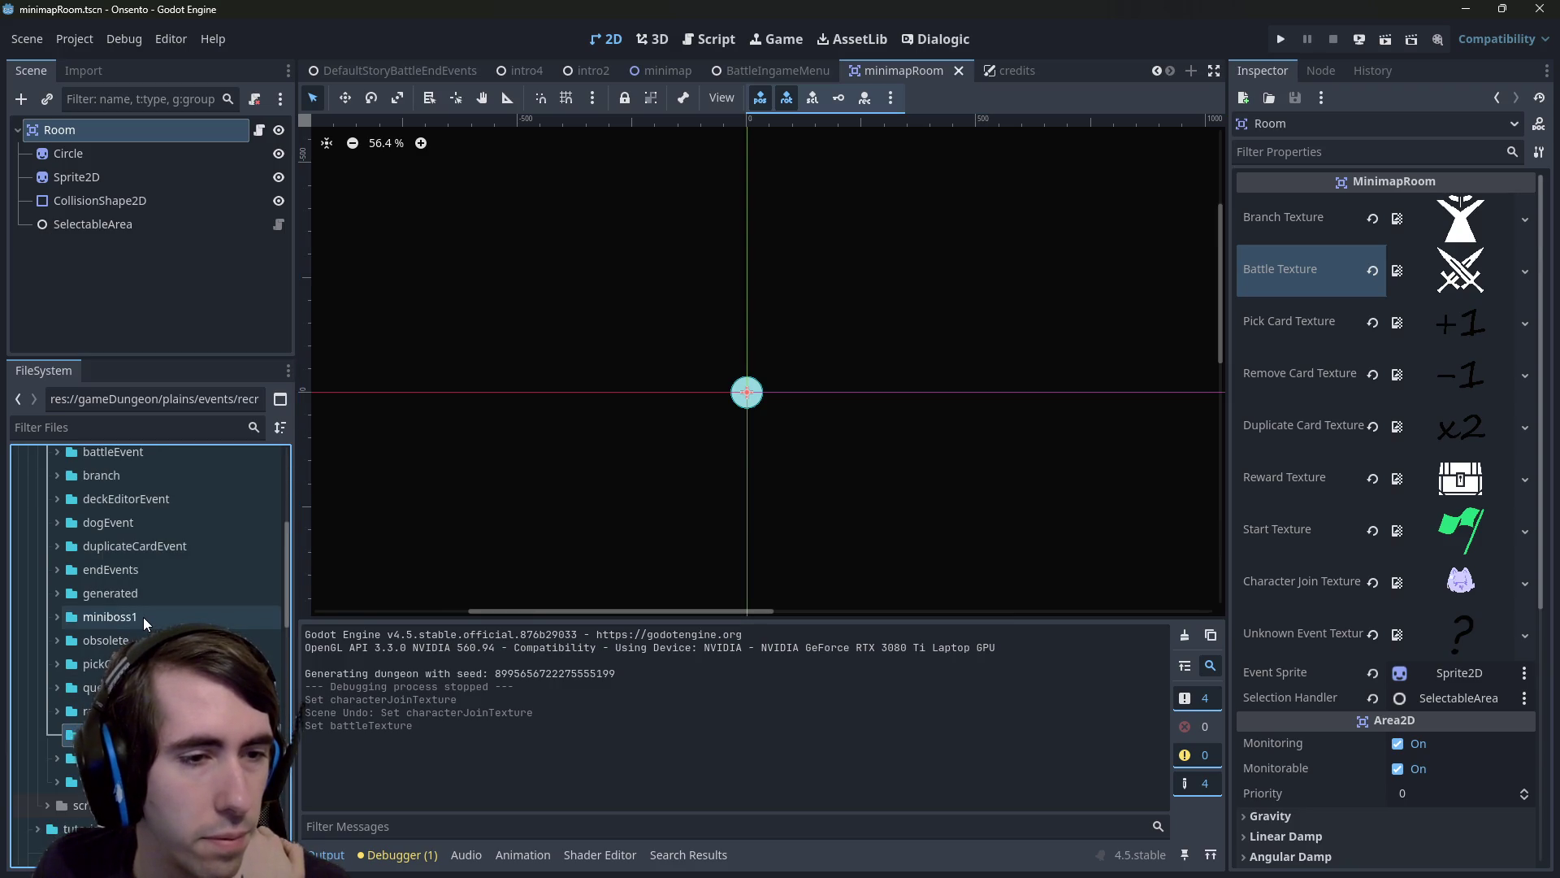
scroll(143, 617, "up", 1)
scroll(156, 620, "down", 1)
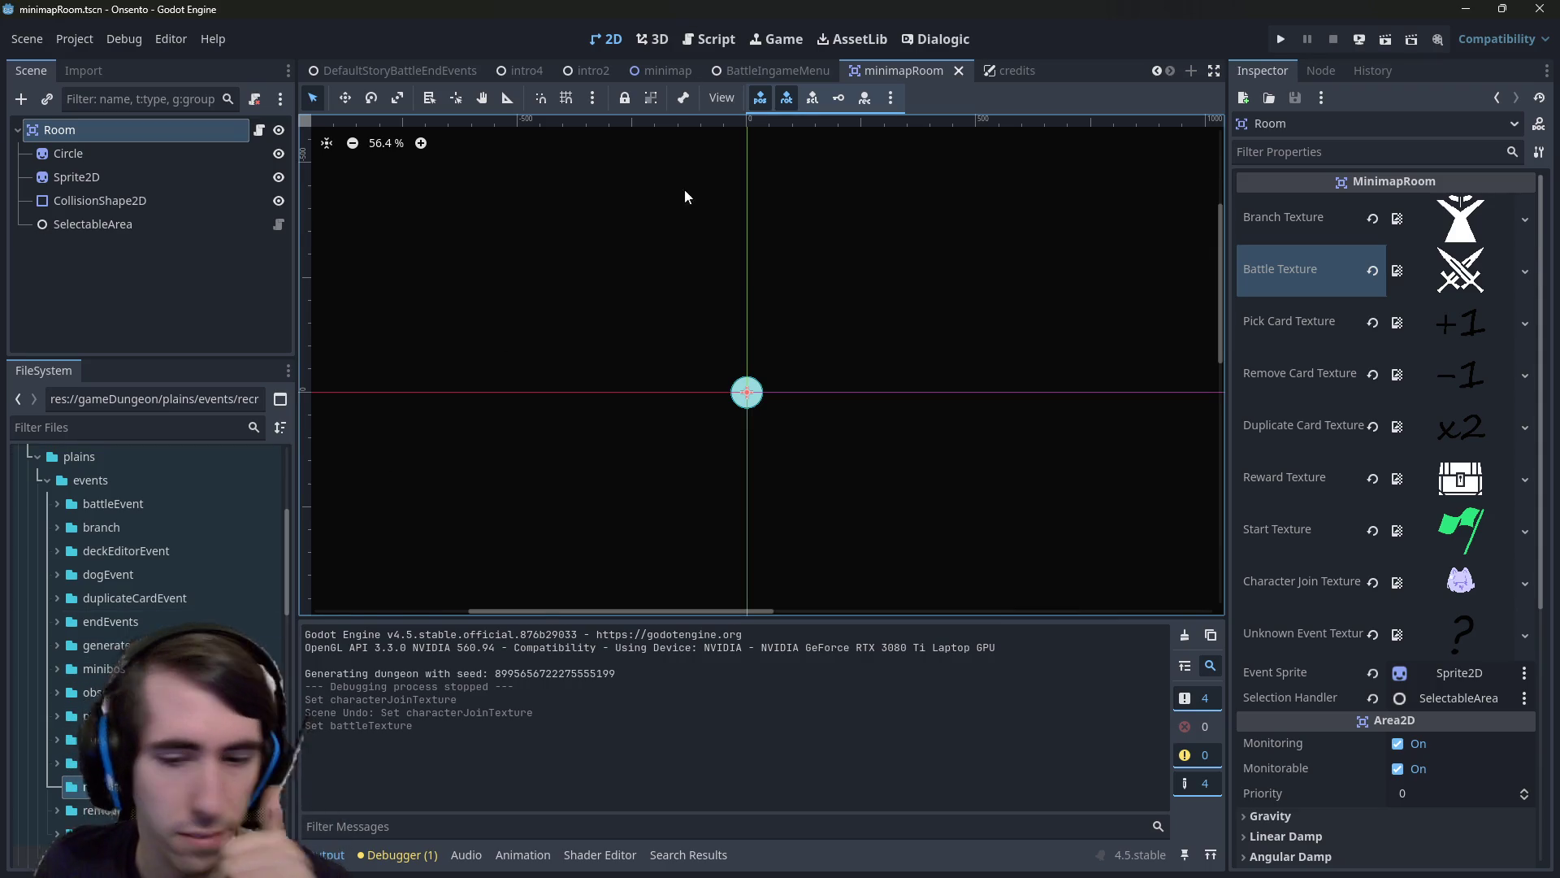
key("alt+shift+o")
Quick-open characterJoinPanel.tscn and bring up its attached characterJoinPanel.gd script
type("character")
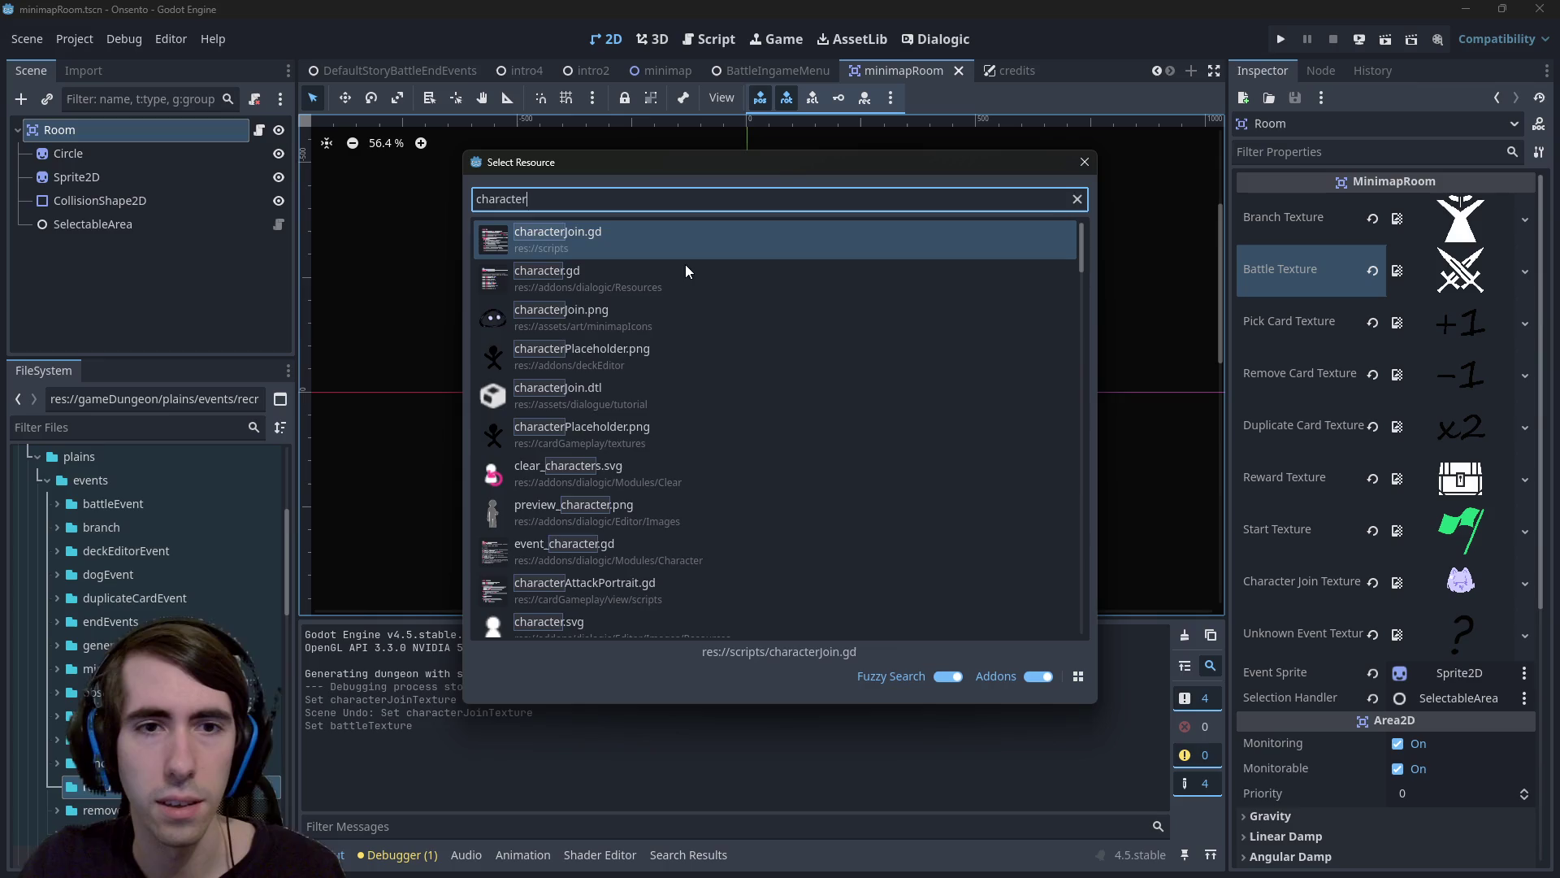
type("Eve")
key("BackSpace")
key("BackSpace")
key("BackSpace")
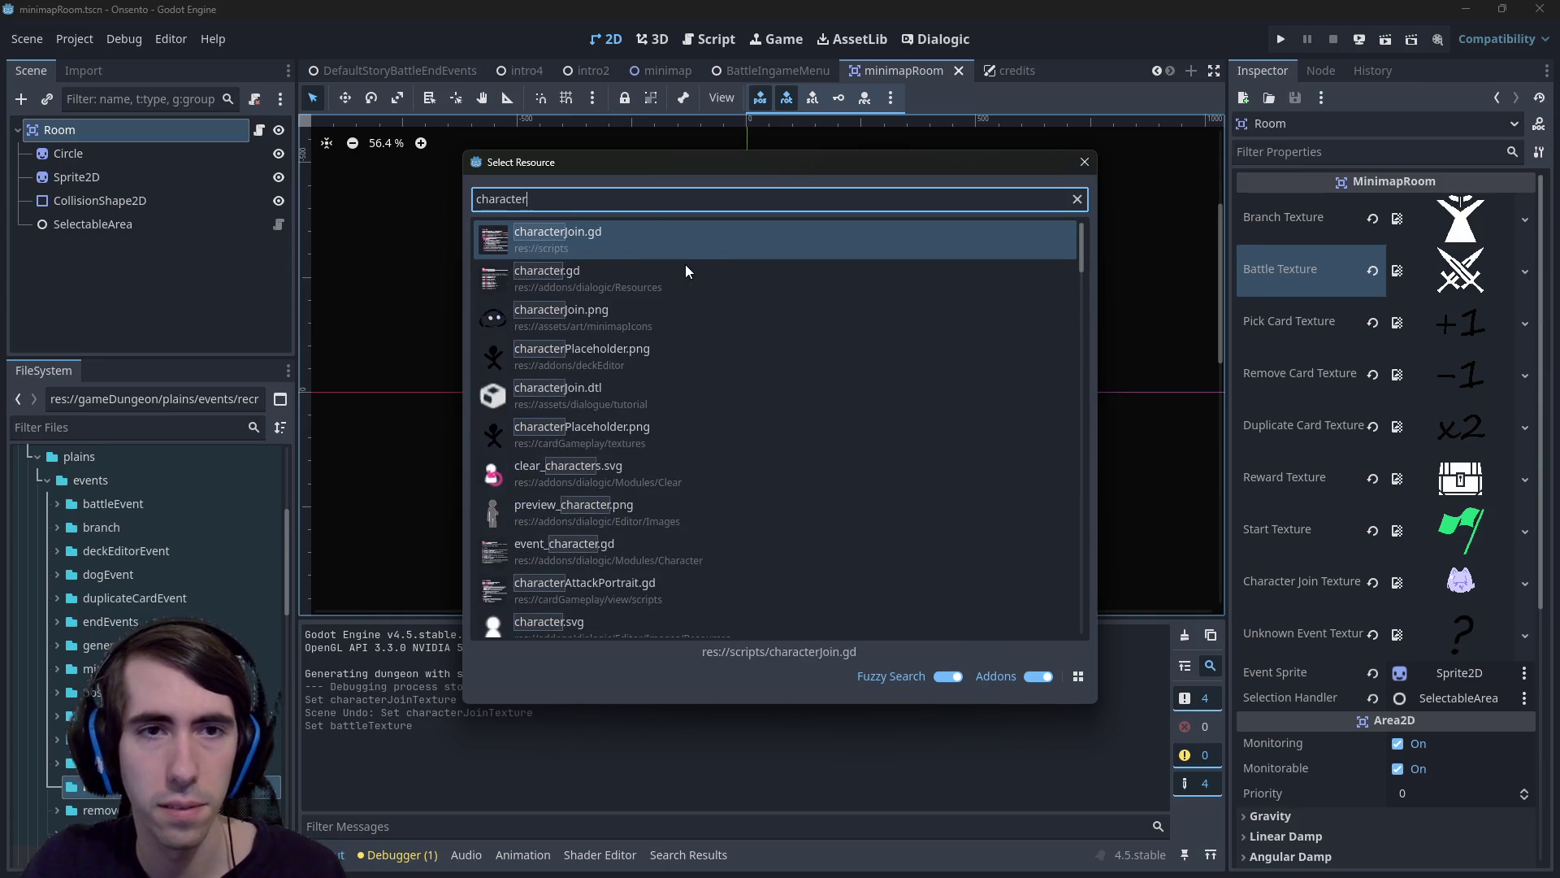
type(".tscn")
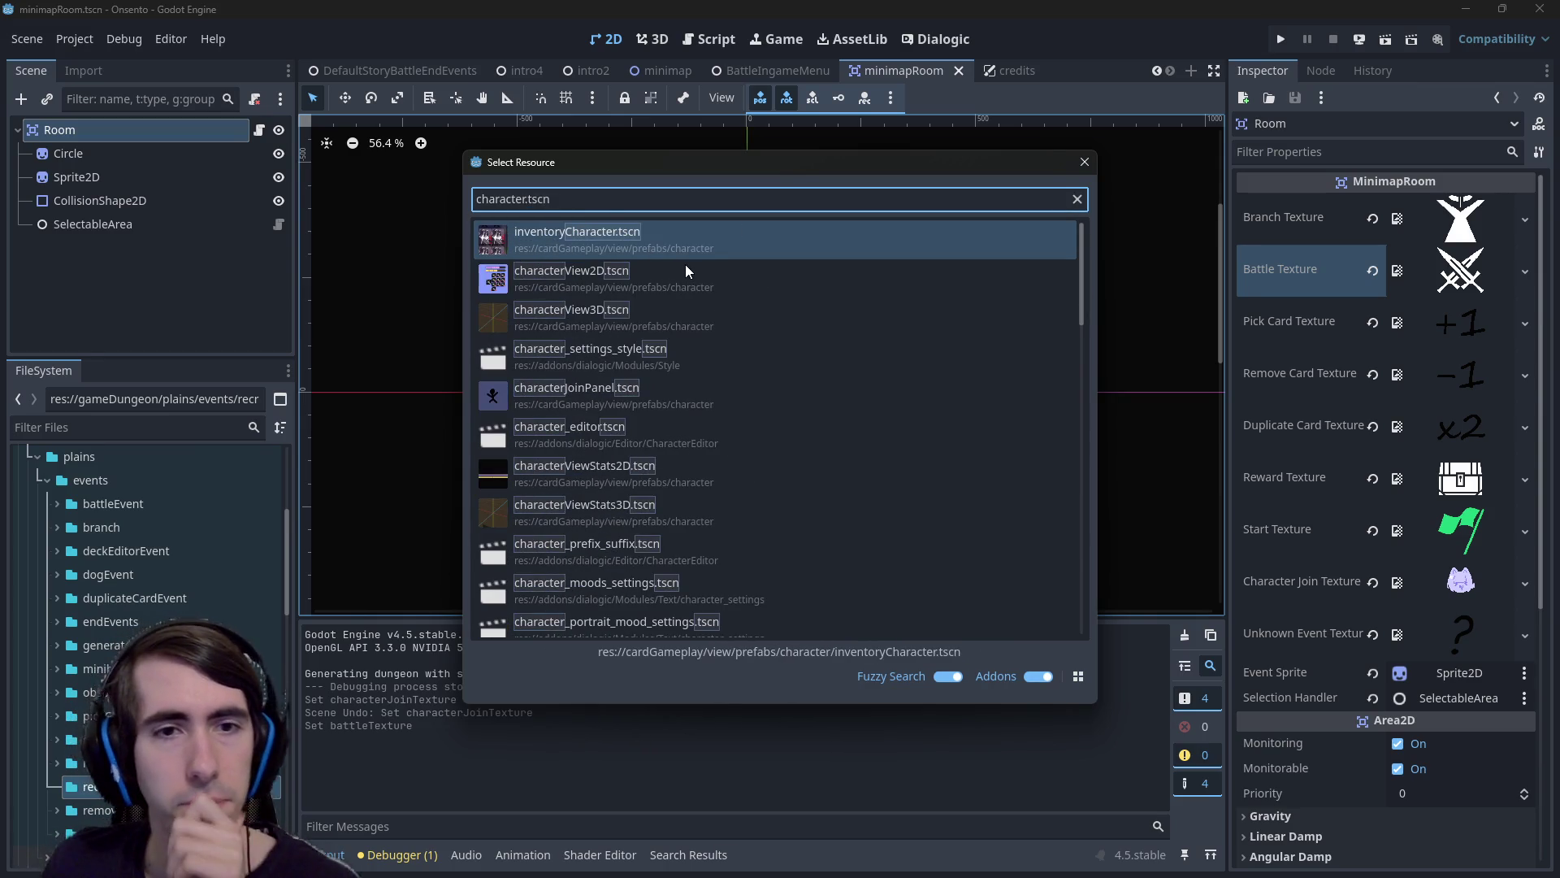
double_click(633, 393)
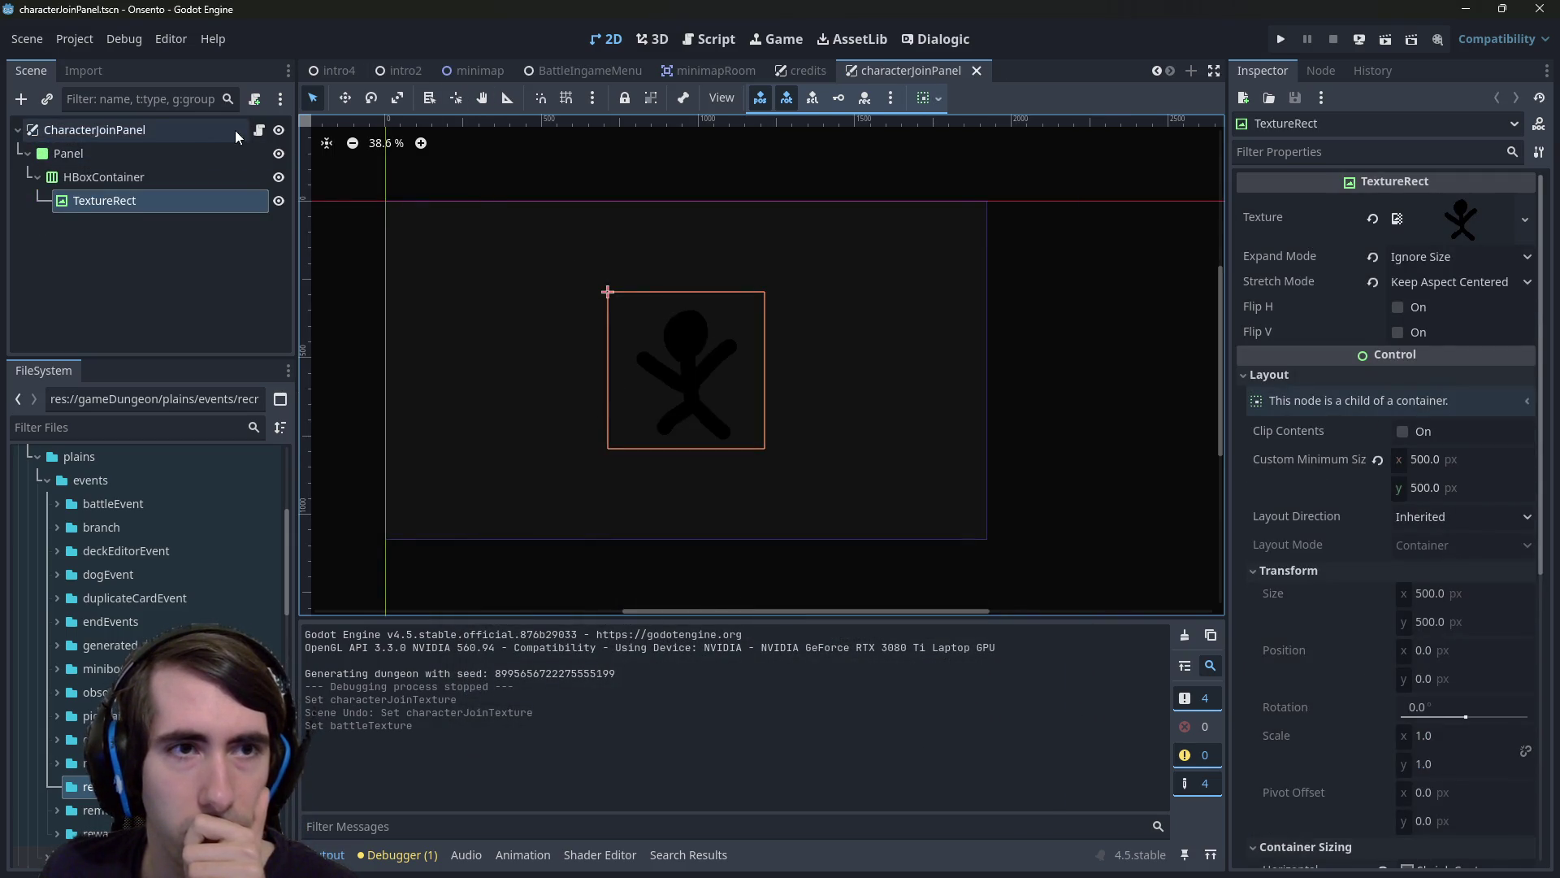
left_click(259, 129)
Inspect the Node type on line 12 and the playTimeline timeline call on line 11
scroll(629, 340, "down", 2)
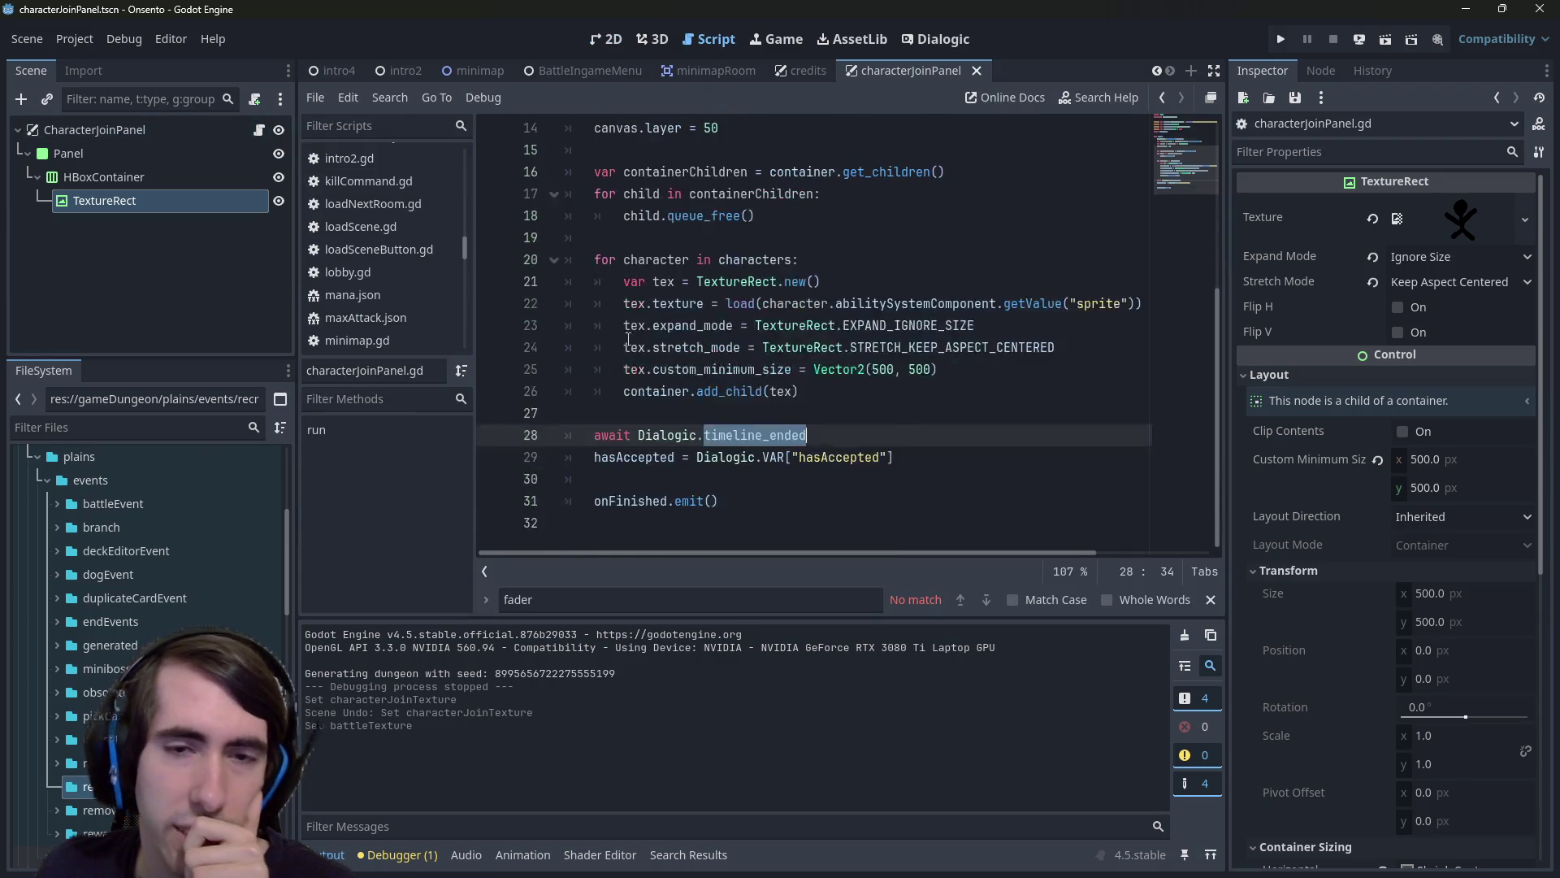
scroll(628, 340, "up", 5)
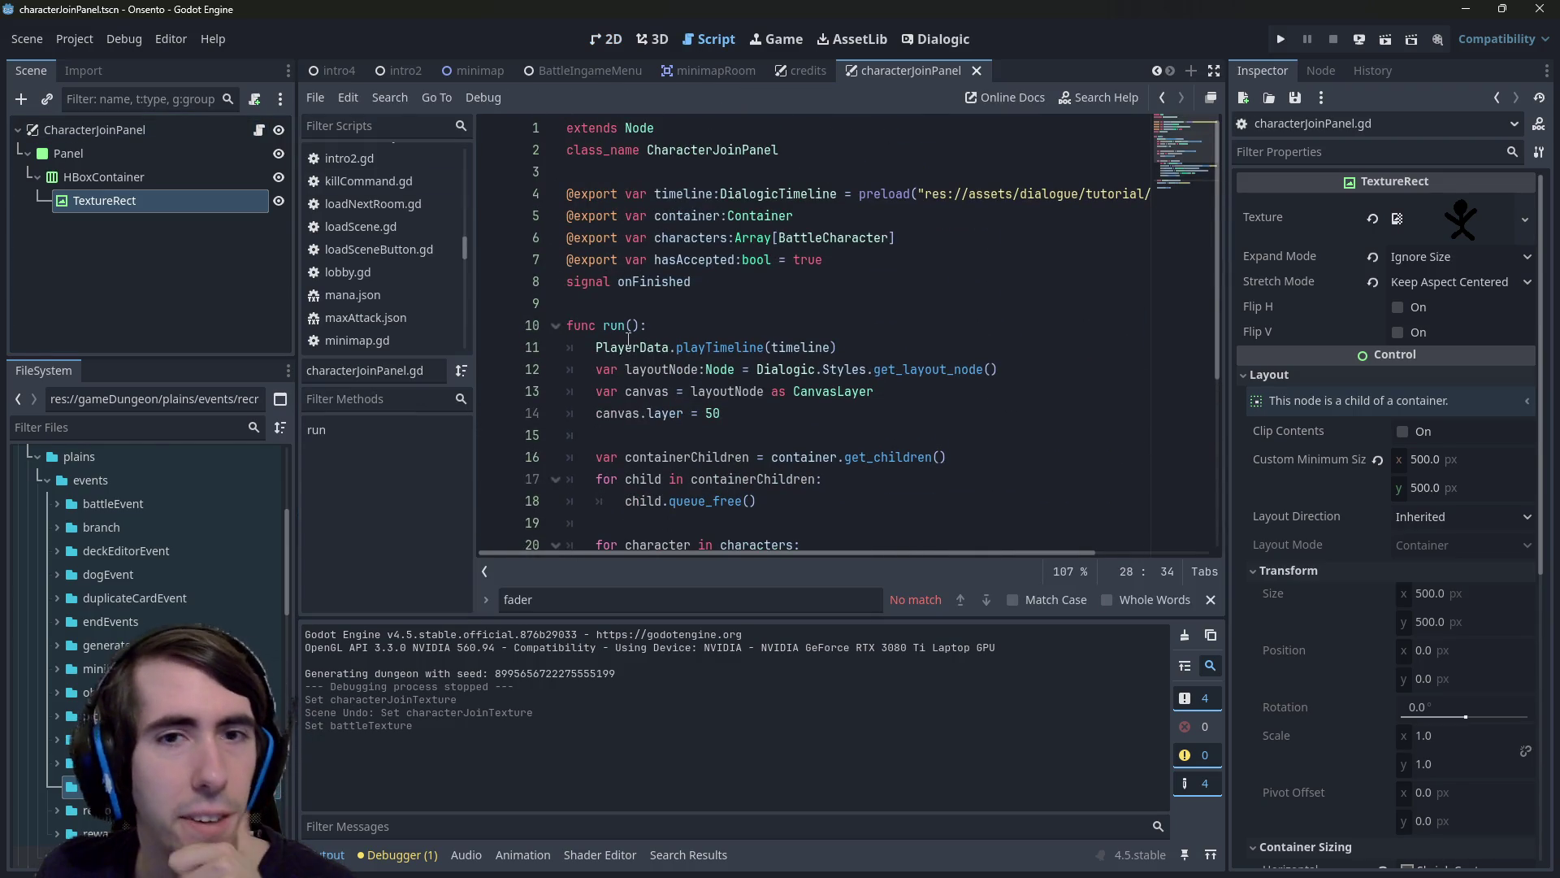
scroll(742, 325, "down", 1)
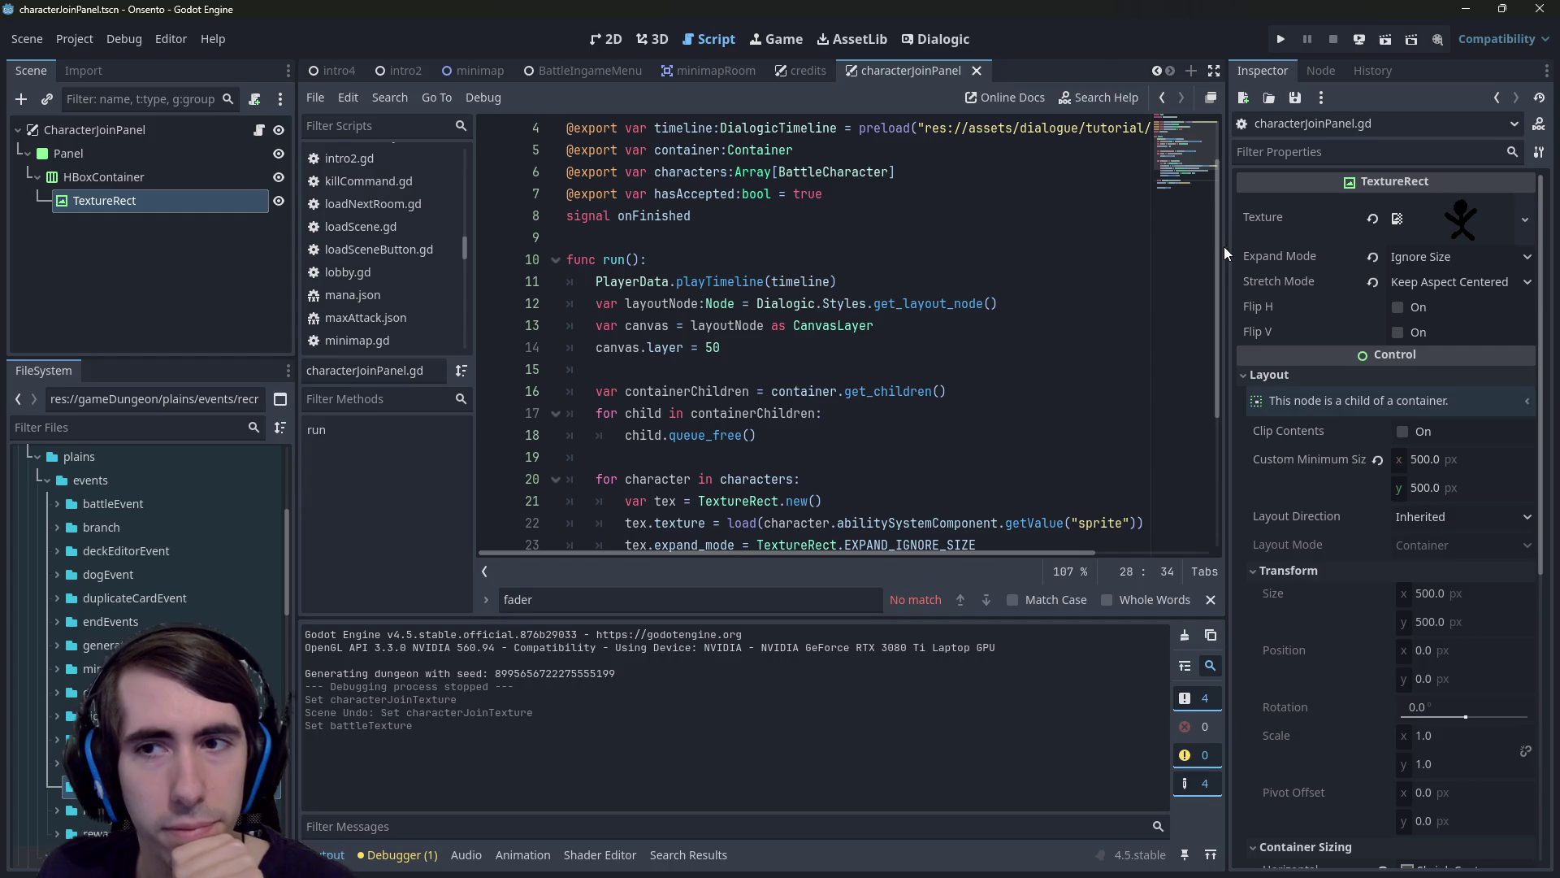
left_click_drag(1226, 247, 1312, 246)
scroll(801, 318, "up", 1)
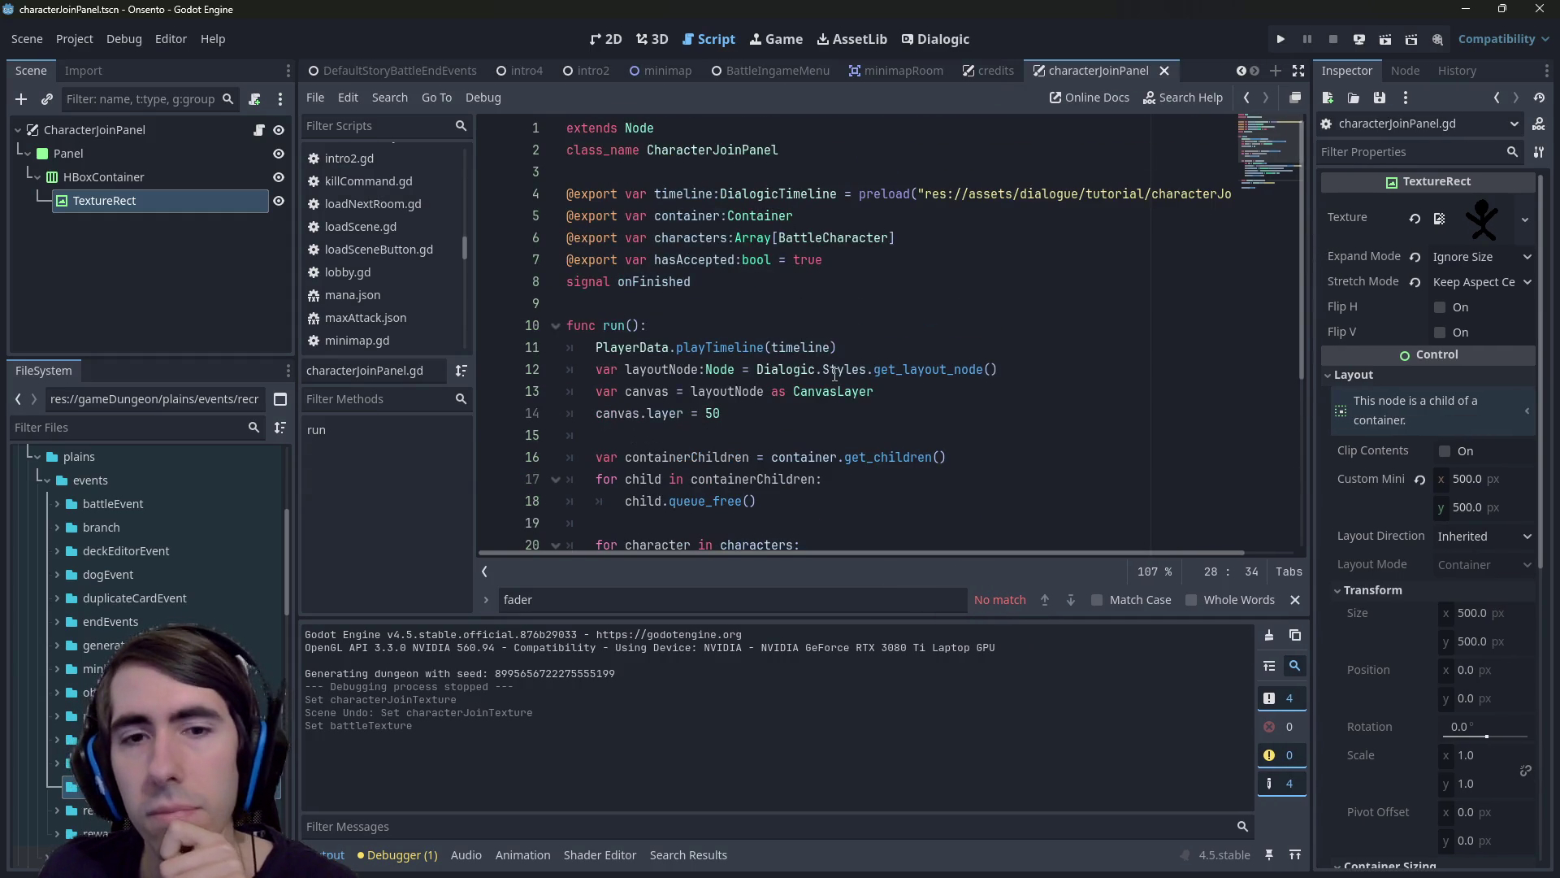
scroll(807, 388, "down", 1)
double_click(719, 303)
scroll(716, 324, "up", 1)
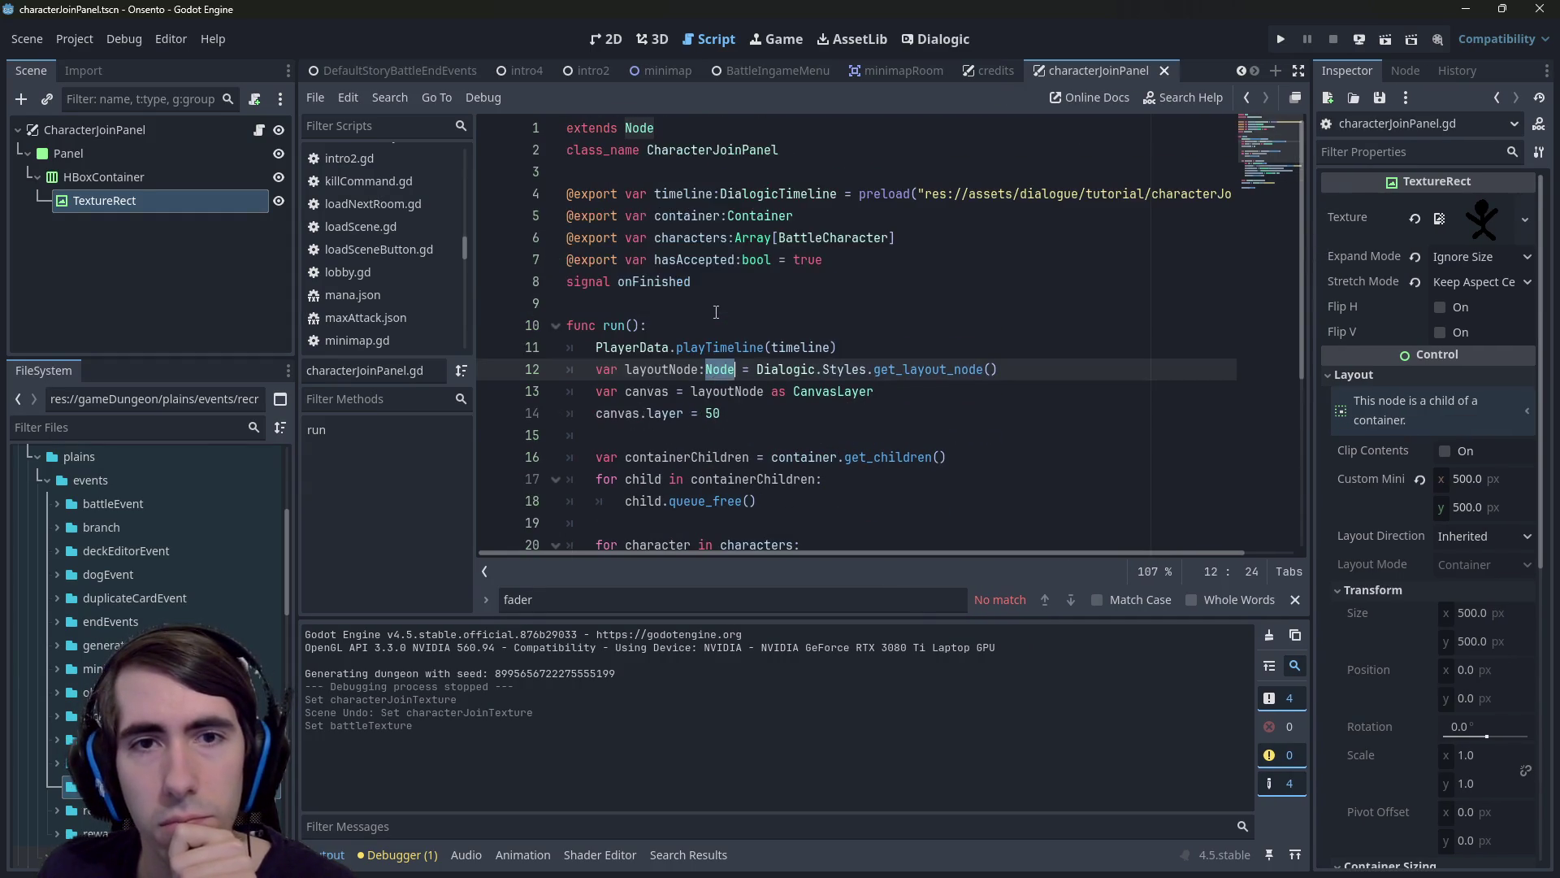
double_click(719, 347)
double_click(802, 347)
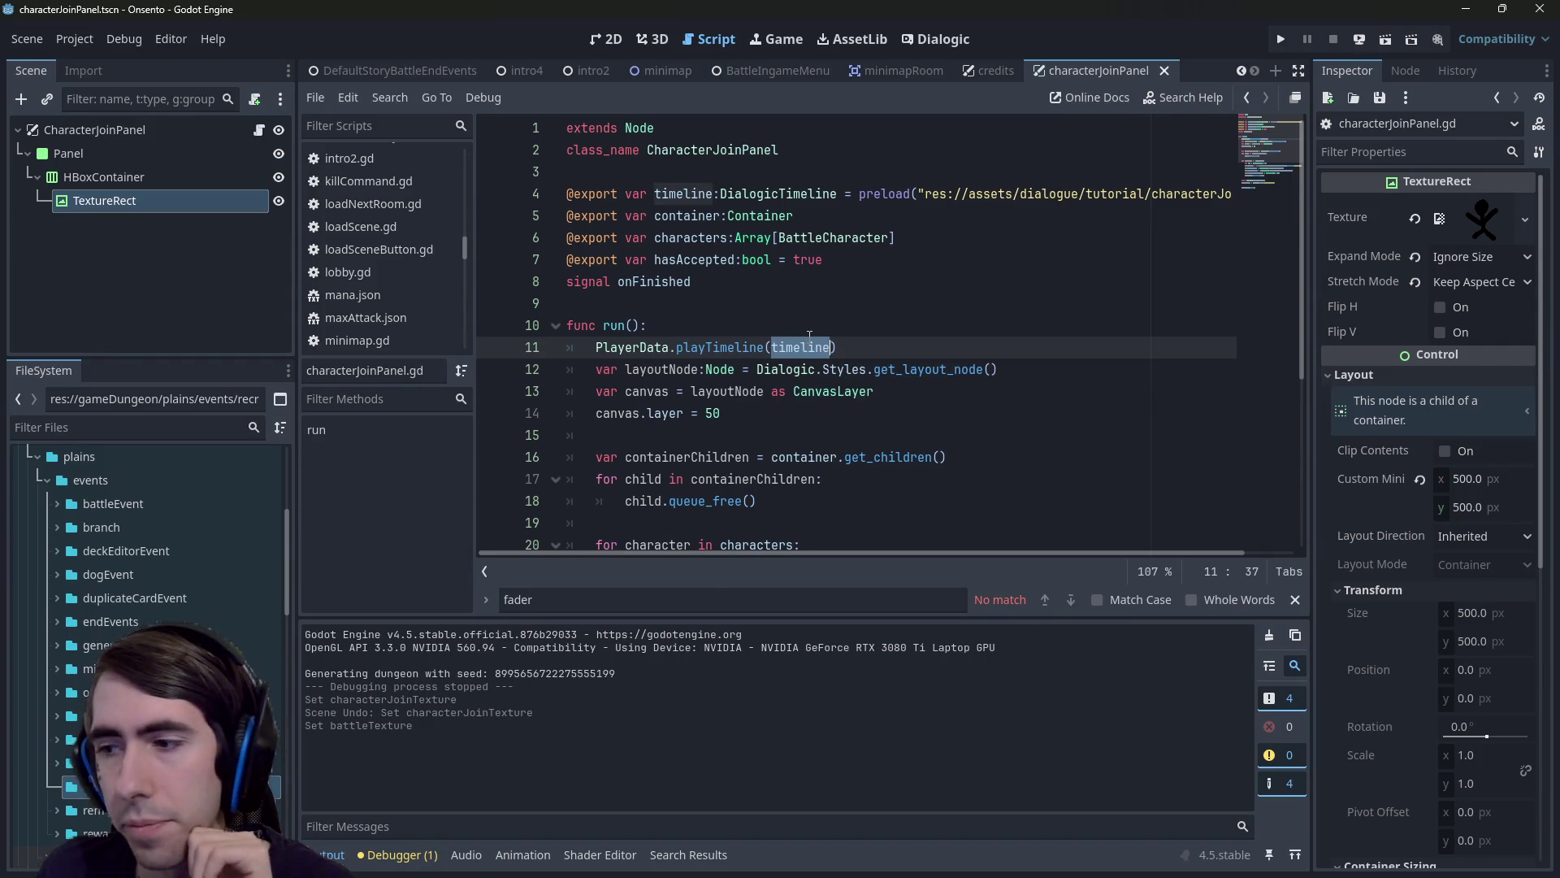
Step through lines 14–18 of the script, briefly checking the panel's 2D view
scroll(805, 340, "down", 2)
left_click(802, 280)
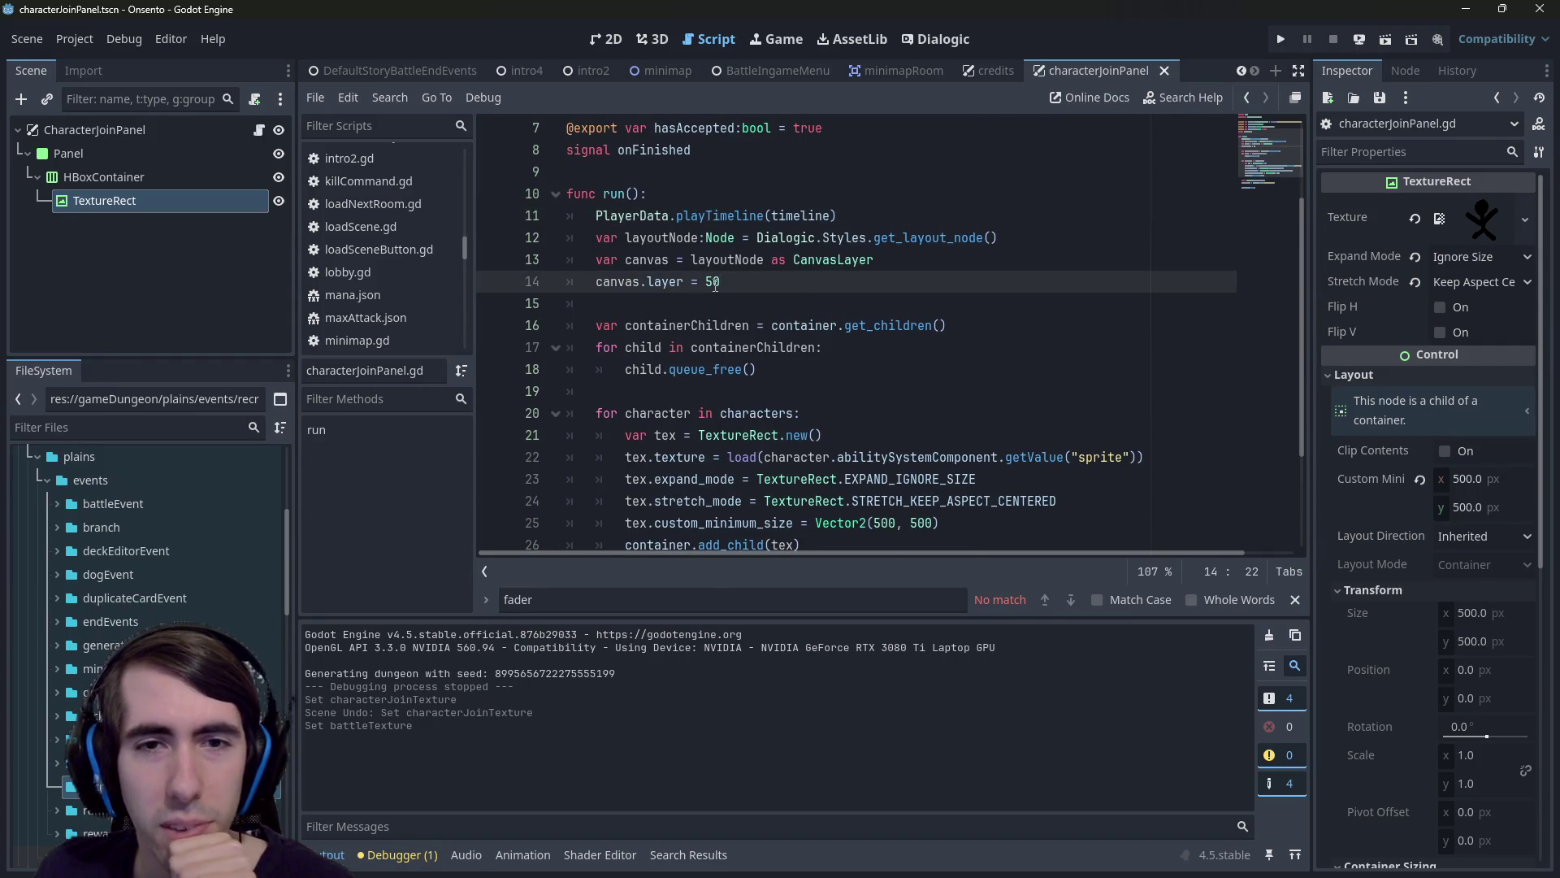
scroll(720, 281, "down", 1)
left_click(848, 288)
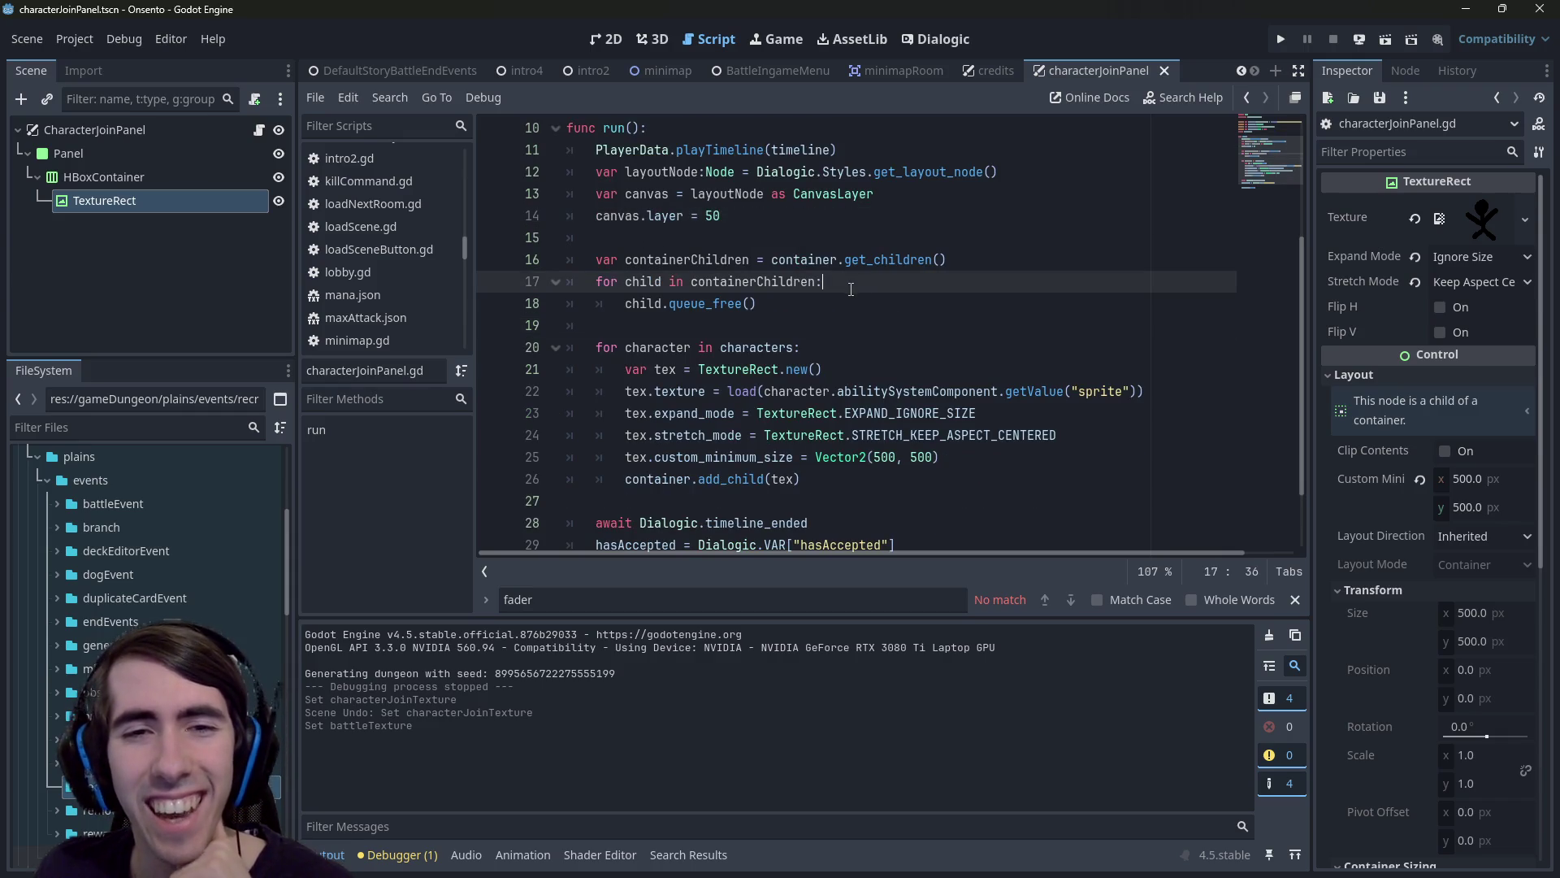
left_click(858, 302)
left_click(606, 39)
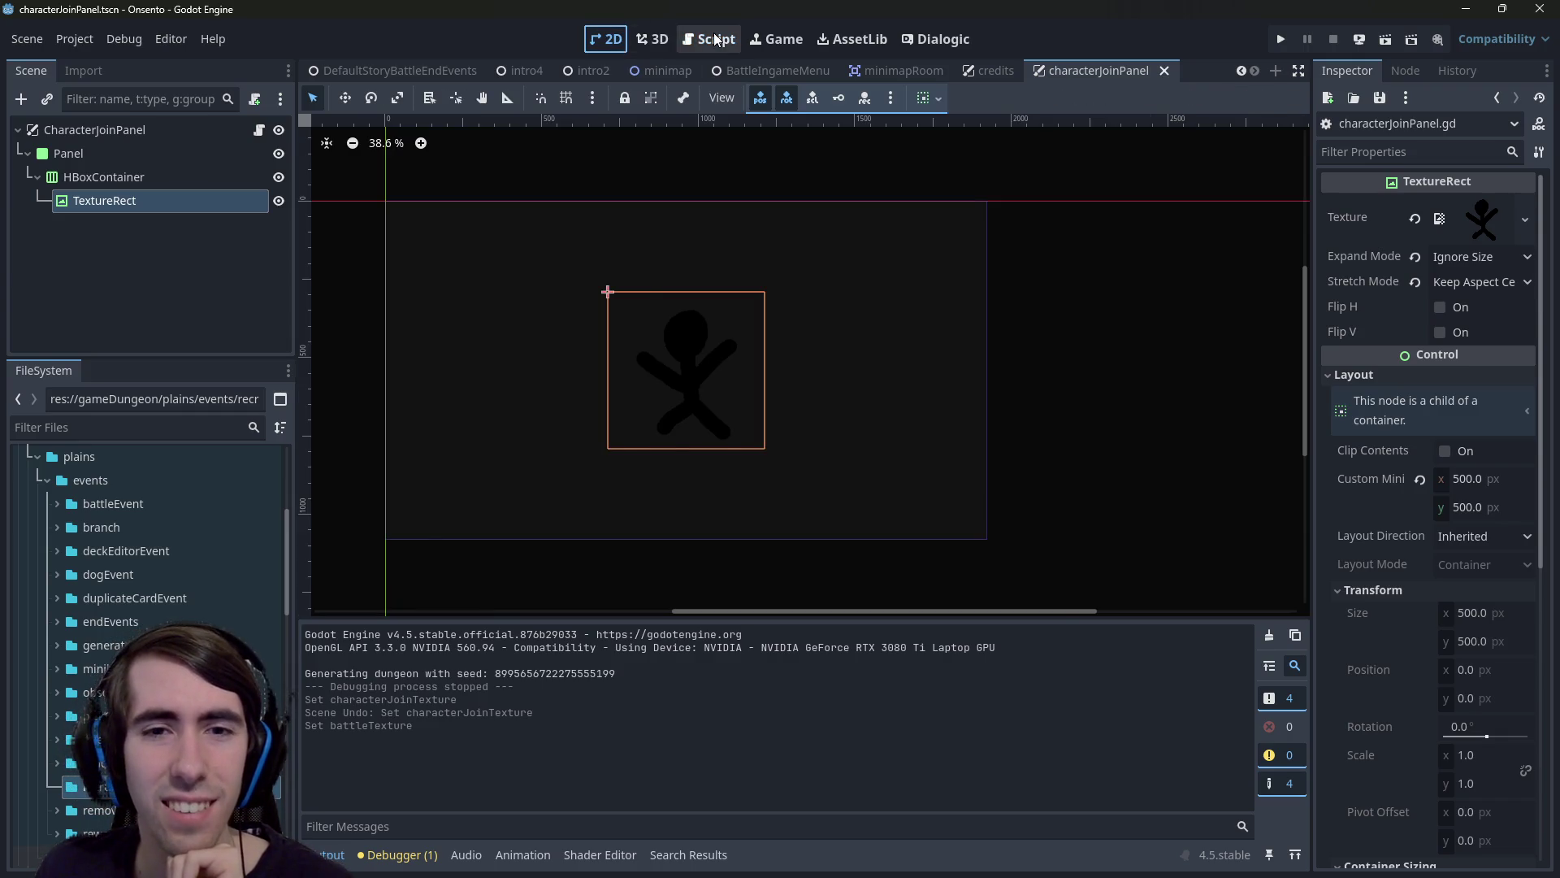
left_click(709, 39)
scroll(791, 321, "up", 3)
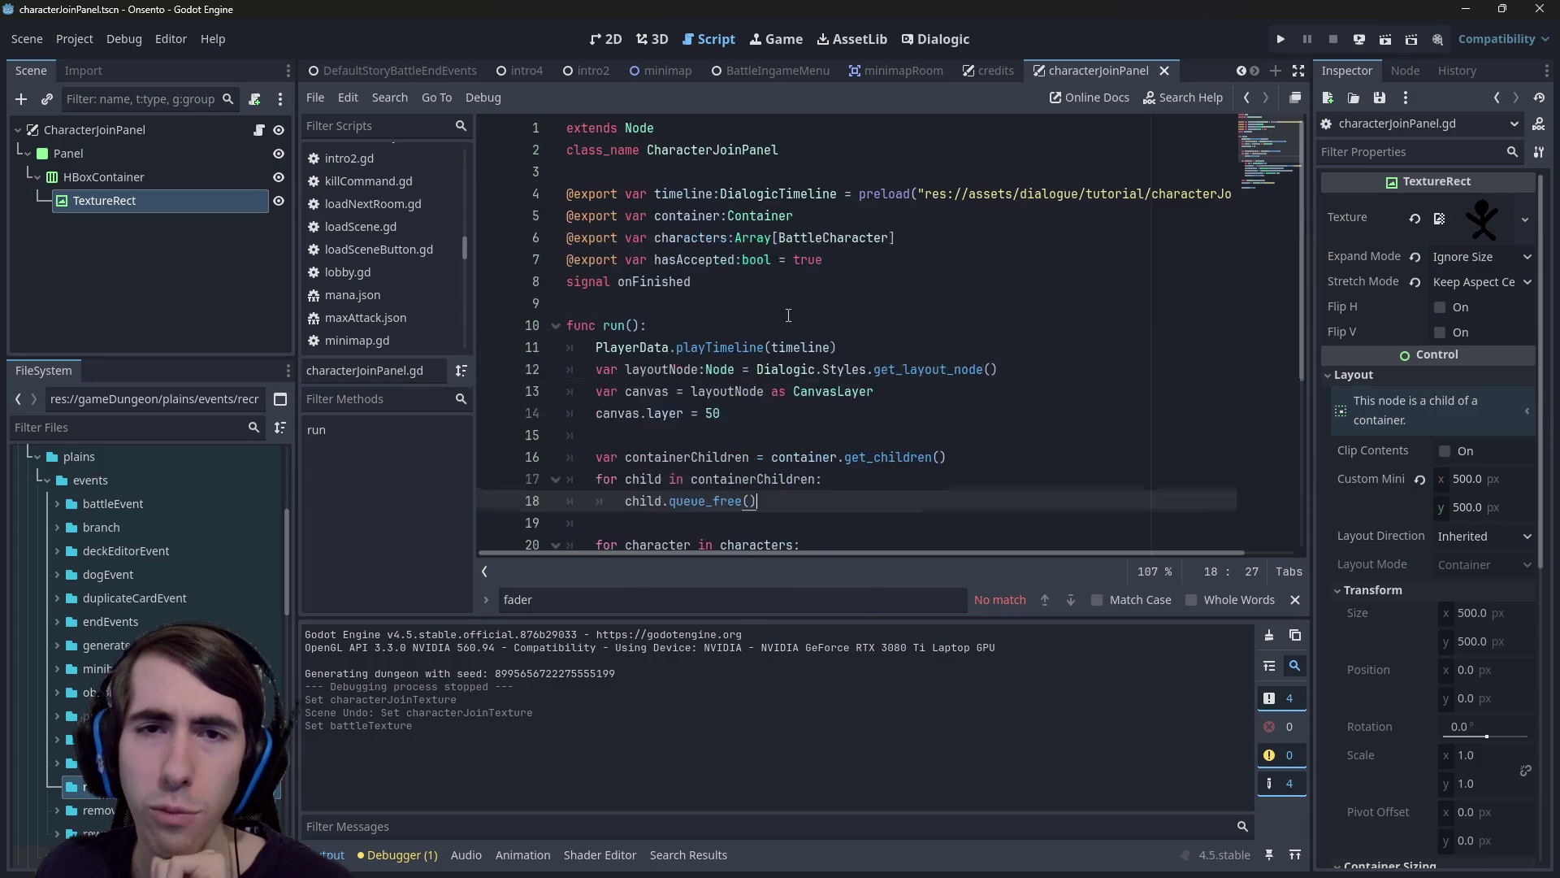
scroll(782, 304, "down", 4)
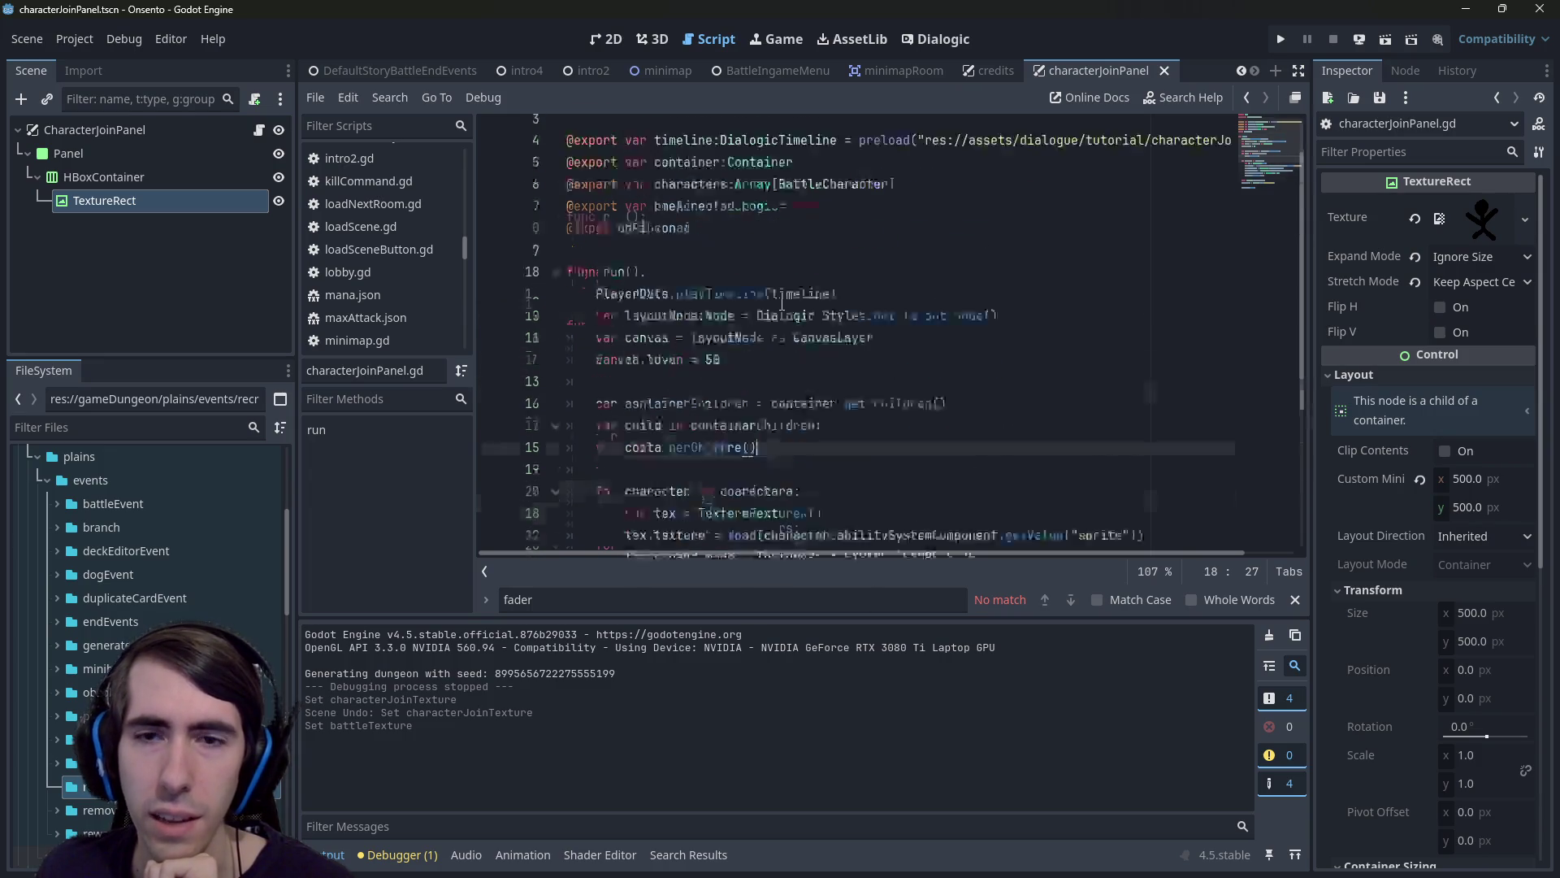
scroll(782, 304, "up", 4)
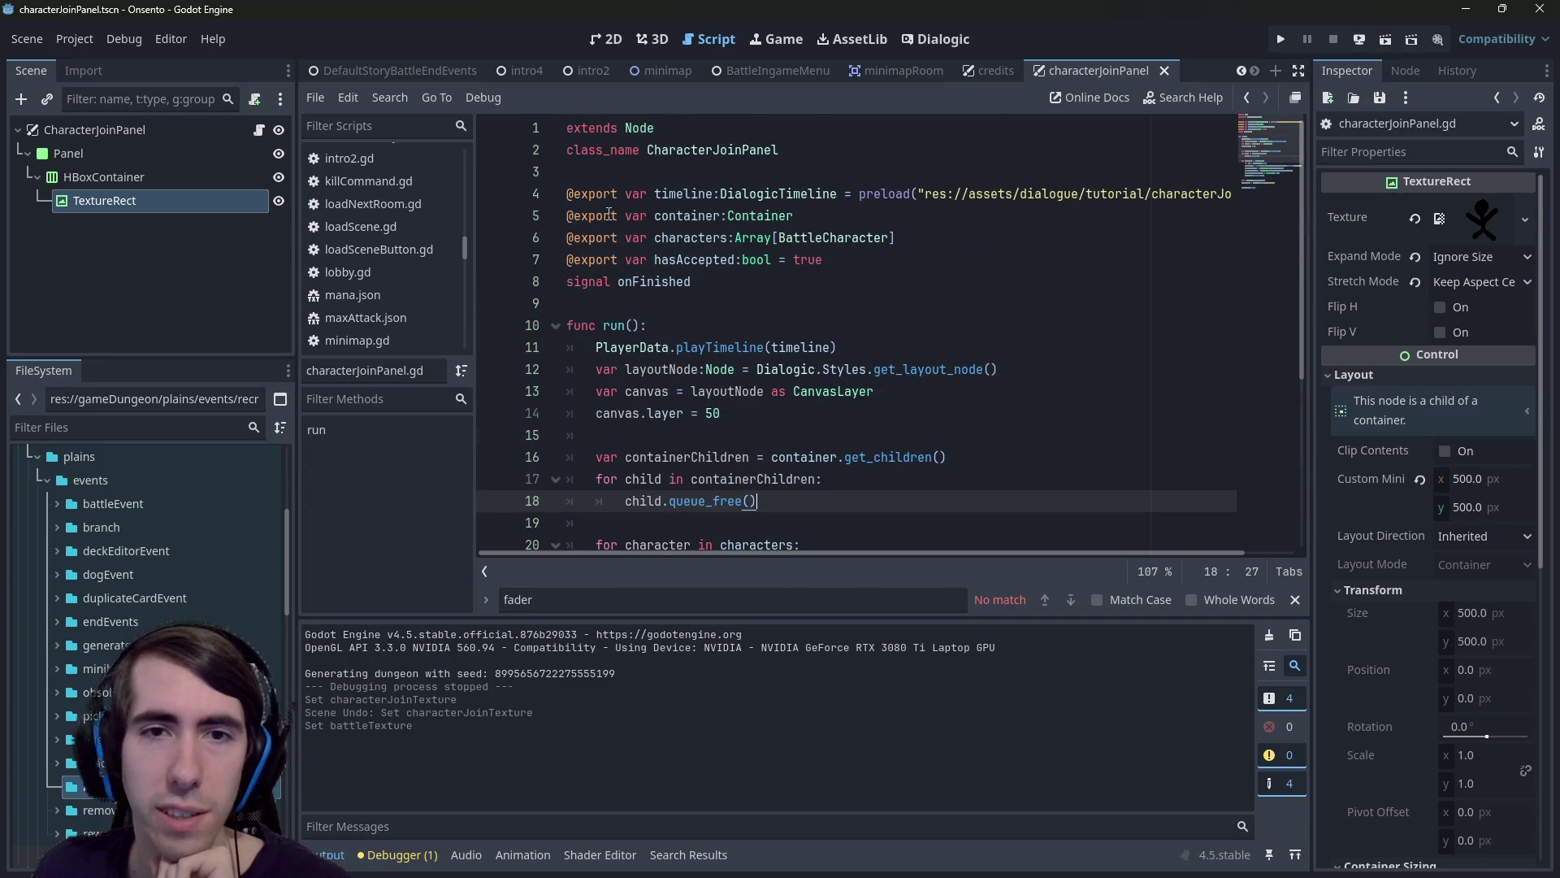
double_click(703, 236)
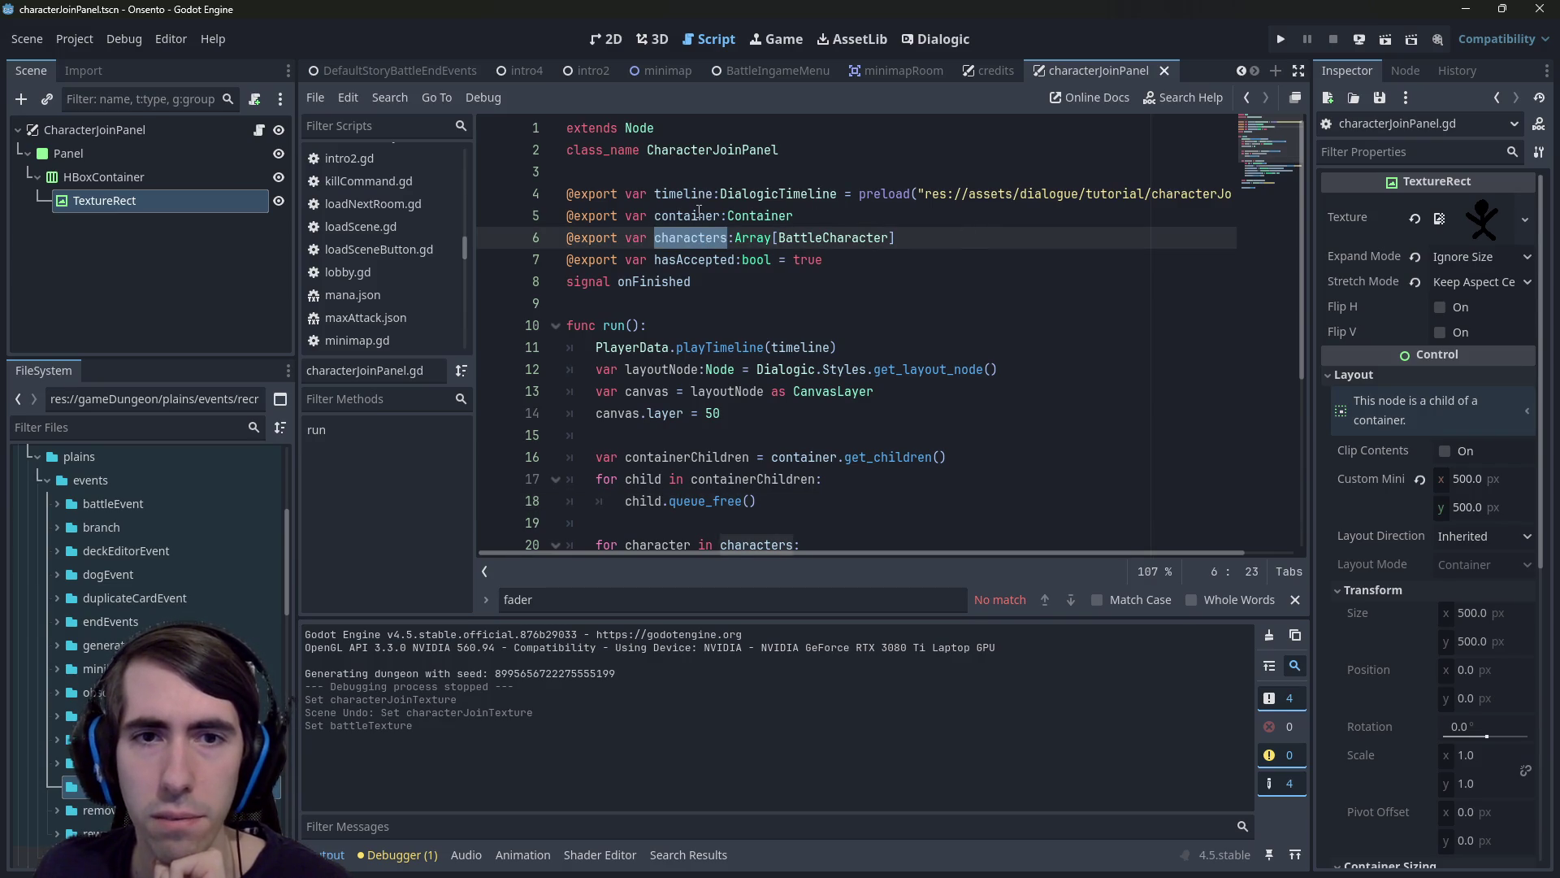
left_click(137, 134)
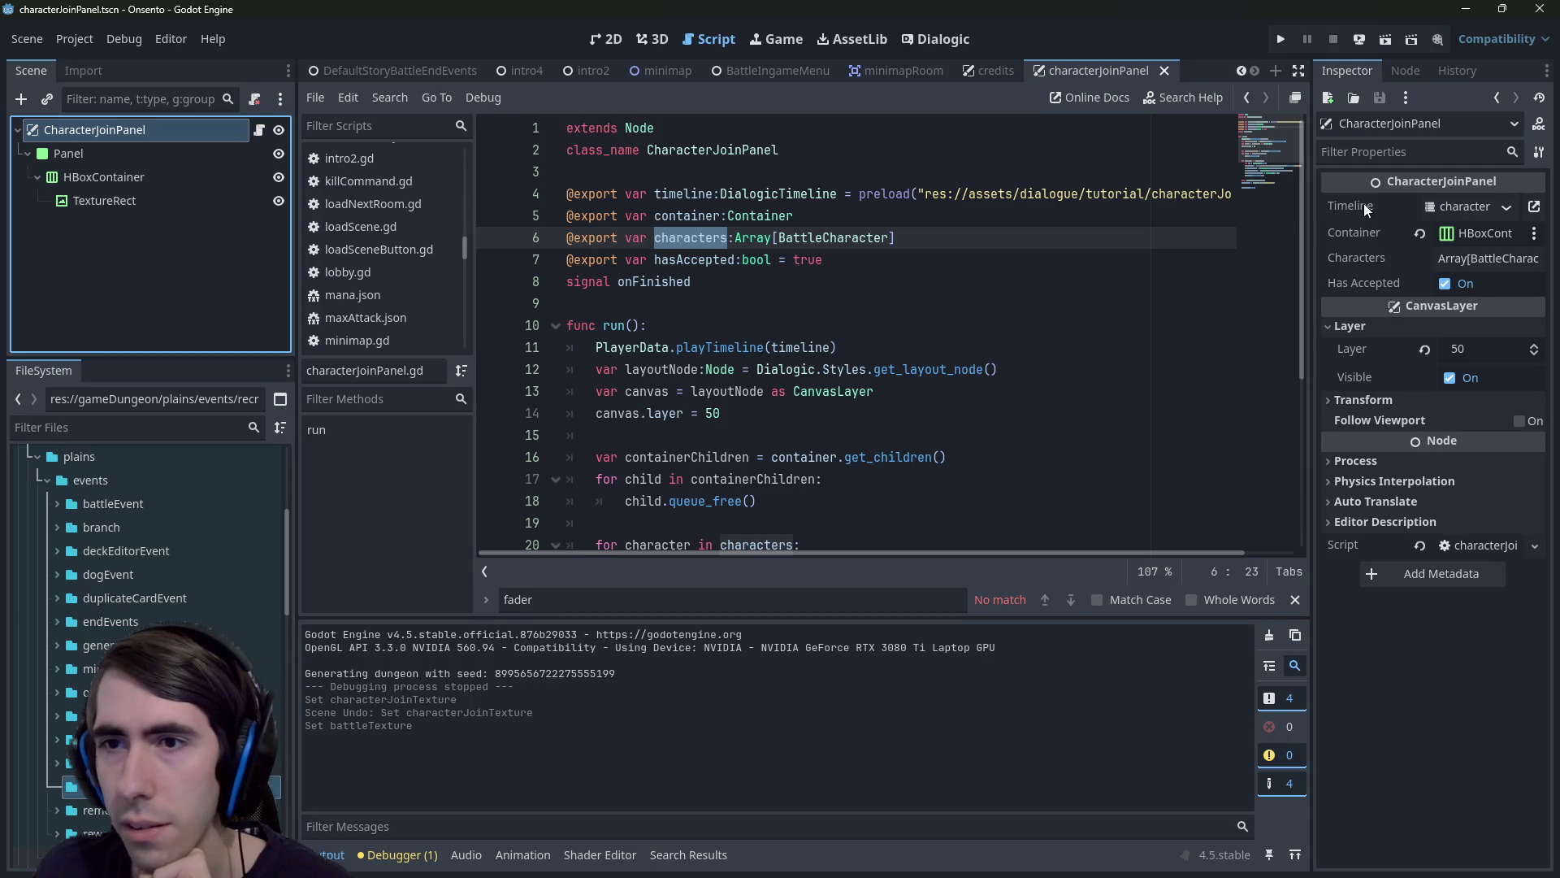
left_click_drag(1311, 213, 1097, 215)
left_click(1387, 254)
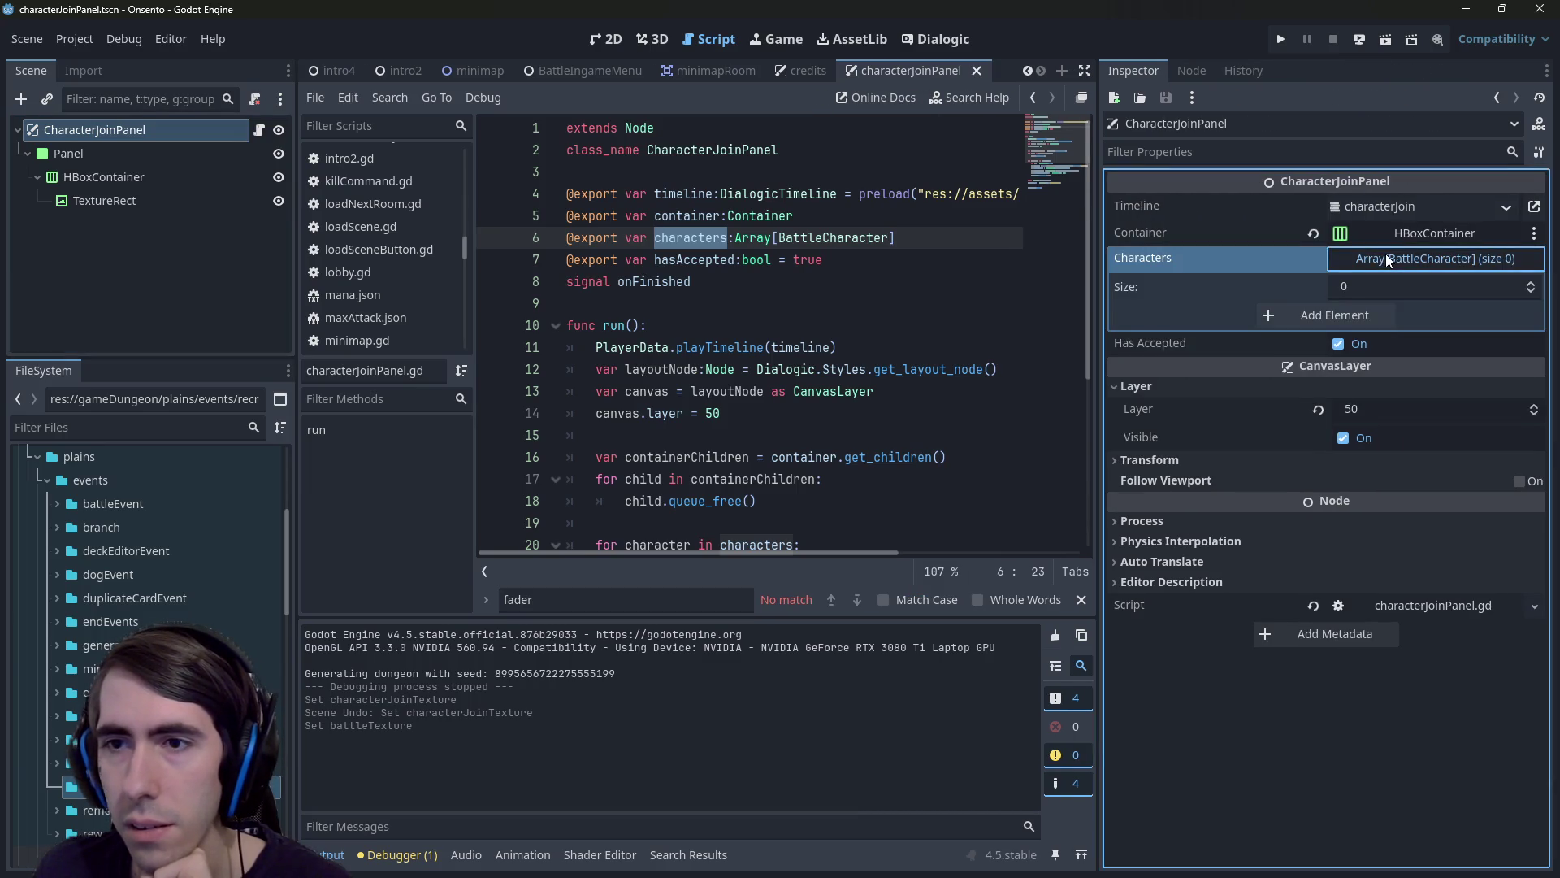
left_click(1368, 314)
left_click(1368, 307)
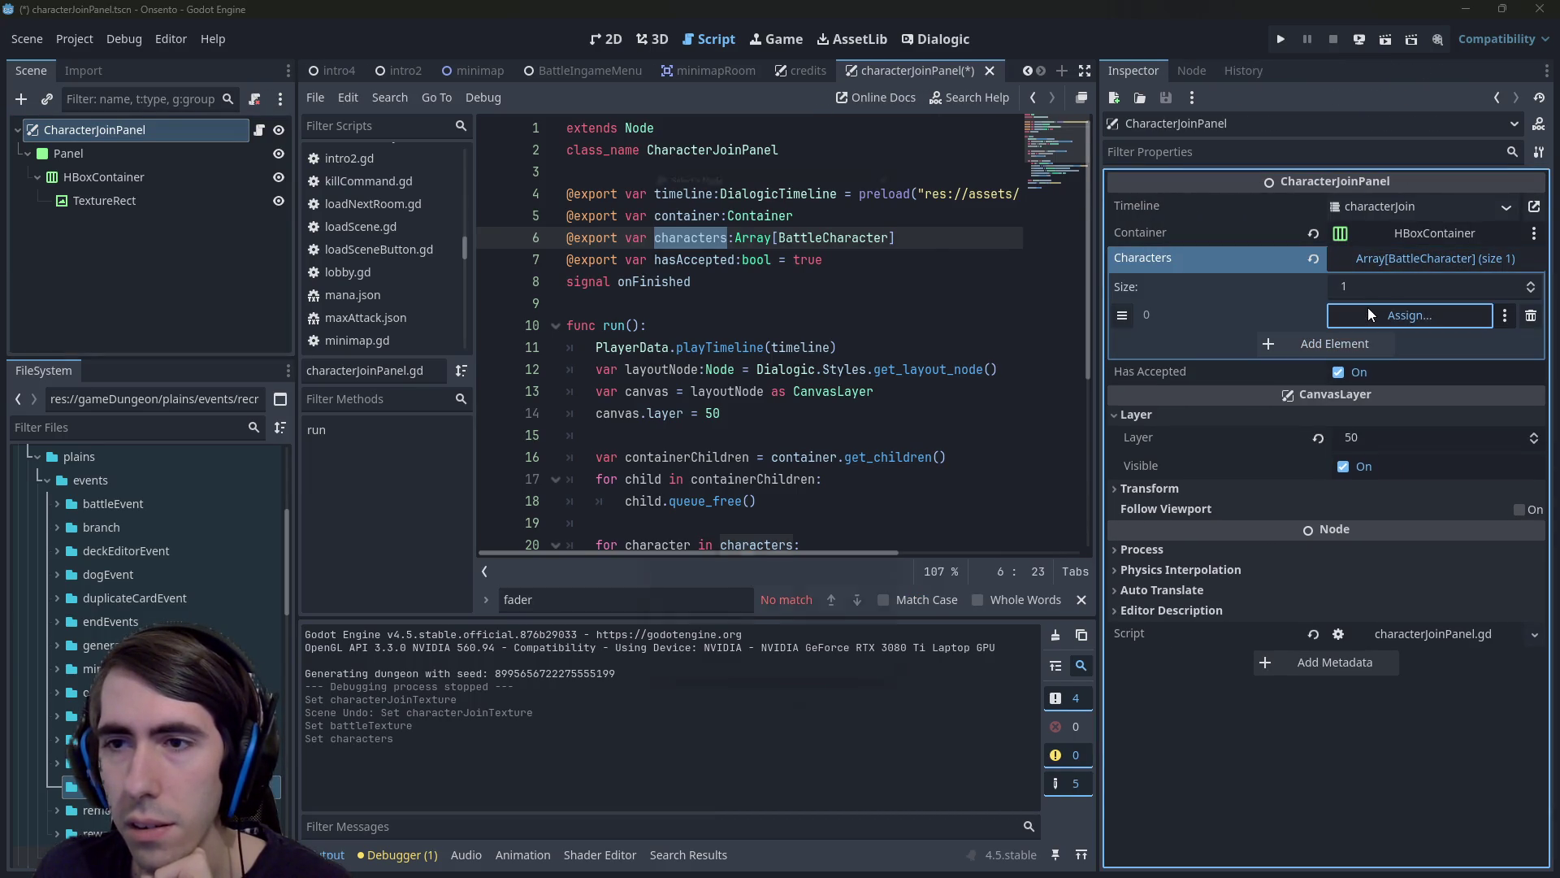
left_click(933, 138)
left_click(1531, 315)
left_click(1481, 257)
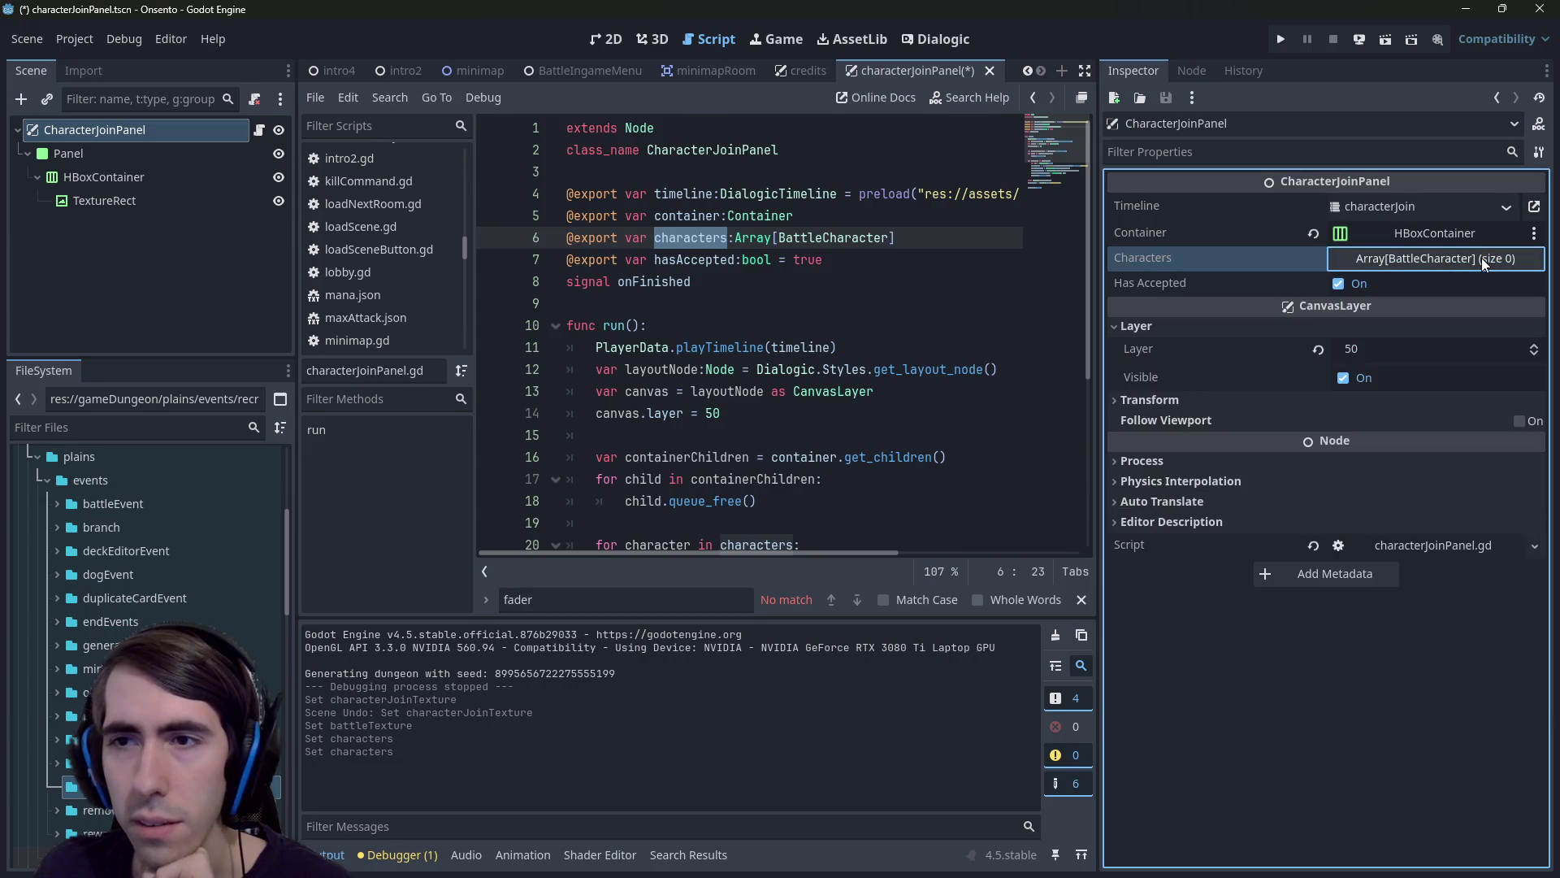
left_click_drag(1097, 257, 1259, 257)
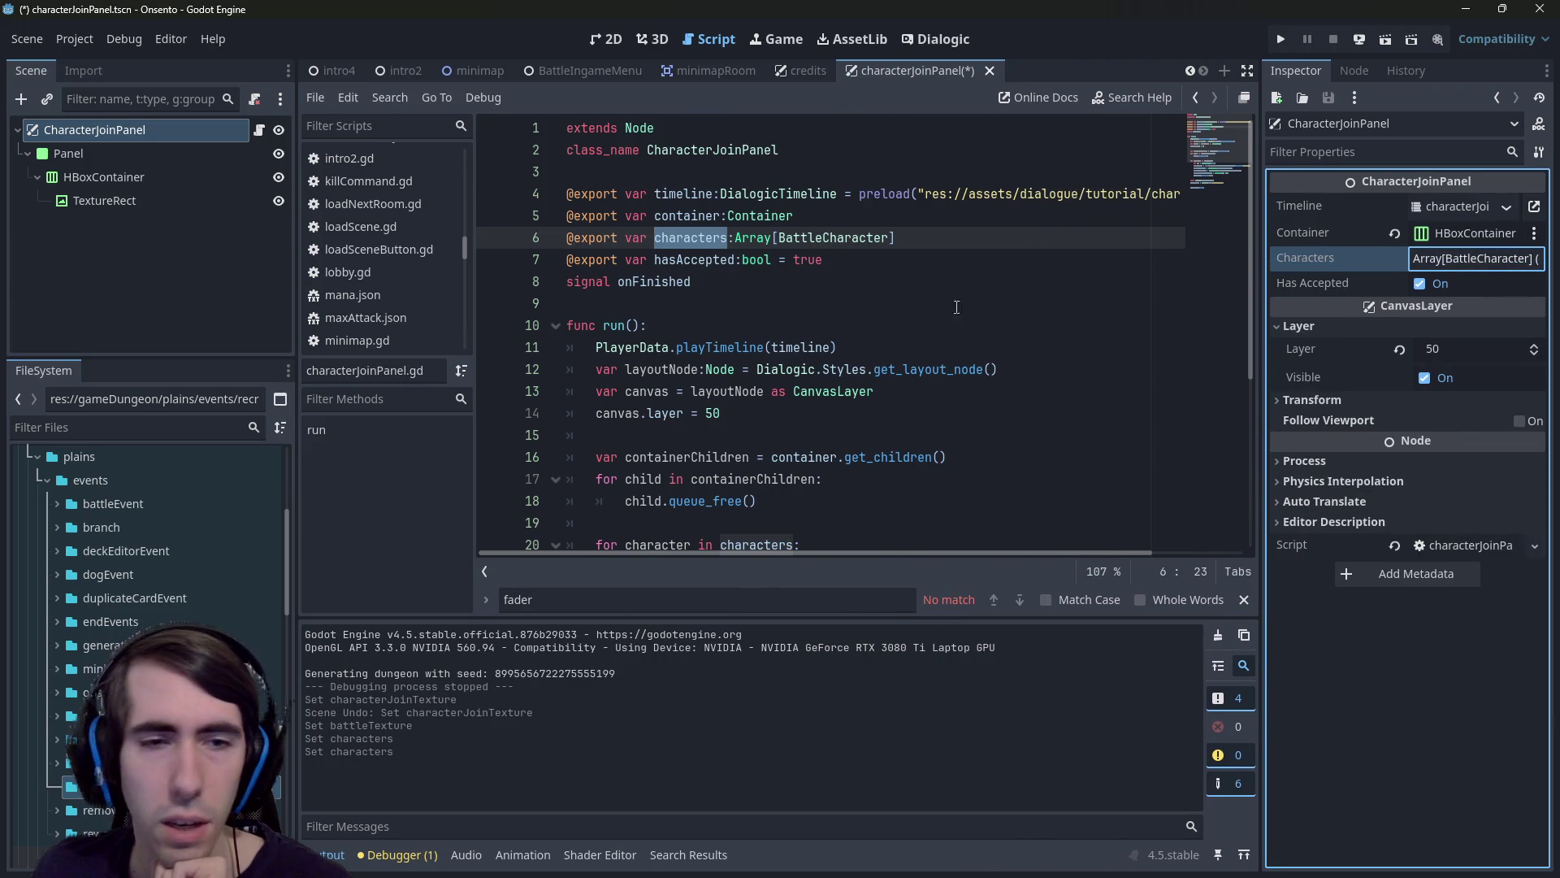
left_click(844, 345)
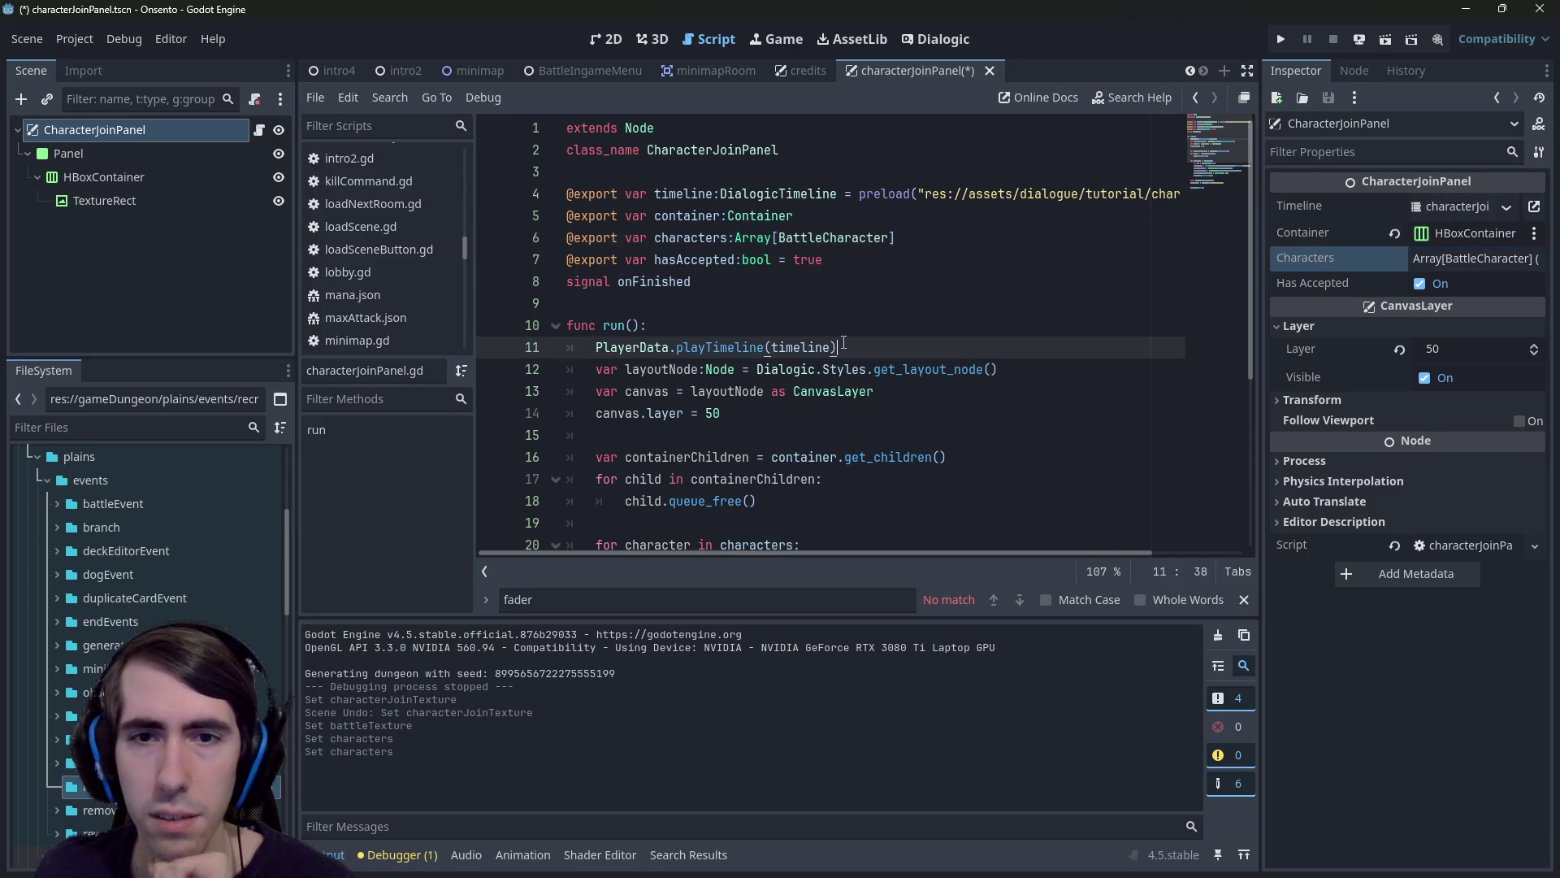
Open the characterJoin.dtl timeline and select its opening and accept-character dialogue lines
key("alt+shift+o")
type("char")
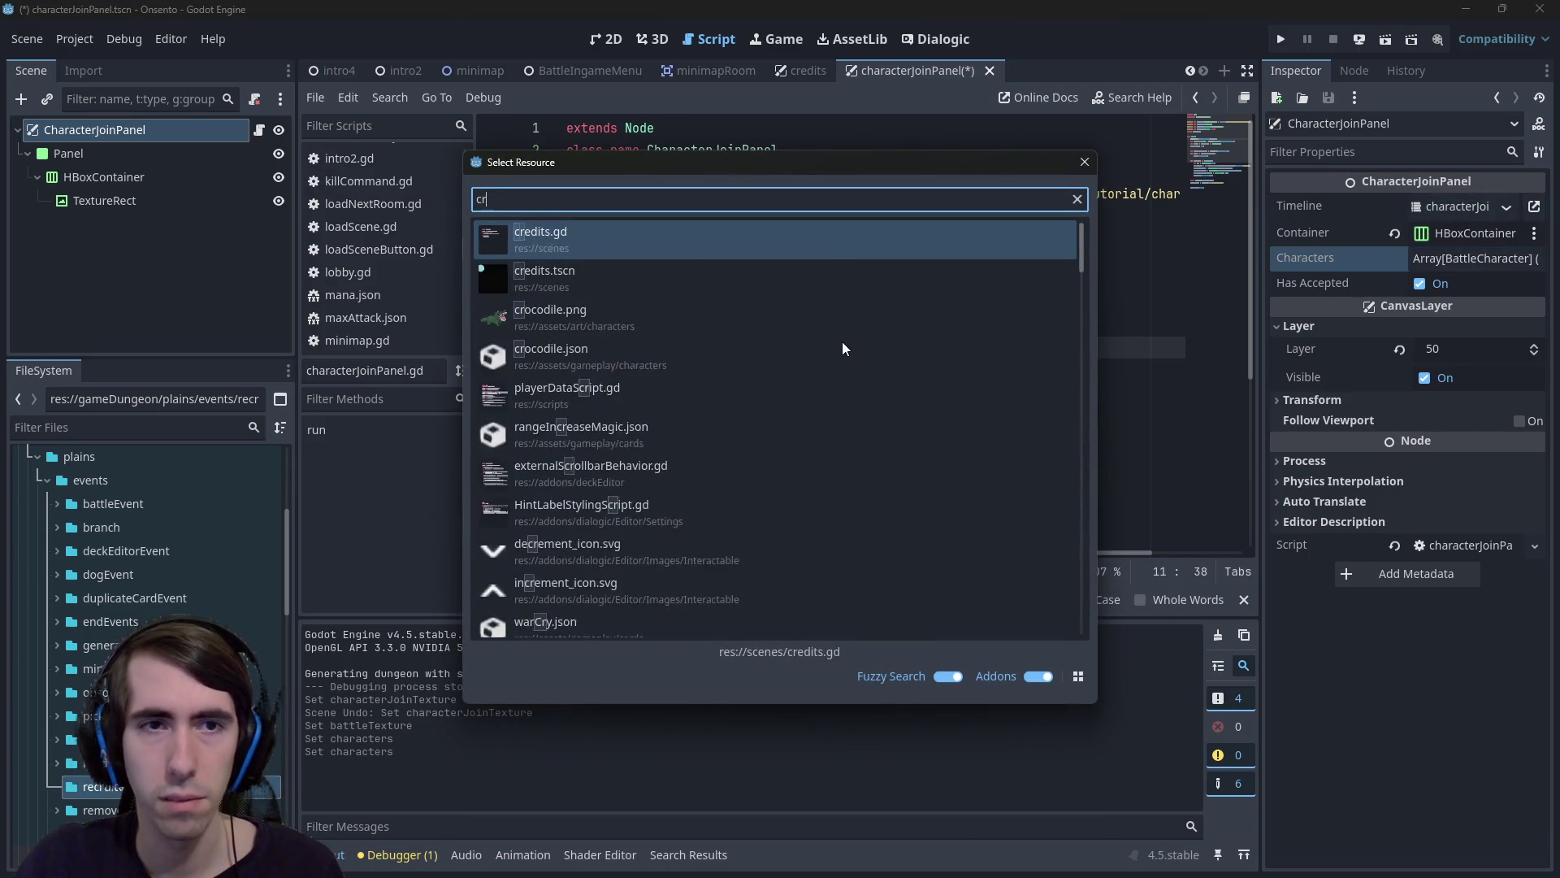
type("acter join")
key("Down")
key("Down")
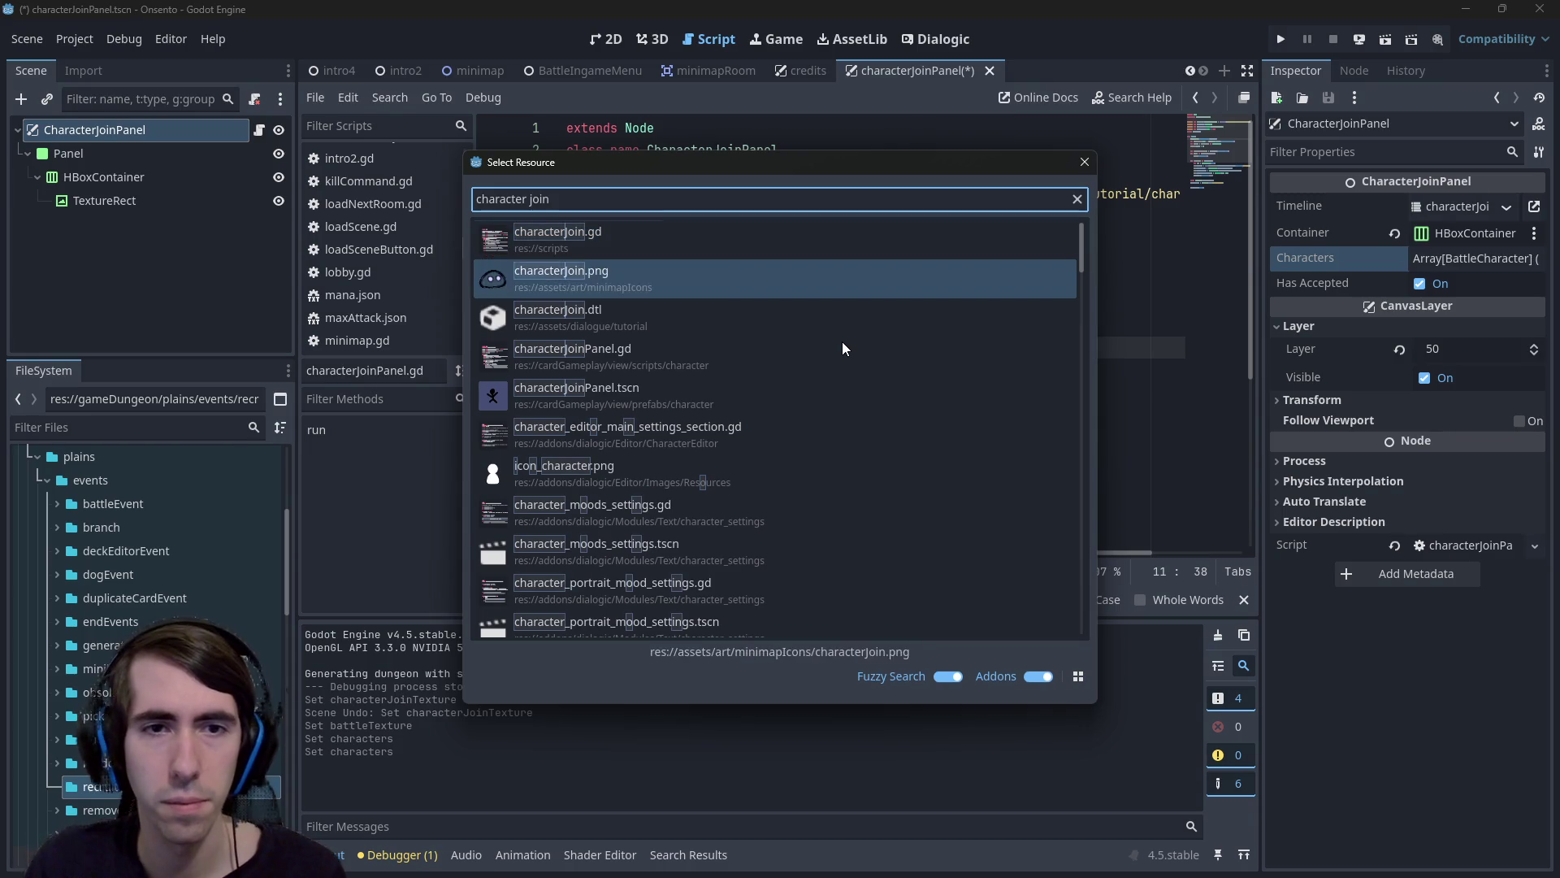
key("Return")
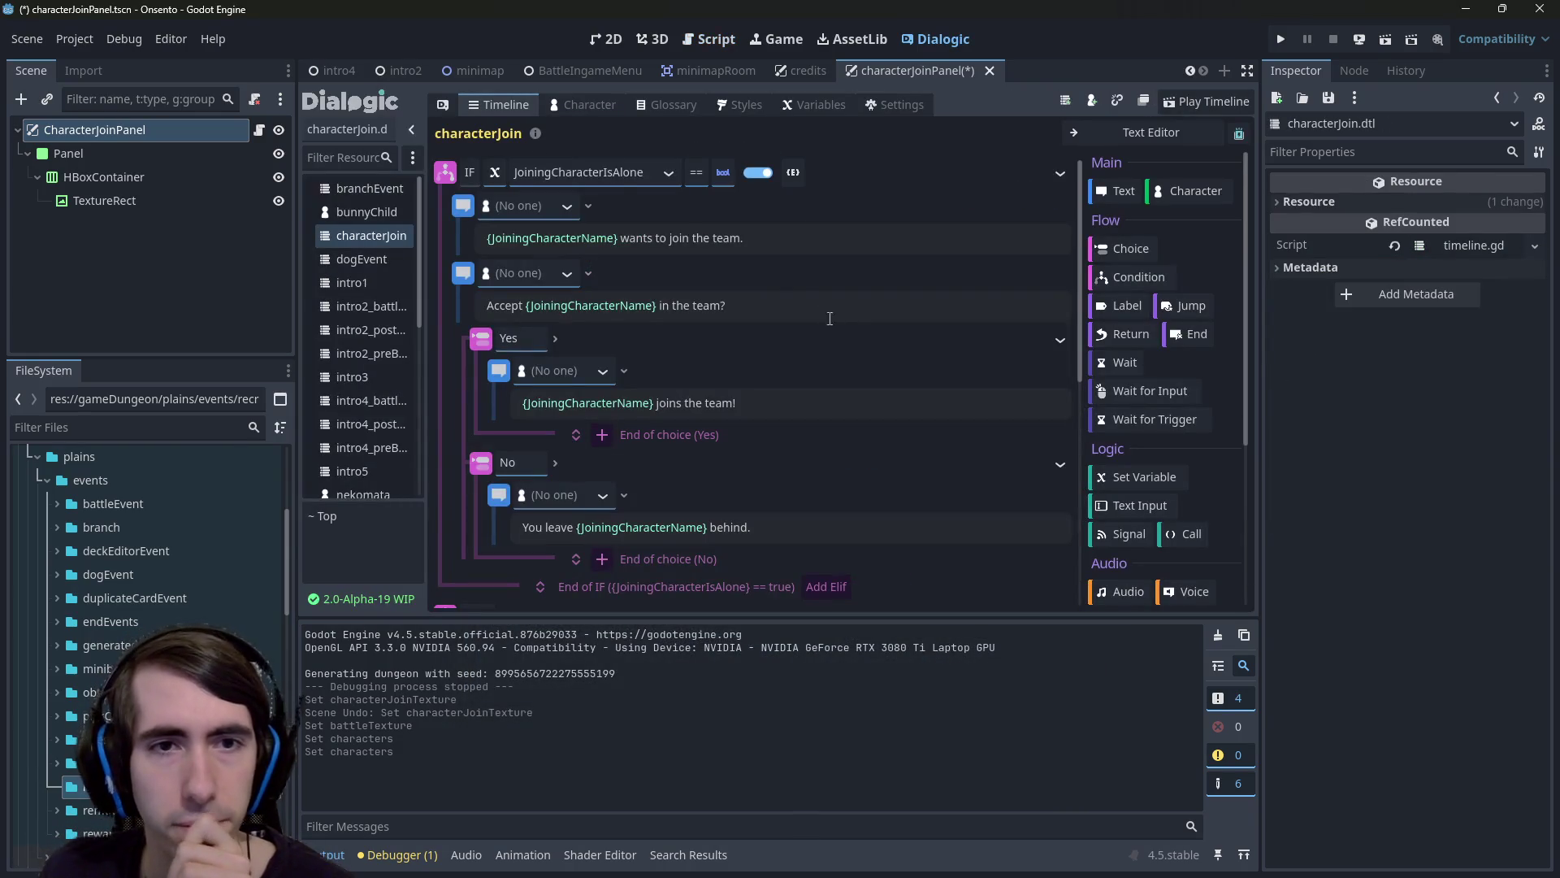
left_click_drag(715, 253, 483, 240)
left_click_drag(734, 297, 428, 305)
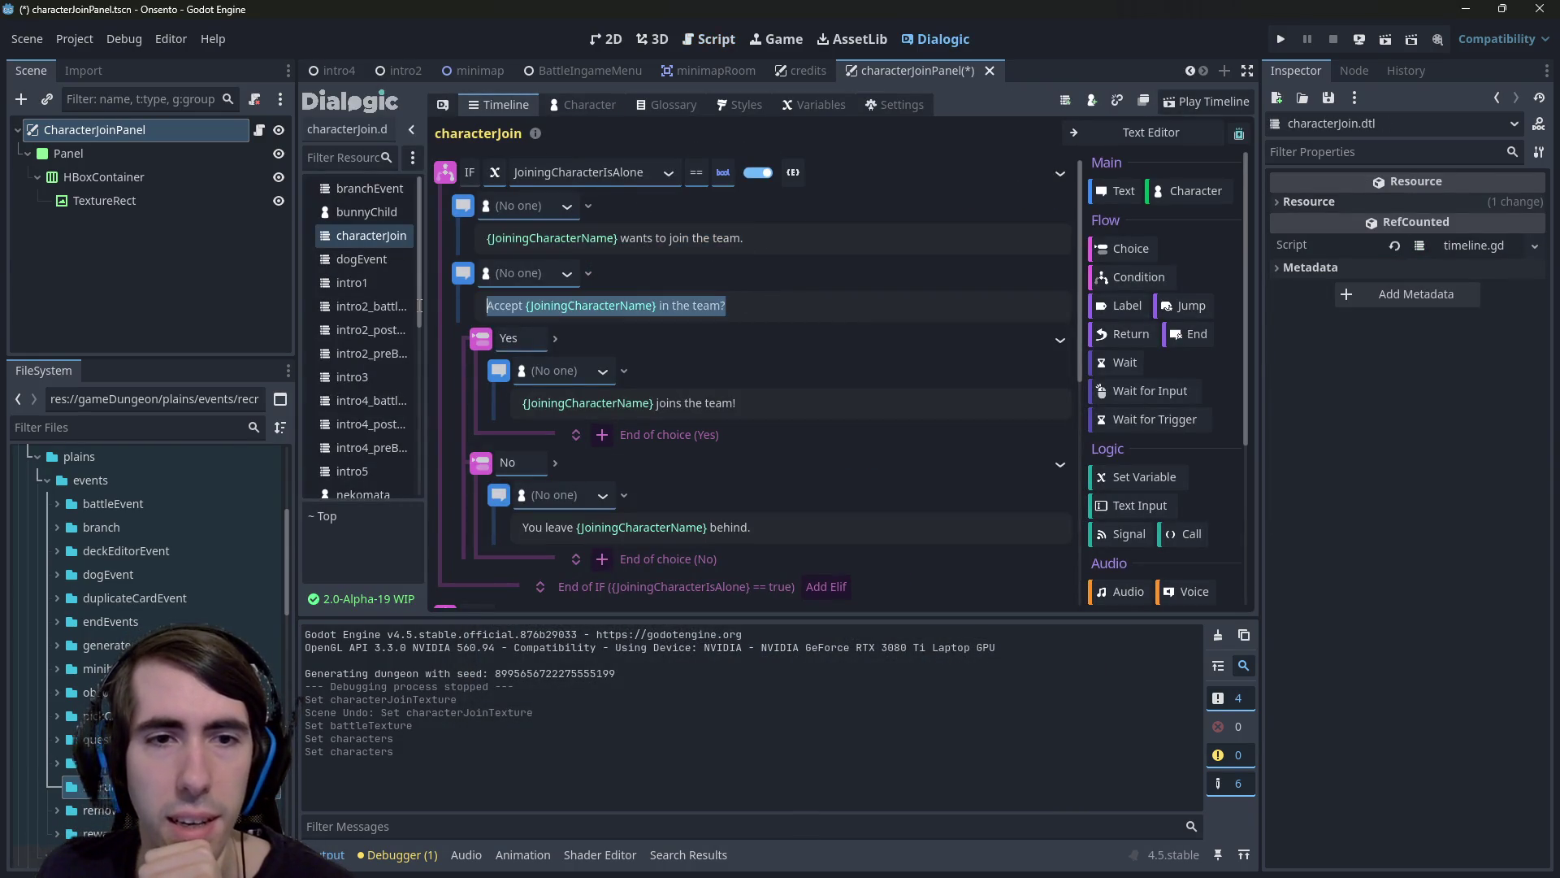
Review the IF JoiningCharacterIsAlone Yes/No choices, then save the CharacterJoinPanel scene
scroll(690, 341, "down", 3)
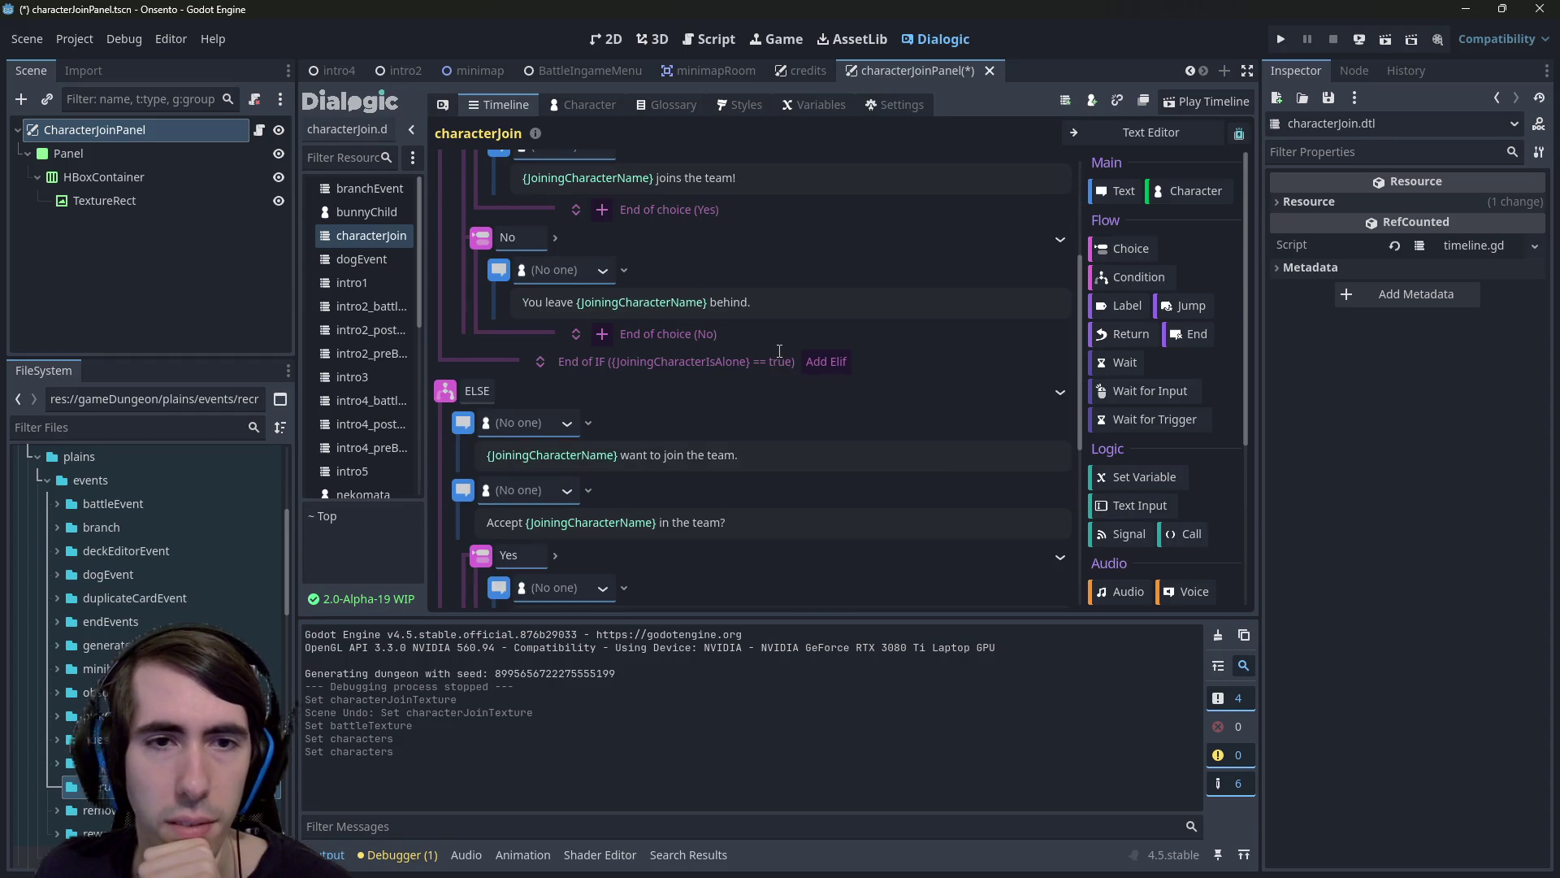
scroll(779, 351, "down", 2)
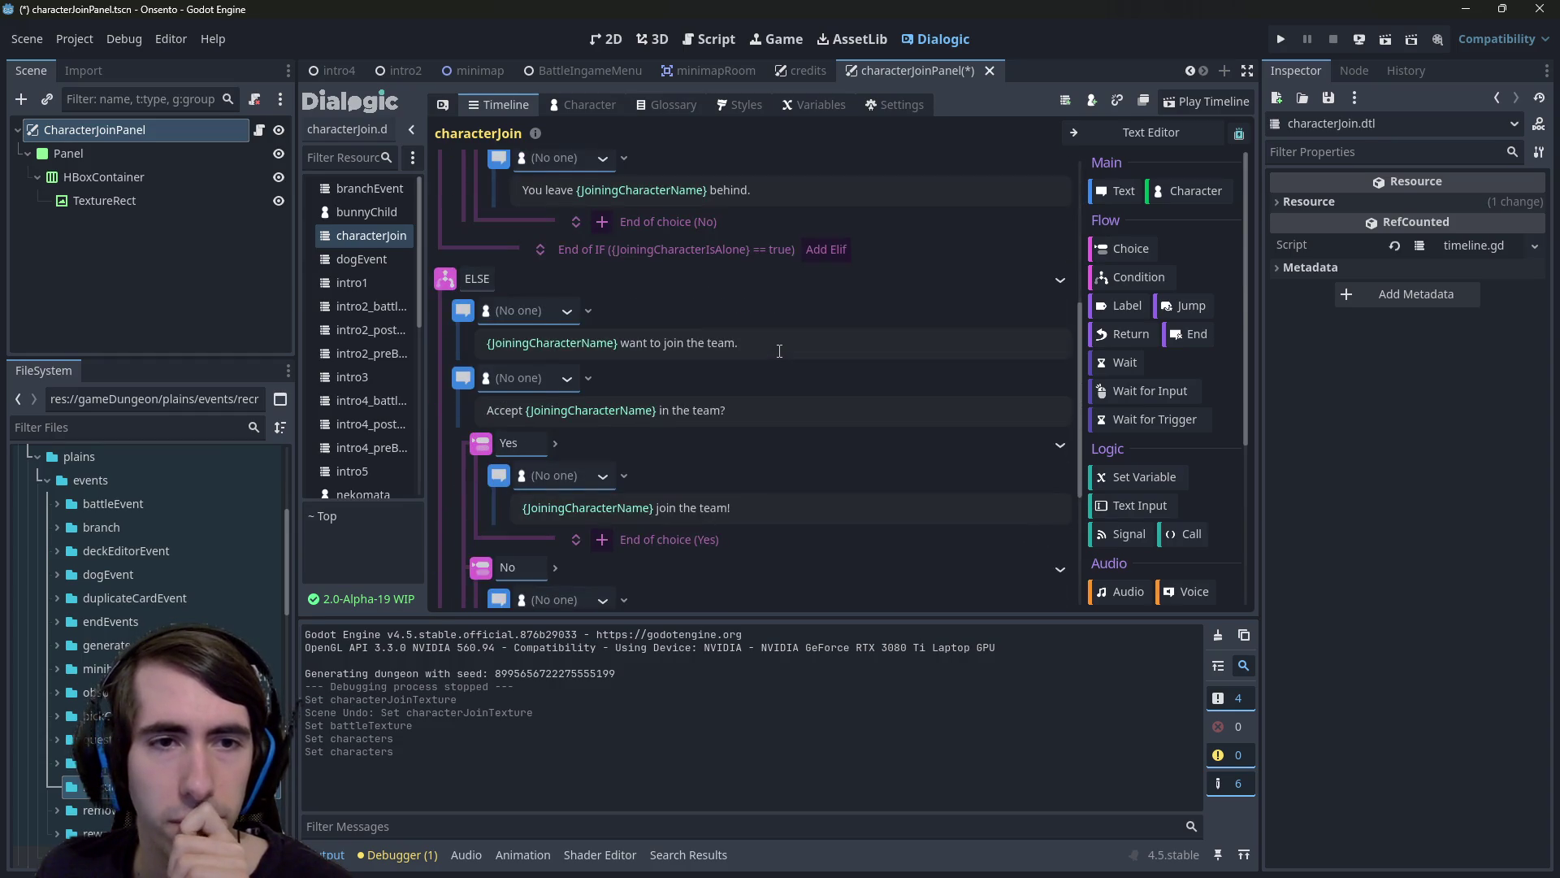
scroll(549, 291, "up", 5)
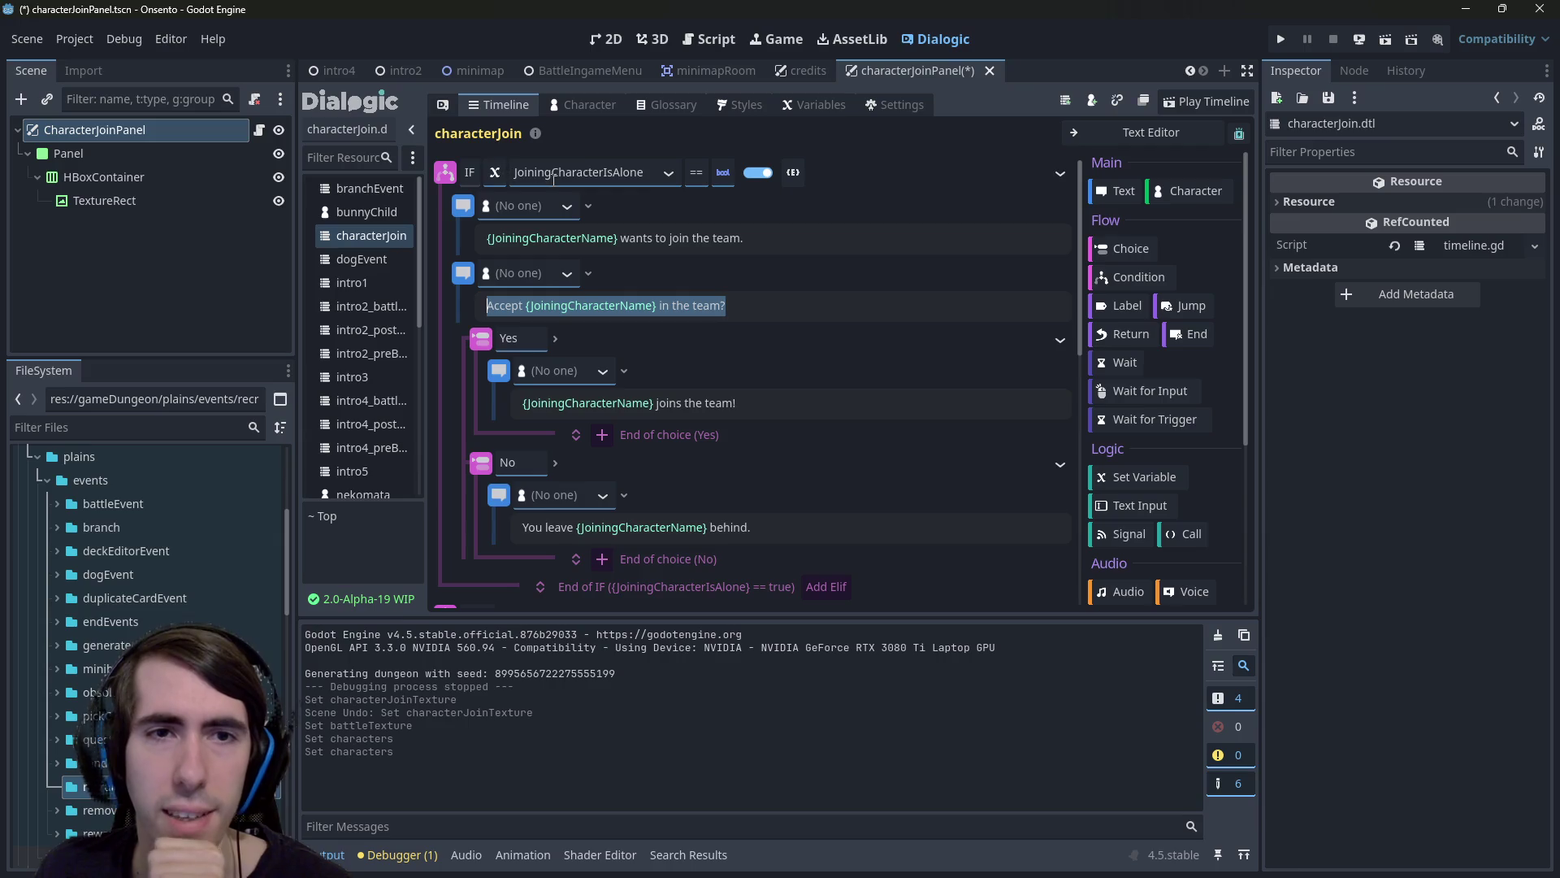
scroll(554, 180, "down", 9)
scroll(586, 400, "up", 4)
scroll(591, 404, "up", 6)
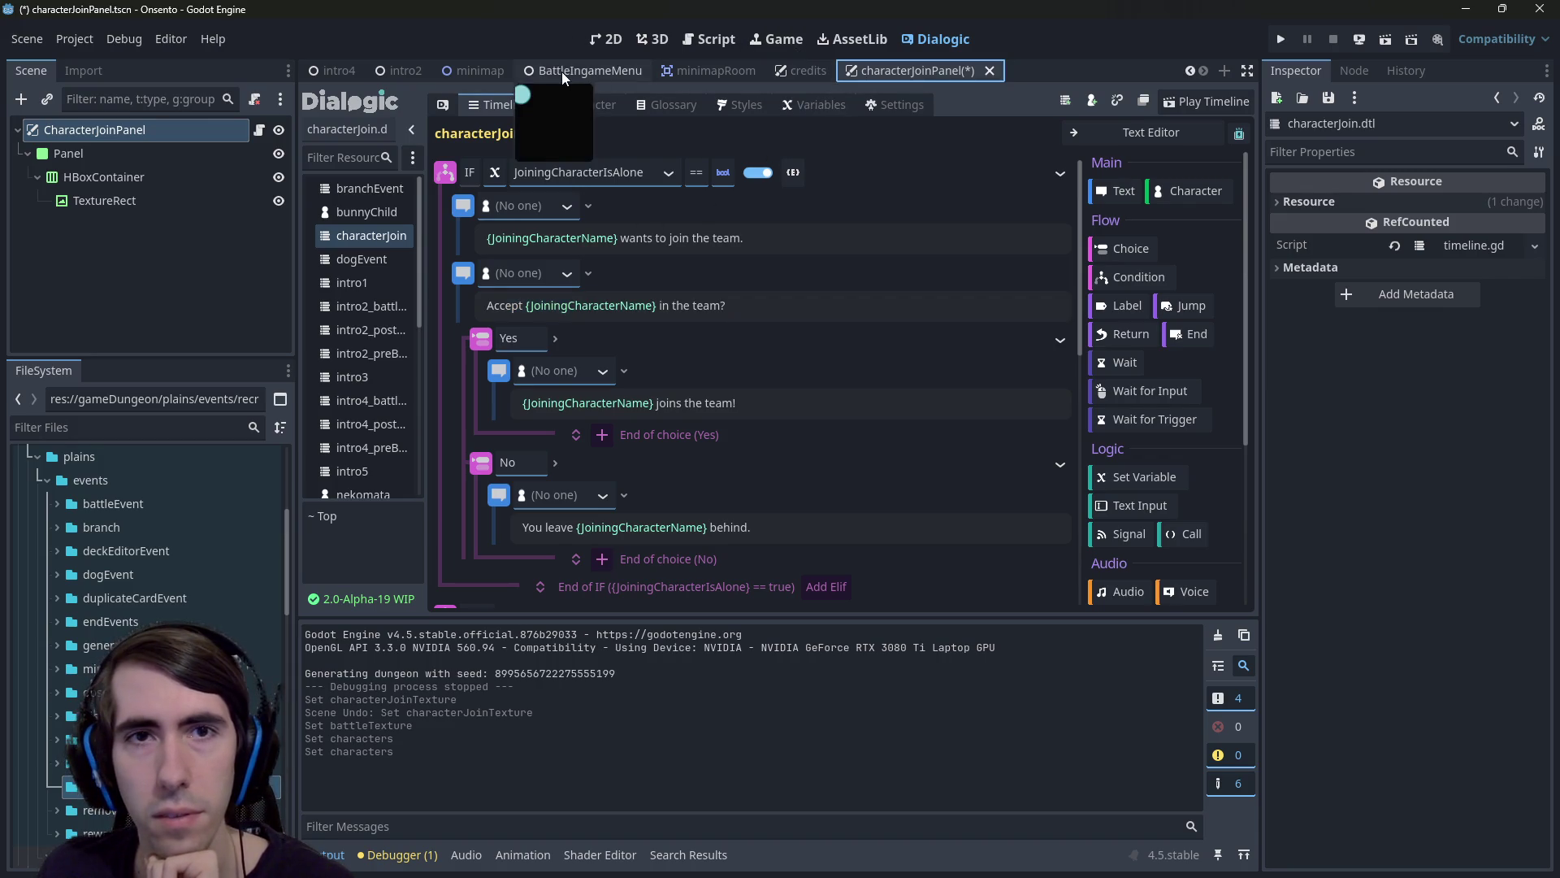
left_click(138, 126)
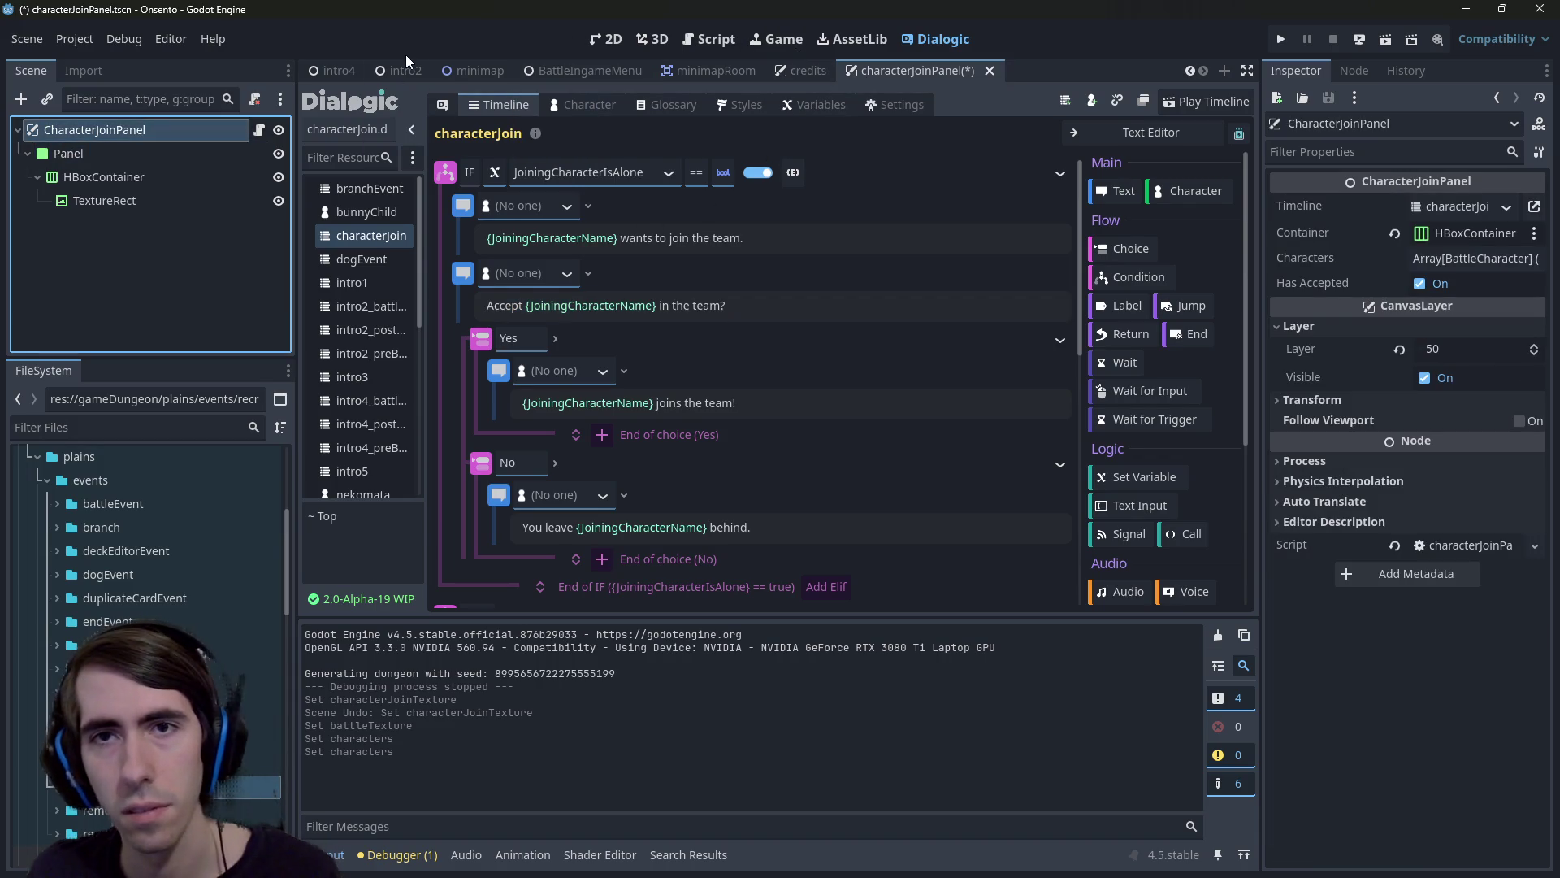
key("ctrl+s")
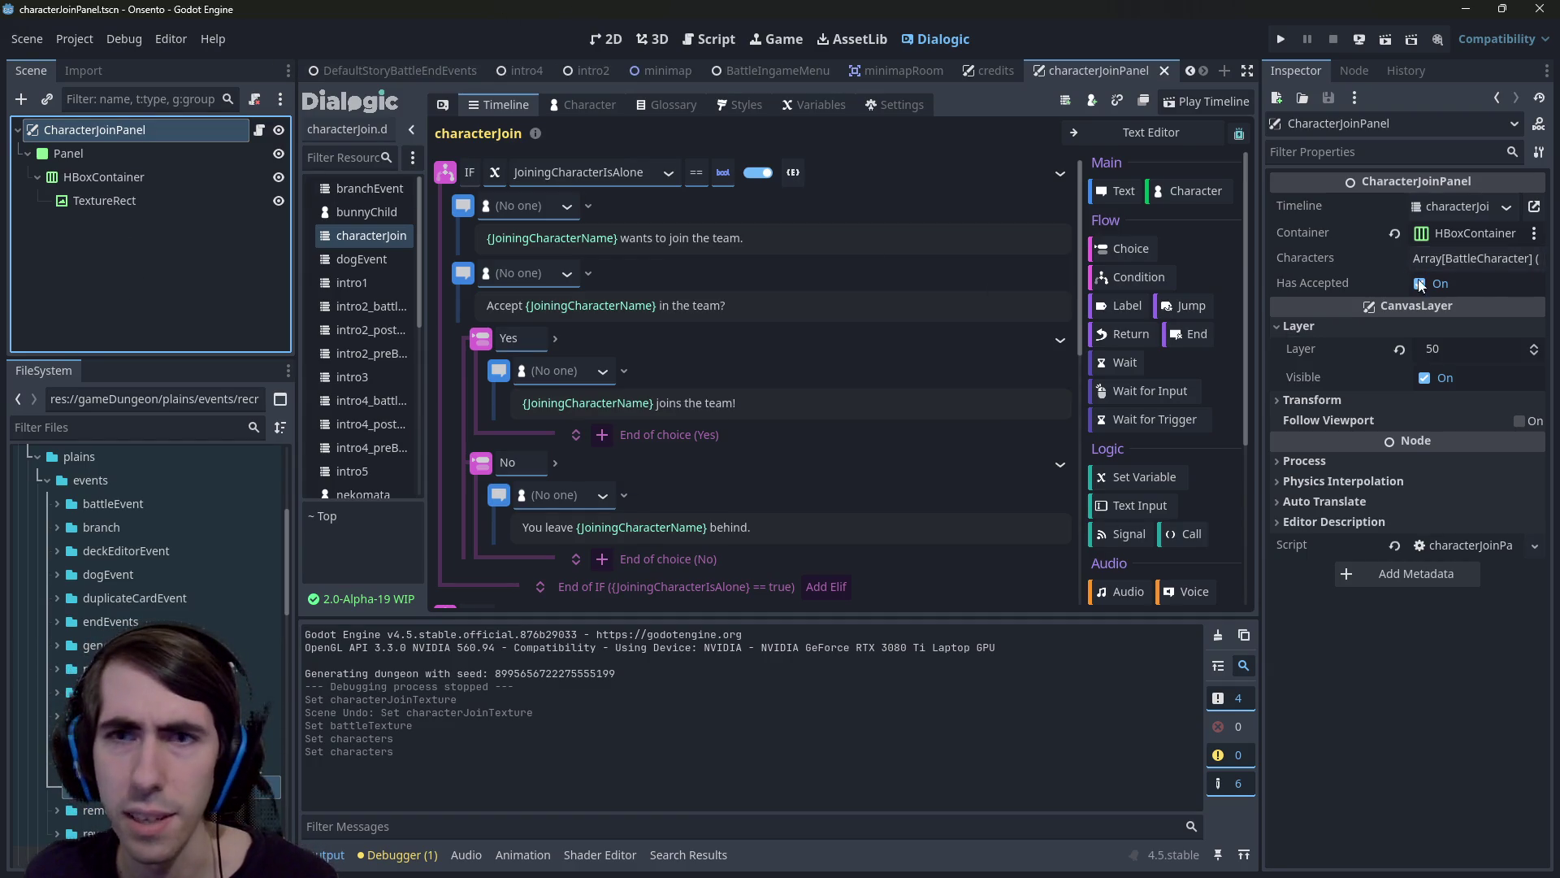
Glance over the panel script, then open the randomDeckEvent scene from its folder
left_click(259, 130)
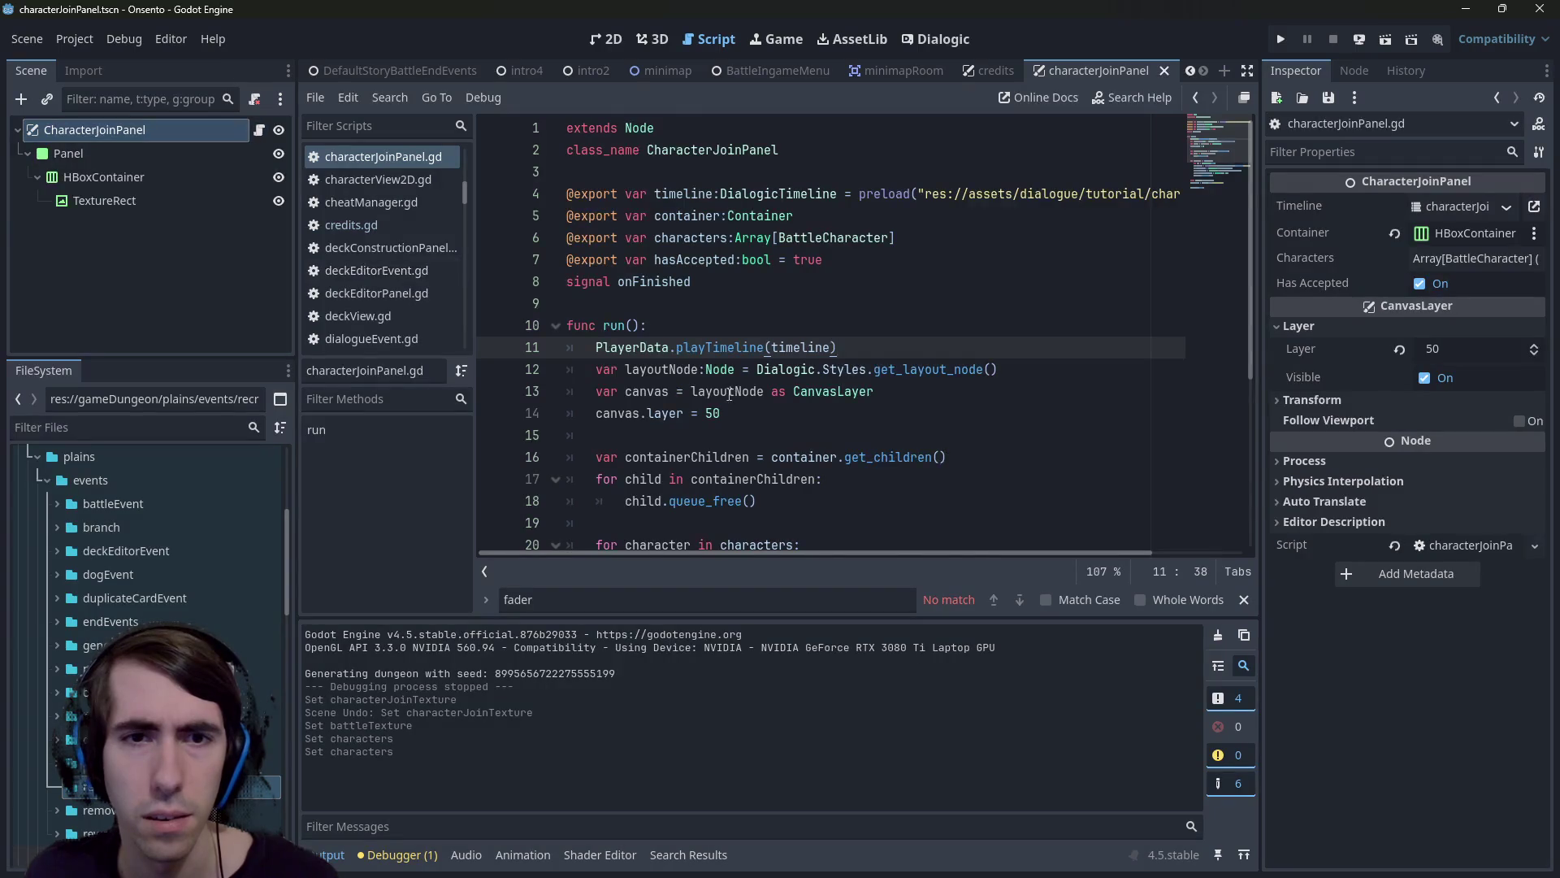
scroll(729, 394, "down", 2)
scroll(729, 394, "up", 2)
scroll(729, 394, "up", 1)
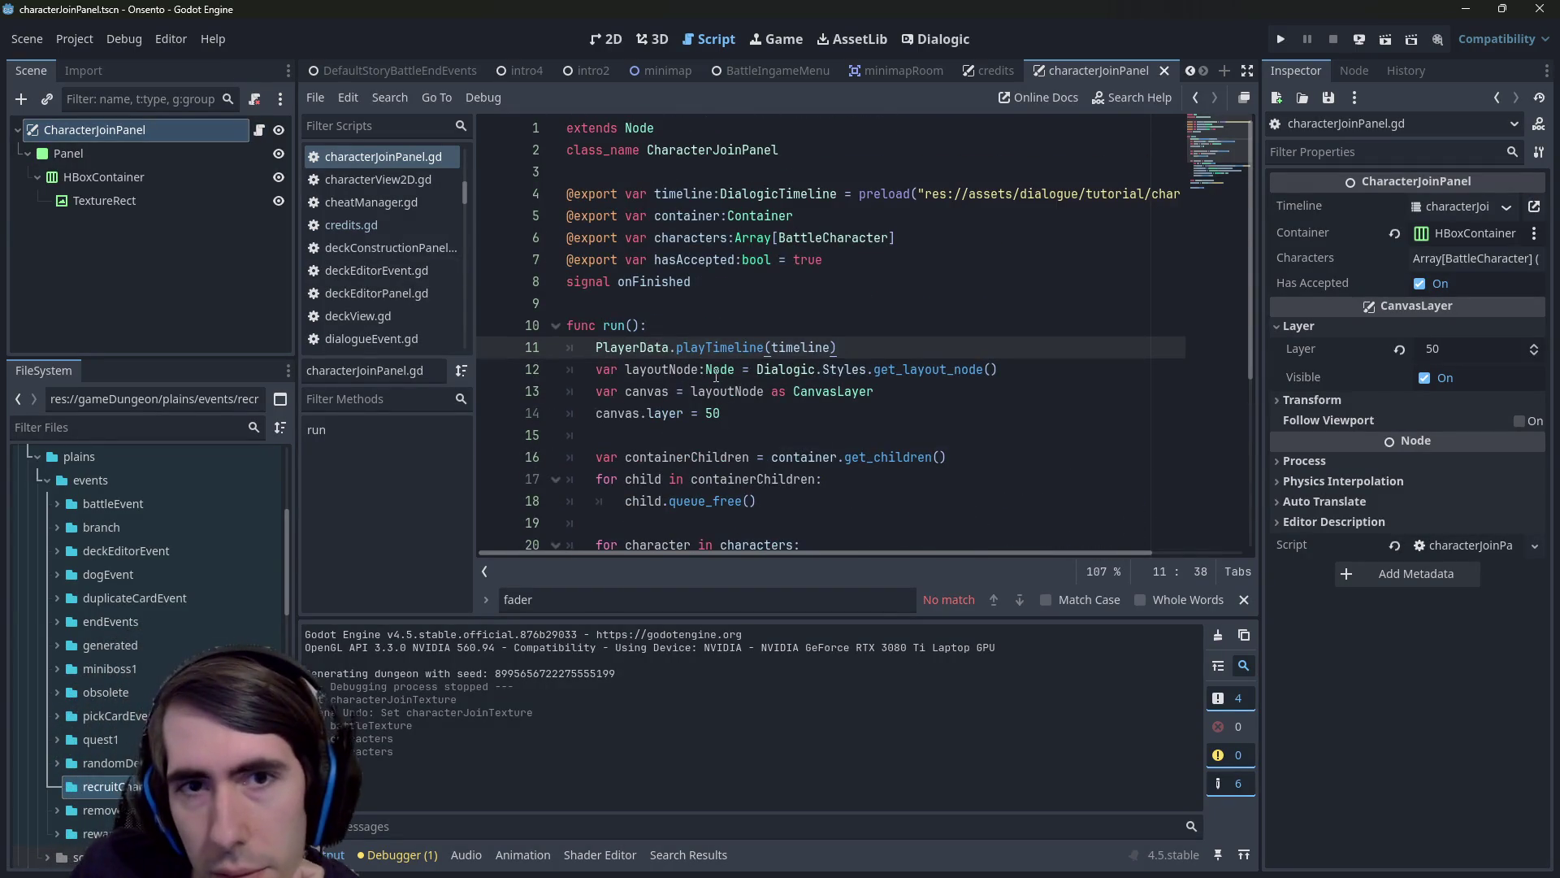
mouse_move(716, 376)
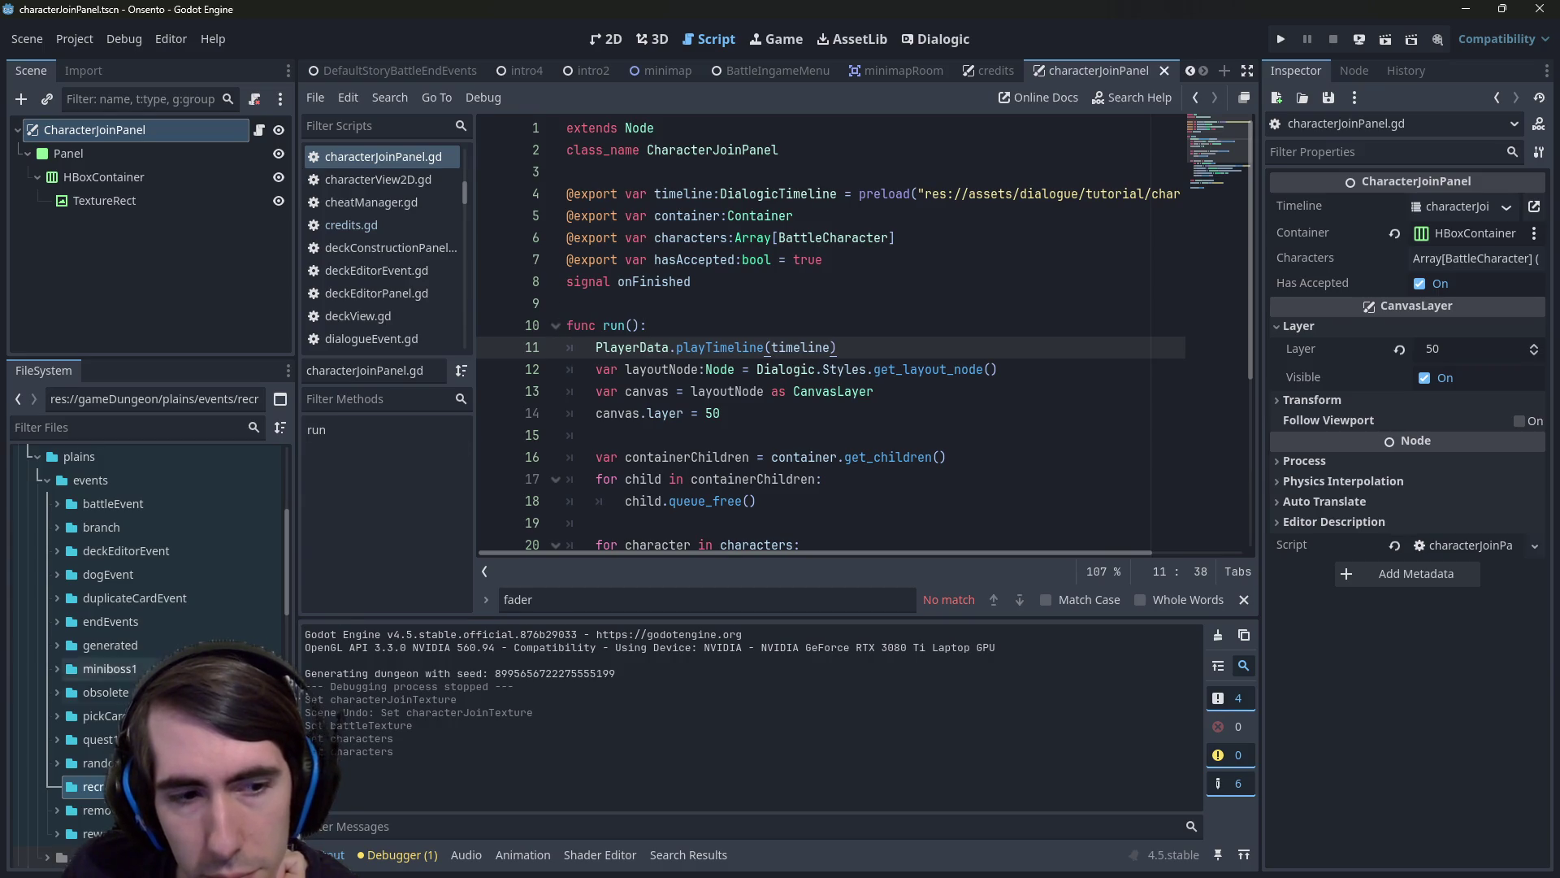
scroll(147, 609, "down", 2)
right_click(177, 734)
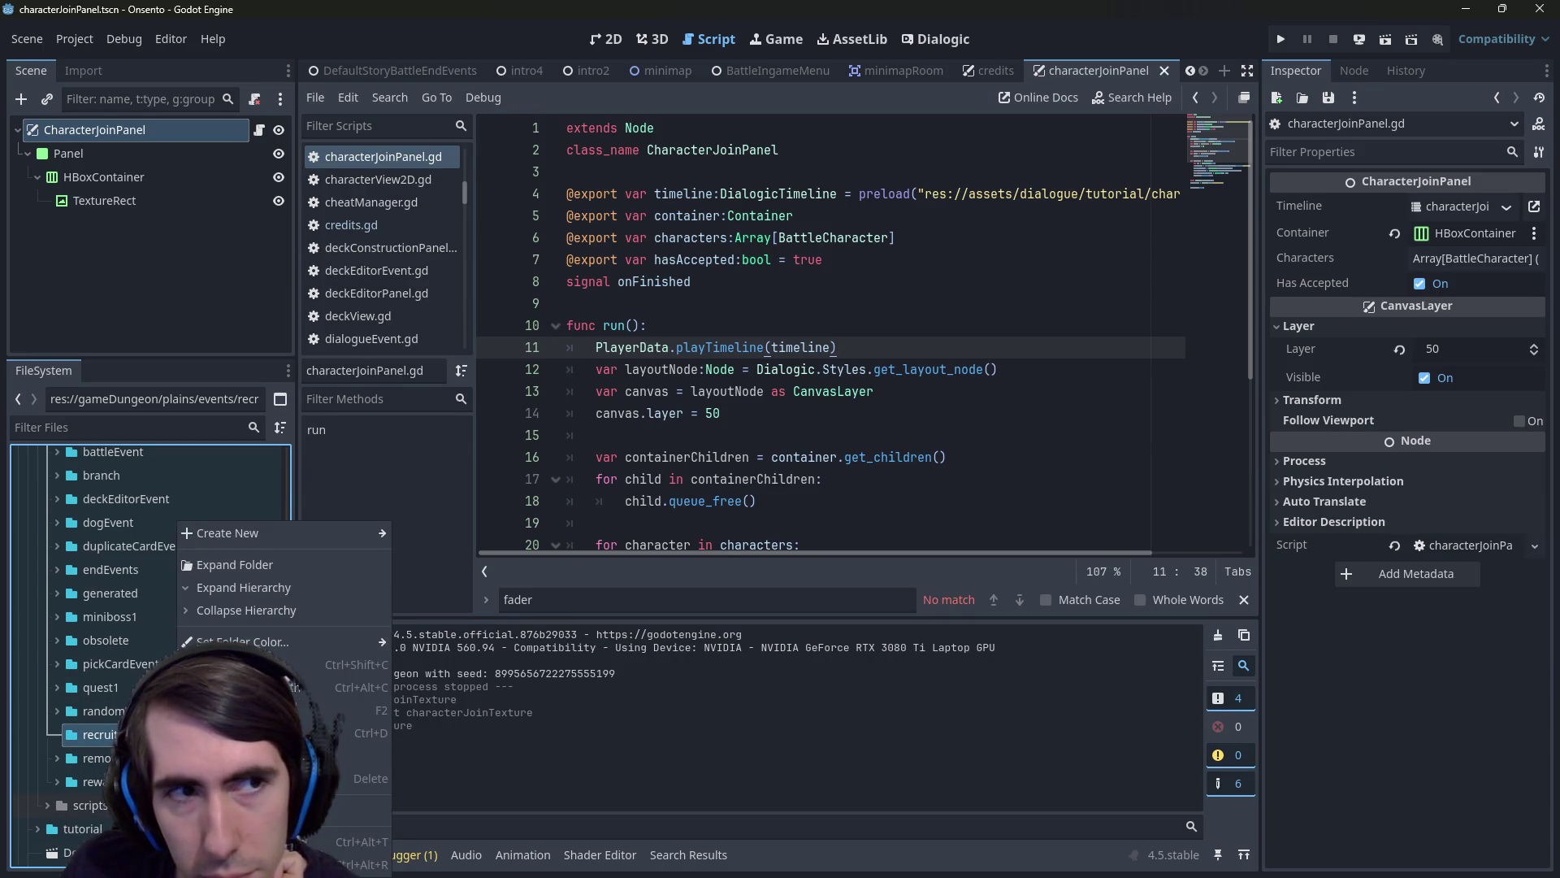
mouse_move(276, 540)
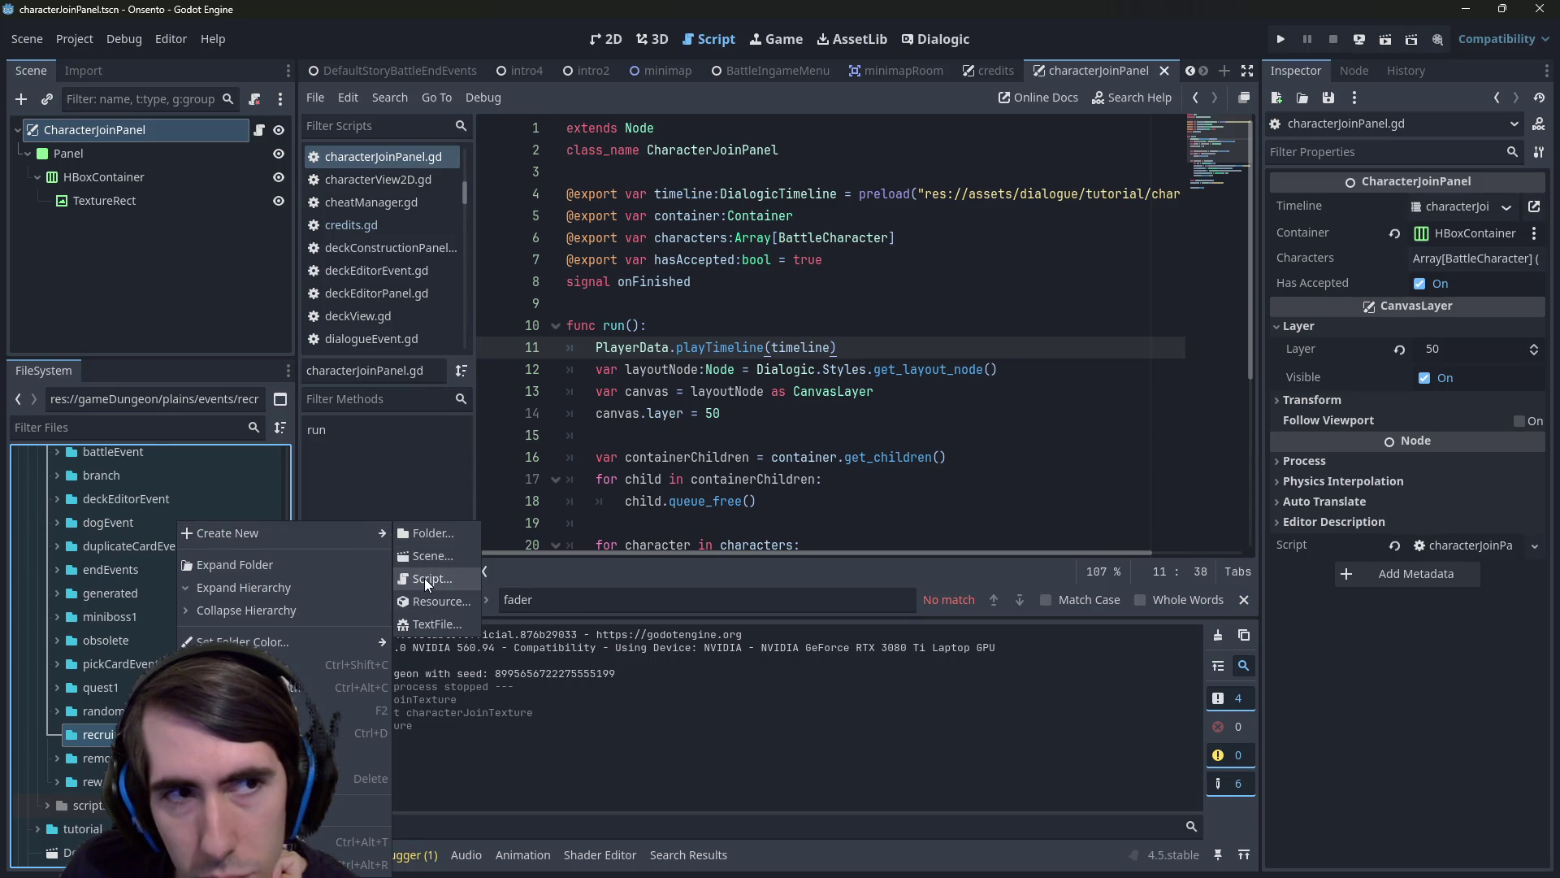
left_click(102, 711)
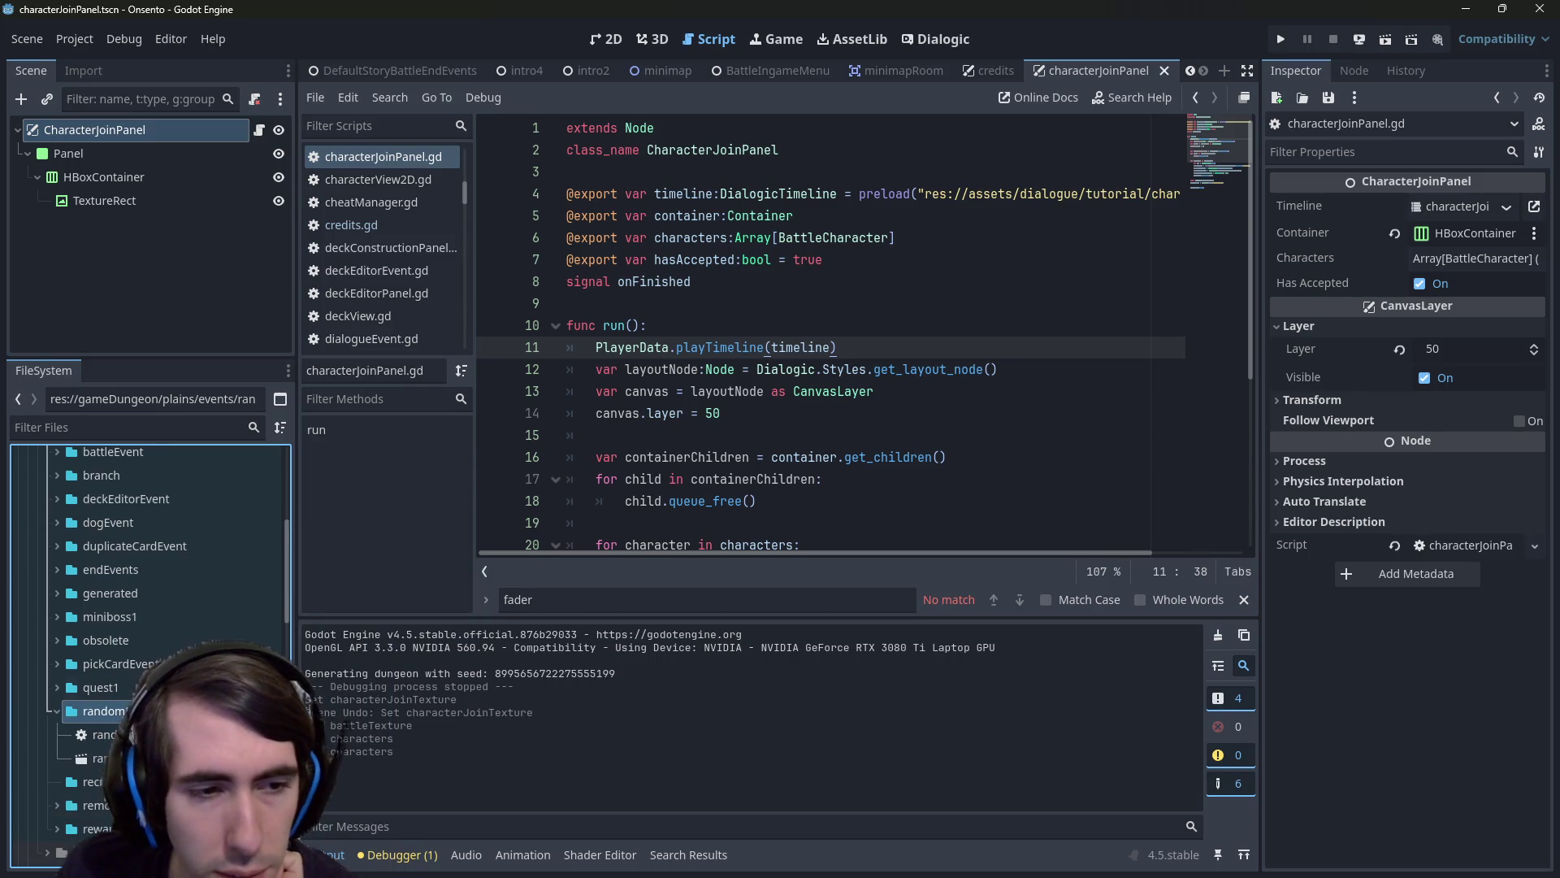
double_click(101, 711)
double_click(102, 705)
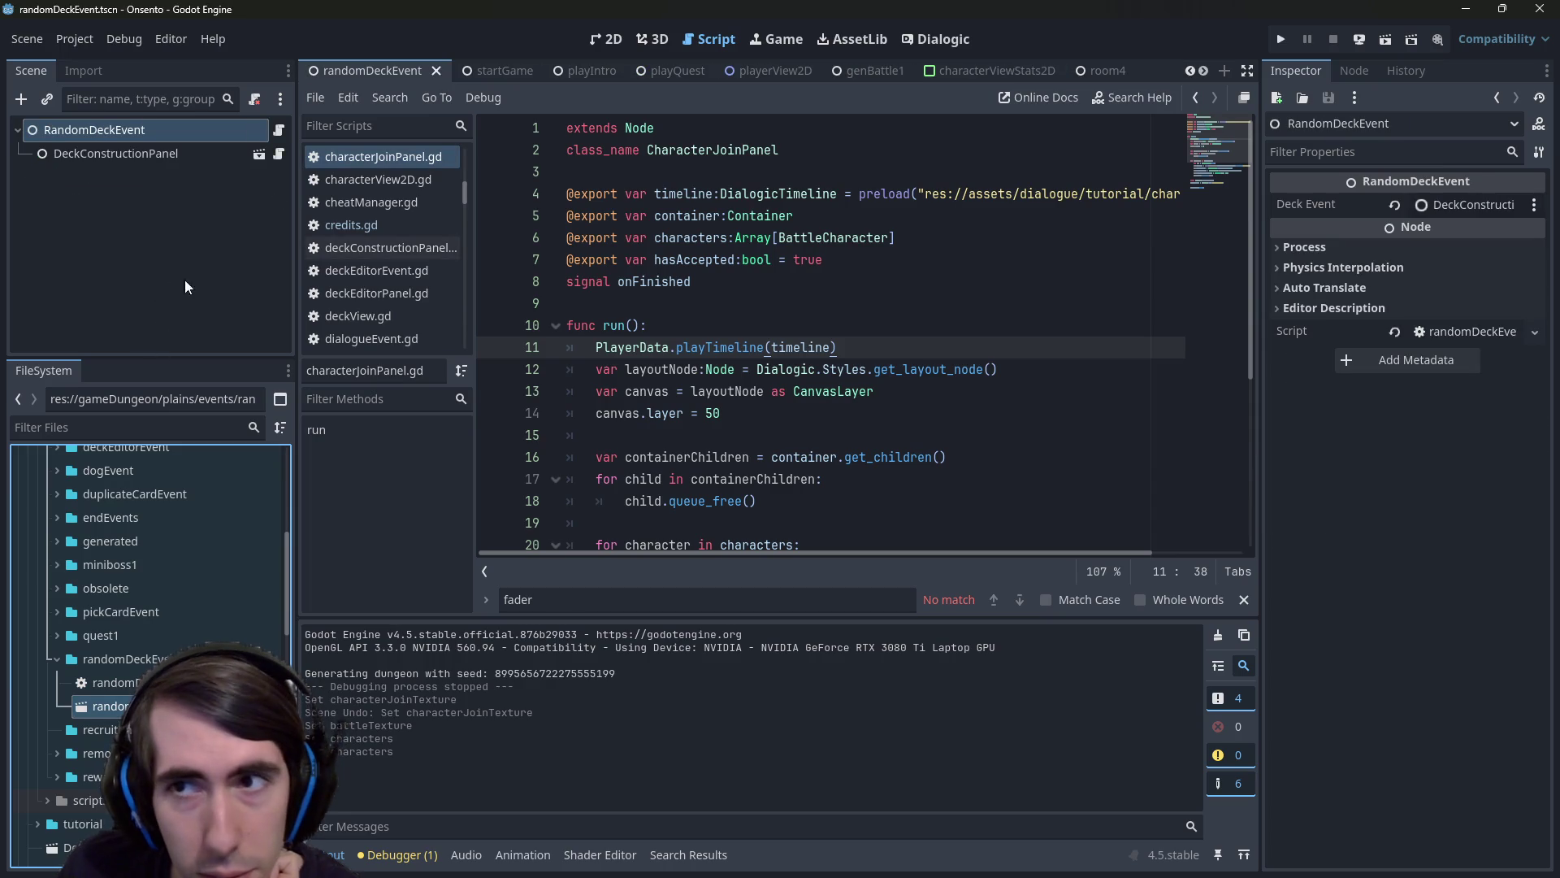
Duplicate randomDeckEvent.tscn as recruitCharacterEvent and open the new copy
left_click(166, 162)
left_click(102, 706)
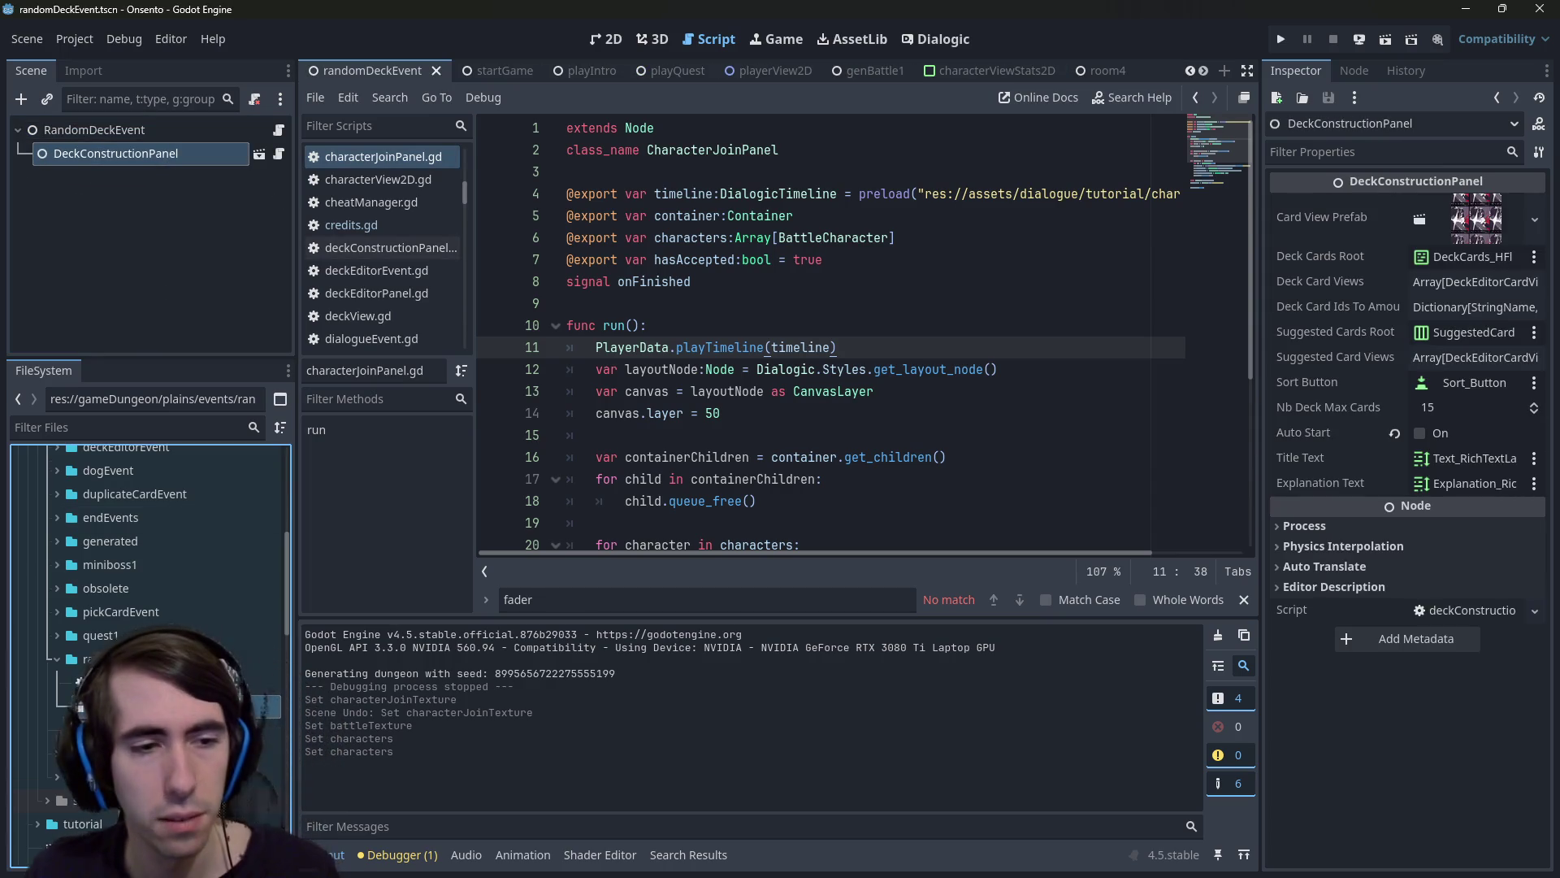
key("ctrl+d")
type("recruitCharacterEven.tscn")
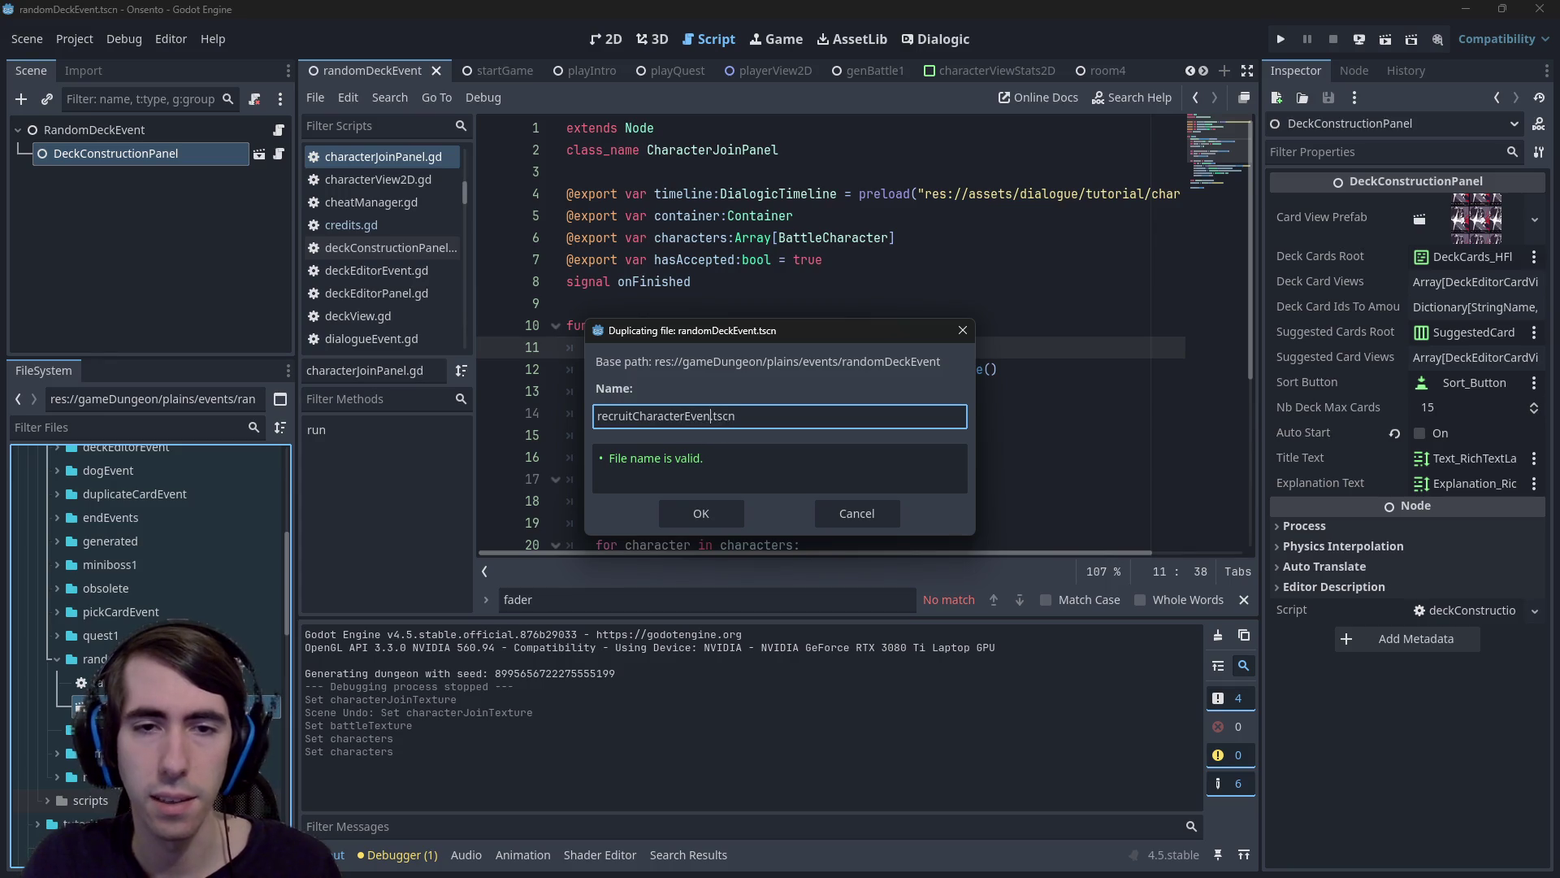
key("Return")
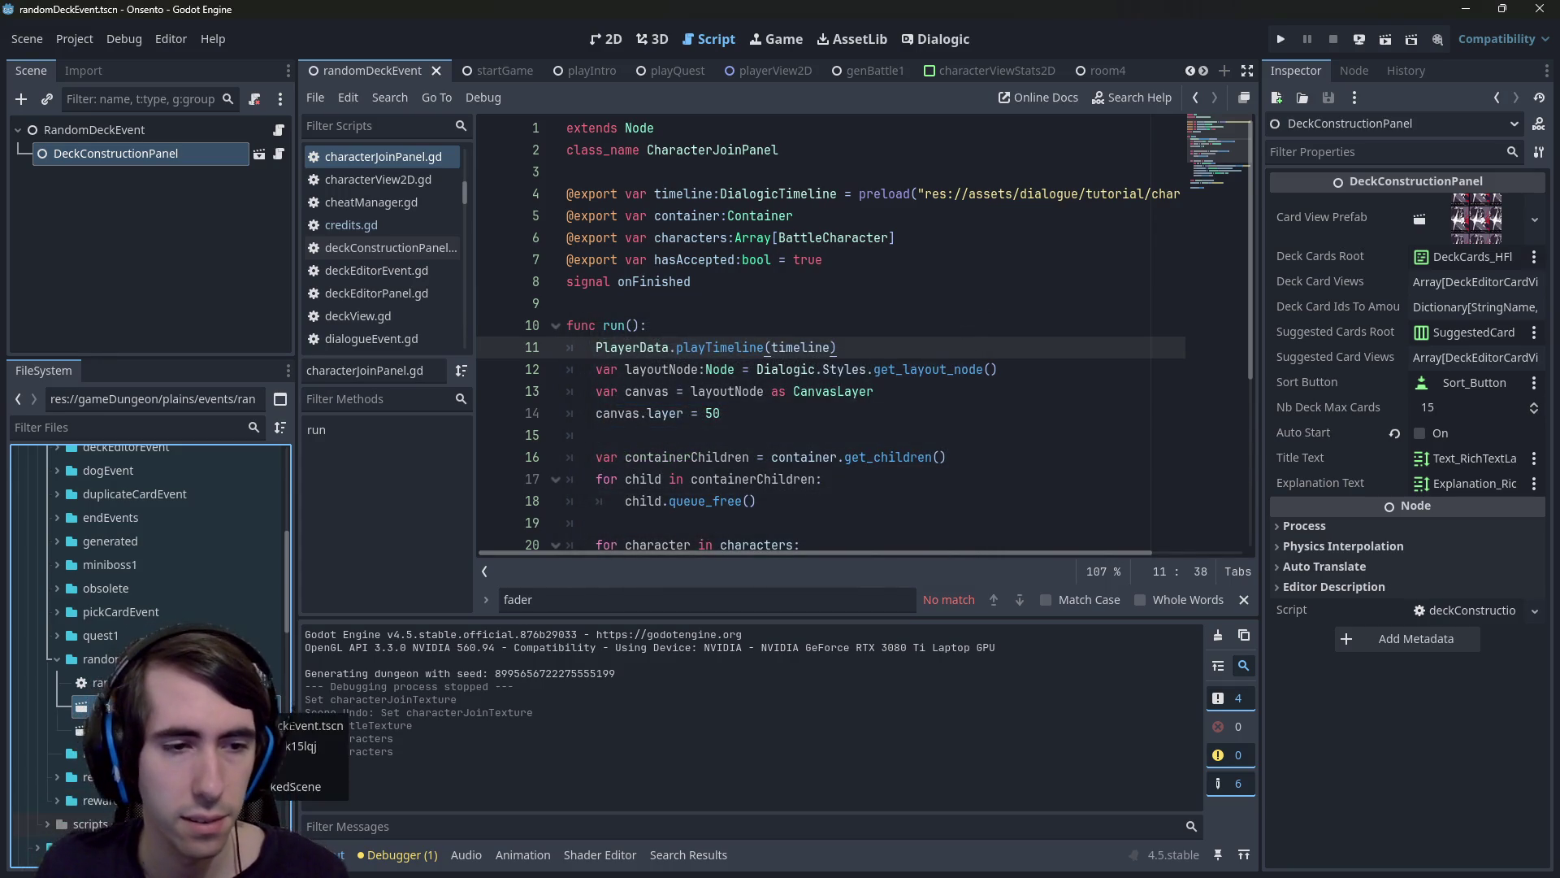
left_click(57, 659)
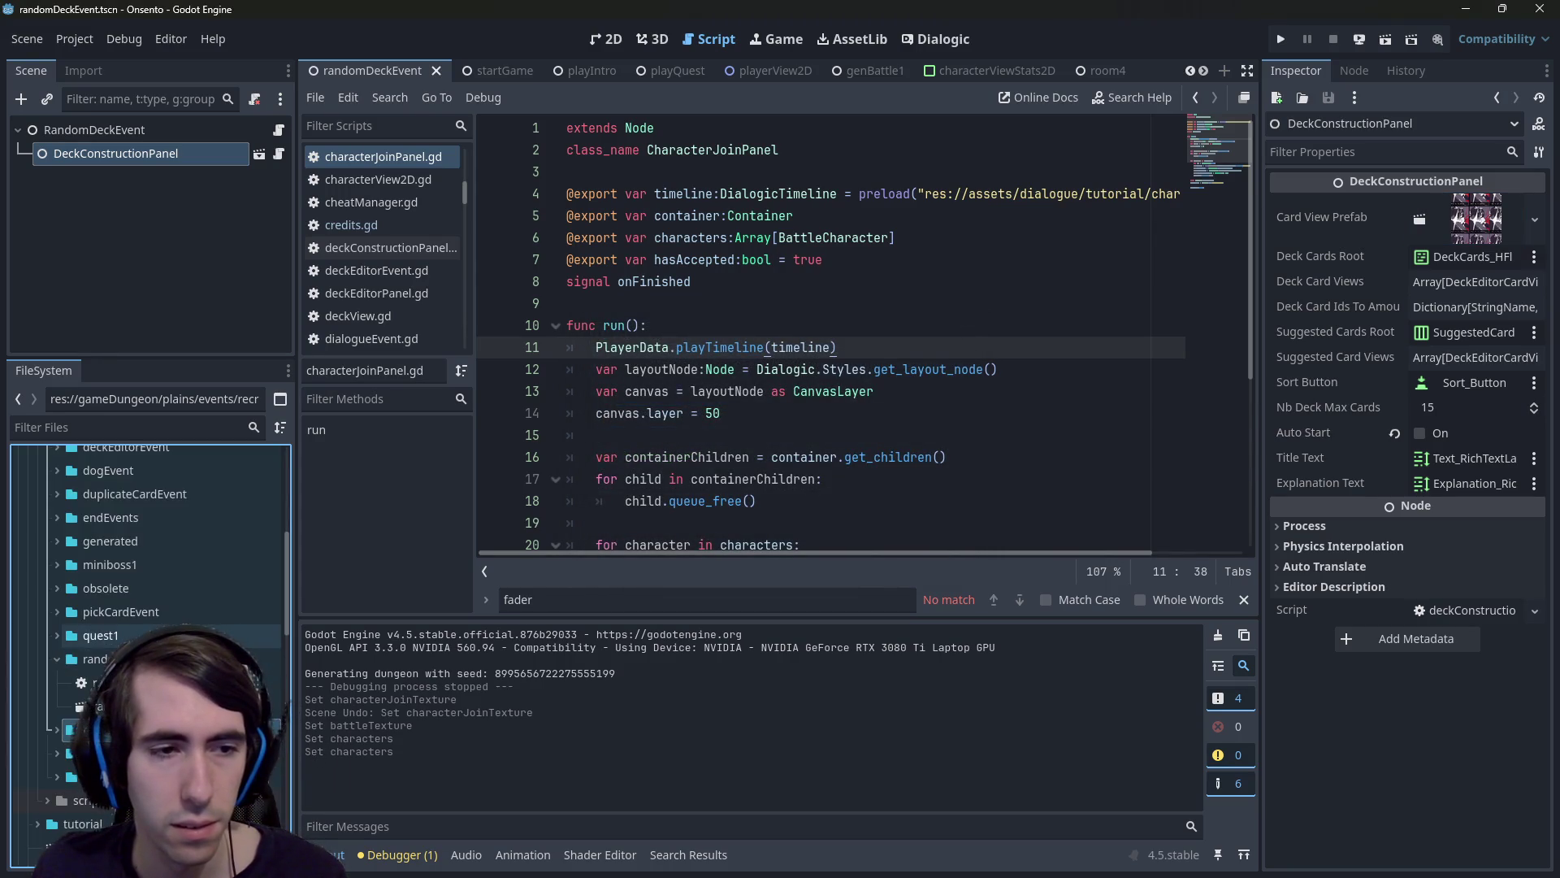
left_click(57, 683)
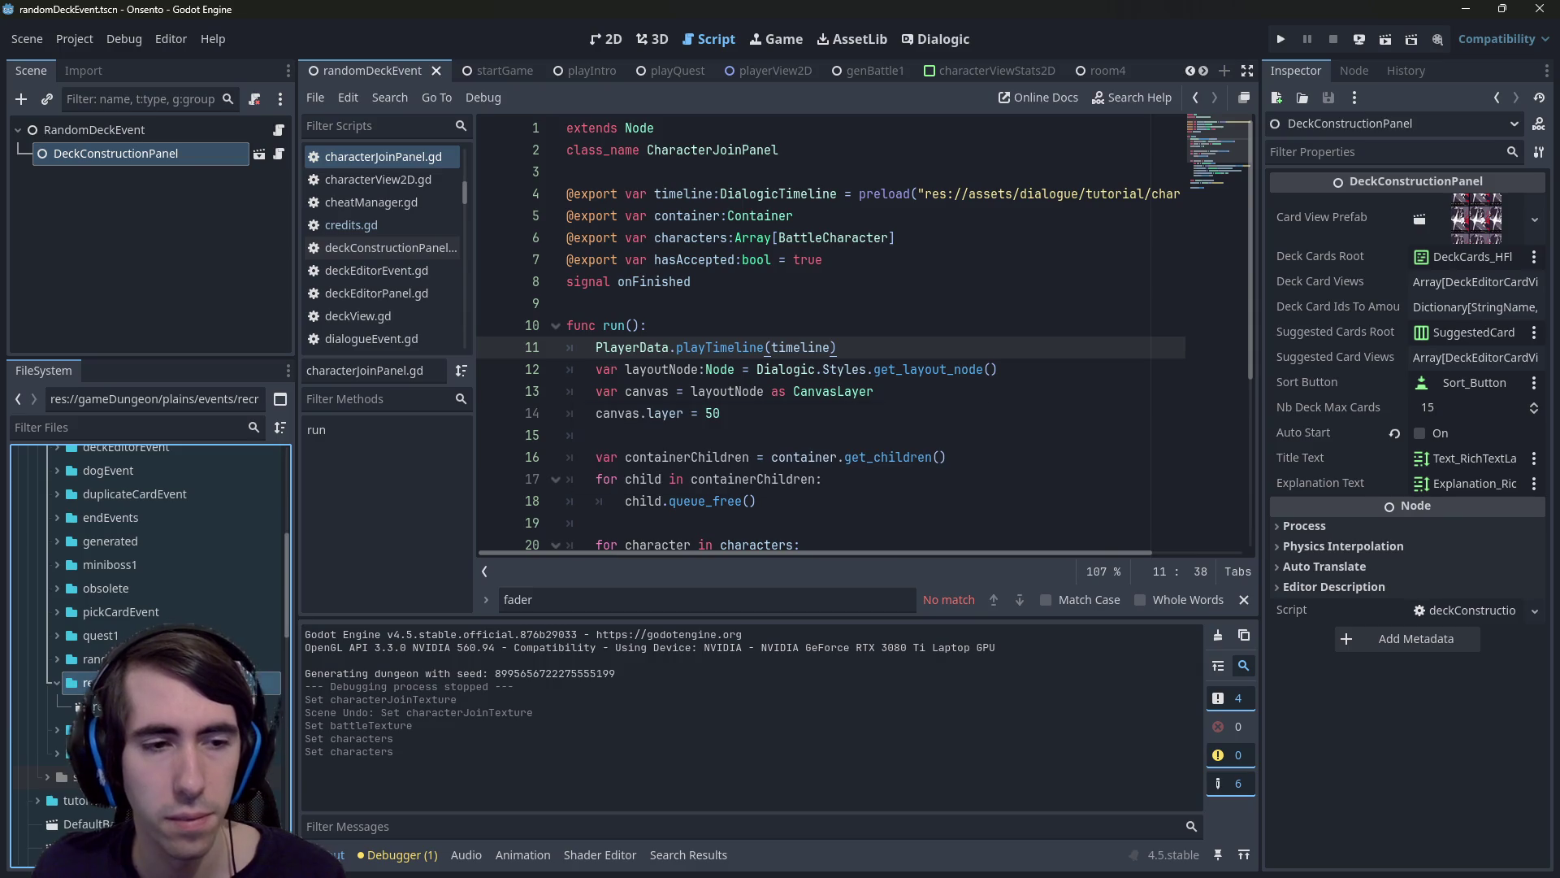
left_click(98, 705)
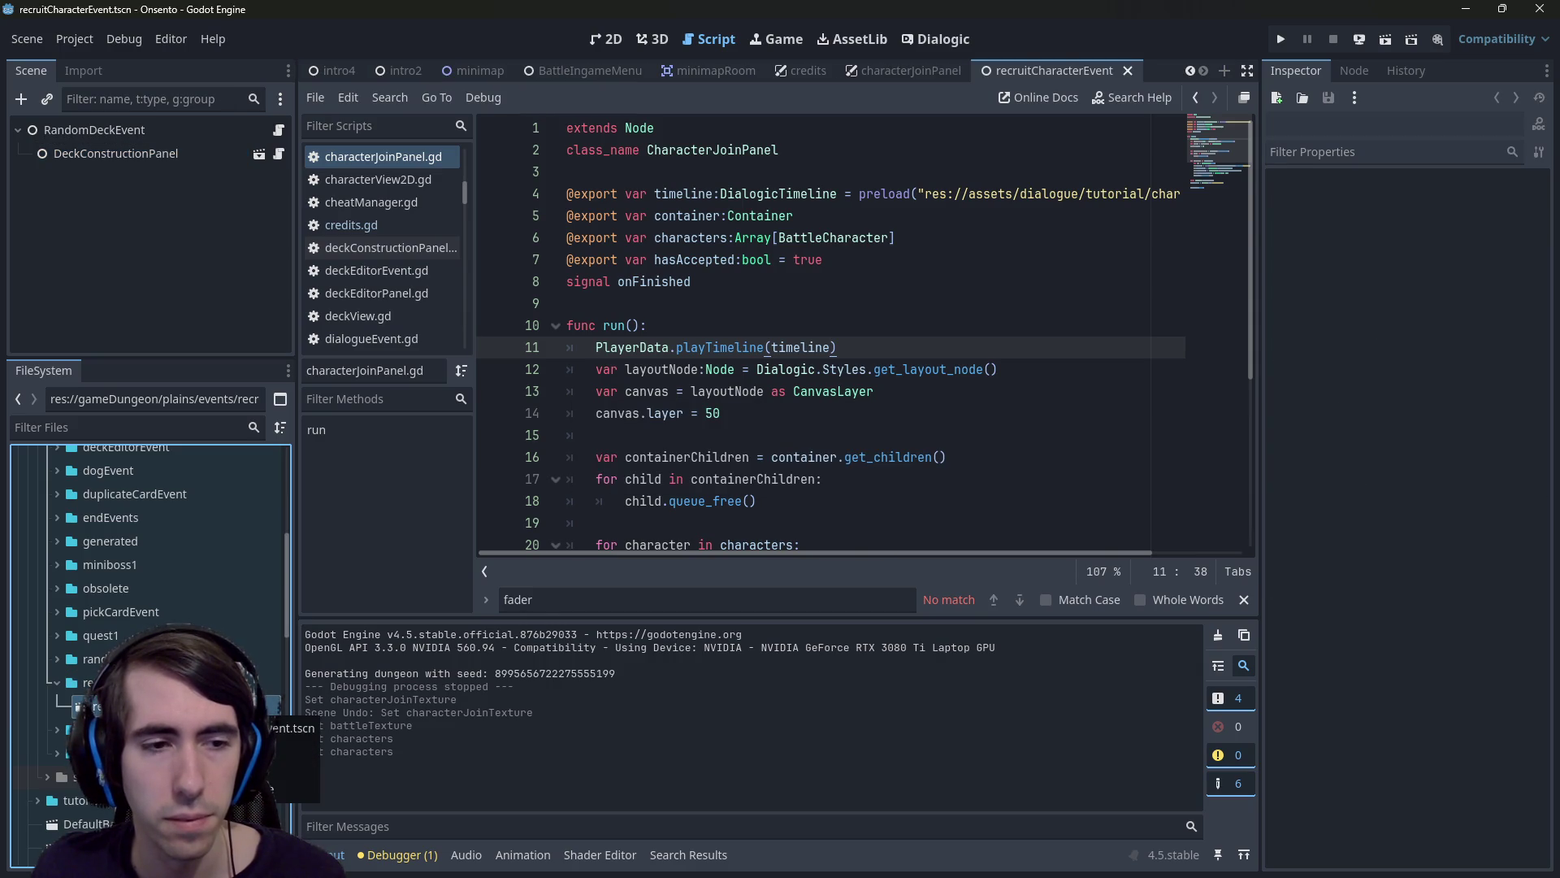
Rename the root node to RecruitCharacterEvent and delete the DeckConstructionPanel node
left_click(141, 130)
key("F2")
type("RecruitCharacterEvent")
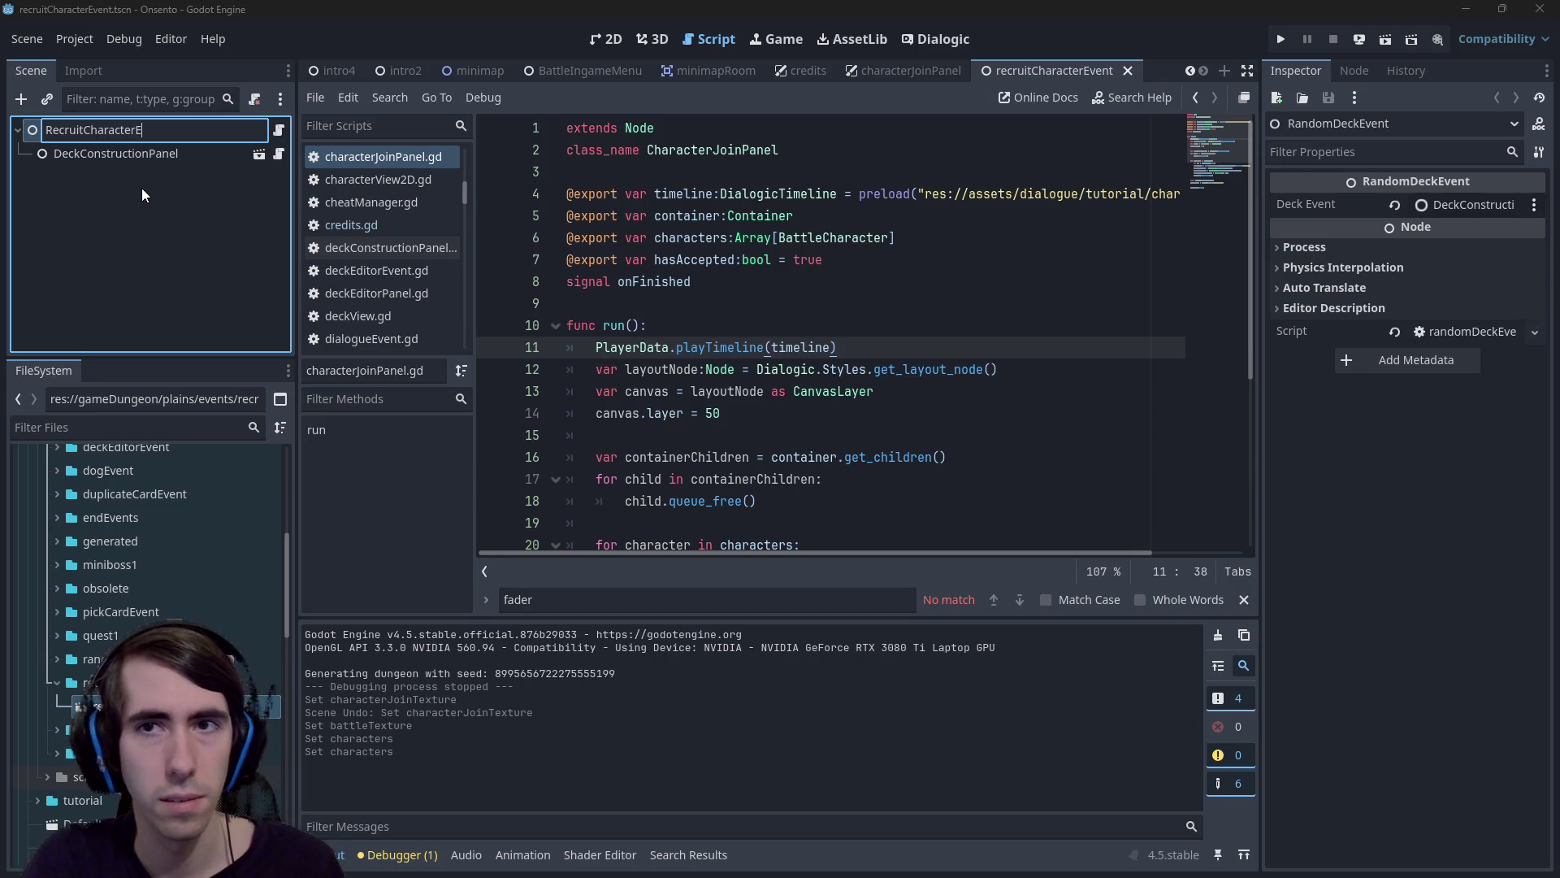
key("Return")
left_click(152, 154)
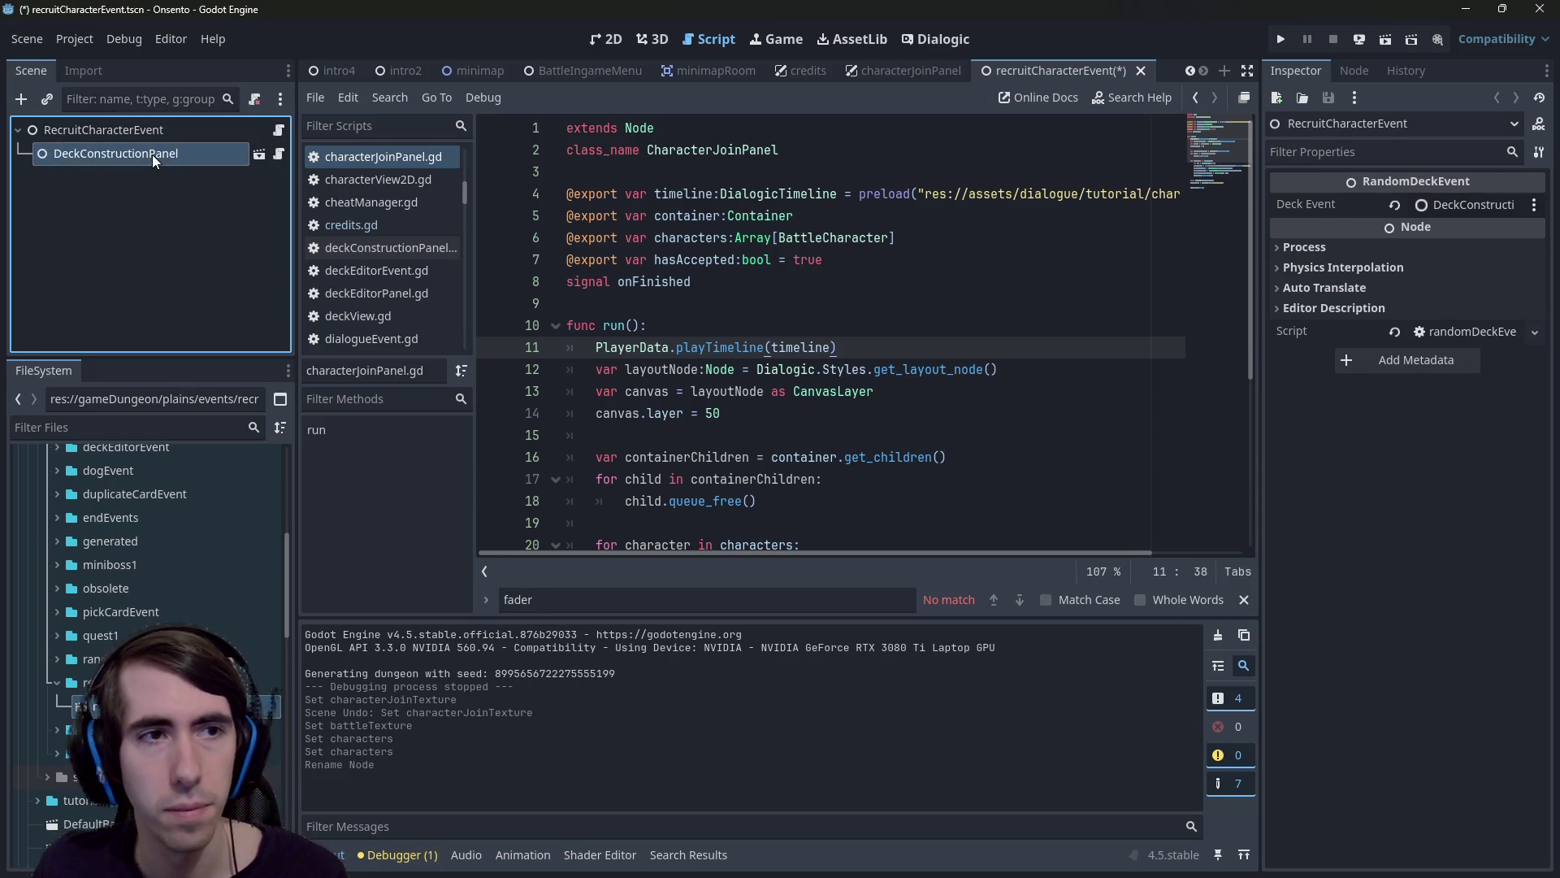
key("Delete")
key("Return")
Instance characterJoinPanel.tscn under the RecruitCharacterEvent root and save the scene
right_click(170, 130)
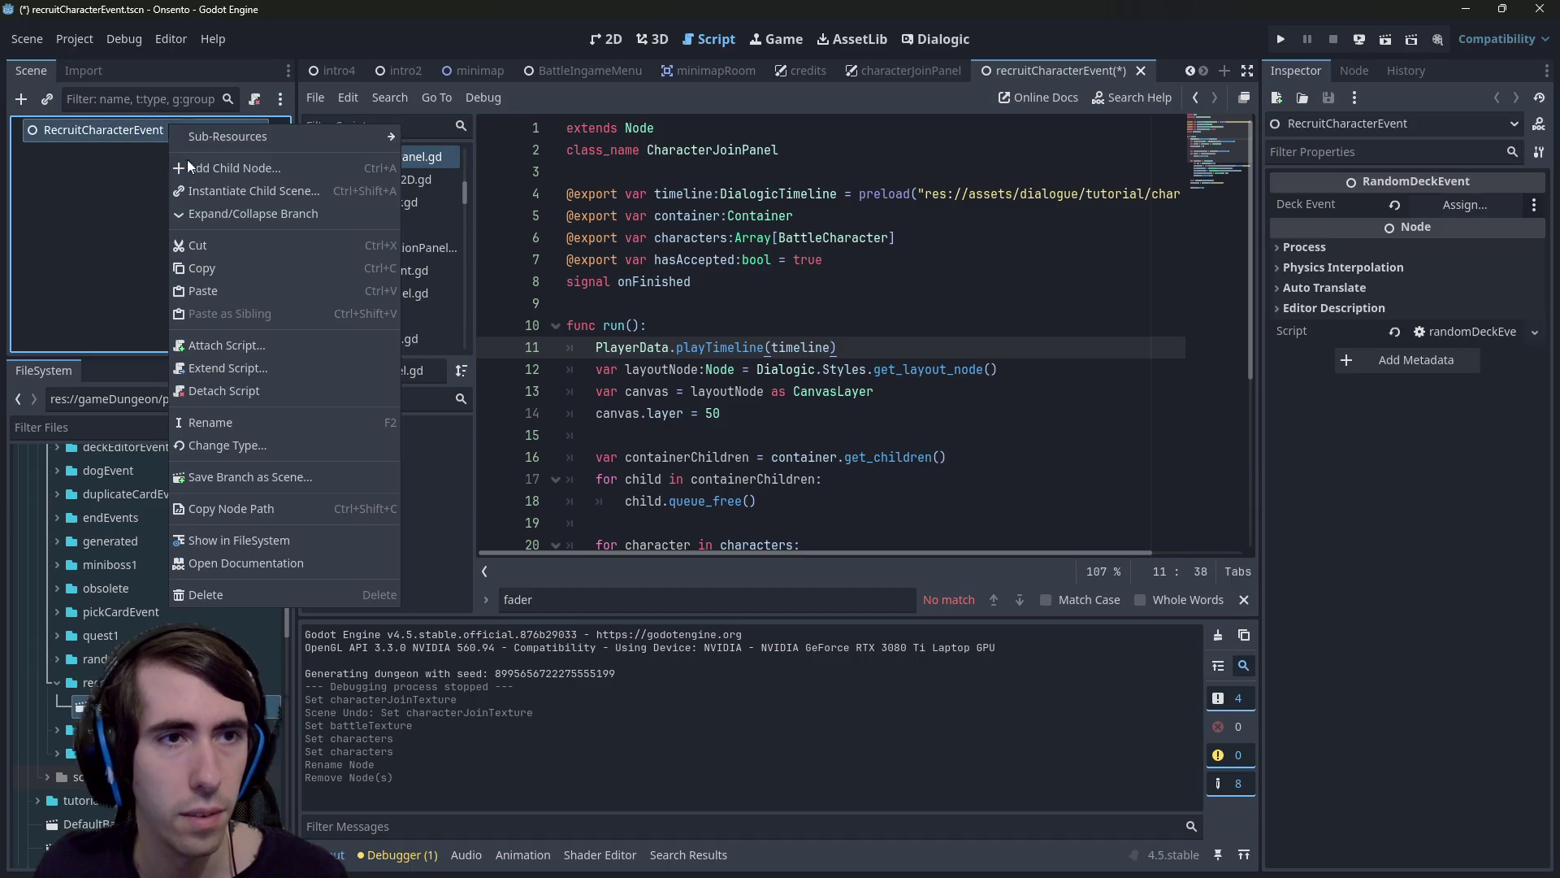
key("Escape")
scroll(146, 569, "down", 5)
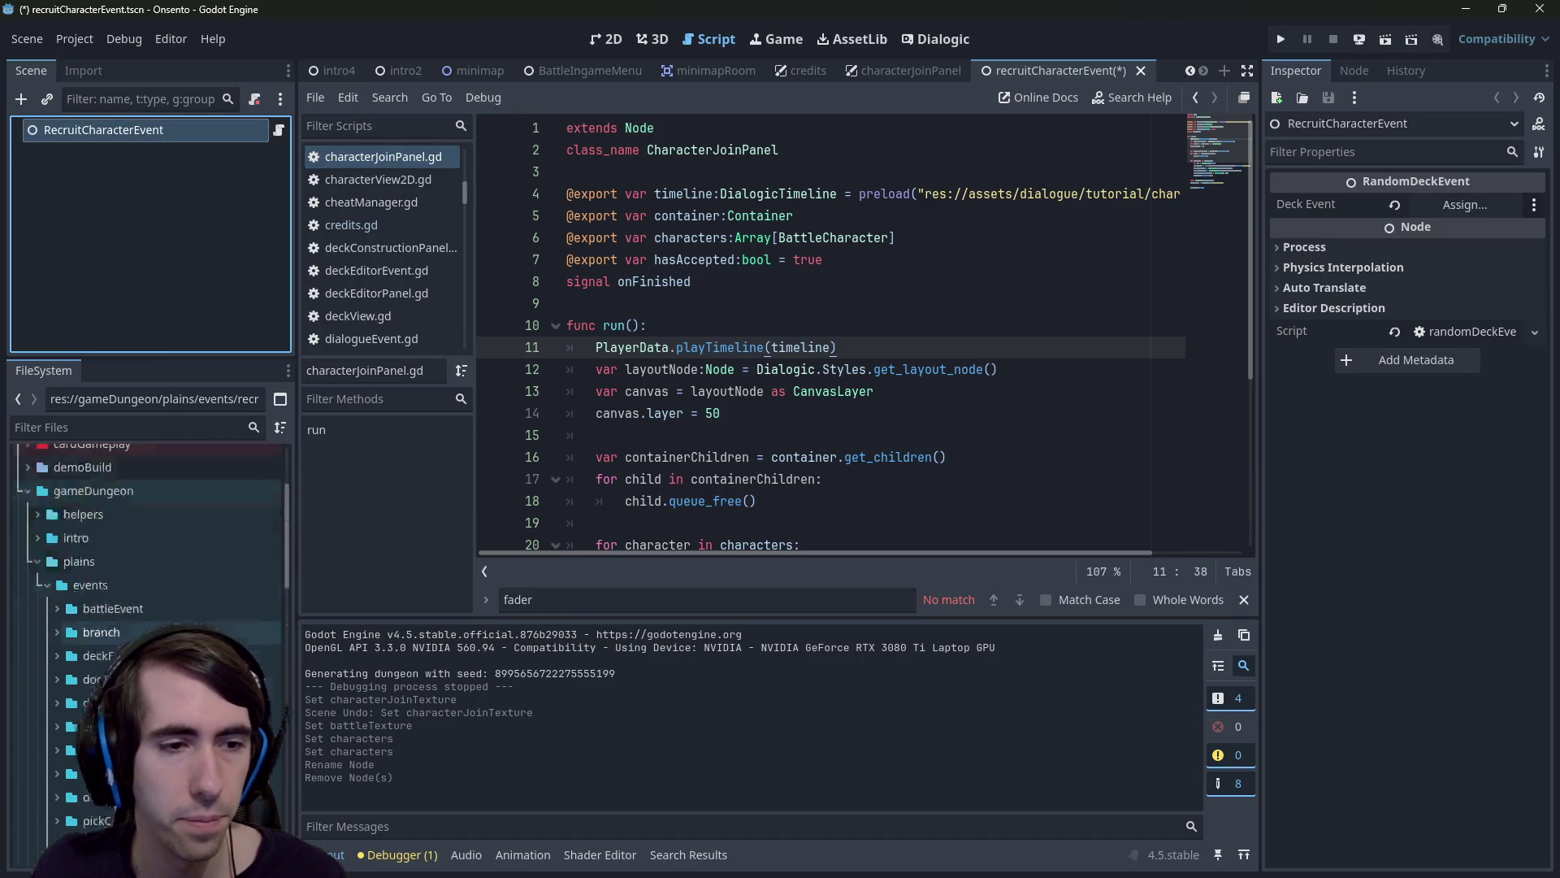
scroll(187, 559, "down", 5)
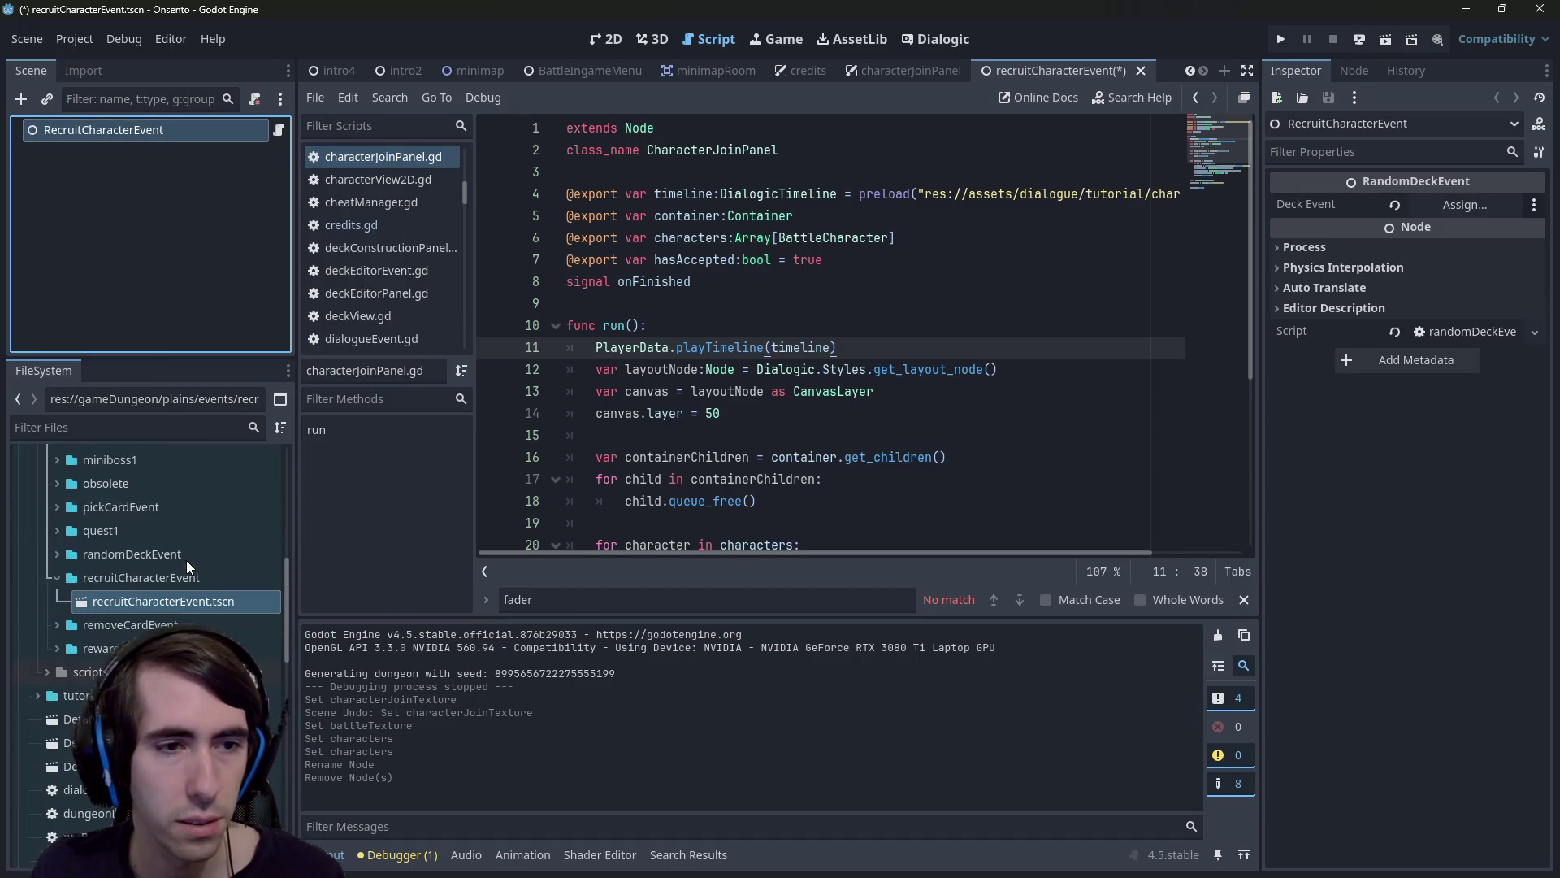
left_click(80, 426)
type("character")
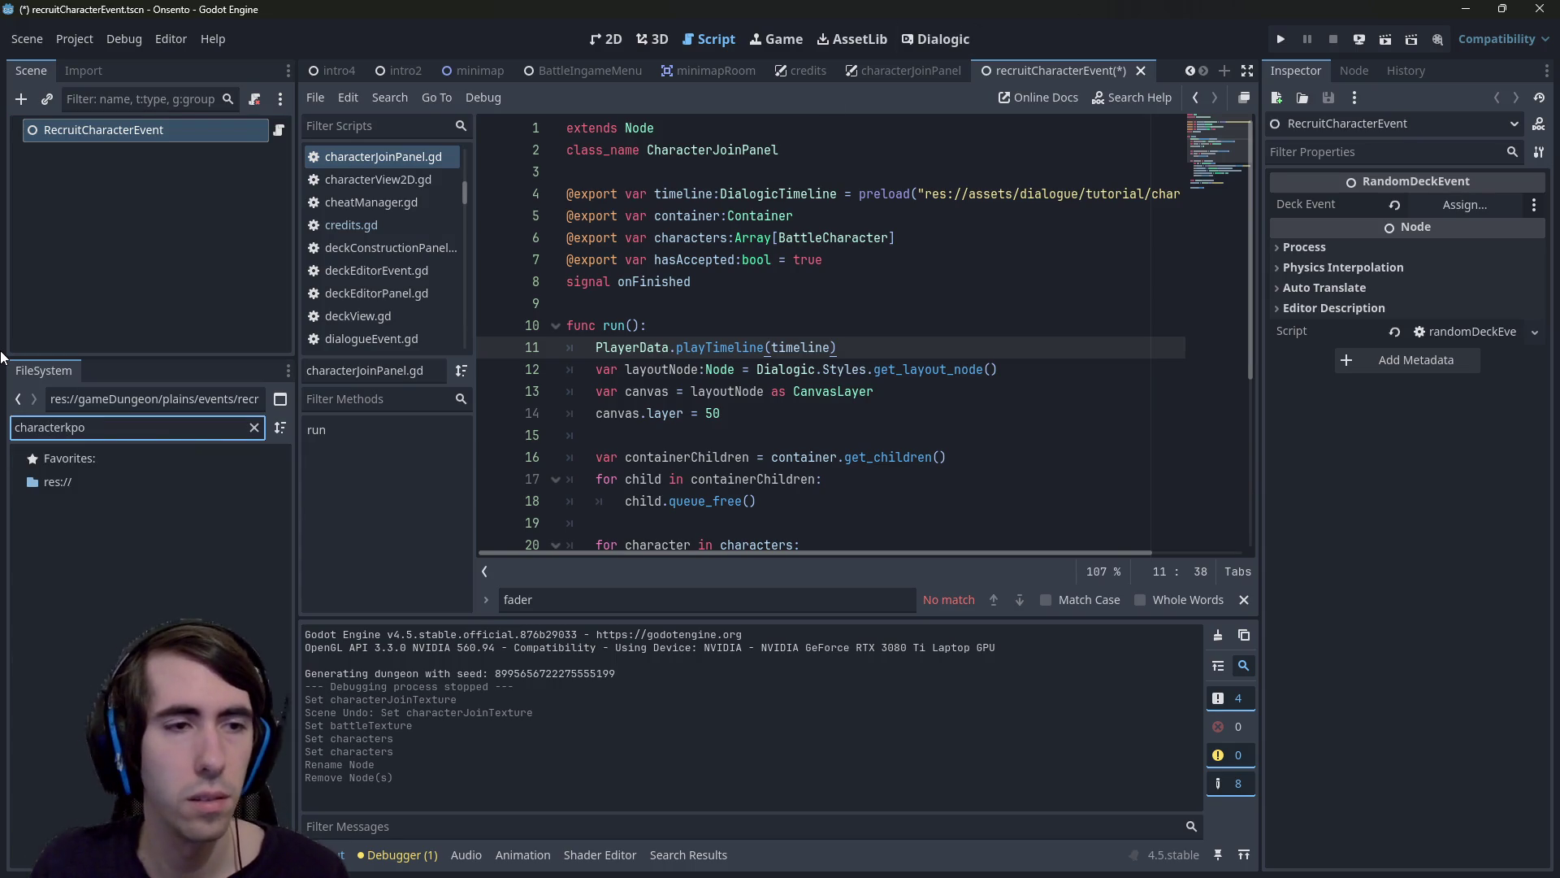
type("join")
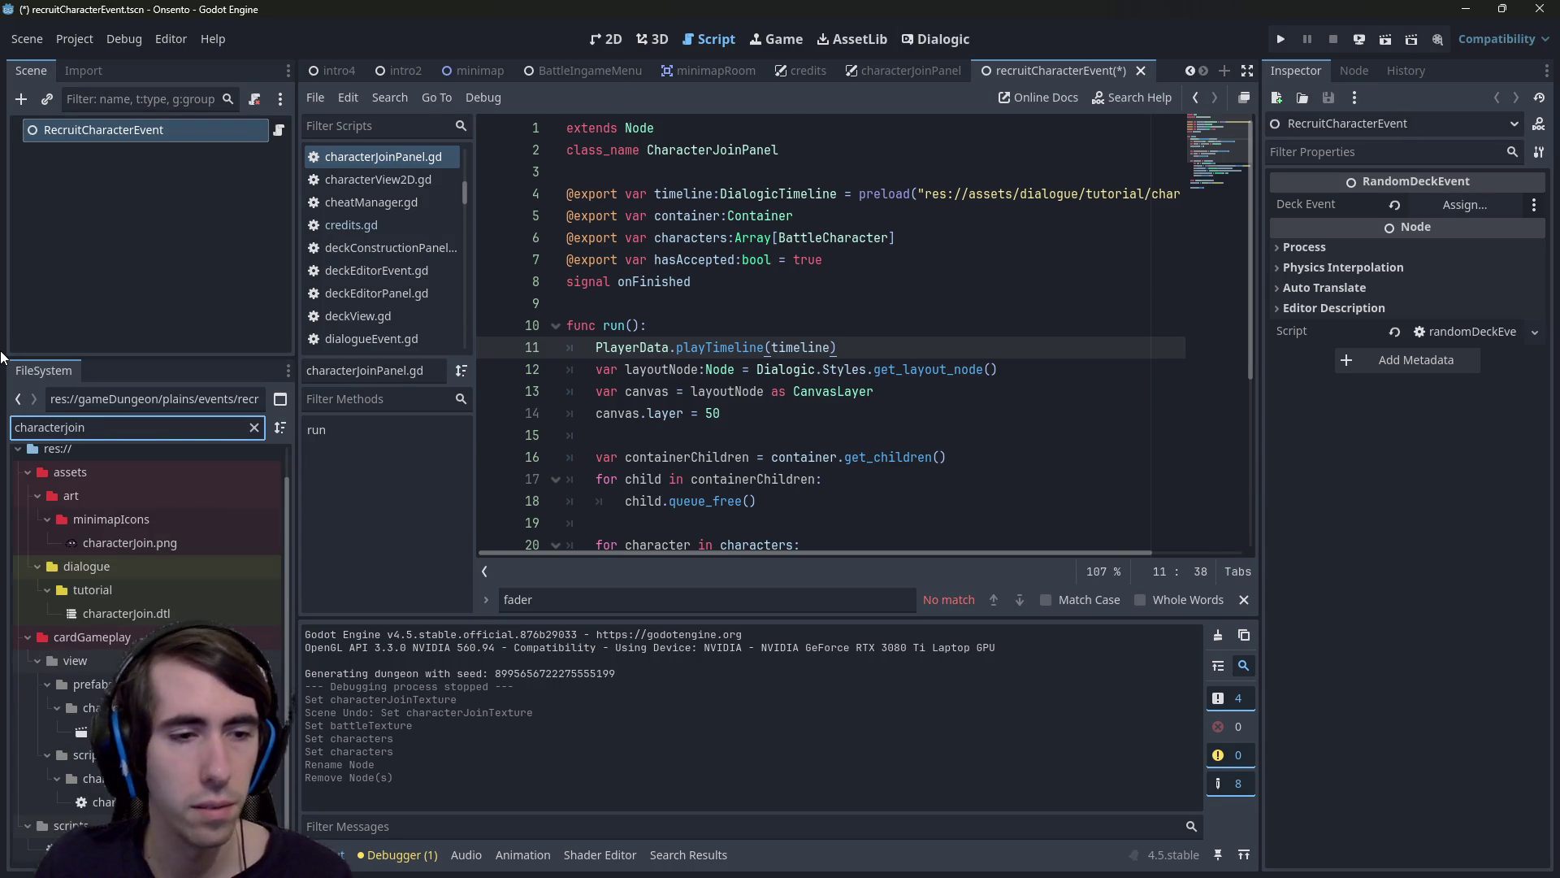
left_click_drag(80, 731, 121, 130)
left_click(254, 427)
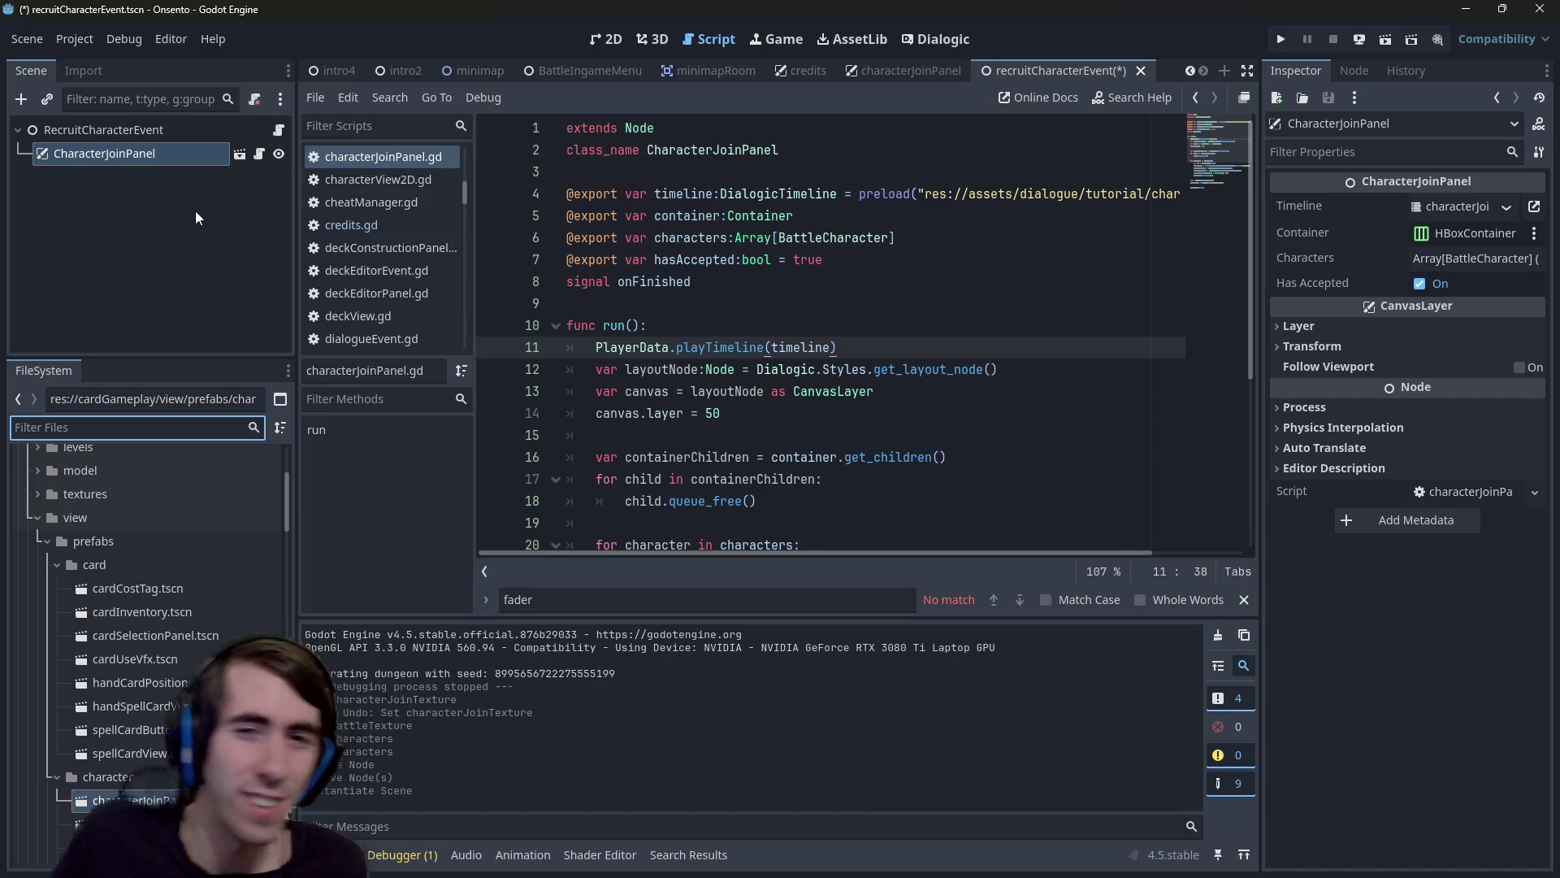
left_click(760, 349)
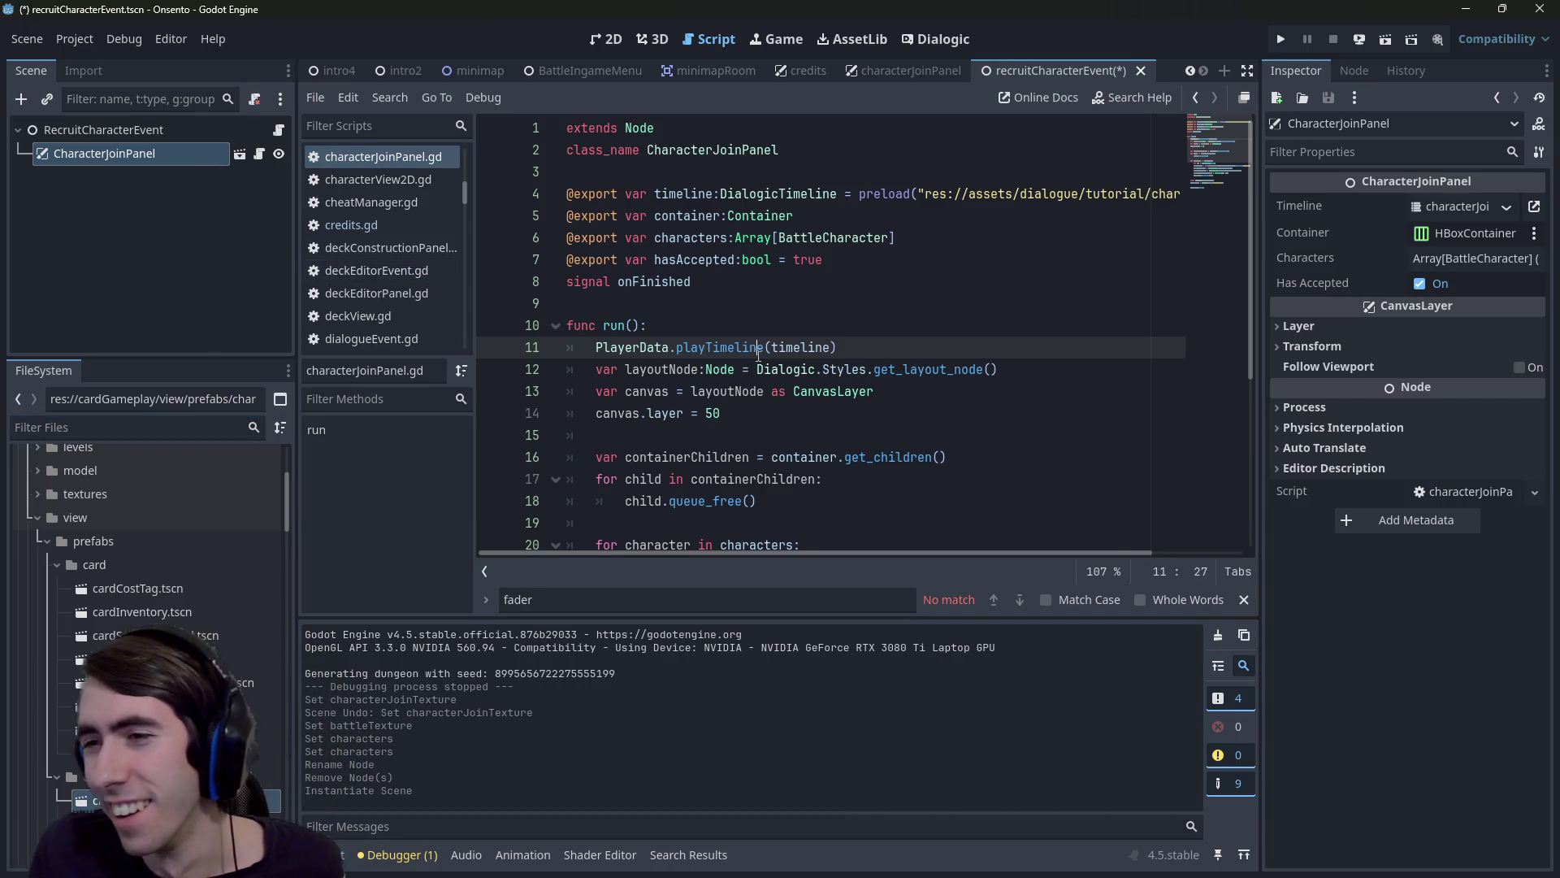
key("ctrl+s")
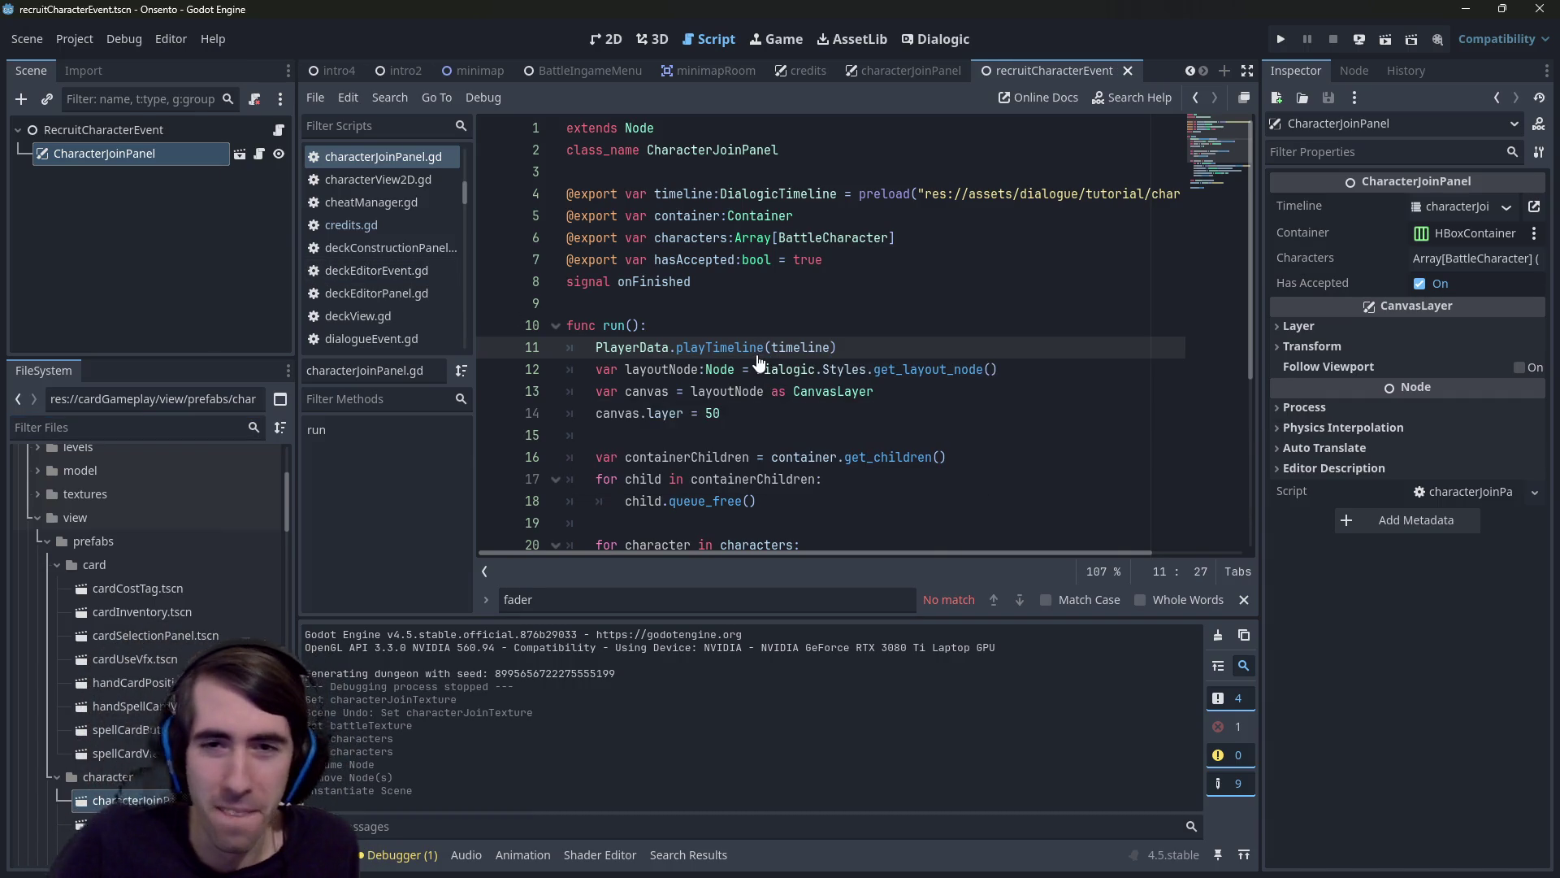
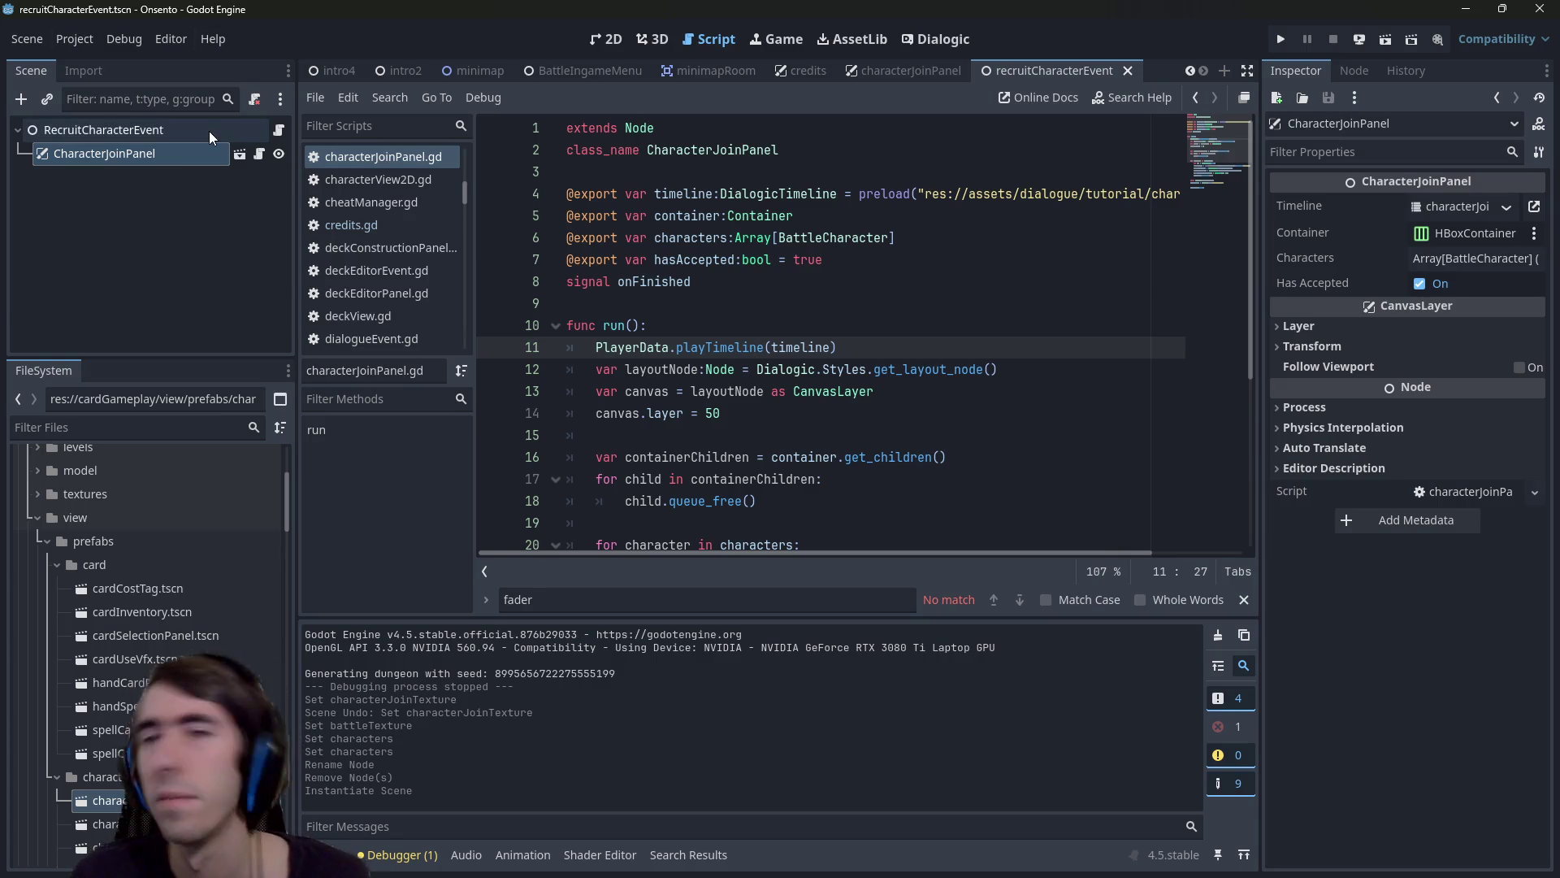
Remove the leftover randomDeckEvent script from the RecruitCharacterEvent root node
left_click(257, 154)
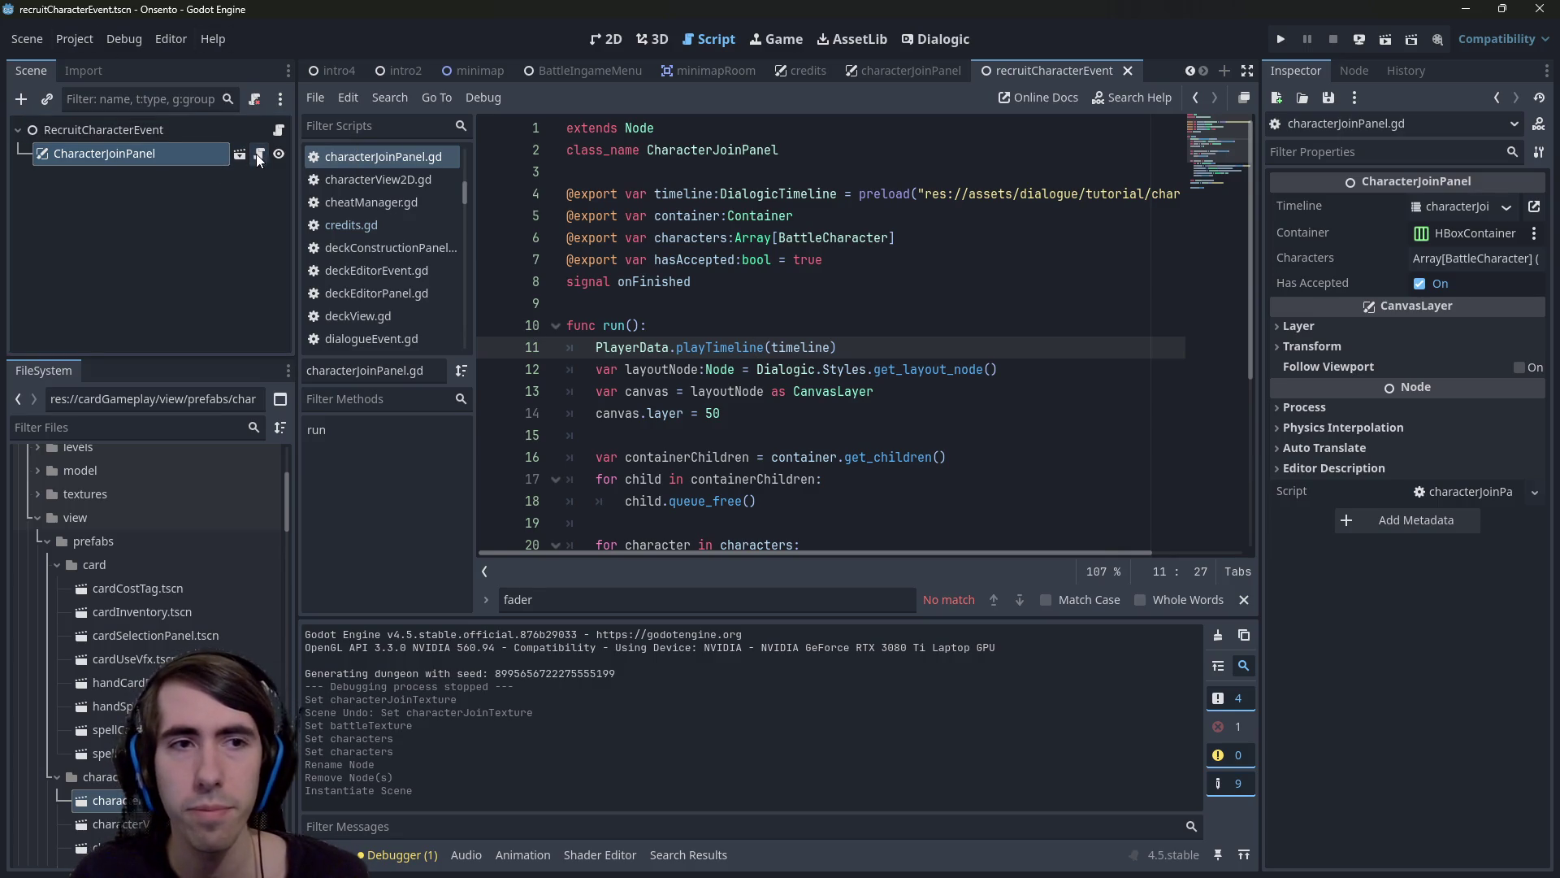
left_click(781, 309)
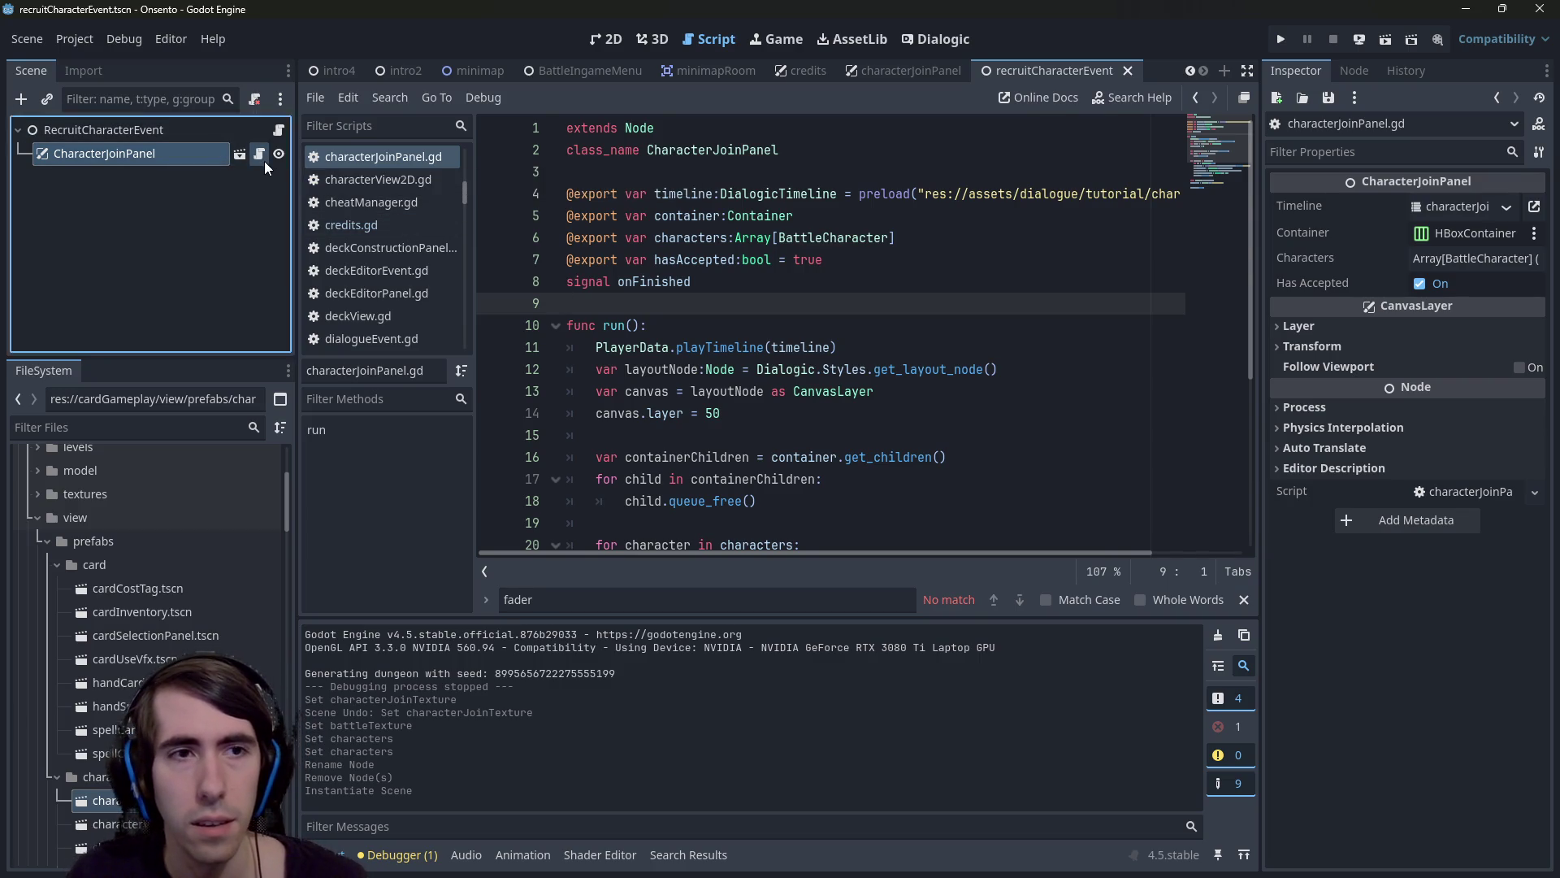
left_click(230, 127)
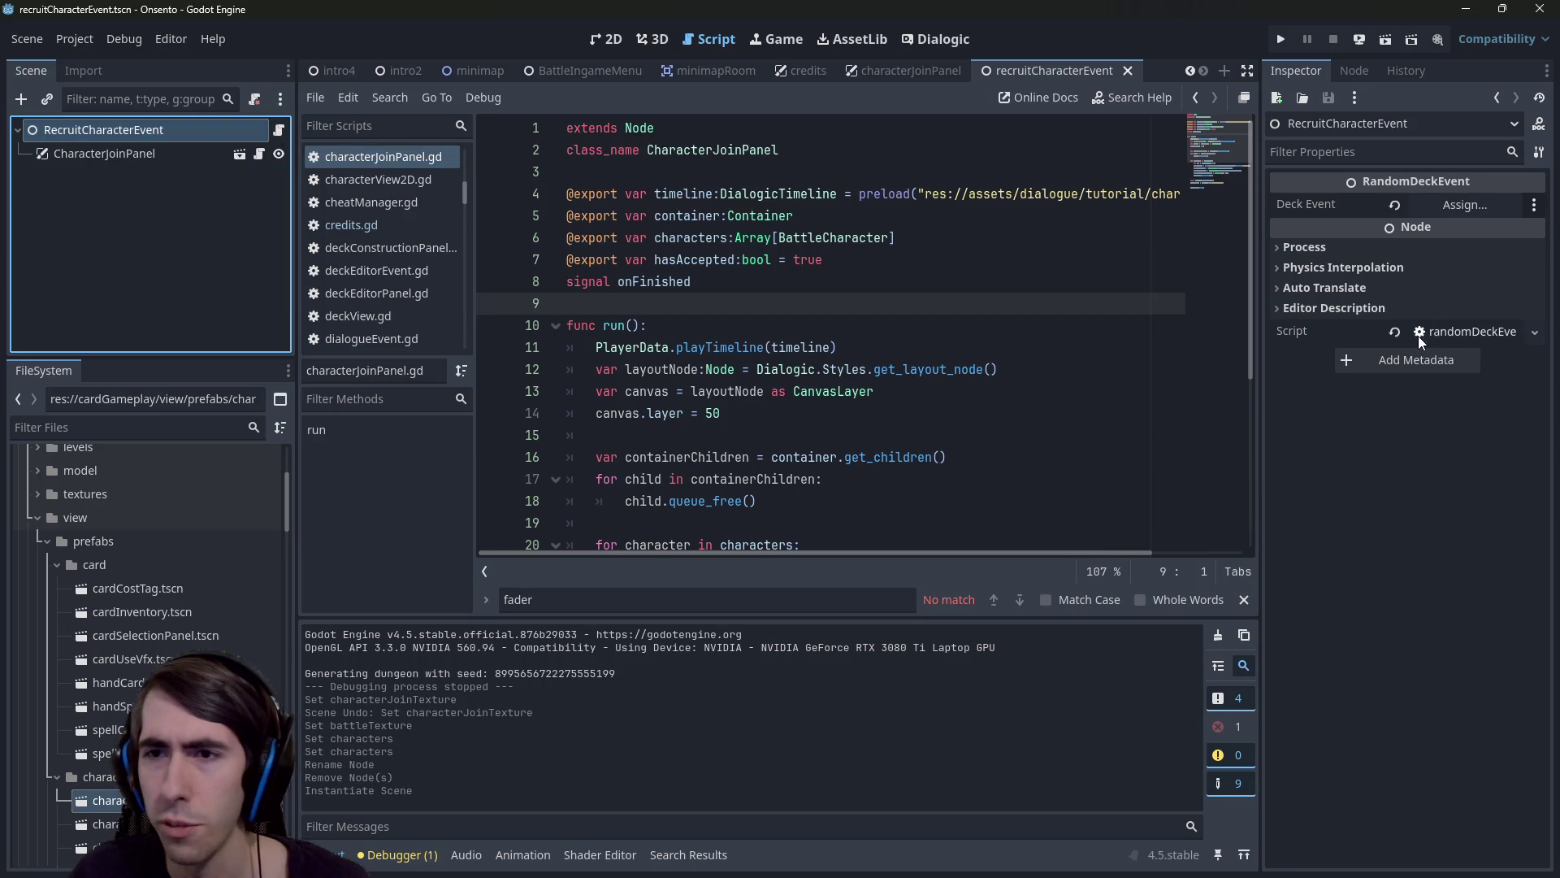
left_click(1395, 331)
Show the gameDungeon/plains/events/recruitCharacterEvent folder in FileSystem and begin attaching a new script
scroll(154, 610, "down", 3)
scroll(142, 580, "up", 5)
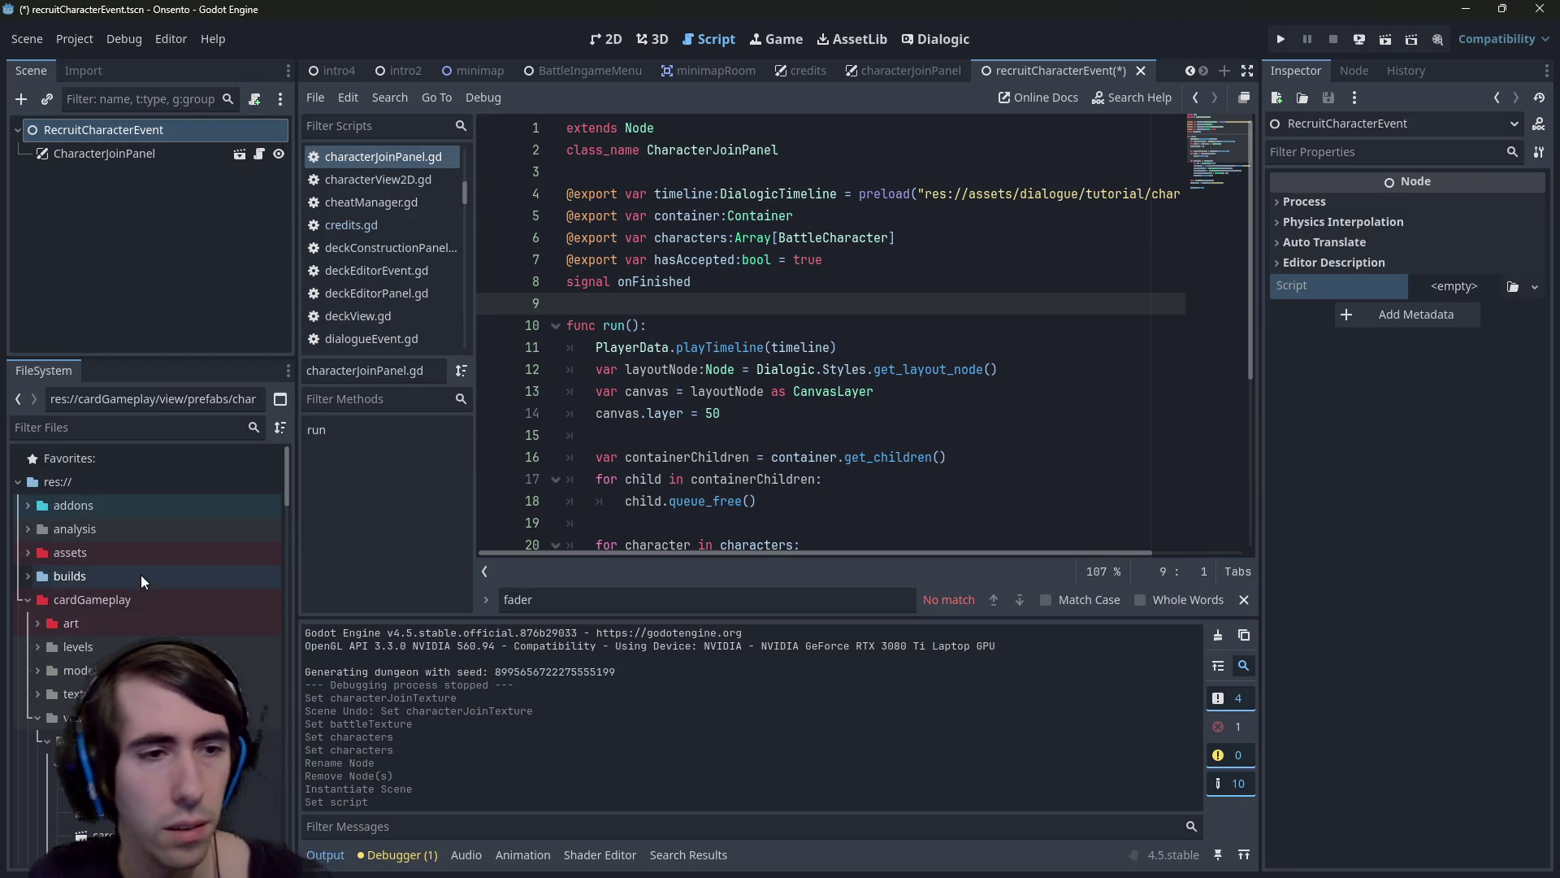
double_click(85, 505)
scroll(124, 629, "down", 5)
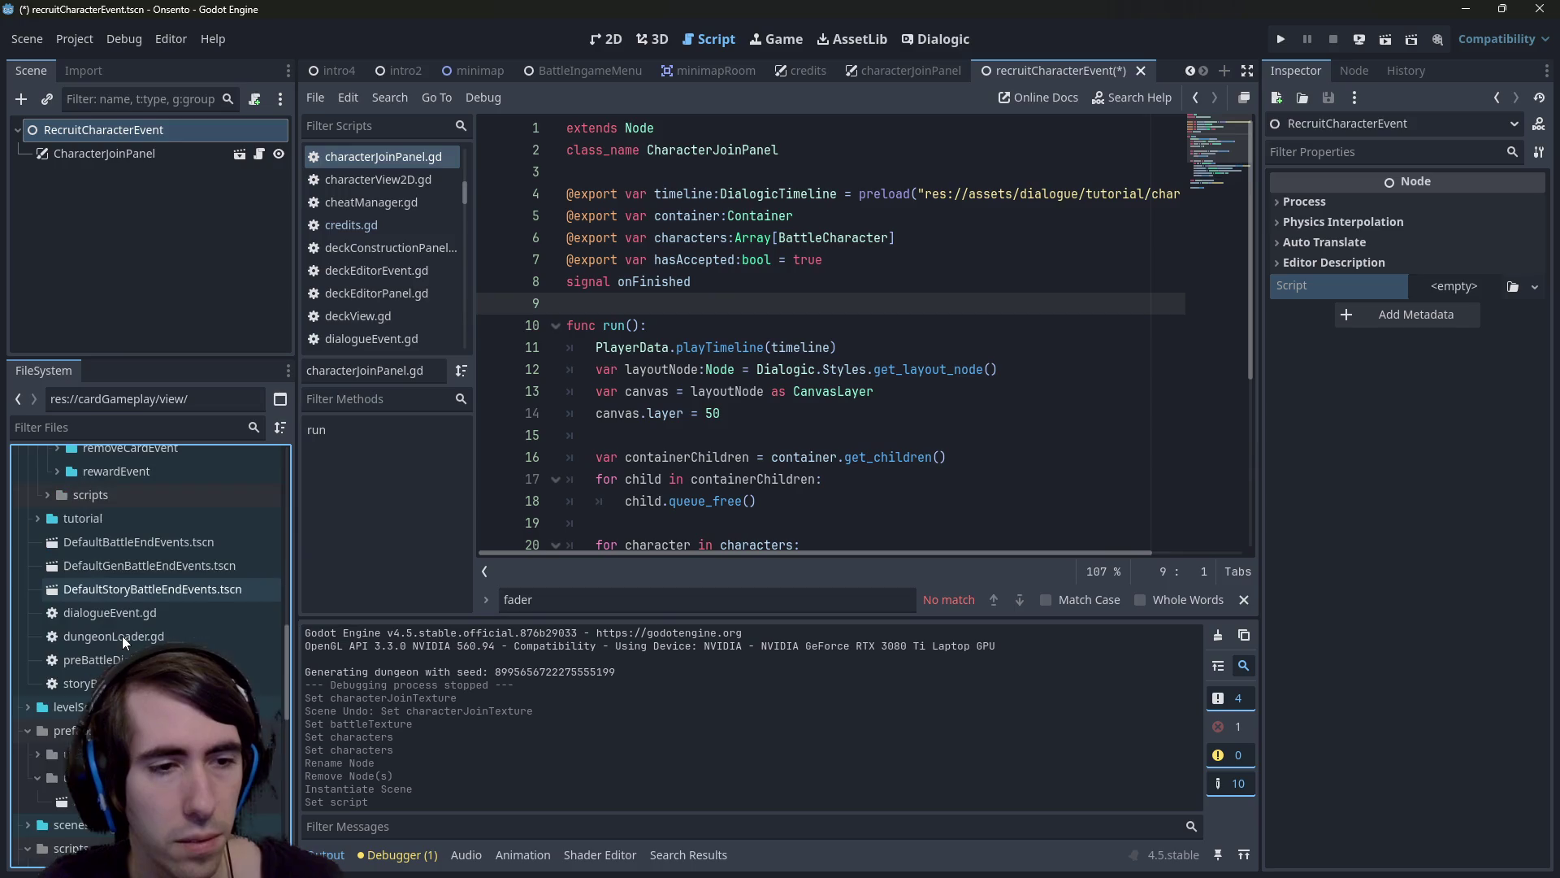
scroll(122, 634, "down", 2)
left_click(144, 561)
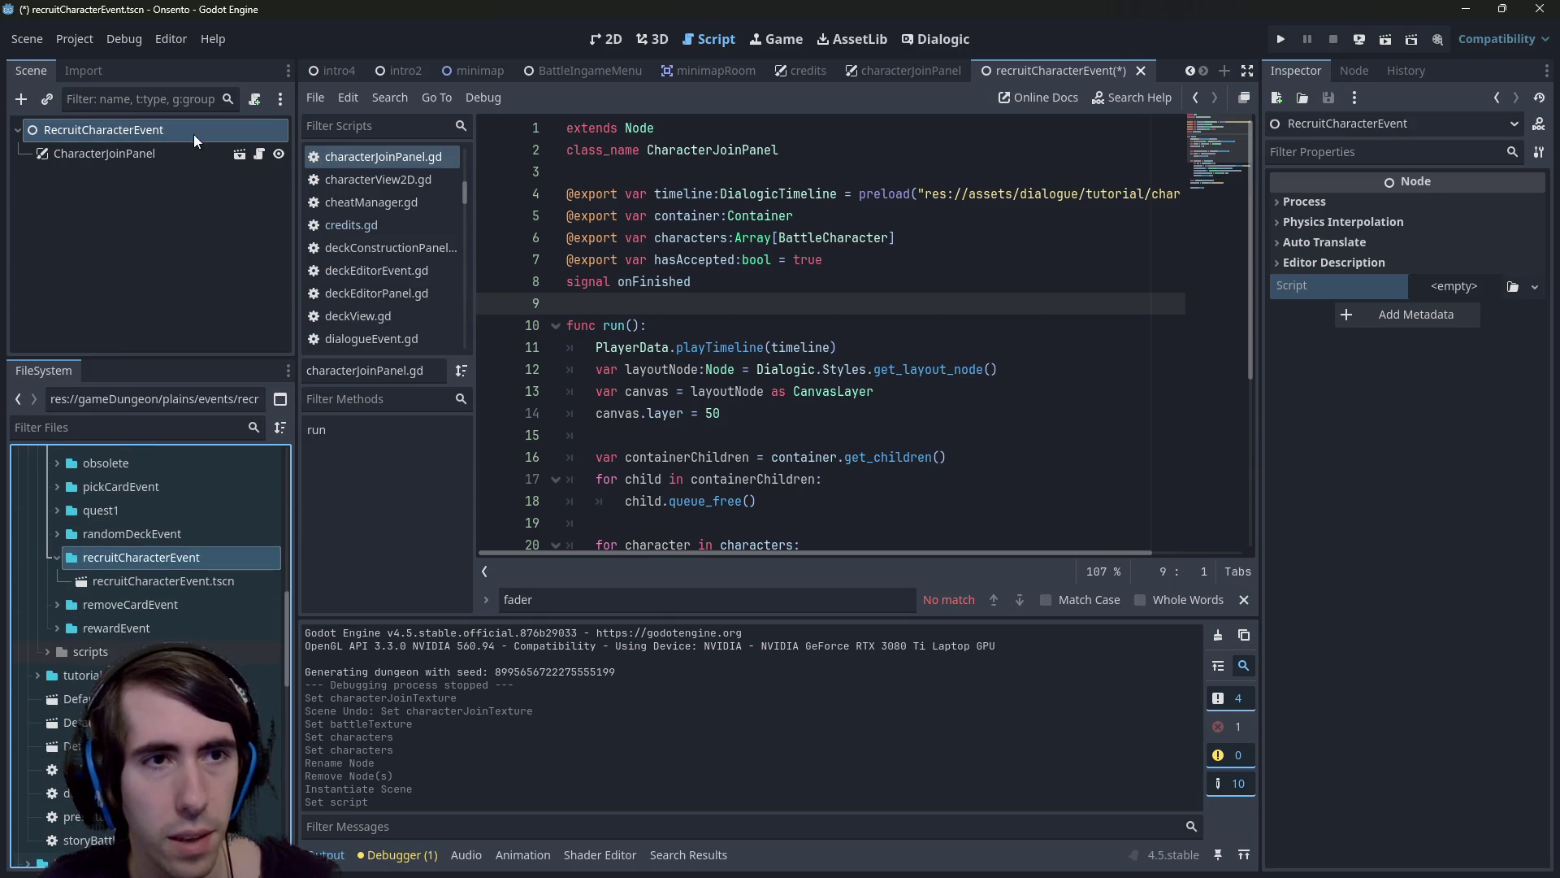
left_click(253, 99)
Create the recruitCharacterEvent.gd script for the root node and save the scene
type("recruit_characterEvent")
key("Left")
key("Left")
key("Left")
key("BackSpace")
key("BackSpace")
type("C")
key("Return")
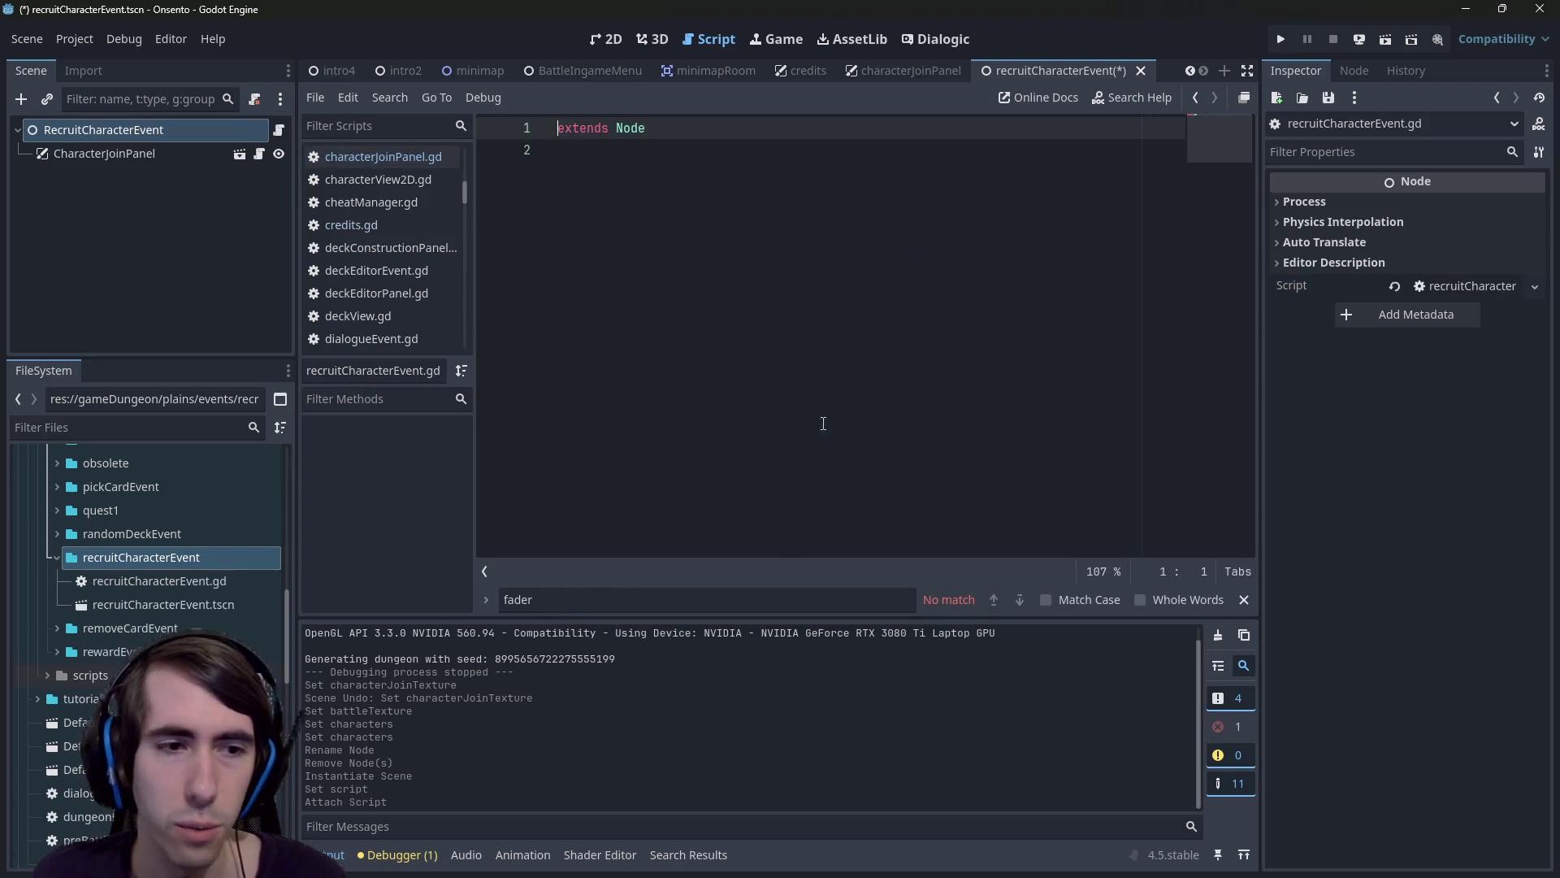
left_click(212, 579)
key("ctrl+s")
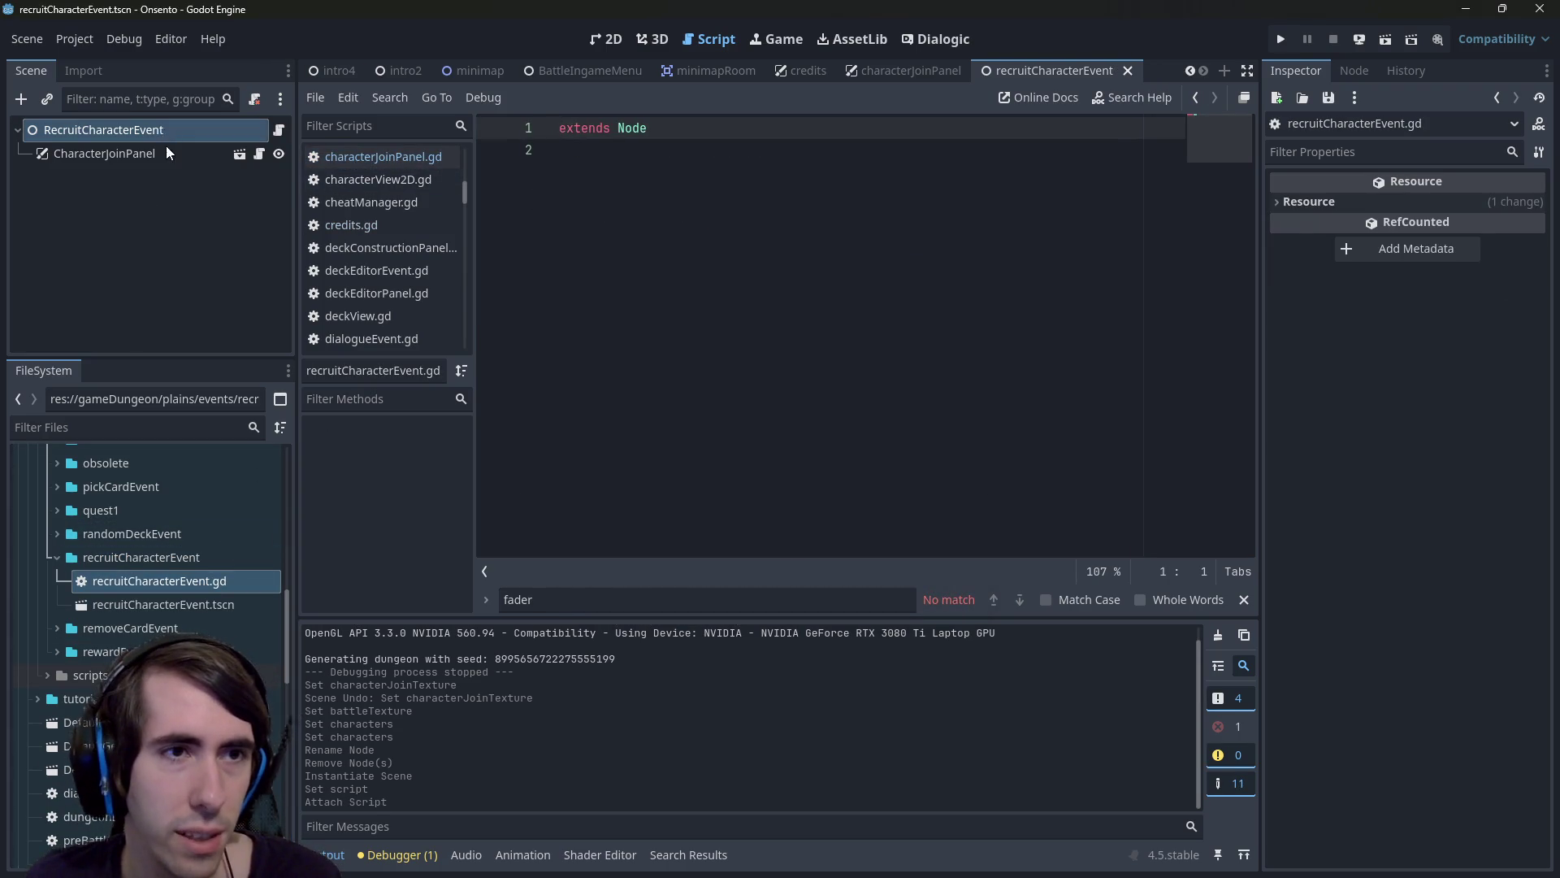
left_click(154, 128)
Add a _ready function and an exported characterJoinPanel variable typed CharacterJoinPanel
left_click(628, 163)
key("Return")
type("func _r")
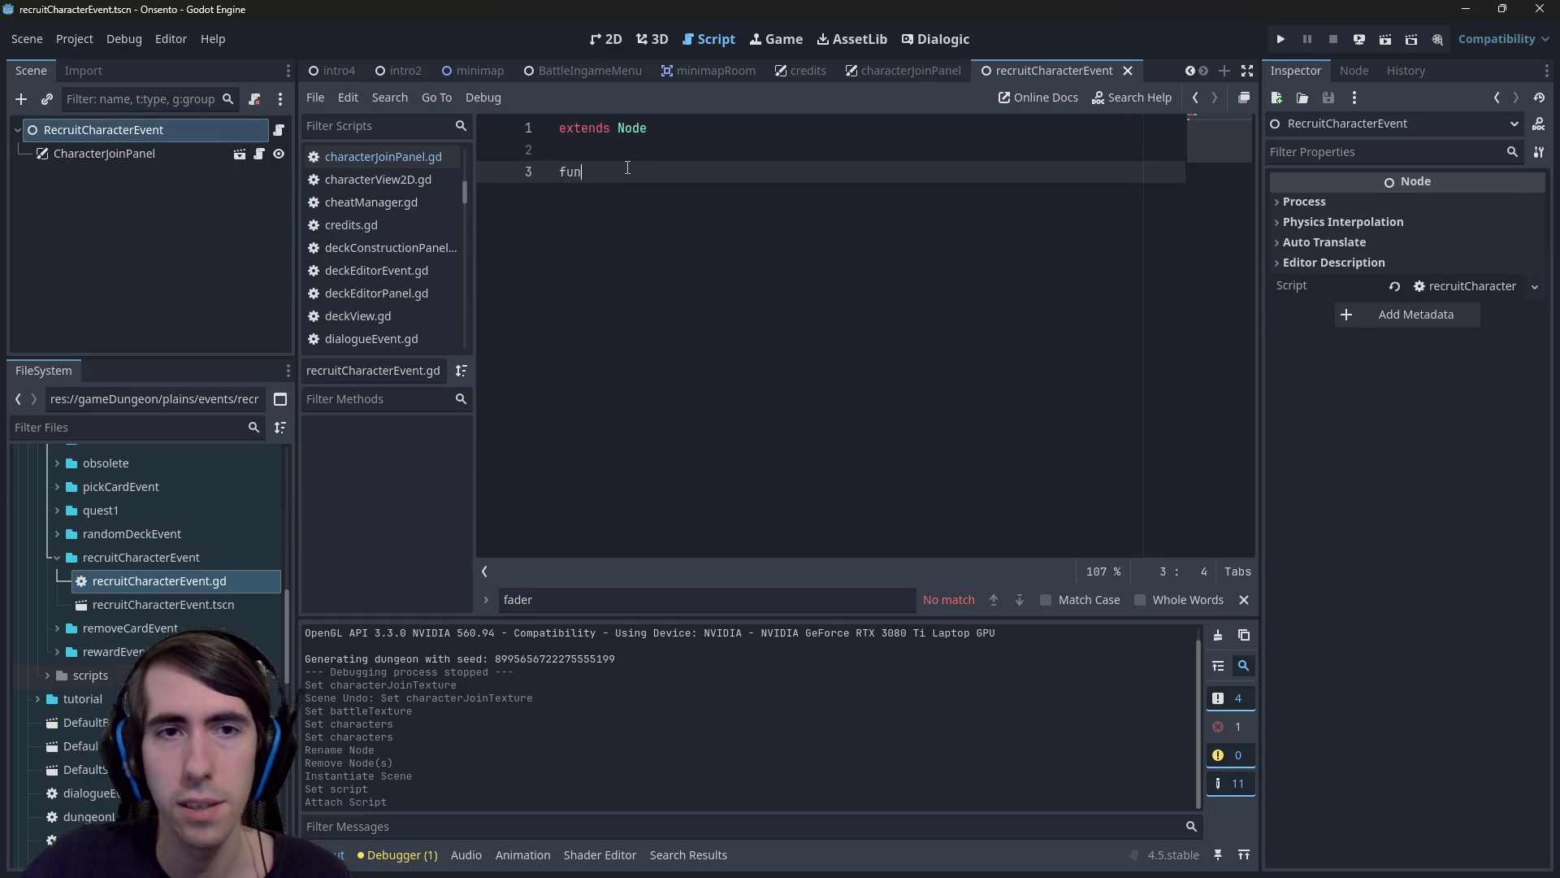
key("Return")
key("Return")
key("Up")
key("Up")
key("Return")
key("Return")
key("Up")
type("@export var char")
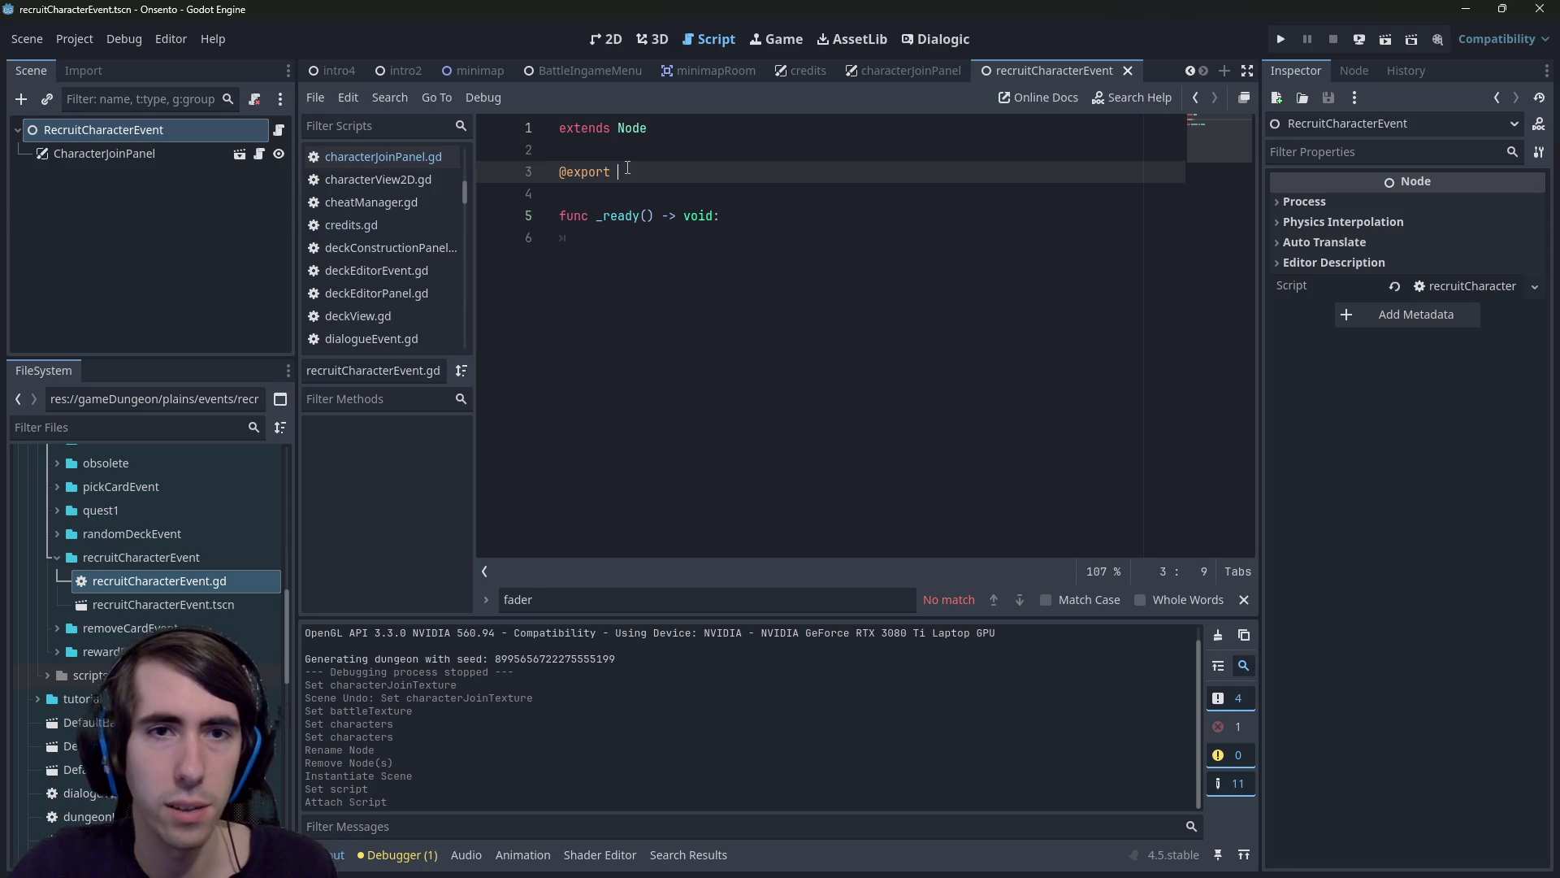
type("acterJoinPanel\"")
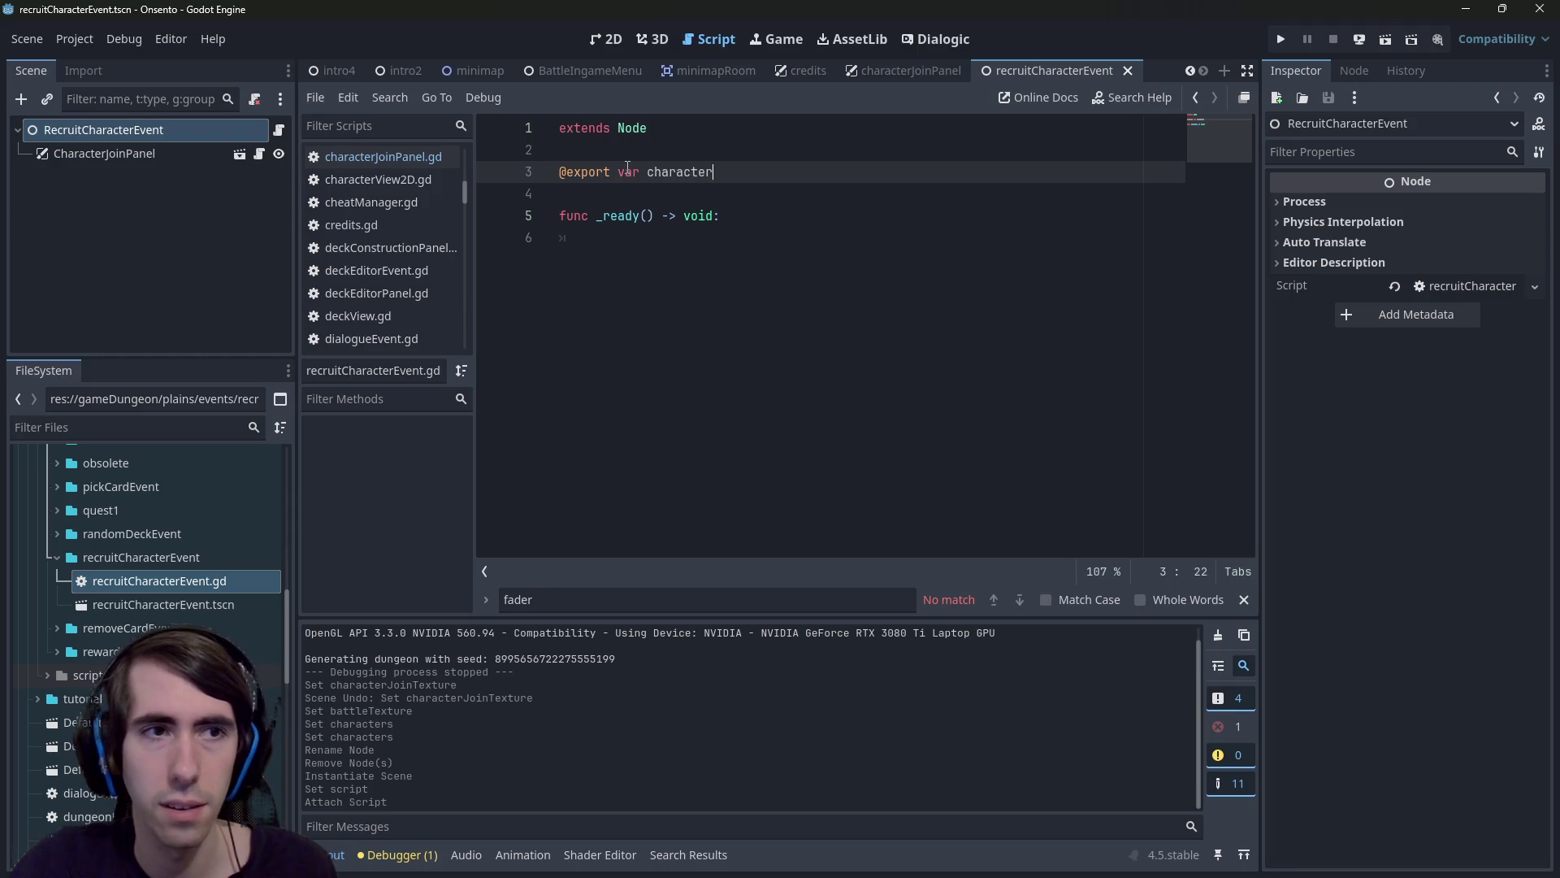
key("BackSpace")
type(":Character")
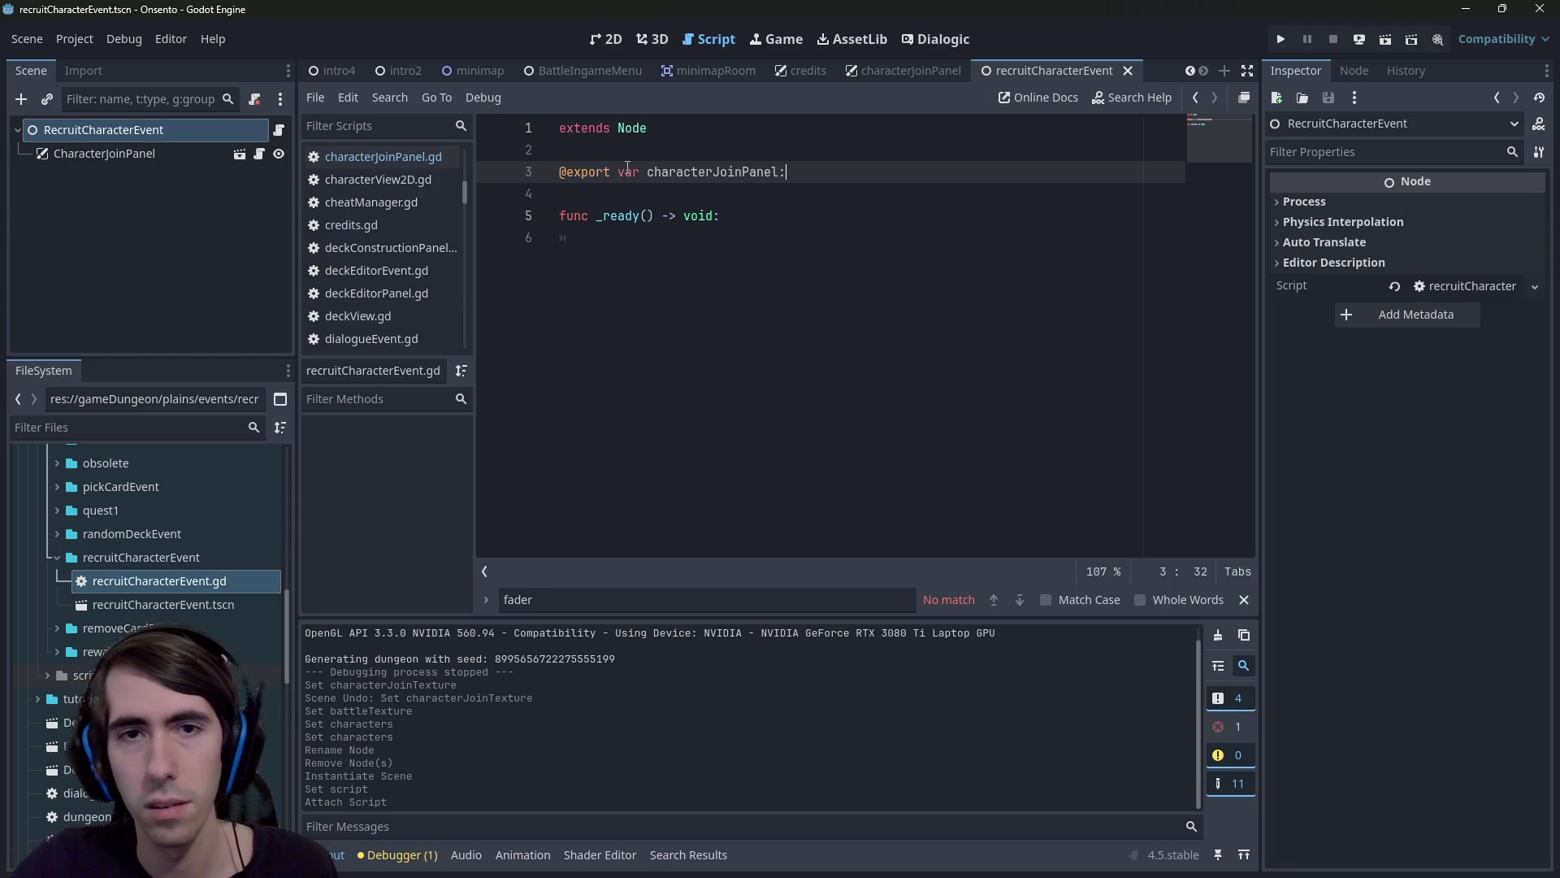
key("Return")
key("ctrl+s")
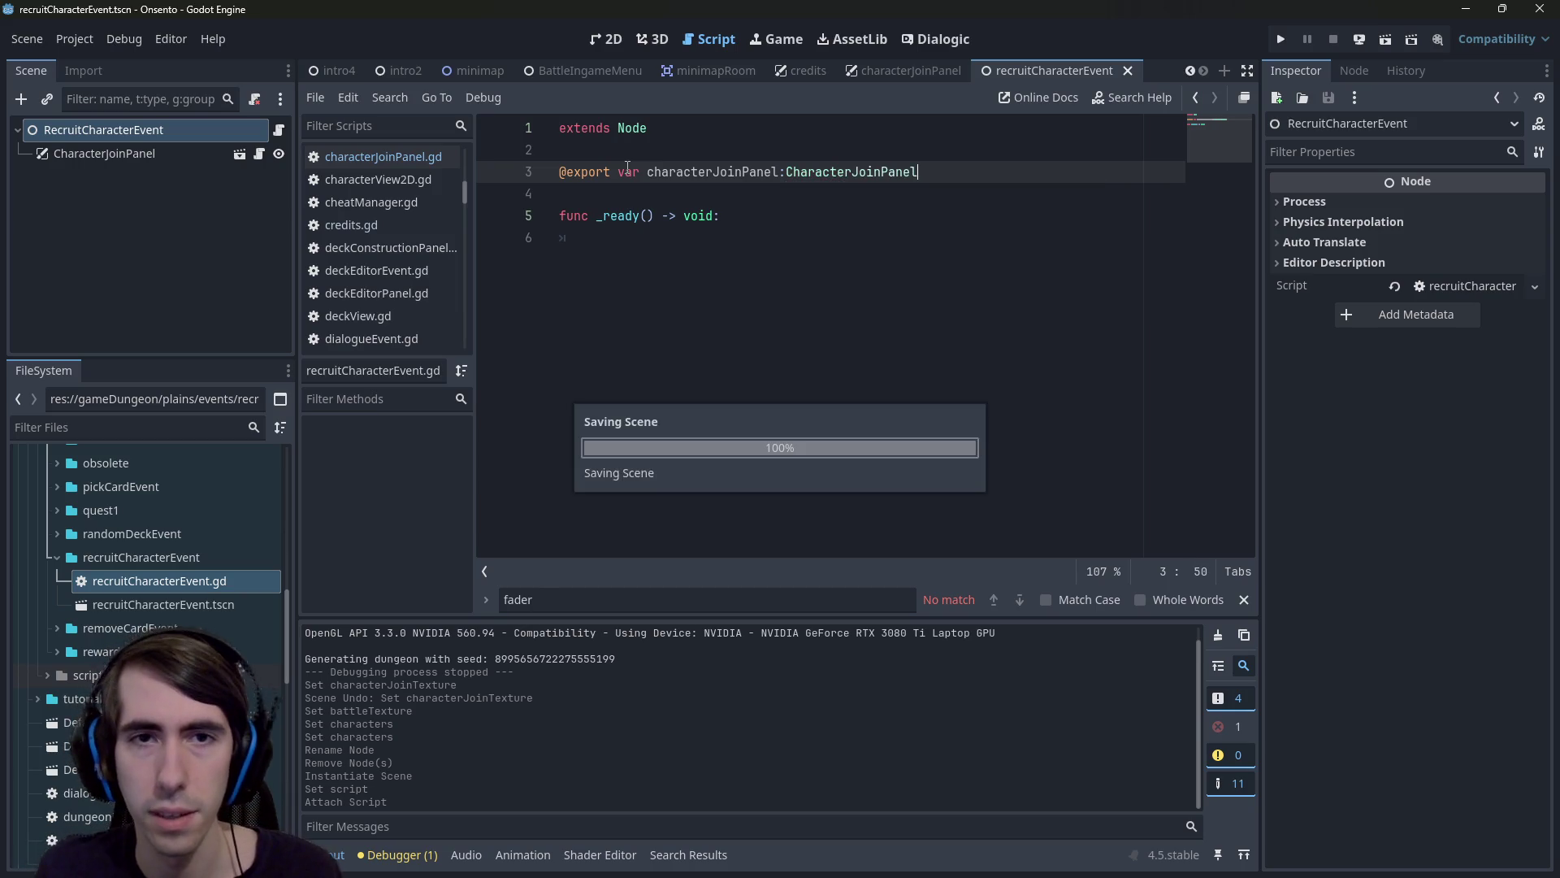
Call characterJoinPanel.run() inside _ready and save the script
left_click(699, 234)
type("characterJoinPanel.run")
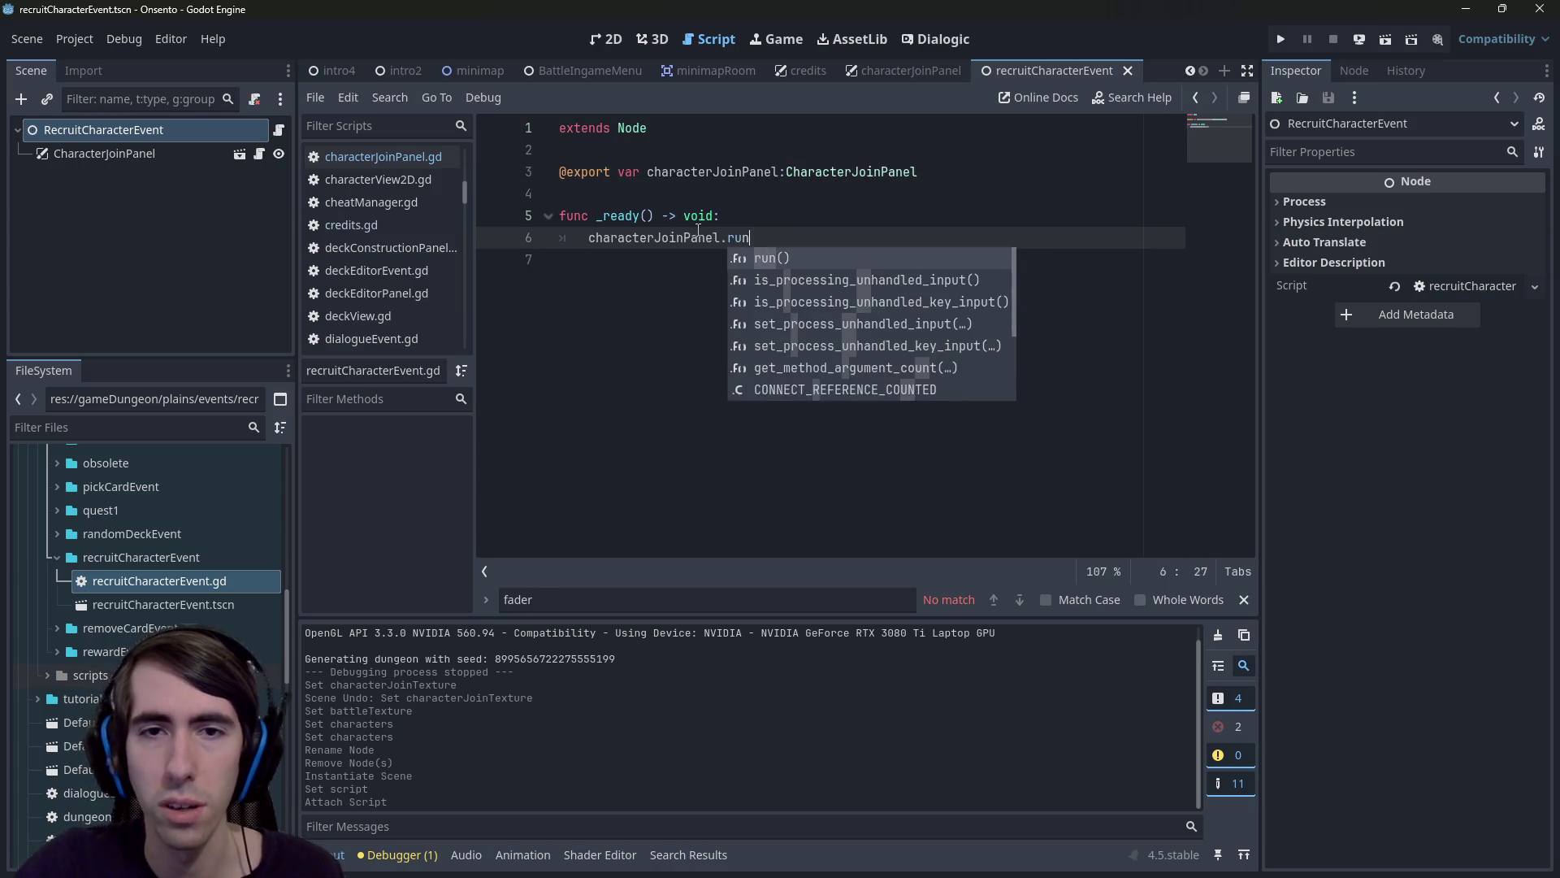
key("Return")
key("ctrl+s")
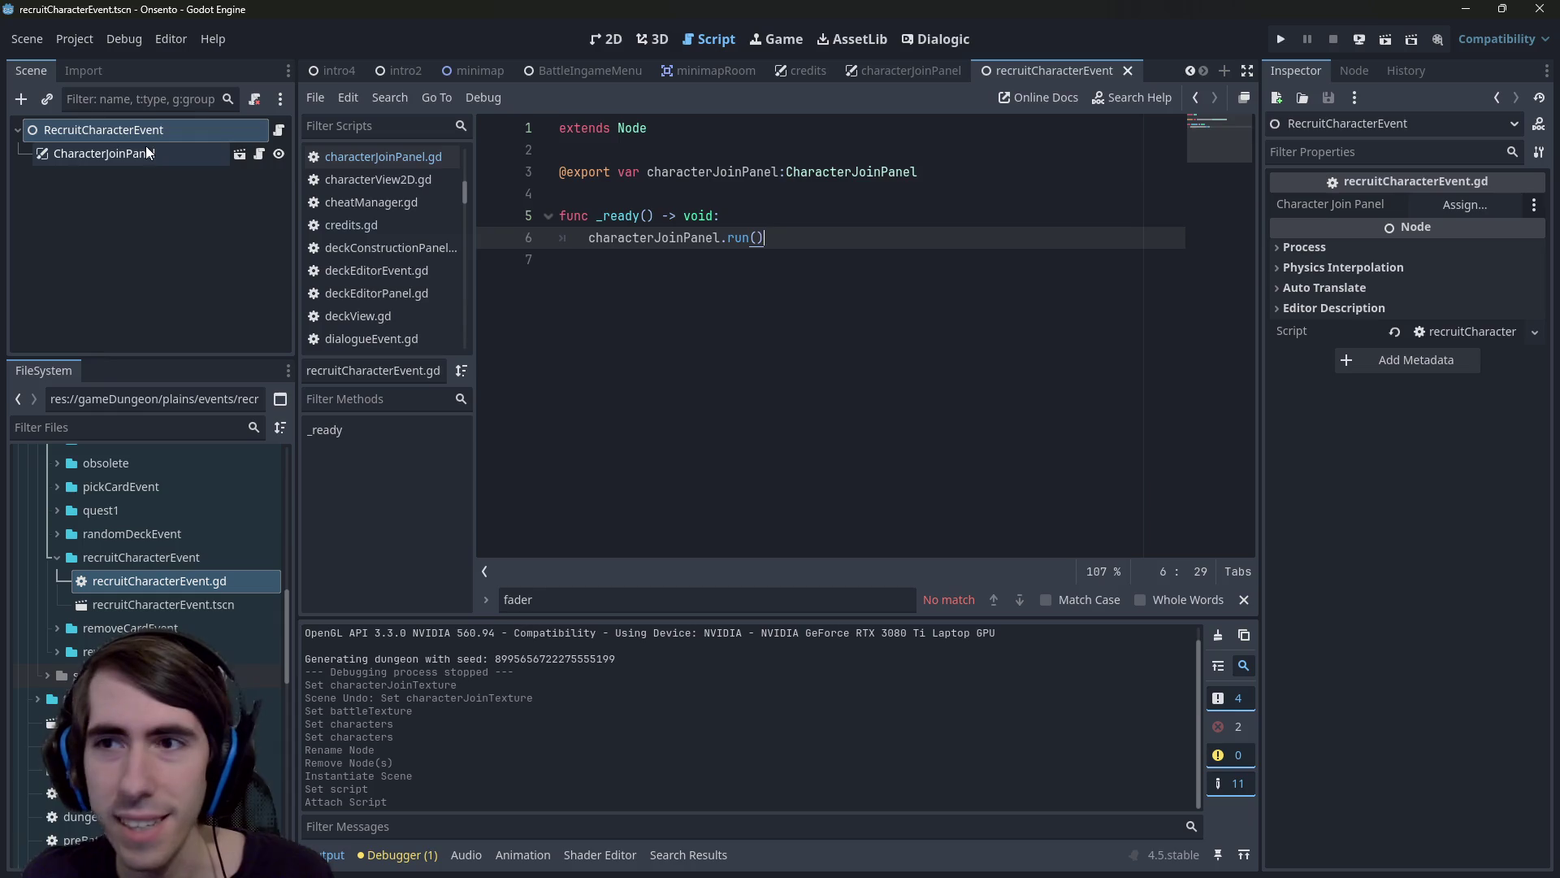
left_click(1428, 213)
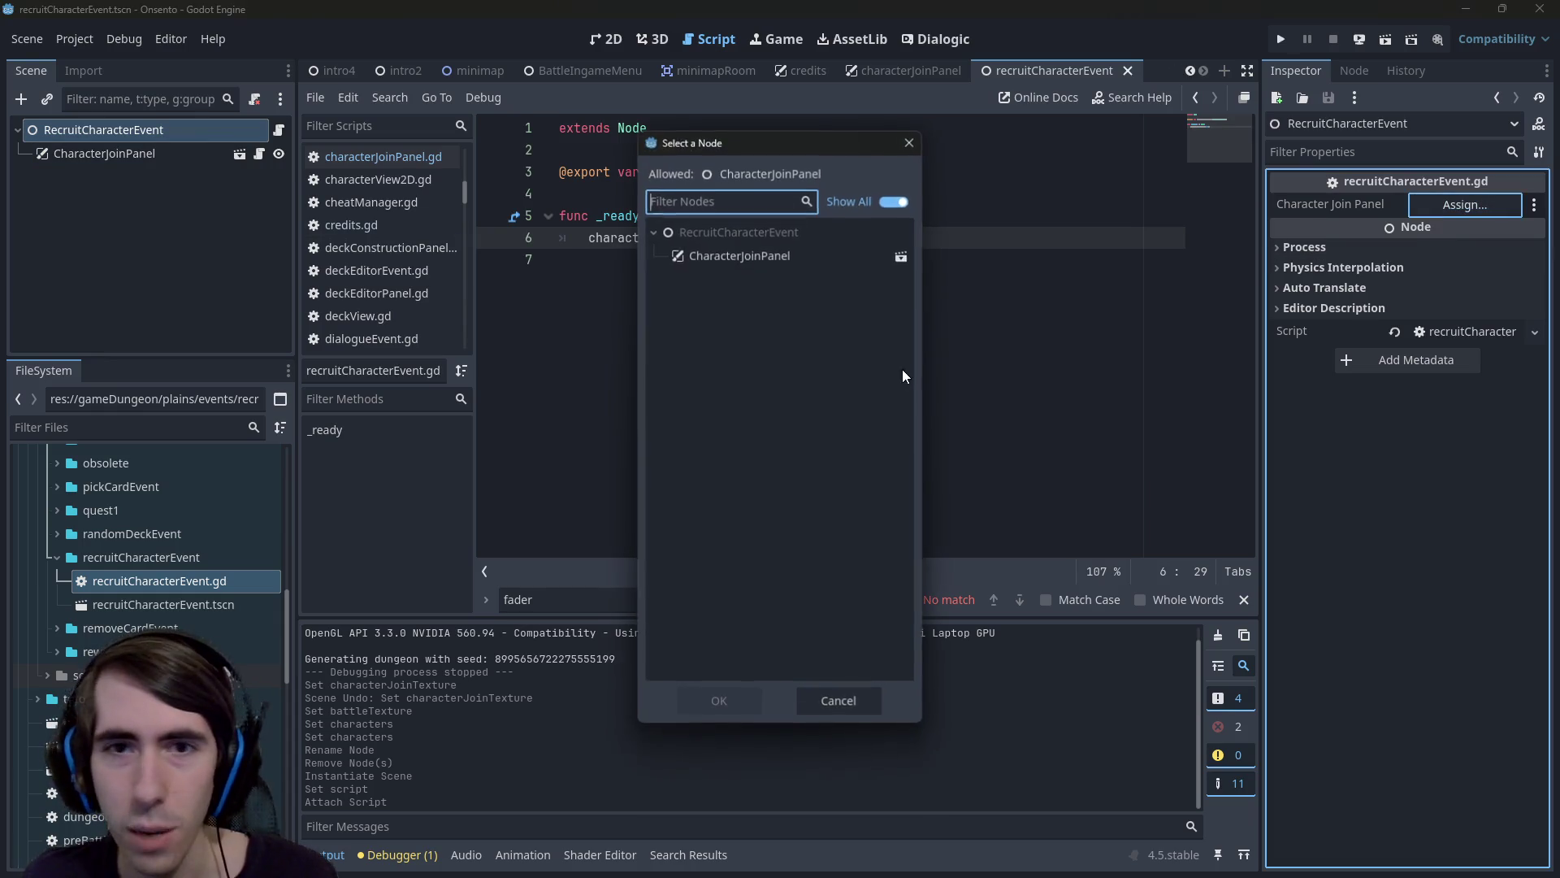
Assign the CharacterJoinPanel node to the event's Character Join Panel field
double_click(749, 270)
left_click(168, 159)
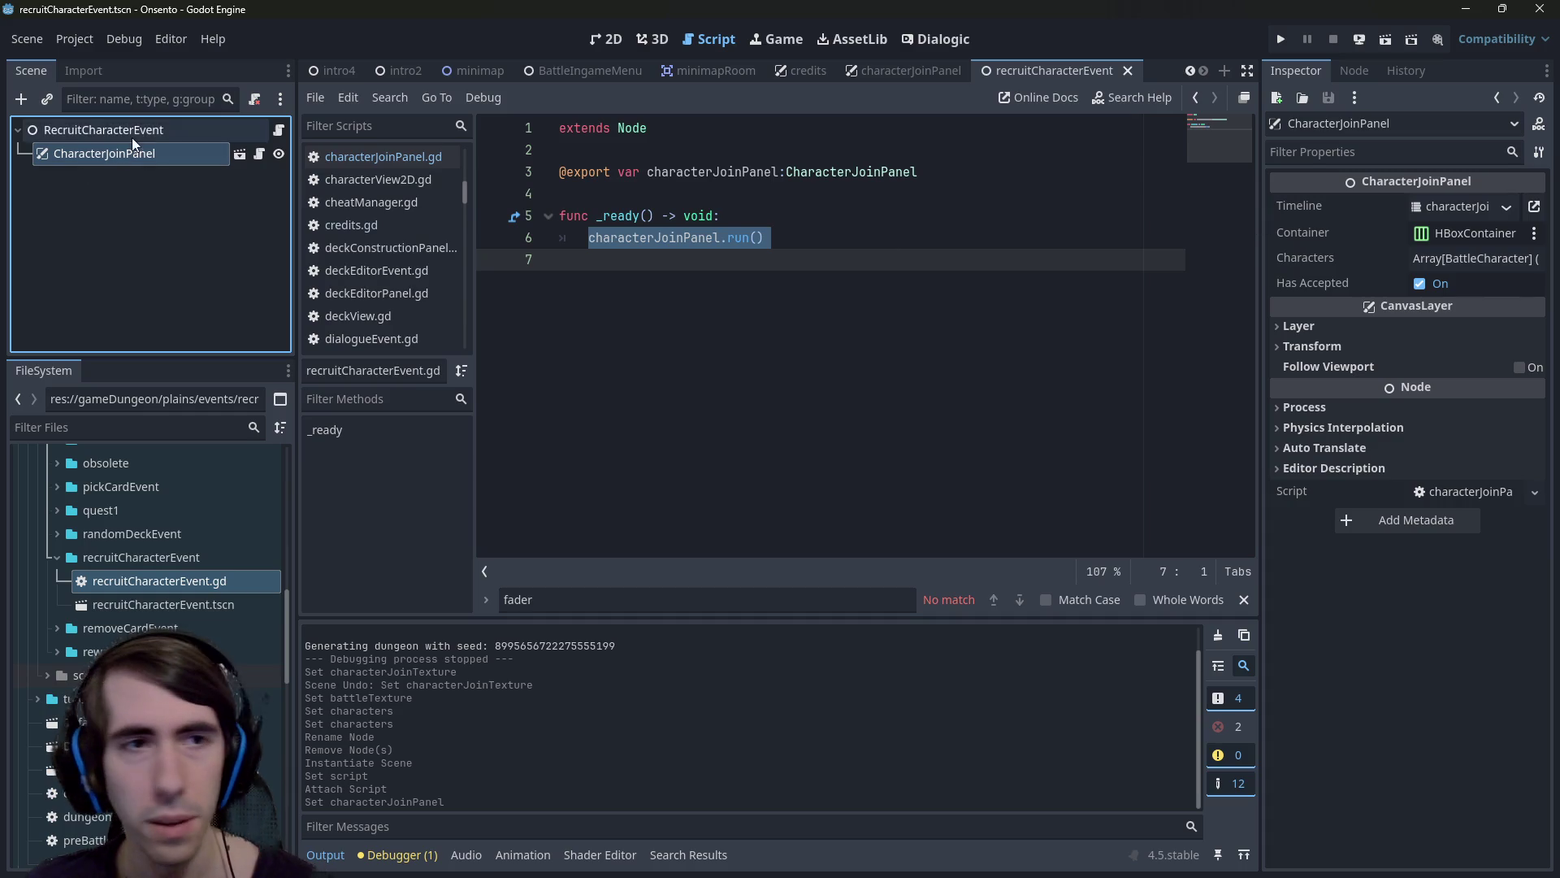
left_click(270, 135)
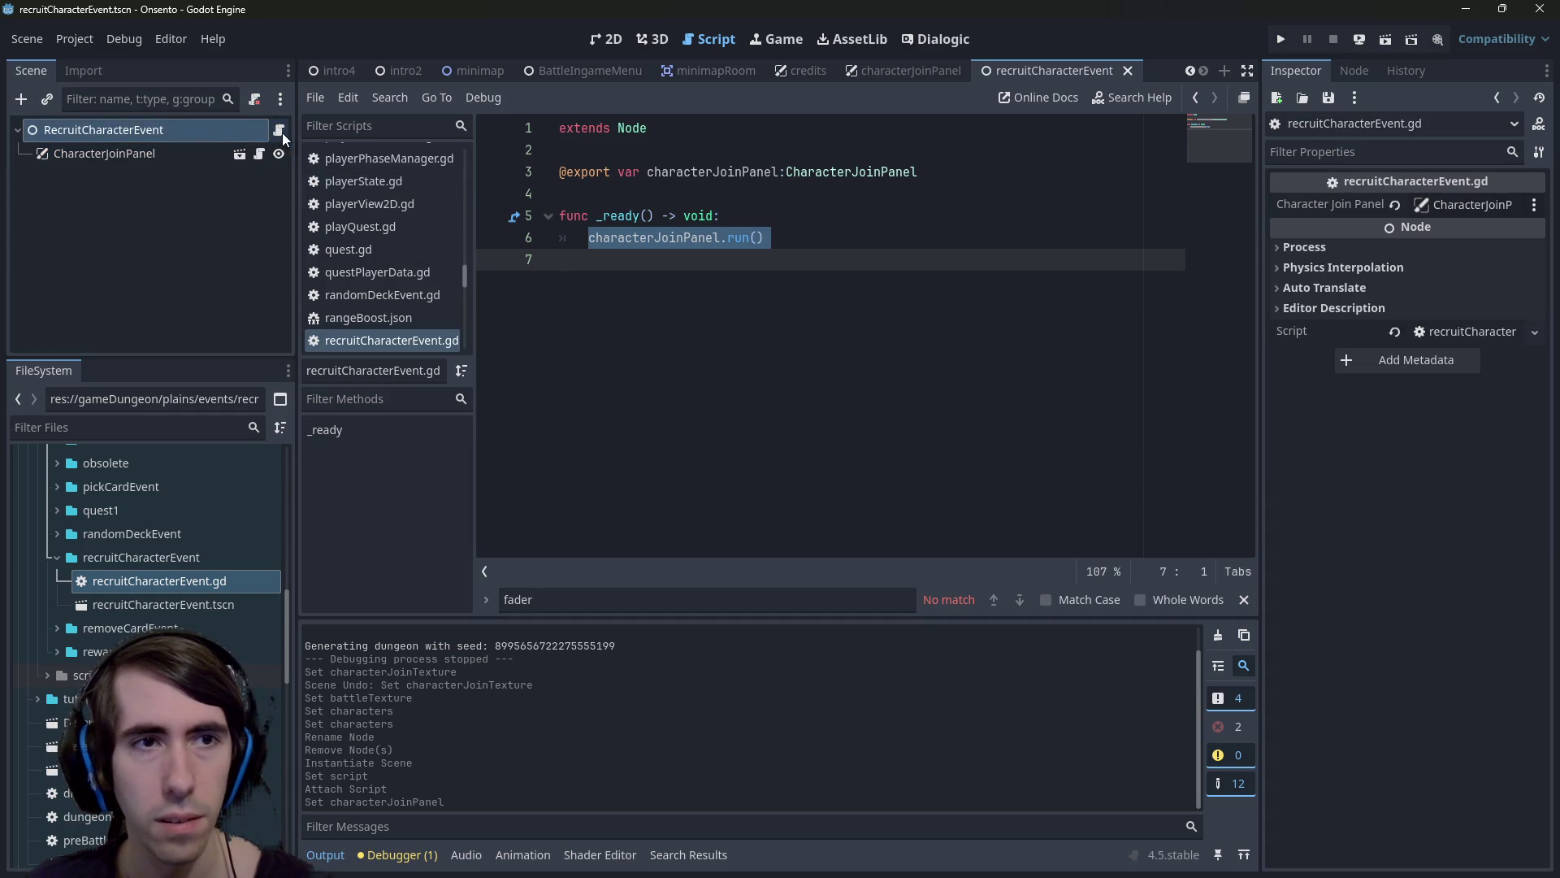
Review characterJoinPanel.gd and search all project files for CharacterJoinPanel
left_click(259, 154)
double_click(711, 237)
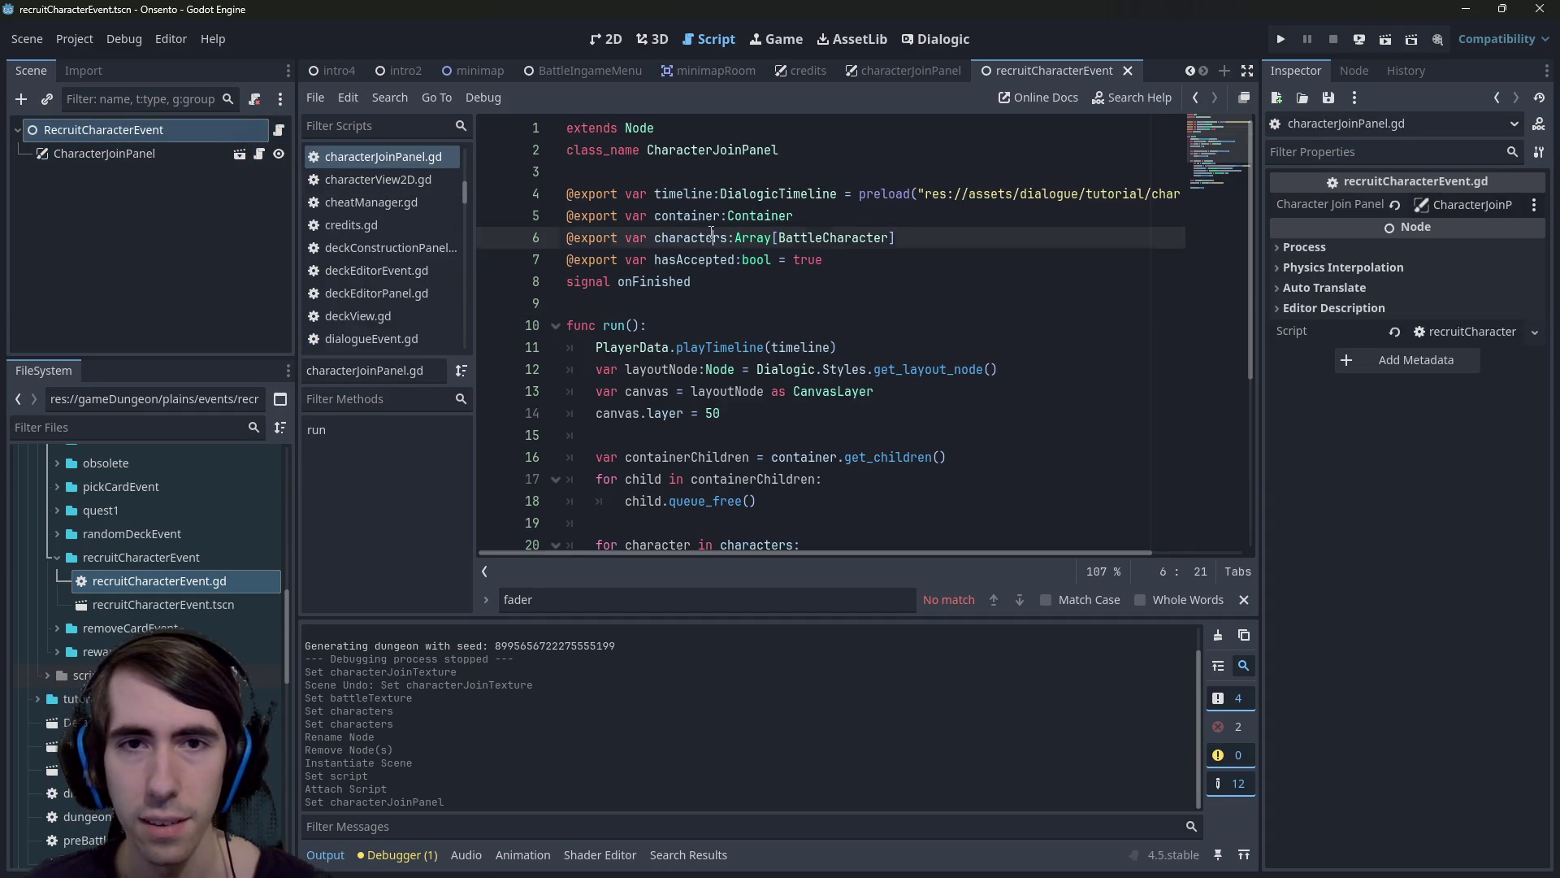
scroll(761, 286, "down", 3)
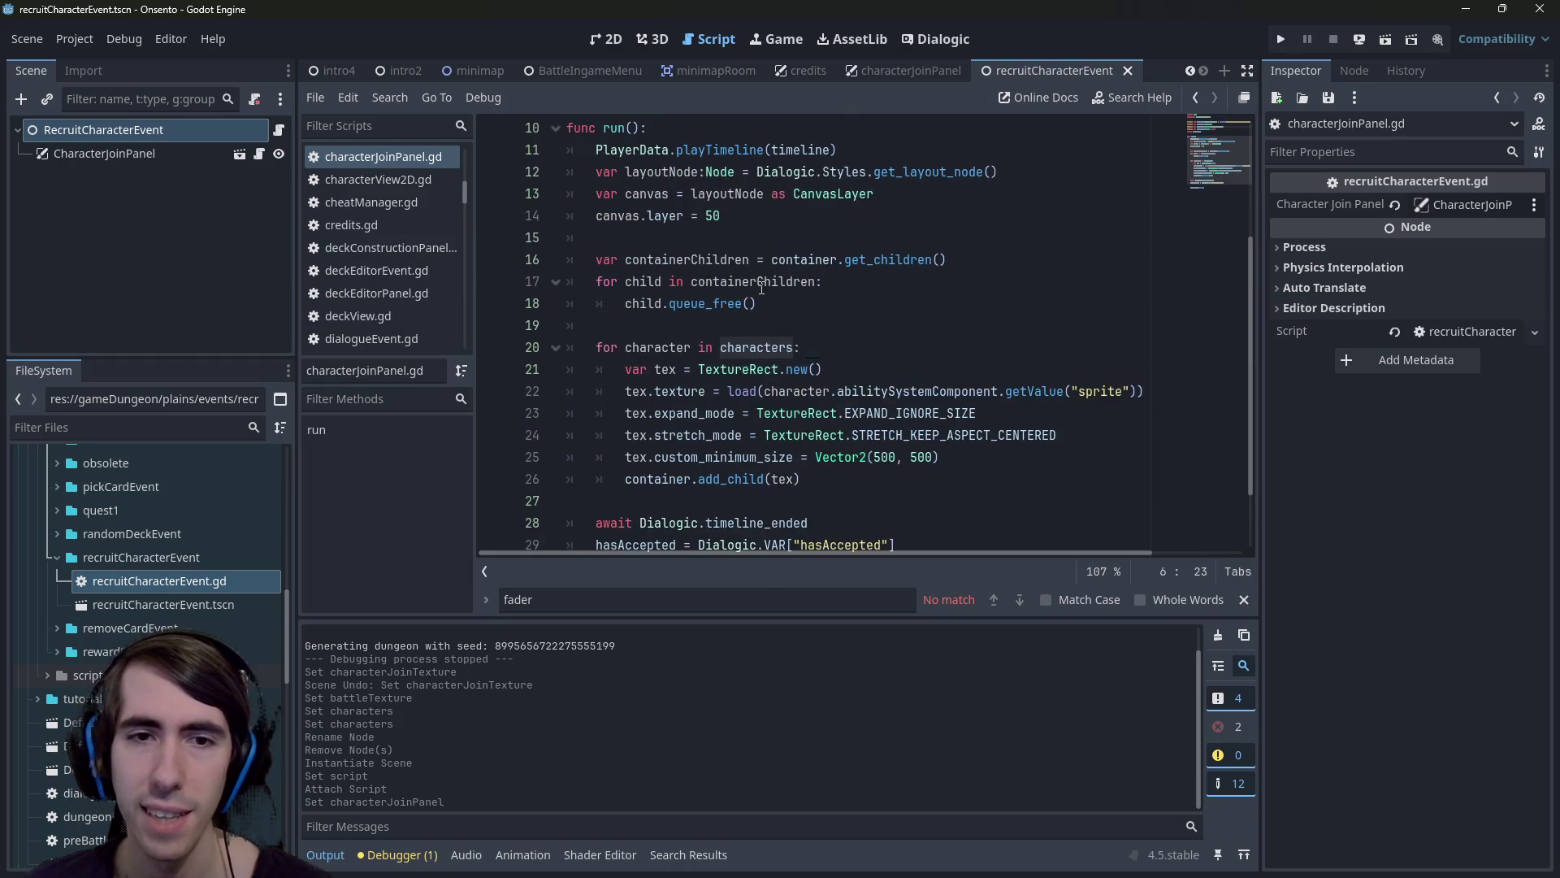
scroll(762, 286, "up", 3)
left_click(720, 172)
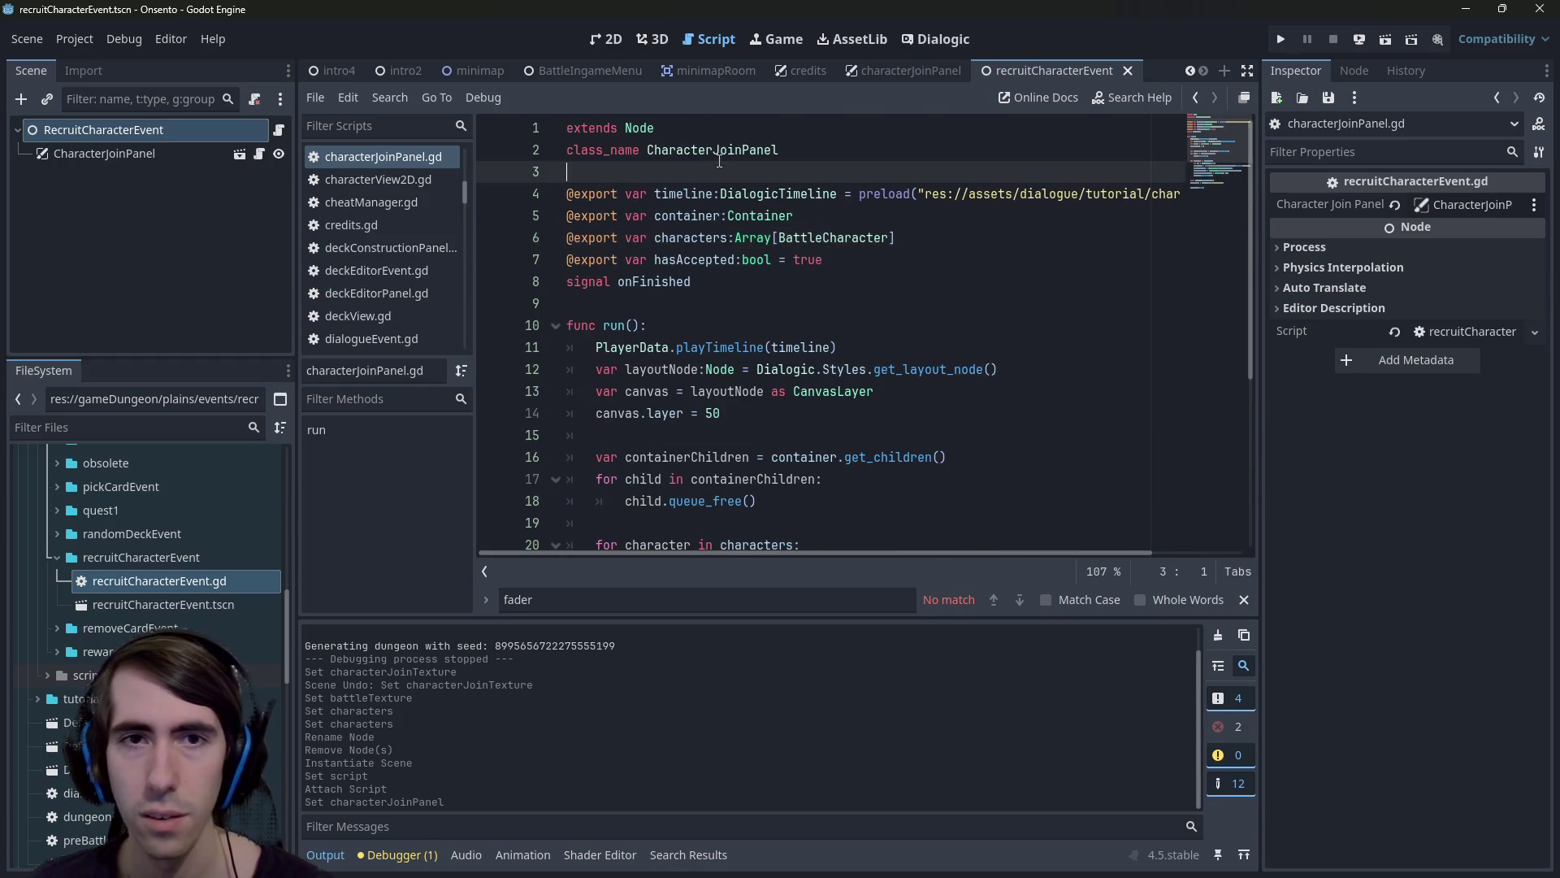
double_click(715, 151)
key("ctrl+shift+f")
key("Return")
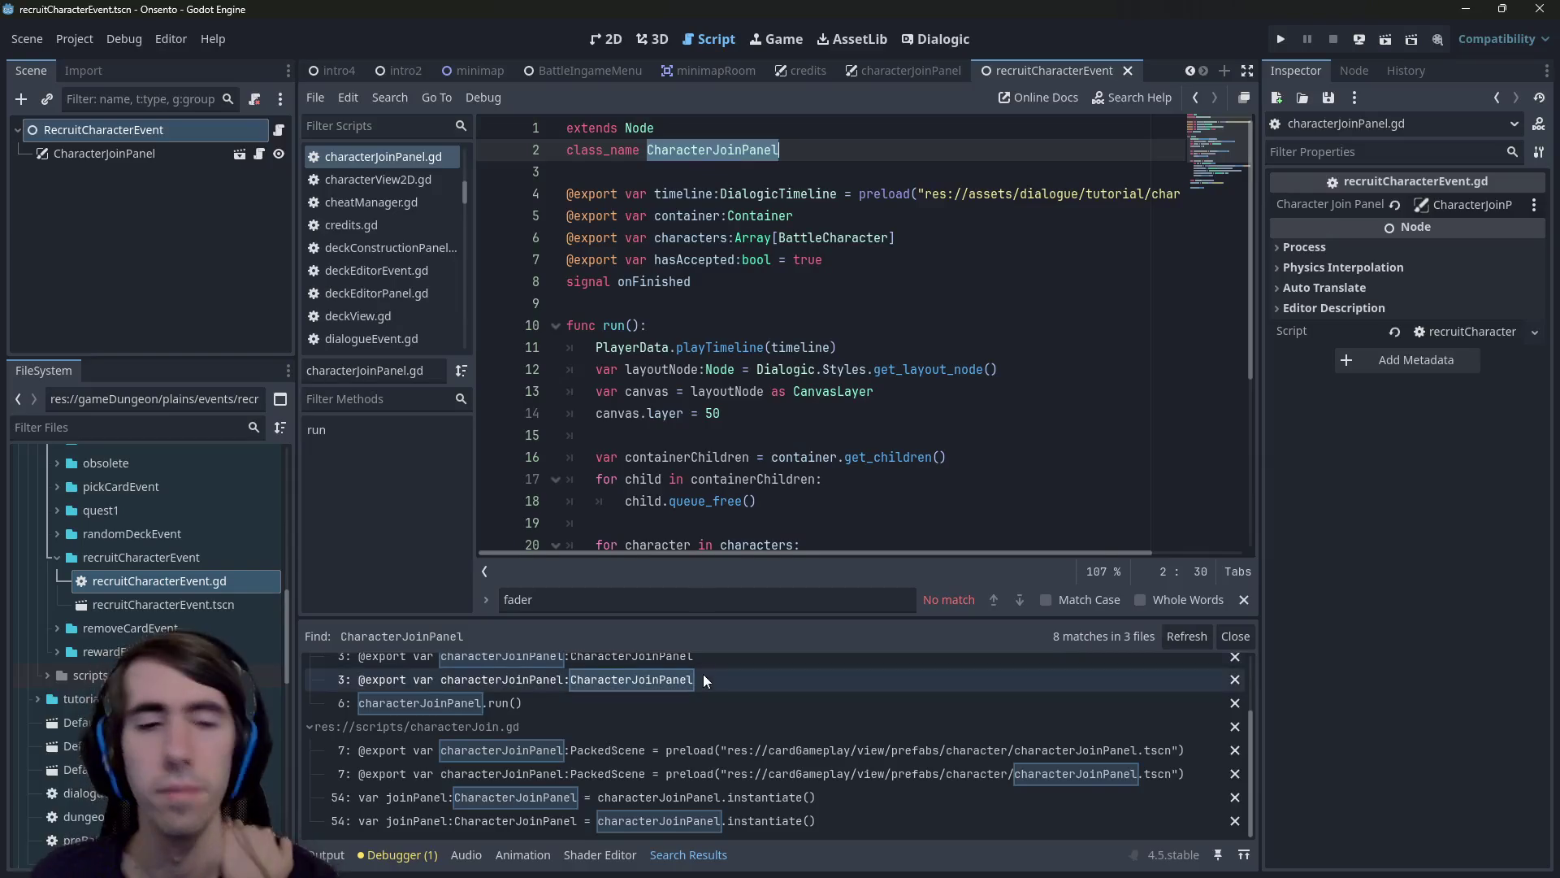
scroll(704, 680, "up", 3)
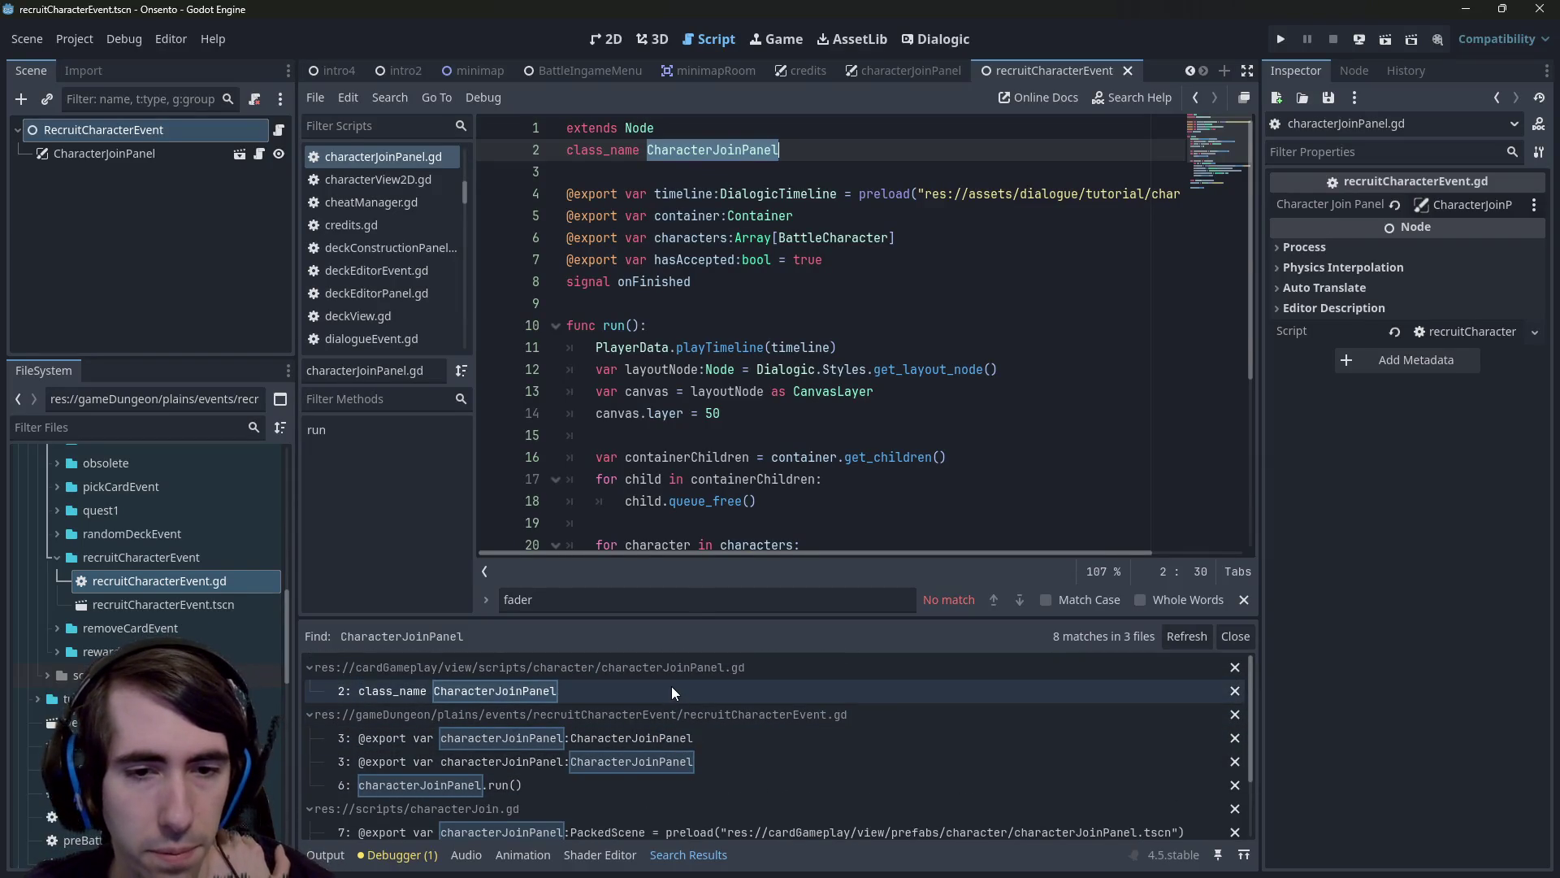
scroll(650, 707, "down", 3)
left_click(610, 751)
scroll(715, 416, "down", 5)
scroll(809, 332, "up", 7)
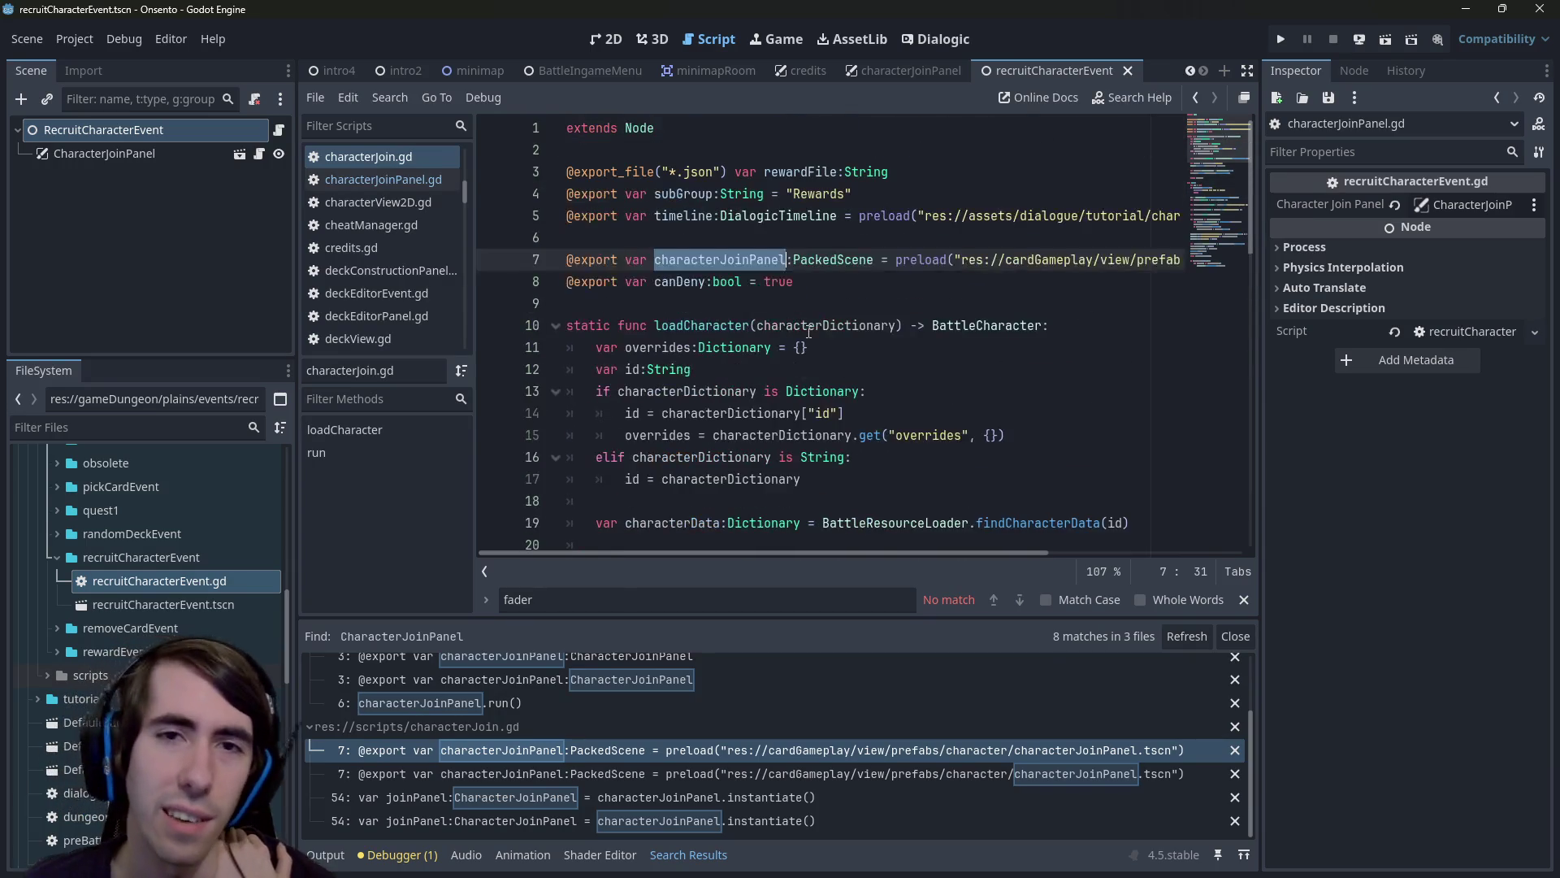
left_click_drag(473, 329, 398, 328)
scroll(1040, 384, "down", 15)
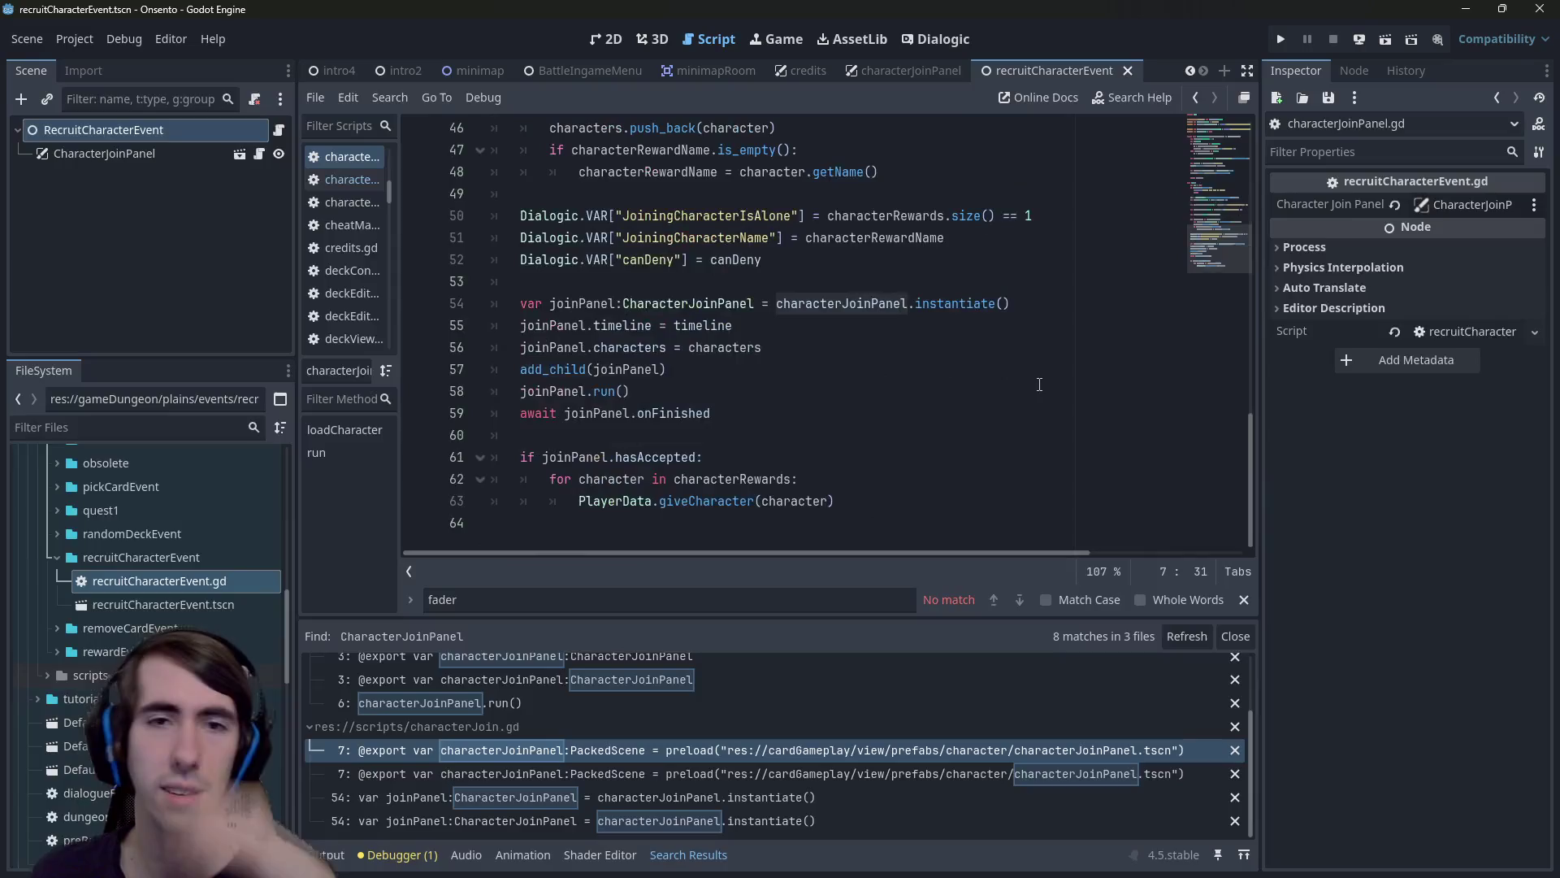
left_click_drag(1264, 350, 1379, 350)
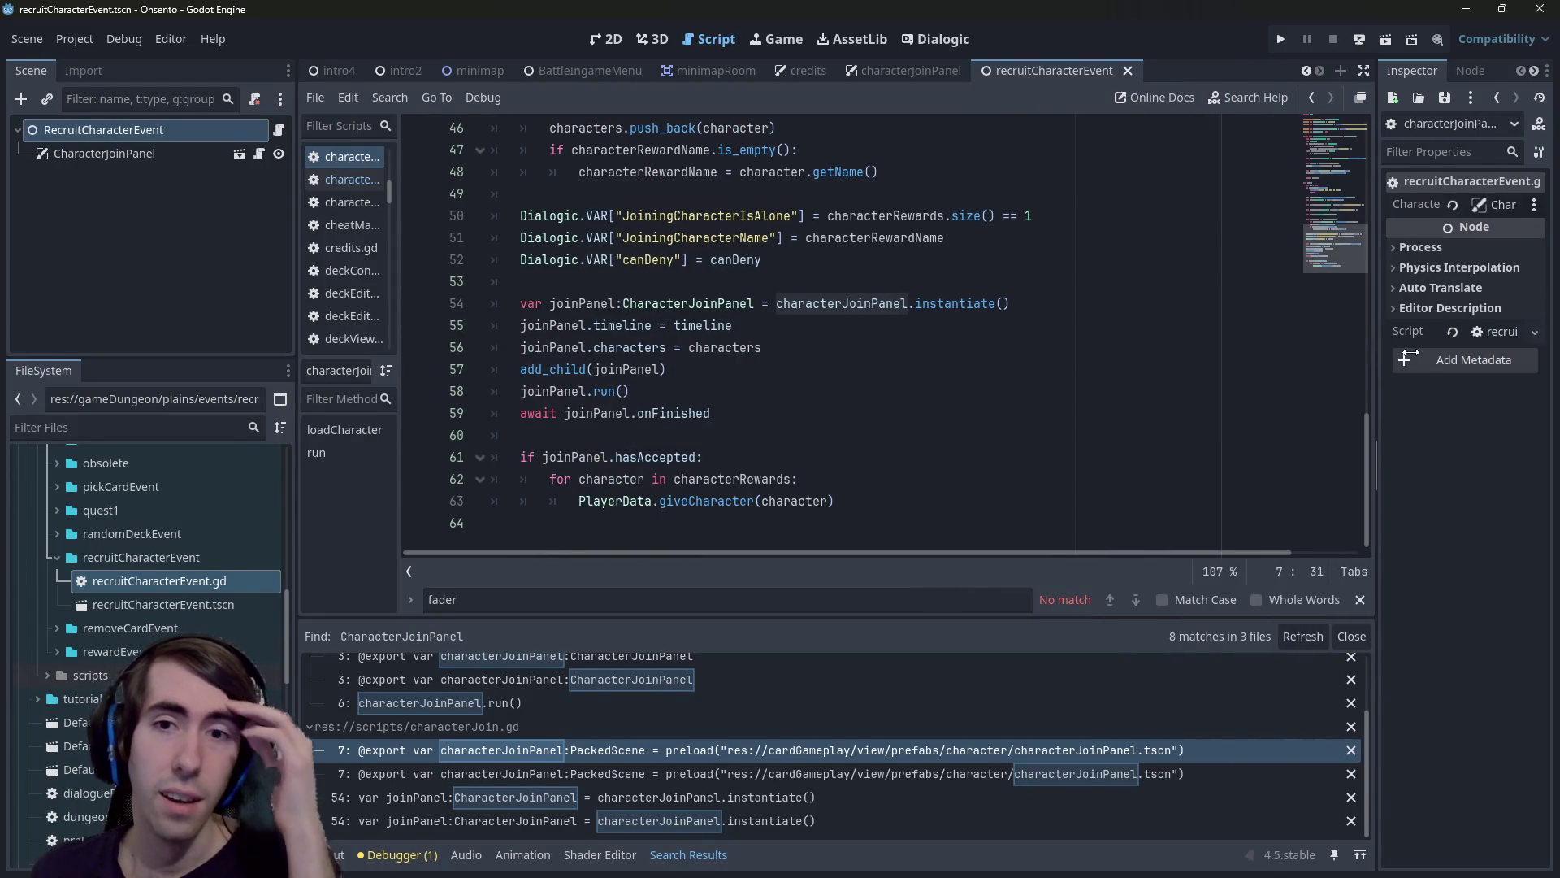
scroll(667, 404, "up", 1)
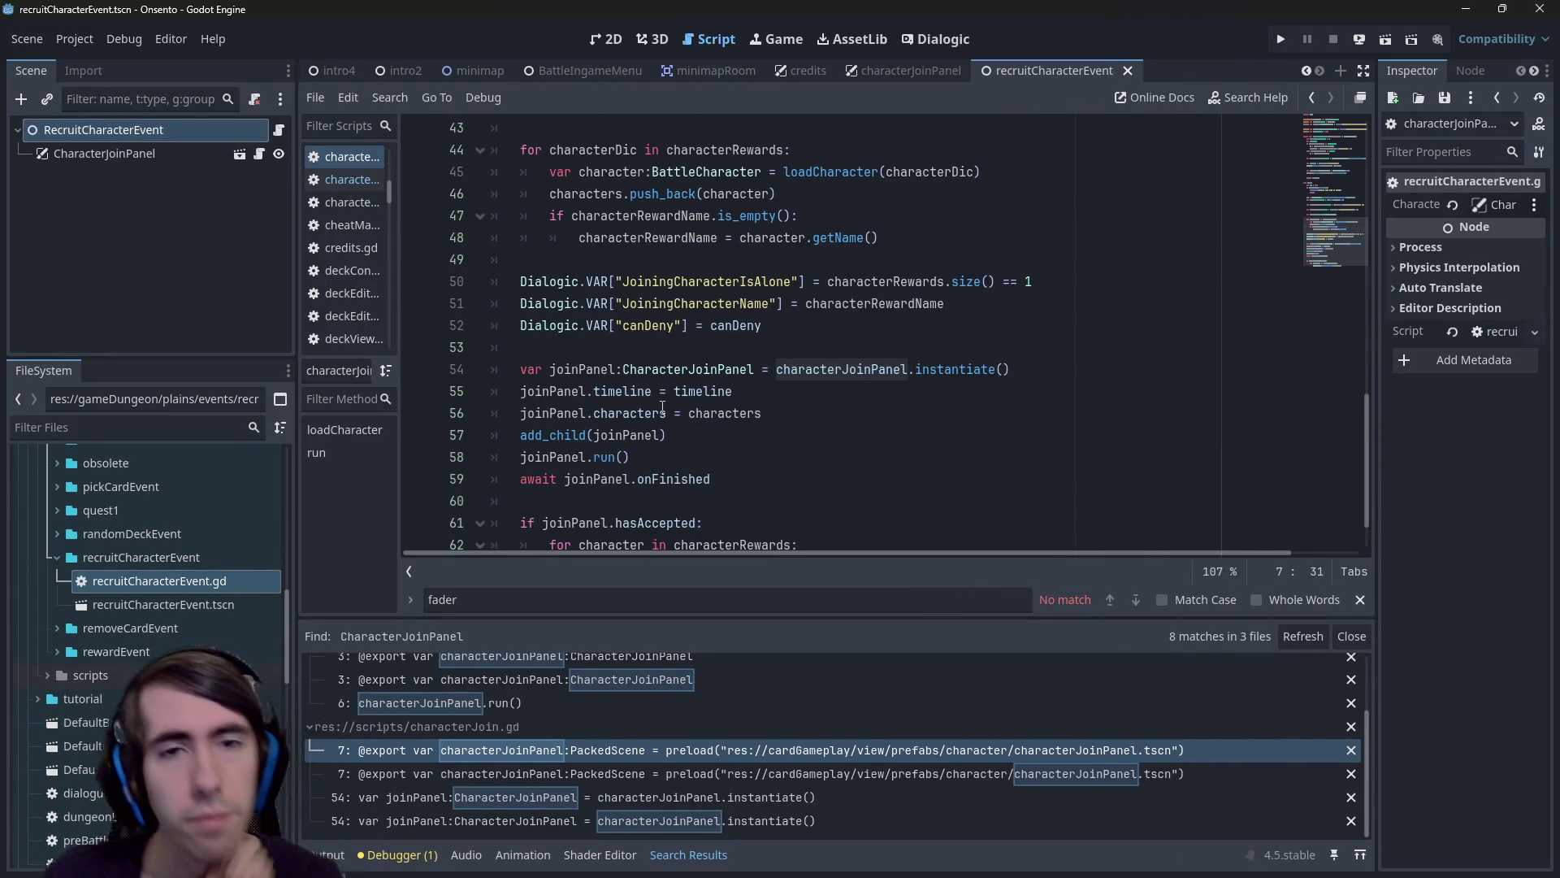
scroll(653, 403, "up", 1)
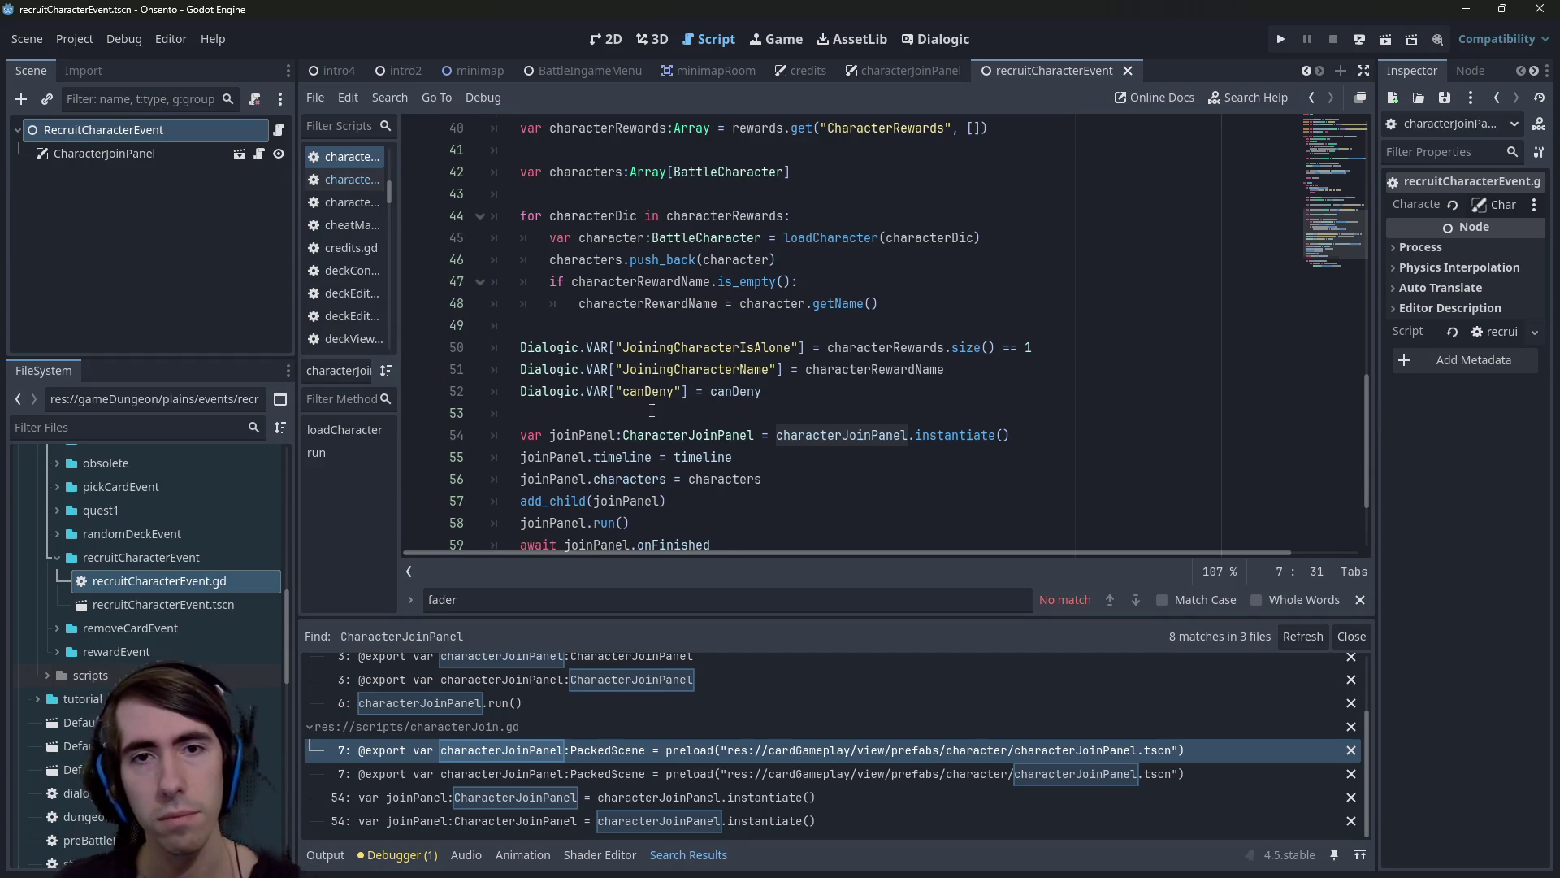
scroll(652, 406, "up", 1)
scroll(652, 409, "up", 2)
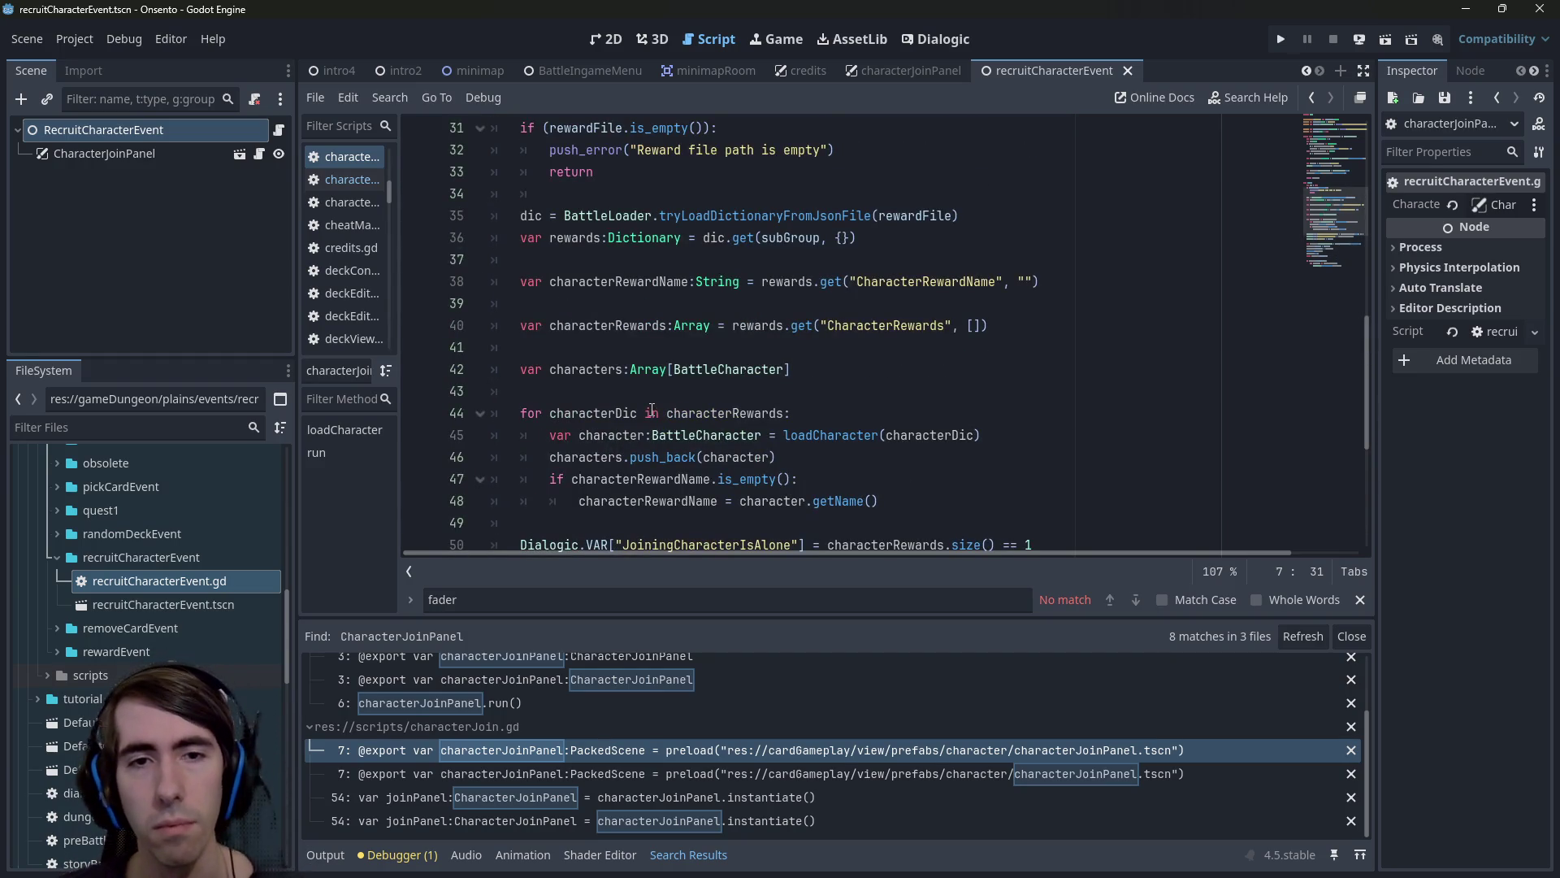
scroll(652, 409, "up", 3)
scroll(682, 390, "up", 6)
scroll(682, 390, "up", 1)
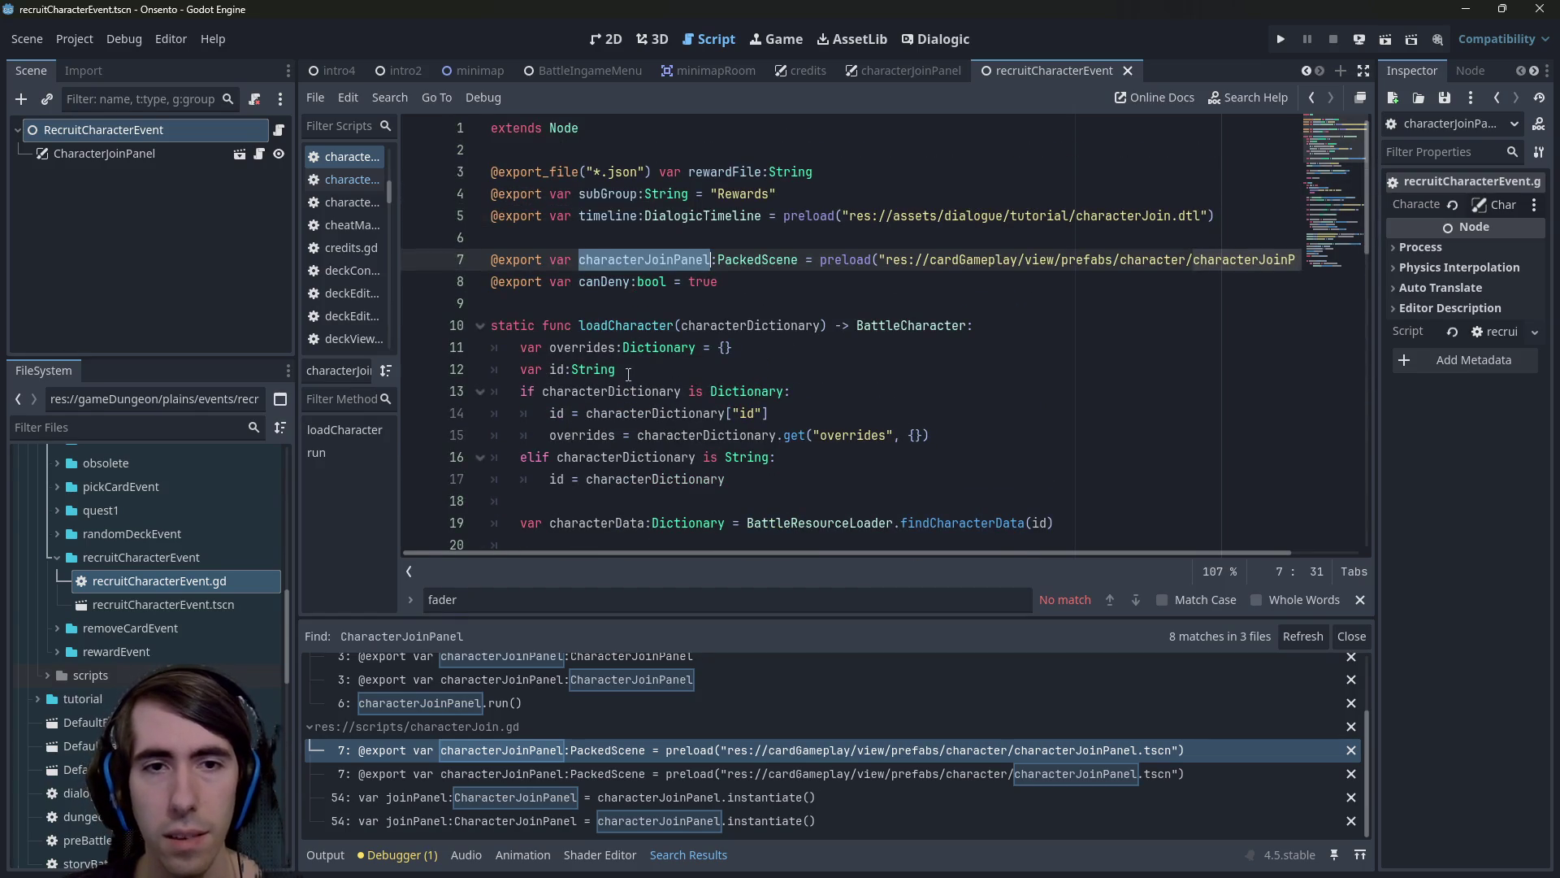
double_click(632, 326)
scroll(632, 329, "down", 8)
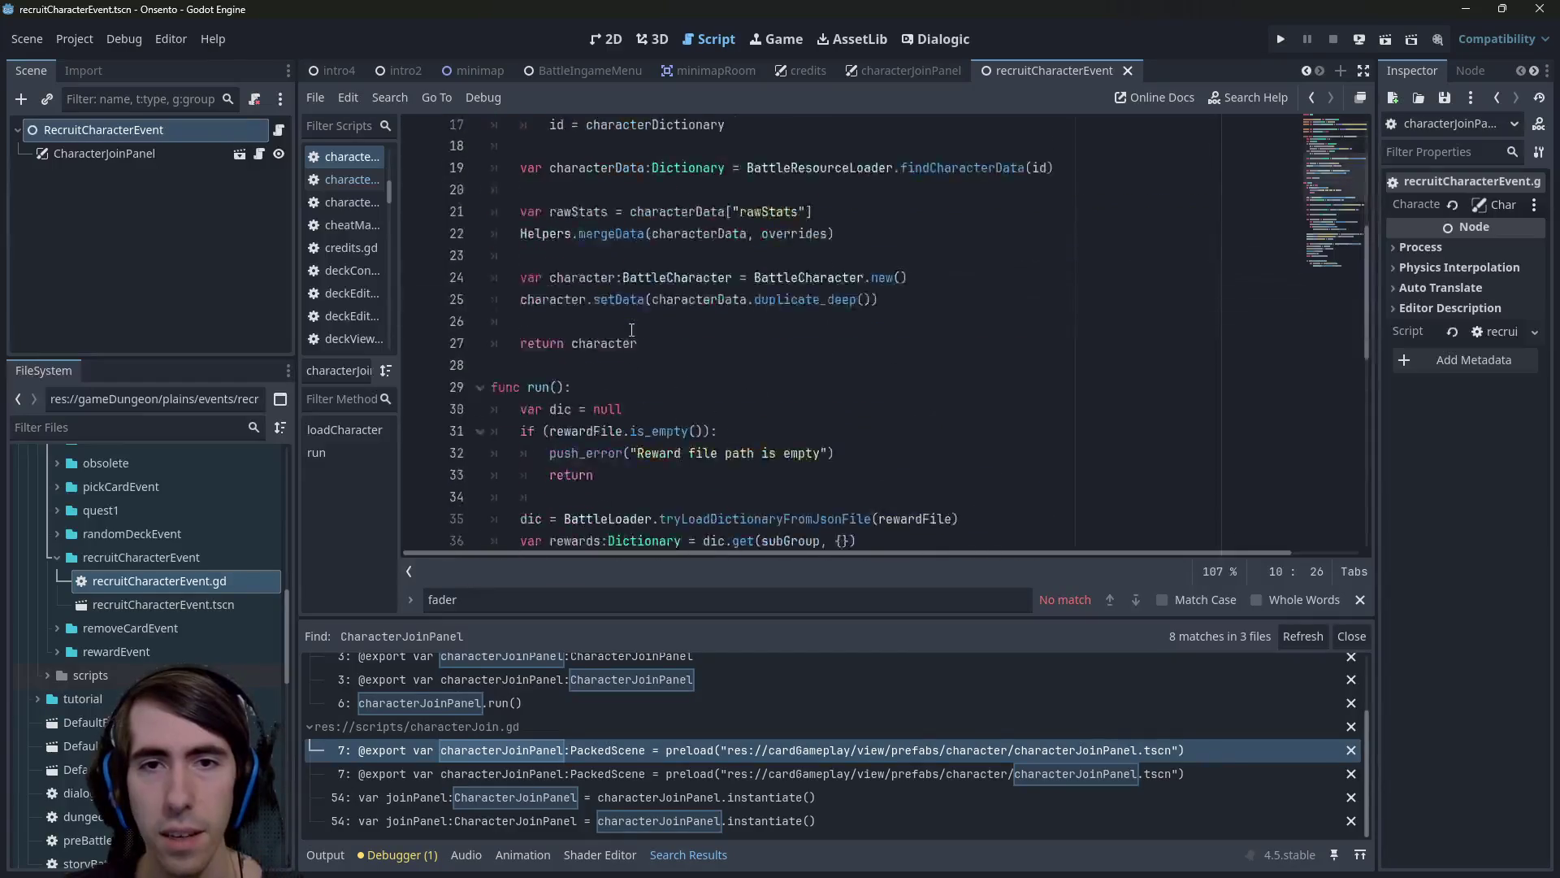
scroll(631, 329, "down", 7)
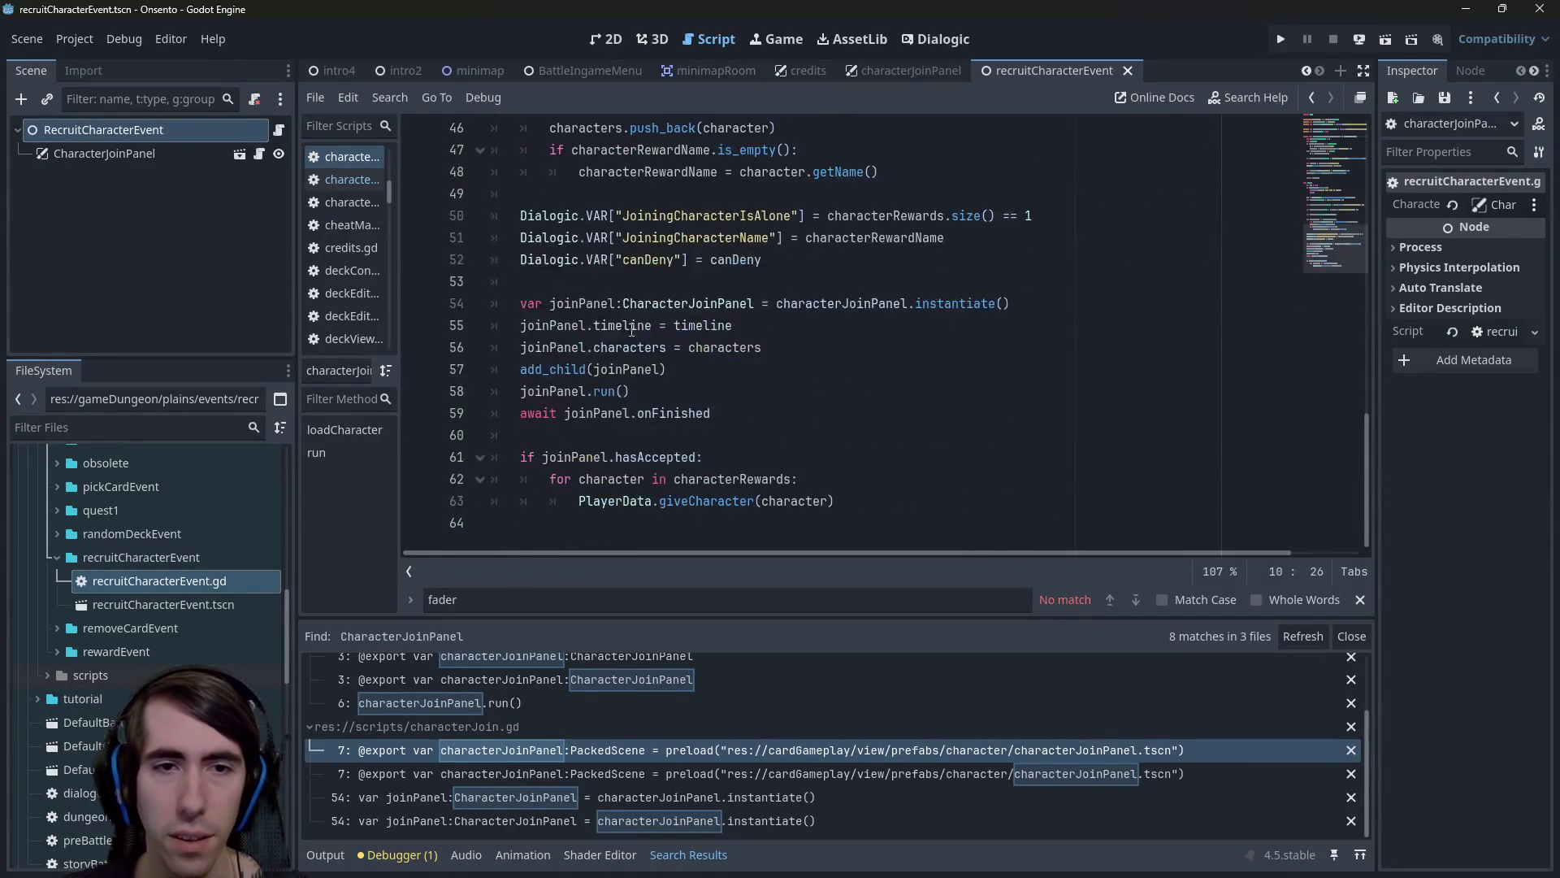
scroll(632, 361, "up", 8)
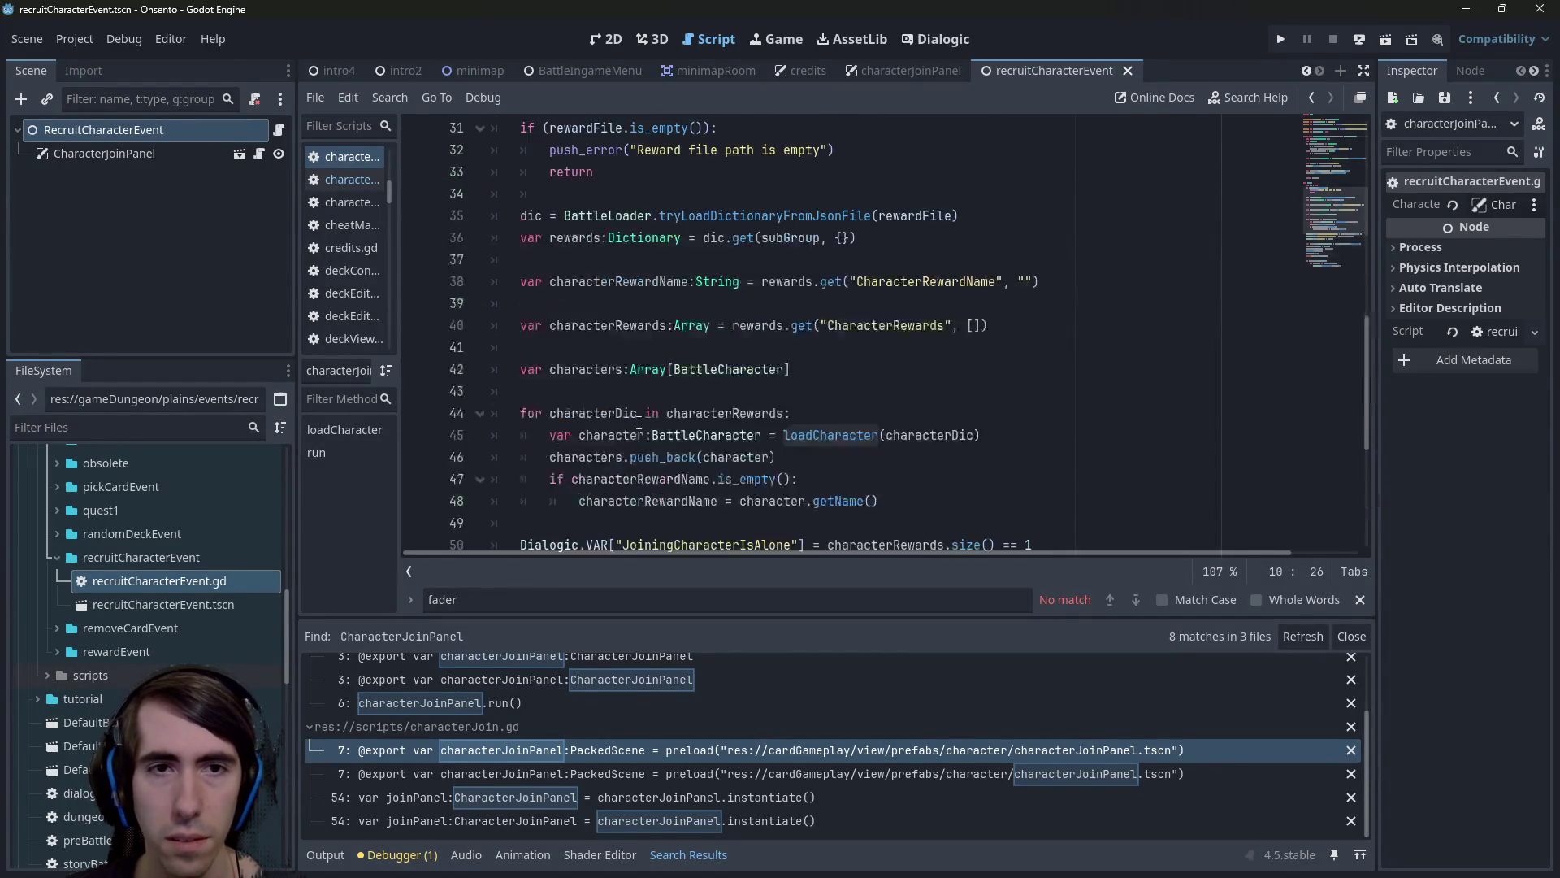
double_click(585, 324)
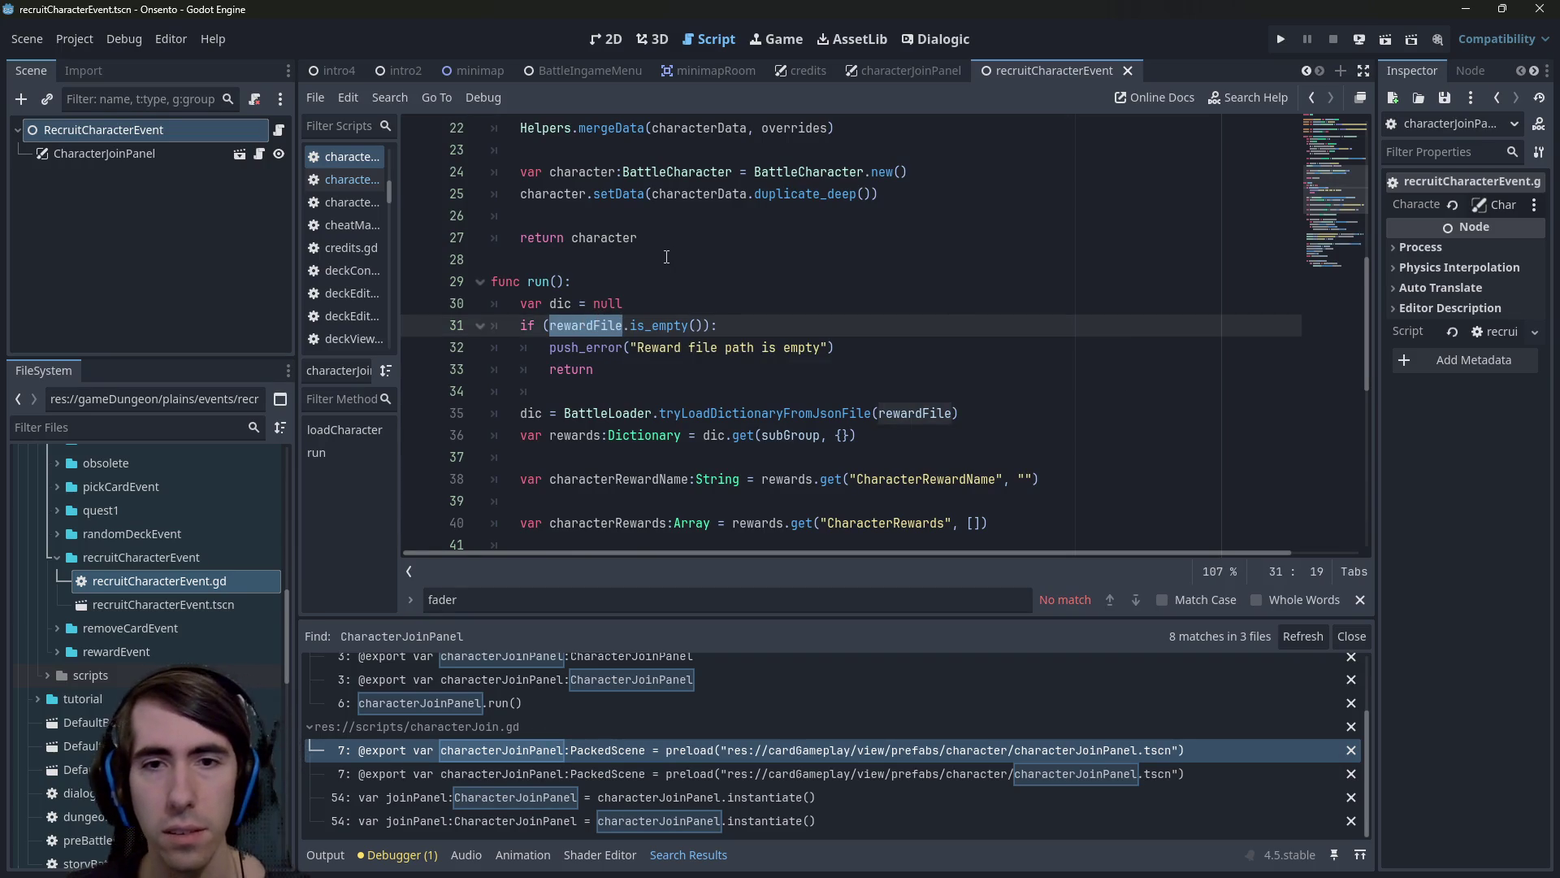
scroll(683, 277, "down", 2)
double_click(530, 281)
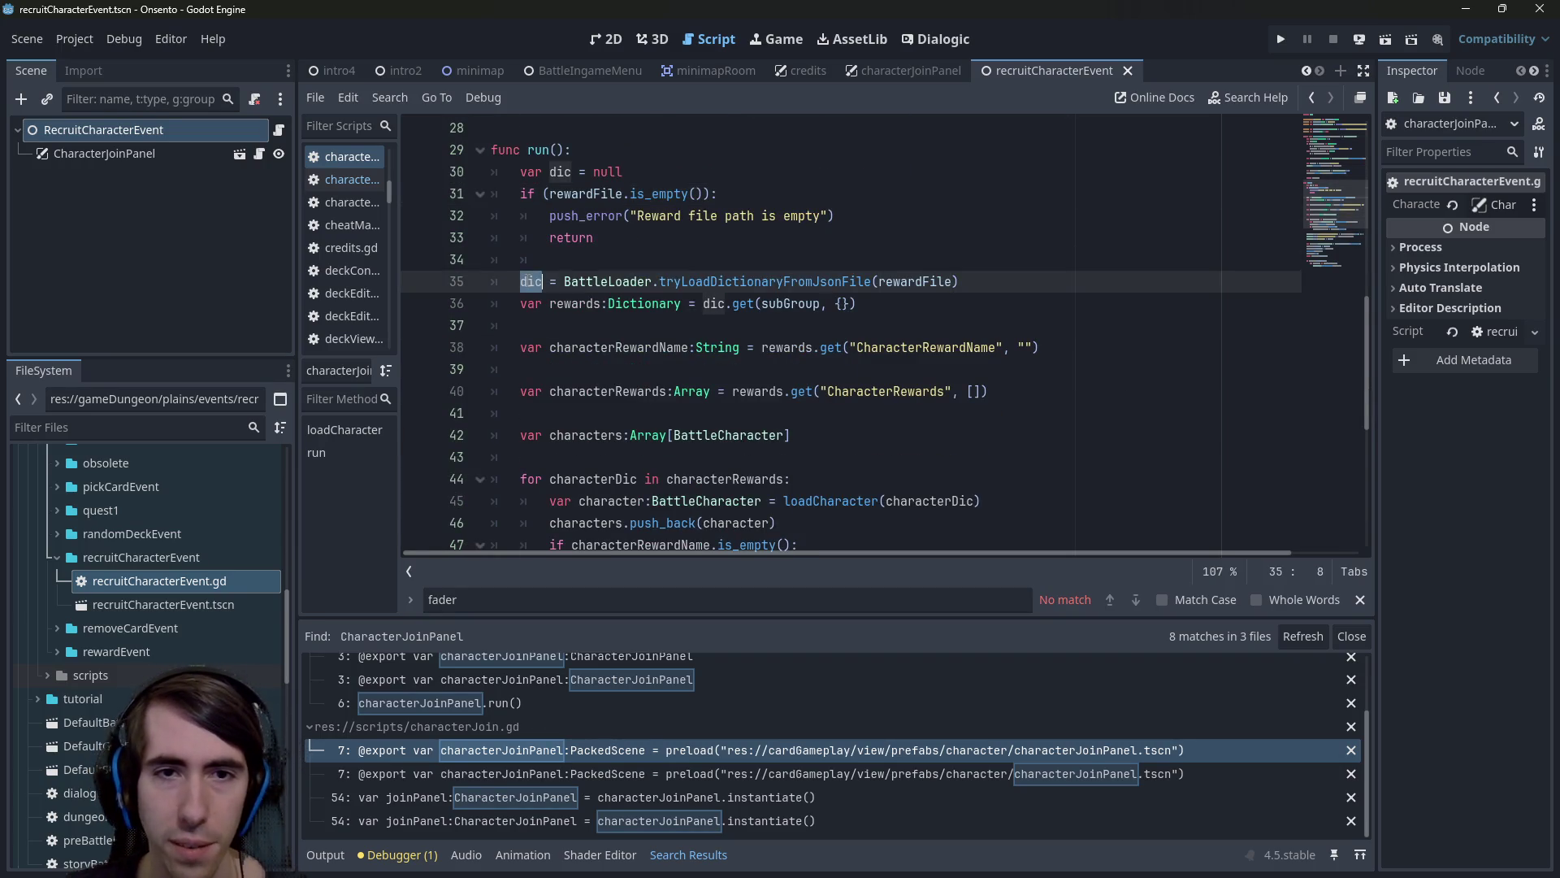
double_click(578, 303)
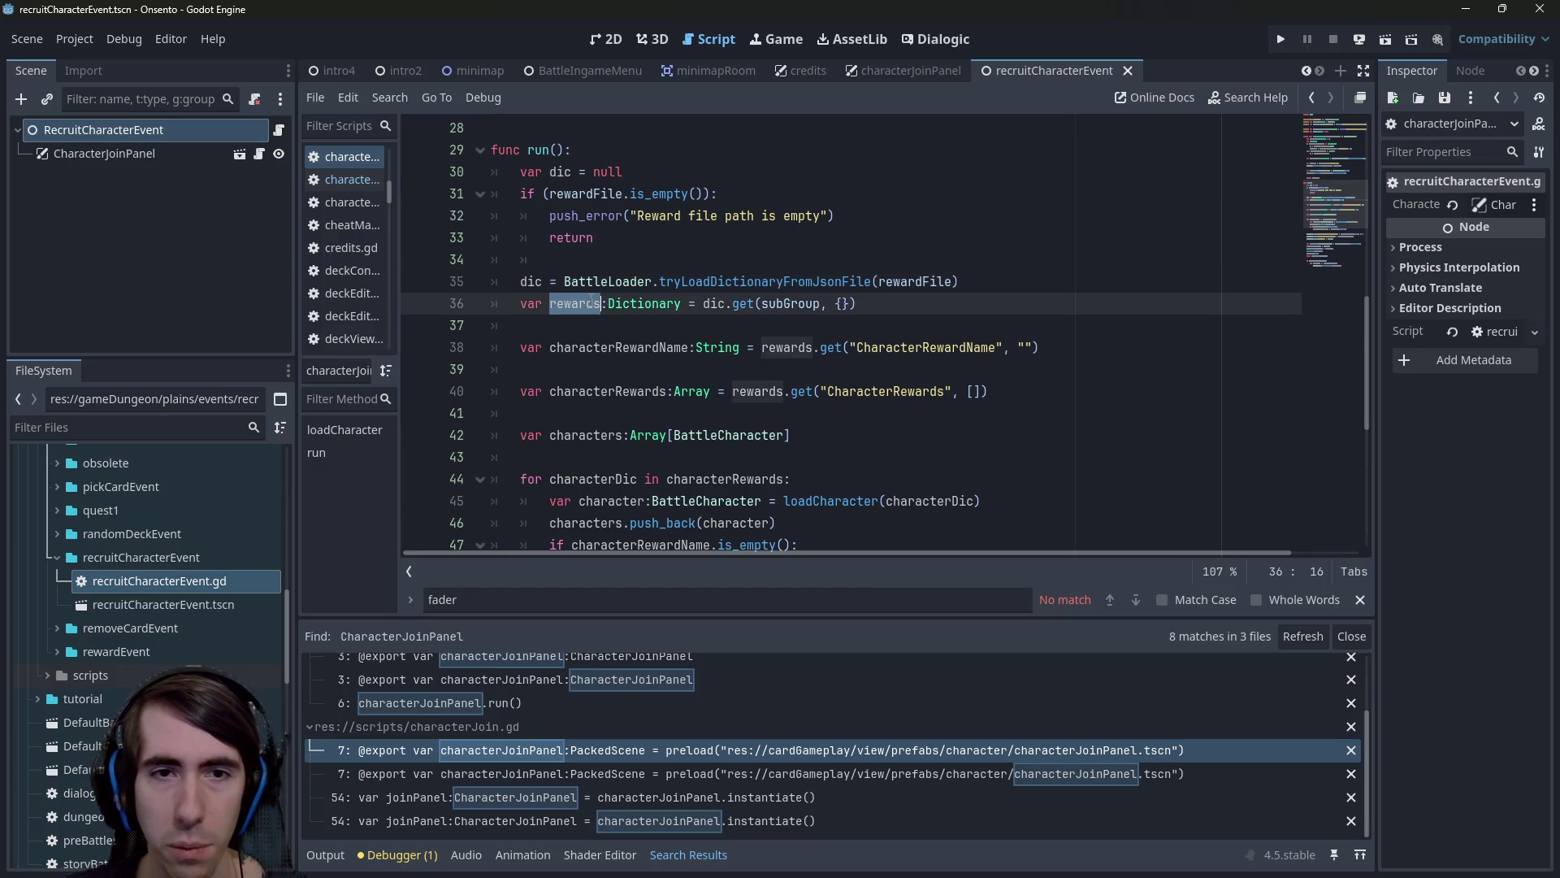
left_click(638, 347)
double_click(642, 347)
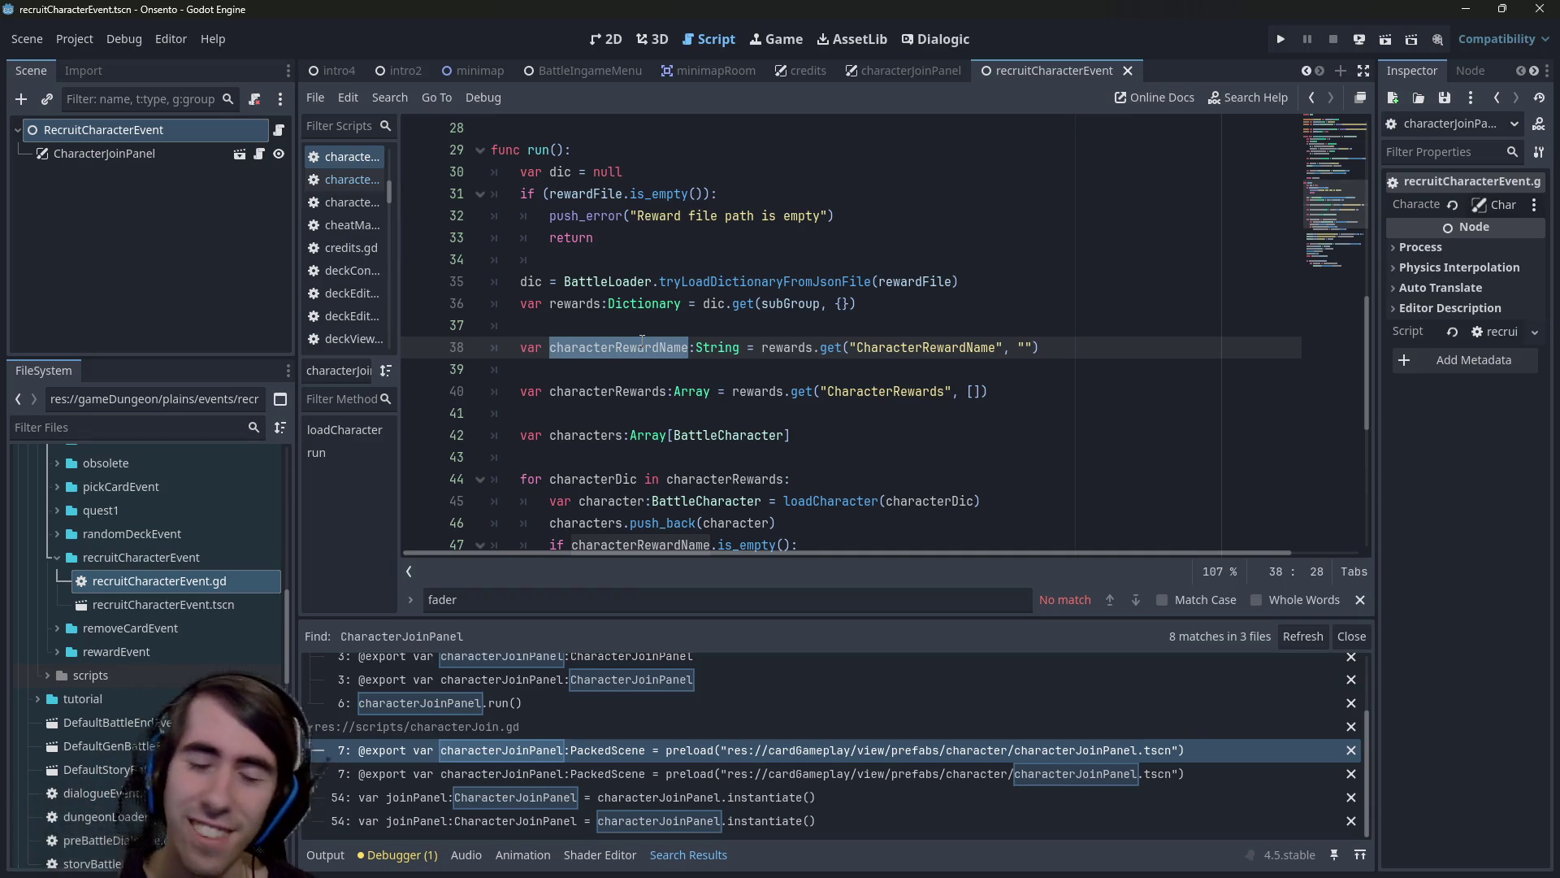
scroll(642, 341, "down", 2)
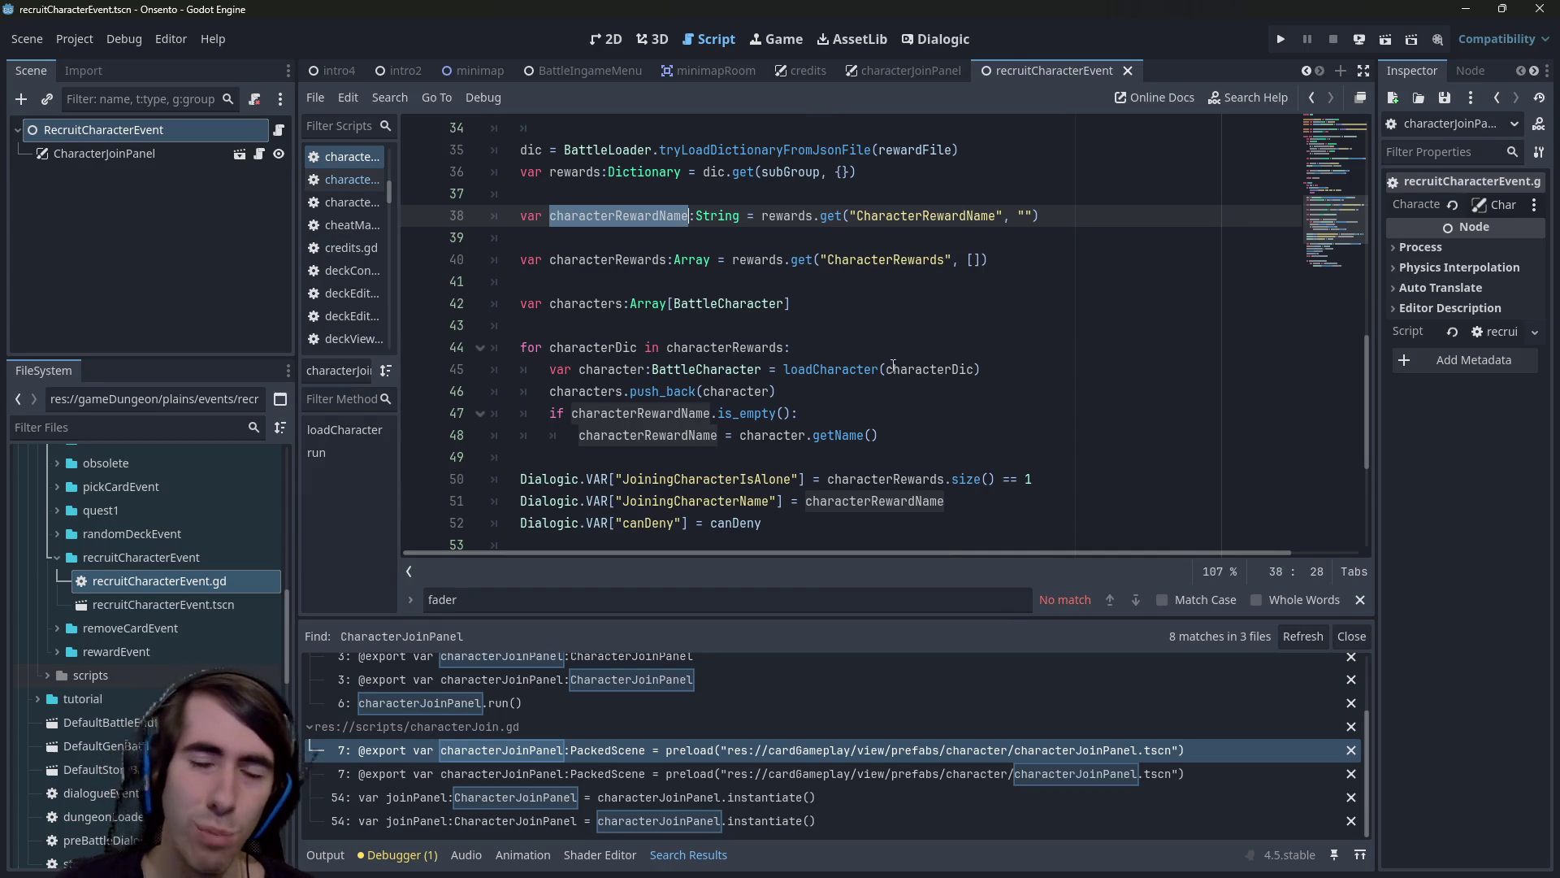
mouse_move(889, 378)
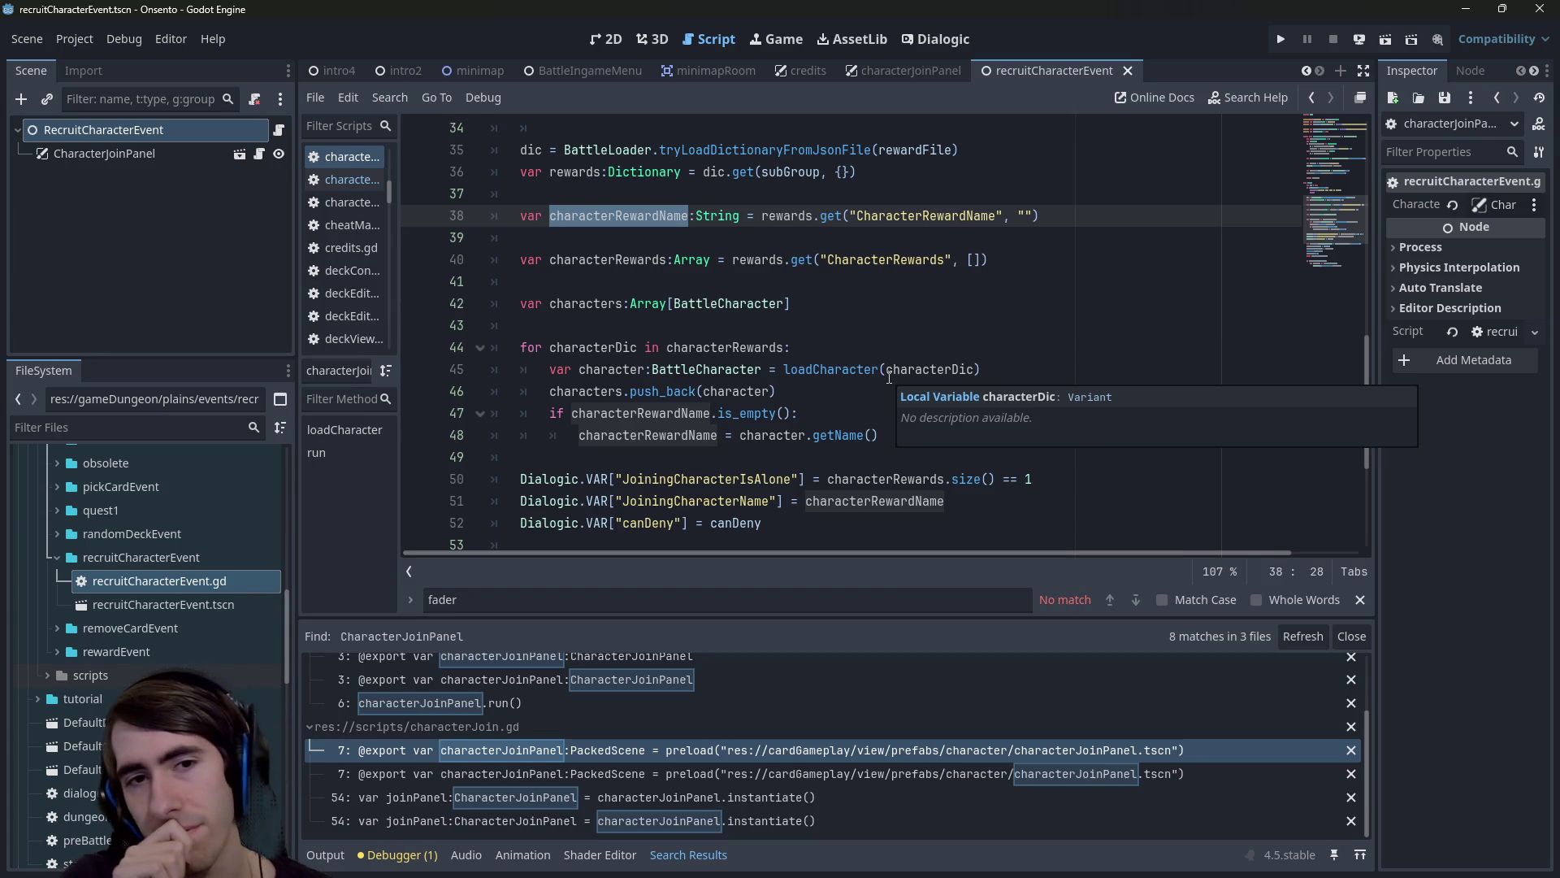
scroll(889, 378, "down", 3)
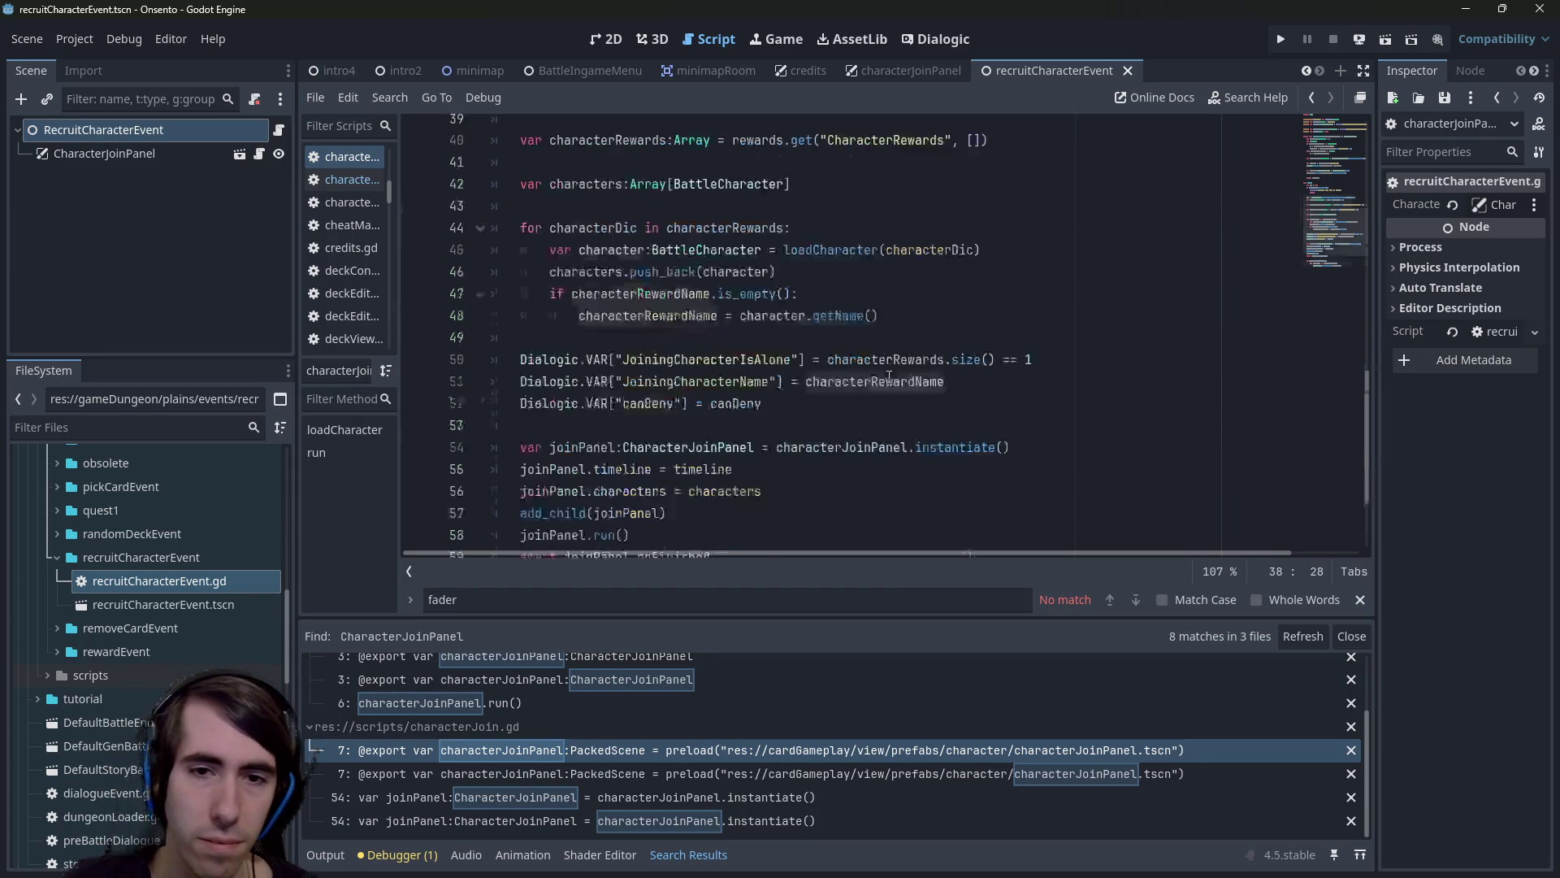
scroll(887, 374, "up", 2)
double_click(738, 411)
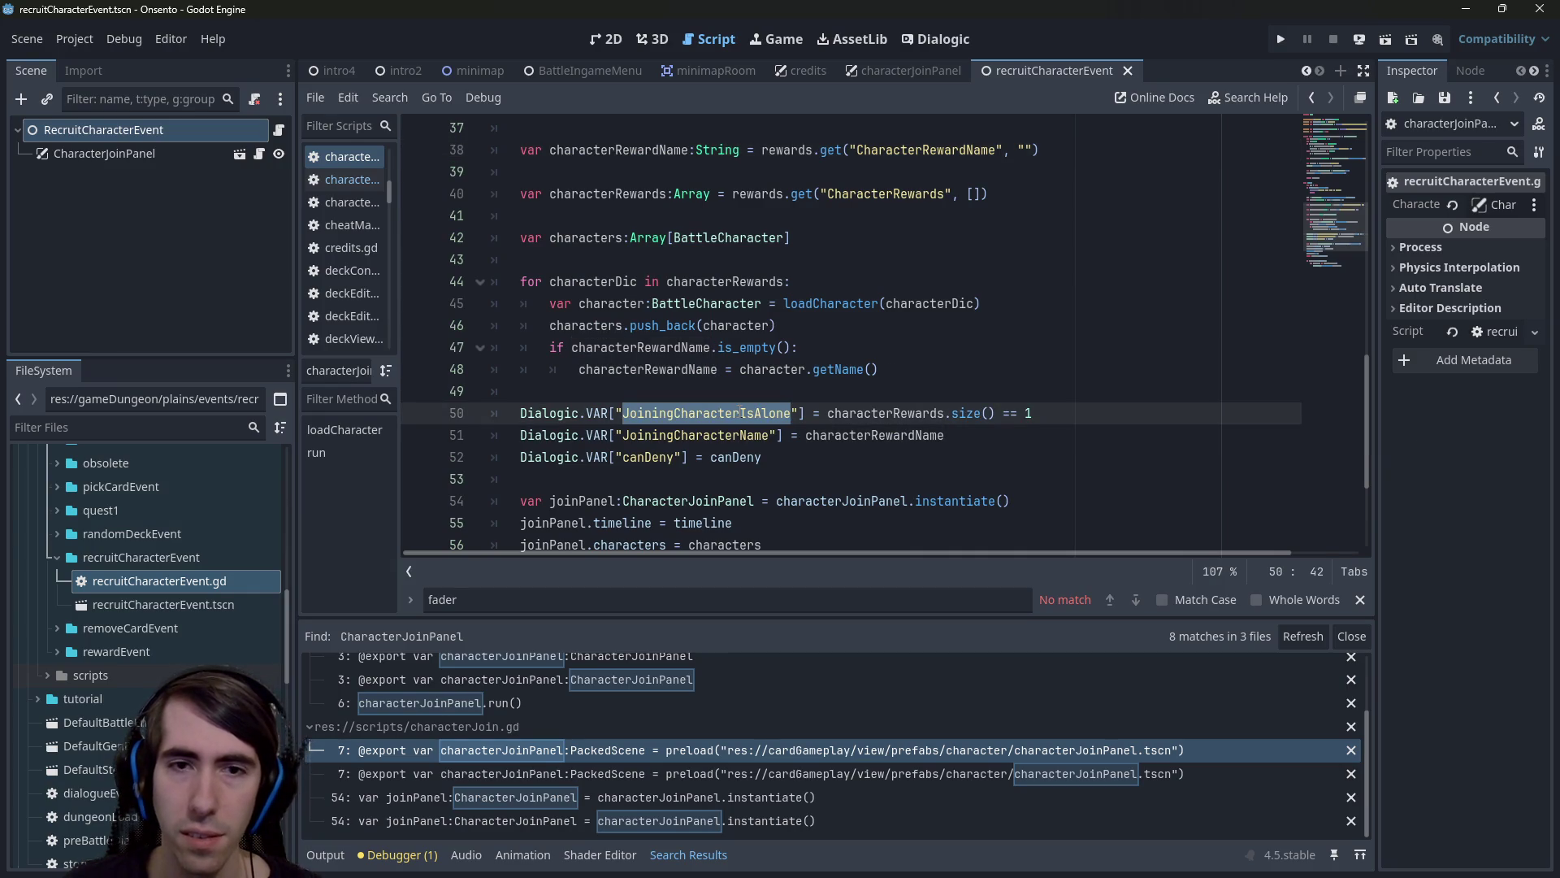
scroll(626, 377, "down", 2)
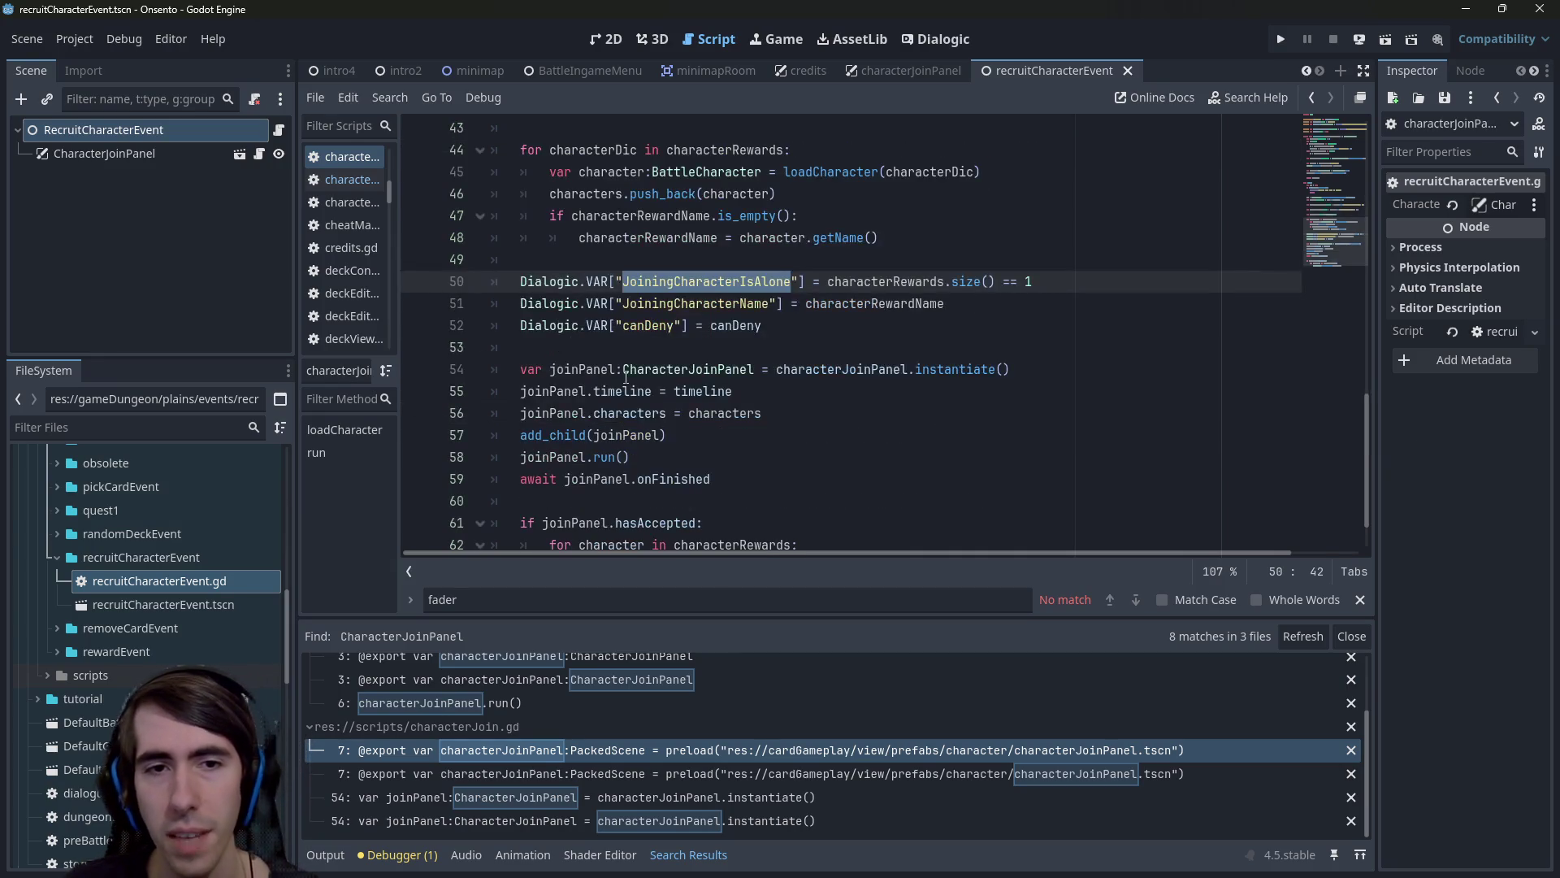
double_click(692, 370)
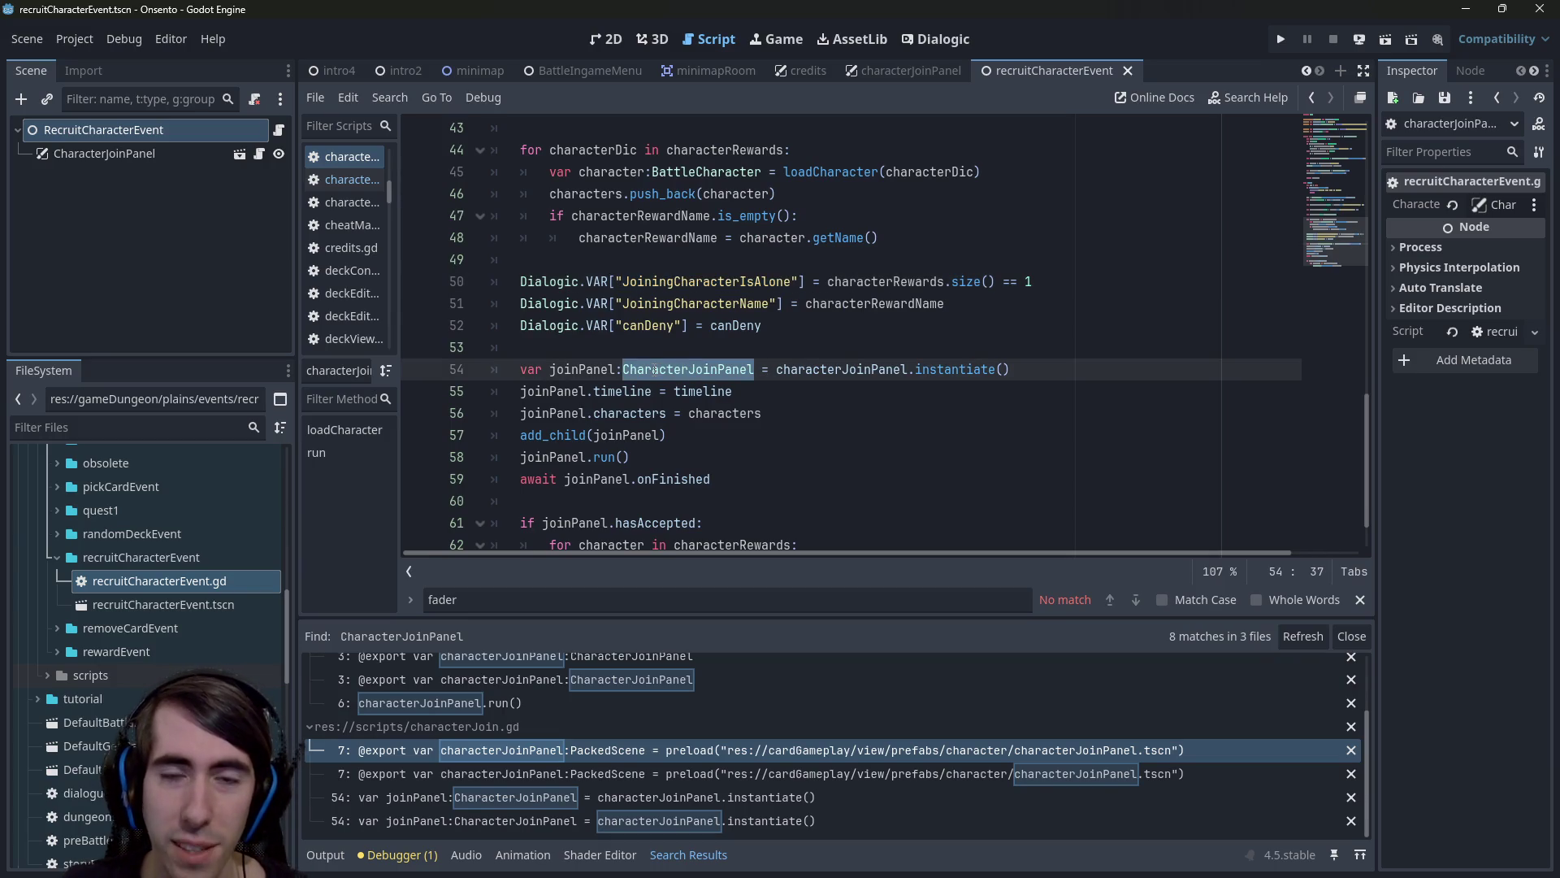
double_click(703, 391)
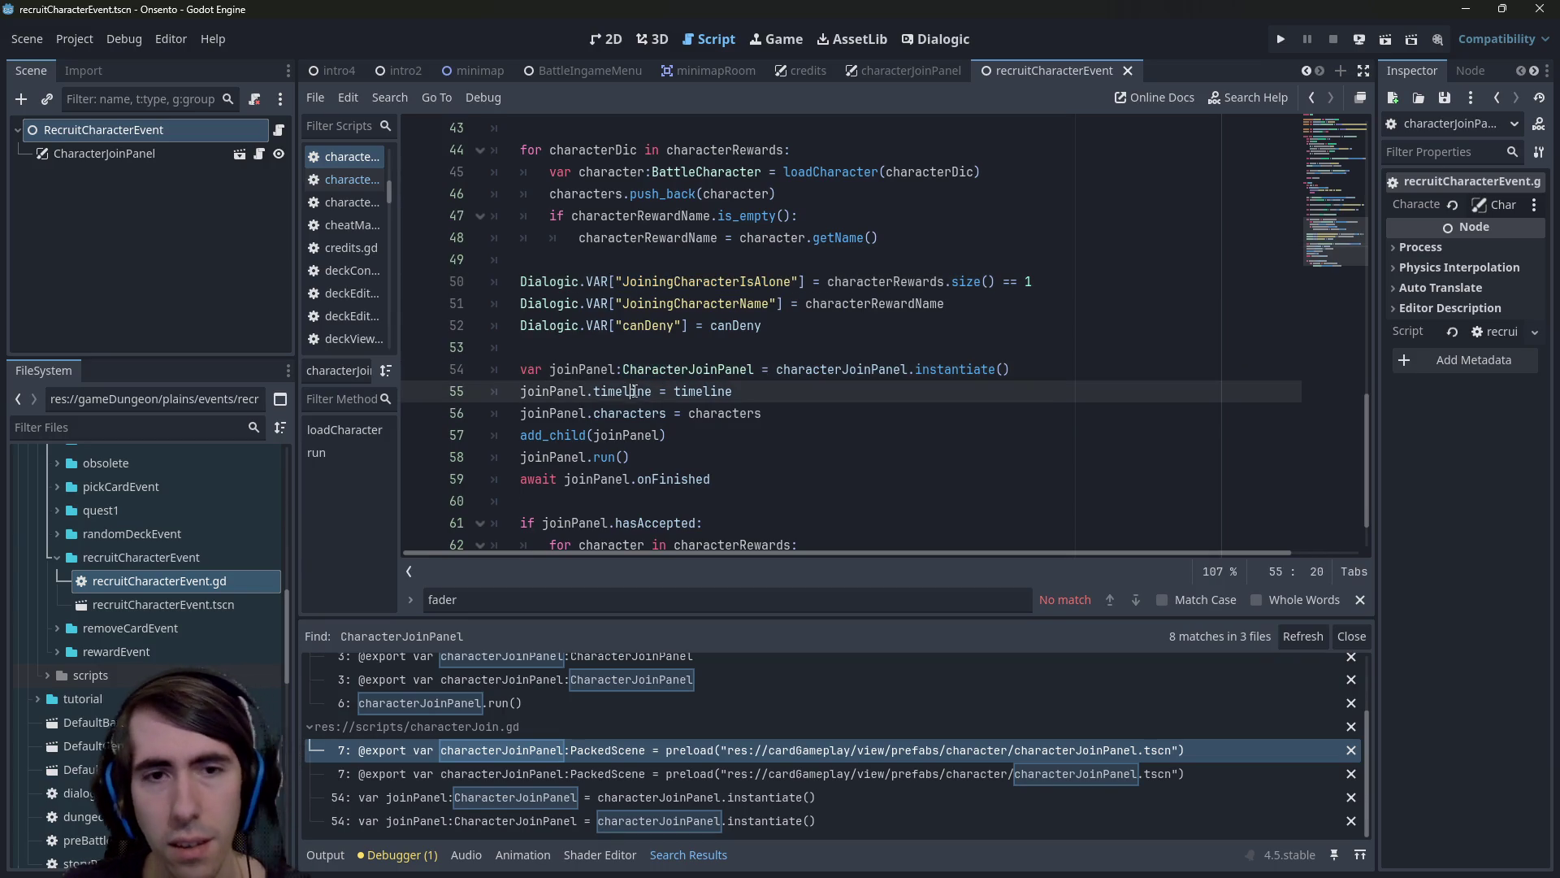
scroll(692, 394, "up", 6)
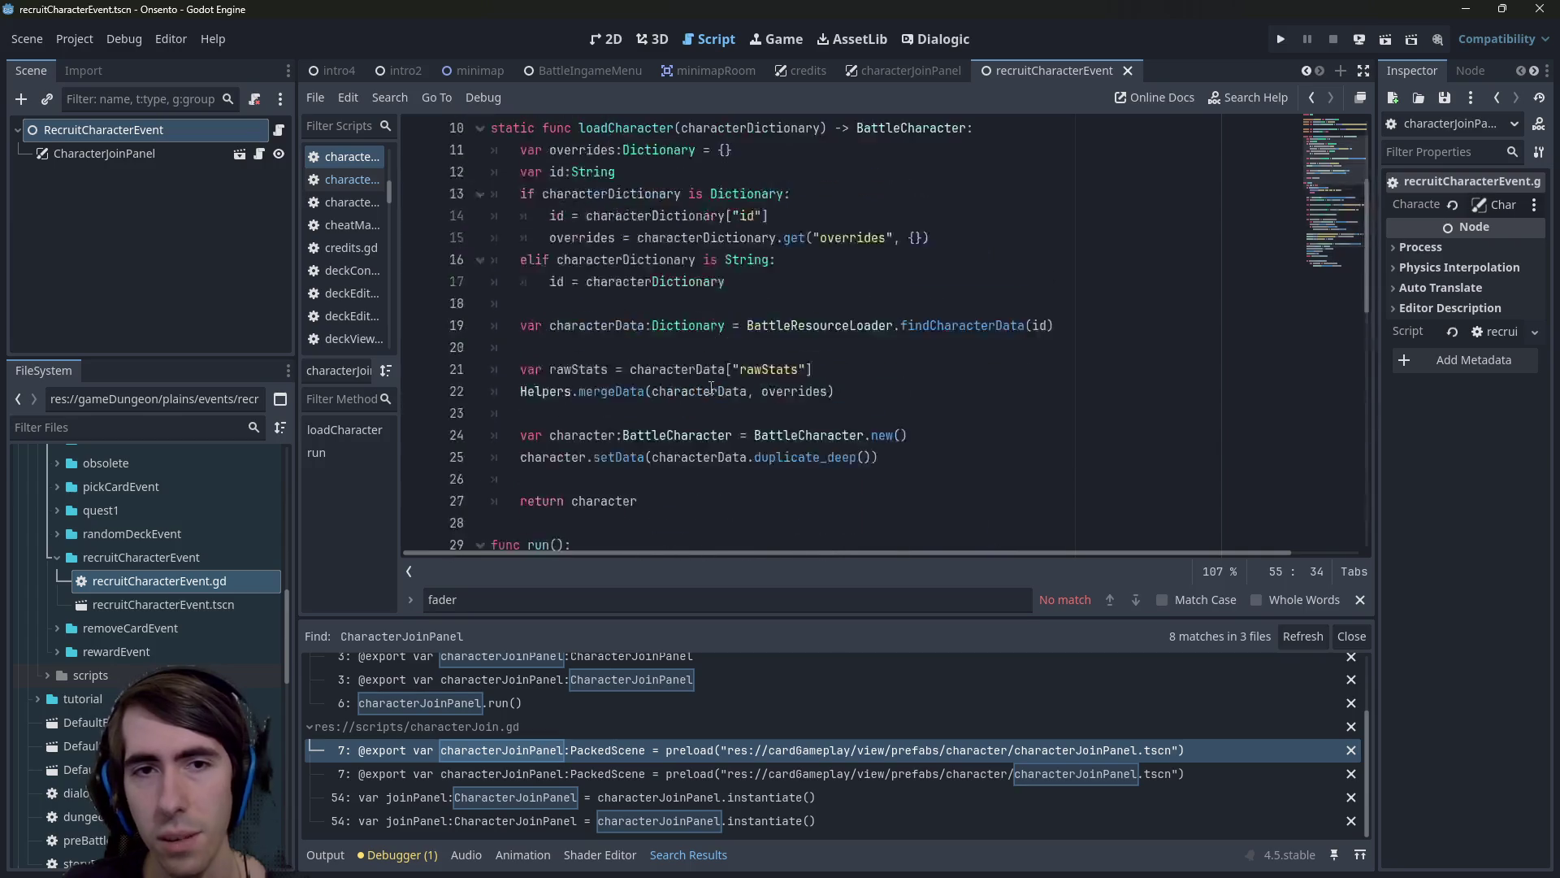
scroll(692, 394, "down", 7)
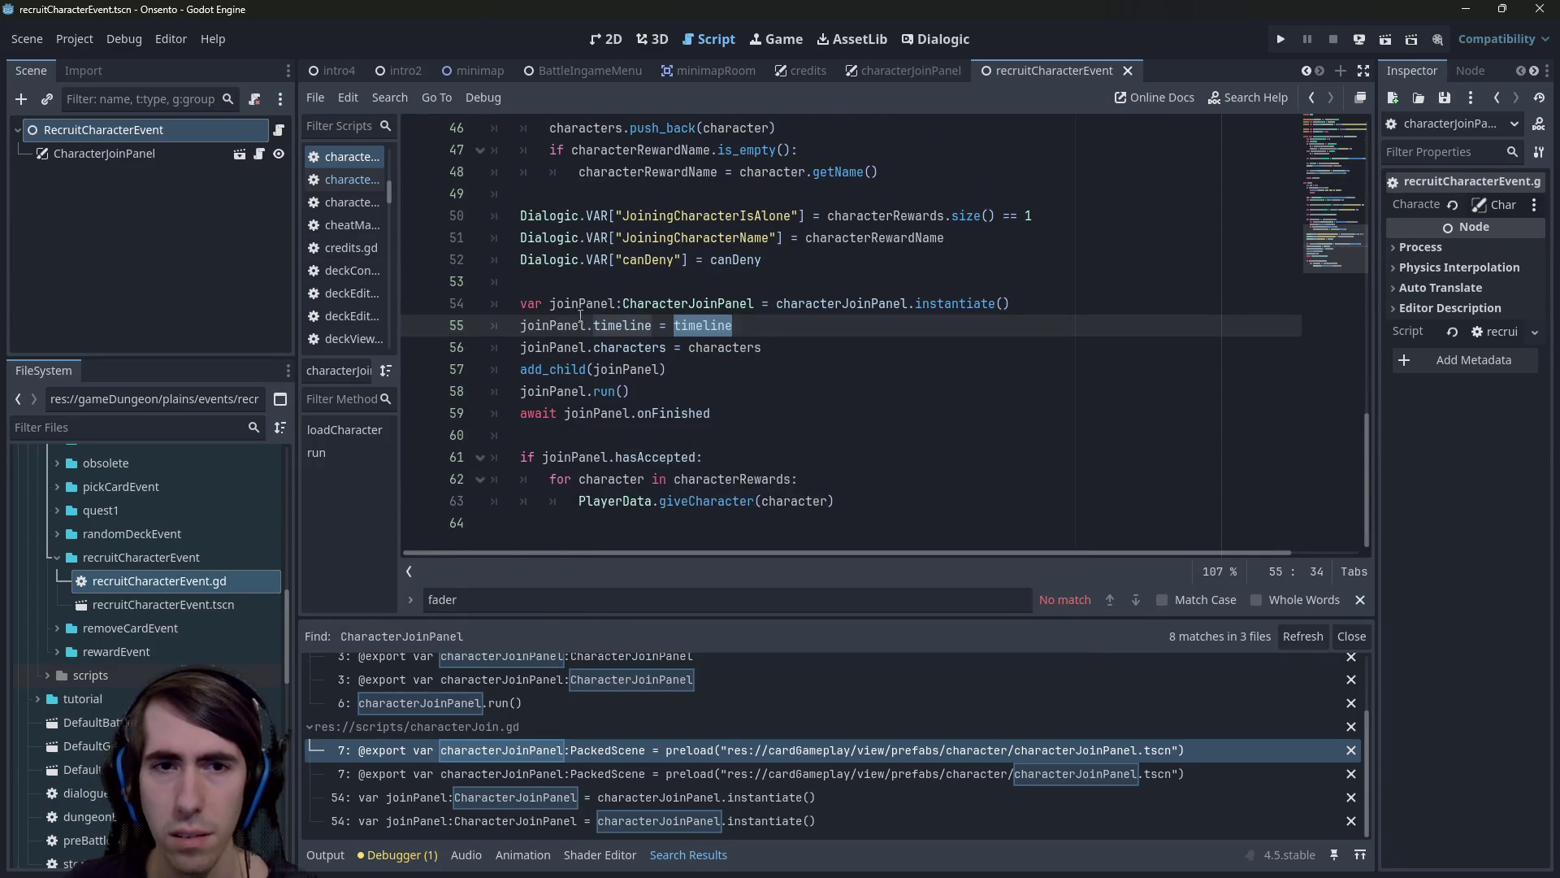
double_click(707, 347)
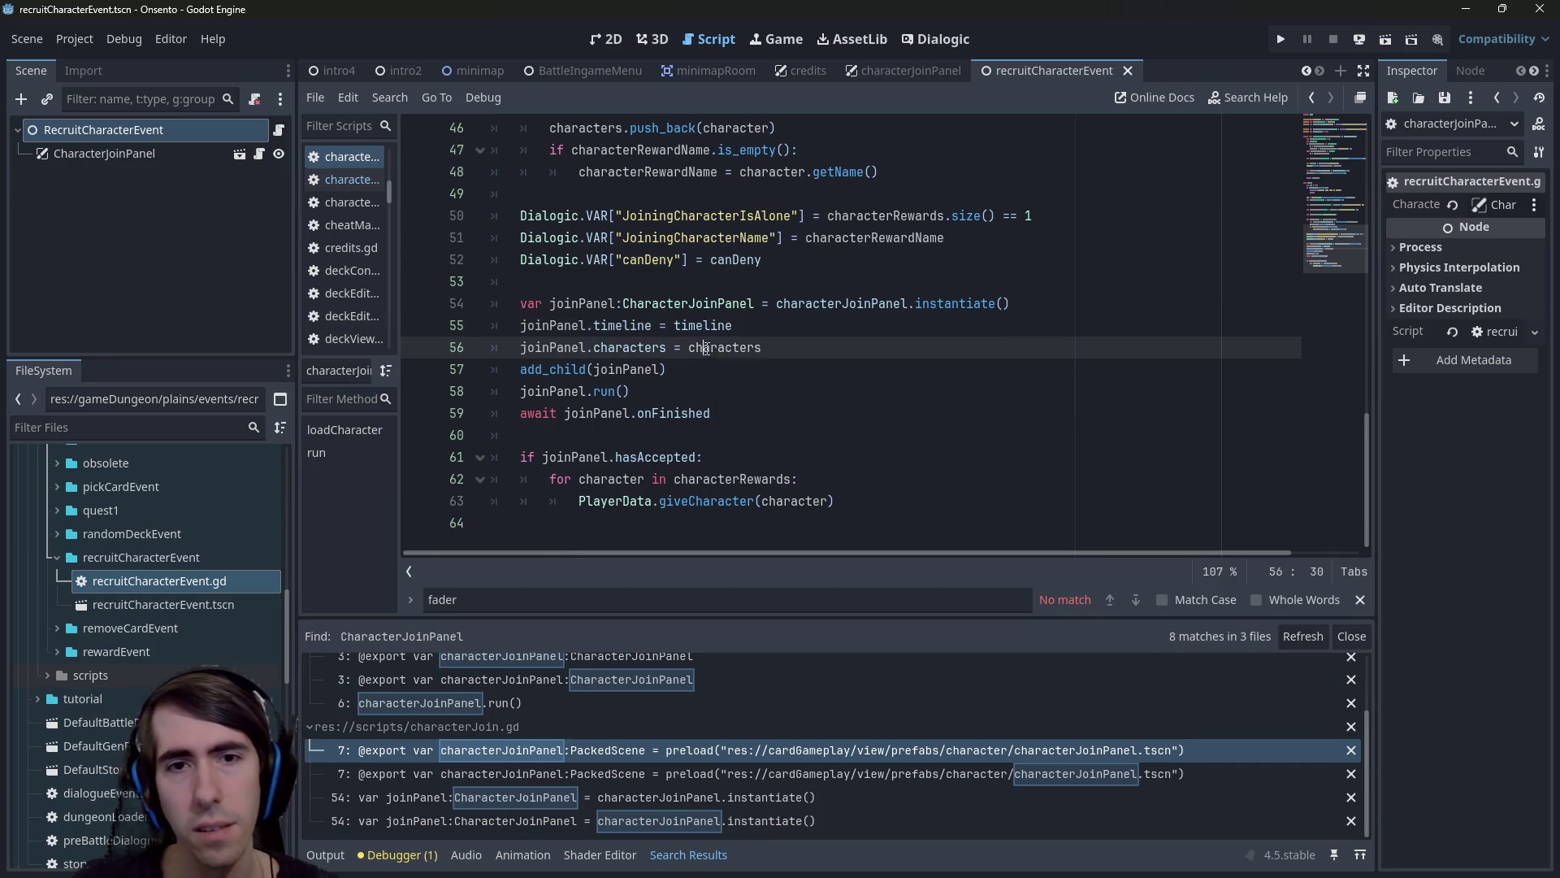
double_click(703, 325)
left_click(762, 347)
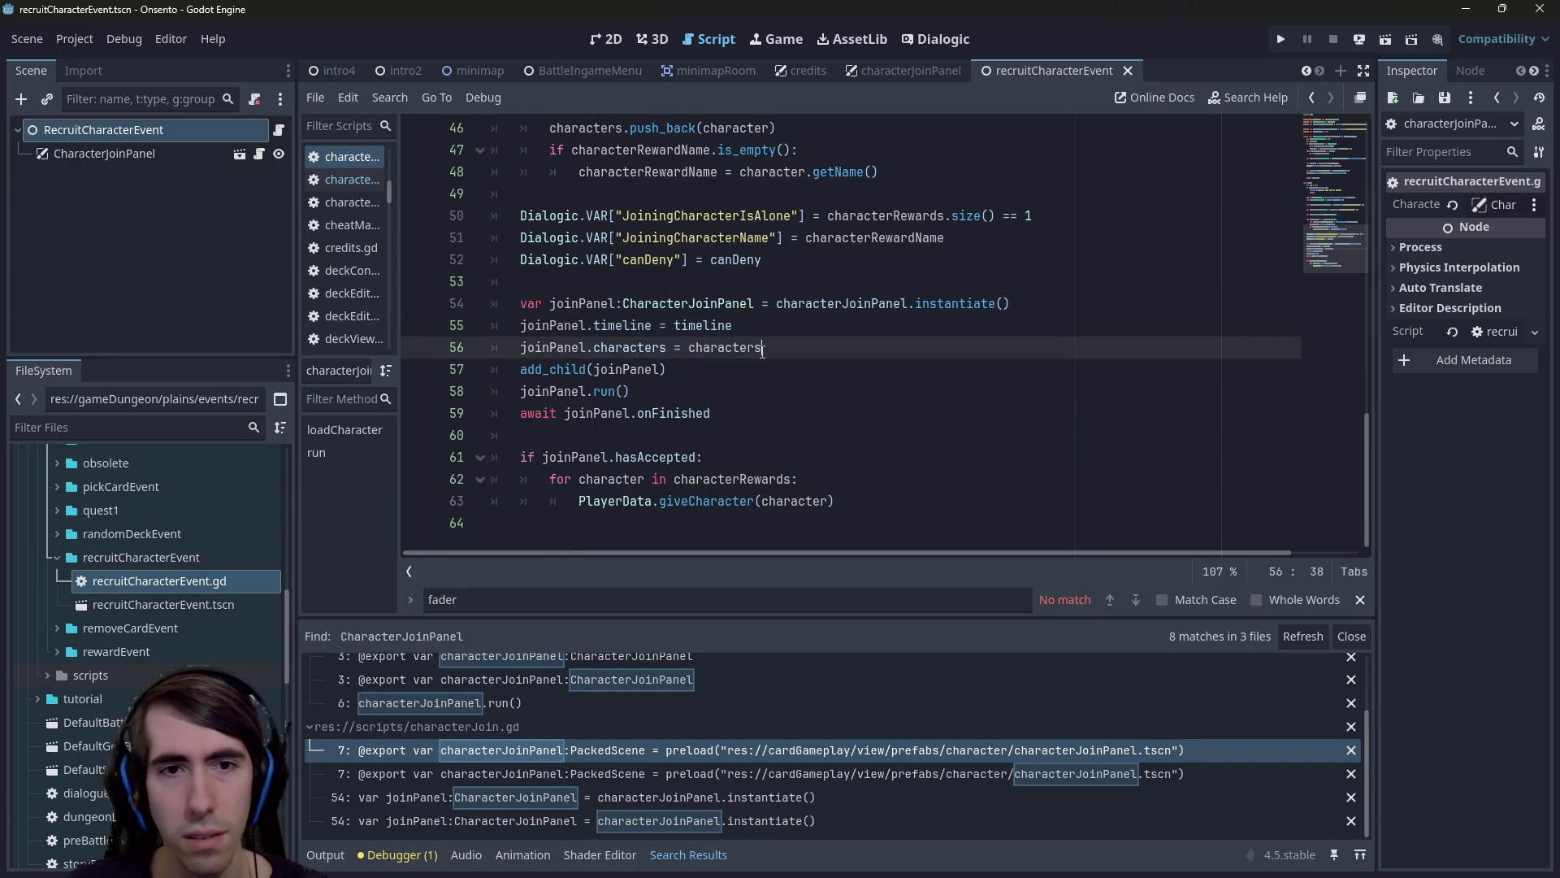
left_click_drag(764, 347, 455, 347)
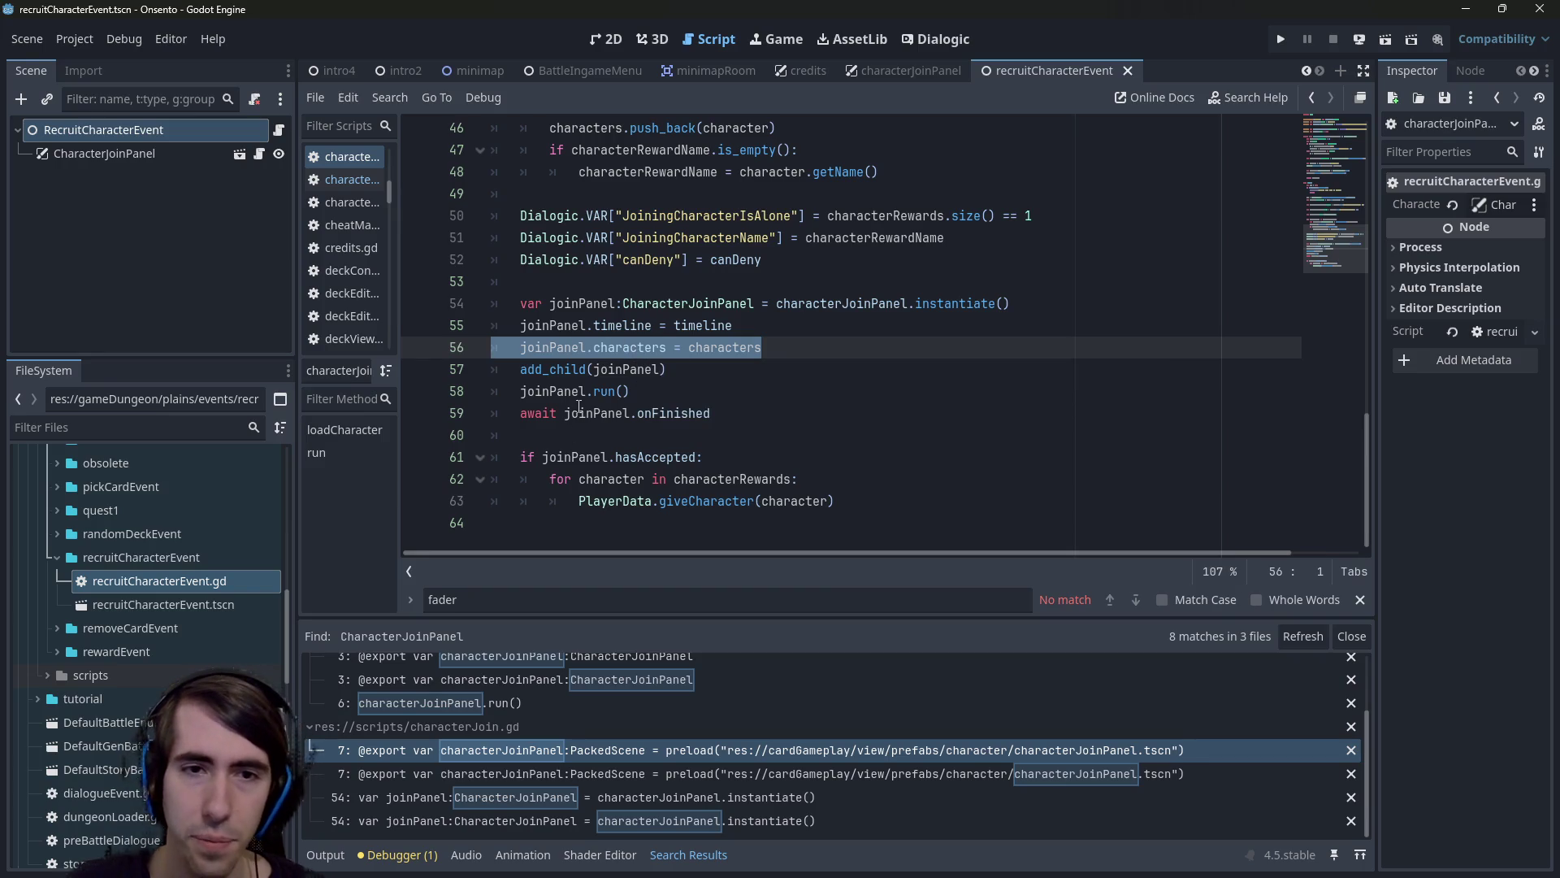
double_click(552, 391)
mouse_move(770, 473)
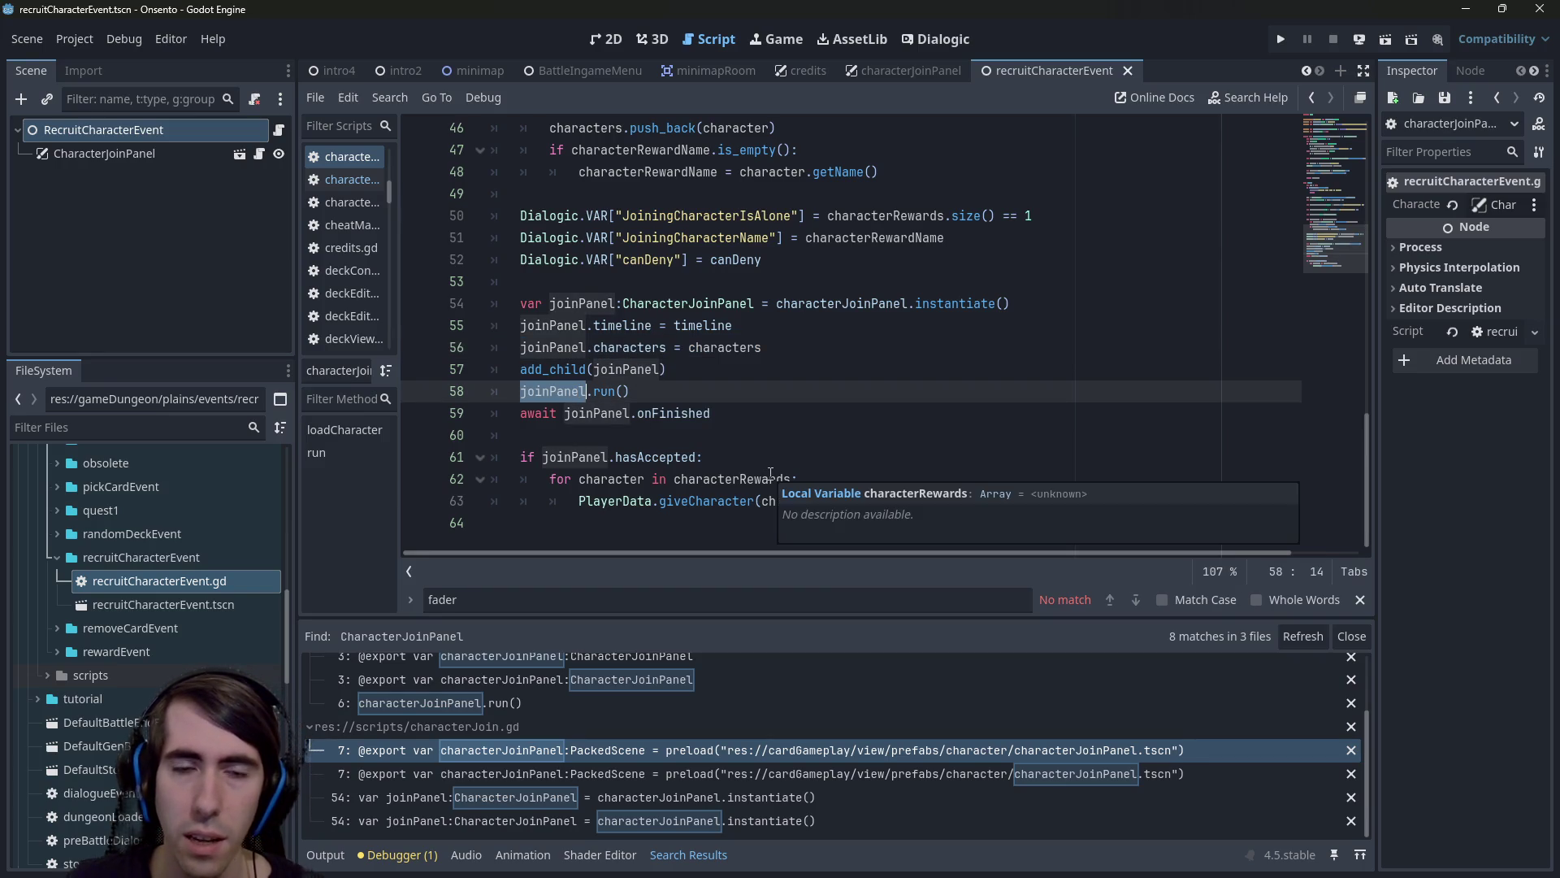
mouse_move(837, 501)
left_mouse_down()
mouse_move(697, 501)
mouse_move(469, 454)
left_mouse_up()
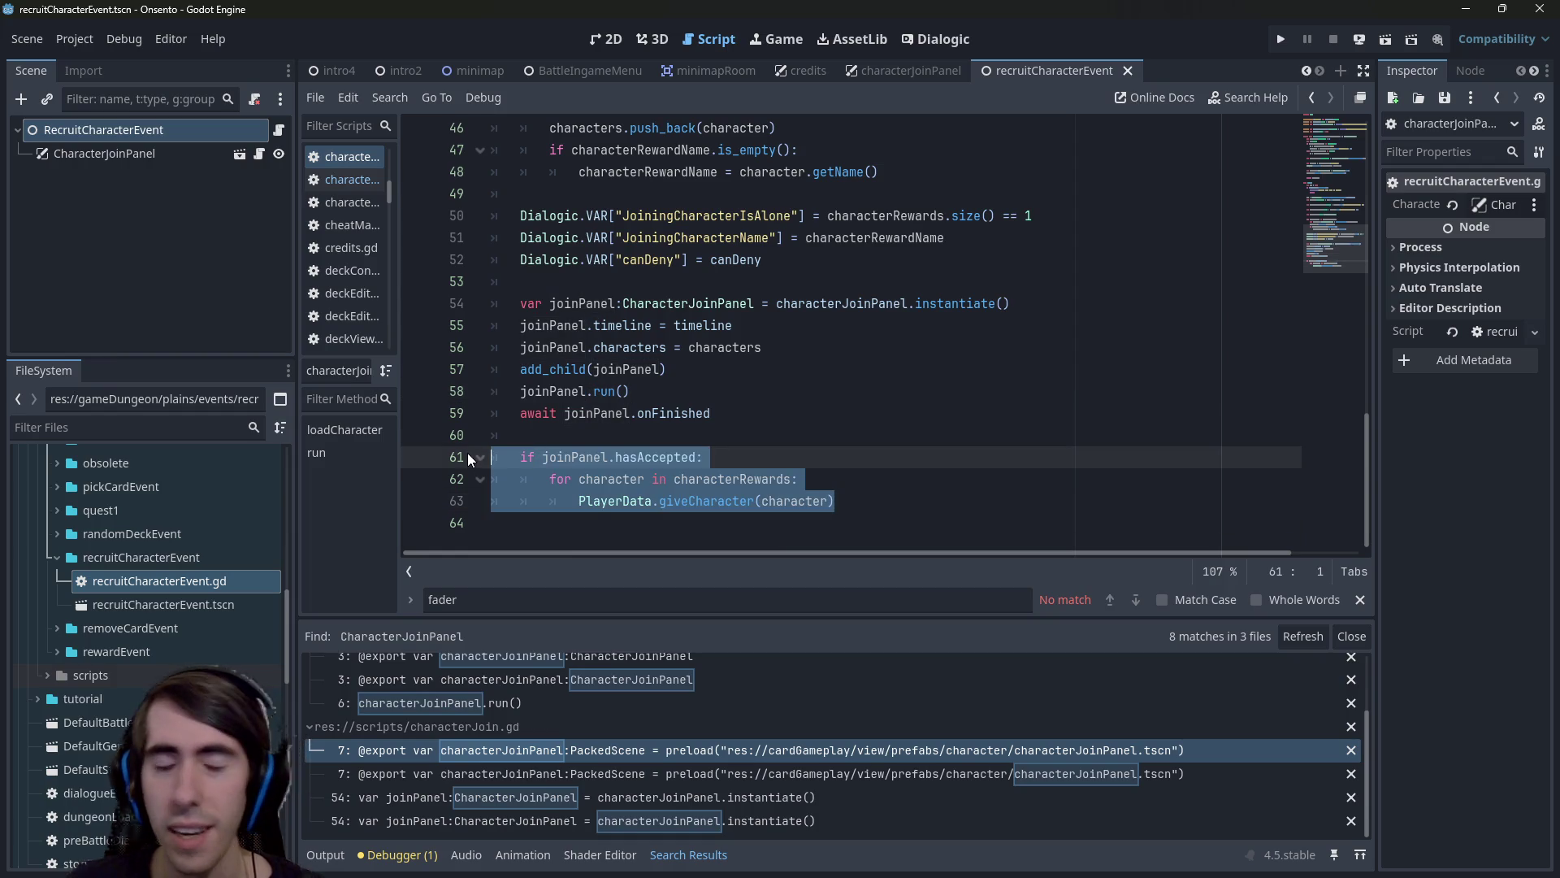
double_click(803, 501)
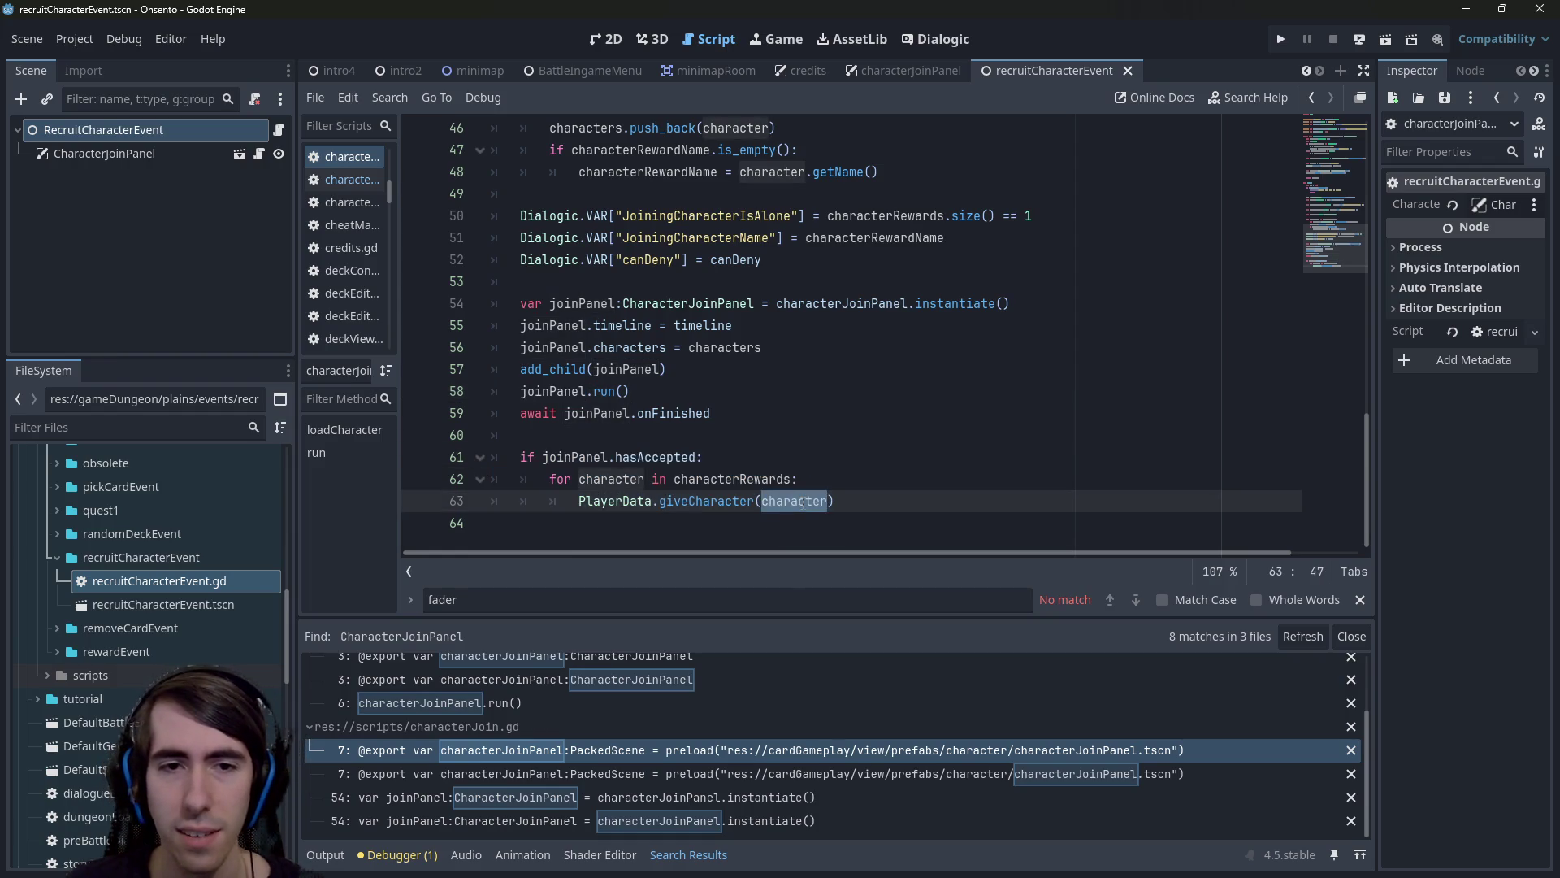
double_click(723, 478)
scroll(715, 475, "up", 1)
mouse_move(723, 470)
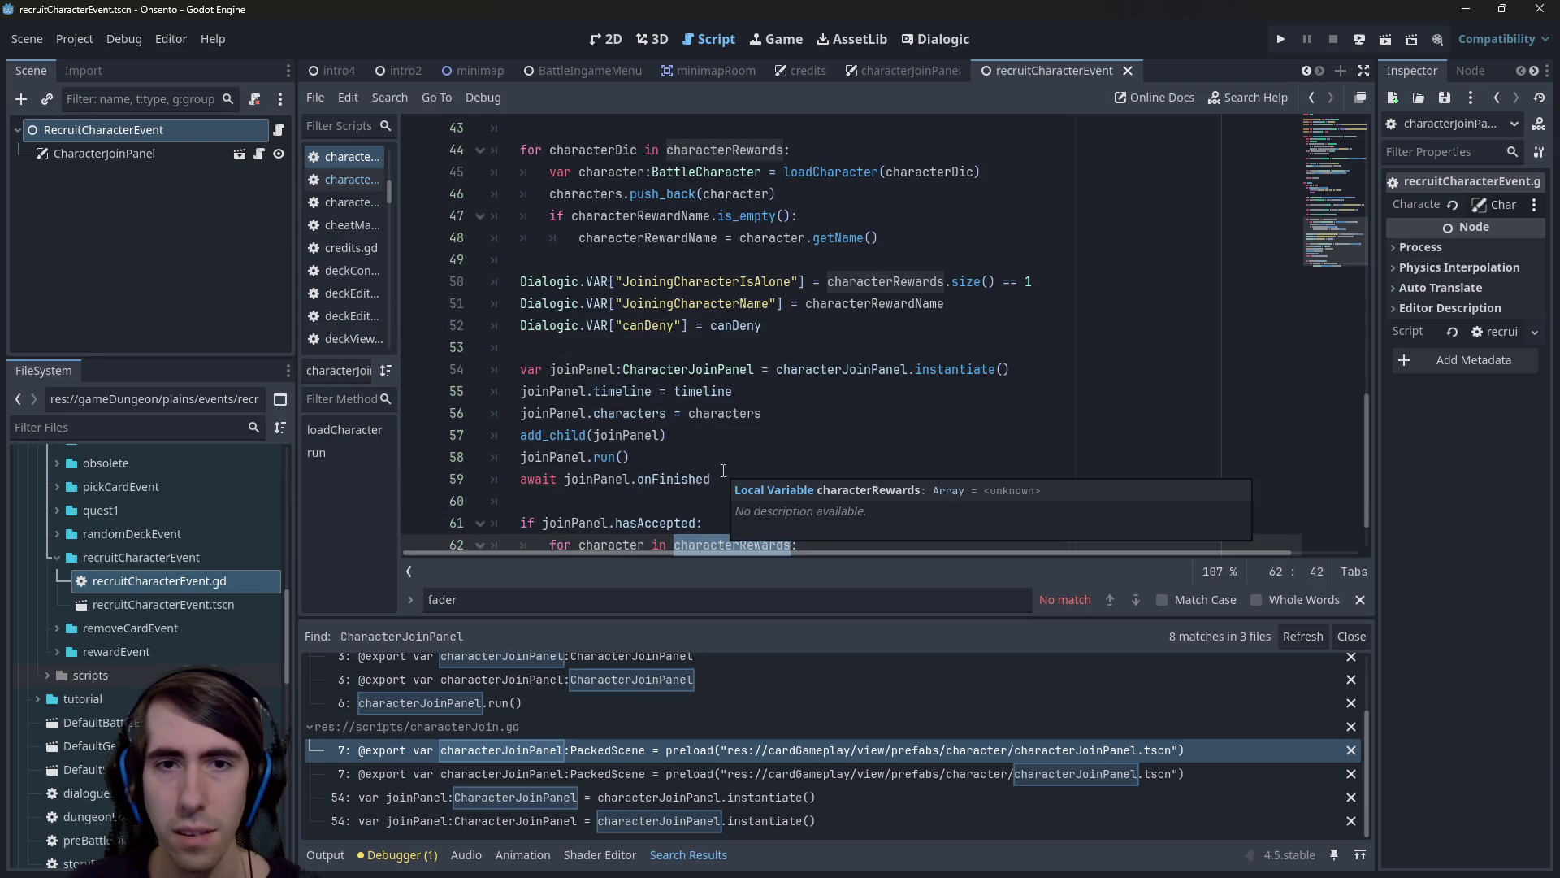
scroll(787, 462, "down", 1)
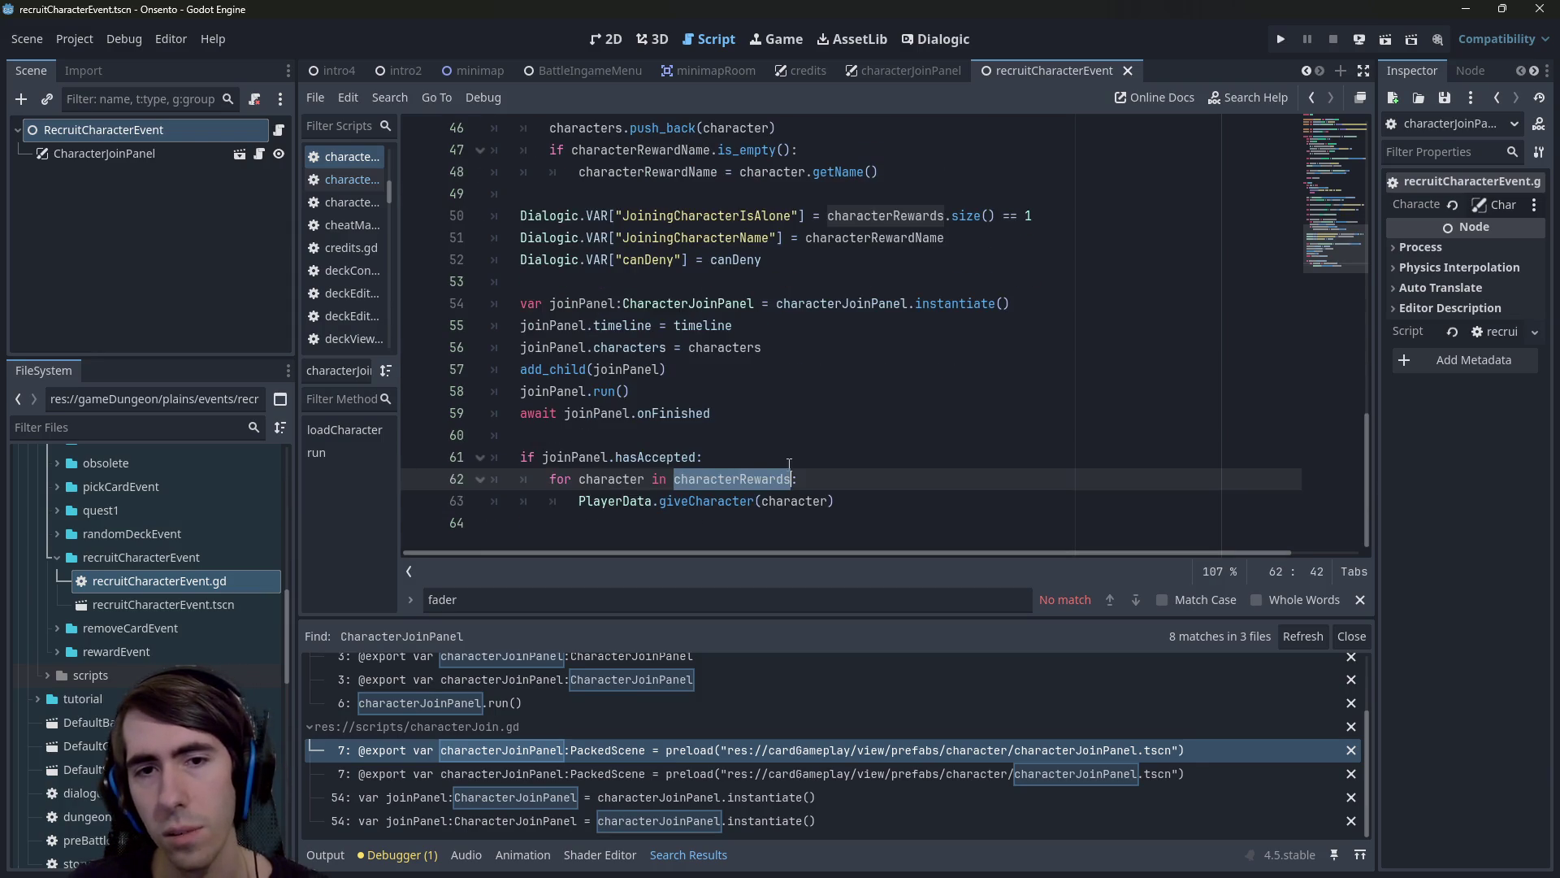
scroll(757, 479, "up", 7)
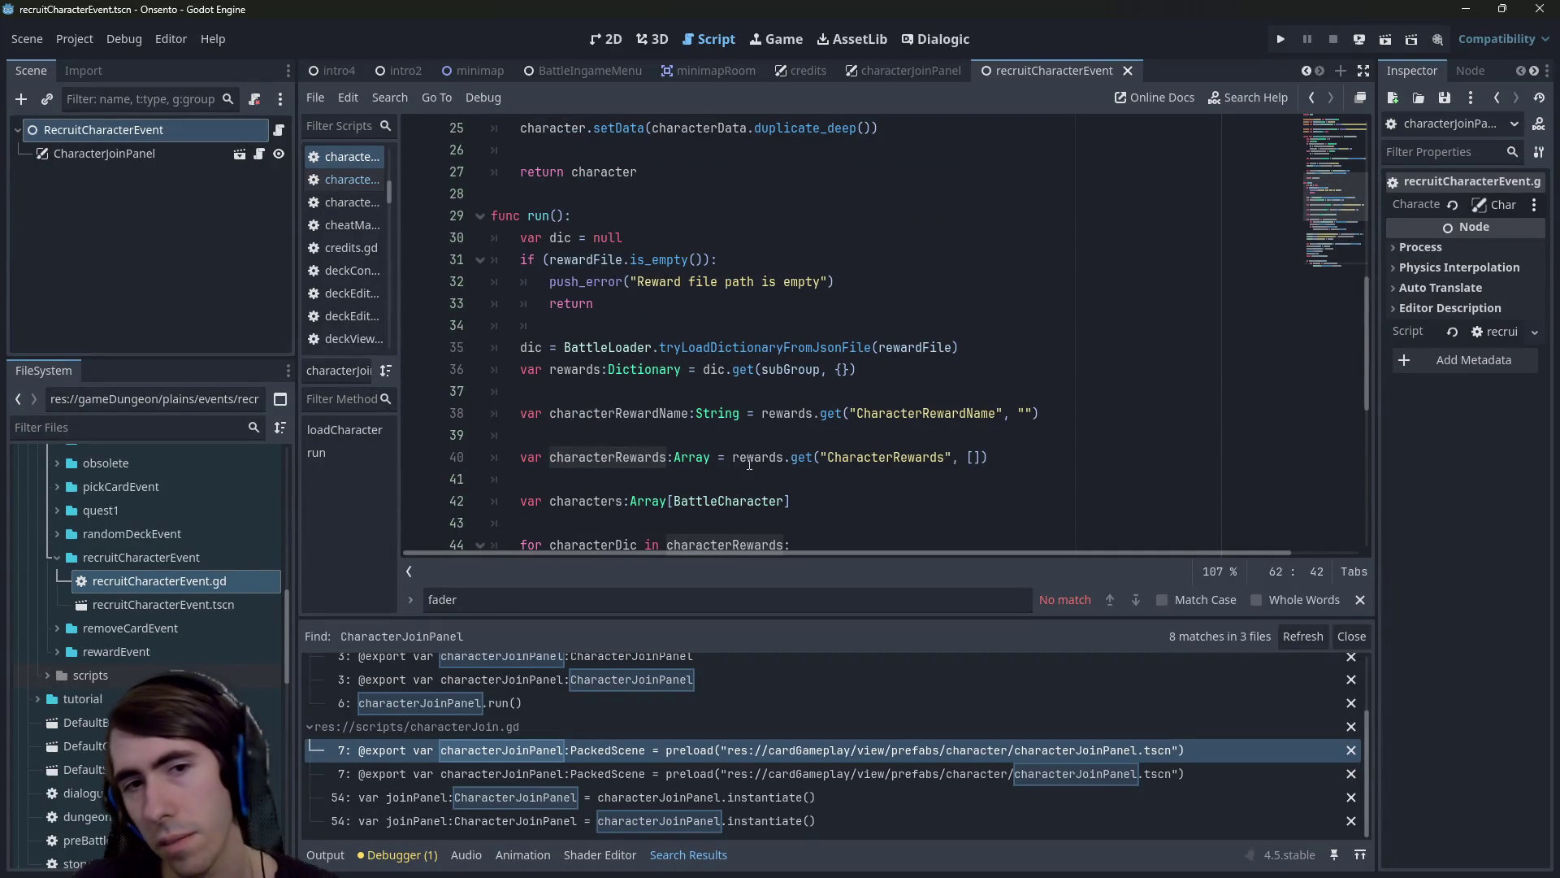
scroll(754, 468, "down", 7)
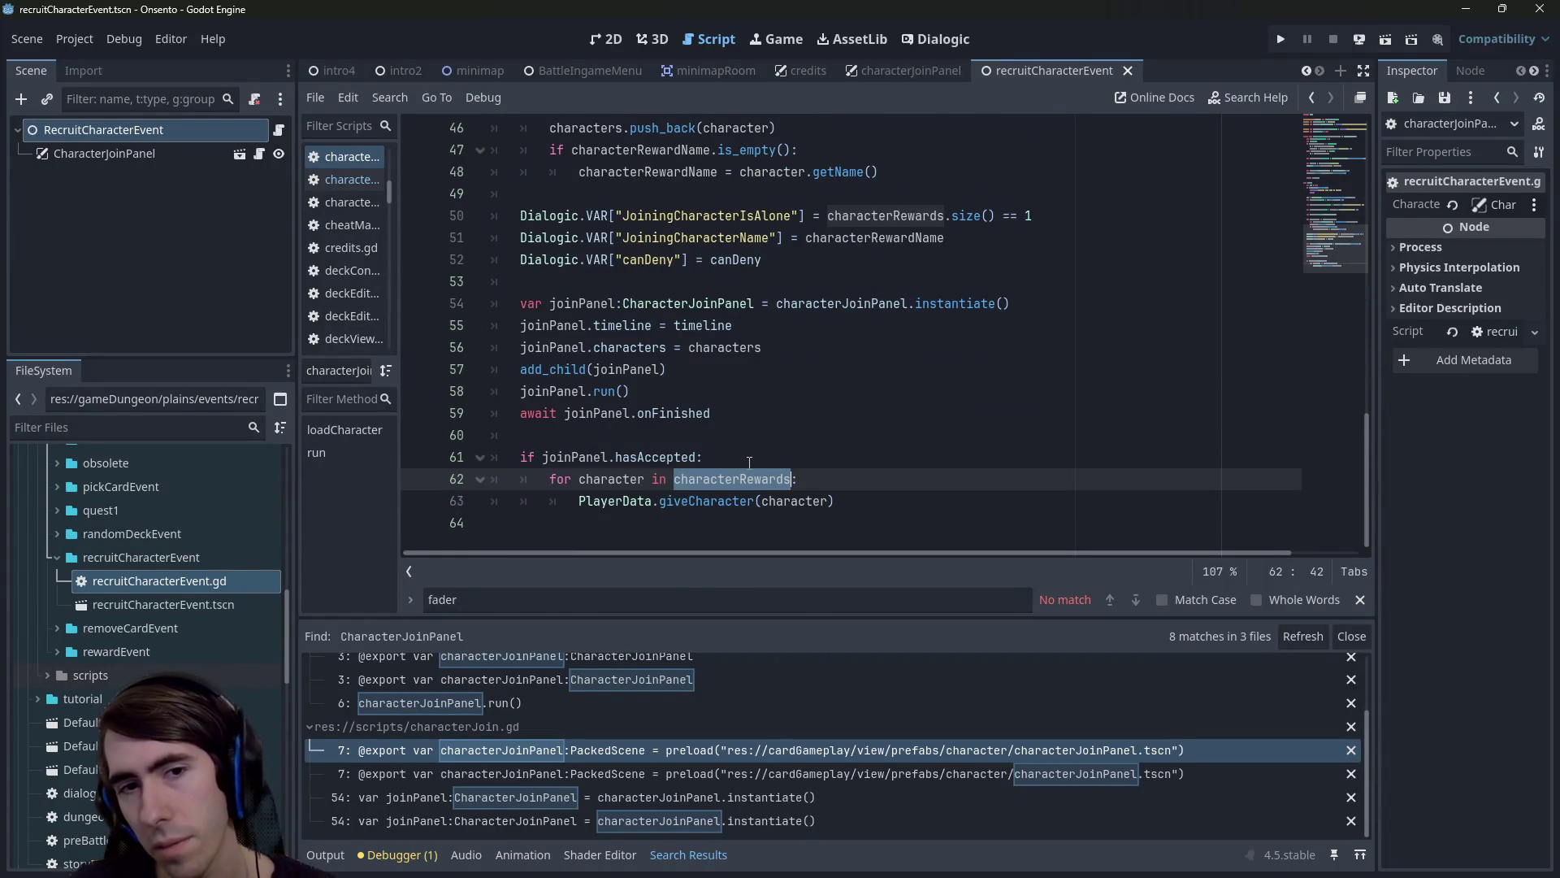
double_click(627, 457)
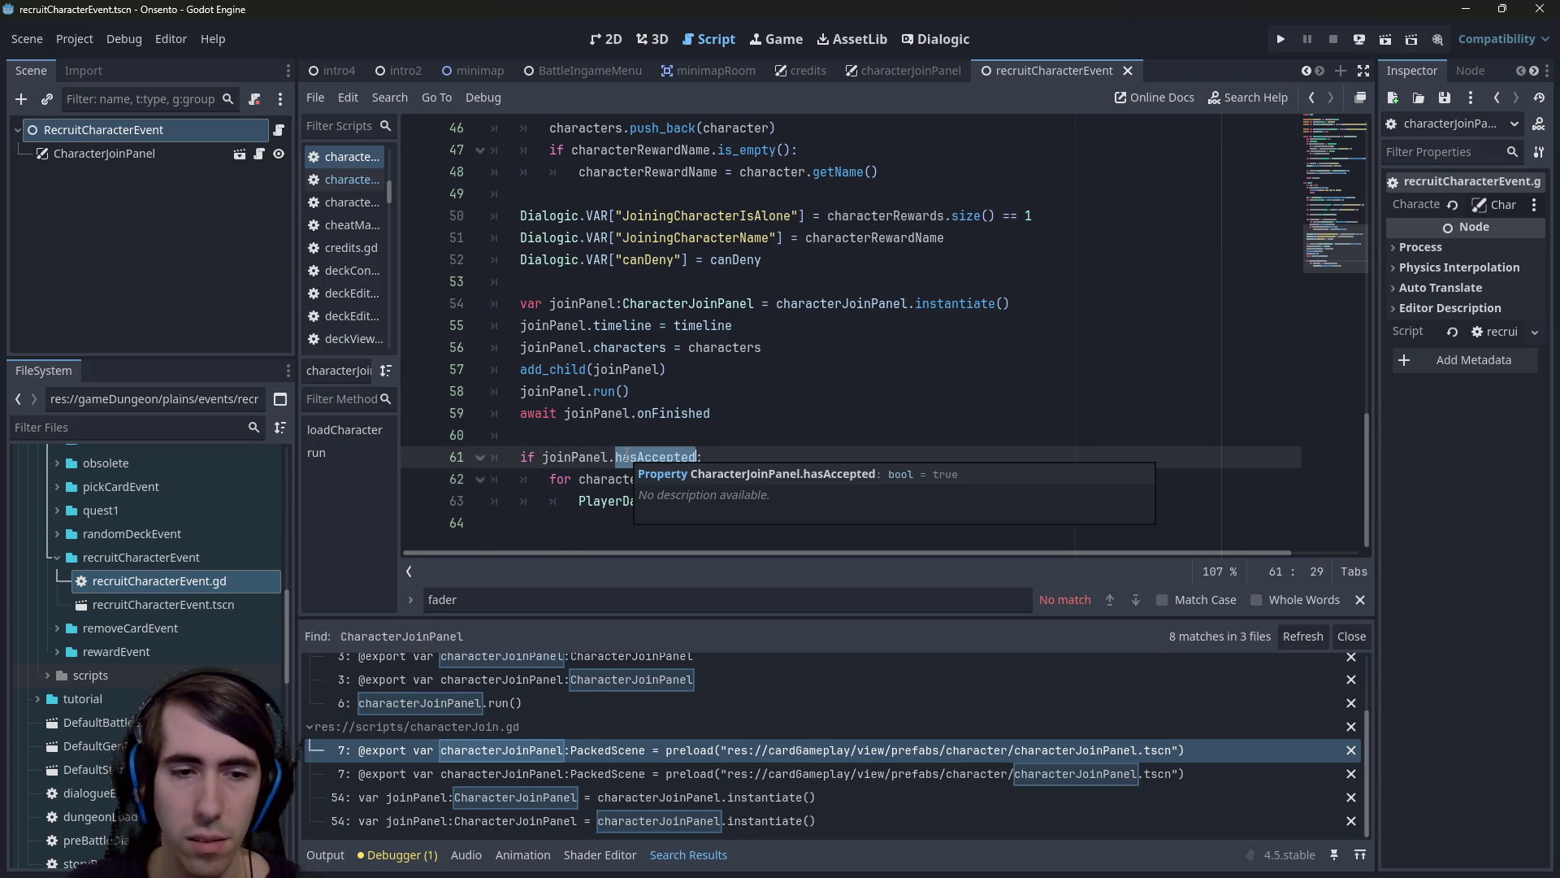
left_click(637, 413)
Copy the hasAccepted block from the panel script into recruitCharacterEvent.gd below run()
left_click_drag(898, 515, 491, 457)
key("ctrl+c")
left_click(278, 130)
left_click(599, 352)
key("Return")
key("ctrl+v")
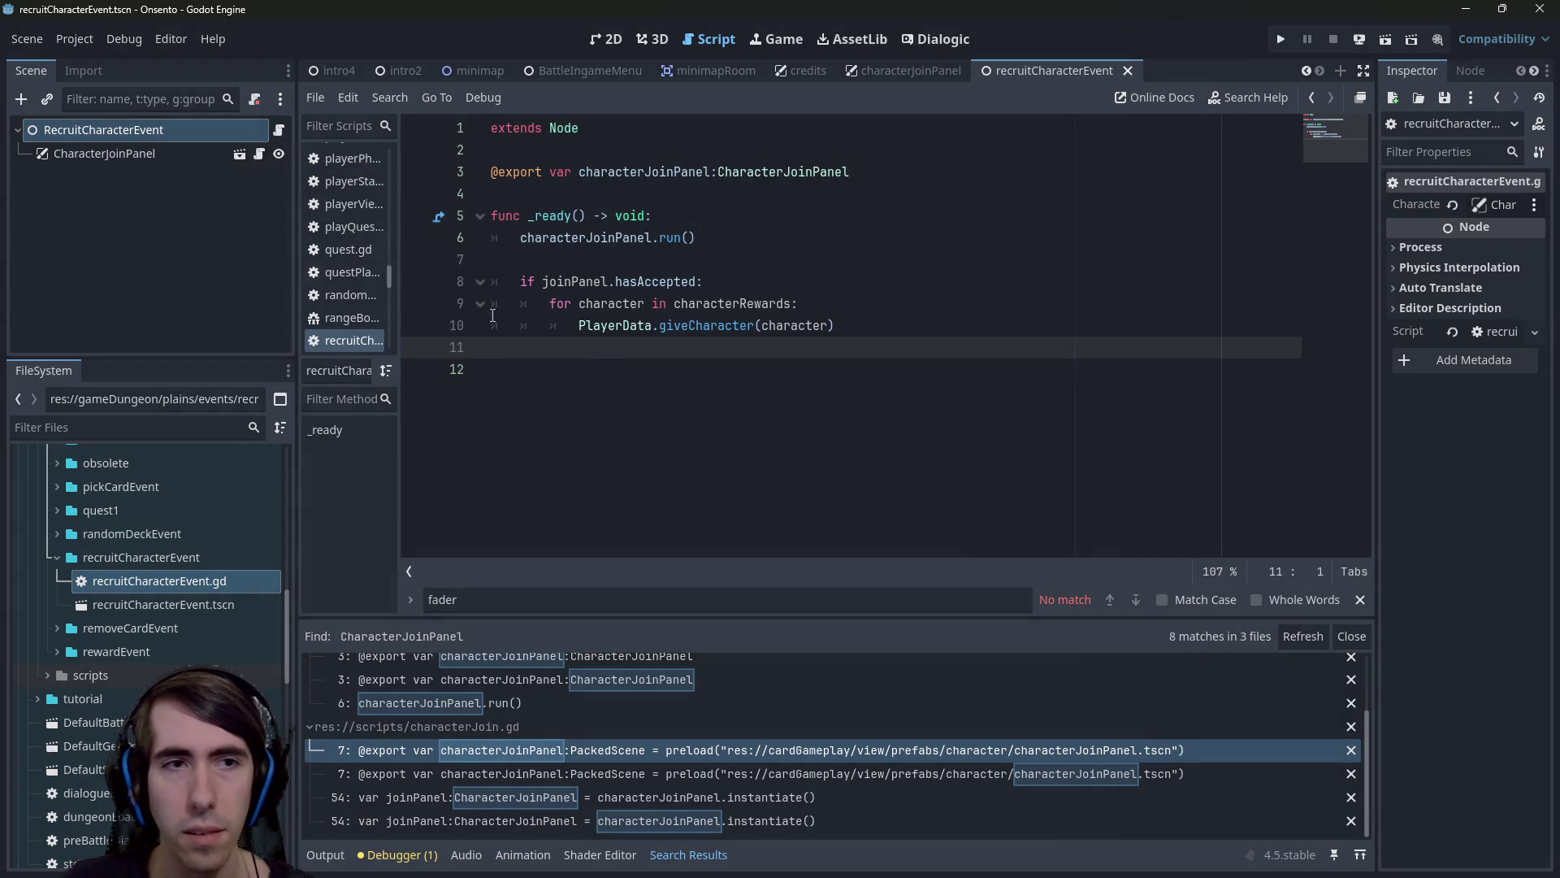
Look up hasAccepted in the panel script and select the timeline_ended and hasAccepted lines
left_click(262, 153)
scroll(657, 414, "down", 5)
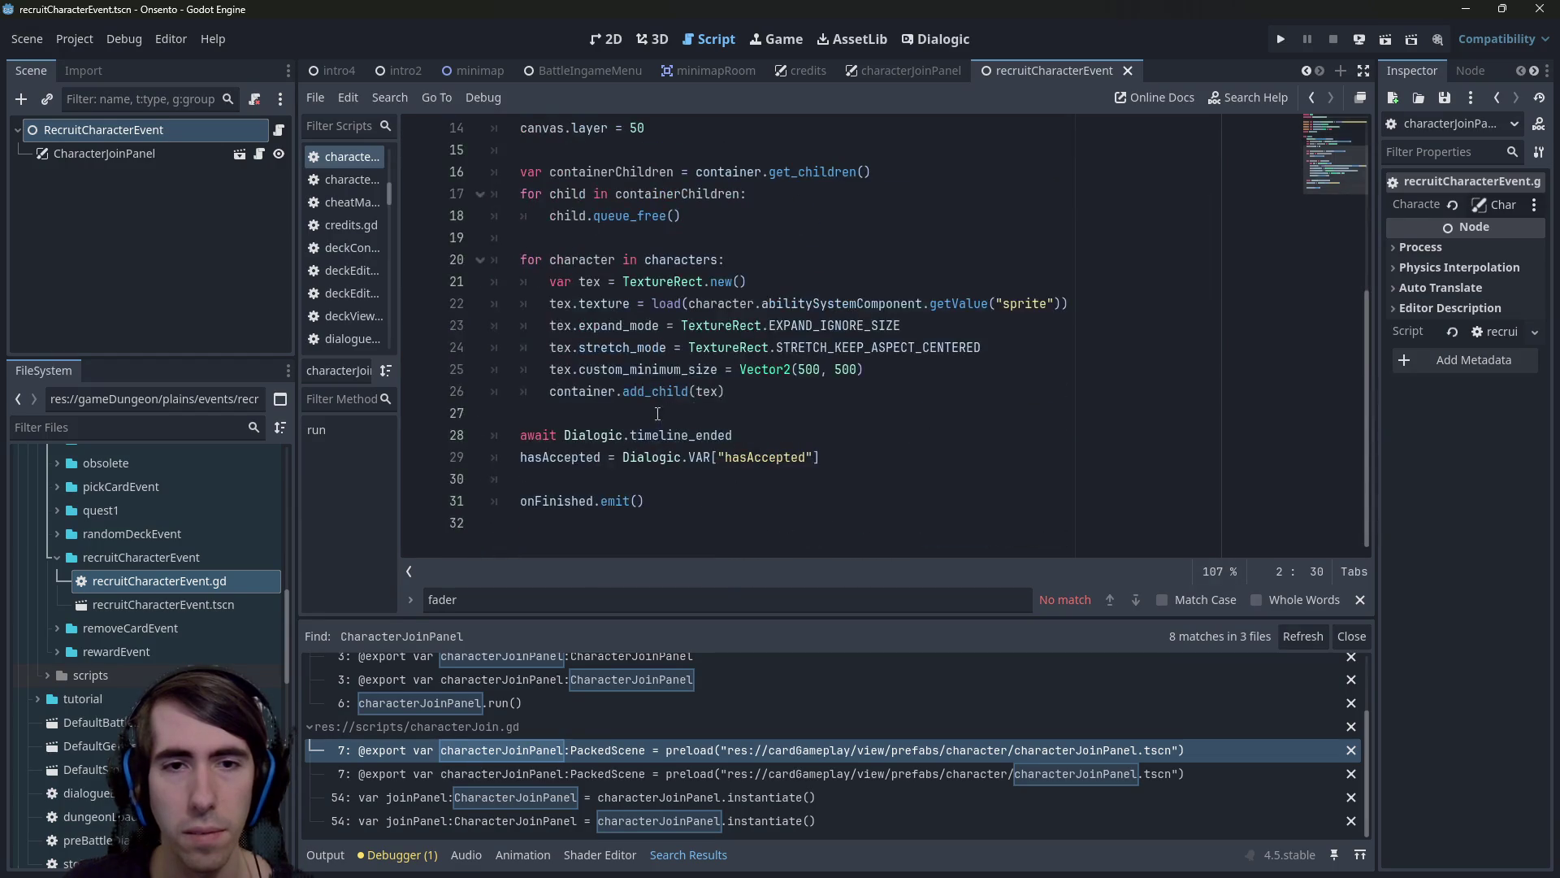
mouse_move(759, 443)
left_mouse_down()
mouse_move(640, 437)
mouse_move(739, 436)
left_mouse_up()
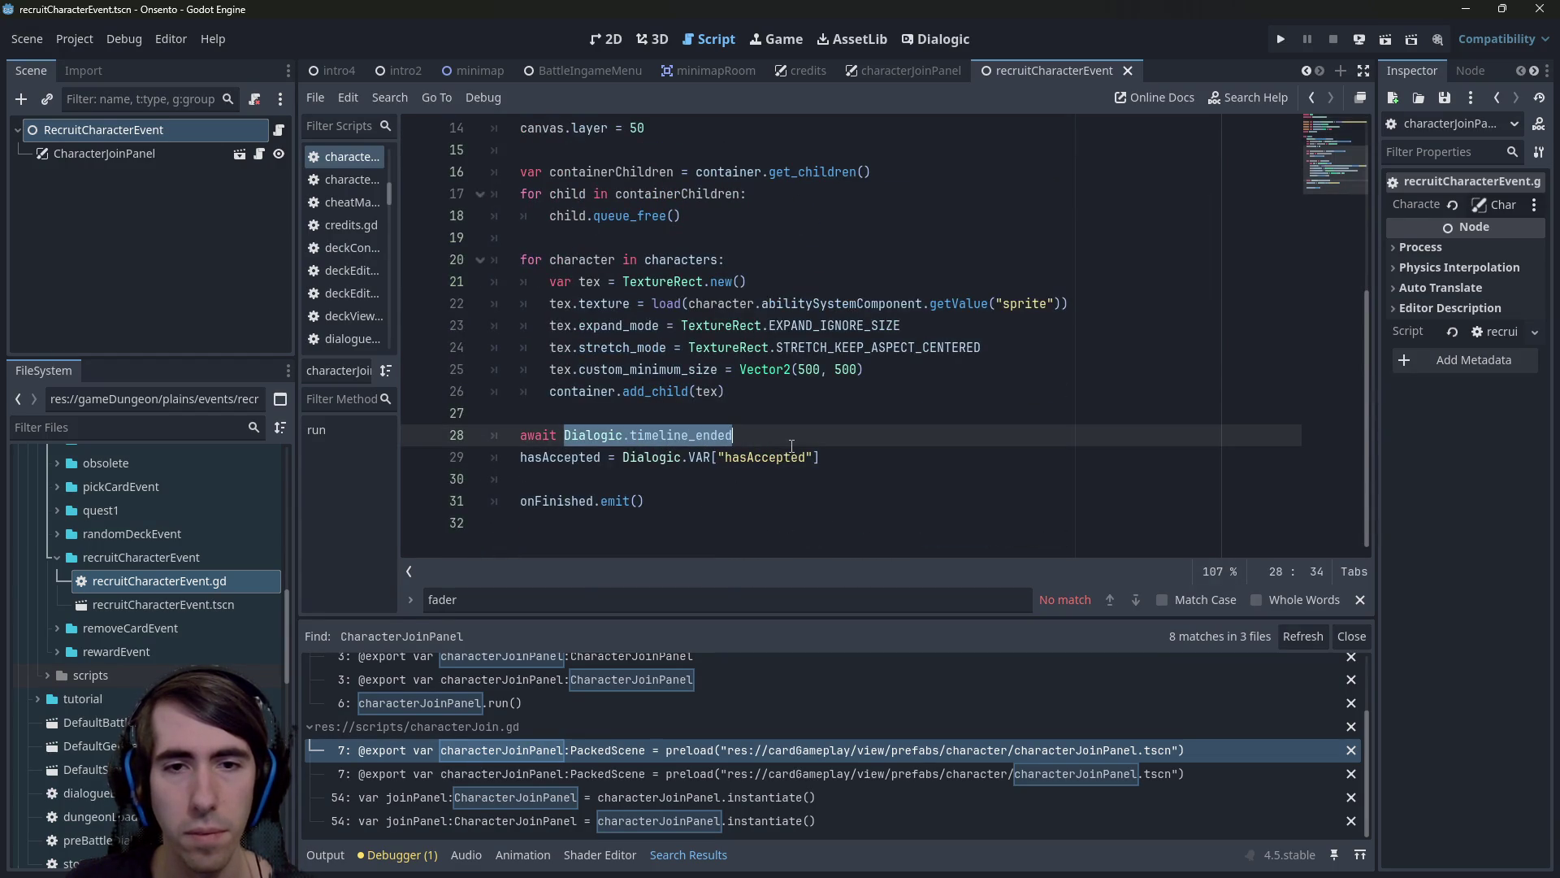
left_click(566, 458)
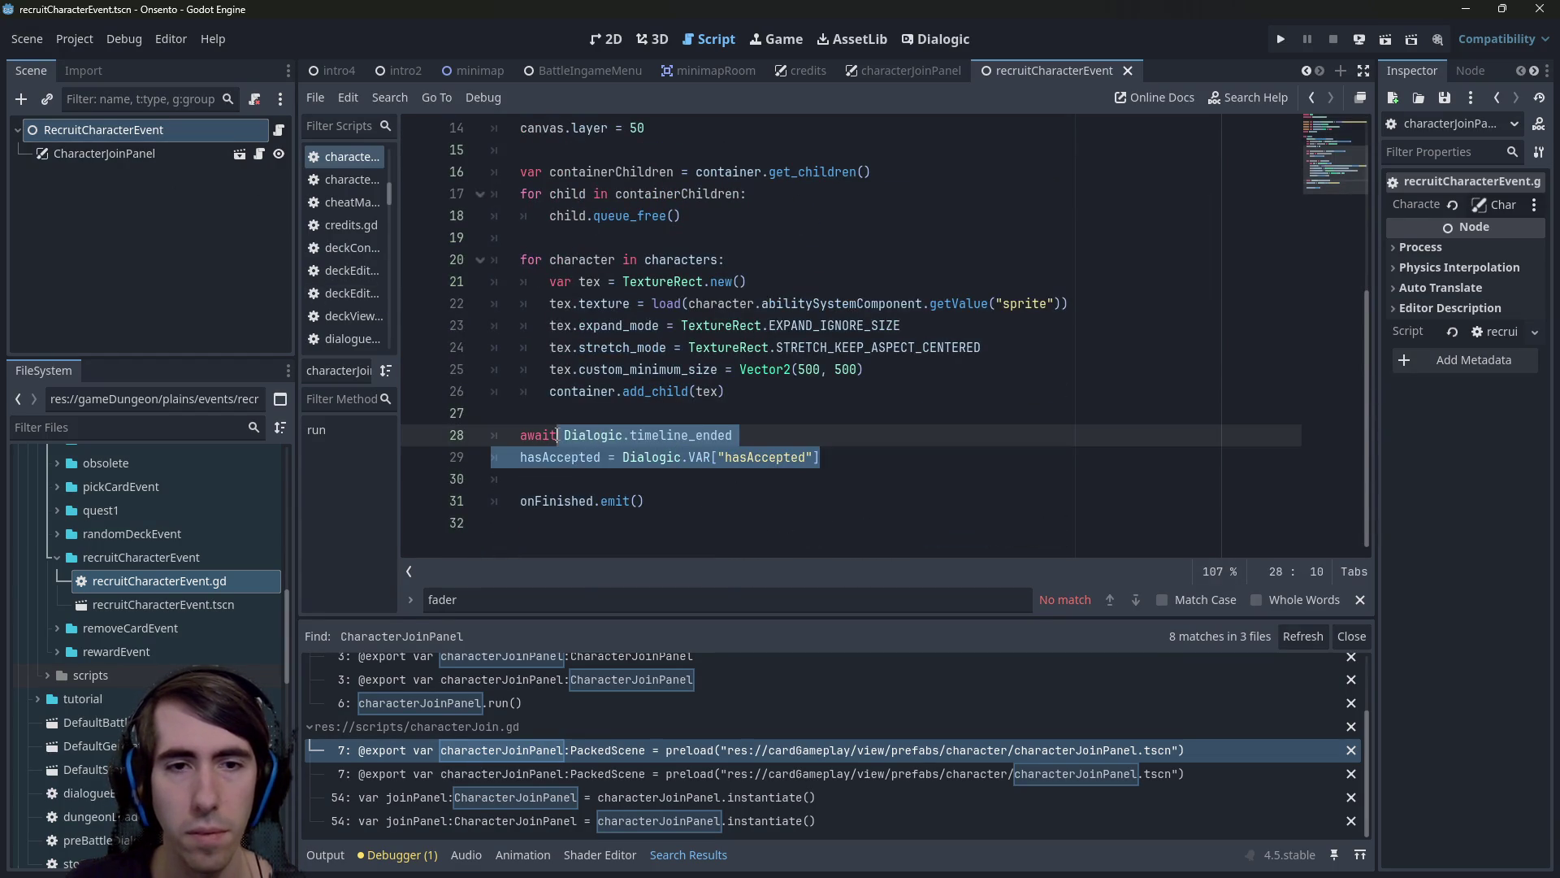
left_click(567, 458, "ctrl")
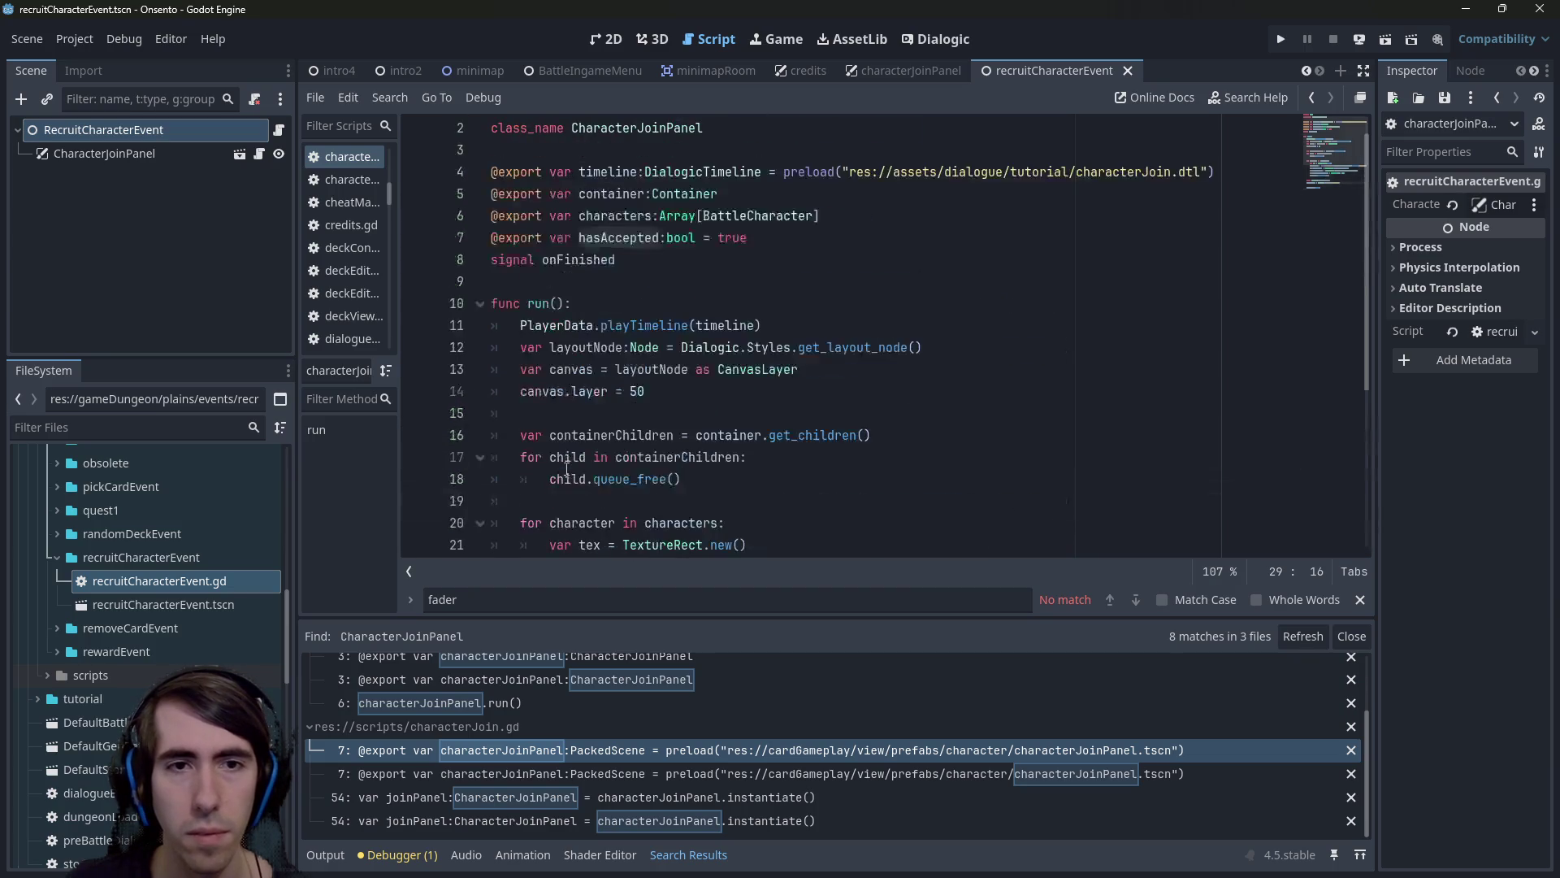
key("alt+Left")
left_click_drag(869, 456, 567, 436)
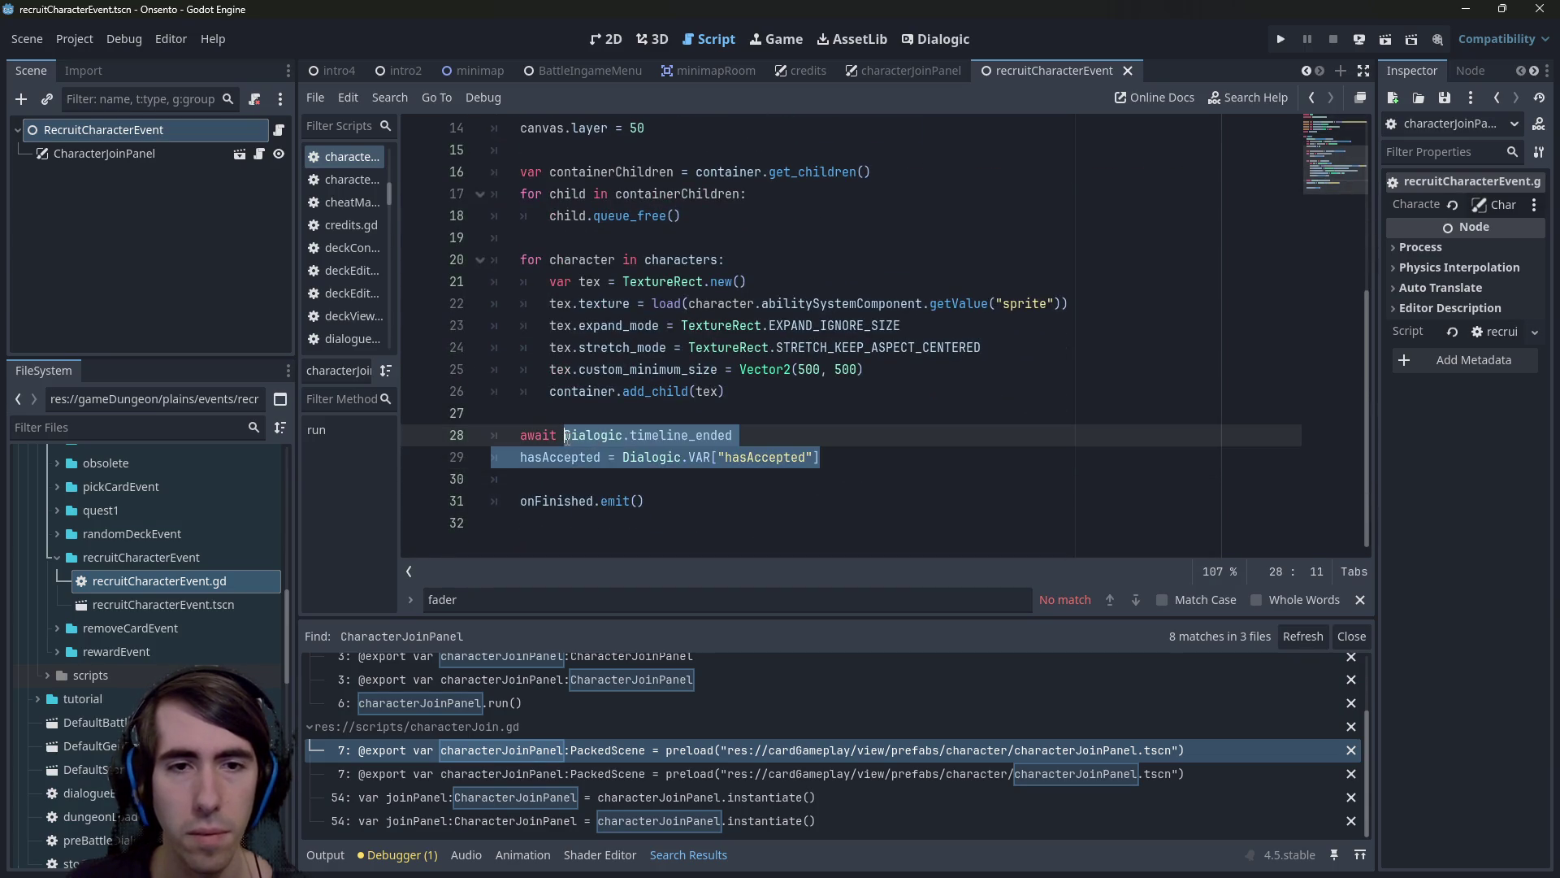
Paste the dialogue lines into _ready, moving timeline_ended above run() with a connect call
left_click(278, 130)
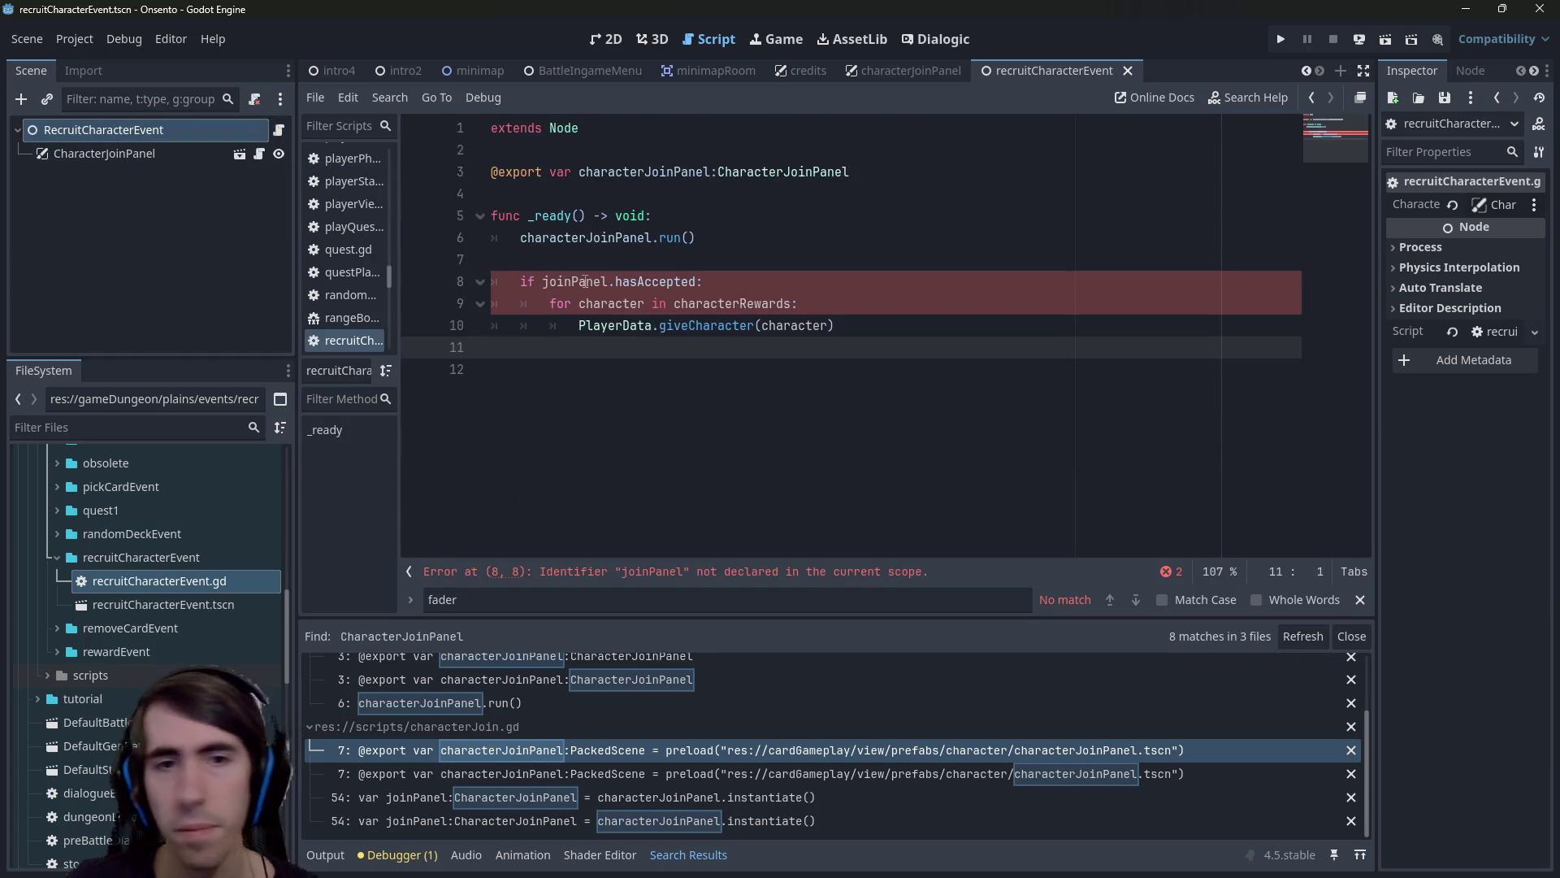
left_click(756, 244)
key("Return")
key("Return")
key("ctrl+v")
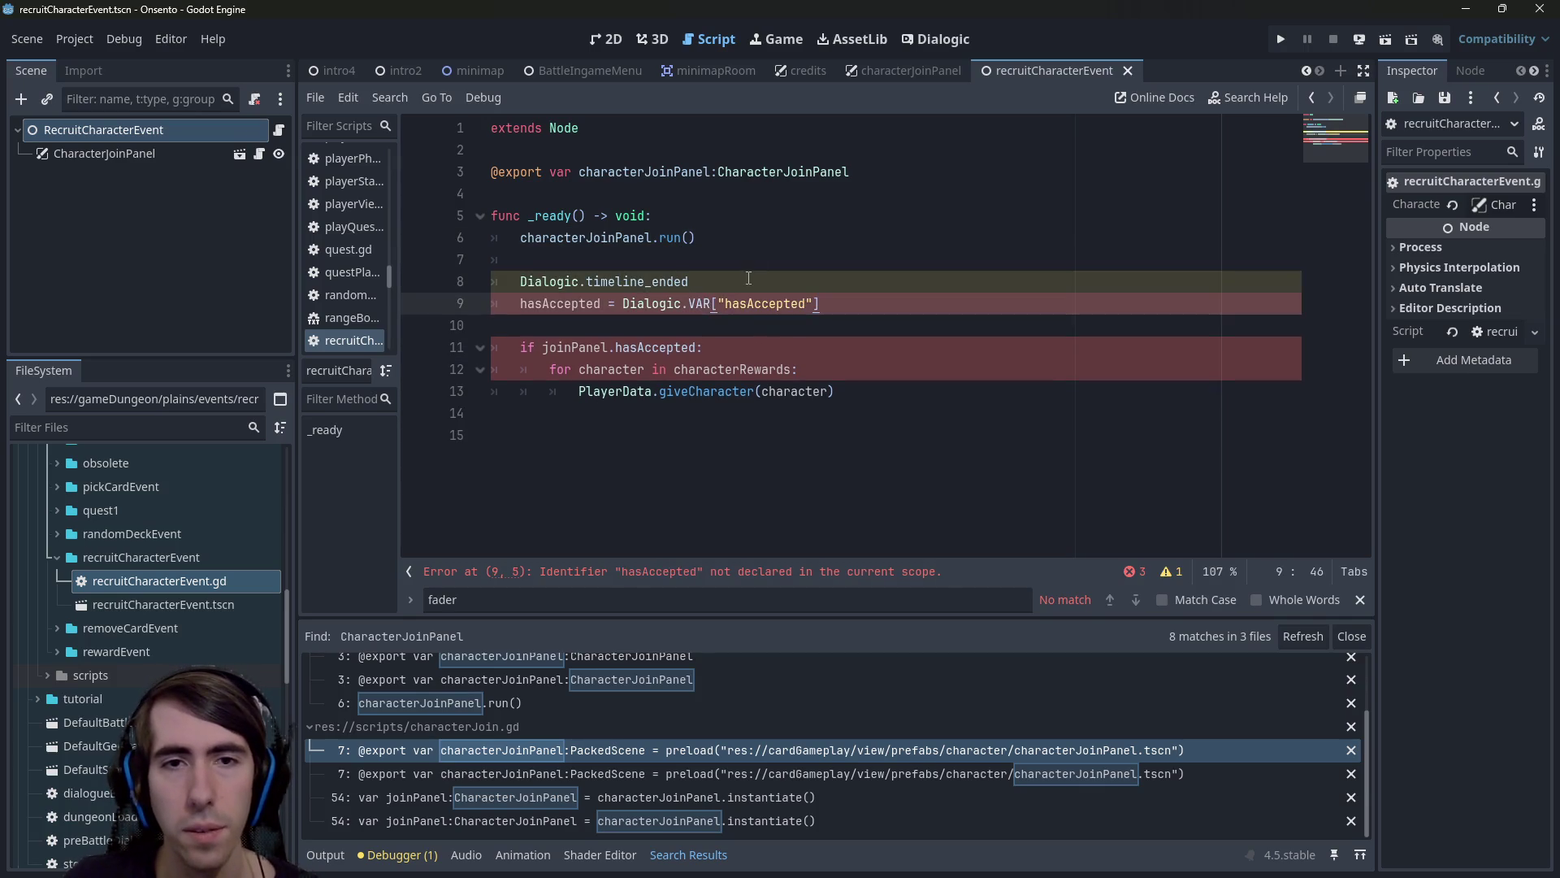
left_click(748, 281)
key("alt+Up")
key("alt+Up")
type("con")
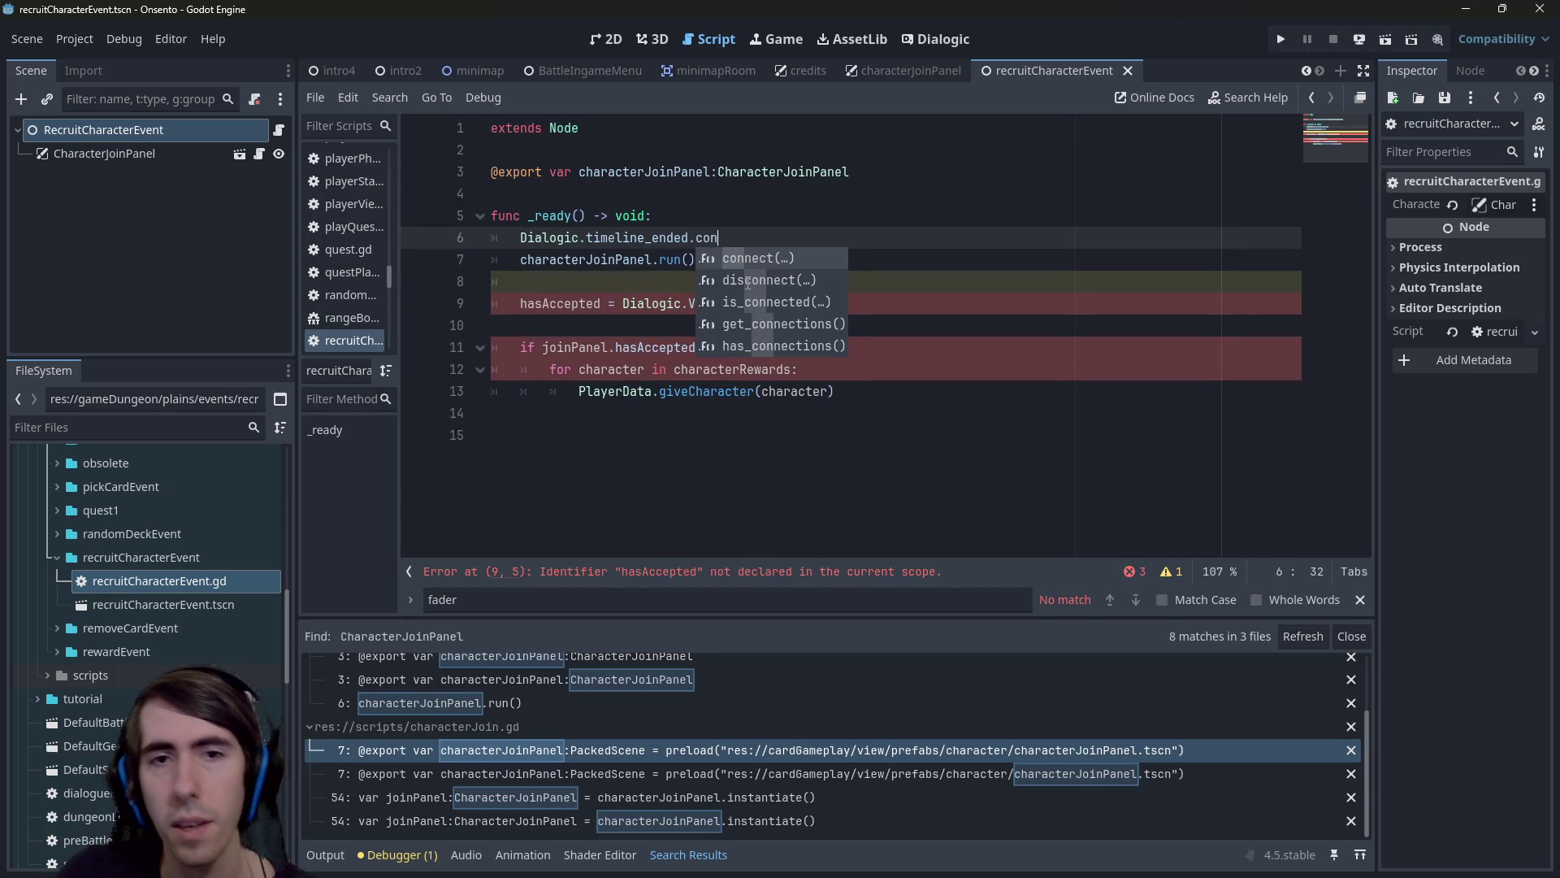
key("Return")
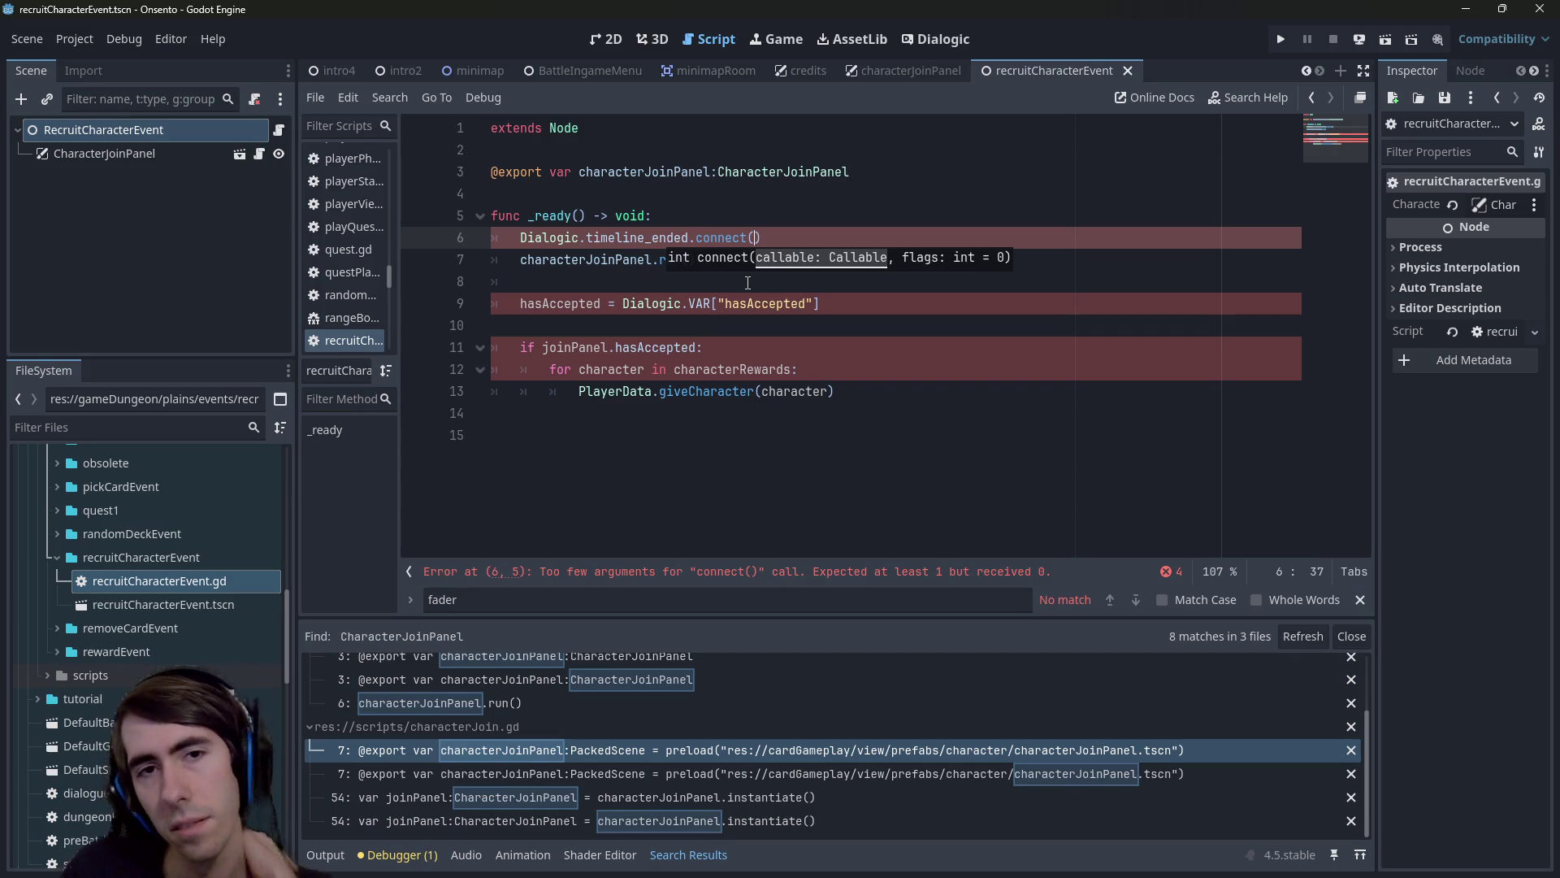
Undo the half-written function line and delete the timeline_ended connect line
left_click(734, 278)
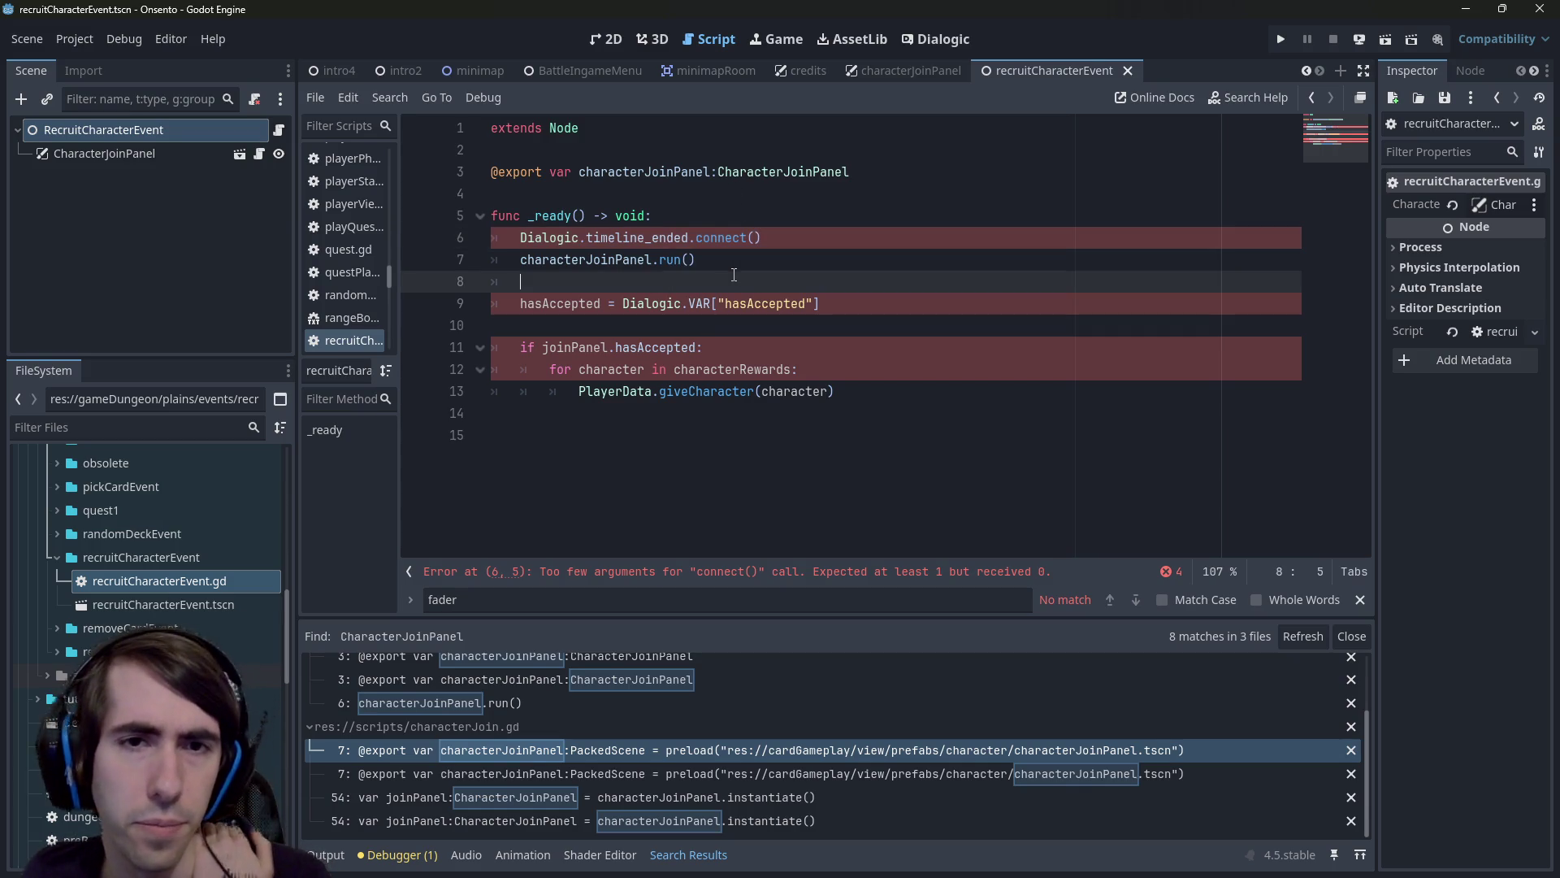
key("BackSpace")
key("Return")
type("func on")
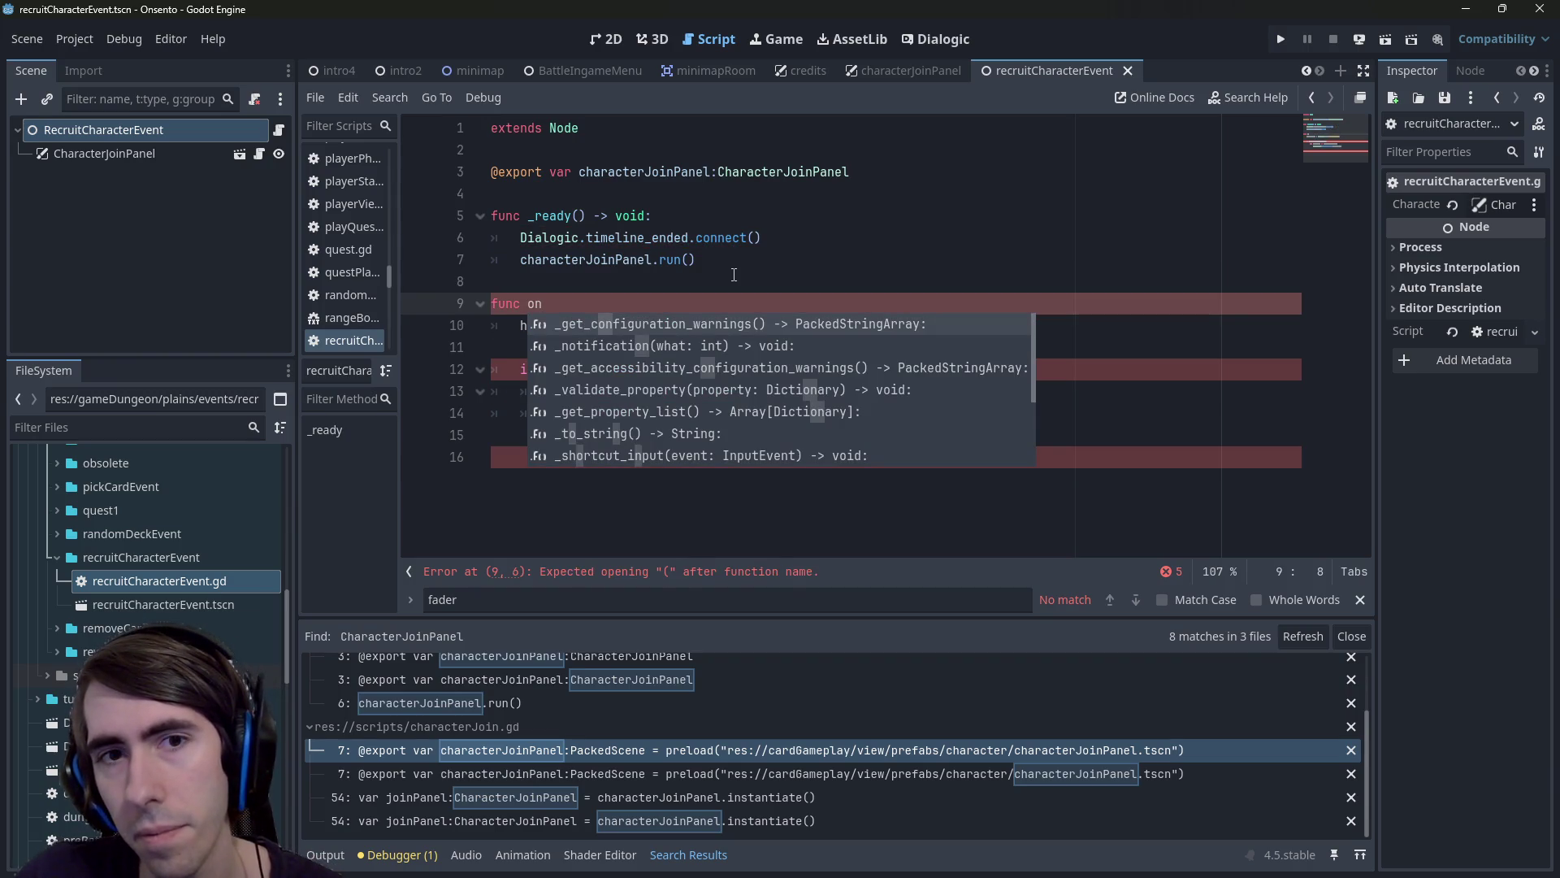
key("ctrl+z")
key("ctrl+z")
key("ctrl+z")
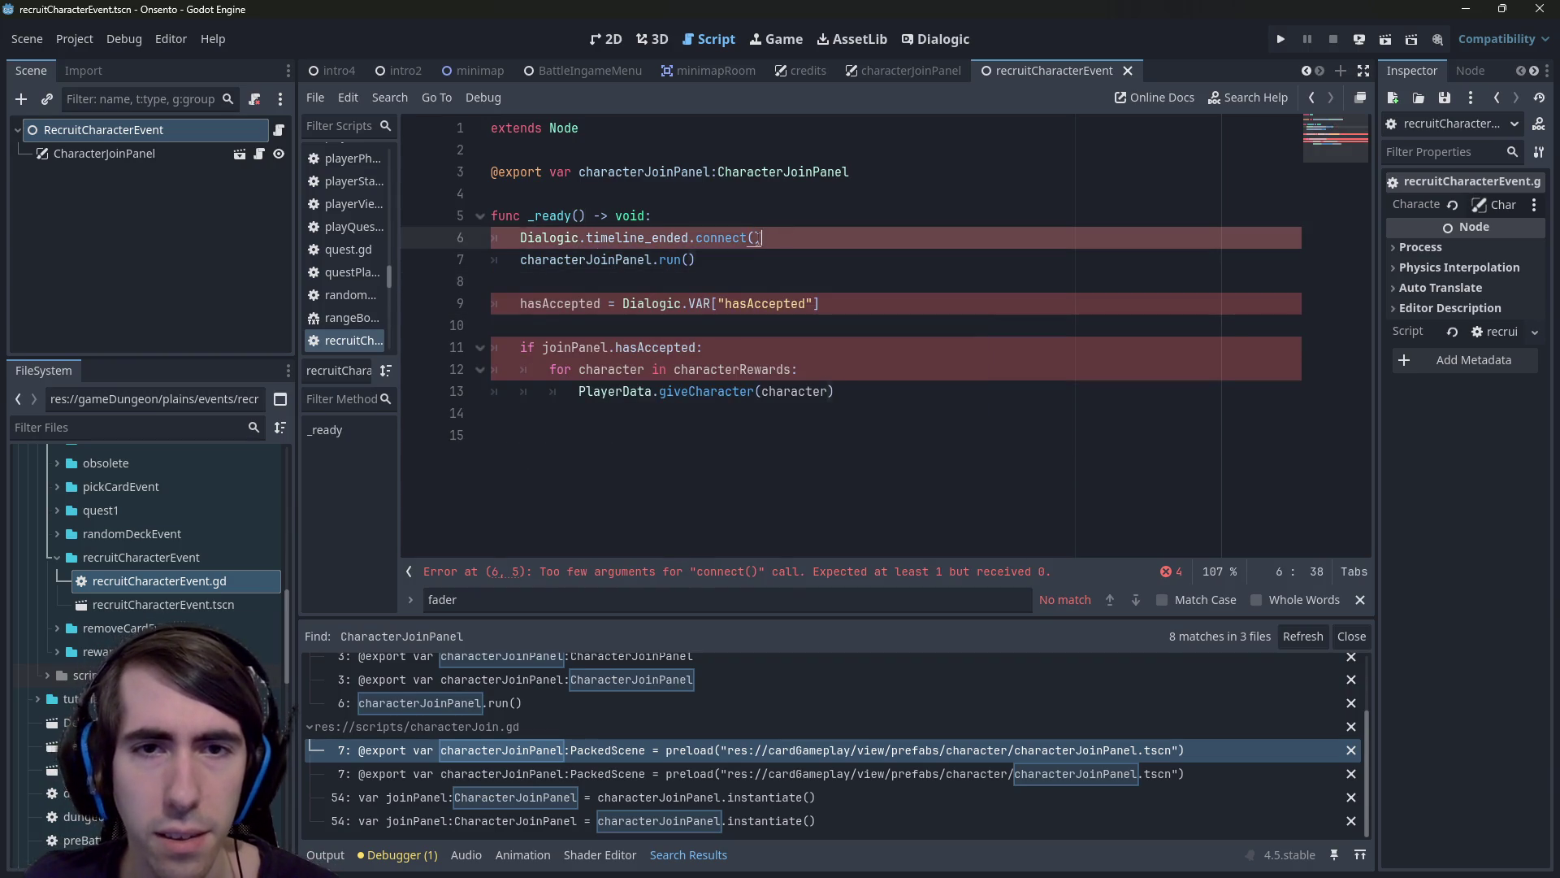
left_click(440, 237)
key("BackSpace")
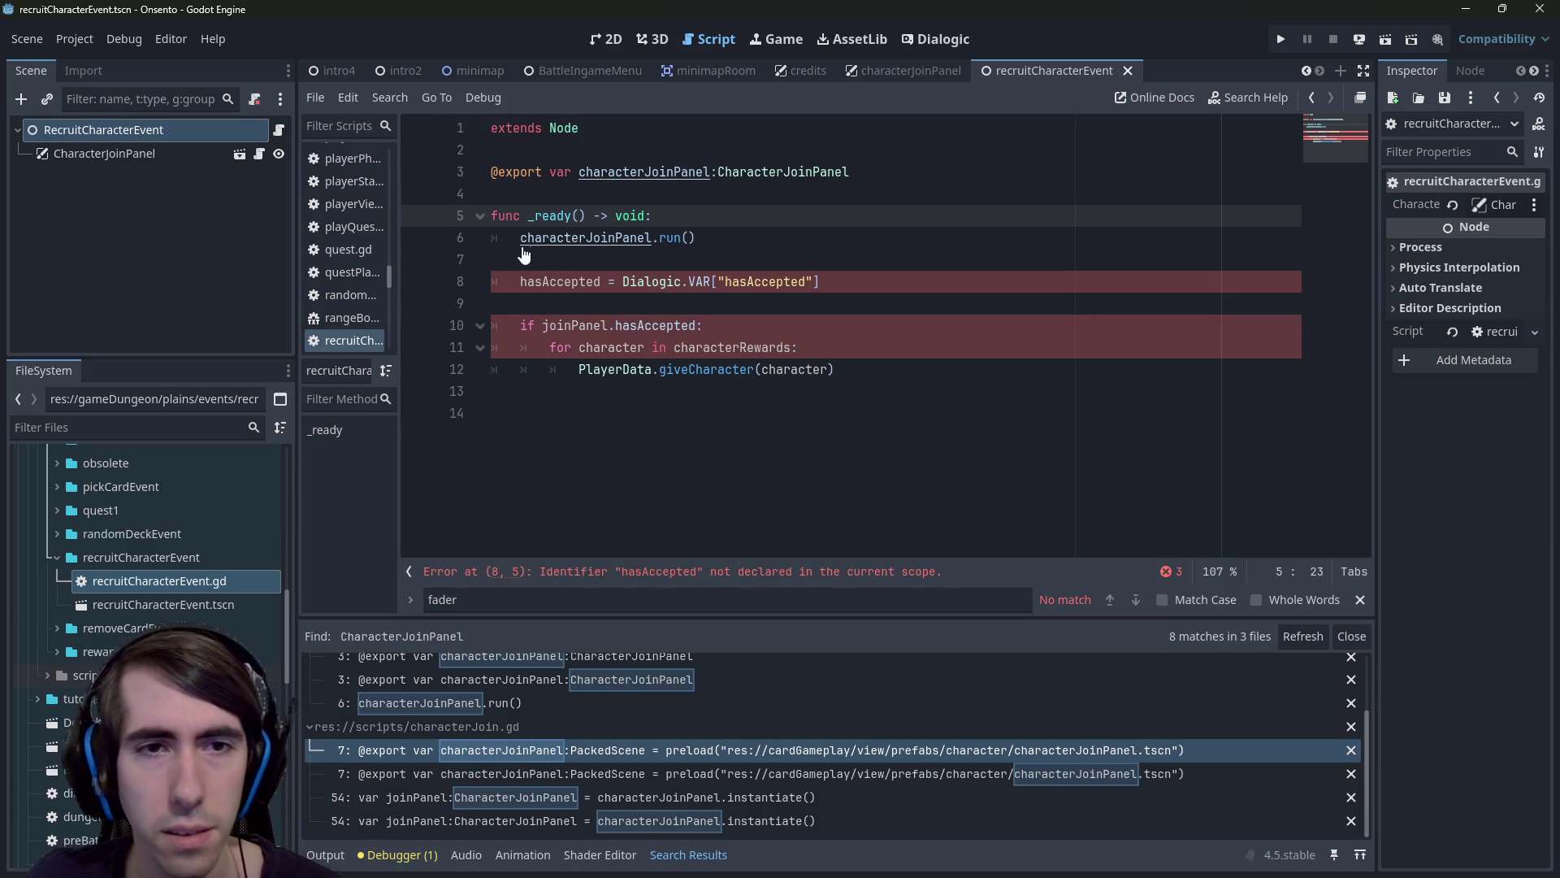
key("Up")
key("Up")
key("Up")
Check the onFinished signal in the panel script, then return to recruitCharacterEvent.gd
scroll(699, 213, "up", 5)
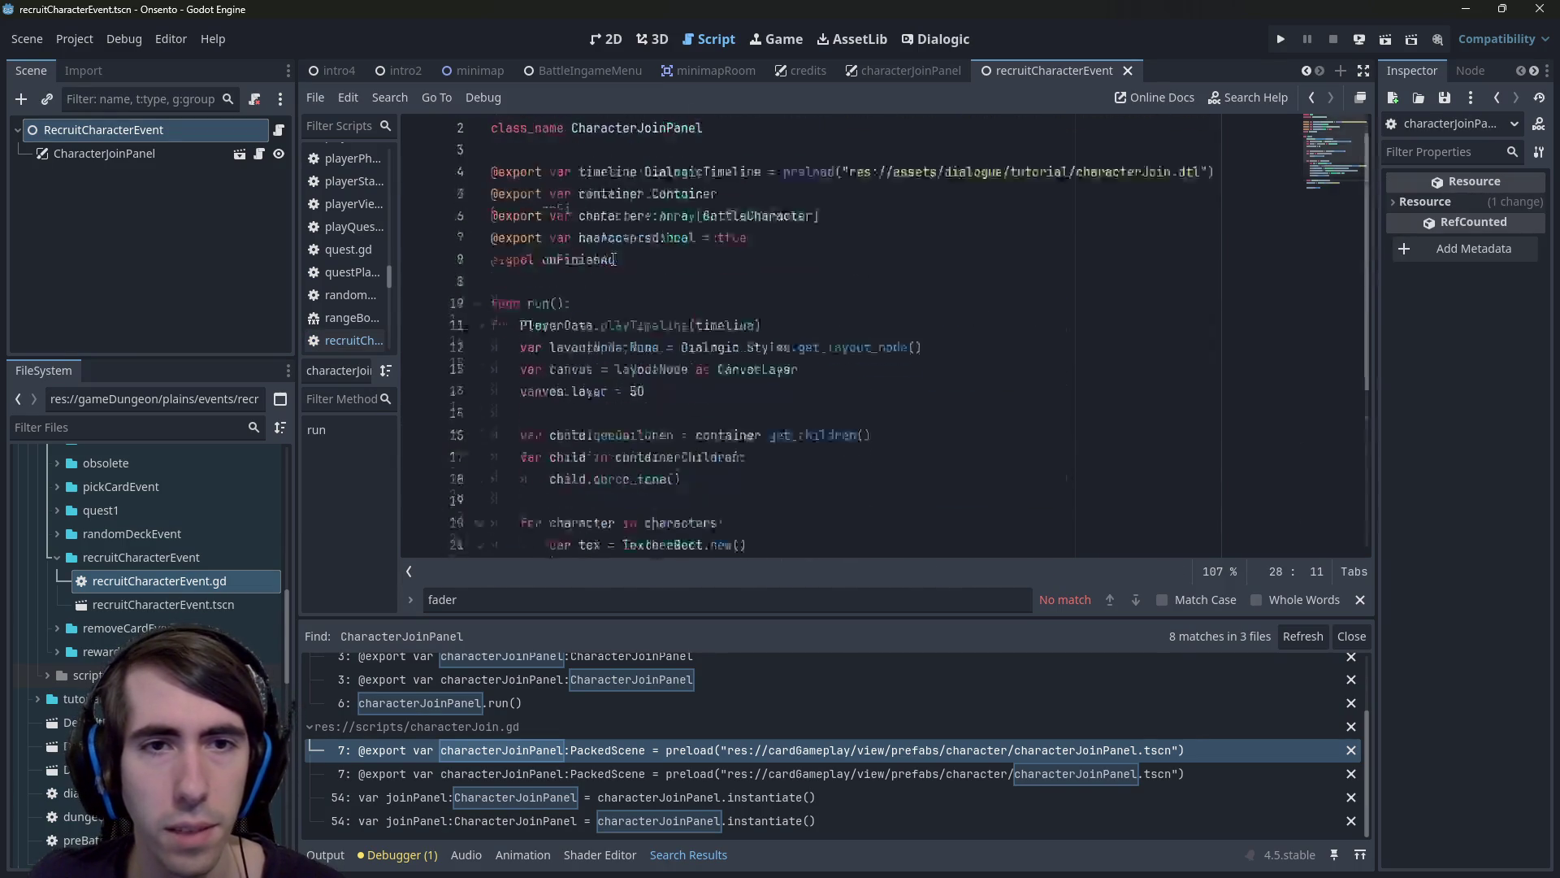
left_click(685, 281)
left_click(685, 458)
key("alt+Left")
left_click(739, 217)
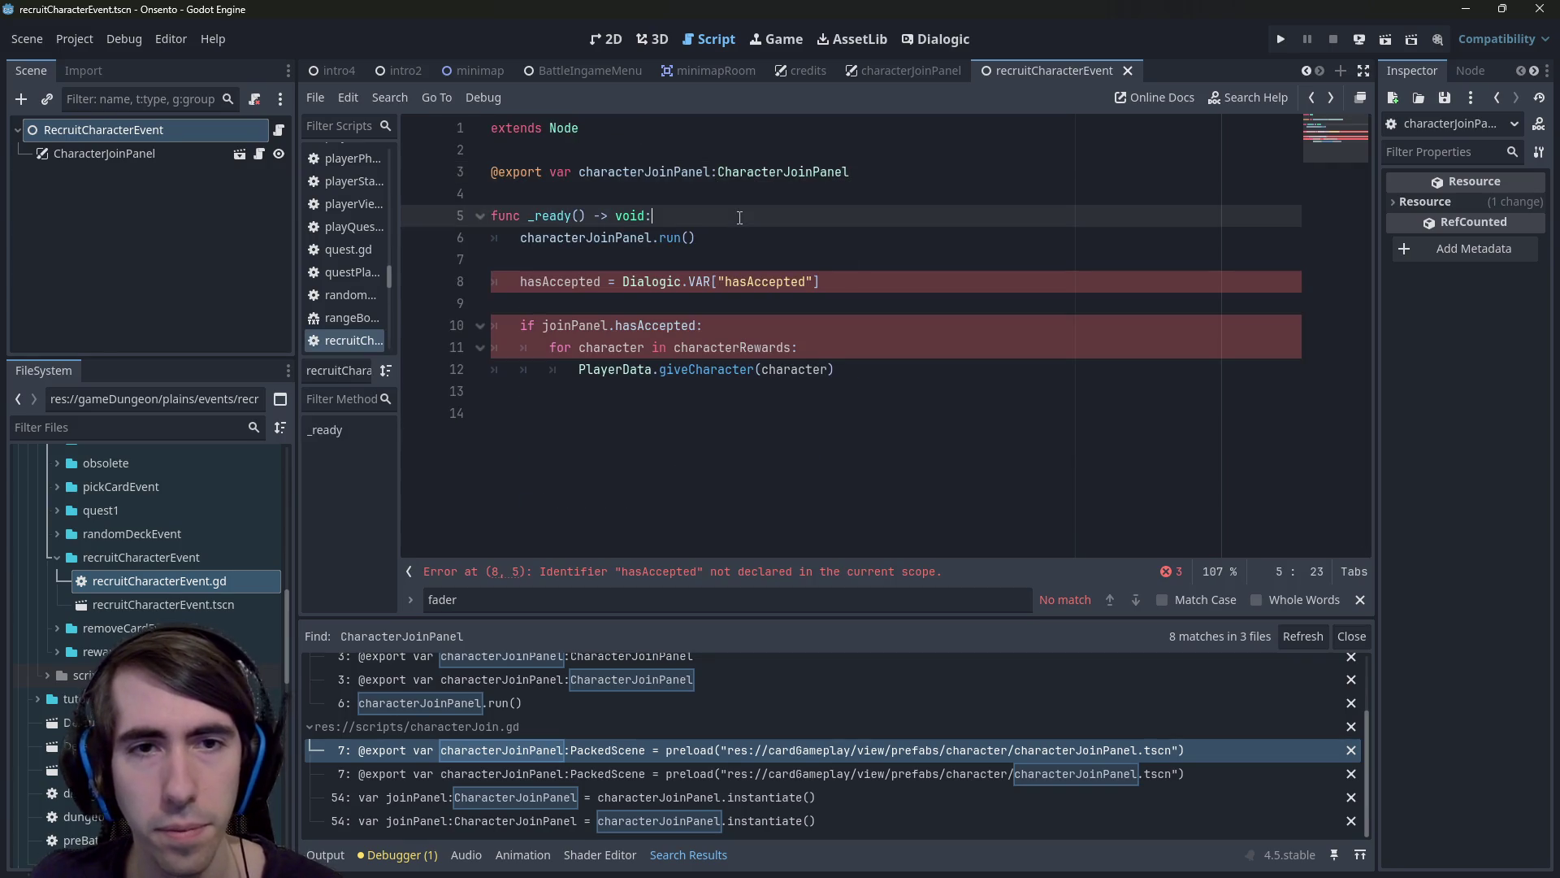
Open a new line above run() in _ready for the signal connection
key("Down")
key("End")
key("Return")
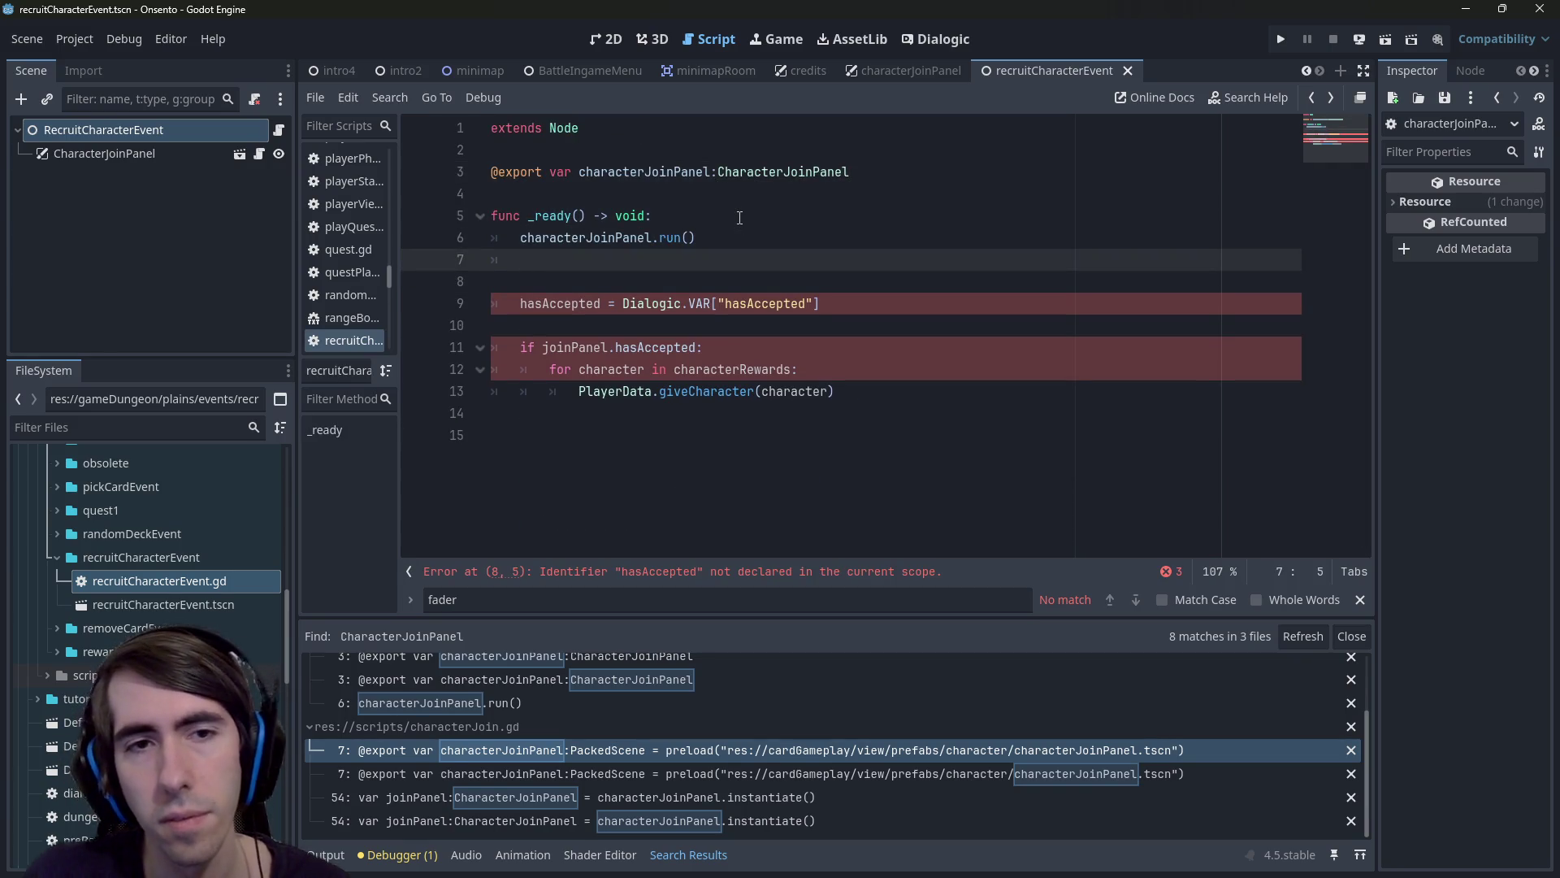
type("t")
key("ctrl+BackSpace")
key("Up")
key("ctrl+shift+Return")
type("onFinished,")
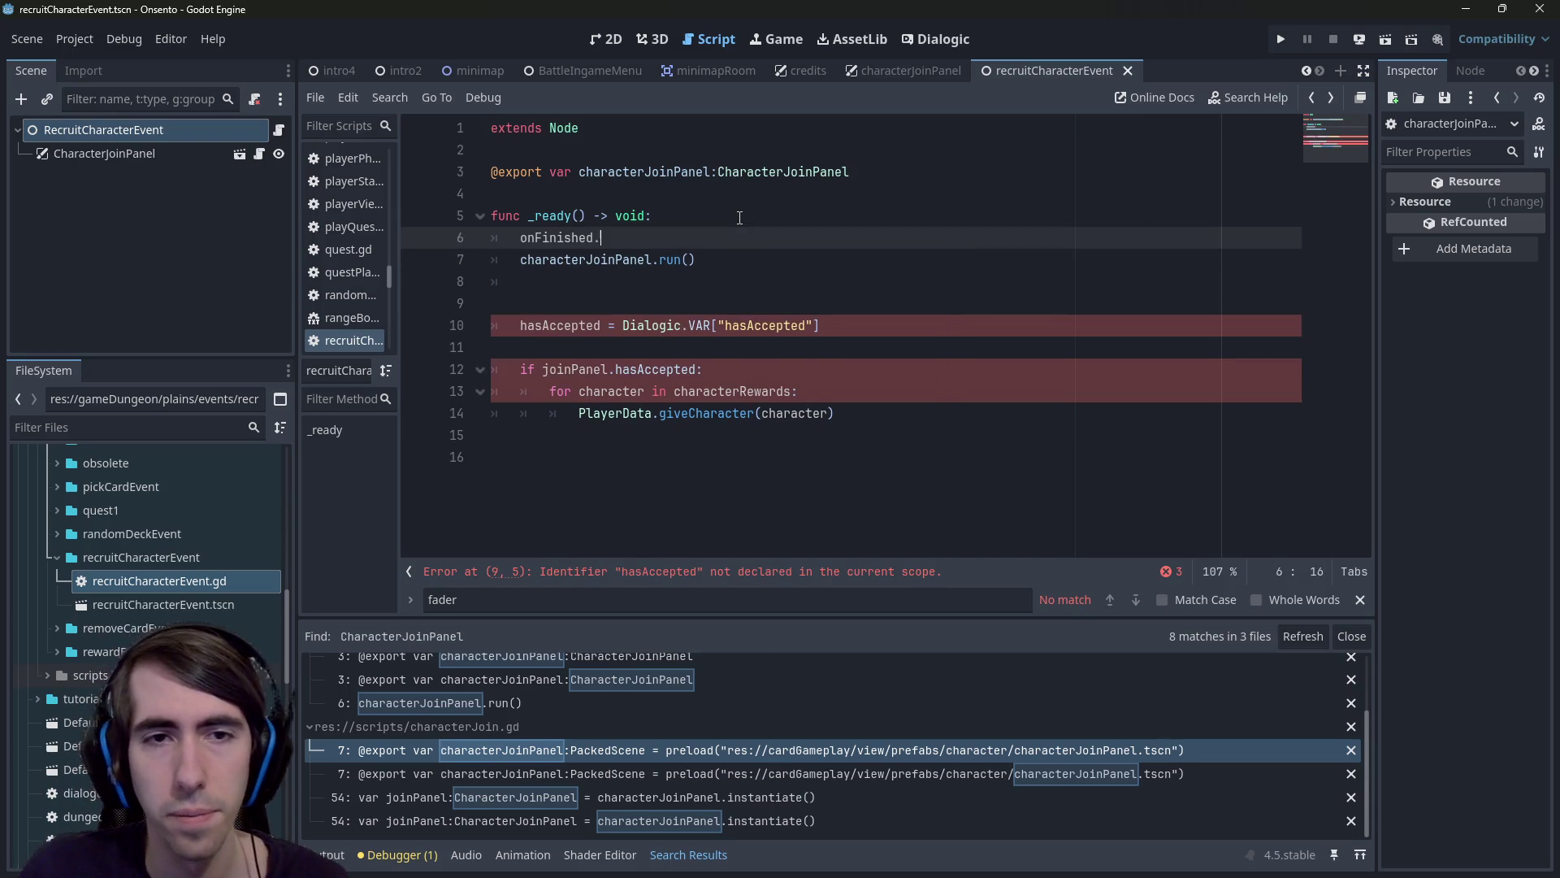
key("BackSpace")
key("BackSpace")
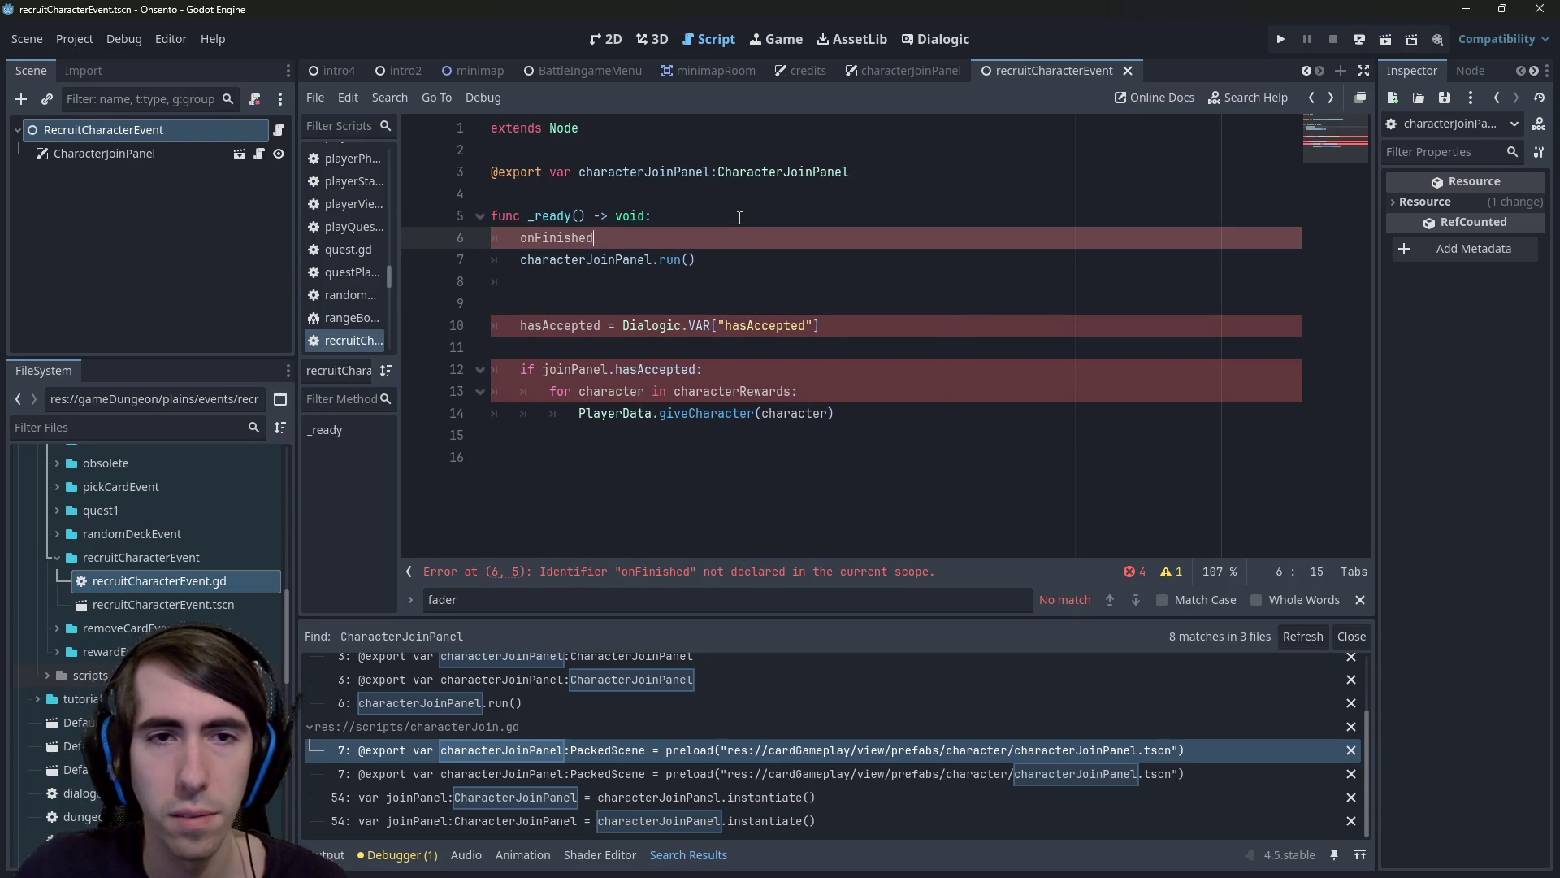
key("Up")
key("Up")
key("Up")
Write characterJoinPanel.onFinished.connect(onFinished) on that line
key("ctrl+shift+Right")
key("ctrl+c")
key("Down")
key("Down")
key("Down")
key("Home")
key("ctrl+v")
key("ctrl+z")
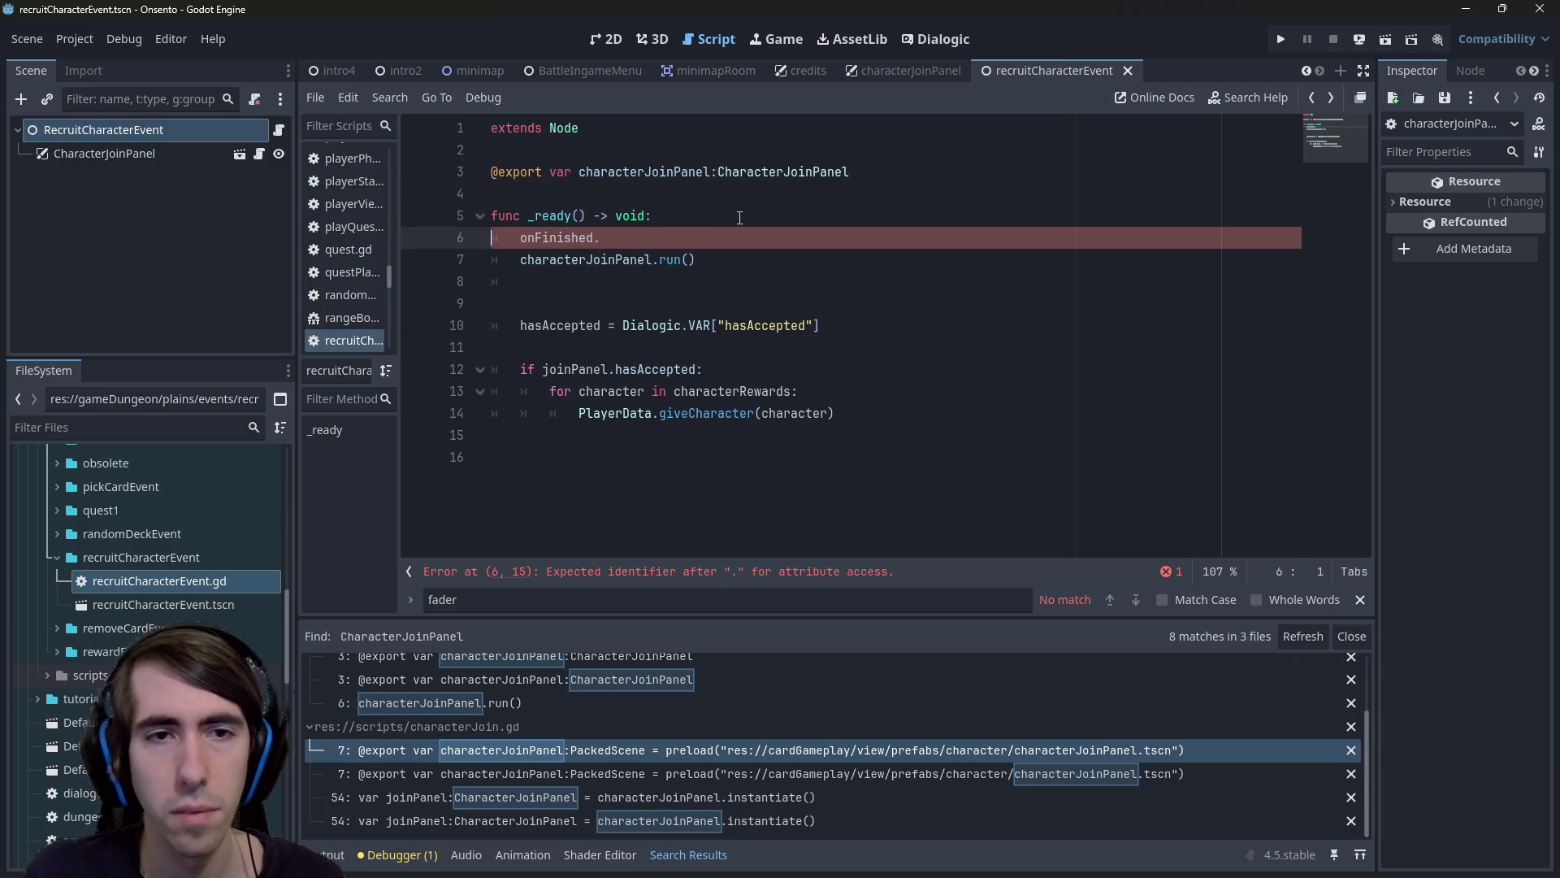
key("ctrl+v")
type(".")
key("End")
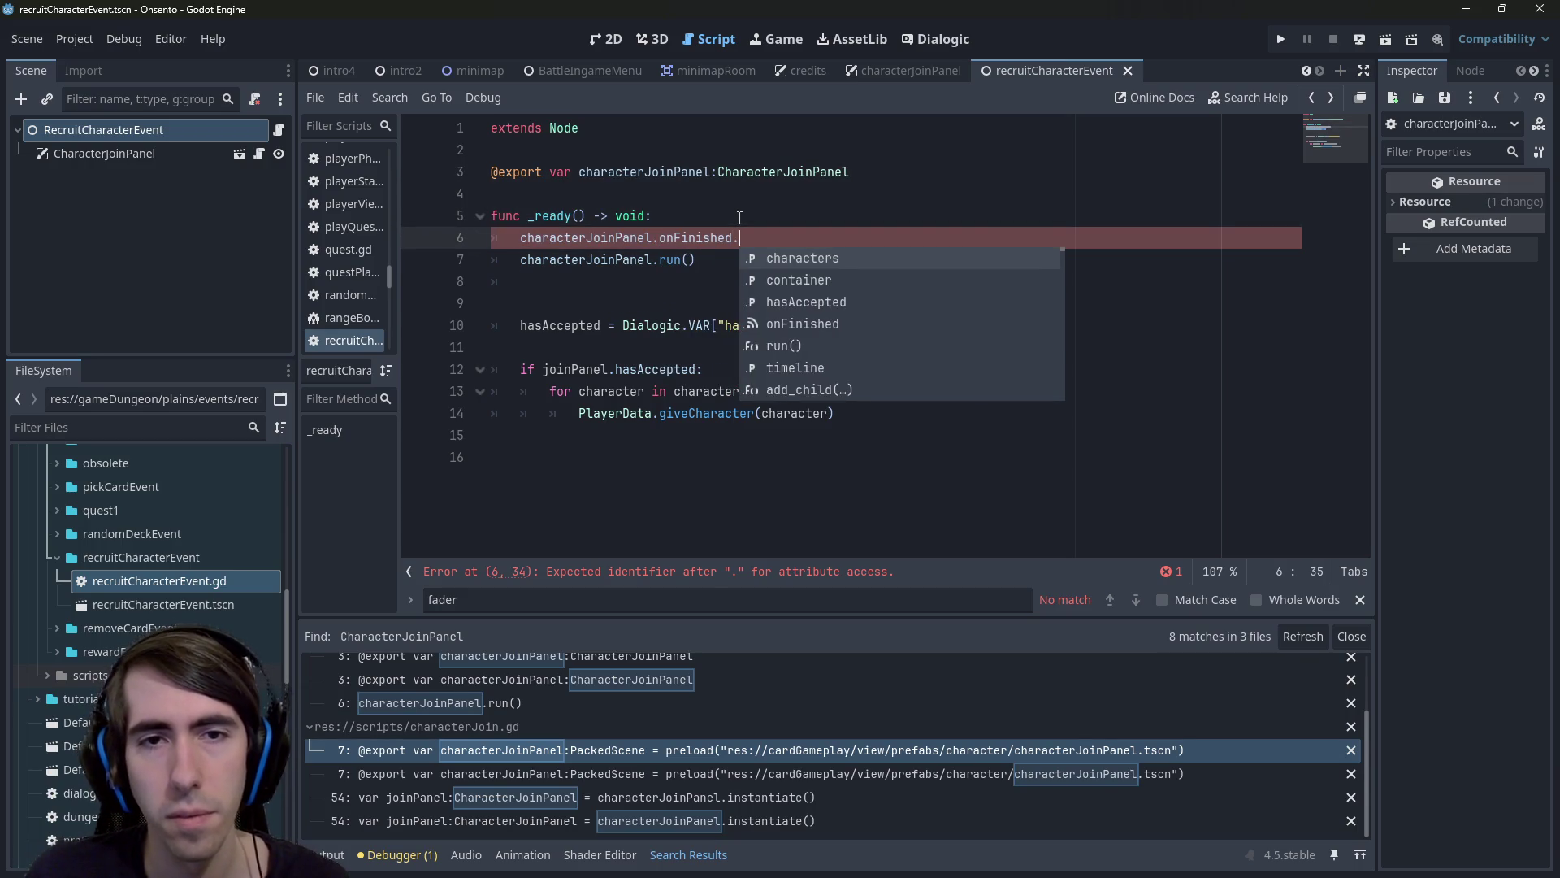
type("connect")
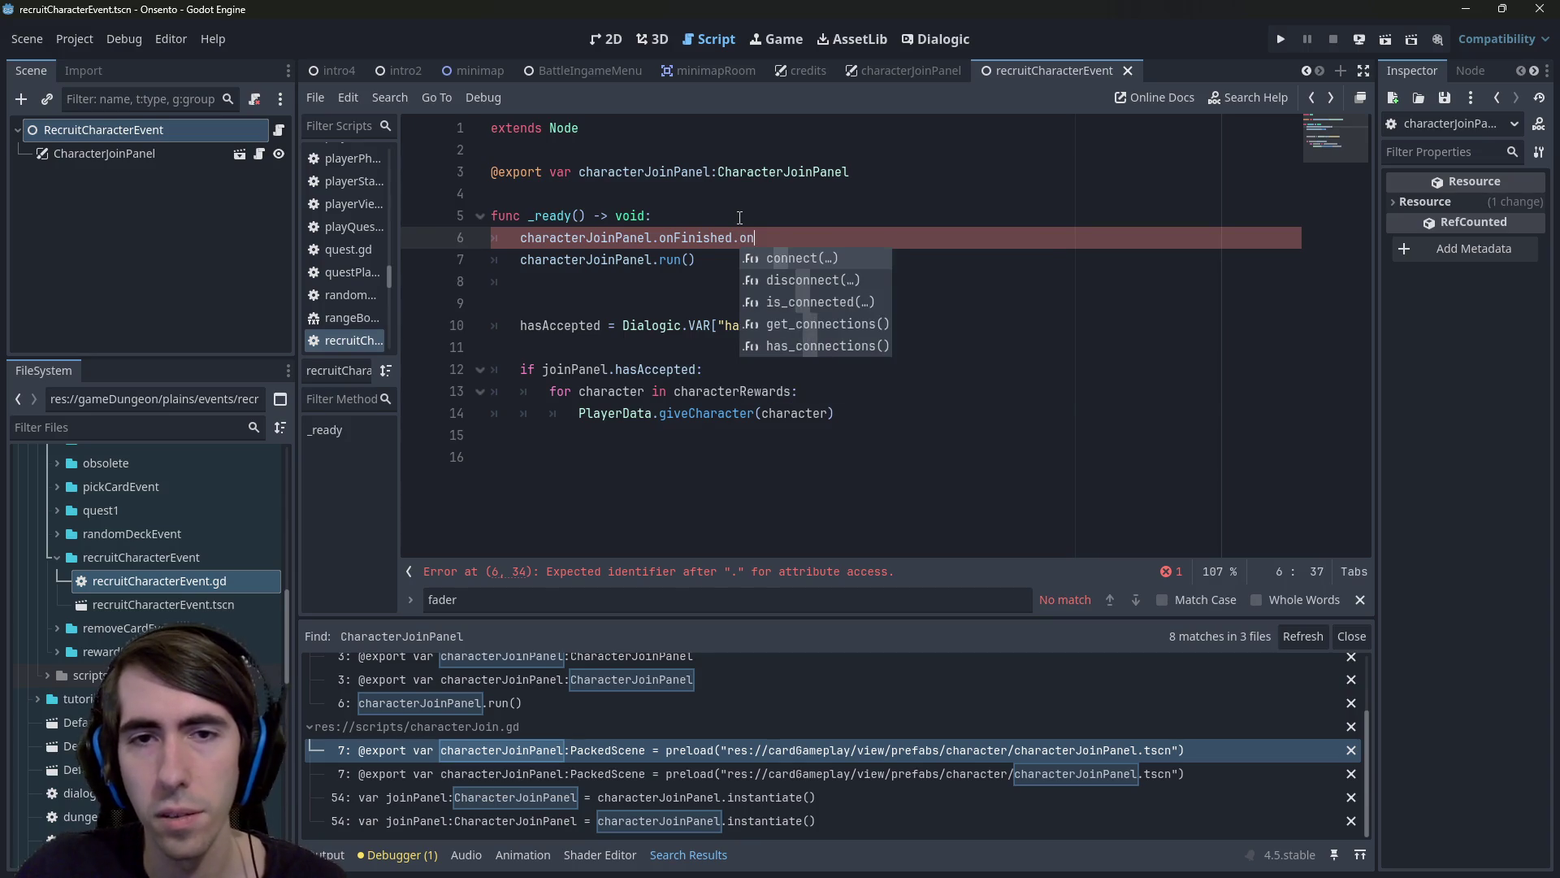
key("Return")
type("onFinished")
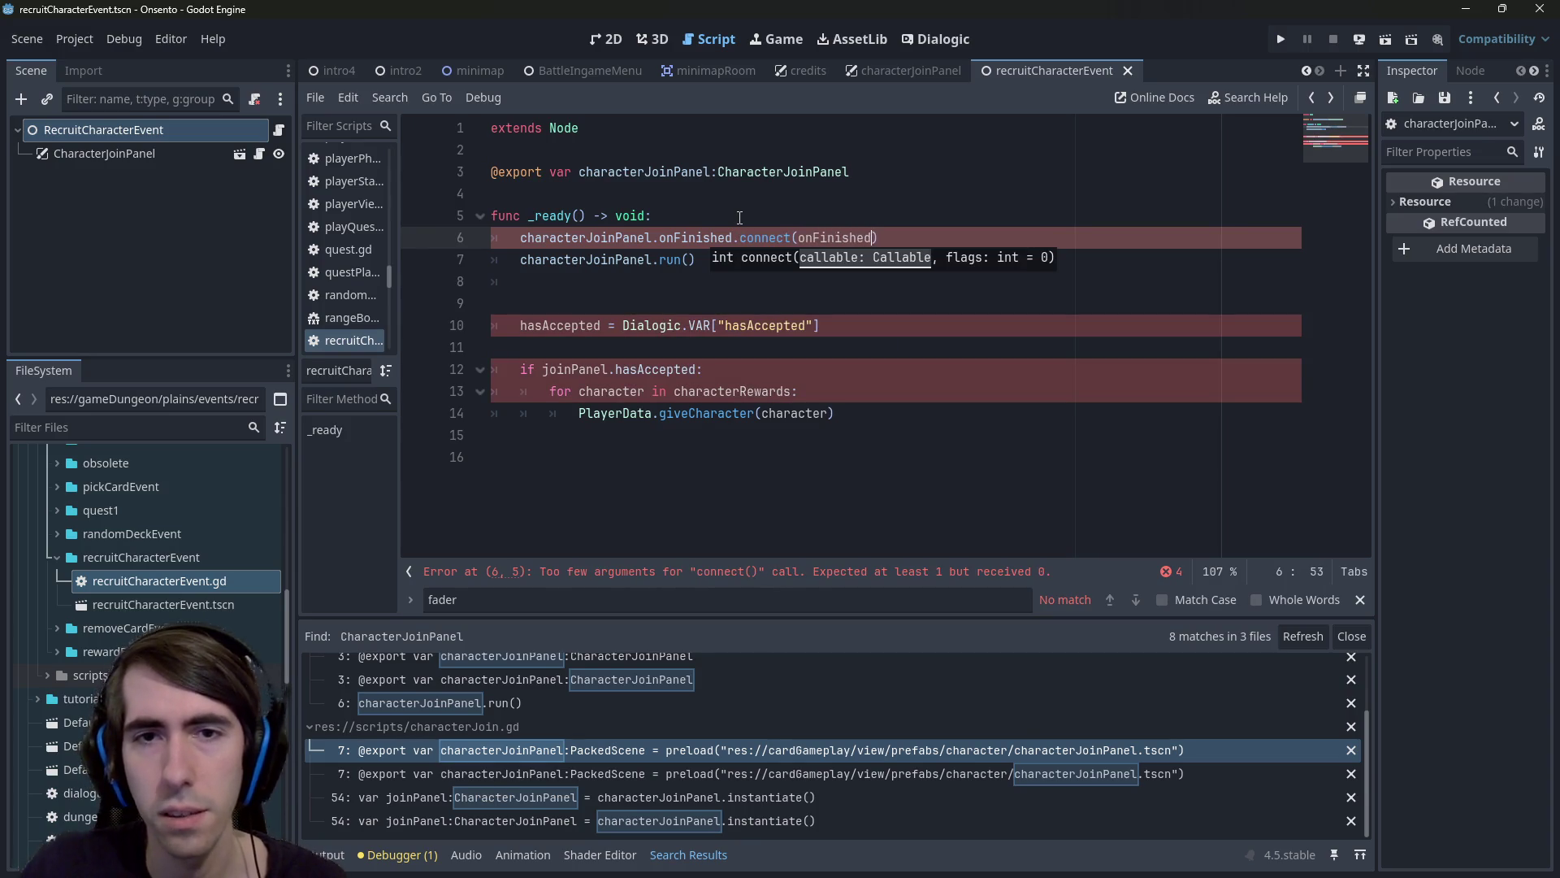
Check the CharacterJoinPanel definition, then declare func onFinished(): below _ready and save
left_click(754, 172, "ctrl")
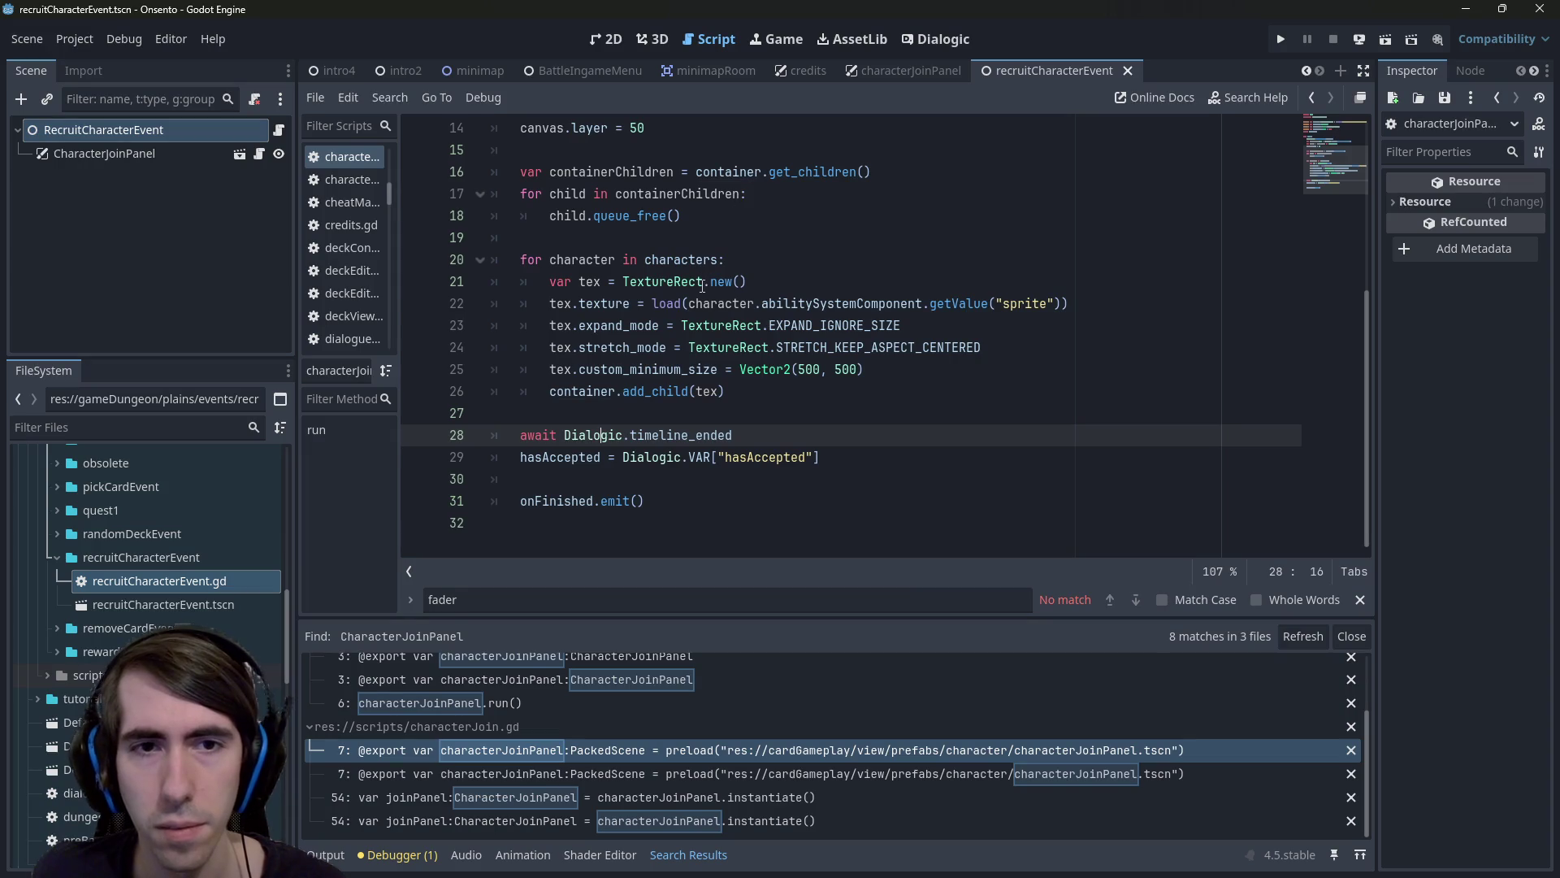
key("alt+Left")
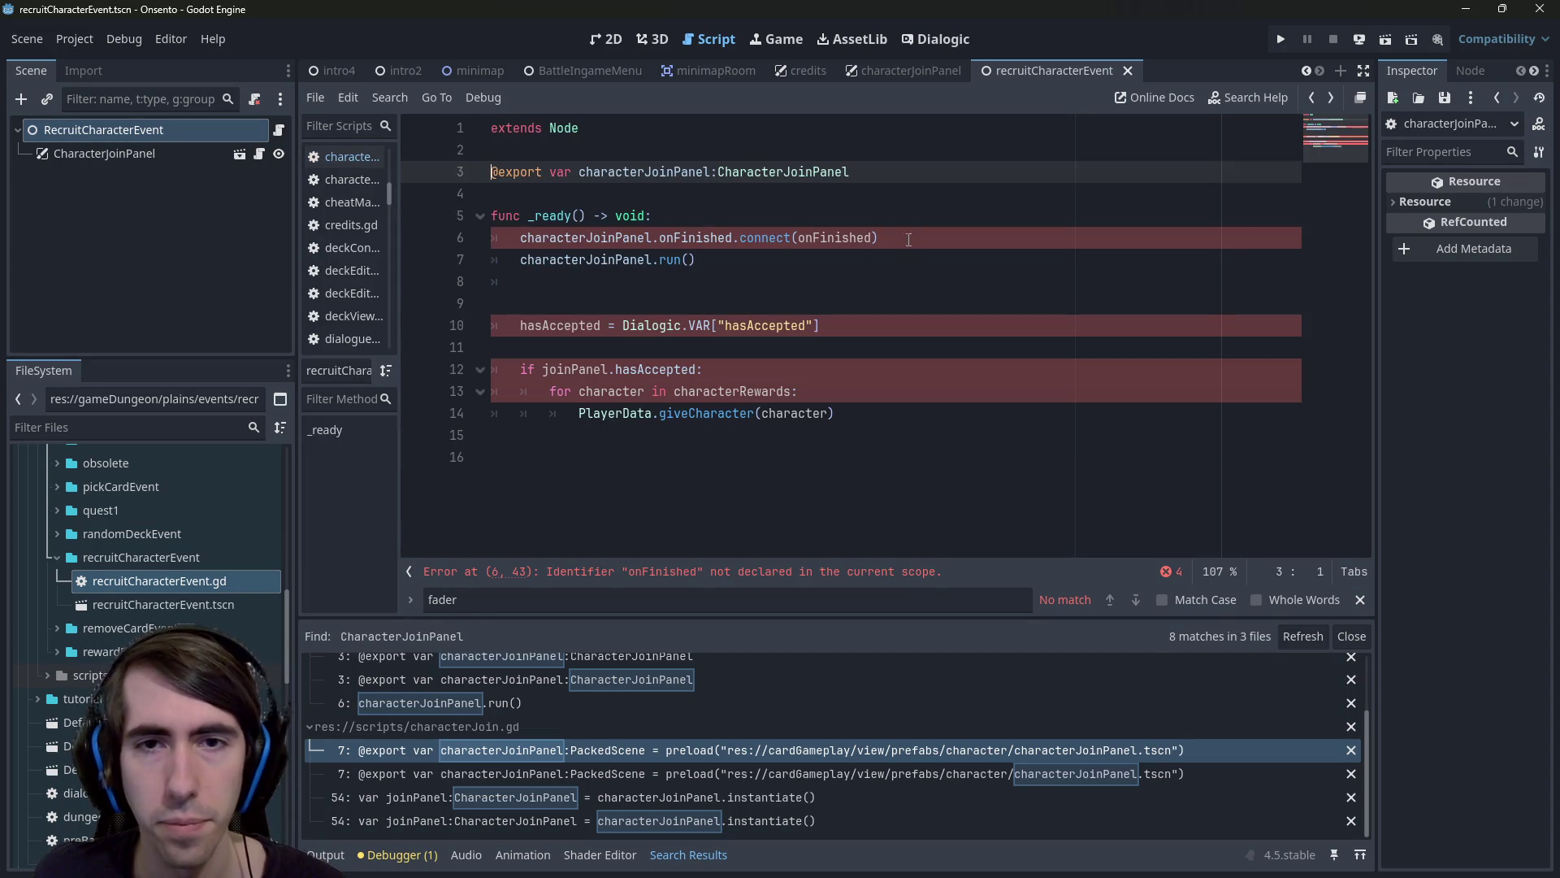
left_click(837, 238)
left_click(785, 290)
key("Down")
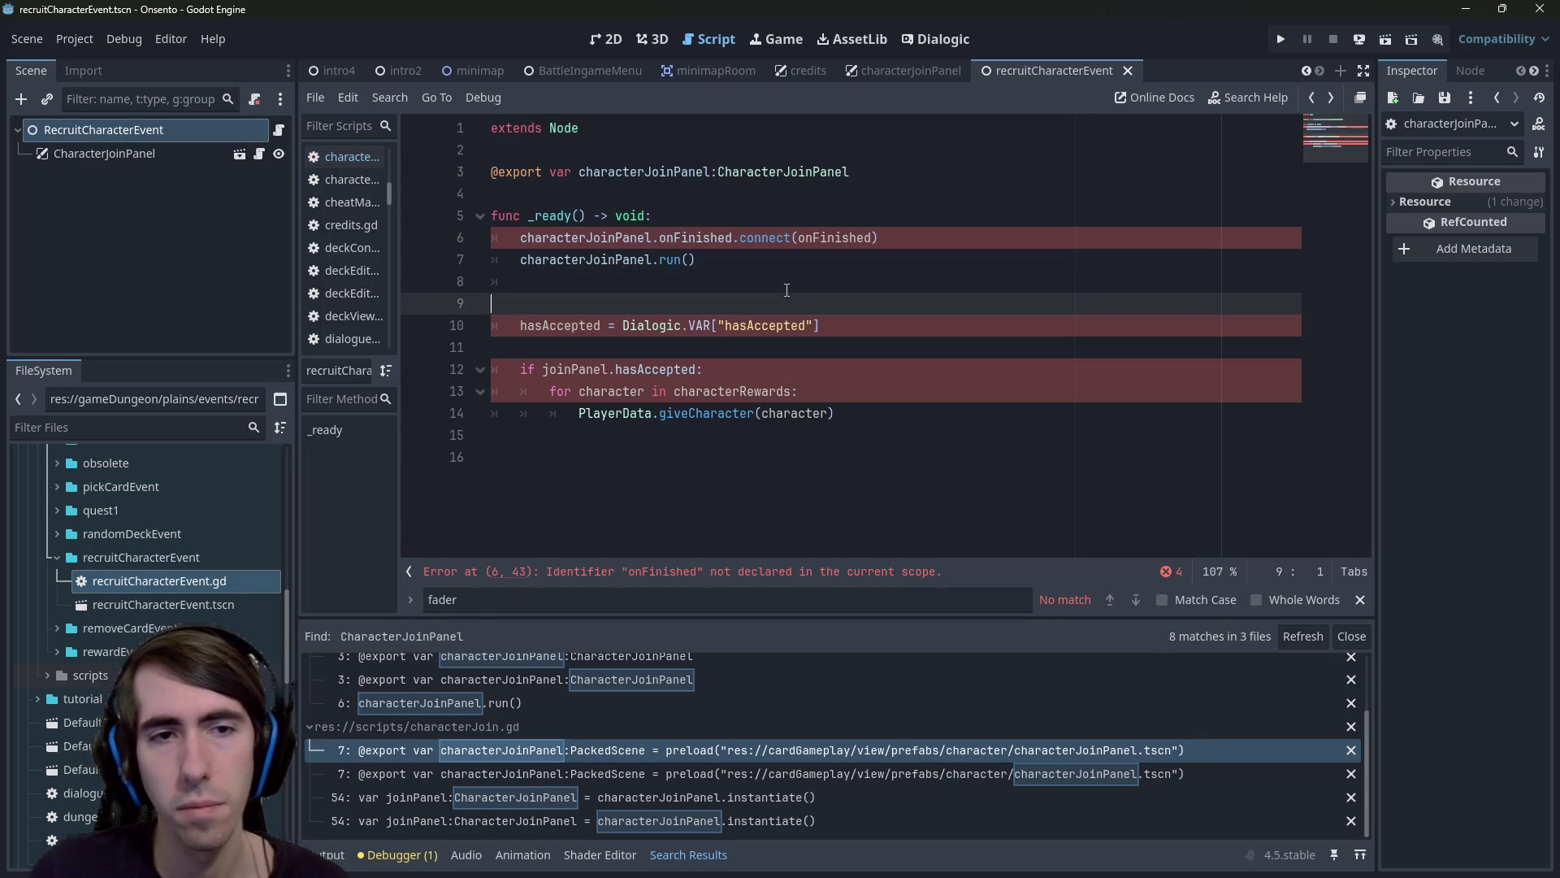
key("Return")
type("func onFinished():")
key("ctrl+s")
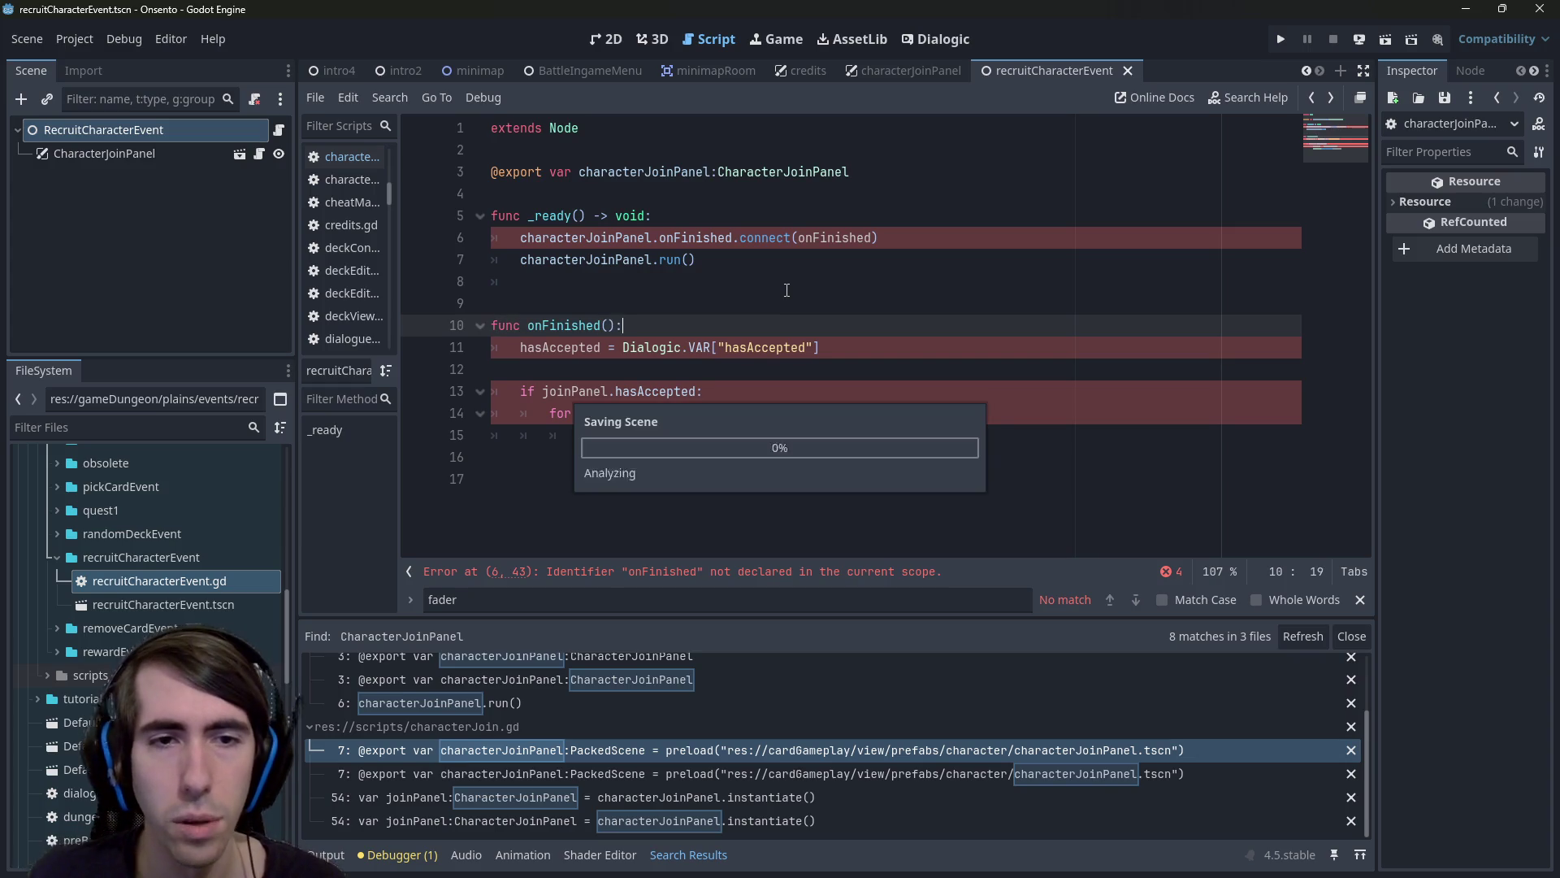
Declare hasAccepted with var, keeping the Dialogic.VAR["hasAccepted"] lookup, and save
left_click(522, 347)
type("var")
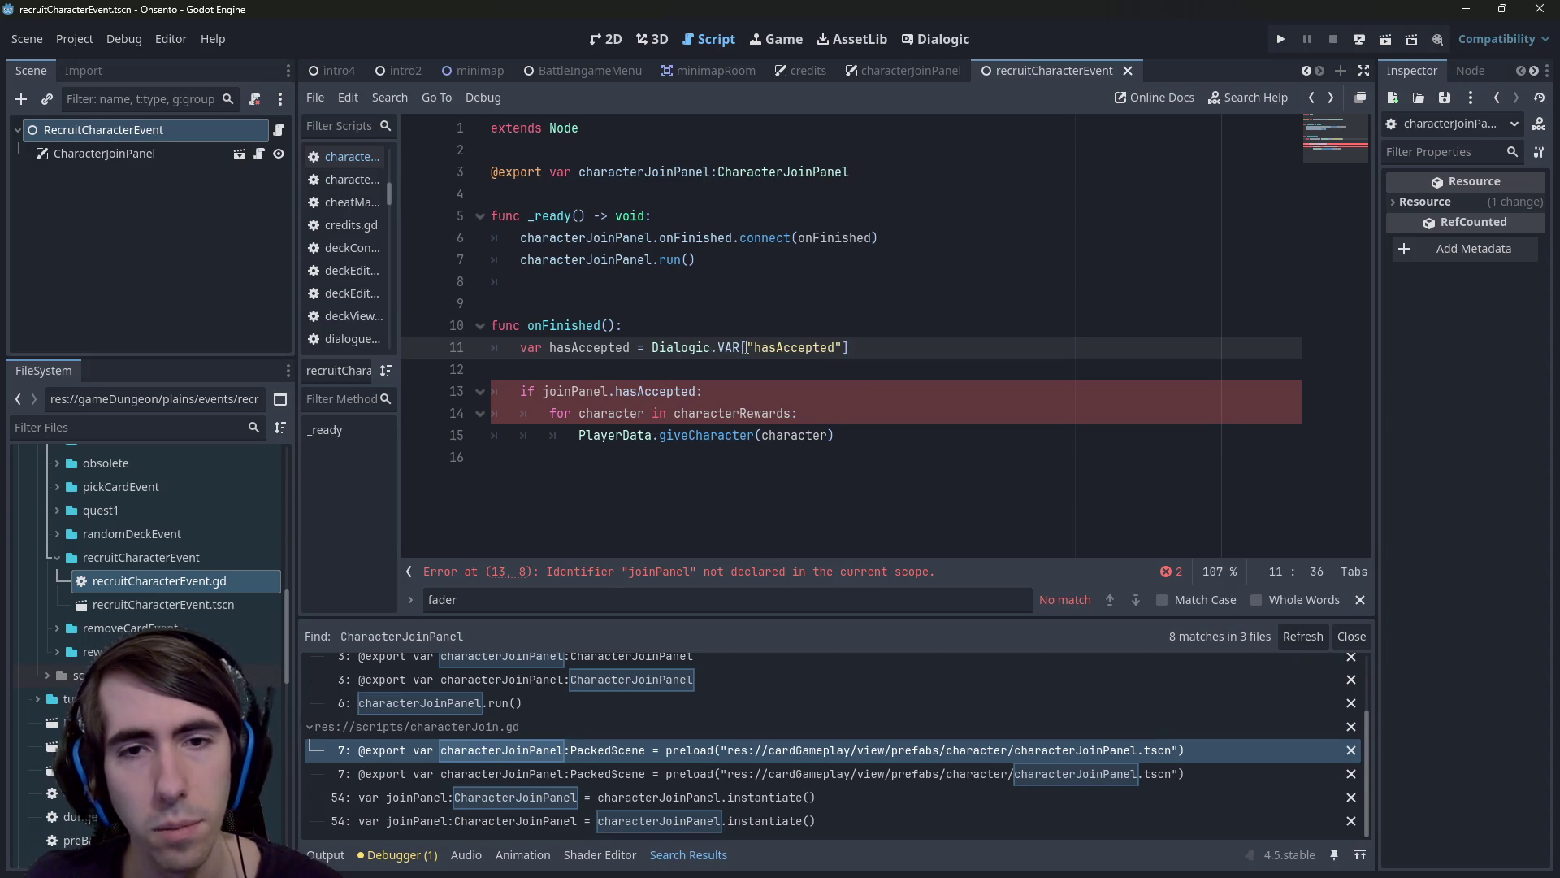
key("BackSpace")
type(".get(")
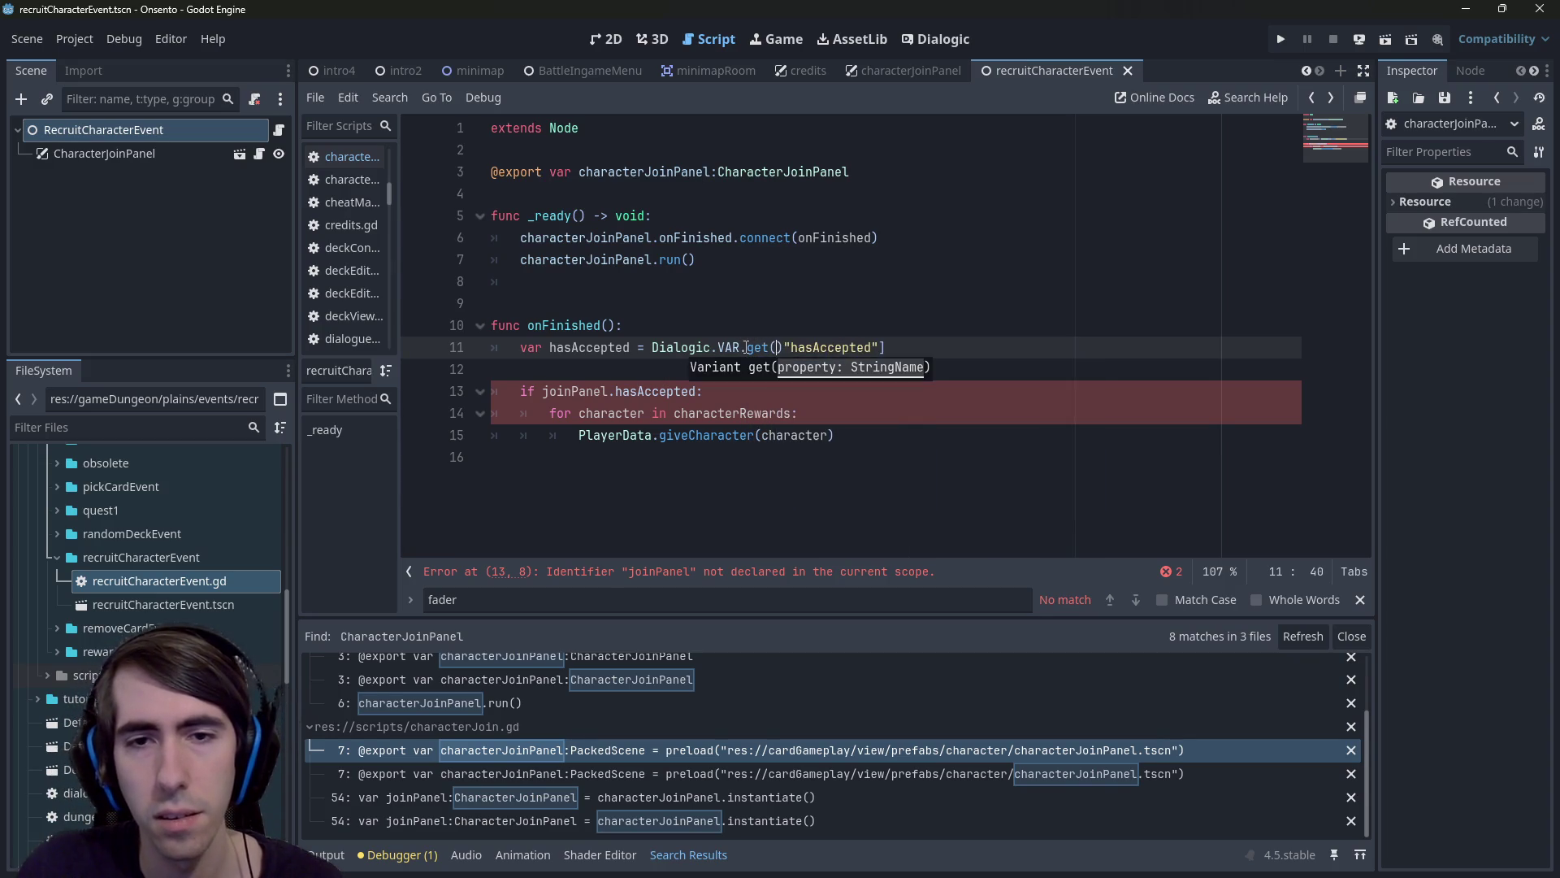
key("BackSpace")
key("BackSpace")
key("BackSpace")
type("[")
key("ctrl+s")
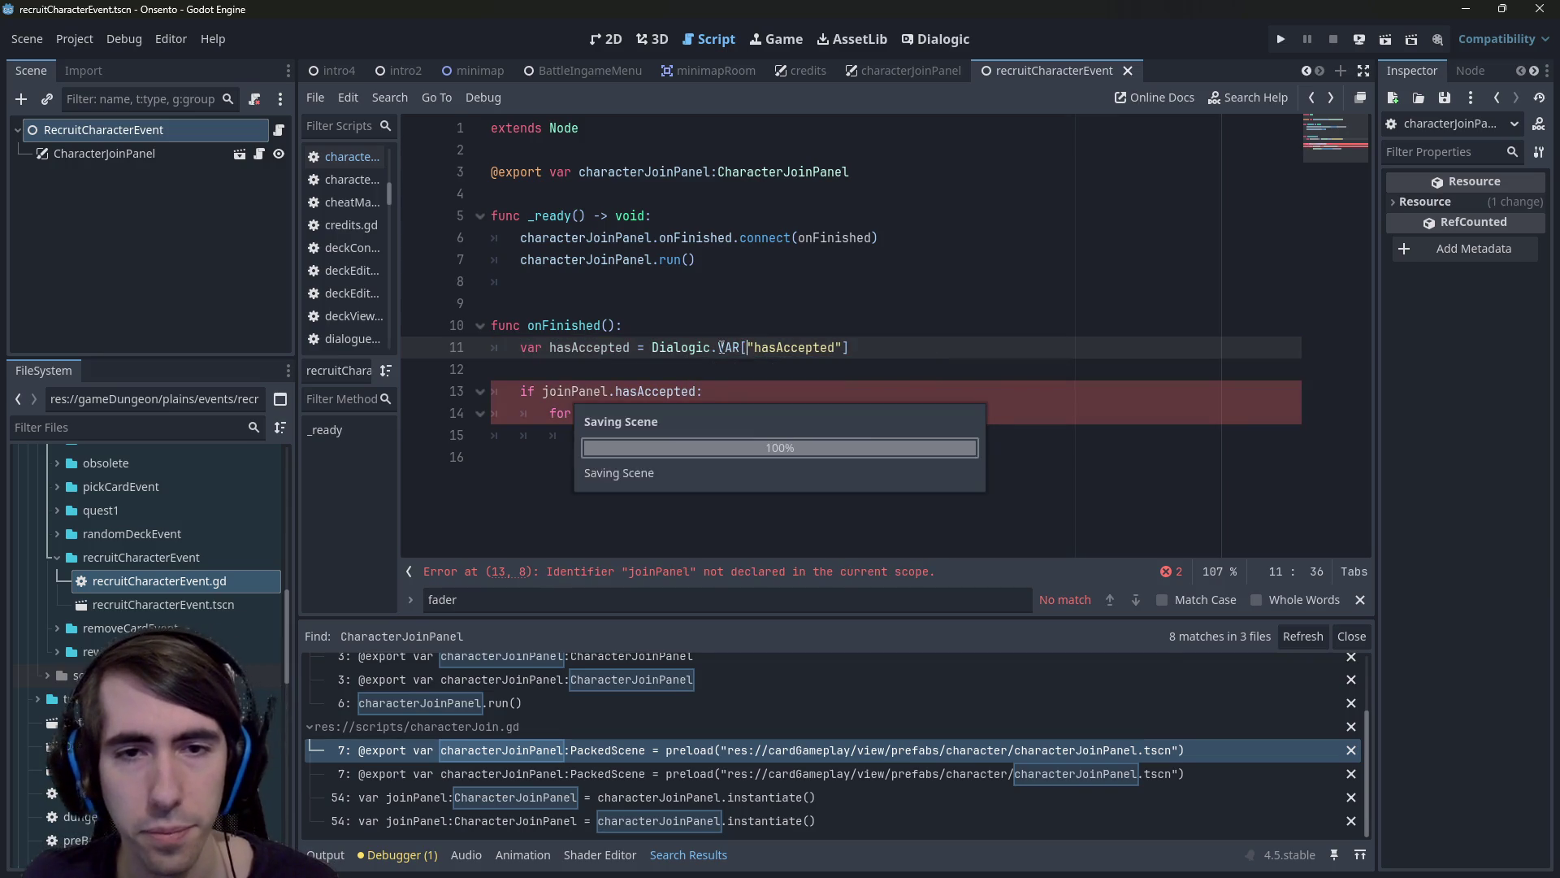
Inspect the VAR declaration in DialogicGameHandler, then return to recruitCharacterEvent.gd
left_click(721, 347, "ctrl")
left_click(575, 194)
key("ctrl+Home")
key("alt+Left")
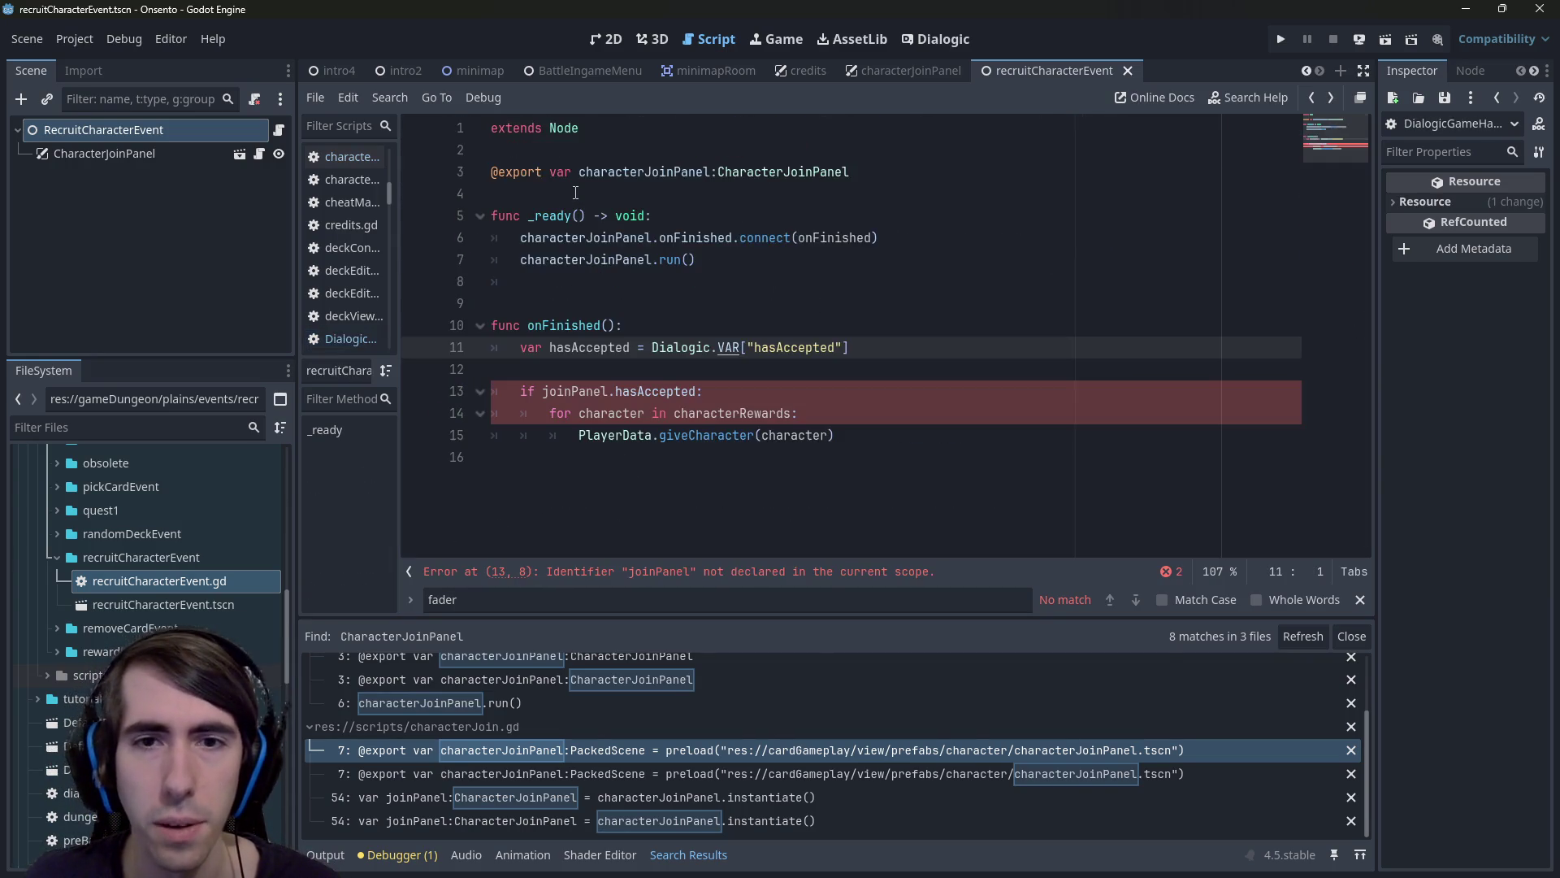
left_click(564, 362)
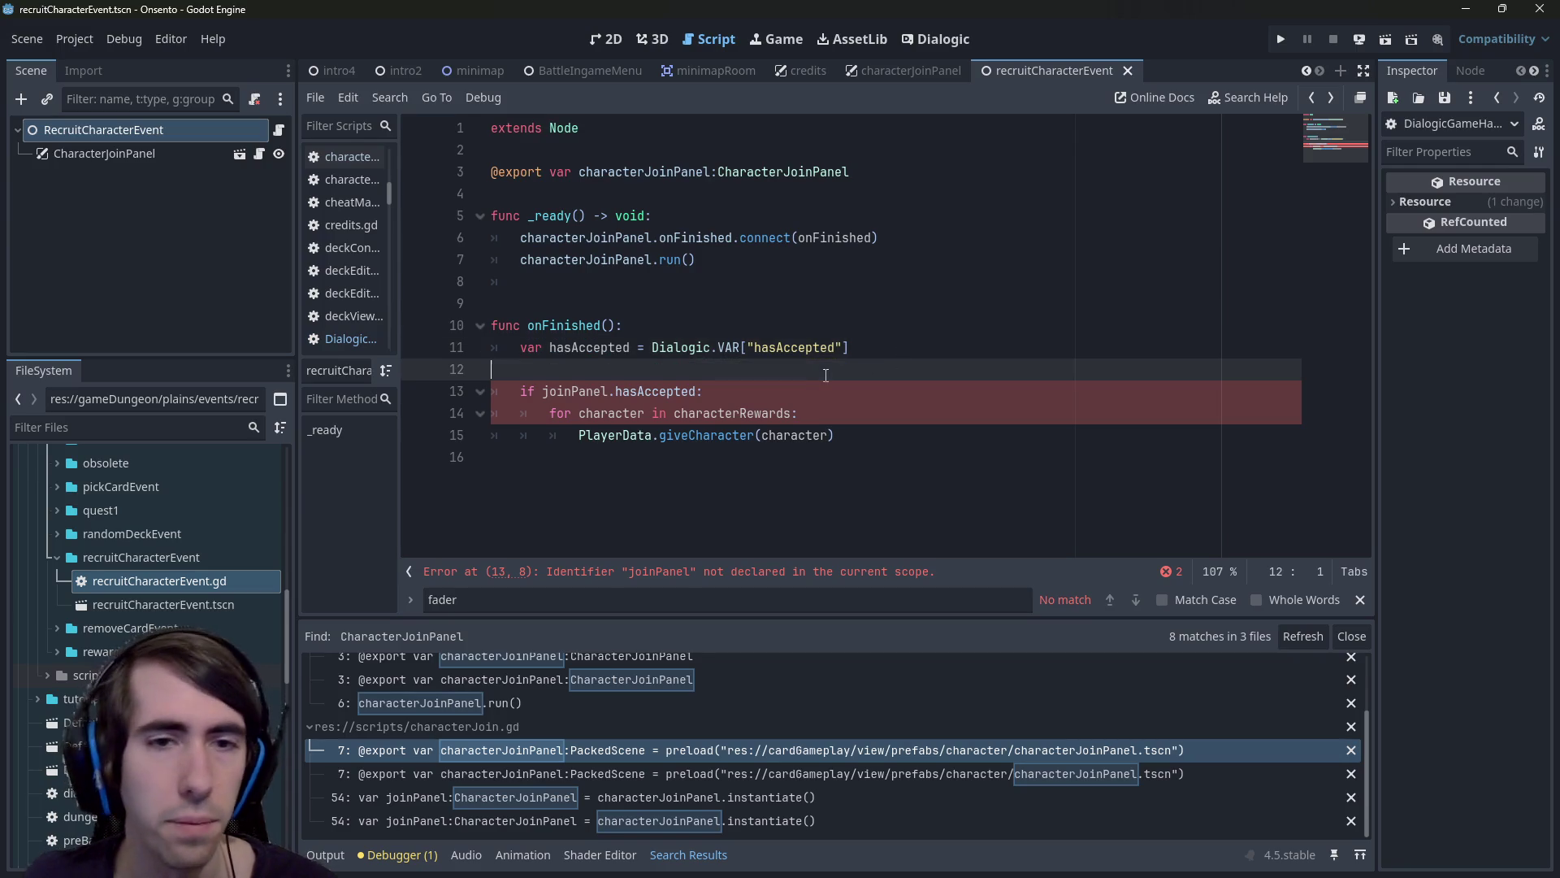
double_click(568, 348)
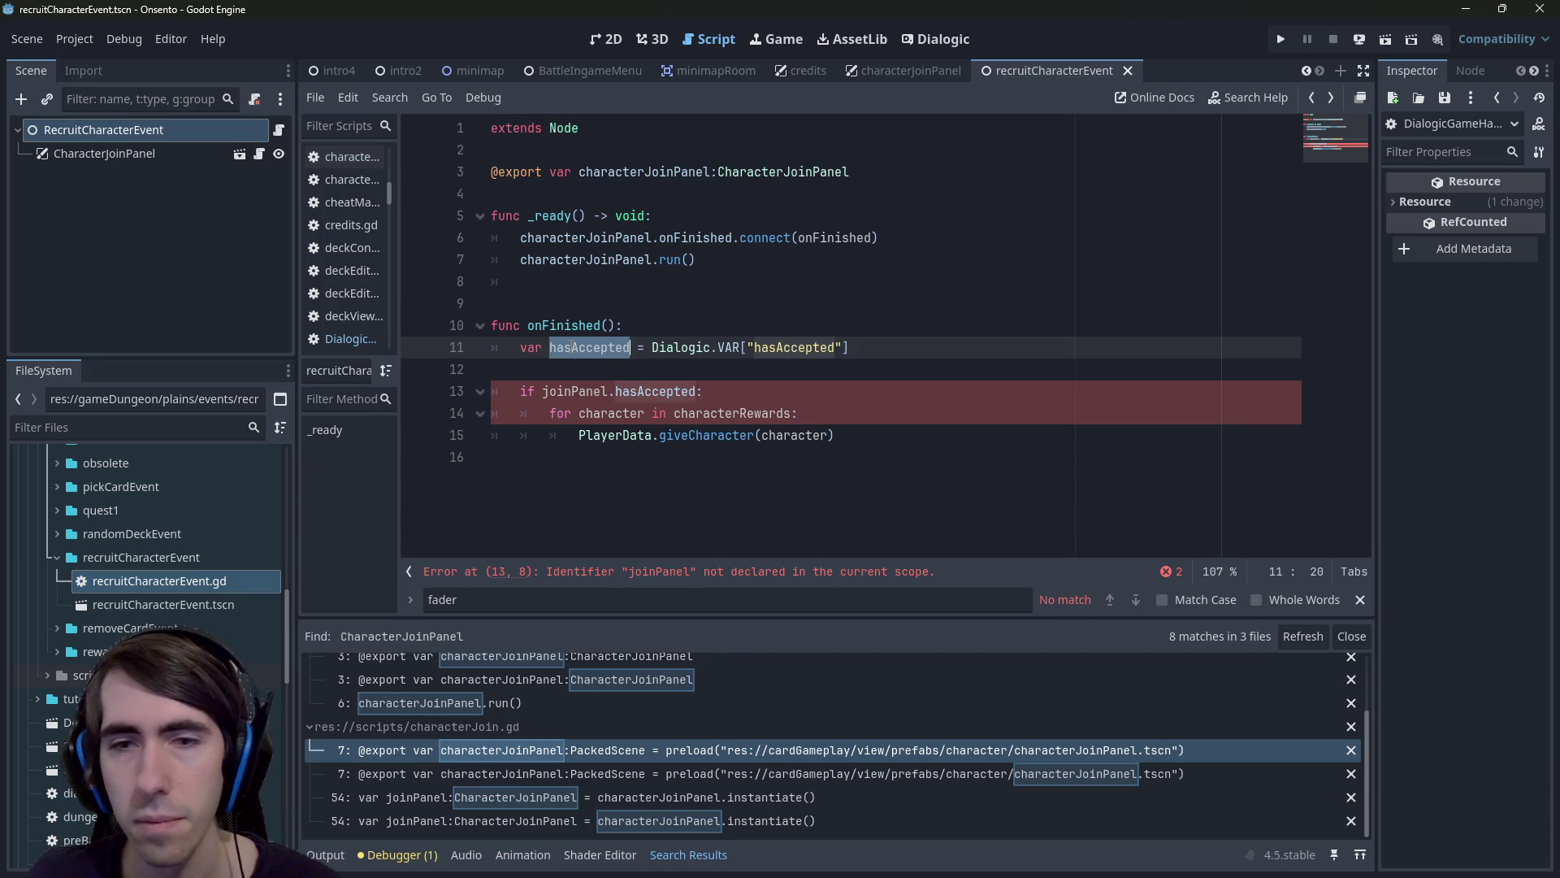
Replace the undeclared joinPanel with characterJoinPanel in the hasAccepted check on line 13
double_click(594, 391)
left_click(591, 393, "ctrl")
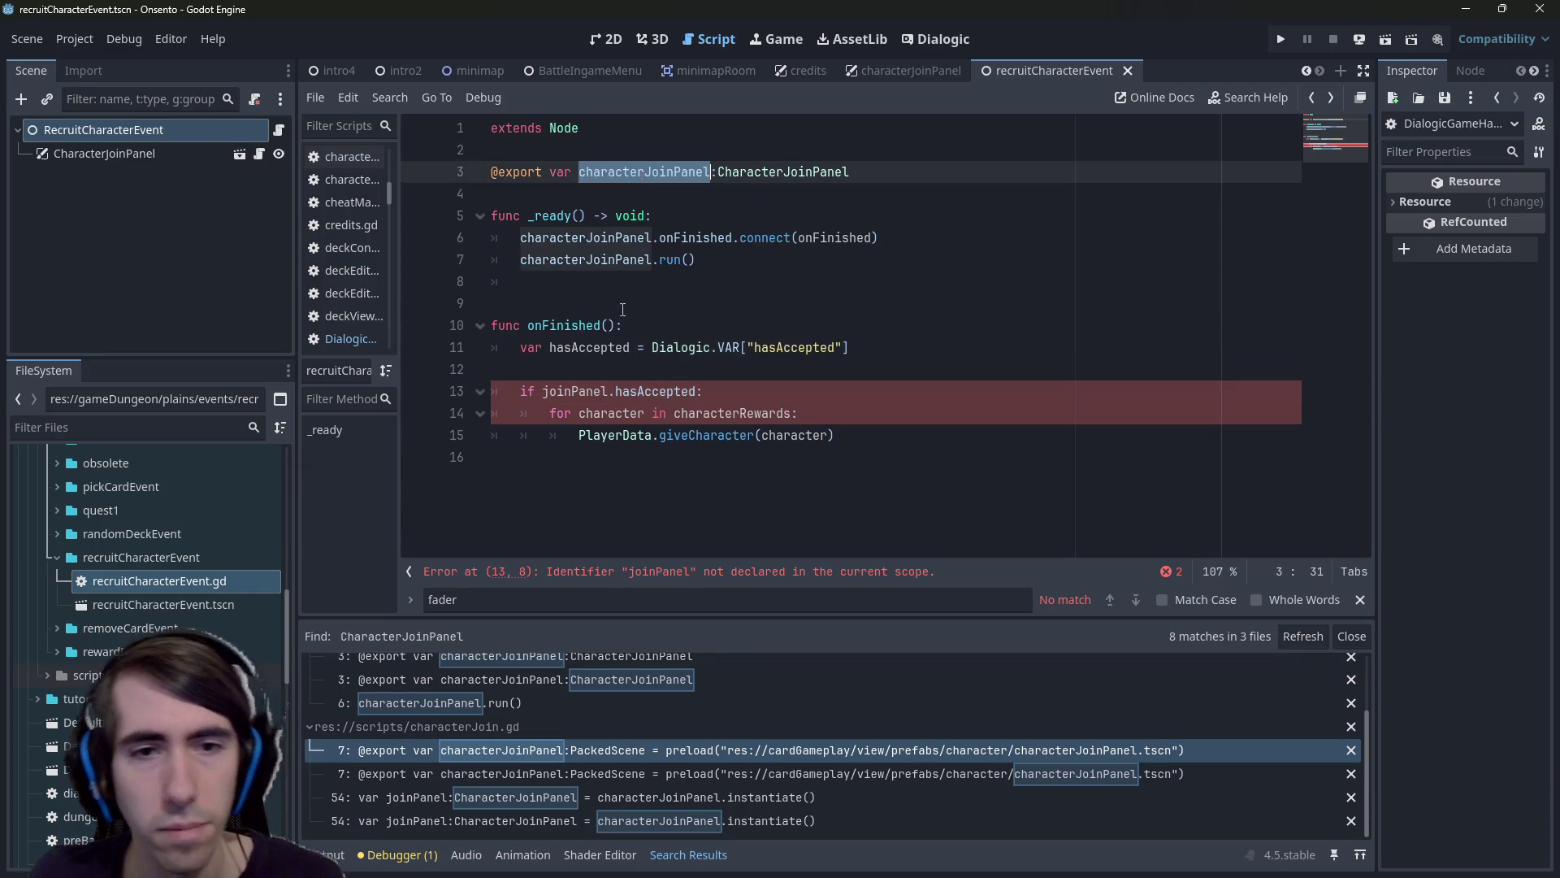
key("ctrl+c")
double_click(590, 392)
key("ctrl+v")
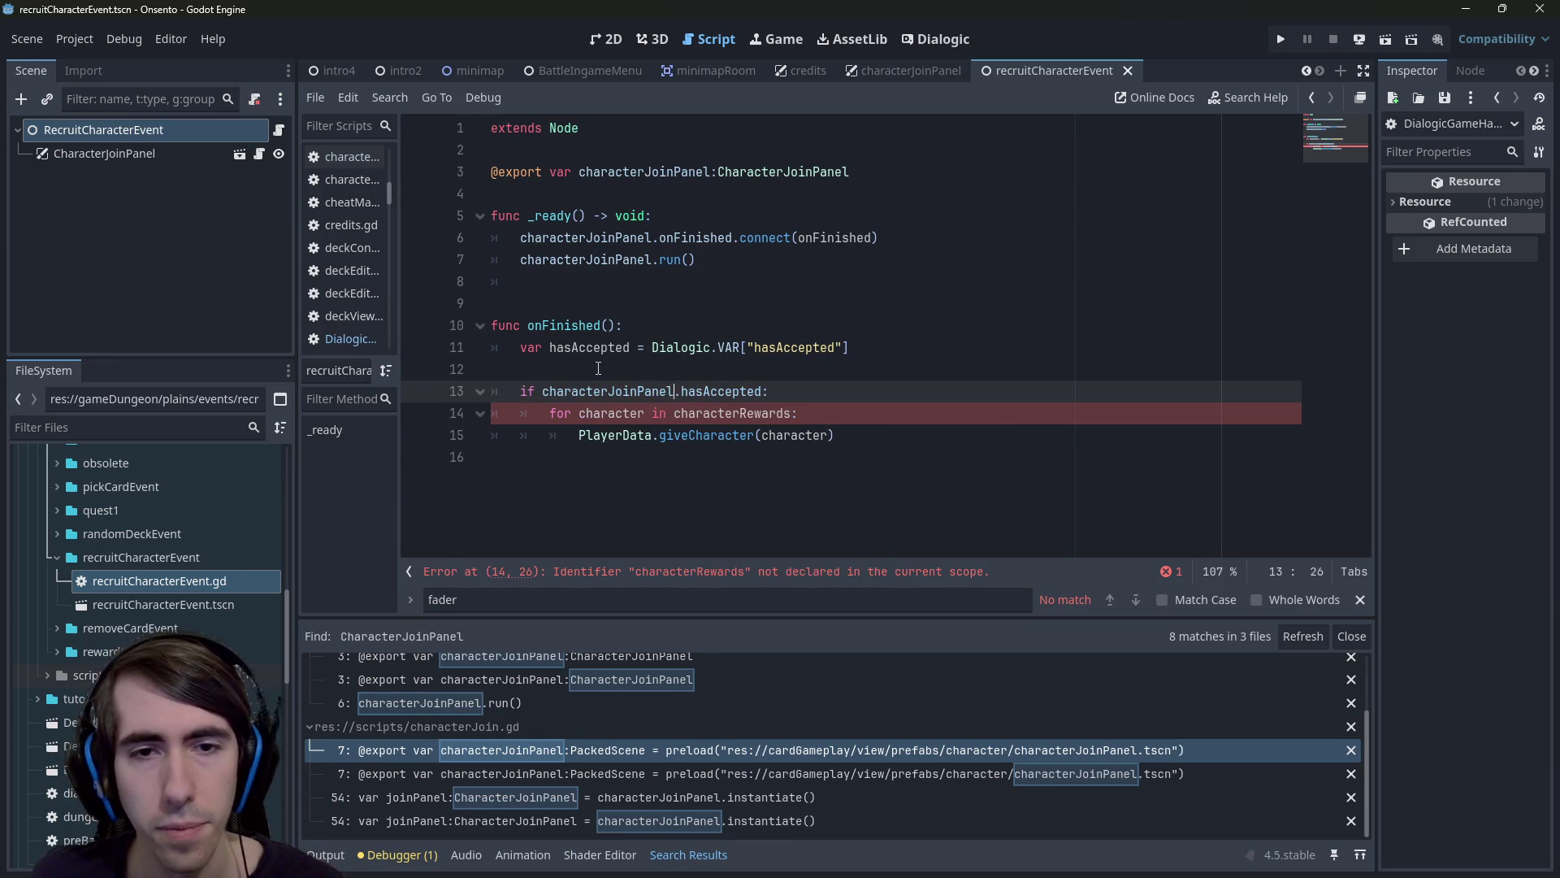
double_click(707, 391)
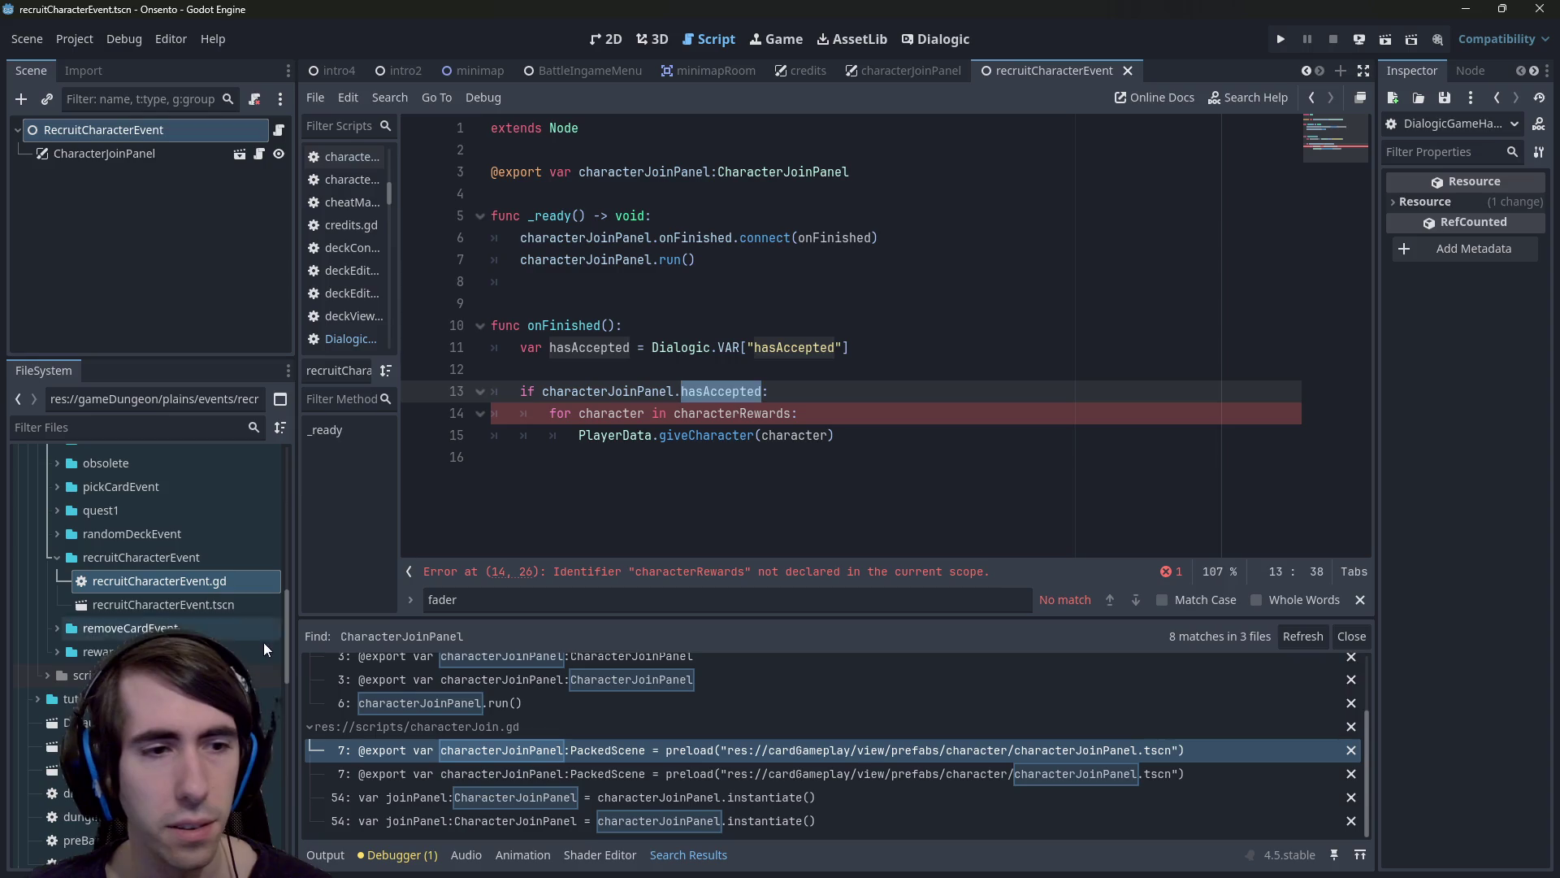
left_click(797, 172, "ctrl")
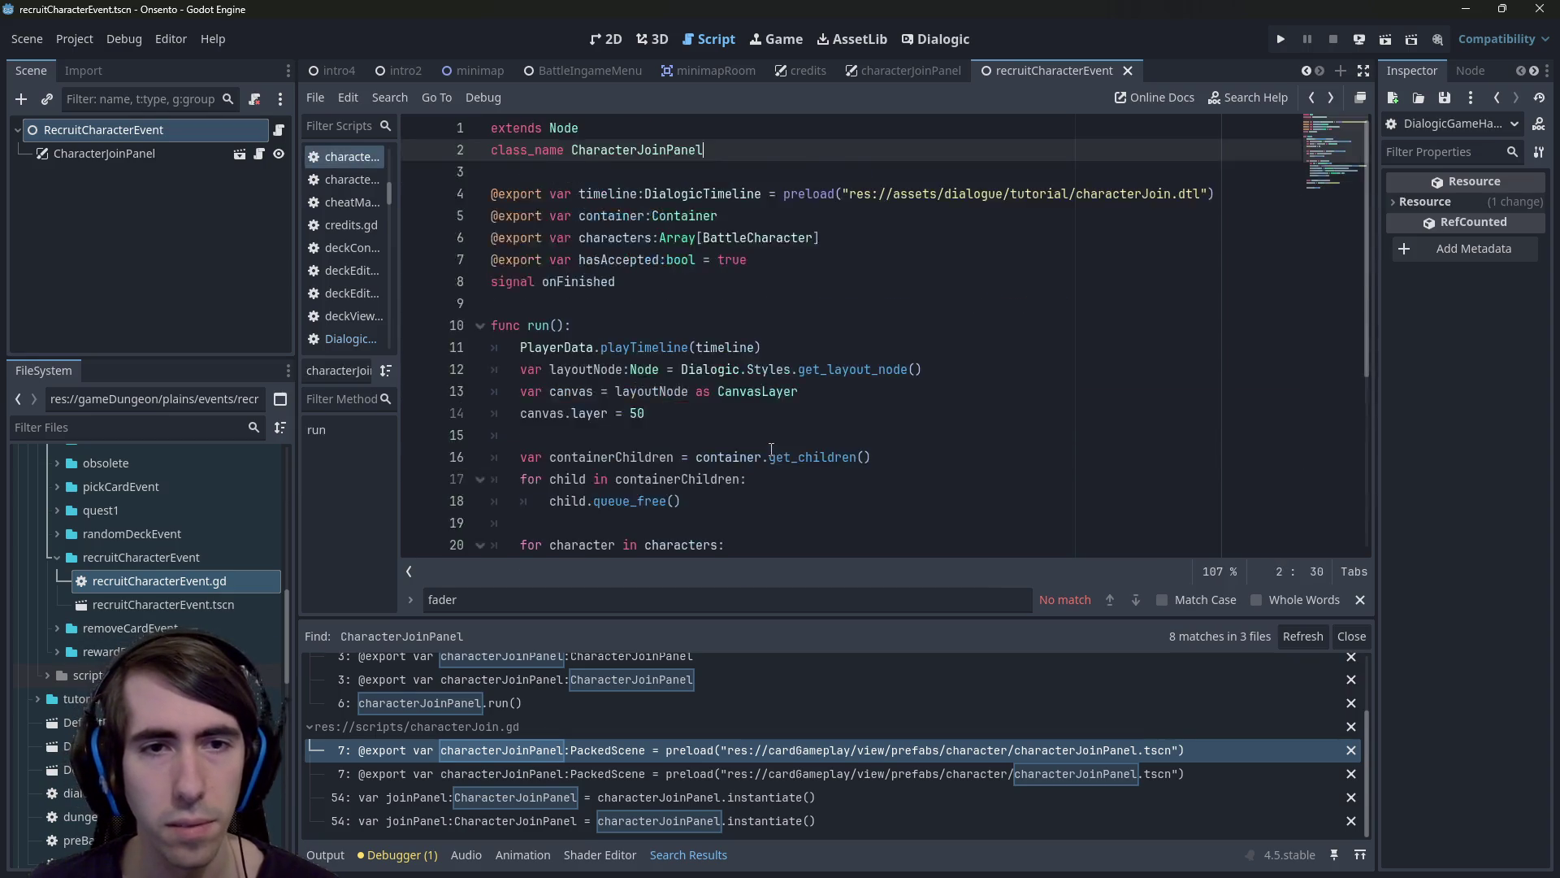
Inspect timeline_ended and the joinPanel / hasAccepted usage on line 61 of the join-panel code
scroll(772, 450, "down", 4)
double_click(638, 436)
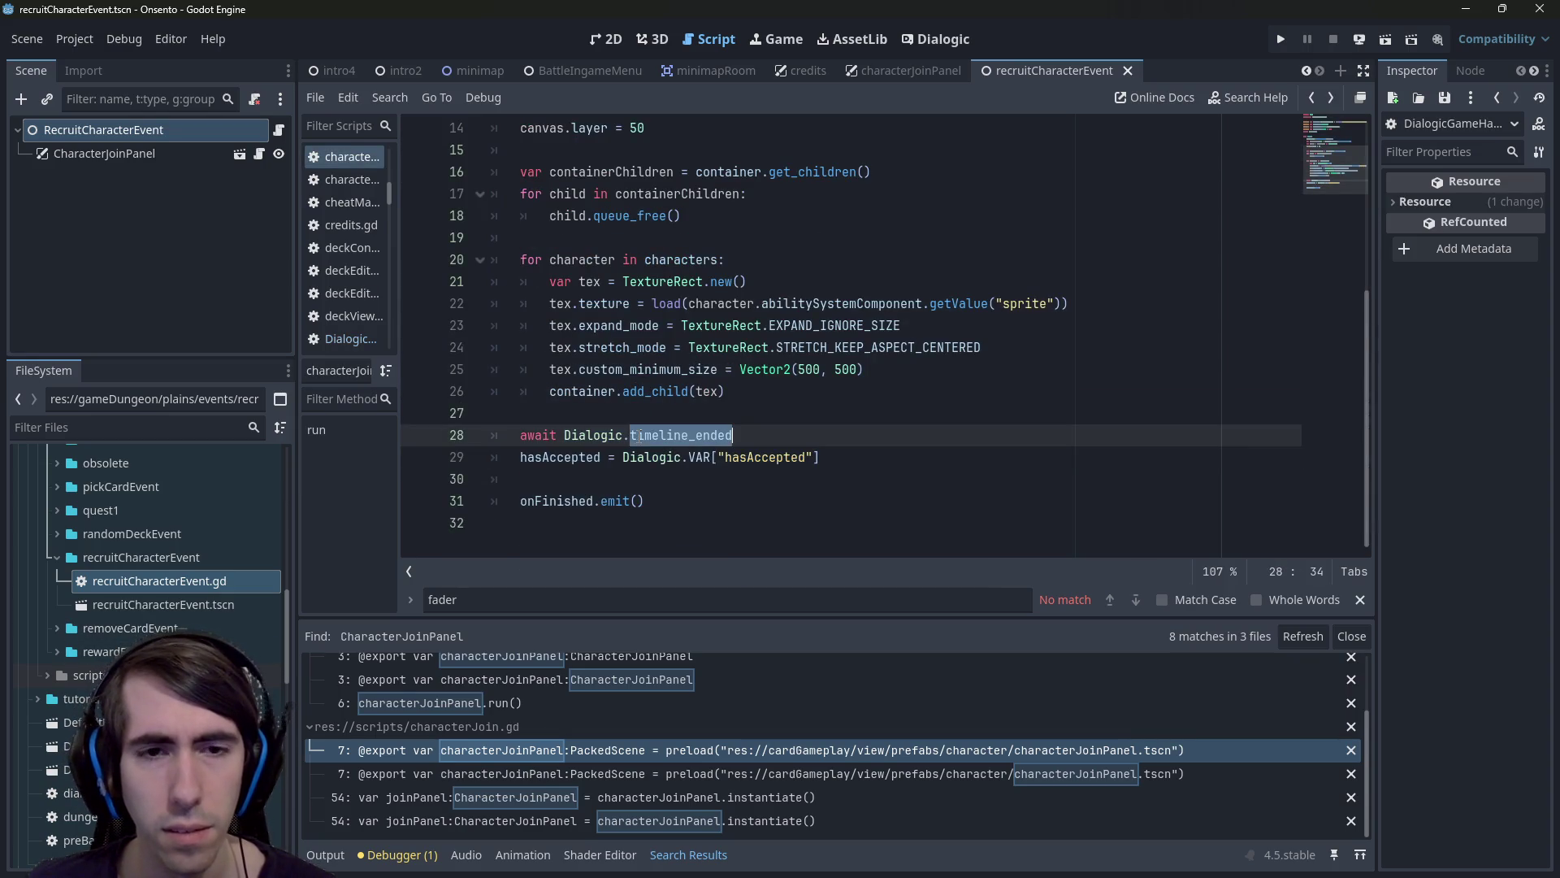
scroll(640, 406, "up", 4)
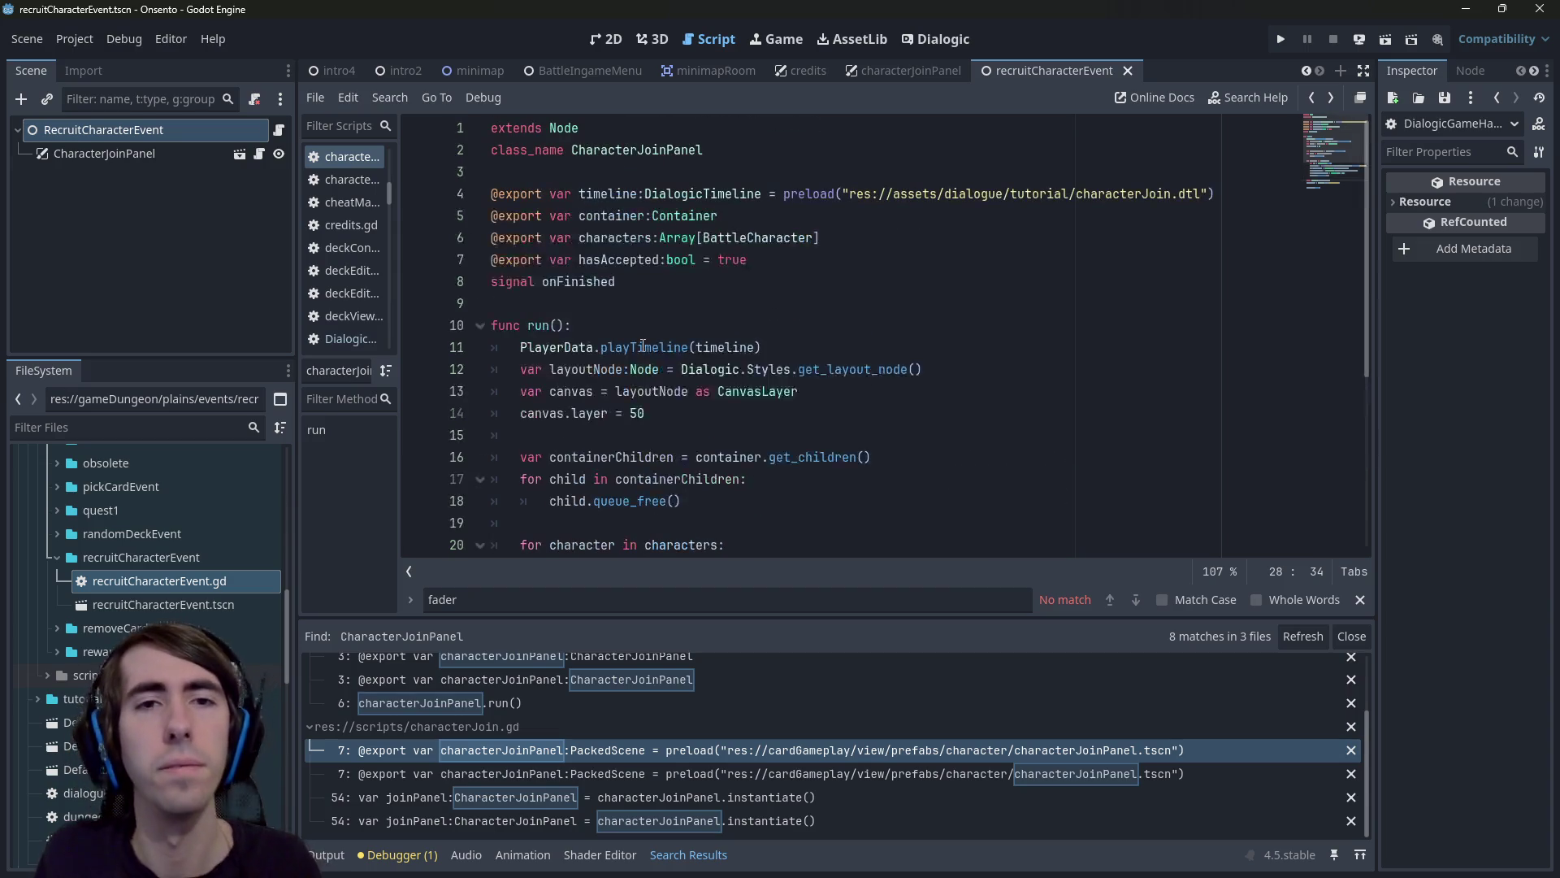
scroll(642, 346, "down", 4)
key("alt+Left")
key("alt+Left")
key("alt+Left")
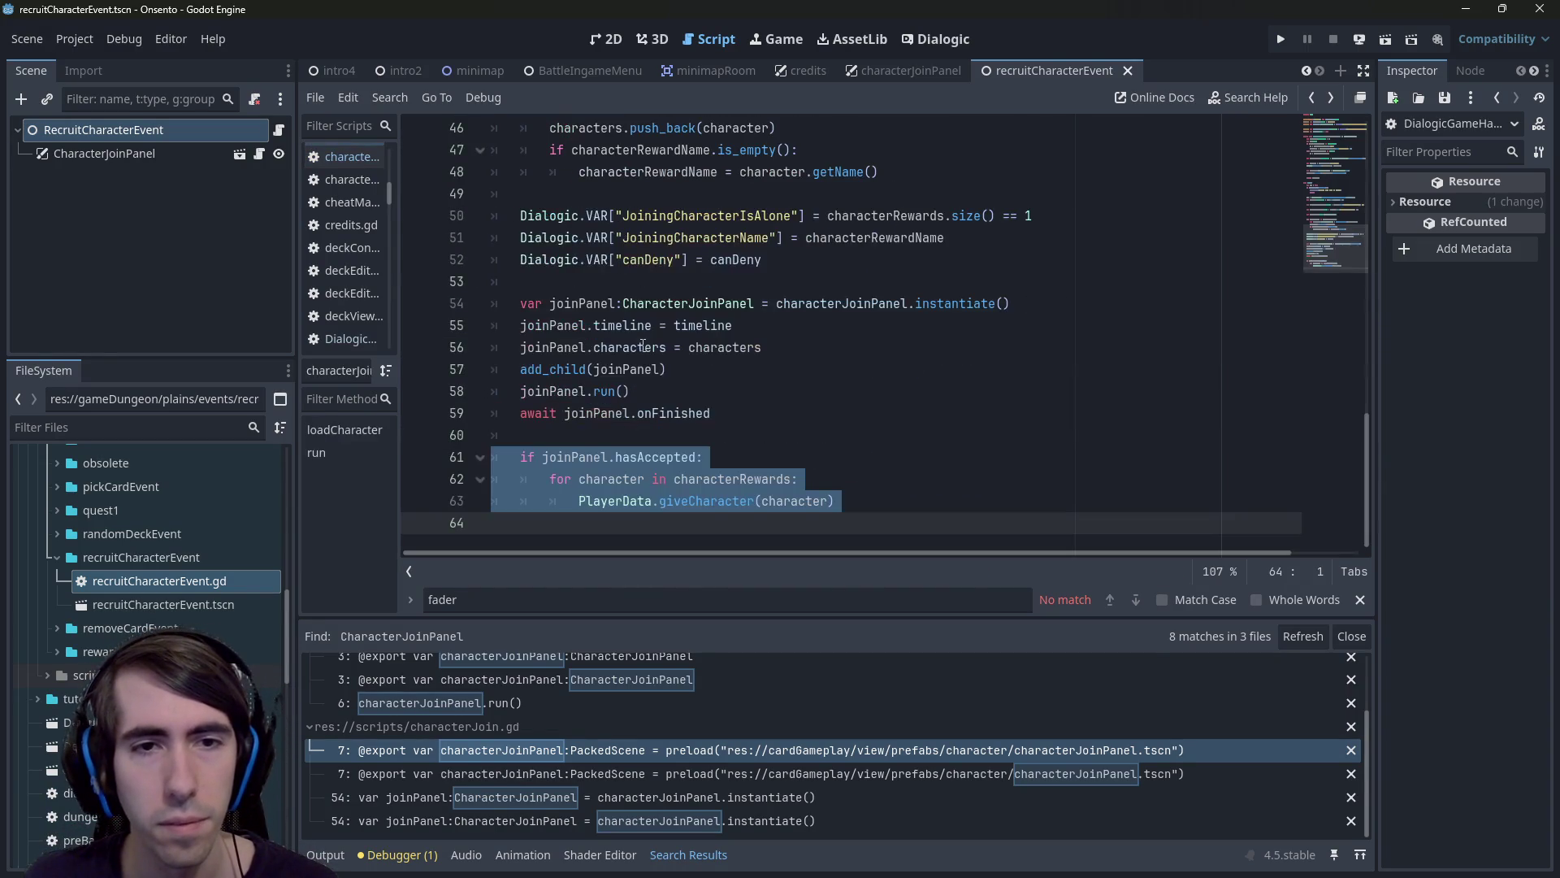
double_click(574, 457)
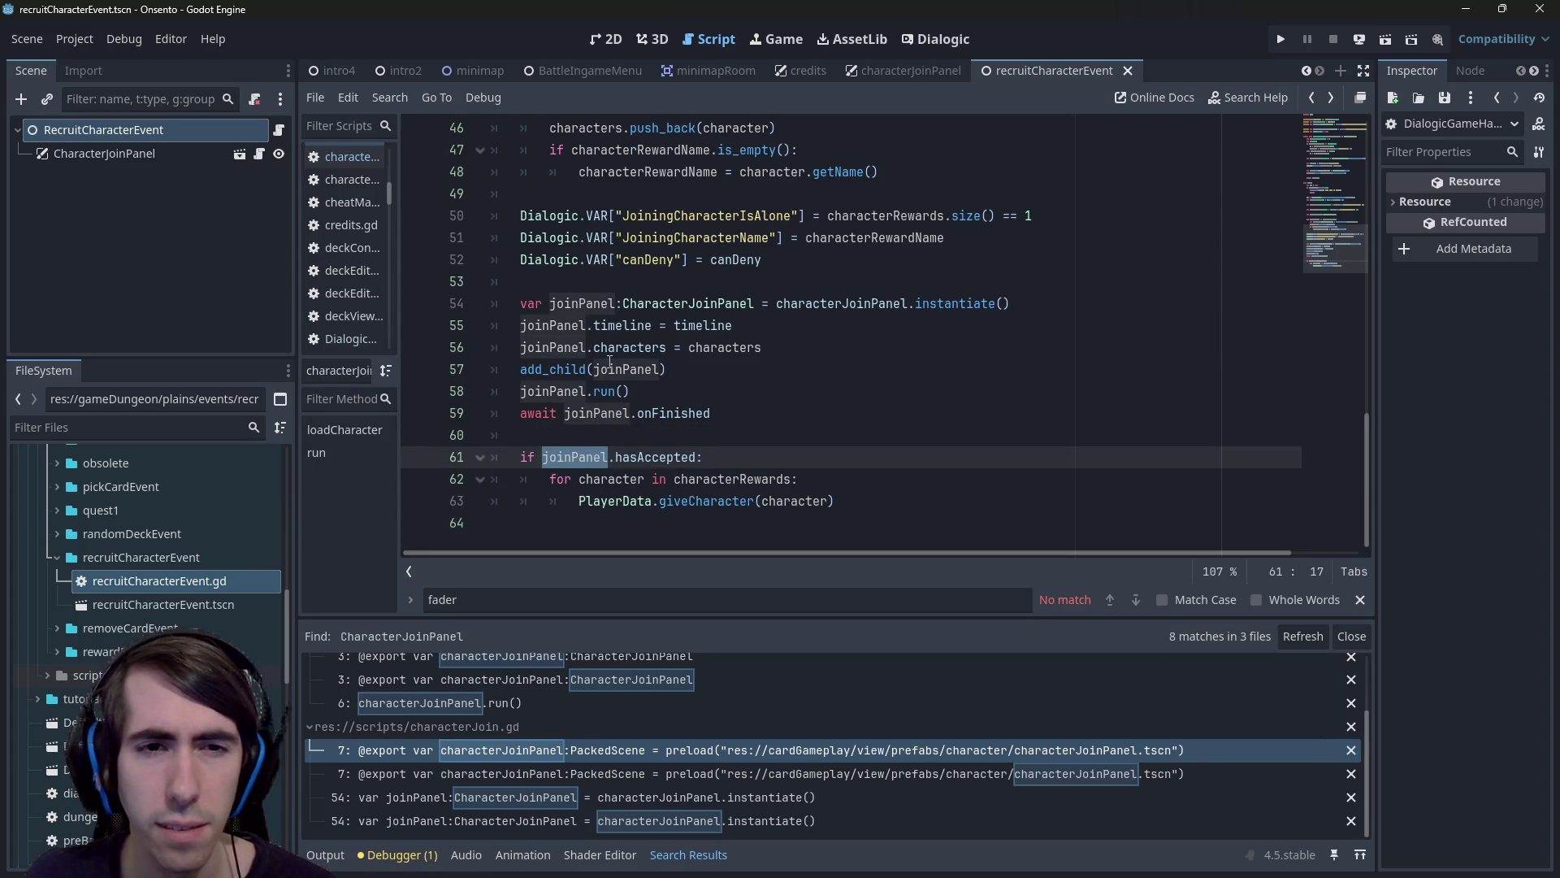
left_click(662, 369)
scroll(662, 368, "up", 1)
scroll(662, 369, "up", 1)
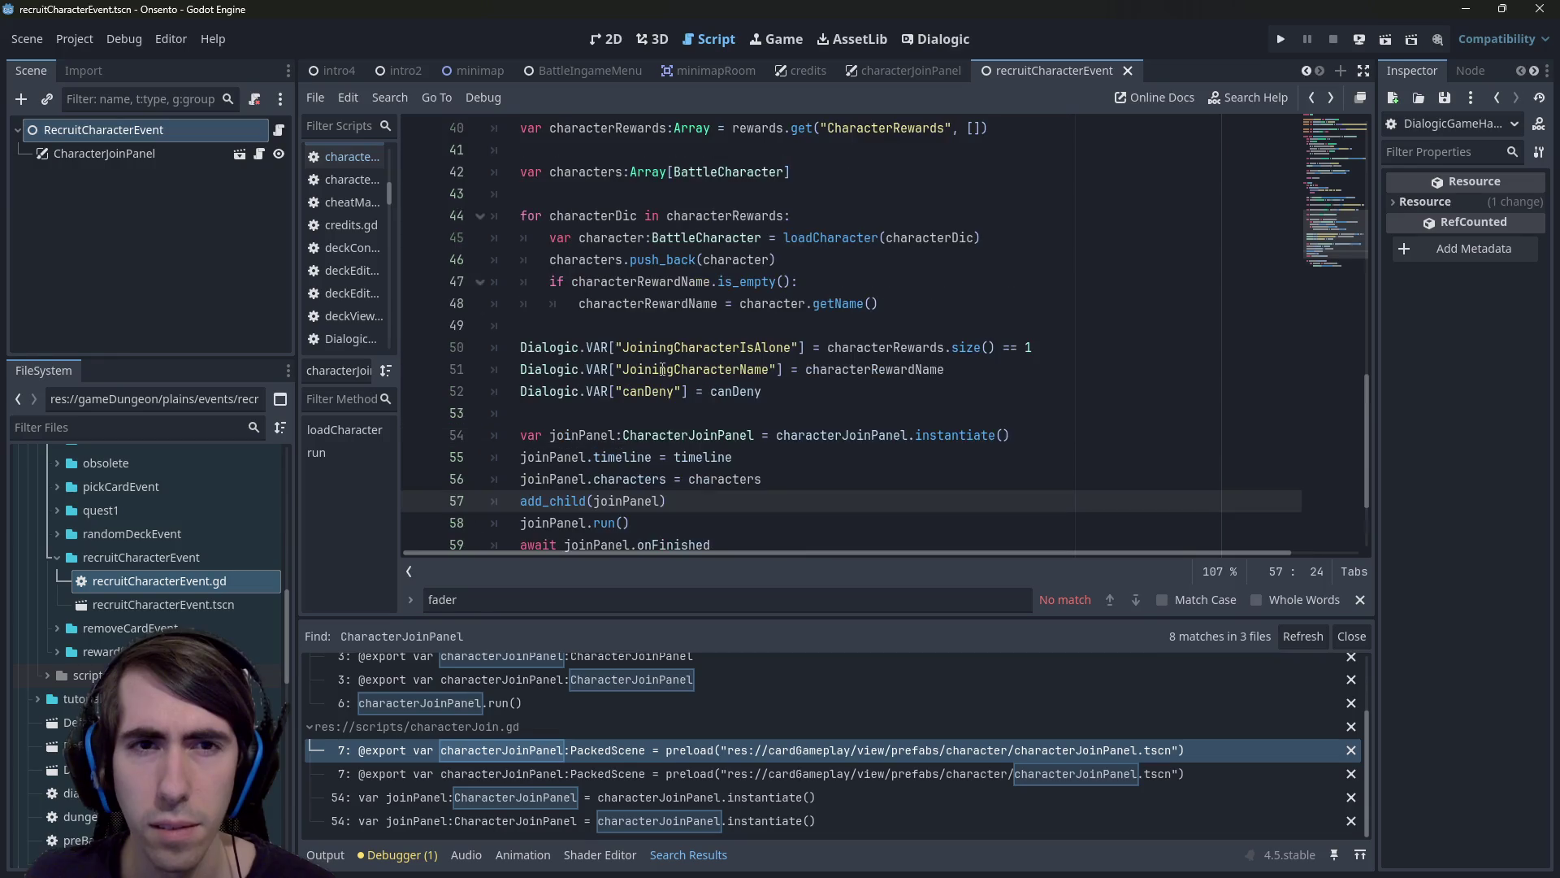
scroll(660, 406, "down", 2)
double_click(659, 456)
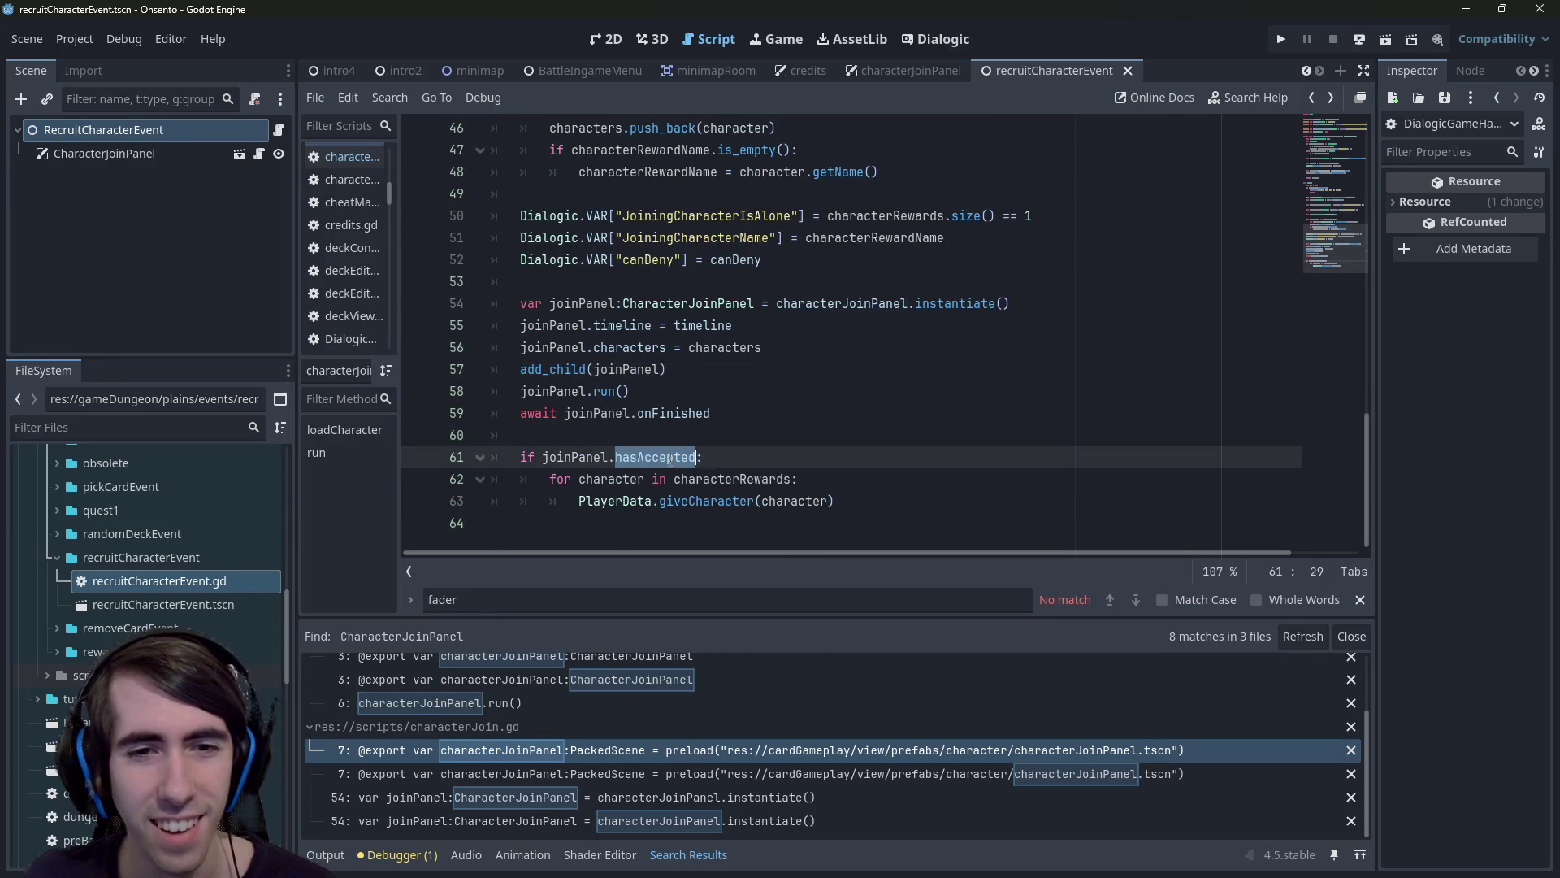
Flip between the CharacterJoinPanel and recruitCharacterEvent scripts to compare their code
scroll(644, 377, "up", 2)
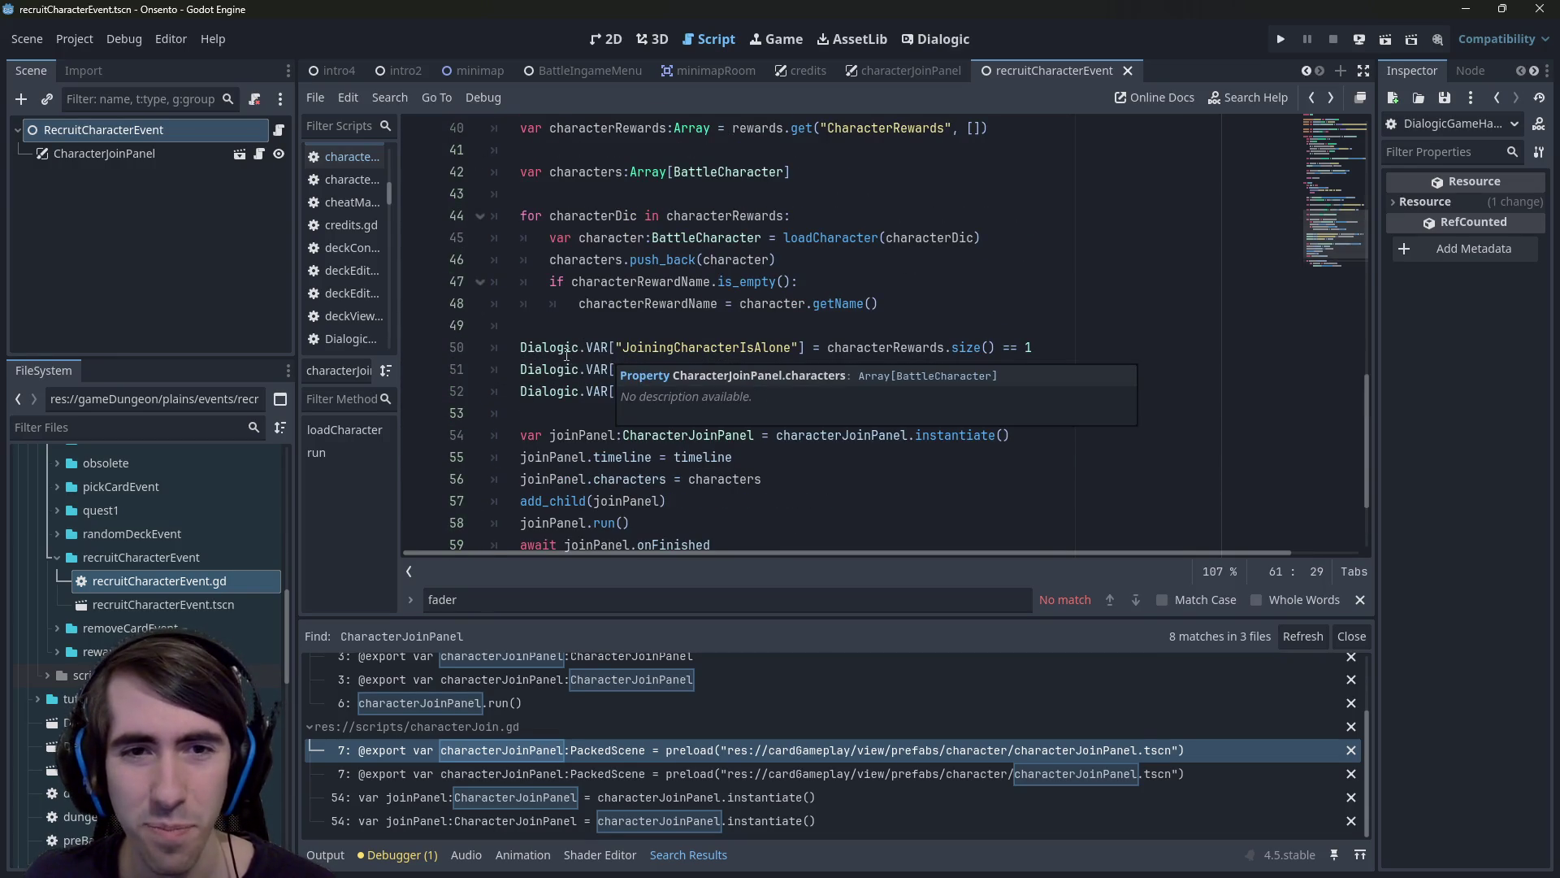
scroll(690, 383, "up", 2)
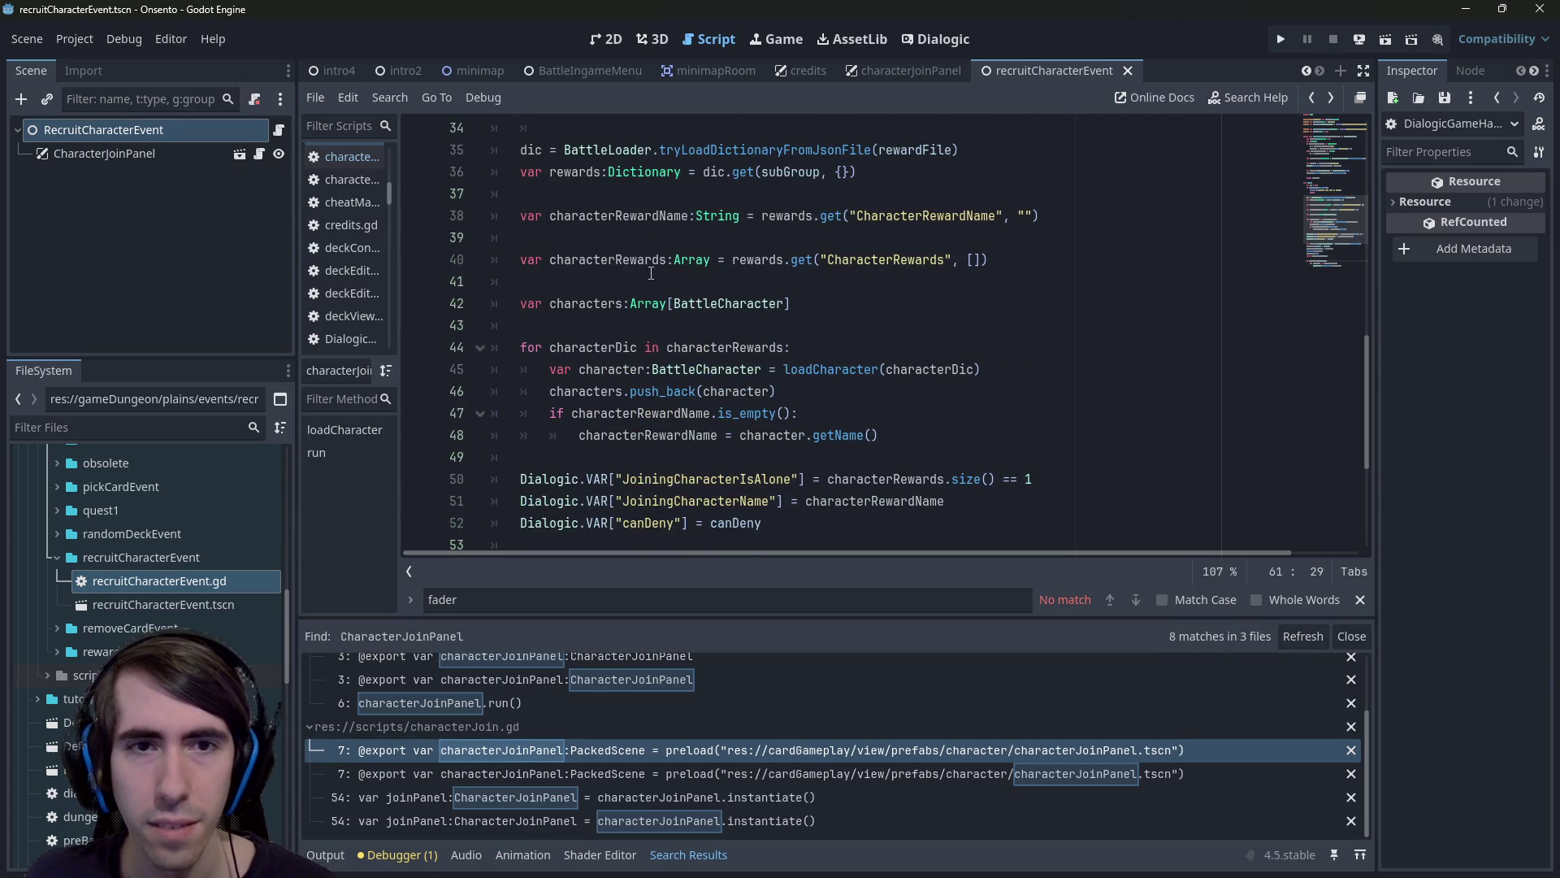
scroll(690, 384, "down", 4)
scroll(650, 423, "up", 6)
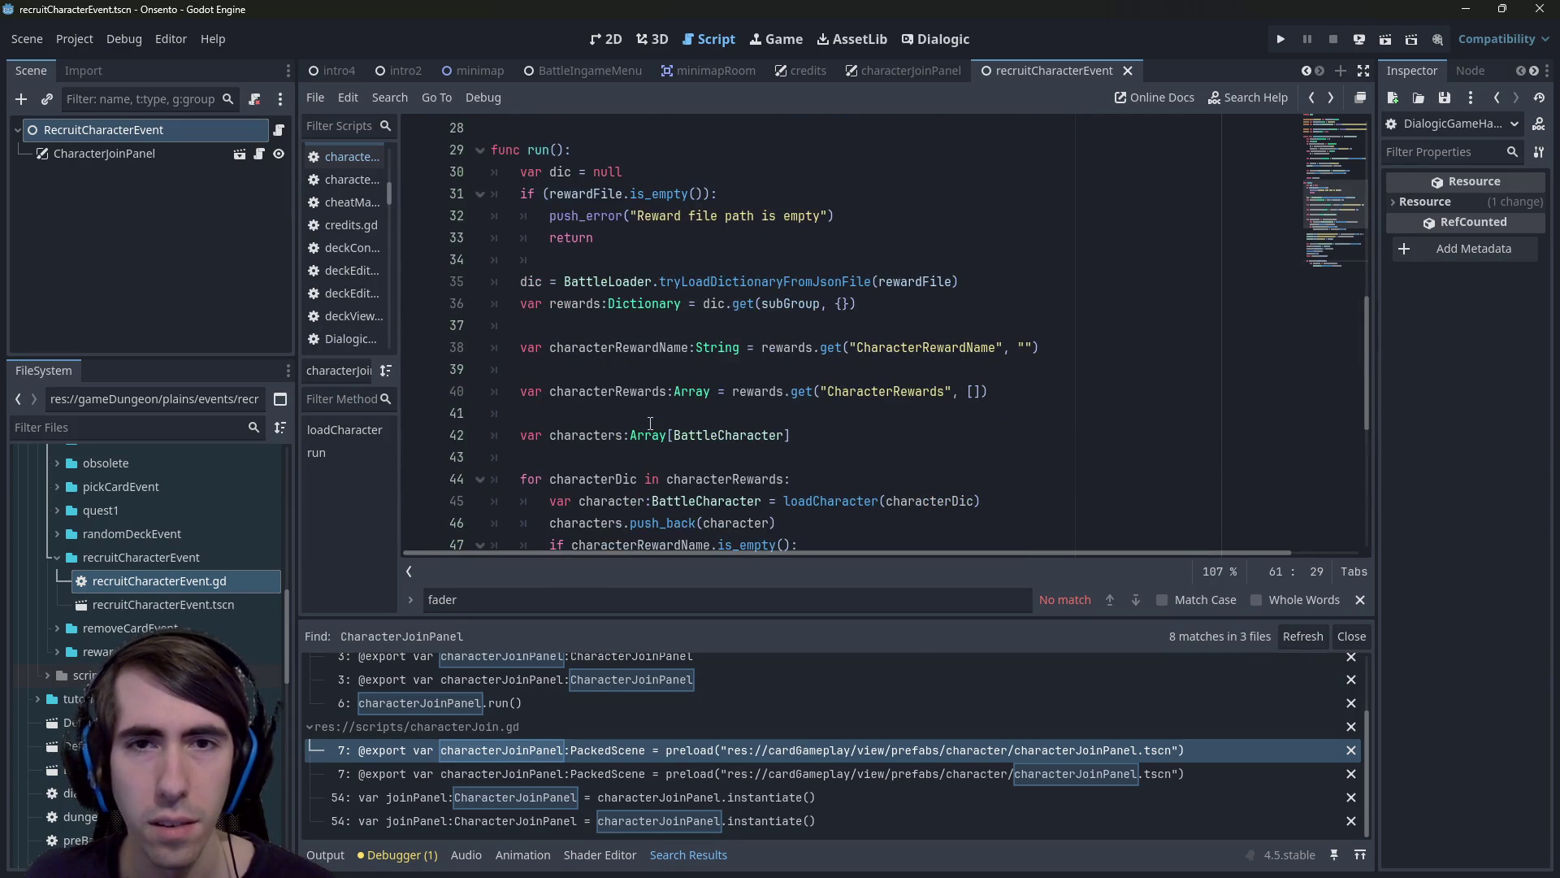
scroll(651, 416, "down", 6)
left_click(672, 379)
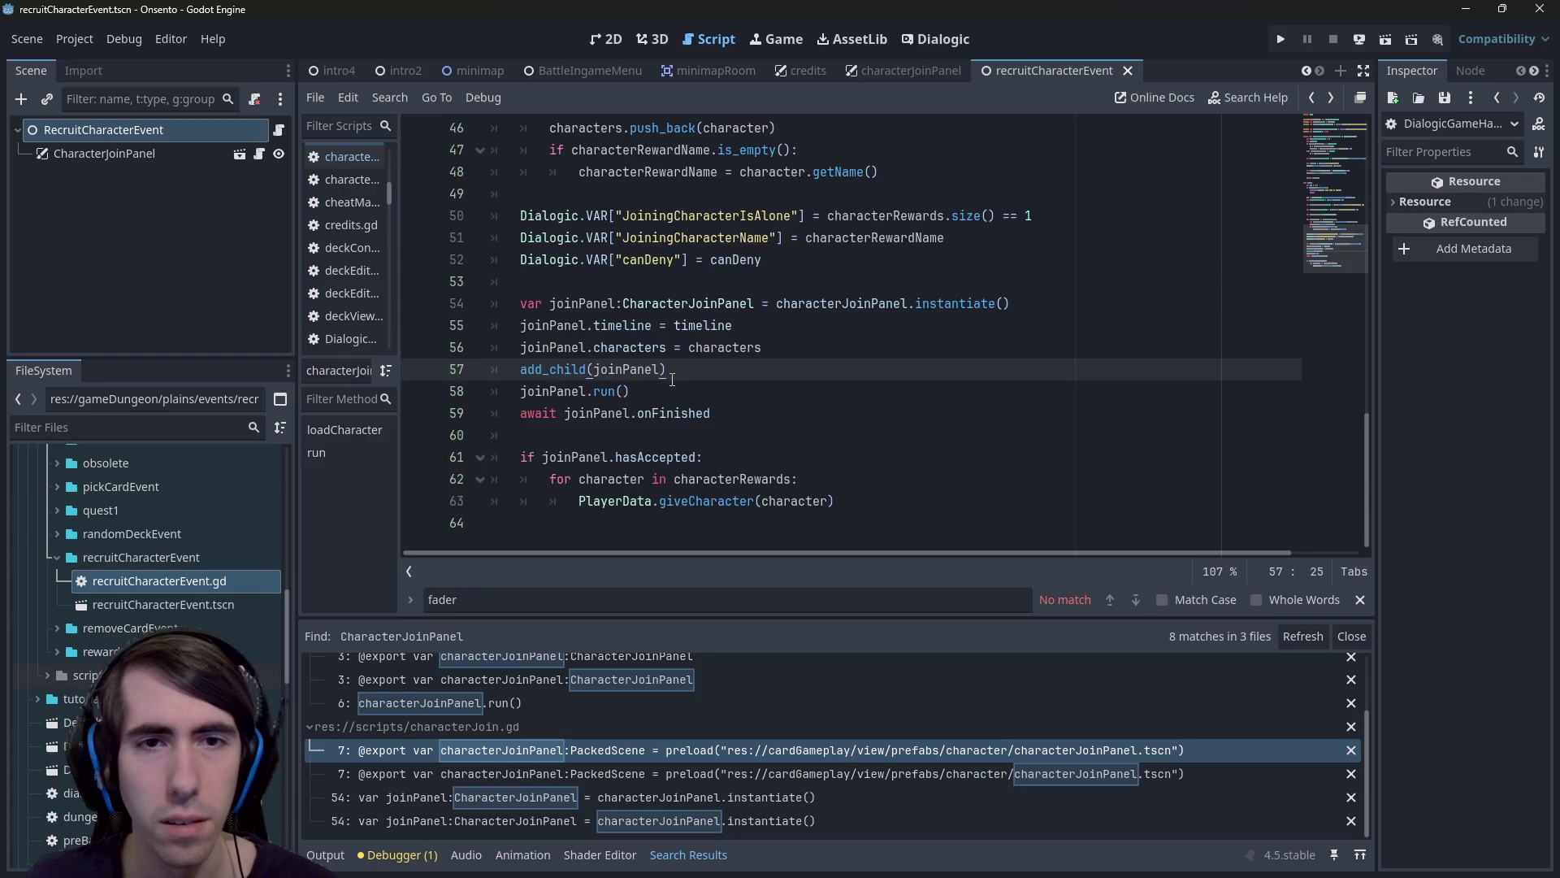
key("alt+Left")
key("alt+Right")
key("alt+Left")
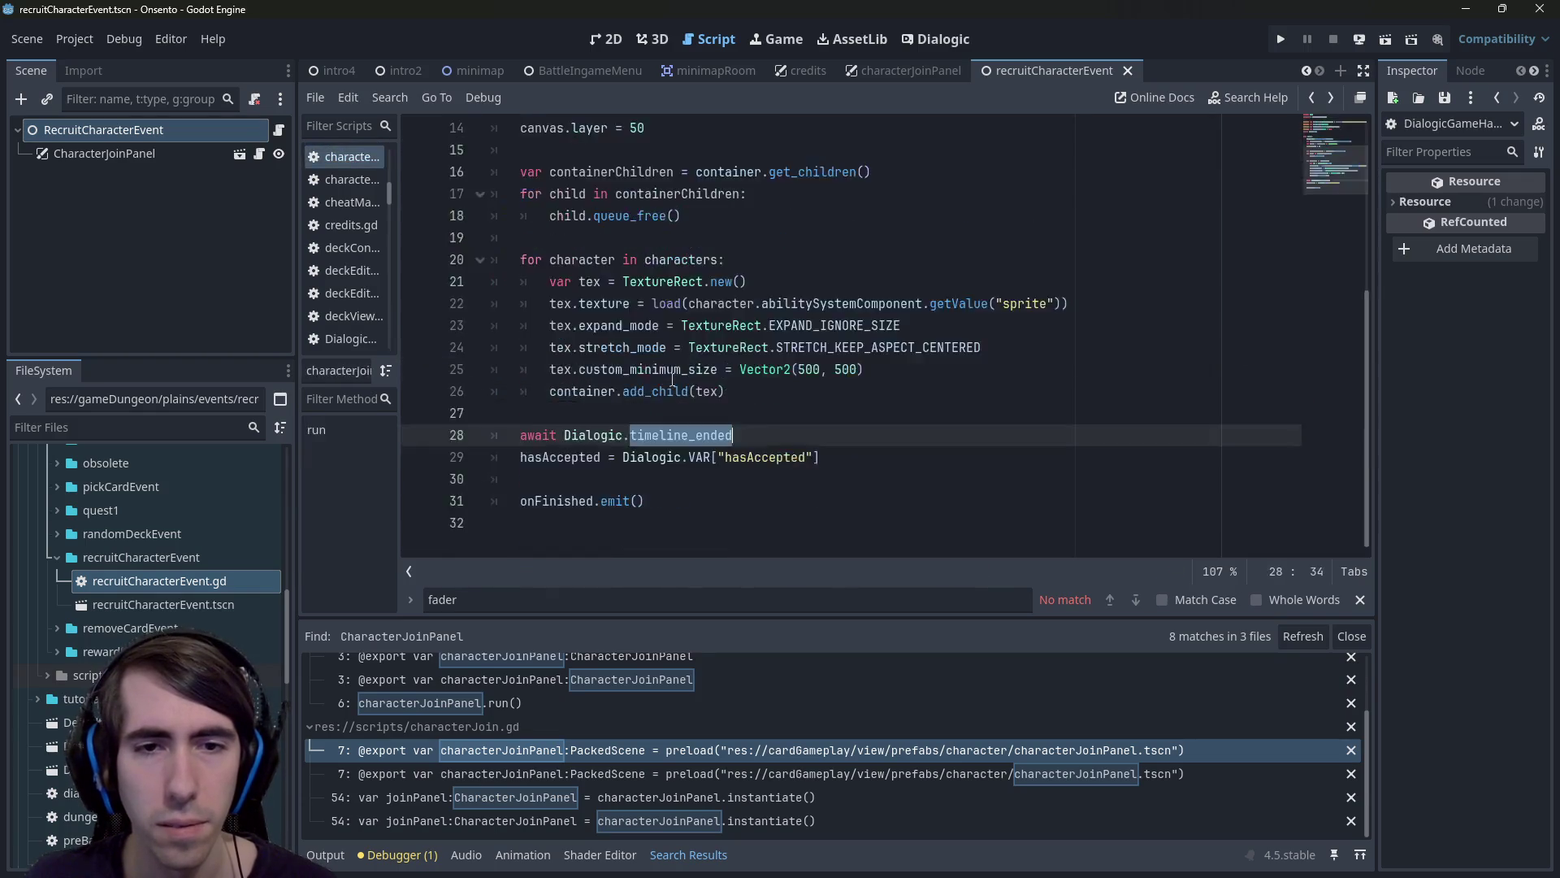
key("alt+Left")
key("alt+Left")
key("alt+Left")
key("alt+Right")
Find hasAccepted in the older characterJoin script, then return to recruitCharacterEvent.gd
double_click(739, 455)
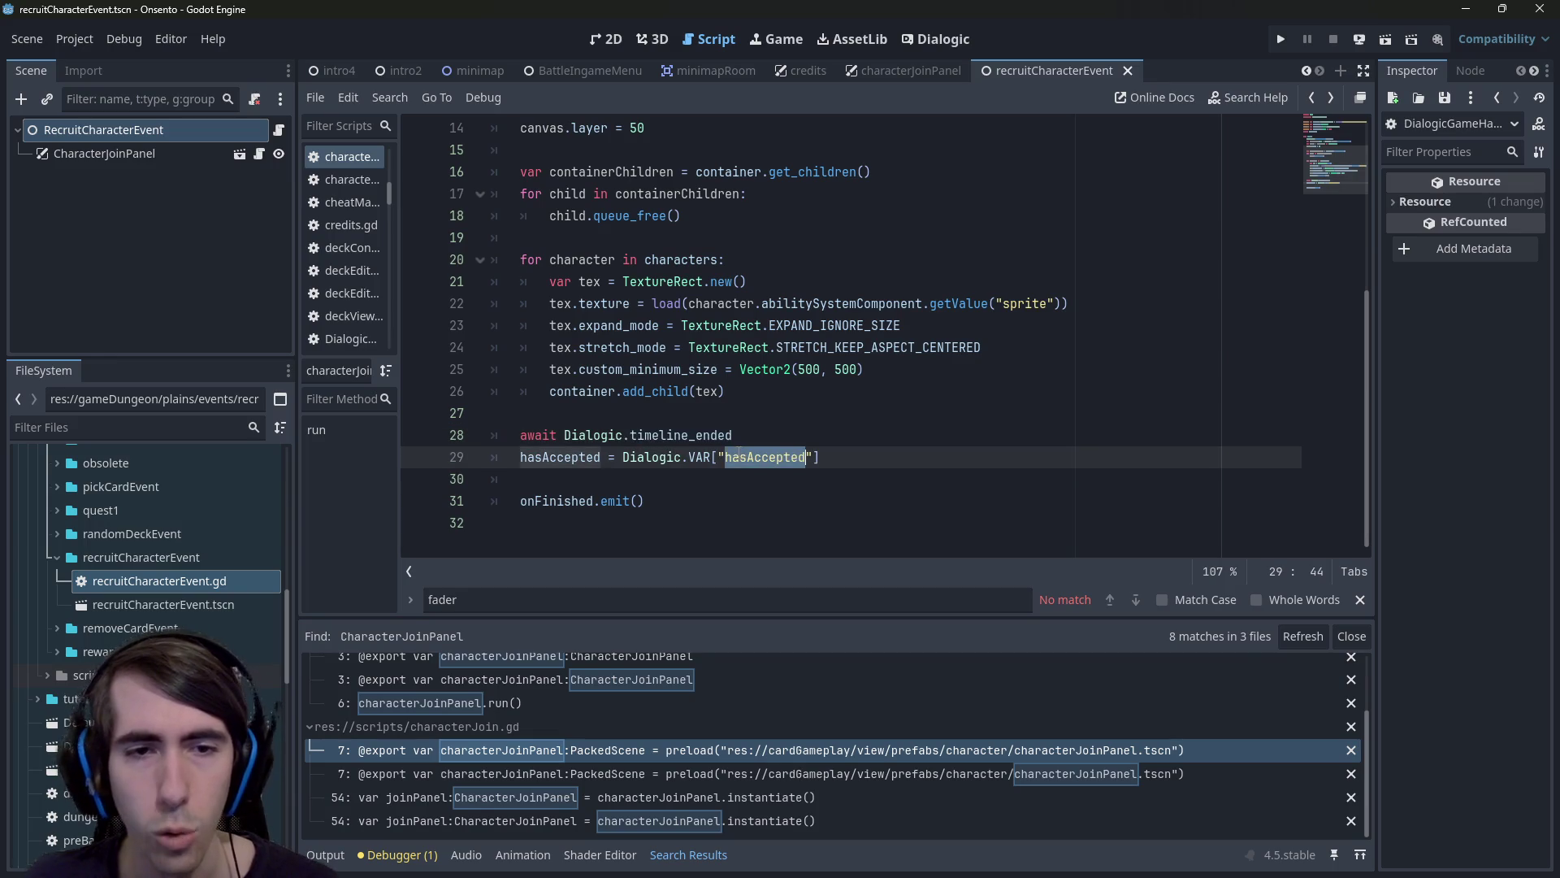
key("alt+Left")
key("alt+Right")
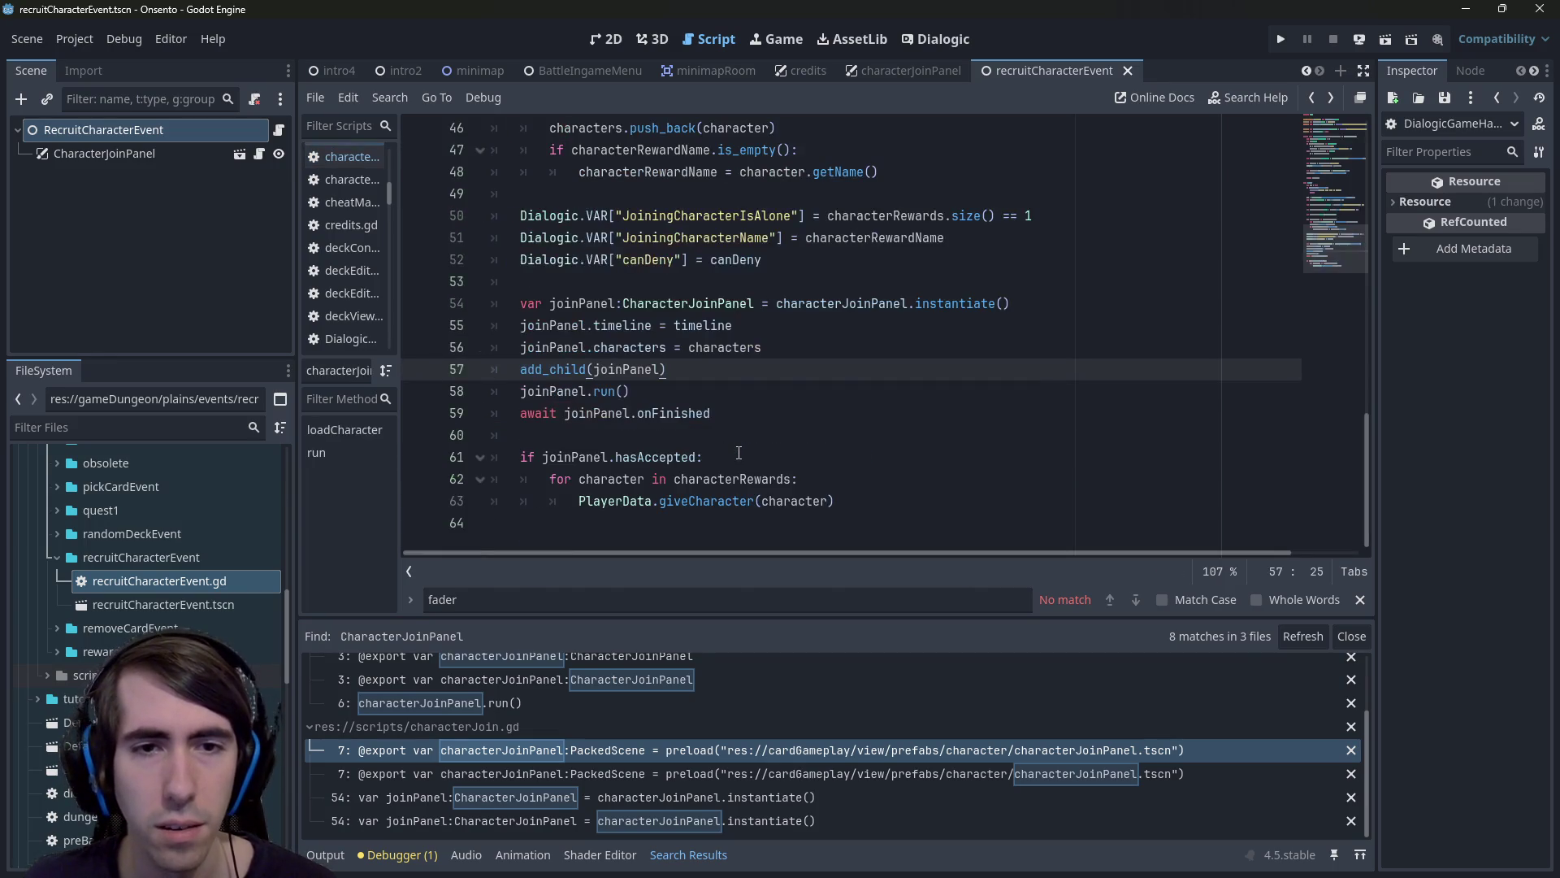
double_click(738, 453)
key("ctrl+f")
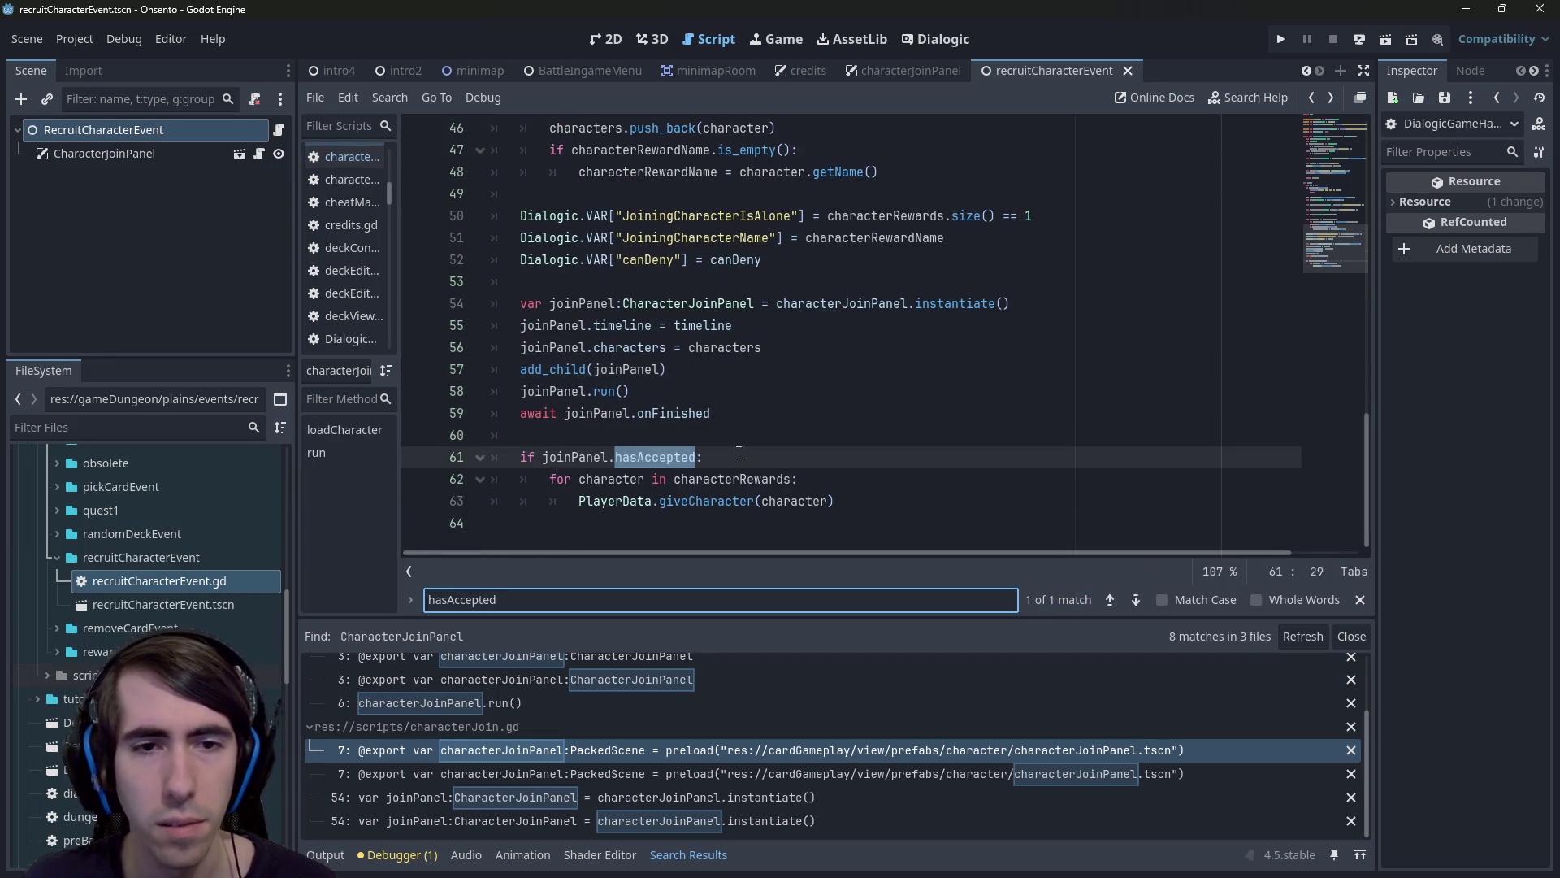
left_click(738, 453)
key("alt+Left")
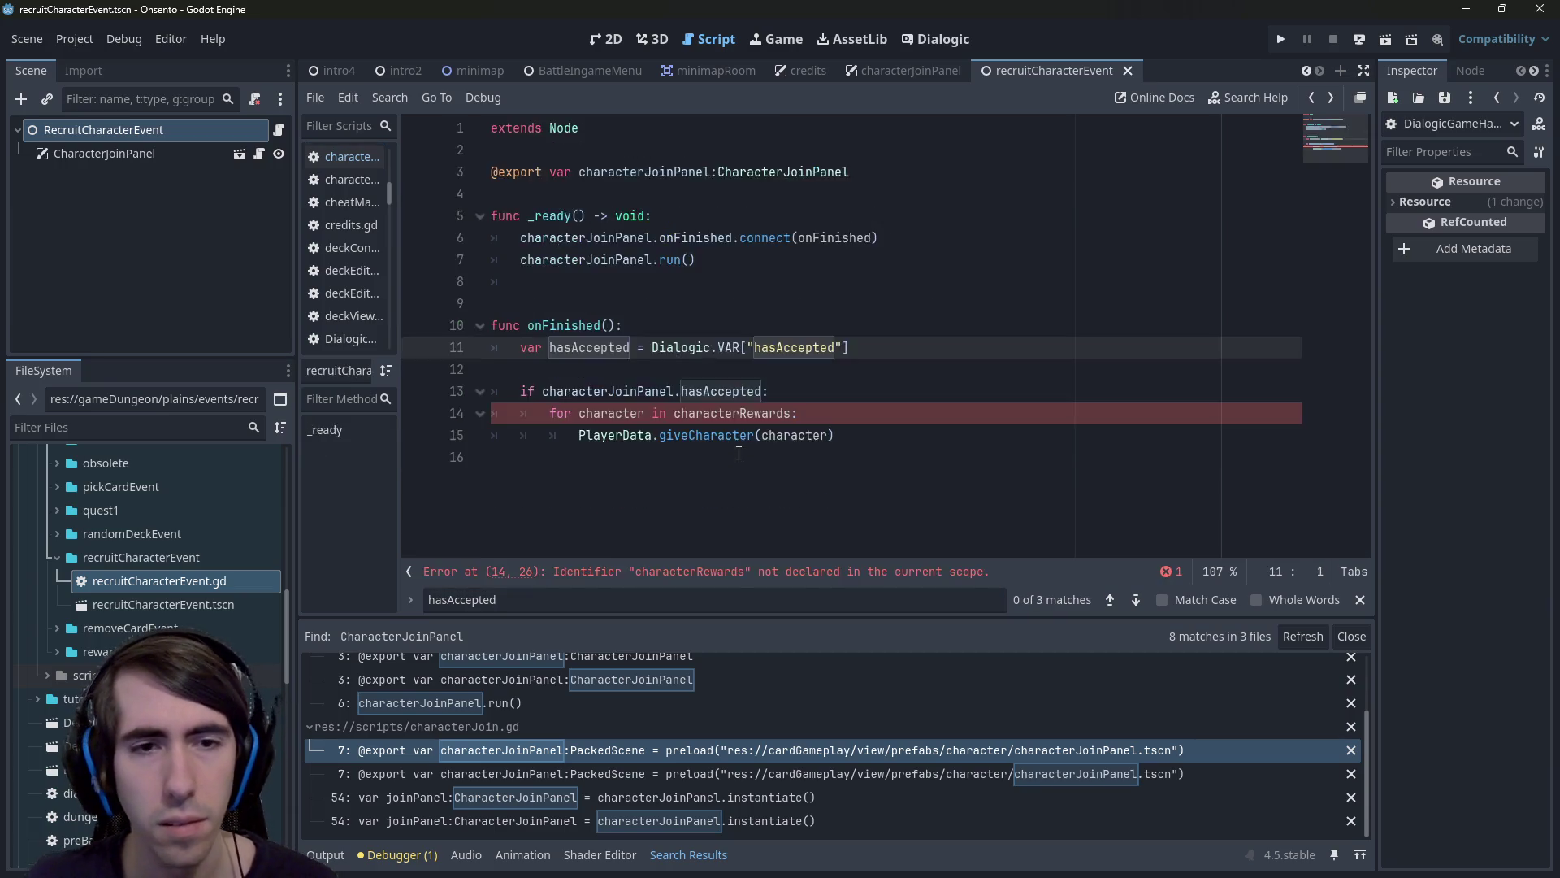
Delete the redundant hasAccepted variable line from onFinished()
left_click(739, 452)
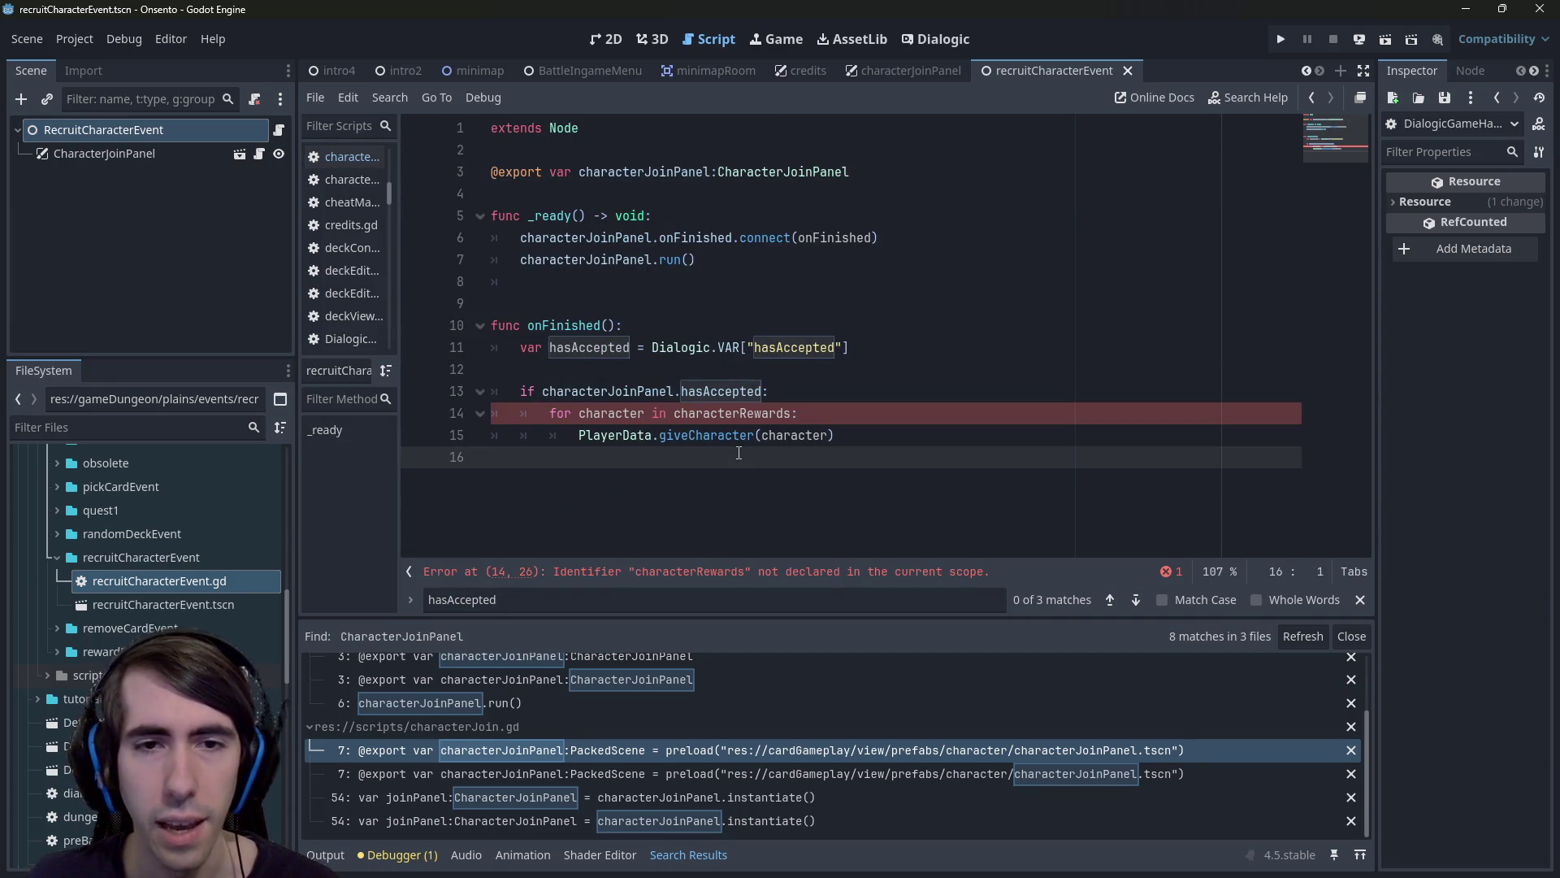
left_click_drag(732, 369, 383, 346)
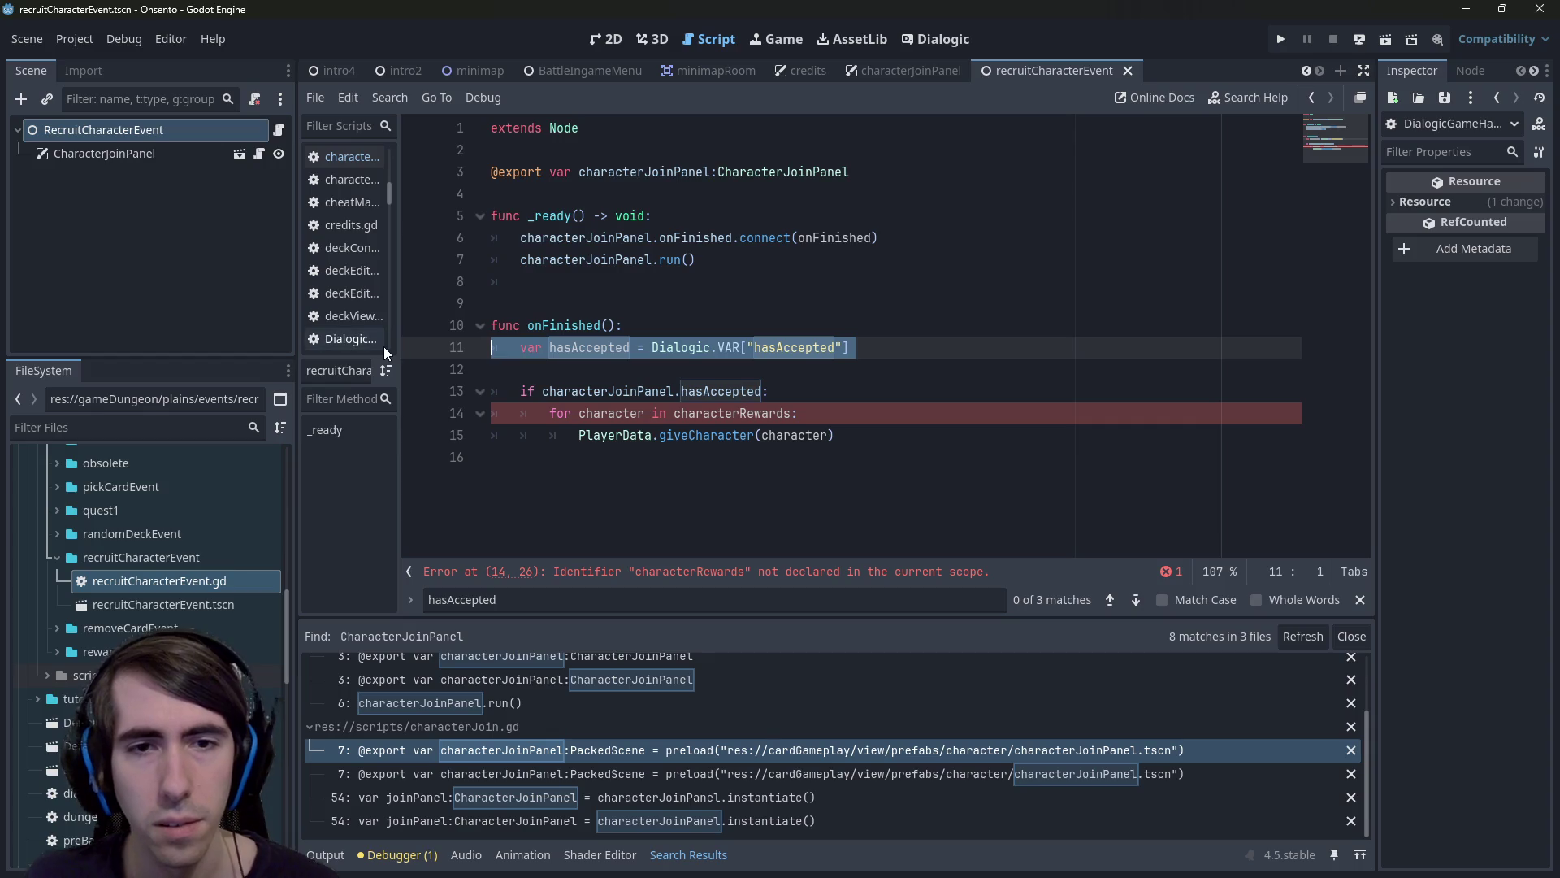
key("BackSpace")
left_click(610, 391)
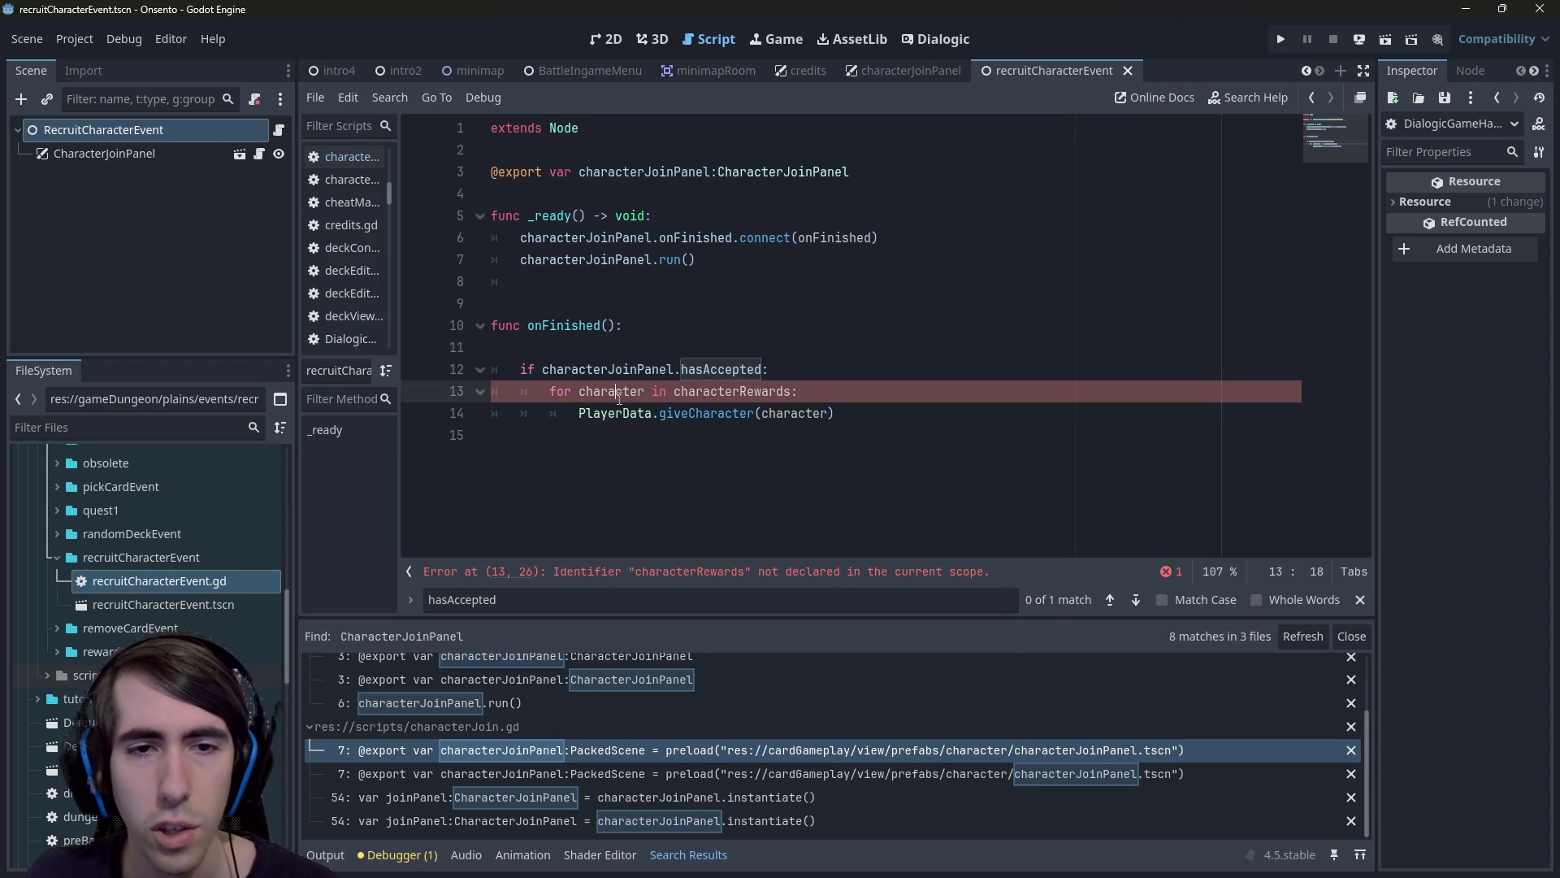
double_click(744, 393)
left_click(718, 348)
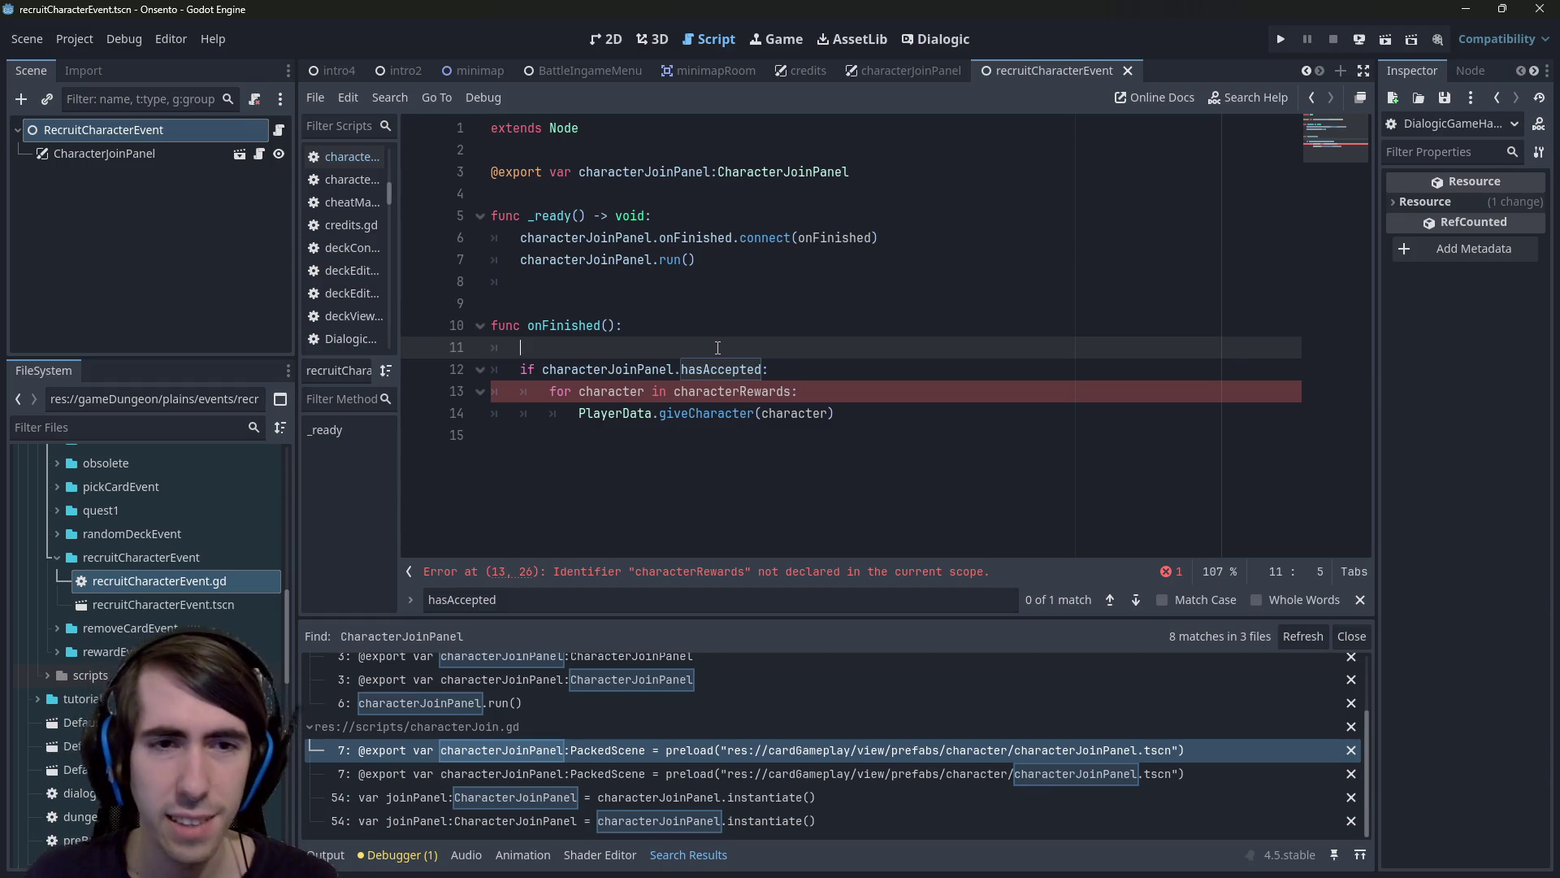
Add an exported joiningCharacters array, loop over it instead of characterRewards, and save
type("ha")
key("ctrl+BackSpace")
key("ctrl+BackSpace")
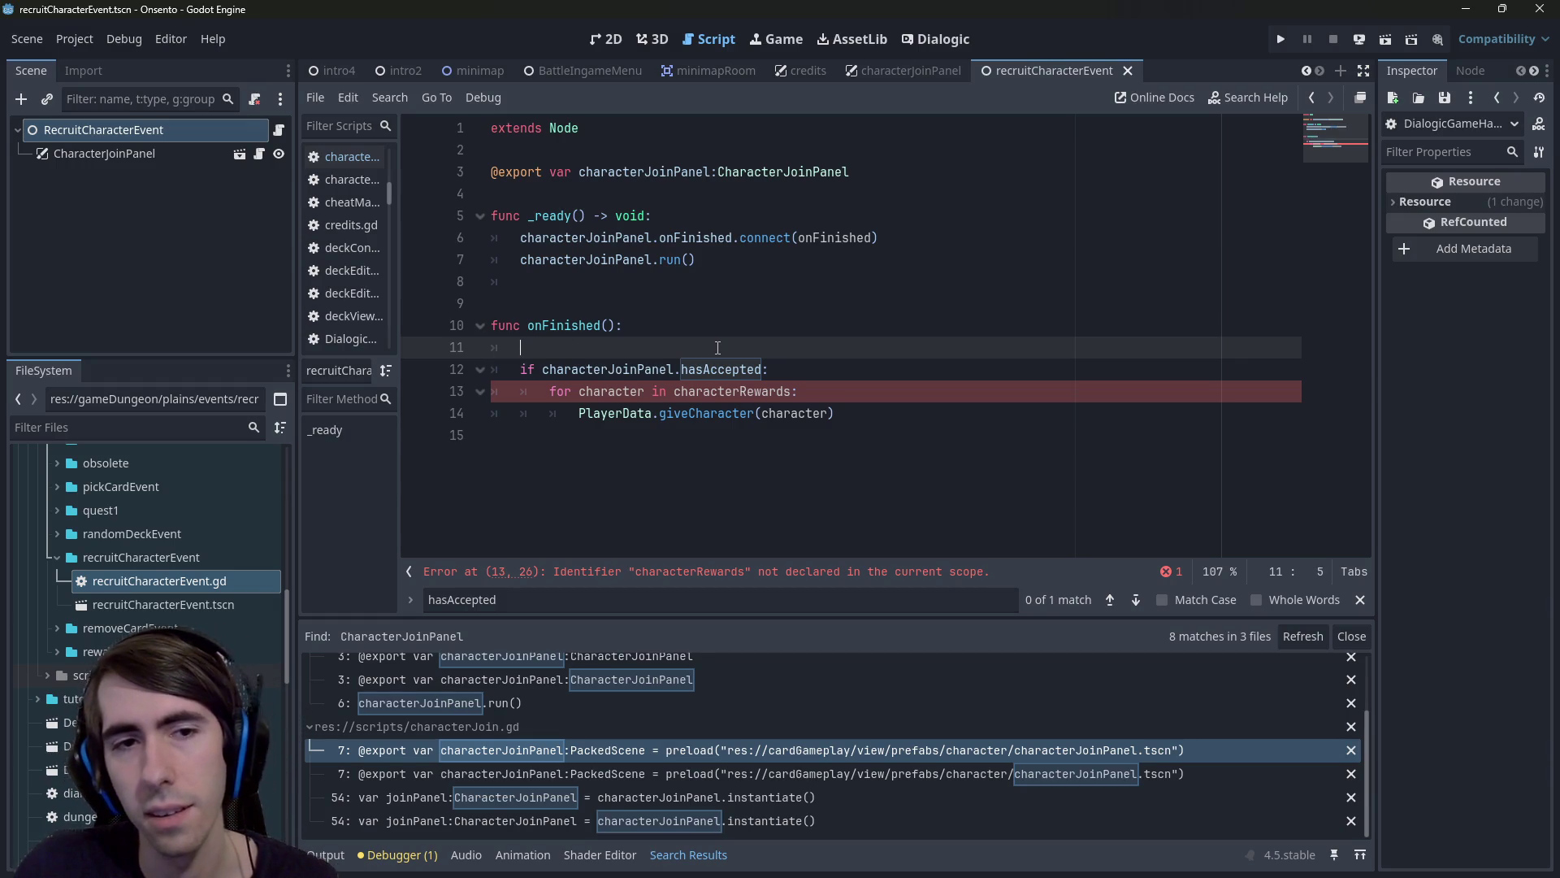
key("BackSpace")
key("BackSpace")
key("Up")
key("Up")
key("Up")
key("Up")
key("Up")
key("Return")
type("@export var characters")
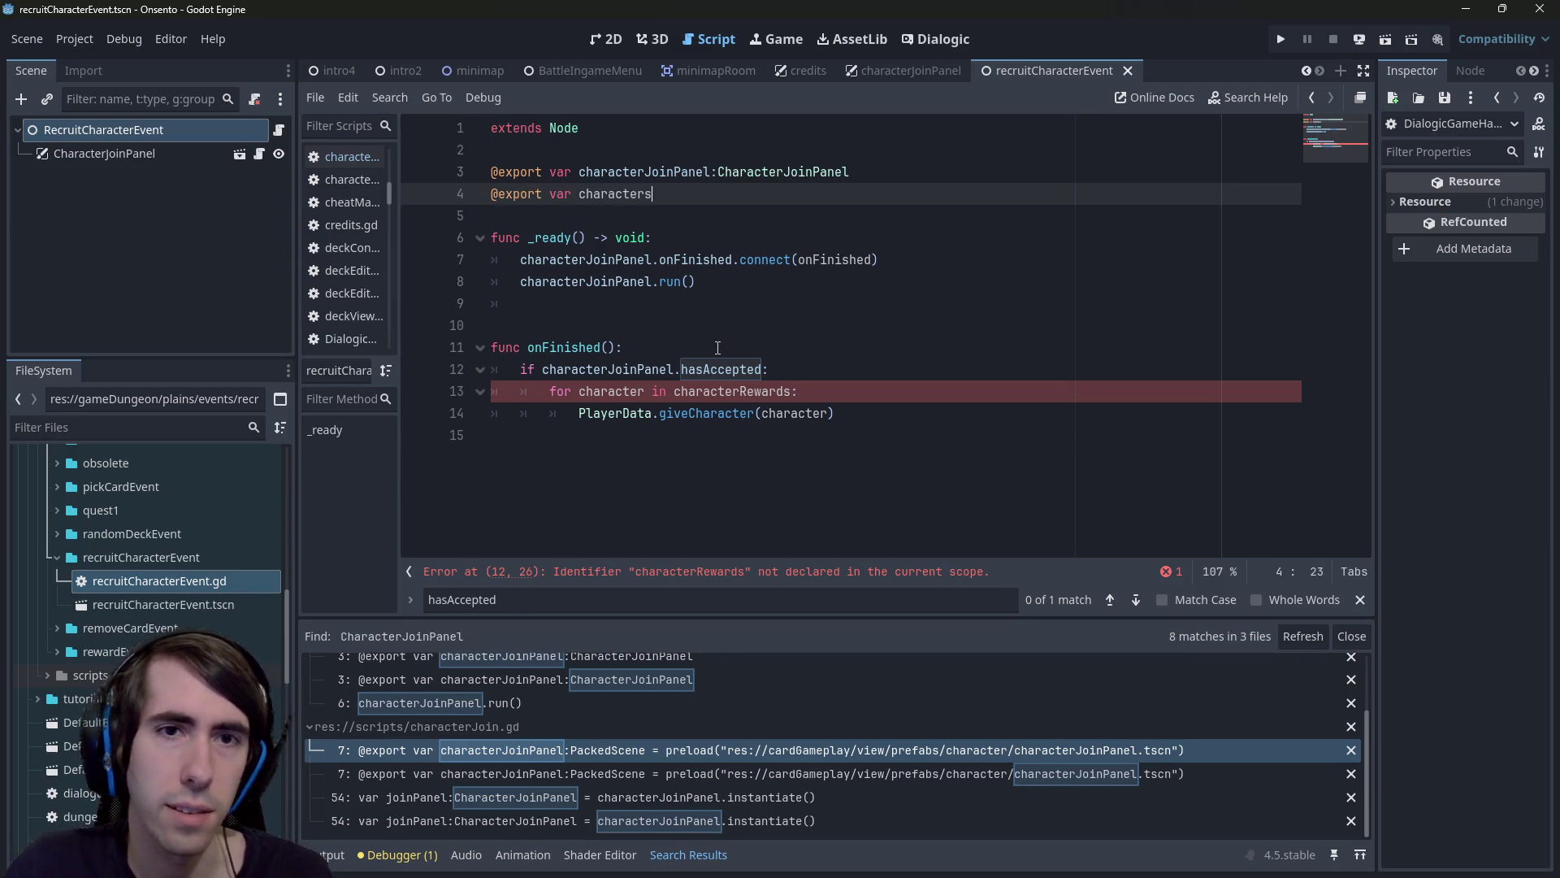
key("ctrl+BackSpace")
type("k")
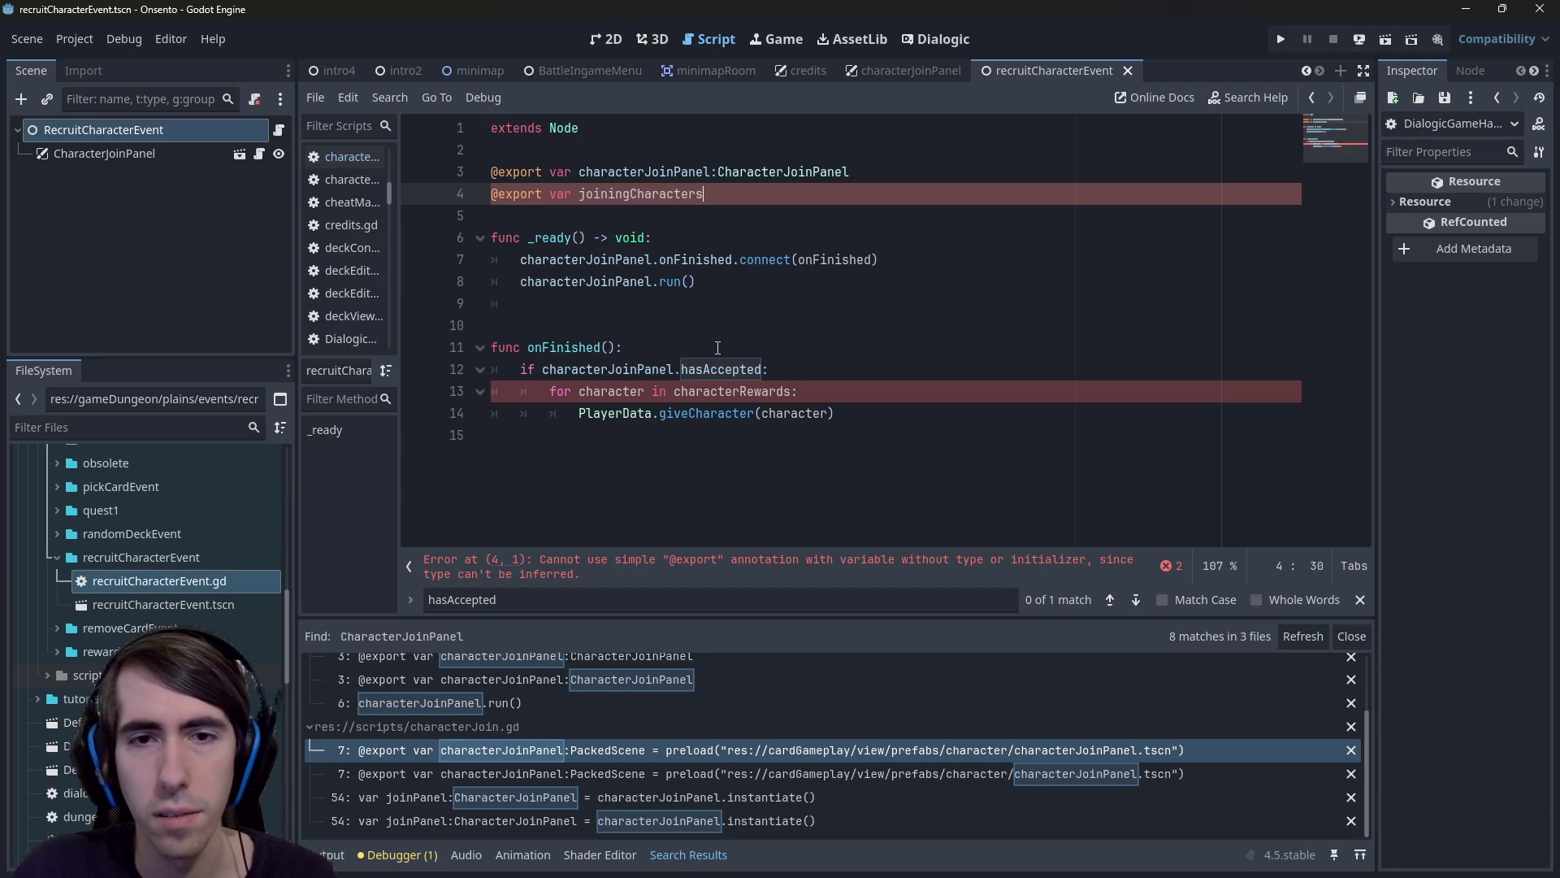
type("Ar")
type("Ba")
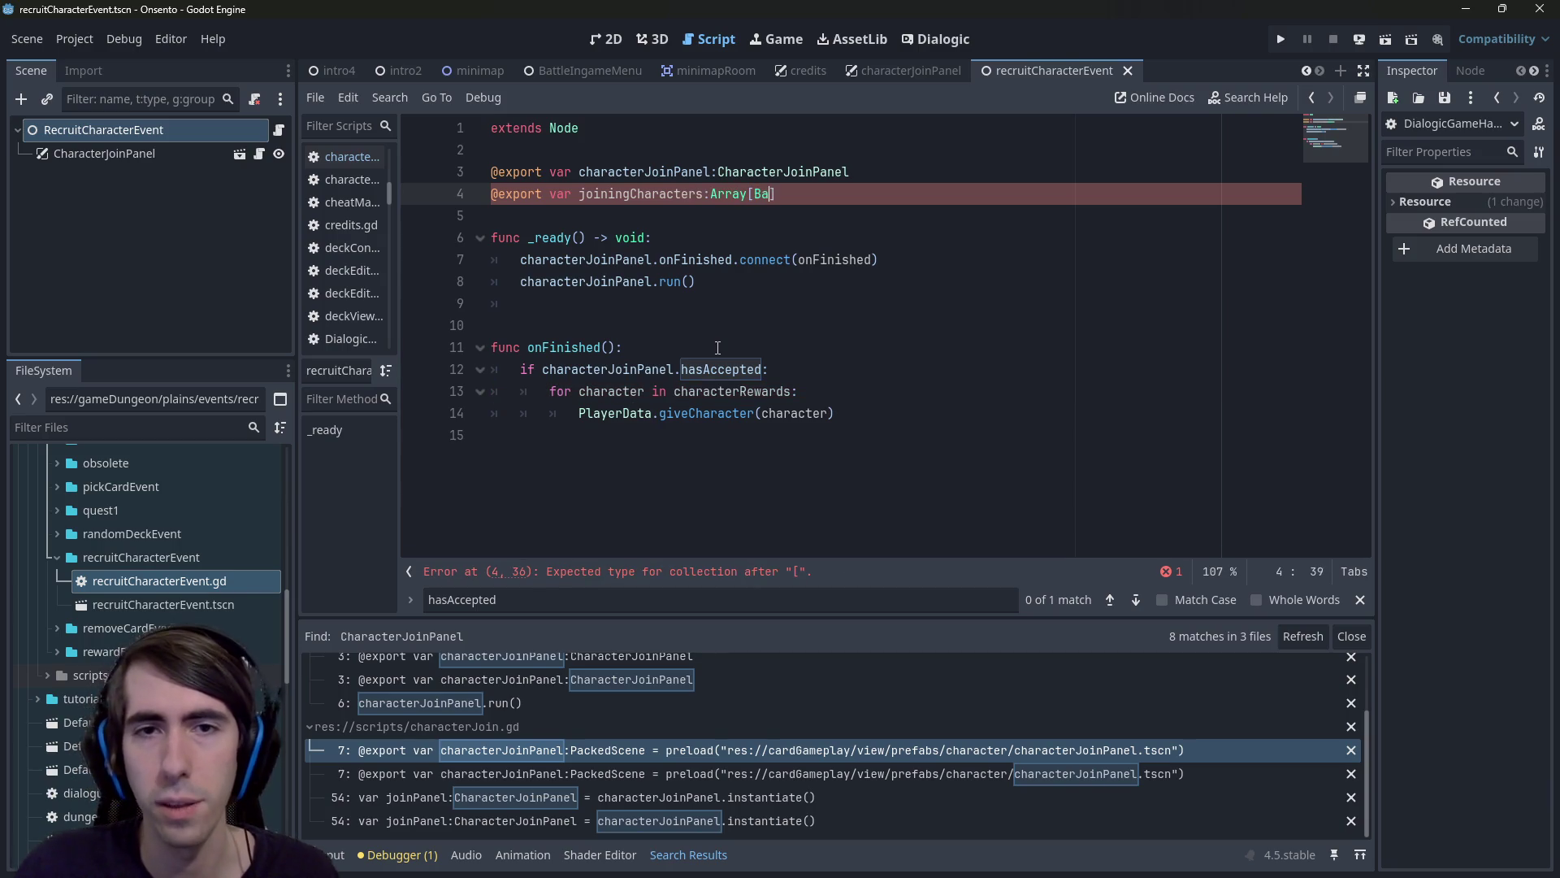
type("ter] = []")
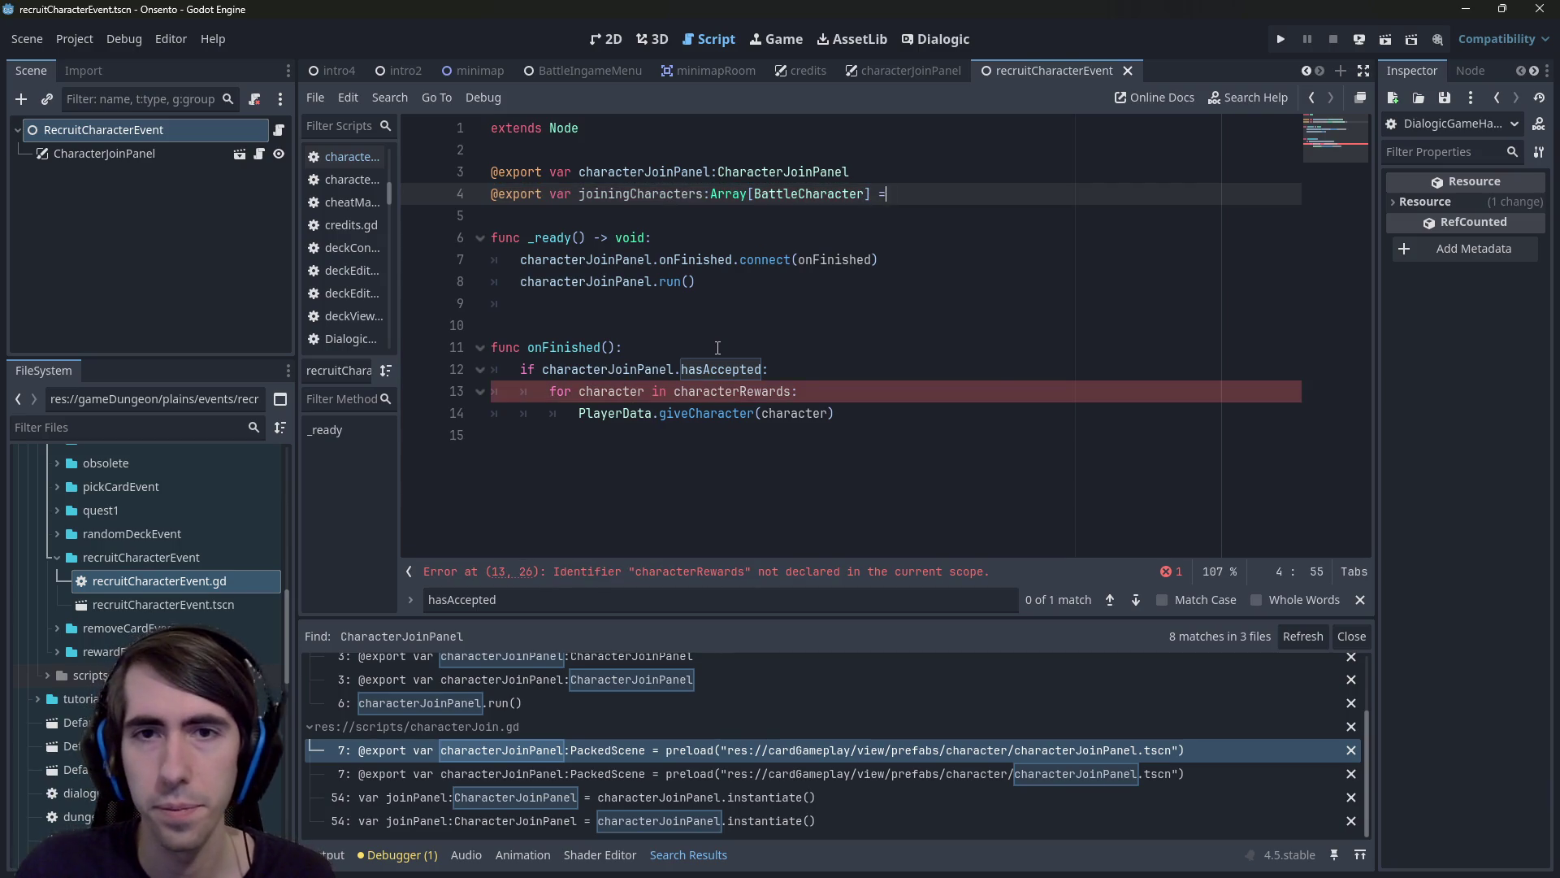
double_click(681, 197)
key("ctrl+c")
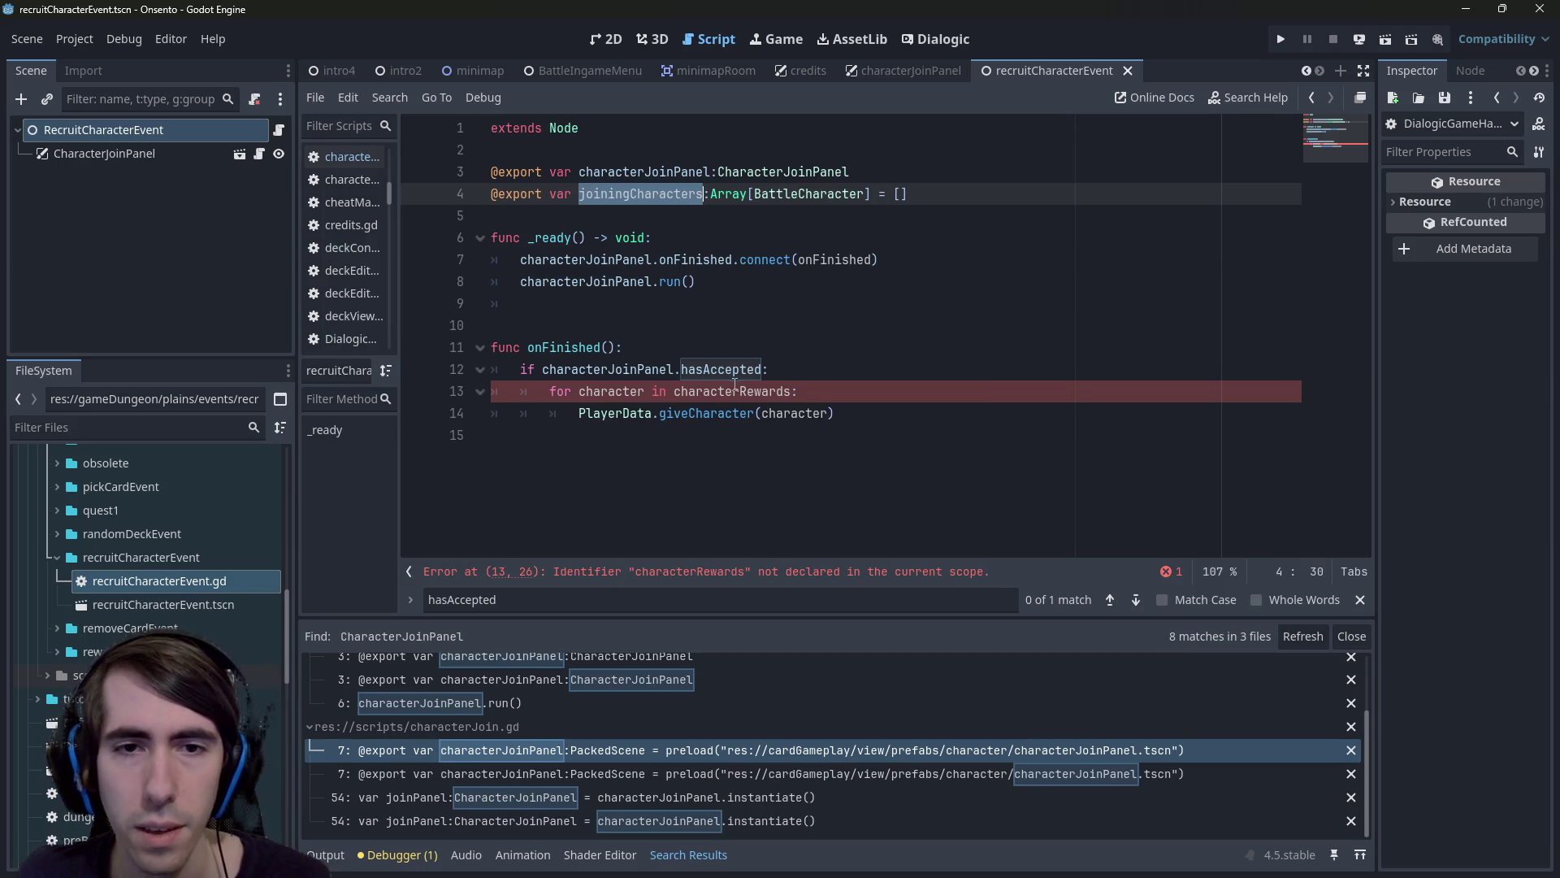
double_click(731, 390)
key("ctrl+v")
key("ctrl+s")
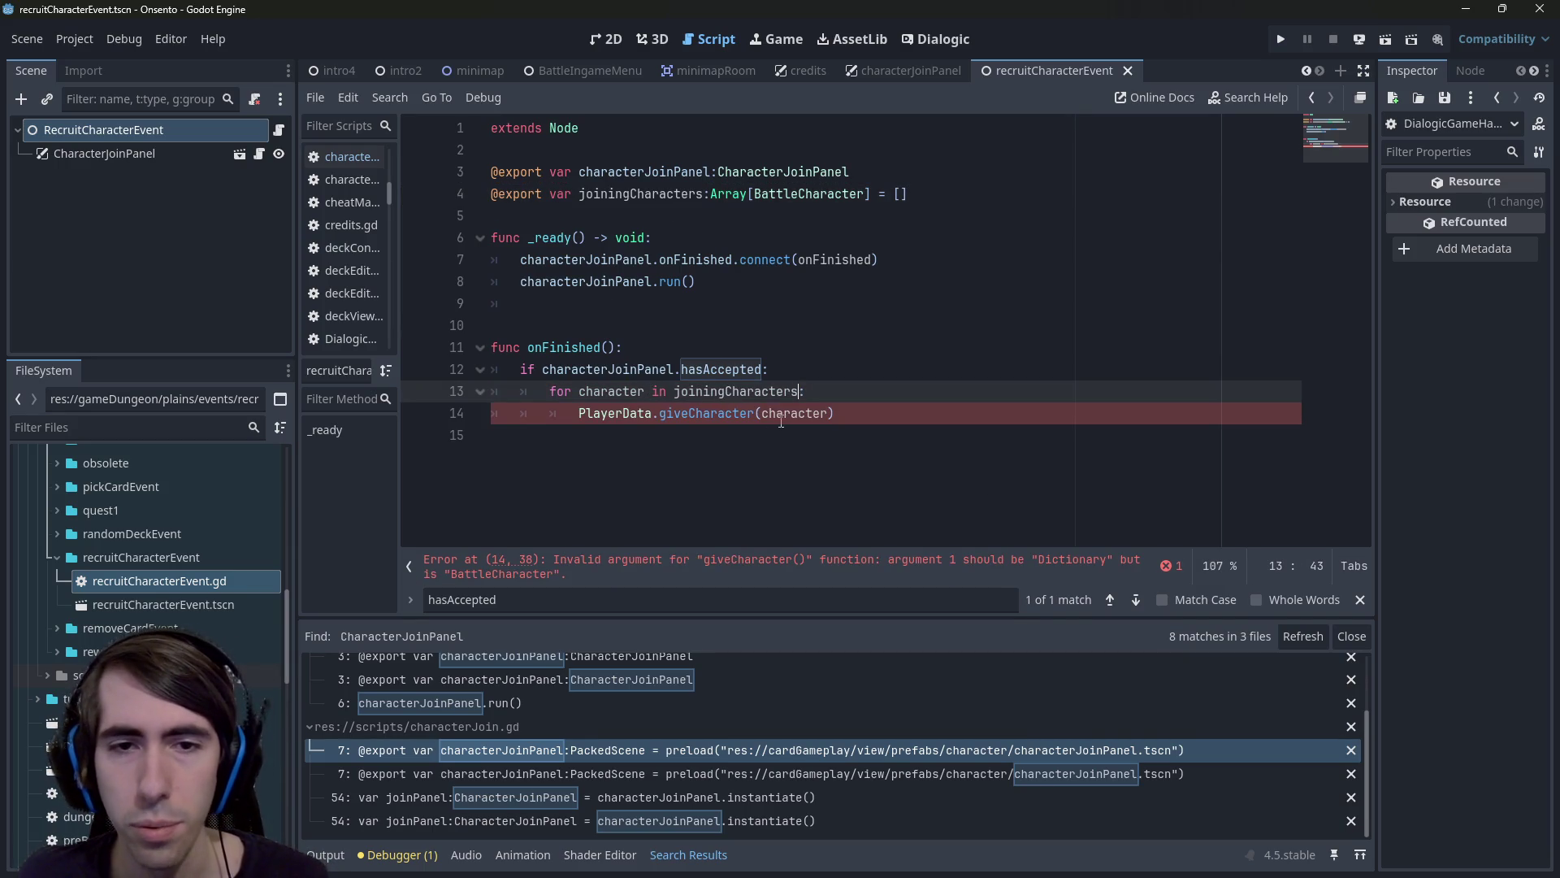
Change joiningCharacters' element type from BattleCharacter to Dictionary and save
double_click(783, 420)
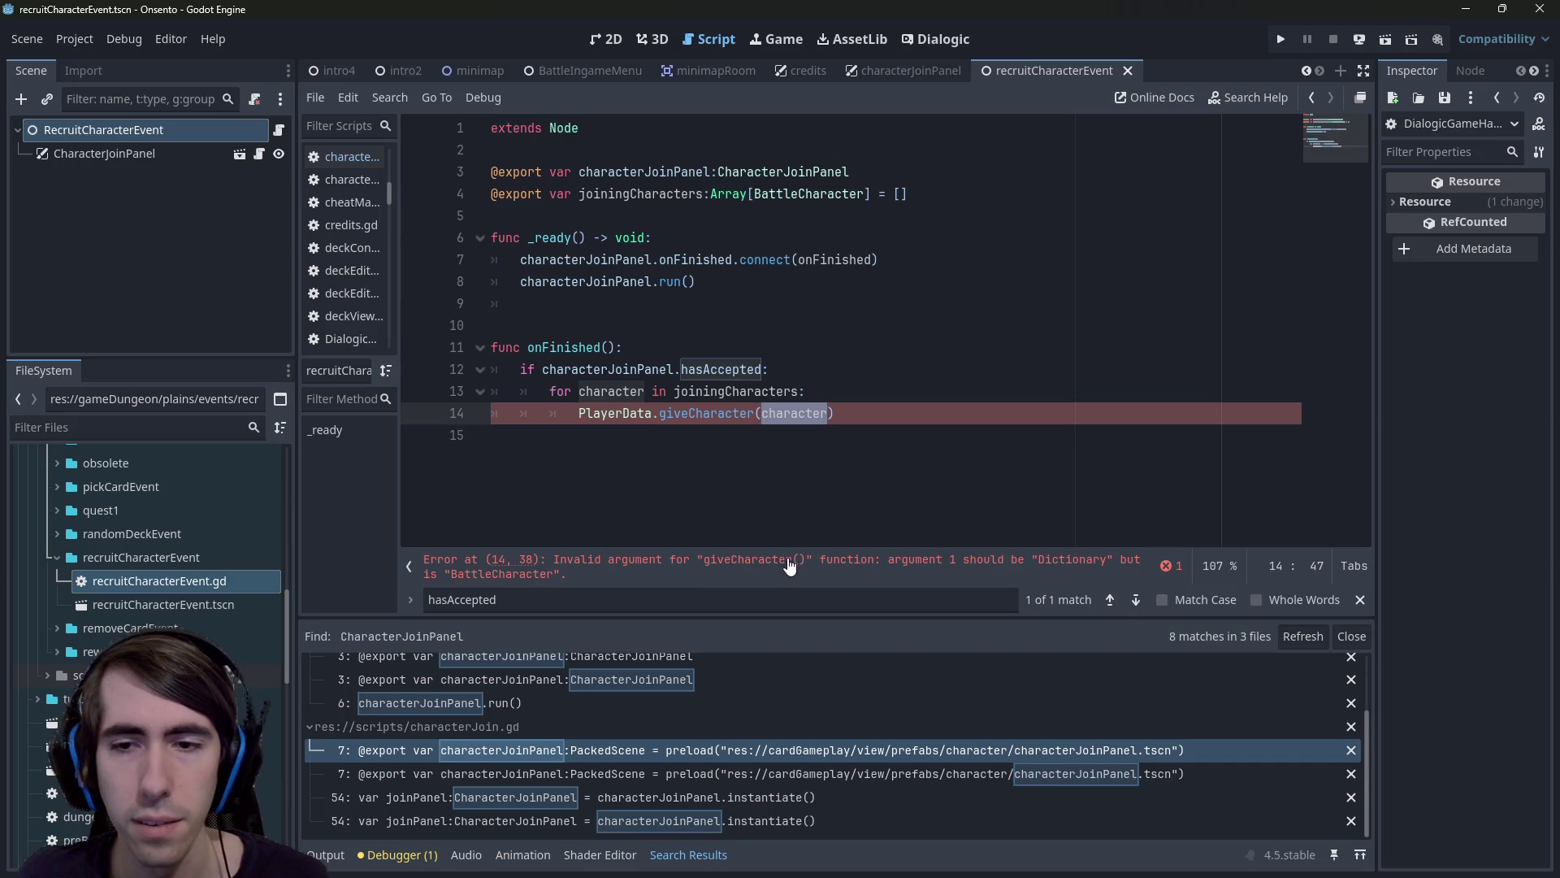
double_click(834, 196)
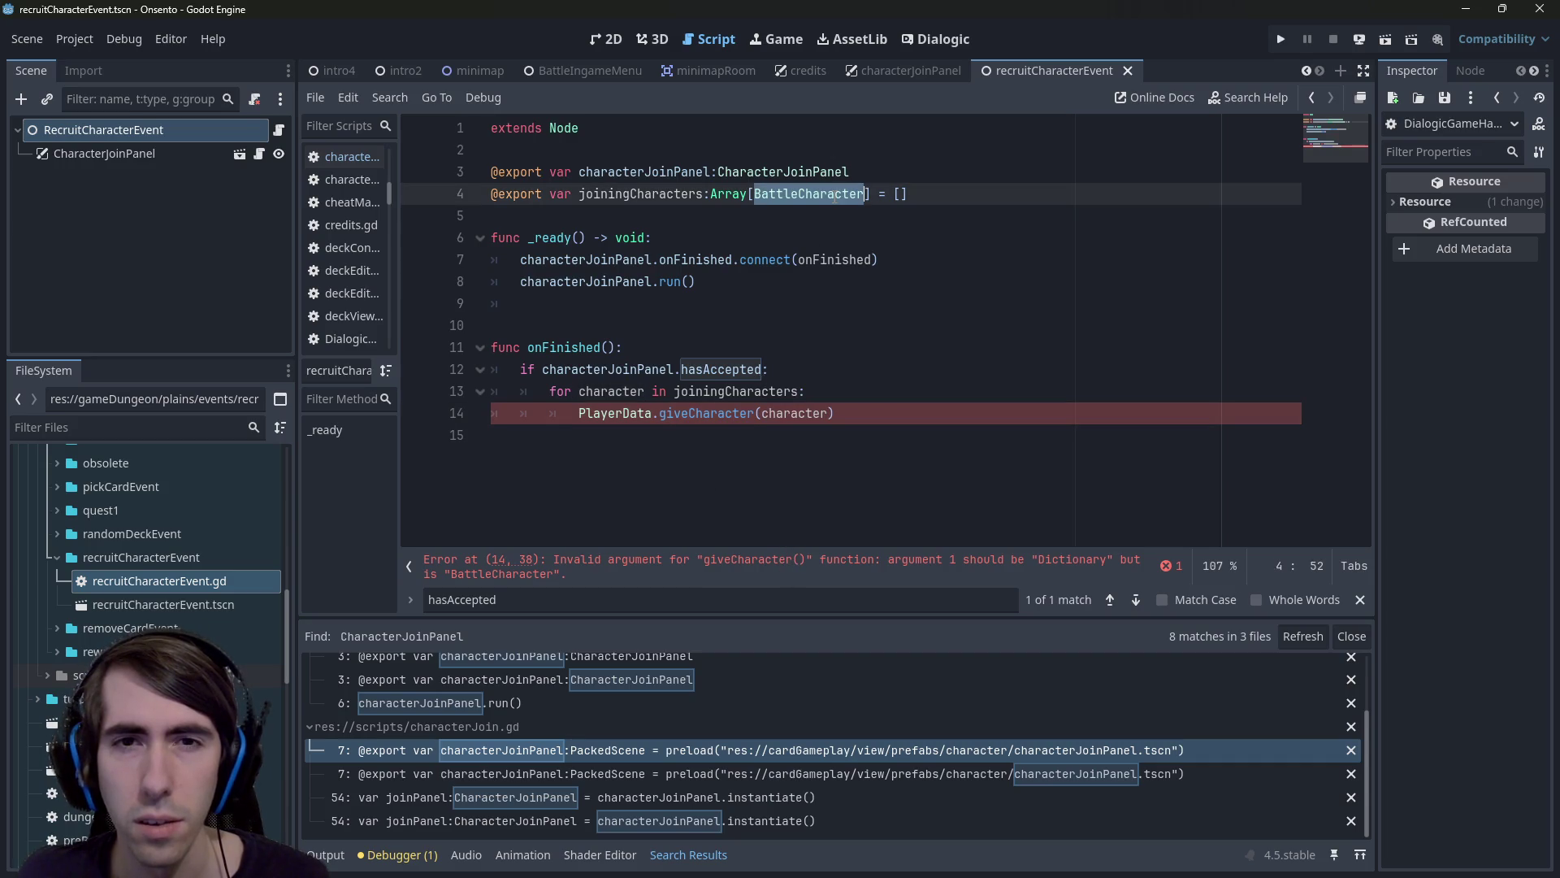
type("Dictionary")
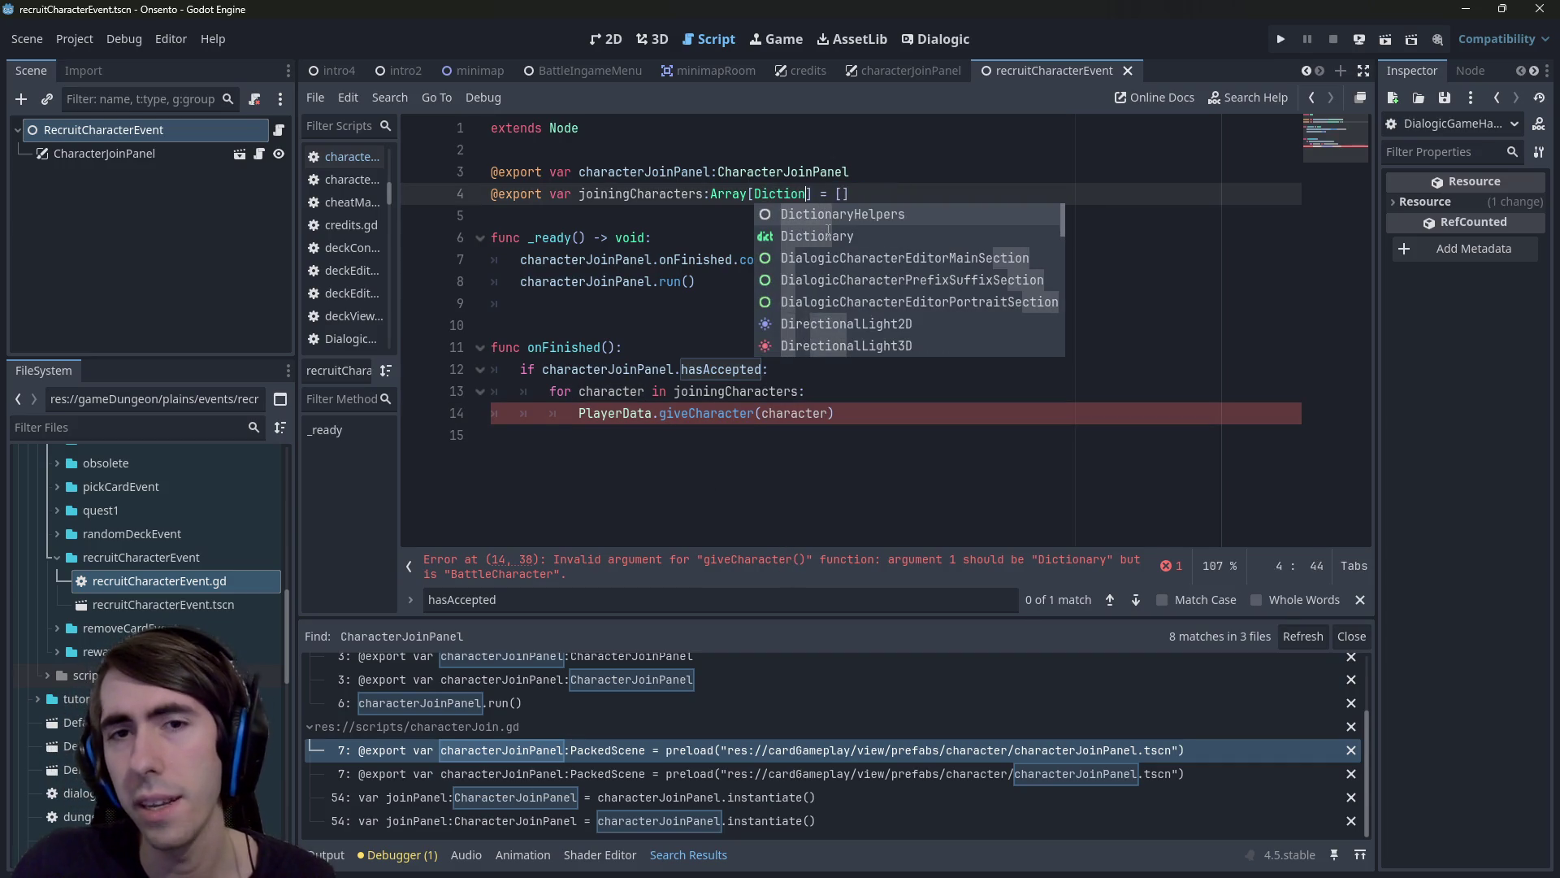
key("ctrl+s")
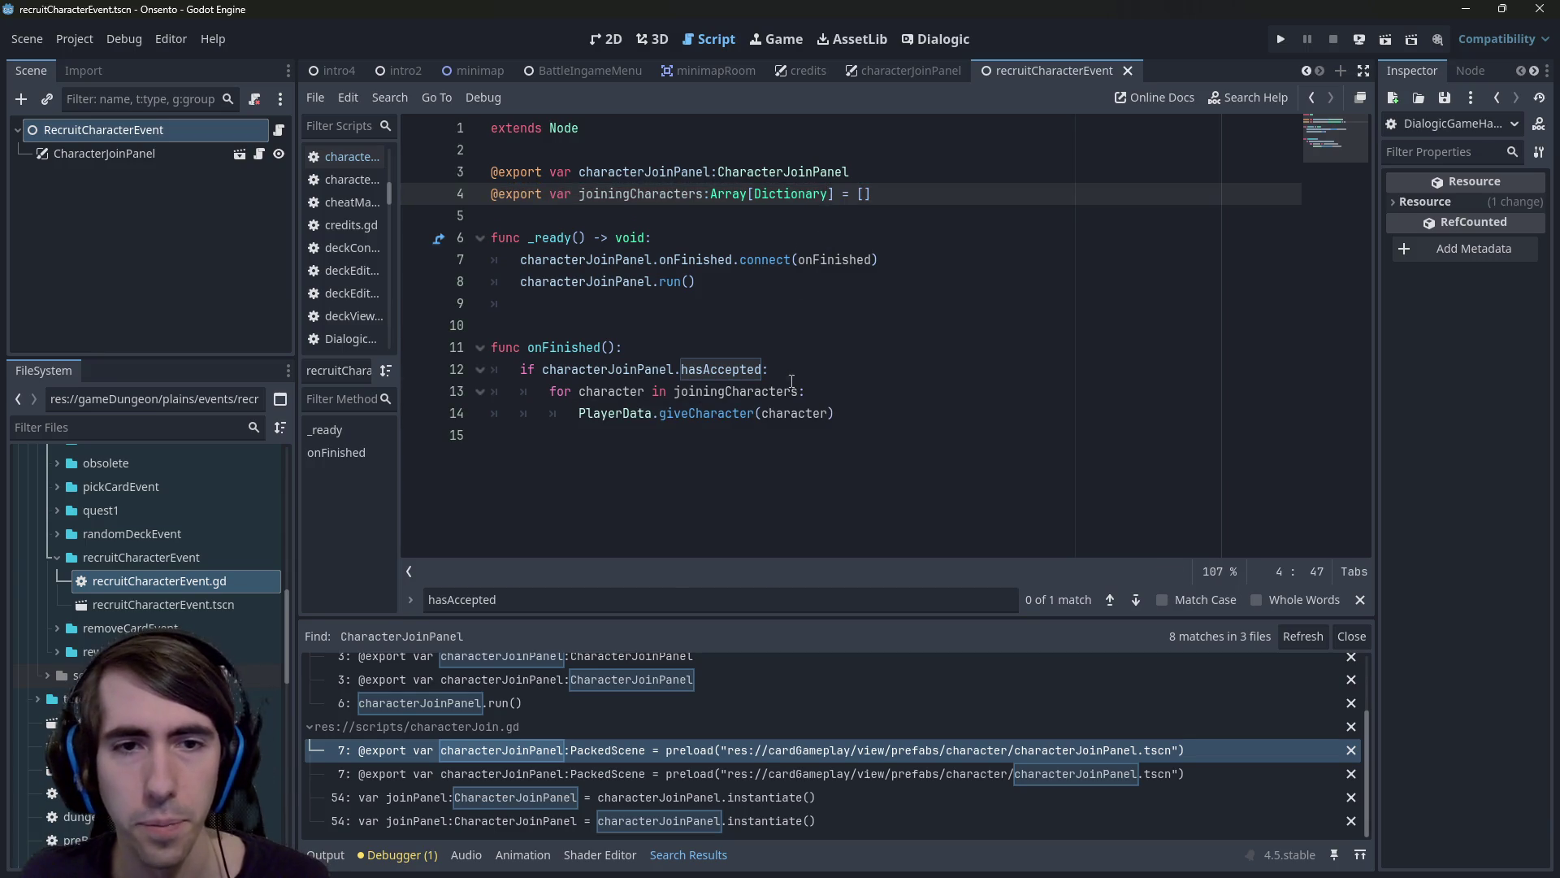
Look up where hasAccepted is defined, then bring up the join-panel code in characterJoin.gd
left_click(791, 376)
key("alt+Left")
key("alt+Left")
key("alt+Left")
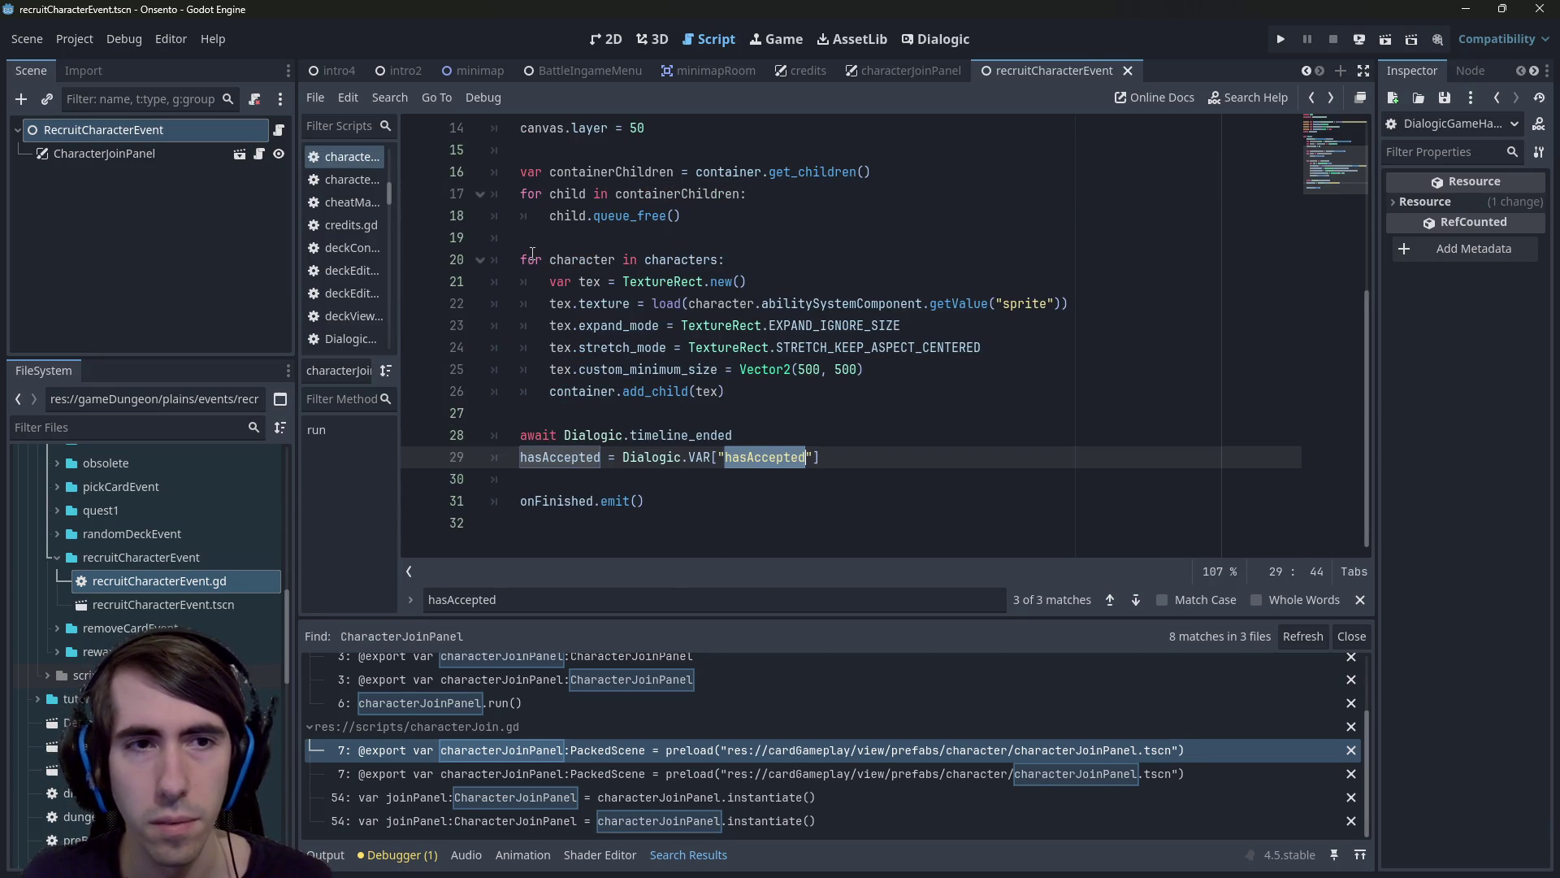
scroll(470, 192, "up", 5)
scroll(599, 257, "down", 5)
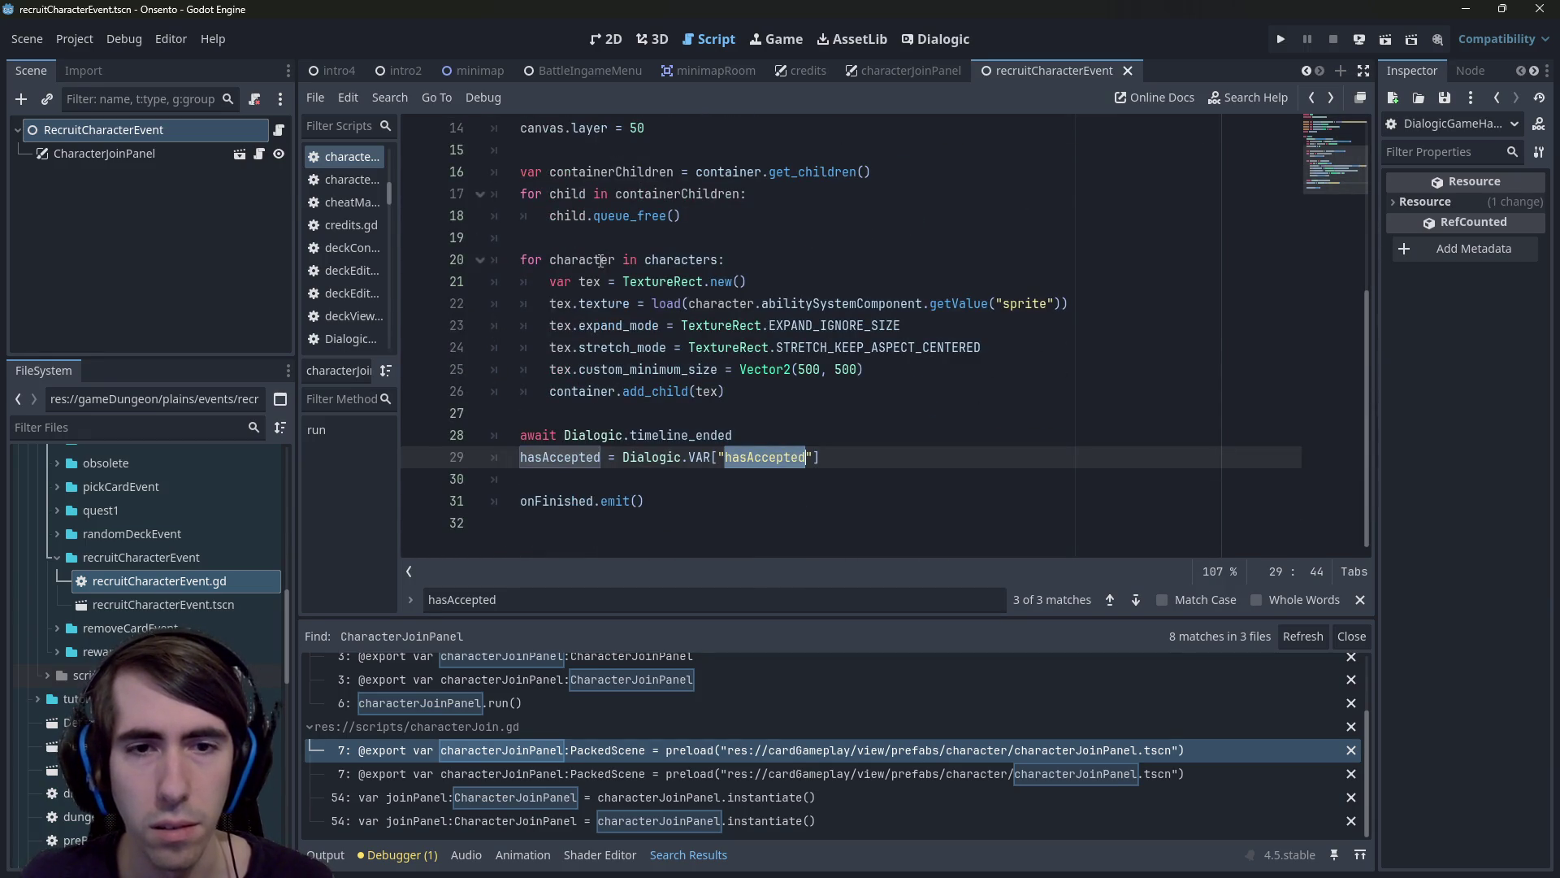
key("alt+Left")
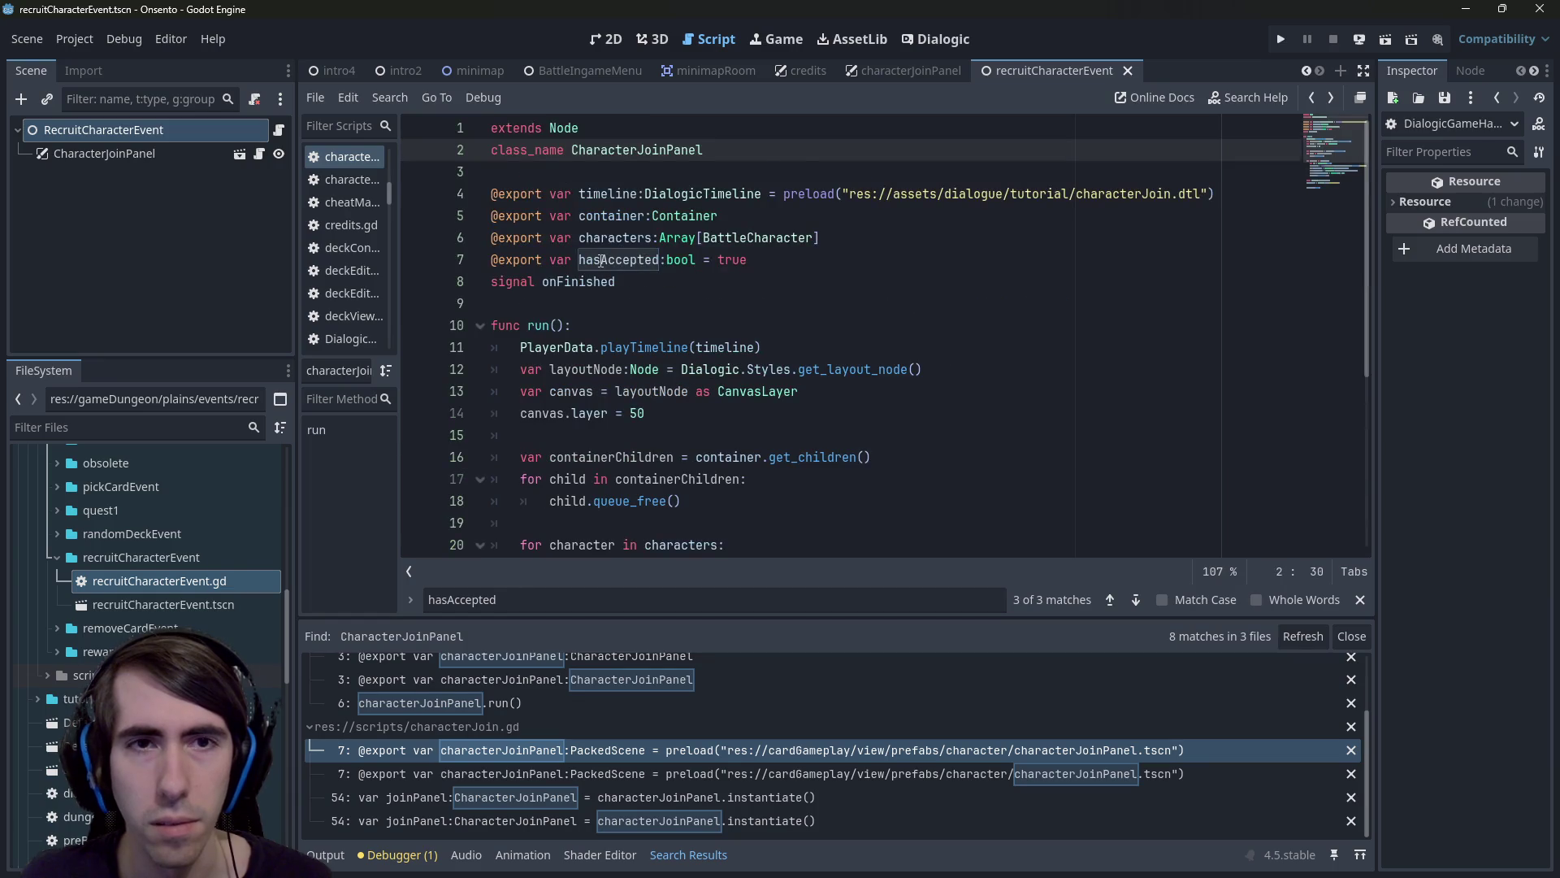
key("alt+Left")
key("alt+Left")
key("alt+Right")
key("alt+Right")
key("alt+Left")
key("alt+Left")
key("alt+Right")
key("alt+Right")
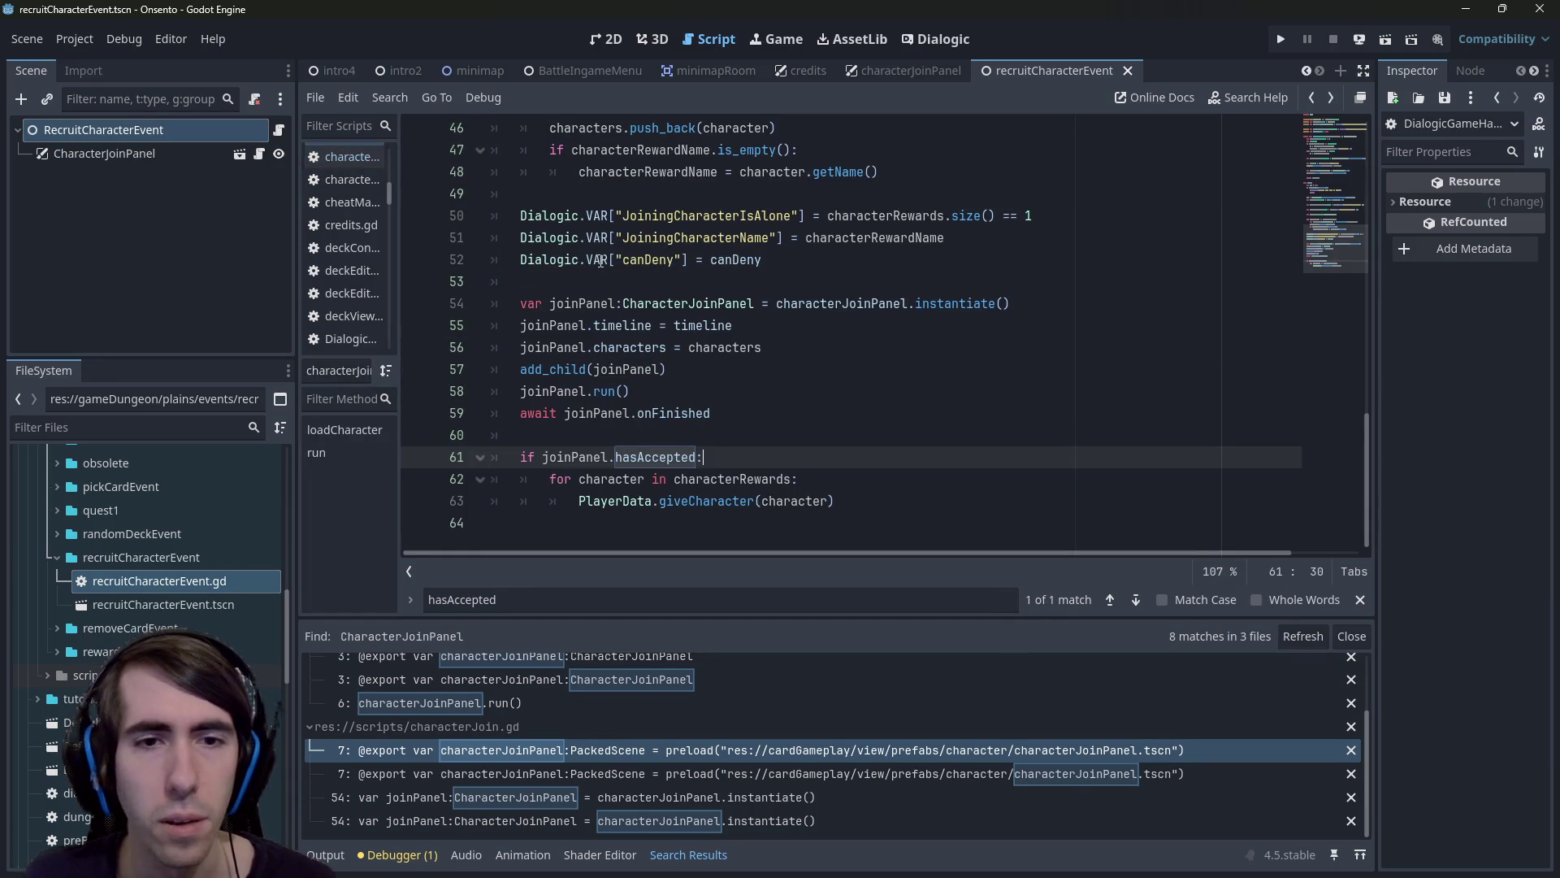
scroll(775, 393, "up", 2)
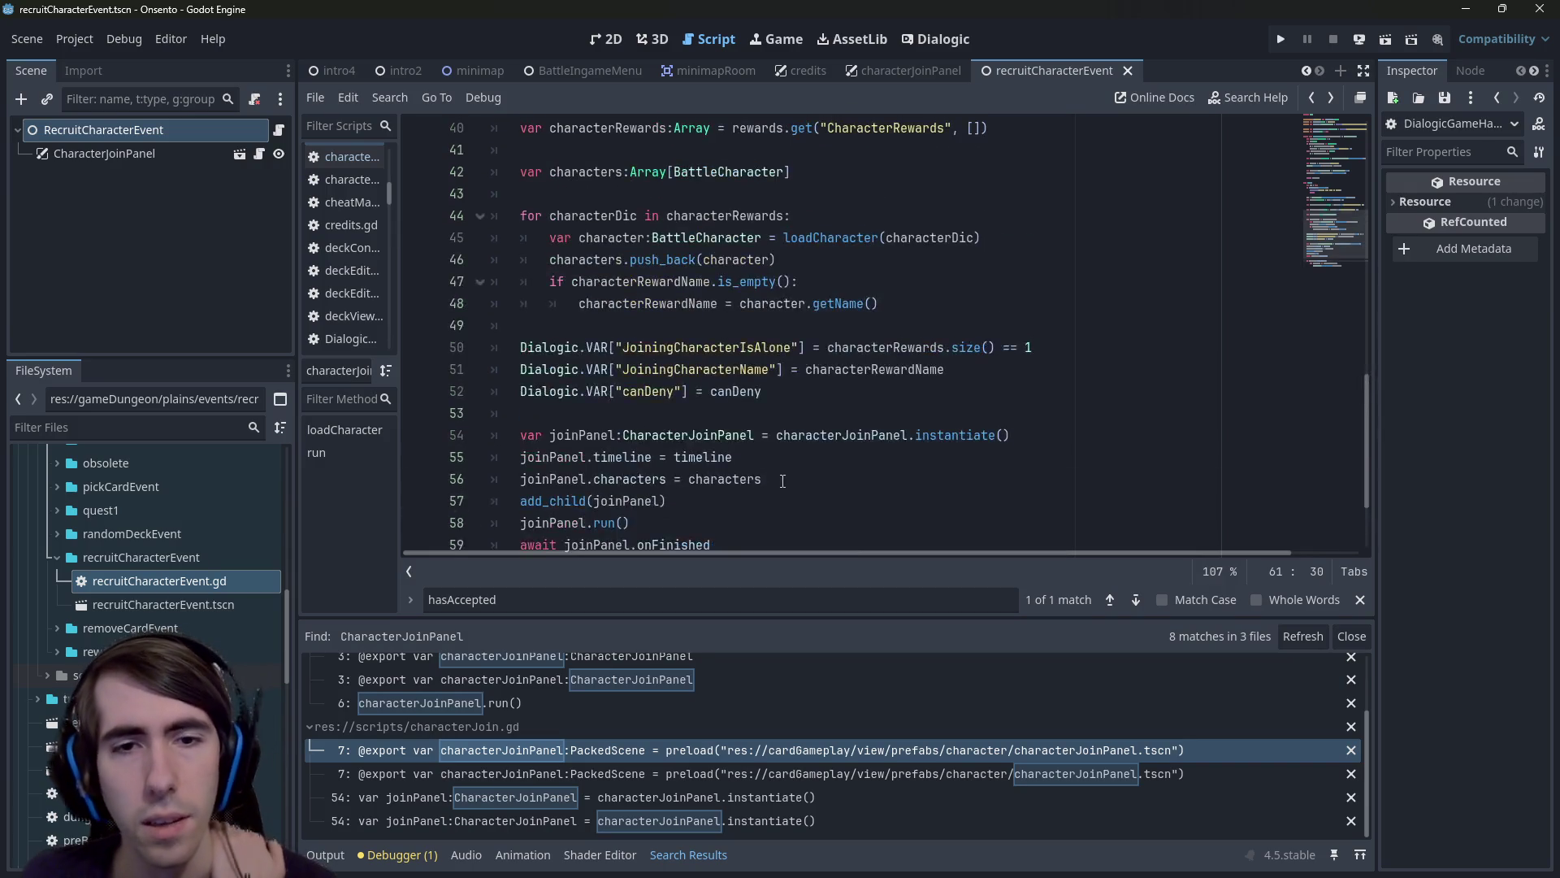
Copy lines 35–56 of characterJoin.gd and paste them into onFinished() of recruitCharacterEvent.gd
scroll(775, 392, "down", 1)
mouse_move(760, 472)
left_mouse_down()
mouse_move(731, 435)
mouse_move(471, 349)
mouse_move(453, 285)
left_mouse_up()
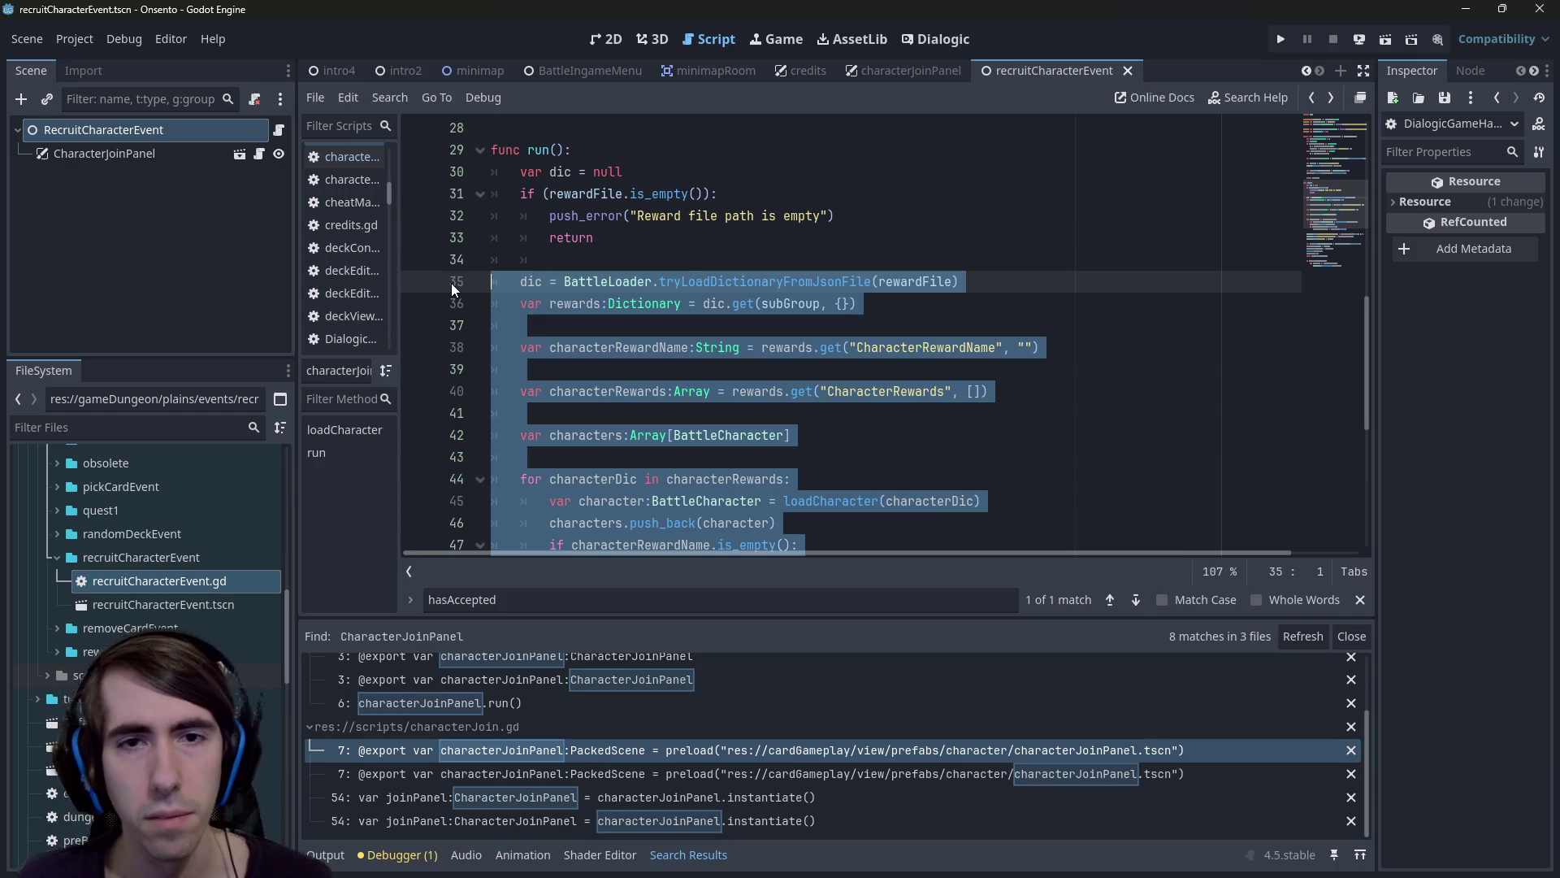
key("alt+Left")
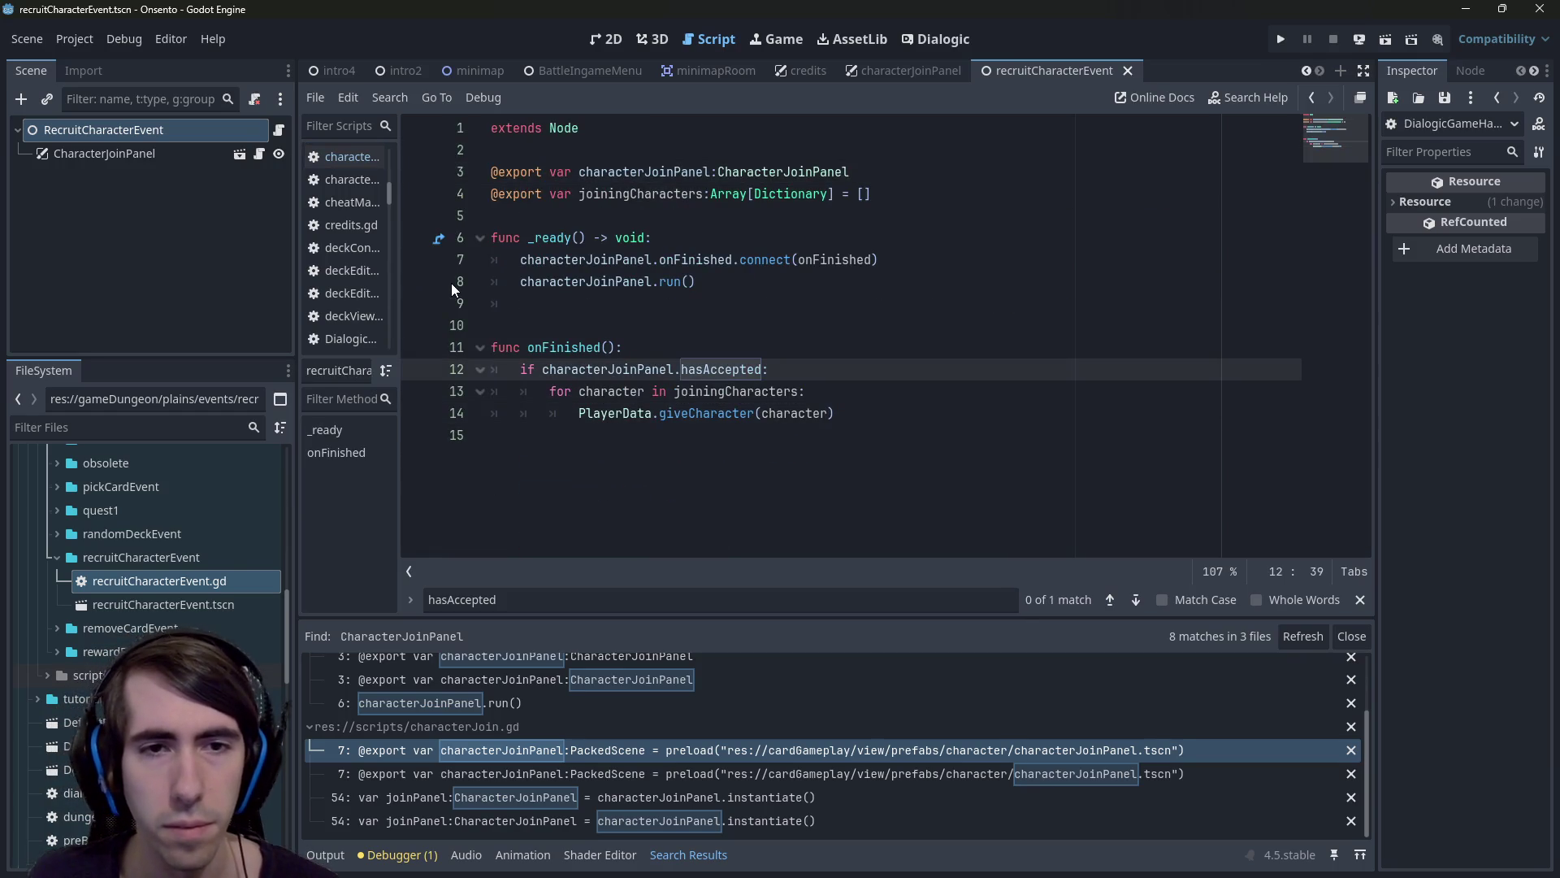
left_click(700, 345)
key("Return")
key("Return")
key("Return")
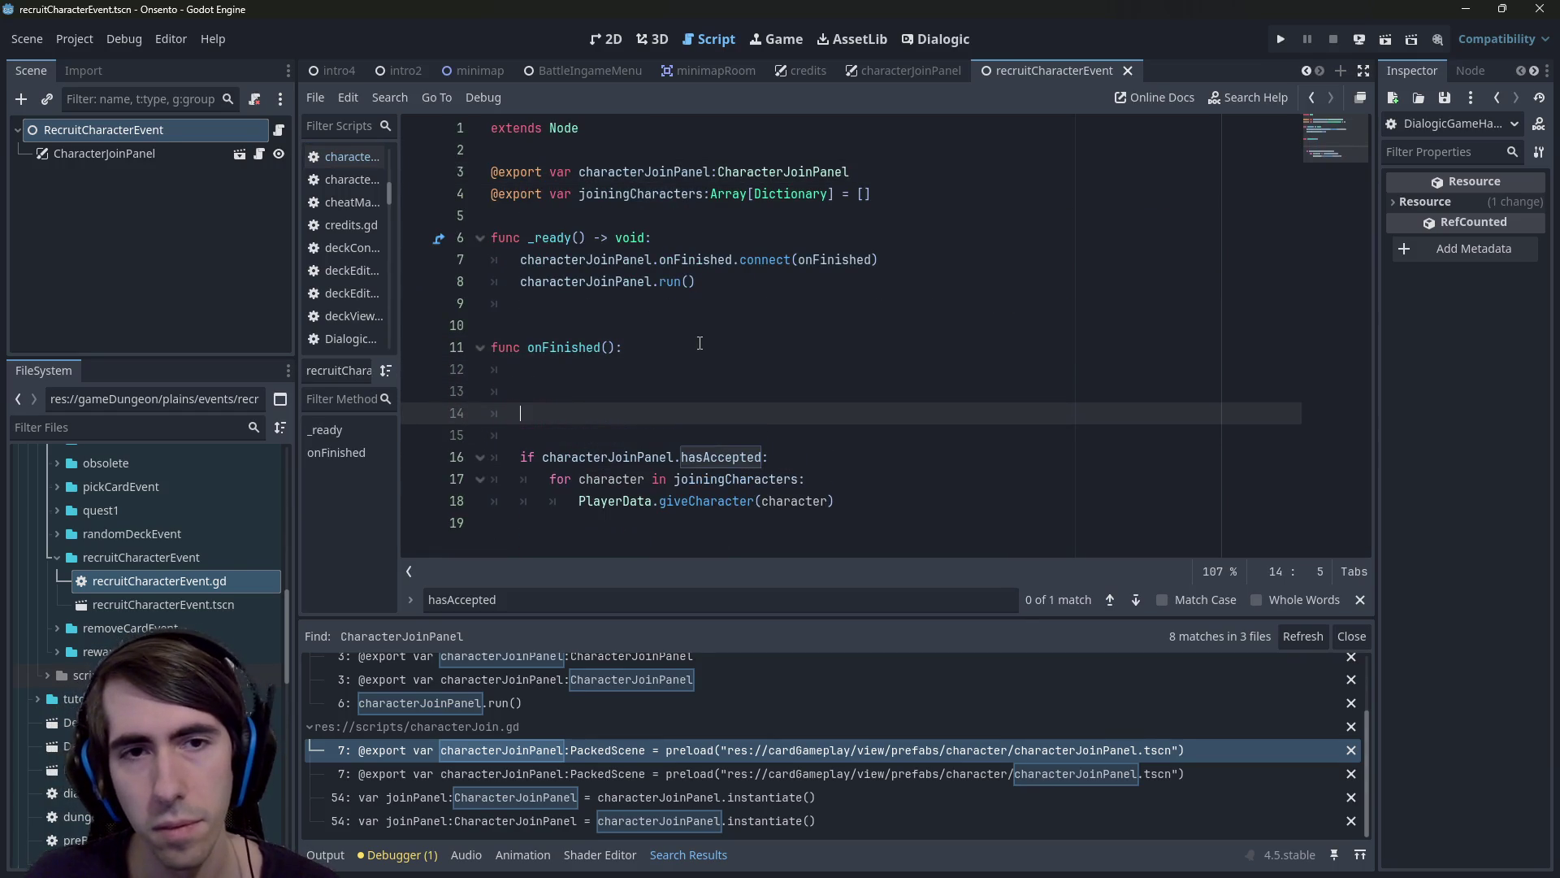
key("Up")
key("Up")
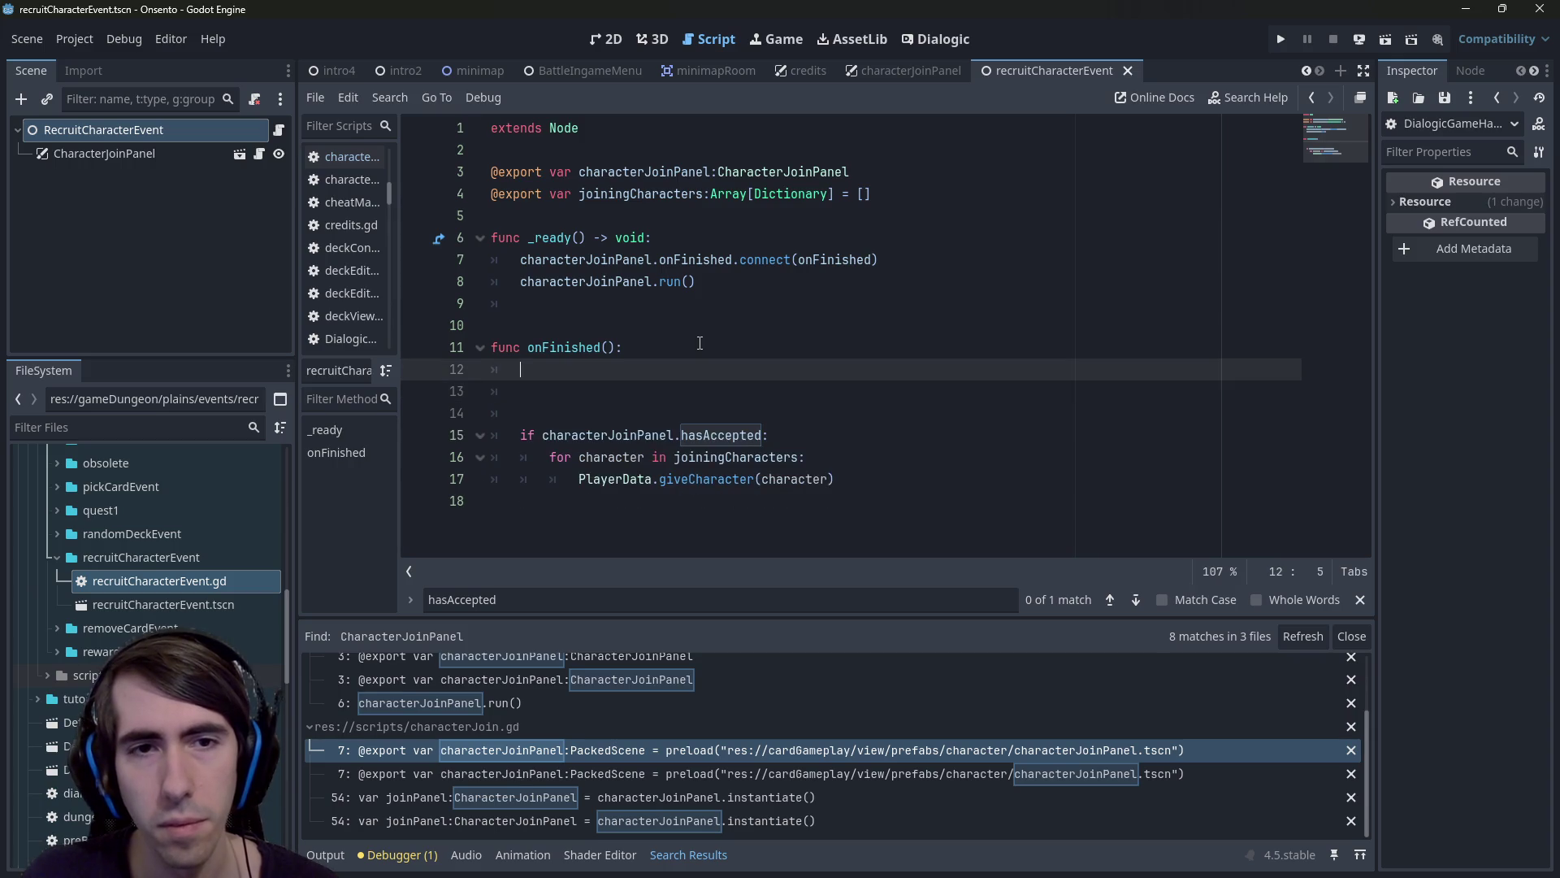
key("ctrl+v")
scroll(644, 348, "down", 2)
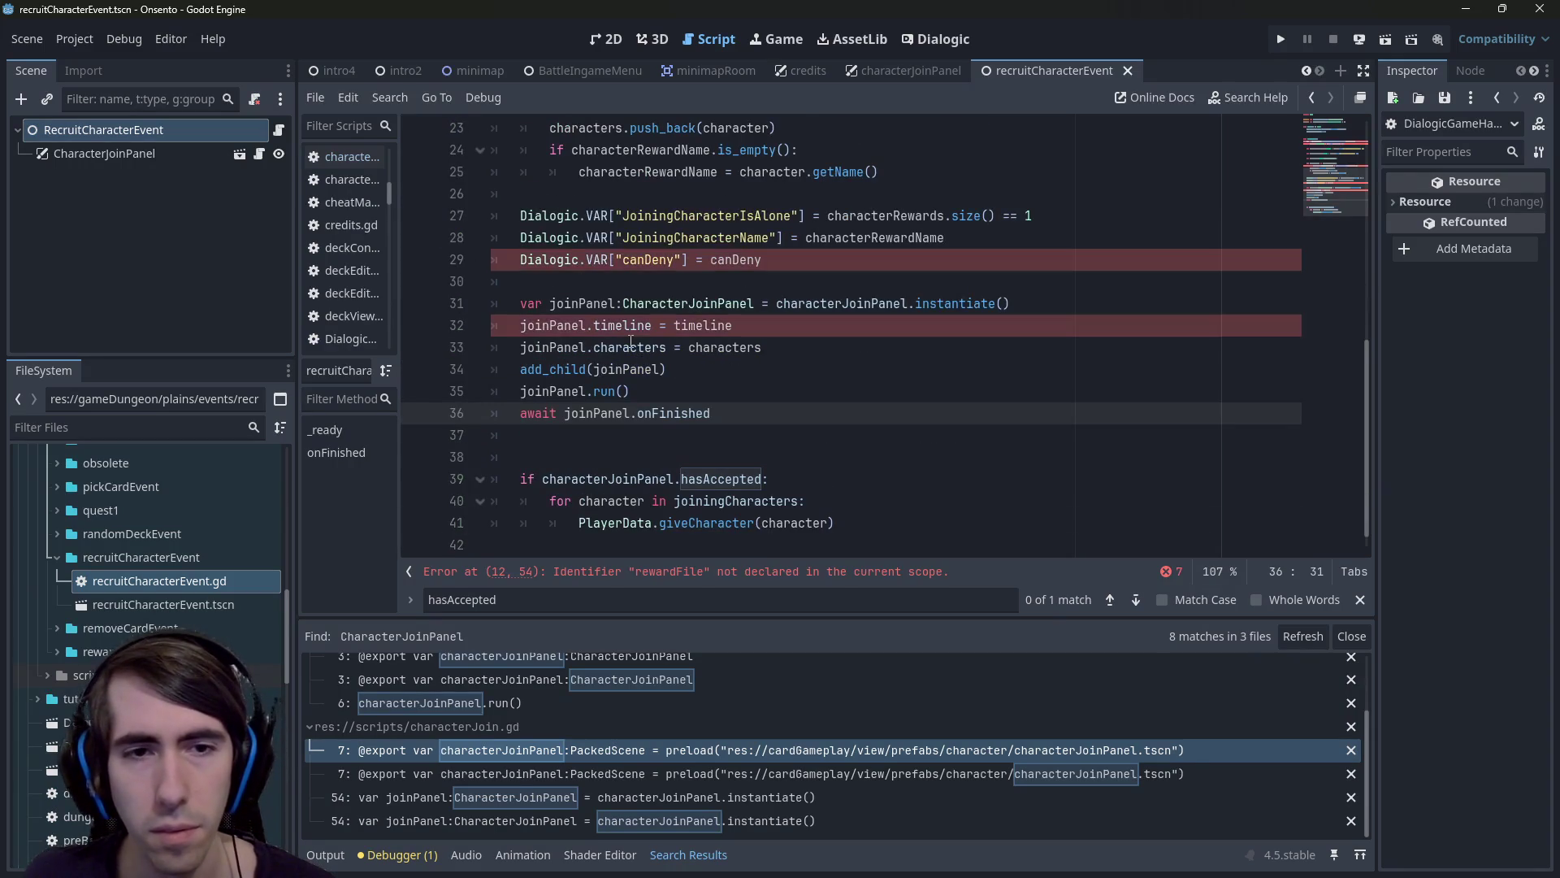
Move the pasted reward and join-panel code from onFinished() into _ready() after the connect call
key("ctrl+z")
key("ctrl+z")
key("ctrl+z")
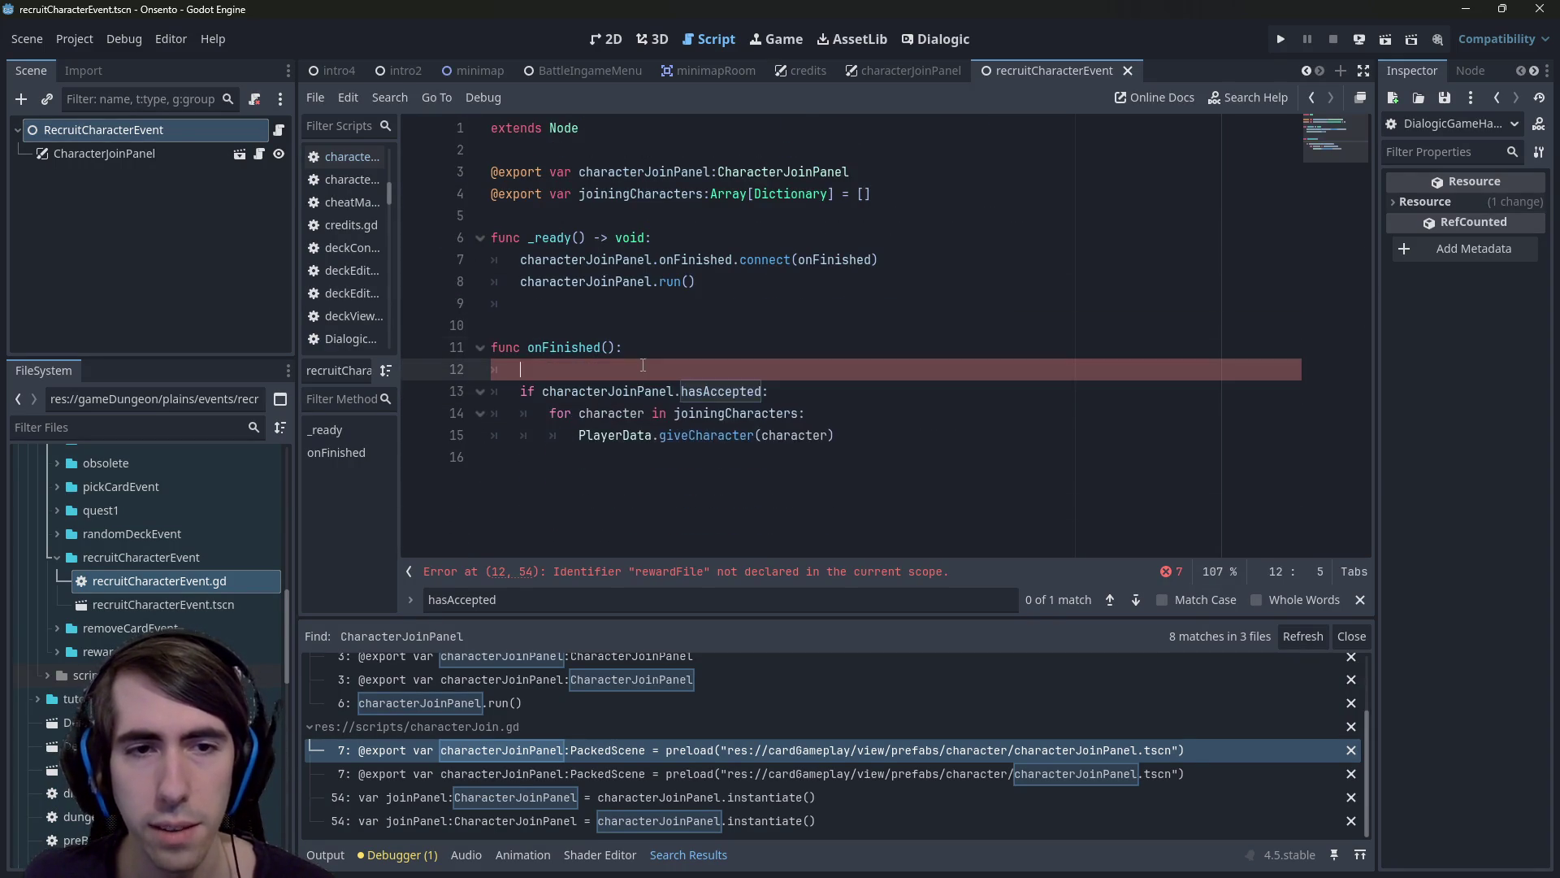
left_click(869, 271)
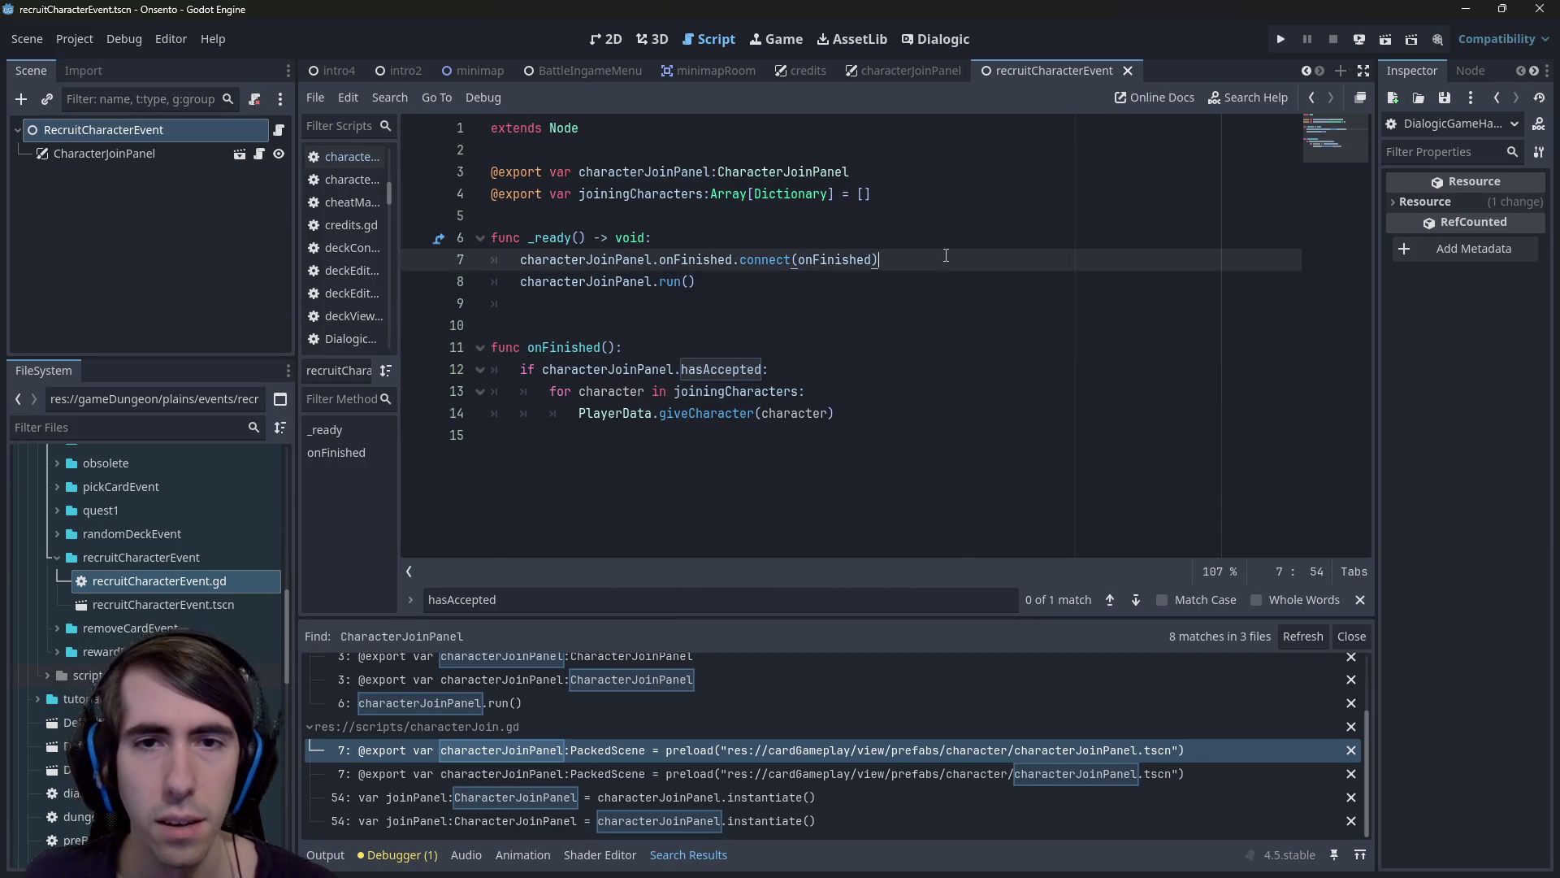
key("Return")
key("Return")
key("Return")
key("Return")
key("Up")
key("Up")
key("ctrl+v")
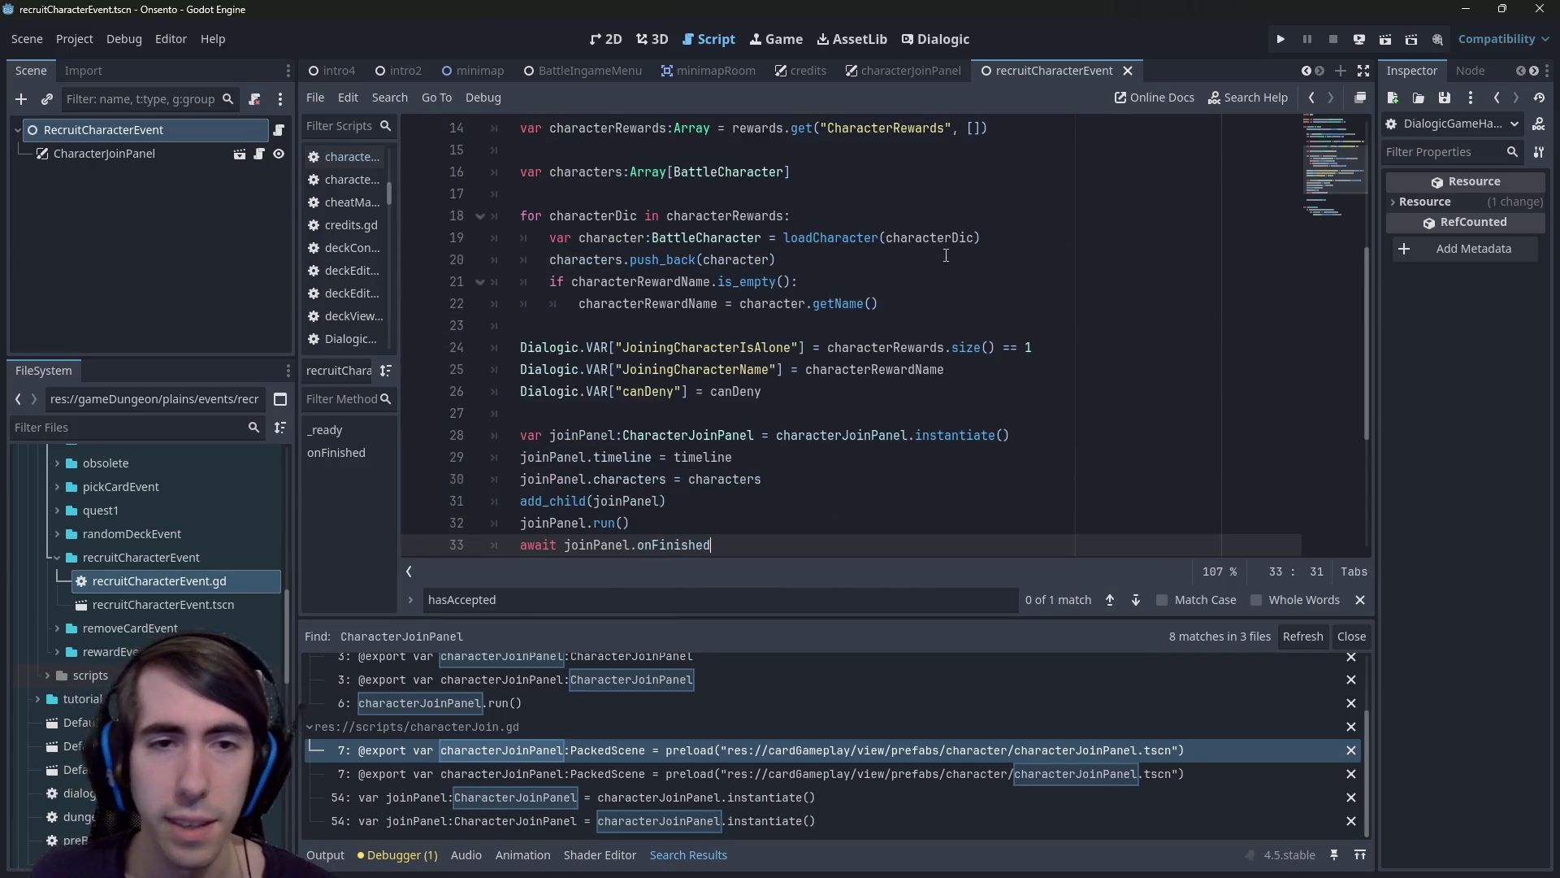
scroll(777, 348, "down", 3)
left_click(774, 436)
key("BackSpace")
key("BackSpace")
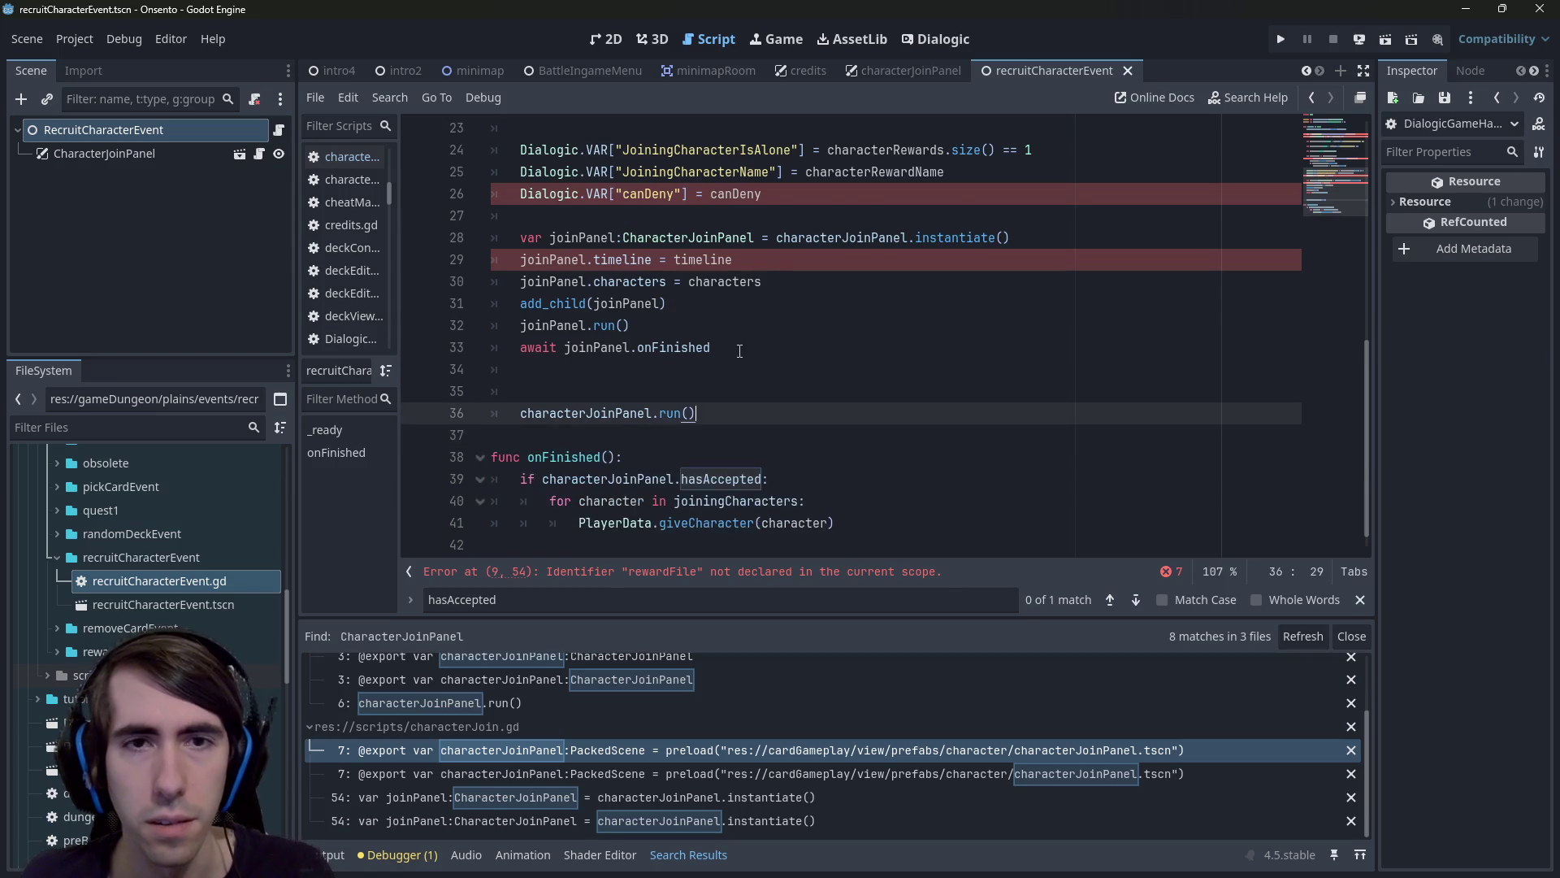
scroll(778, 317, "up", 2)
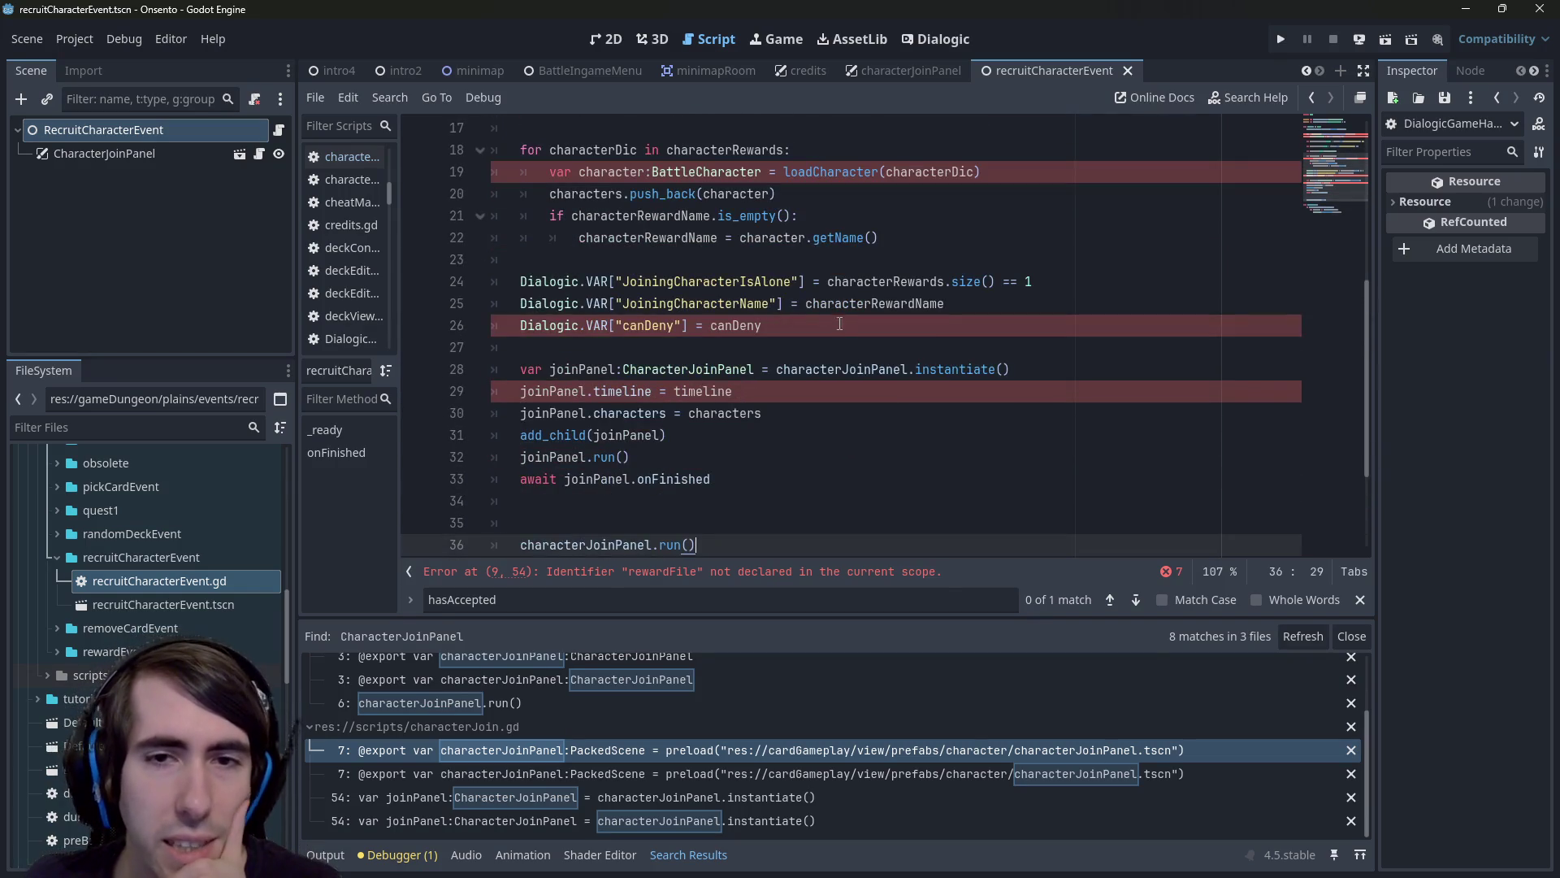
Remove the canDeny and joinPanel.timeline lines, and assign characters to characterJoinPanel instead of joinPanel
left_click_drag(839, 322, 277, 320)
scroll(830, 406, "up", 1)
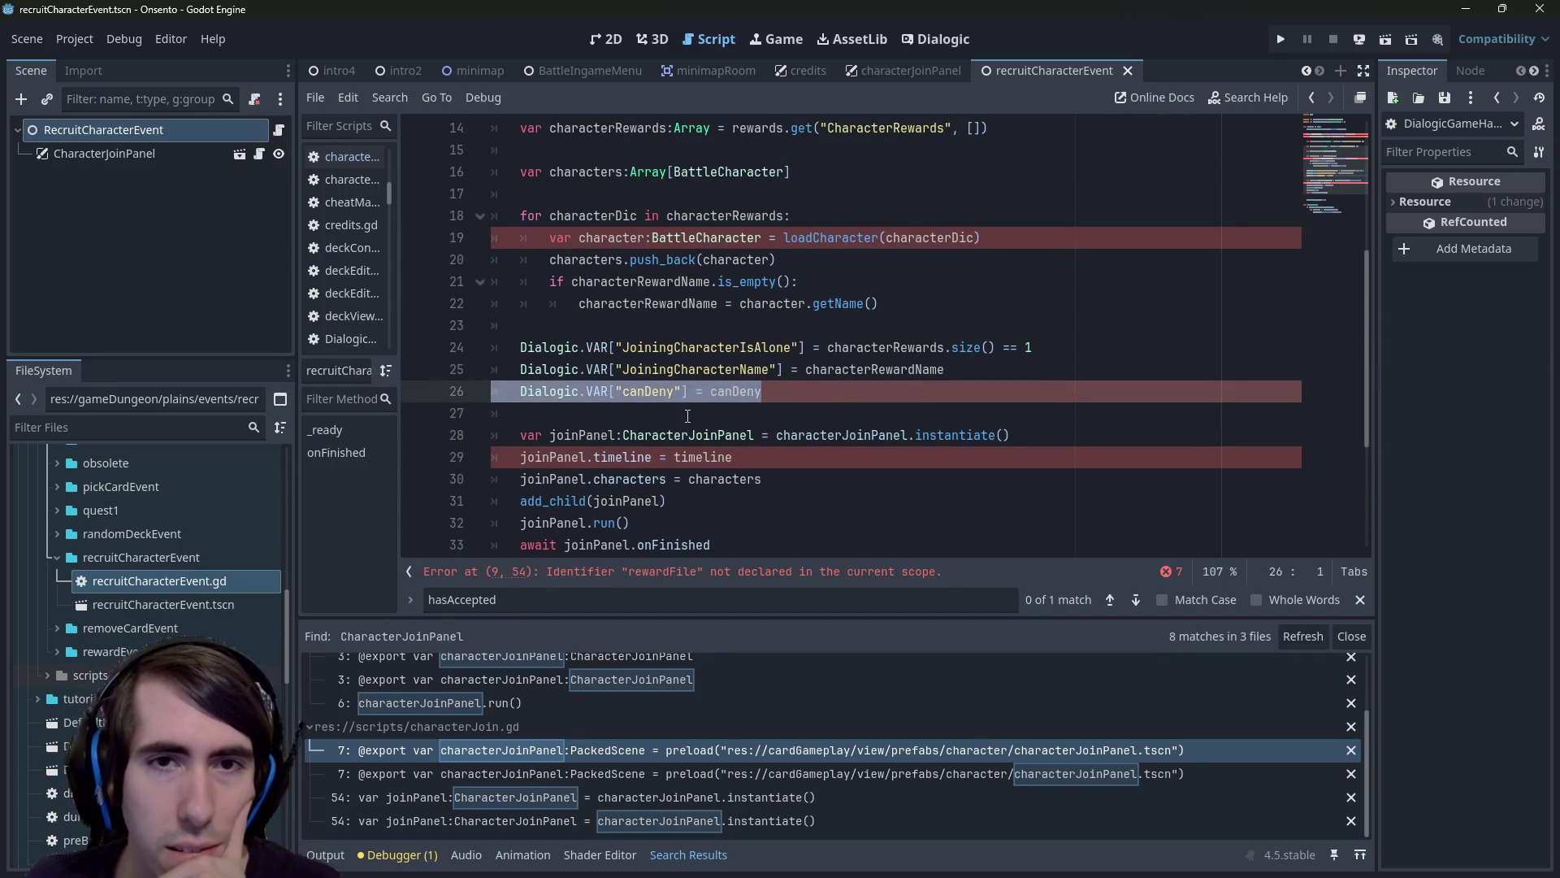
key("BackSpace")
key("BackSpace")
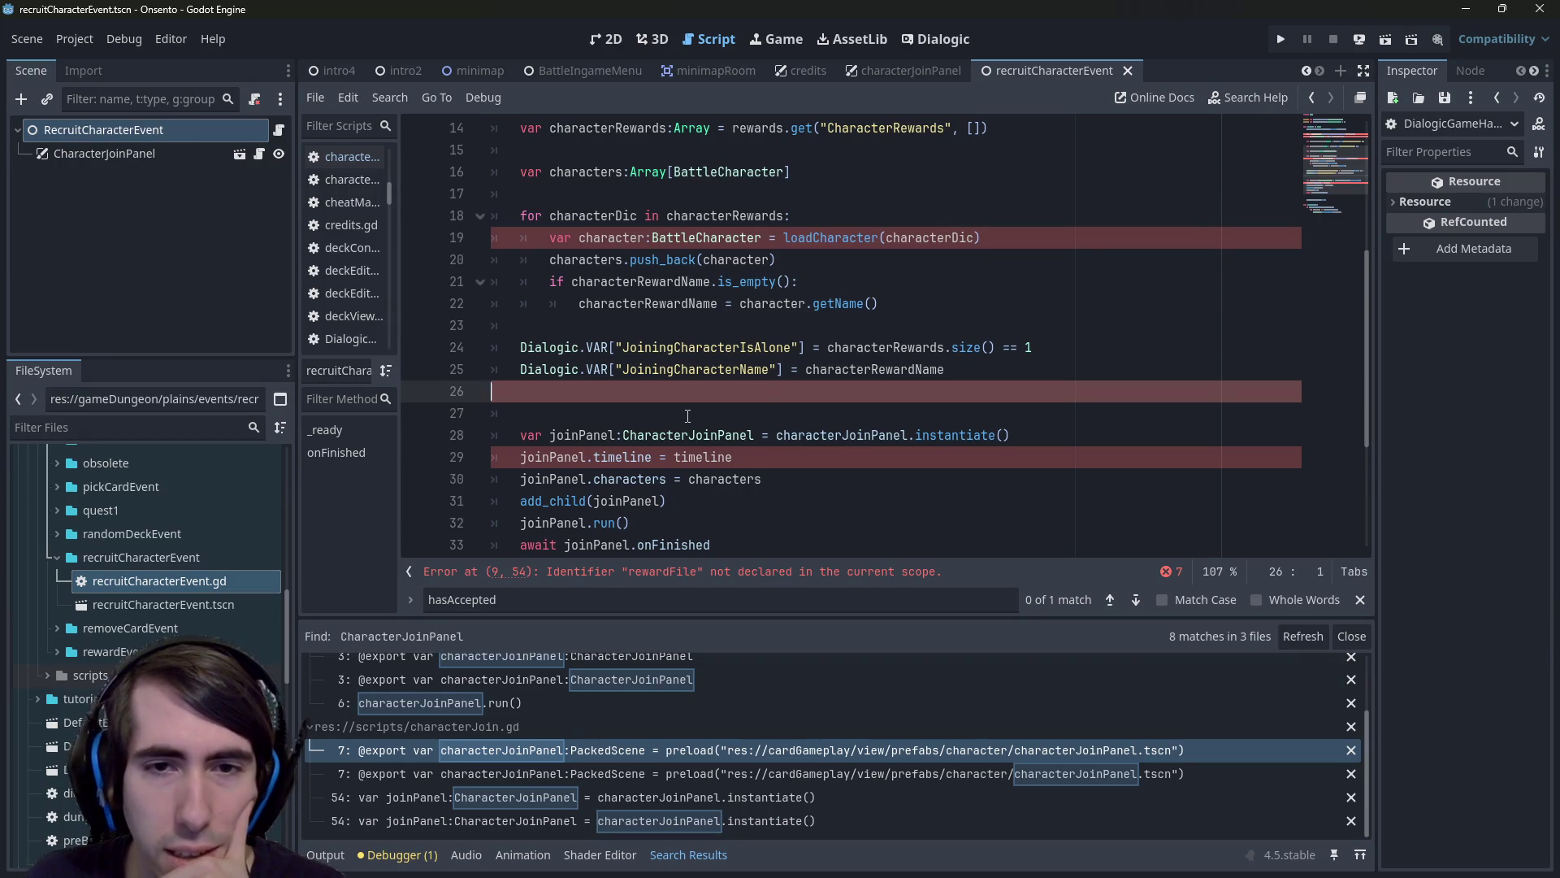
mouse_move(809, 445)
left_mouse_down()
mouse_move(716, 457)
mouse_move(488, 414)
mouse_move(423, 436)
left_mouse_up()
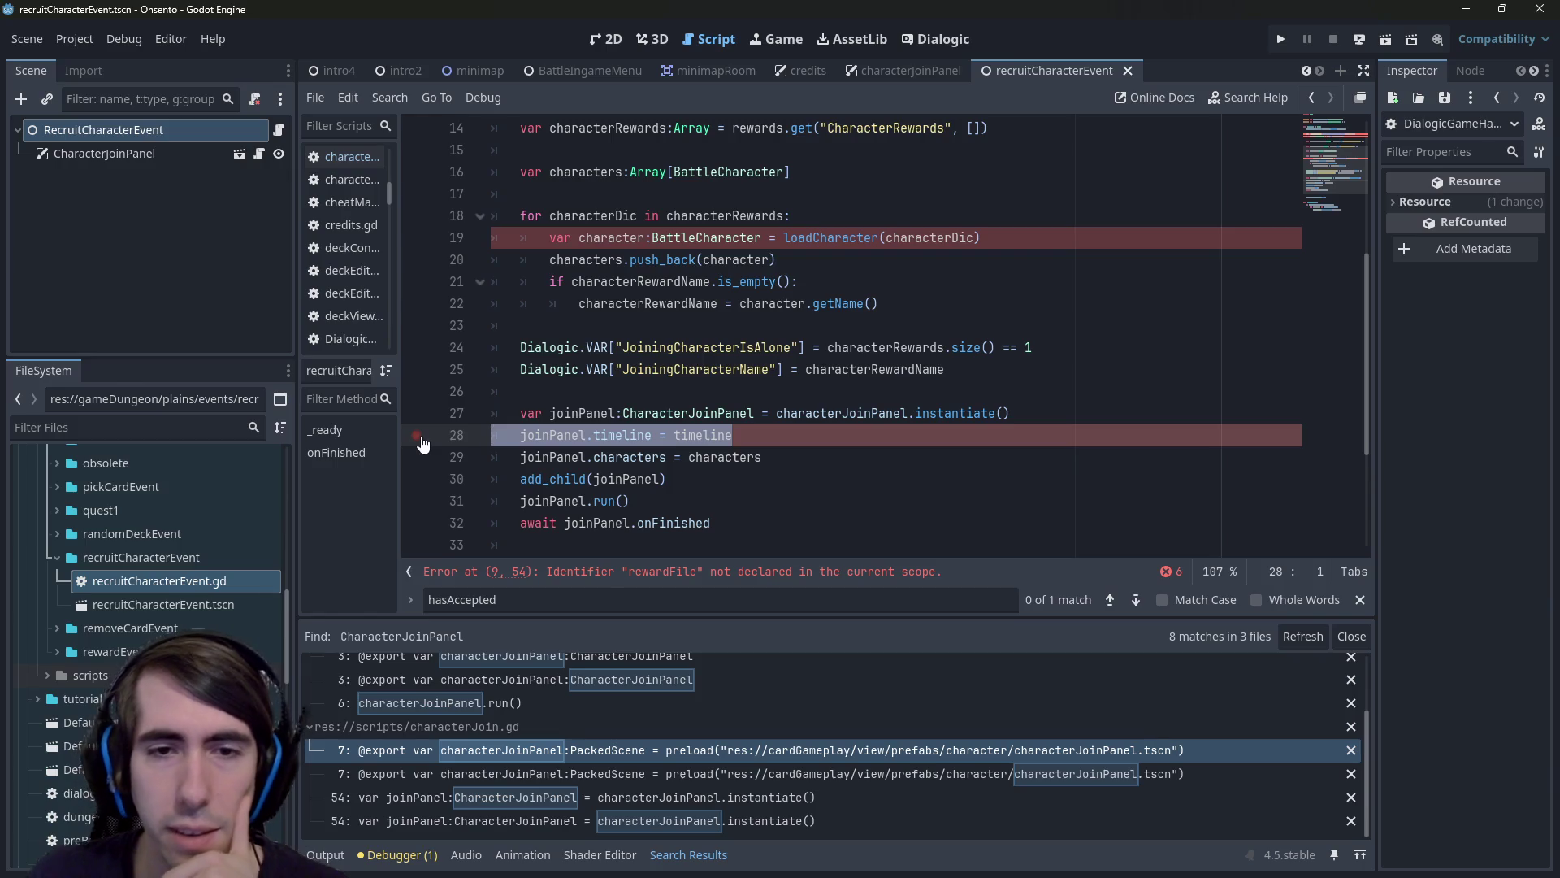
key("BackSpace")
key("BackSpace")
scroll(642, 254, "up", 3)
double_click(601, 172)
key("ctrl+c")
scroll(695, 400, "down", 3)
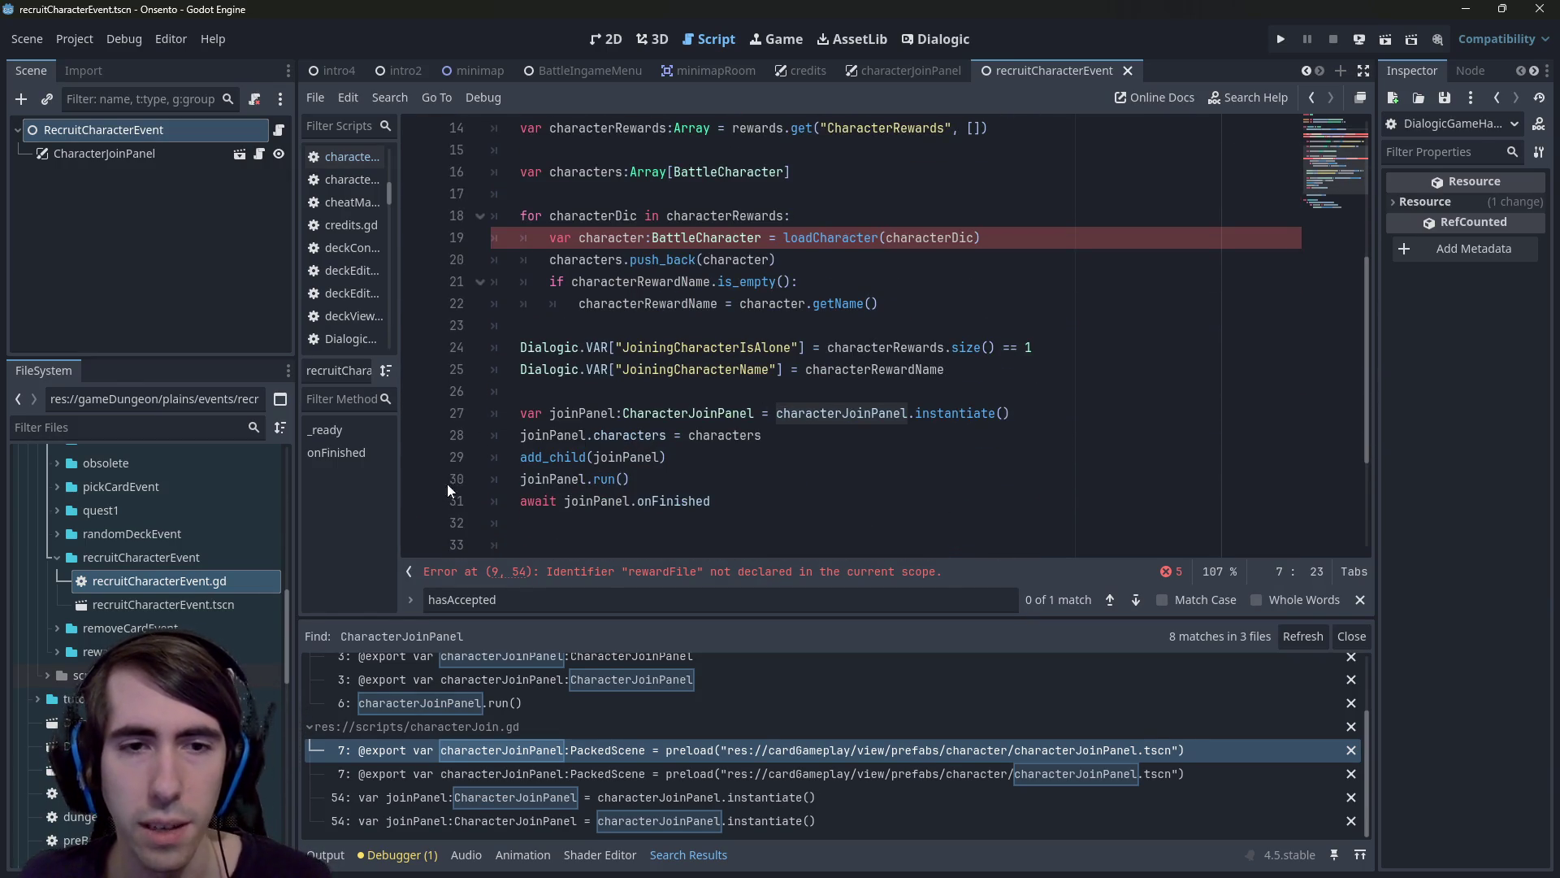
double_click(528, 436)
key("ctrl+v")
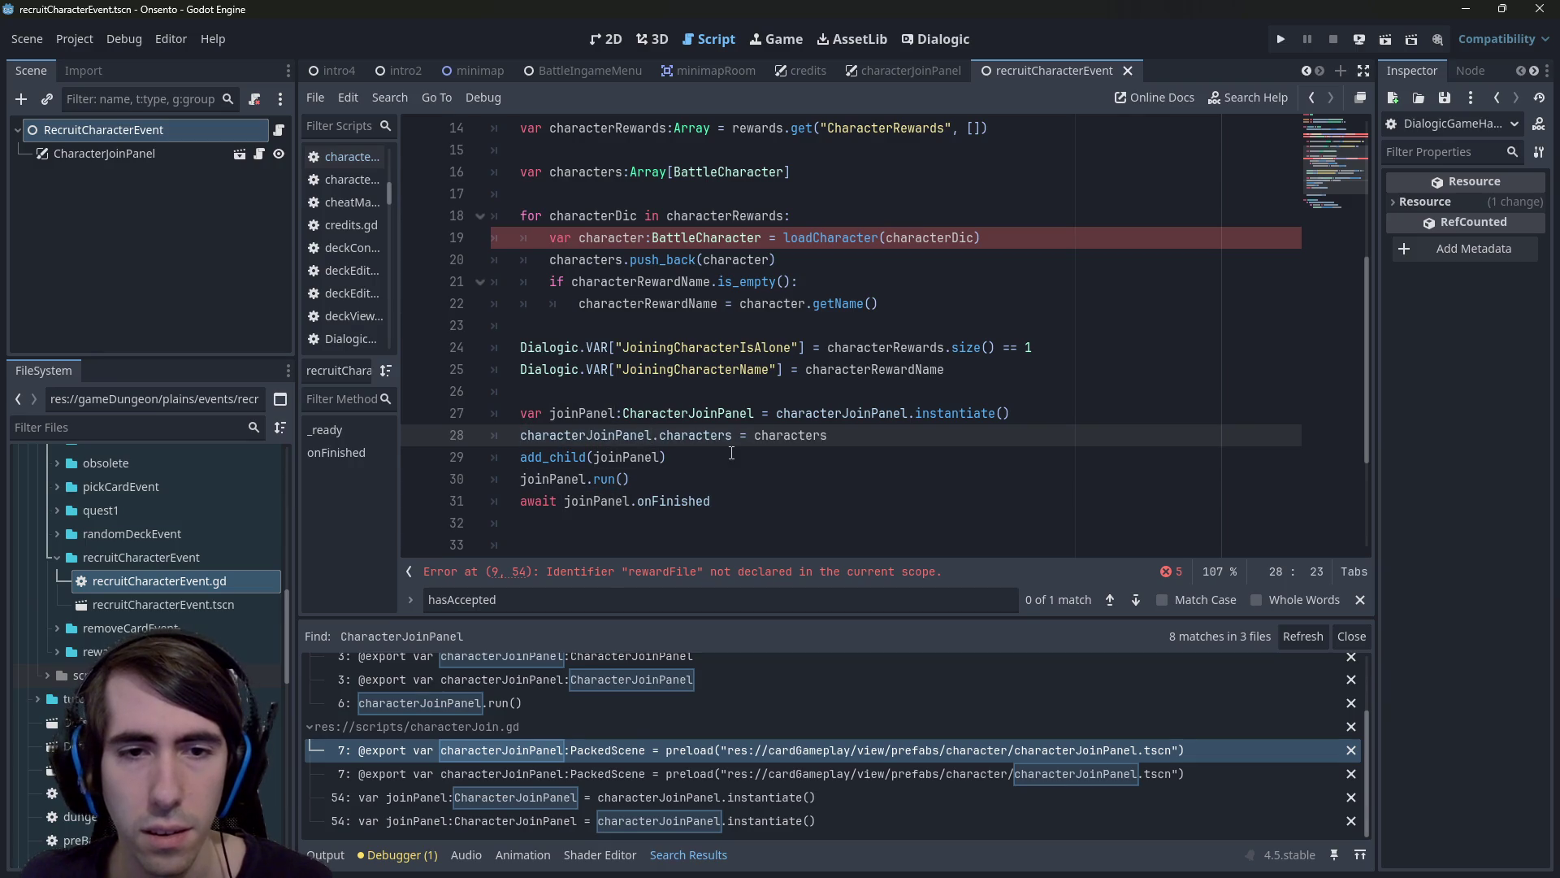
Delete the joinPanel instantiate, add_child, run and await lines, leaving characterJoinPanel.run()
scroll(732, 452, "down", 2)
left_click_drag(711, 371, 451, 320)
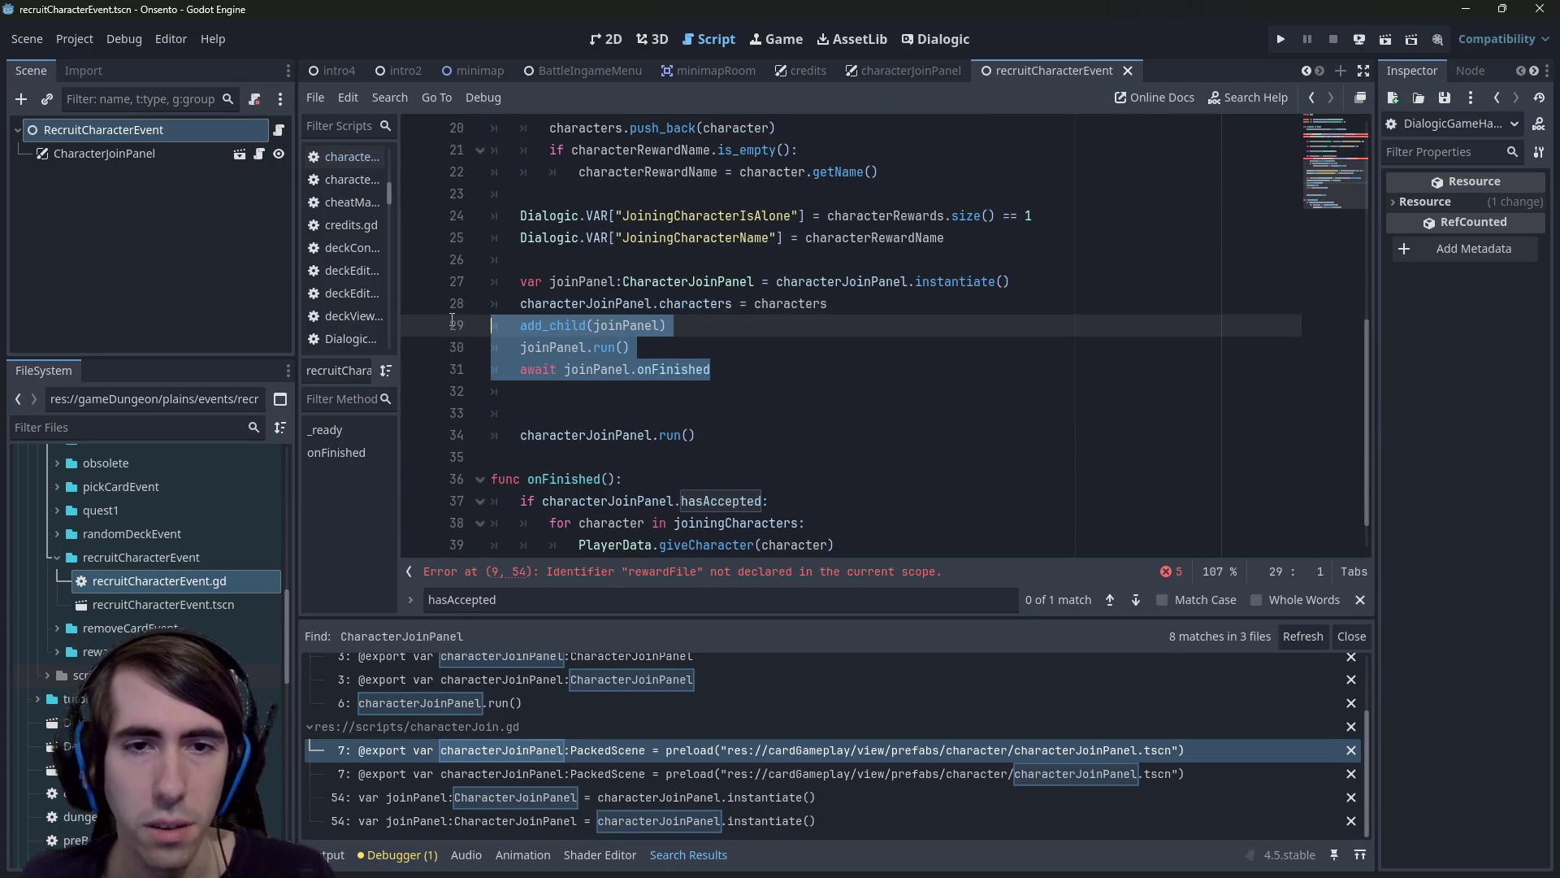
double_click(597, 369)
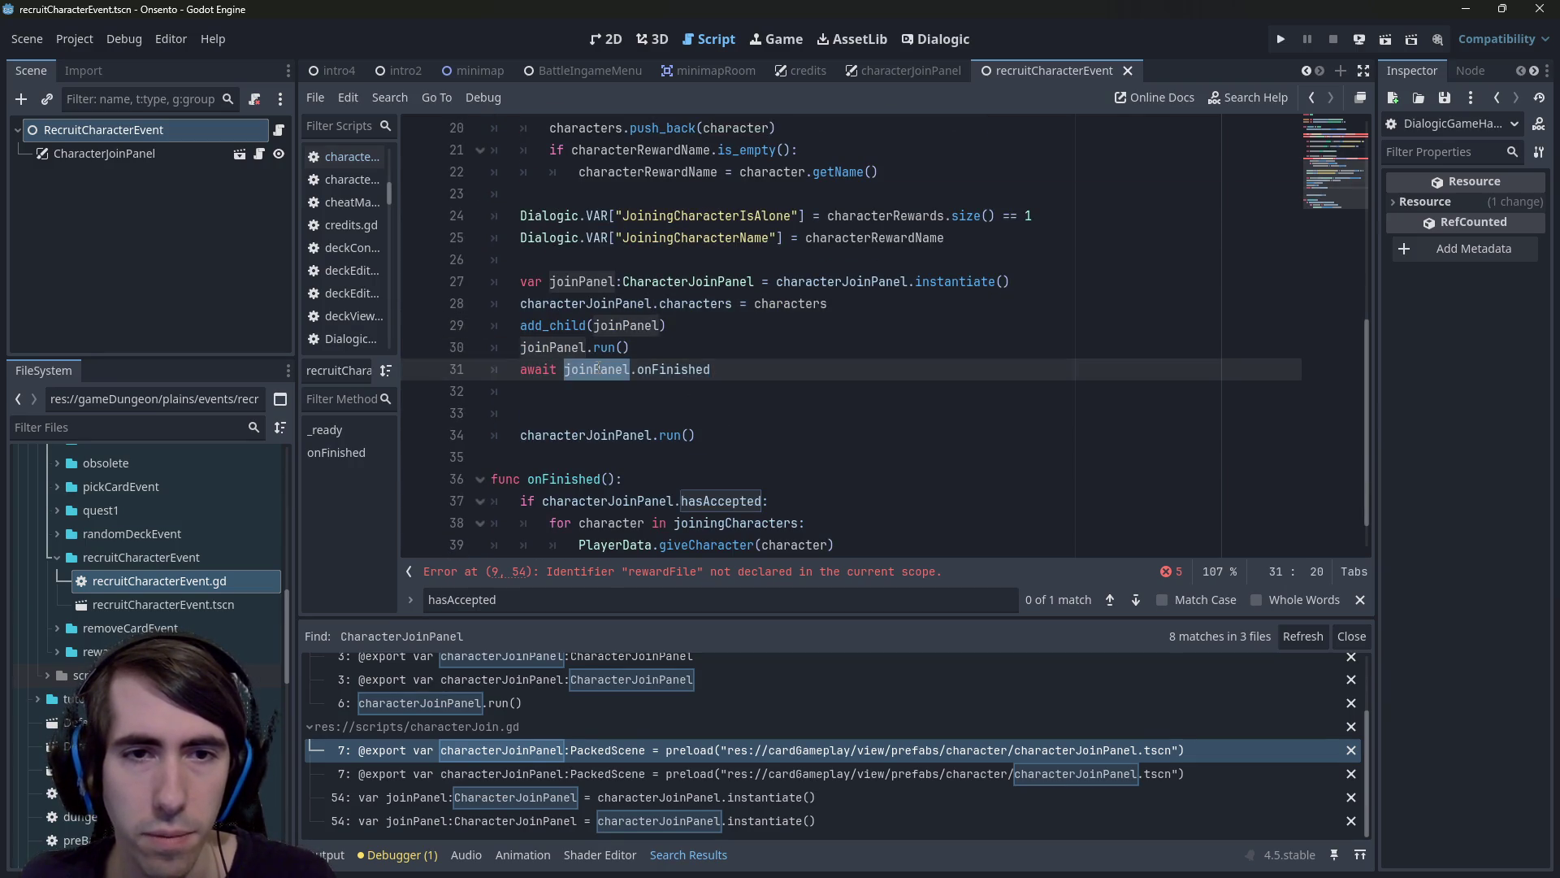
mouse_move(525, 393)
left_mouse_down()
mouse_move(569, 348)
mouse_move(536, 370)
mouse_move(556, 338)
mouse_move(488, 303)
left_mouse_up()
scroll(674, 335, "up", 5)
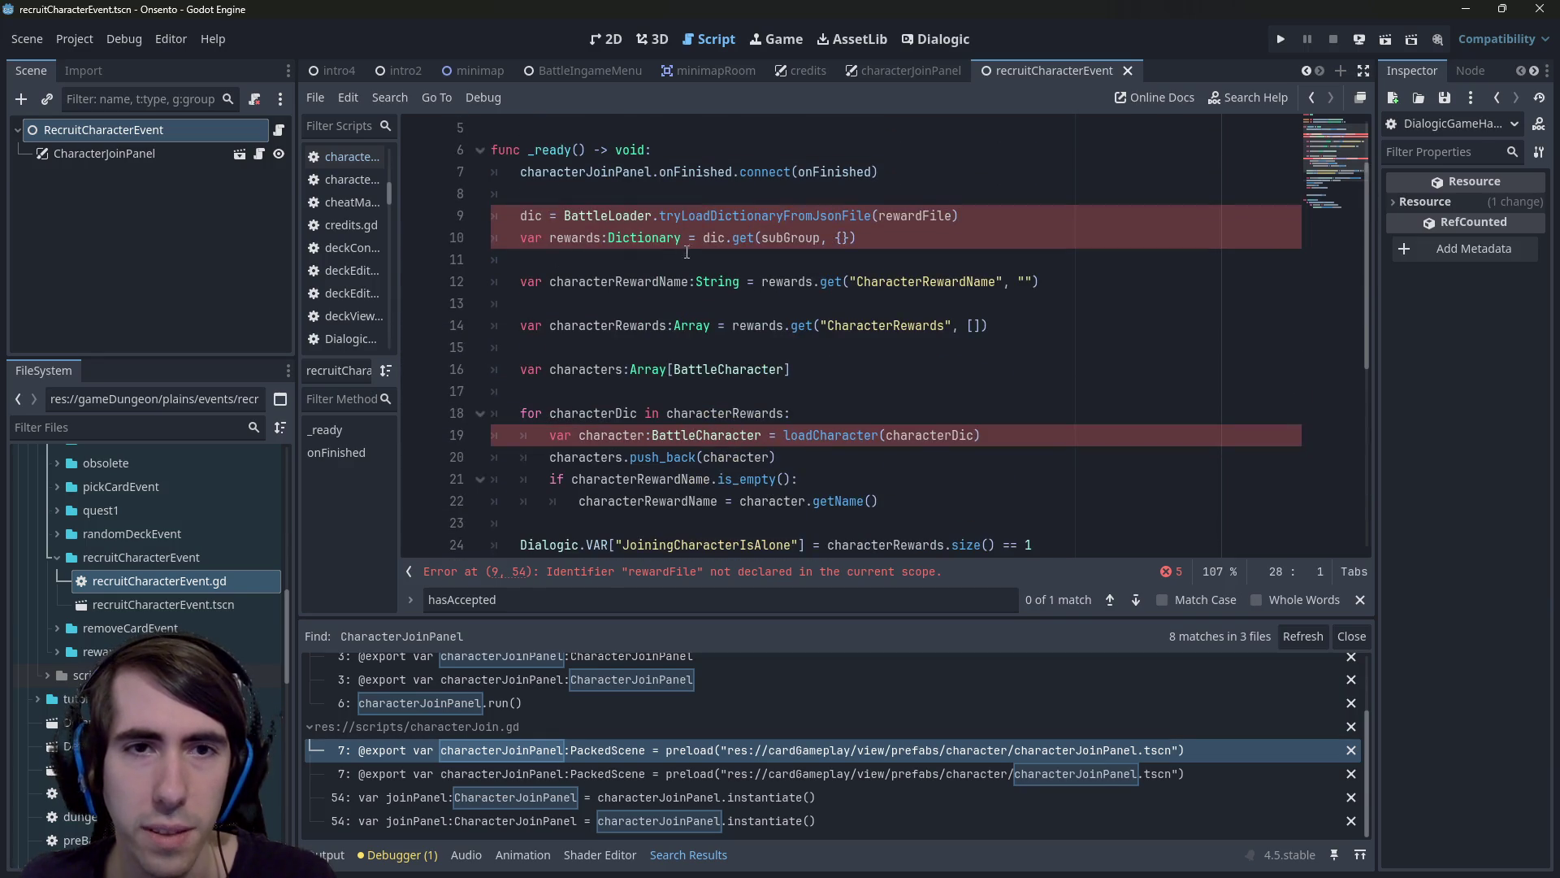
scroll(717, 188, "down", 4)
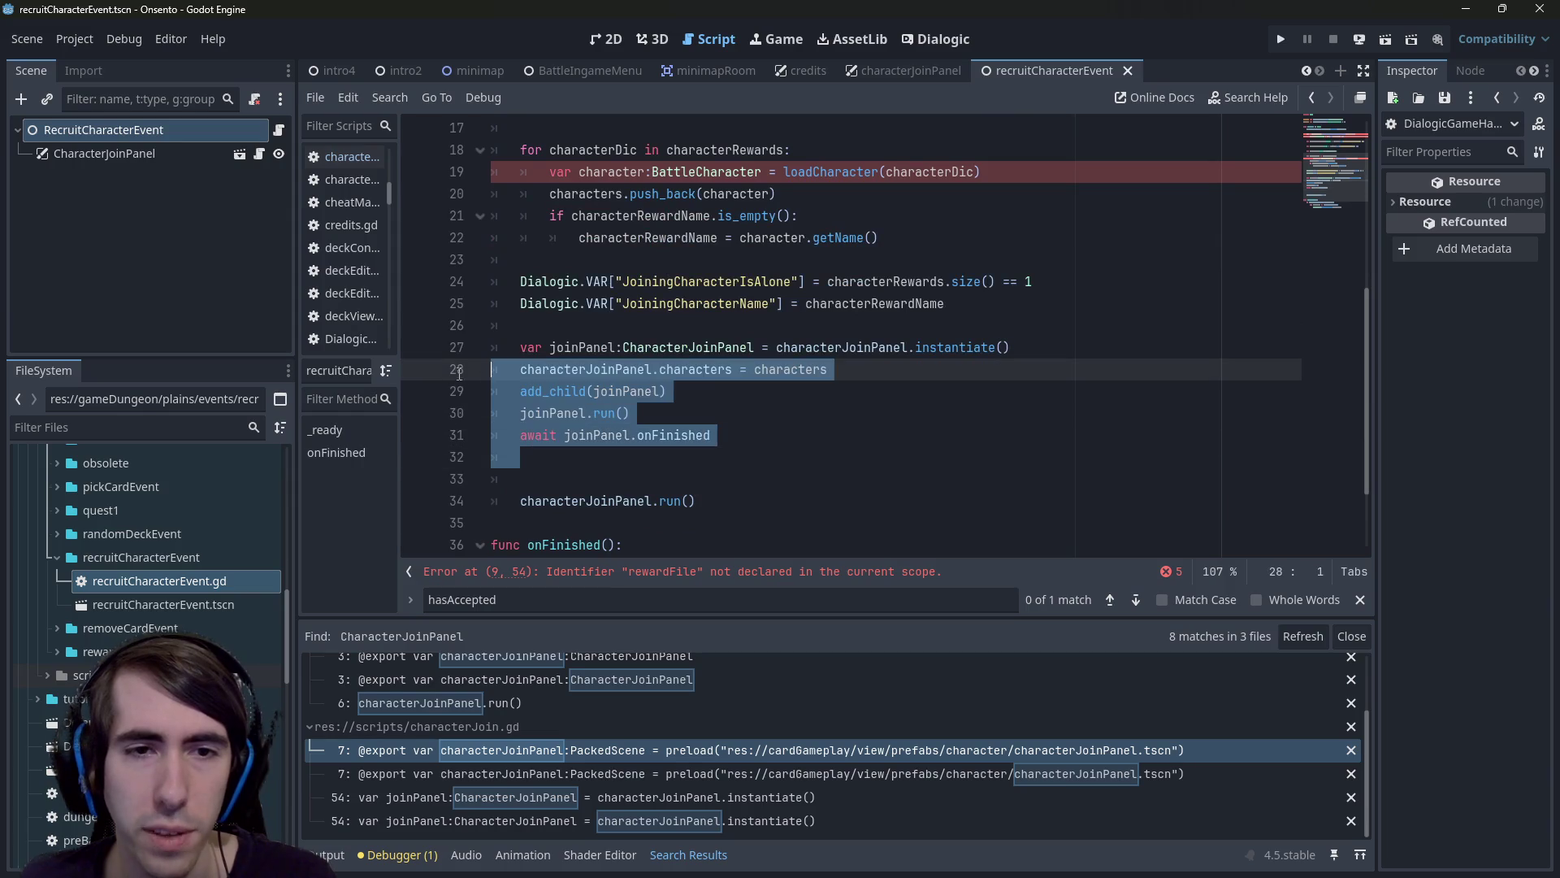
key("Delete")
key("Delete")
key("BackSpace")
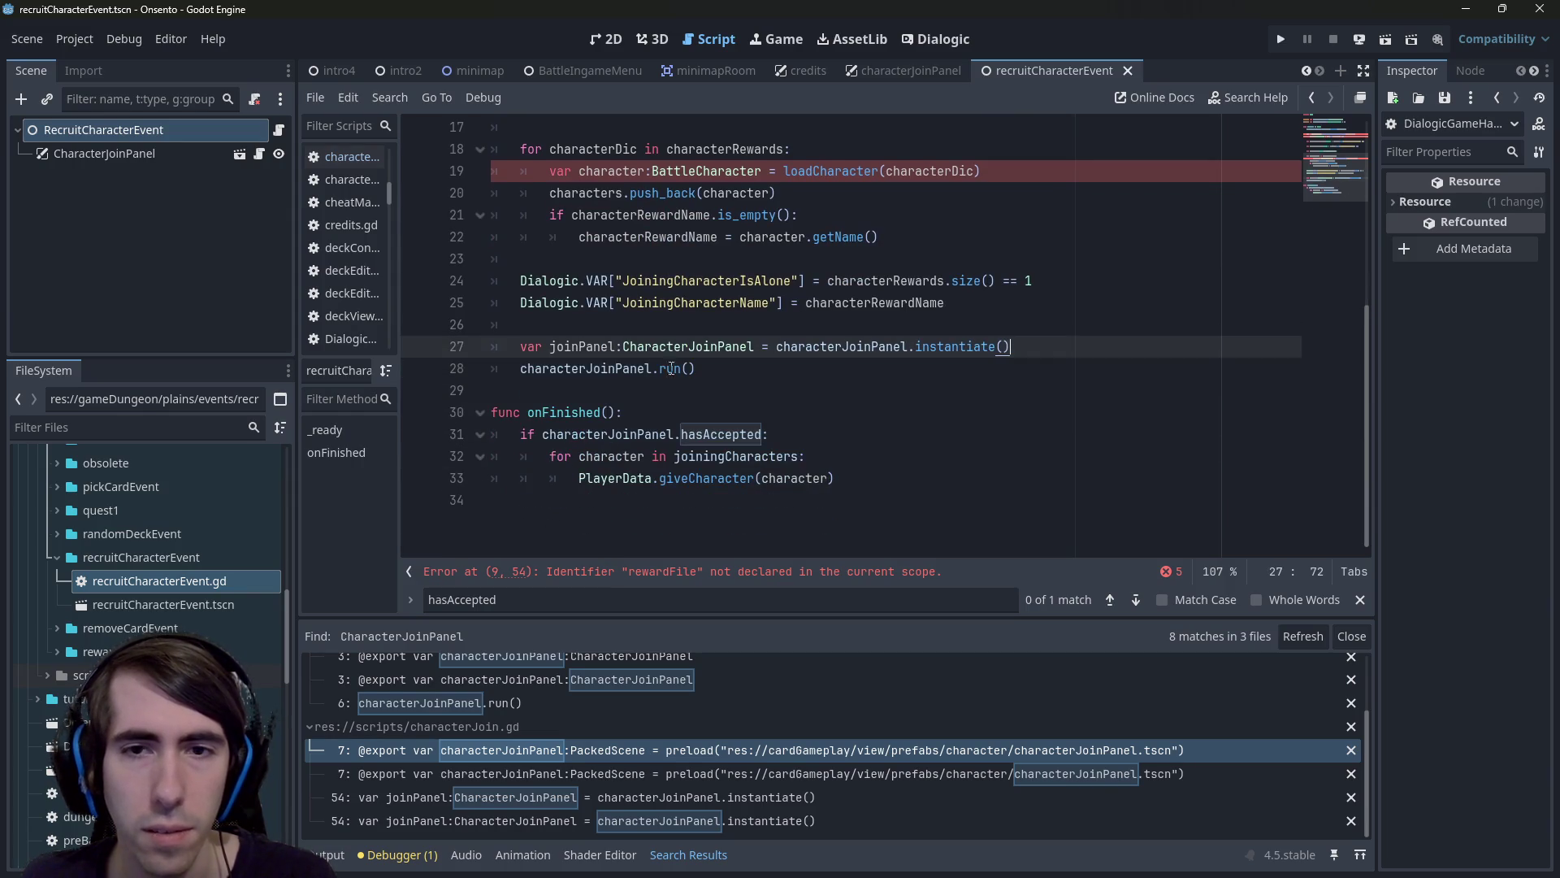
left_click_drag(1035, 344, 353, 339)
scroll(685, 317, "up", 2)
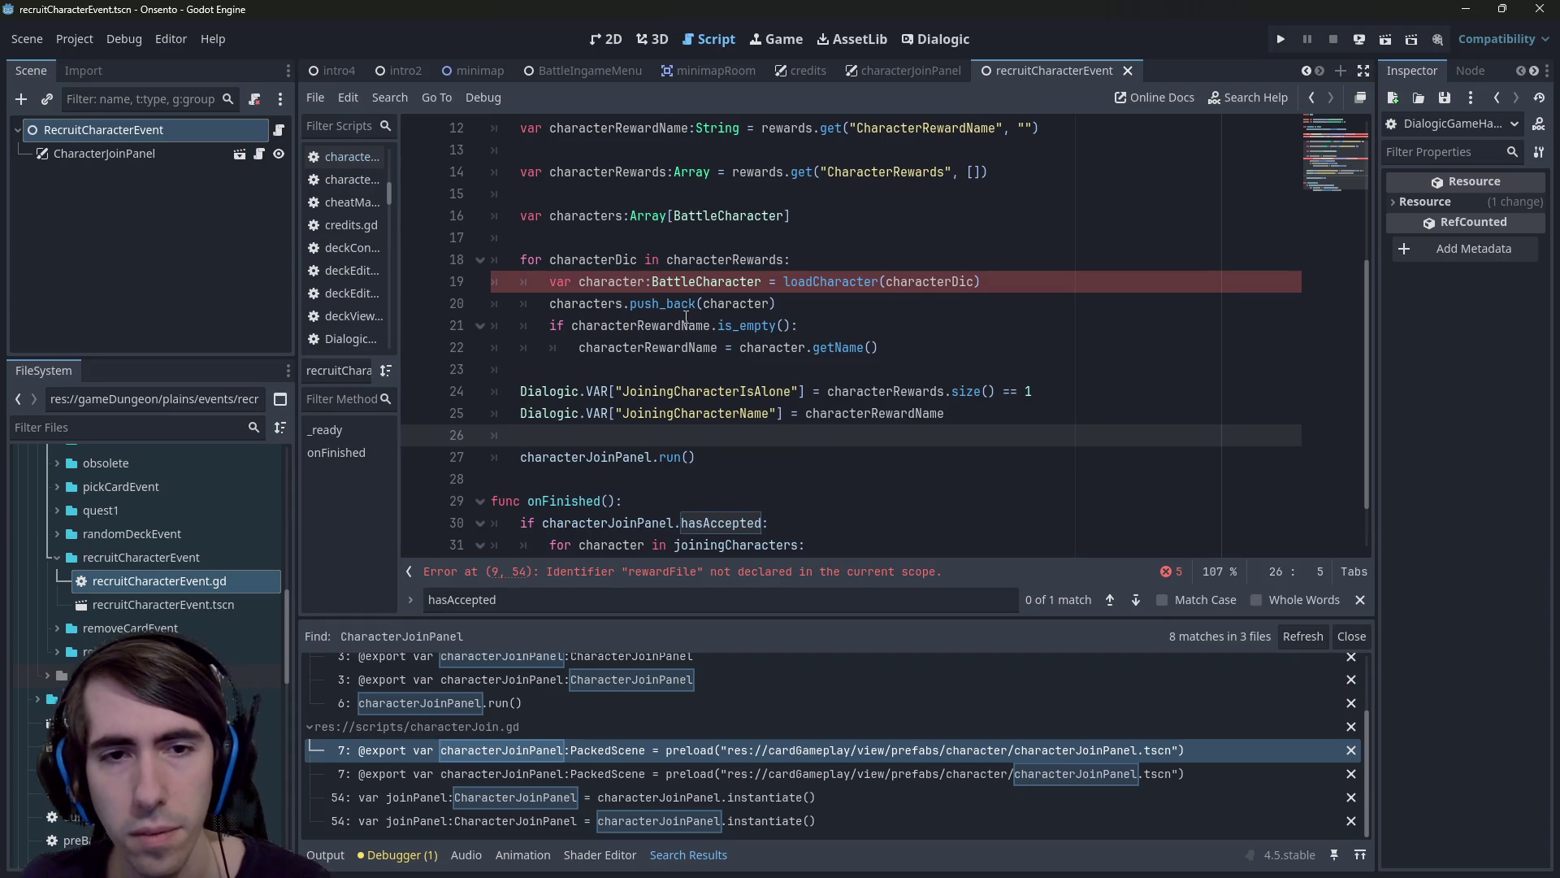
key("ctrl+z")
key("ctrl+z")
scroll(686, 347, "down", 1)
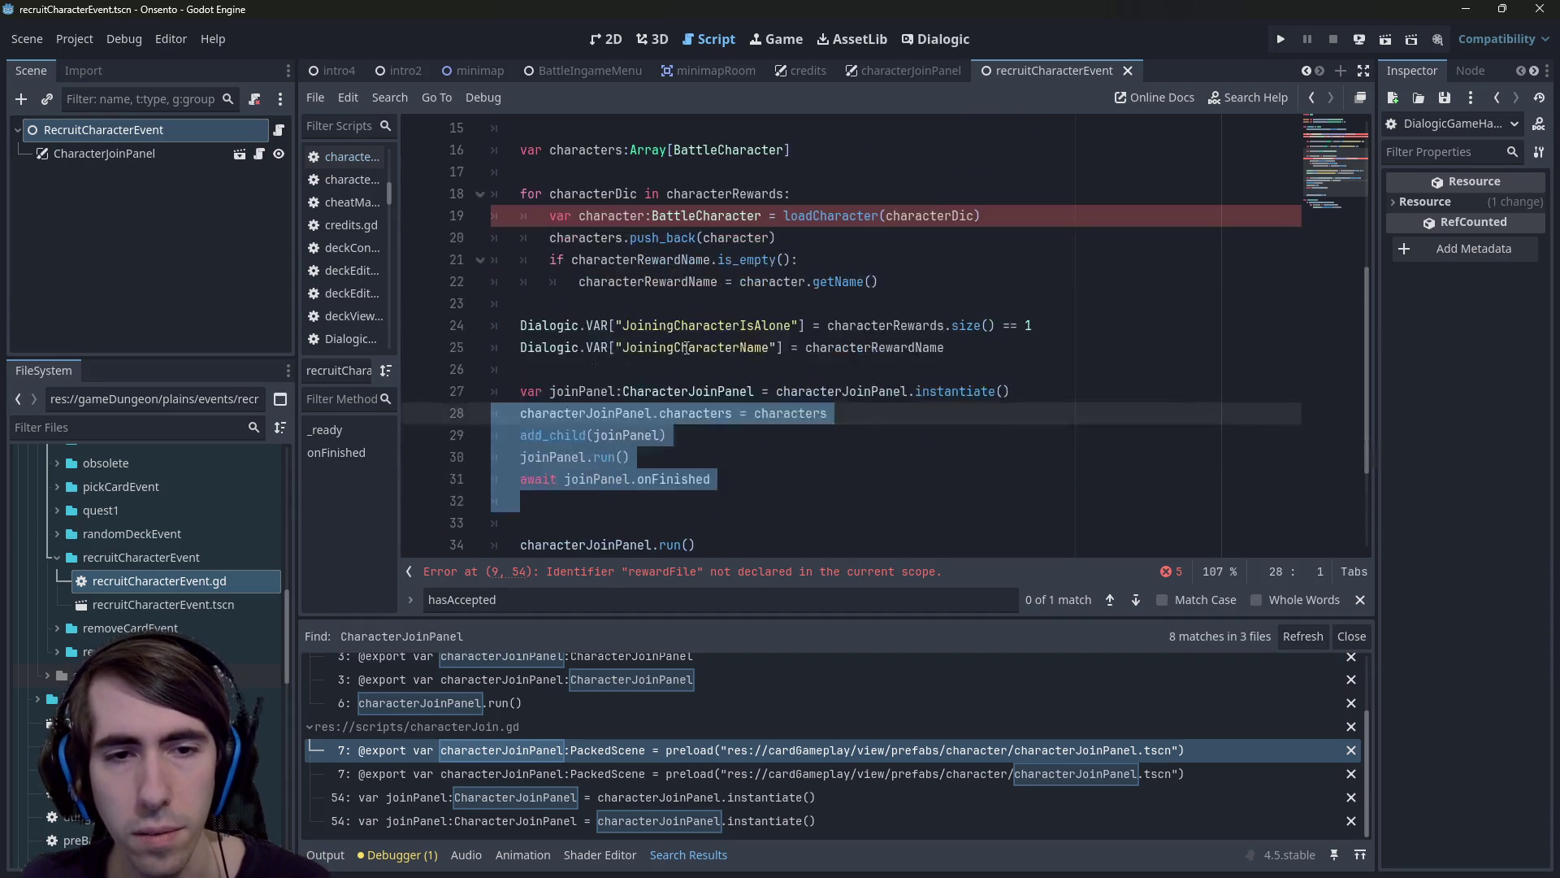
key("ctrl+y")
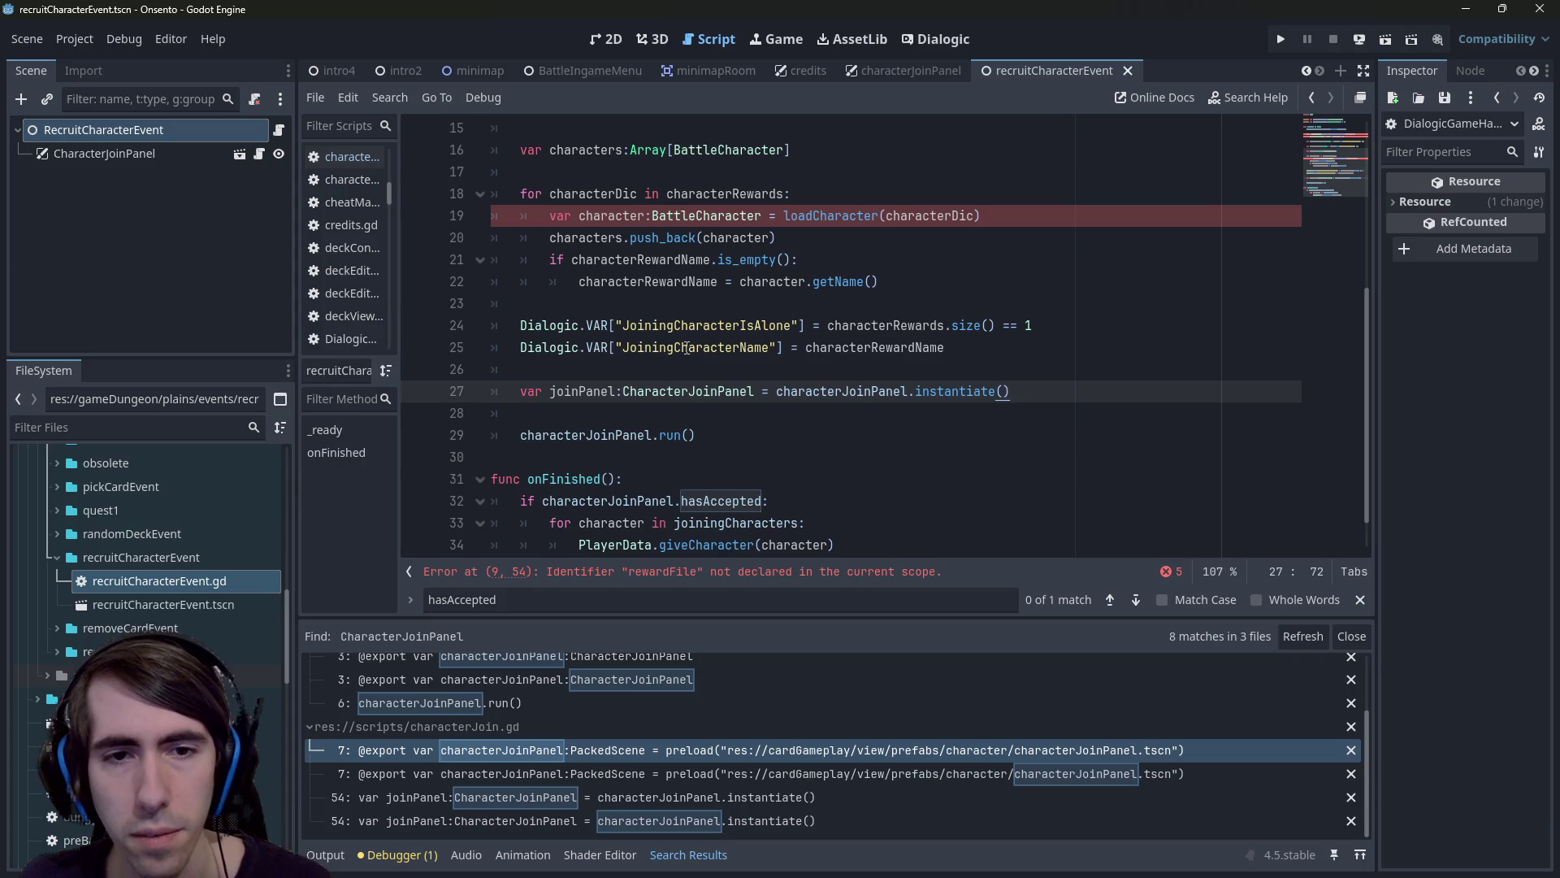
key("ctrl+y")
scroll(686, 347, "up", 2)
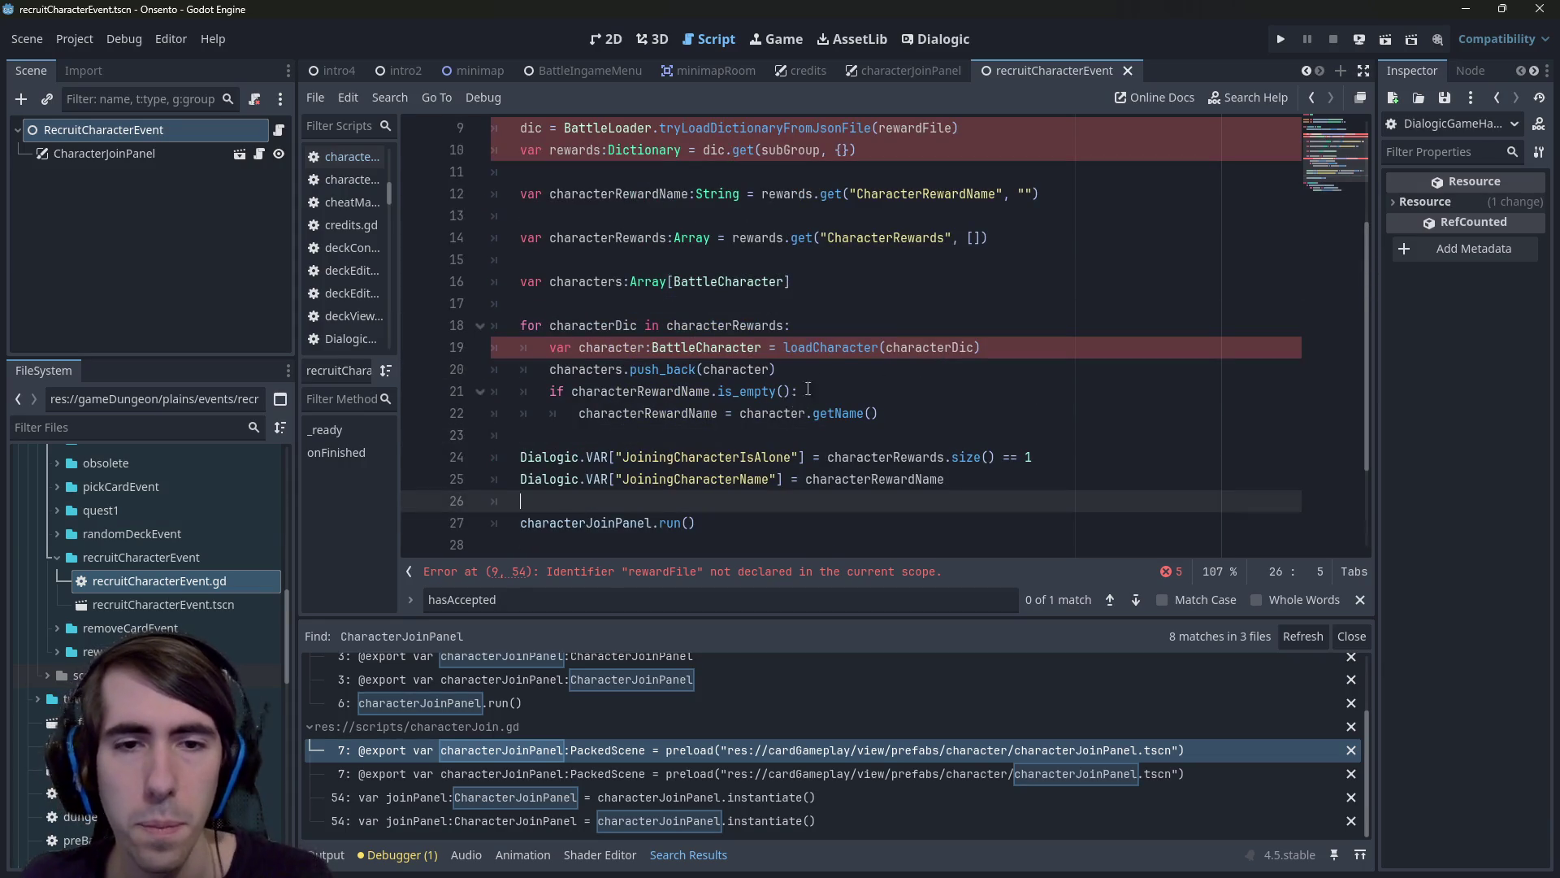
Review the characterRewards and characterRewardName lines and place the caret after the is_empty check
double_click(707, 457)
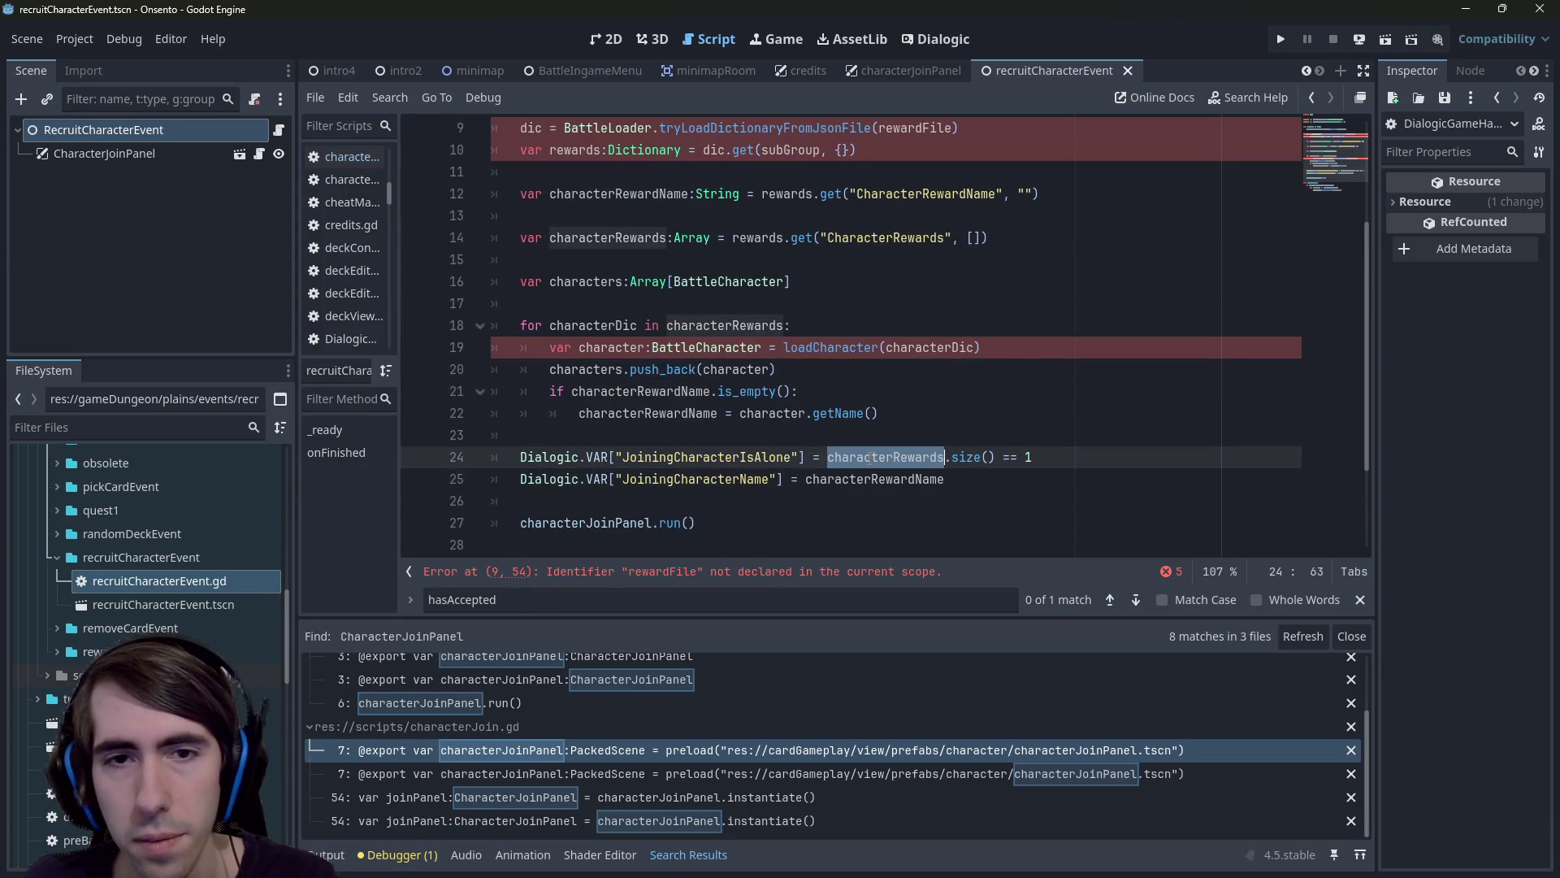
double_click(874, 478)
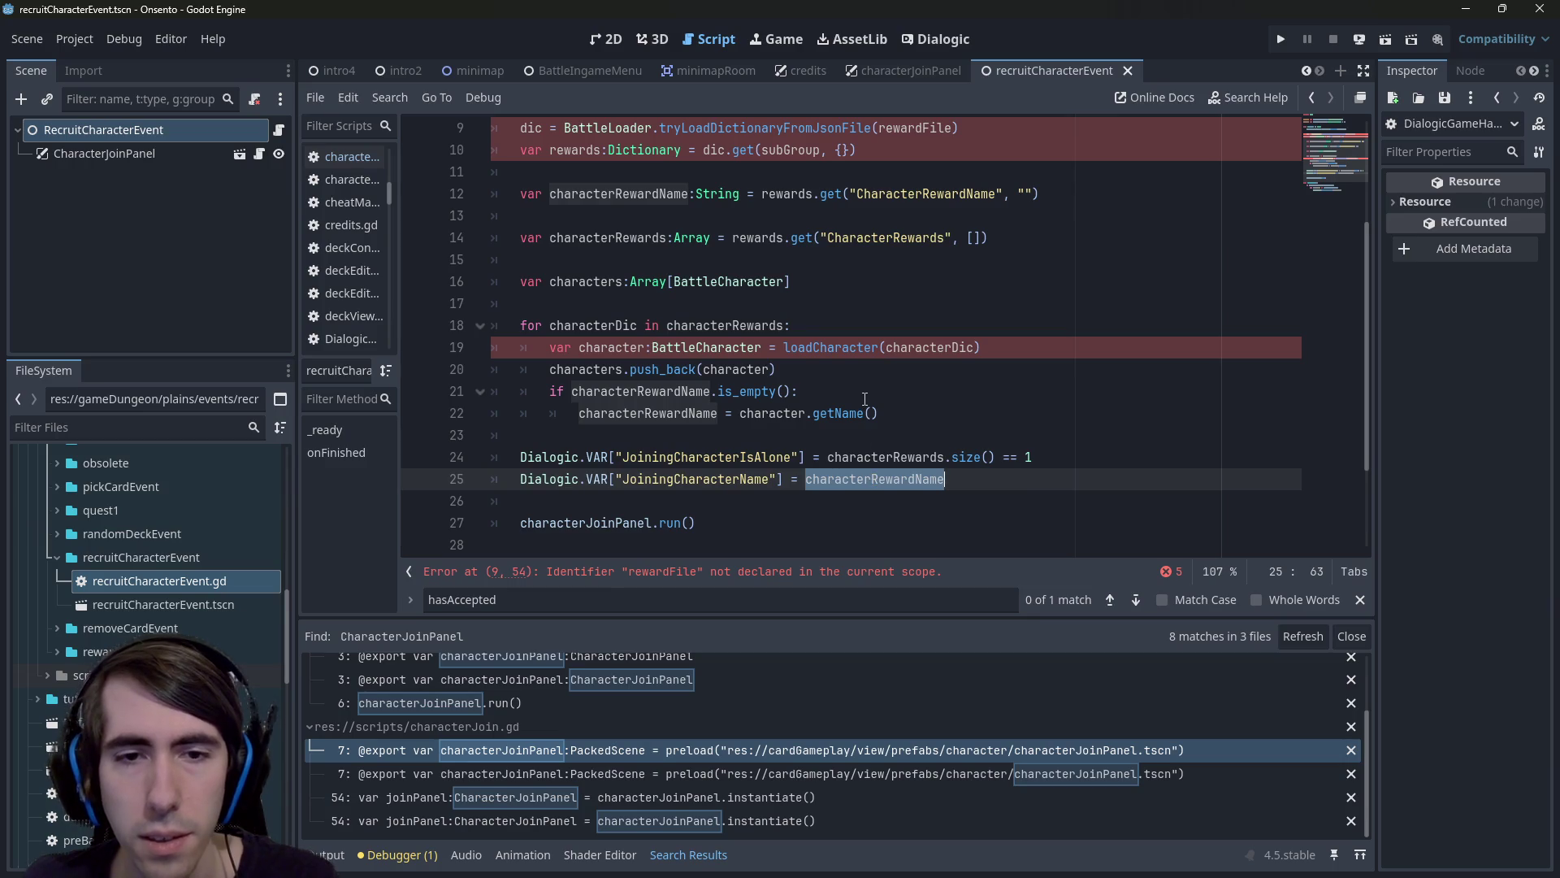
mouse_move(904, 420)
left_mouse_down()
mouse_move(553, 368)
mouse_move(492, 326)
left_mouse_up()
scroll(723, 356, "up", 2)
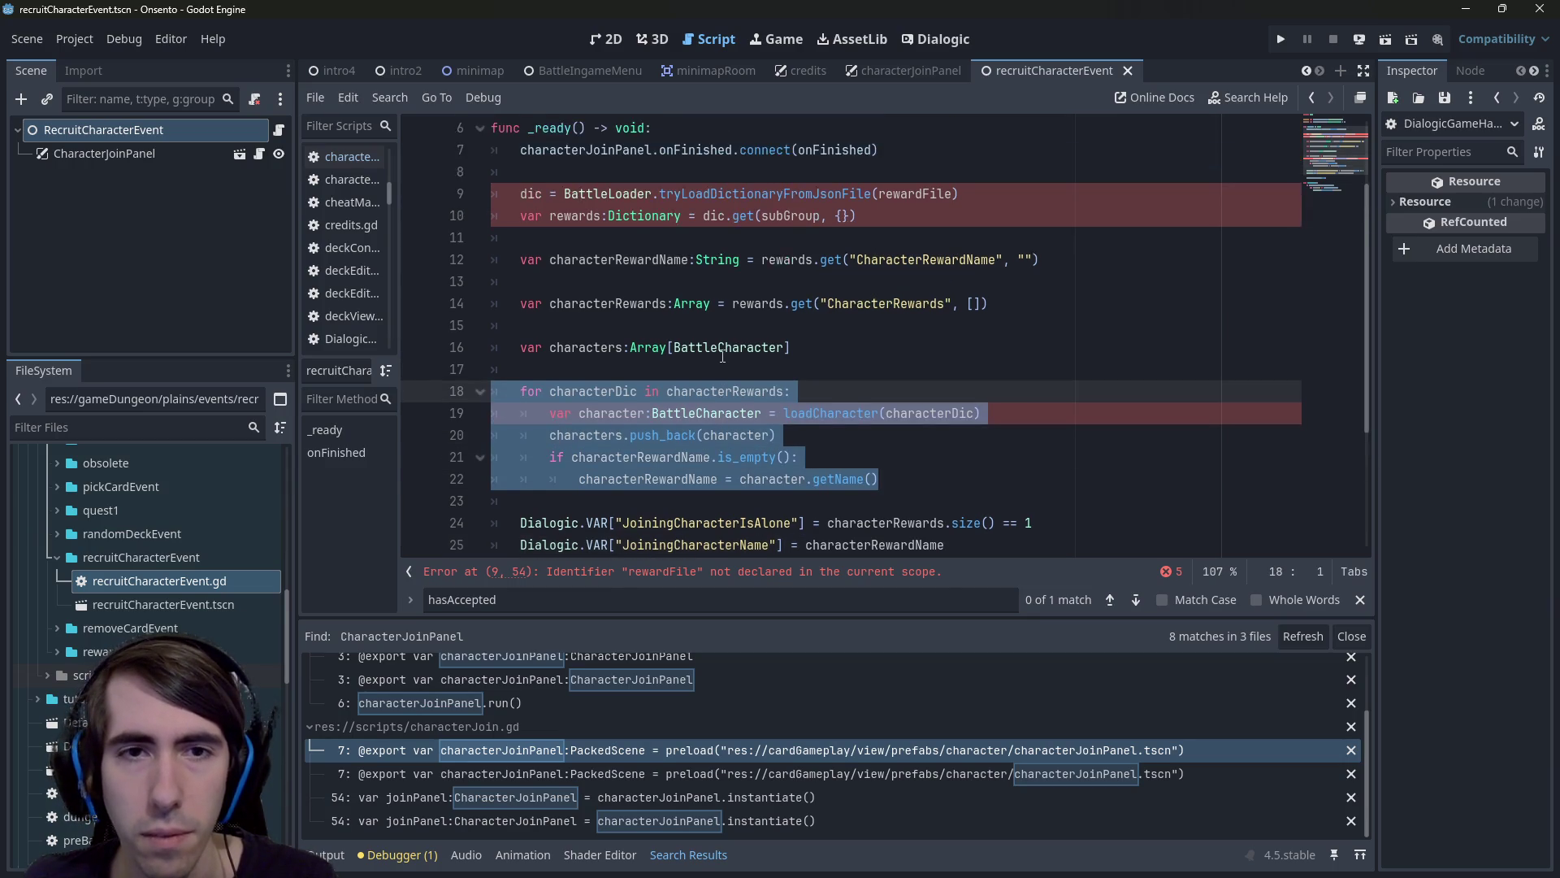
scroll(723, 356, "down", 1)
left_click(910, 460)
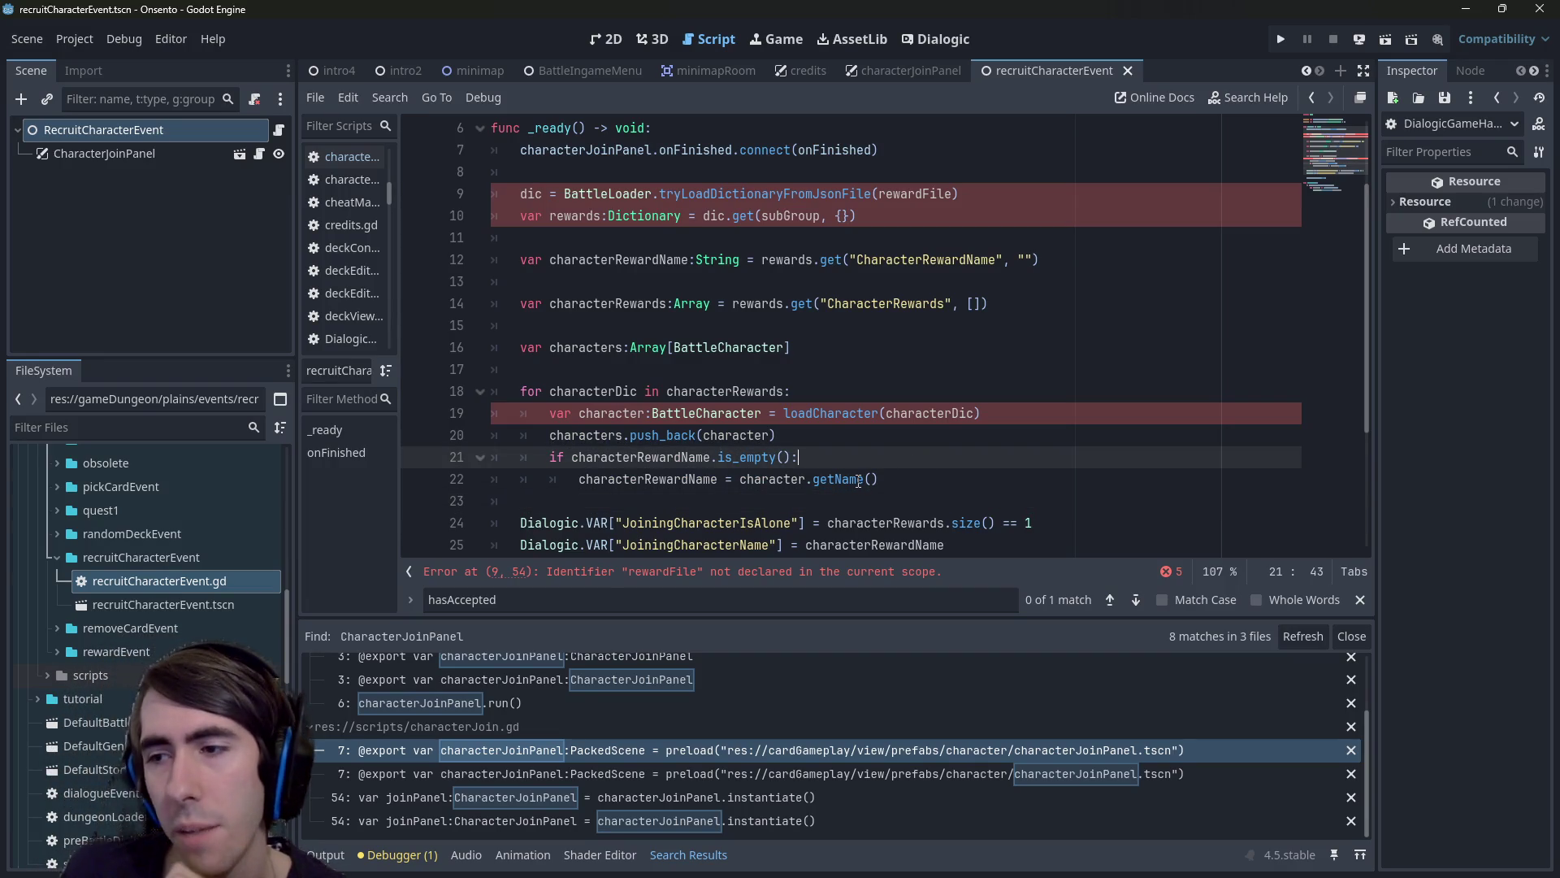
mouse_move(859, 482)
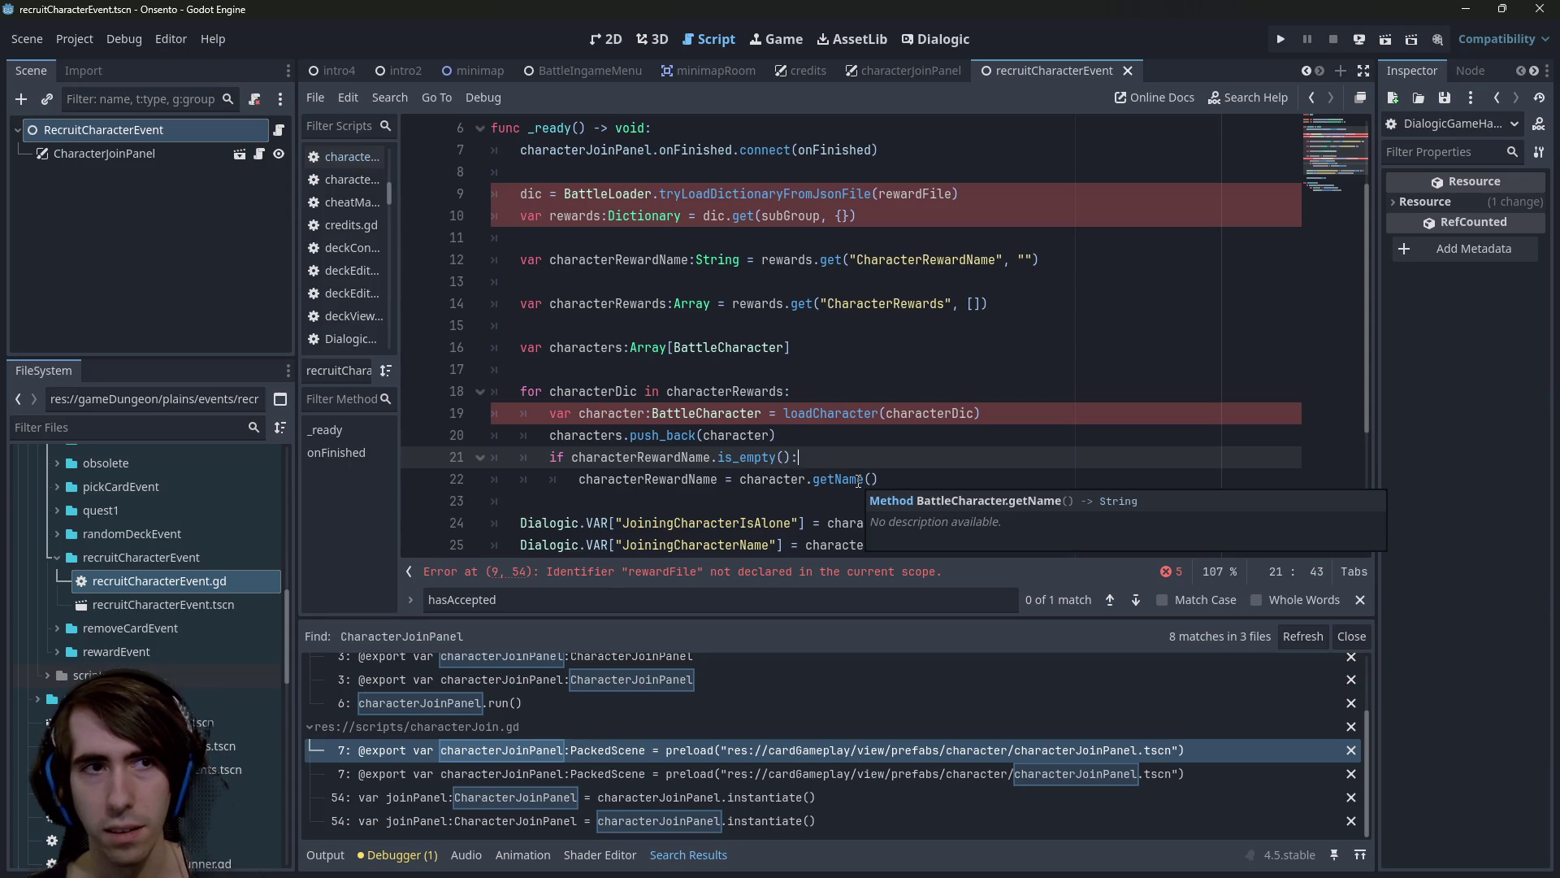
scroll(518, 258, "up", 1)
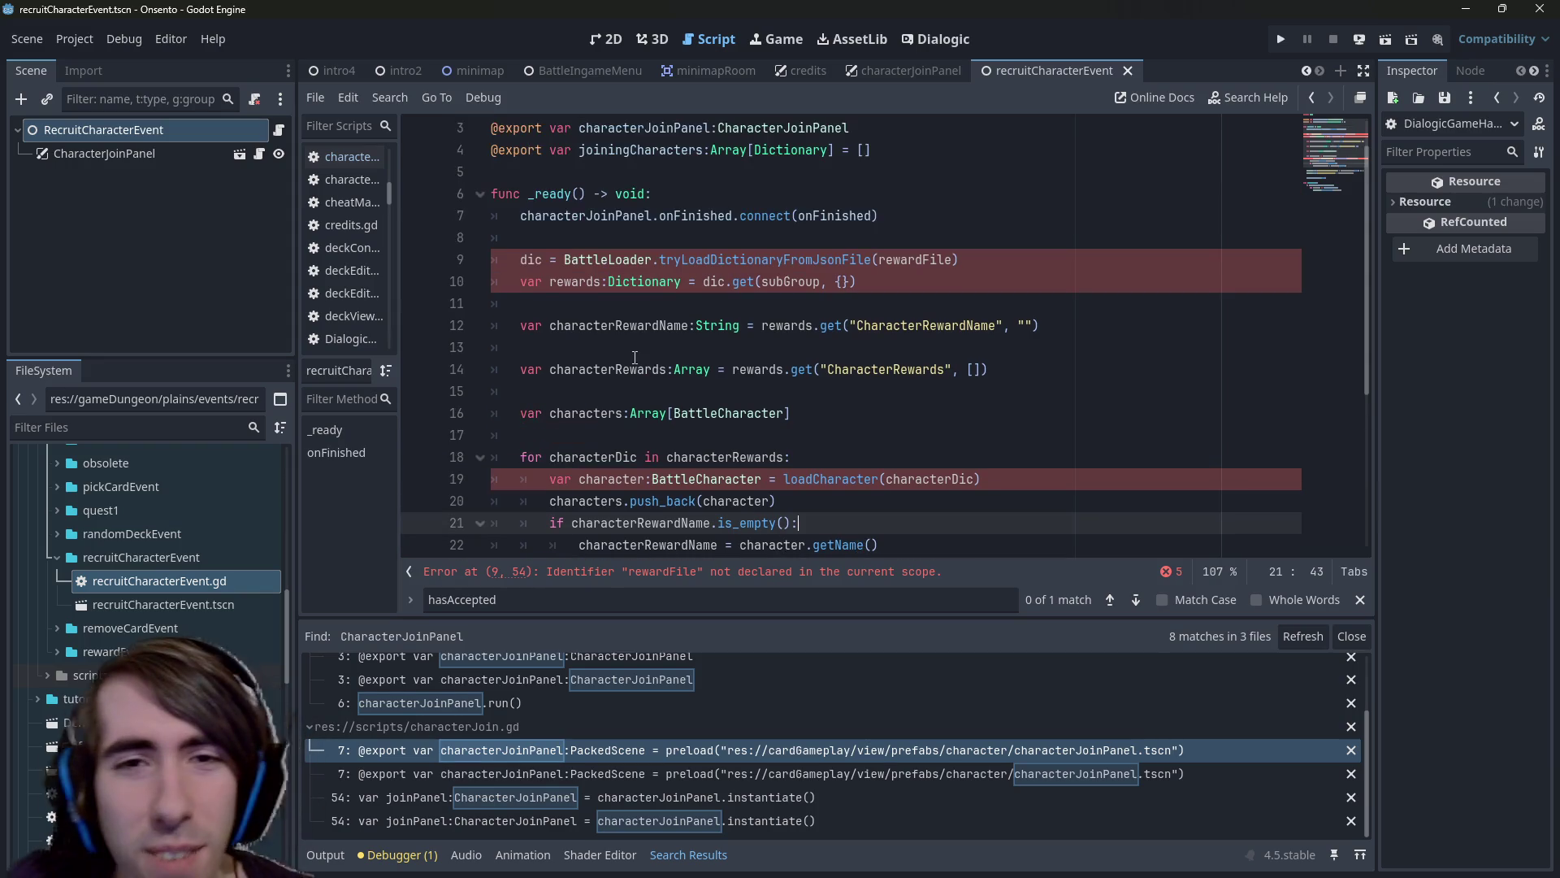
Prefix line 9 with var and check the tryLoadDictionaryFromJsonFile definition
left_click(518, 258)
type("var")
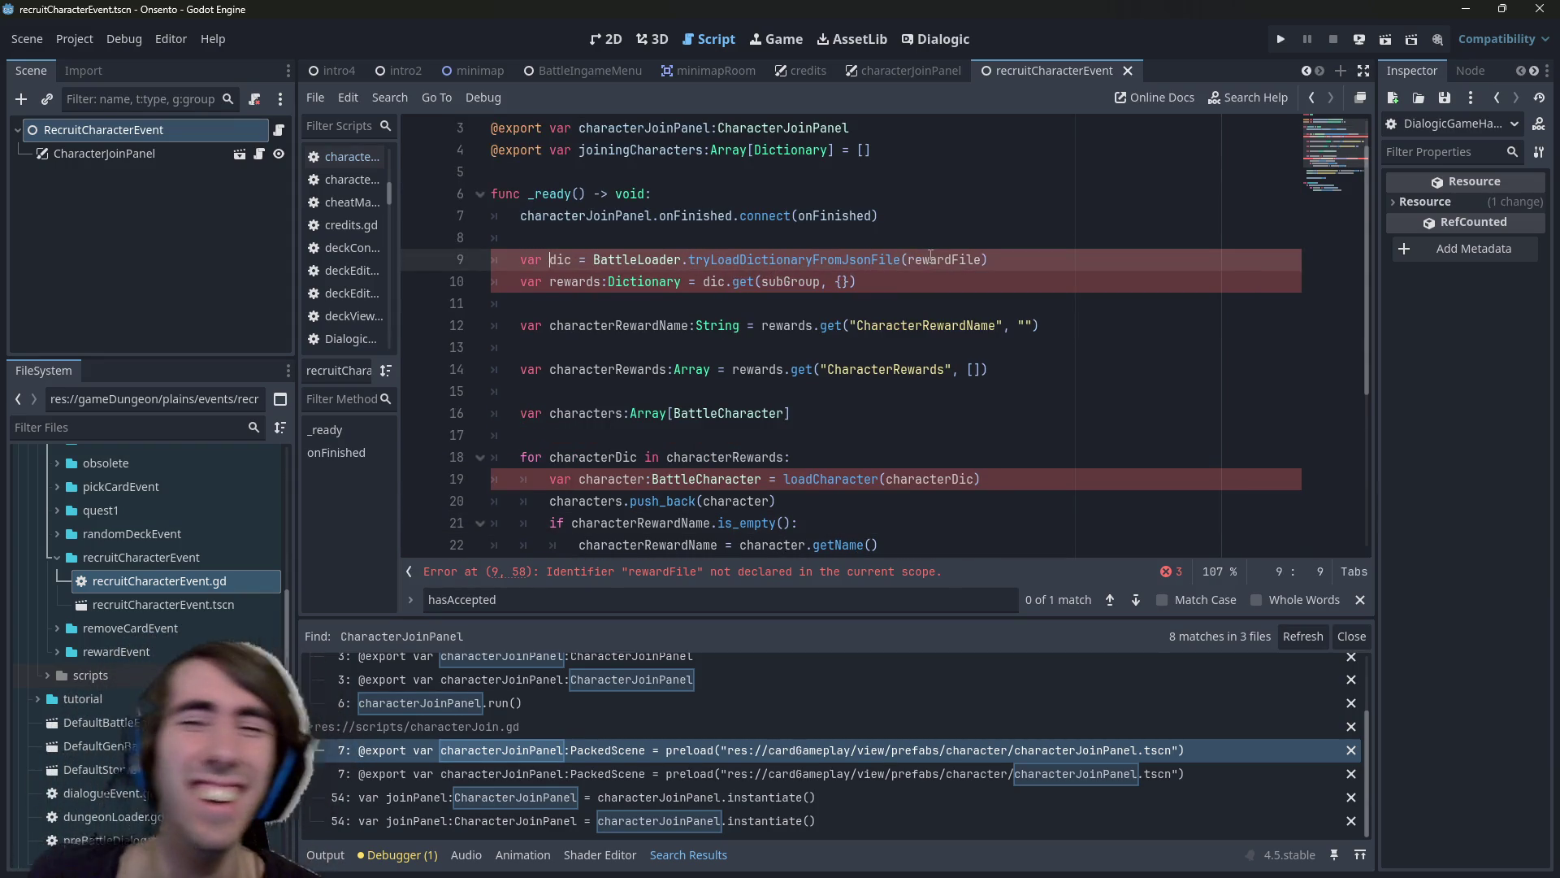
double_click(945, 259)
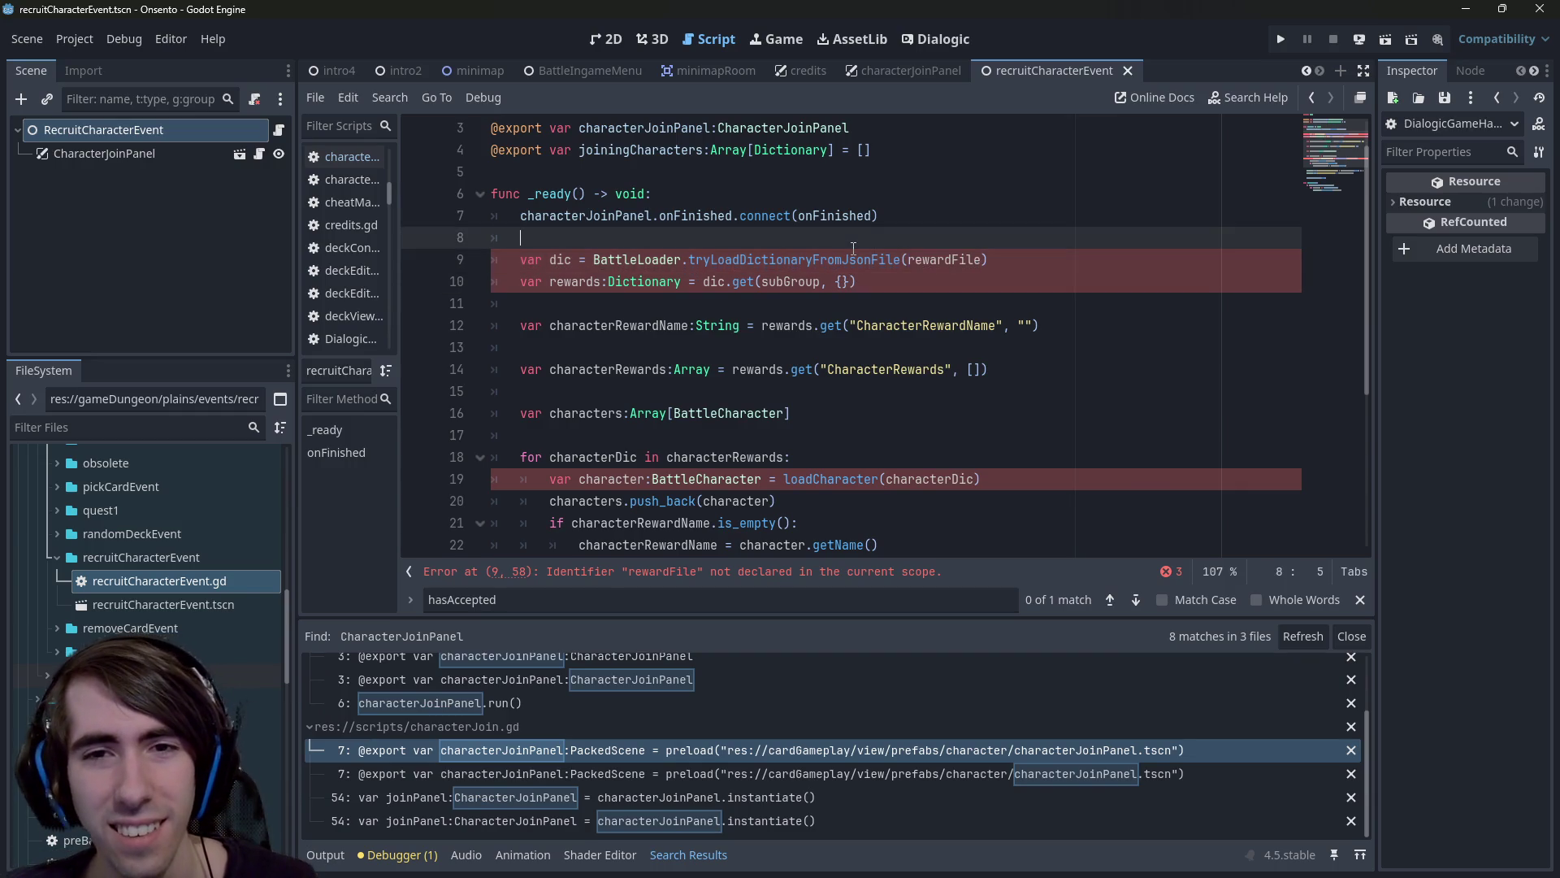
left_click(858, 260, "ctrl")
key("alt+Left")
key("alt+Left")
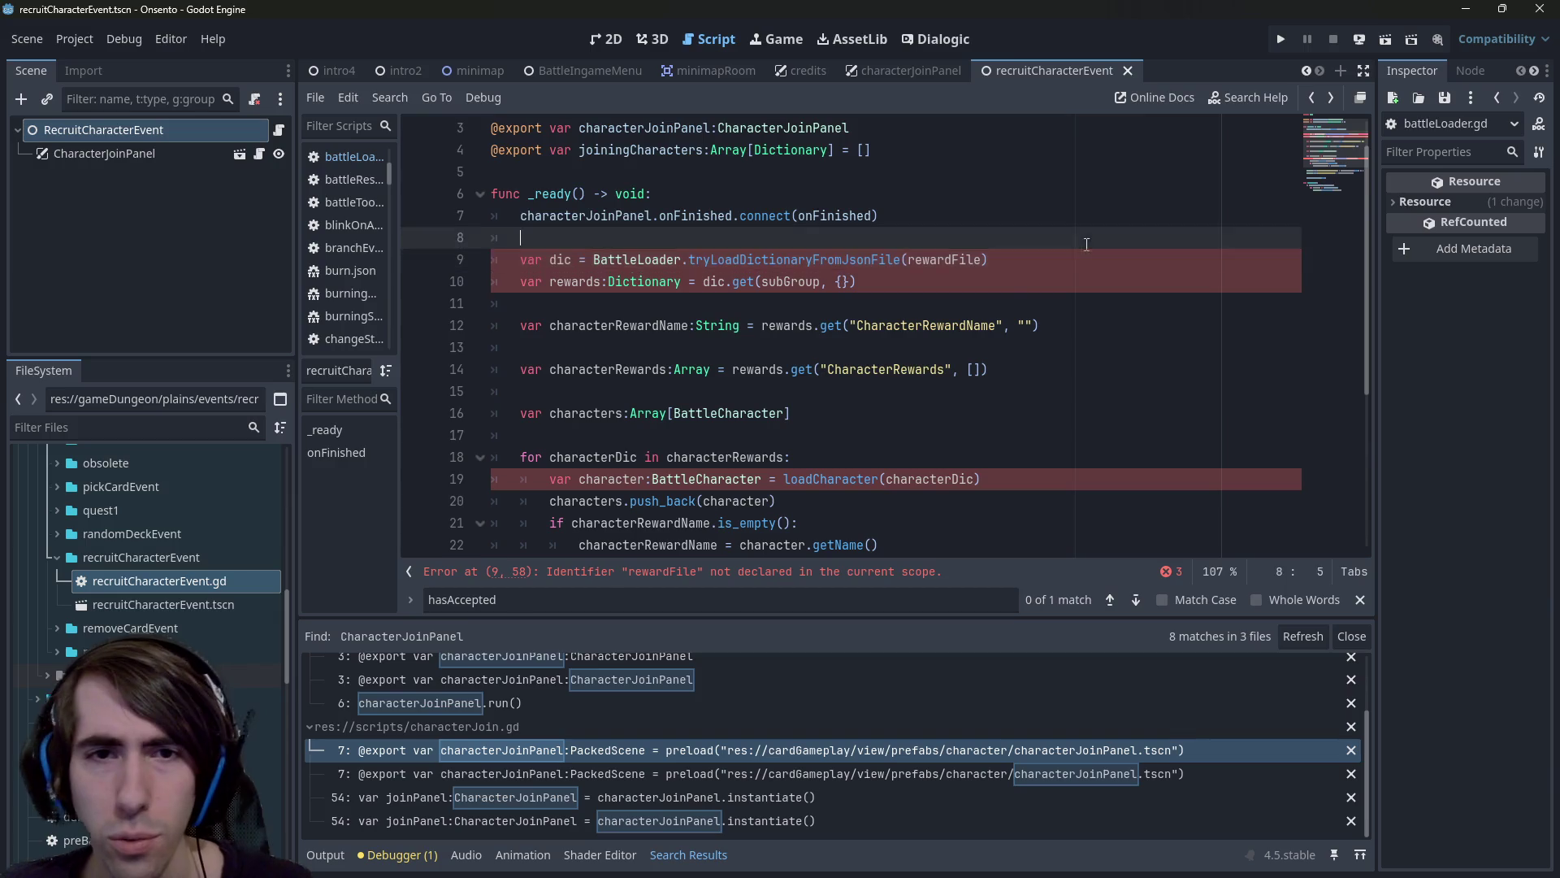
Delete the empty line 13 and the dic and rewards dictionary-loading lines
left_click_drag(989, 259, 543, 260)
double_click(561, 260)
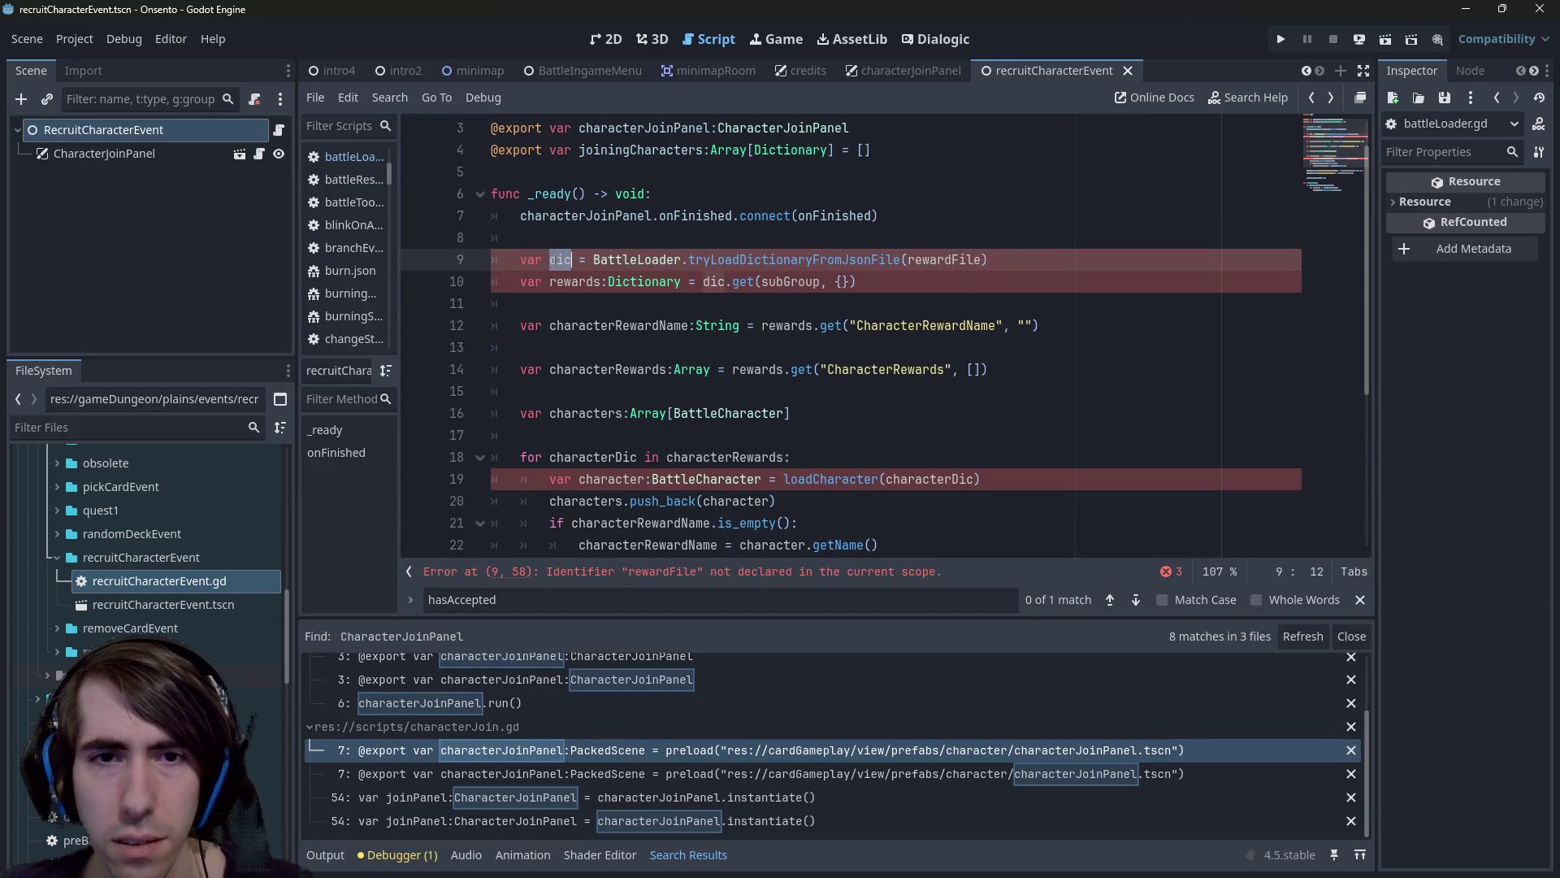
double_click(572, 282)
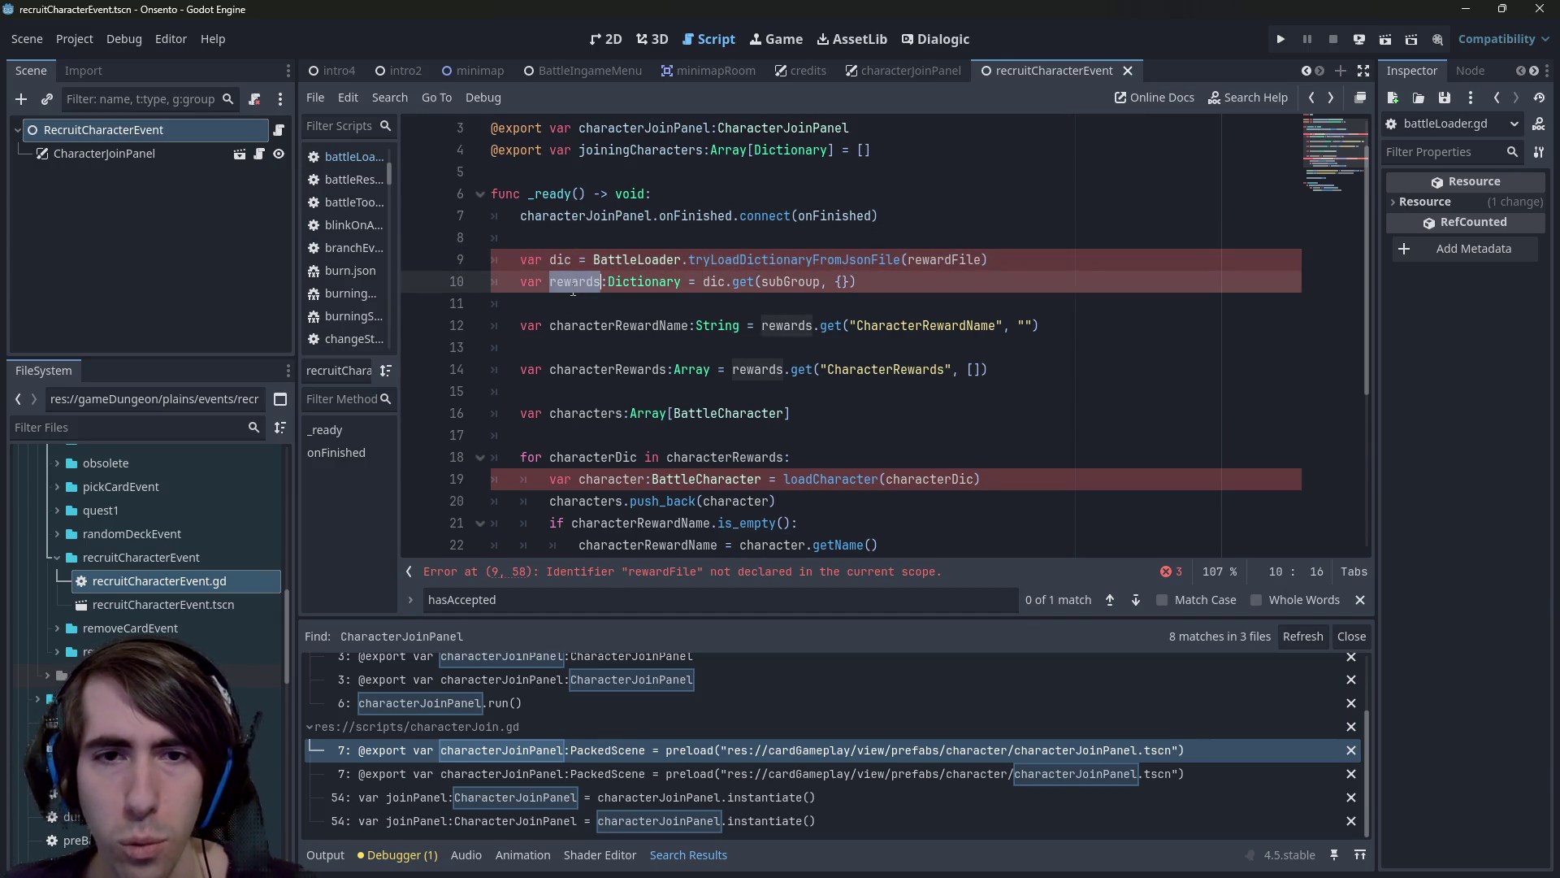
scroll(920, 288, "down", 1)
left_click_drag(1063, 253, 465, 253)
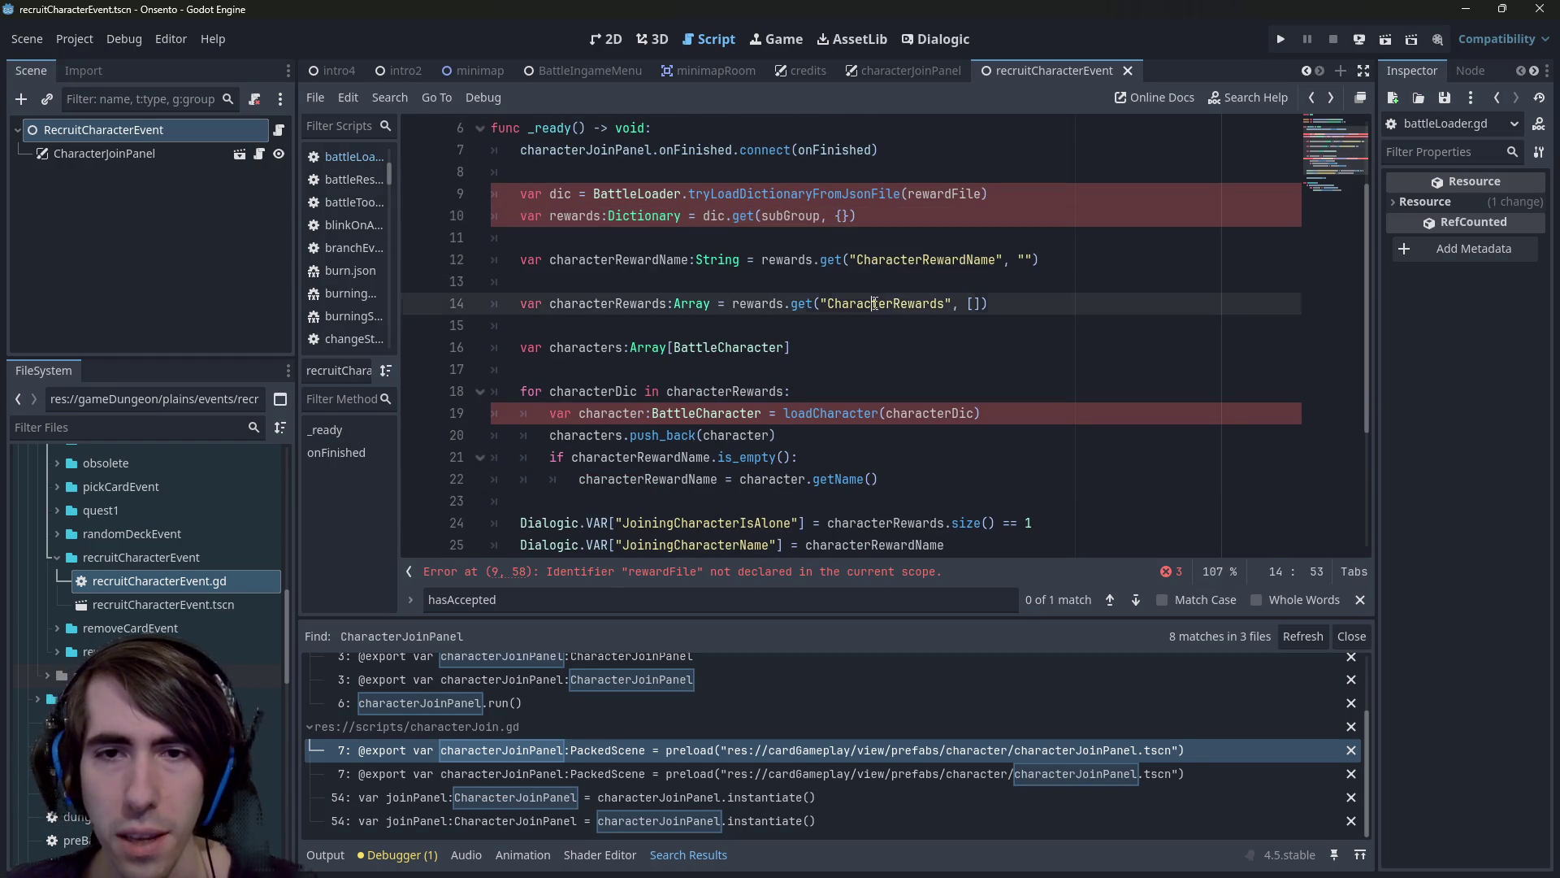
left_click(820, 273)
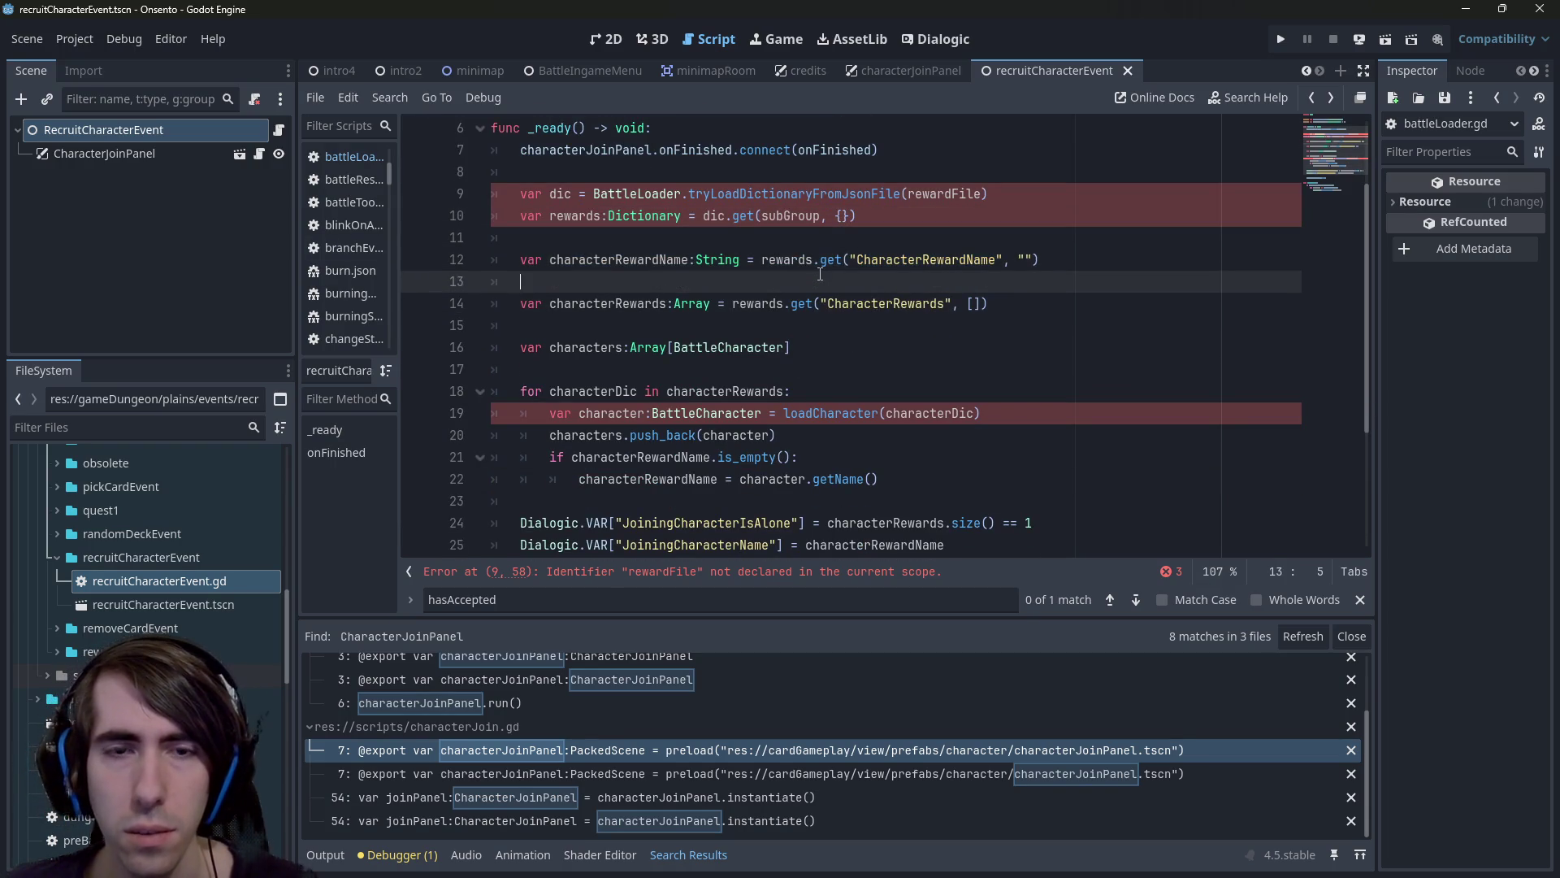
key("BackSpace")
key("BackSpace")
left_click_drag(520, 237, 403, 189)
key("BackSpace")
key("BackSpace")
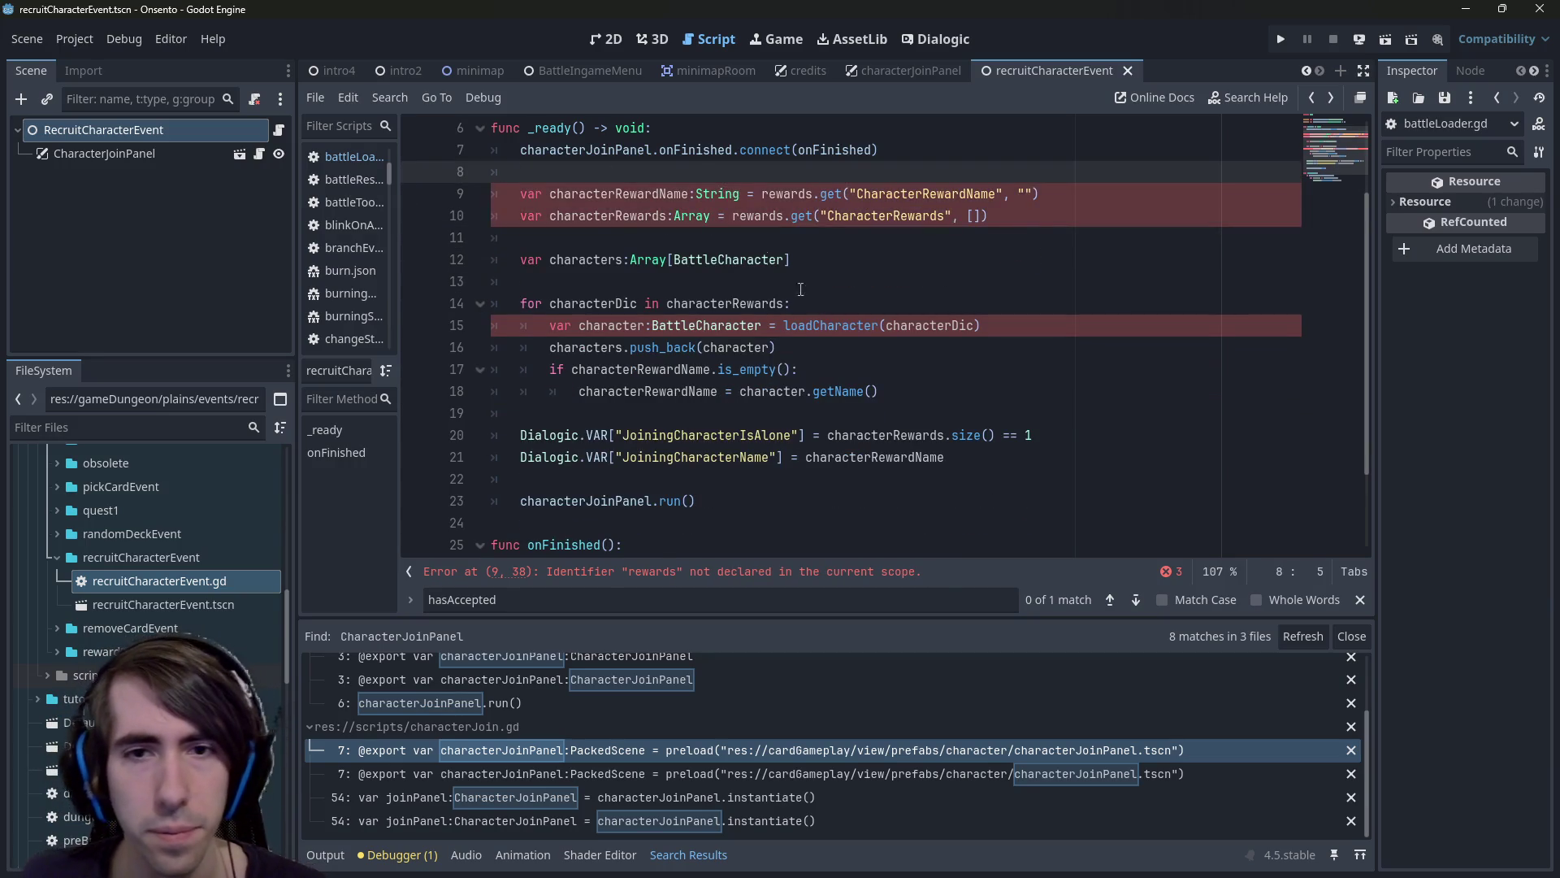
Trace loadCharacter, characterDic and characterRewards uses against the joiningCharacters declaration on line 4
double_click(830, 326)
double_click(910, 333)
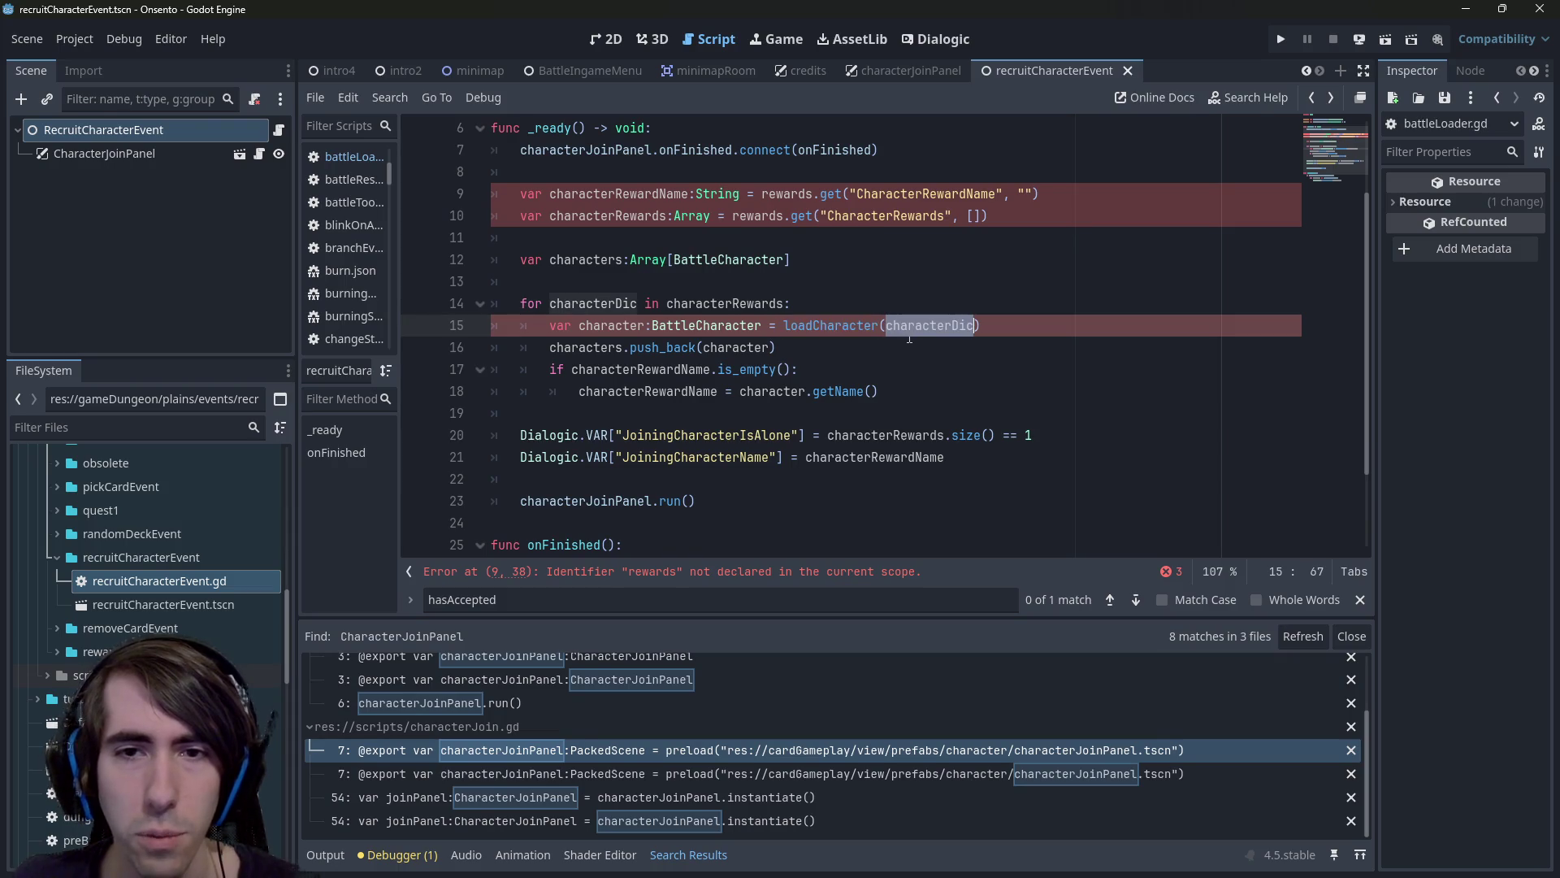
double_click(711, 299)
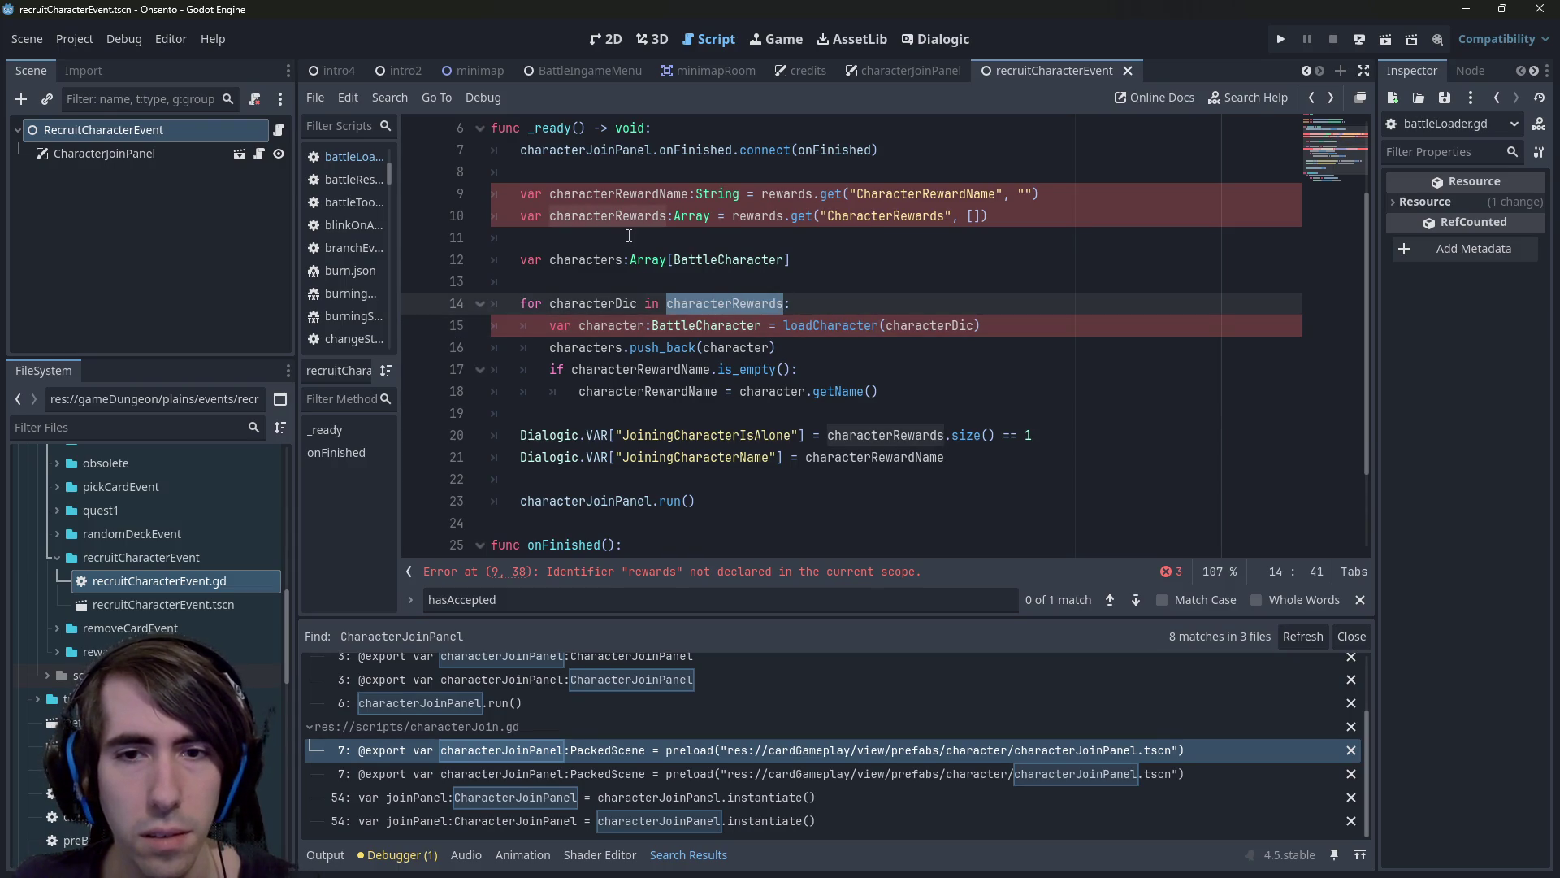
scroll(629, 236, "down", 2)
scroll(808, 336, "up", 4)
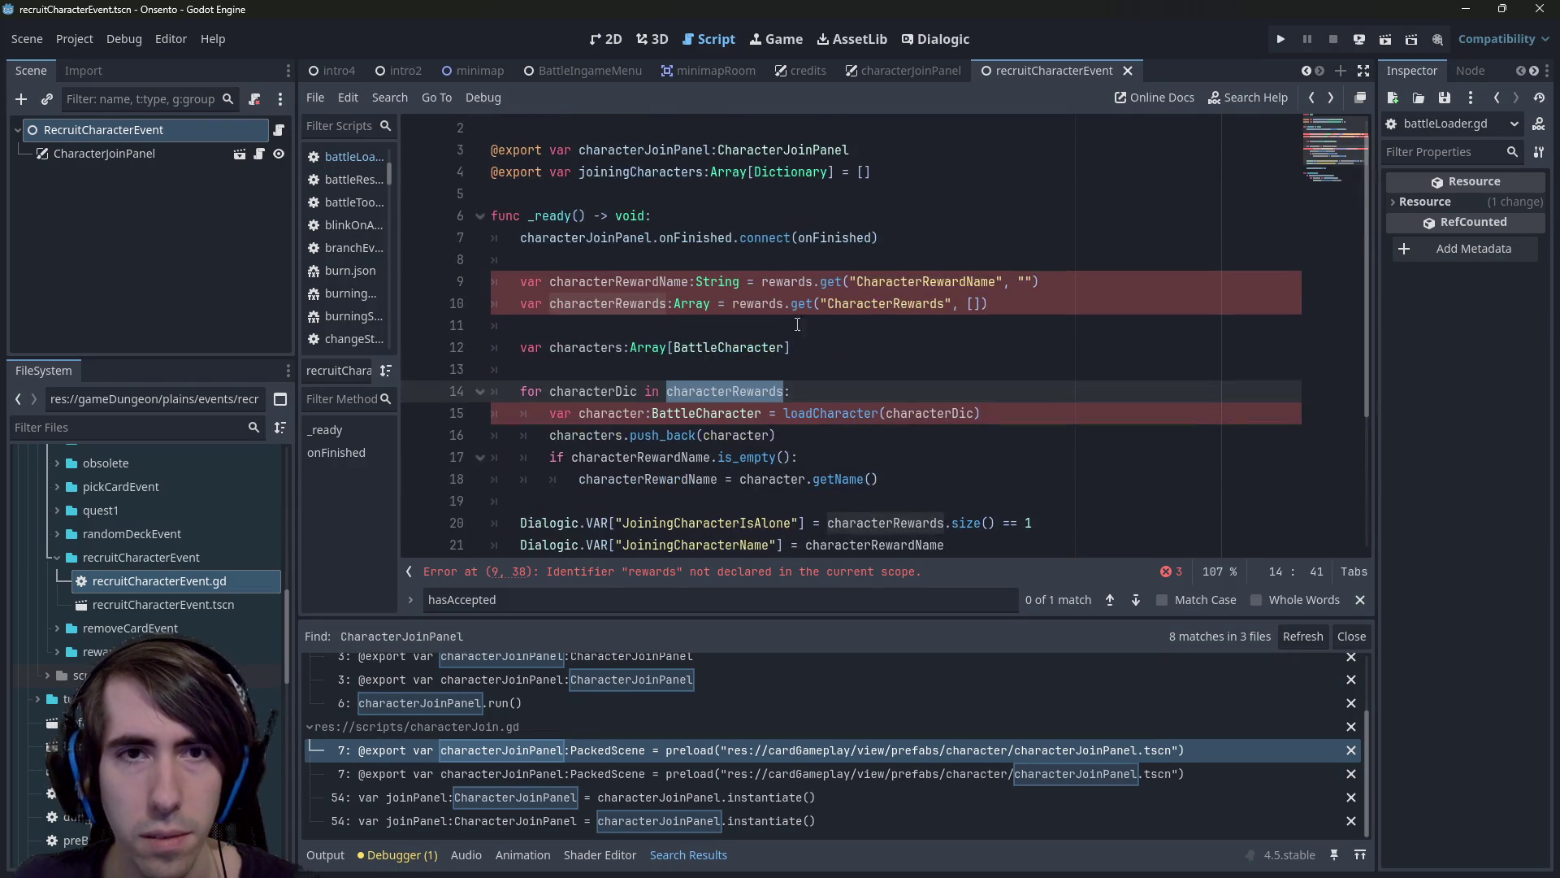
scroll(808, 335, "up", 1)
double_click(669, 193)
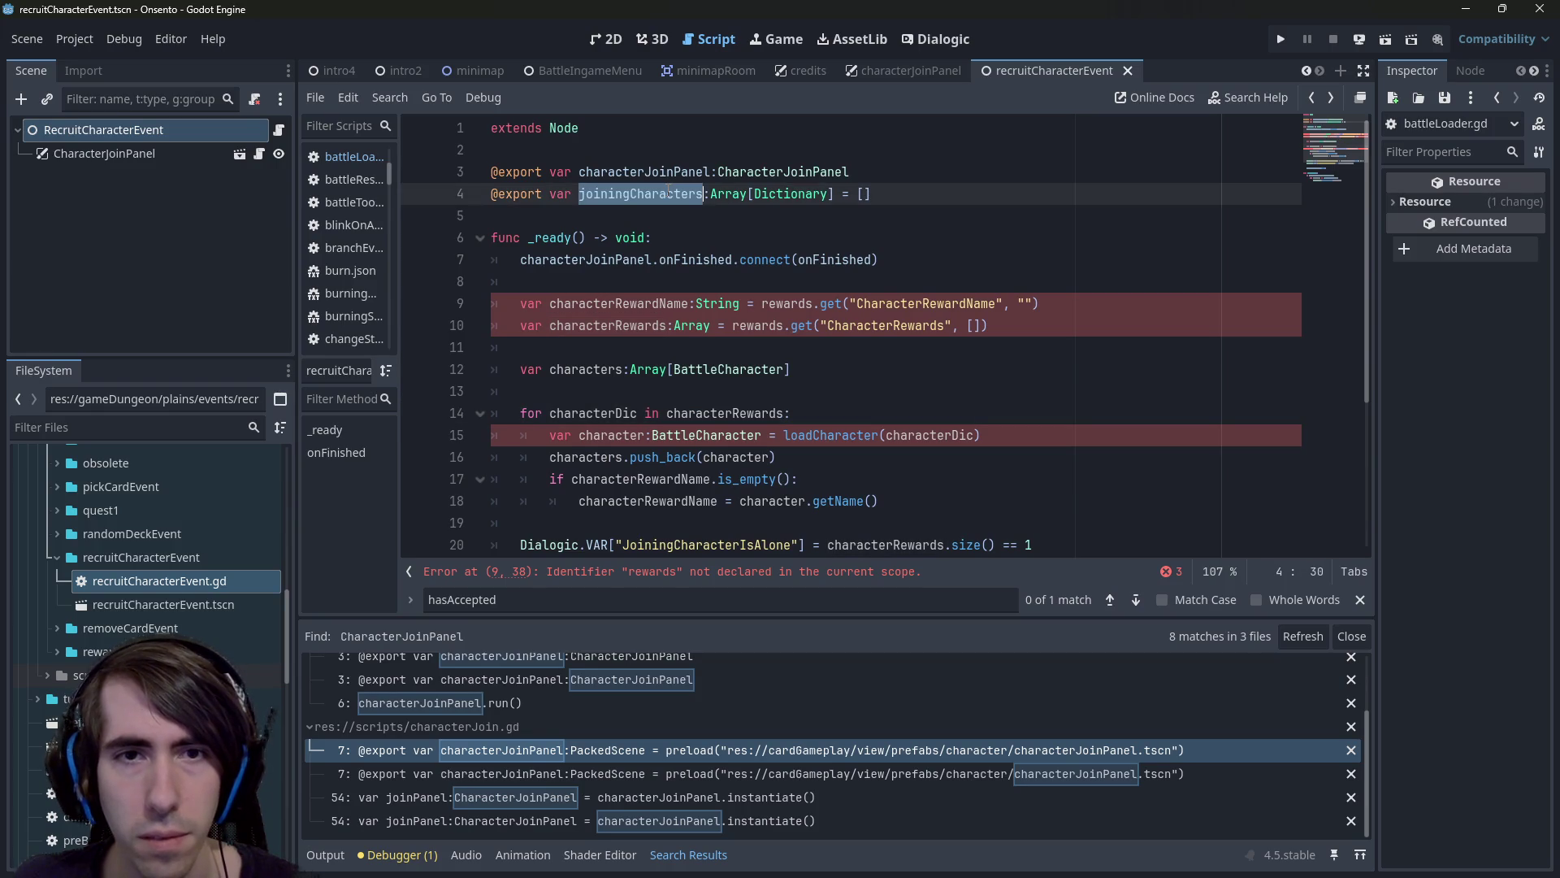
left_click(622, 328)
double_click(622, 328)
scroll(711, 369, "down", 3)
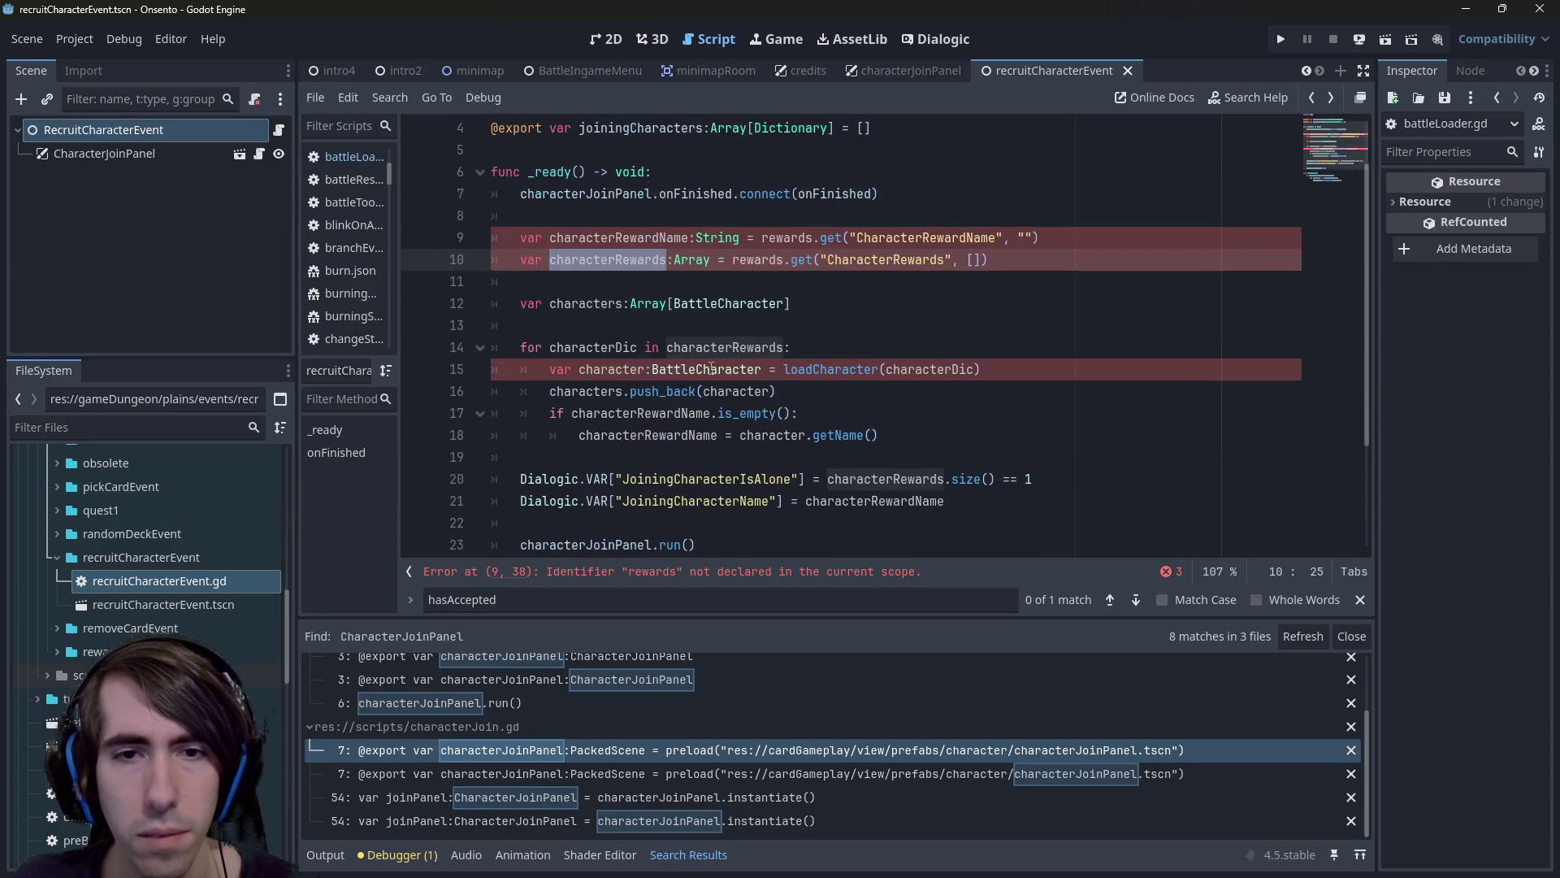
double_click(726, 347)
scroll(888, 336, "down", 3)
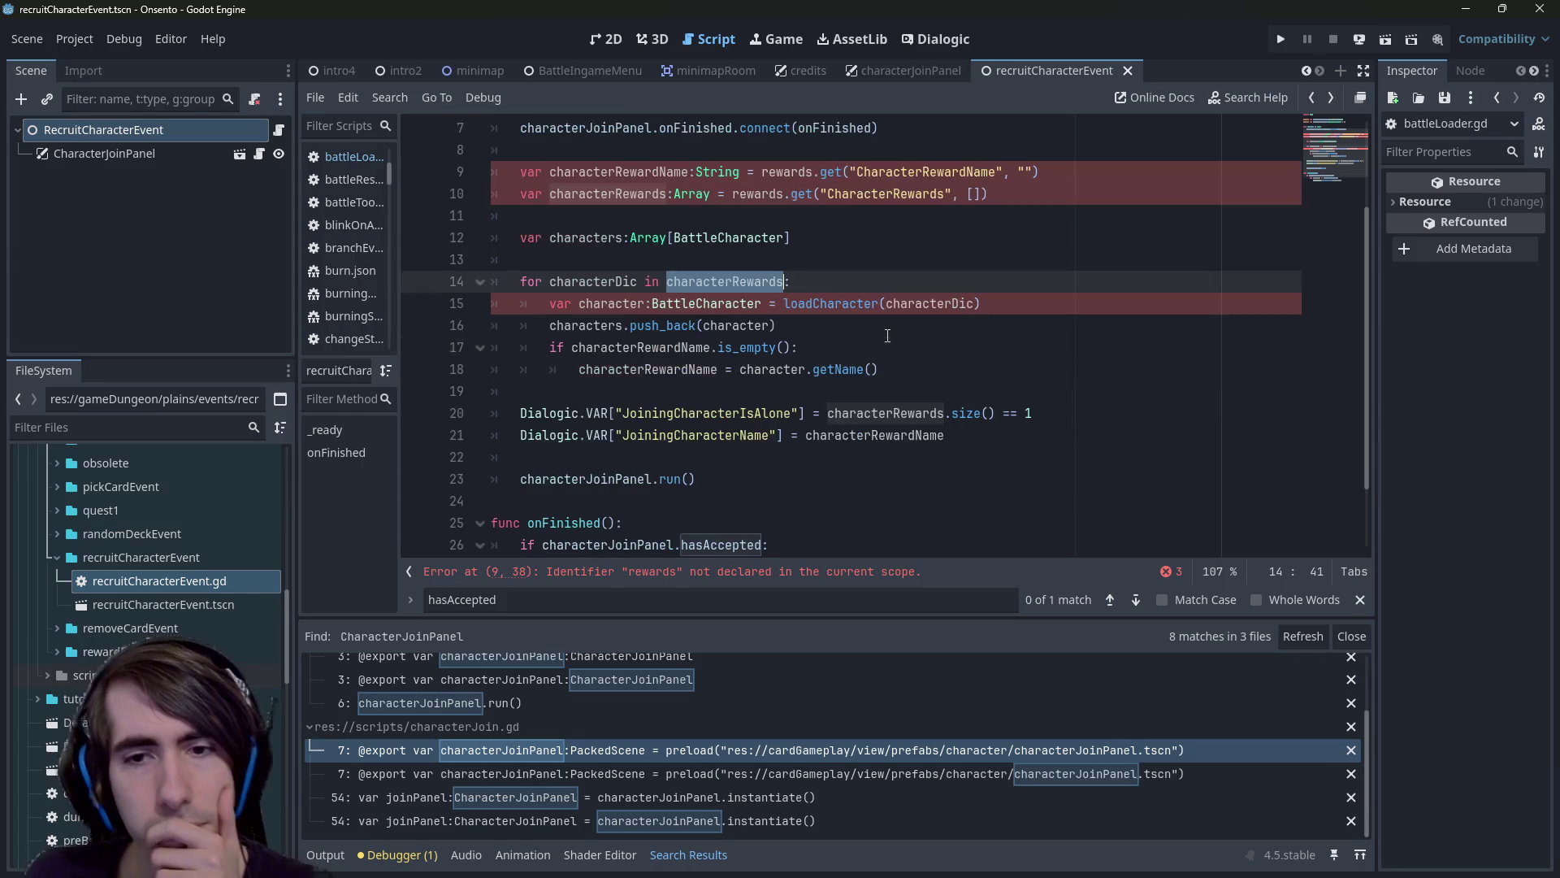
scroll(865, 460, "down", 3)
scroll(865, 456, "up", 3)
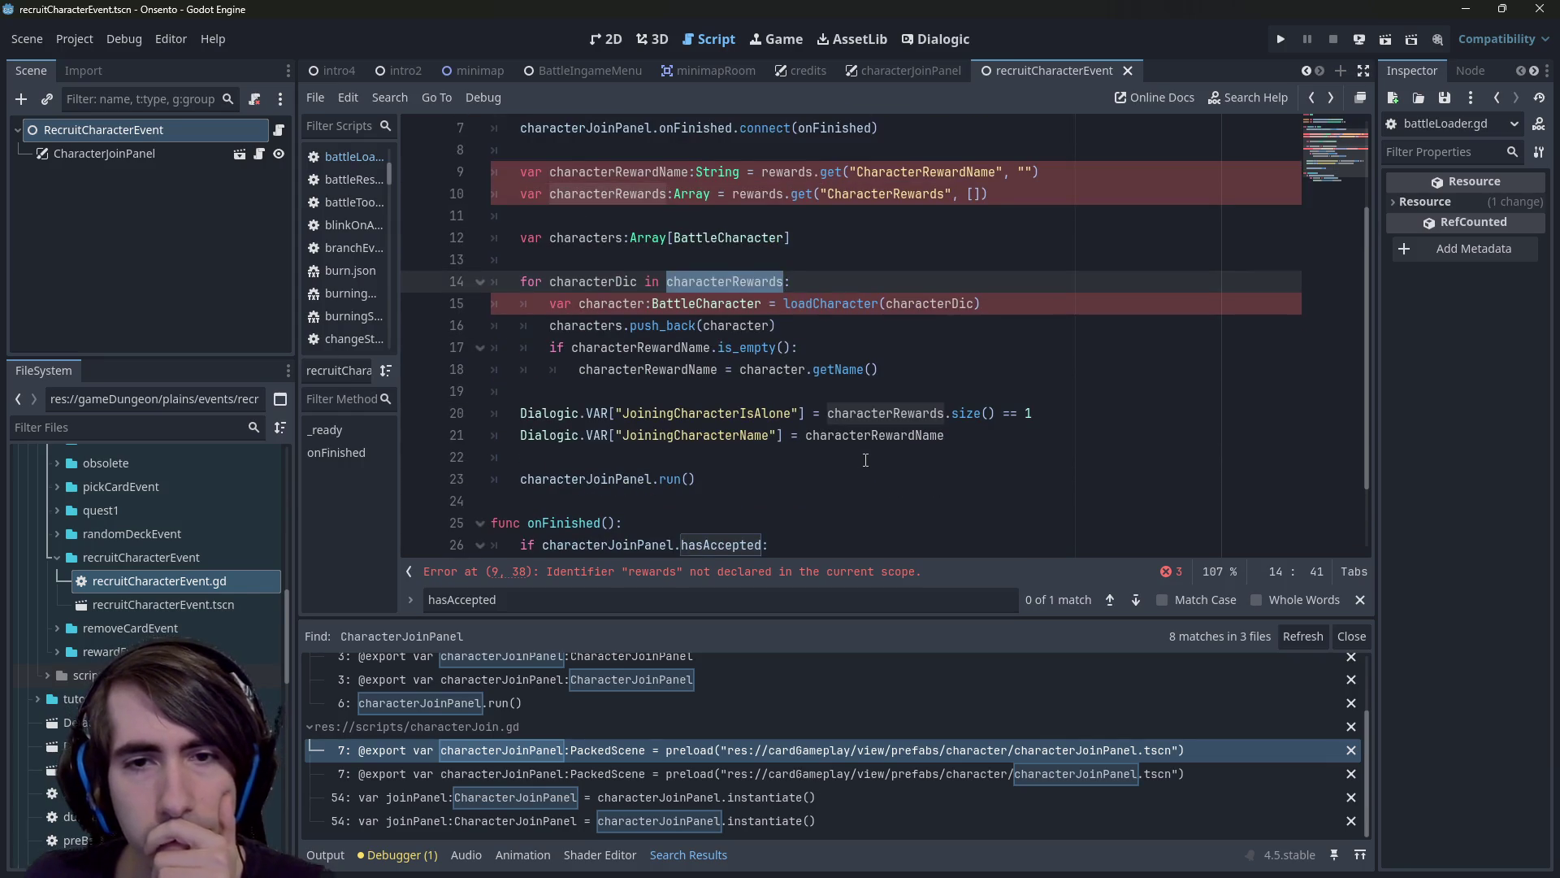
Replace characterRewards in the JoiningCharacterIsAlone check with joiningCharacters via autocomplete
double_click(883, 414)
type("join")
key("Return")
scroll(741, 318, "up", 3)
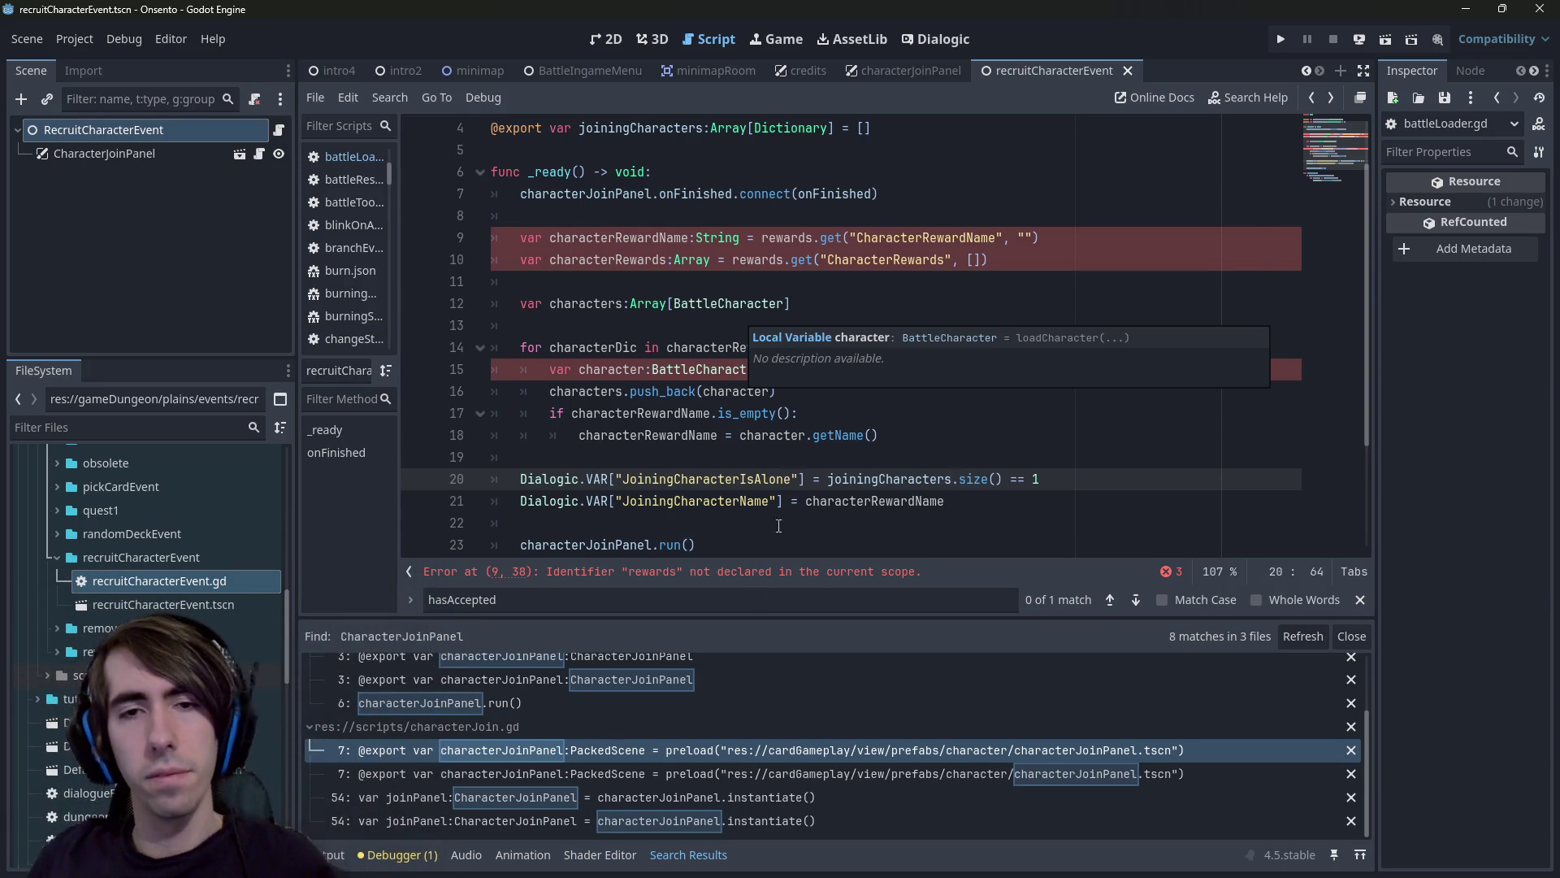
left_click(780, 567)
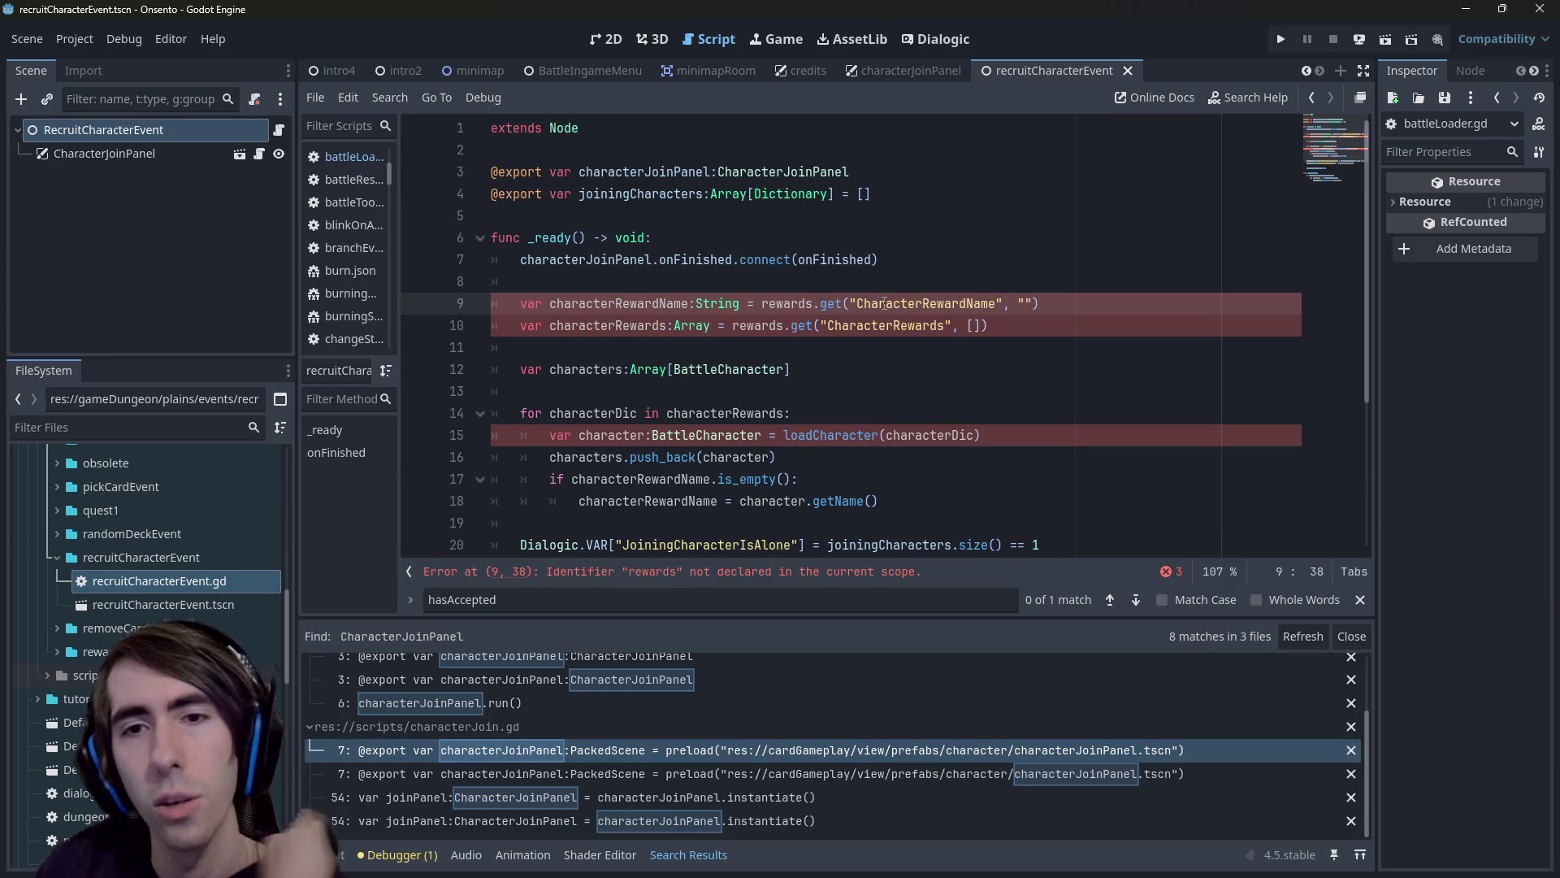
left_click(623, 288)
double_click(622, 303)
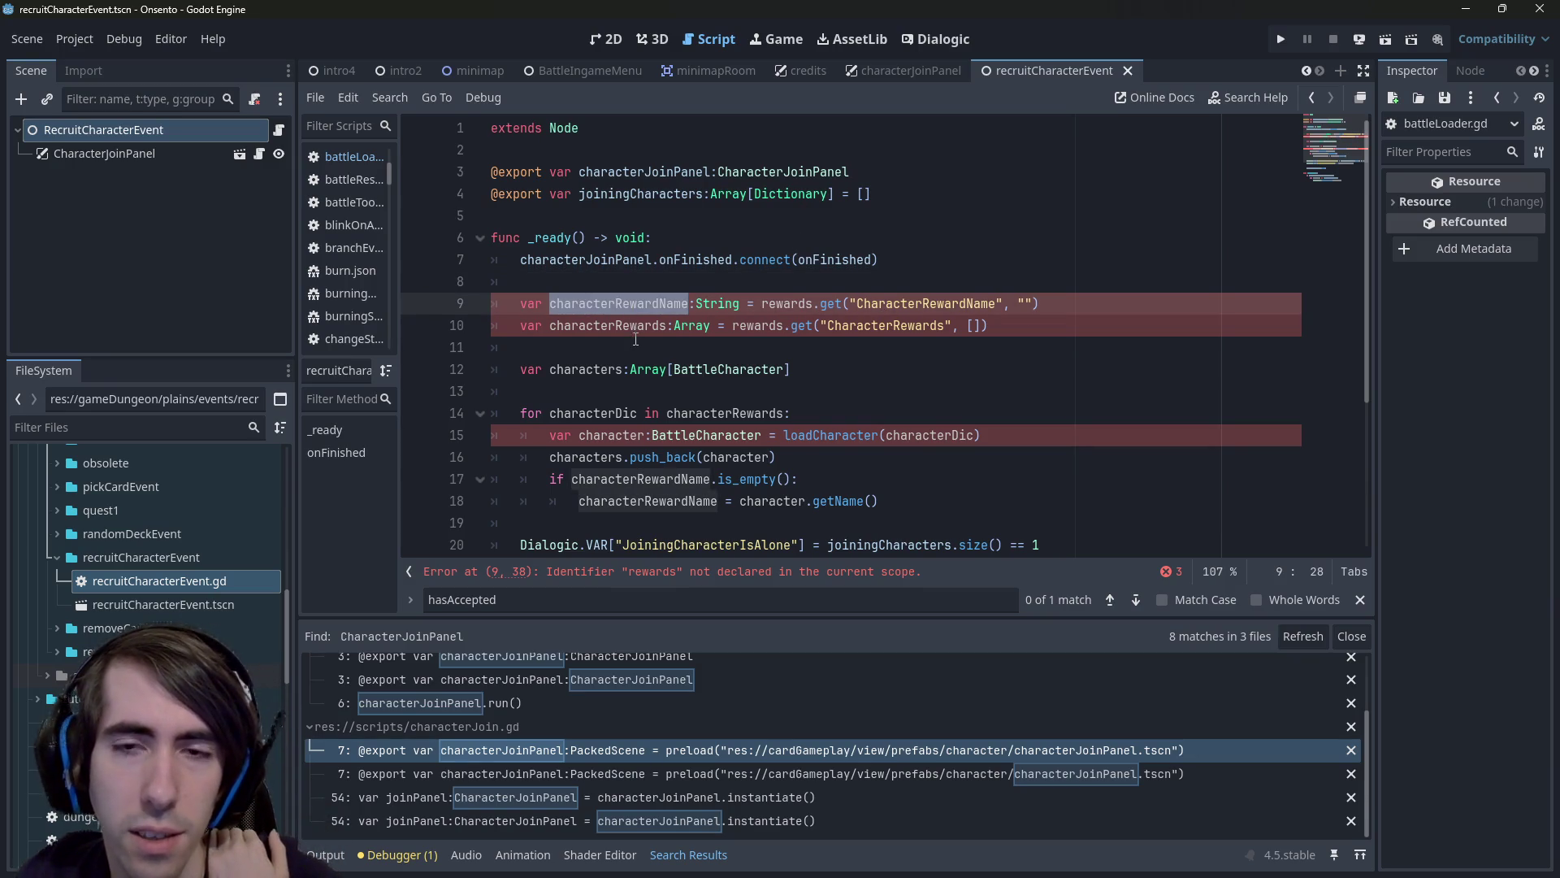
scroll(240, 536, "up", 2)
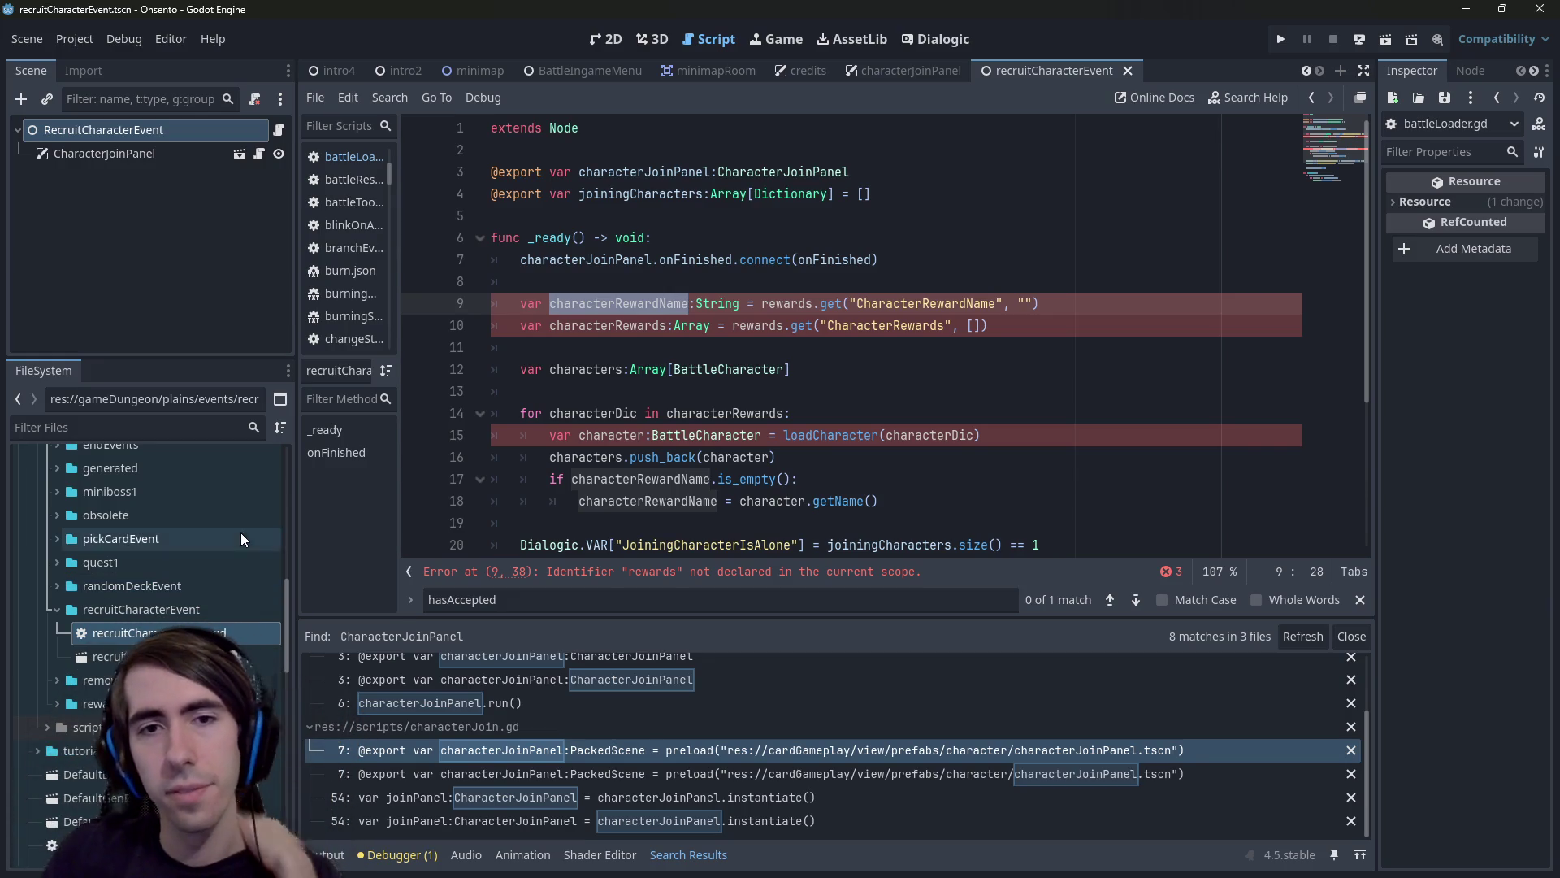
left_click(1037, 312)
left_click_drag(1038, 316, 368, 306)
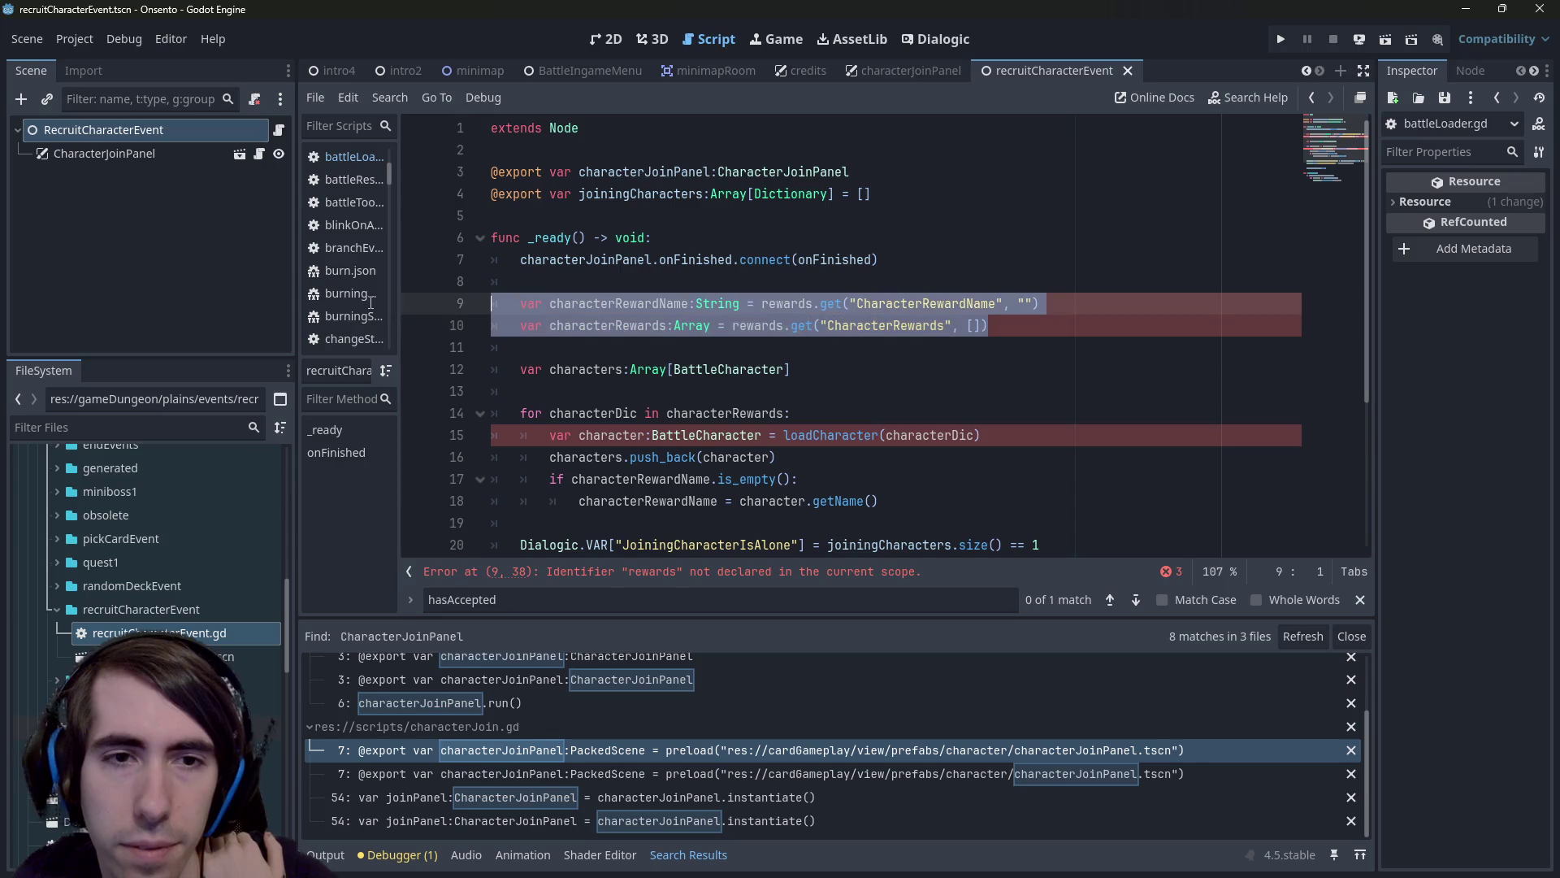
left_click(632, 342)
left_click(630, 435)
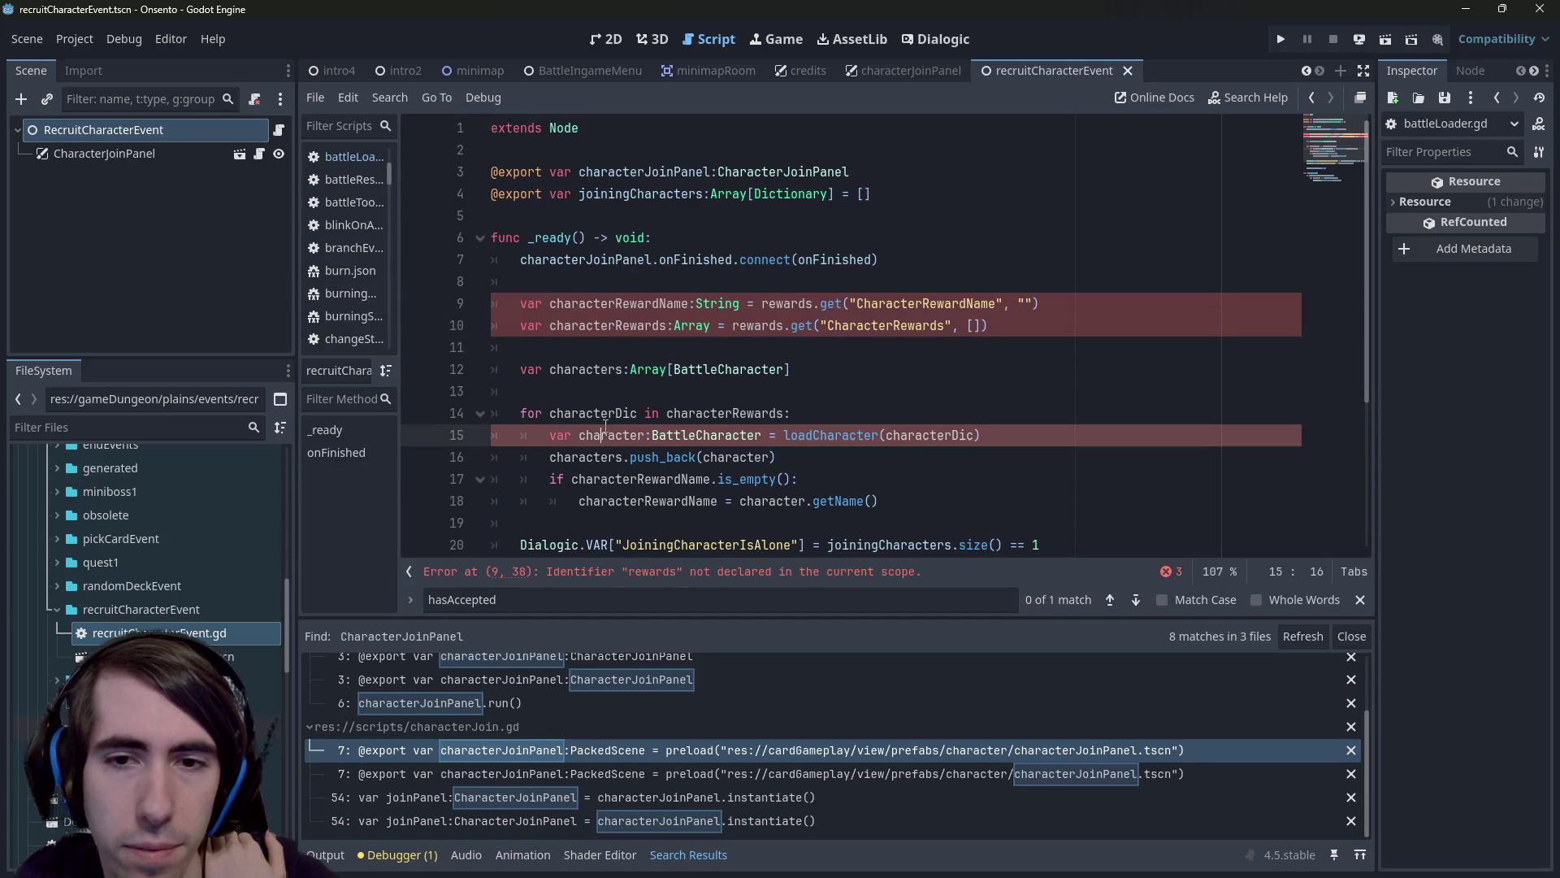
double_click(928, 436)
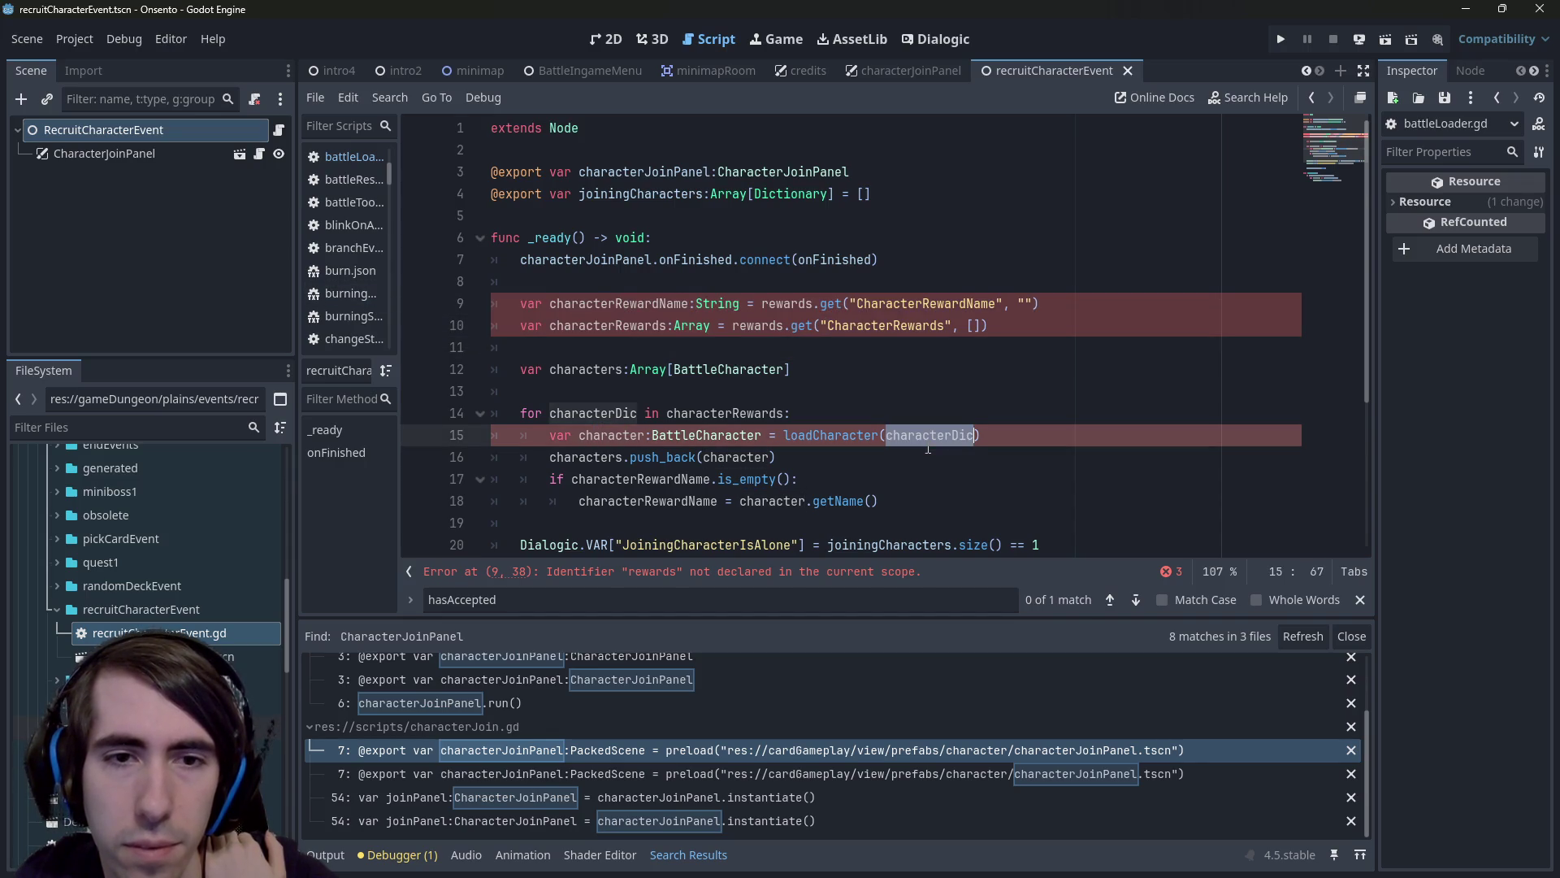
left_click(636, 417)
type(":Dicti")
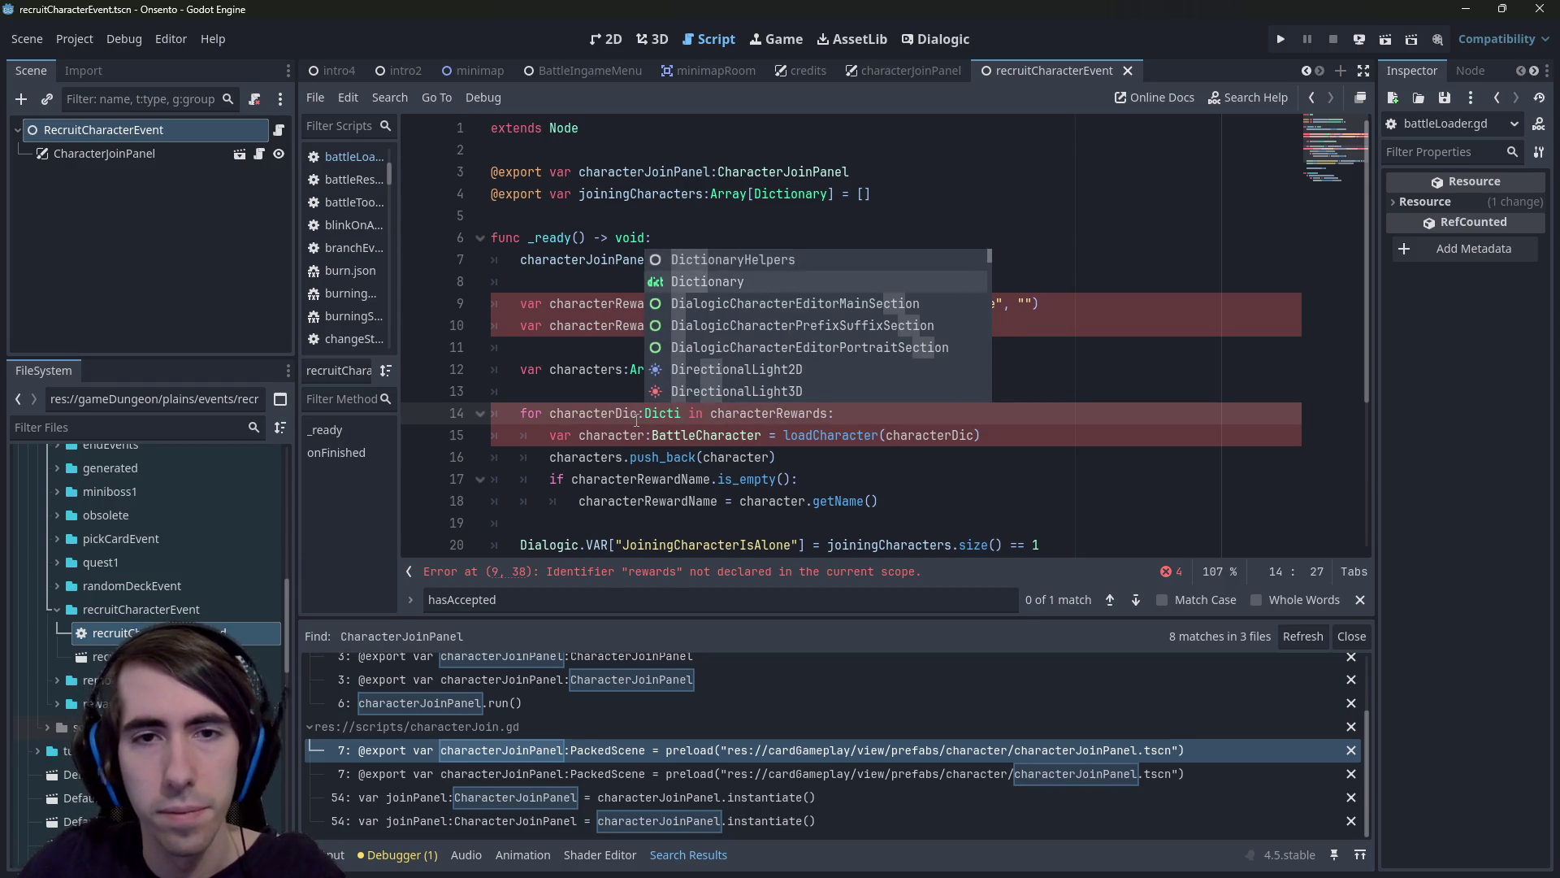
type("onary")
key("BackSpace")
key("BackSpace")
key("BackSpace")
key("ctrl+s")
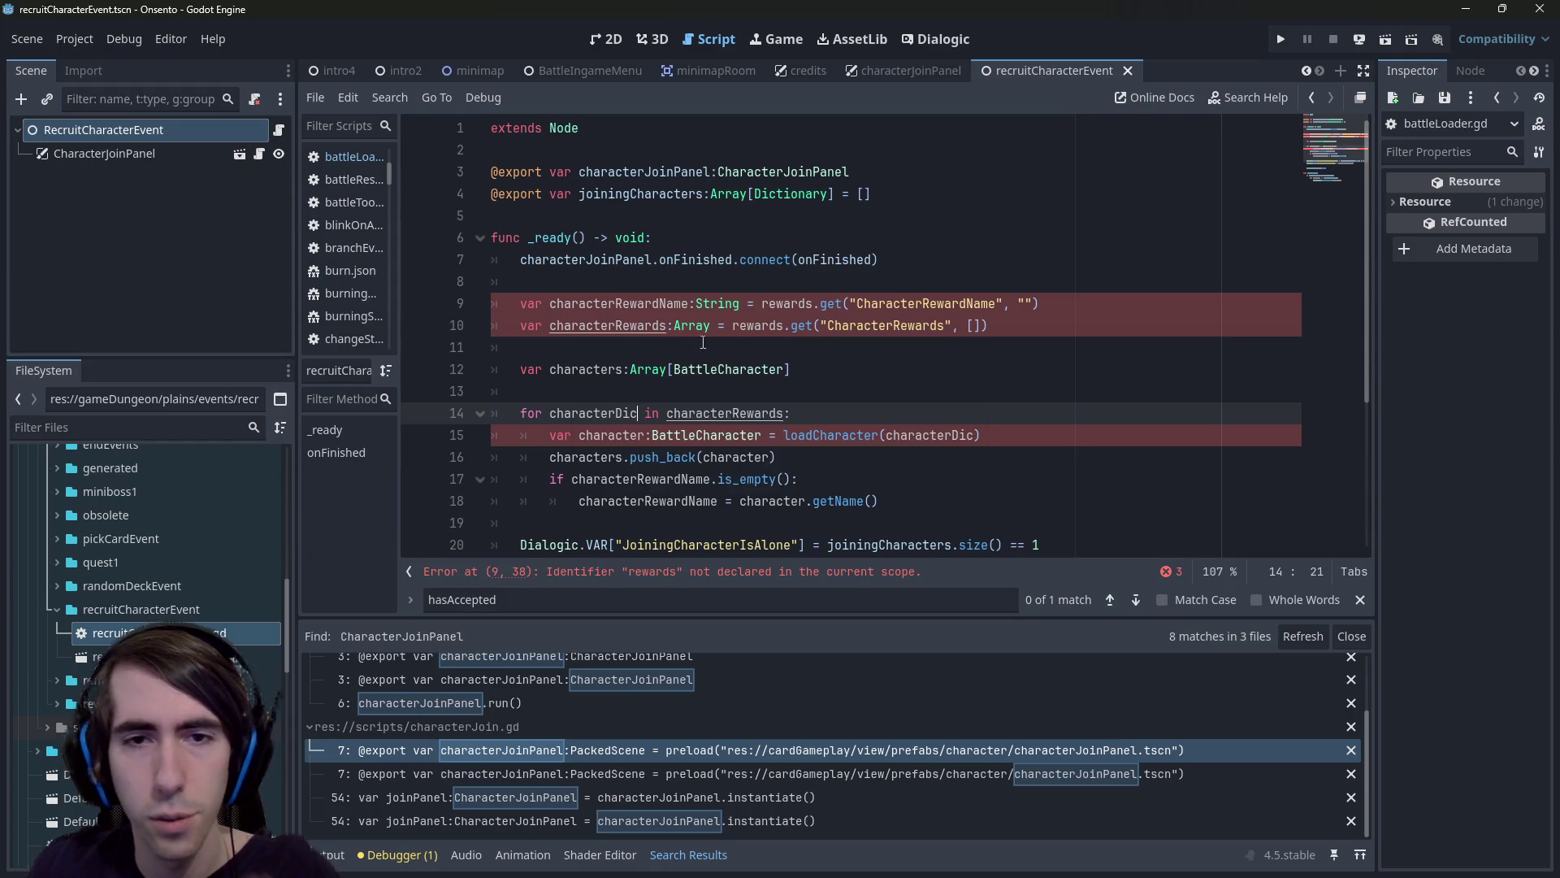
double_click(595, 369)
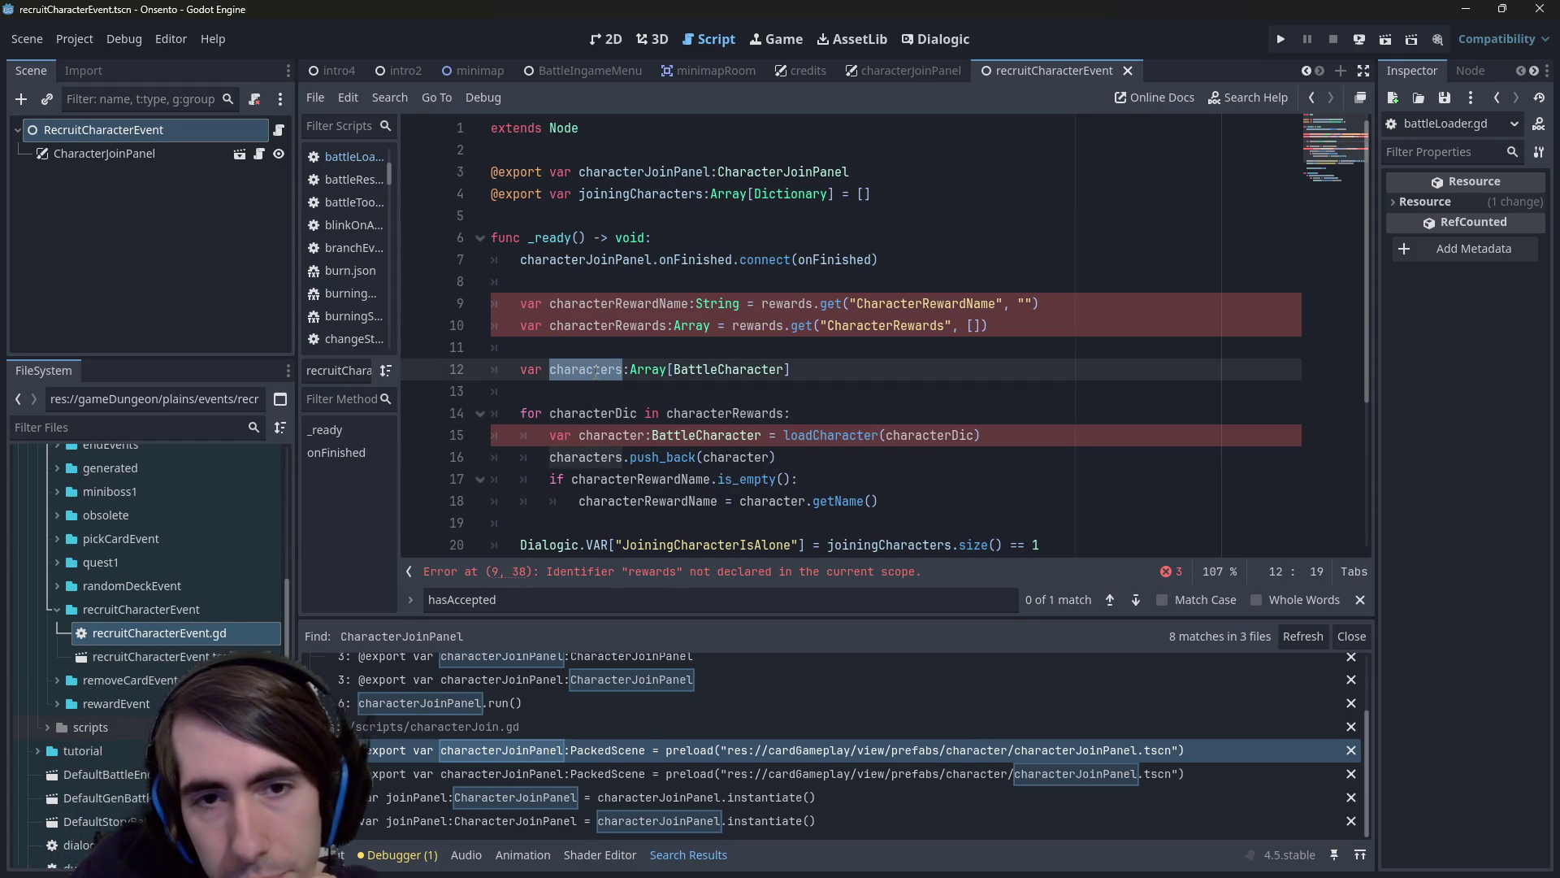
left_click(868, 375)
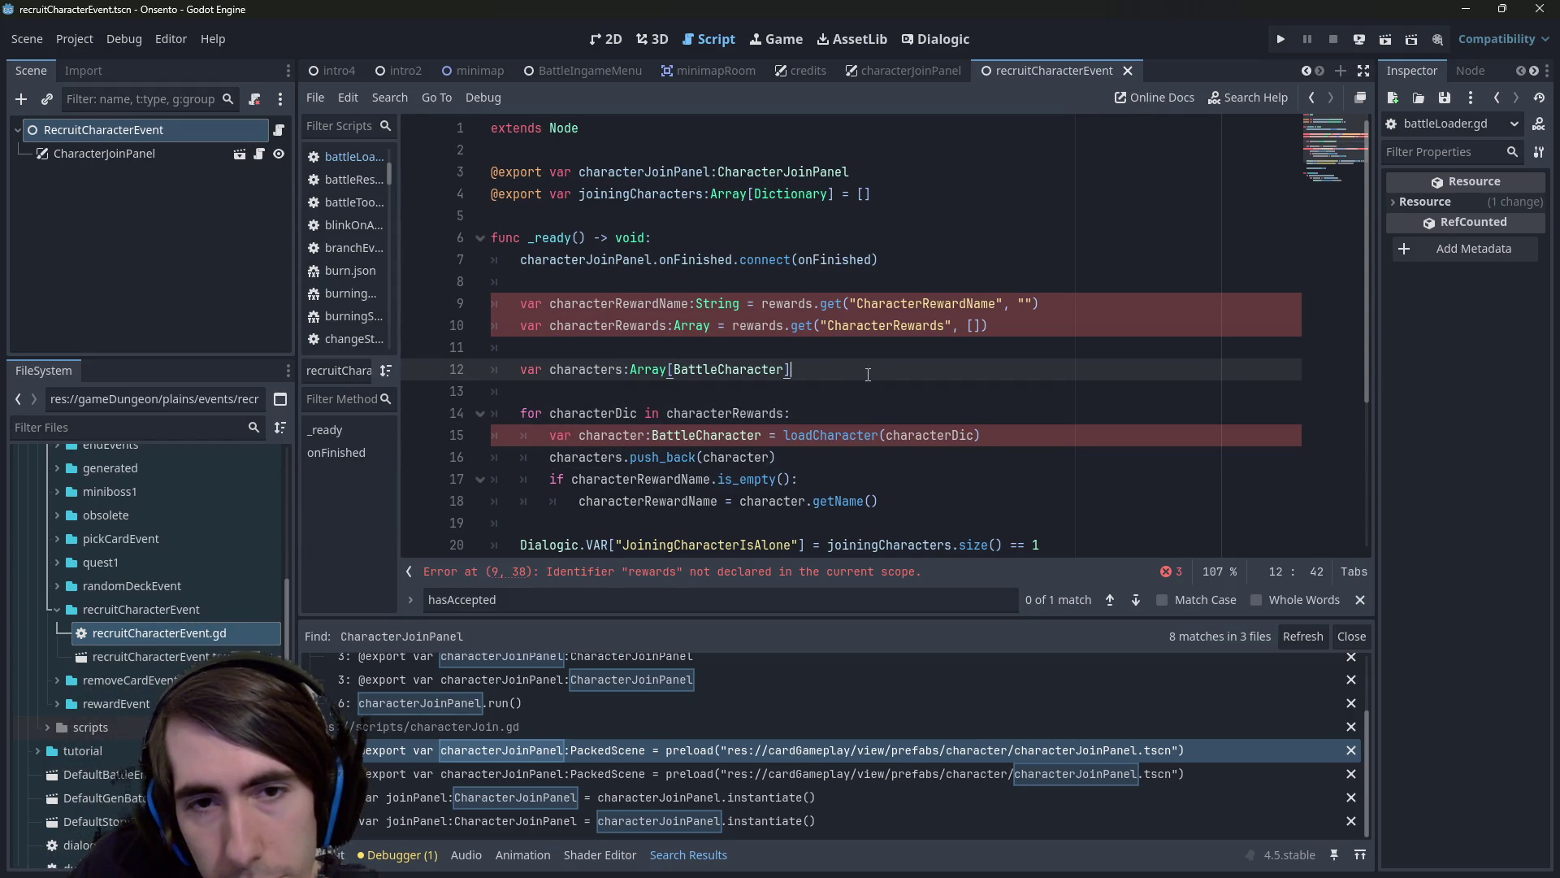
double_click(597, 372)
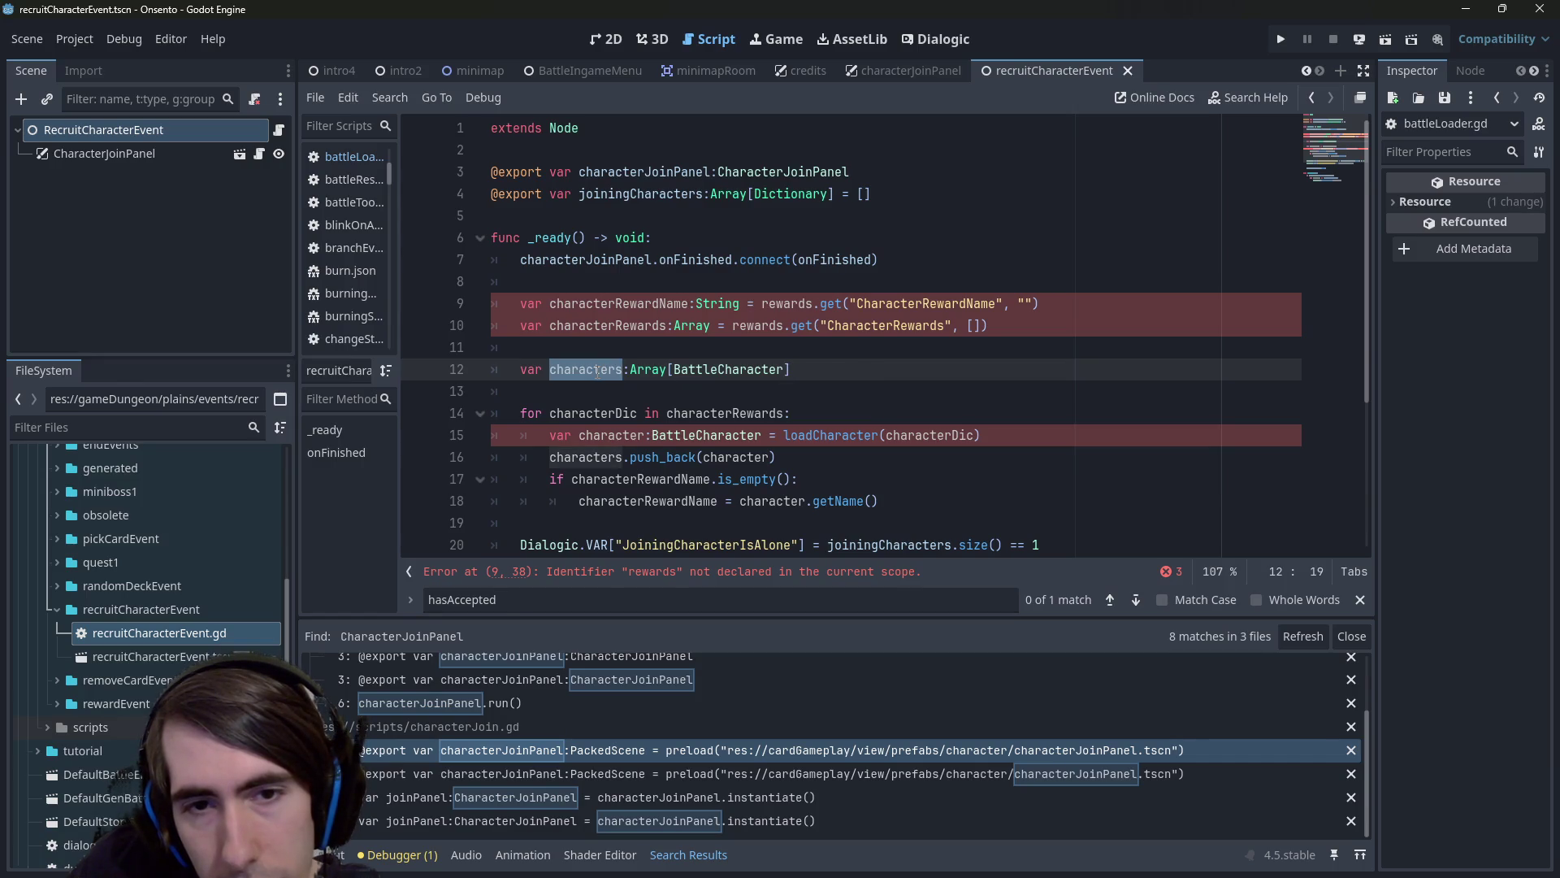
left_click(606, 391)
double_click(608, 370)
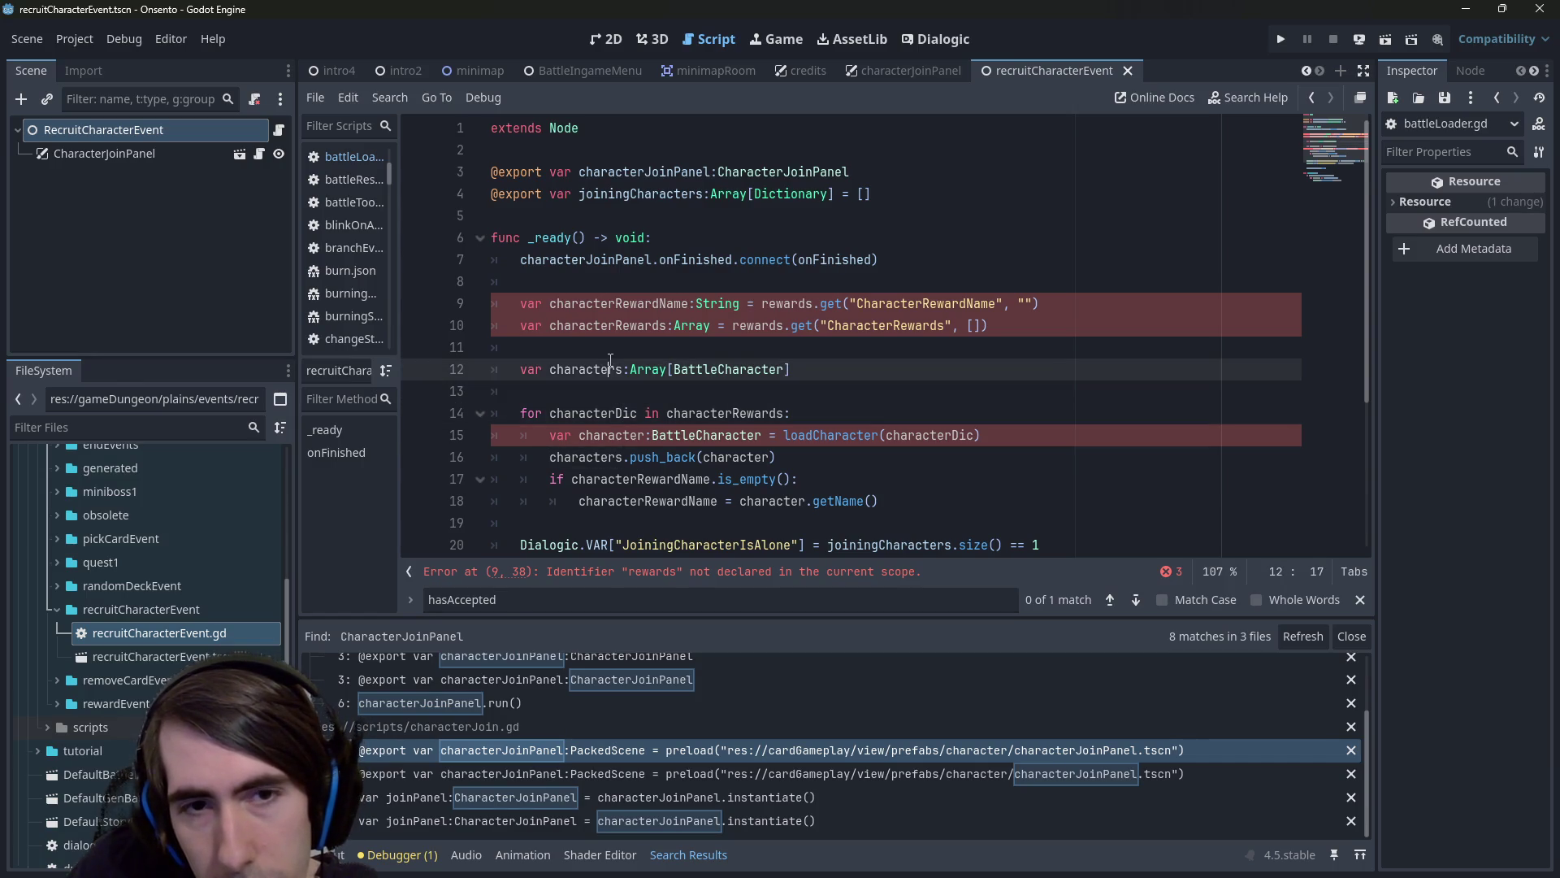
scroll(610, 358, "down", 1)
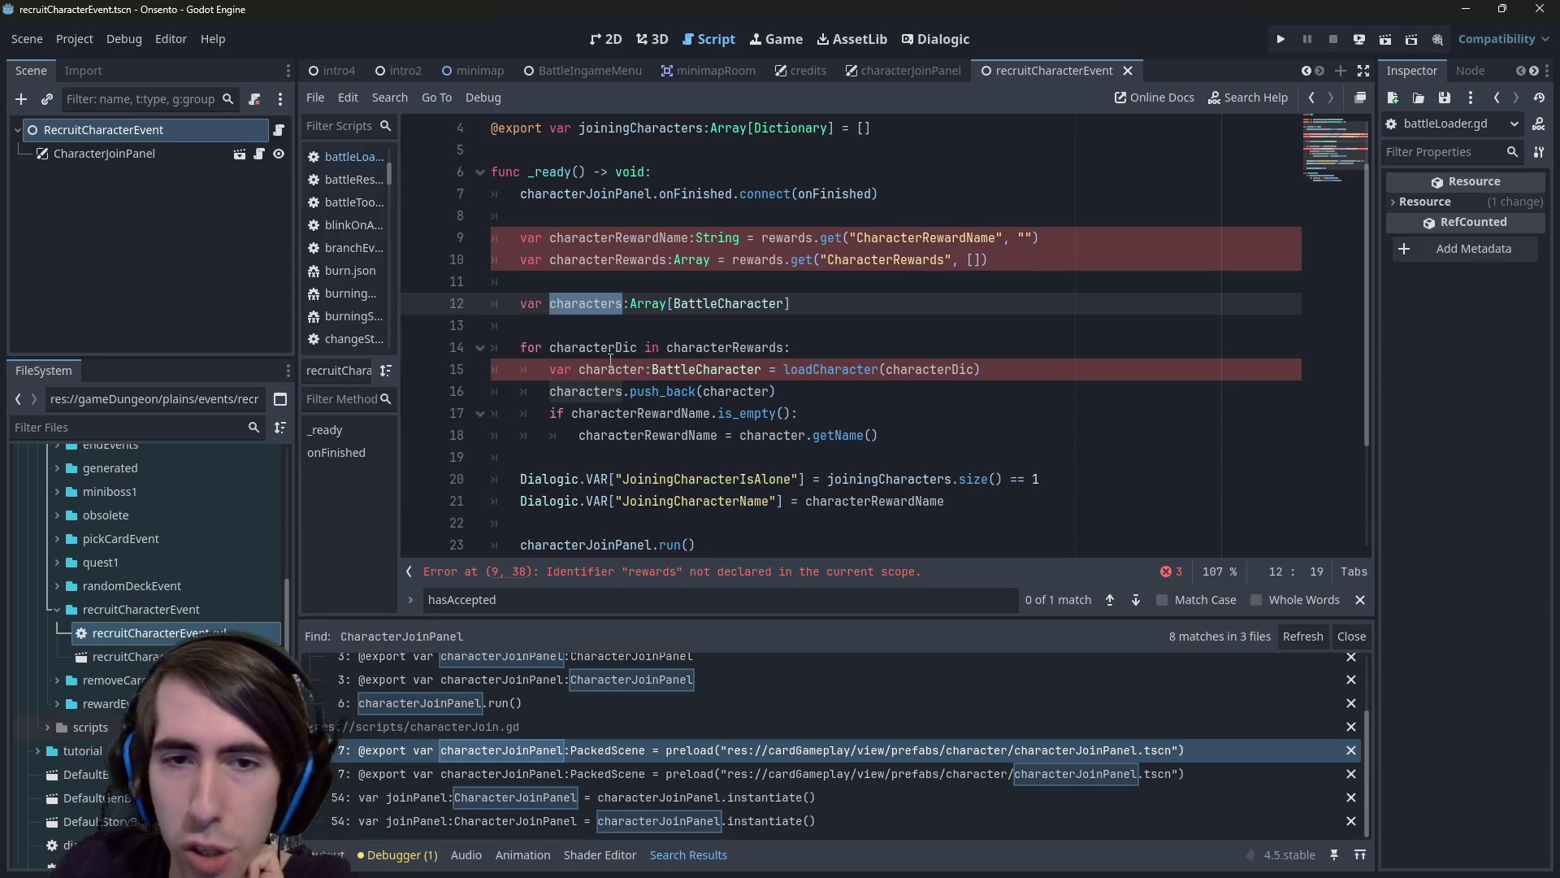
left_click(723, 572)
left_click_drag(1051, 316, 465, 304)
Comment out the rewards lines 9–10 with Ctrl+K
key("ctrl+k")
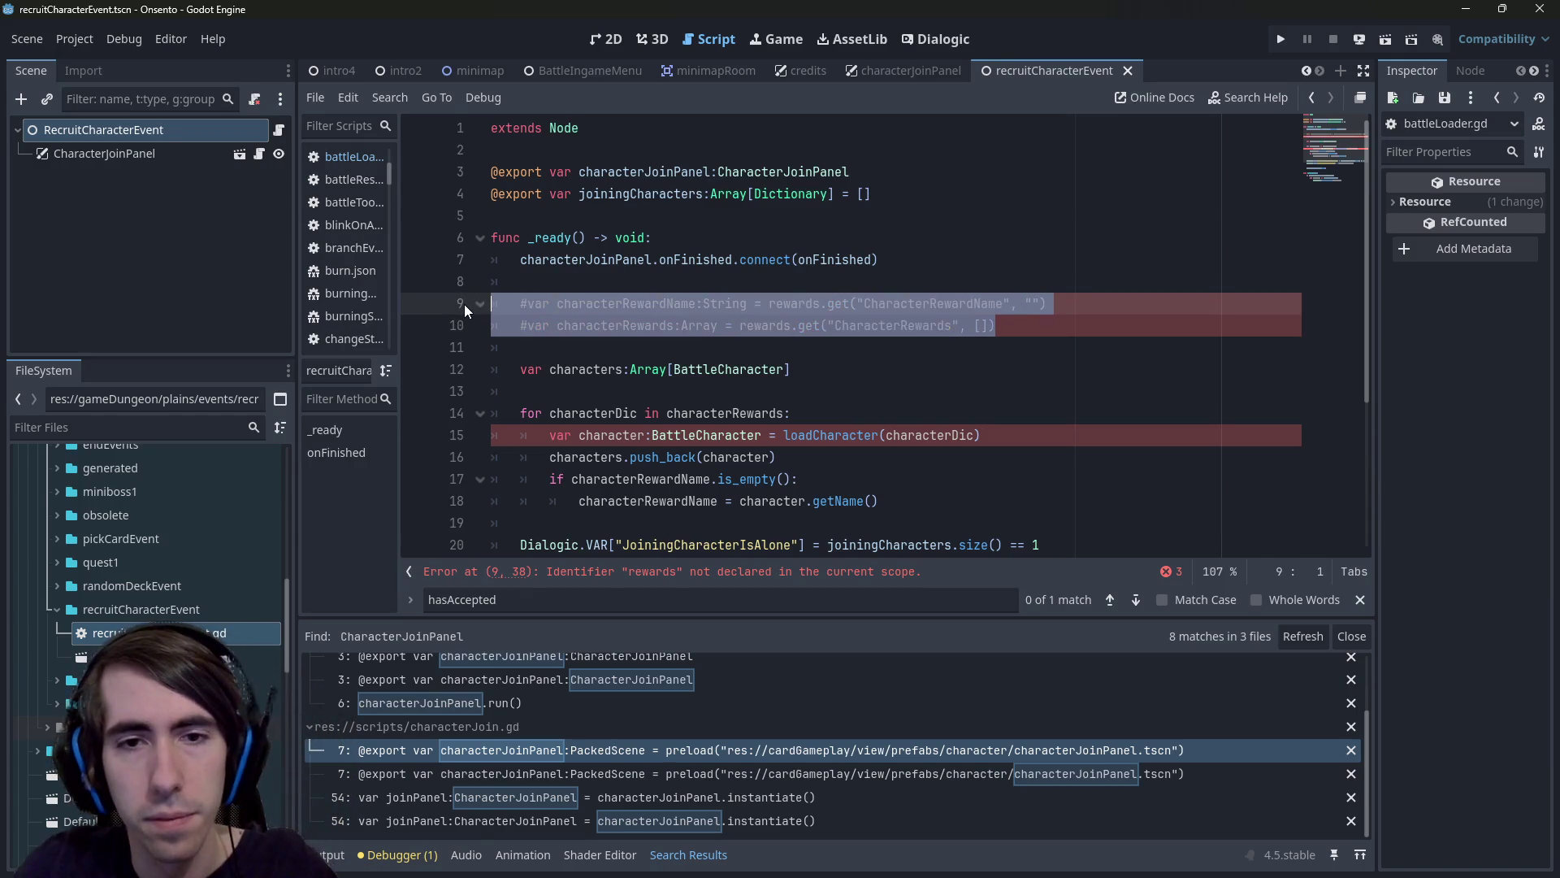
key("End")
key("Return")
key("Return")
type("joiningCharacters")
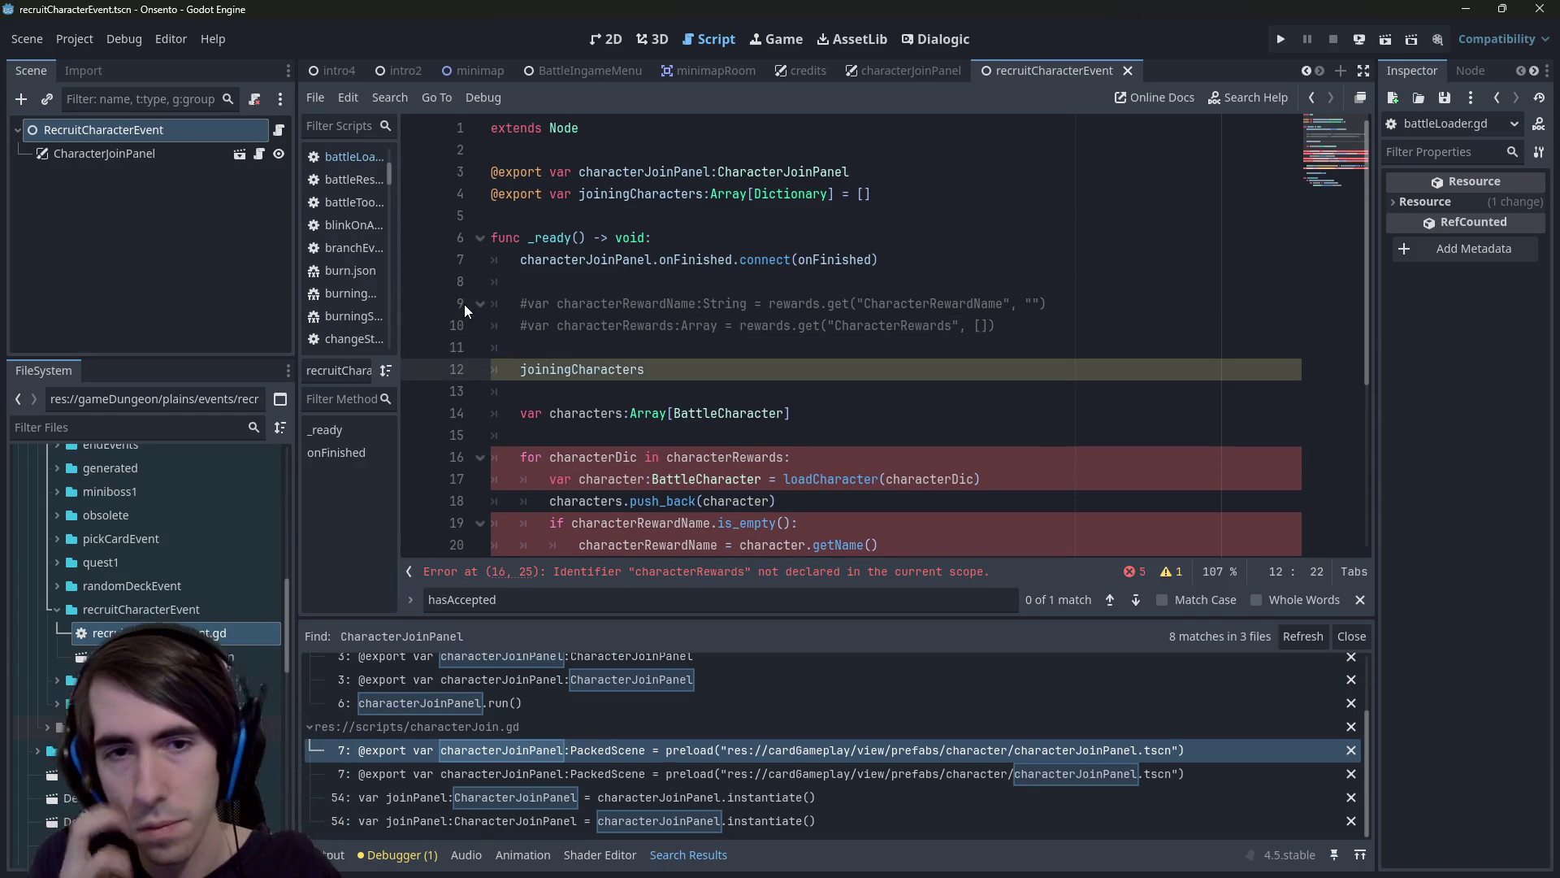
key("ctrl+z")
key("ctrl+z")
key("ctrl+z")
Replace characterRewards in the for-loop header with joiningCharacters and save
left_click(742, 415)
double_click(742, 414)
type("joiningCharacters")
key("Up")
key("Up")
key("Up")
key("ctrl+s")
Inspect the loadCharacter(characterDic) call and the JoiningCharacterName line below it
double_click(930, 436)
double_click(829, 436)
scroll(632, 317, "down", 3)
scroll(633, 317, "up", 3)
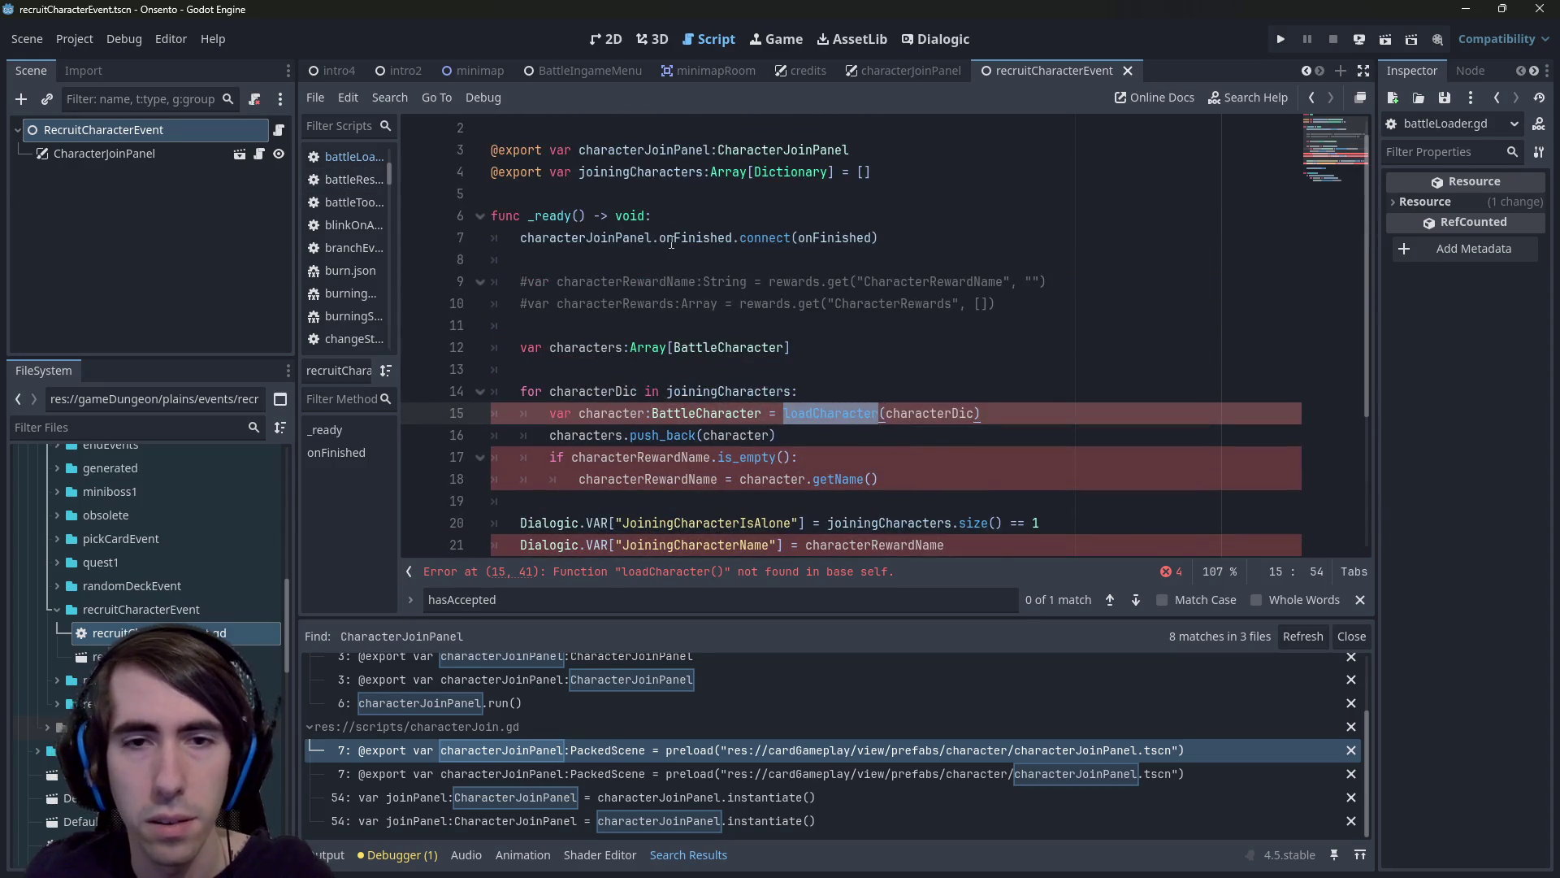
scroll(671, 242, "down", 3)
key("Down")
key("Down")
key("Down")
key("Home")
scroll(671, 242, "up", 3)
scroll(671, 242, "down", 3)
scroll(672, 242, "up", 3)
Compare the character join script with recruitCharacterEvent by switching back and forth
scroll(672, 242, "down", 3)
scroll(672, 242, "up", 3)
key("alt+Left")
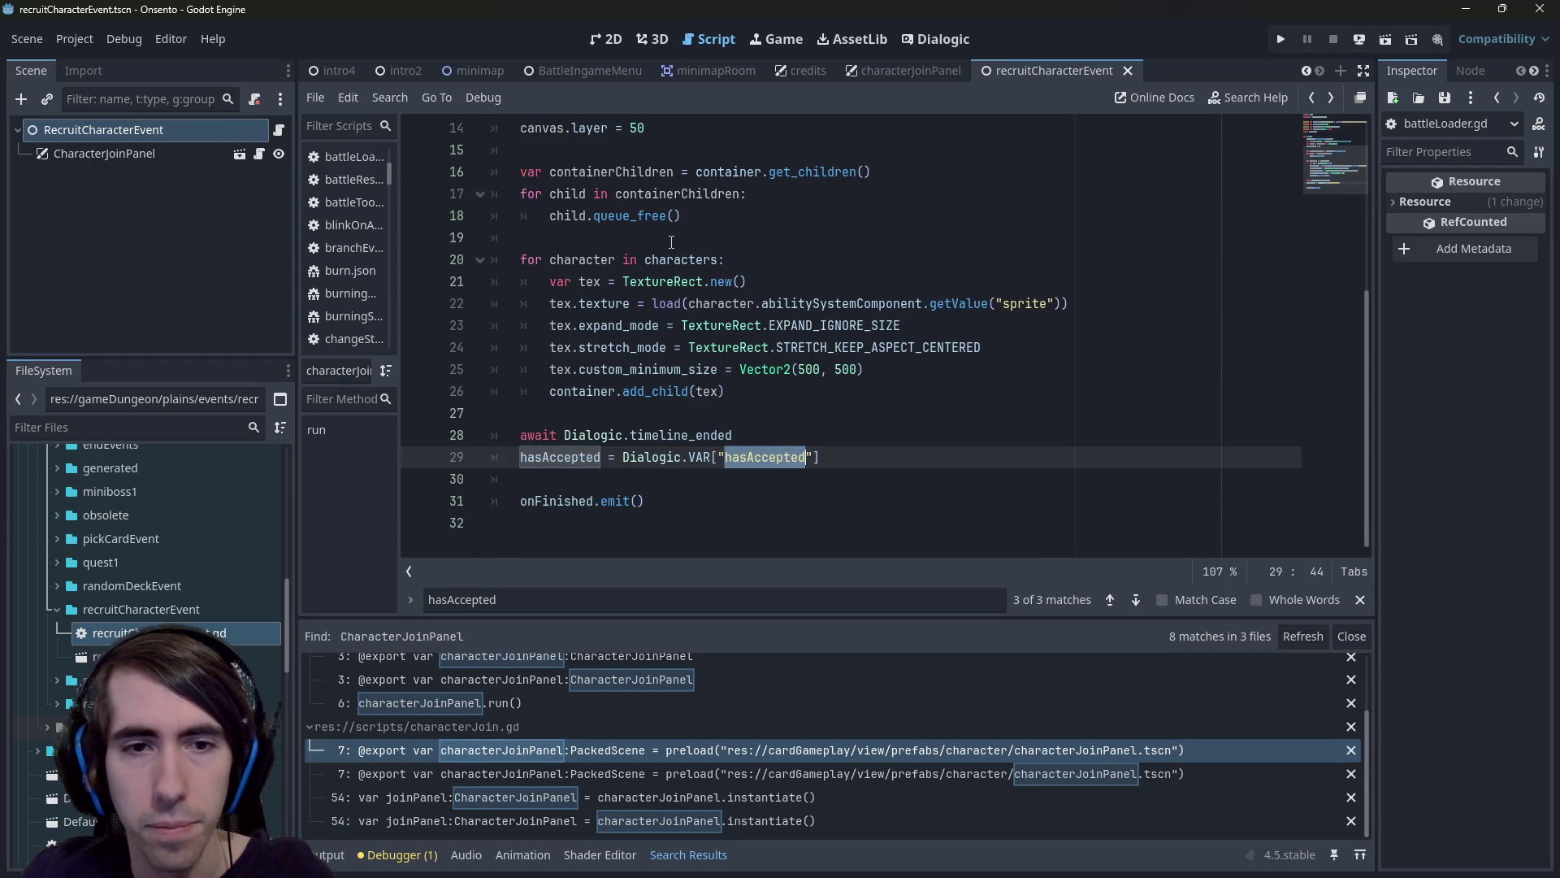
scroll(731, 372, "up", 4)
scroll(749, 384, "down", 4)
scroll(749, 383, "up", 4)
key("alt+Right")
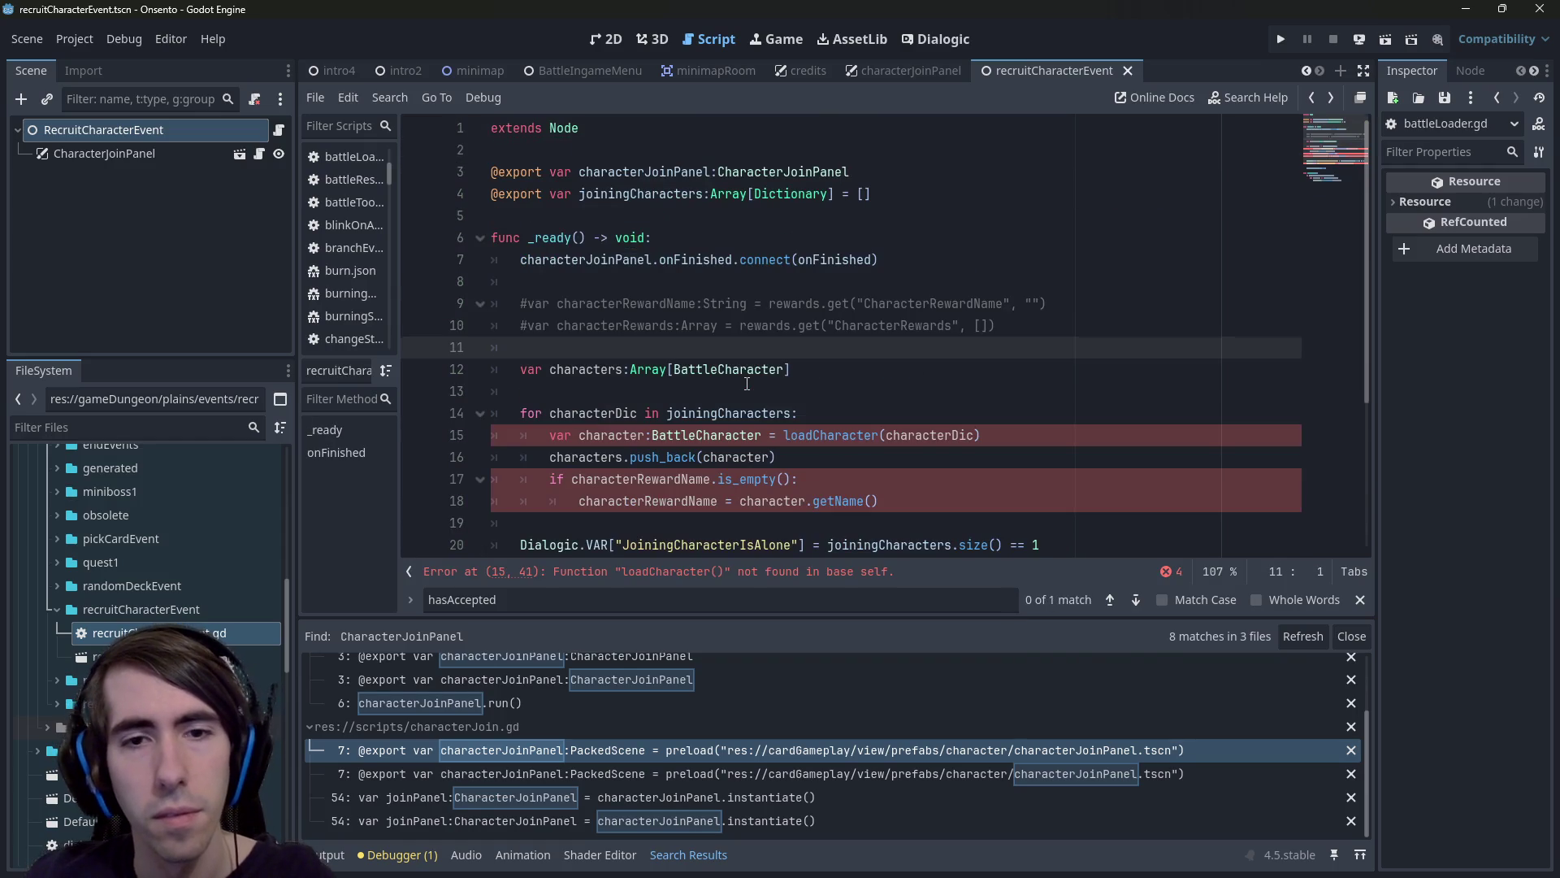
key("alt+Left")
scroll(747, 383, "up", 6)
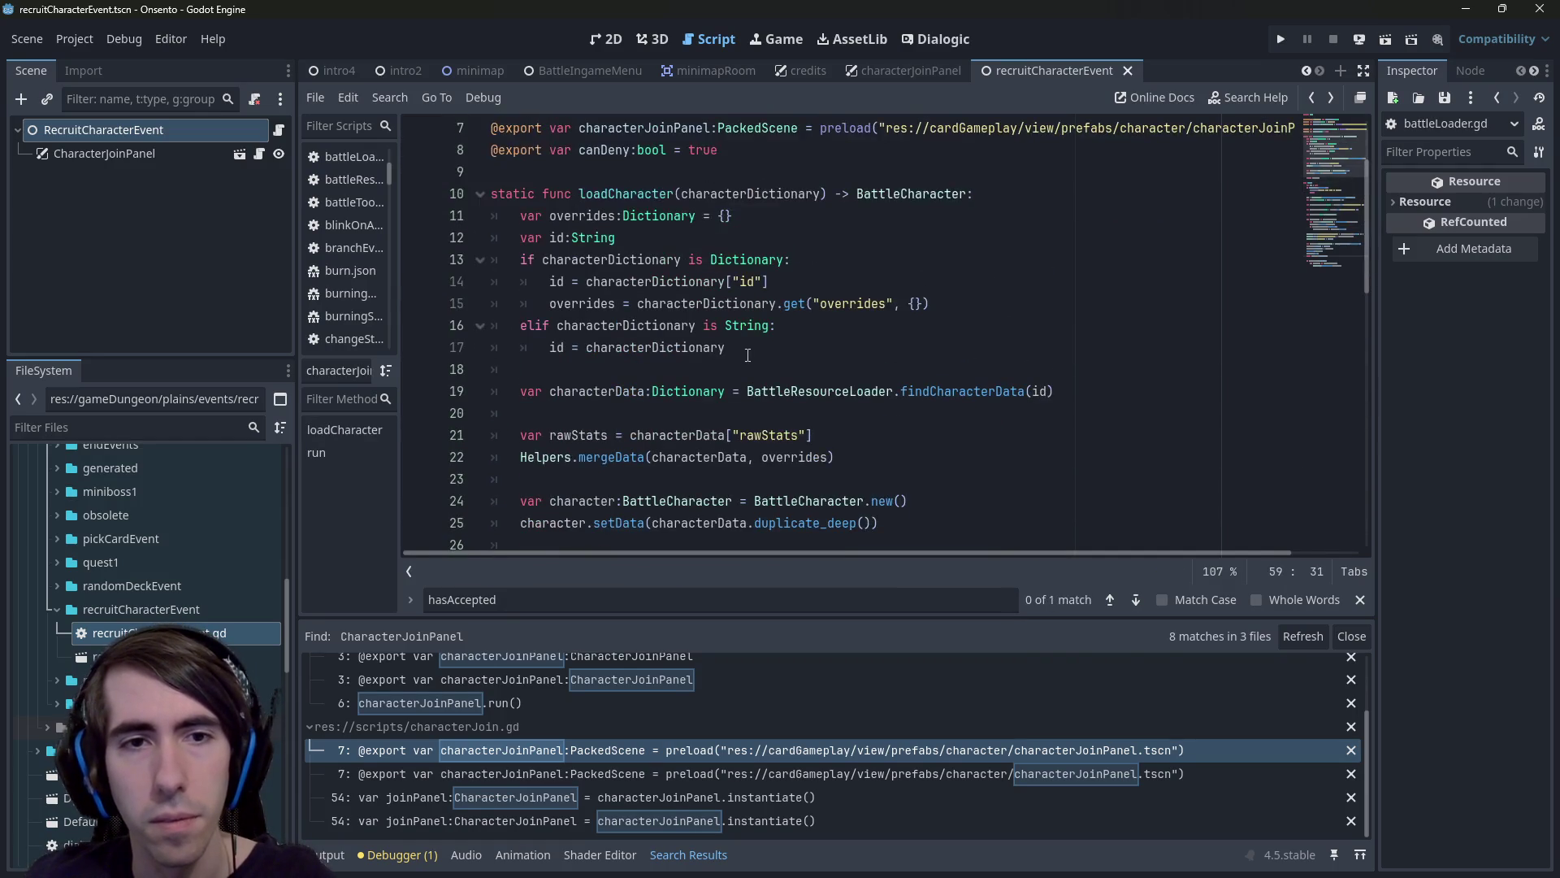
scroll(622, 339, "down", 1)
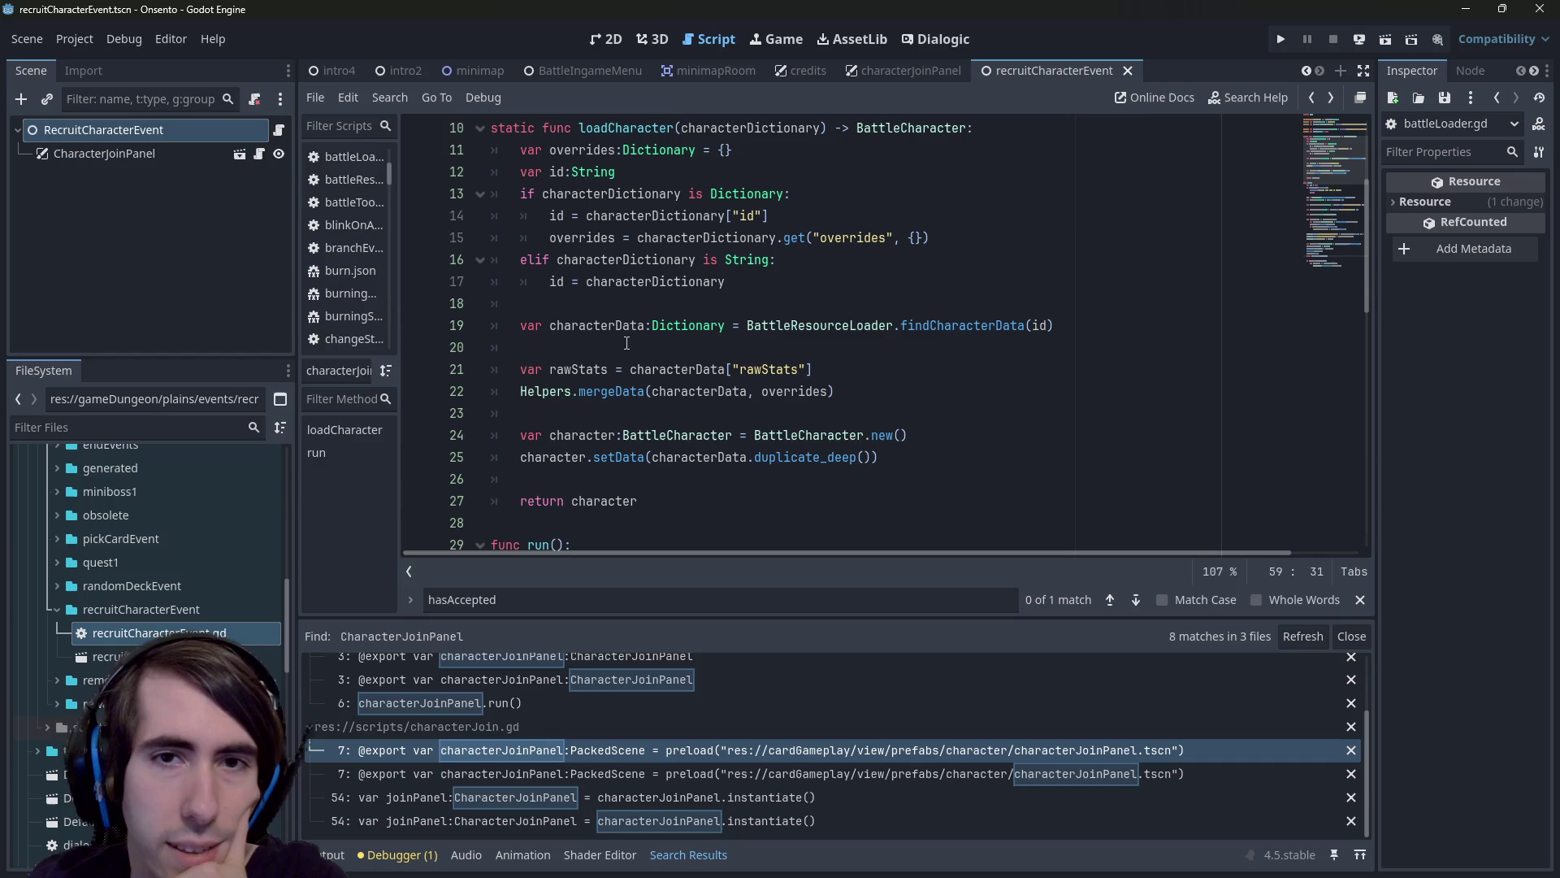
Trace the characterDictionary parameter's uses and copy the entire static loadCharacter function
double_click(749, 127)
scroll(732, 225, "up", 1)
scroll(732, 225, "down", 1)
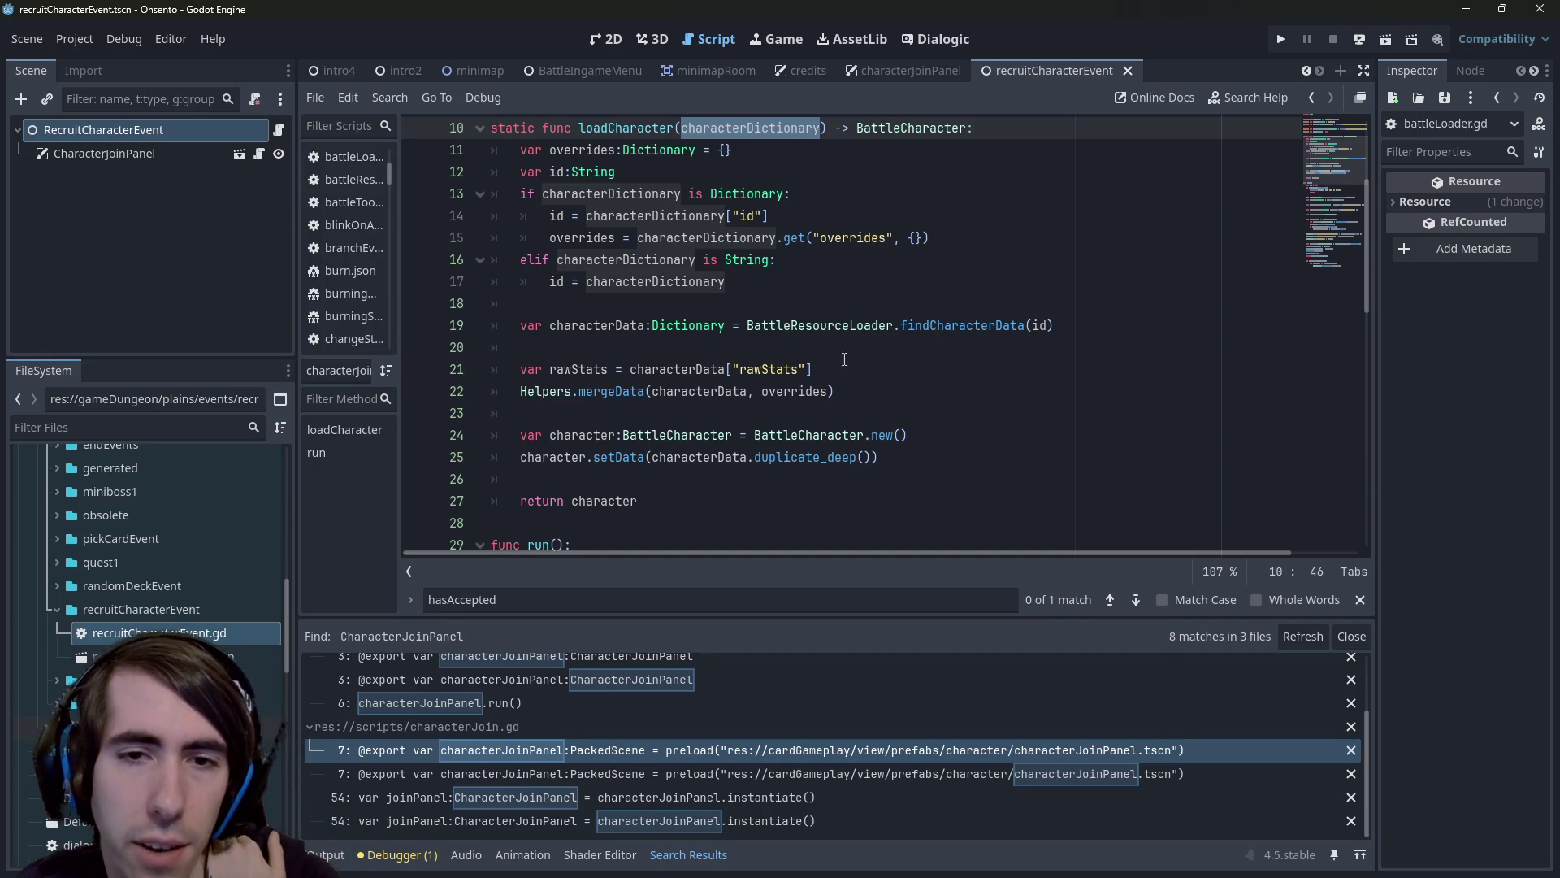
left_click(810, 383)
left_click(778, 374)
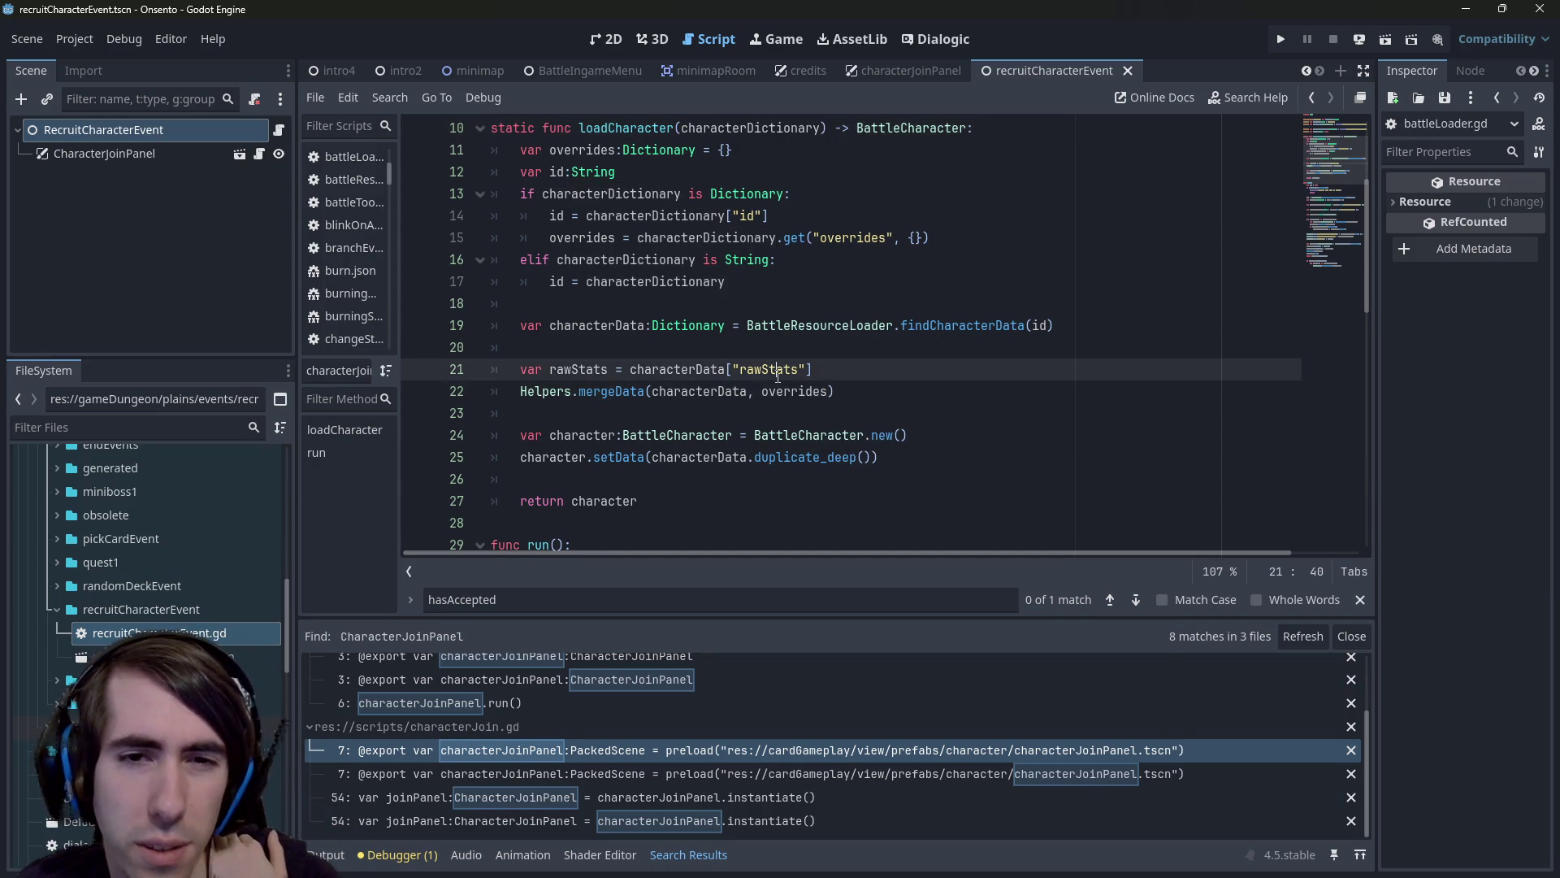
left_click(586, 500)
key("Up")
key("Up")
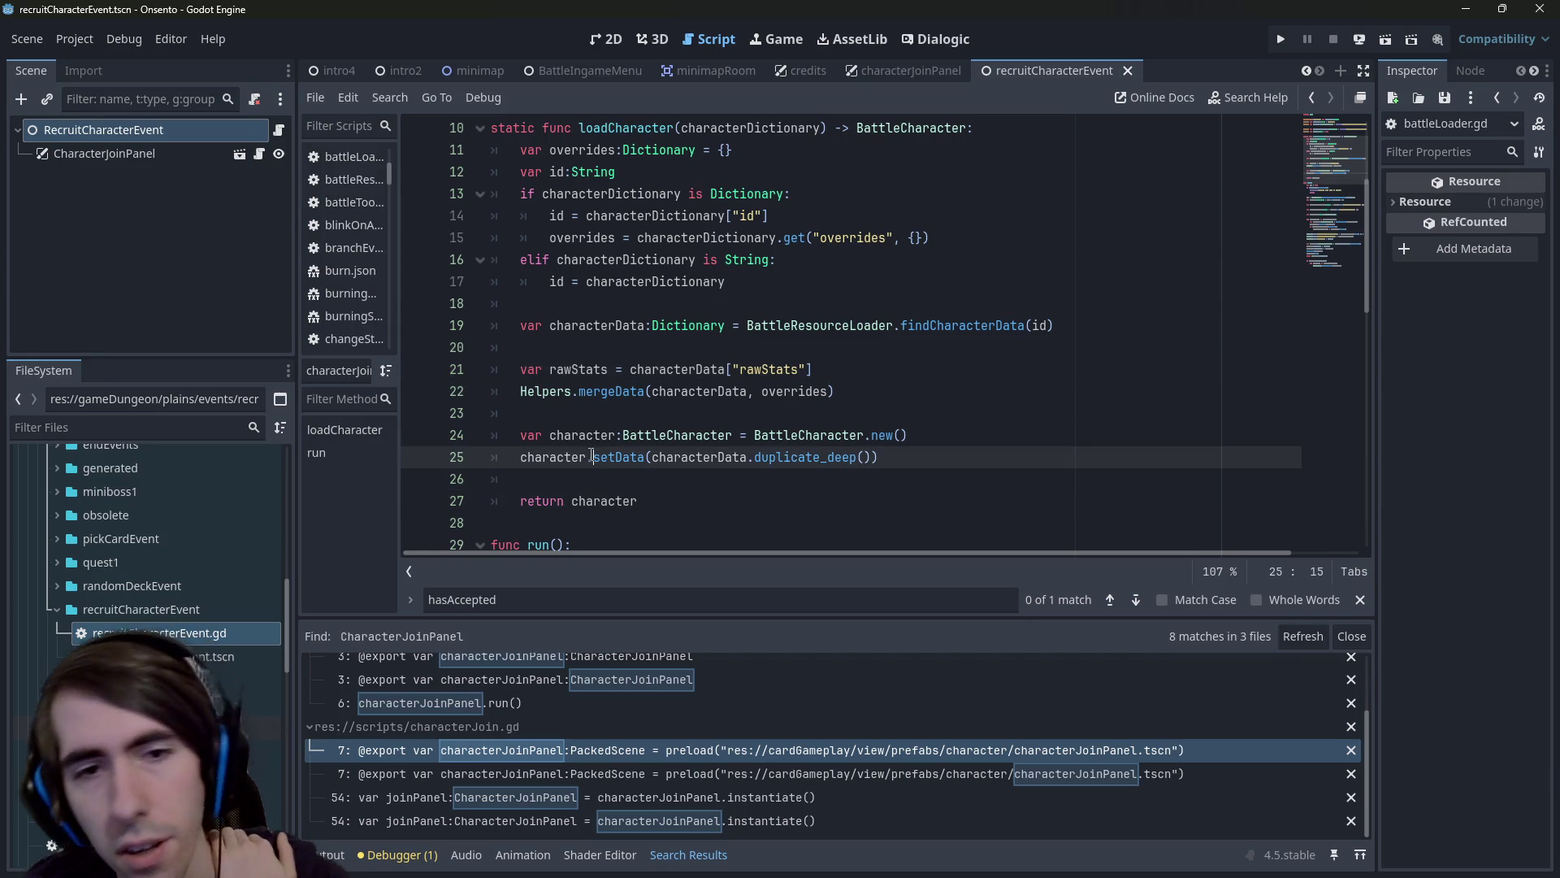
left_click(684, 486)
left_click(678, 505)
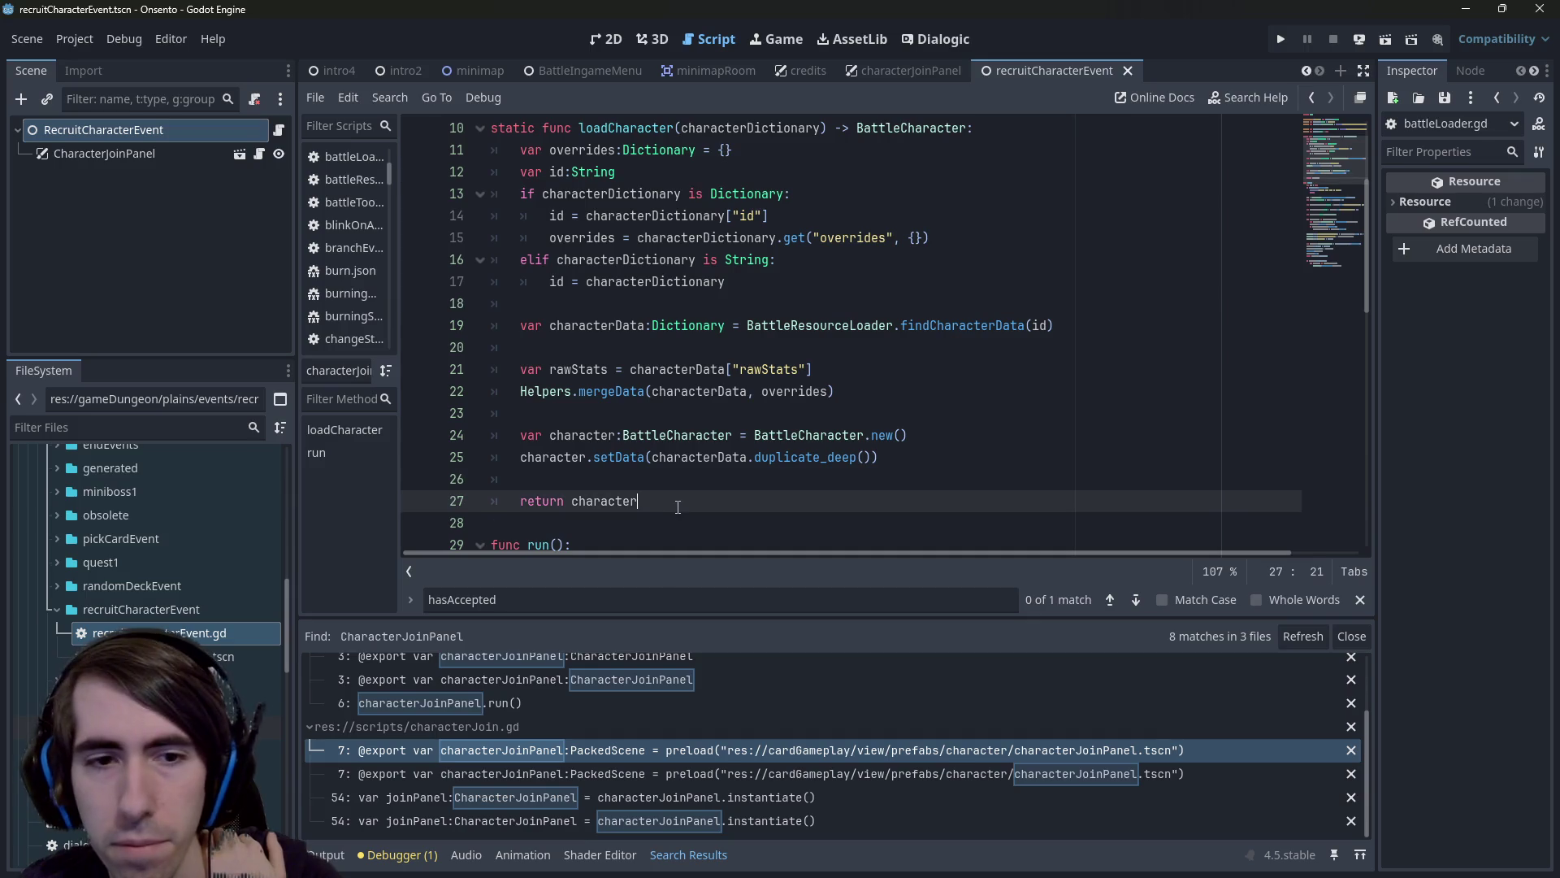
mouse_move(678, 505)
left_mouse_down()
mouse_move(488, 325)
mouse_move(479, 196)
mouse_move(487, 281)
mouse_move(473, 267)
left_mouse_up()
key("ctrl+c")
left_click(279, 129)
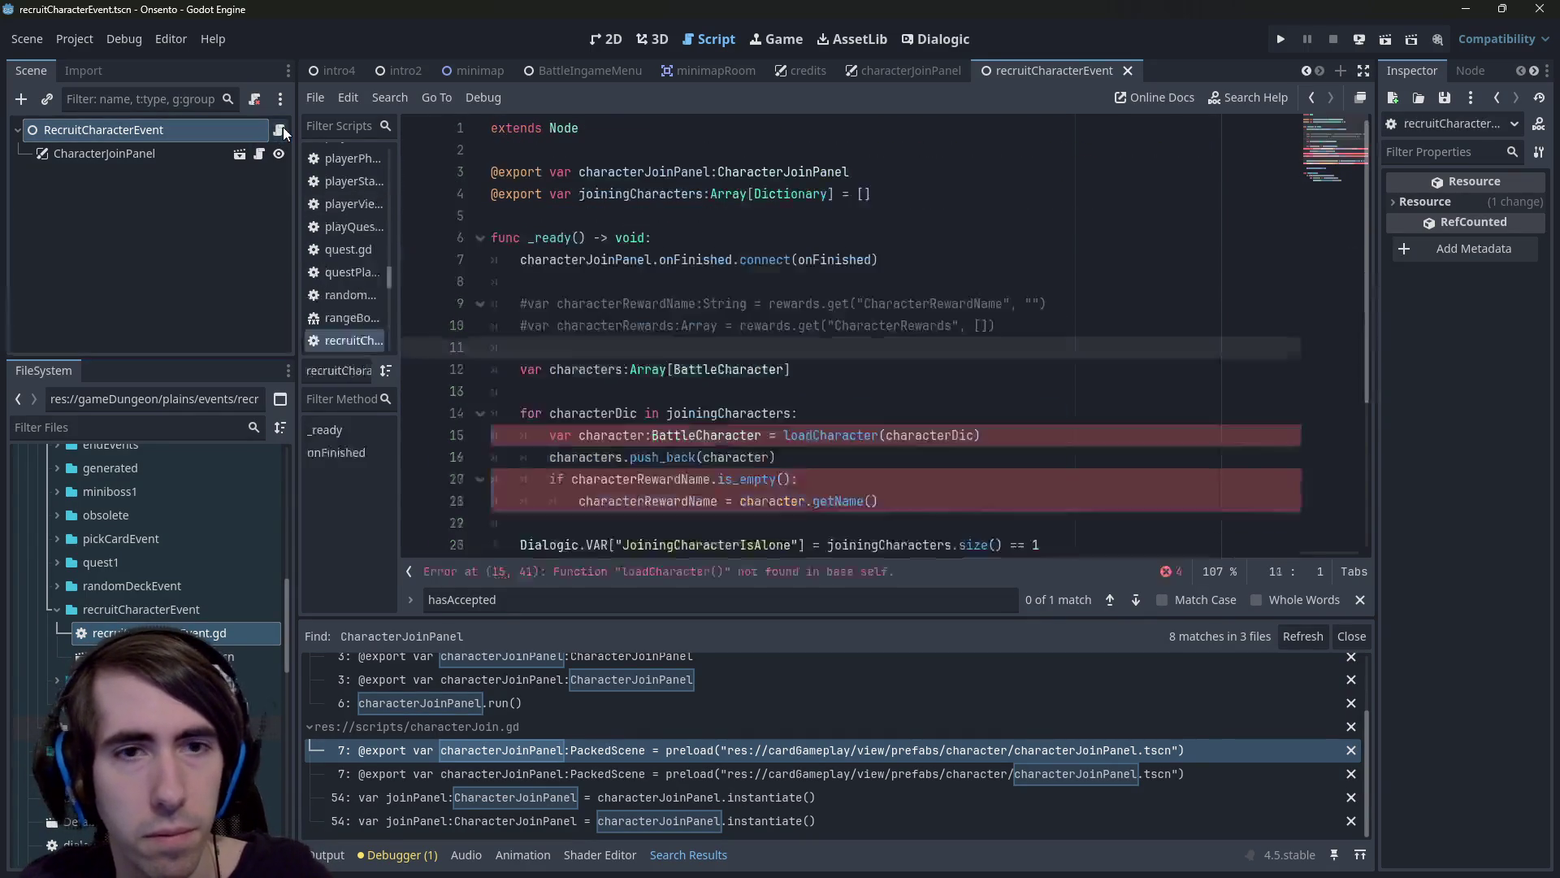
Paste the loadCharacter function on a new line above _ready
left_click(637, 216)
key("Return")
key("Return")
key("ctrl+v")
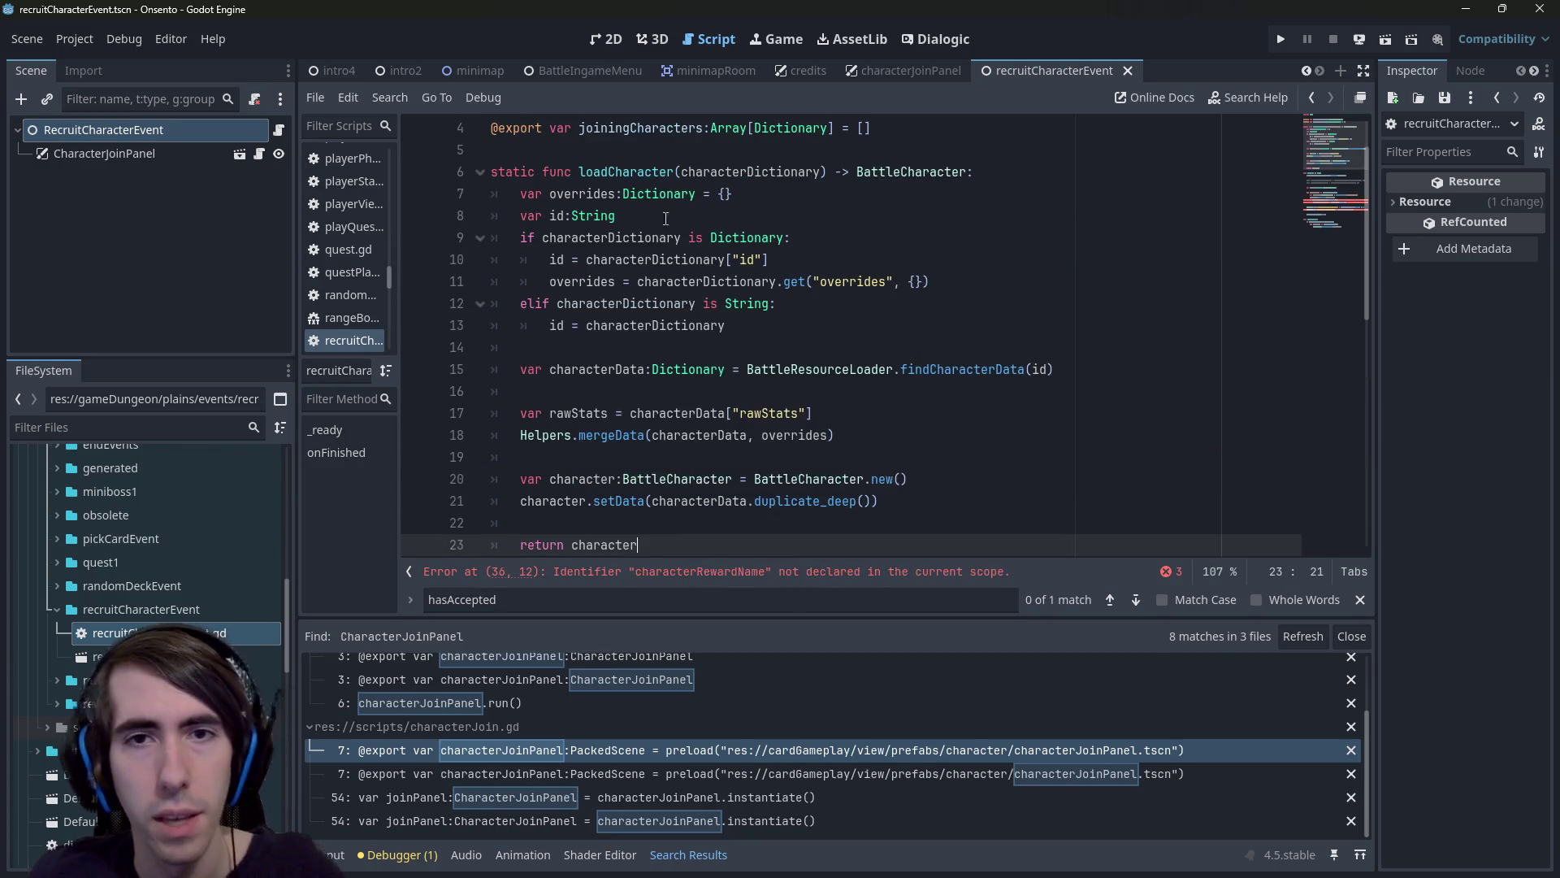
scroll(719, 239, "down", 4)
scroll(719, 239, "up", 7)
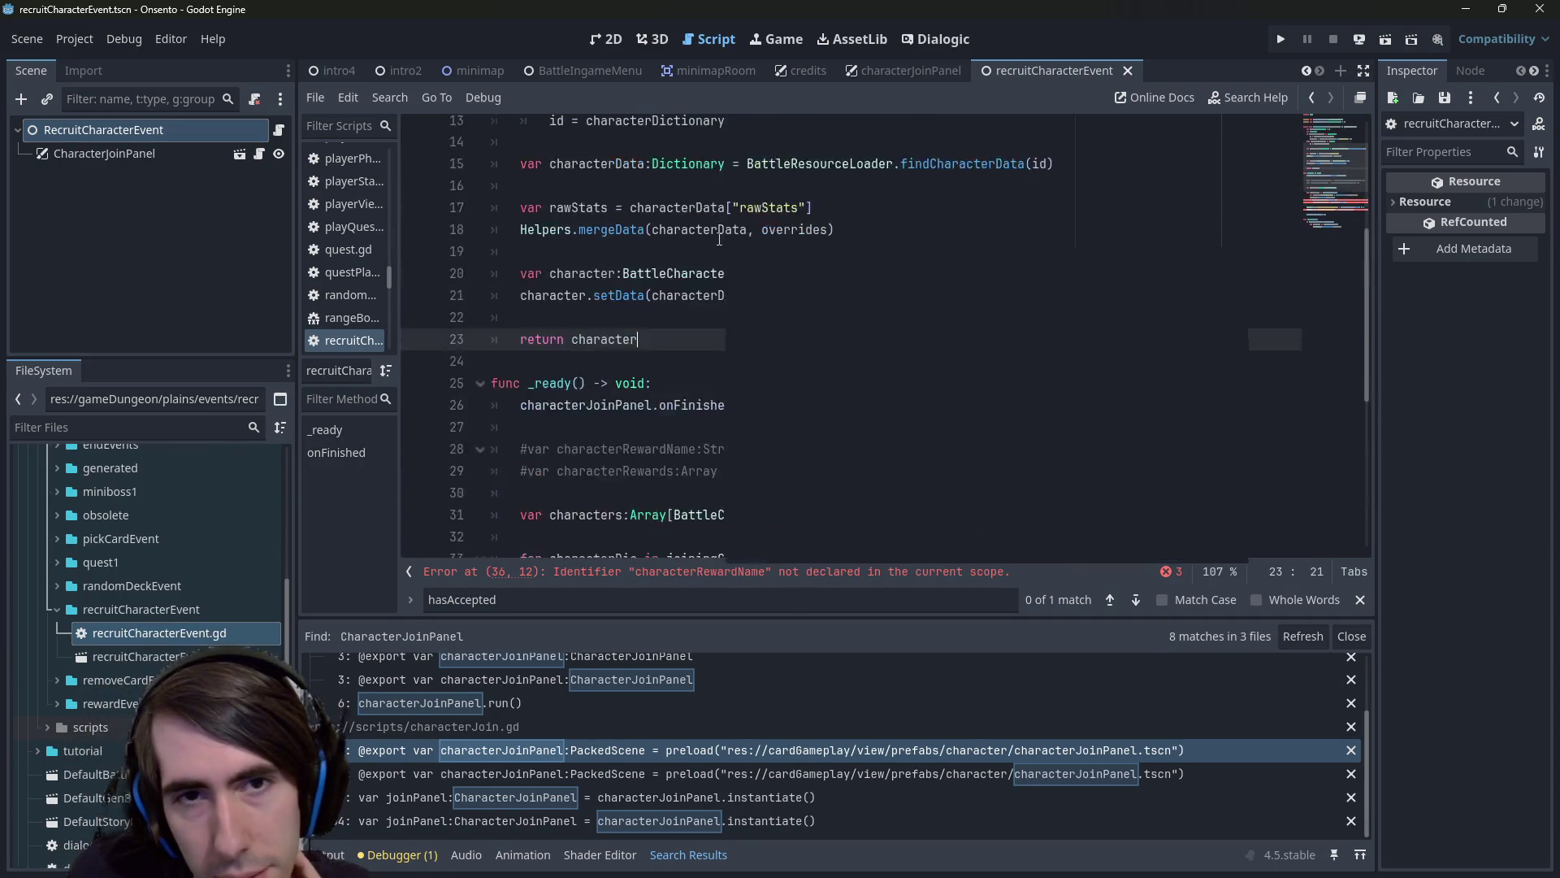
scroll(719, 239, "down", 7)
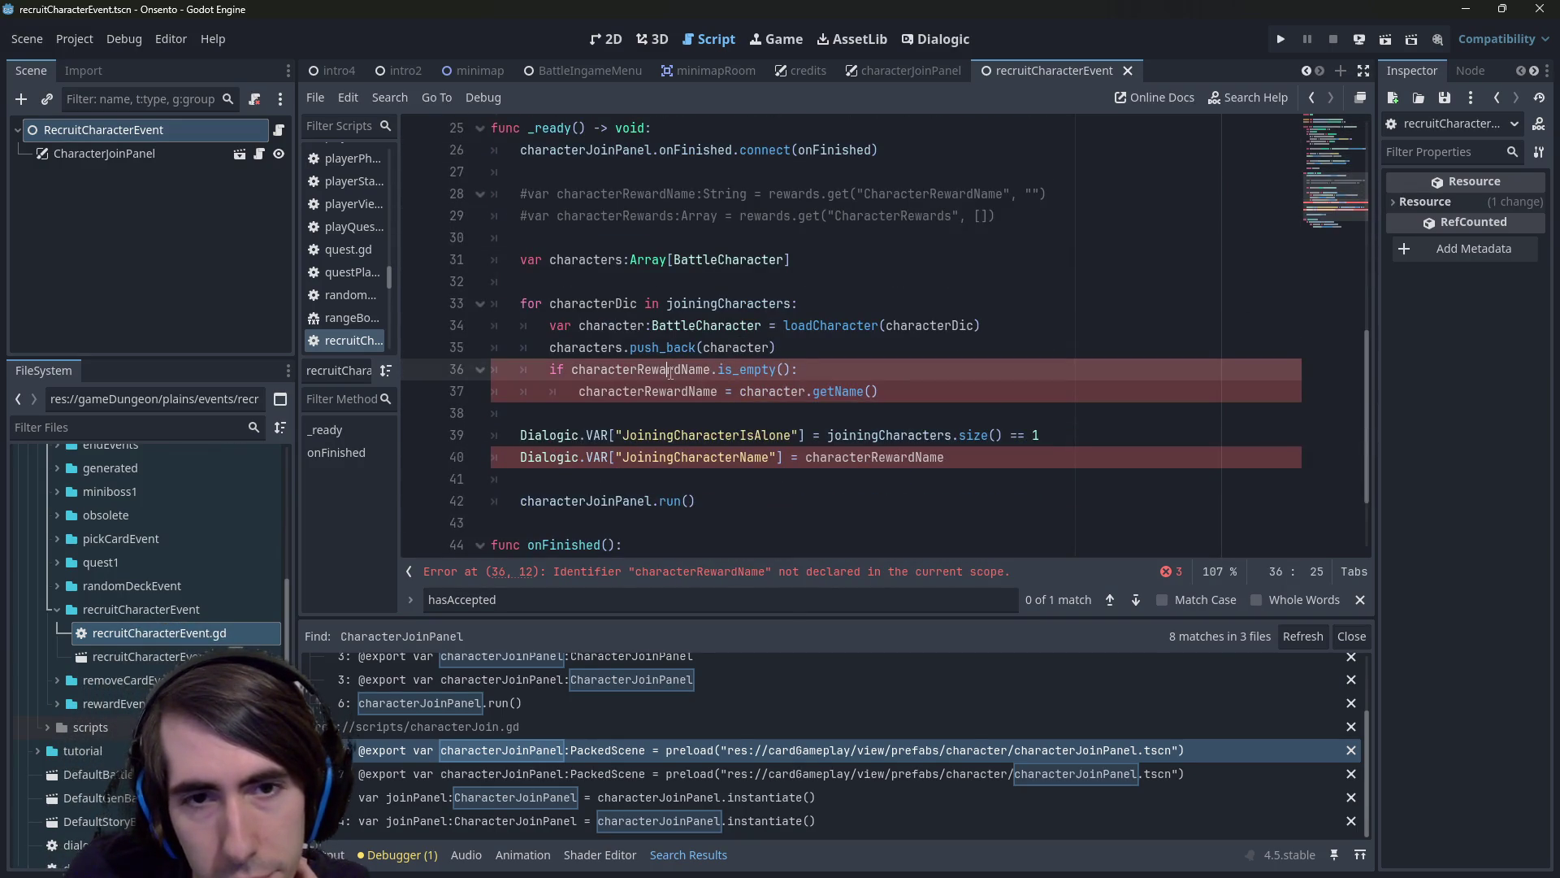
Examine the undeclared characterRewardName on line 36
double_click(668, 369)
scroll(669, 371, "up", 1)
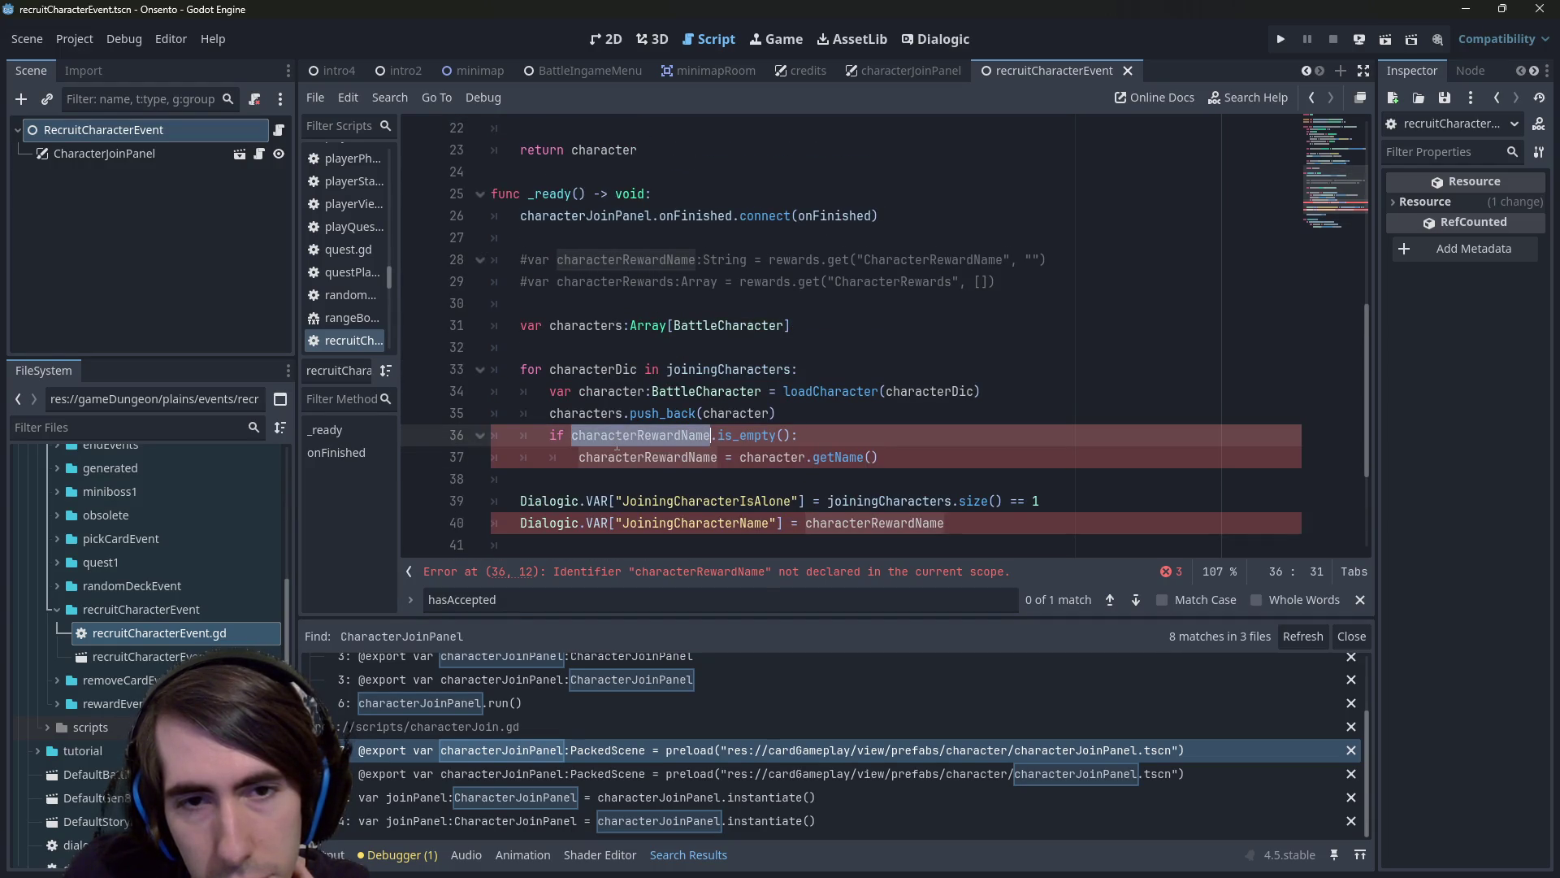
scroll(617, 444, "up", 1)
scroll(617, 444, "down", 1)
left_click(821, 433)
double_click(640, 435)
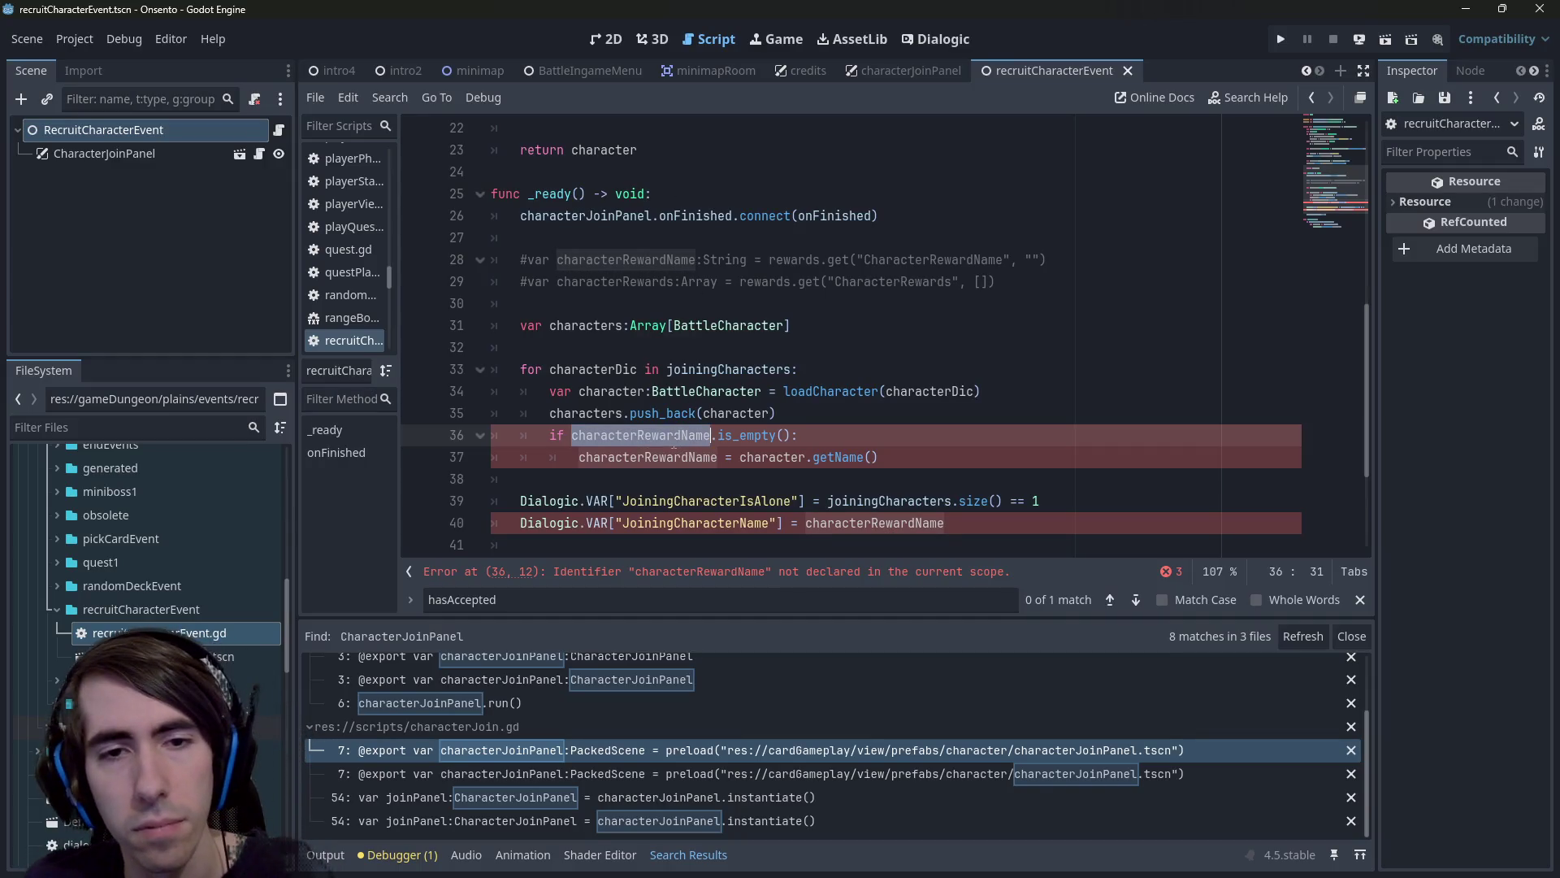
left_click(712, 343)
key("Return")
type("var characterRewardName:Srrin")
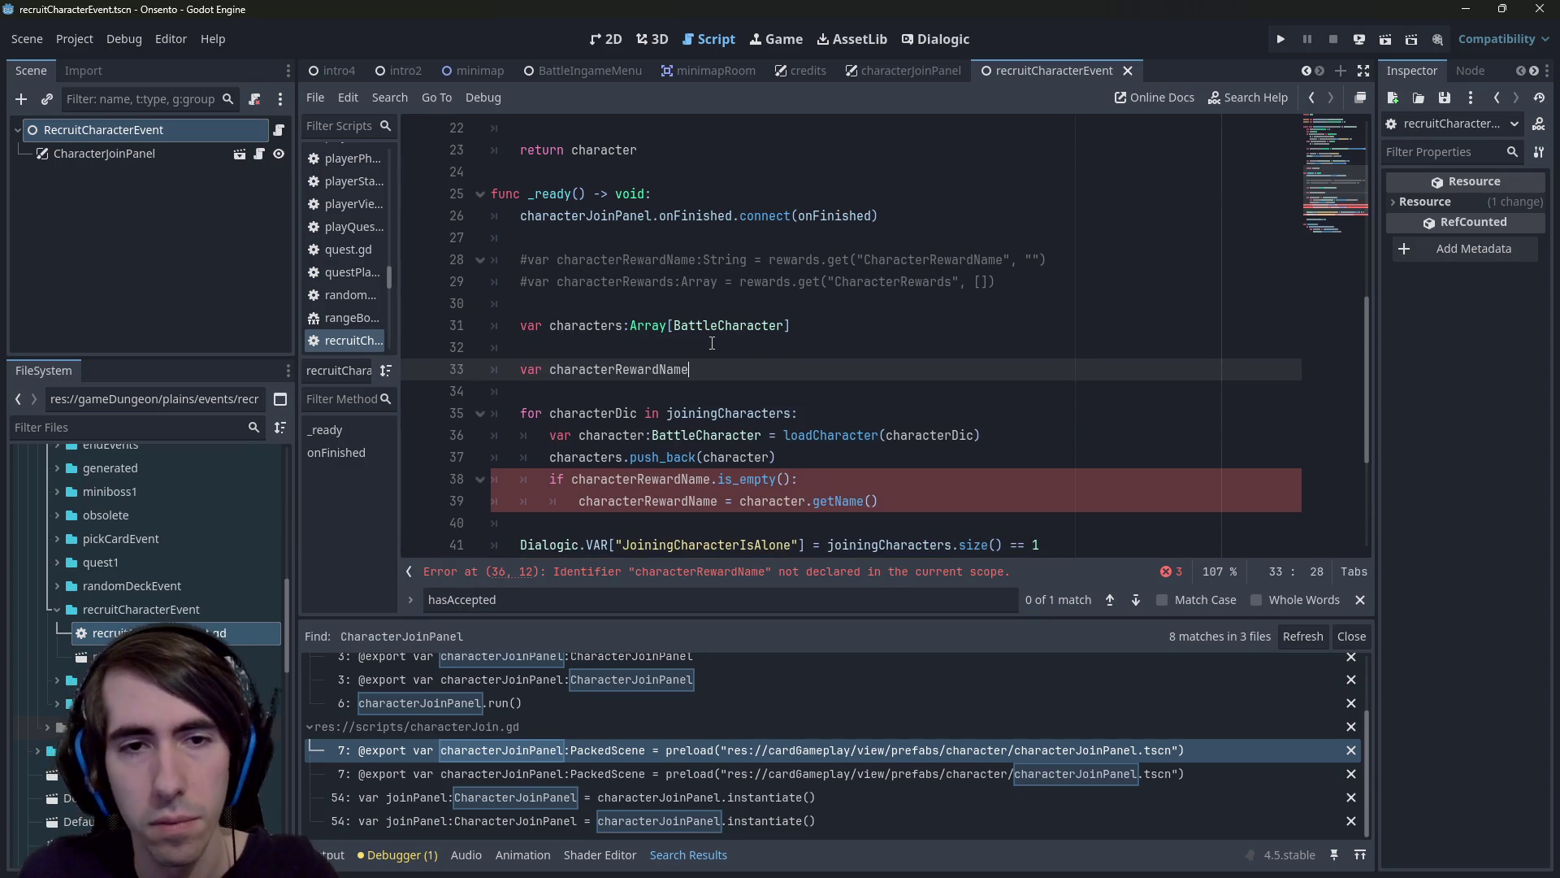
key("BackSpace")
key("BackSpace")
key("BackSpace")
type("tring = \"")
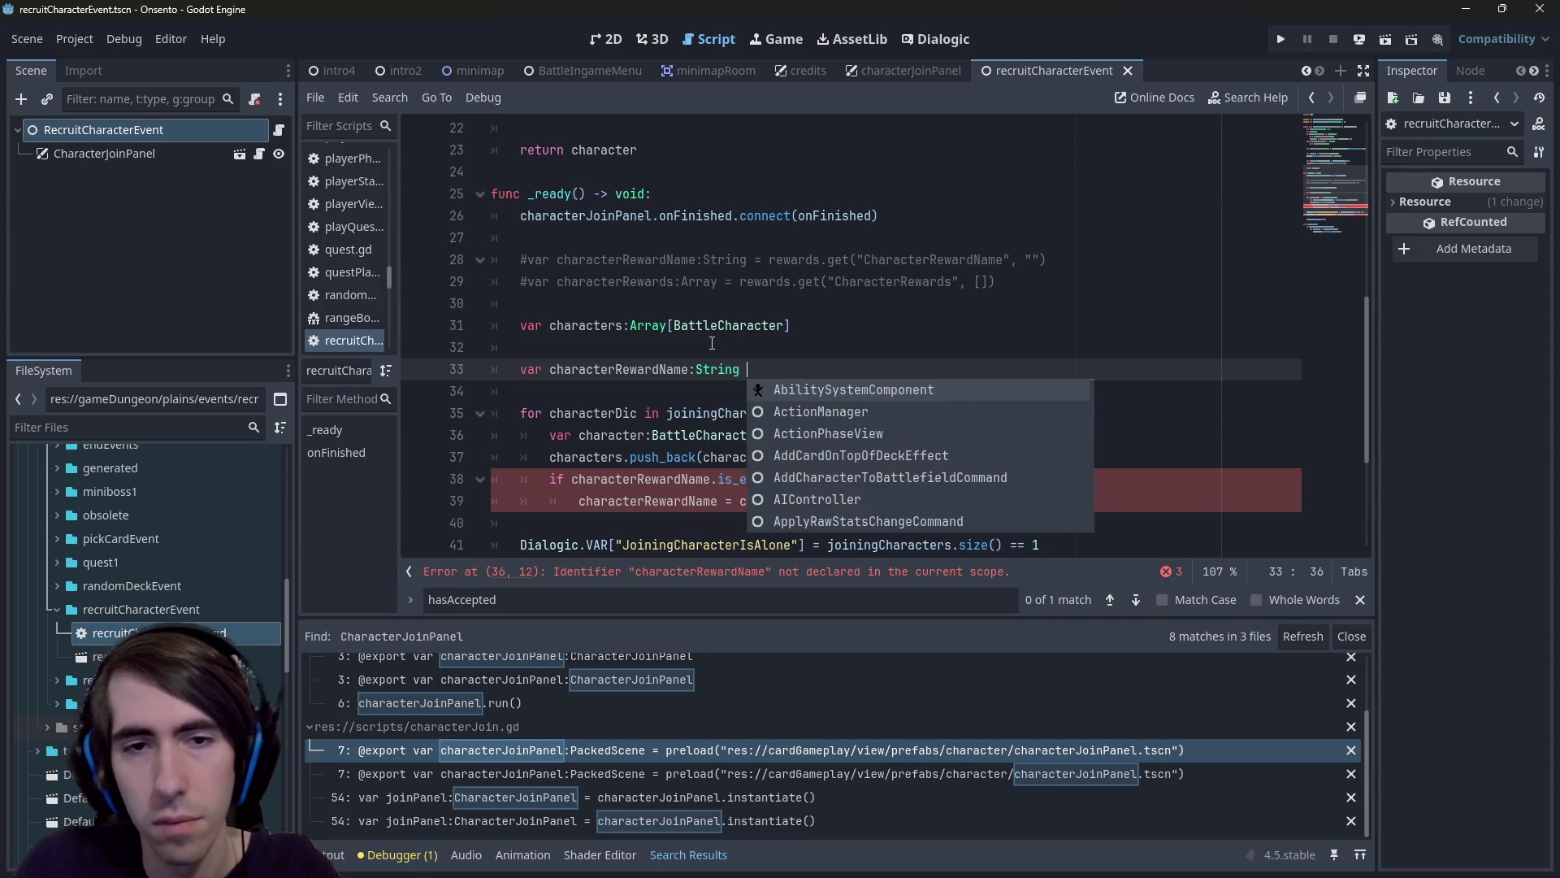
type("X")
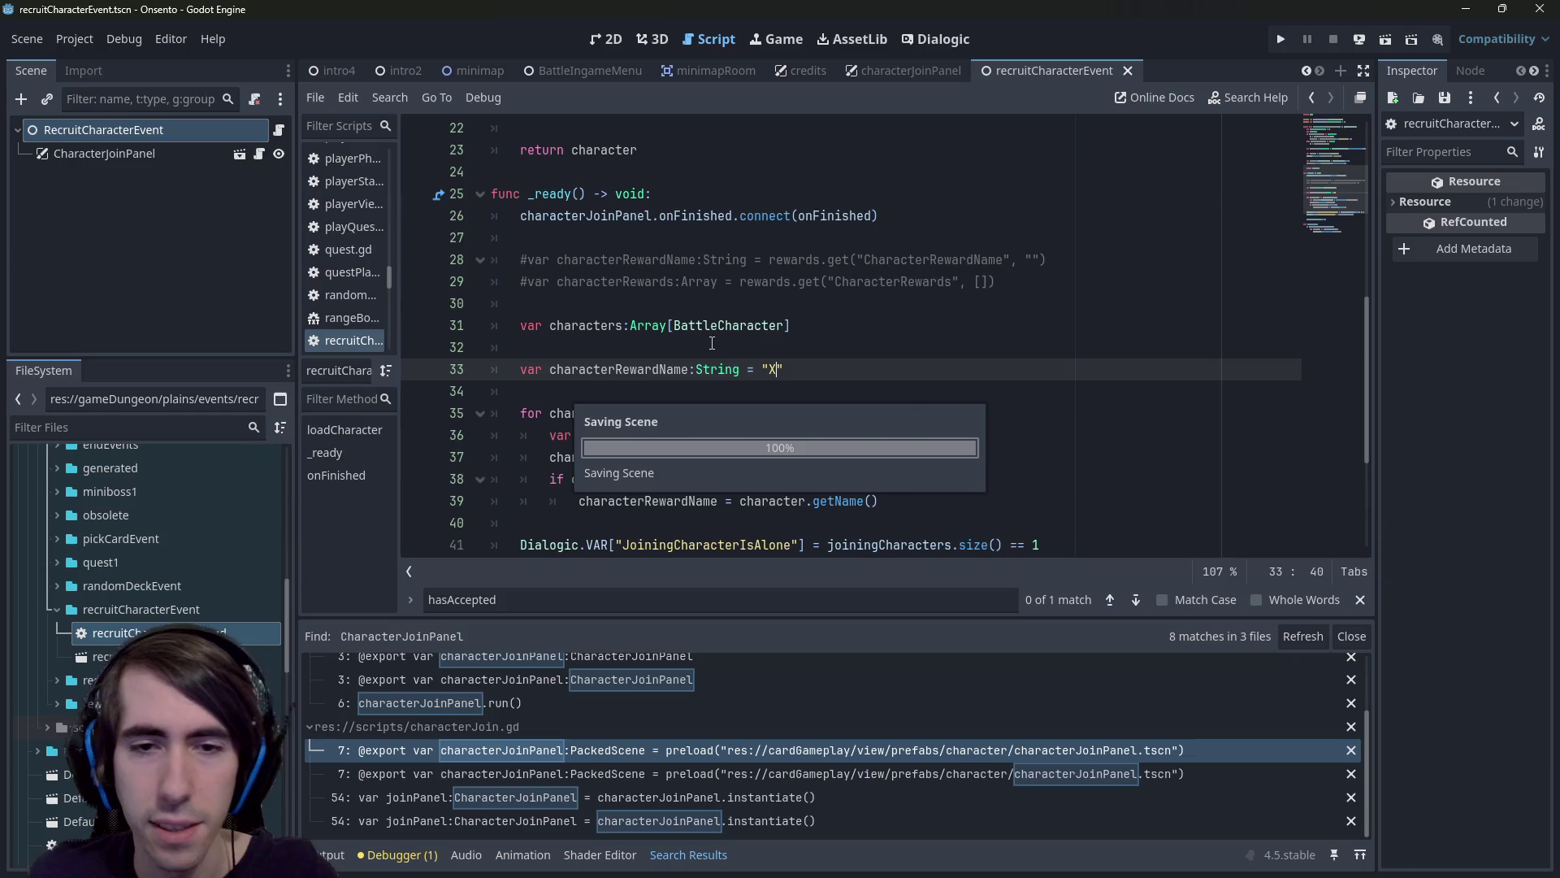
scroll(799, 365, "down", 1)
scroll(768, 394, "down", 1)
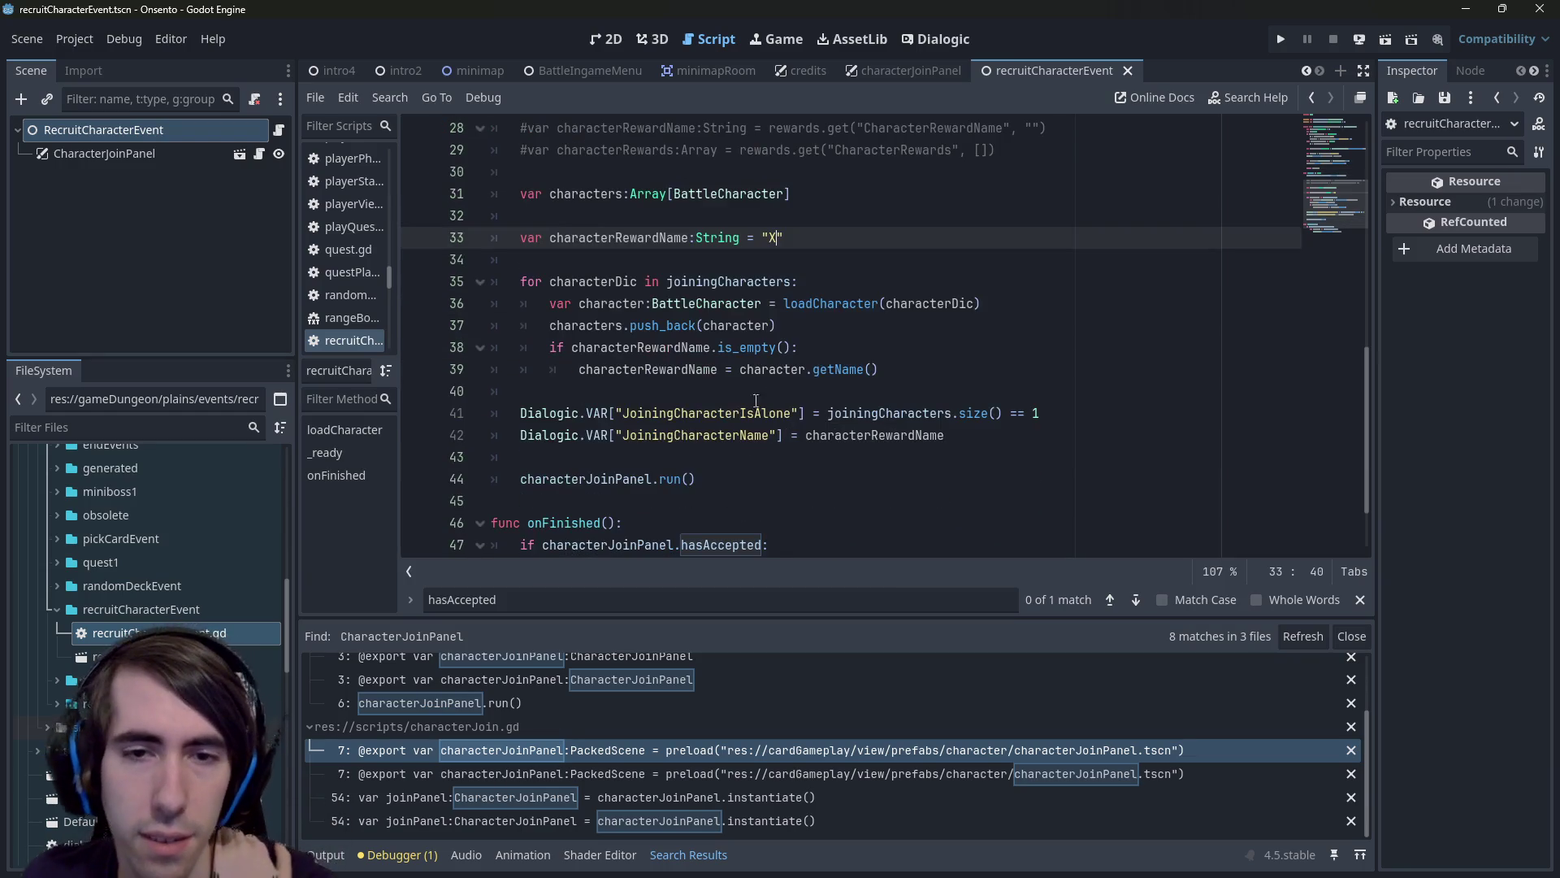
left_click(733, 418)
left_click(845, 396)
scroll(847, 398, "up", 3)
scroll(847, 398, "down", 2)
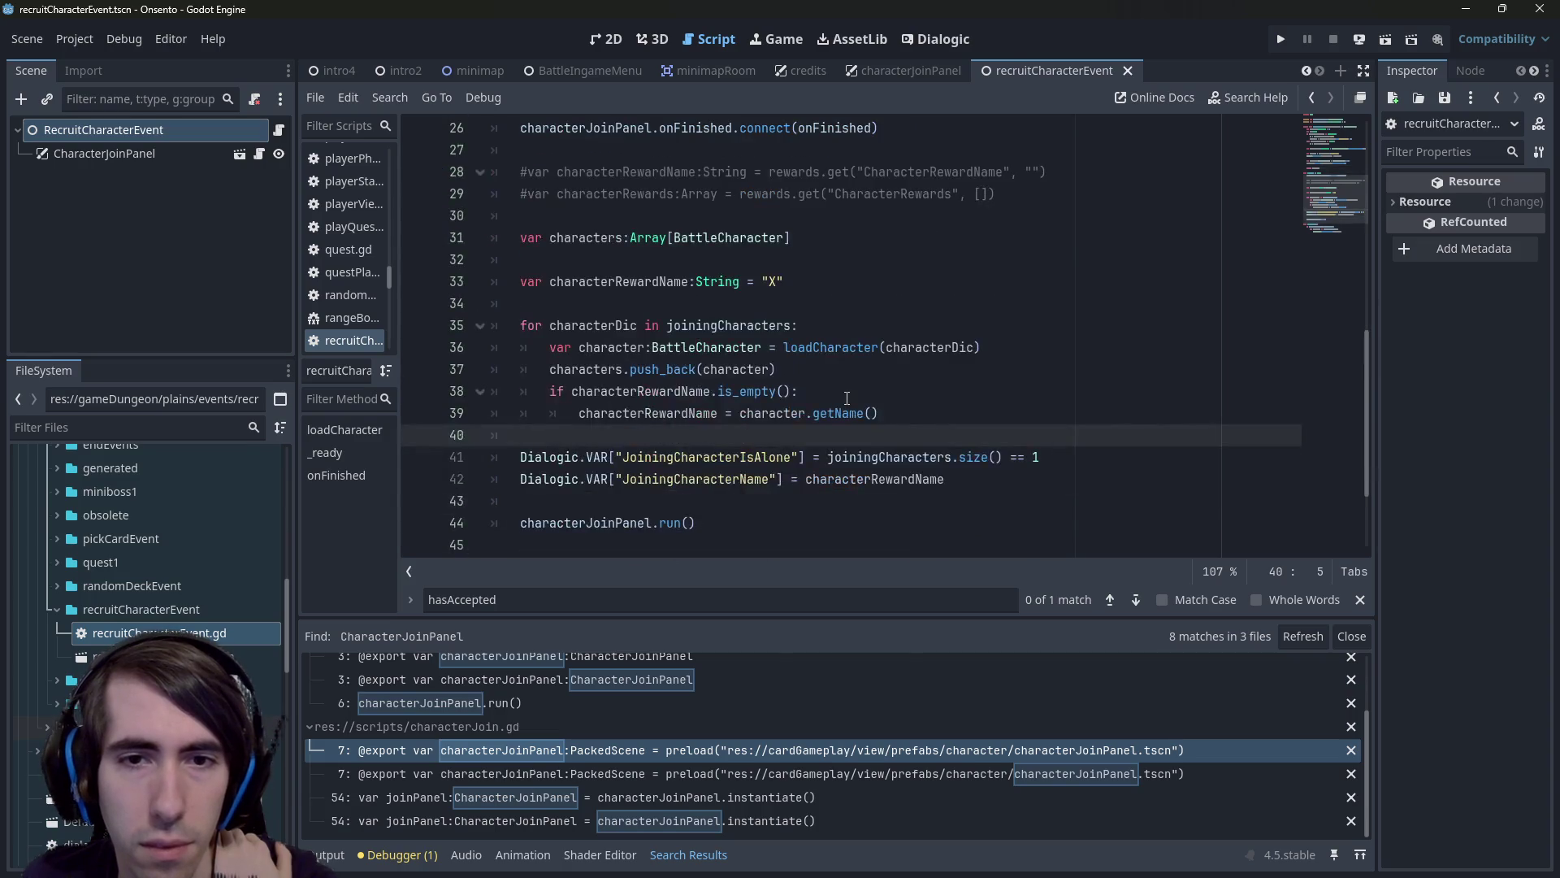
double_click(837, 347)
scroll(901, 415, "up", 1)
left_click(902, 415)
double_click(901, 414)
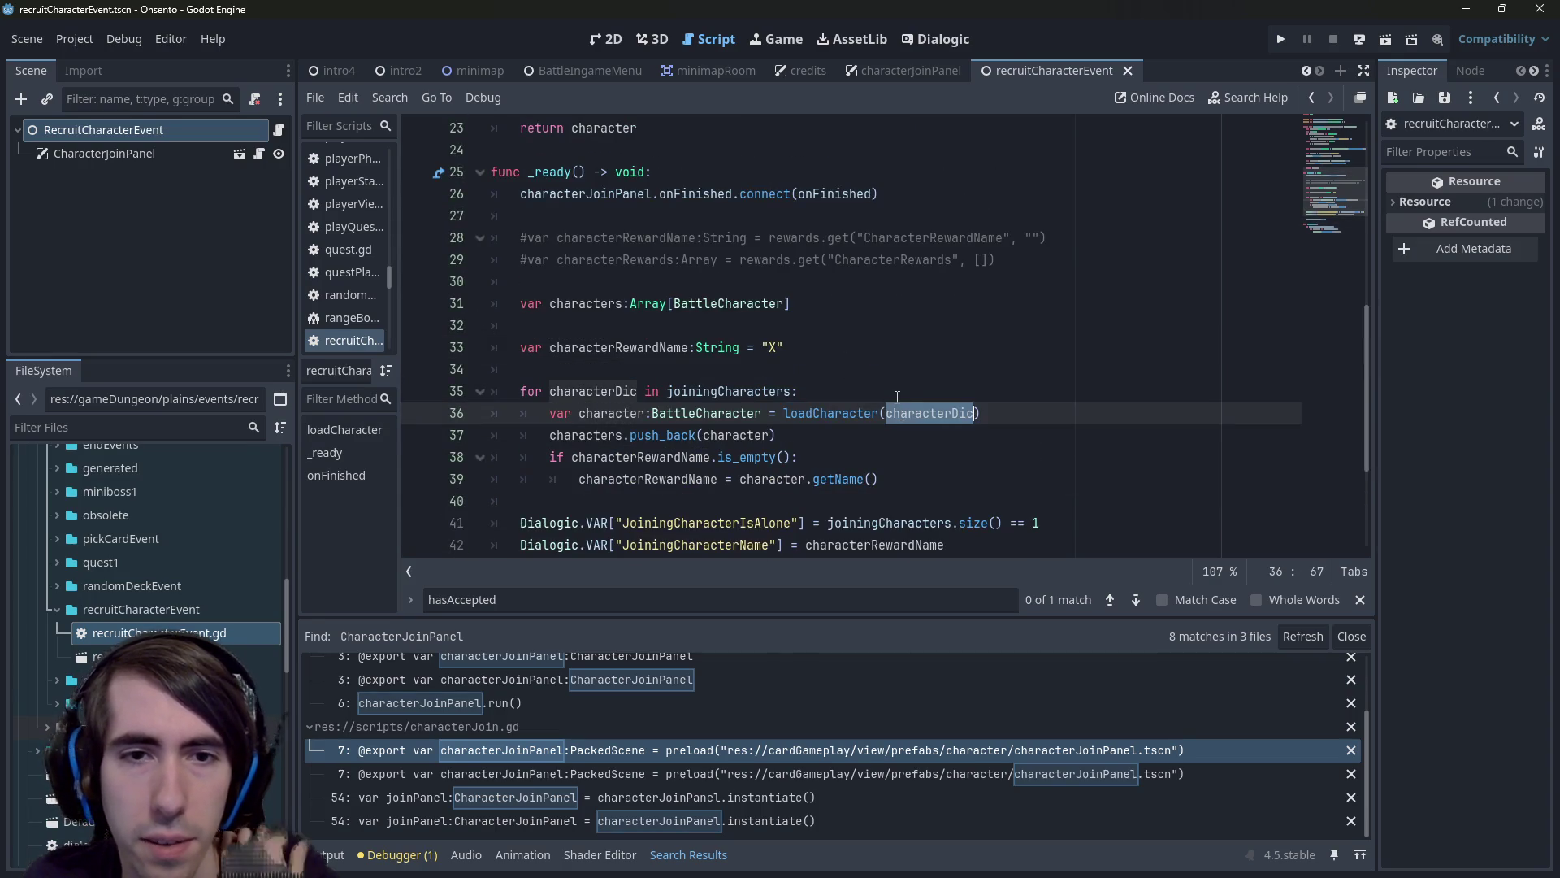
double_click(707, 412)
double_click(742, 388)
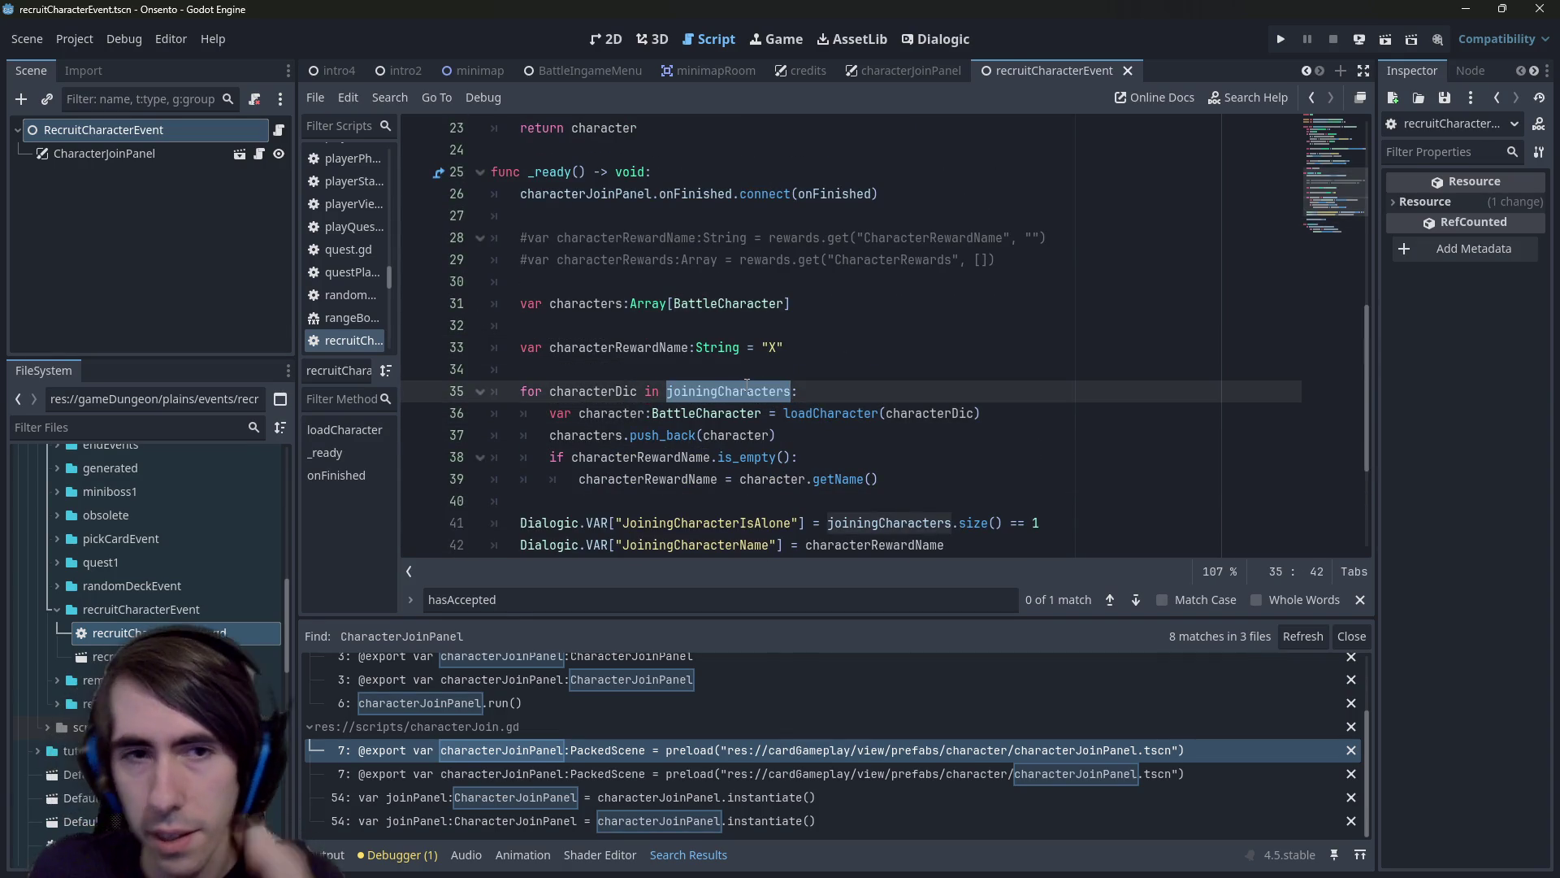
scroll(747, 384, "up", 4)
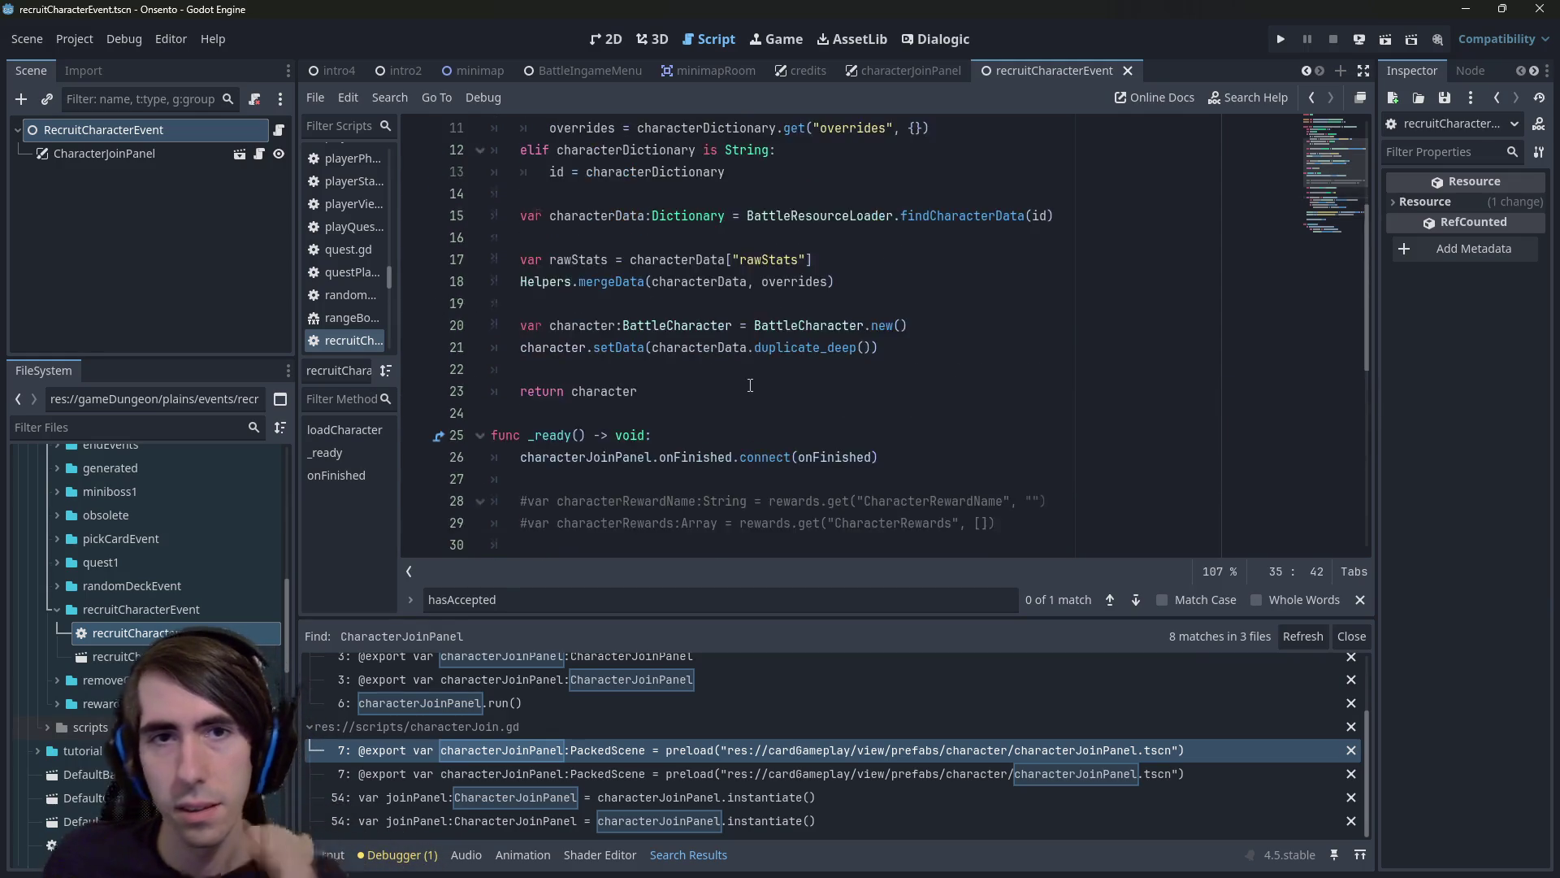
scroll(750, 385, "down", 3)
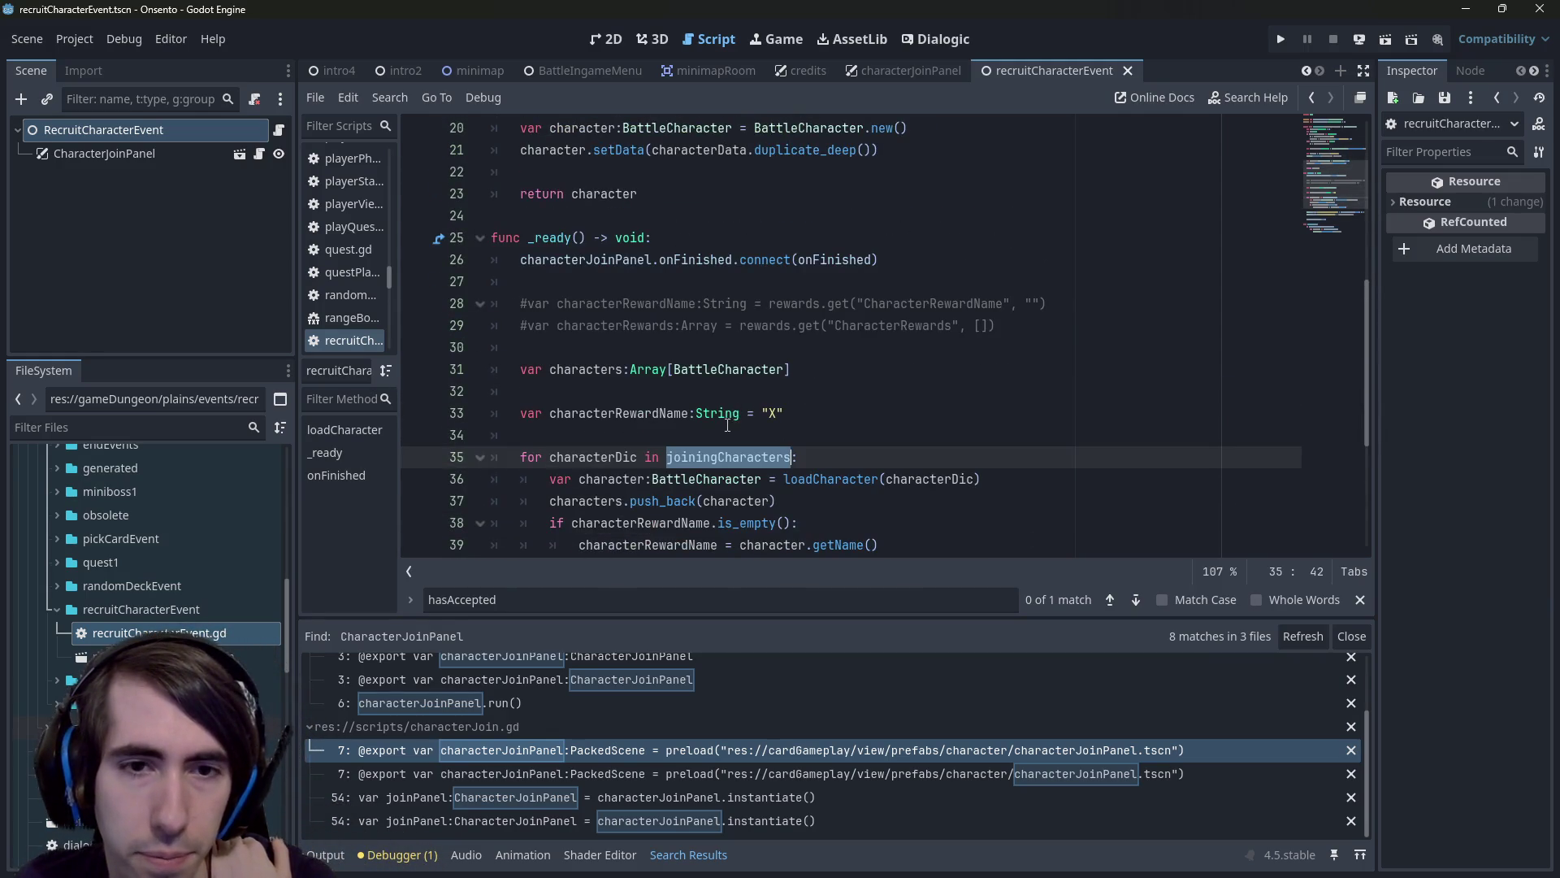
double_click(596, 371)
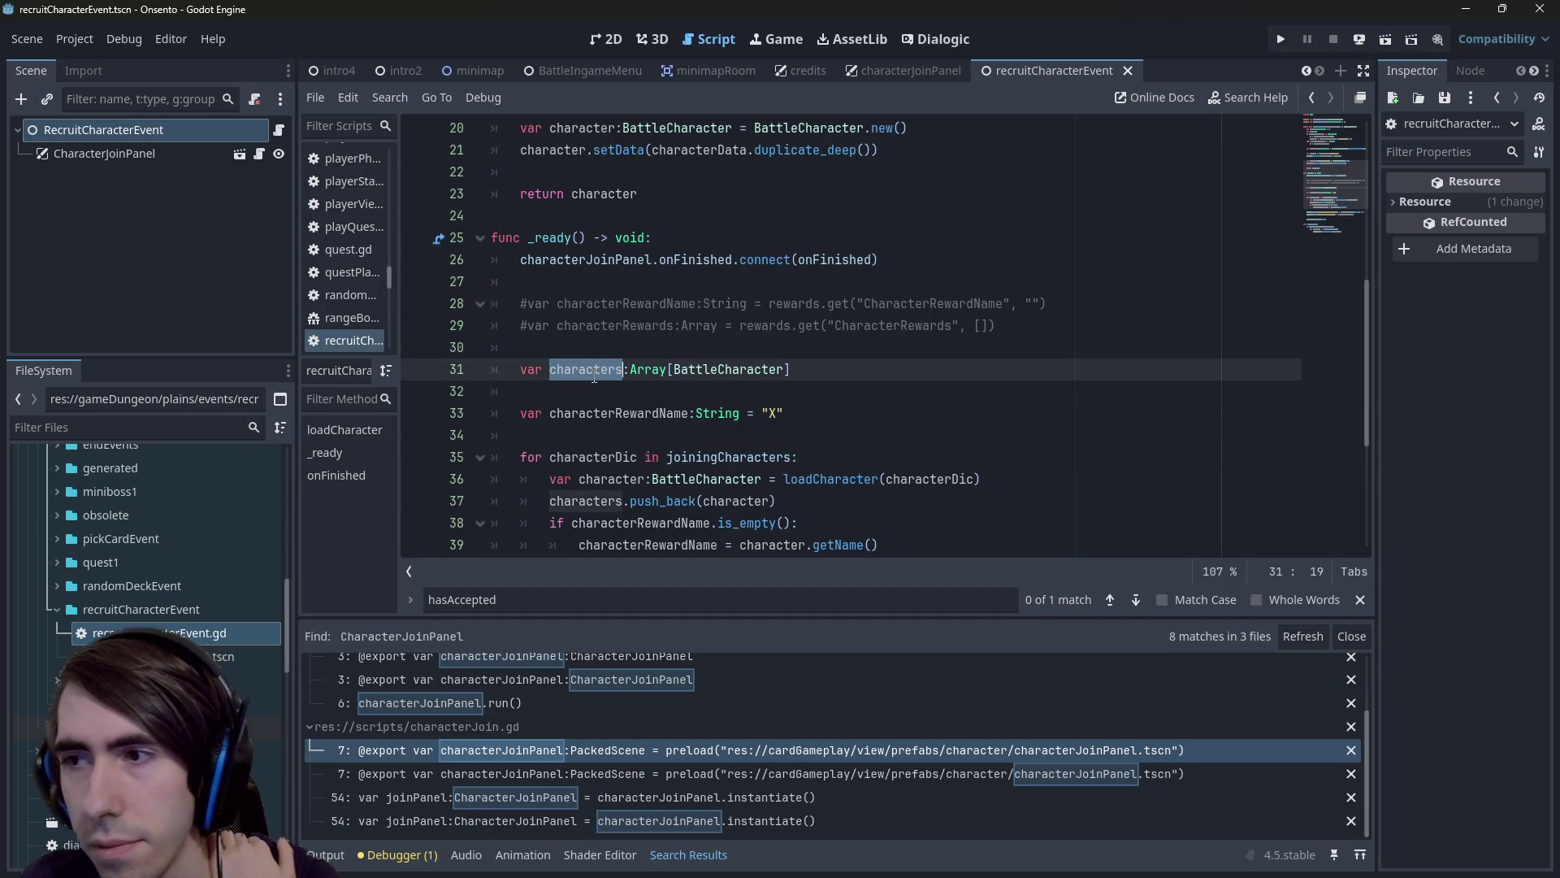
scroll(594, 376, "down", 1)
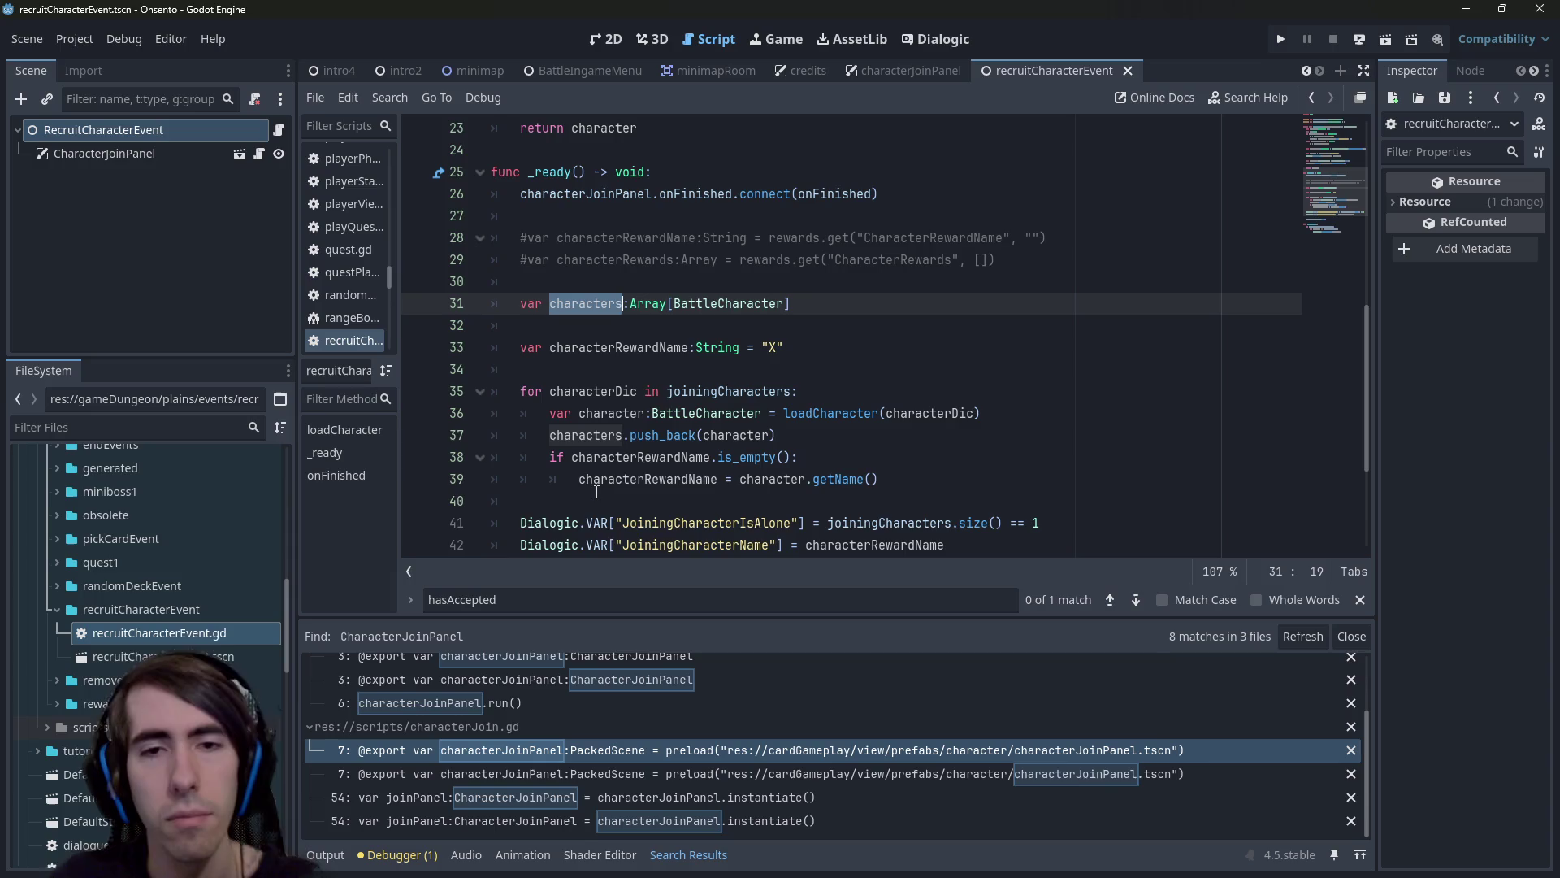
scroll(735, 387, "up", 6)
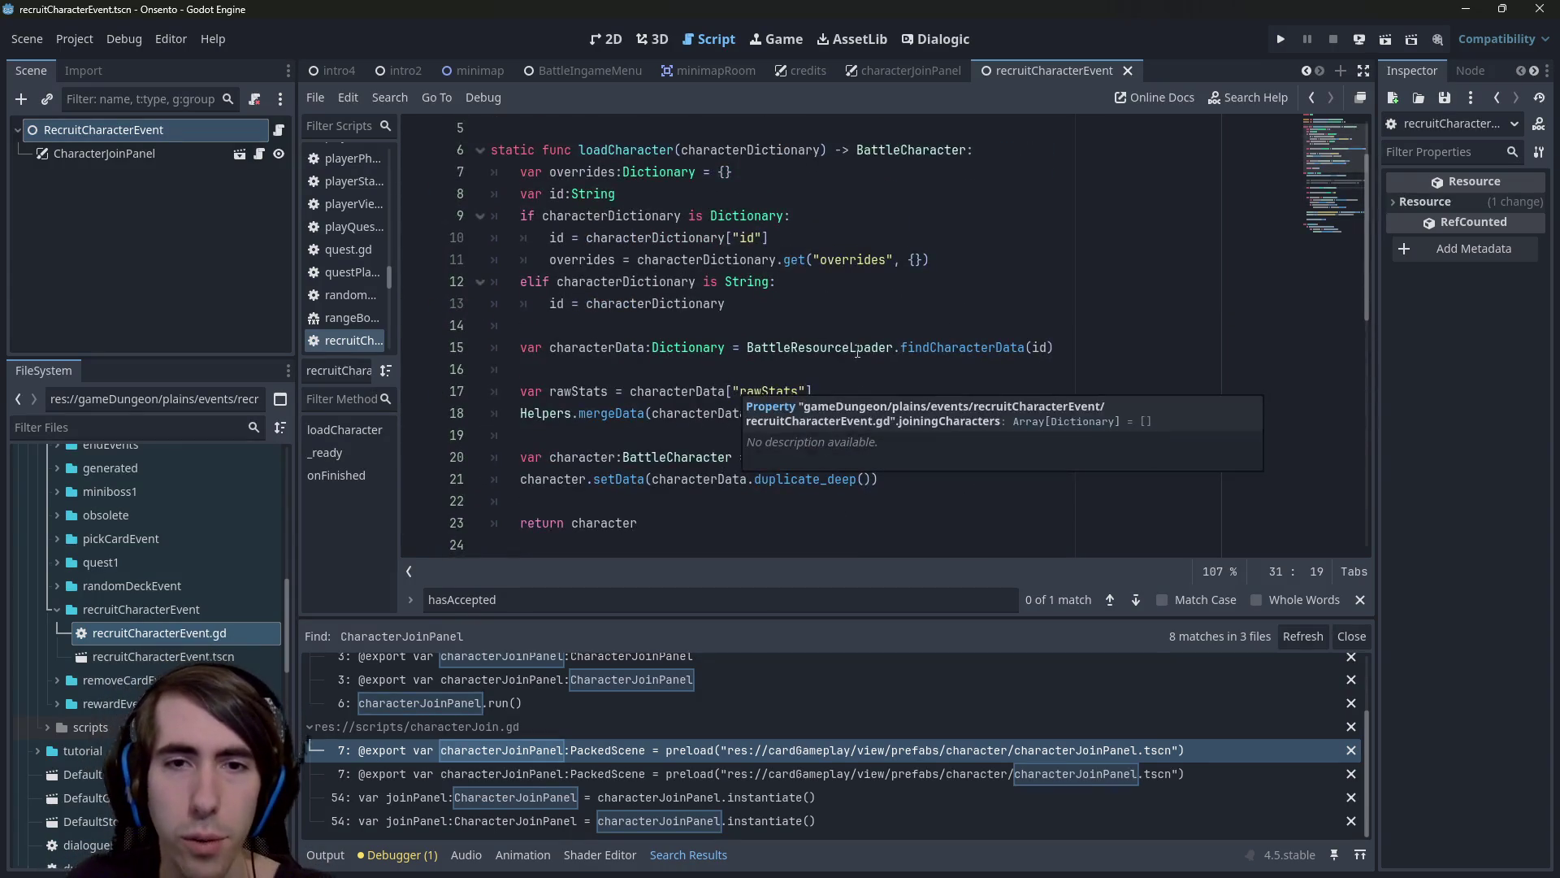
scroll(808, 317, "down", 7)
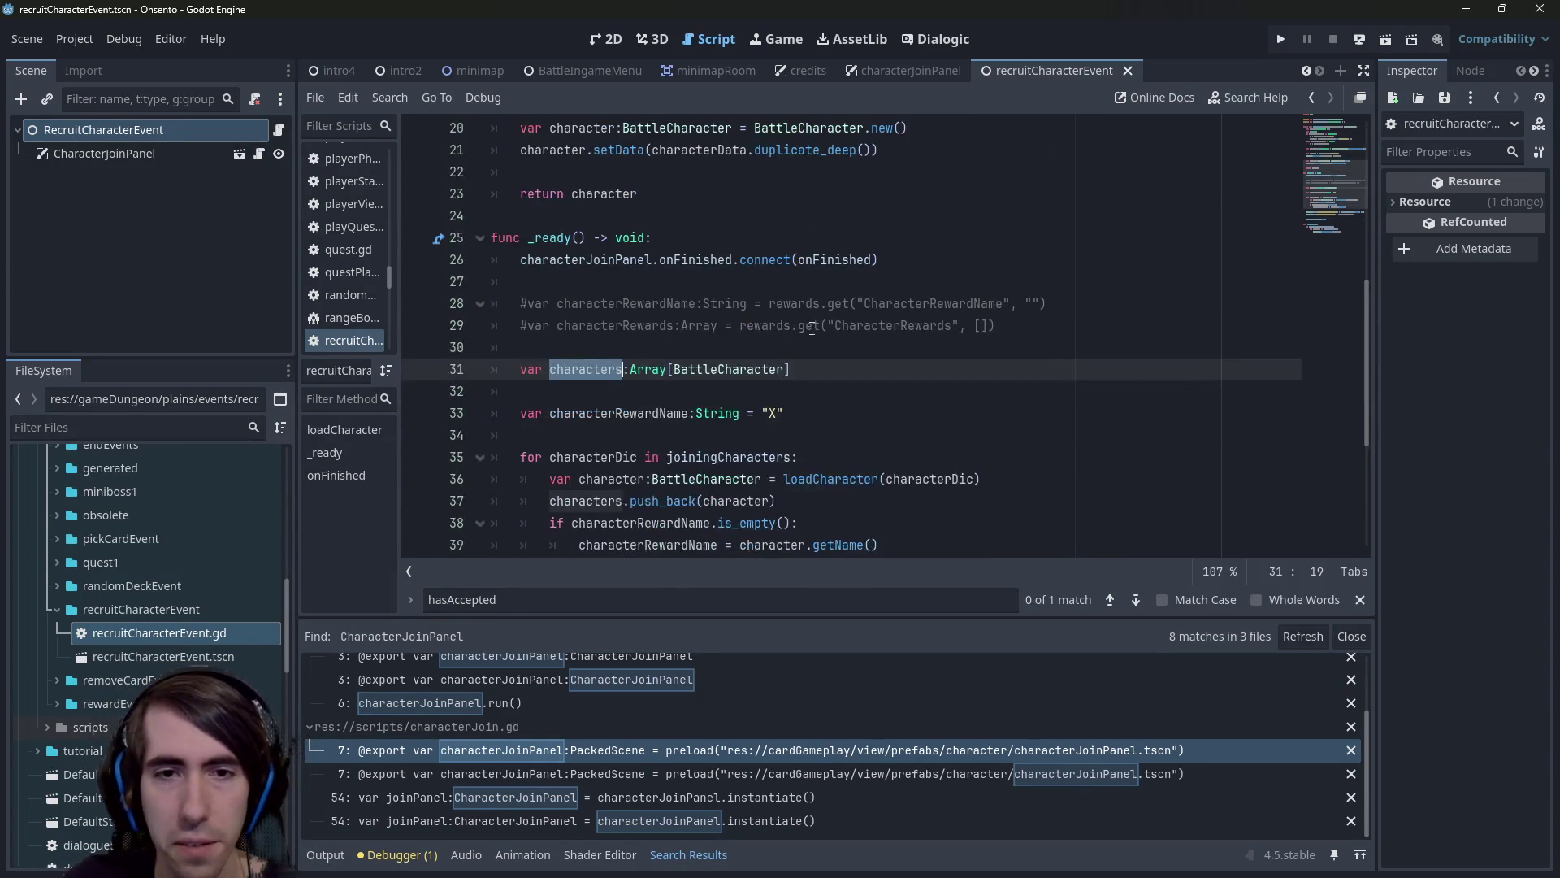
left_click(785, 325)
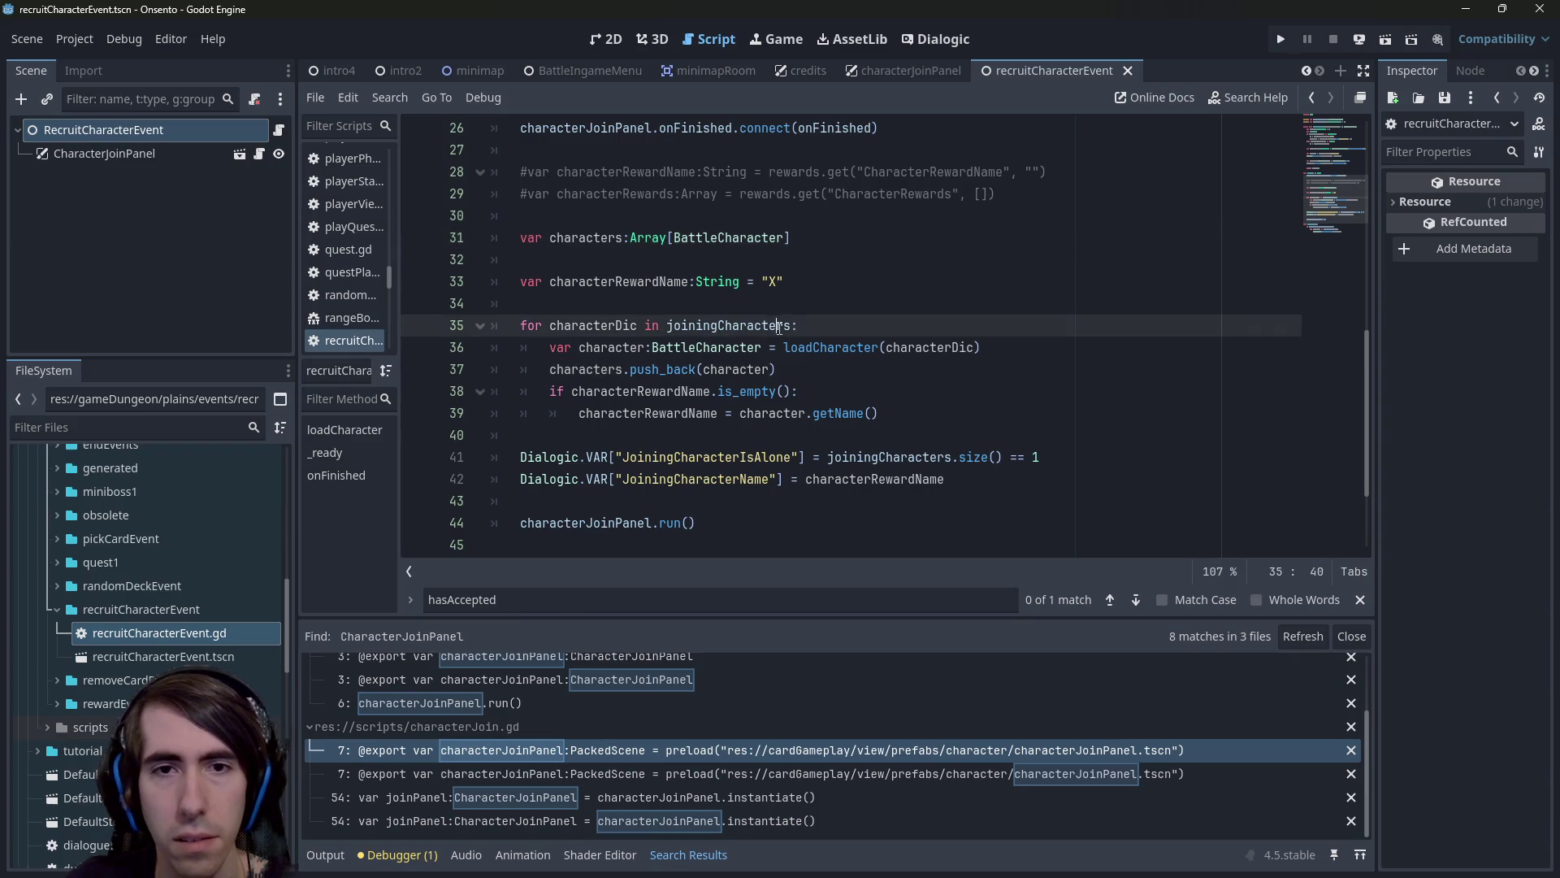
key("Up")
key("Up")
key("Up")
double_click(783, 323)
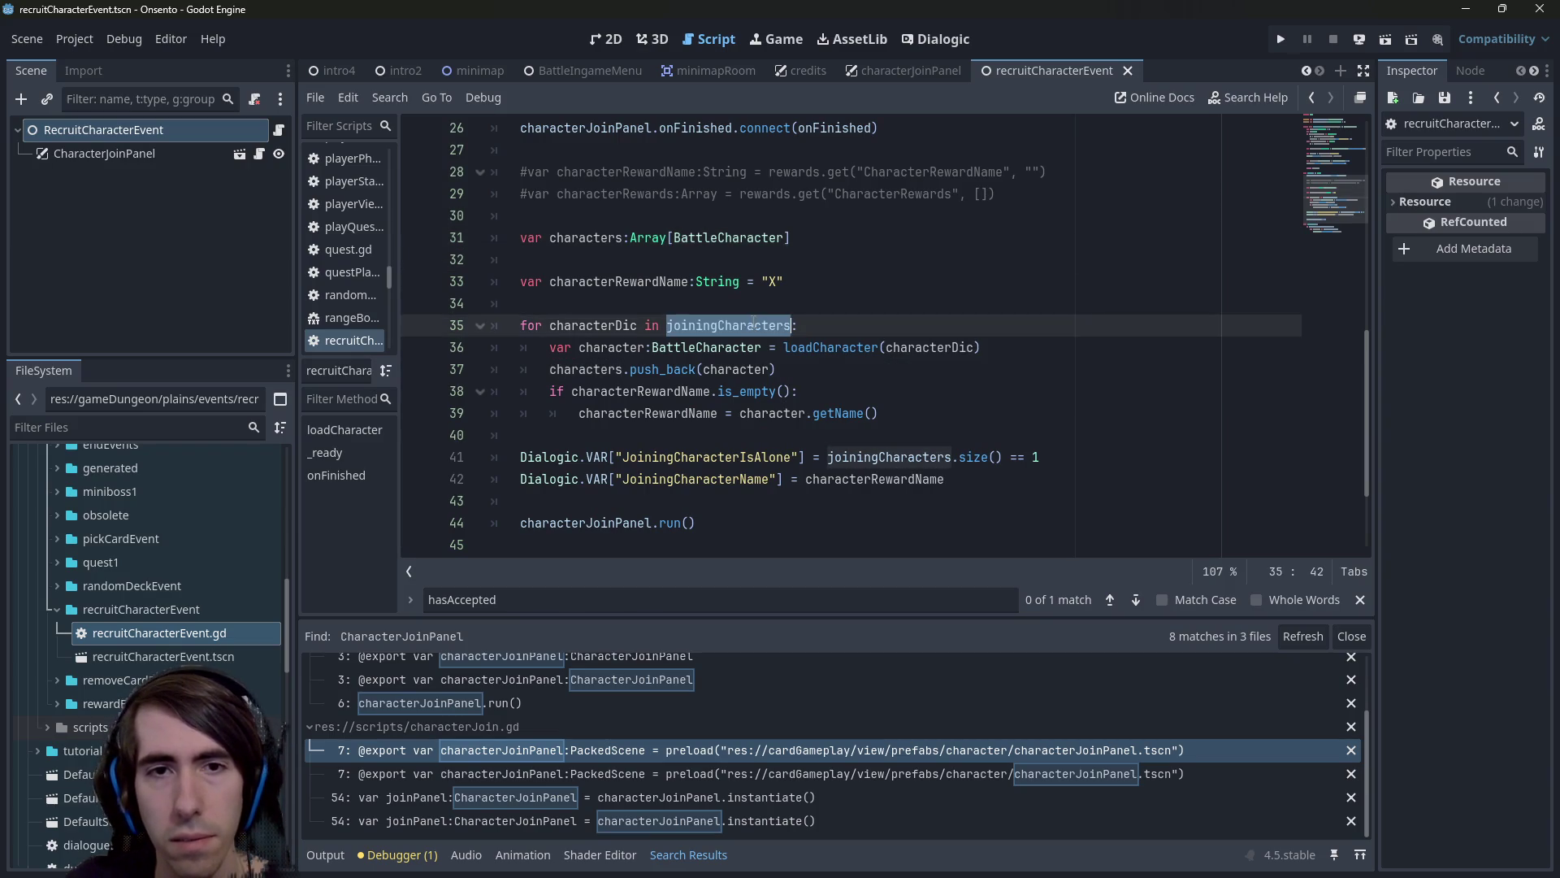
scroll(772, 325, "up", 1)
double_click(589, 305)
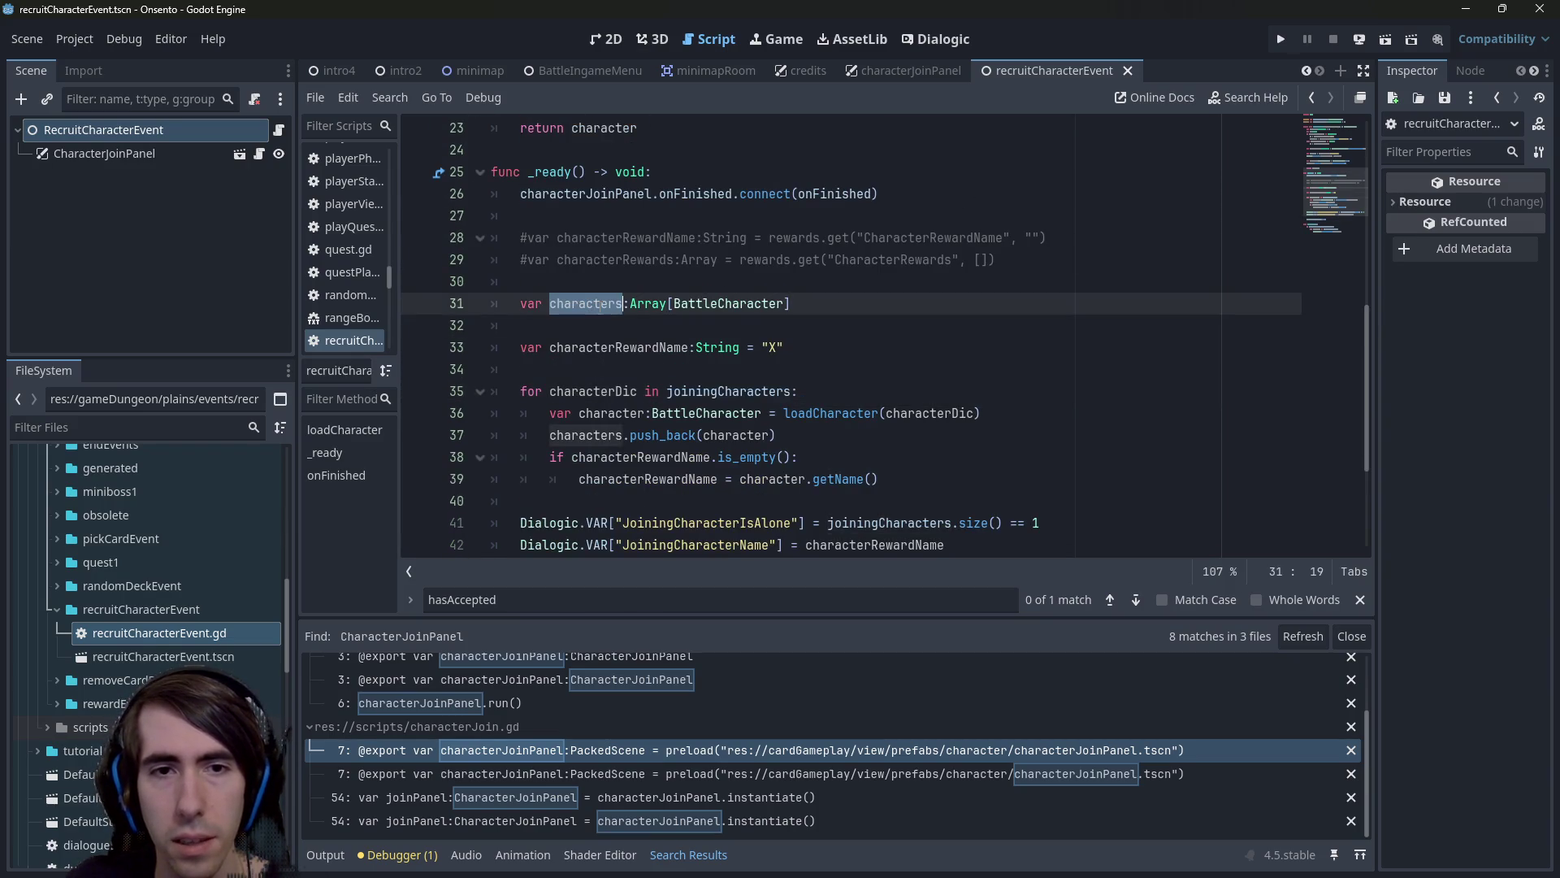
scroll(746, 323, "down", 3)
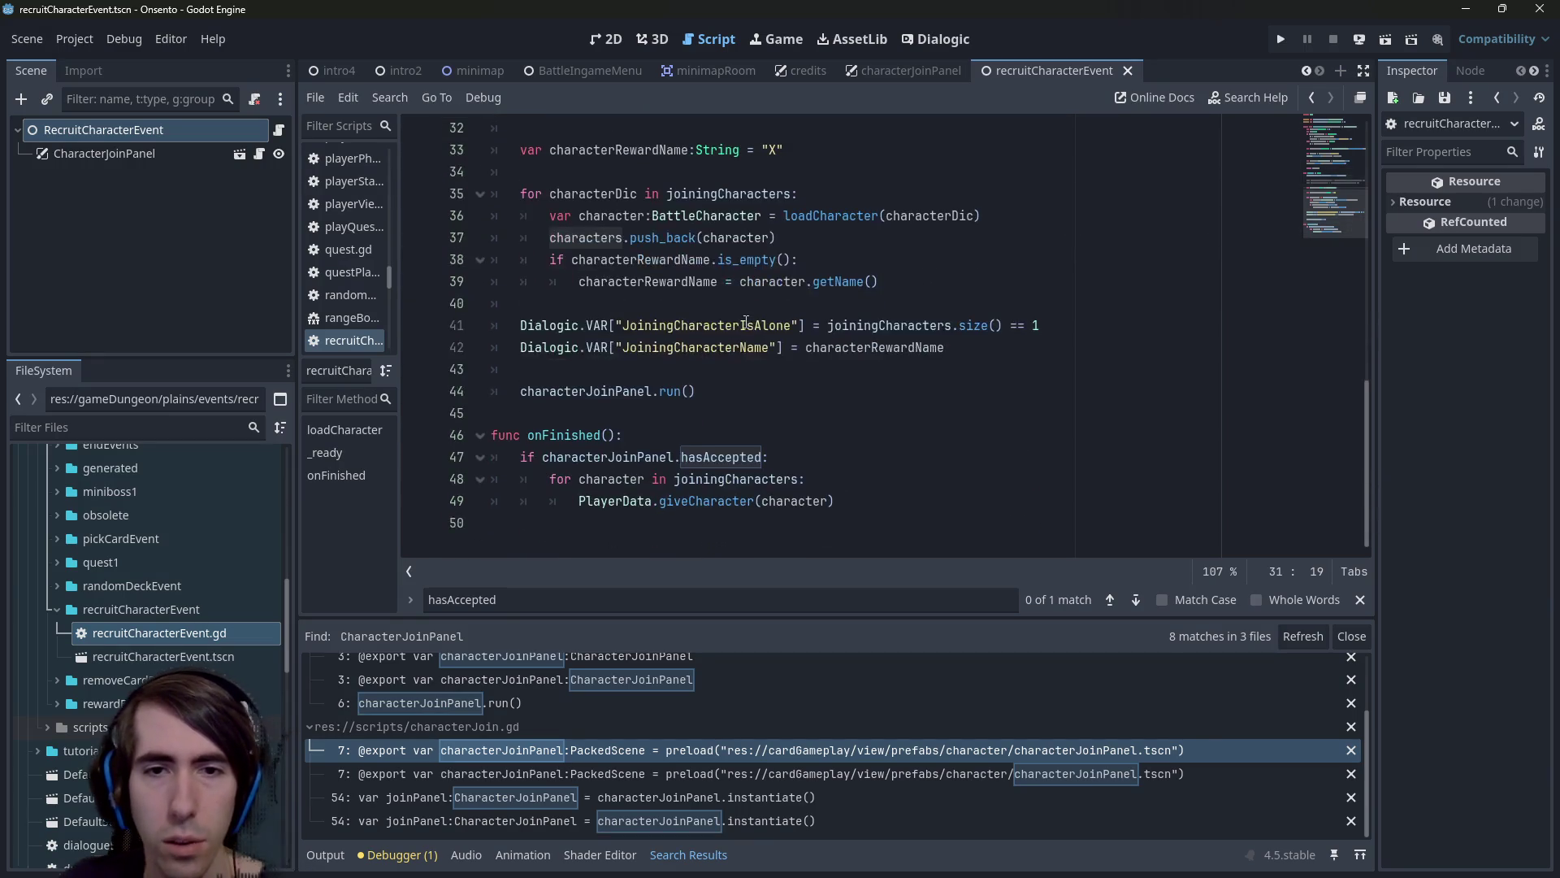
scroll(746, 323, "up", 2)
scroll(746, 323, "down", 2)
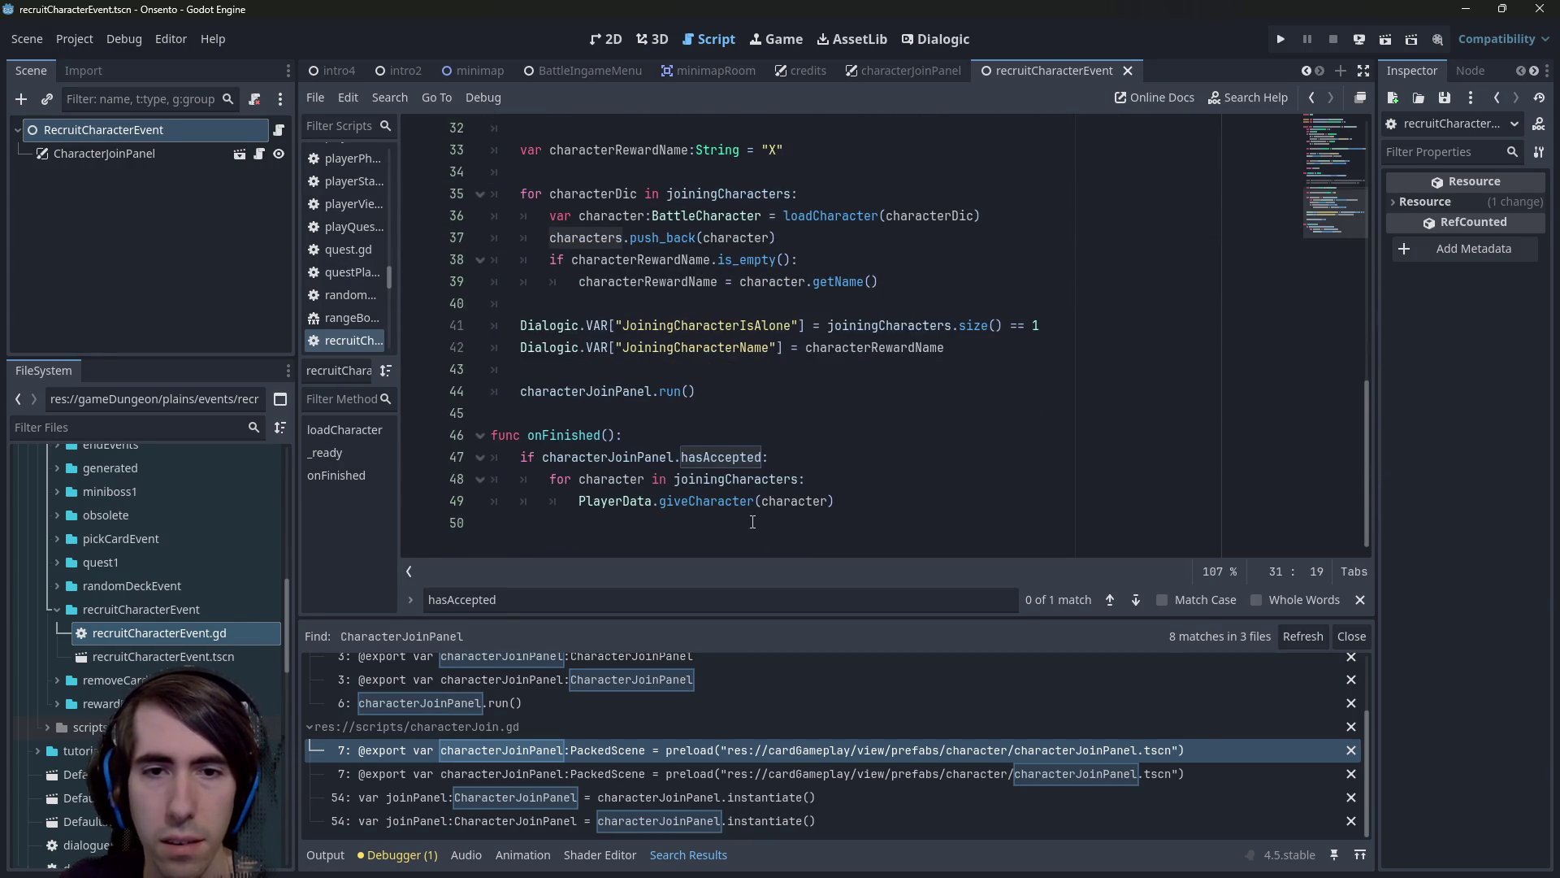
double_click(771, 502)
mouse_move(771, 502)
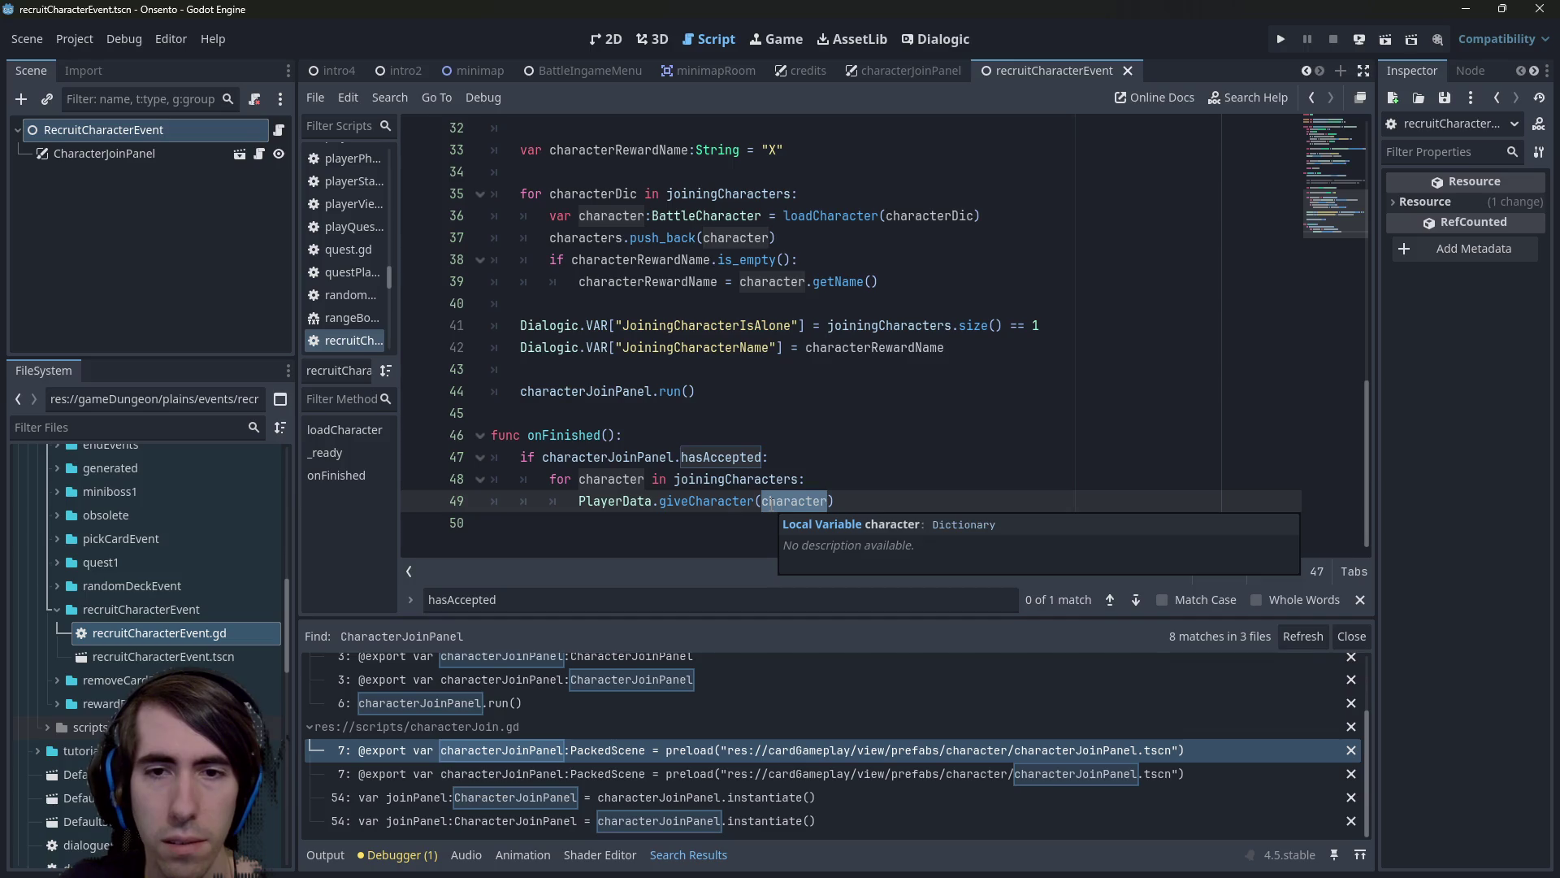
scroll(743, 505, "up", 3)
scroll(743, 506, "down", 3)
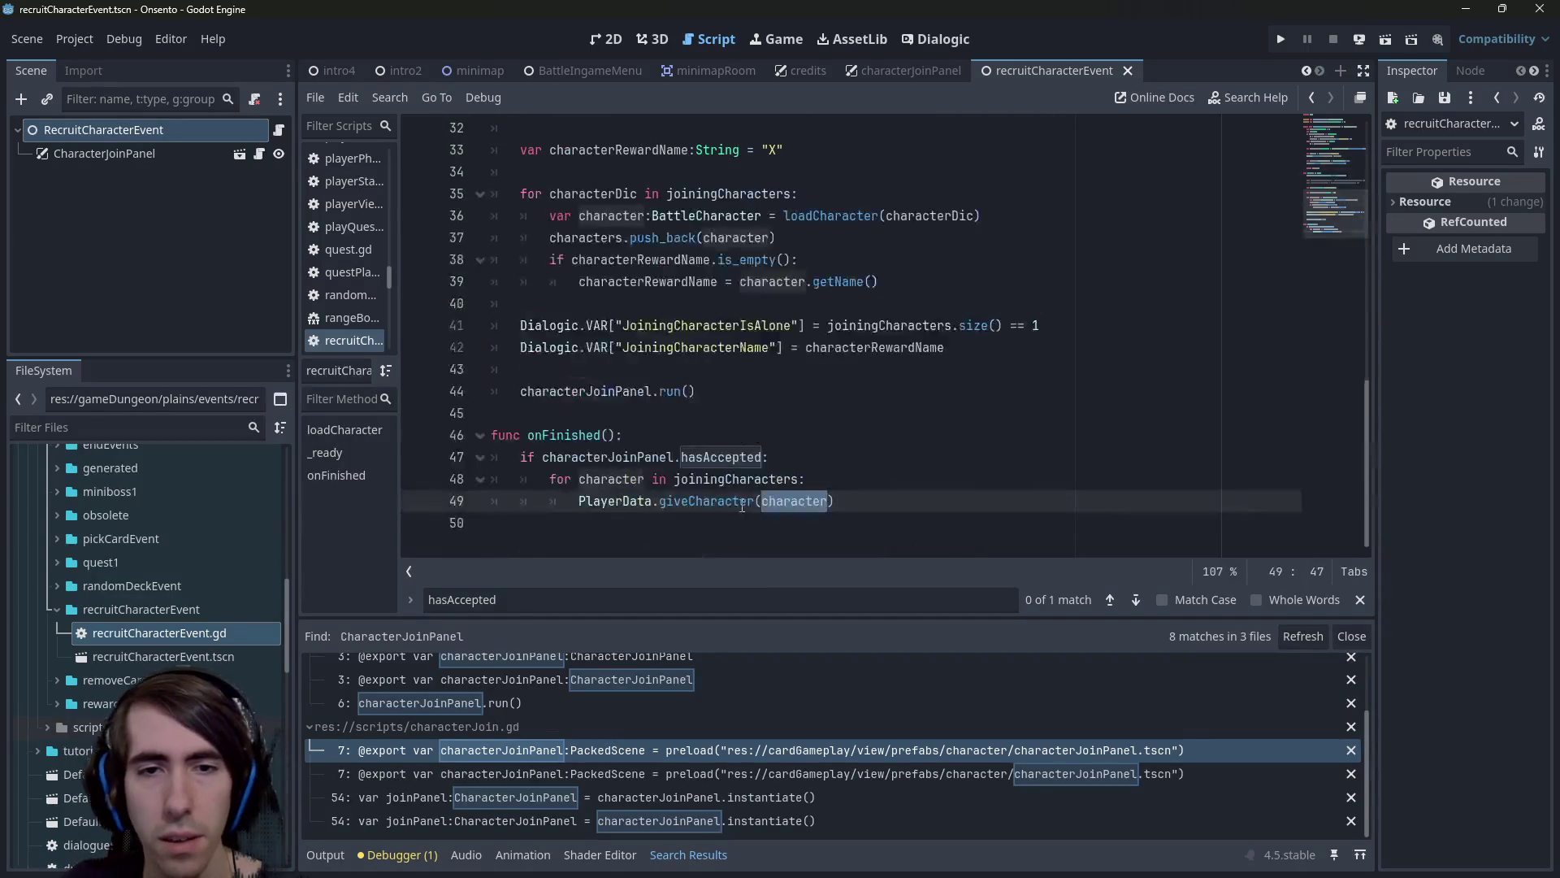
left_click(743, 504, "ctrl")
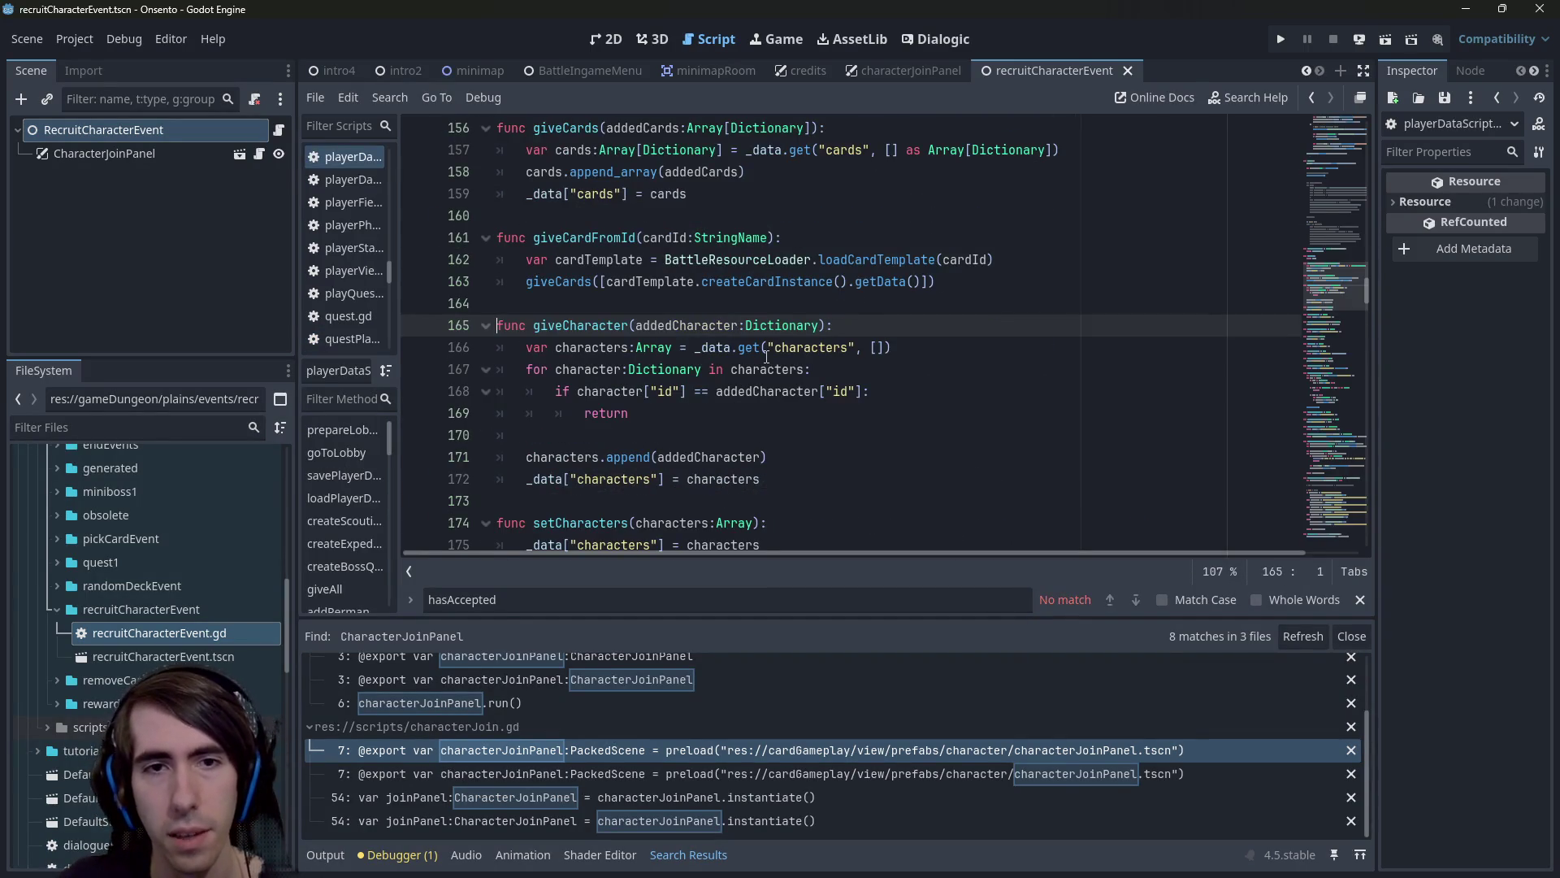
key("alt+Left")
key("alt+Left")
scroll(766, 357, "up", 3)
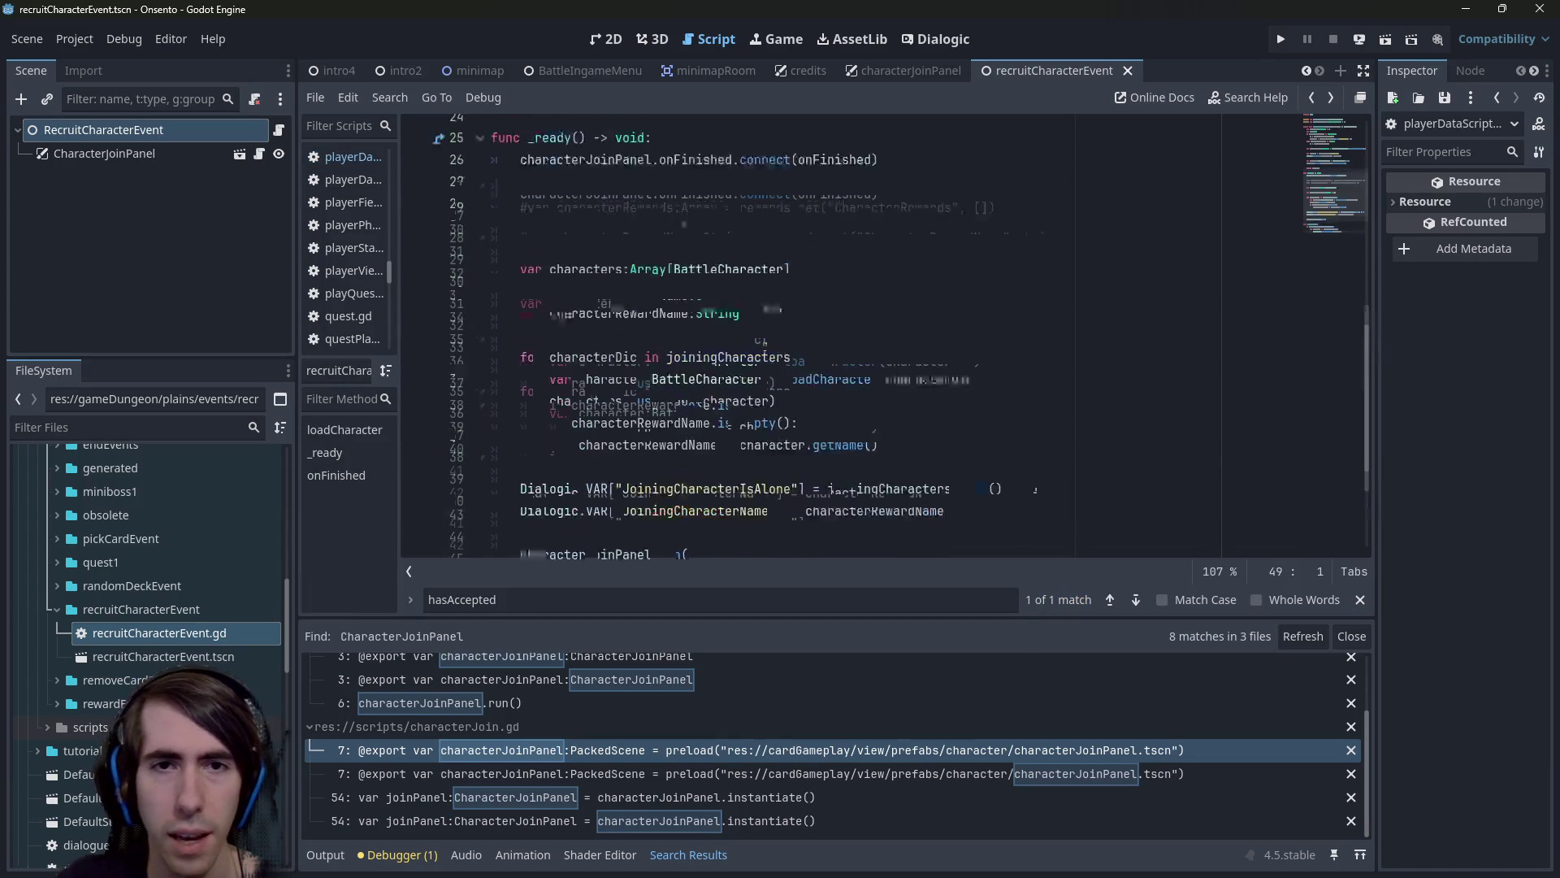
left_click_drag(792, 435, 464, 438)
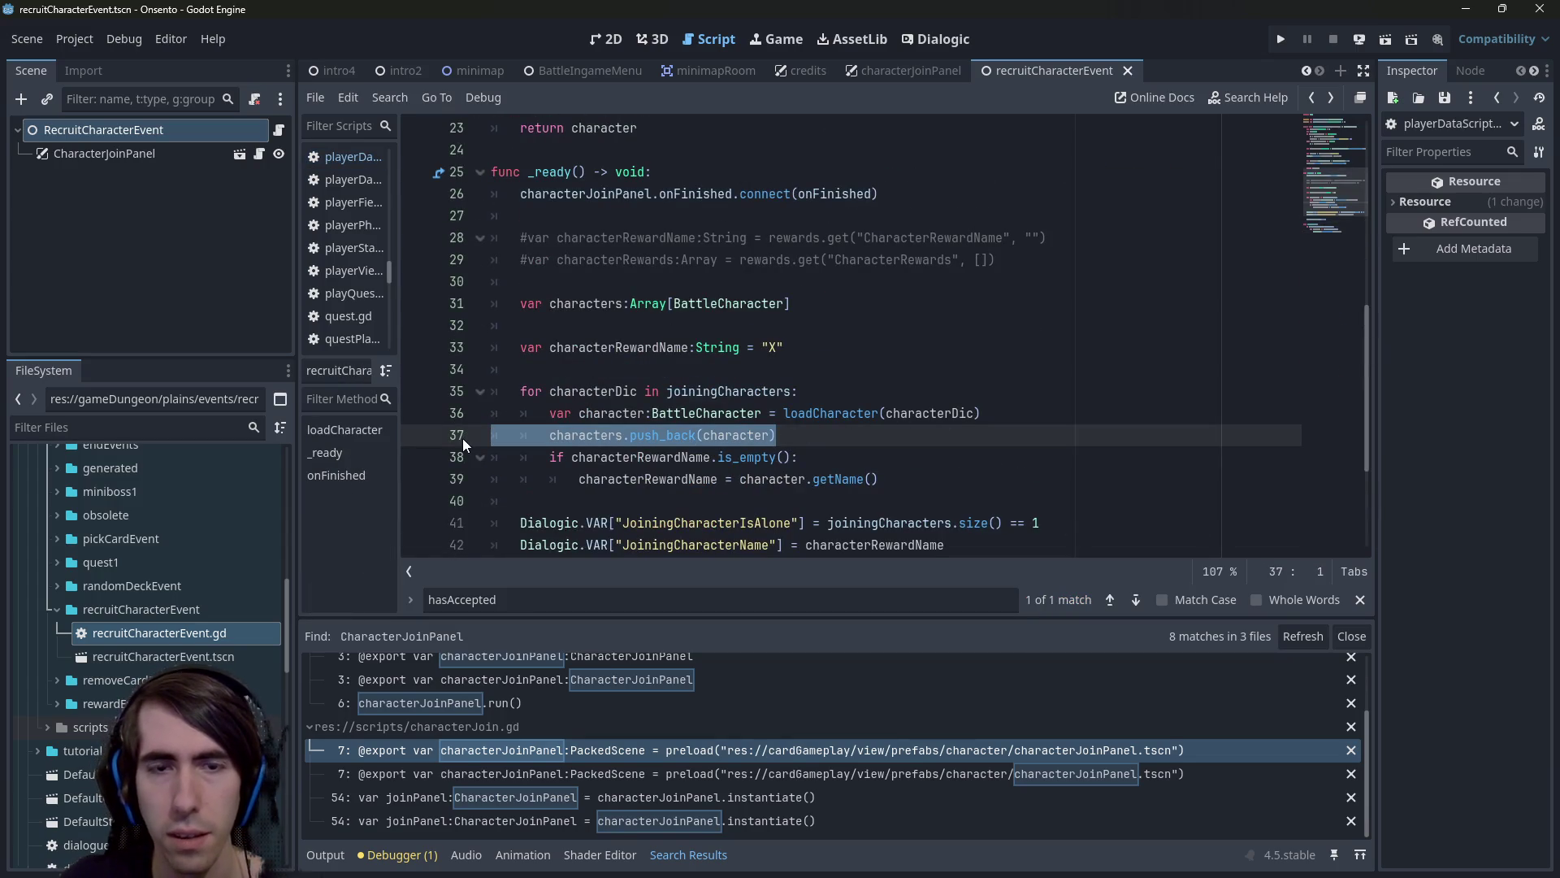
double_click(845, 412)
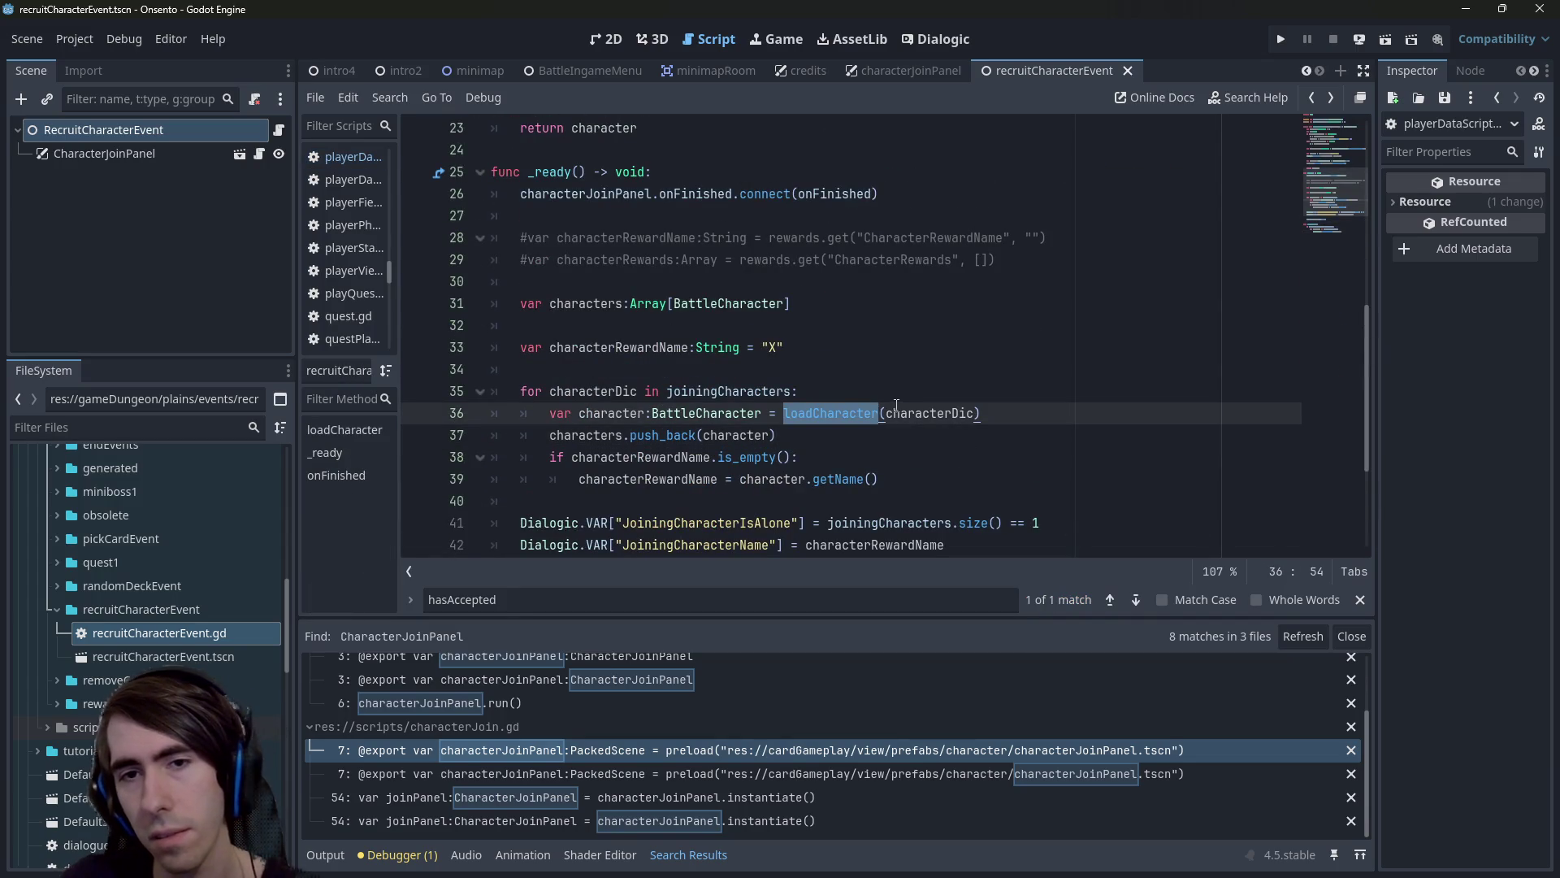
double_click(735, 437)
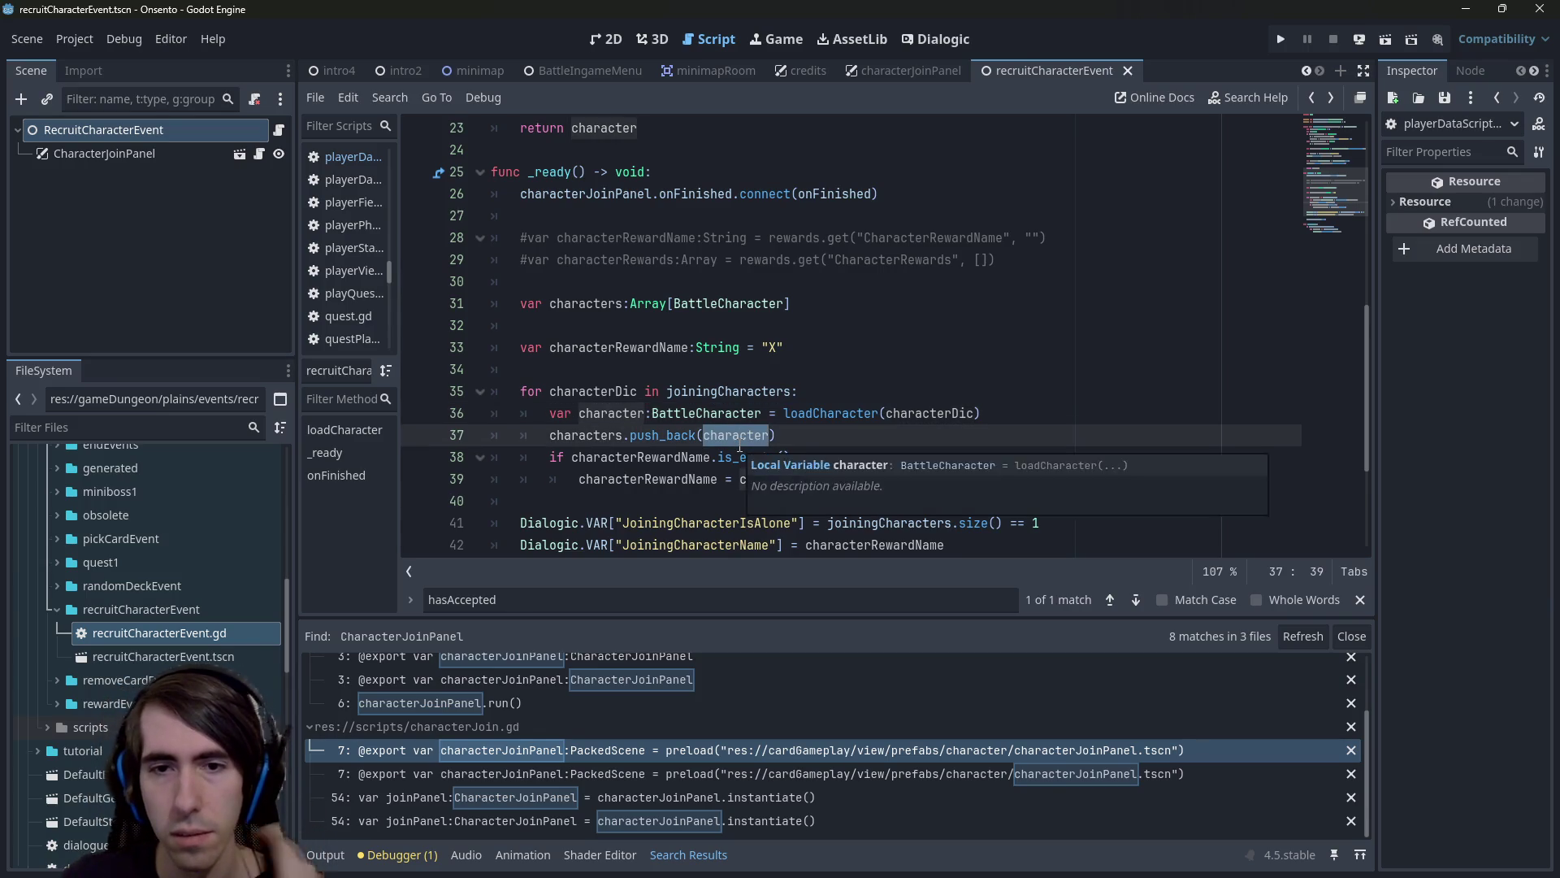
scroll(743, 446, "down", 1)
scroll(691, 390, "down", 1)
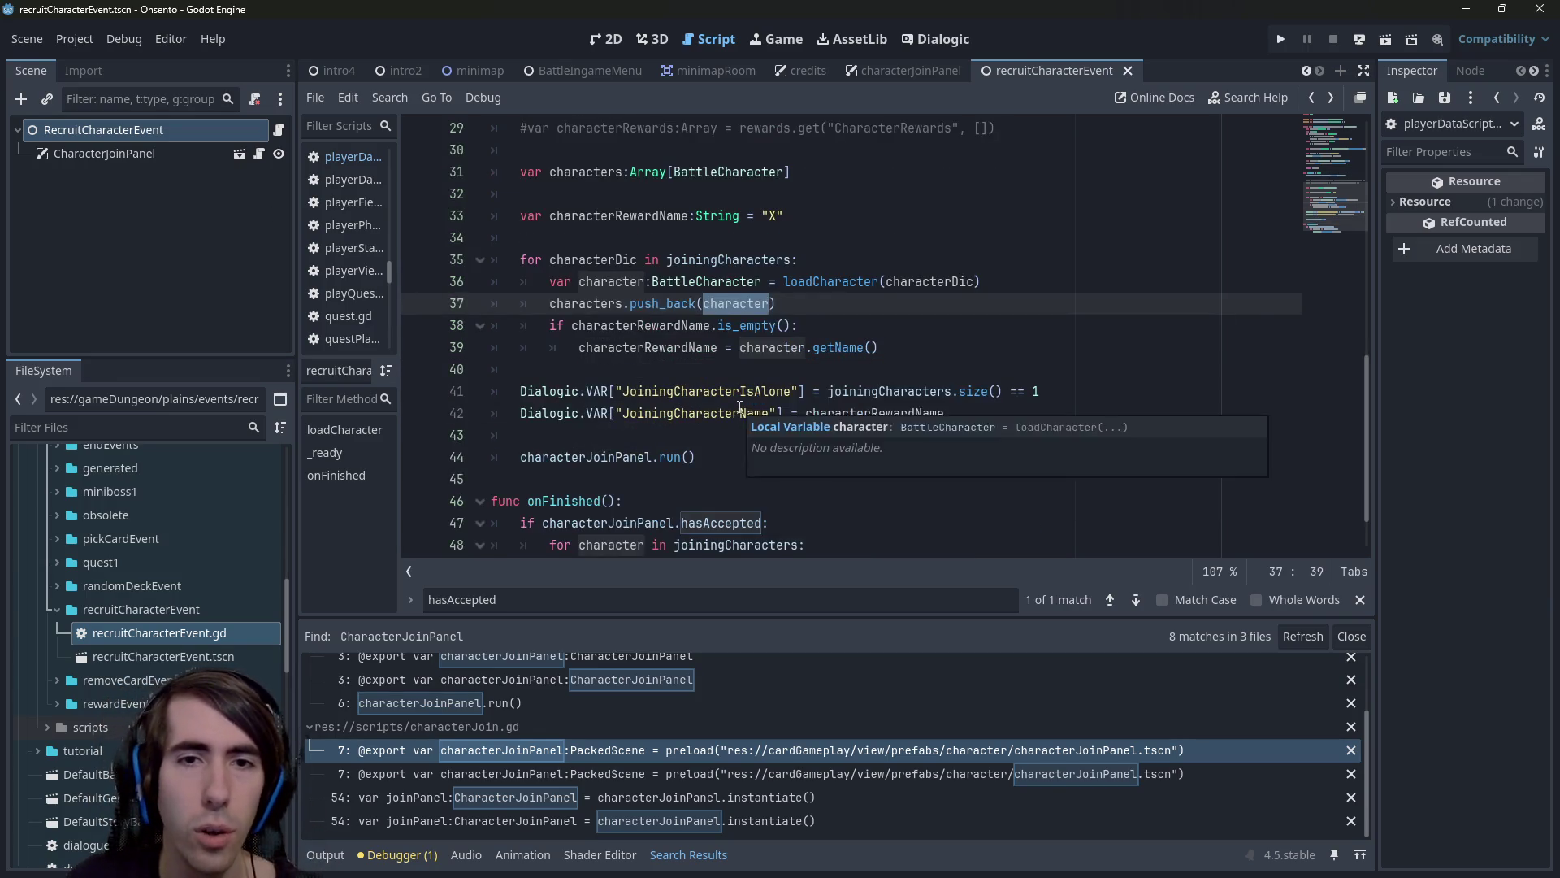
scroll(667, 349, "up", 1)
double_click(623, 528)
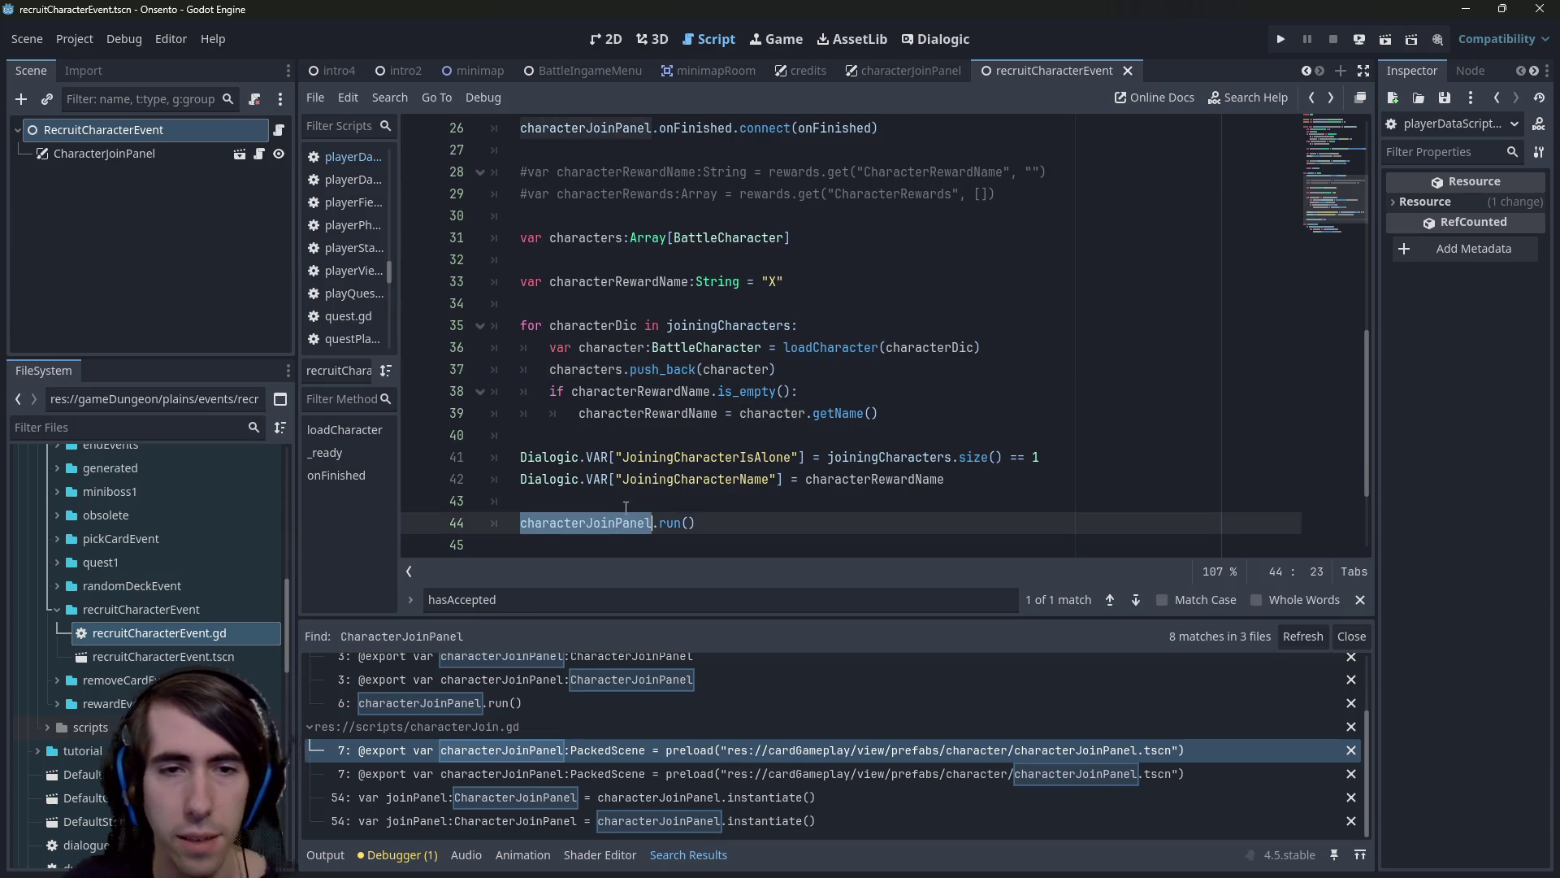
Add characterJoinPanel.characters = characters on line 43 after a blank line
key("ctrl+c")
left_click(625, 501)
key("ctrl+v")
type(".characters = ")
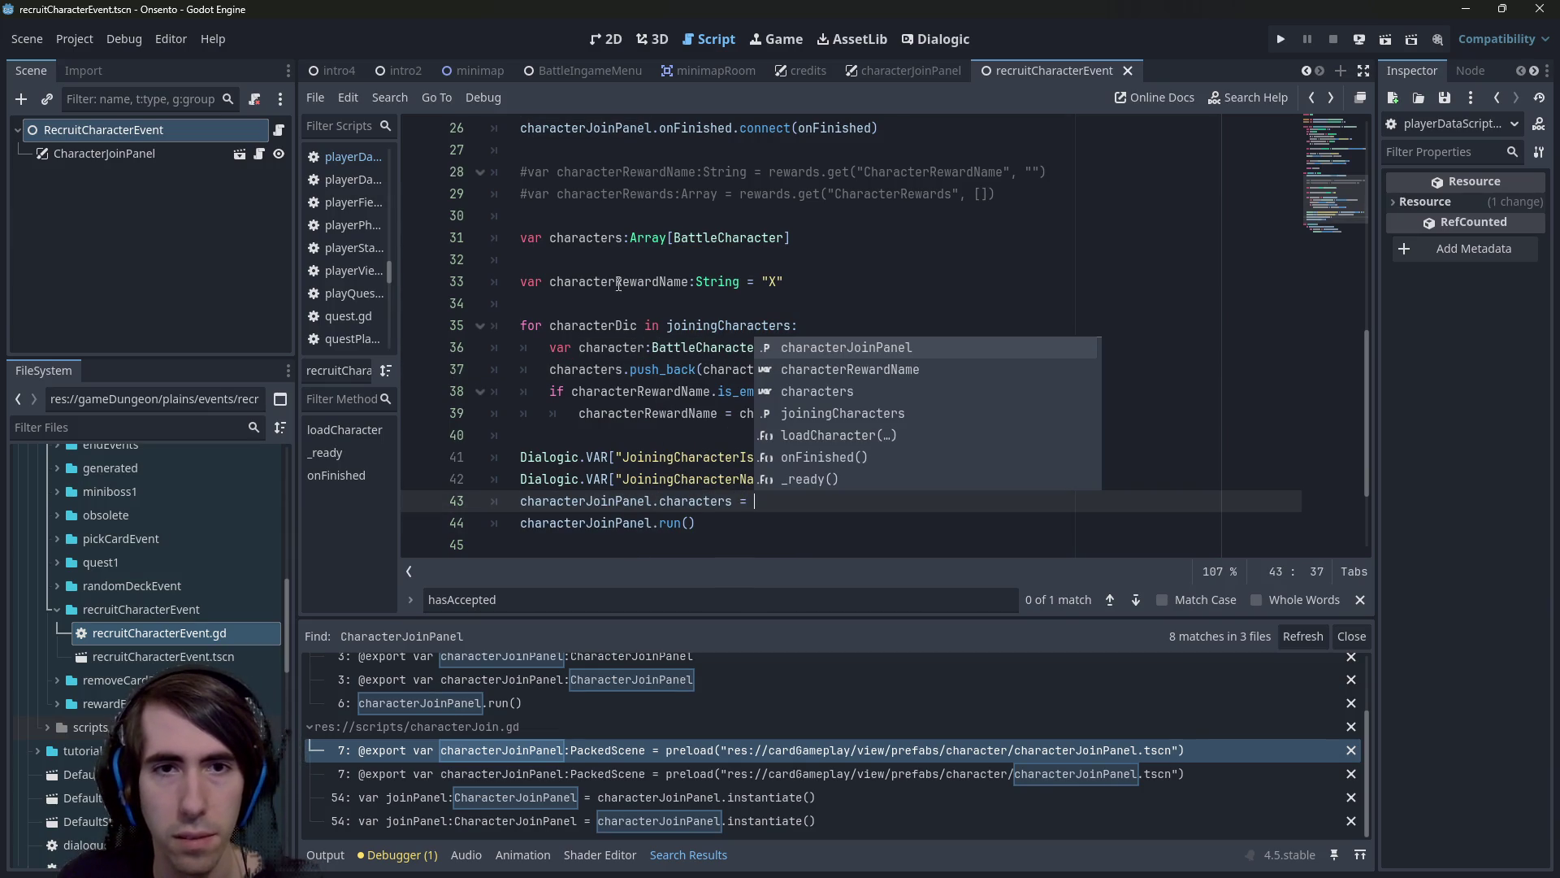
type("characters")
left_click(1083, 465)
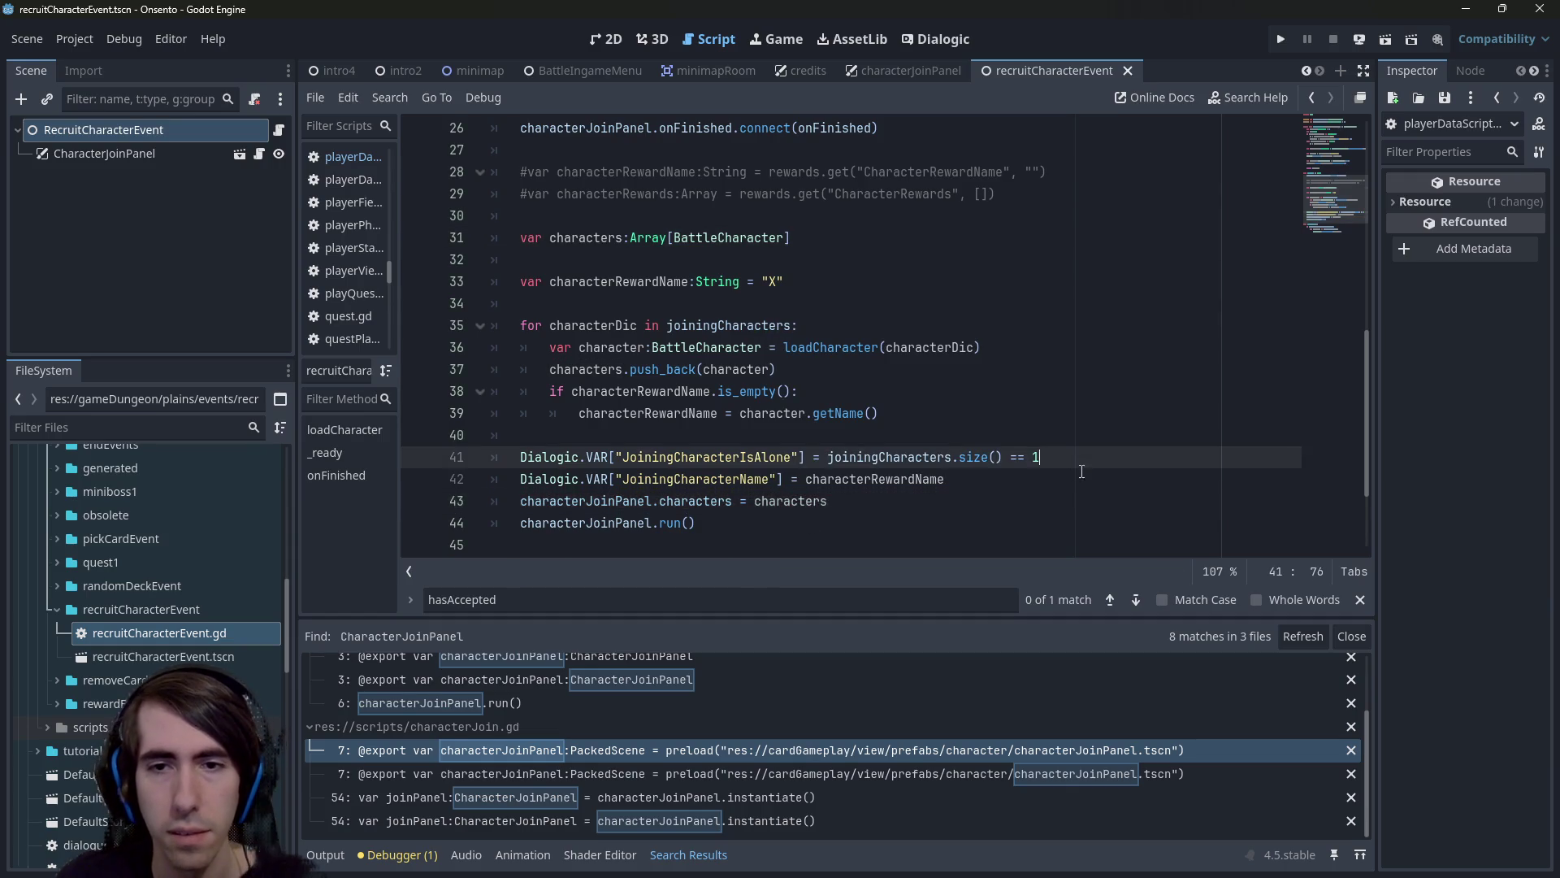
key("Down")
key("Return")
Check the characterJoinPanel characters and joiningCharacters declarations, then return below var characters
left_click(699, 525, "ctrl")
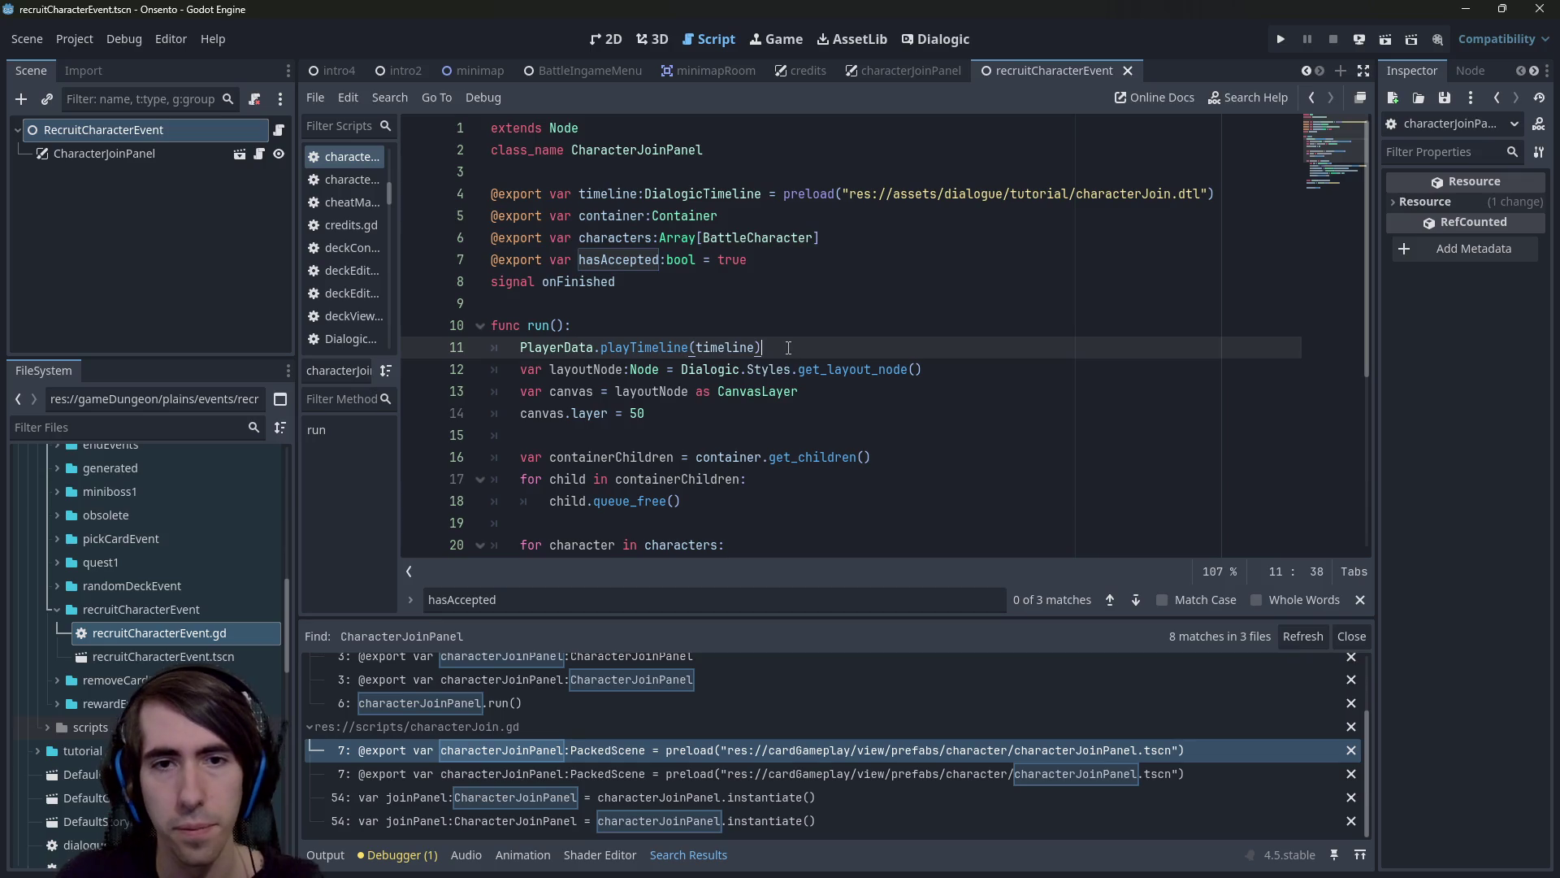
key("alt+Left")
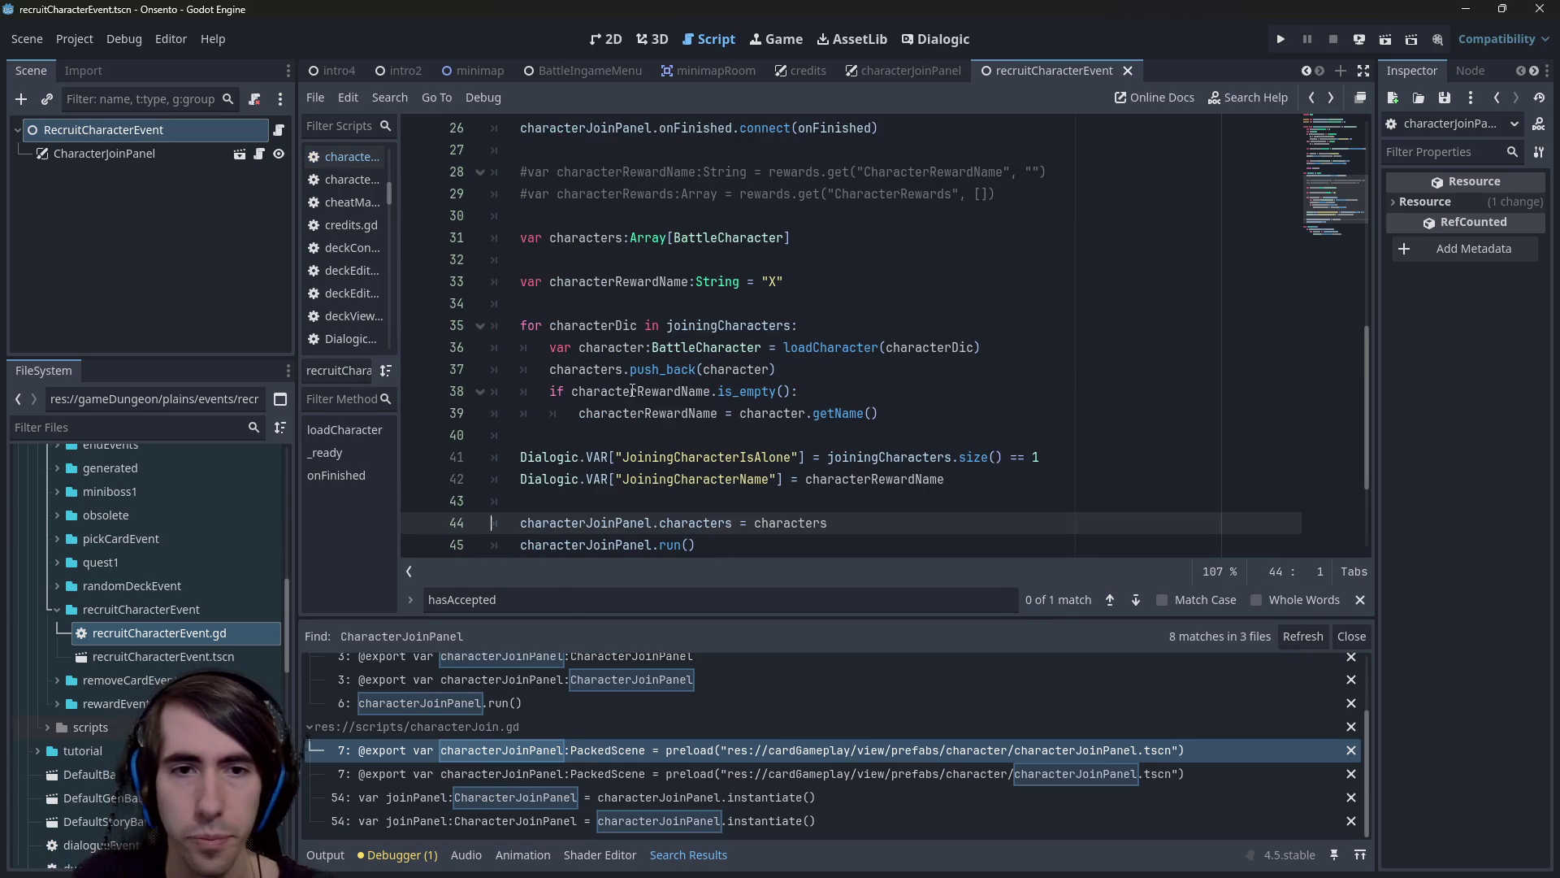
scroll(681, 300, "down", 3)
scroll(681, 301, "up", 2)
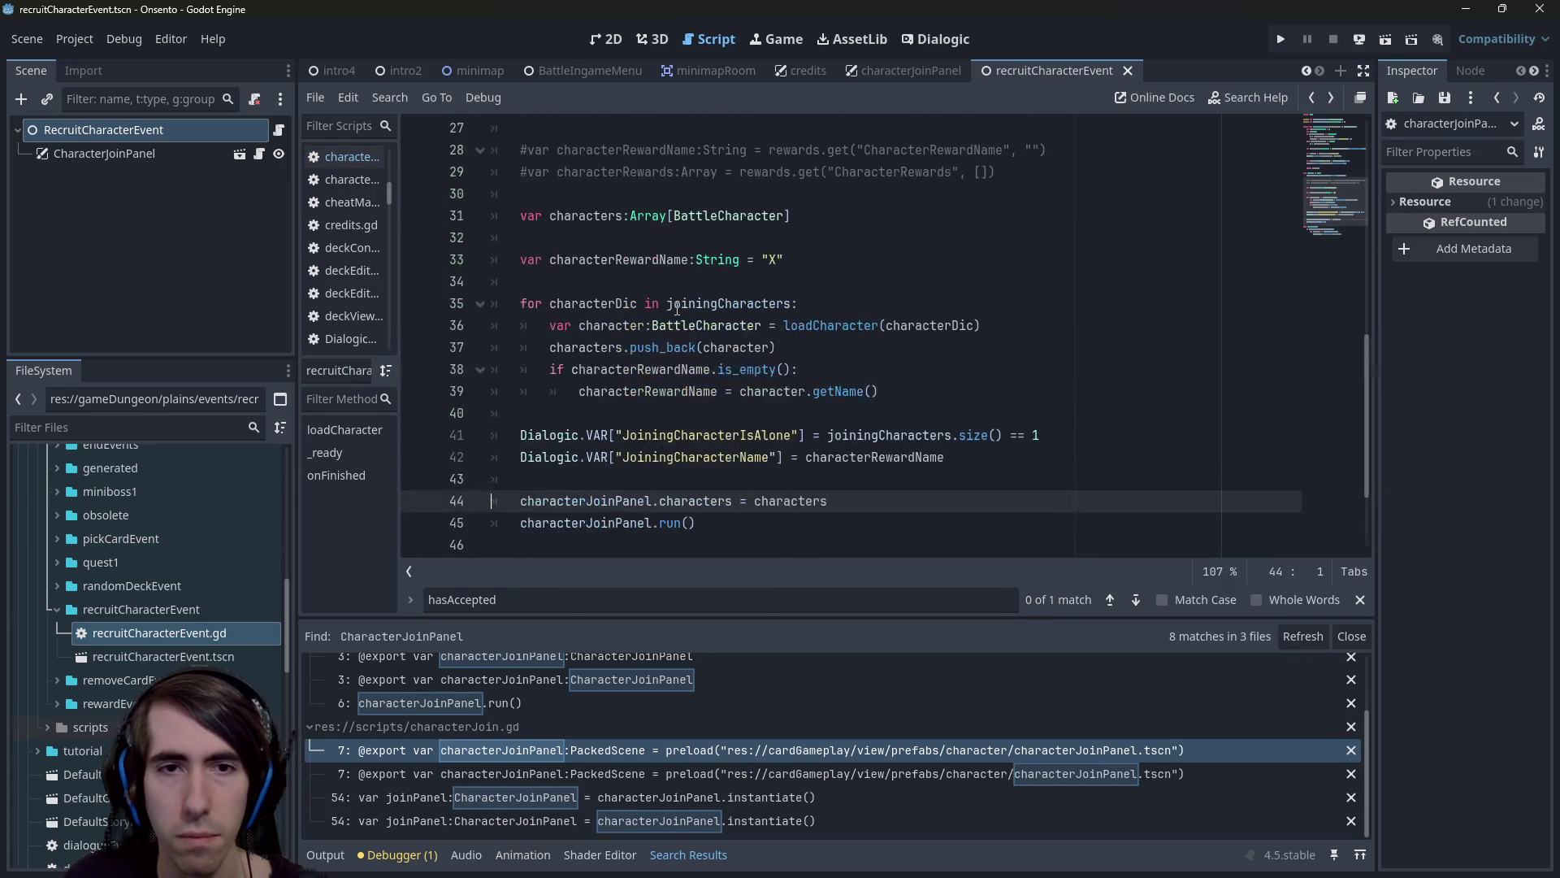
scroll(780, 270, "up", 2)
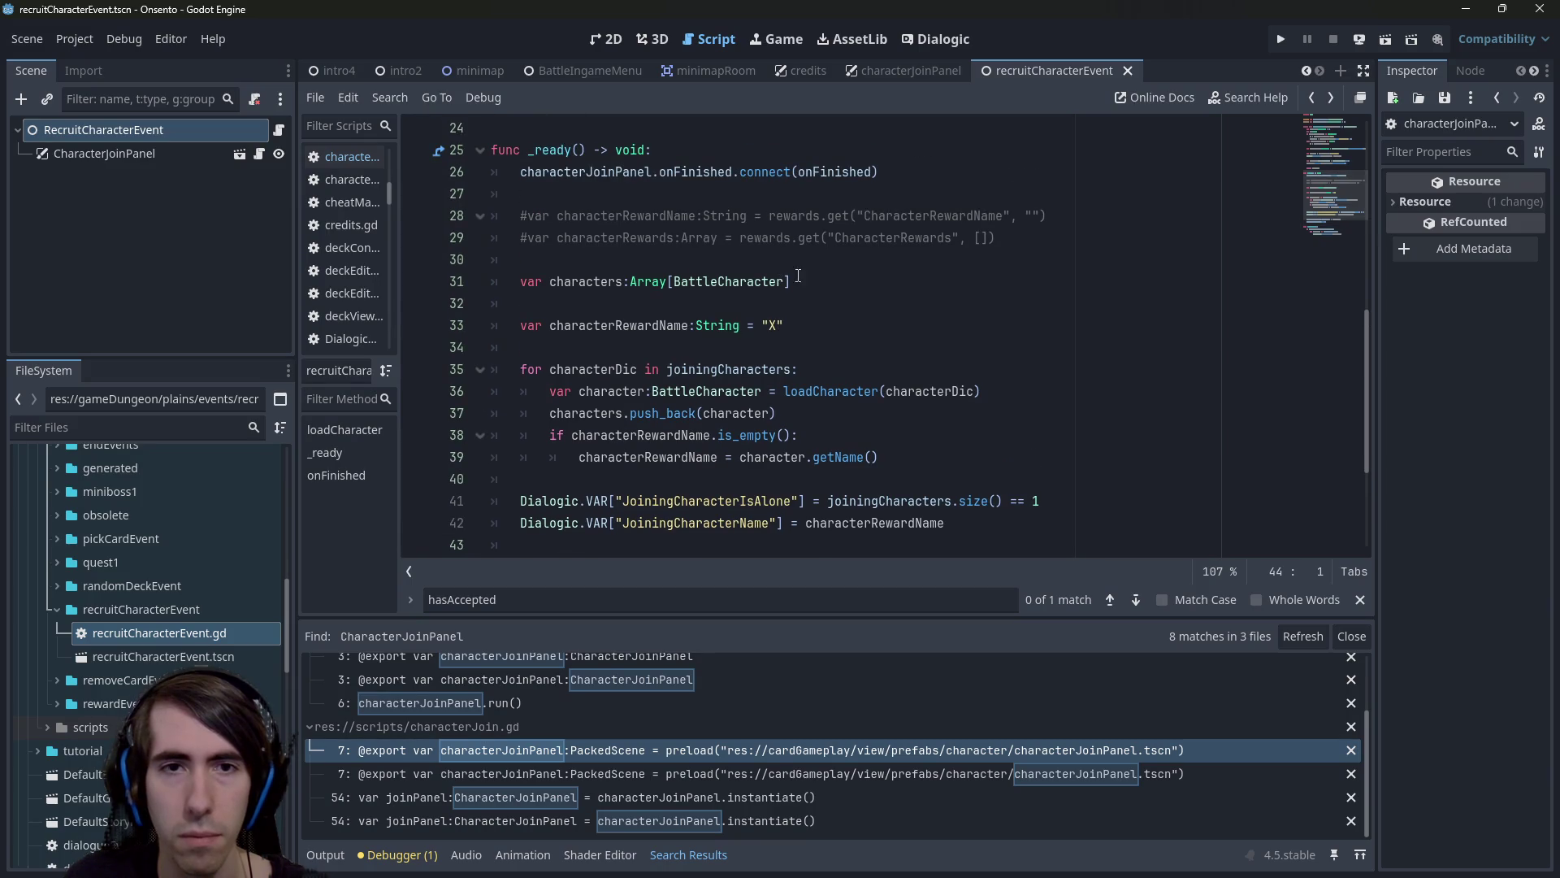
left_click(791, 275)
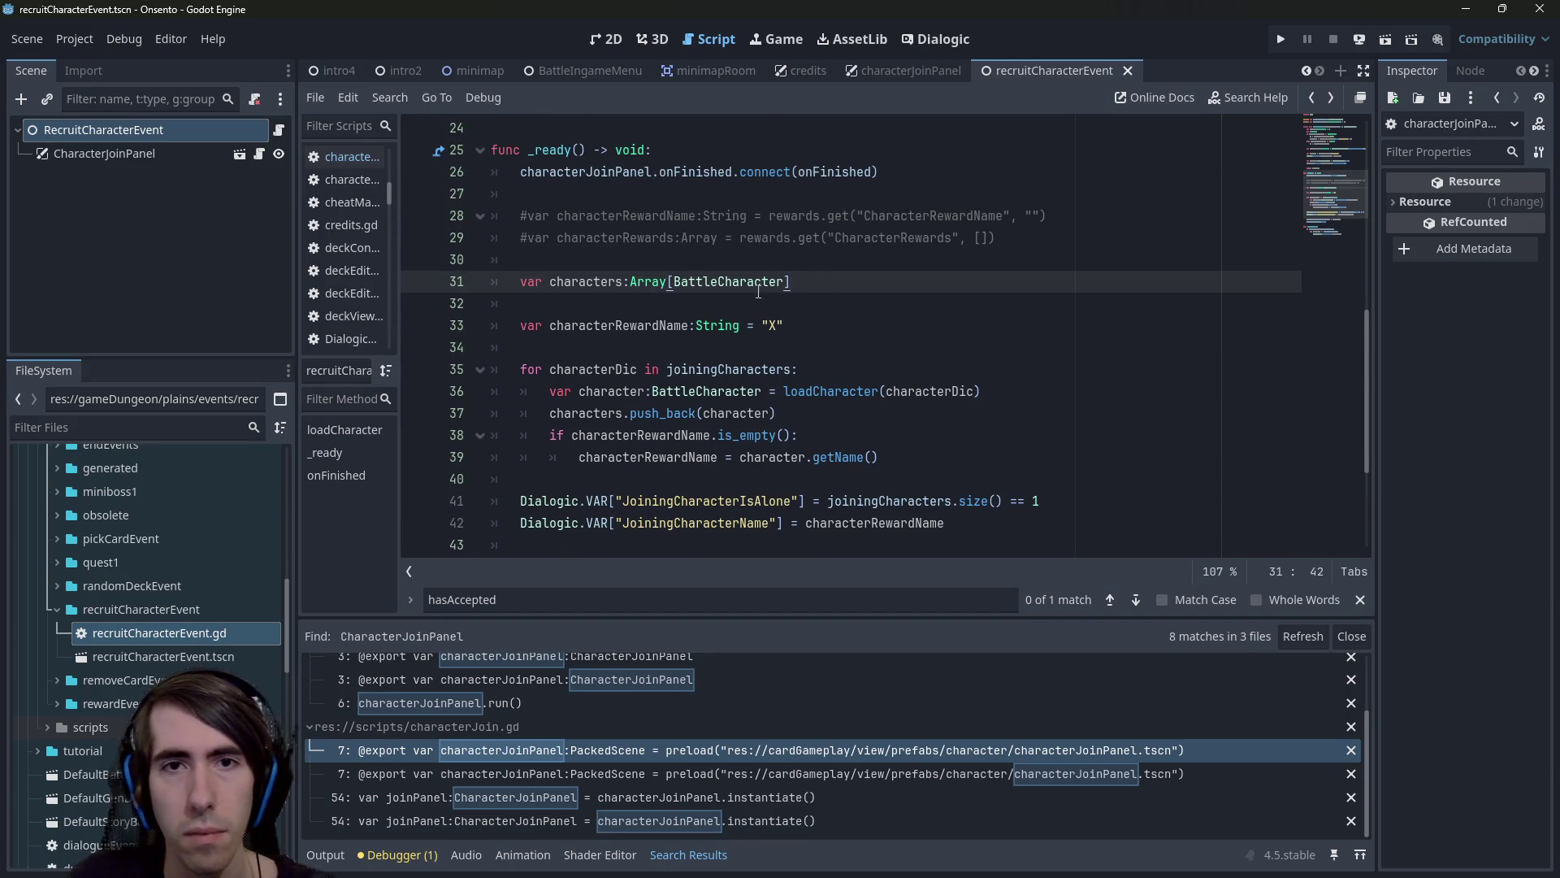
scroll(643, 219, "up", 10)
double_click(643, 194)
key("ctrl+c")
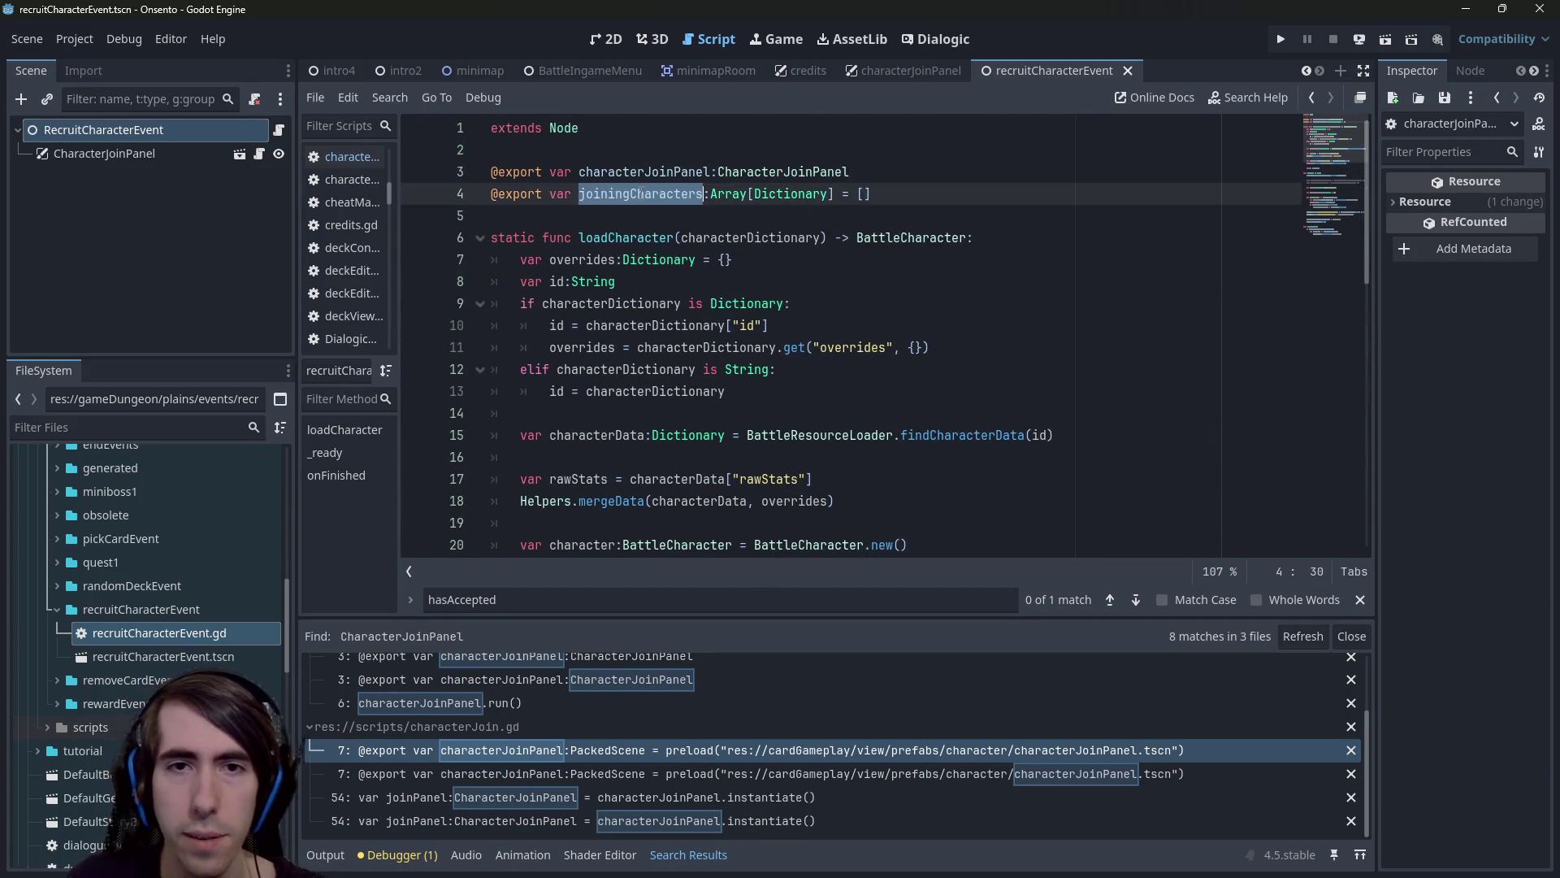
scroll(729, 412, "down", 6)
left_click(720, 399)
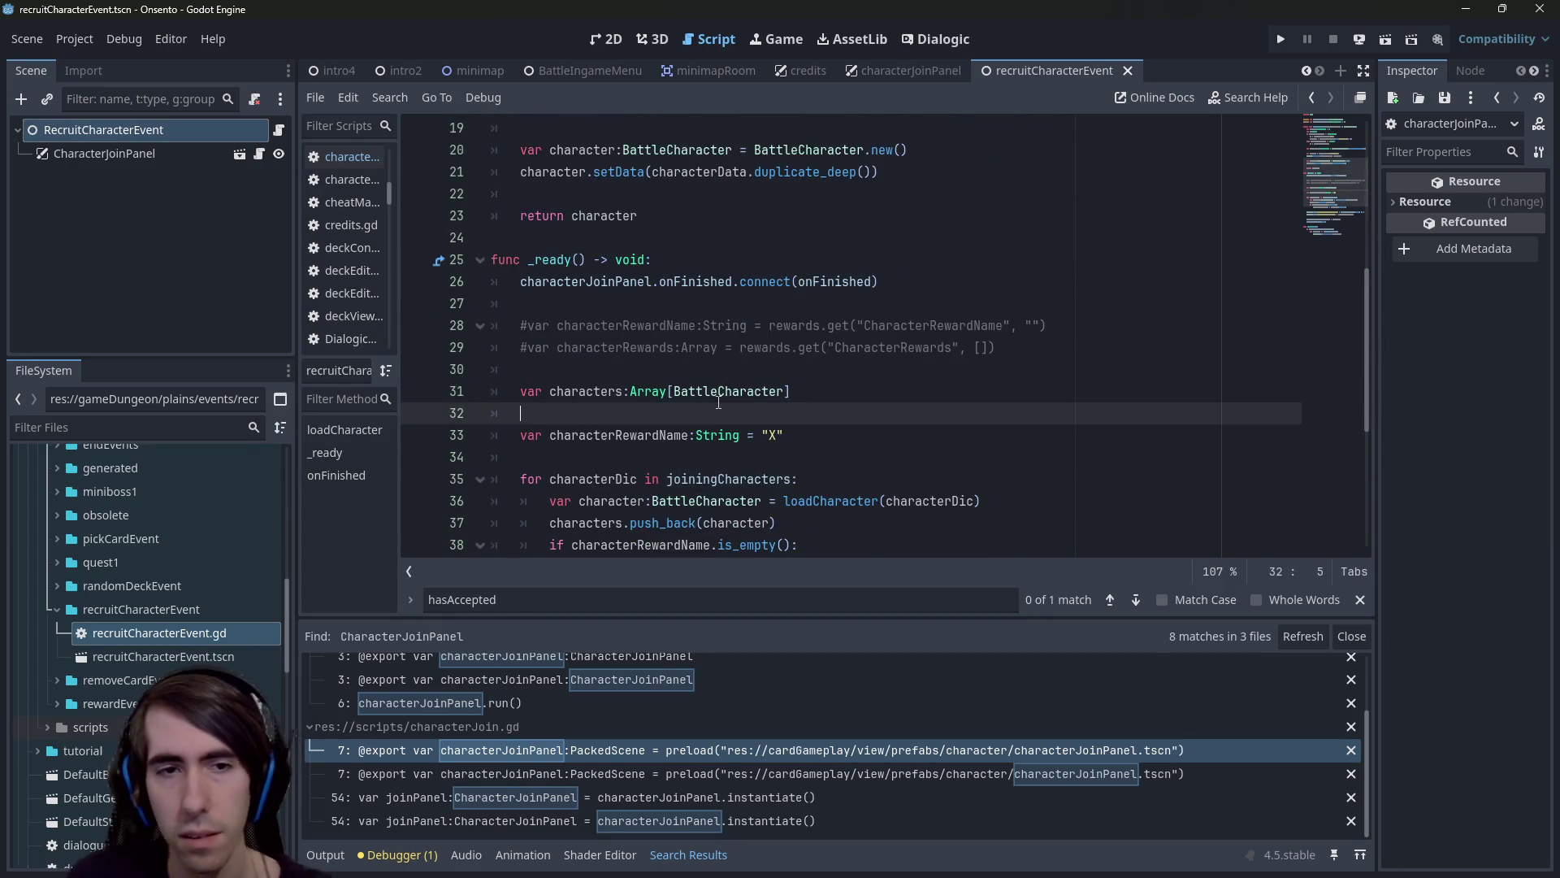
Tidy the blank lines and start a joiningCharacters = assignment above the characters array
key("BackSpace")
key("Down")
key("Down")
key("BackSpace")
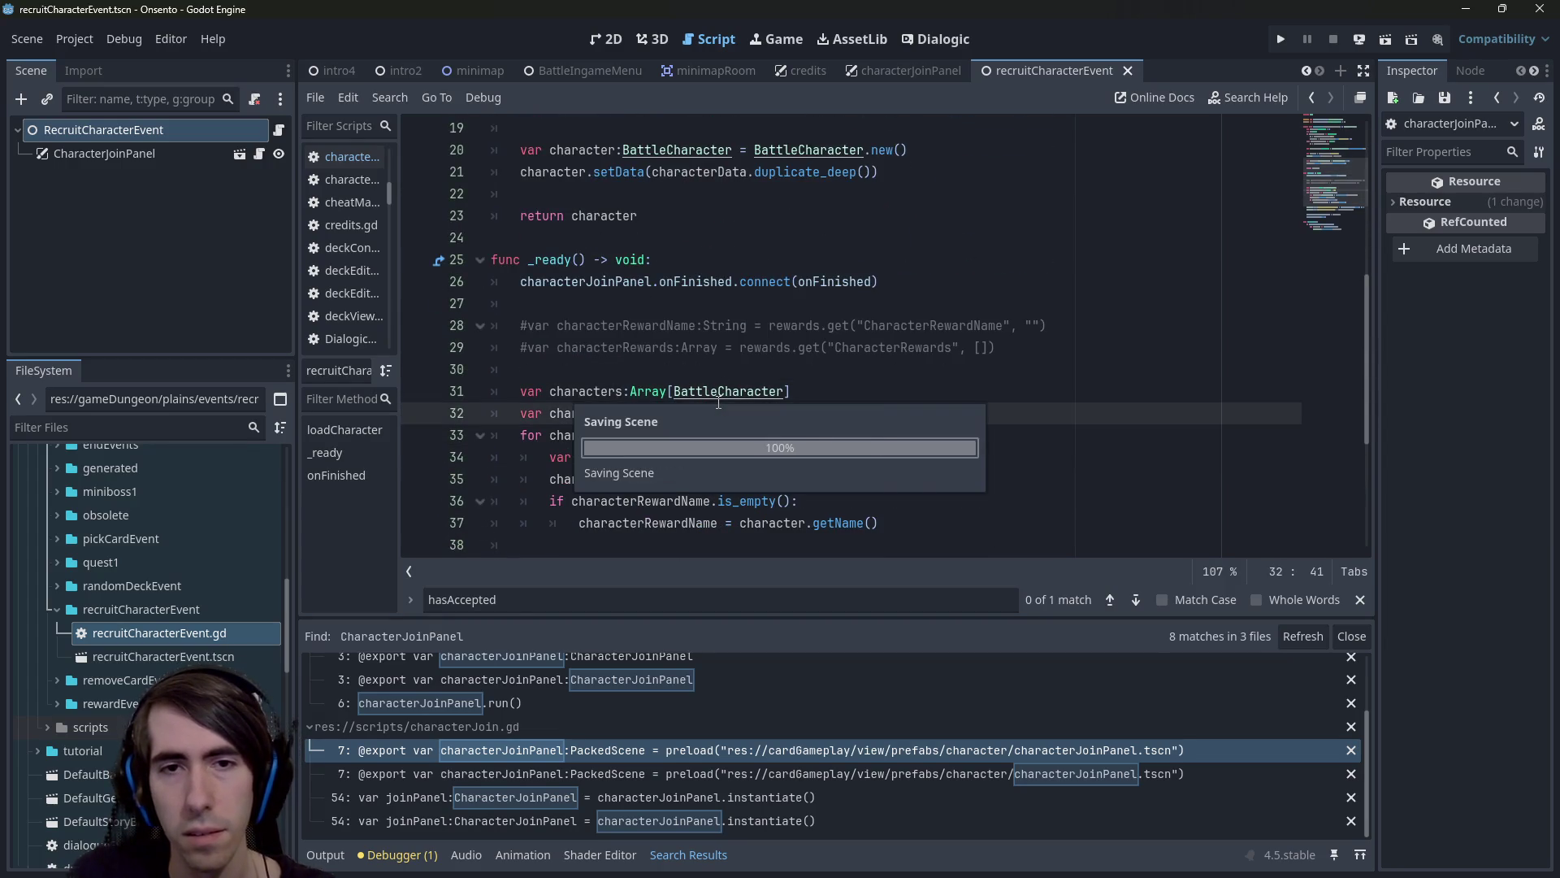
key("Up")
key("Up")
key("Return")
key("Return")
key("Up")
key("ctrl+v")
type("=")
key("BackSpace")
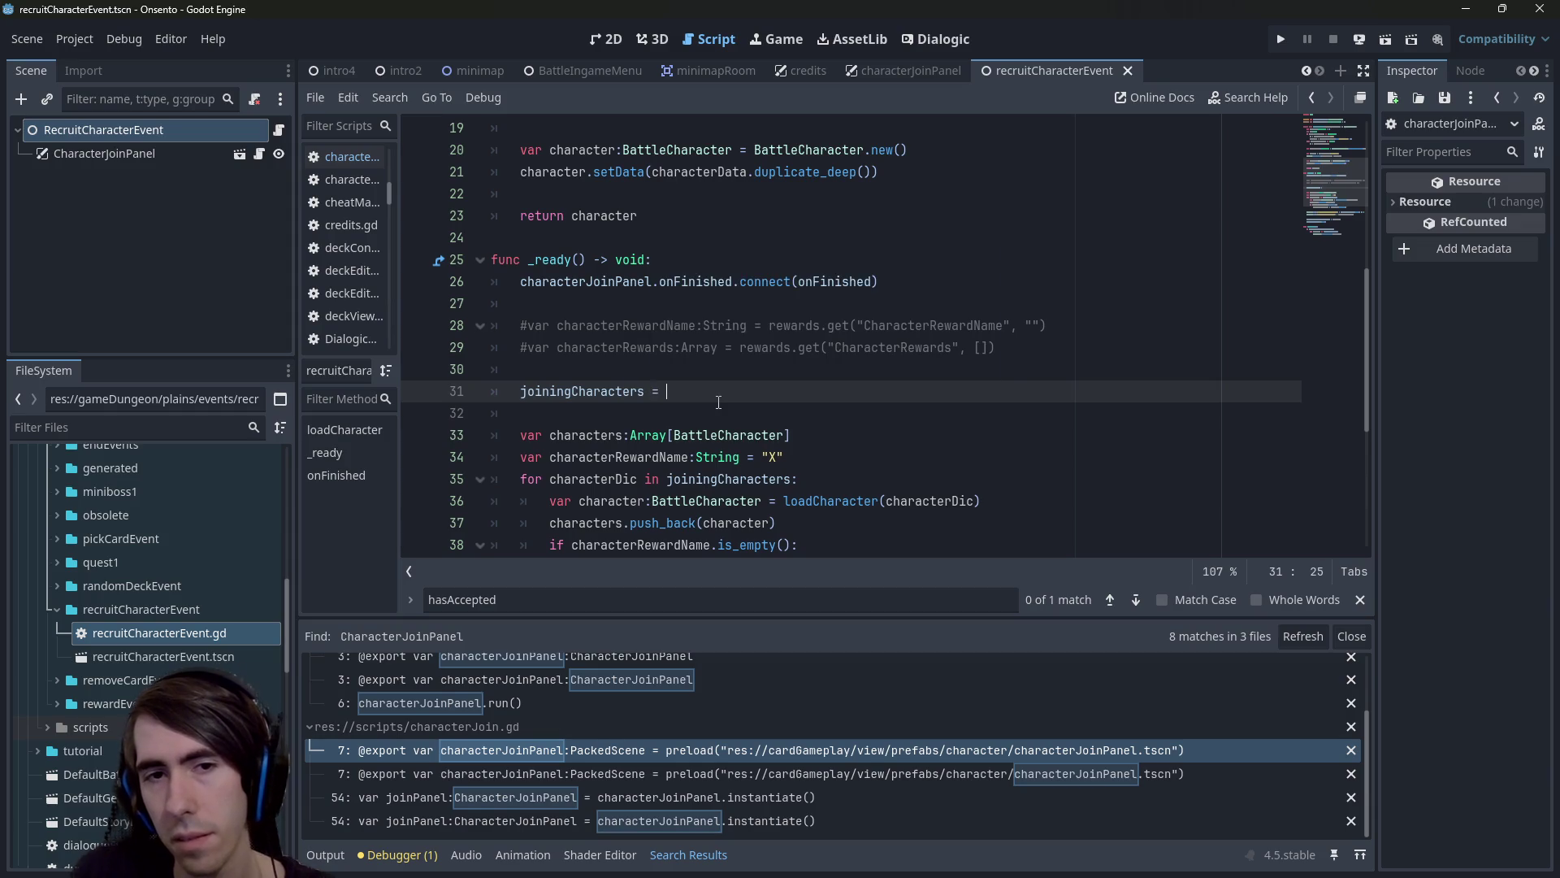
type("=")
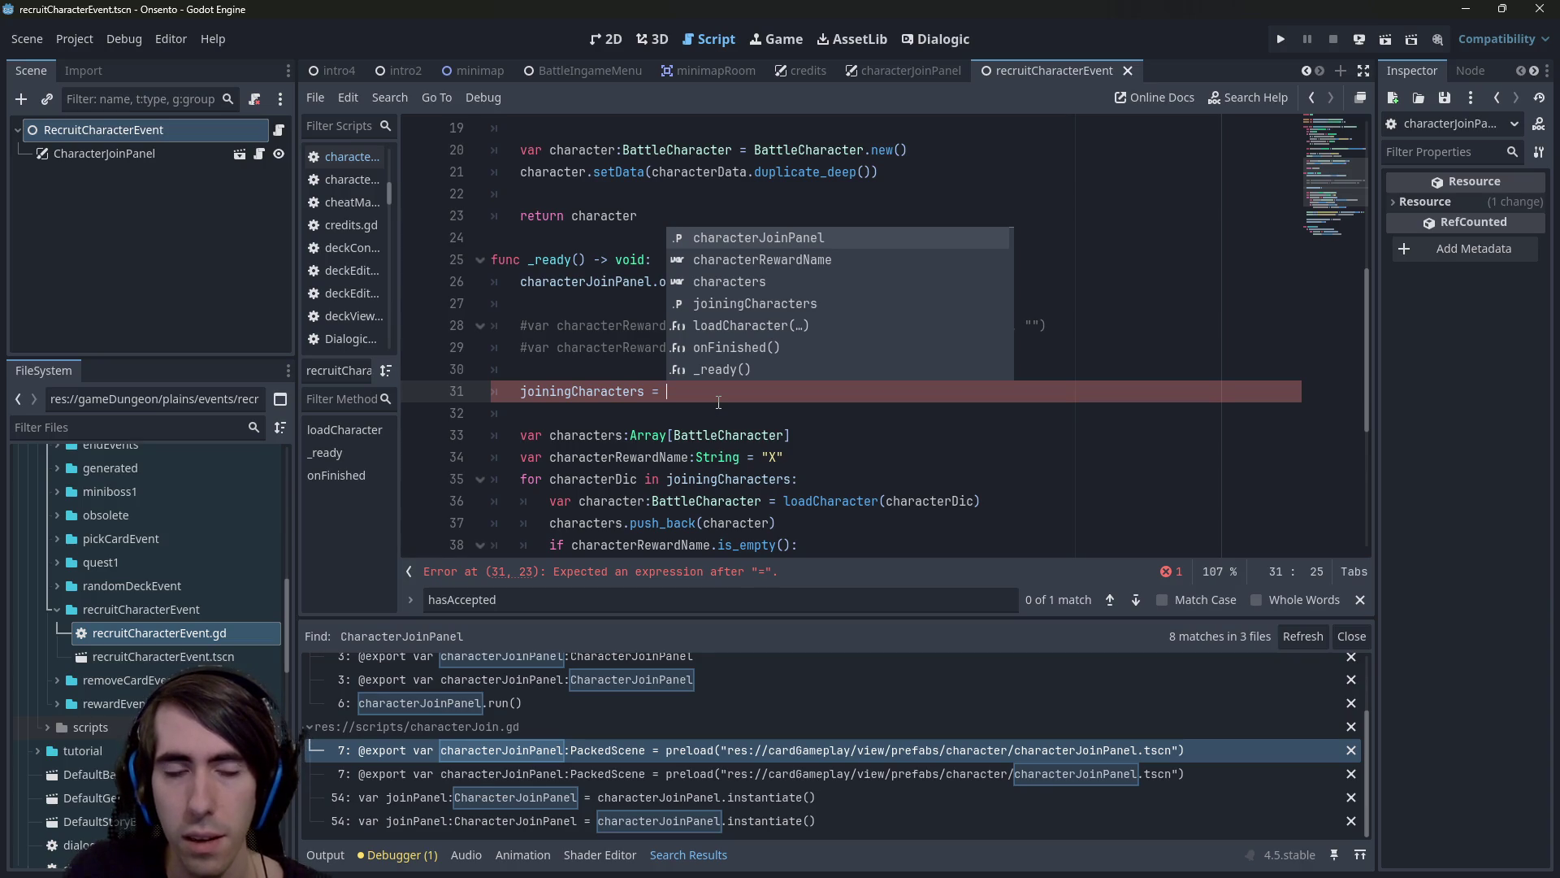
Close the hasAccepted search, delete the assignment line and save, then restore it with undo
key("Escape")
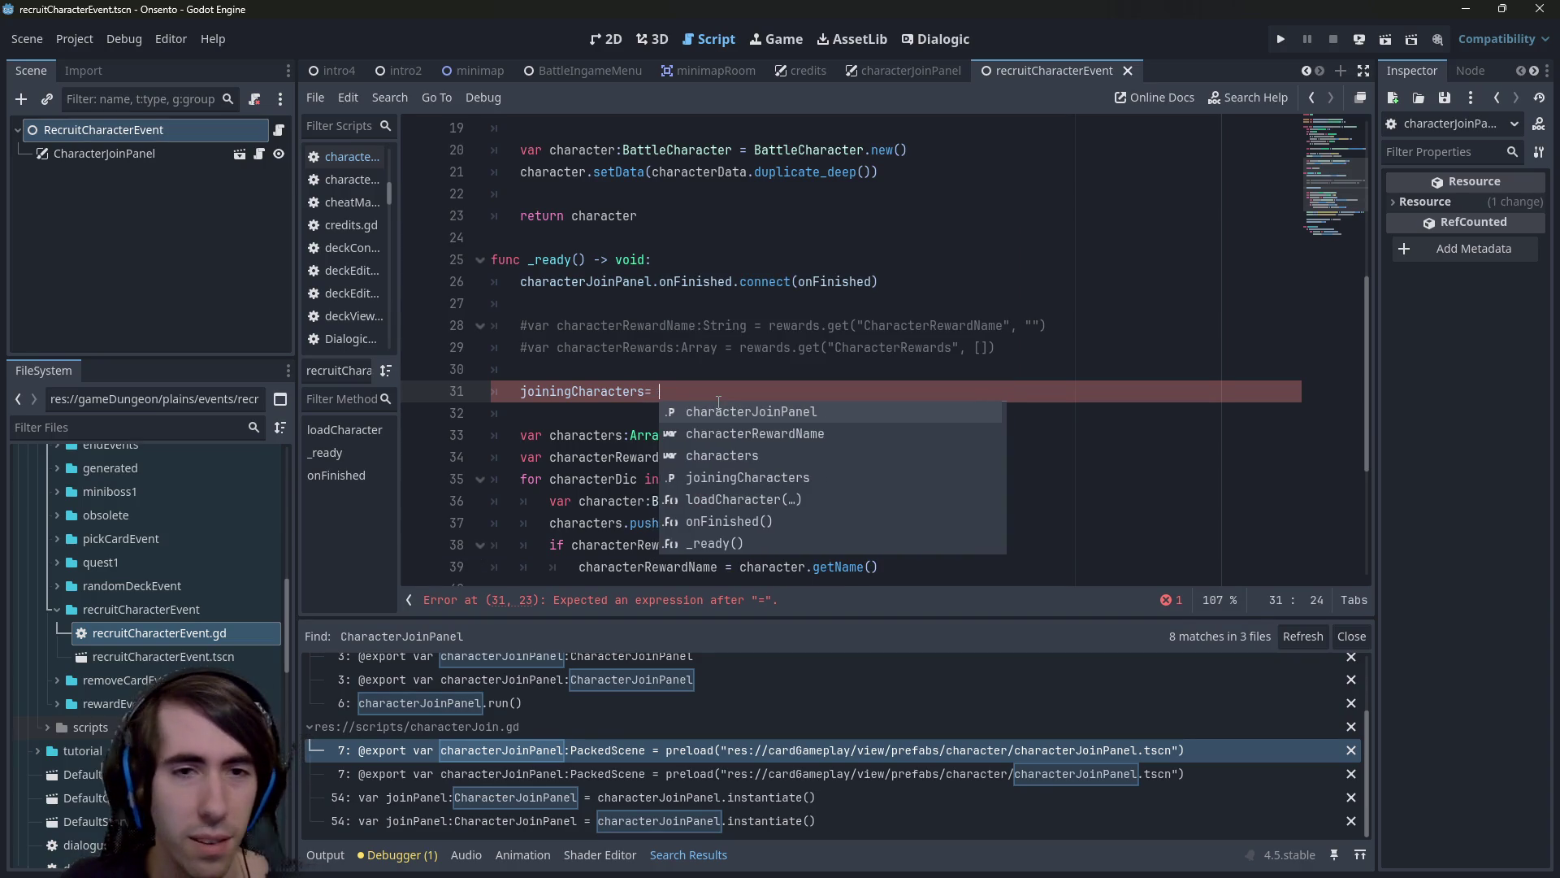
key("ctrl+BackSpace")
key("ctrl+BackSpace")
key("Delete")
key("BackSpace")
key("BackSpace")
key("ctrl+s")
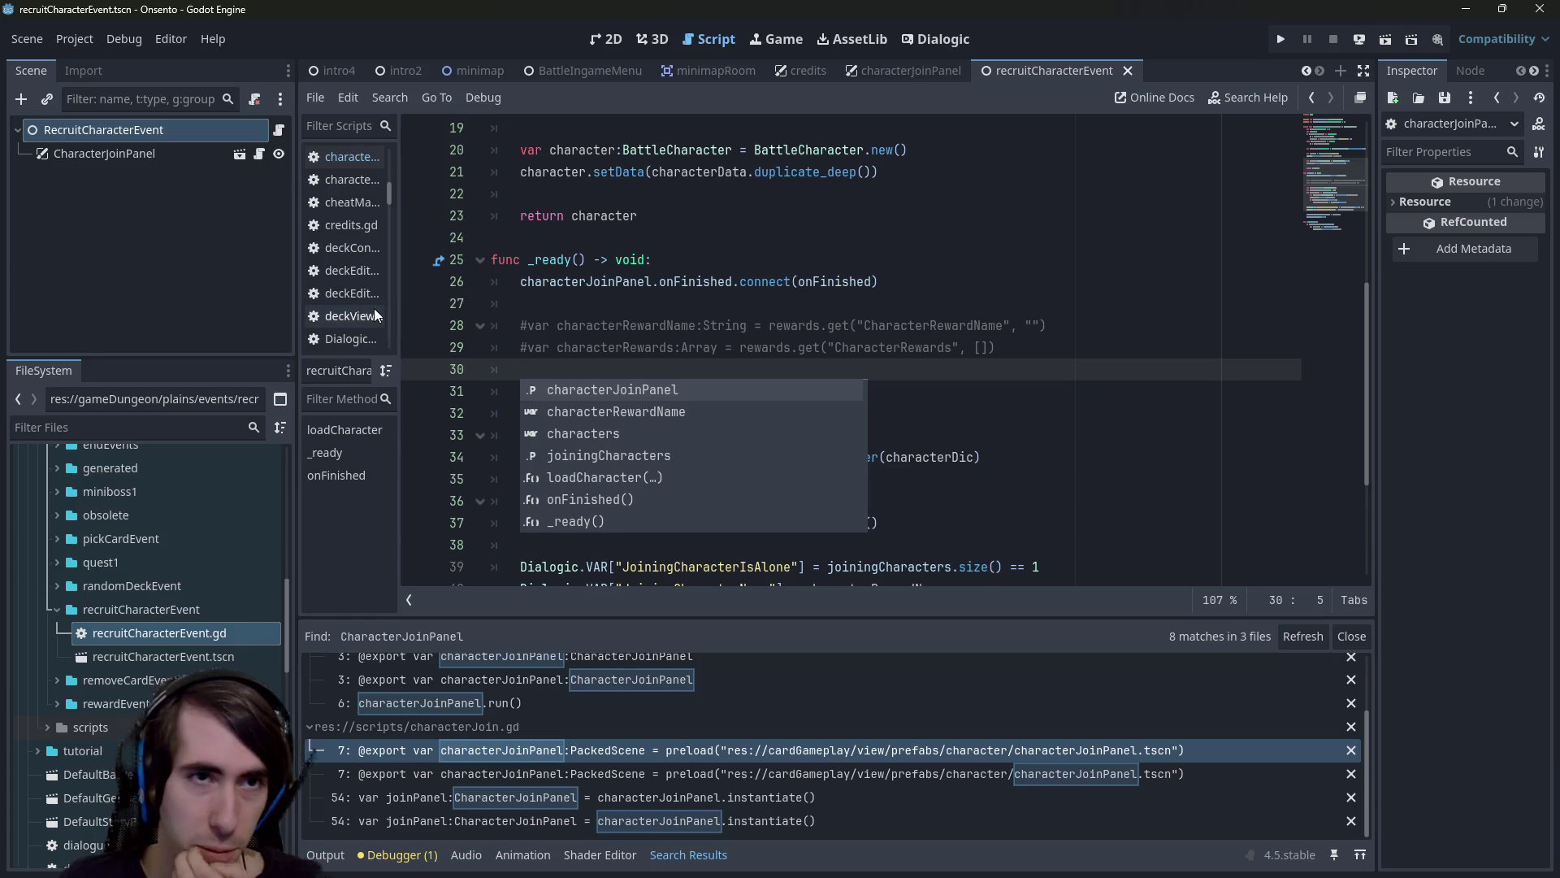
key("ctrl+z")
key("ctrl+z")
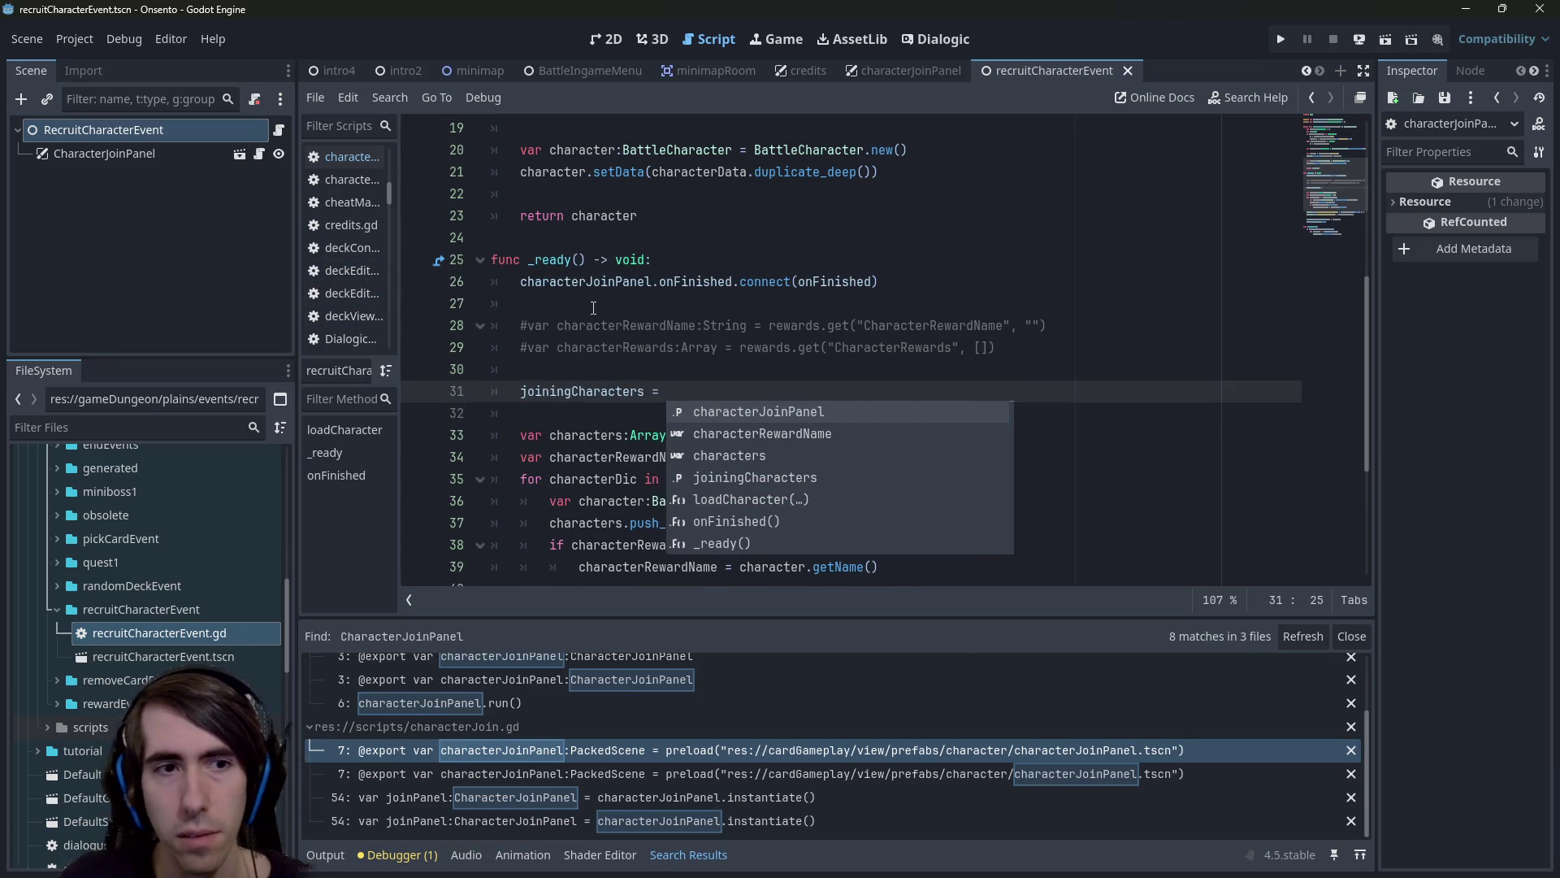
key("alt+shift+o")
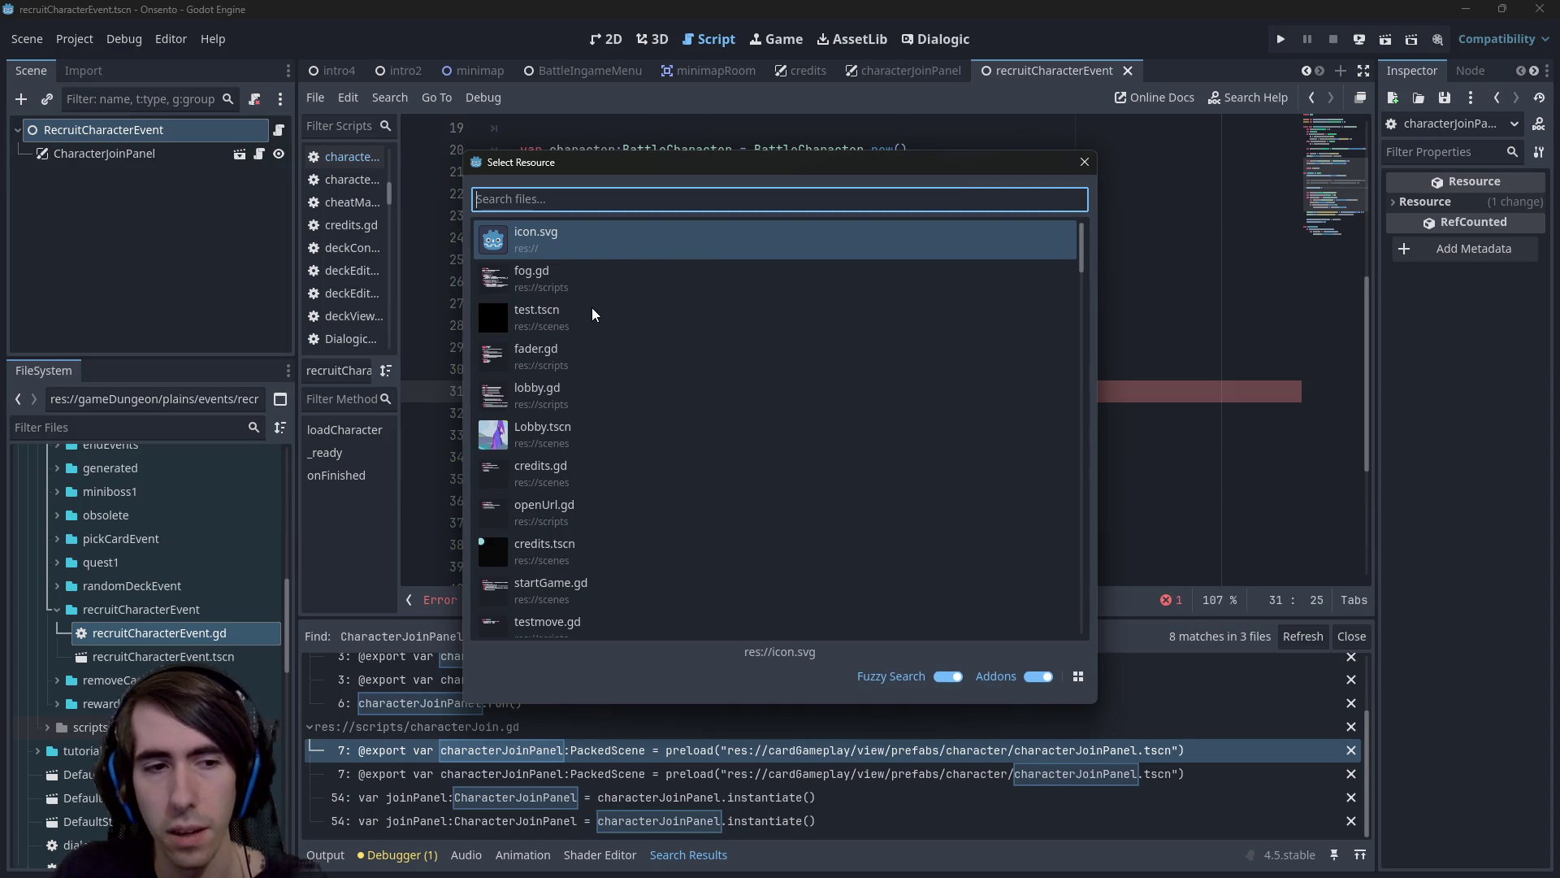
Open enemyGenerator.gd via 'gen enemy' and close the other scripts, saving recruitCharacterEvent.gd
type("gen enemy")
key("Return")
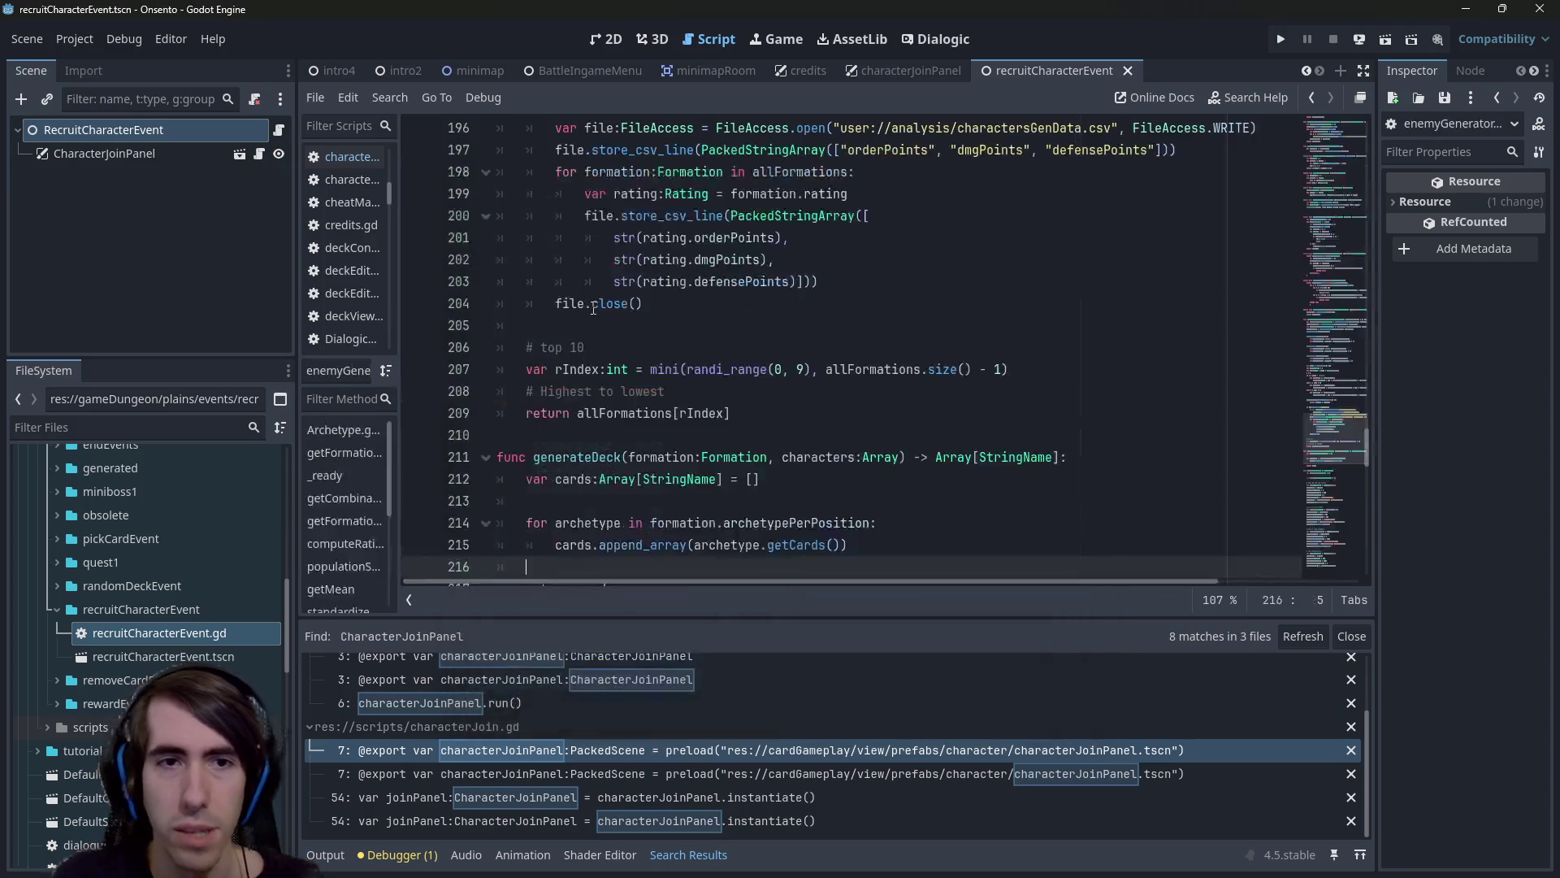
scroll(383, 242, "up", 5)
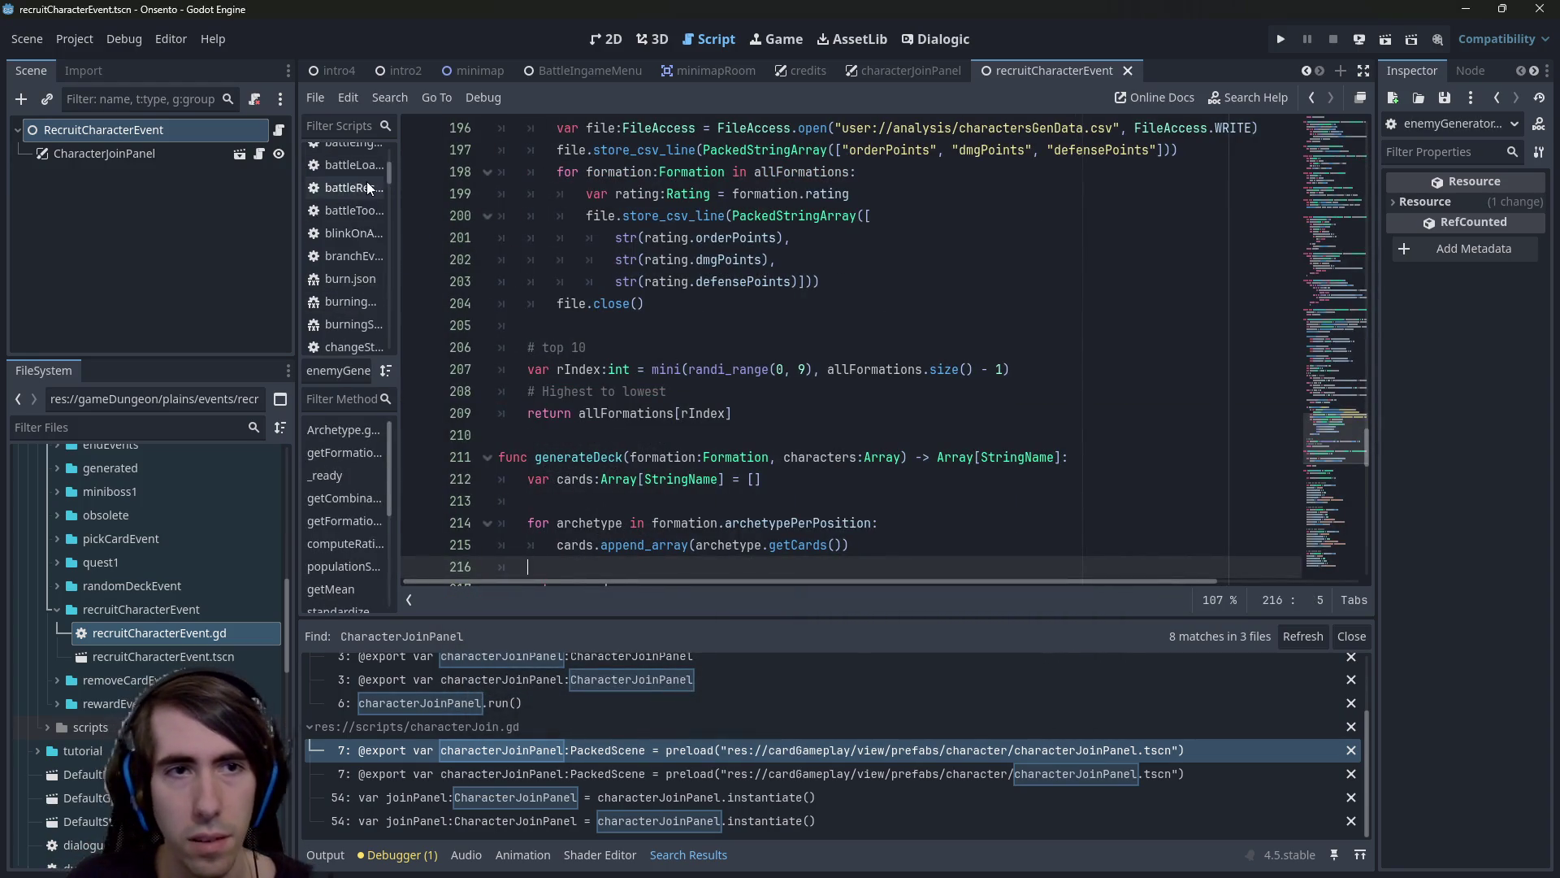
right_click(360, 174)
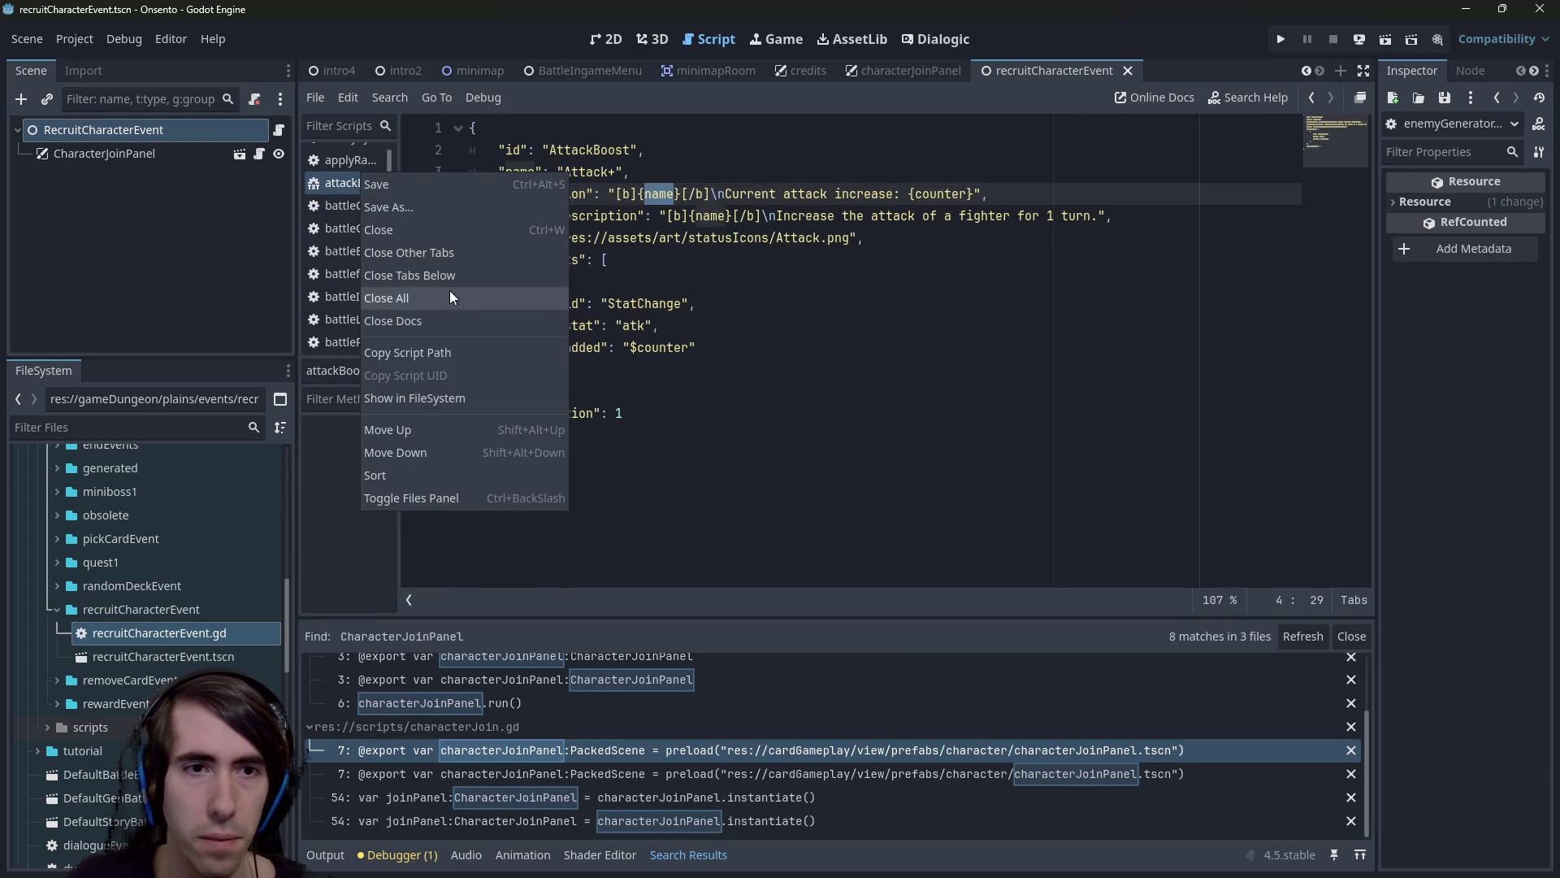
key("Escape")
key("ctrl+w")
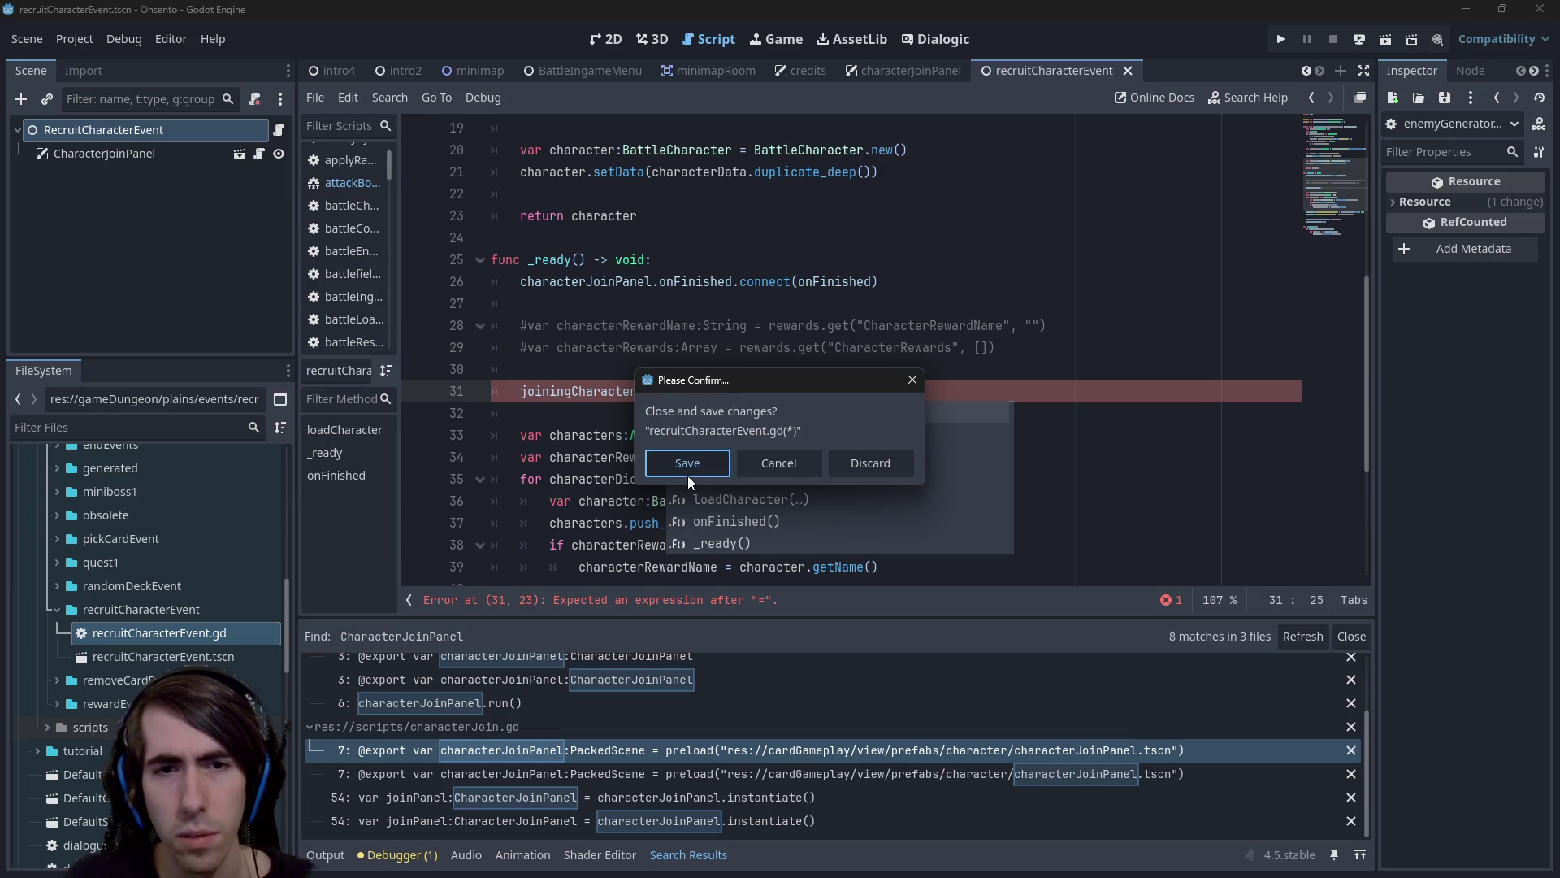
left_click(687, 473)
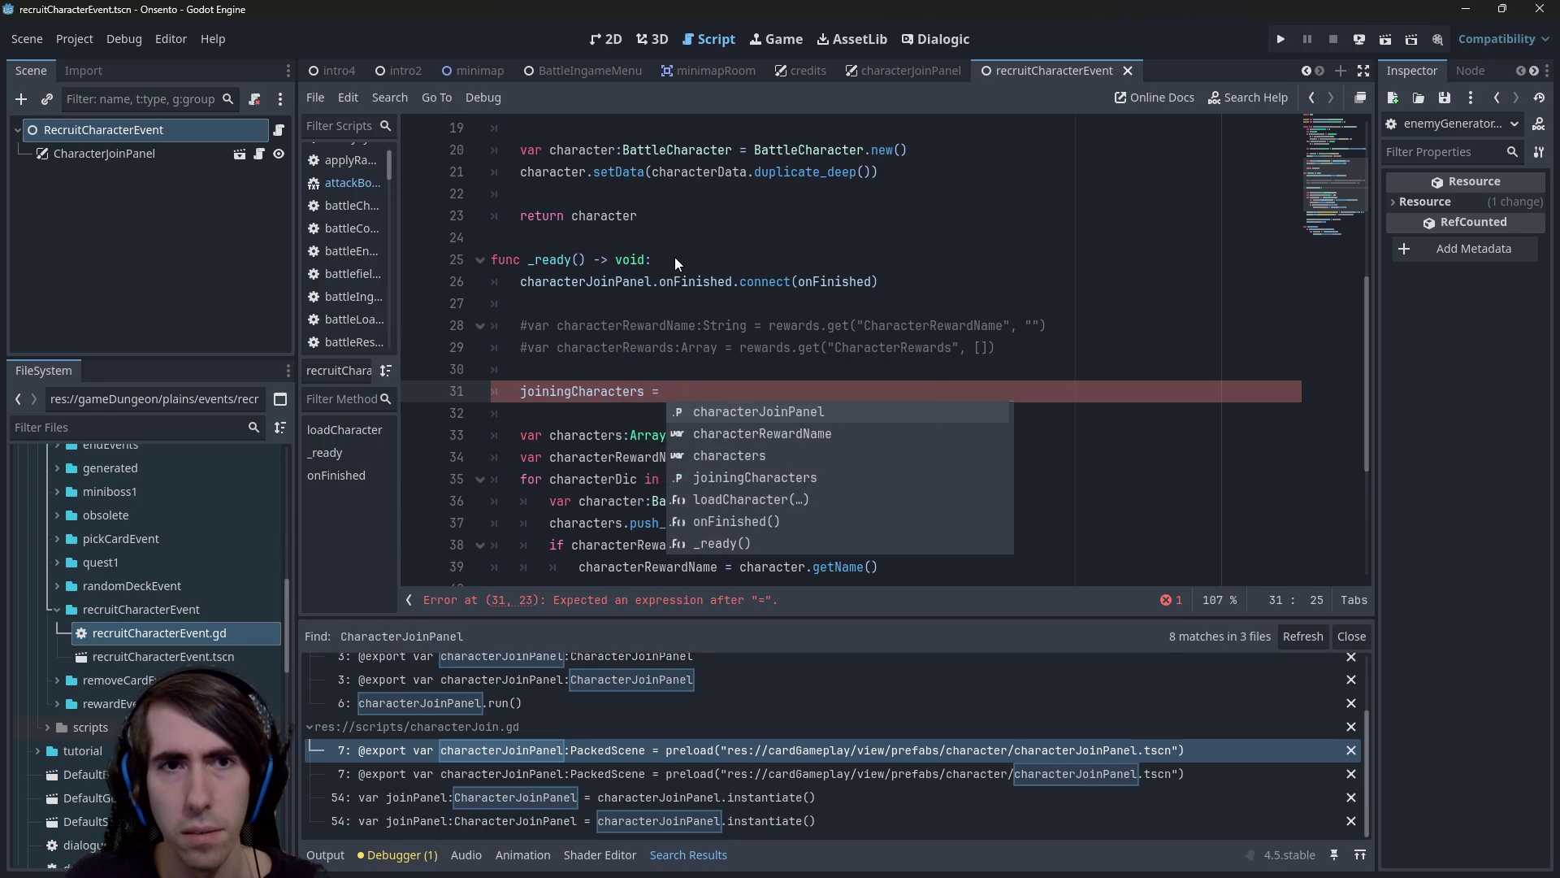
Reopen enemyGenerator.gd via 'enemygen' beside recruitCharacterEvent.gd and review its formation code
key("ctrl+alt+o")
type("enemygen")
key("Return")
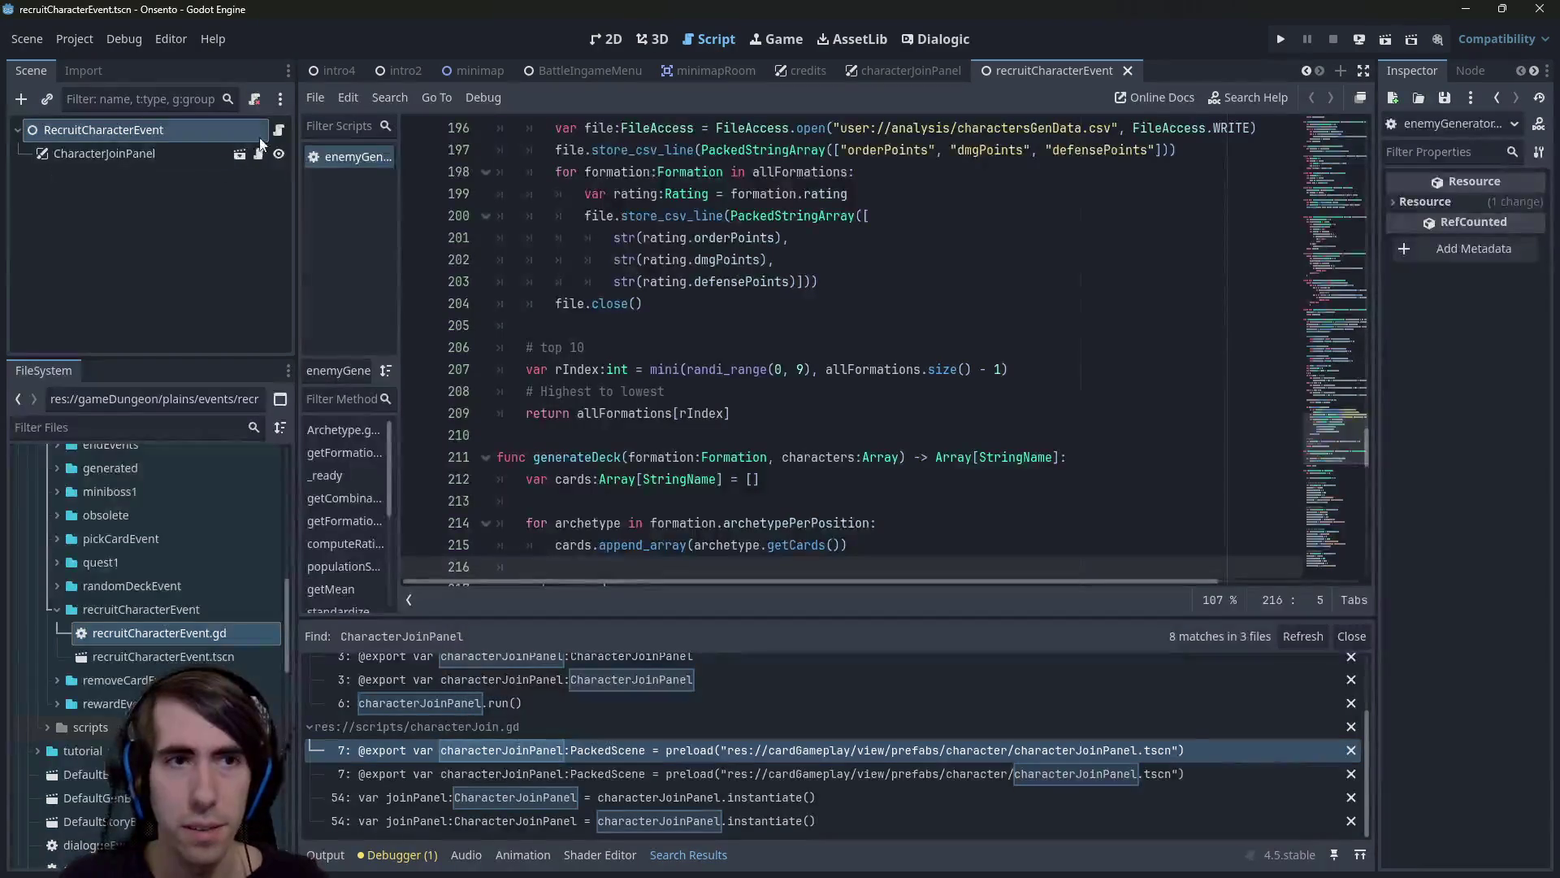
left_click(278, 129)
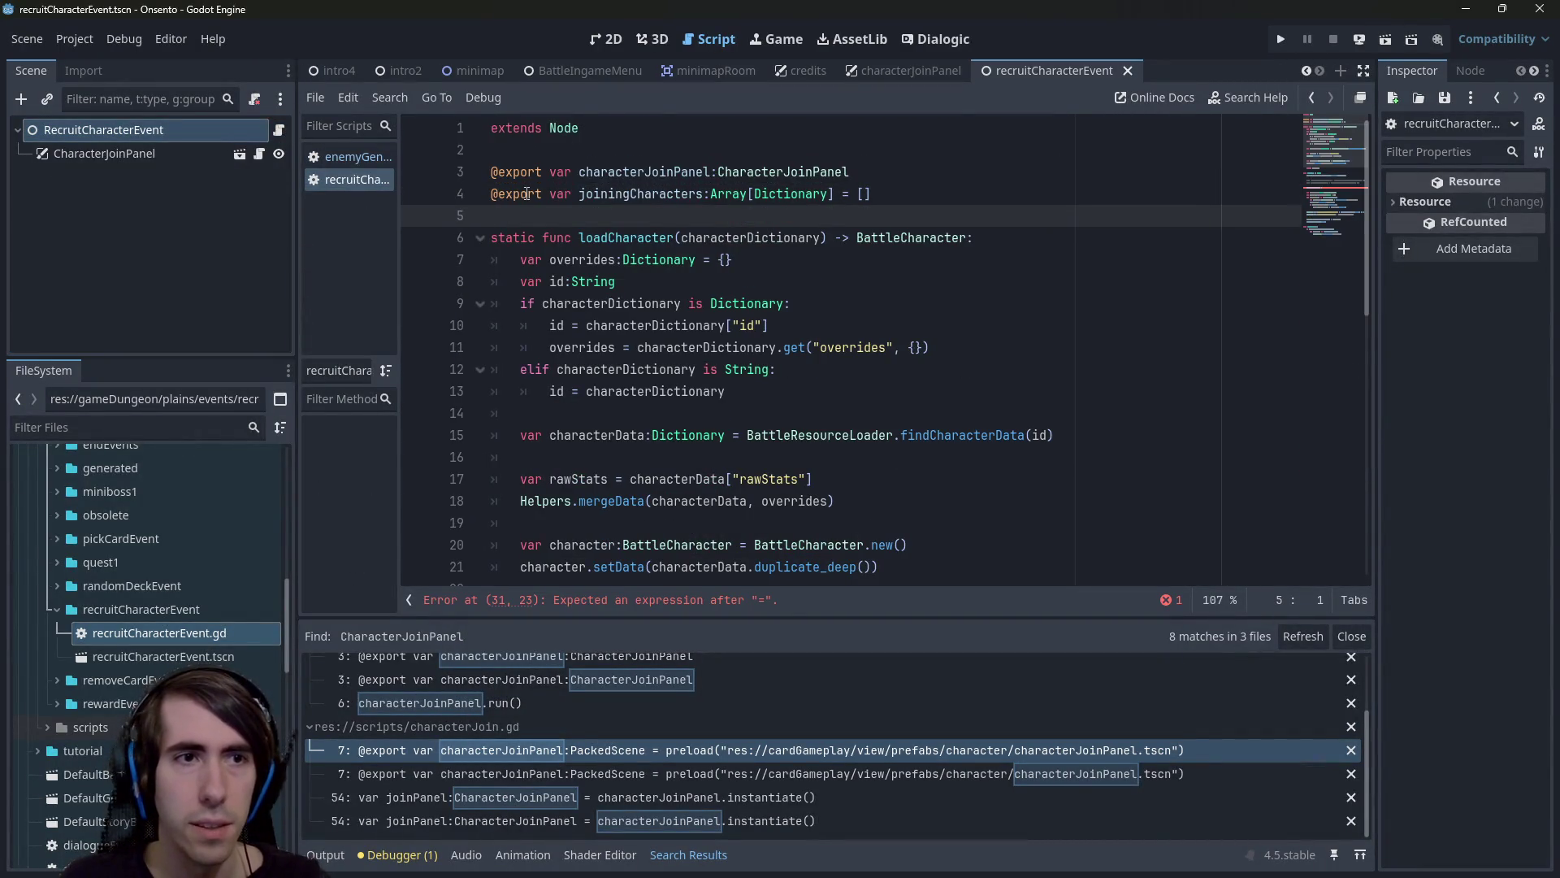
key("alt+Left")
scroll(569, 252, "up", 5)
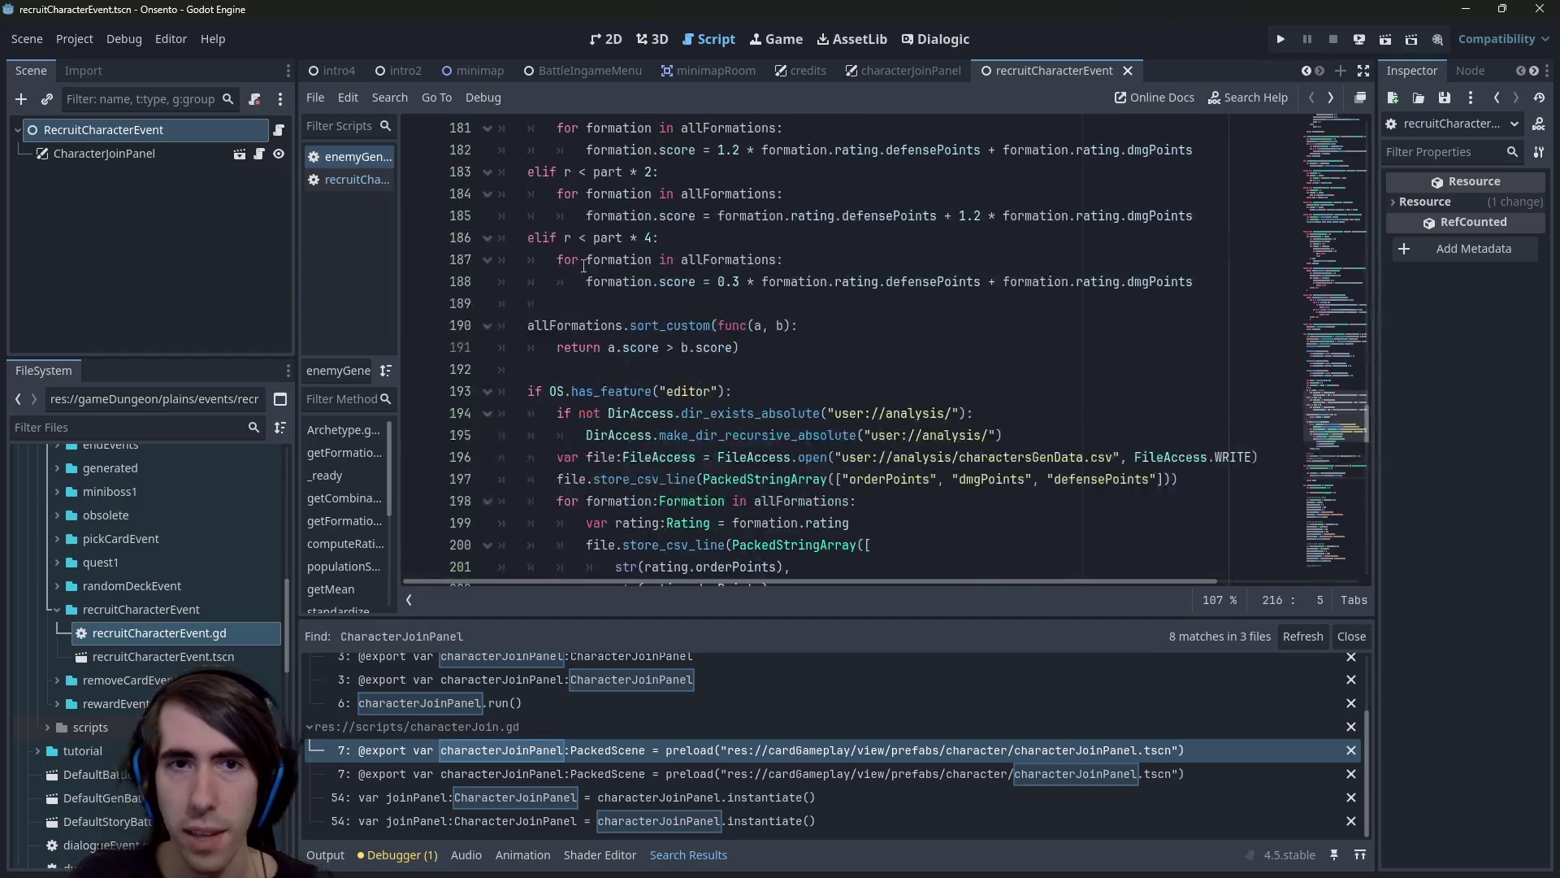
scroll(569, 293, "down", 2, "ctrl")
scroll(654, 295, "up", 5)
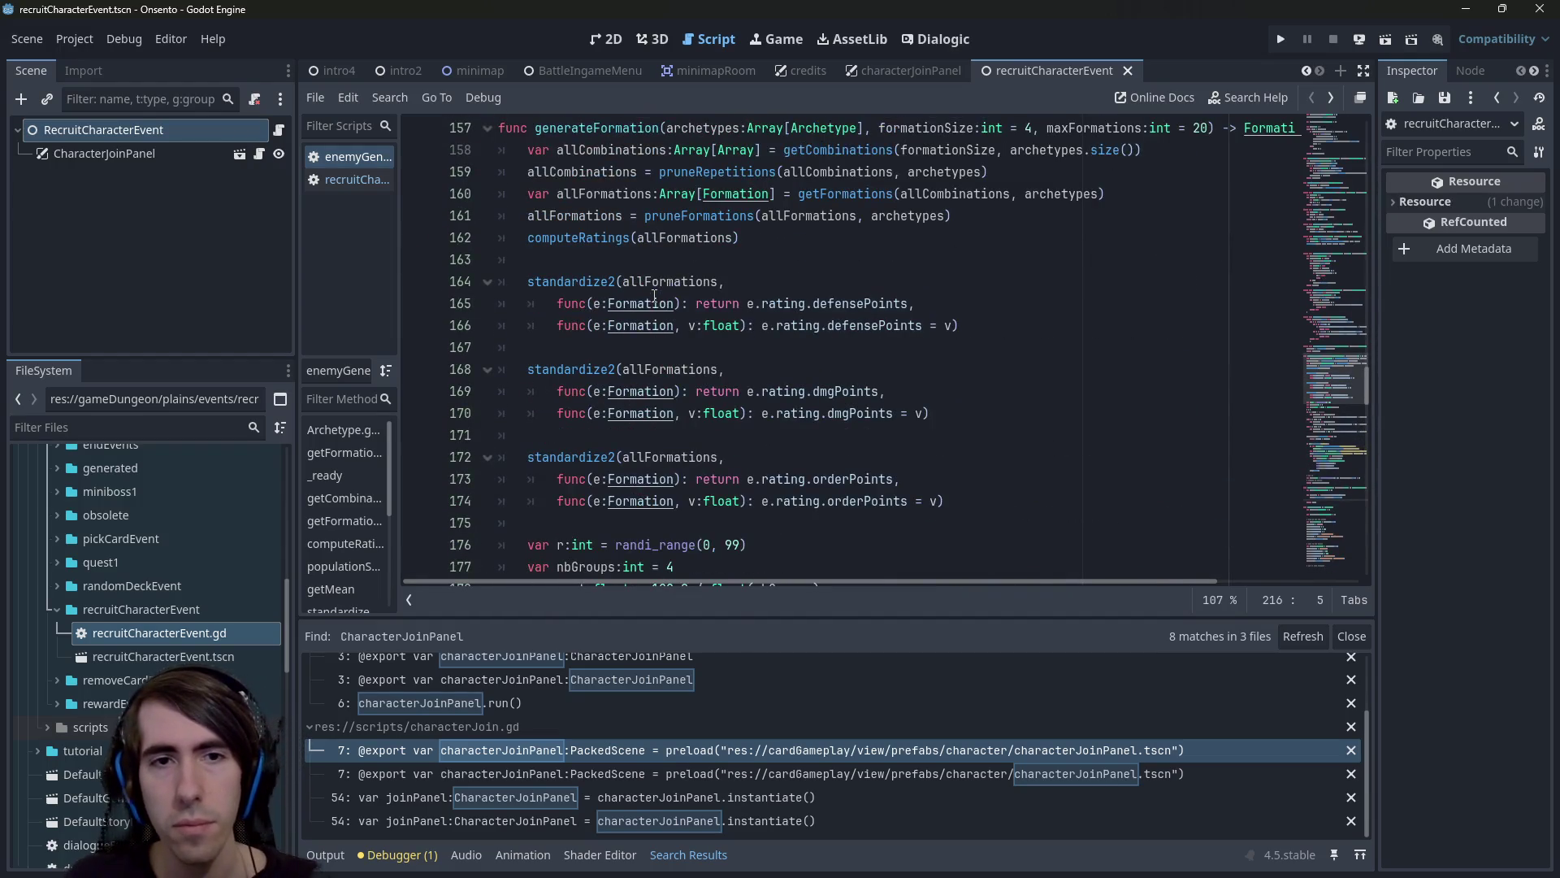
scroll(654, 296, "up", 2, "ctrl")
scroll(654, 295, "up", 10)
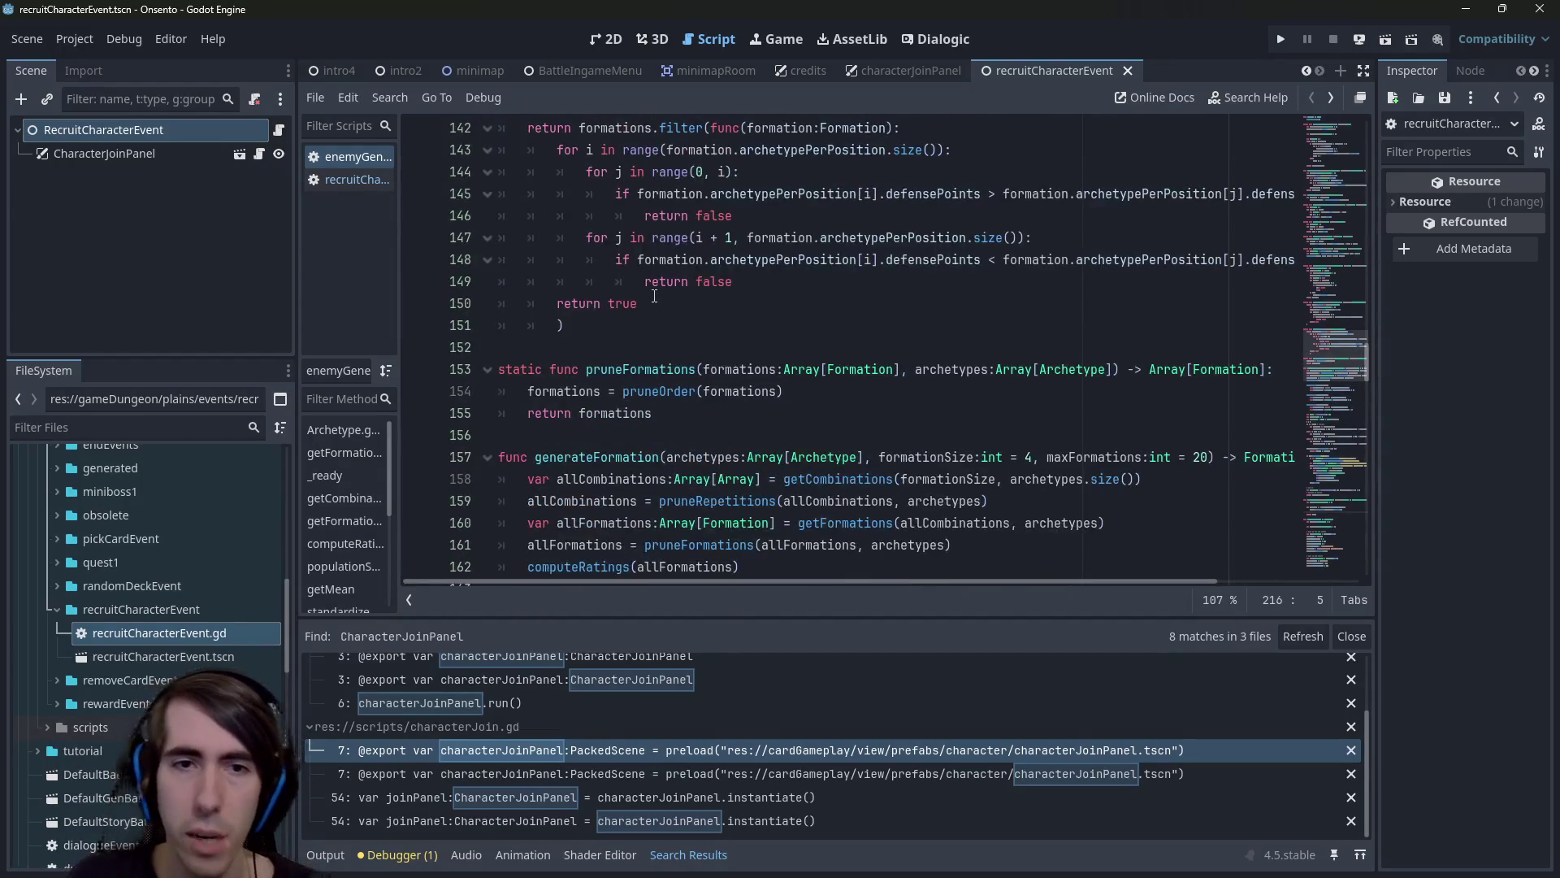
Scroll up to createEnemyData in enemyGenerator.gd and select its name
scroll(654, 296, "up", 9)
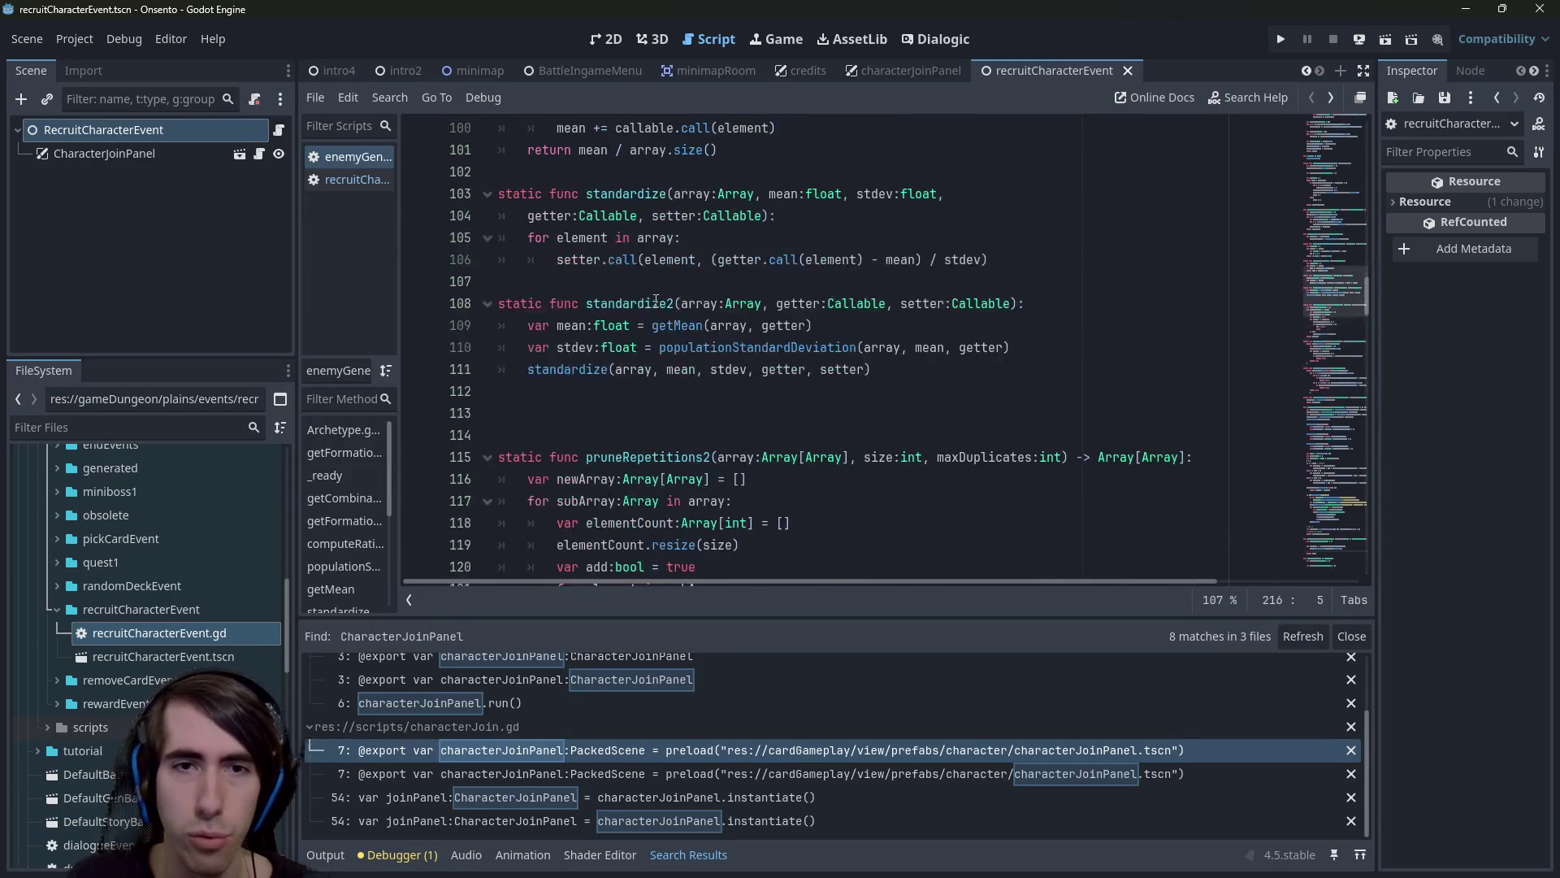
scroll(655, 299, "up", 6)
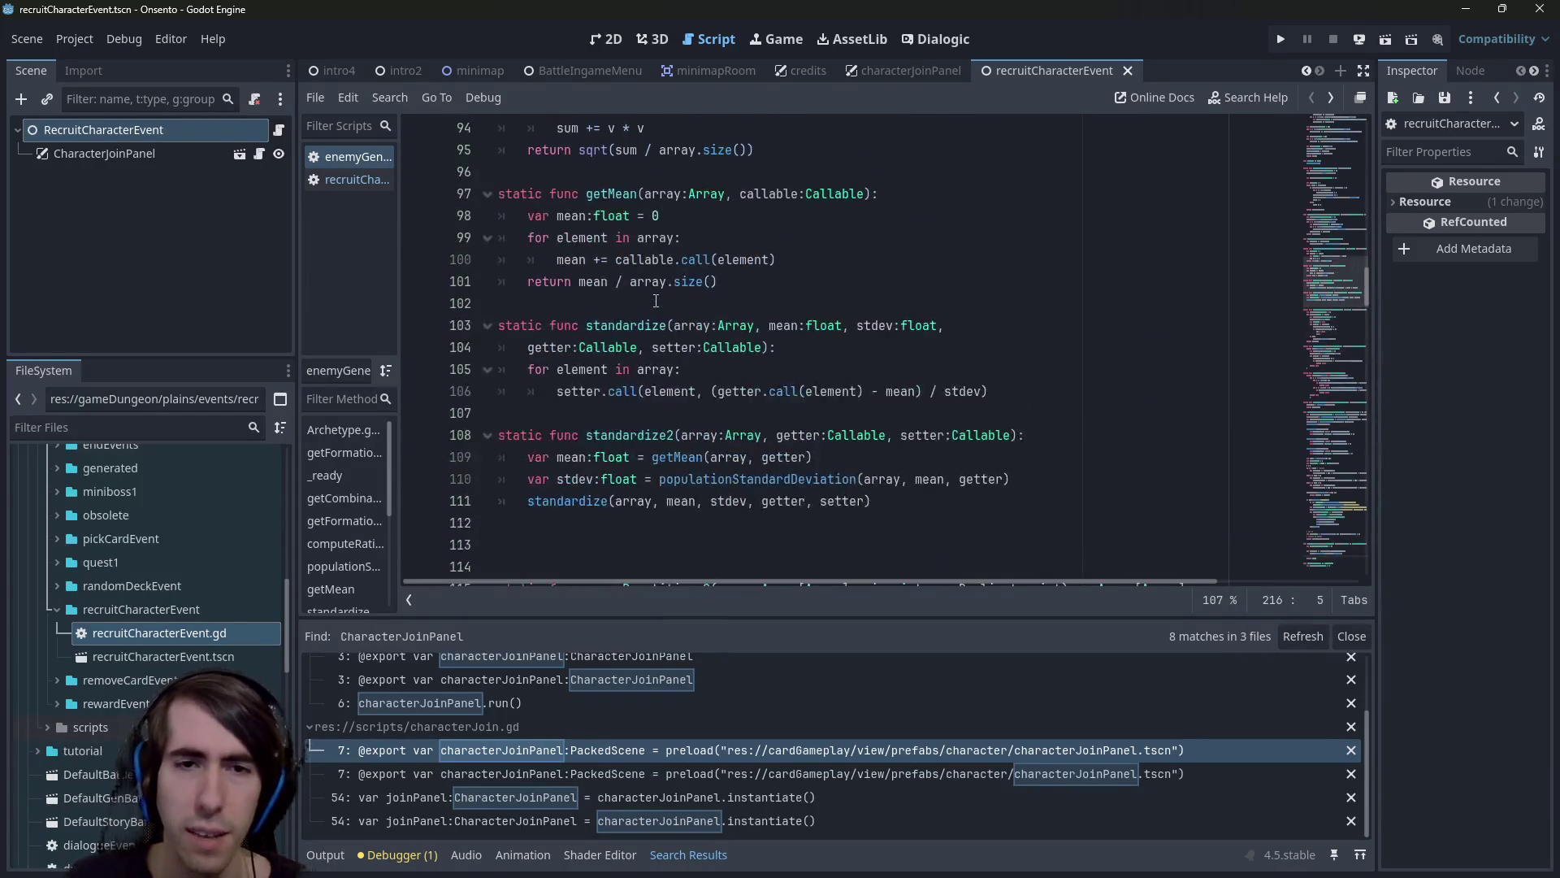
scroll(654, 300, "up", 15)
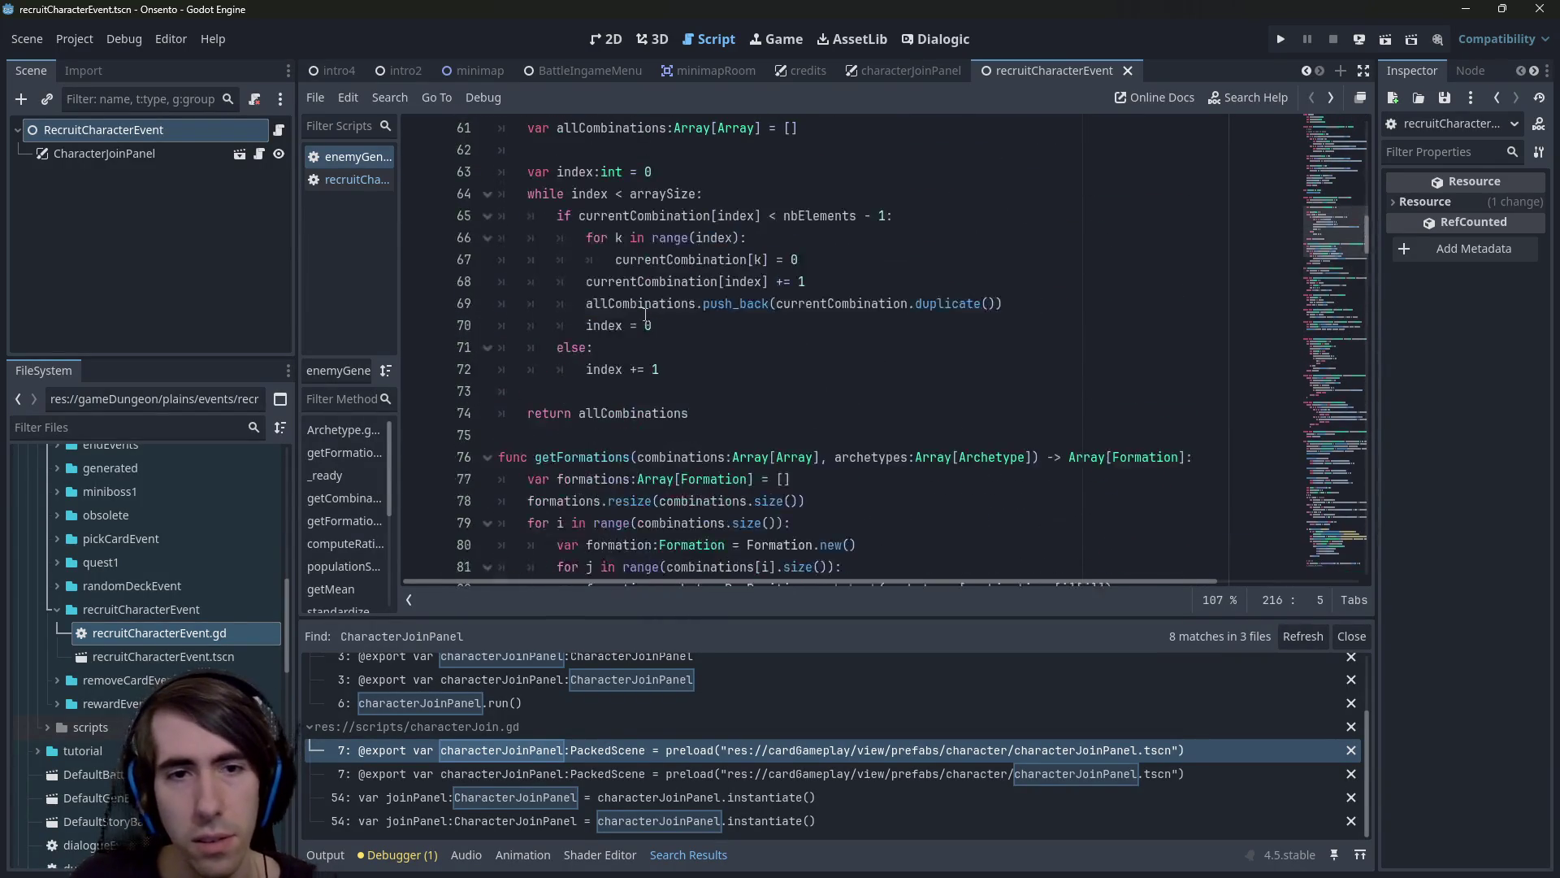
scroll(658, 313, "up", 12)
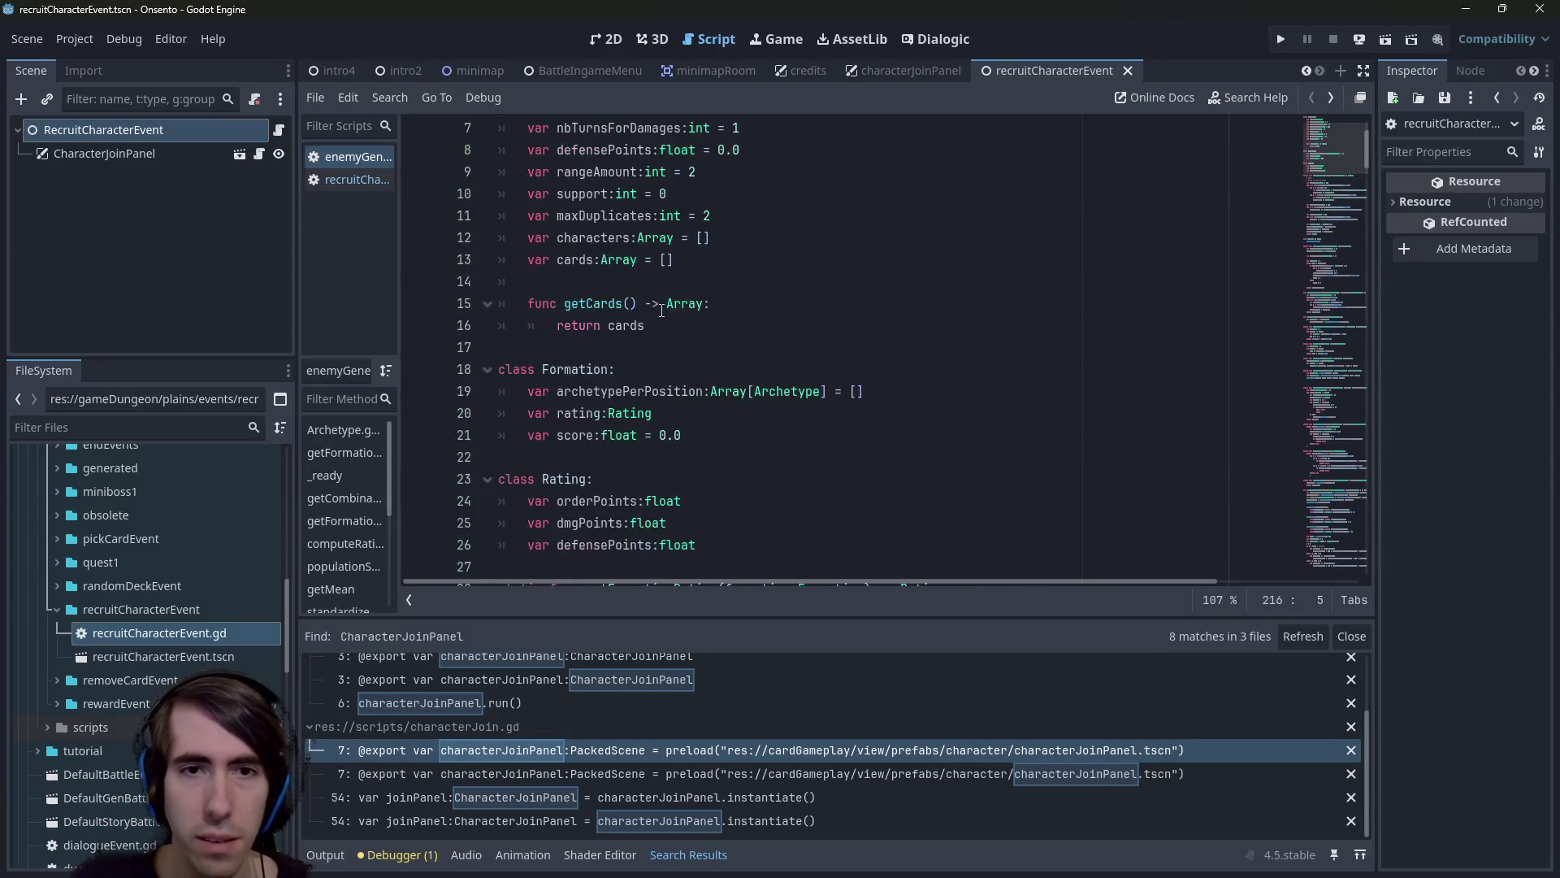
scroll(738, 282, "down", 6)
left_click_drag(1337, 185, 1340, 544)
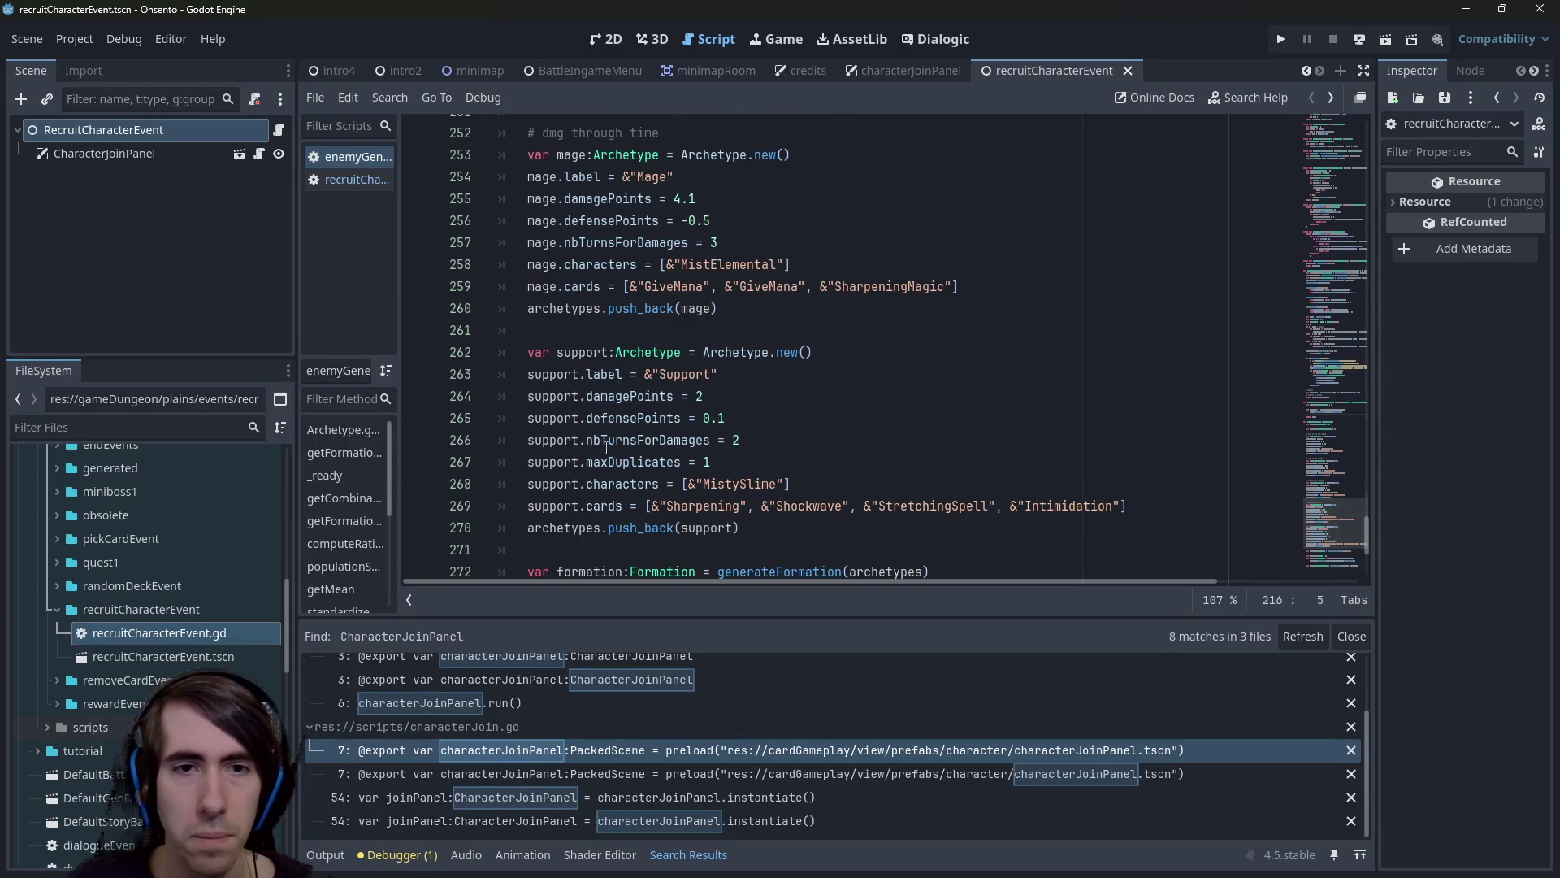
scroll(612, 446, "up", 8)
scroll(612, 446, "up", 7)
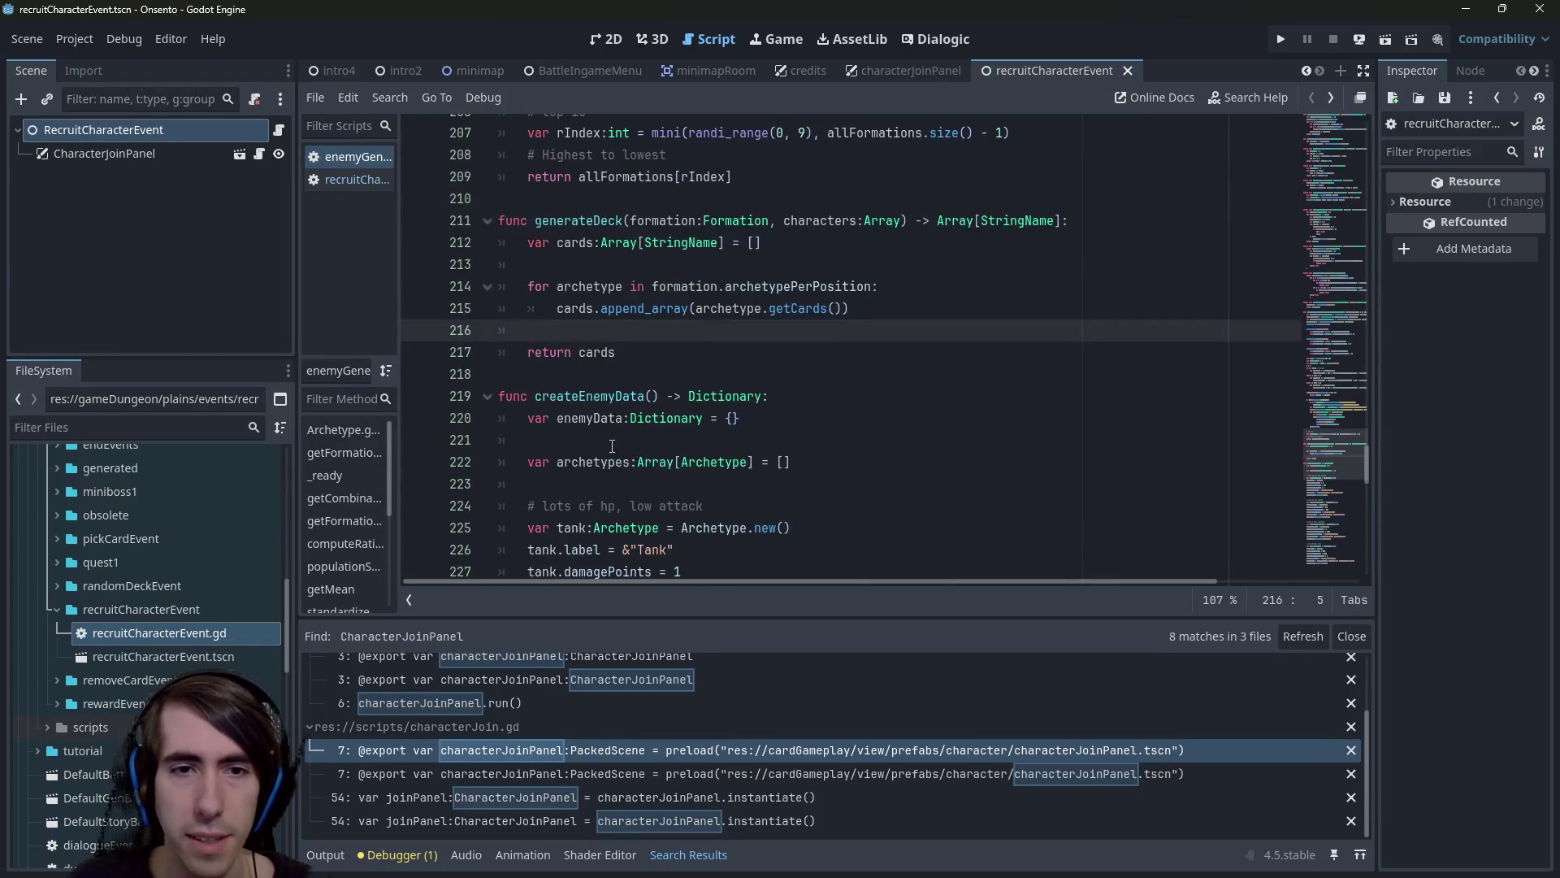
double_click(617, 396)
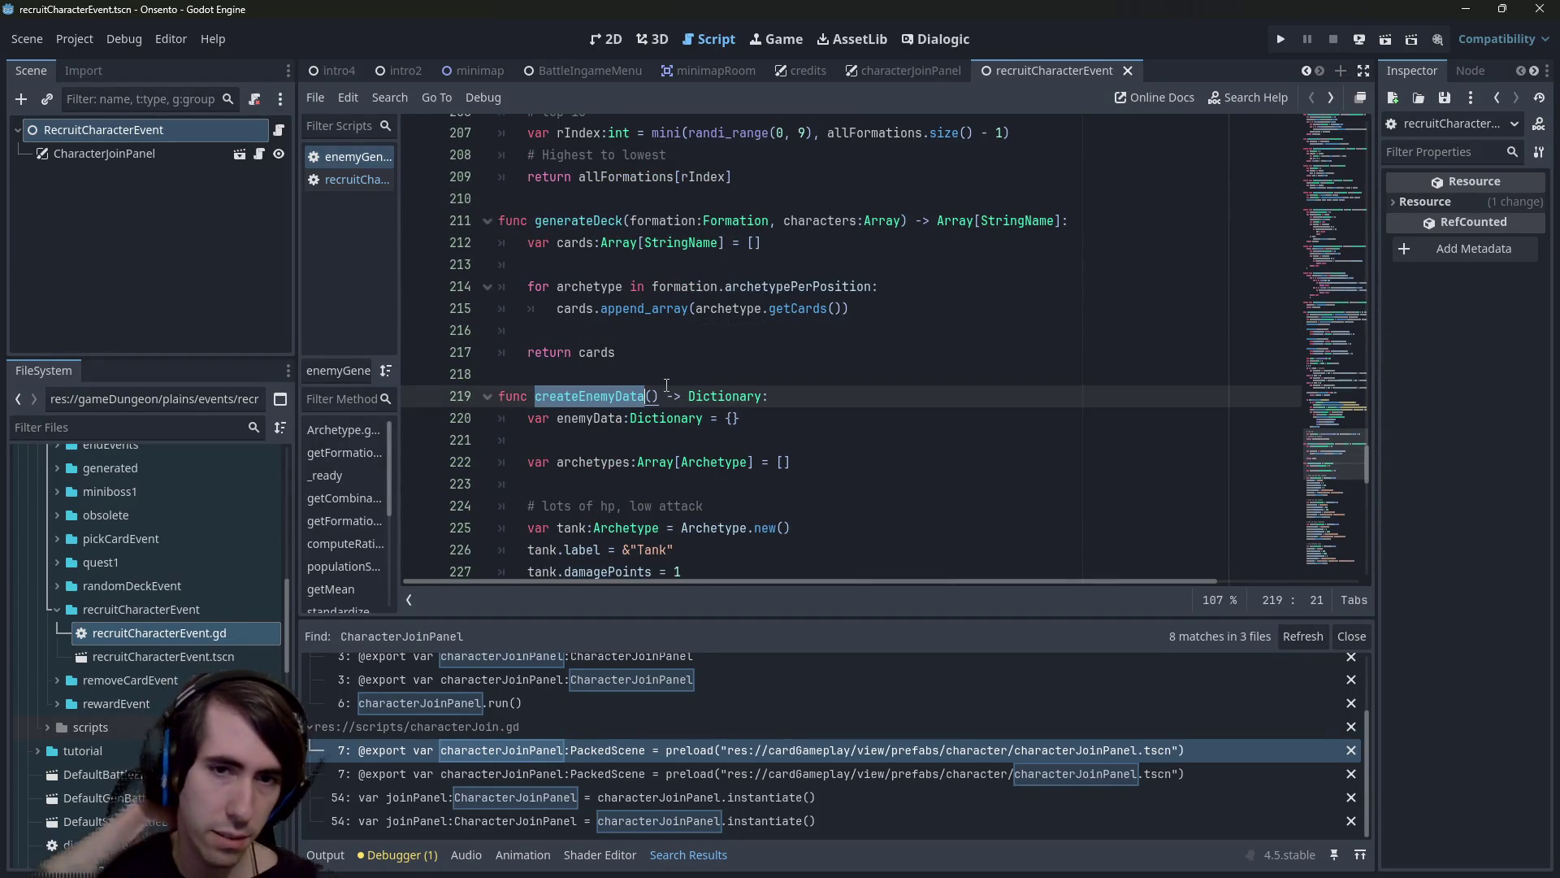
Highlight the tank and archetypes identifiers to trace where they are used
scroll(666, 384, "down", 3)
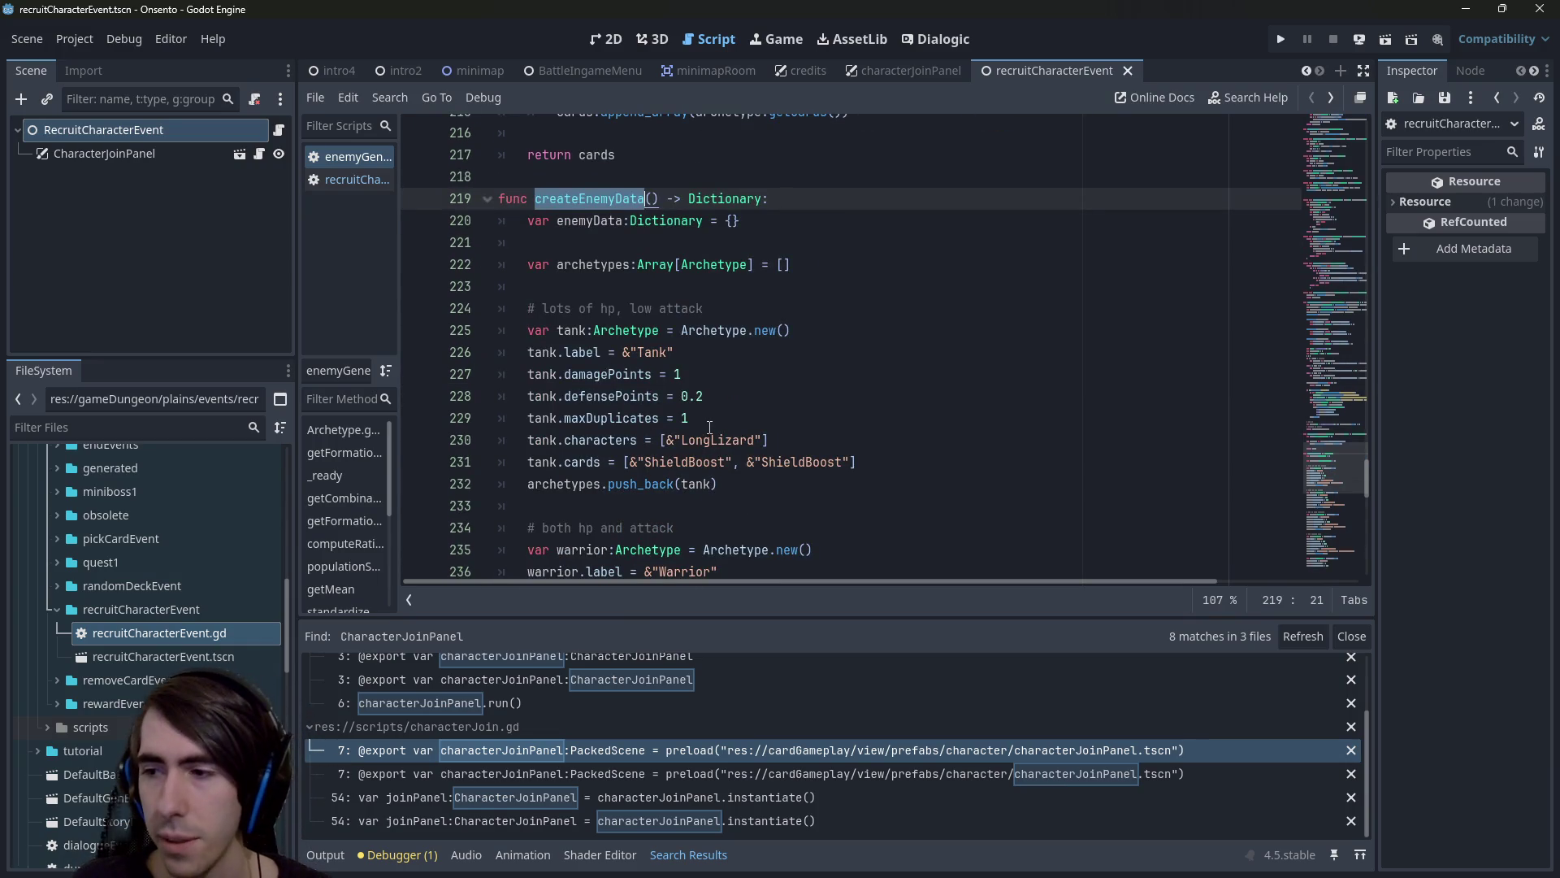
double_click(573, 330)
double_click(593, 264)
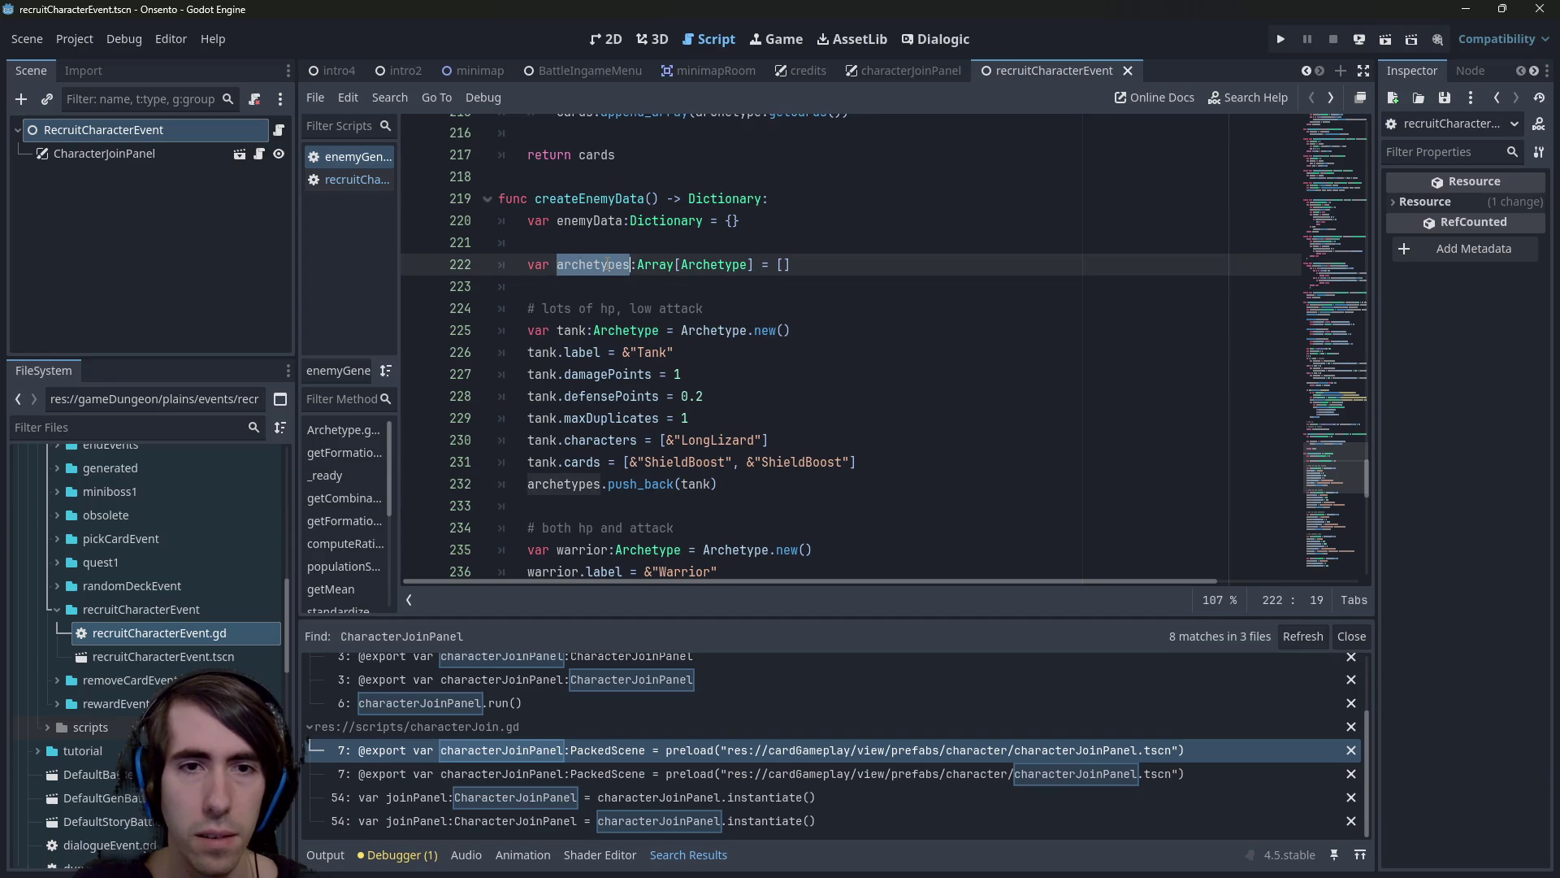
scroll(601, 374, "down", 3)
scroll(605, 383, "down", 10)
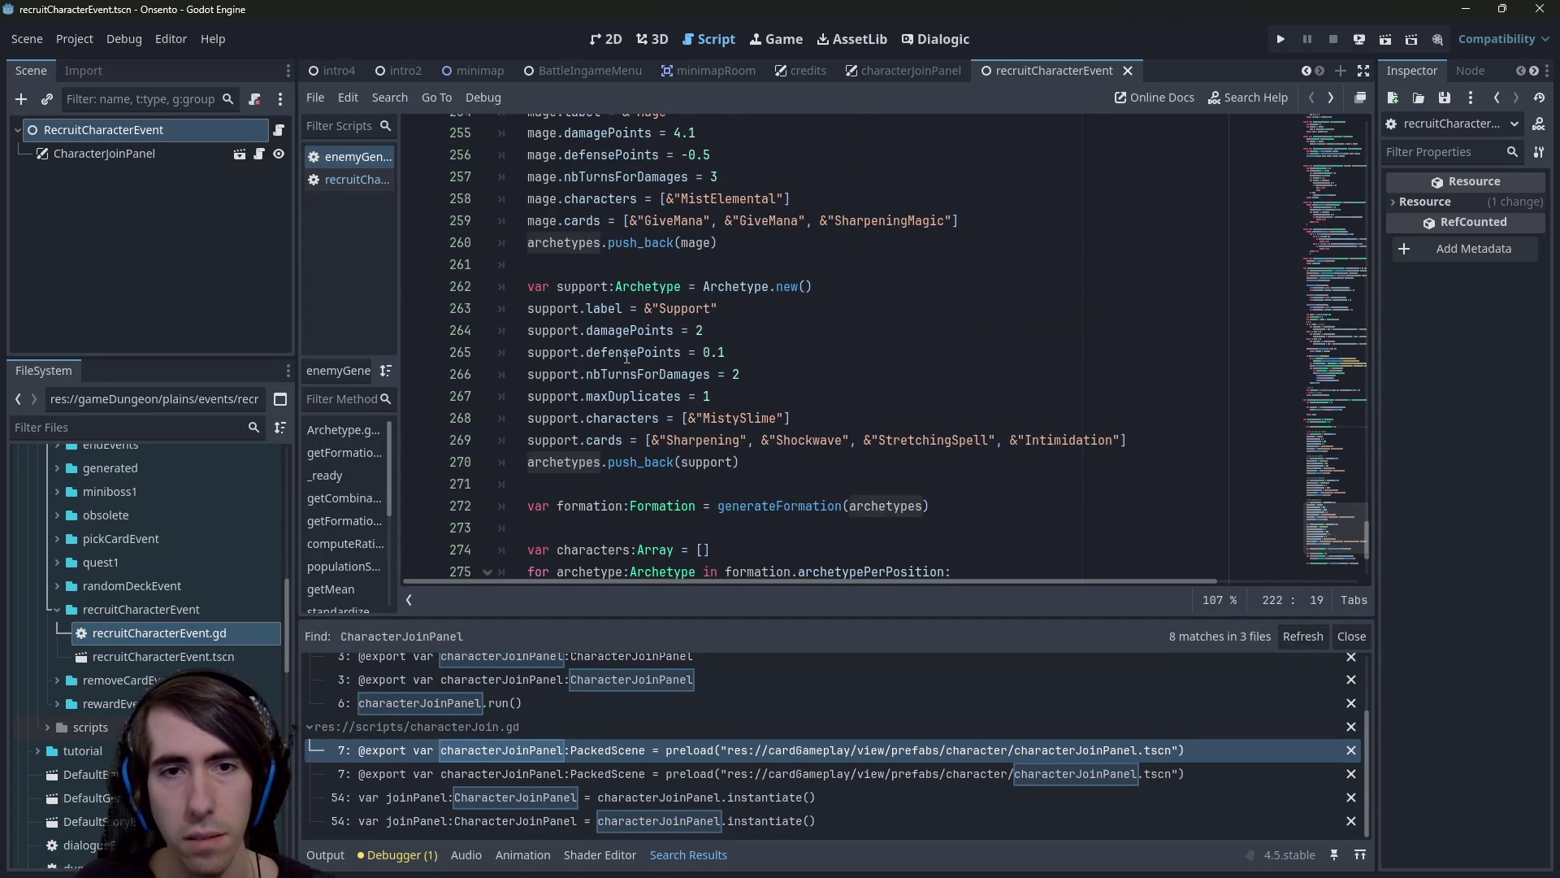
scroll(623, 363, "down", 2)
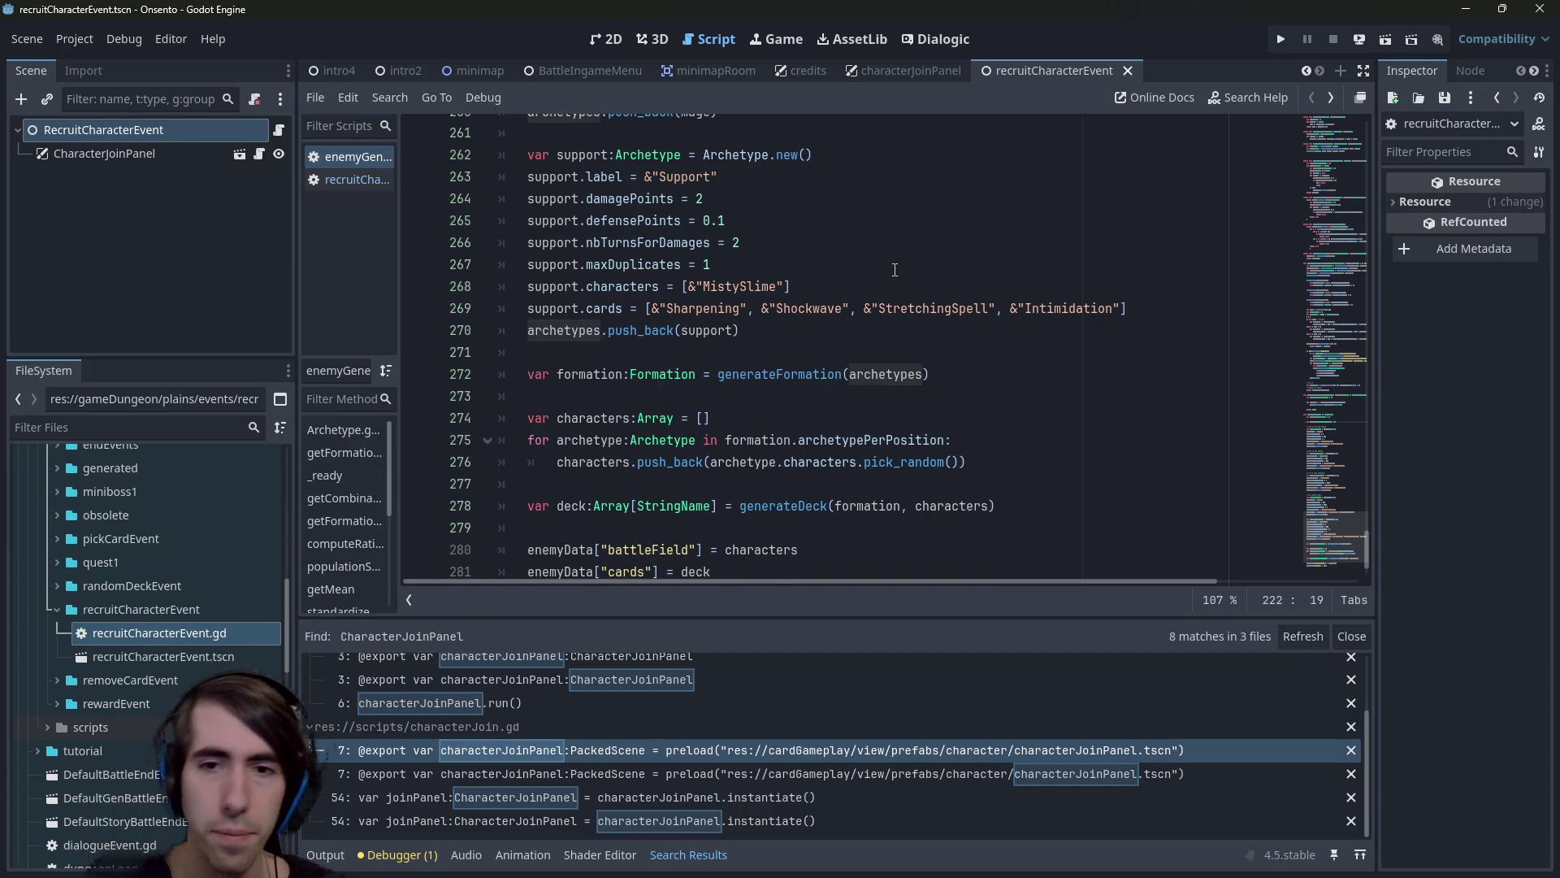
scroll(886, 282, "down", 2)
Inspect the pick_random call on line 276, highlighting the characters array and archetype loop variable
left_click(813, 416)
left_click(870, 371)
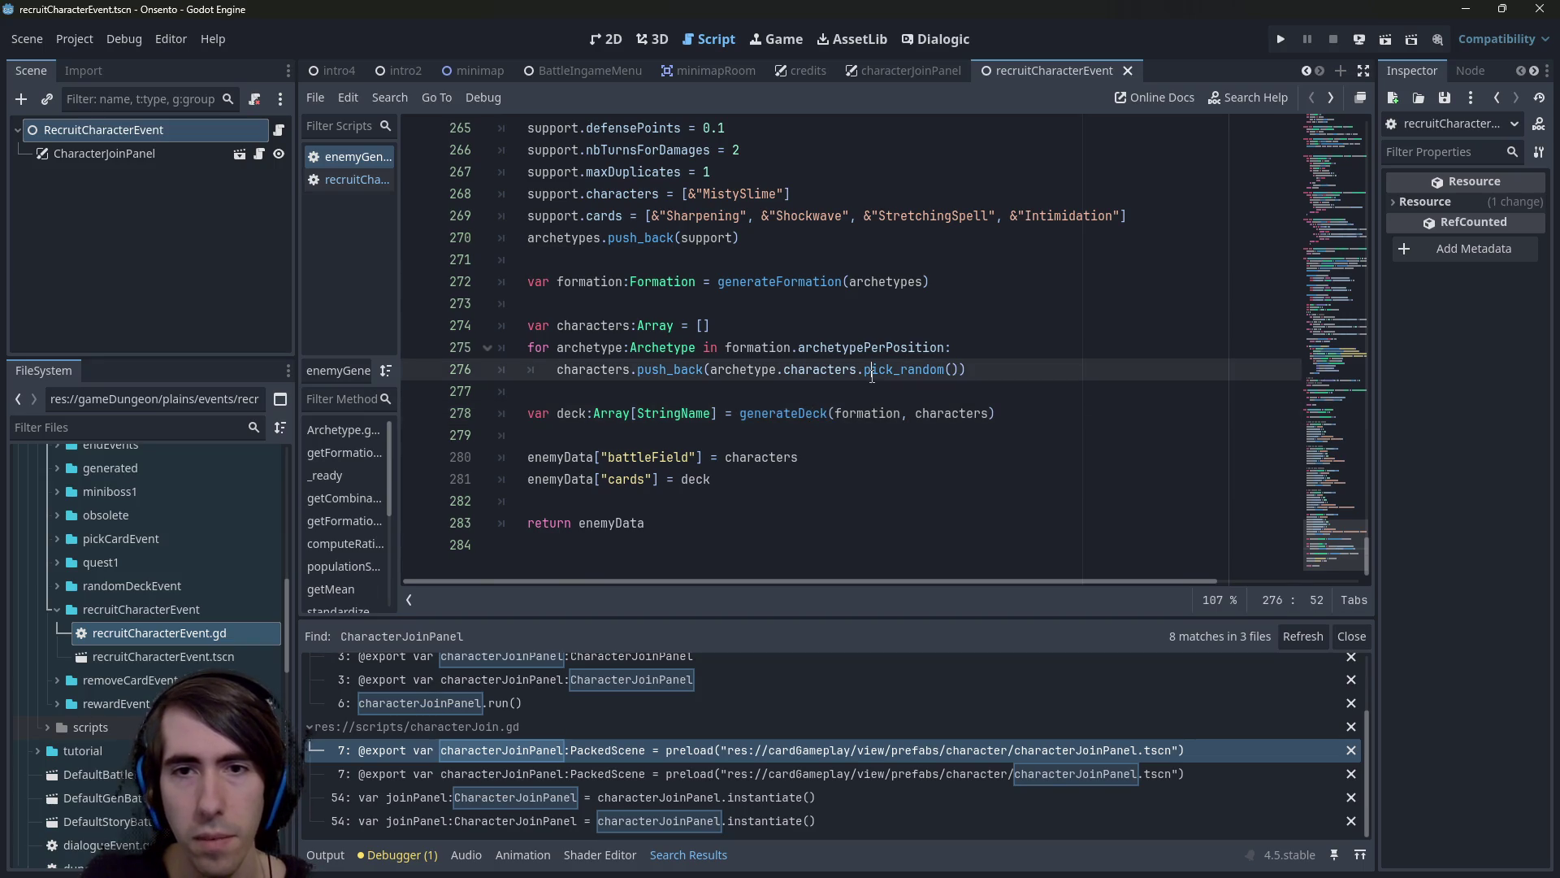
scroll(882, 341, "up", 2)
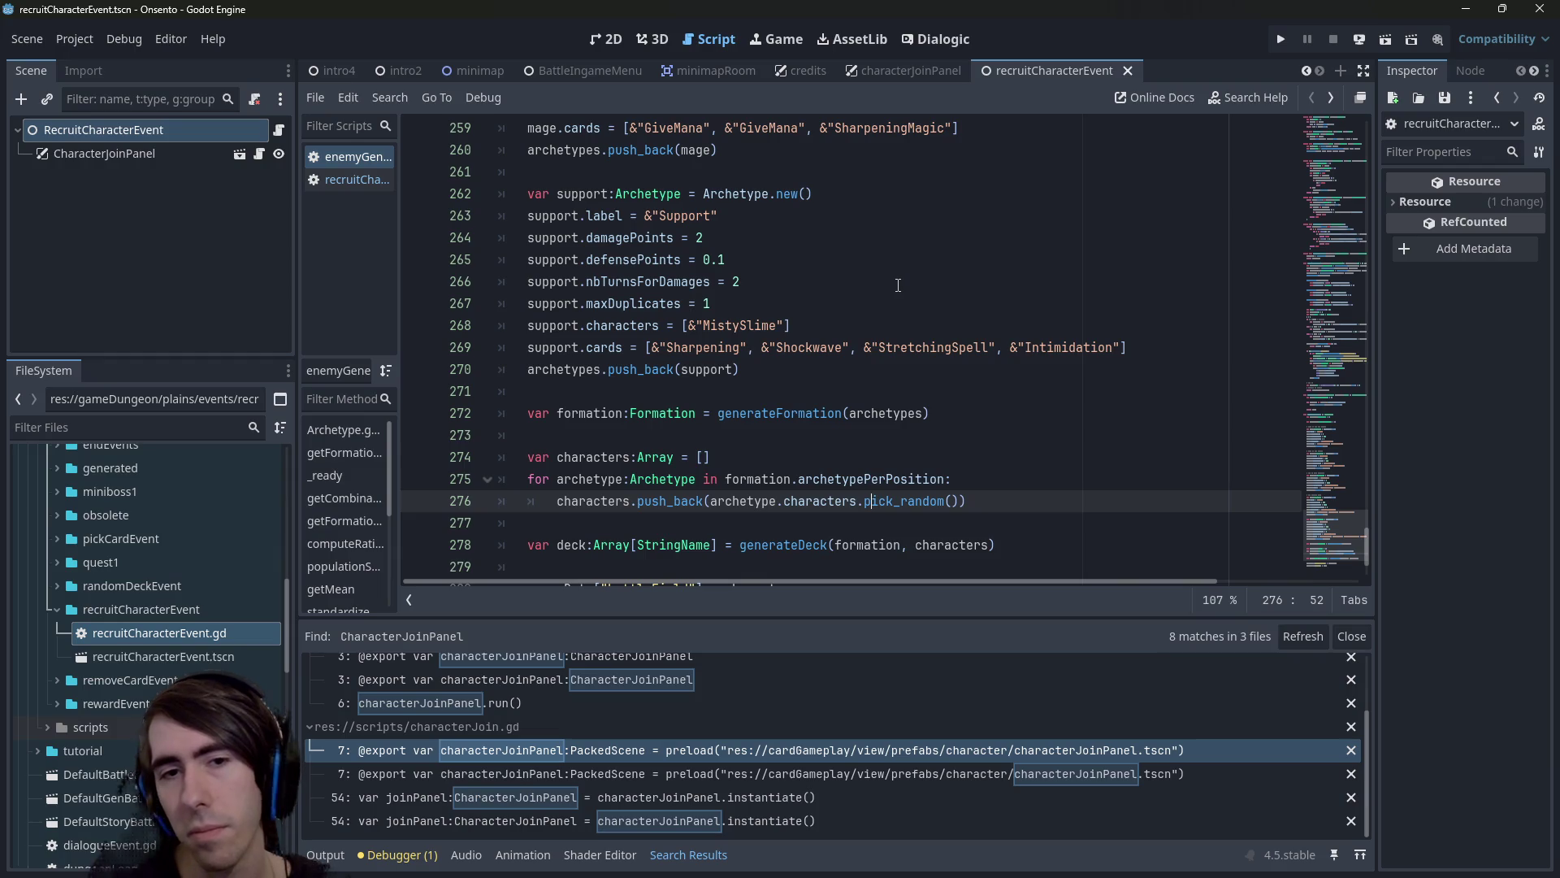
double_click(610, 500)
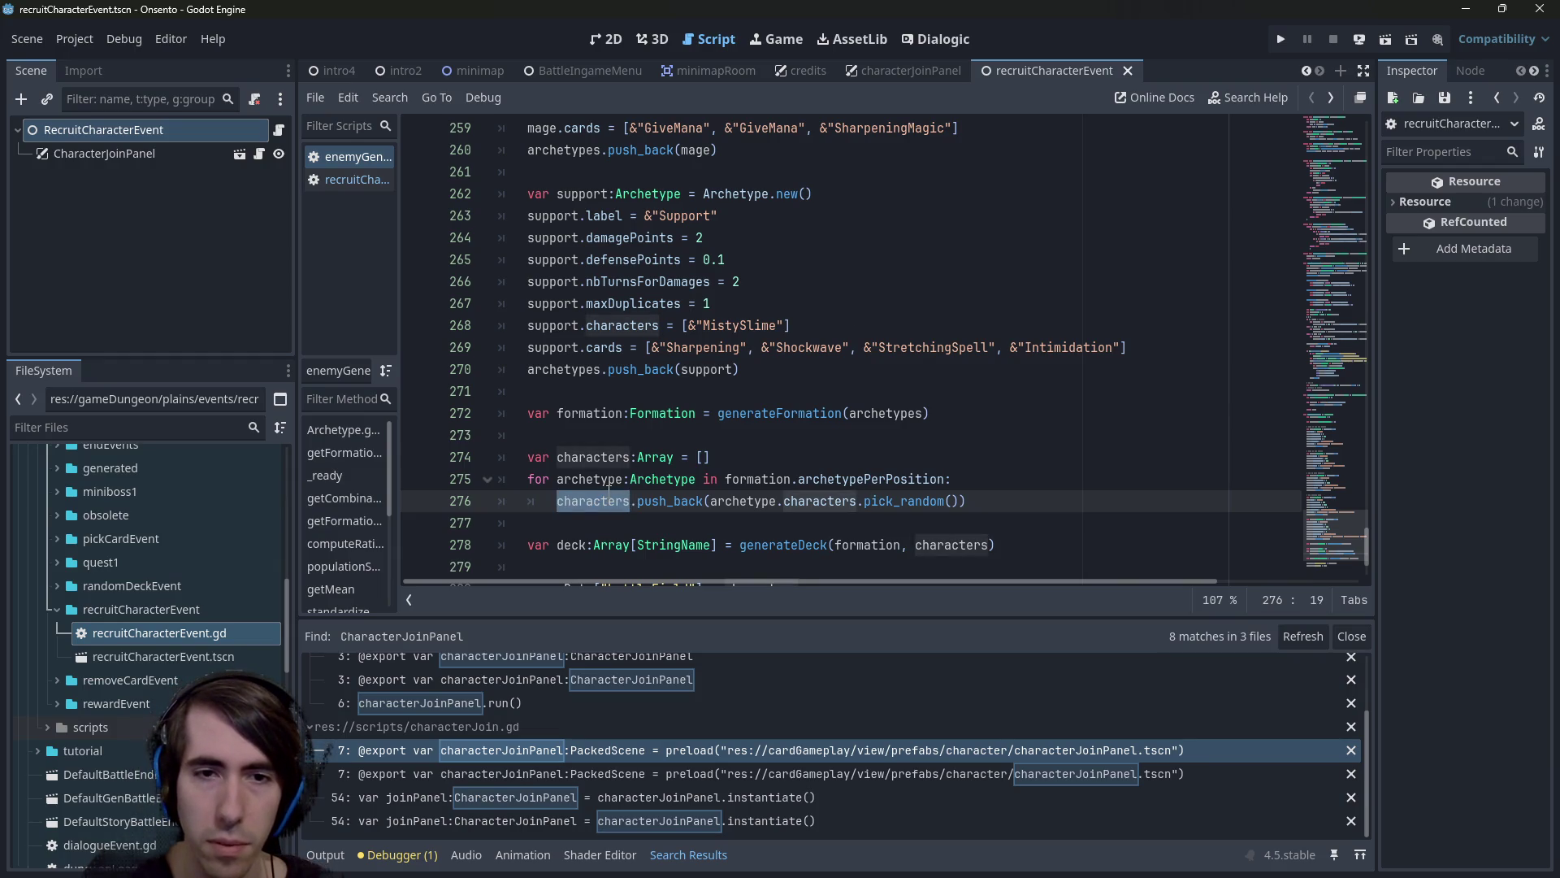
double_click(609, 476)
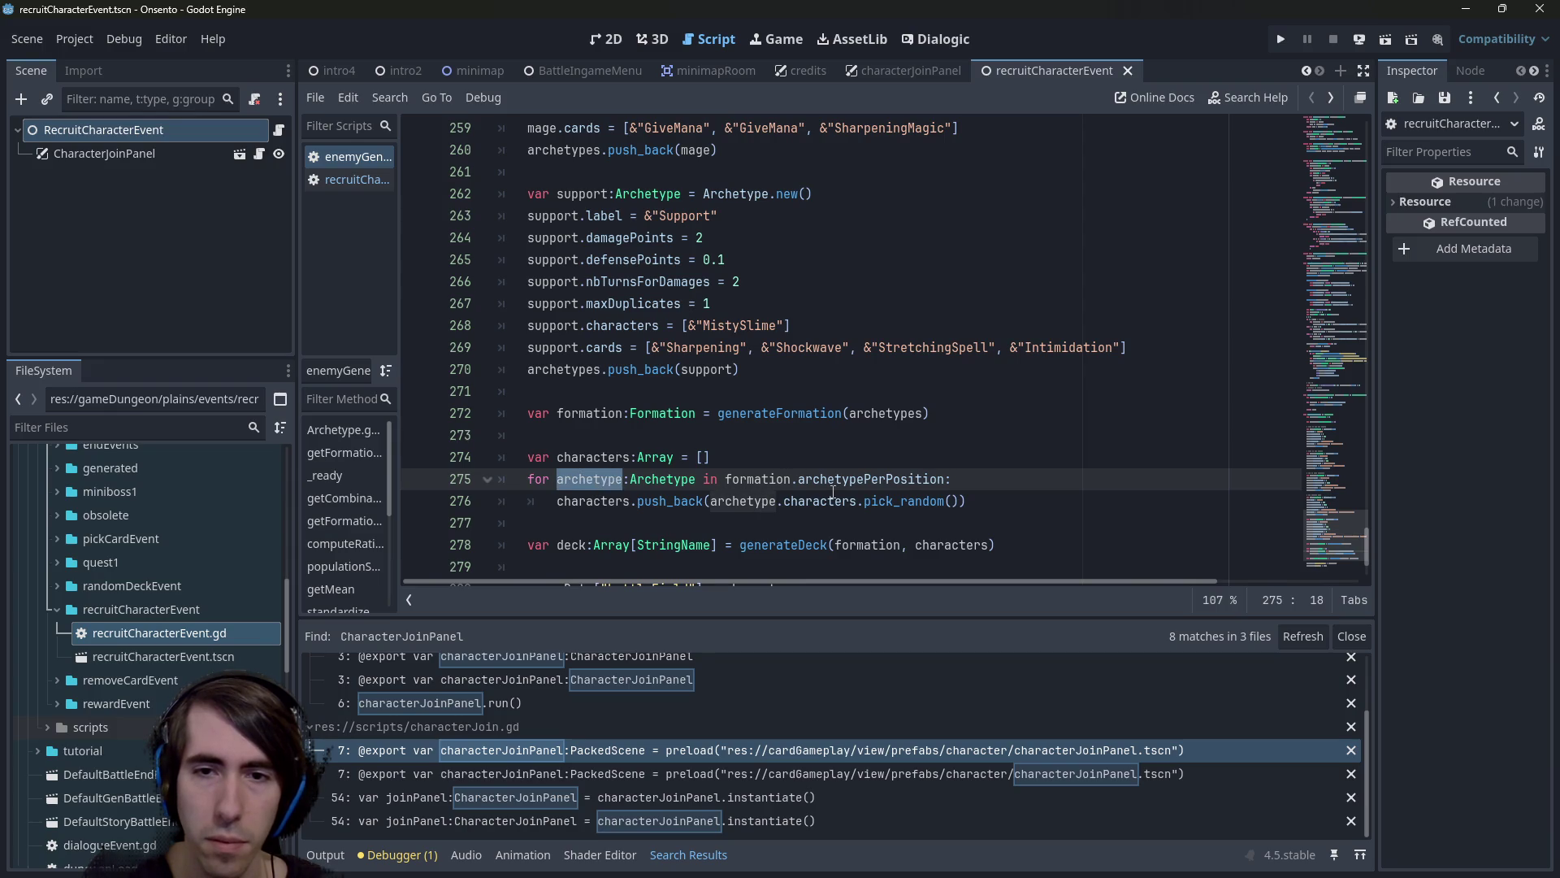
Jump from the generateDeck call on line 278 to its definition
double_click(585, 501)
left_click(784, 544)
left_click(787, 545, "ctrl")
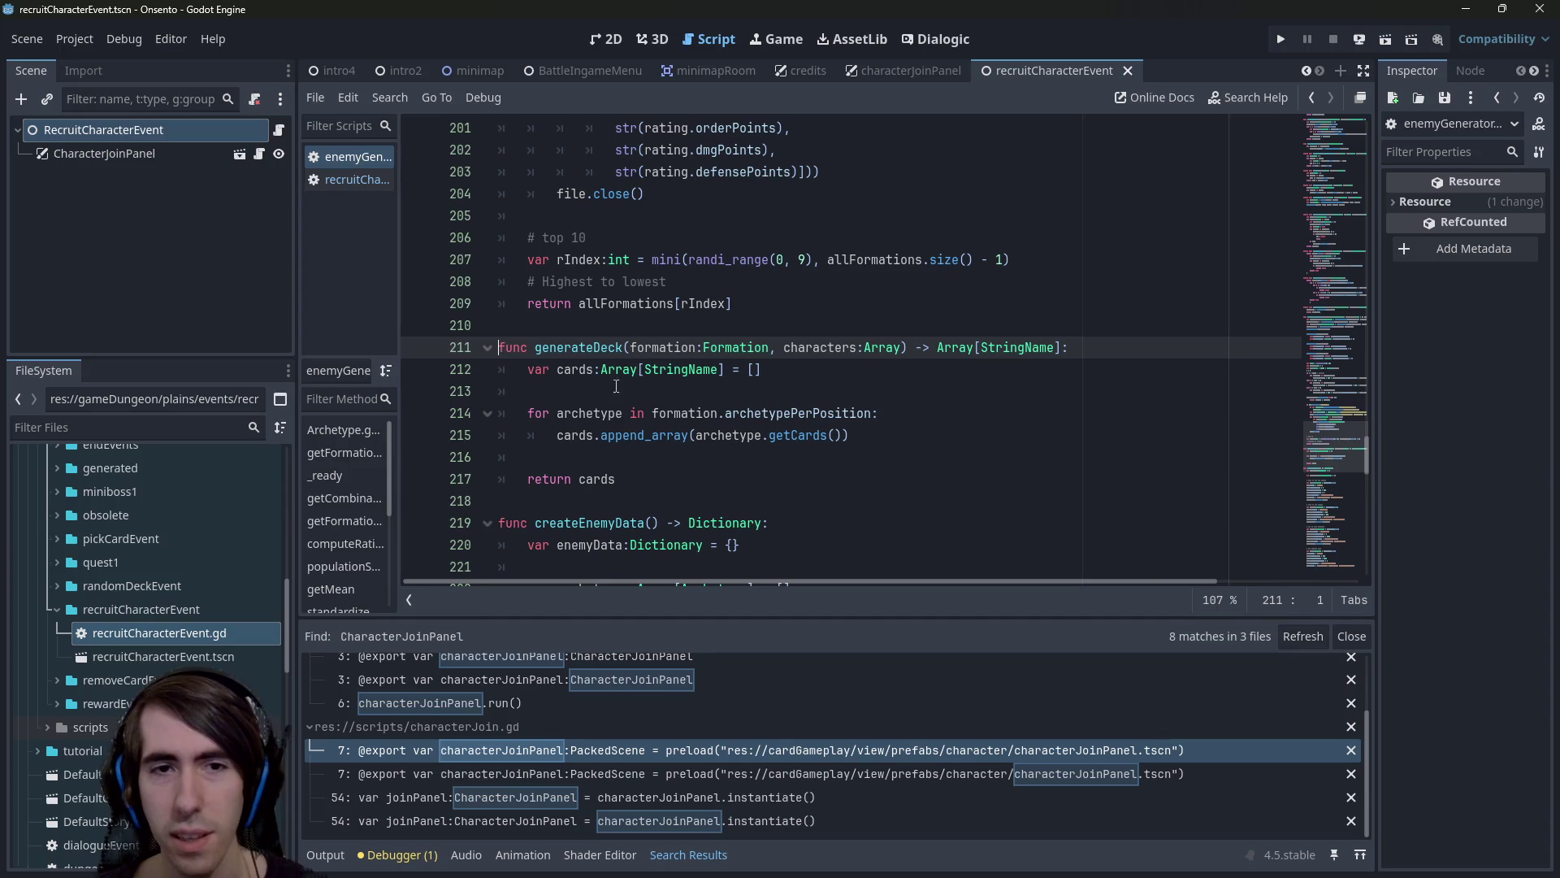
Inspect generateDeck's archetype loop and read the append_array docs on the getCards line 215
left_click(726, 418)
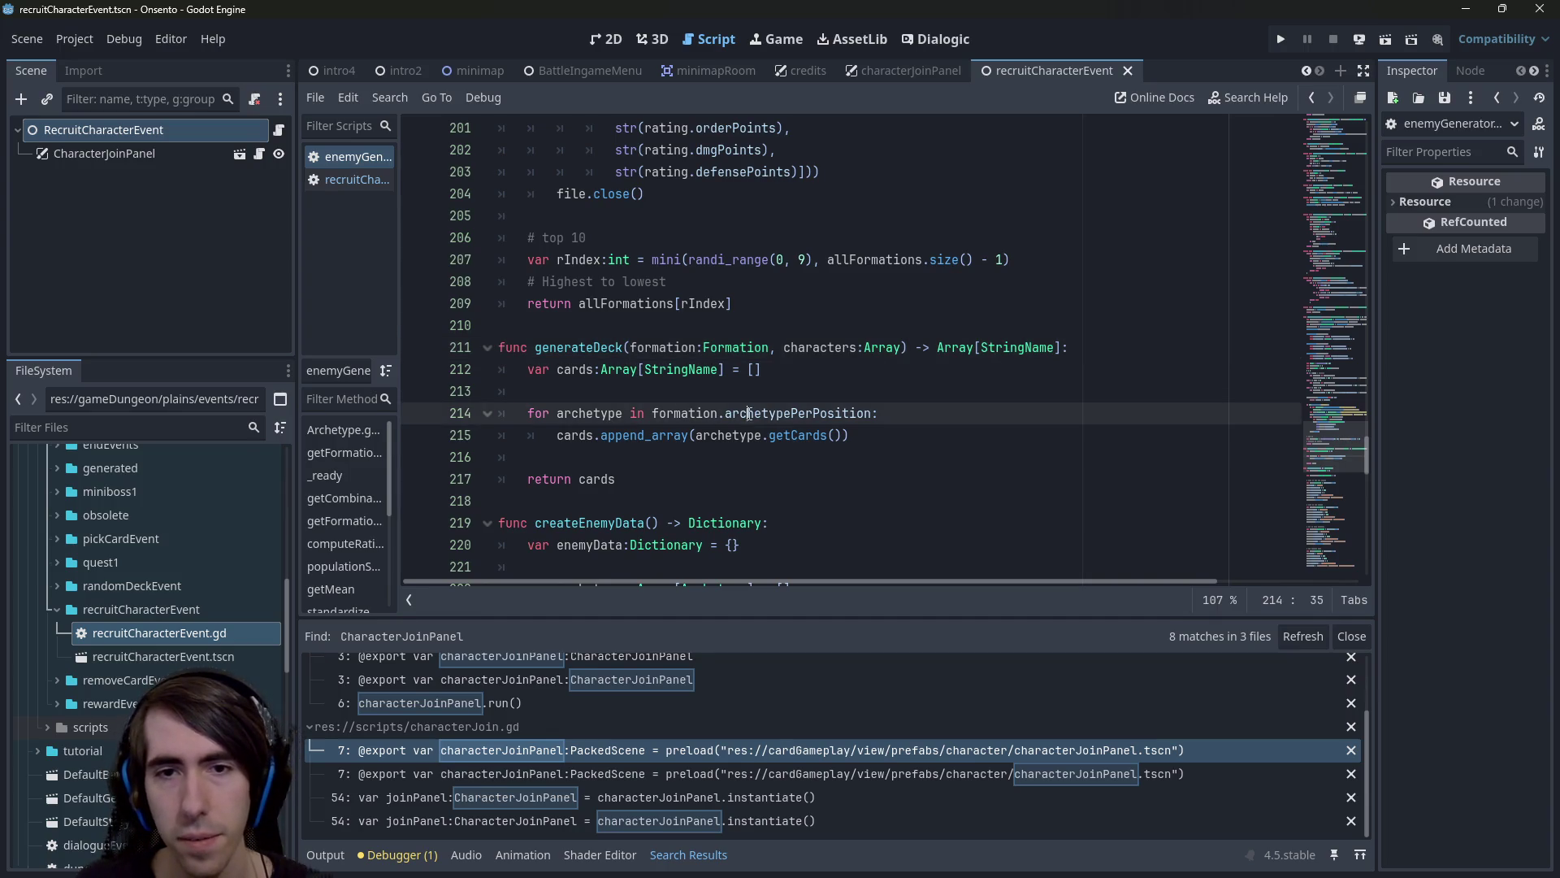
left_click(723, 437)
double_click(801, 434)
double_click(655, 435)
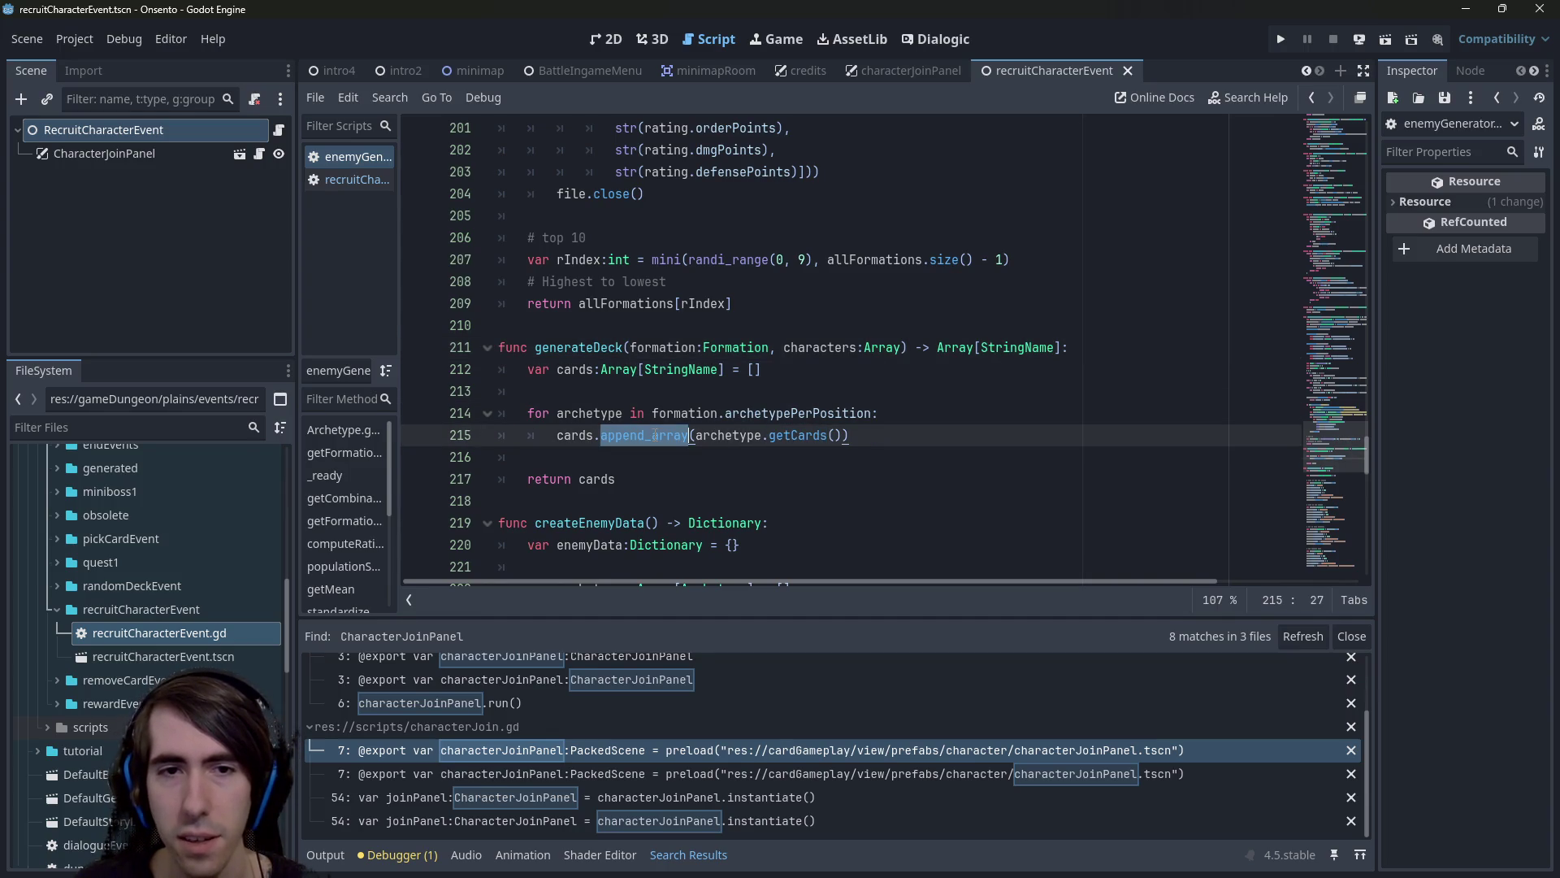
mouse_move(655, 434)
left_click(730, 392)
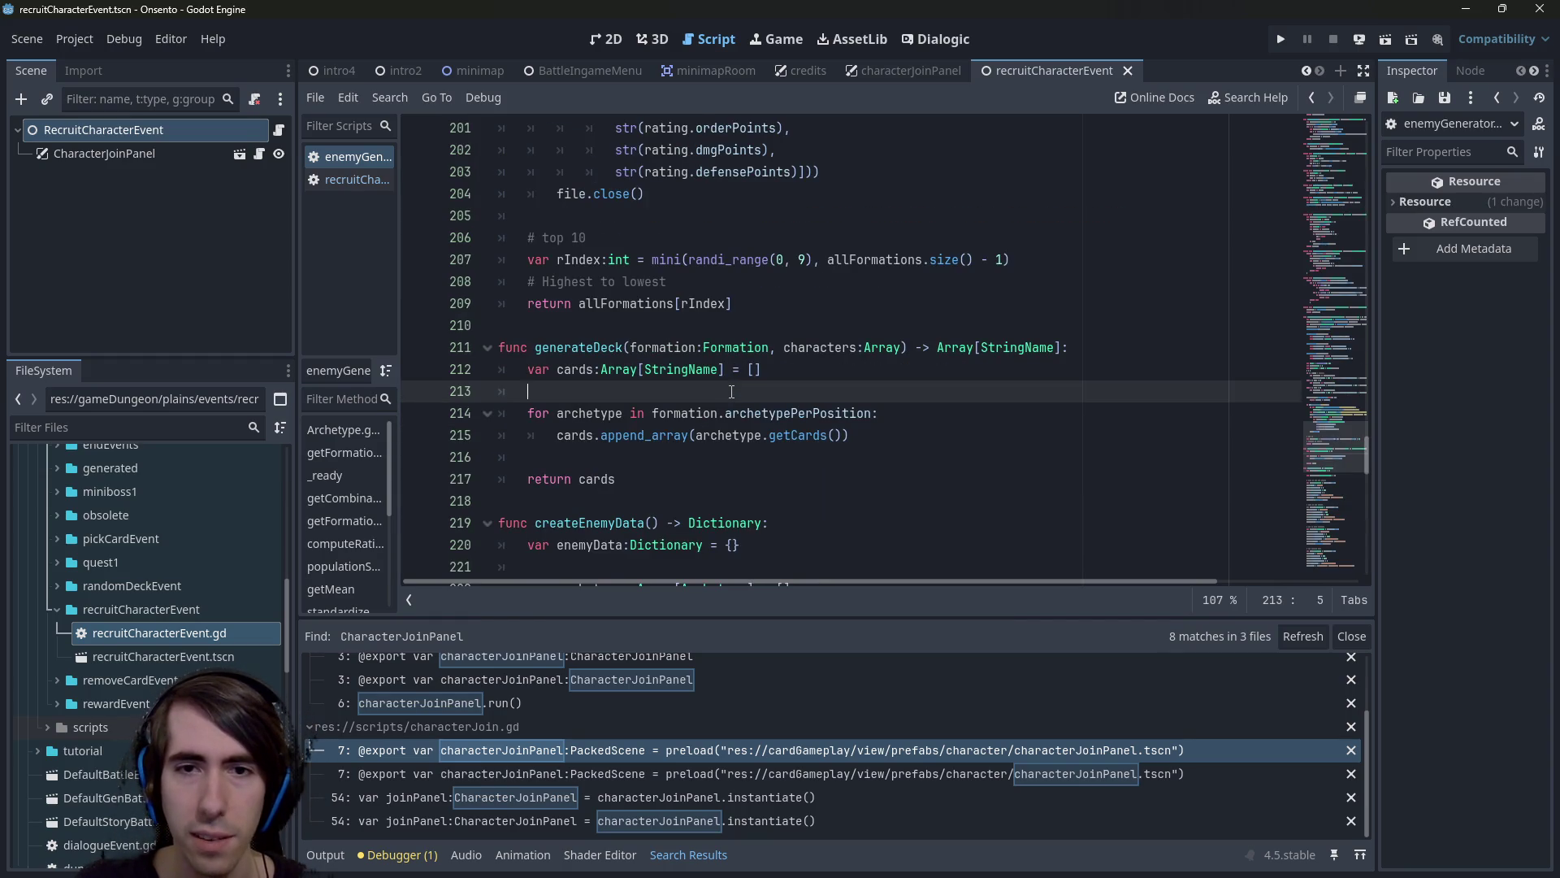
Go back to the generateDeck call site on line 278 and highlight the characters array
key("alt+Left")
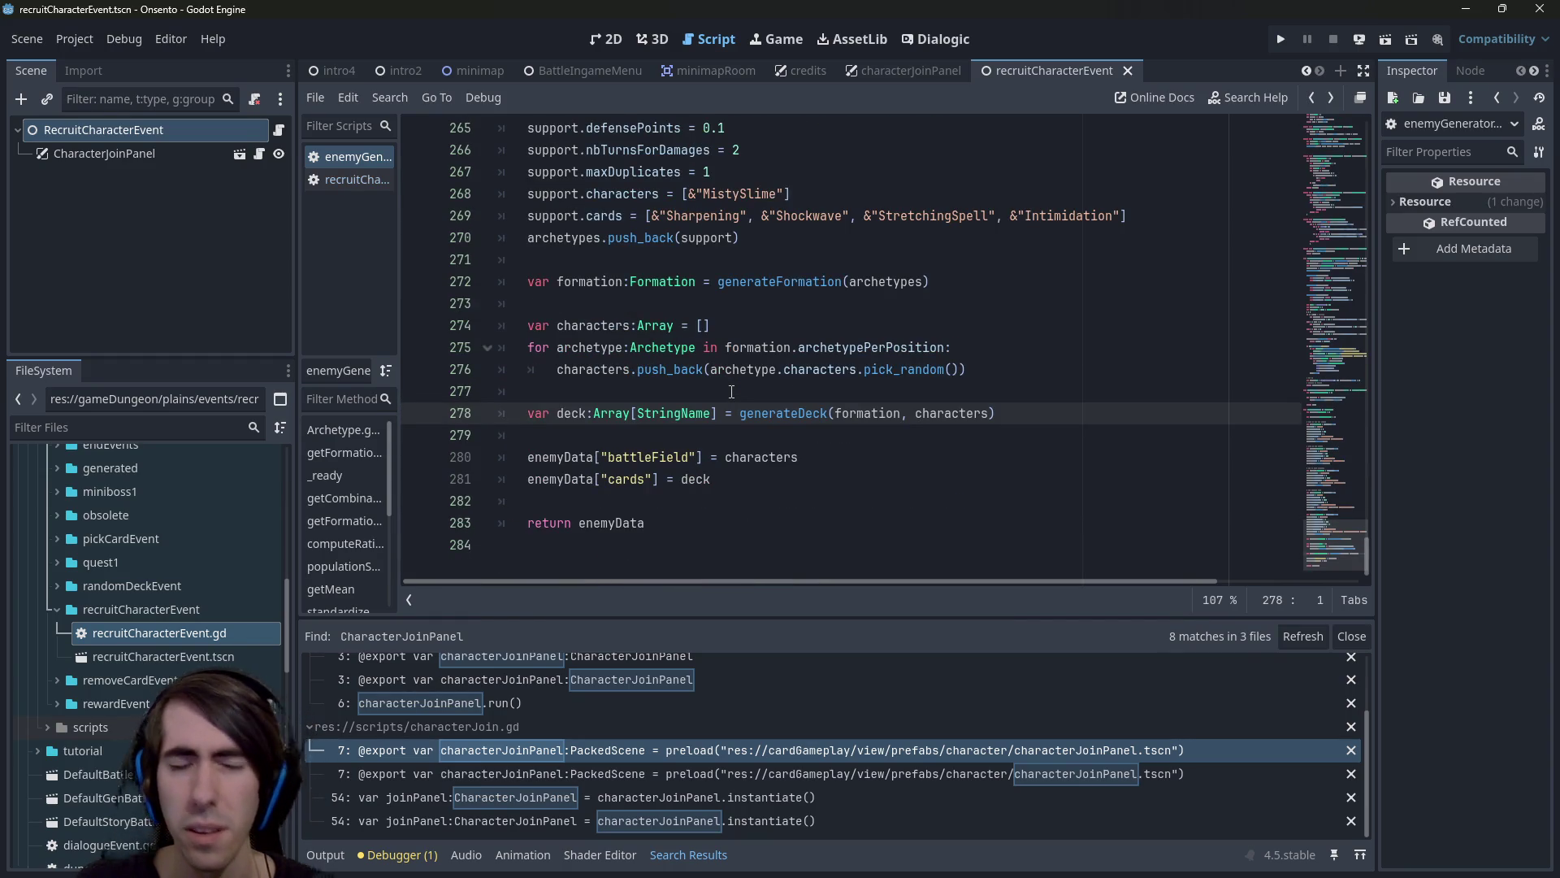
scroll(732, 391, "up", 2)
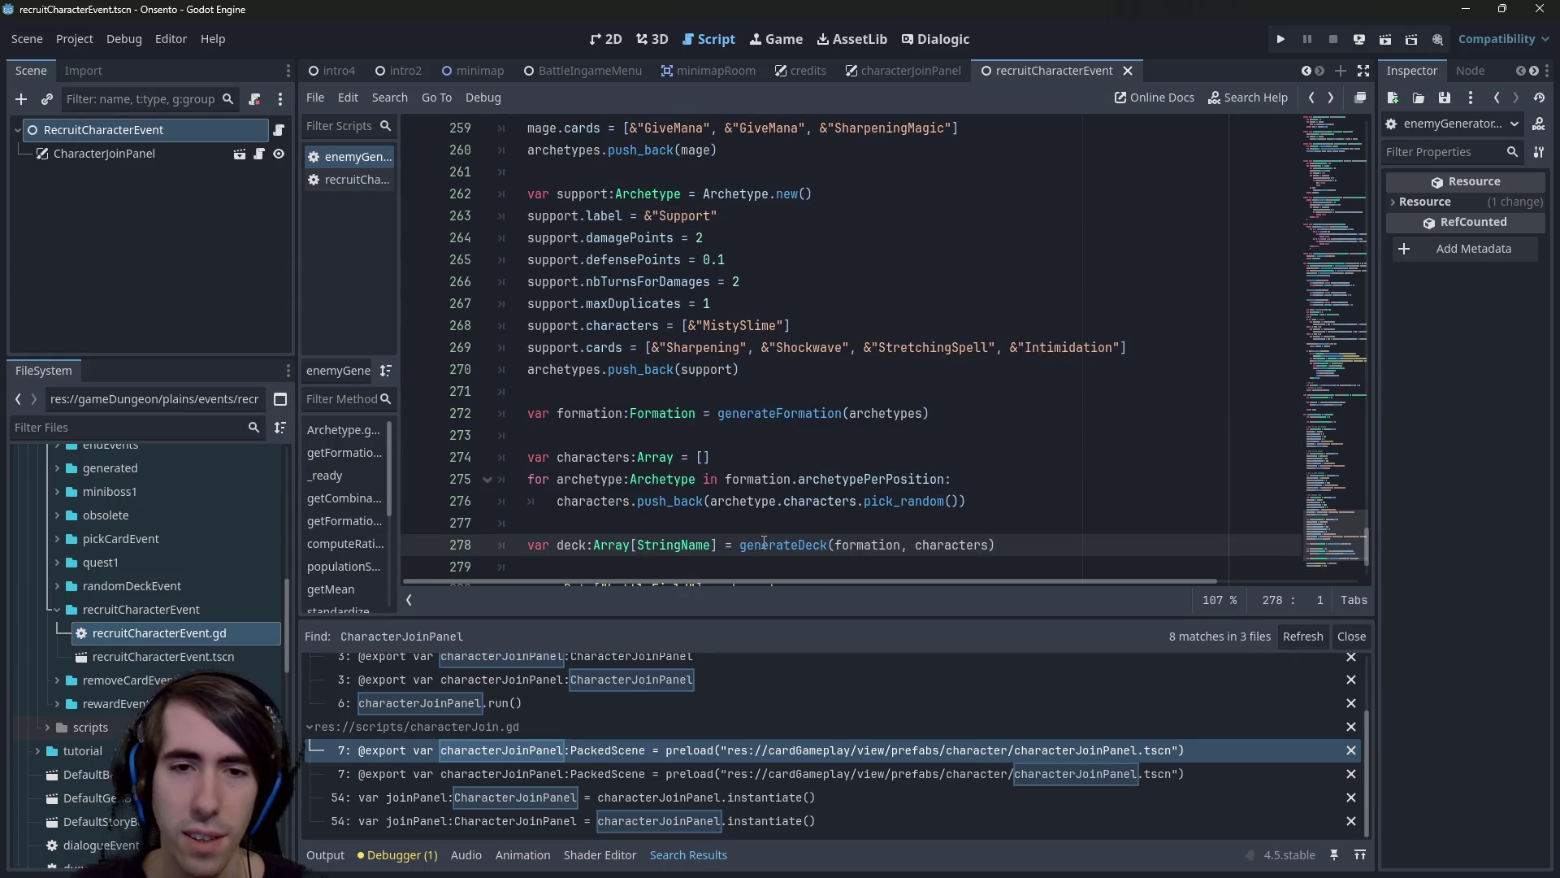
double_click(594, 501)
scroll(593, 501, "down", 2)
mouse_move(735, 483)
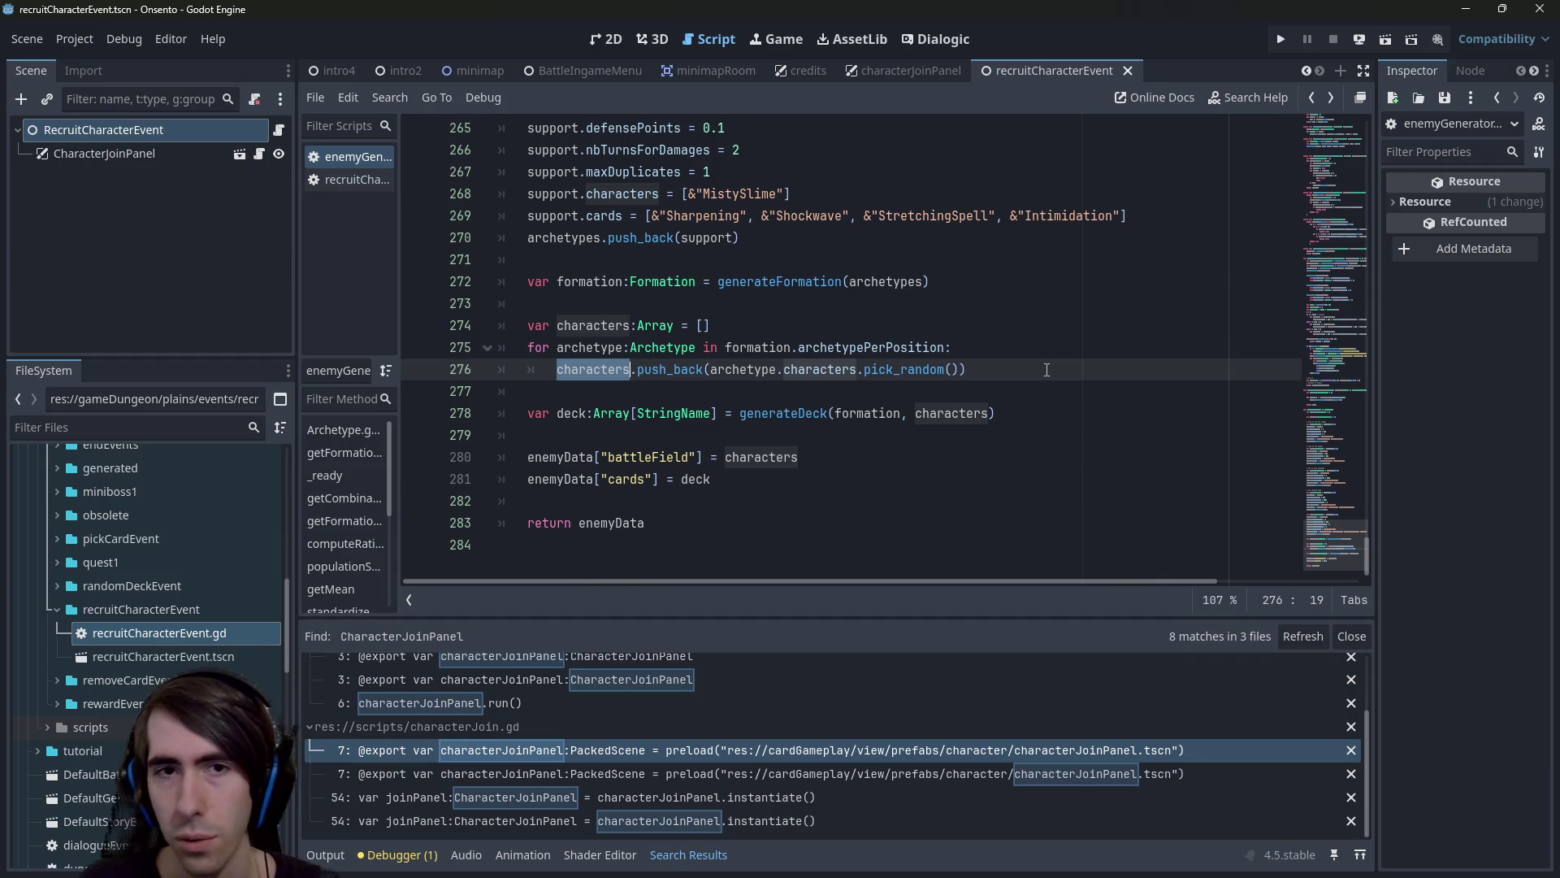
scroll(1047, 369, "up", 2)
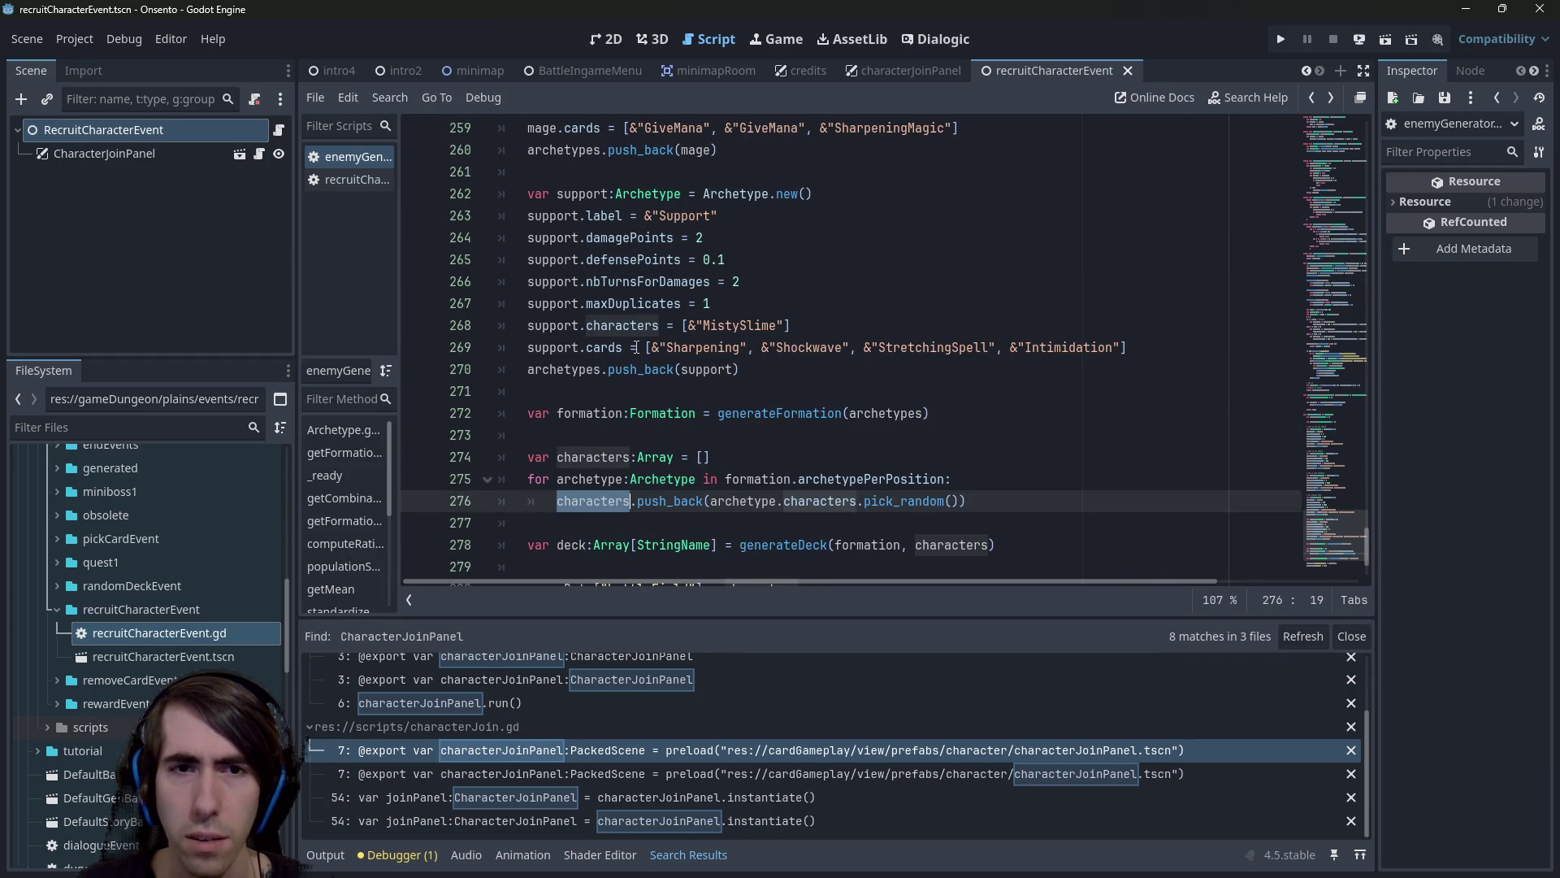
Highlight the formation variable and show generateFormation's documentation on line 272
left_click(761, 414)
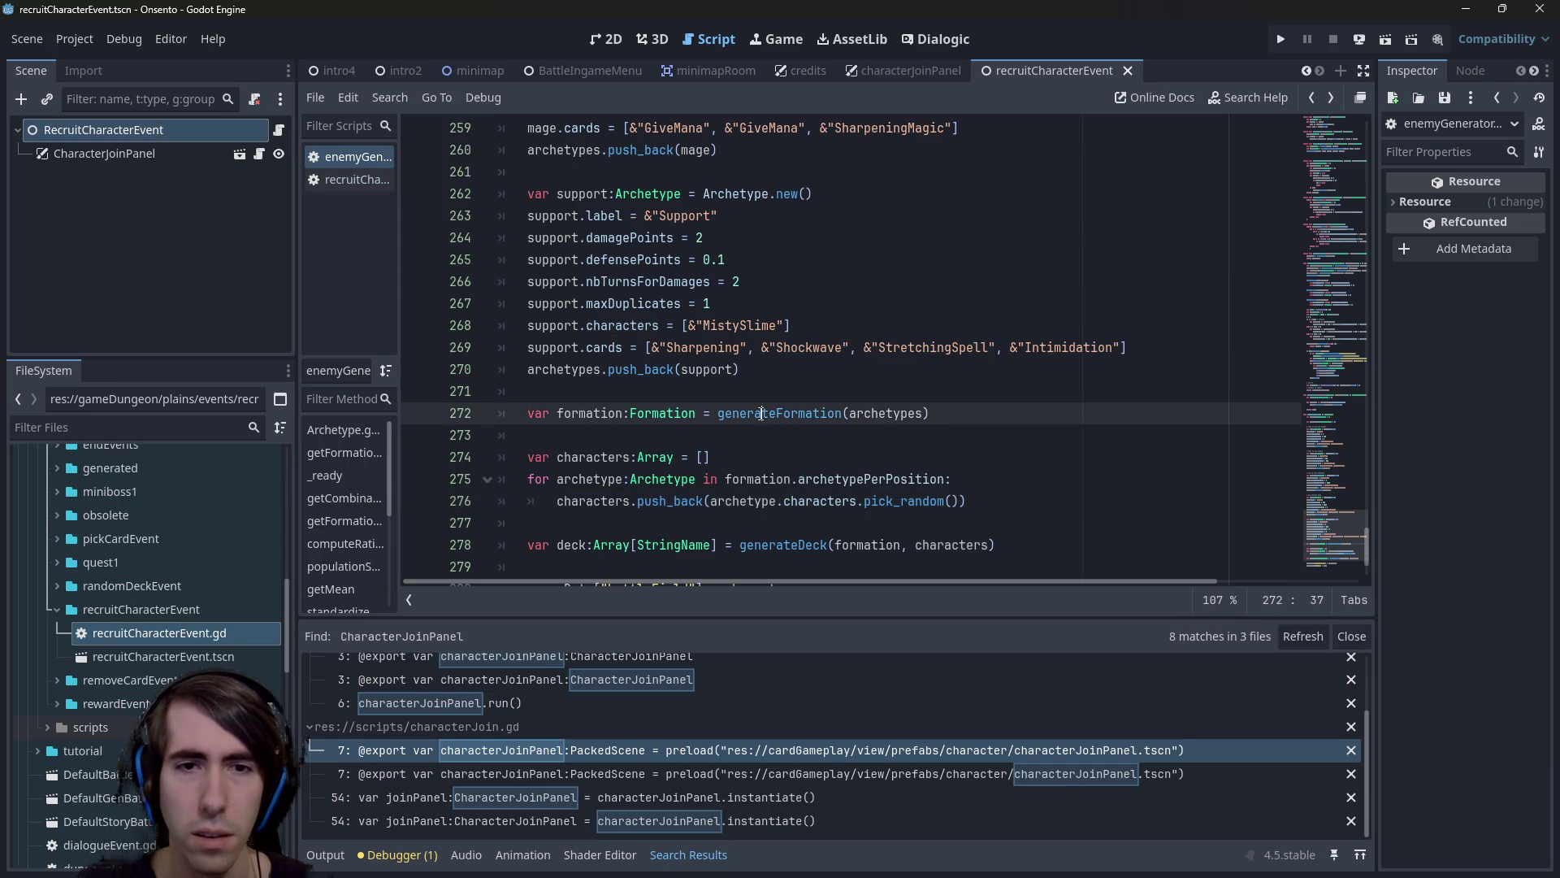
double_click(592, 411)
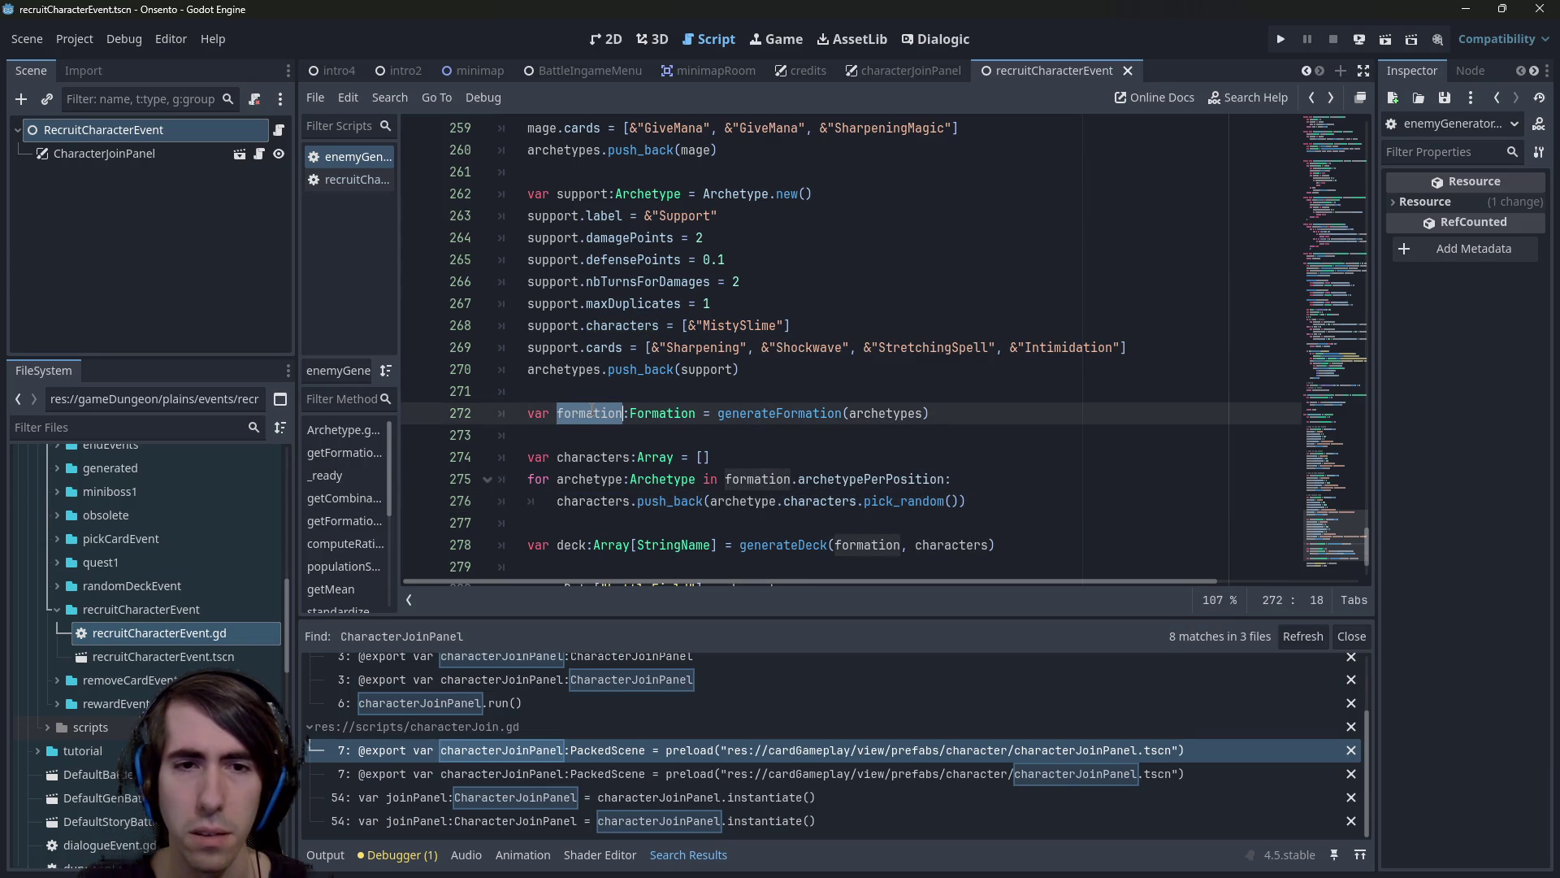
mouse_move(666, 413)
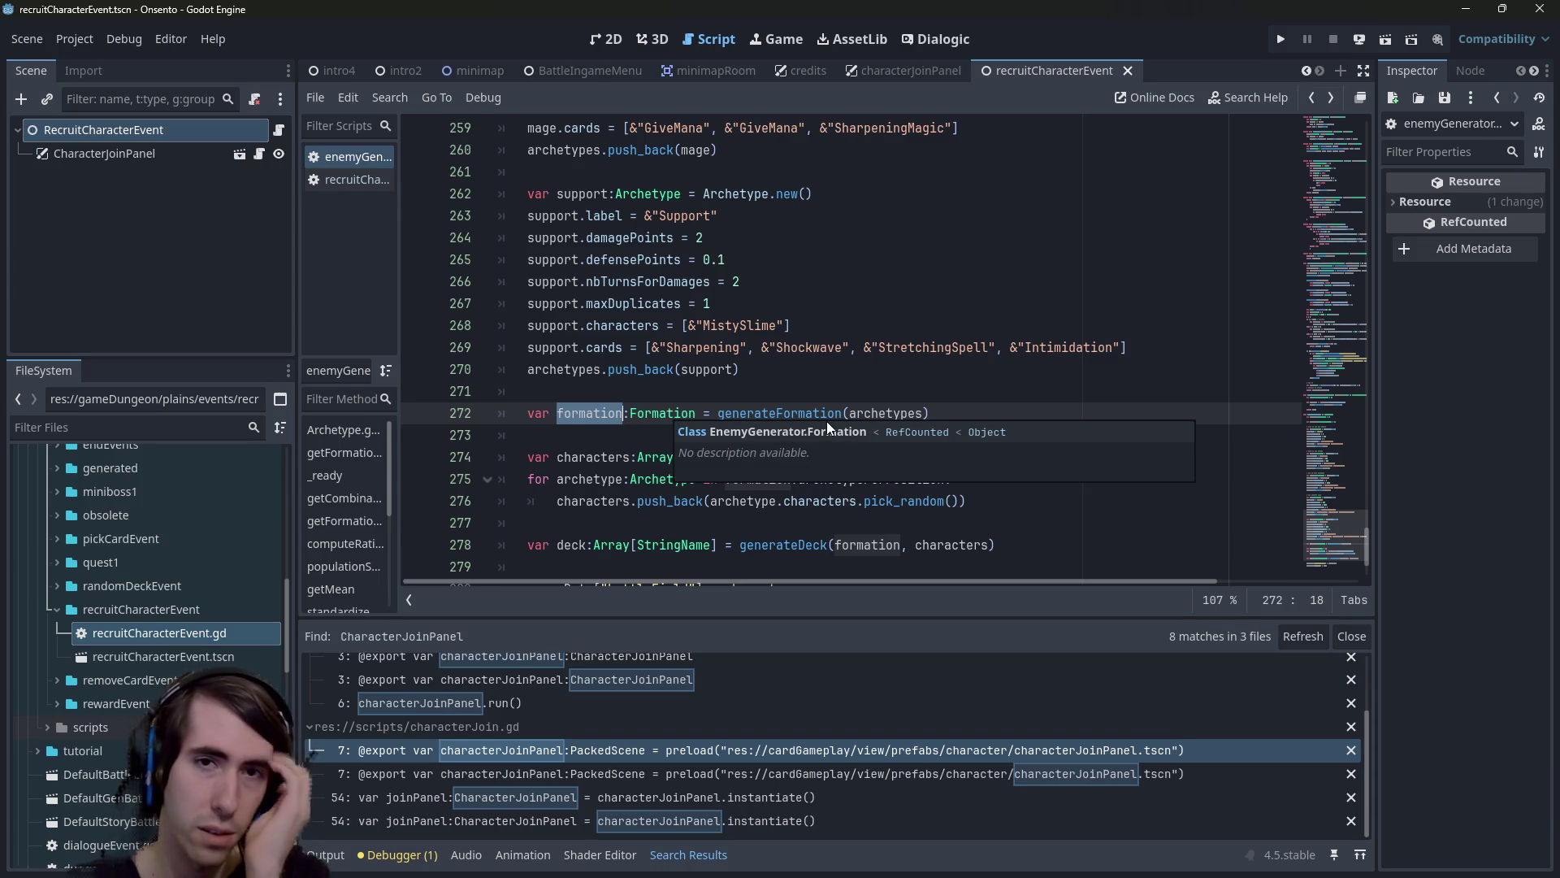
left_click(807, 414)
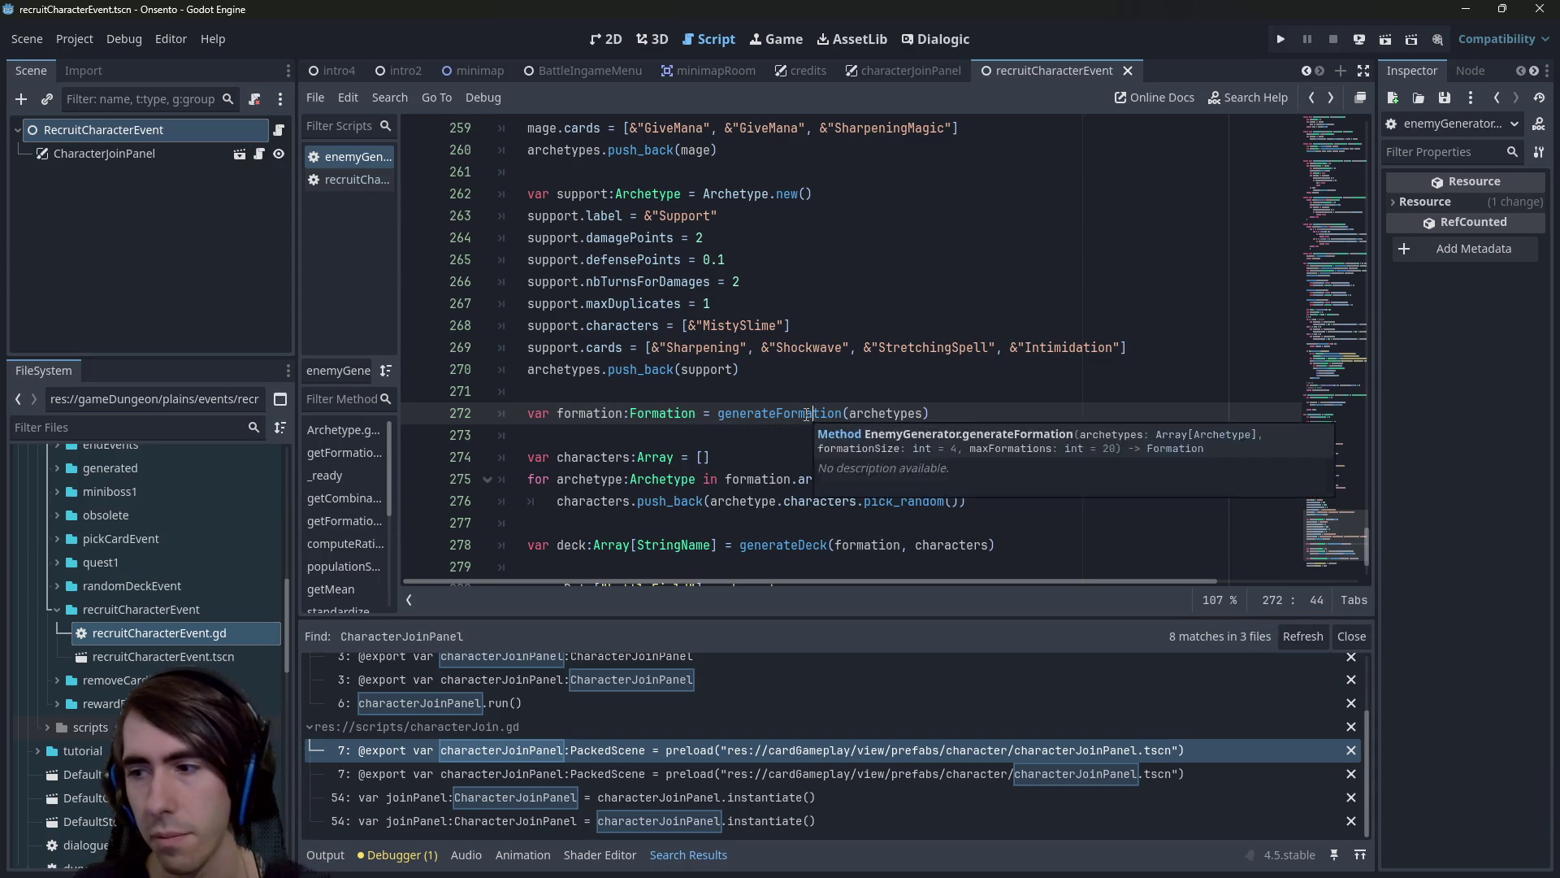
Jump to the generateFormation definition and scroll through its formation building, pruning and rating
left_click(807, 415, "ctrl")
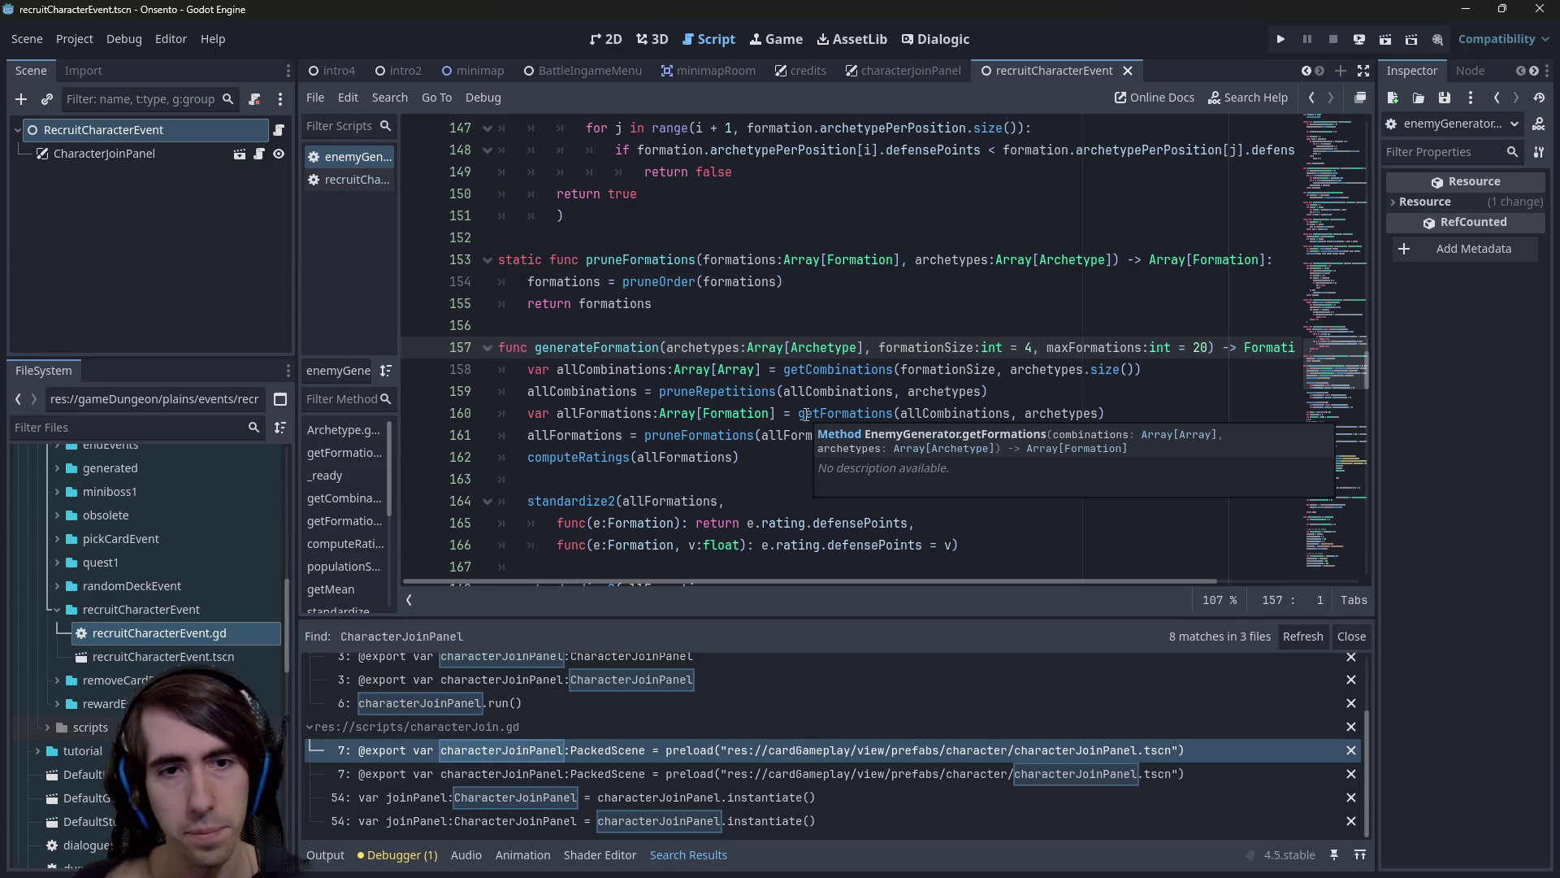
scroll(807, 415, "down", 6)
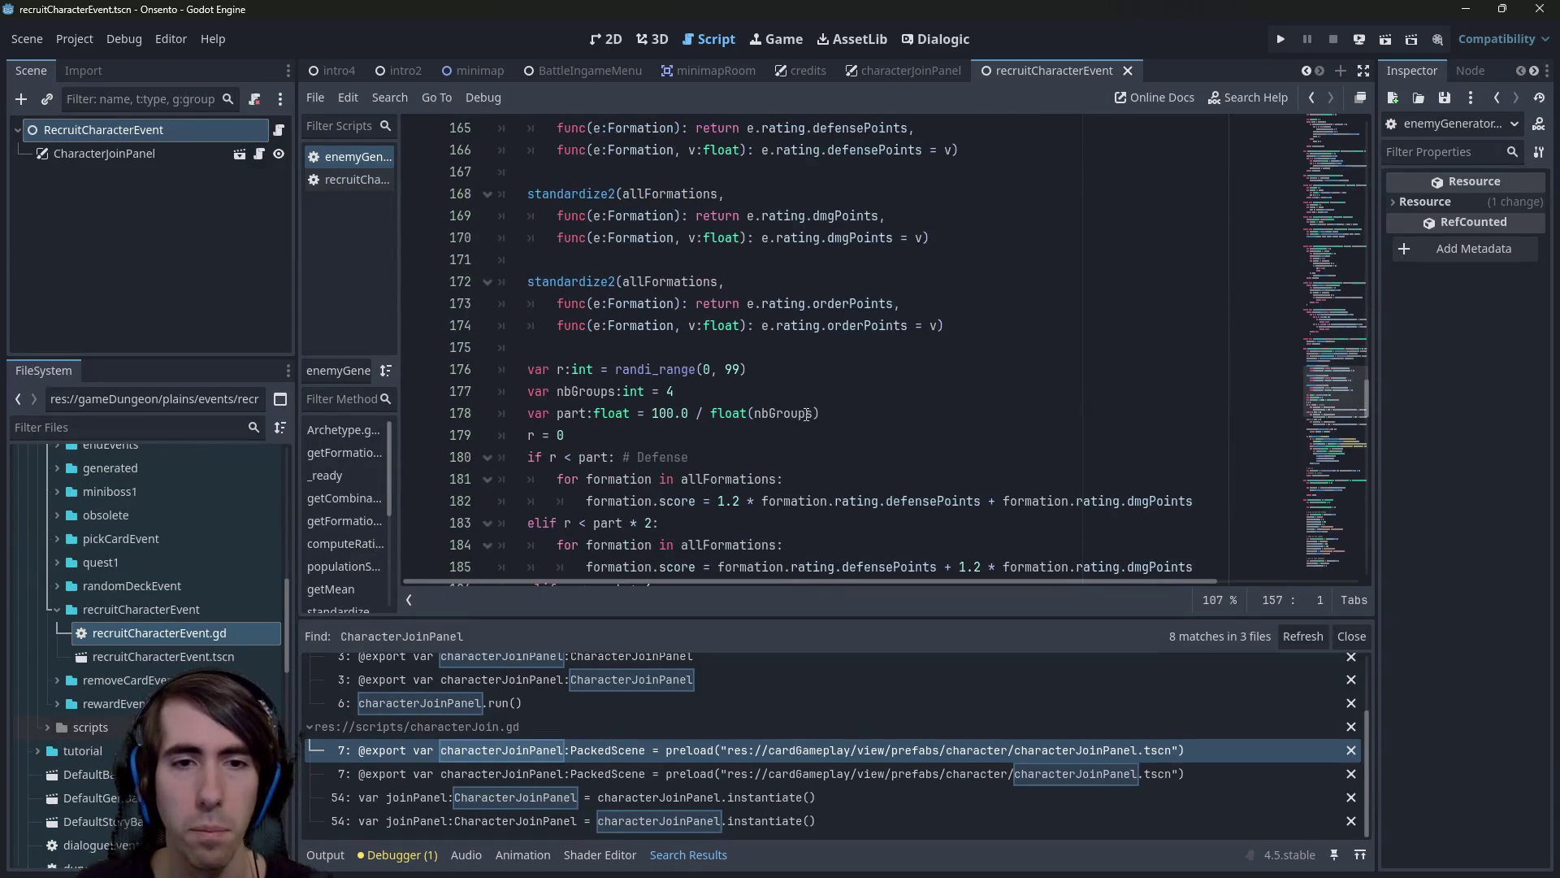
scroll(807, 414, "down", 2)
scroll(807, 414, "down", 6)
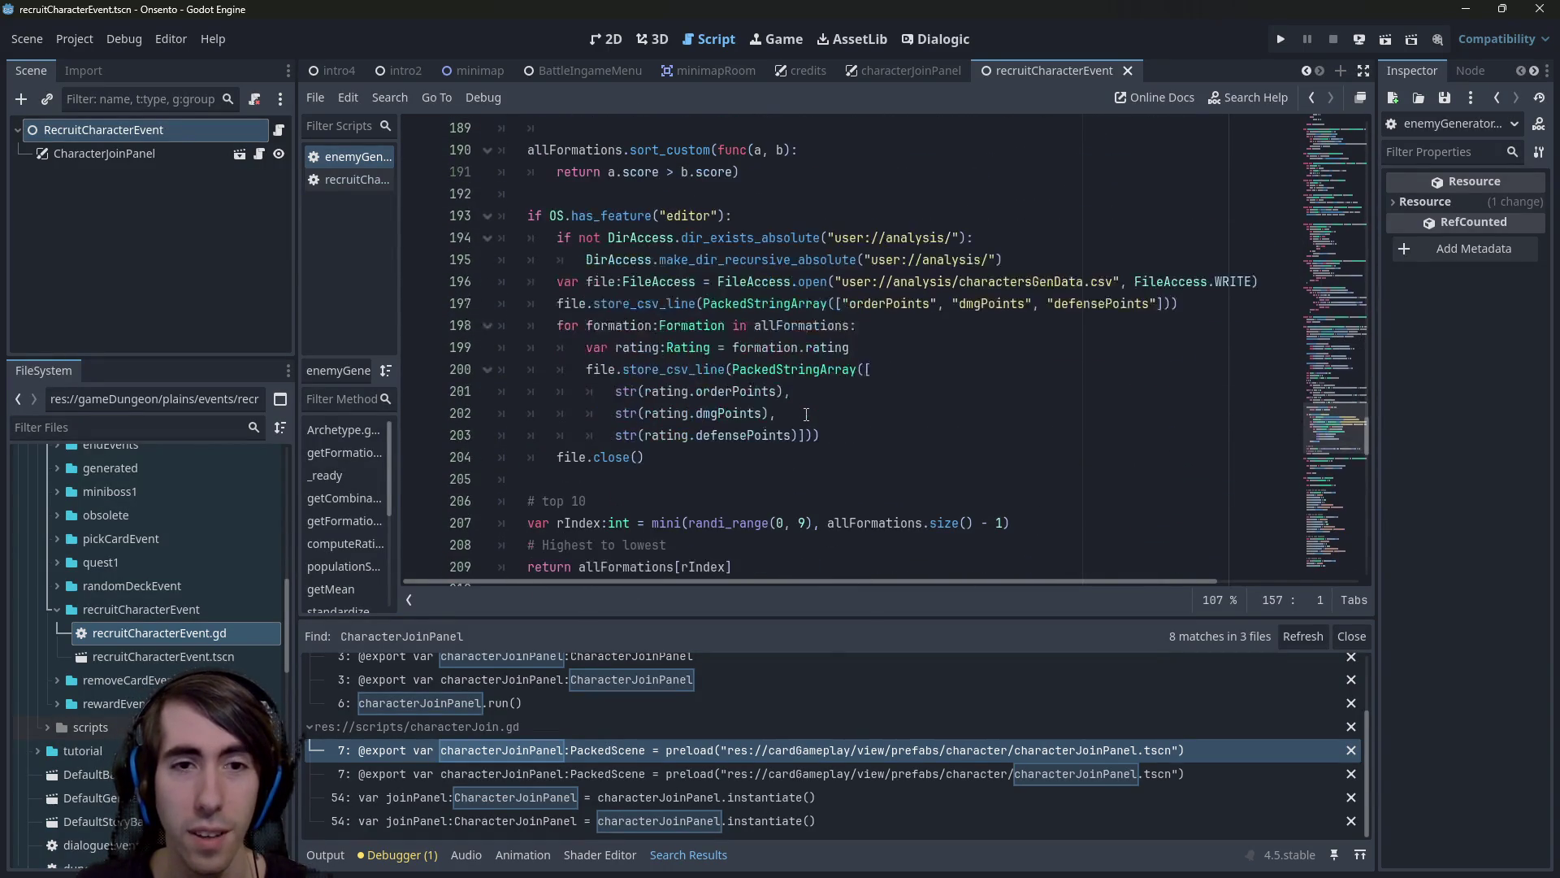
scroll(807, 415, "down", 3)
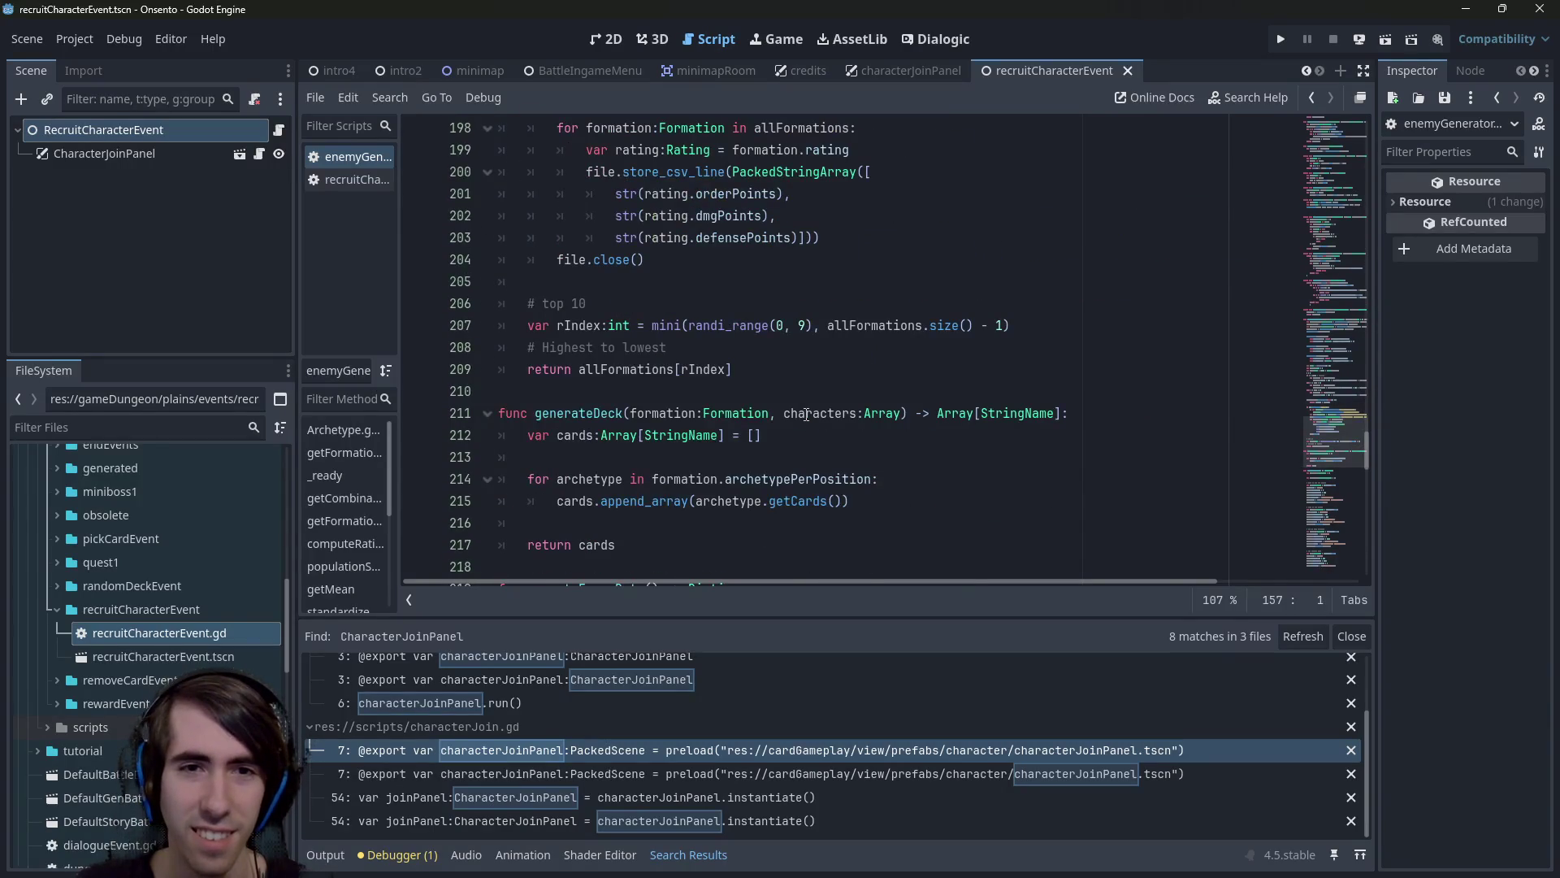
scroll(807, 415, "up", 9)
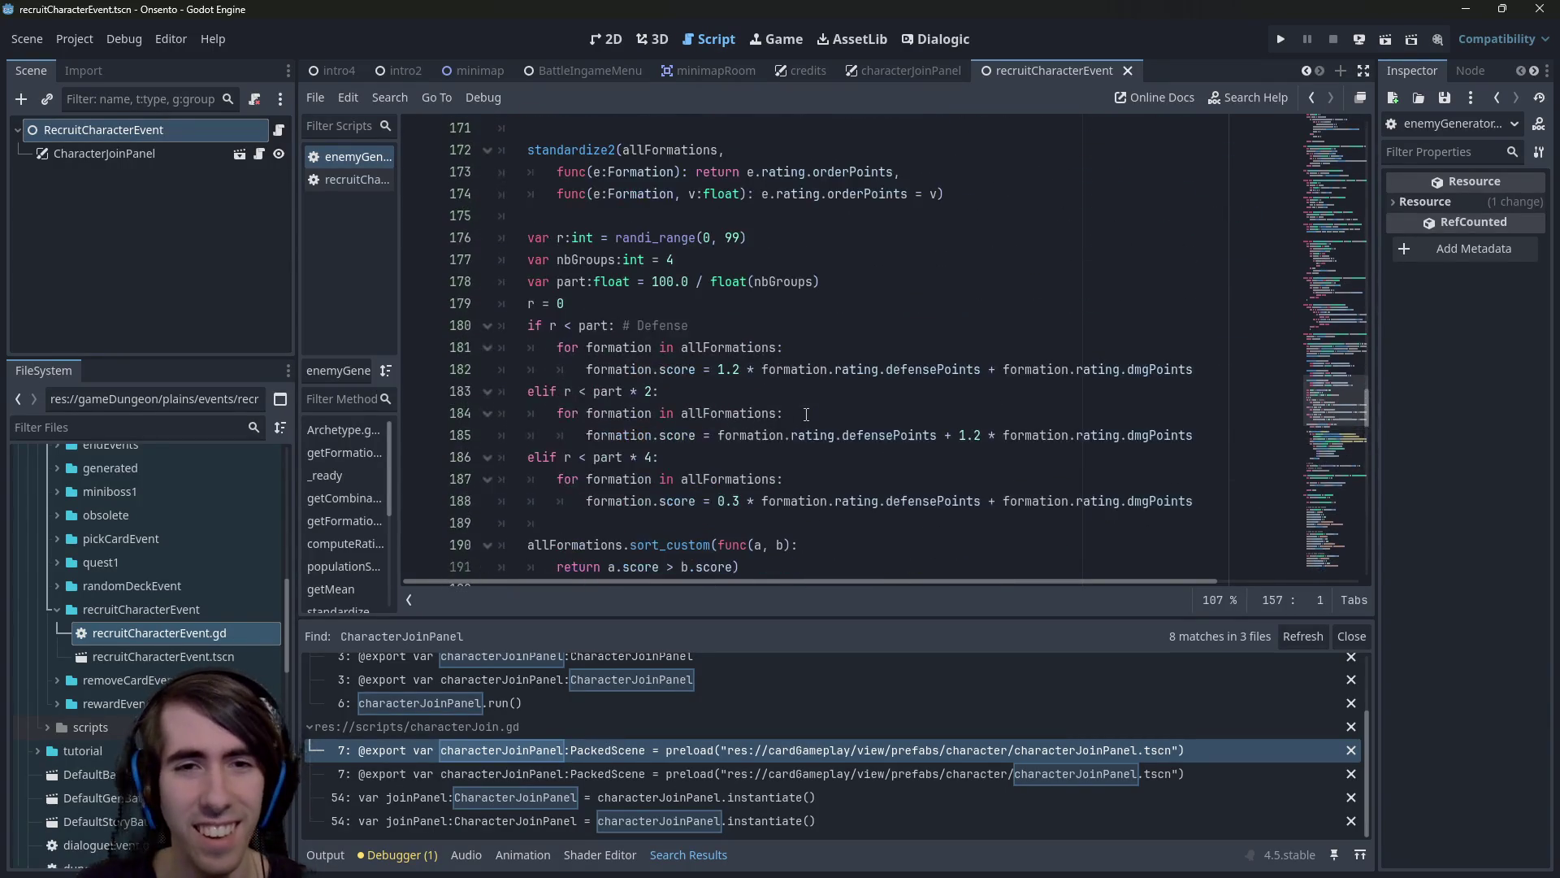
scroll(807, 415, "down", 1)
scroll(807, 415, "up", 1)
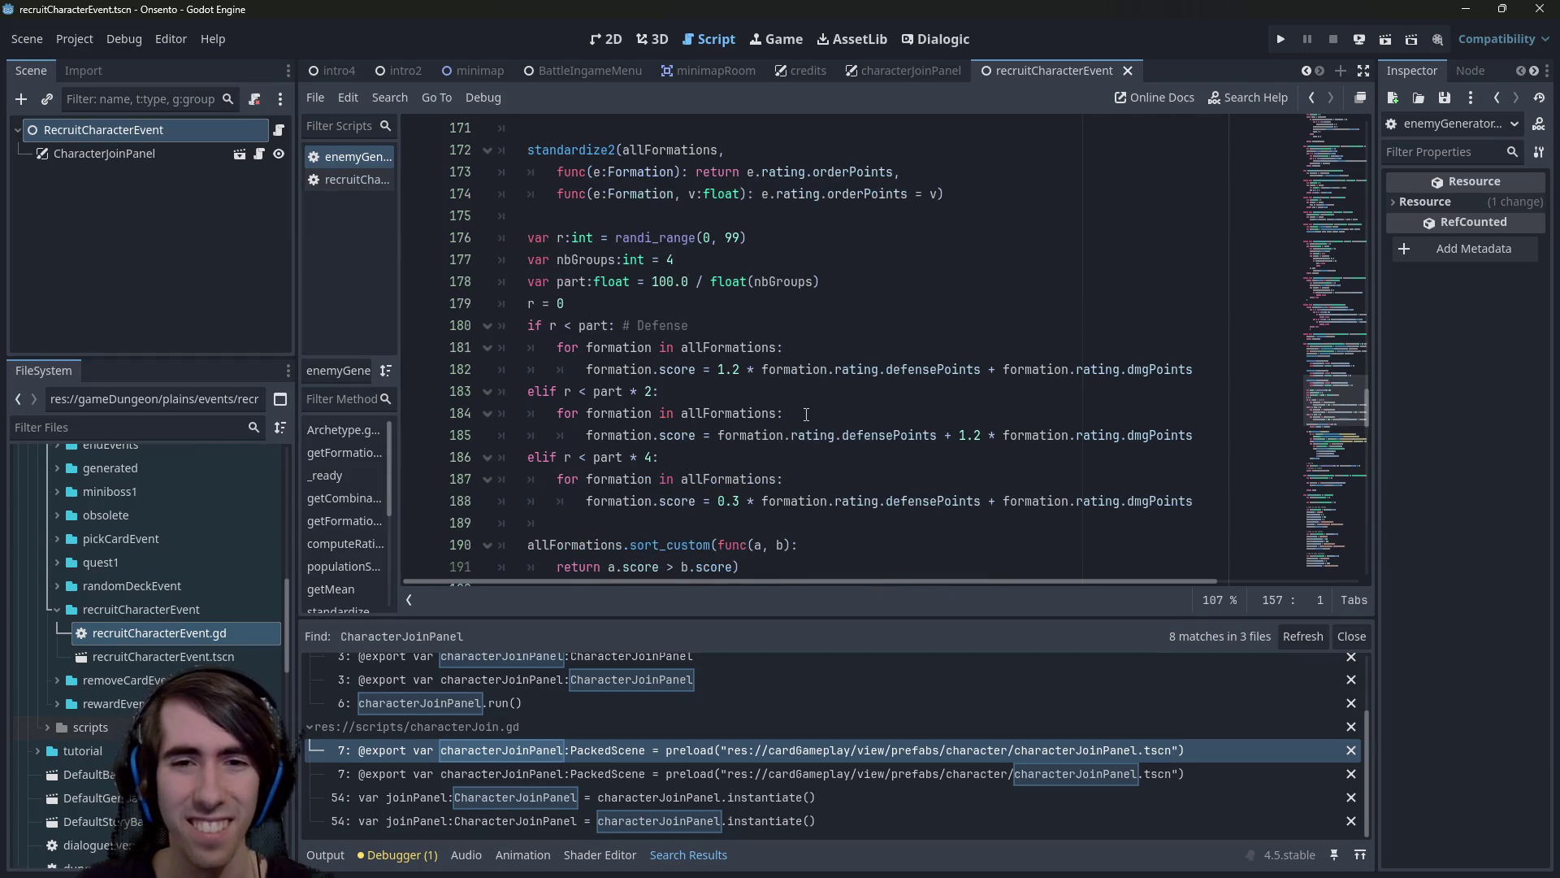
scroll(807, 415, "up", 2)
left_click_drag(735, 435, 741, 526)
Highlight every use of the archetypes parameter on line 157
scroll(740, 512, "up", 4)
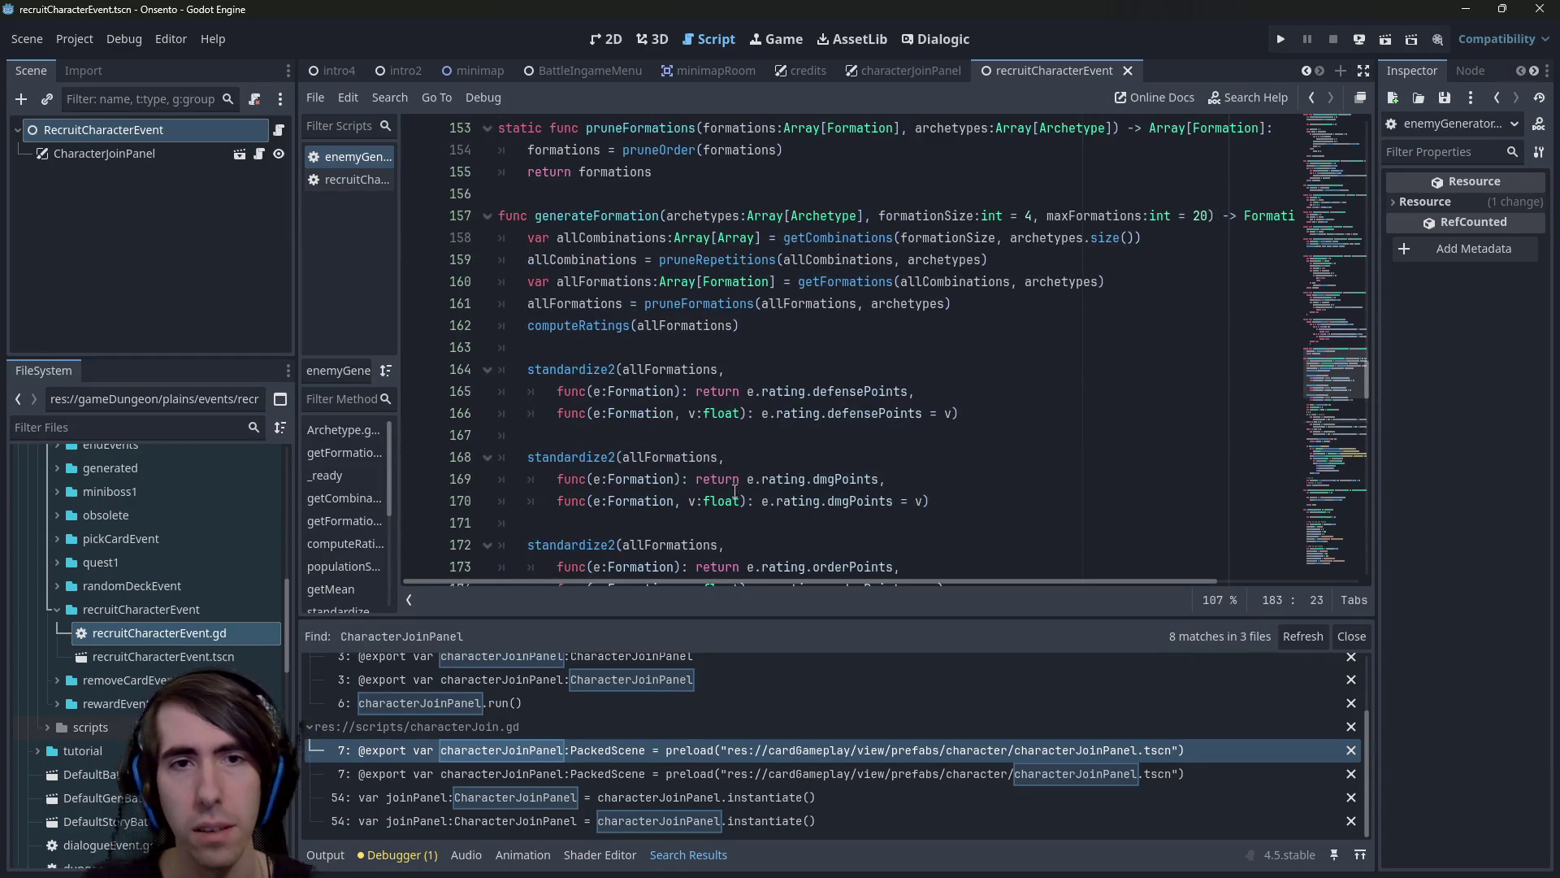
double_click(704, 216)
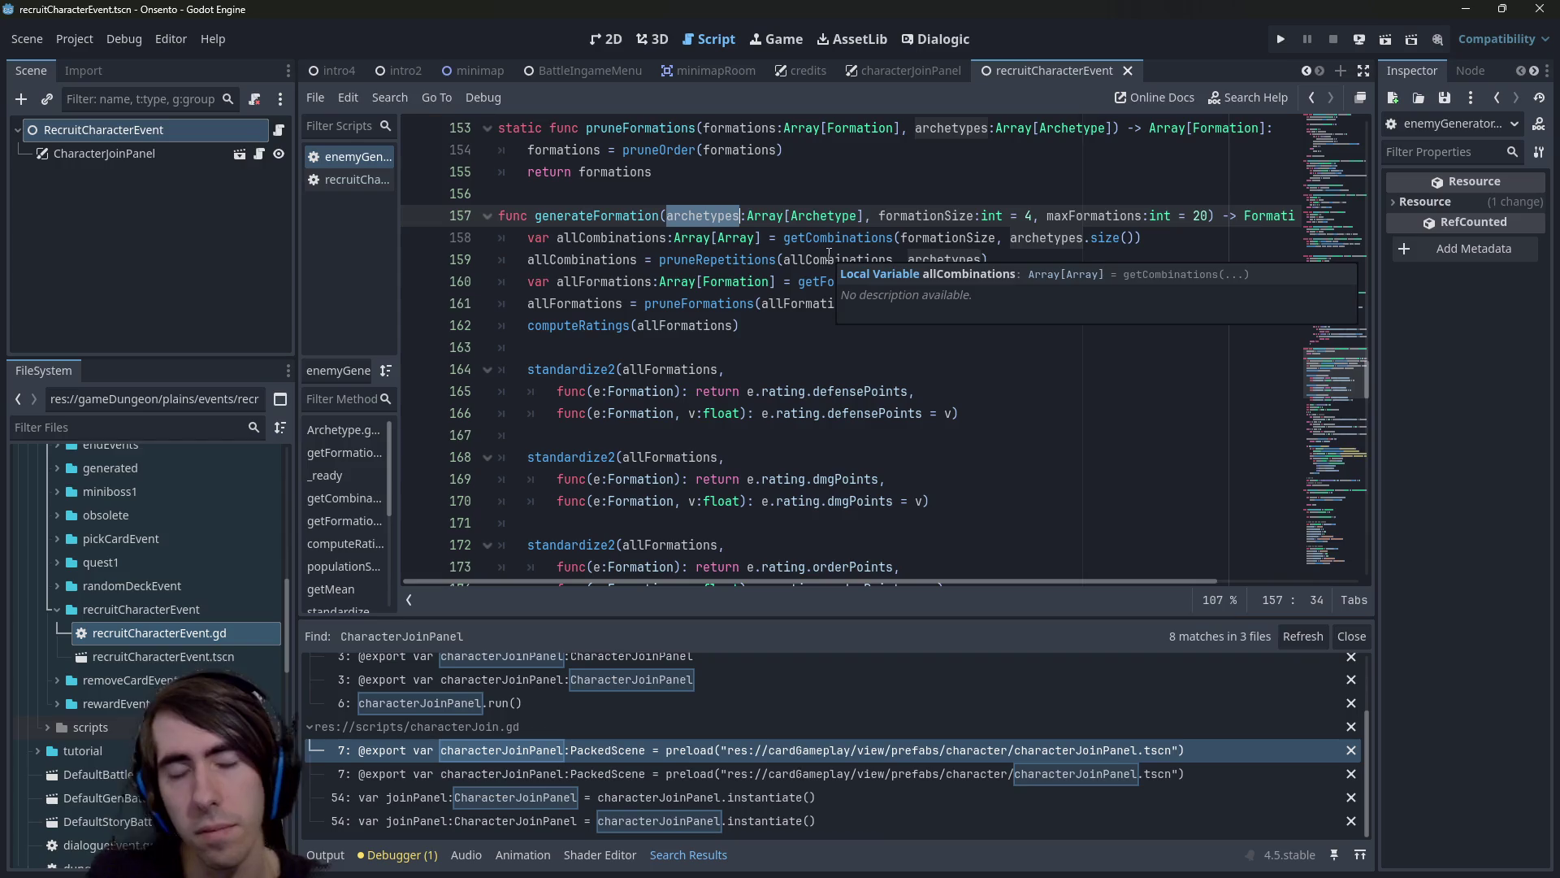
scroll(821, 261, "down", 10)
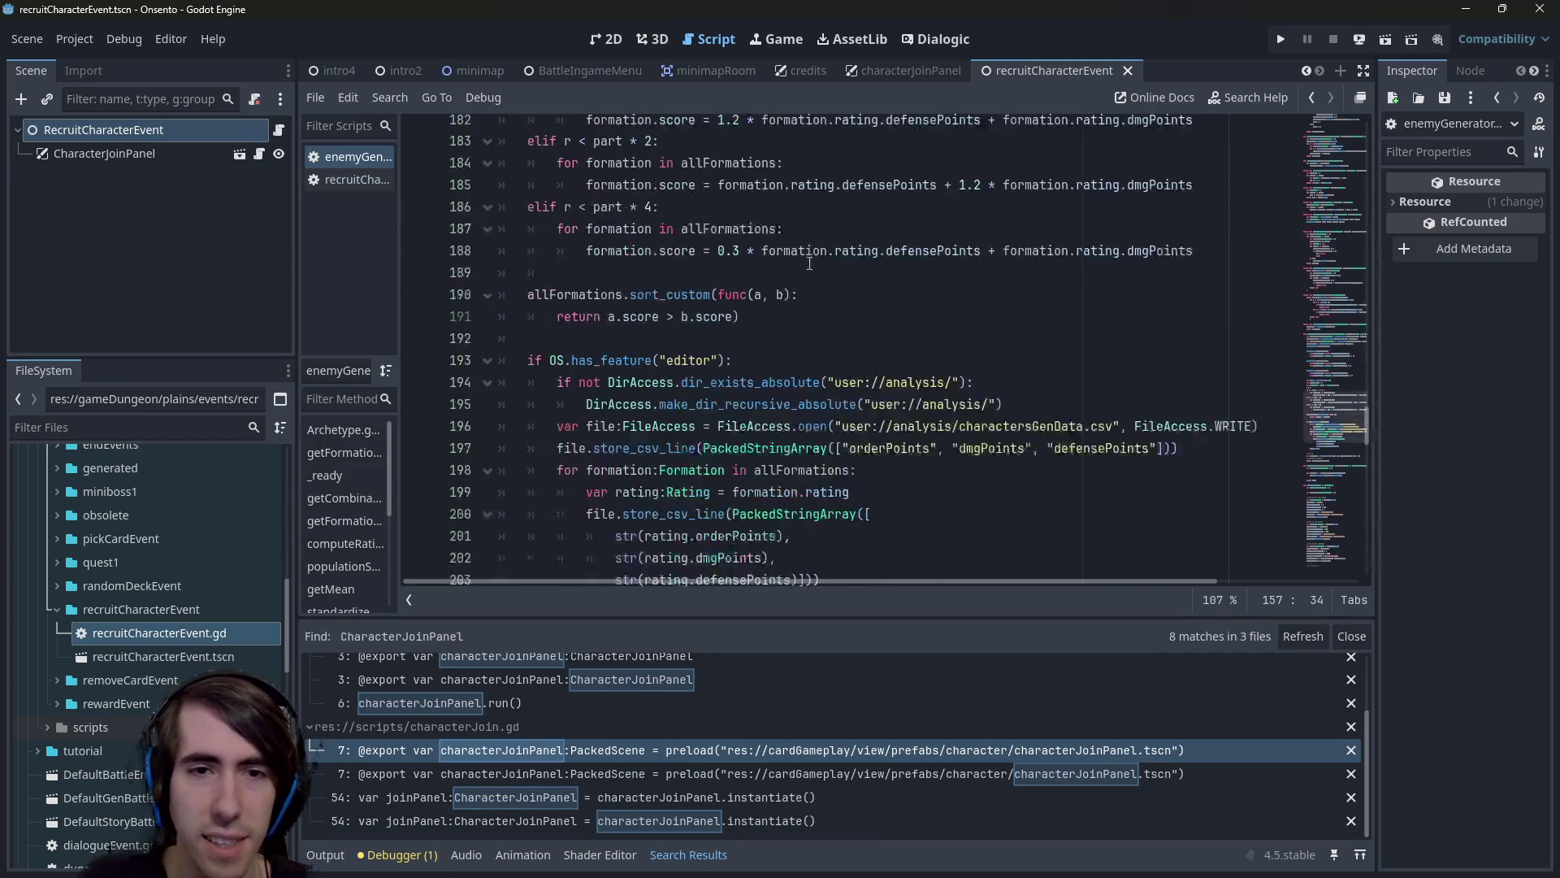
scroll(800, 269, "up", 8)
scroll(800, 269, "up", 9)
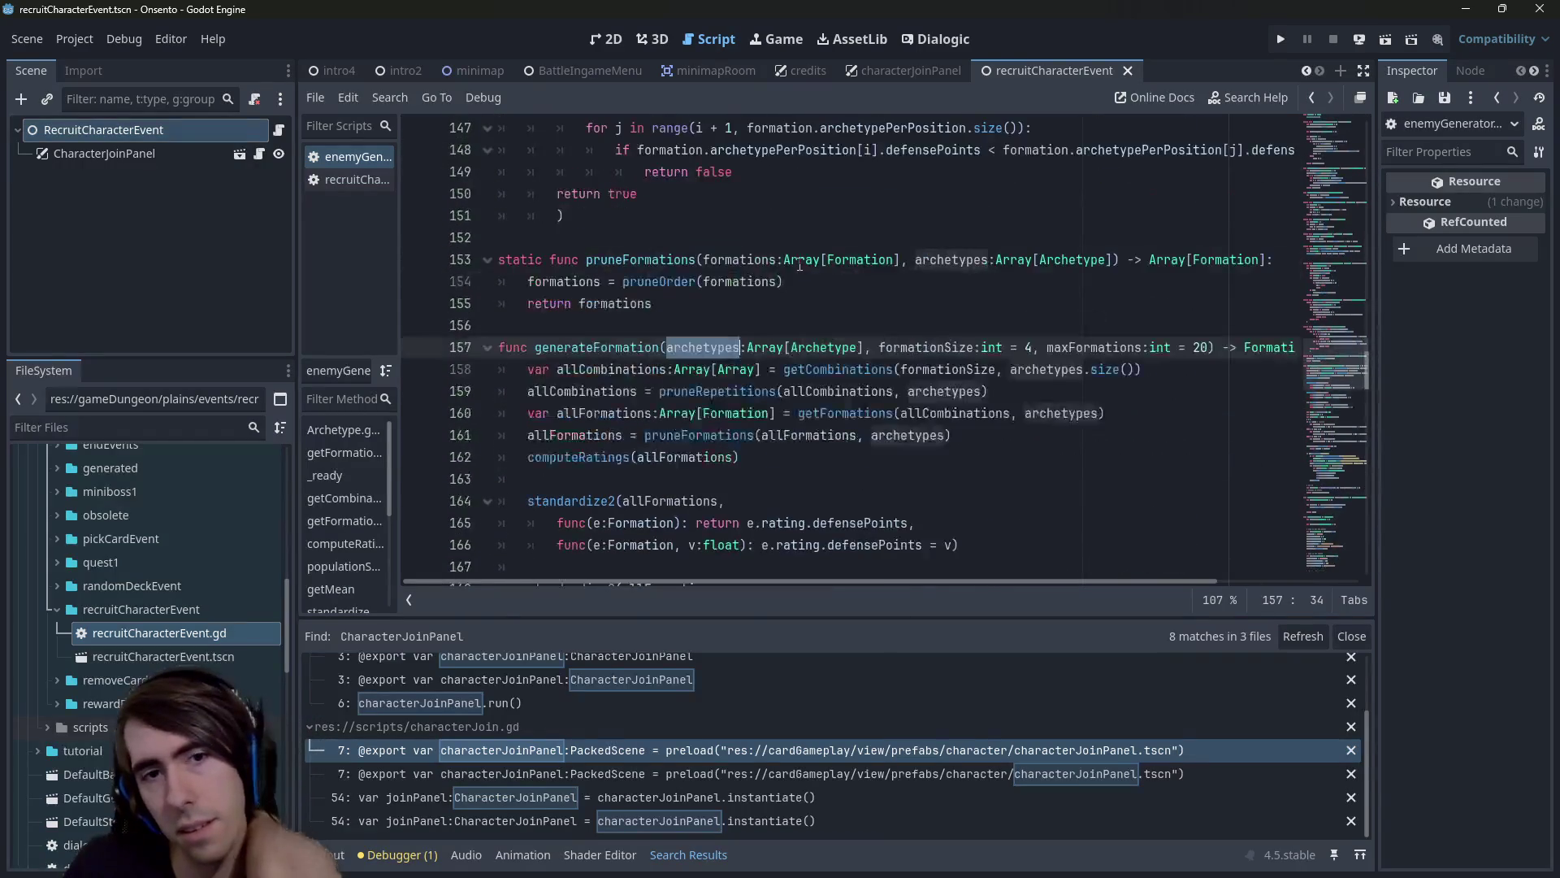
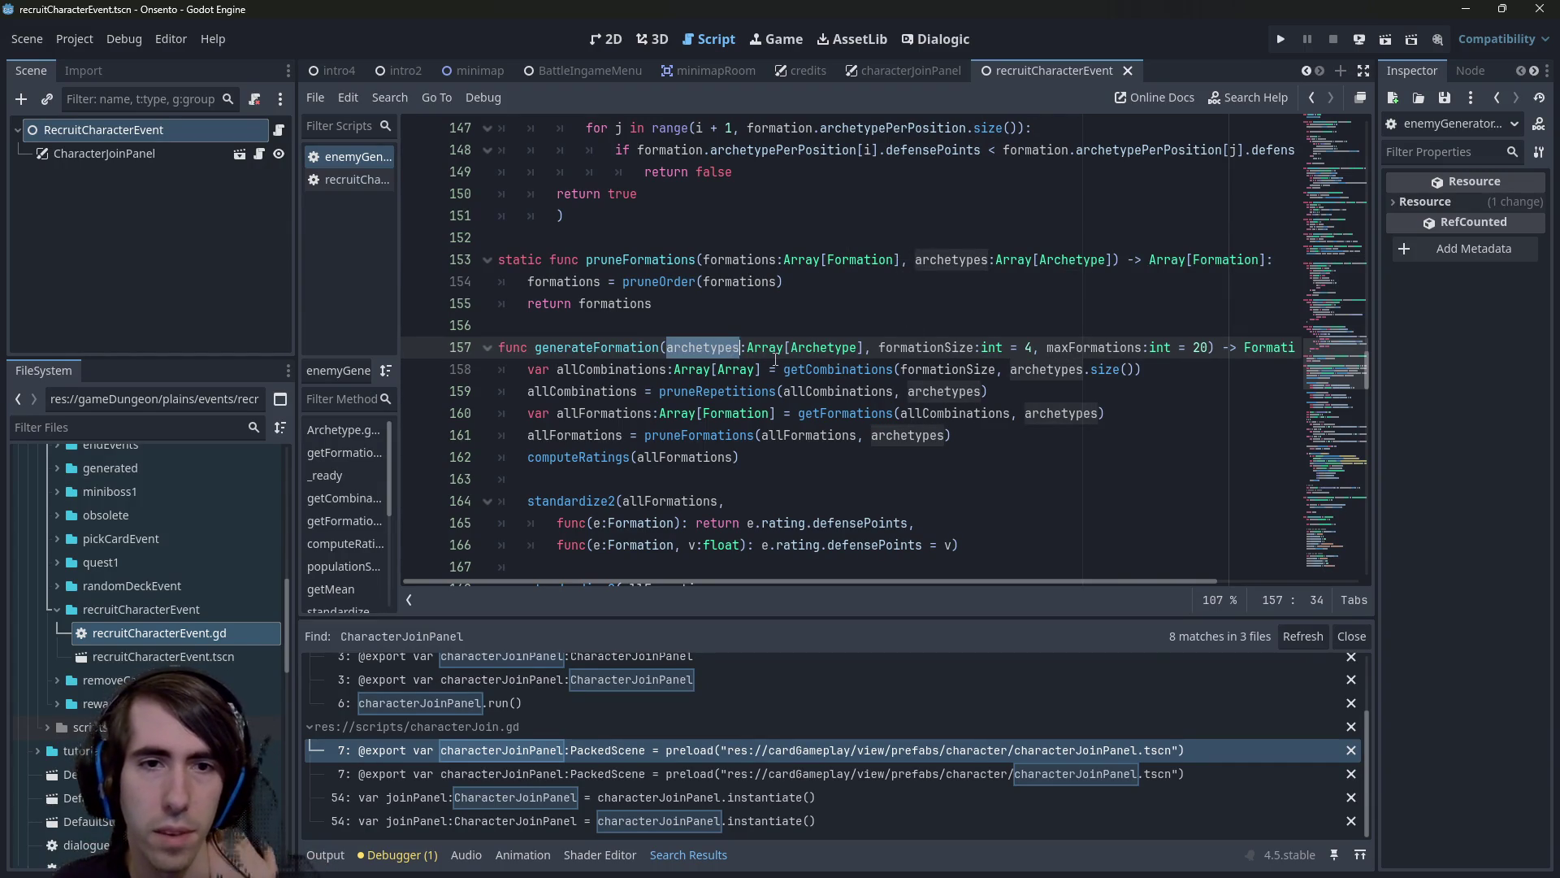
Inspect generateFormation's maxFormations and archetypes parameters and its getCombinations and standardize2 calls
scroll(775, 360, "down", 2)
scroll(775, 360, "down", 1)
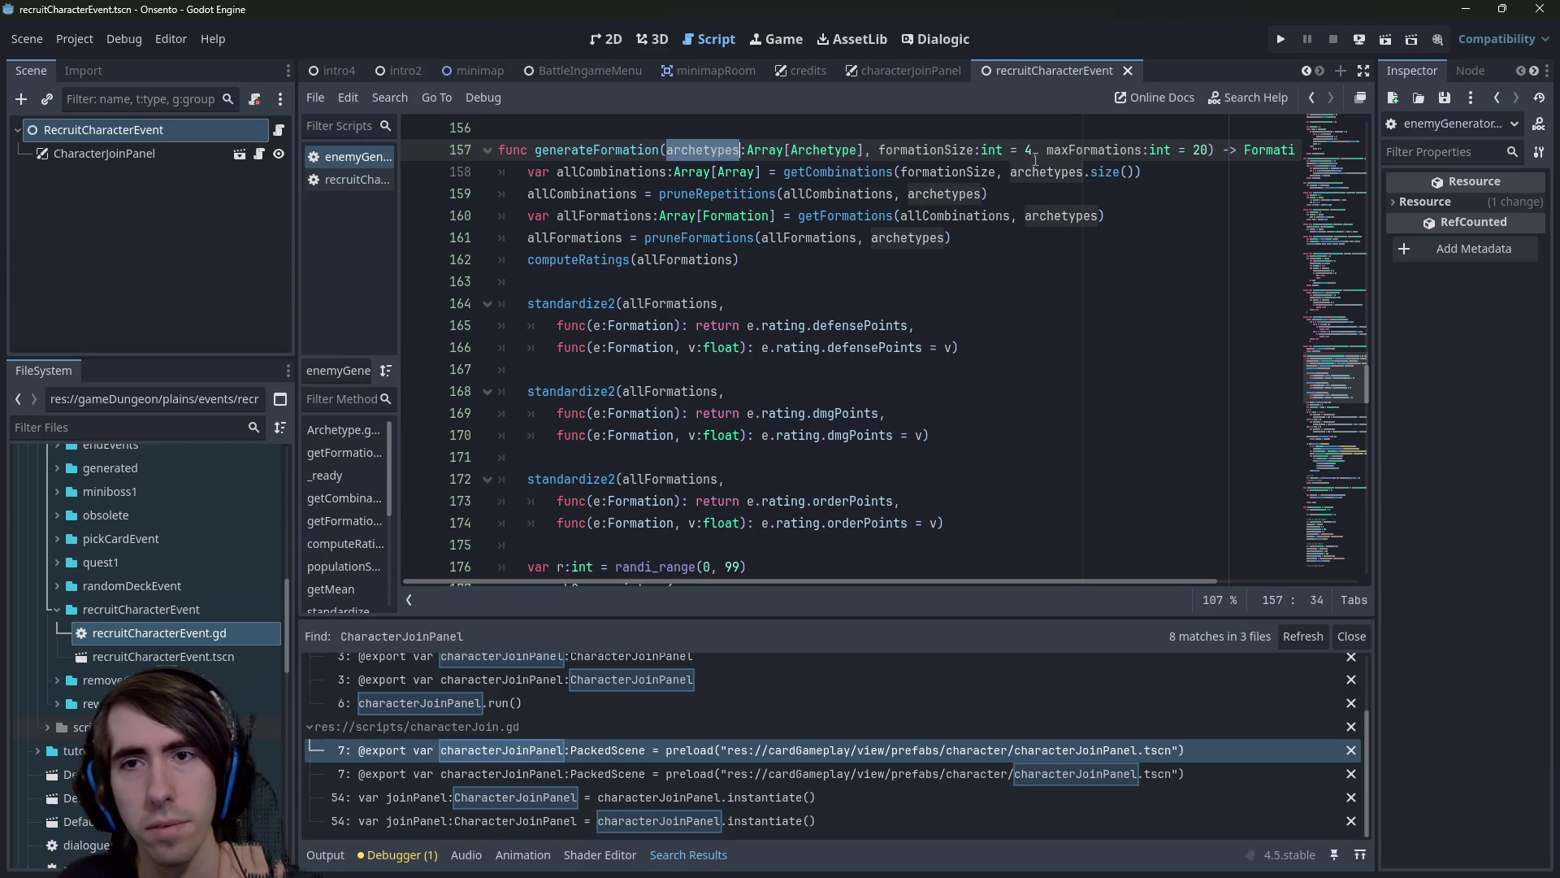
double_click(1093, 150)
double_click(719, 149)
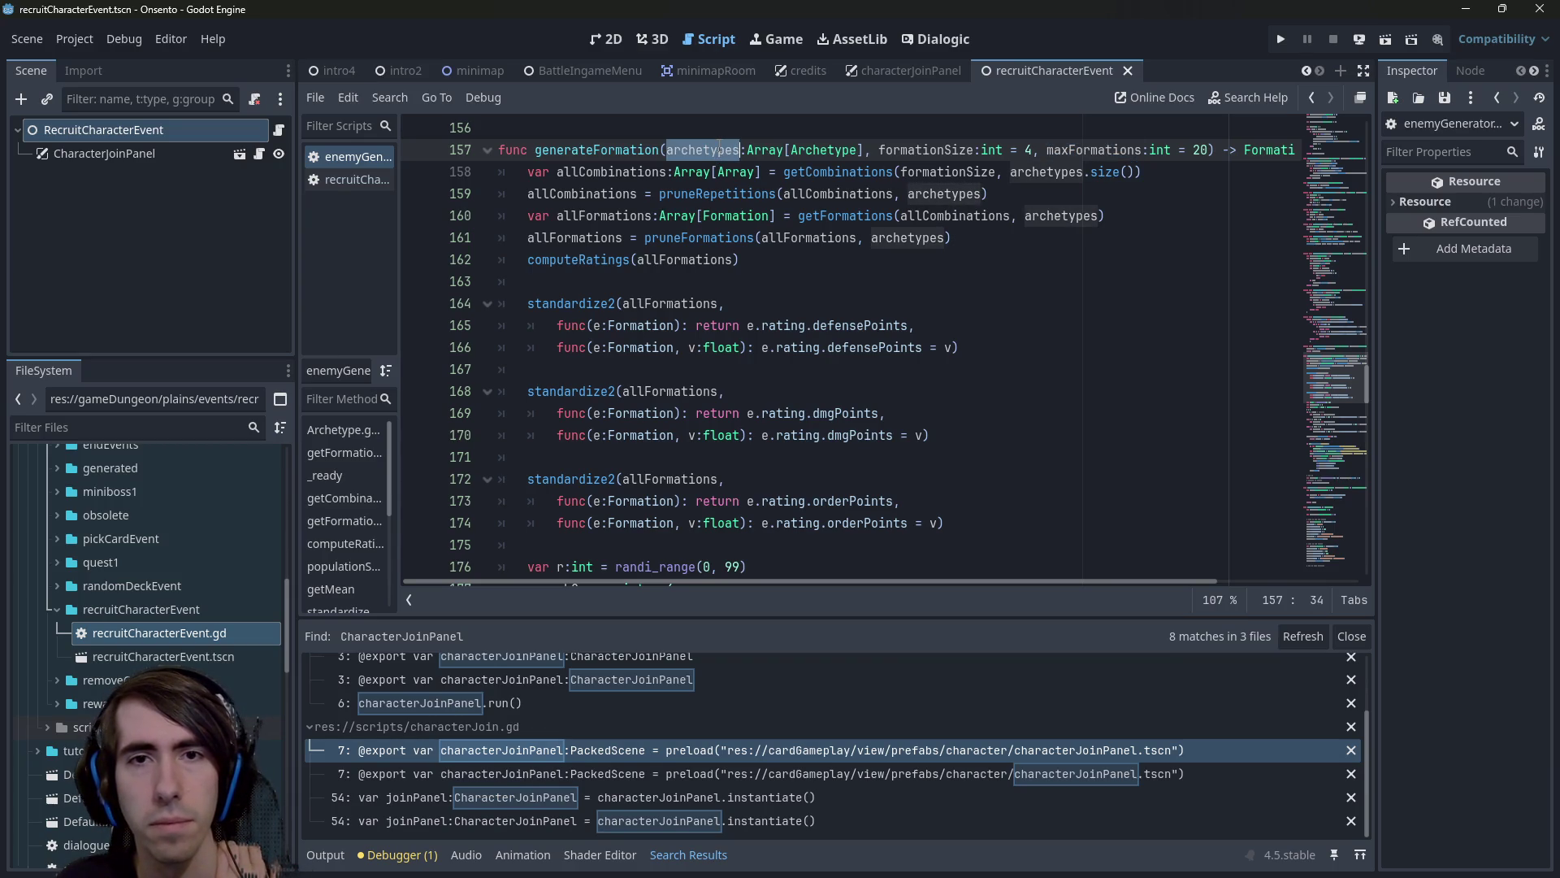
scroll(810, 221, "up", 1)
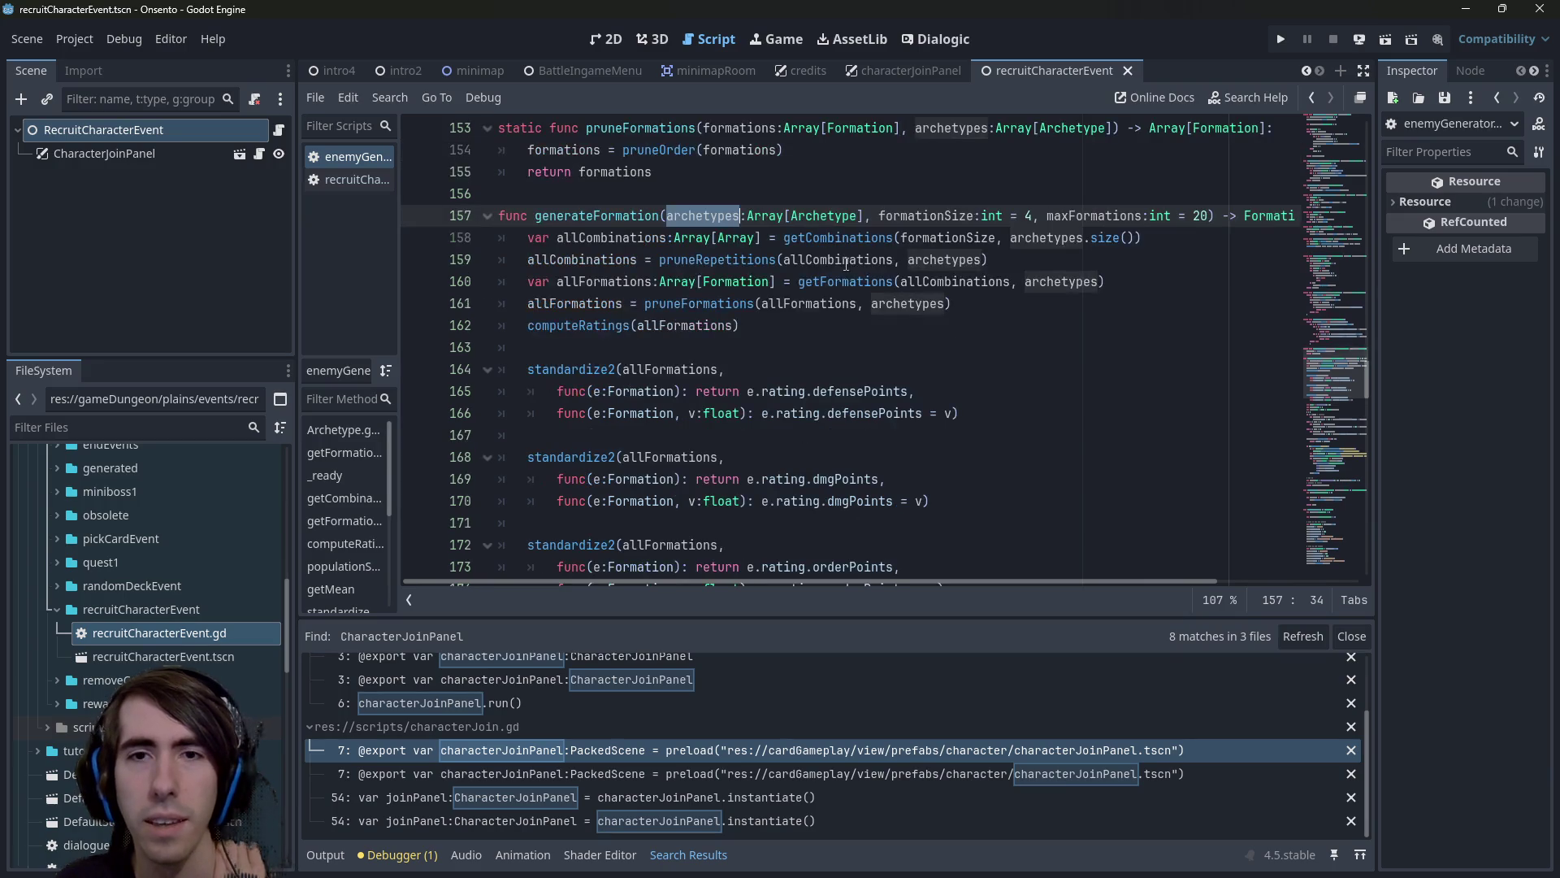
double_click(838, 238)
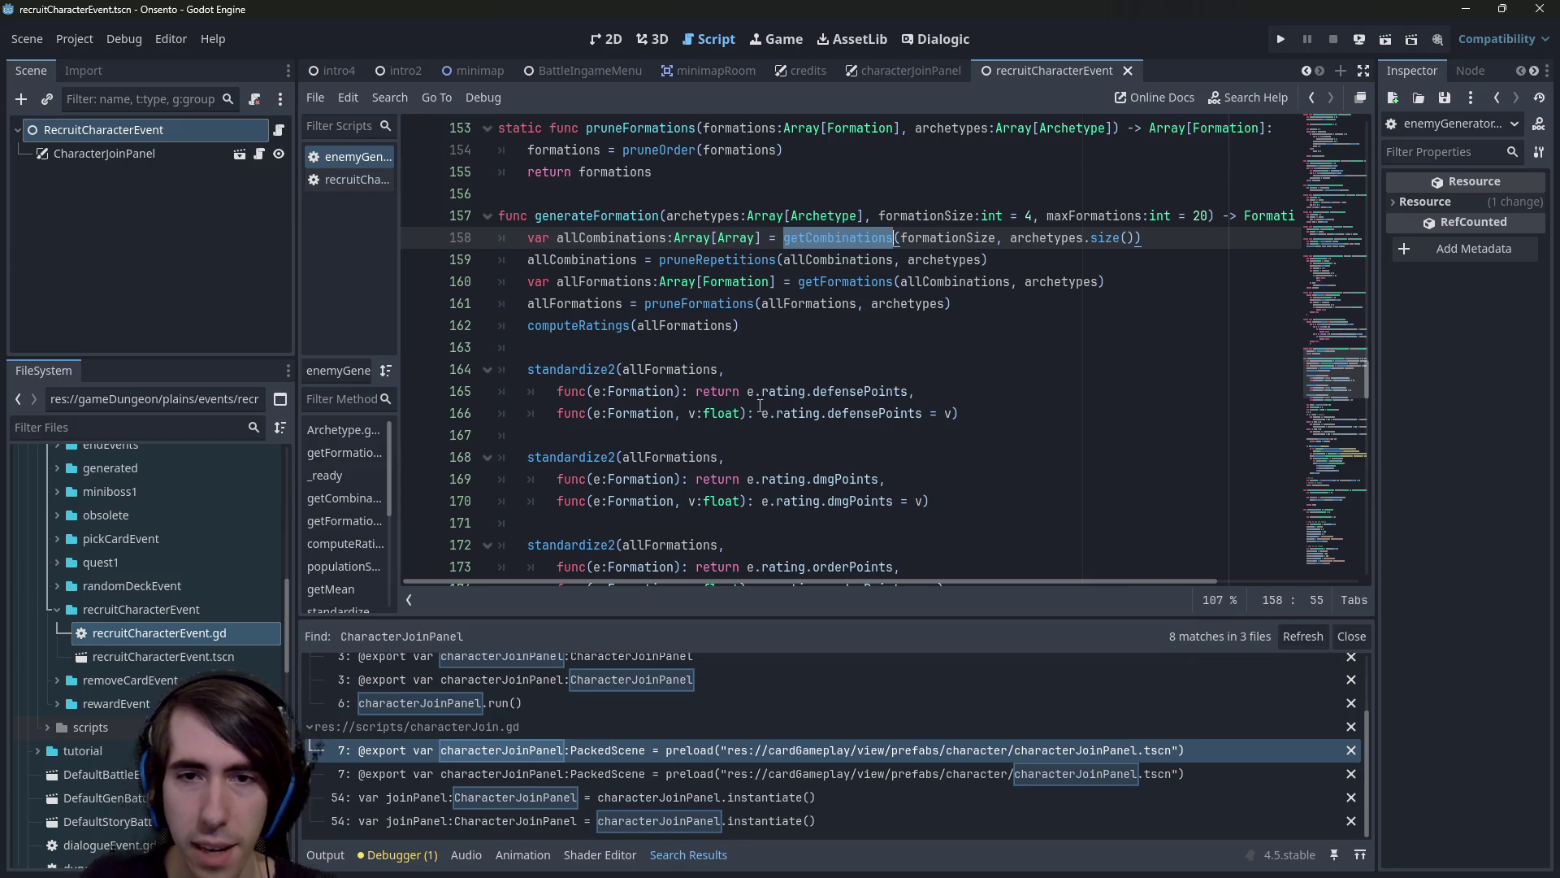
scroll(748, 404, "down", 1)
scroll(848, 353, "down", 2)
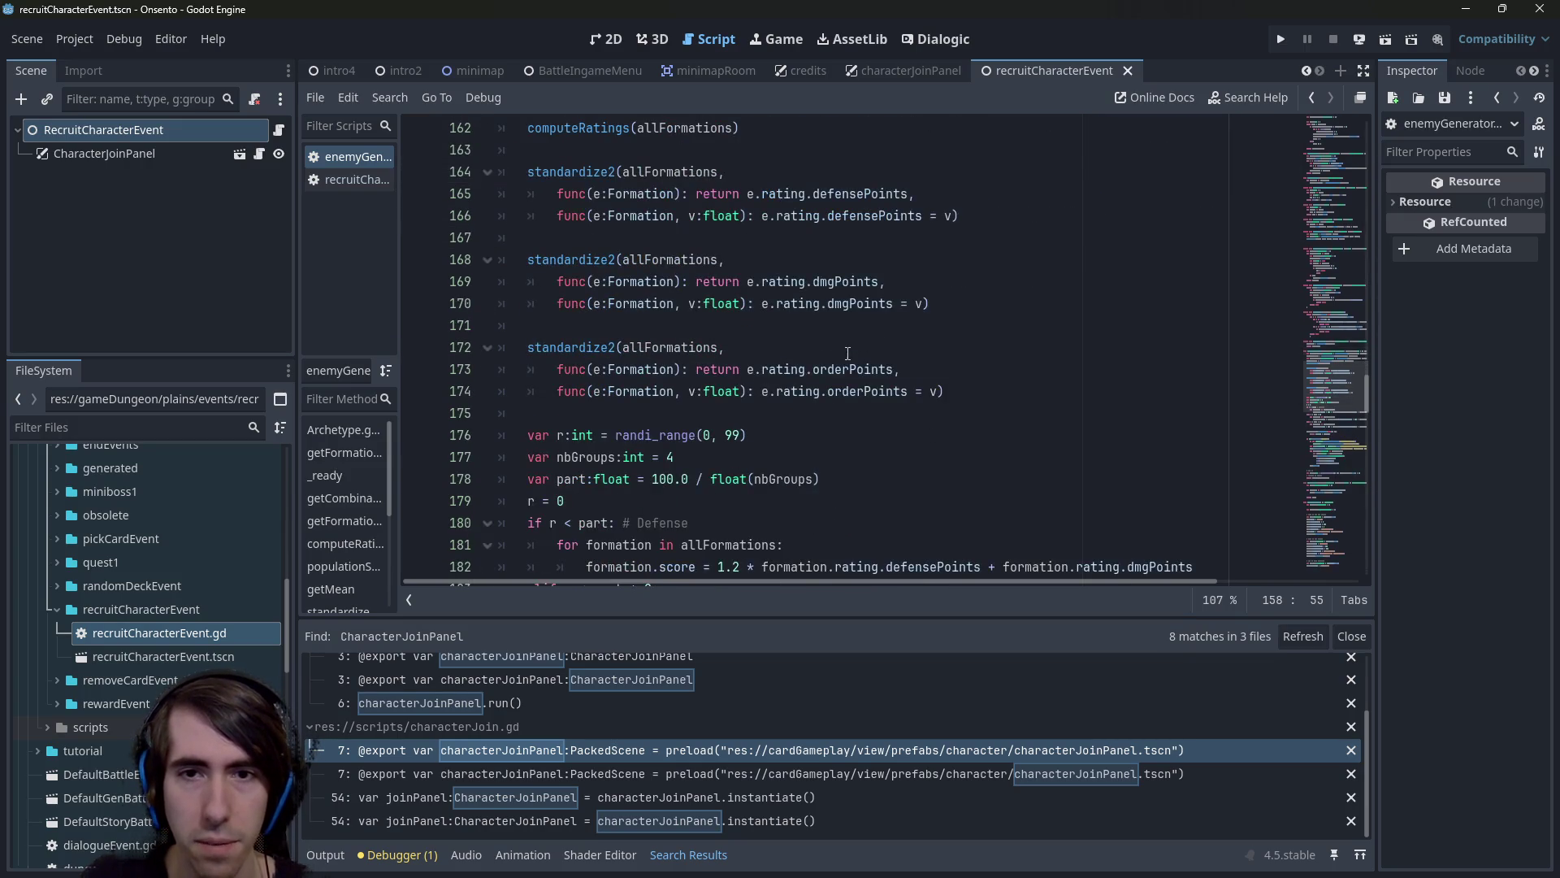
scroll(847, 354, "up", 2)
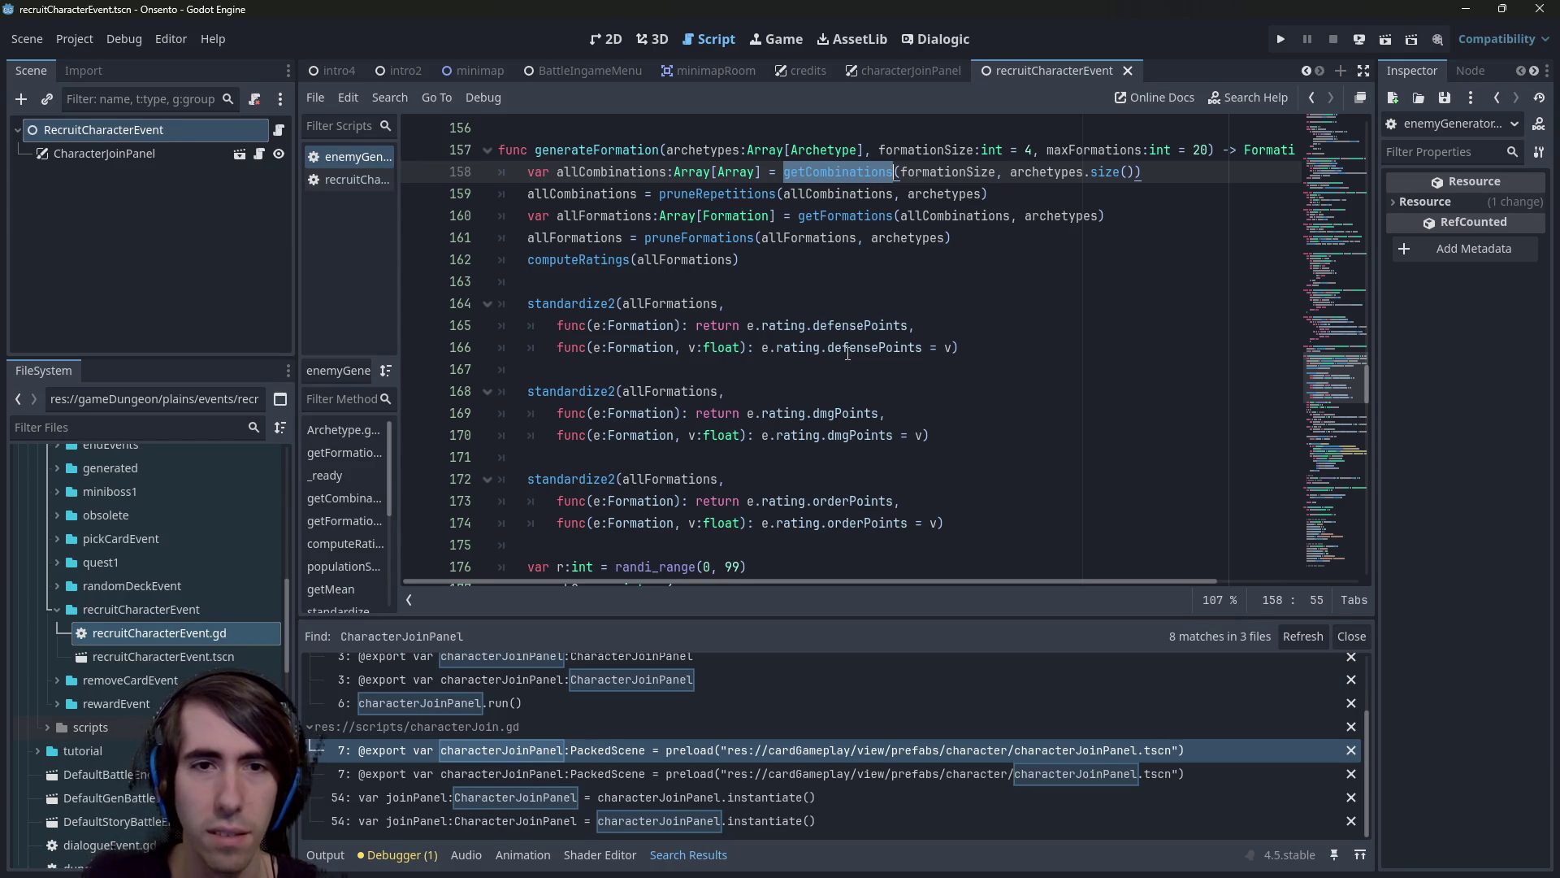
double_click(560, 306)
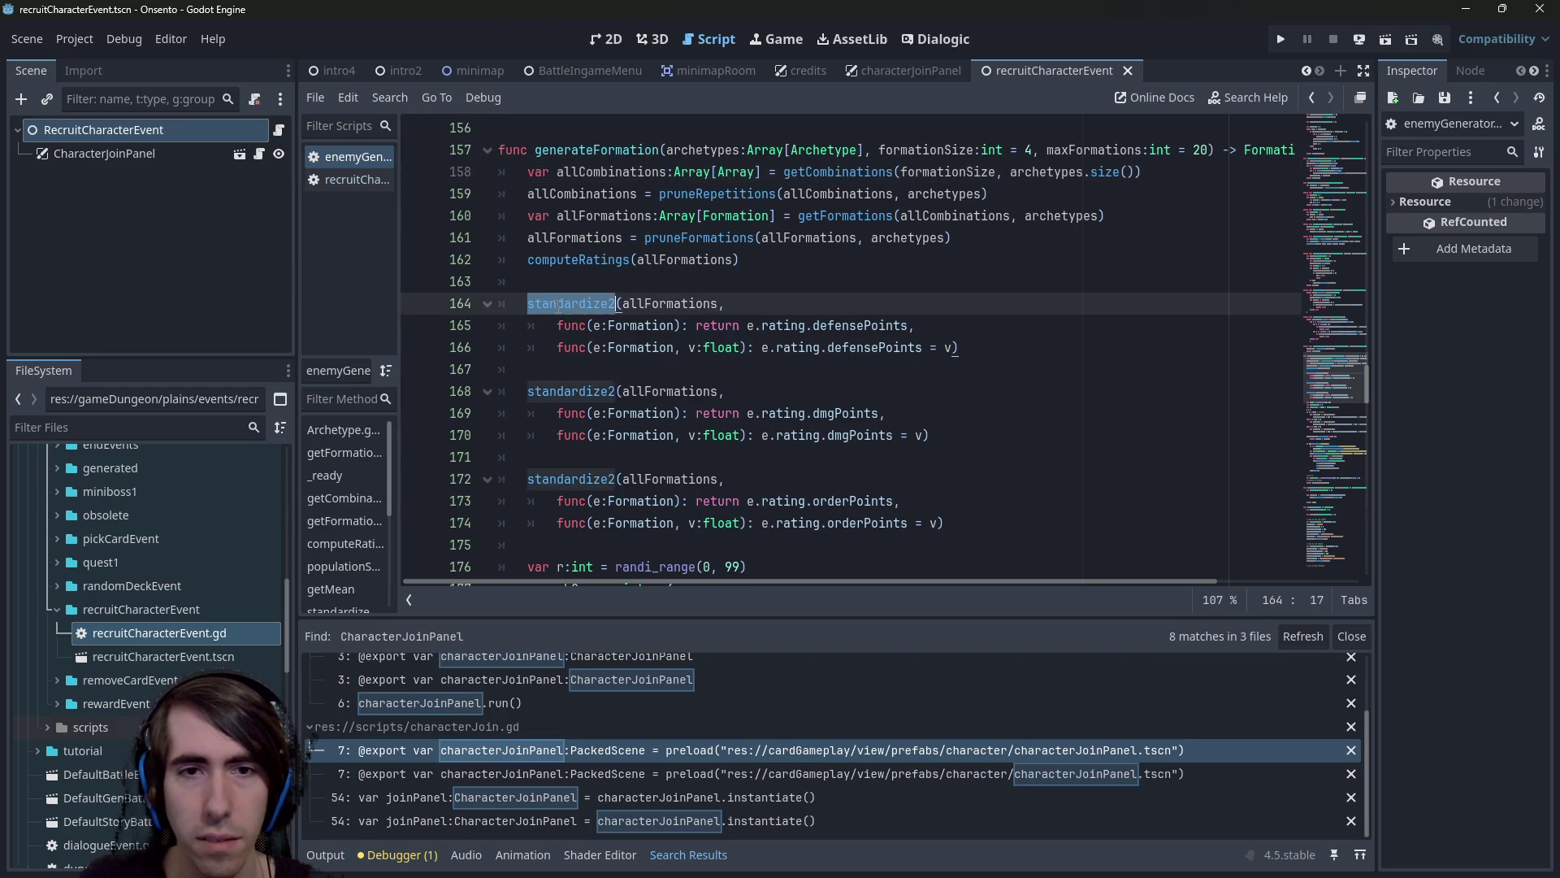
left_click(560, 306)
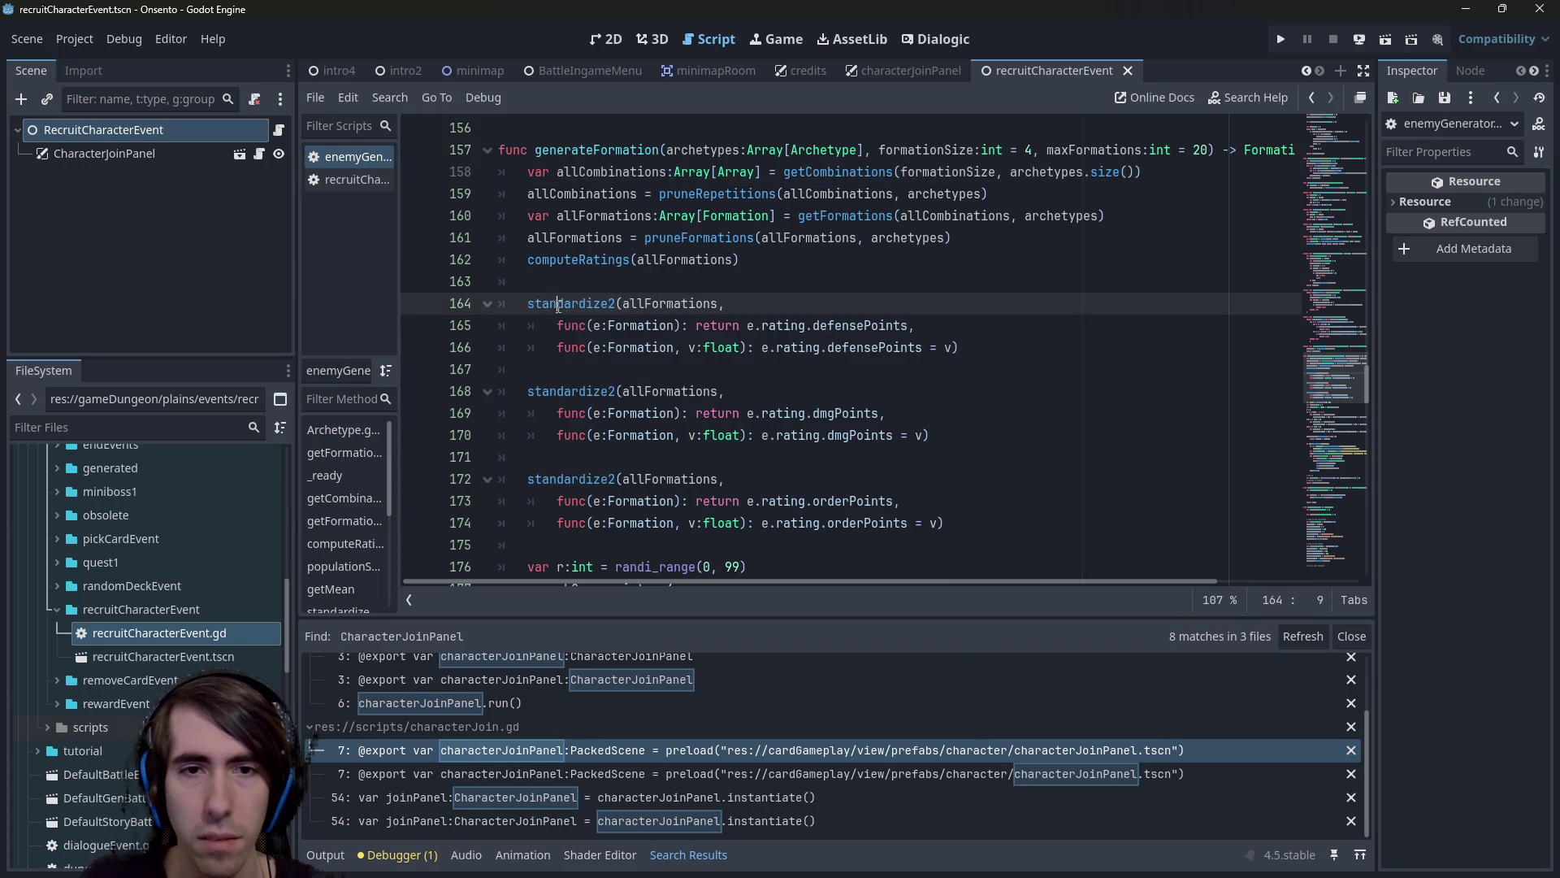
Scroll through the script and highlight the uses of allFormations on line 209
scroll(659, 377, "down", 2)
scroll(659, 376, "down", 2)
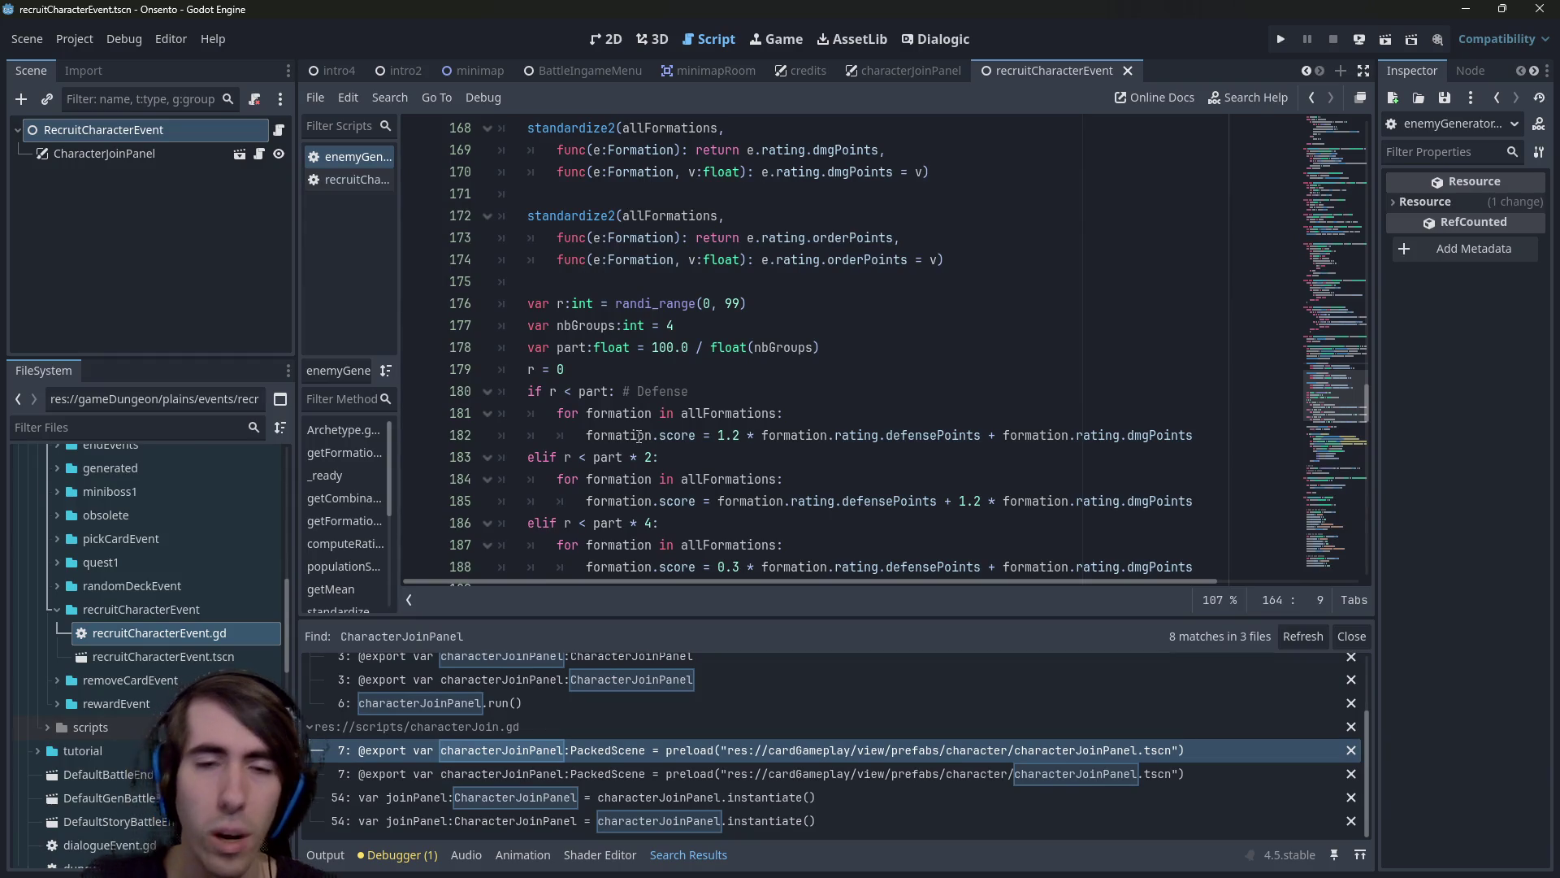
scroll(638, 421, "down", 1)
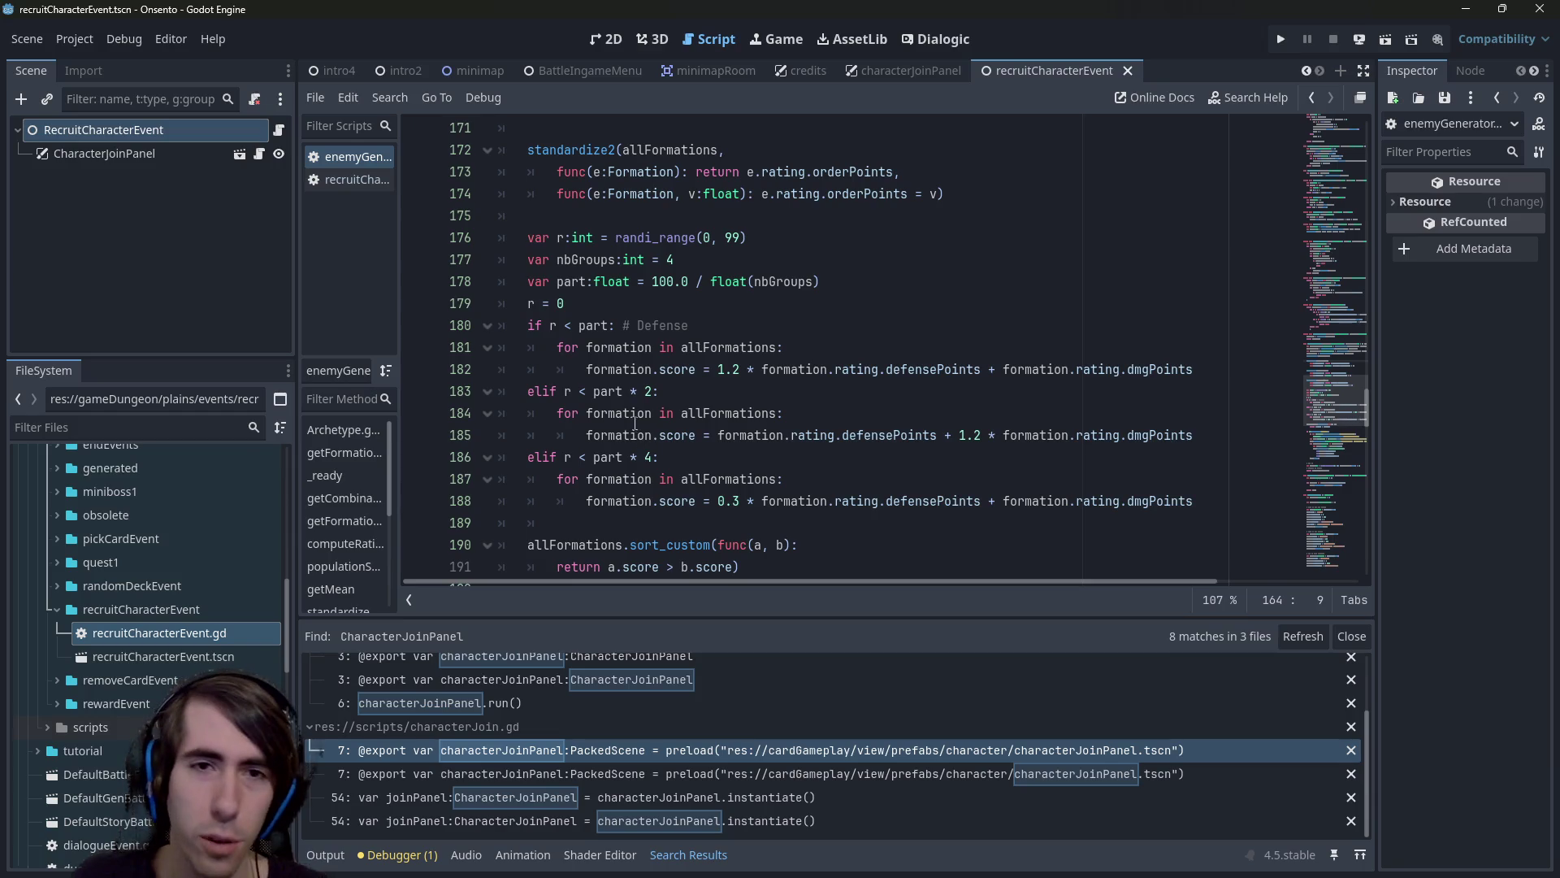
scroll(615, 271, "up", 1)
scroll(615, 271, "down", 2)
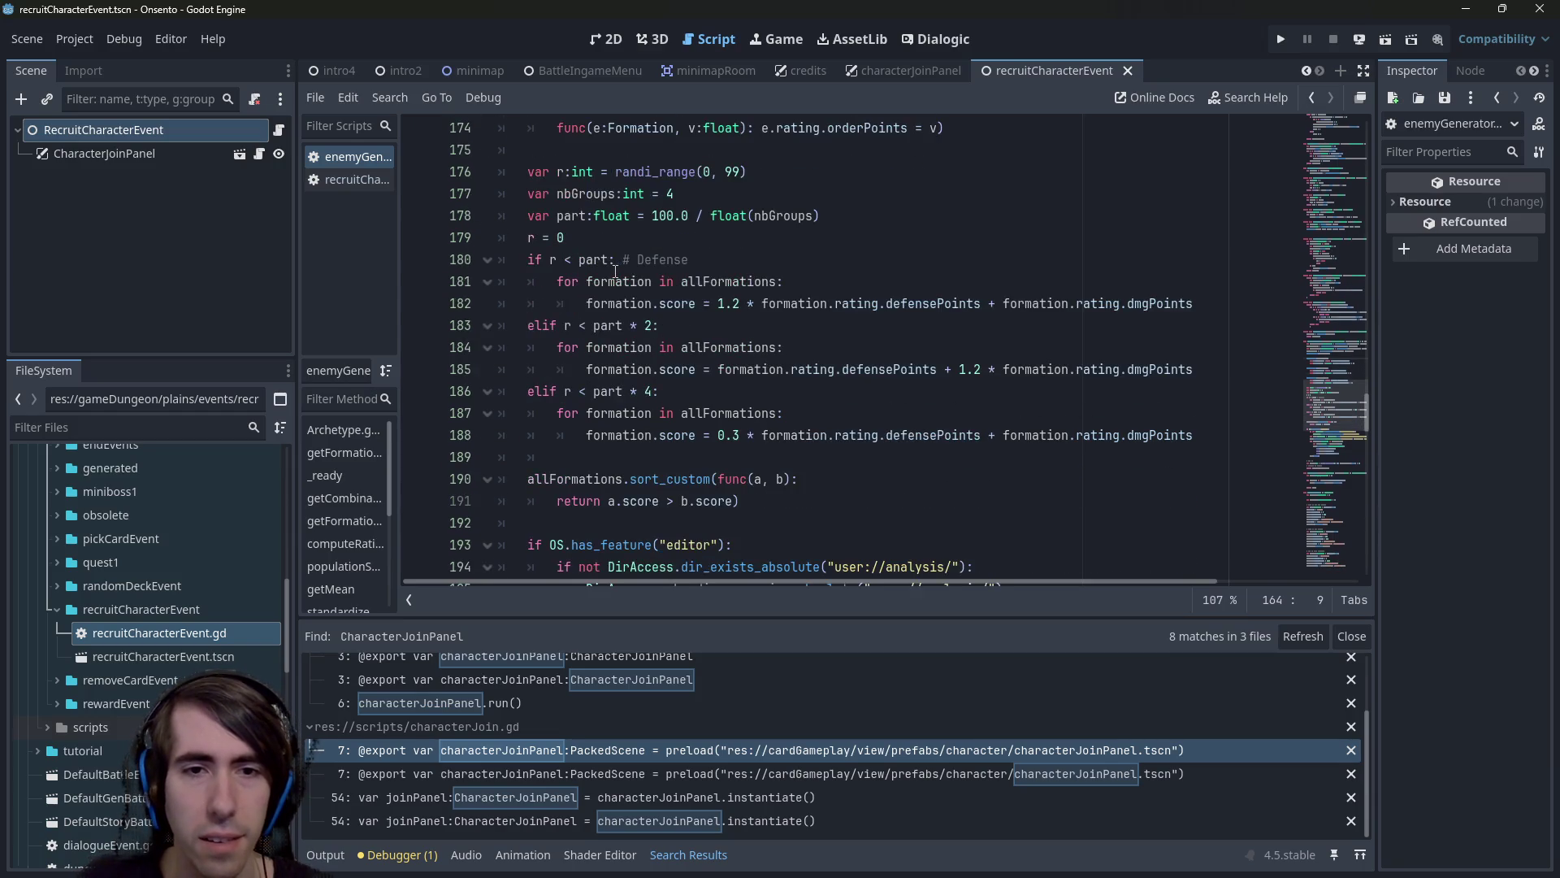
scroll(615, 271, "down", 3)
scroll(616, 271, "up", 3)
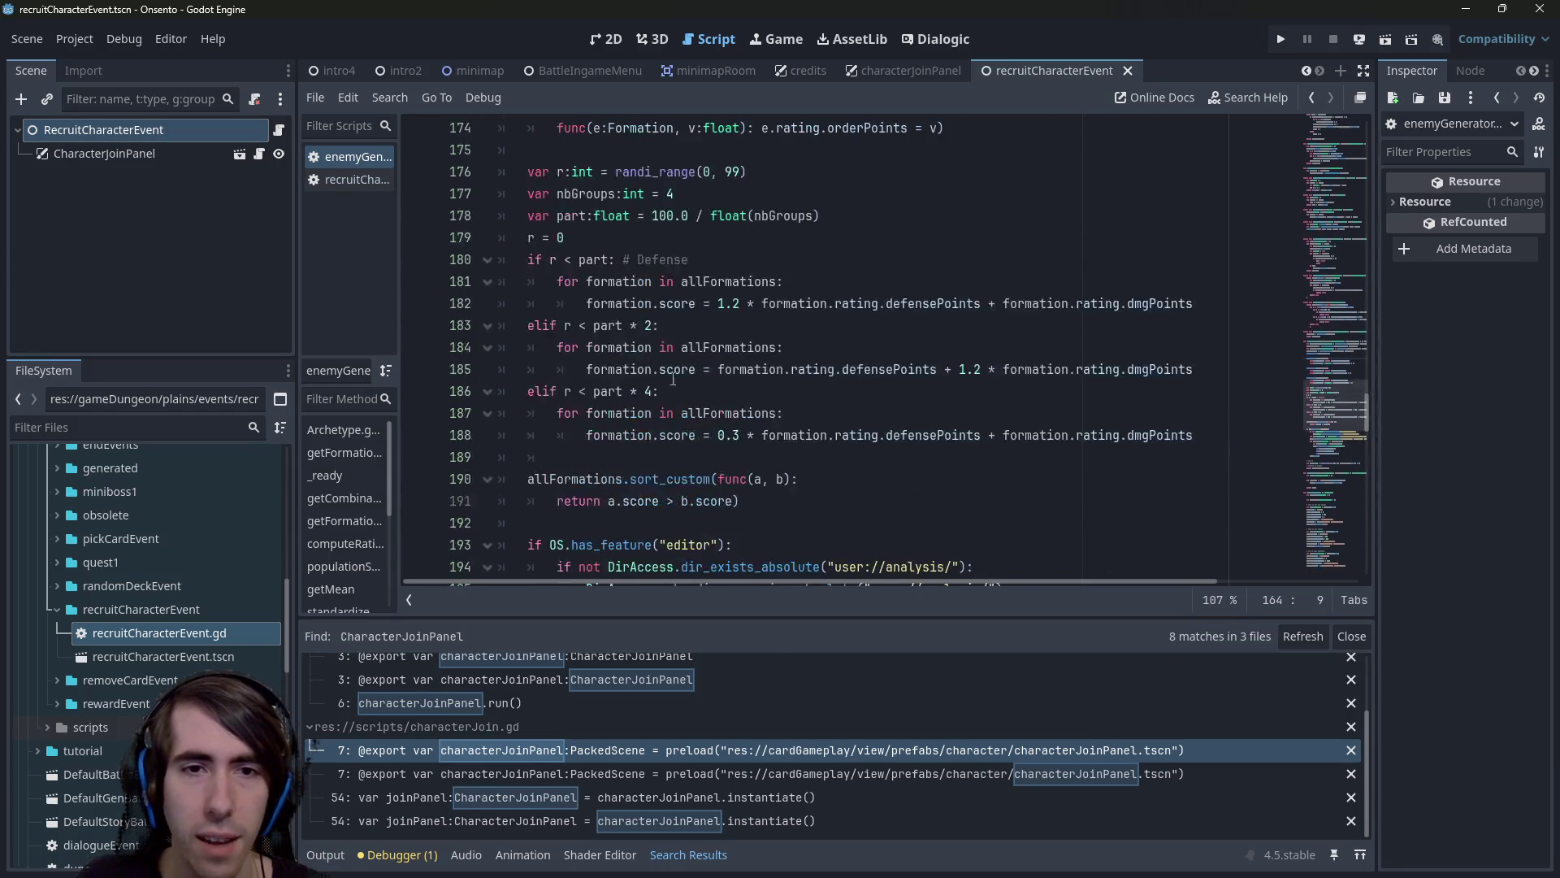
scroll(651, 414, "up", 1)
scroll(654, 401, "down", 8)
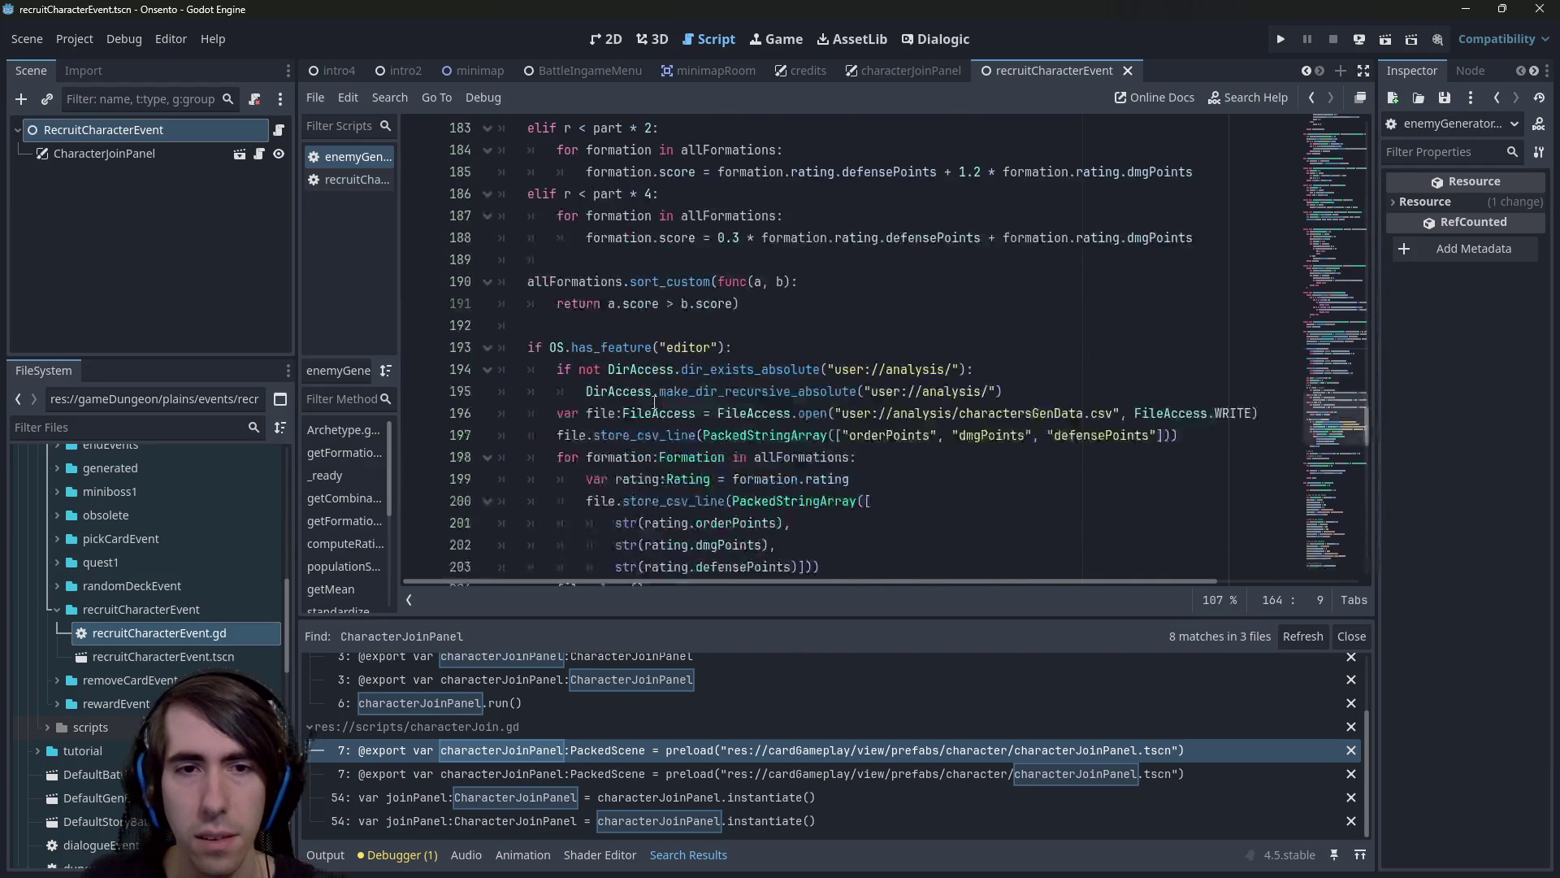
scroll(720, 473, "up", 1)
double_click(642, 501)
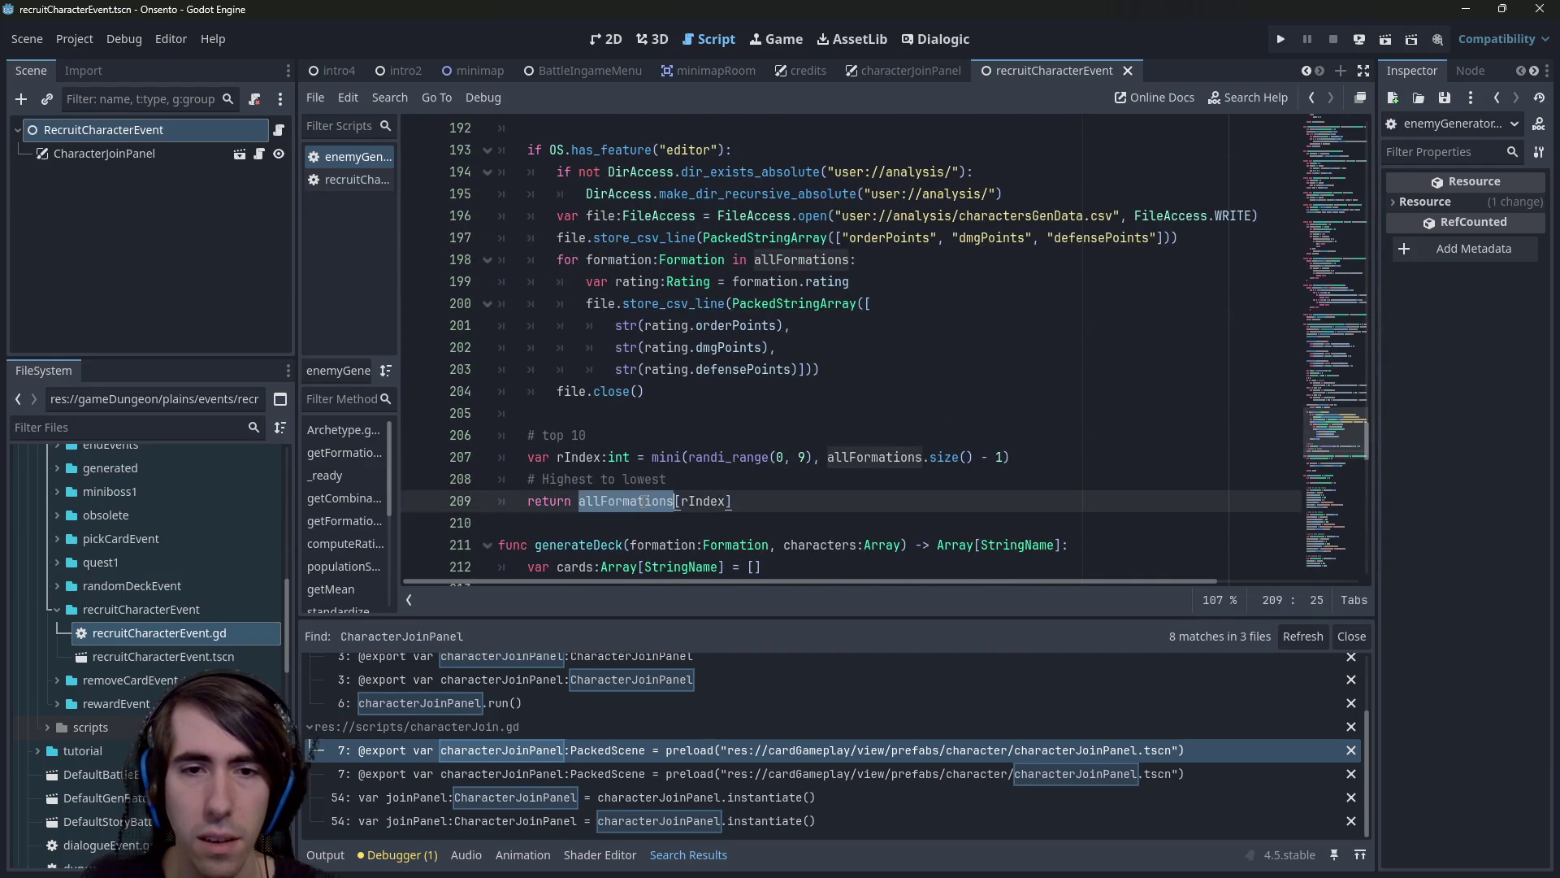
scroll(645, 497, "up", 5)
scroll(646, 498, "up", 8)
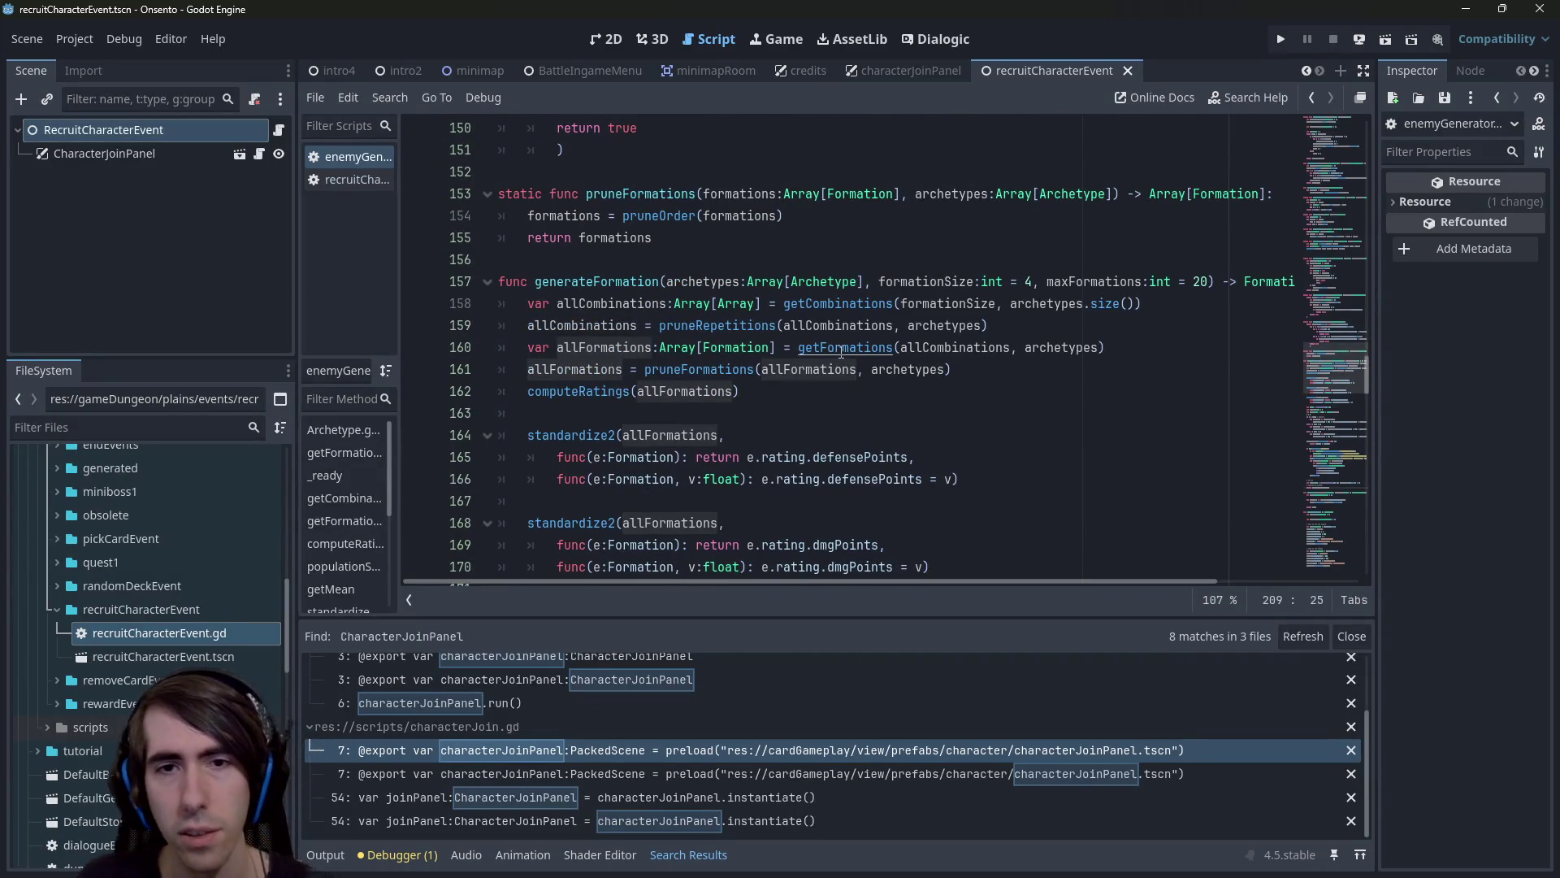
Jump to getFormations and the Formation class to check archetypePerPosition, then return
left_click(839, 351, "ctrl")
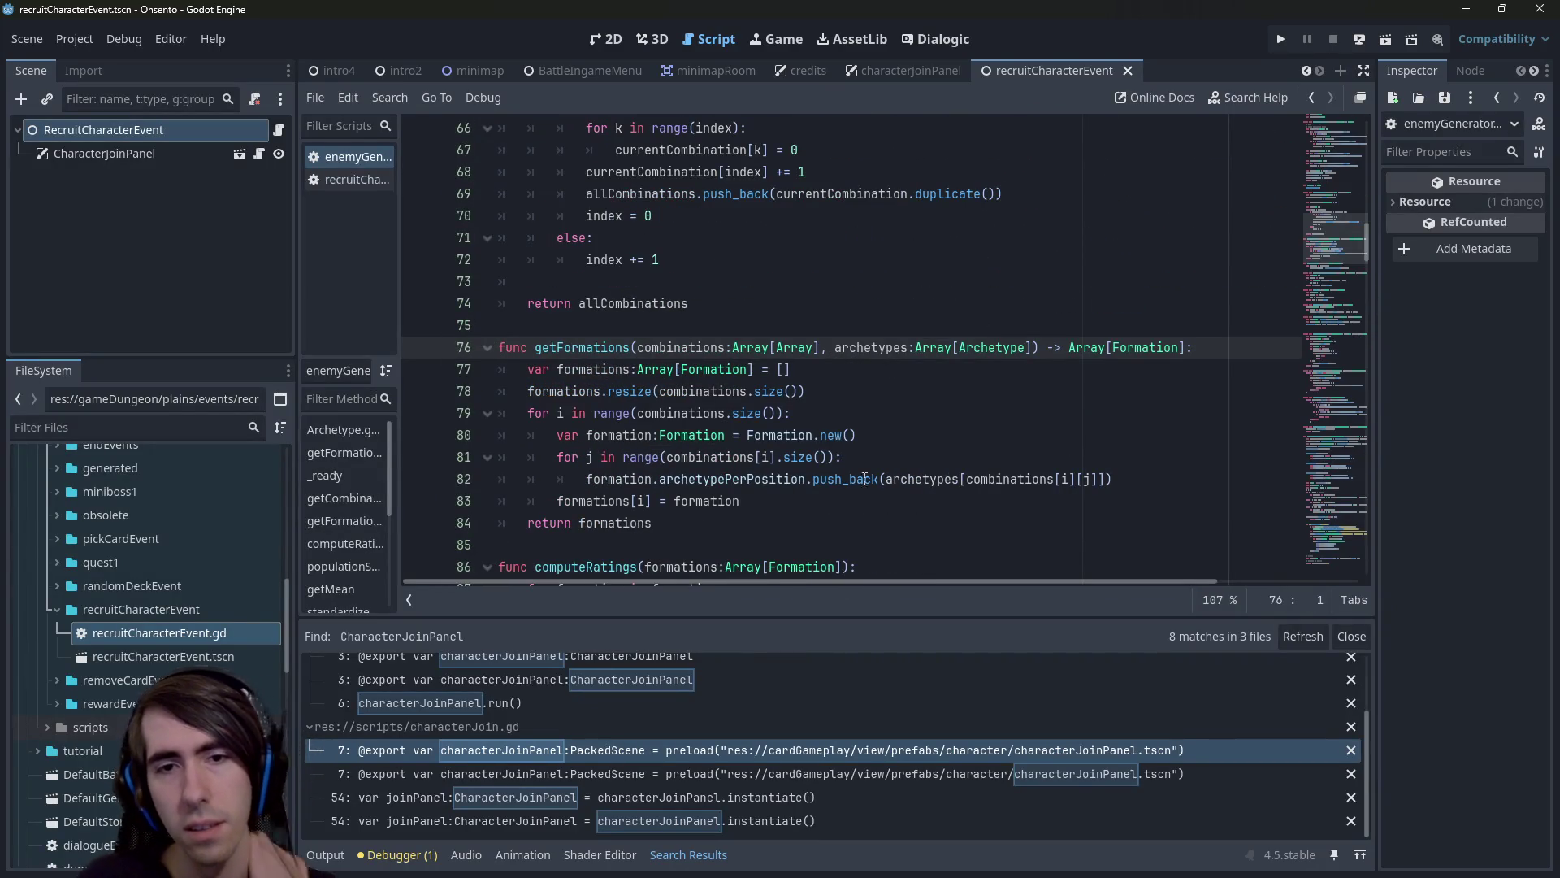
double_click(731, 480)
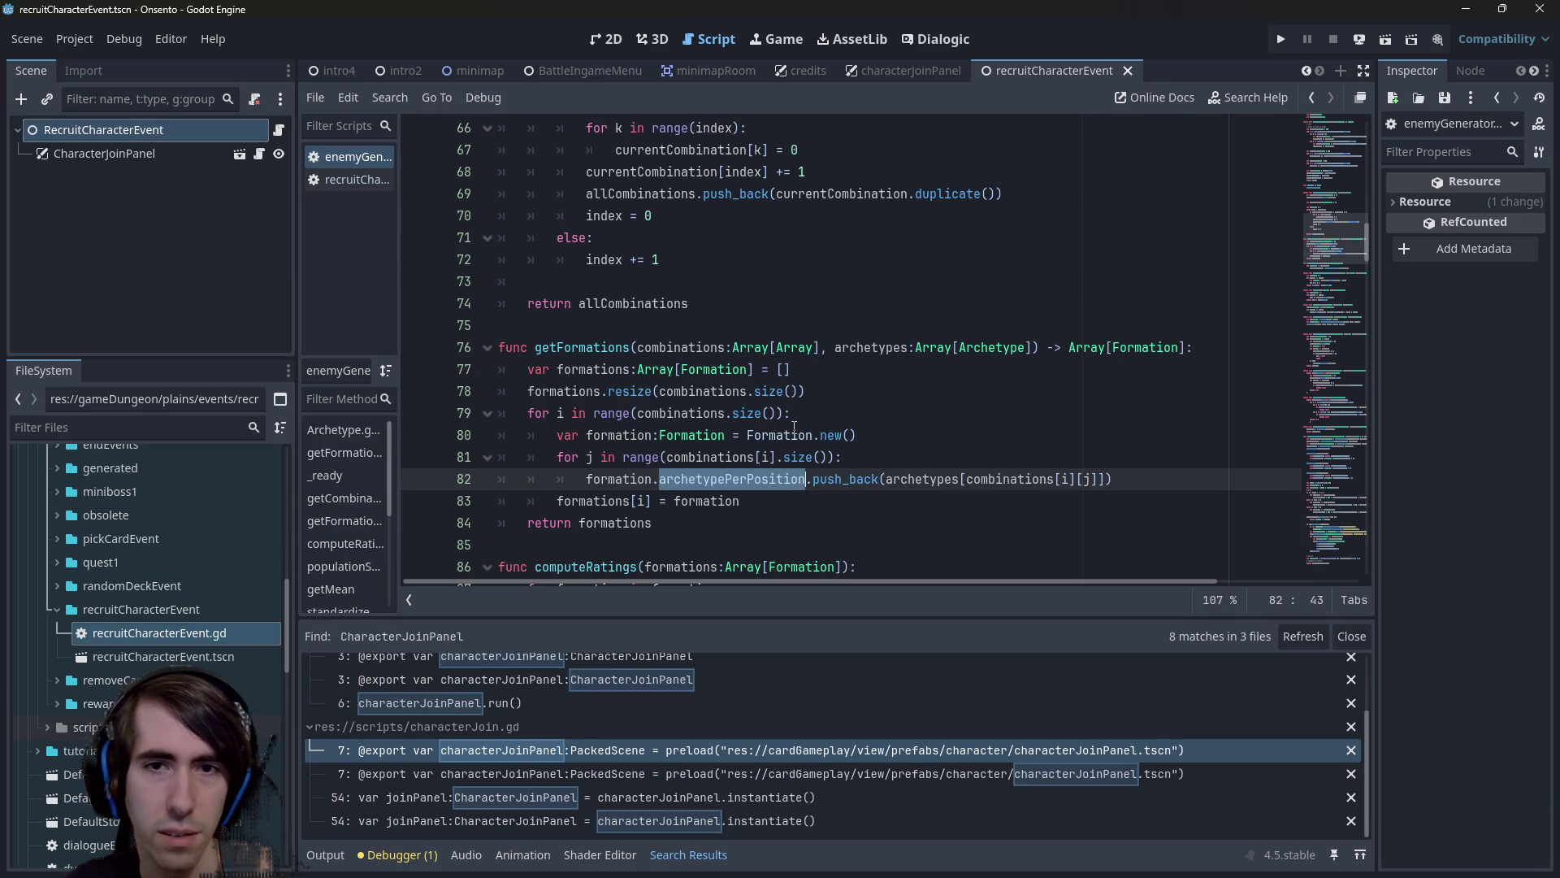
left_click(1147, 347)
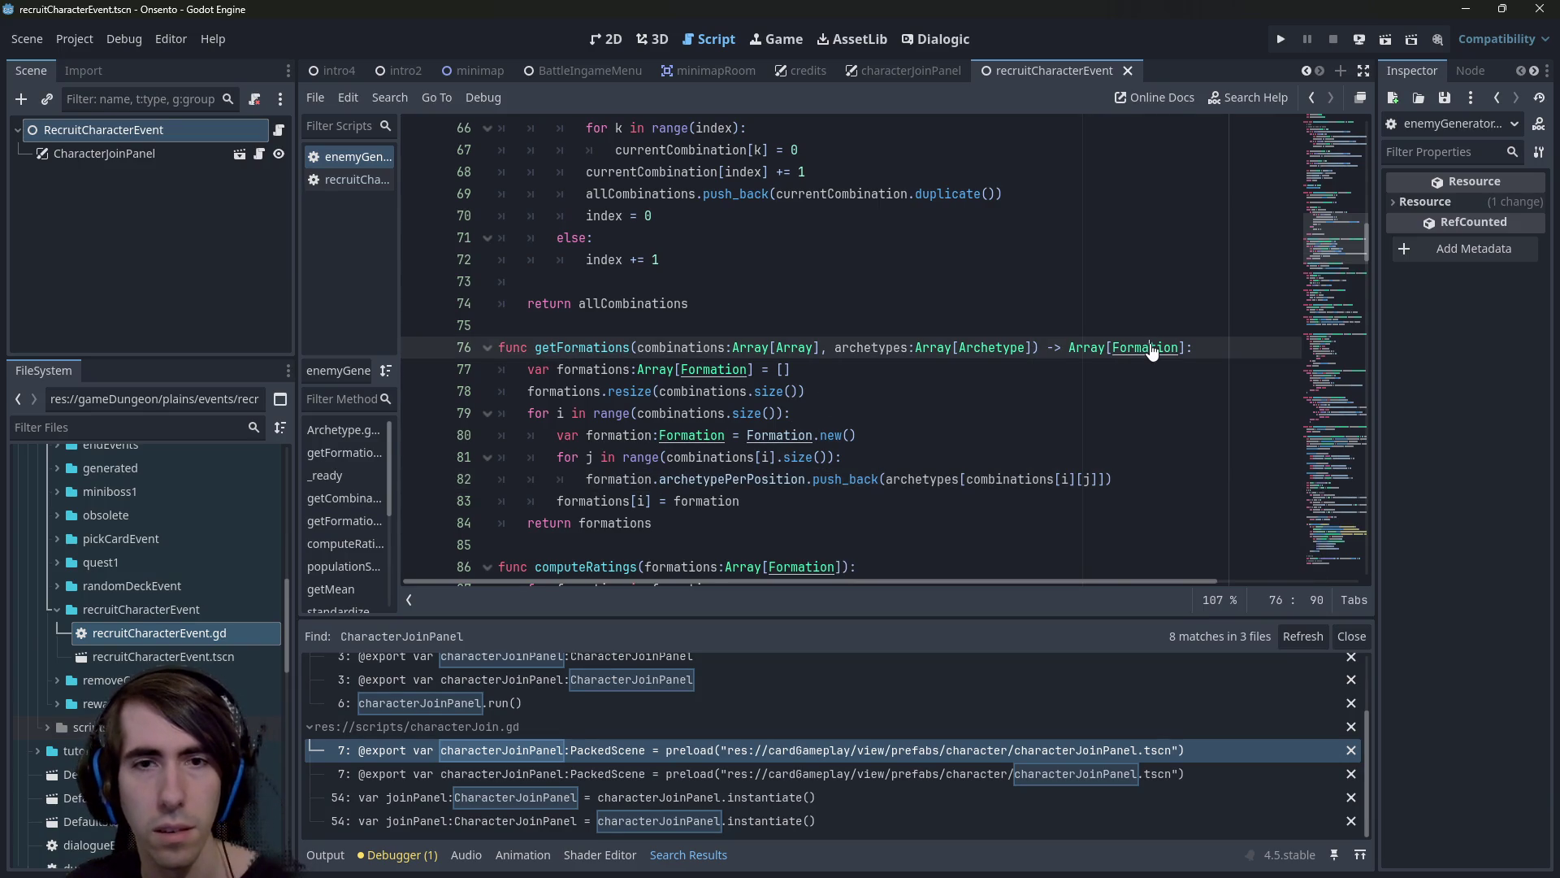
left_click(1148, 347, "ctrl")
double_click(630, 369)
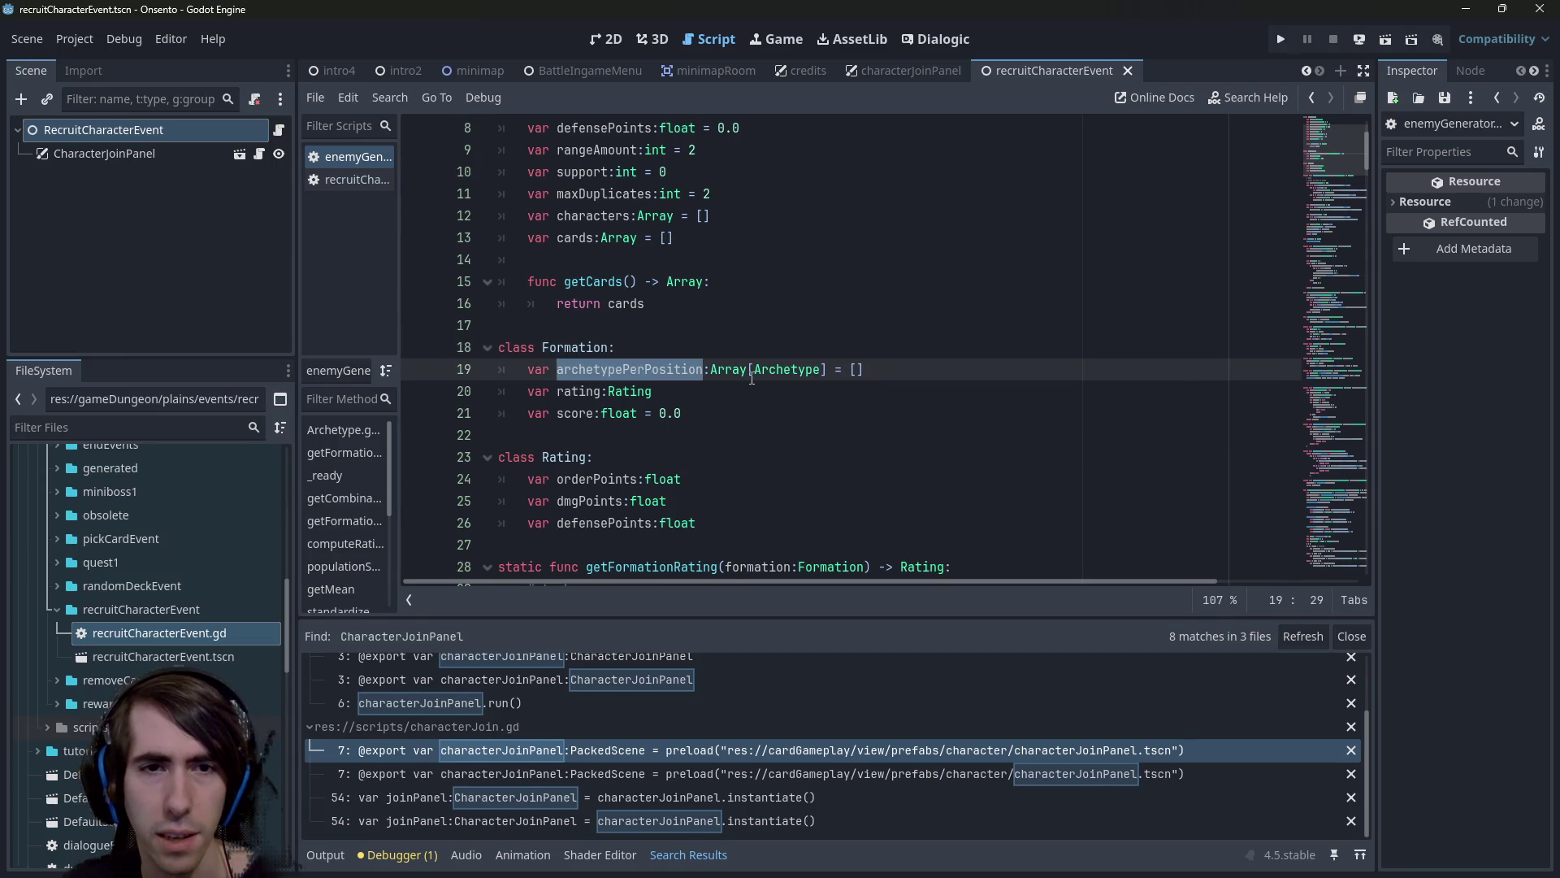
key("alt+Left")
key("alt+Left")
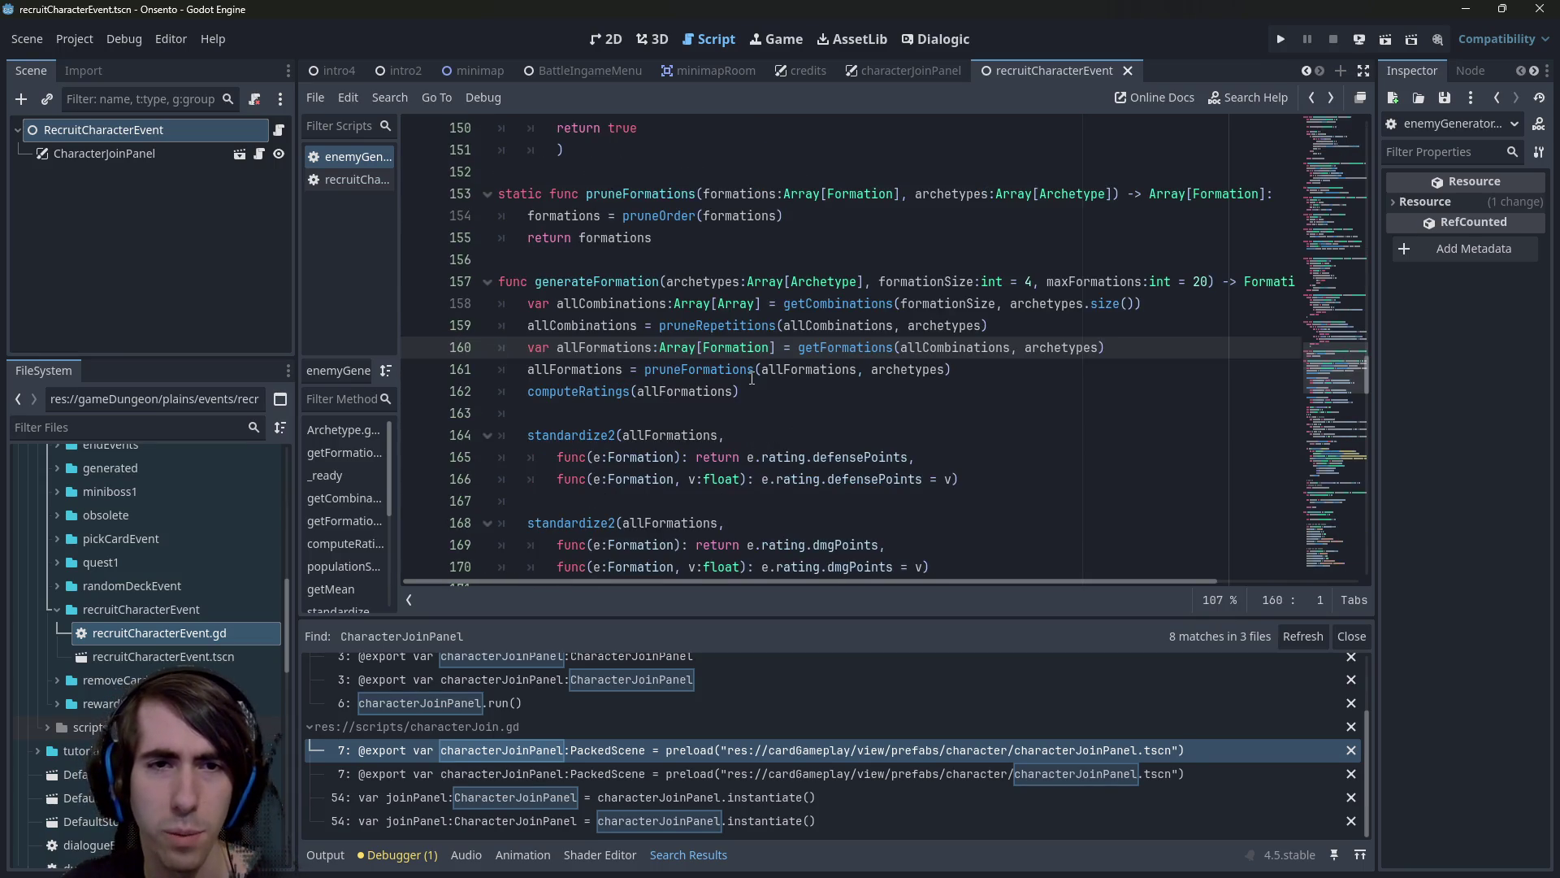
Follow archetype.characters on line 276 to the Archetype class and search for its characters field
scroll(706, 373, "down", 20)
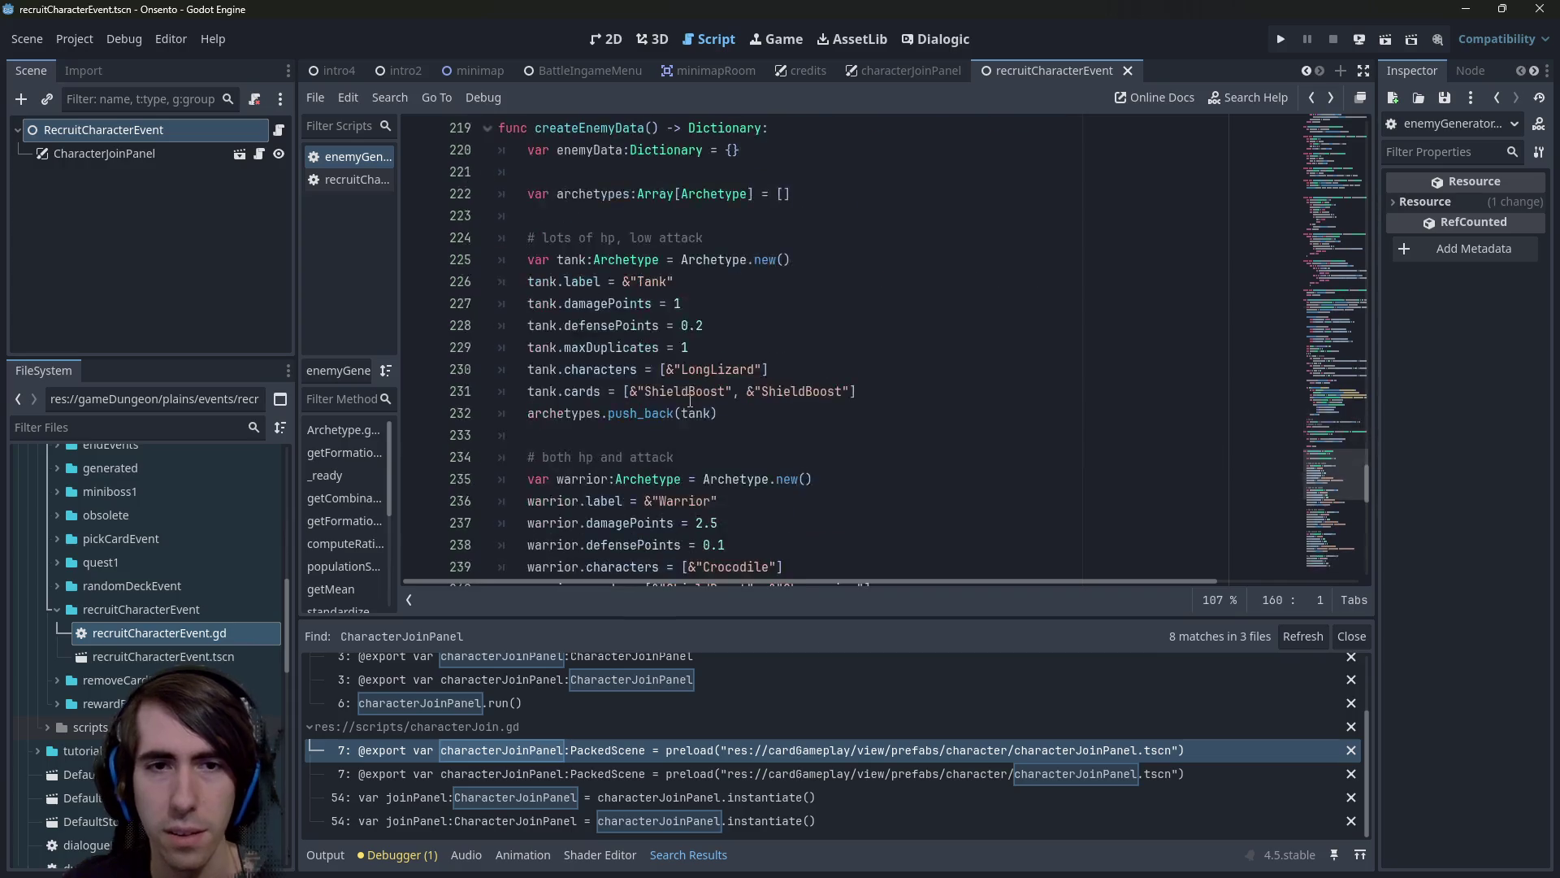
scroll(690, 399, "down", 9)
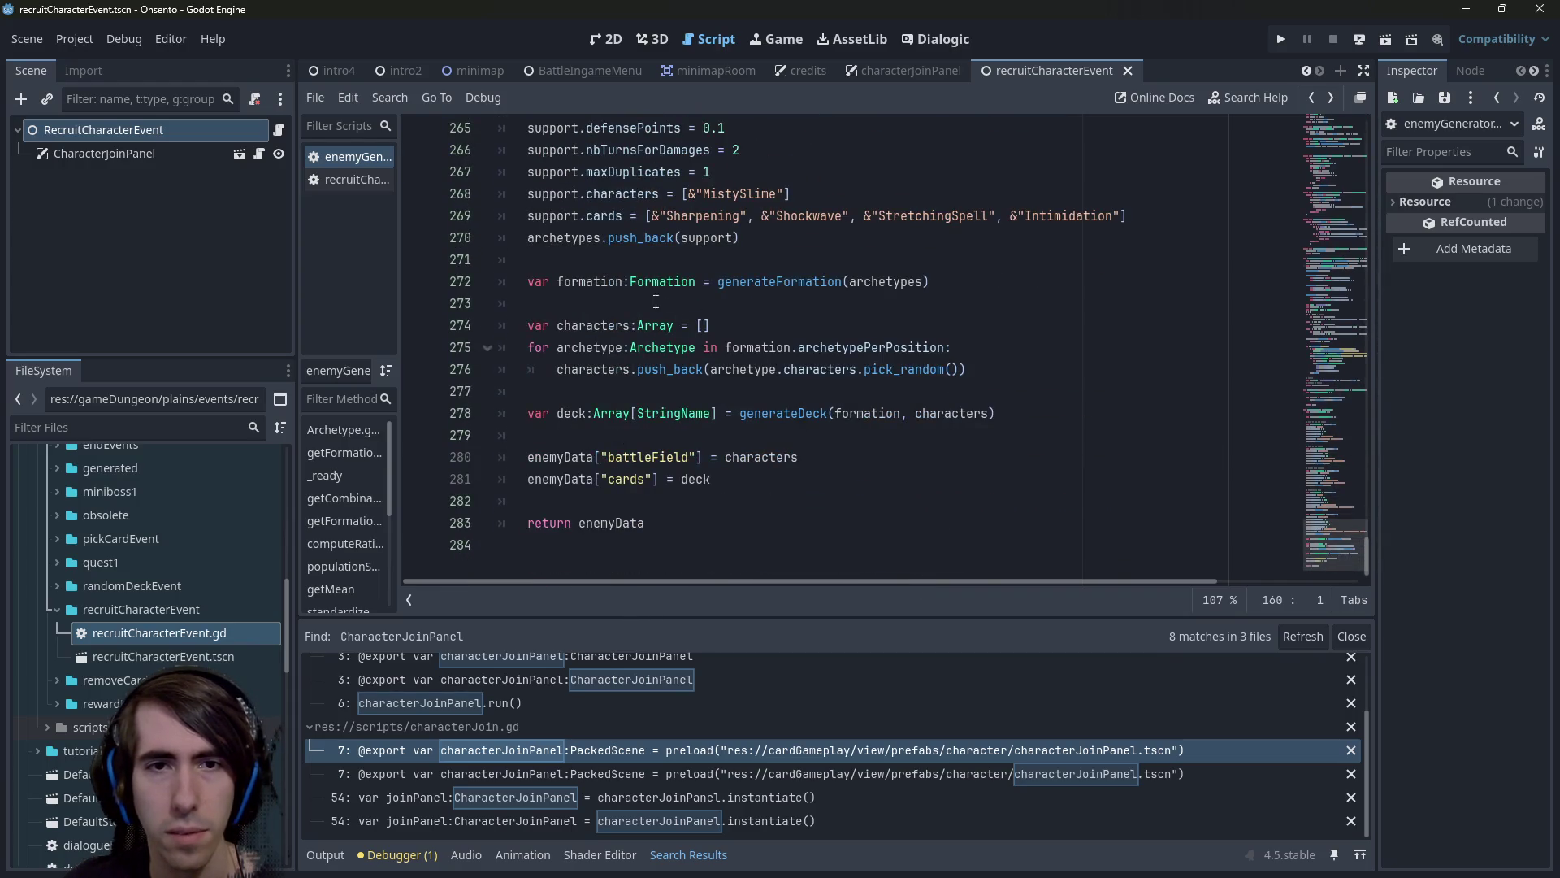
double_click(596, 286)
double_click(821, 351)
double_click(589, 348)
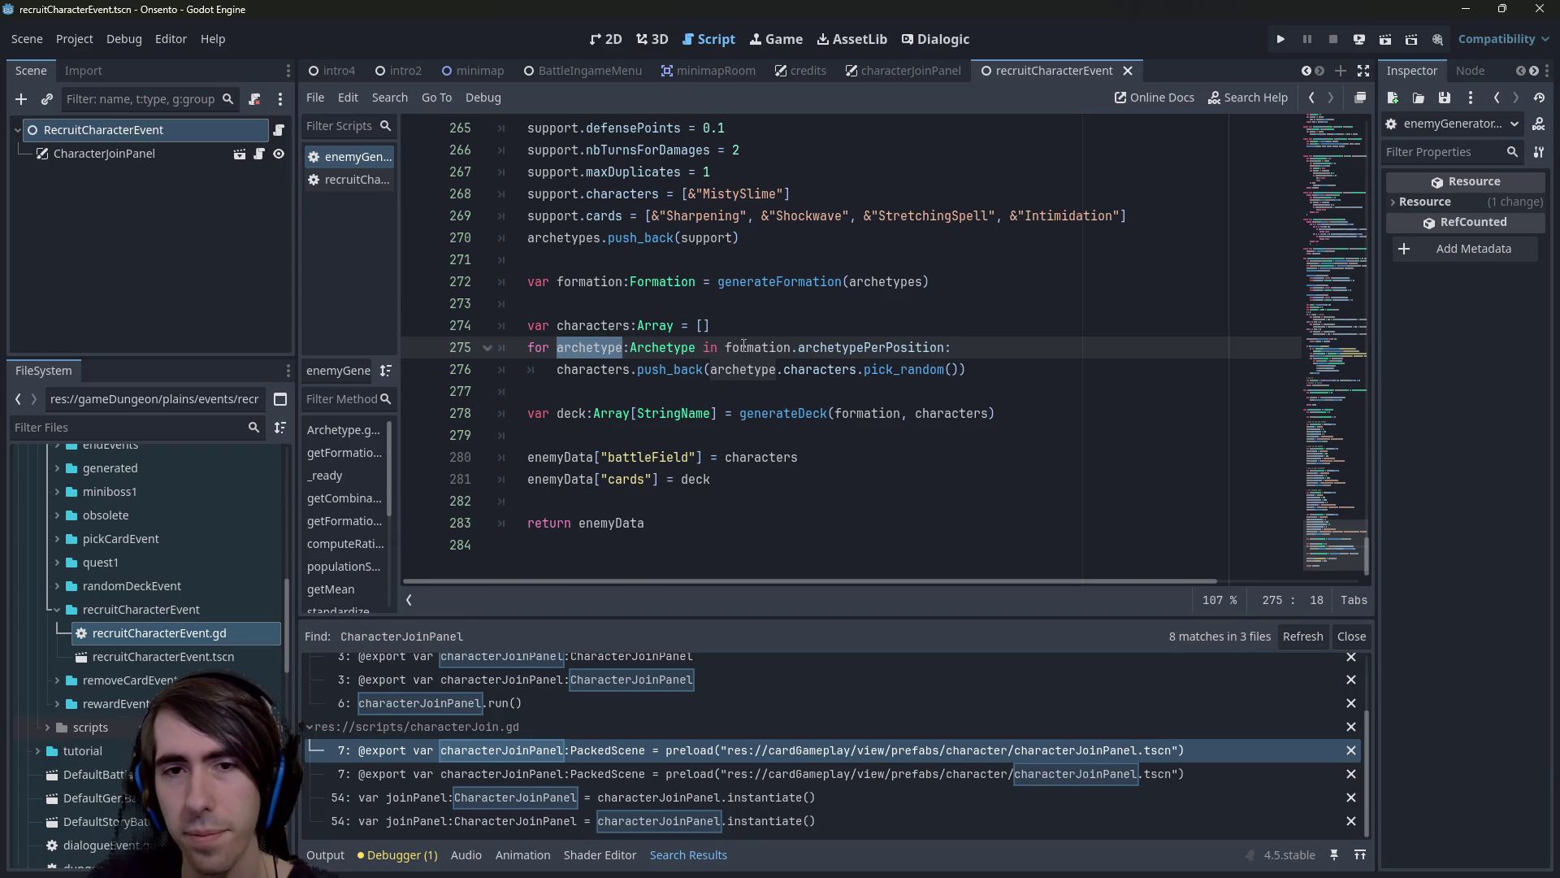
left_click(800, 371)
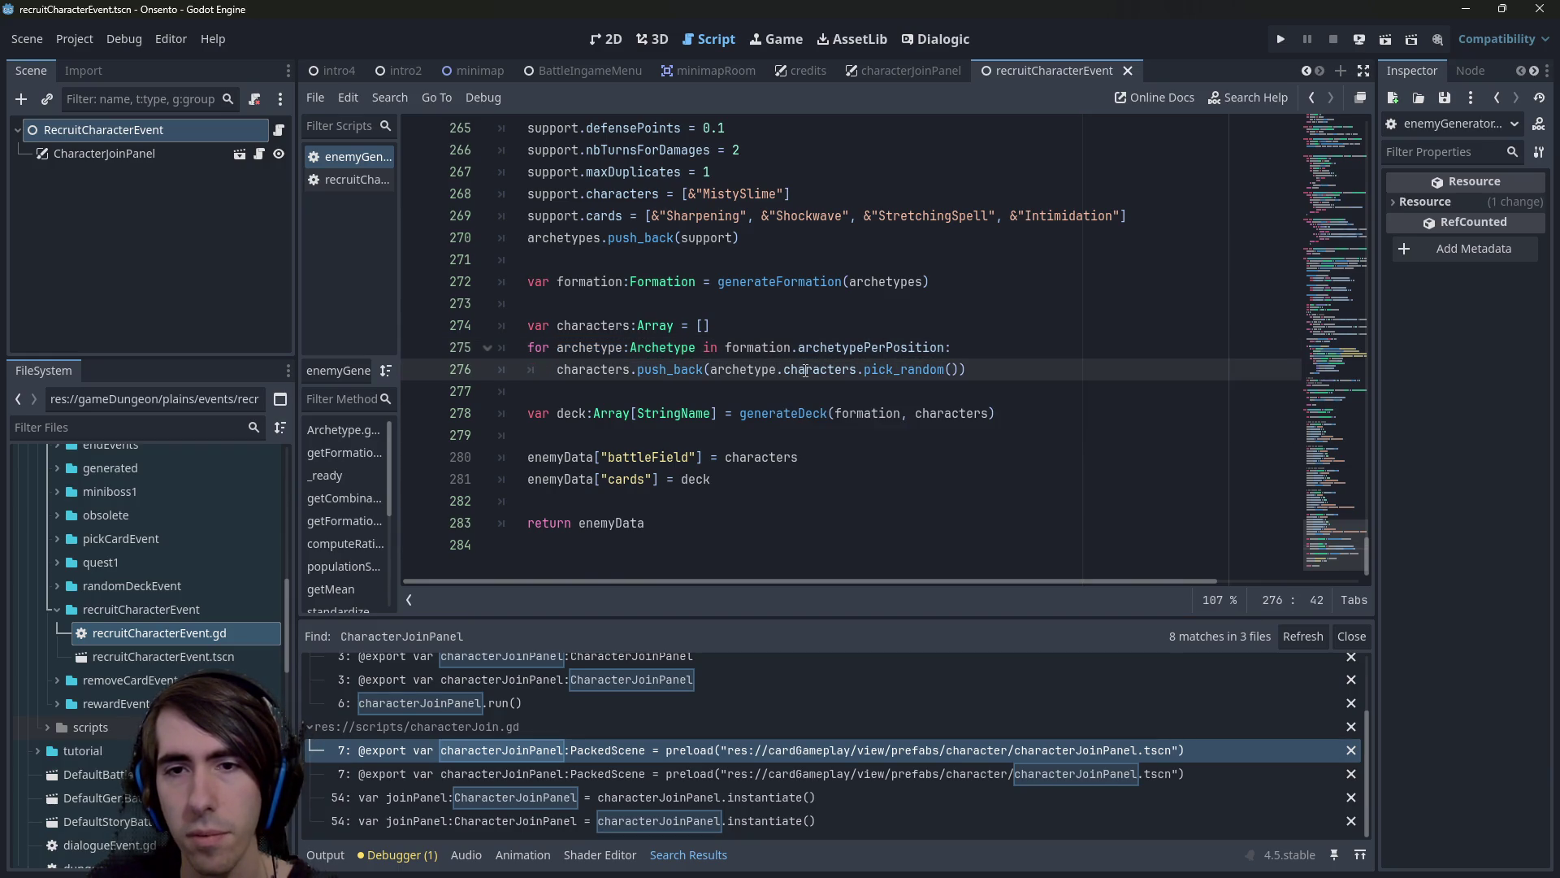
left_click(667, 347, "ctrl")
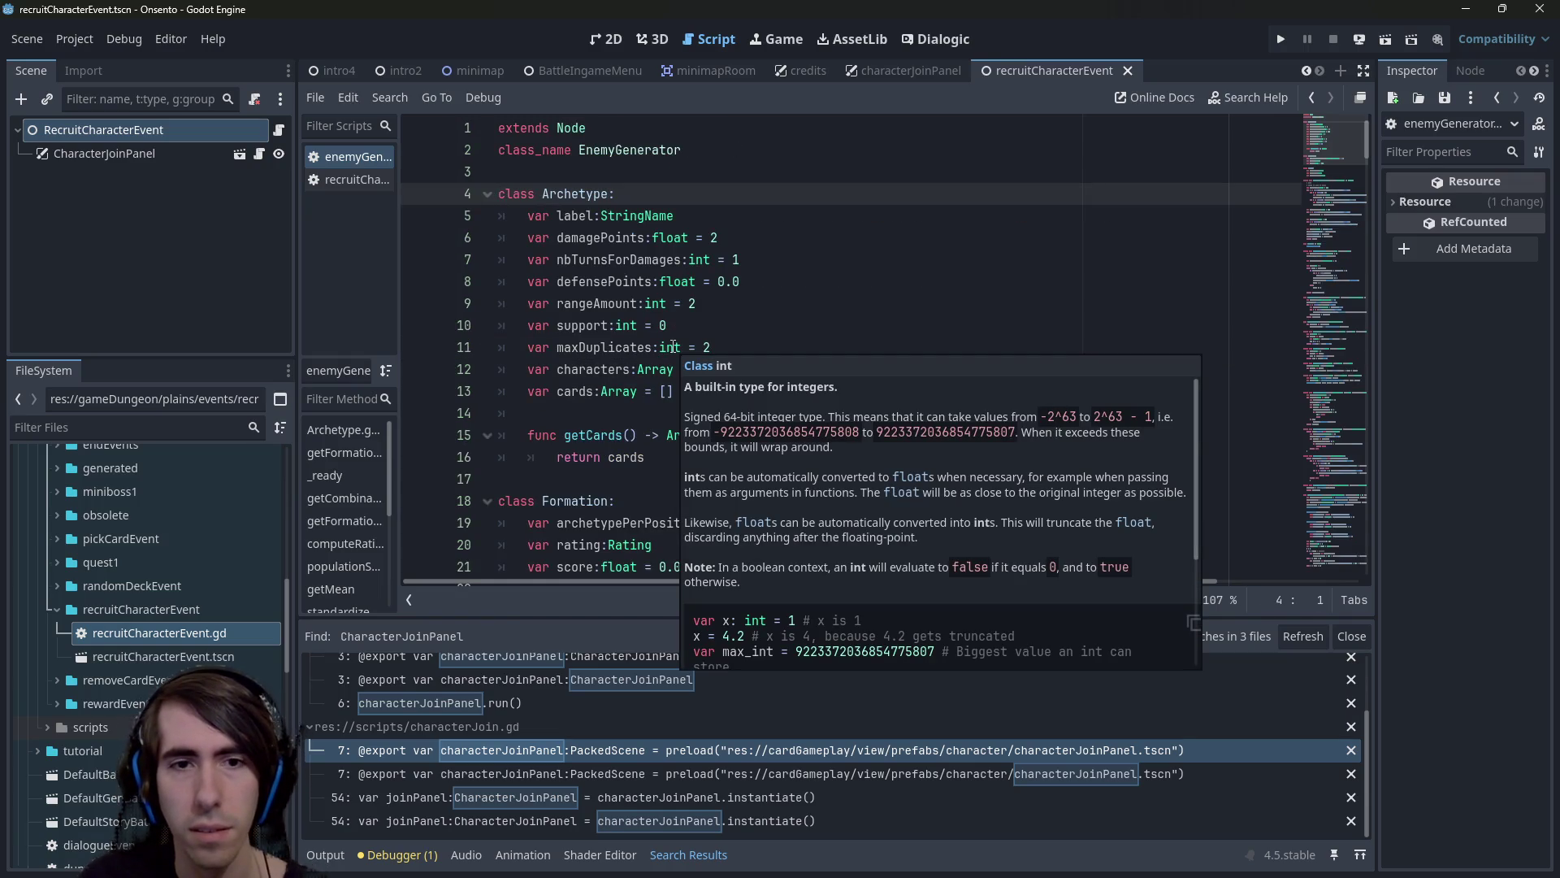
double_click(603, 374)
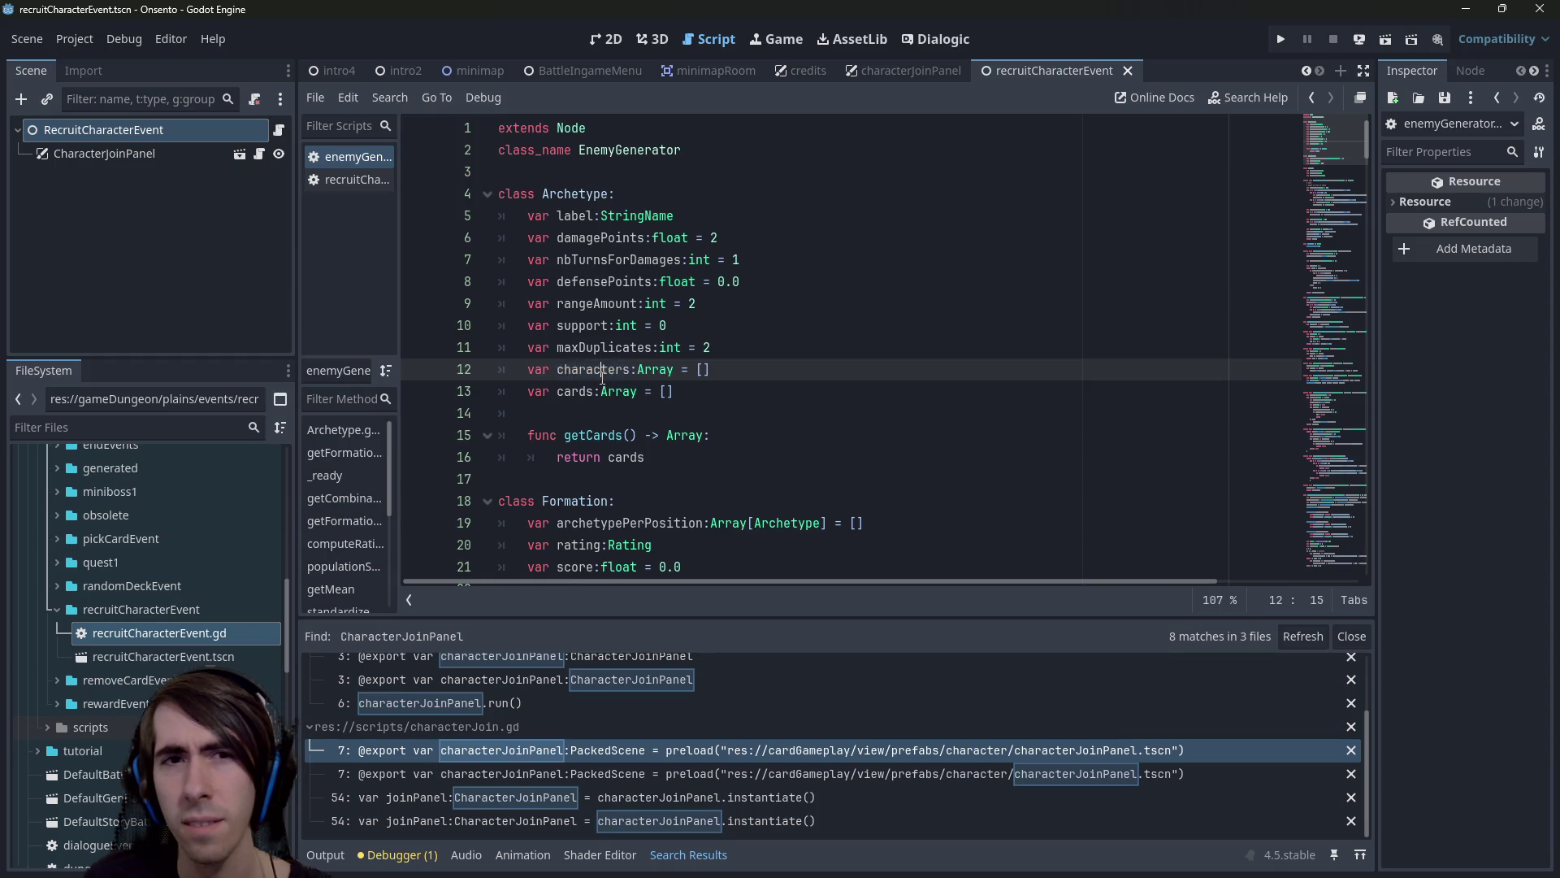
key("ctrl+f")
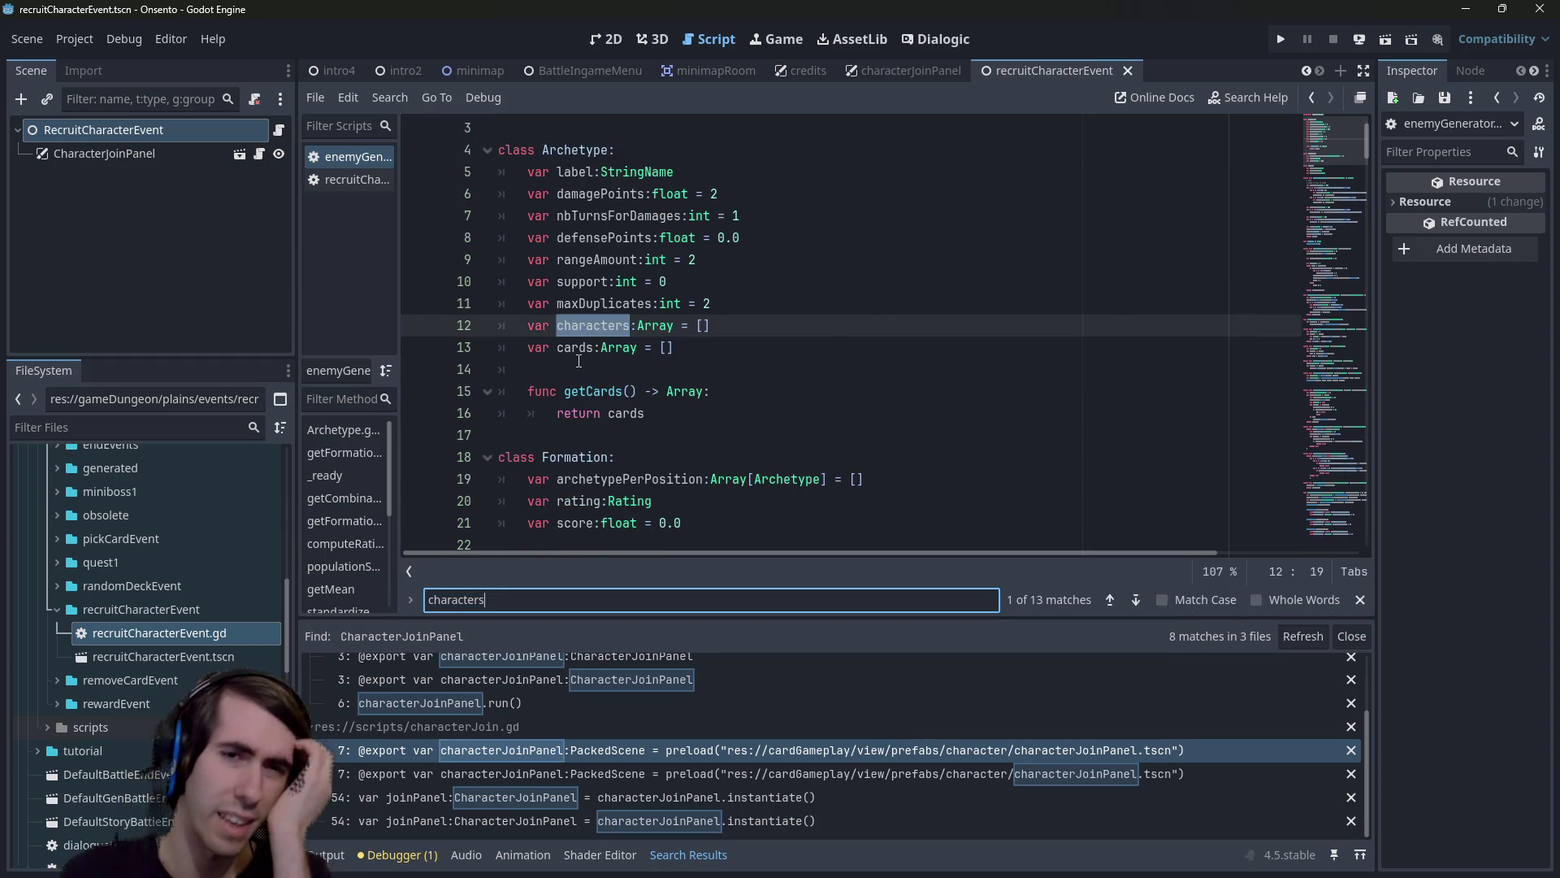
Step to the third 'characters' match and place the caret on blank line 218
key("Return")
key("Return")
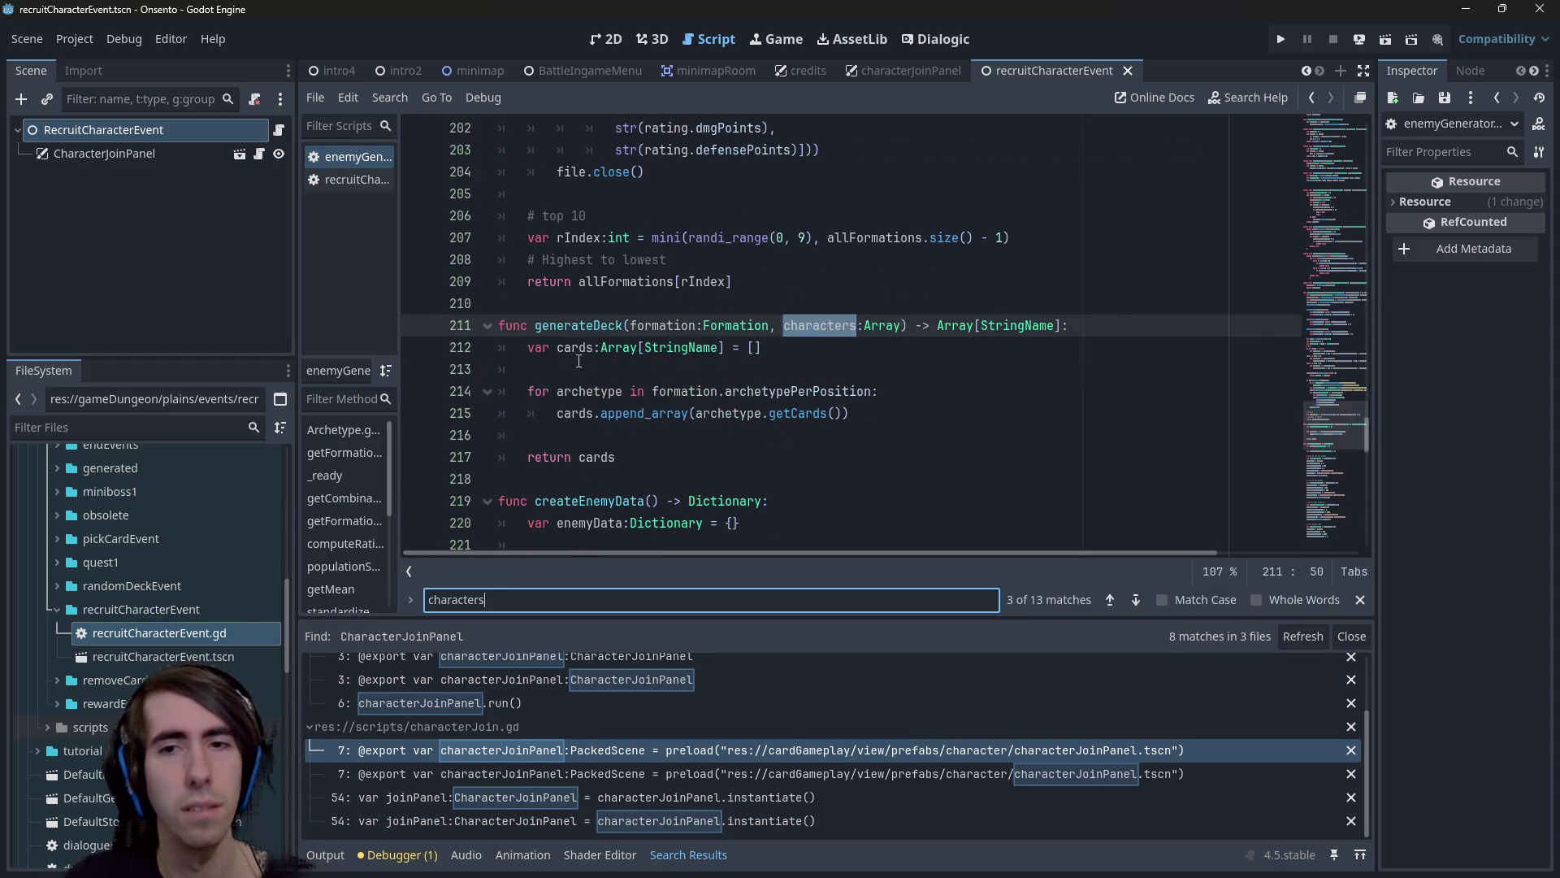
key("Return")
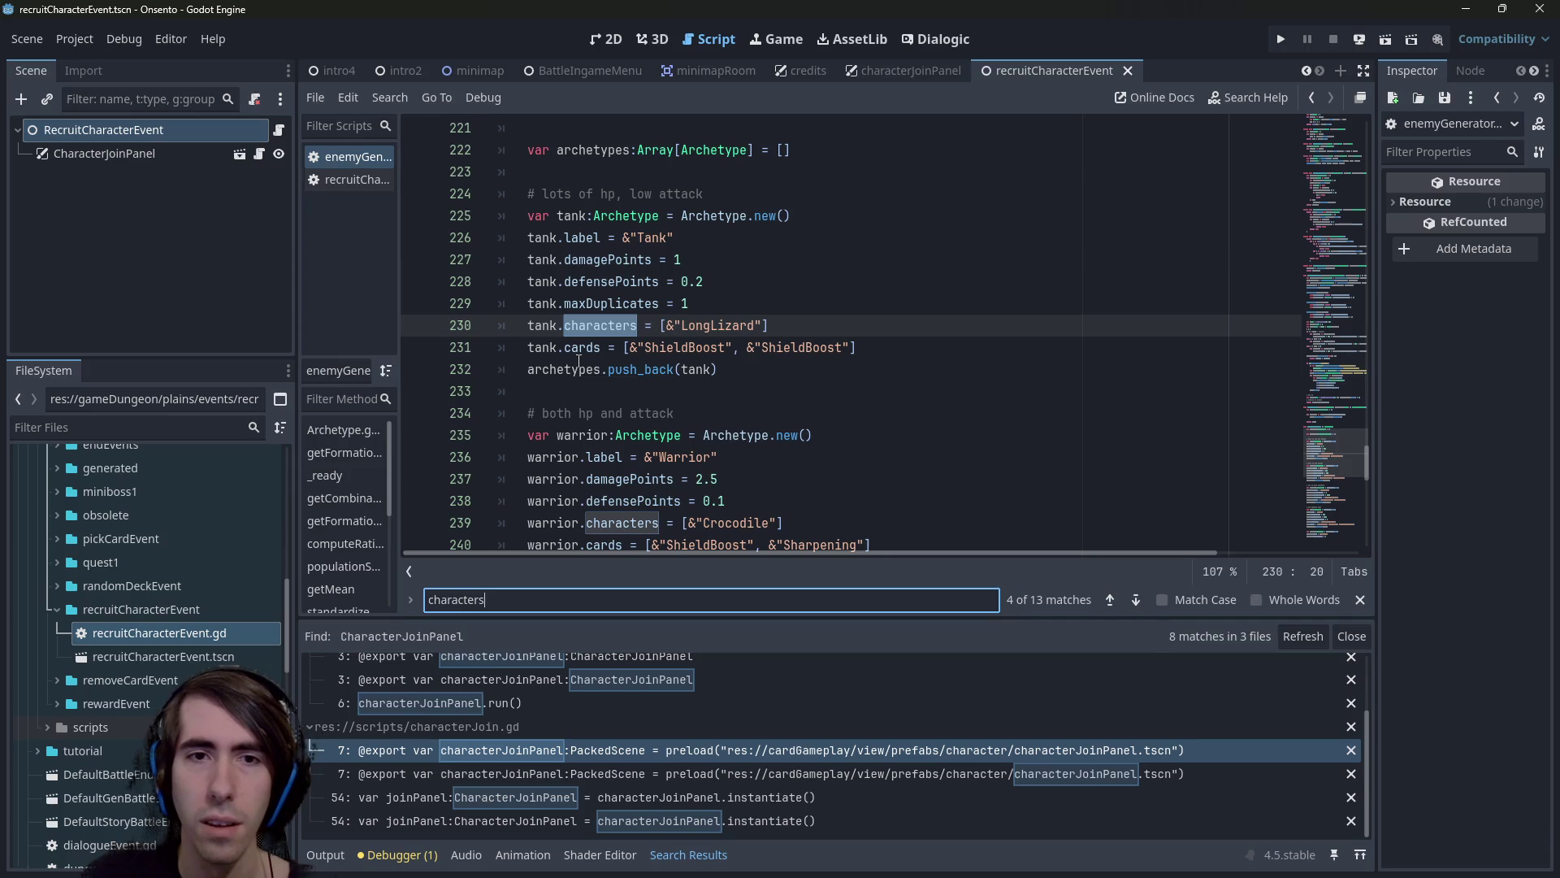
scroll(579, 361, "down", 3)
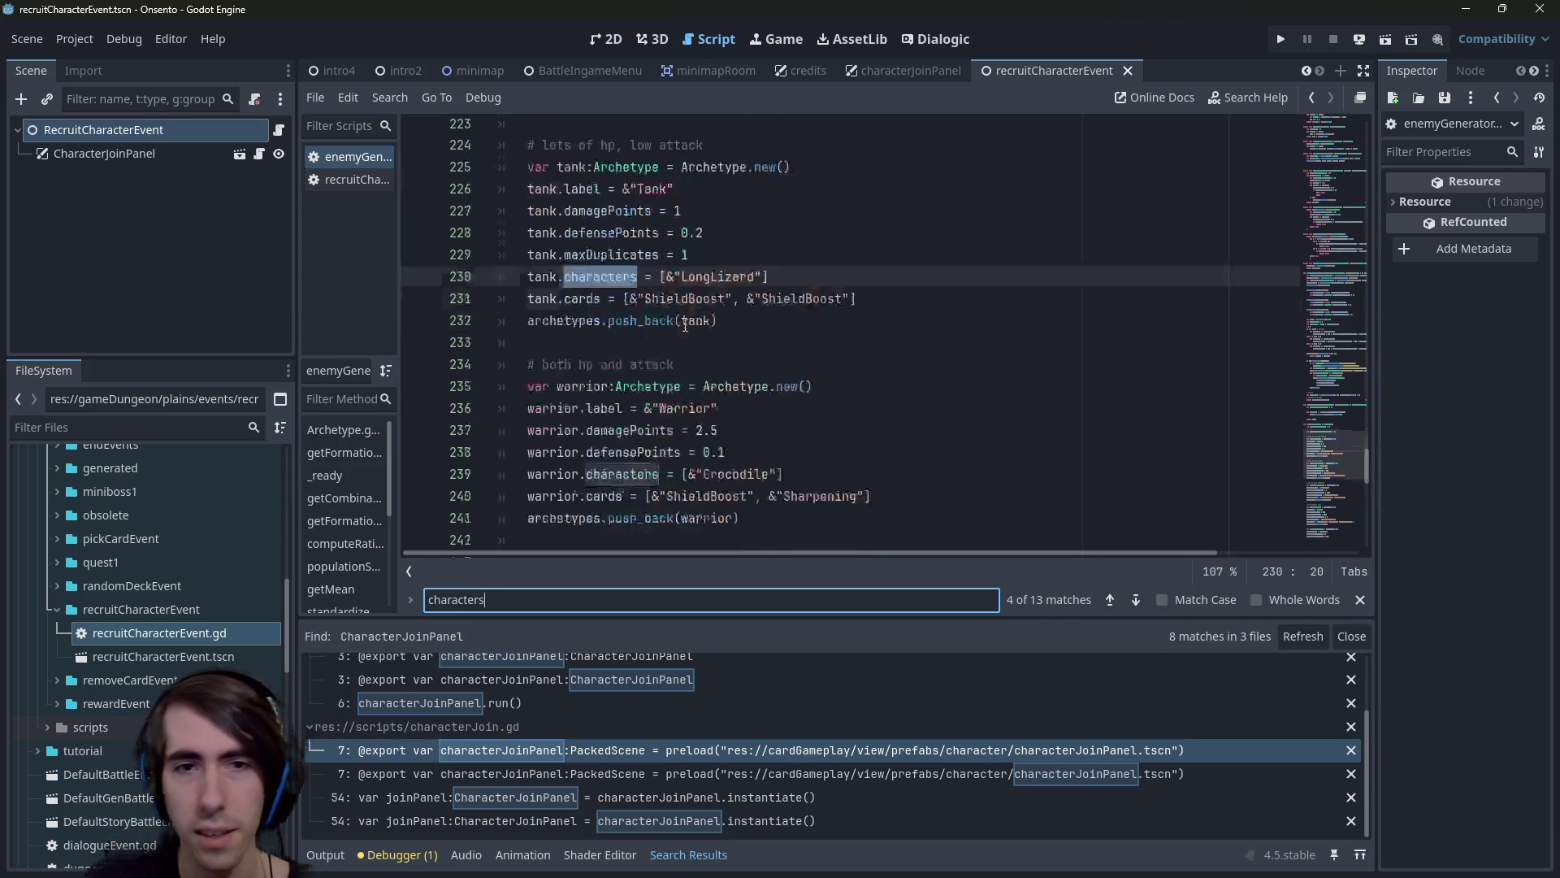
scroll(650, 341, "up", 7)
left_click(688, 325)
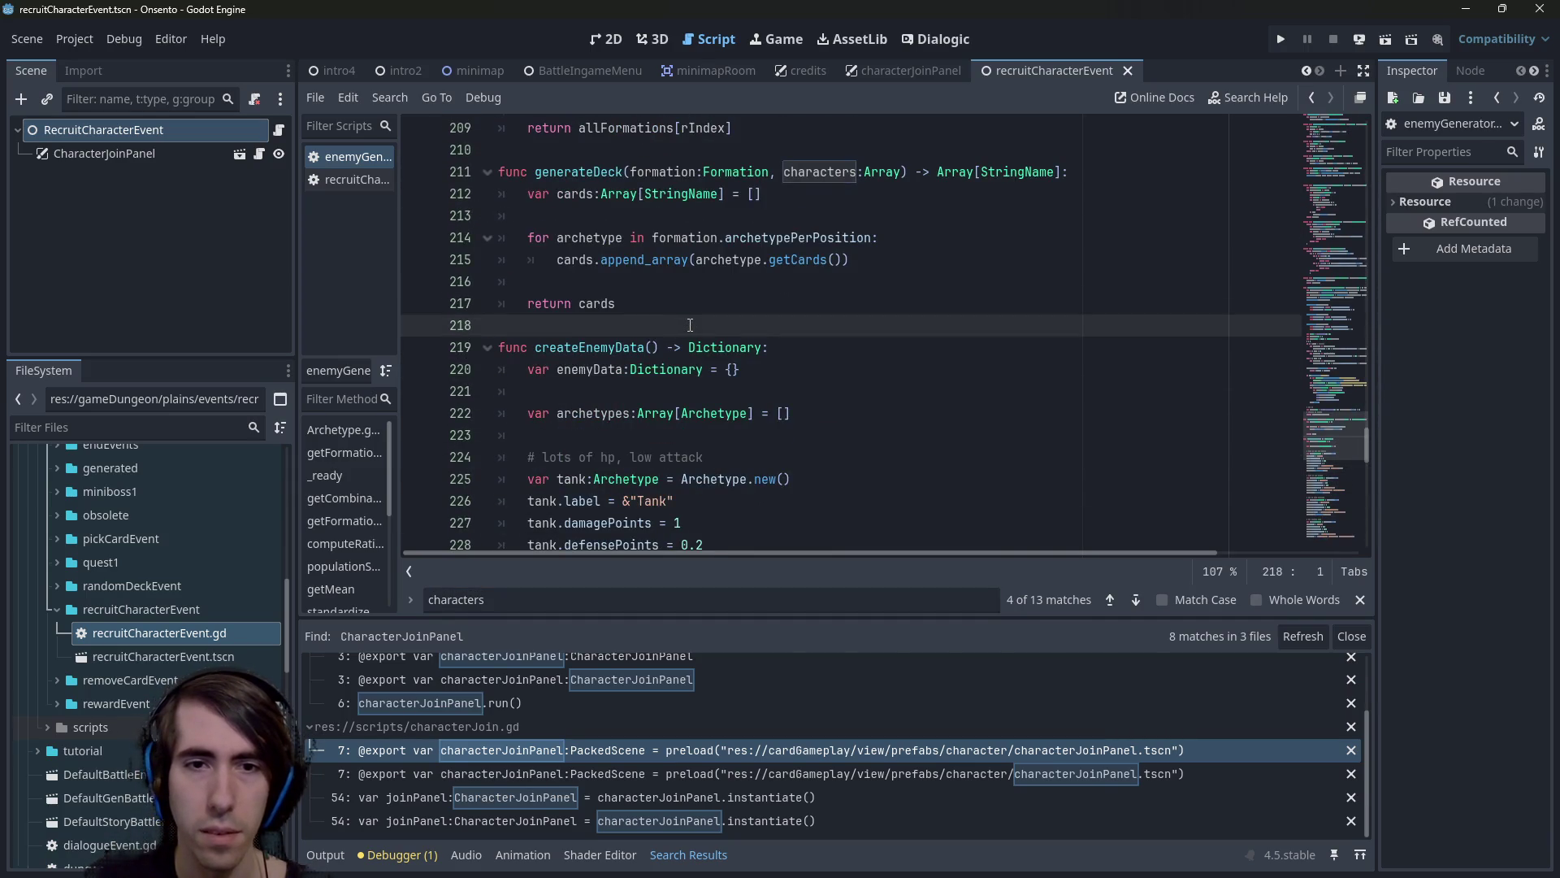
Review the tank, warrior, assassin, mage and support archetypes, then insert blank lines above createEnemyData
scroll(691, 326, "down", 1)
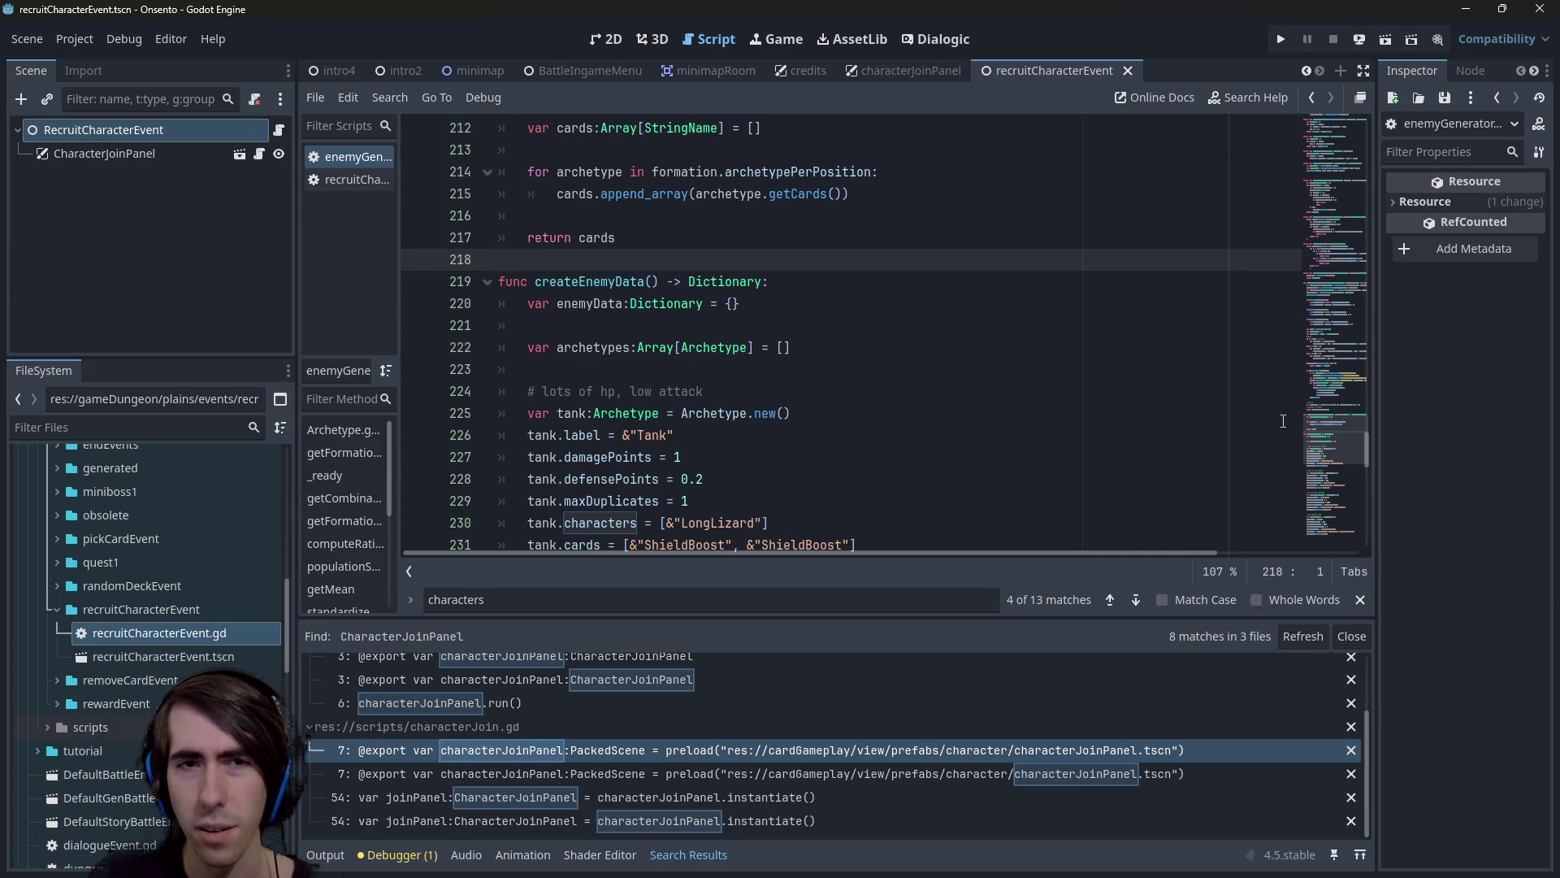
scroll(1062, 420, "down", 2)
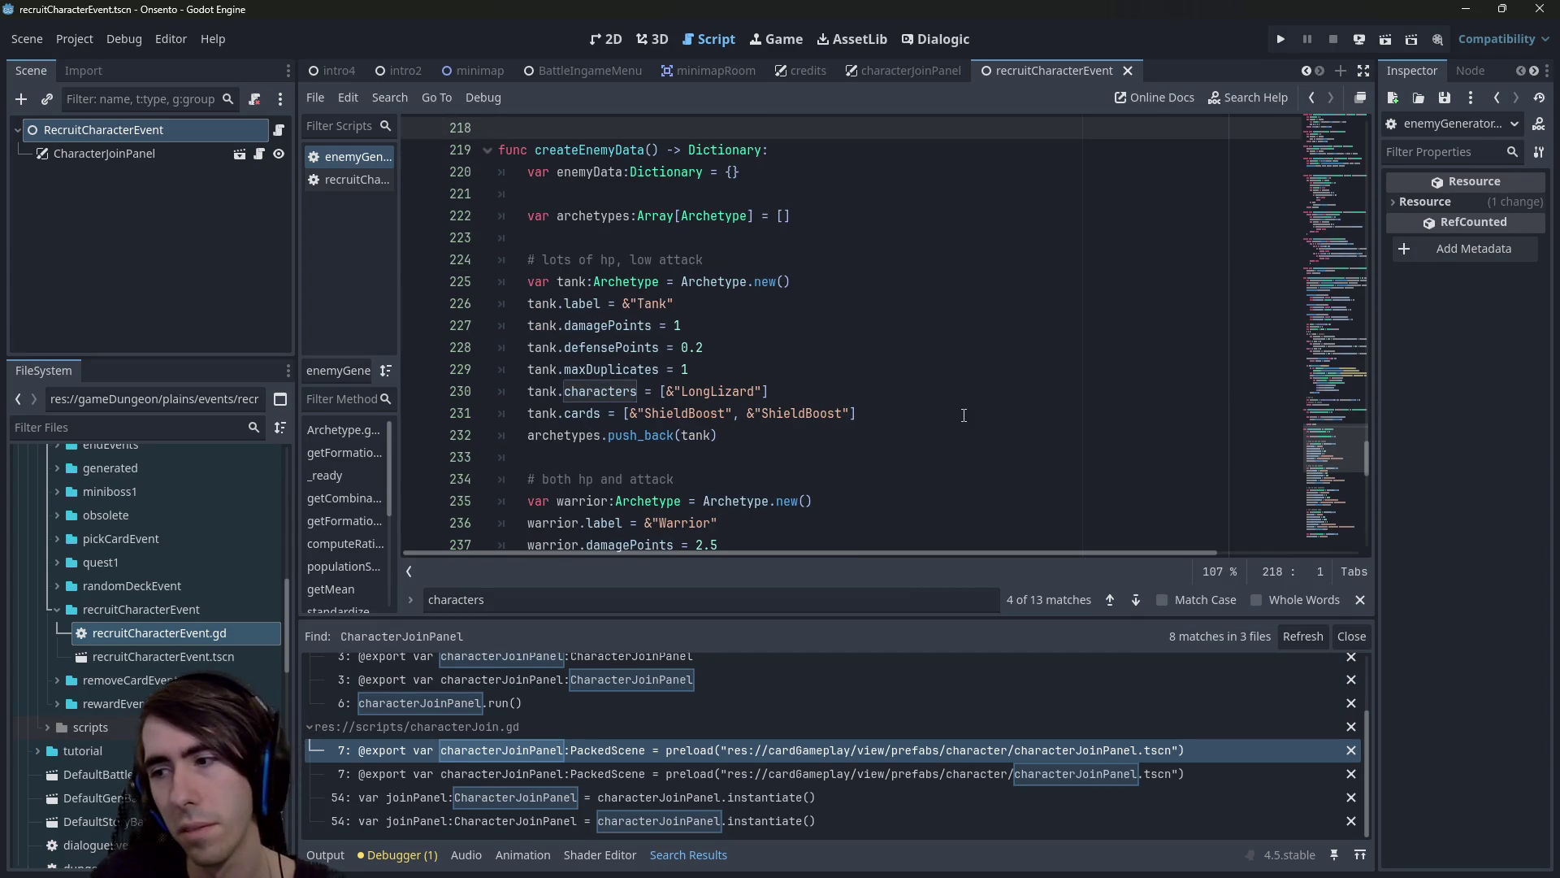
scroll(964, 416, "up", 2)
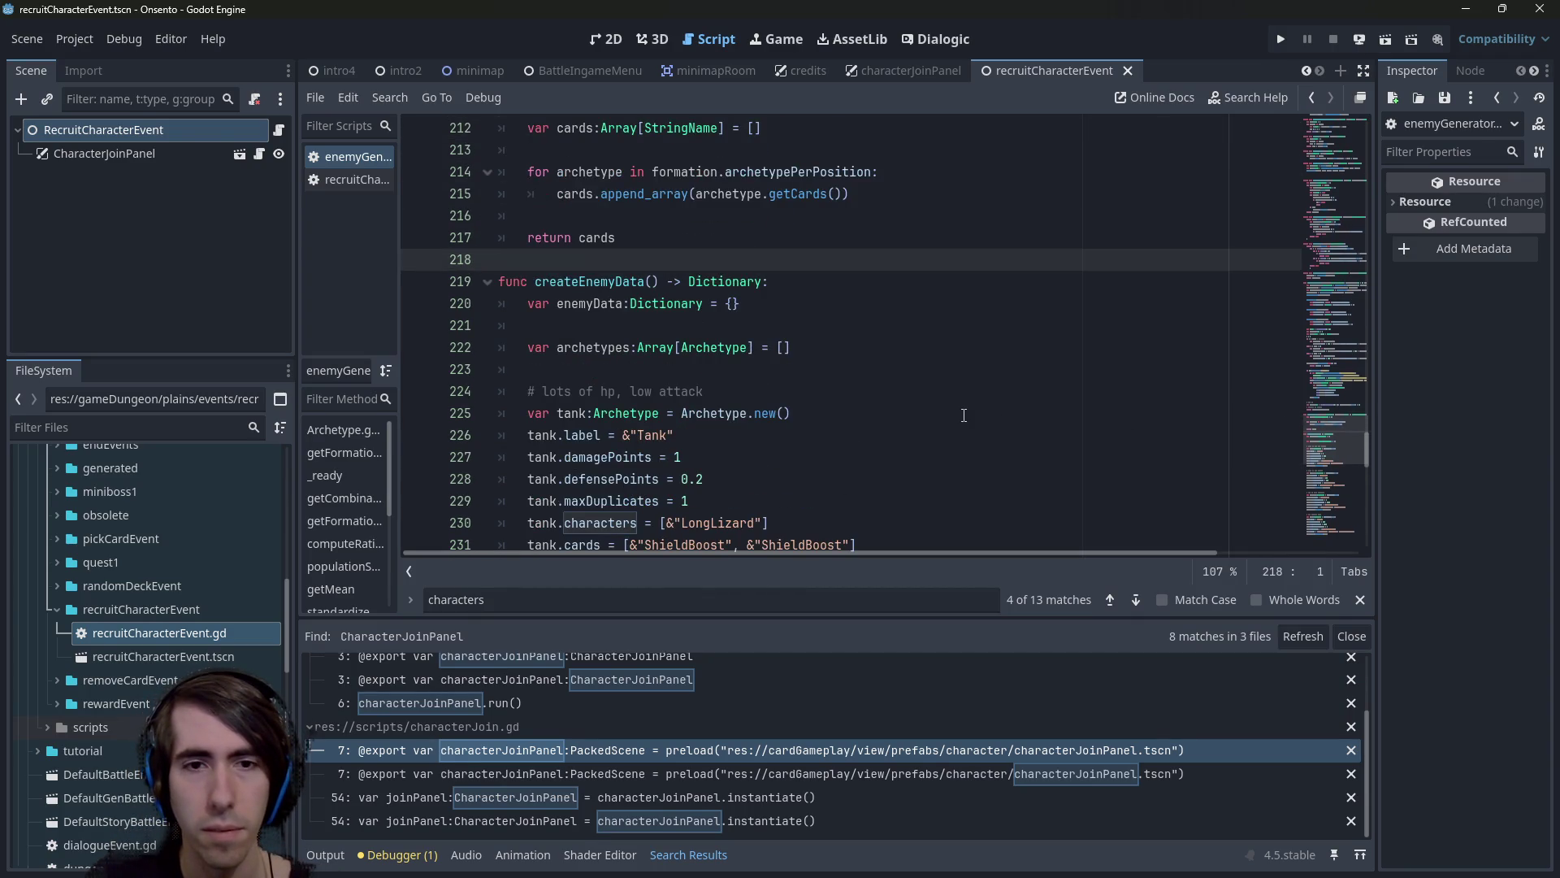
scroll(964, 416, "down", 4)
scroll(964, 416, "down", 2)
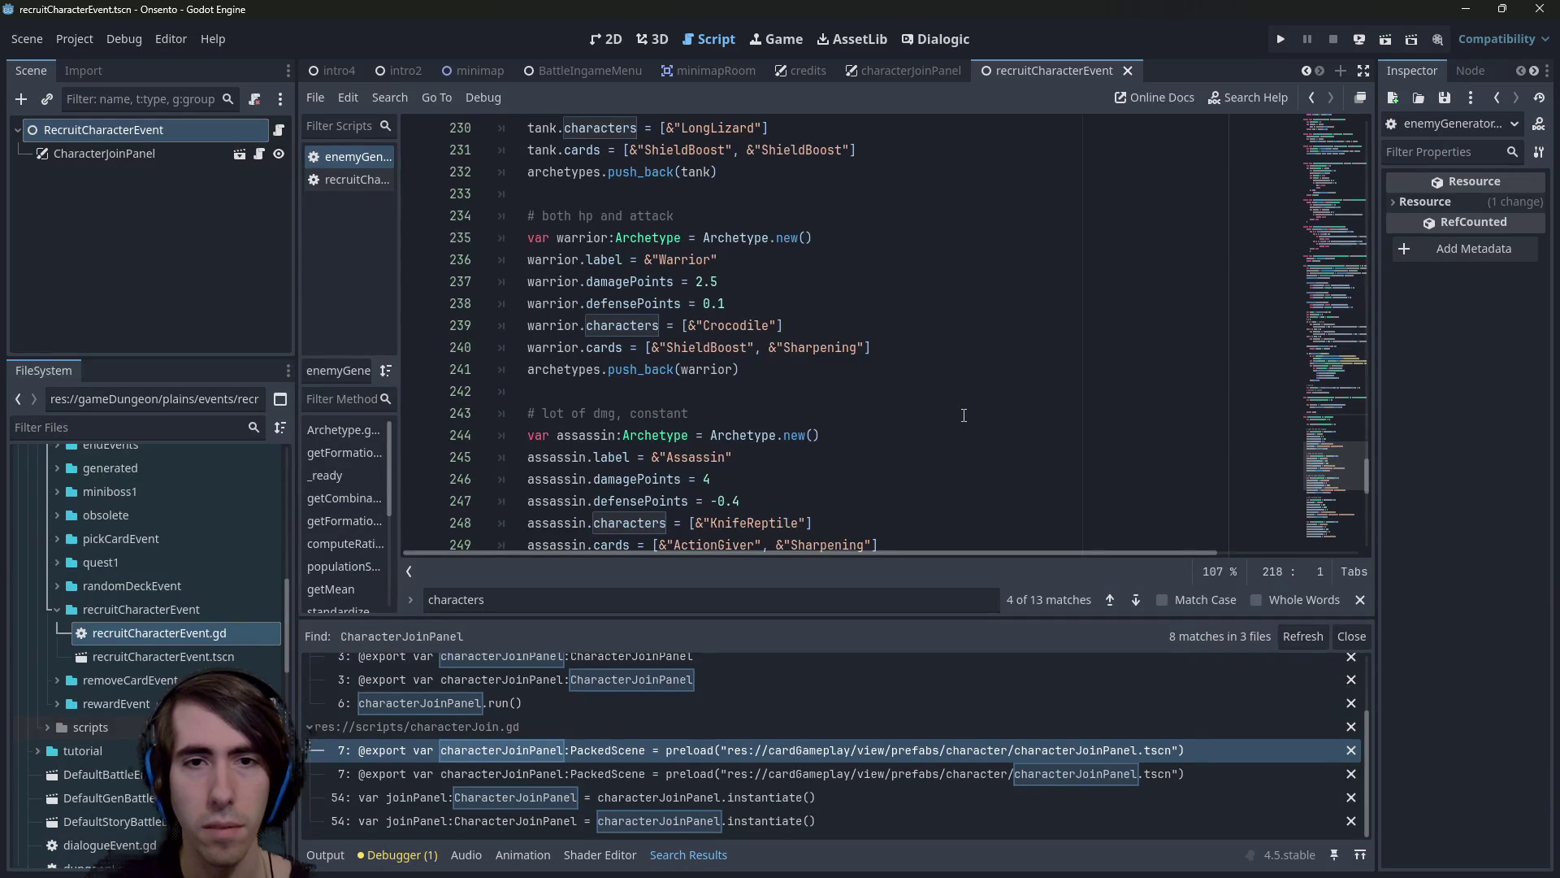
scroll(964, 416, "down", 4)
scroll(964, 415, "down", 2)
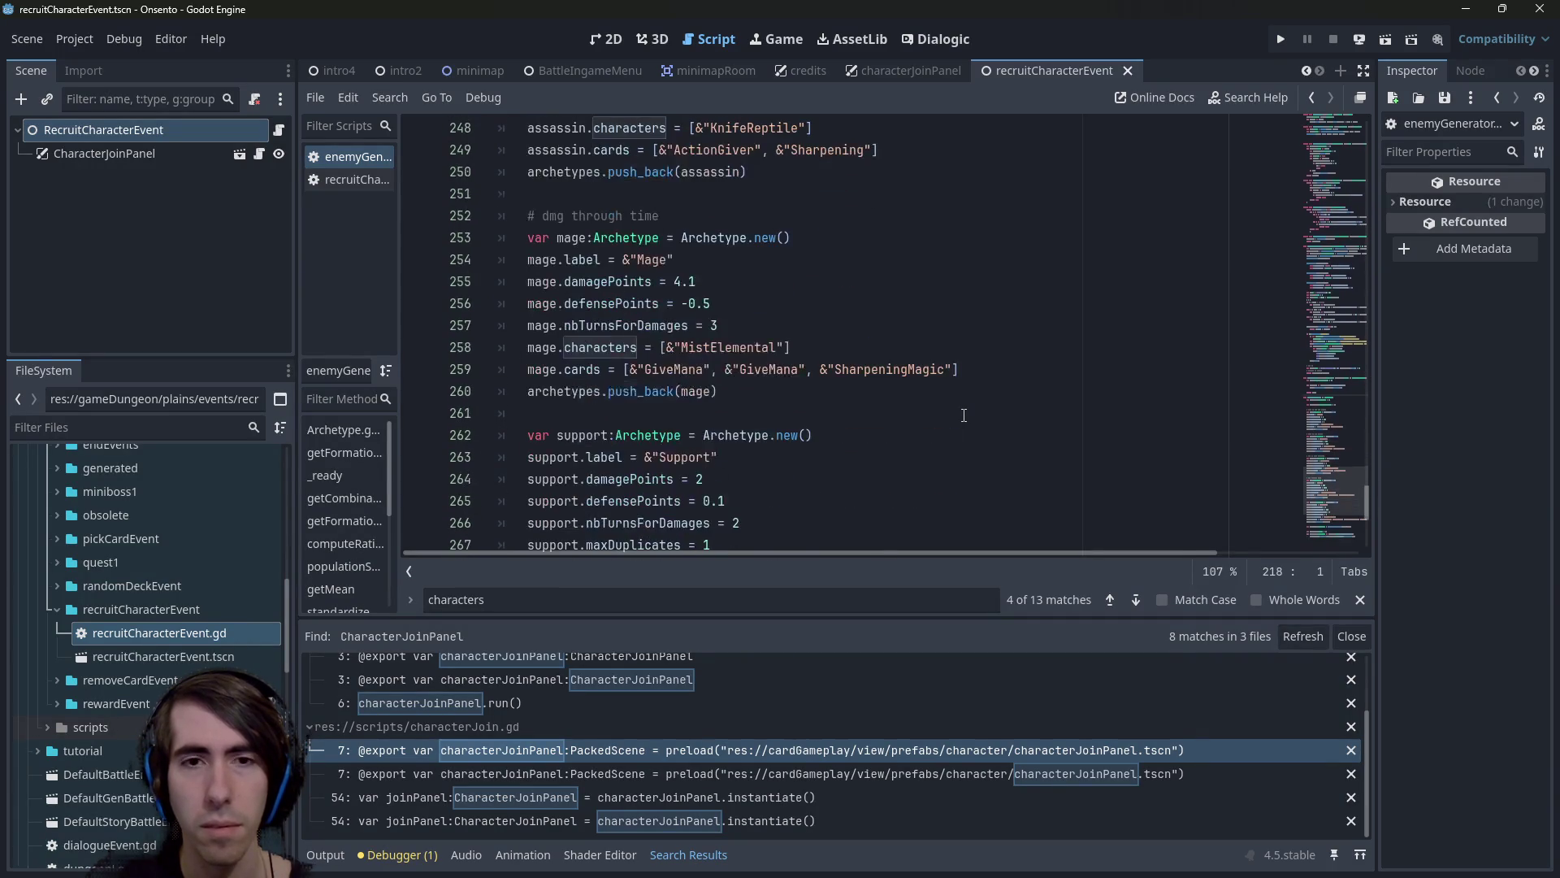
scroll(963, 415, "down", 5)
scroll(964, 415, "up", 3)
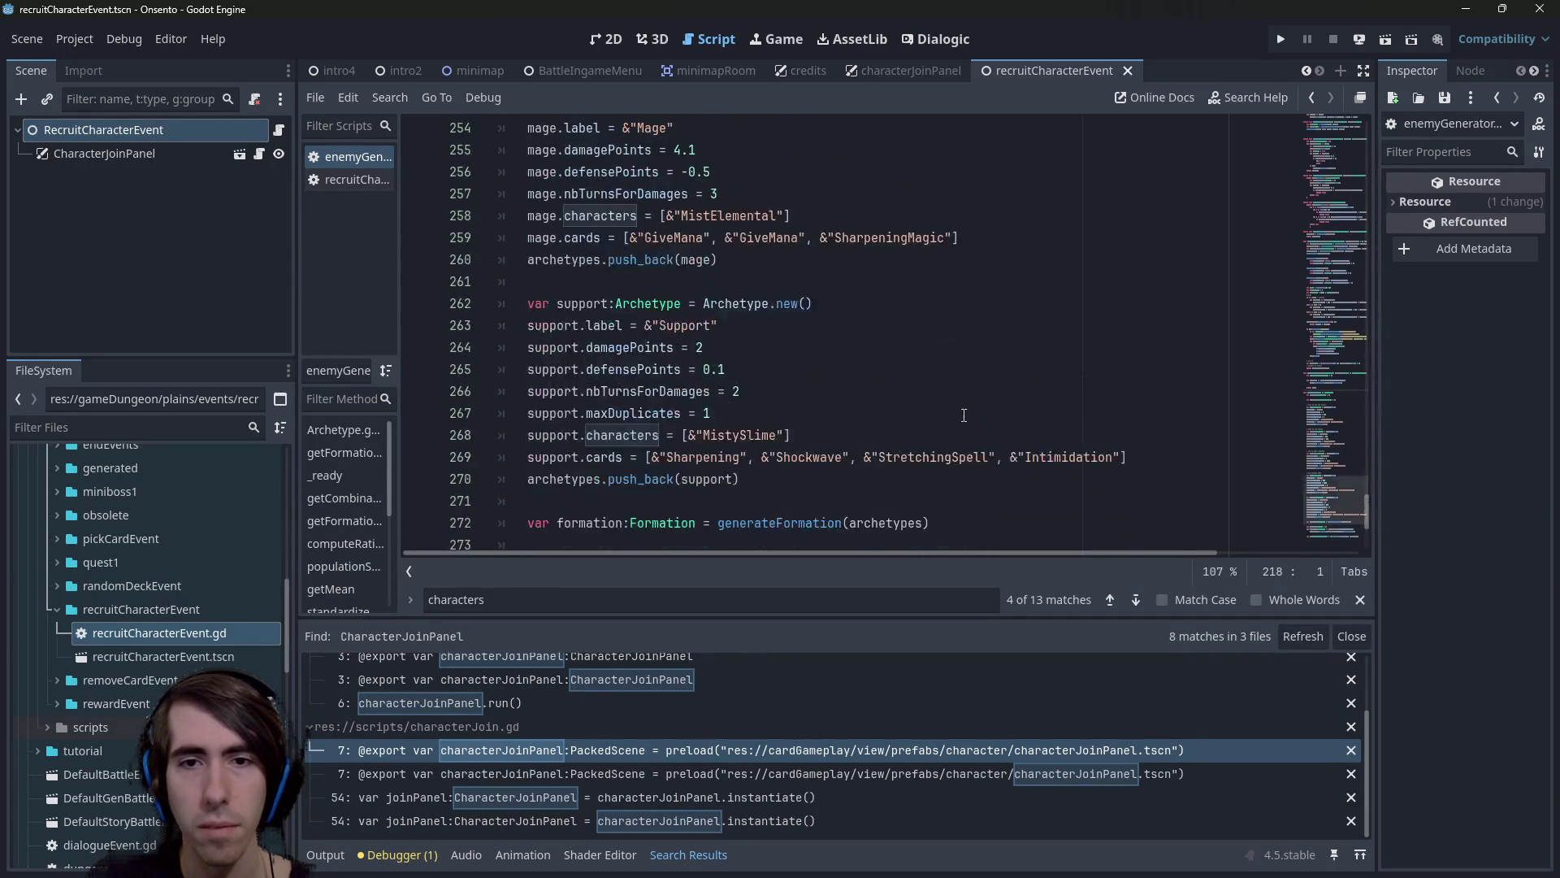
scroll(731, 395, "up", 2)
scroll(734, 395, "up", 2)
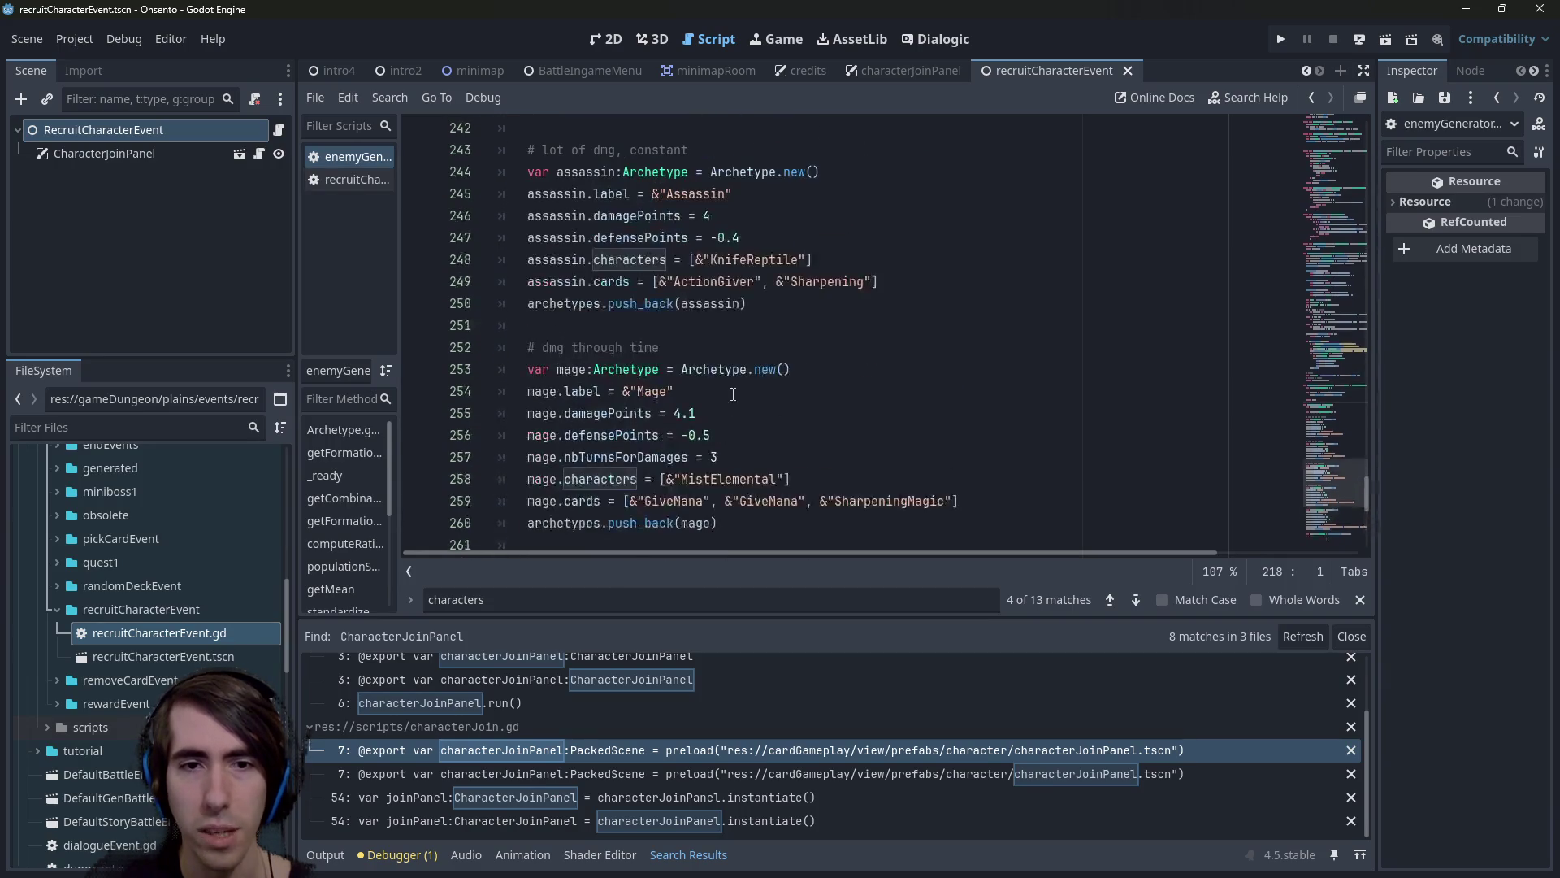
scroll(735, 394, "up", 3)
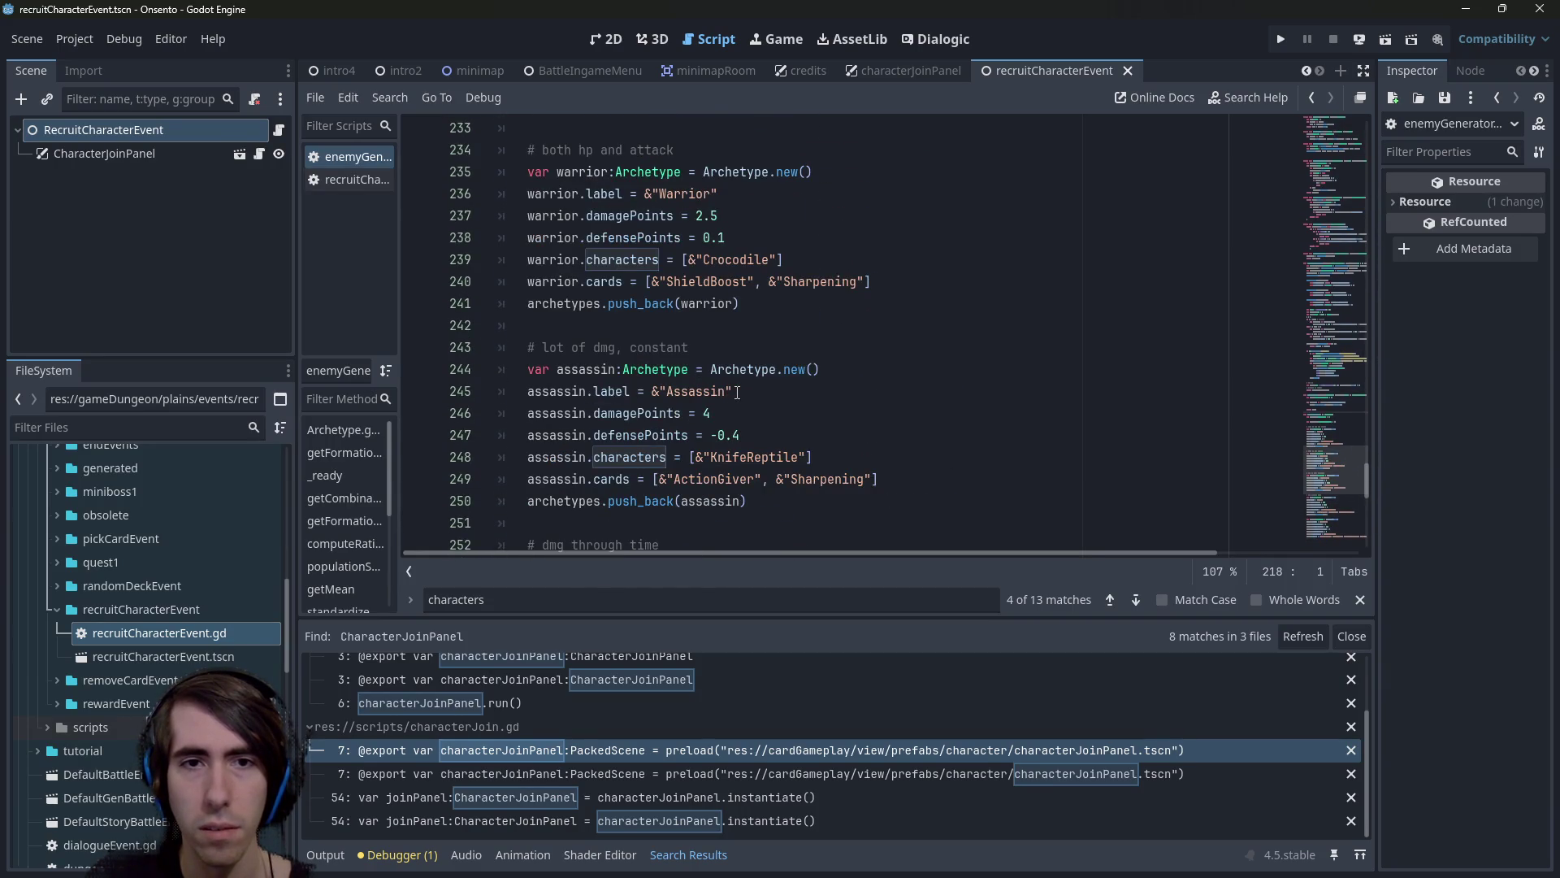
scroll(737, 392, "down", 11)
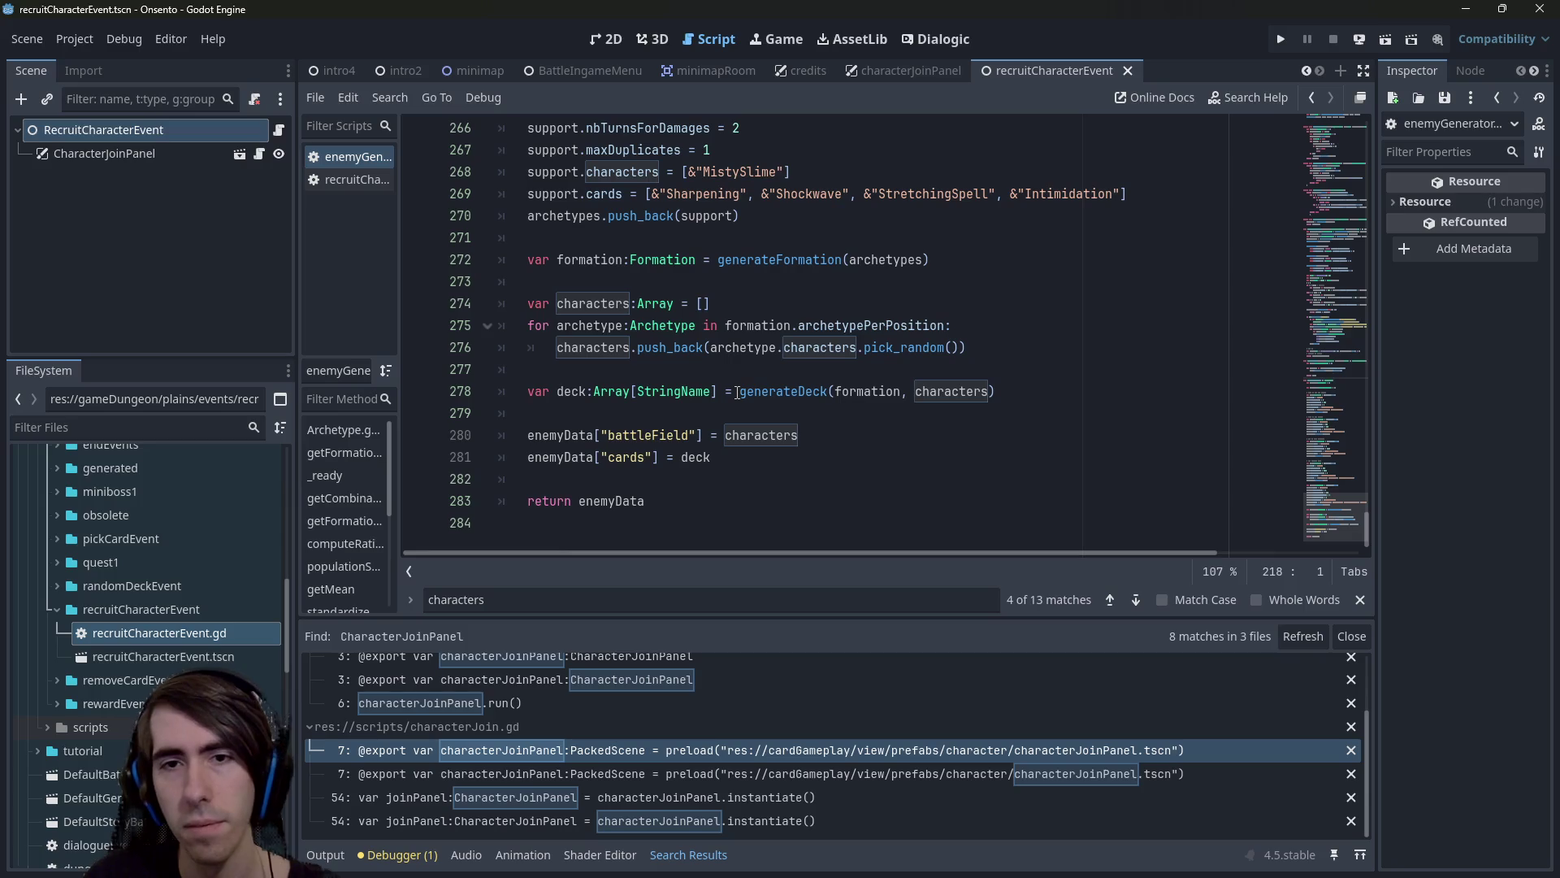
scroll(755, 362, "up", 2)
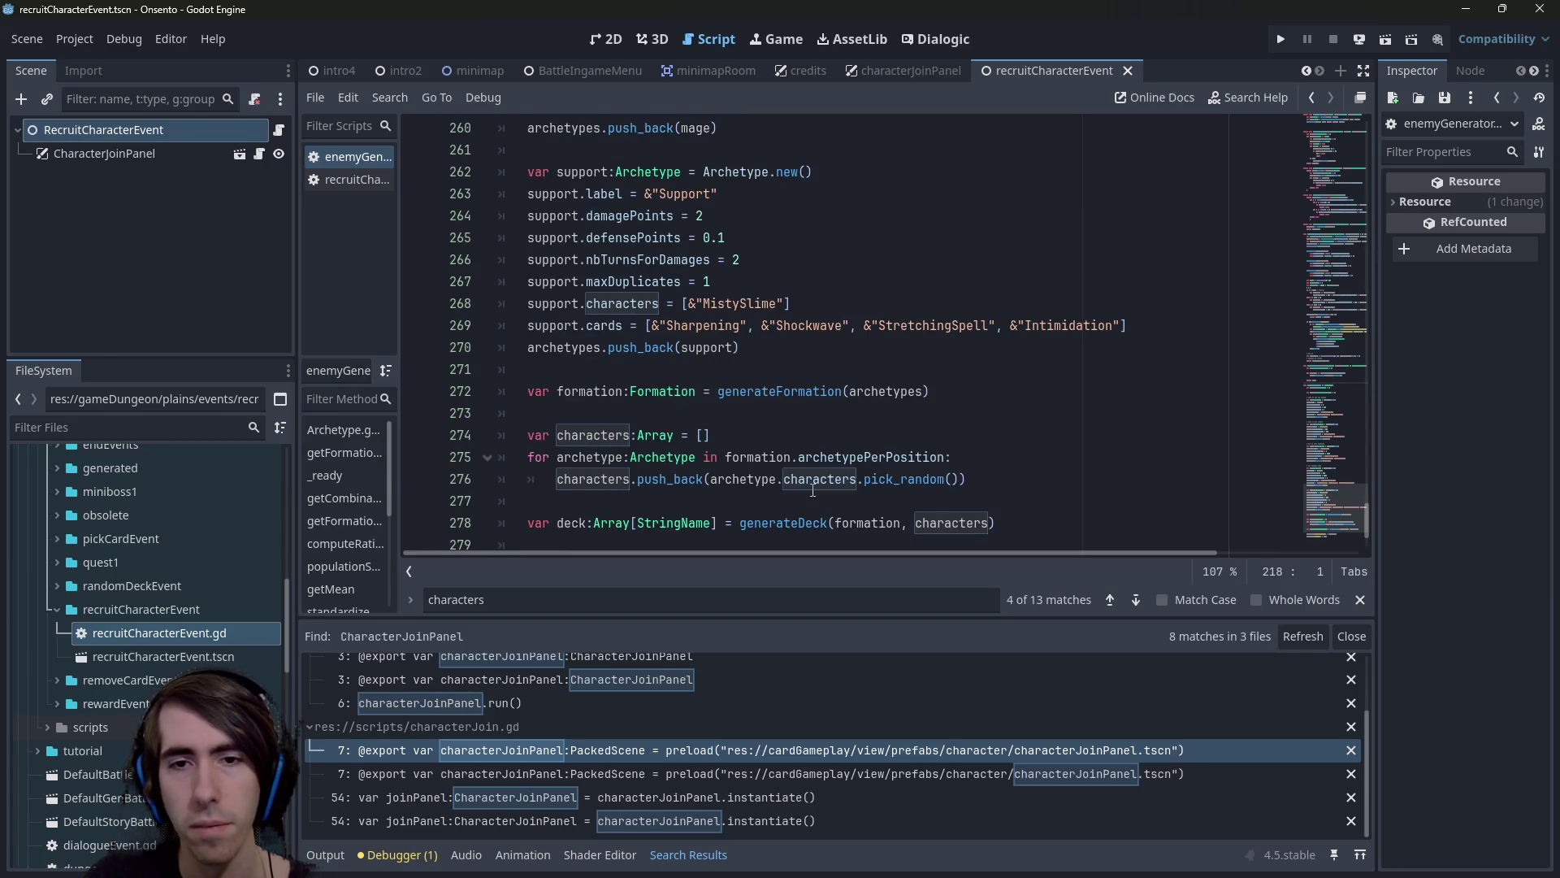
scroll(813, 483, "up", 13)
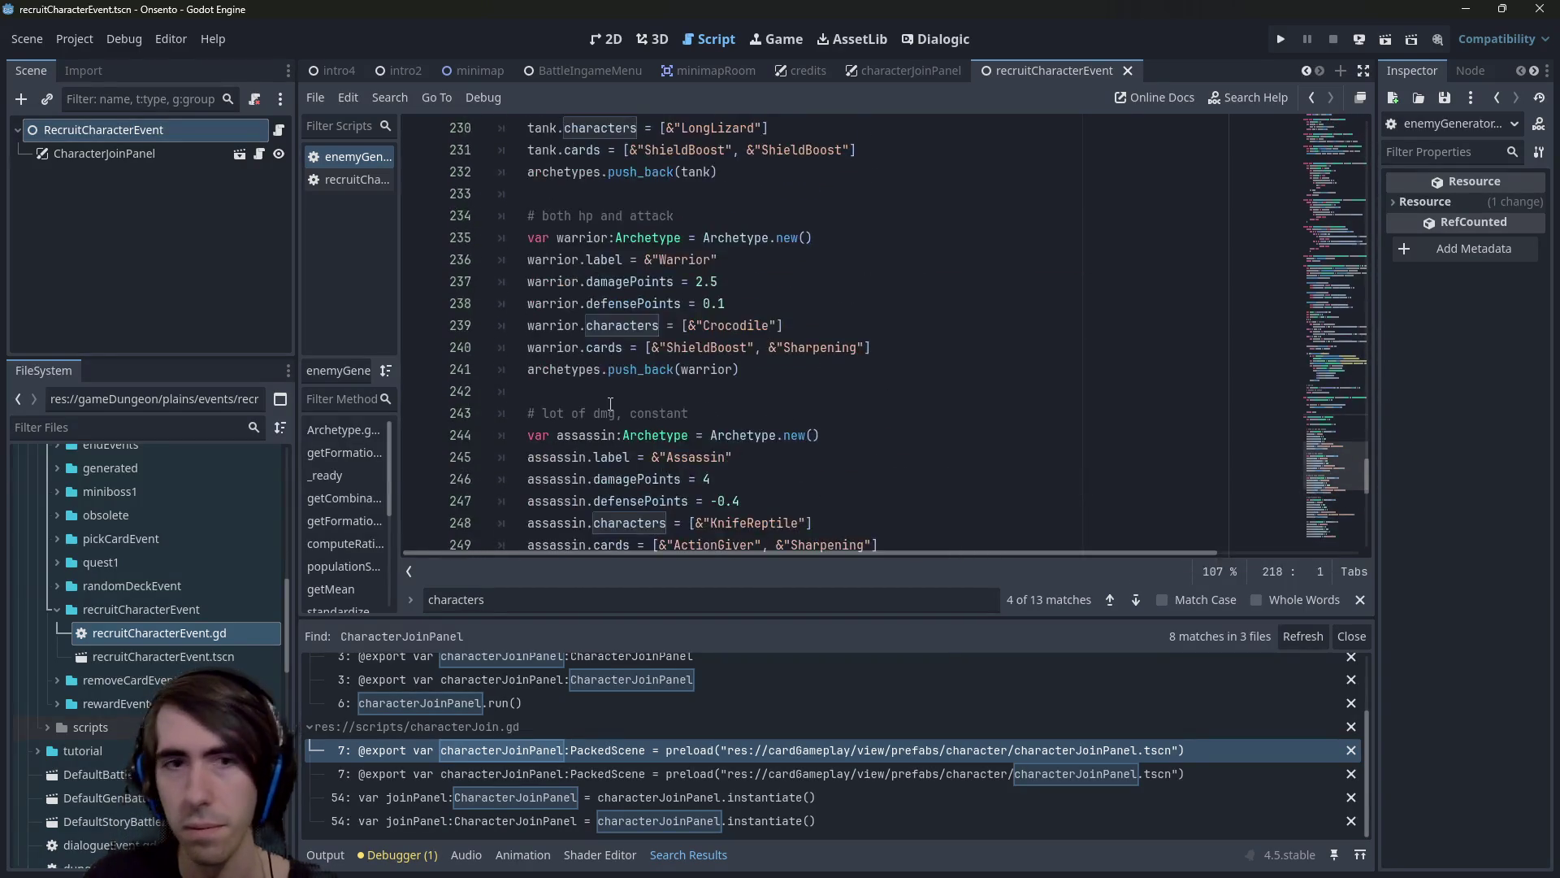
scroll(666, 345, "up", 3)
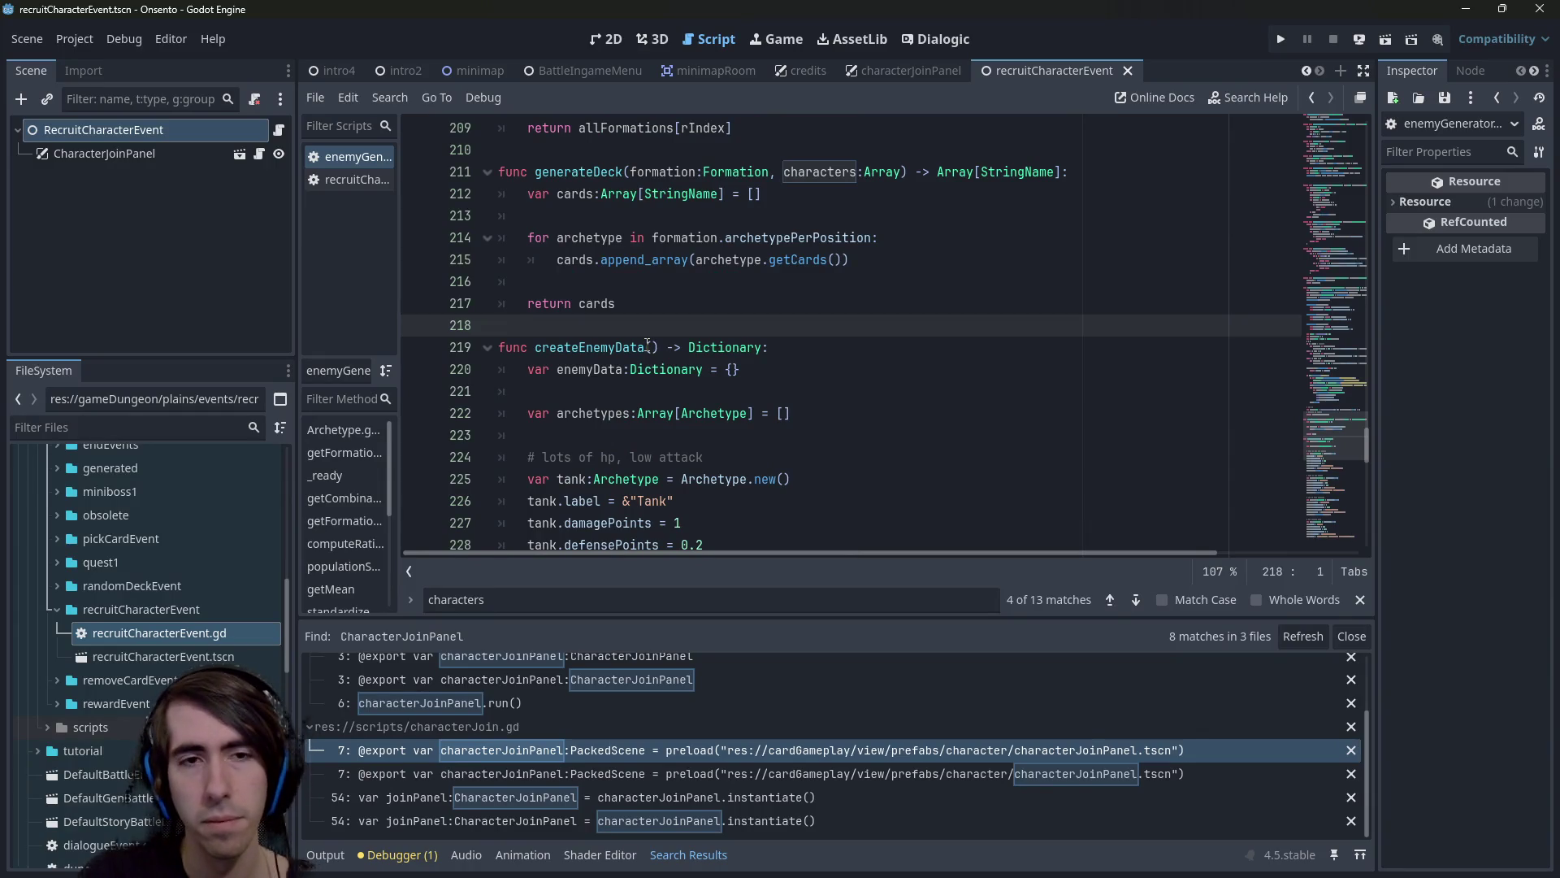
key("Return")
key("Return")
key("Up")
Type the function header 'func getAllArchetypes()' above createEnemyData
type("func")
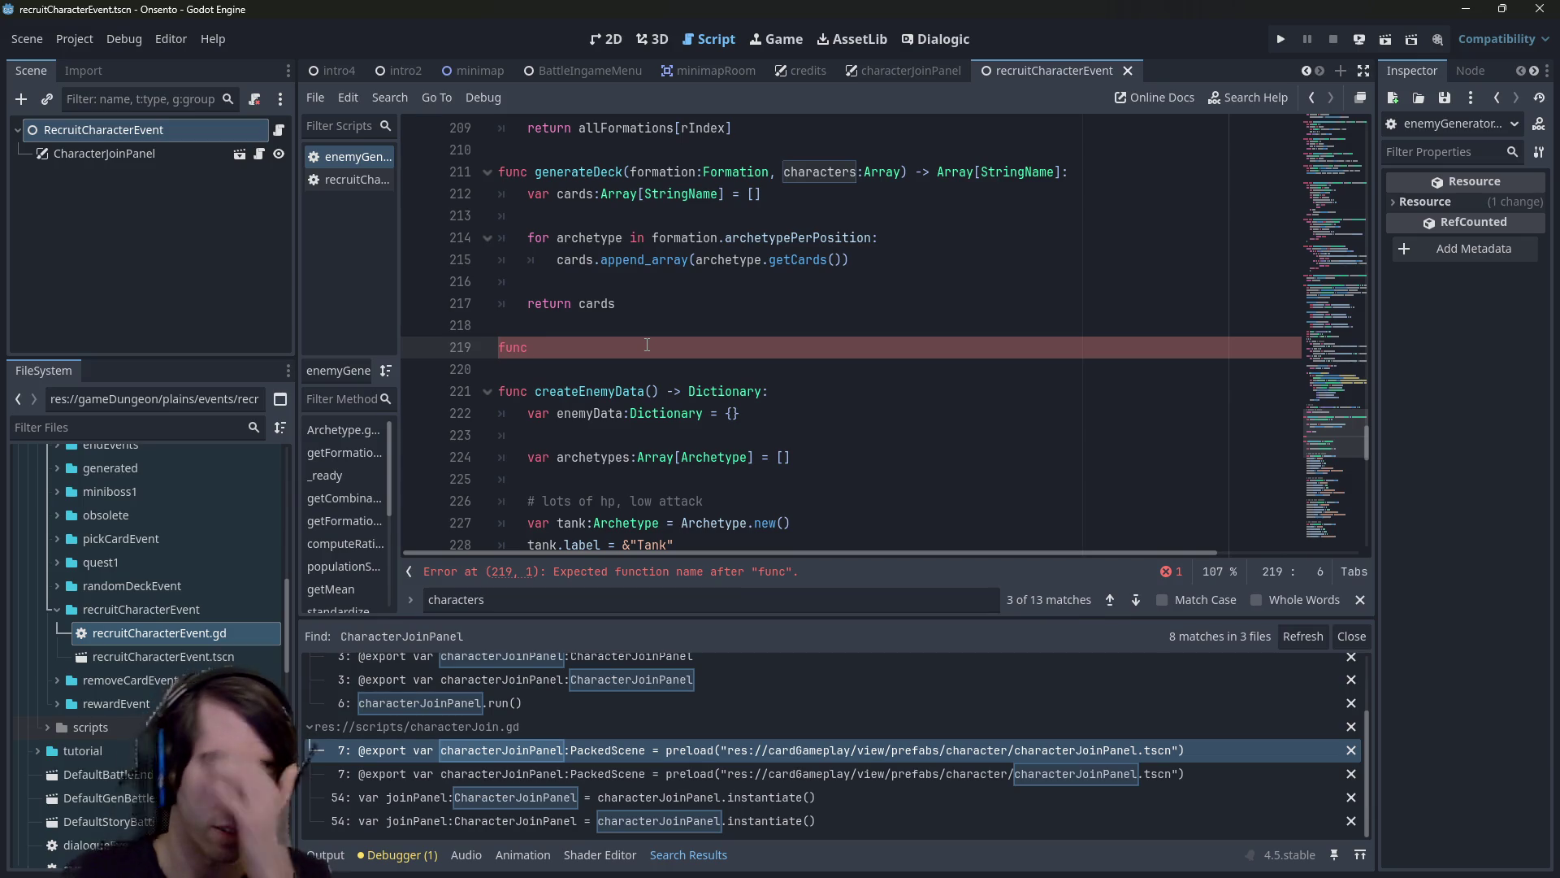
type("getAr")
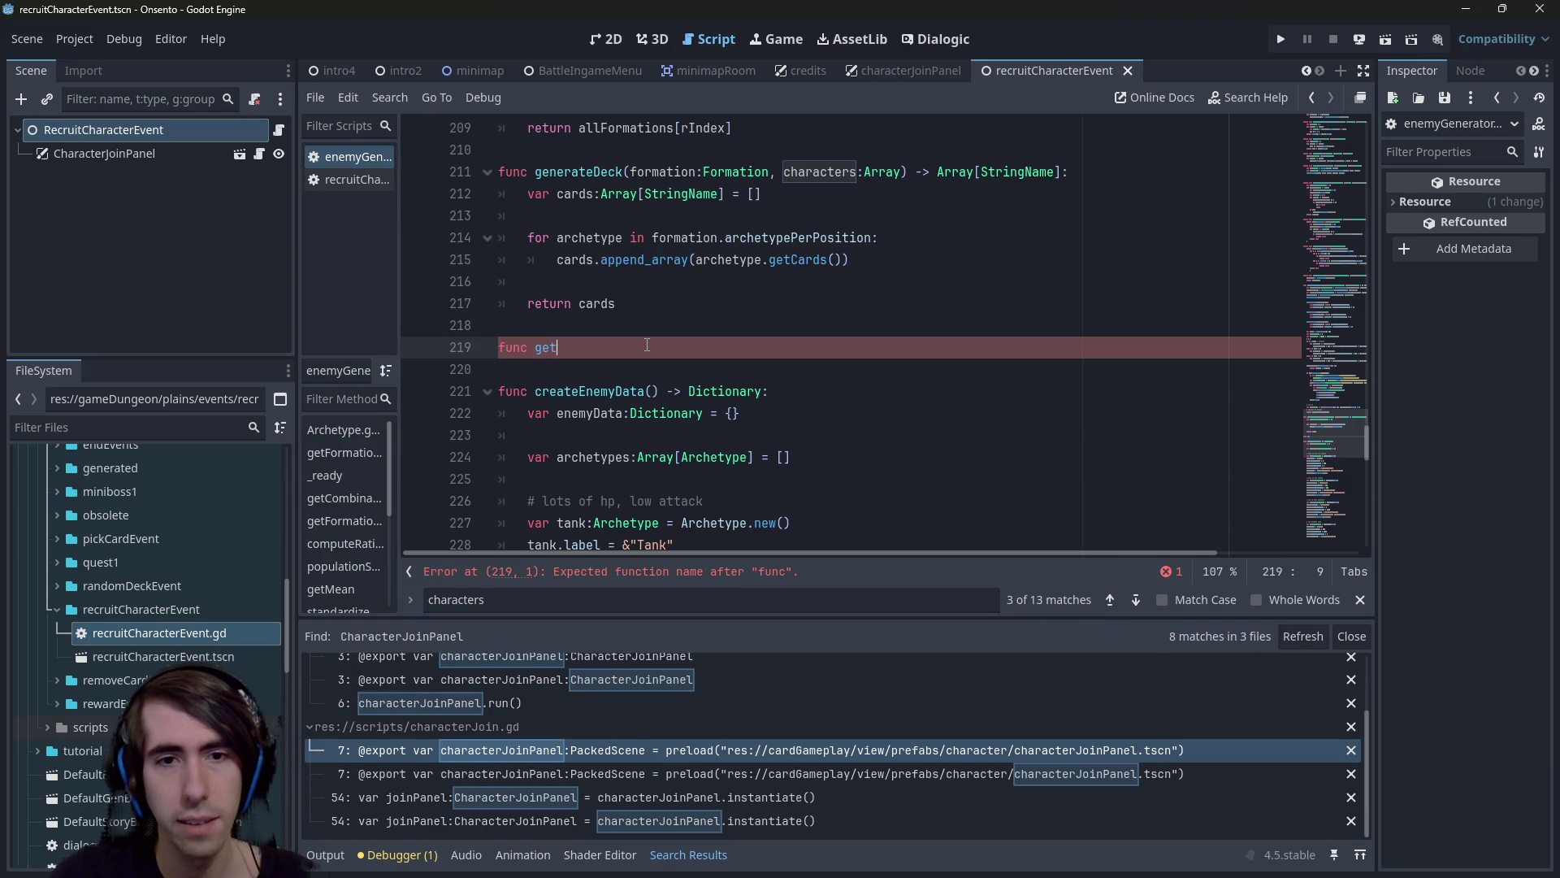
type("chetypes")
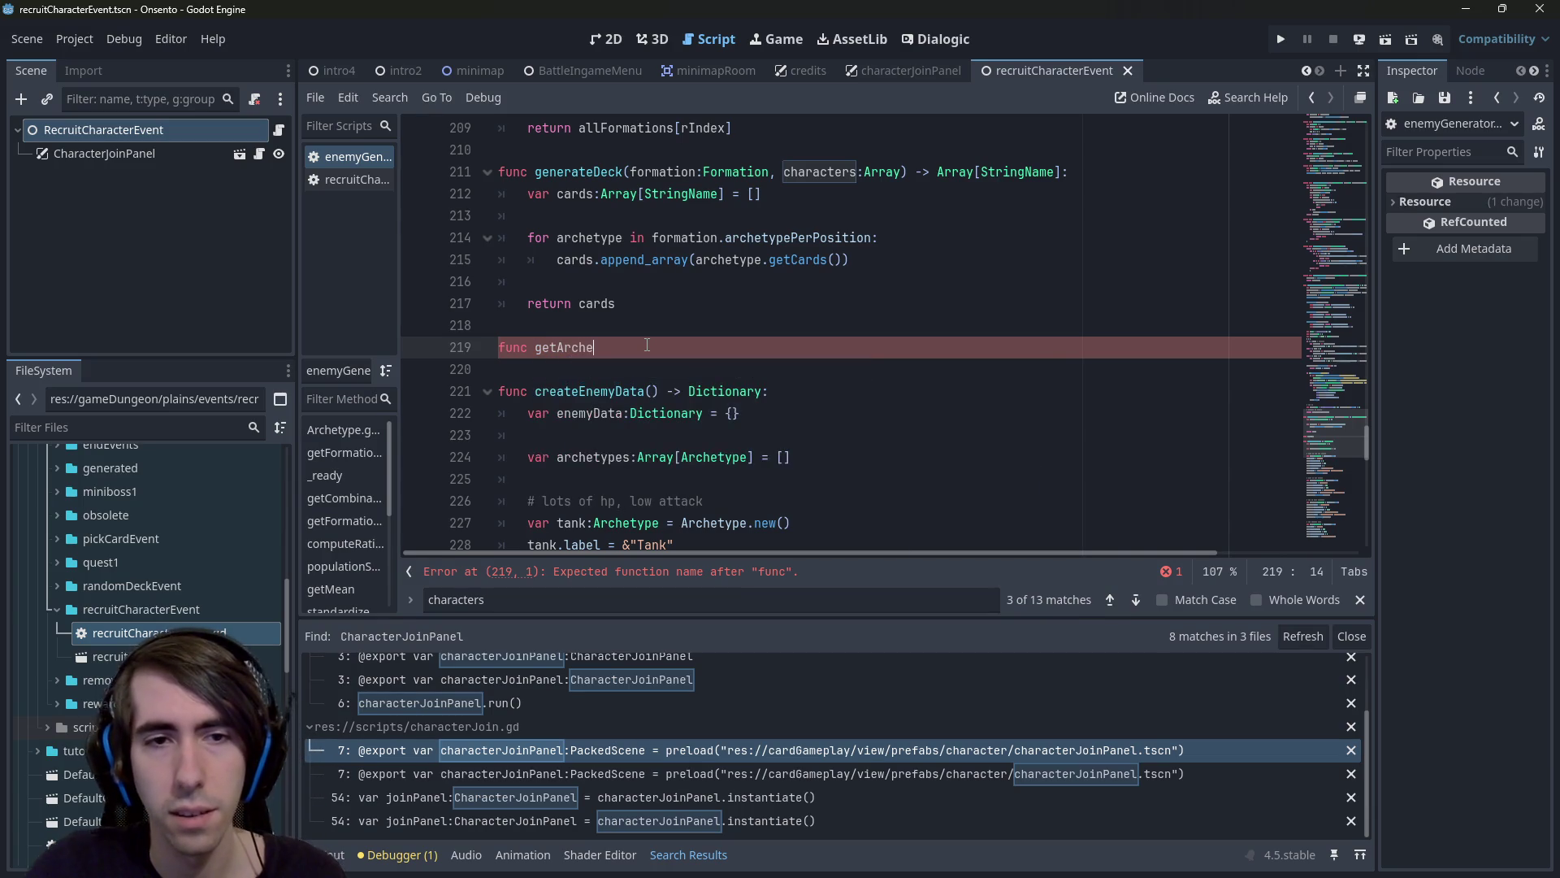
key("ctrl+BackSpace")
type("getAll")
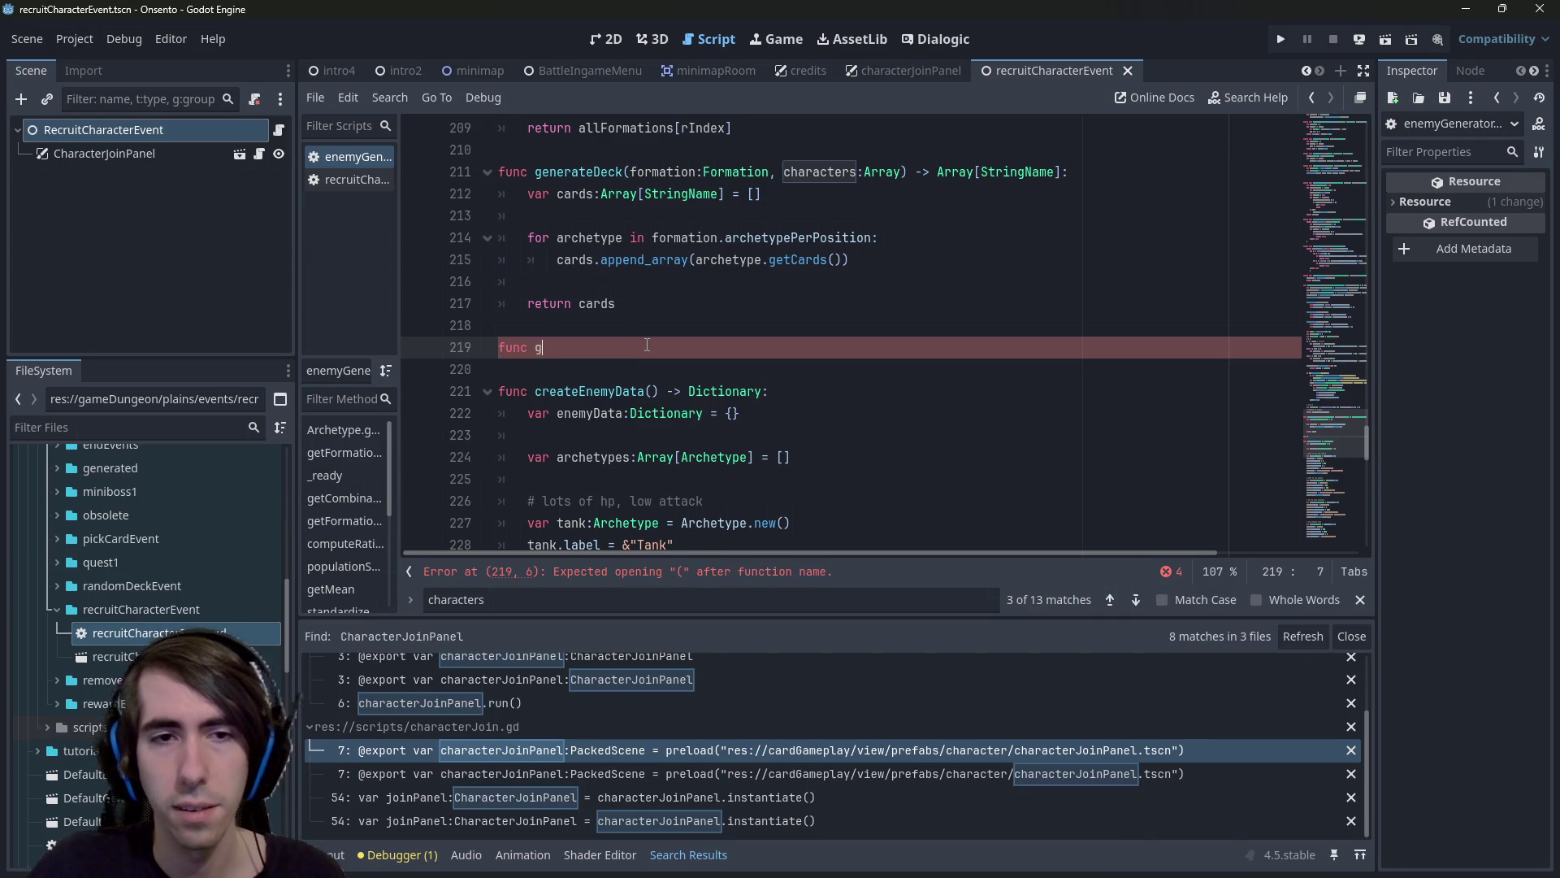
type("her")
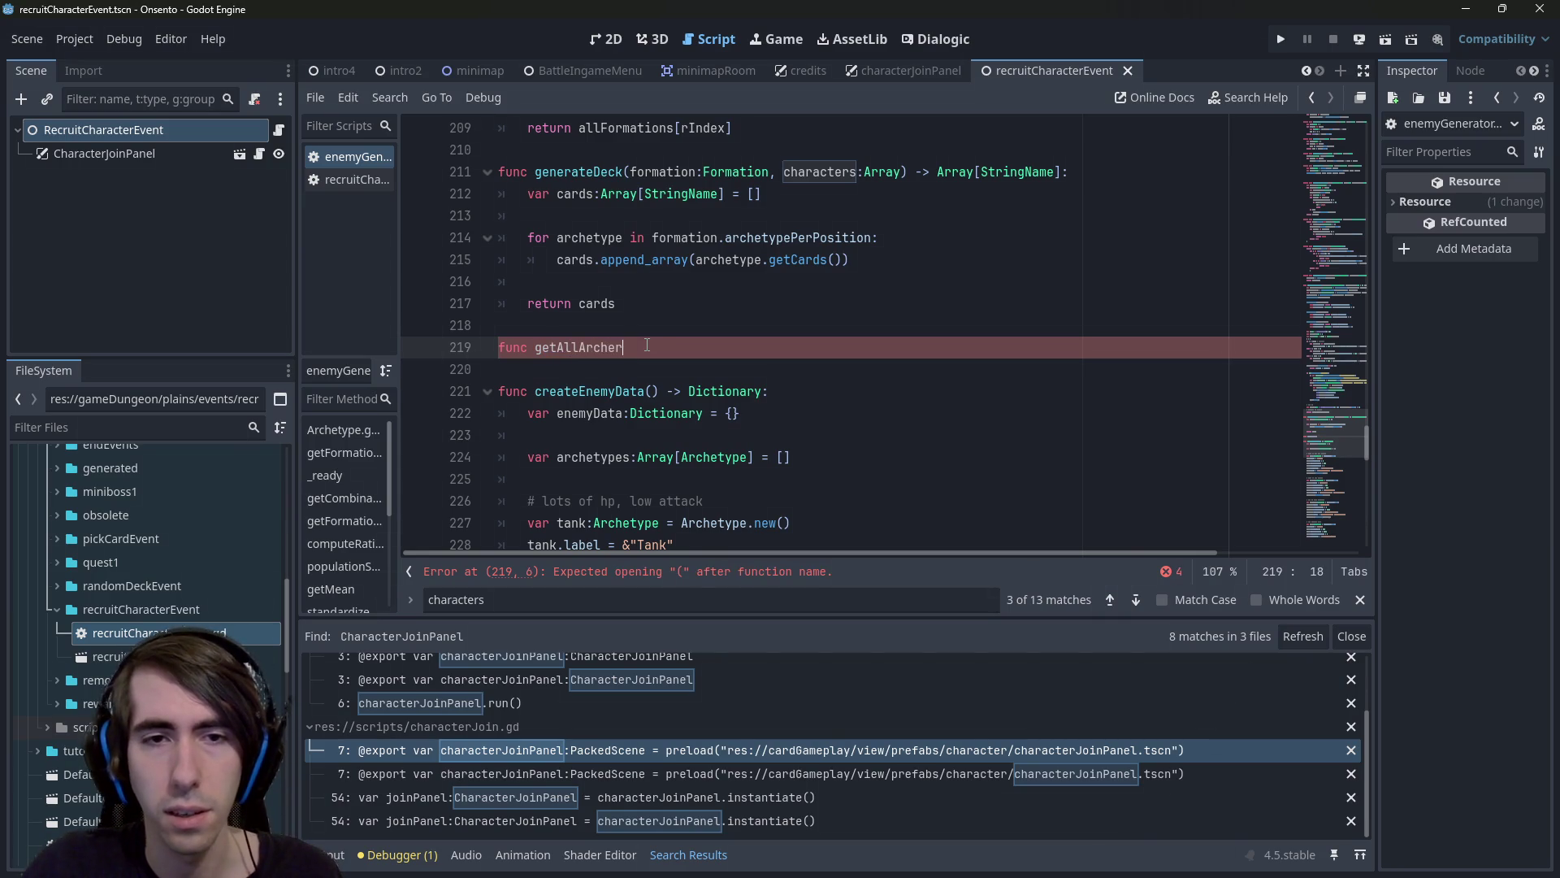
type("pes() ->")
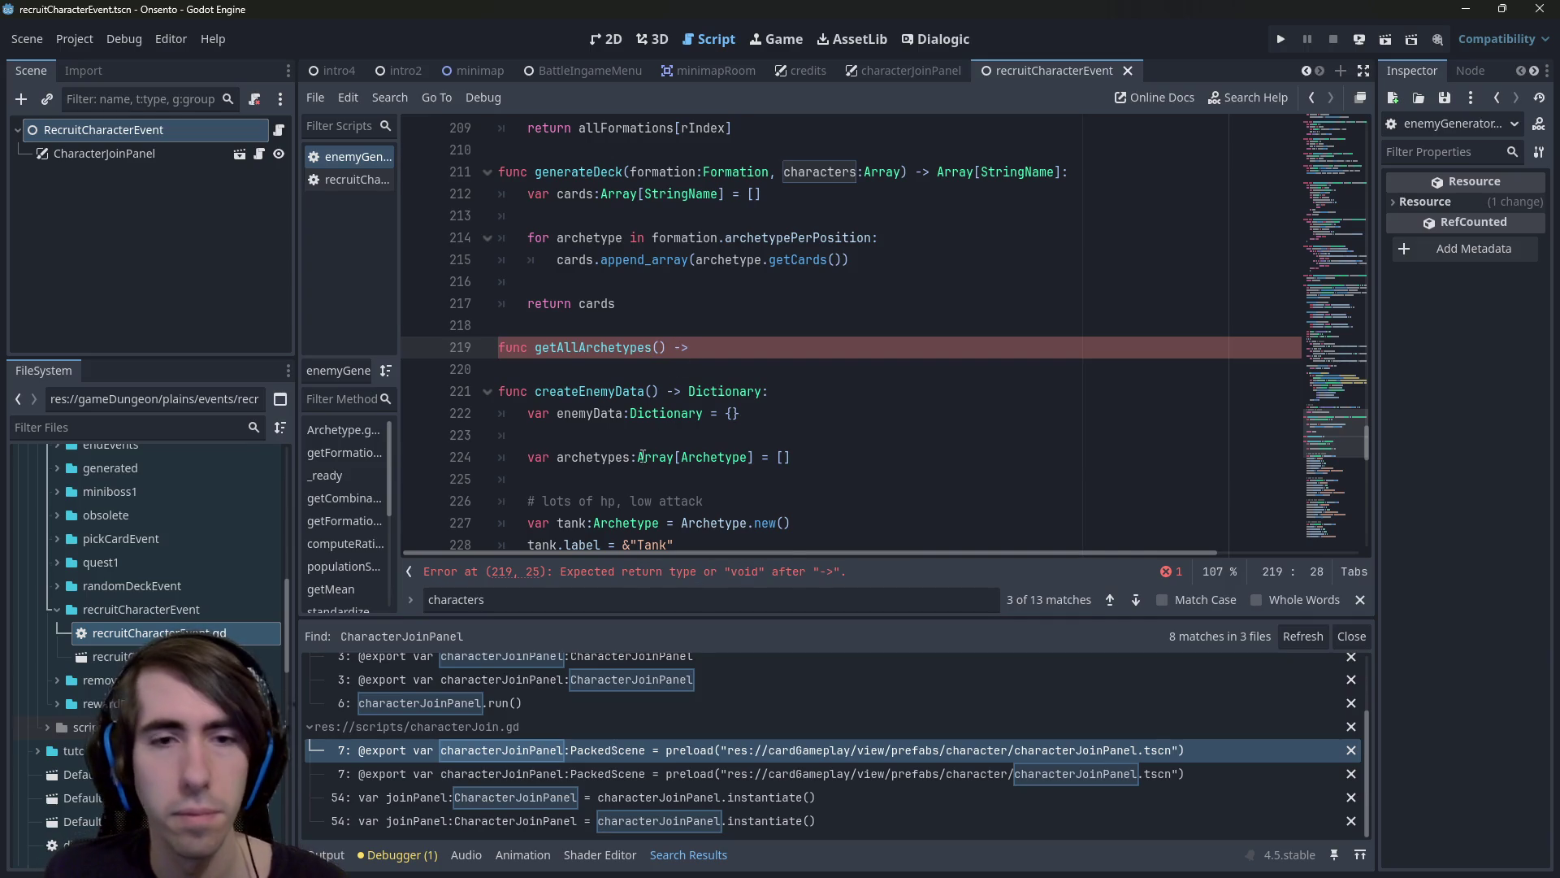
Give it the Array[Archetype] return type copied from line 224, then select line 225's archetypes declaration
left_click_drag(638, 456, 753, 463)
key("ctrl+c")
left_click(704, 355)
key("ctrl+v")
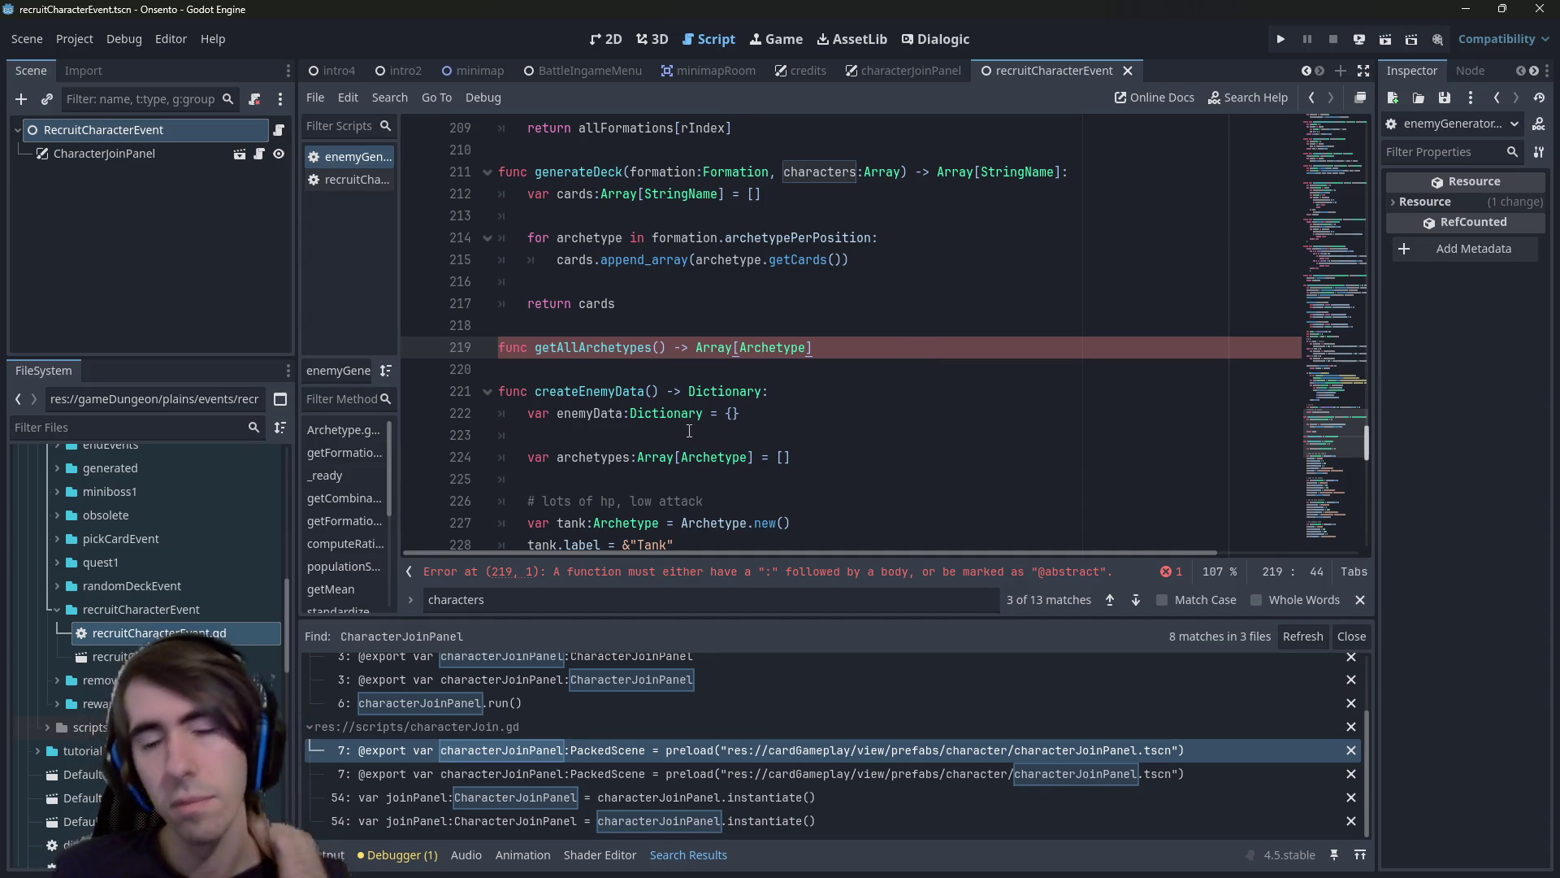
type(":")
key("Return")
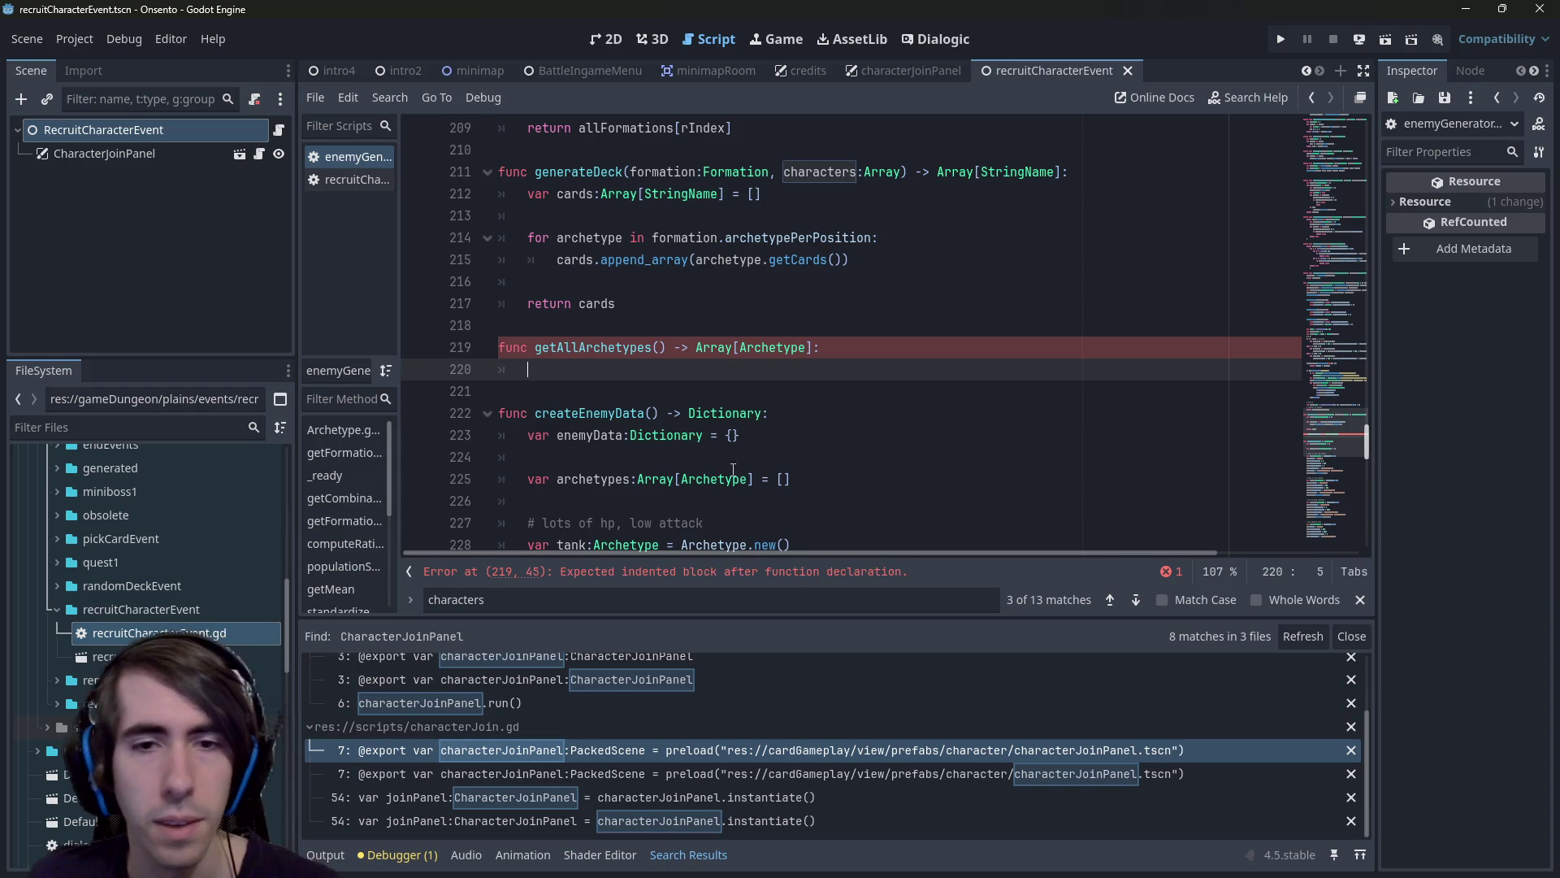
left_click_drag(792, 478, 408, 479)
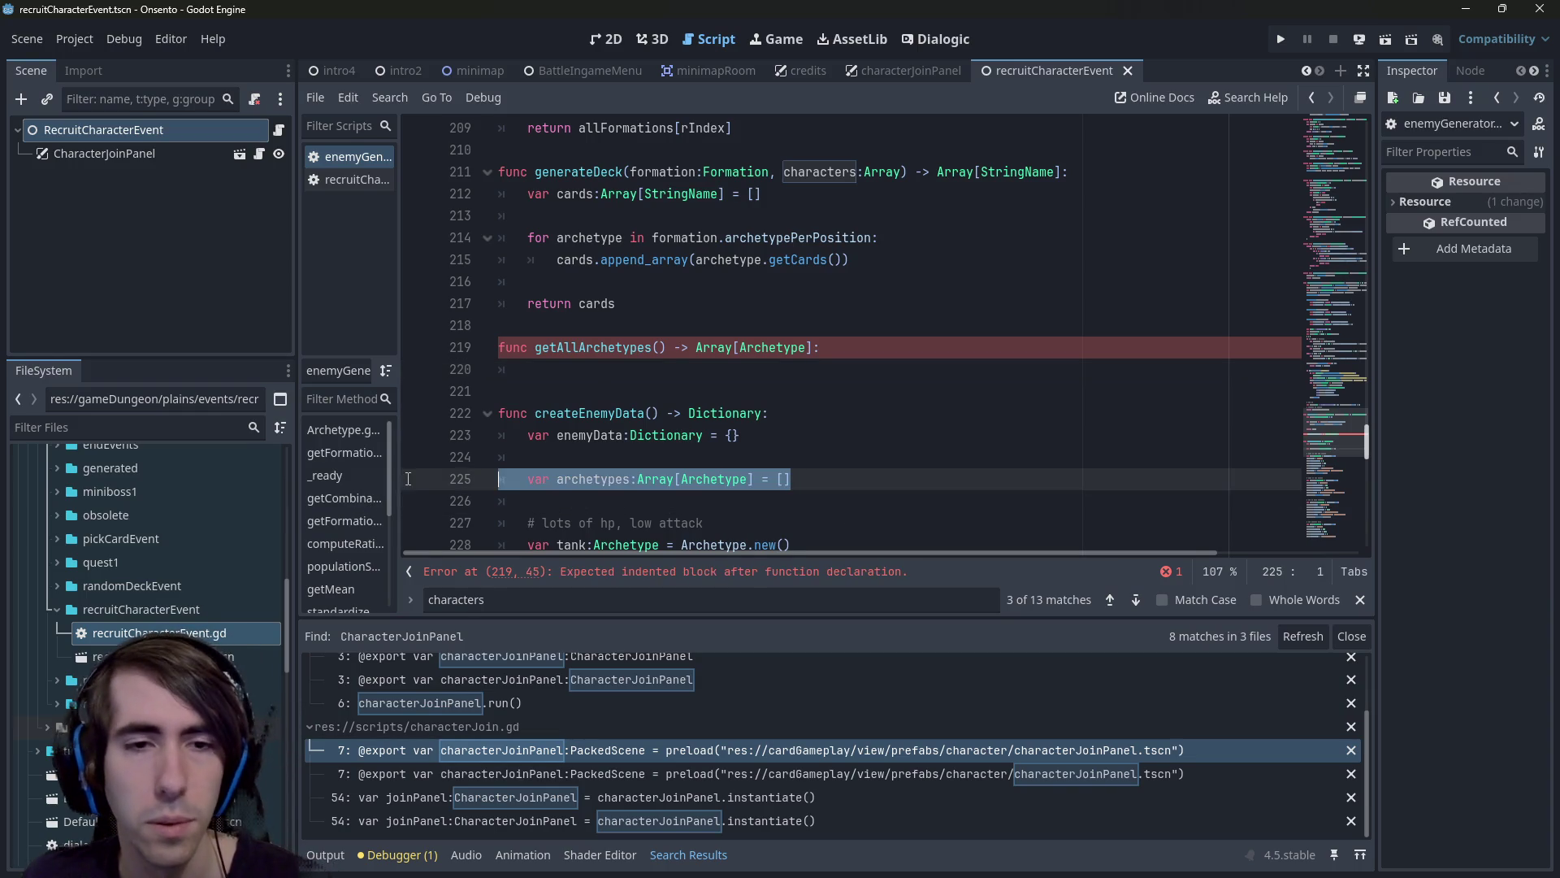
Move the archetypes declaration and the five archetype definitions into getAllArchetypes
key("ctrl+c")
left_click(607, 364)
key("ctrl+v")
scroll(592, 367, "down", 3)
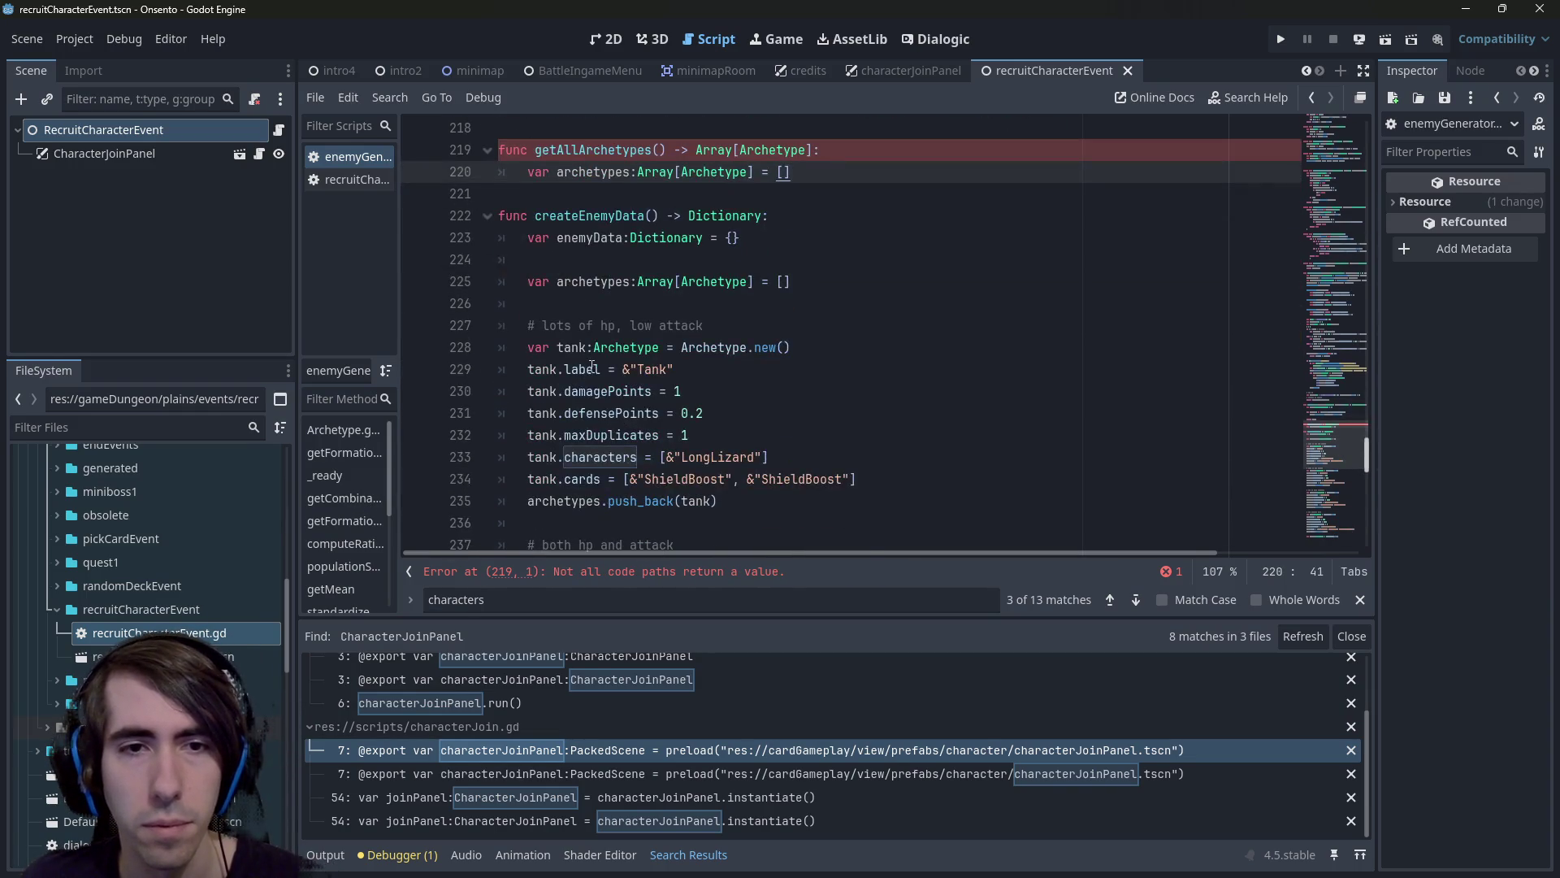
scroll(592, 366, "down", 15)
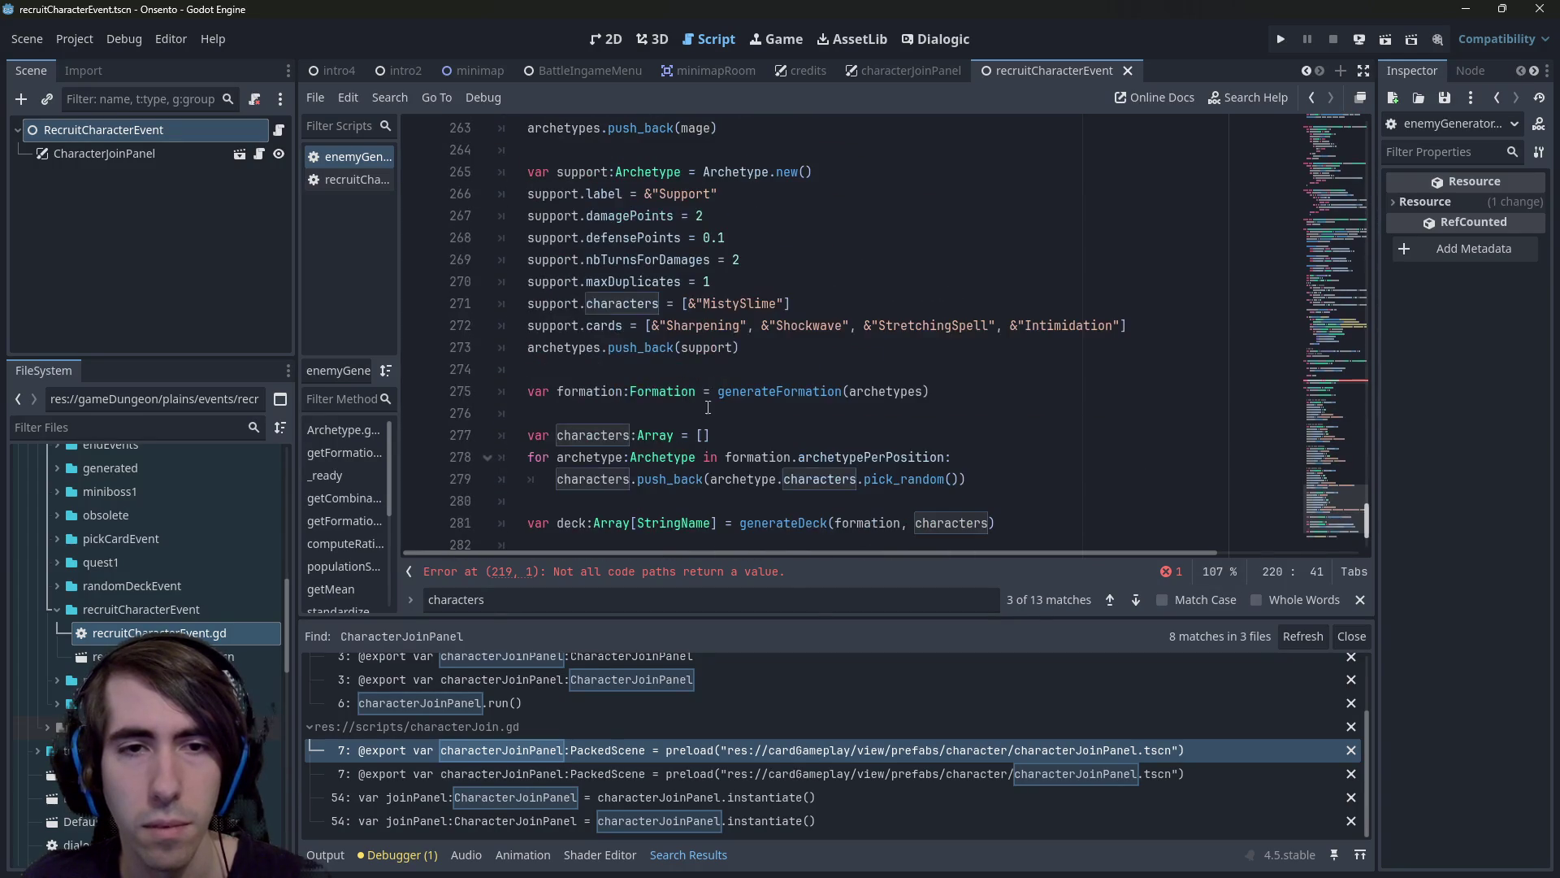
mouse_move(774, 347)
left_mouse_down()
mouse_move(544, 321)
mouse_move(599, 282)
mouse_move(579, 370)
mouse_move(484, 314)
left_mouse_up()
scroll(544, 321, "up", 14)
scroll(579, 370, "up", 1)
key("BackSpace")
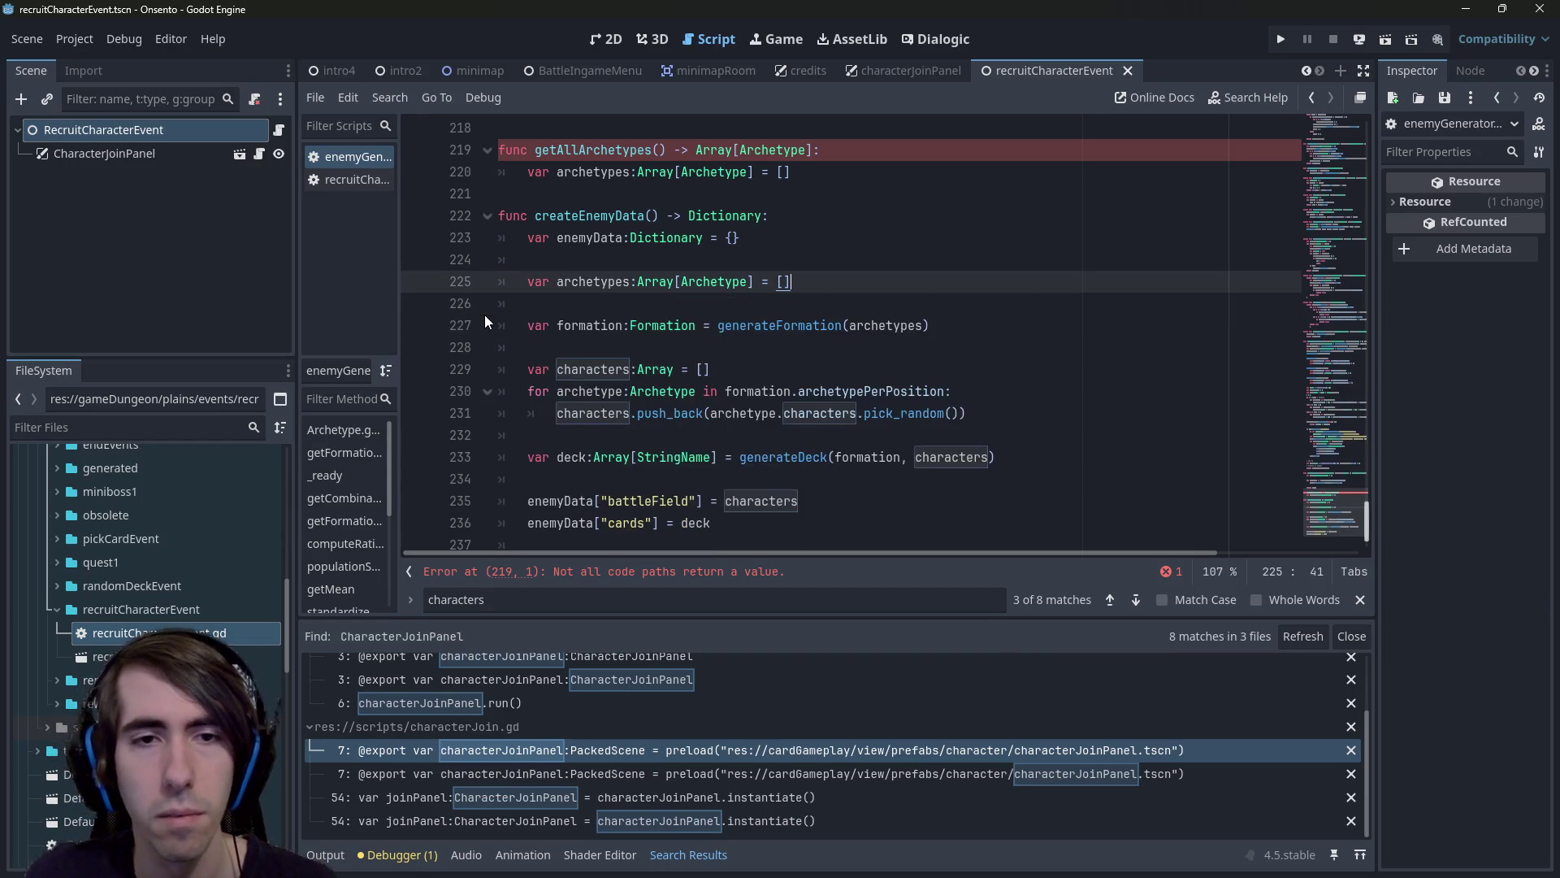
key("BackSpace")
scroll(857, 337, "up", 3)
key("ctrl+z")
key("ctrl+z")
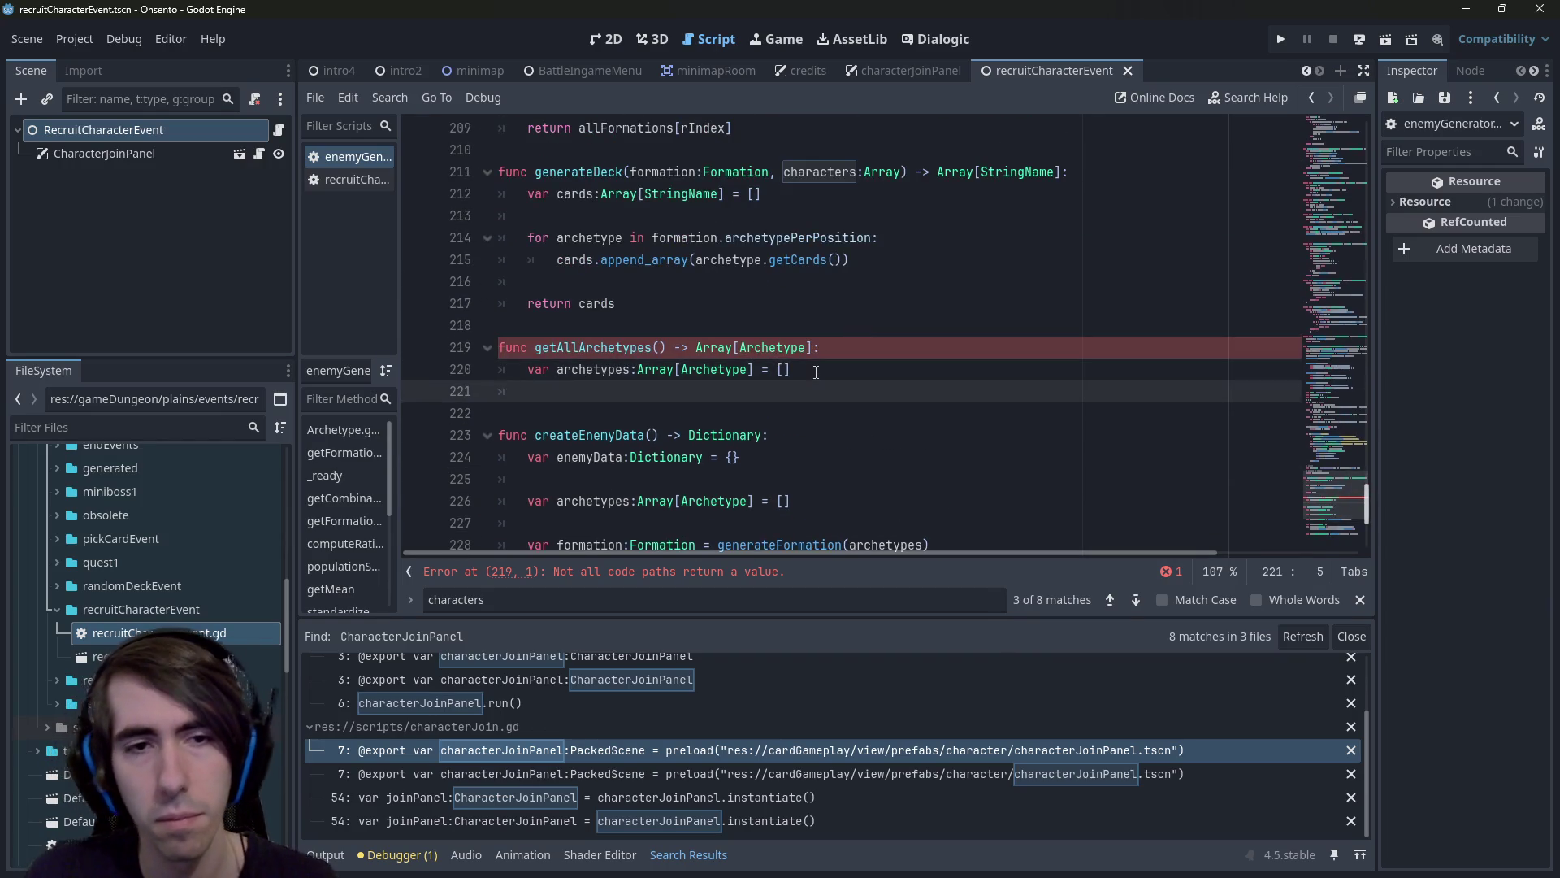
End getAllArchetypes with 'return archetypes' after the support archetype and save the script
scroll(614, 274, "up", 10)
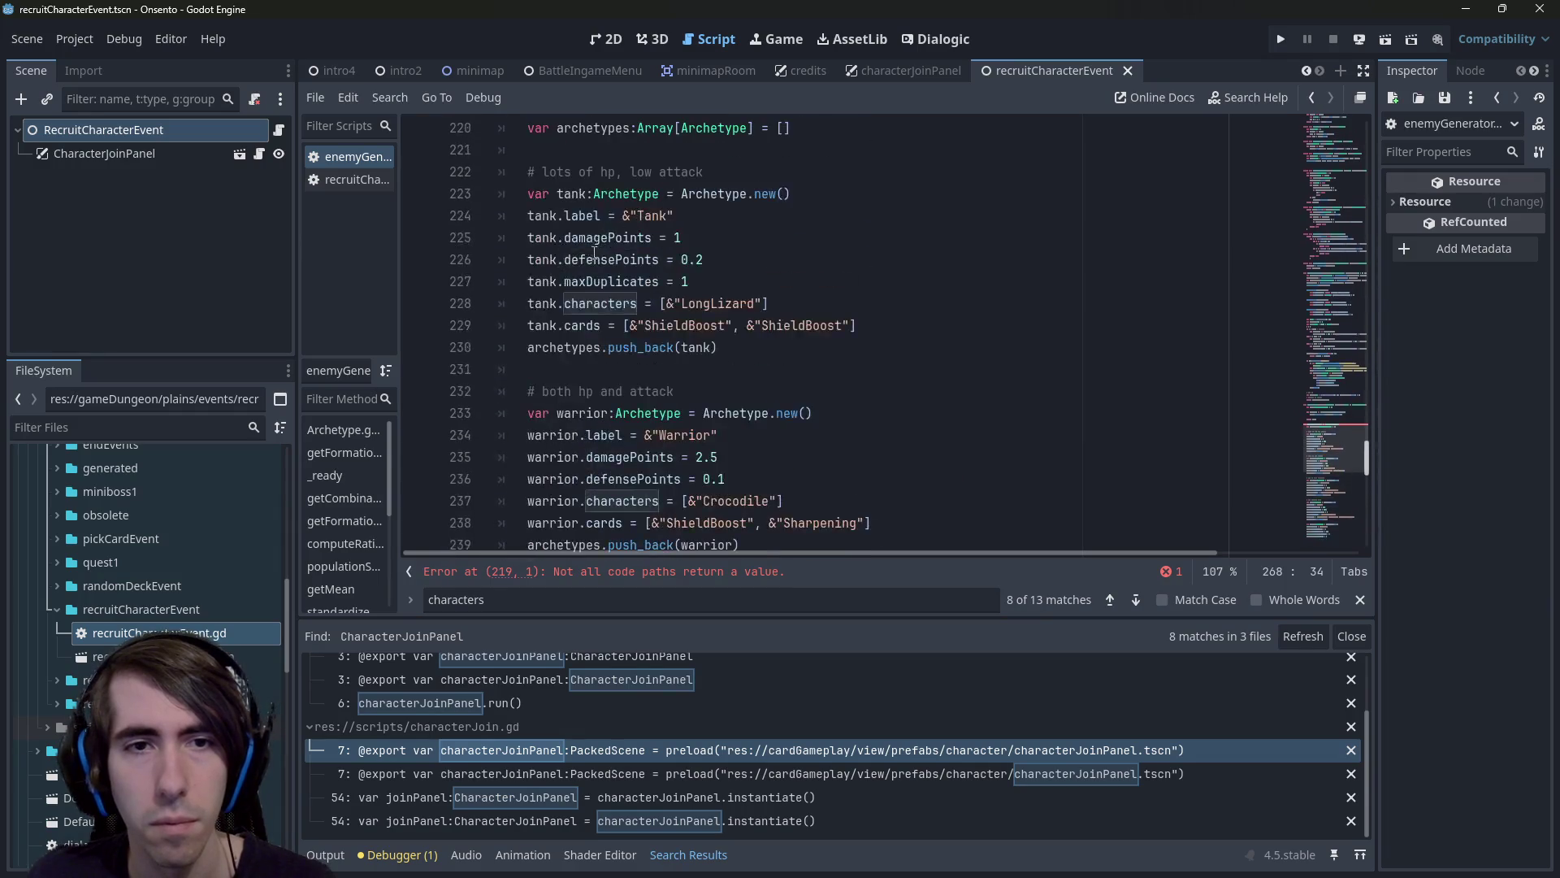
left_click(585, 329)
scroll(585, 330, "down", 16)
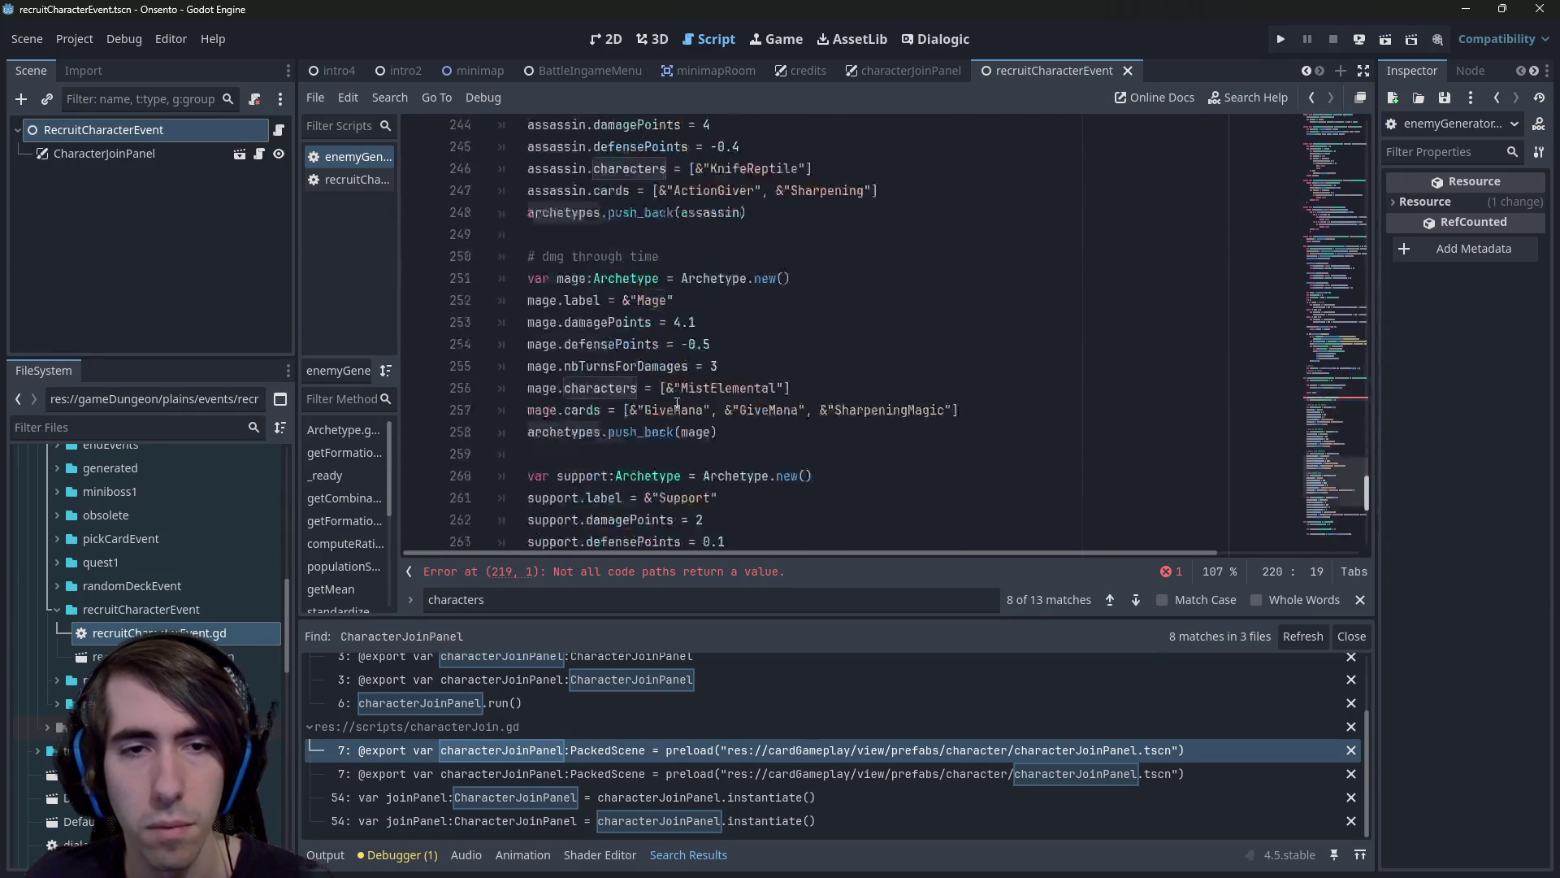
left_click(781, 325)
key("Return")
key("Return")
type("return archetypes")
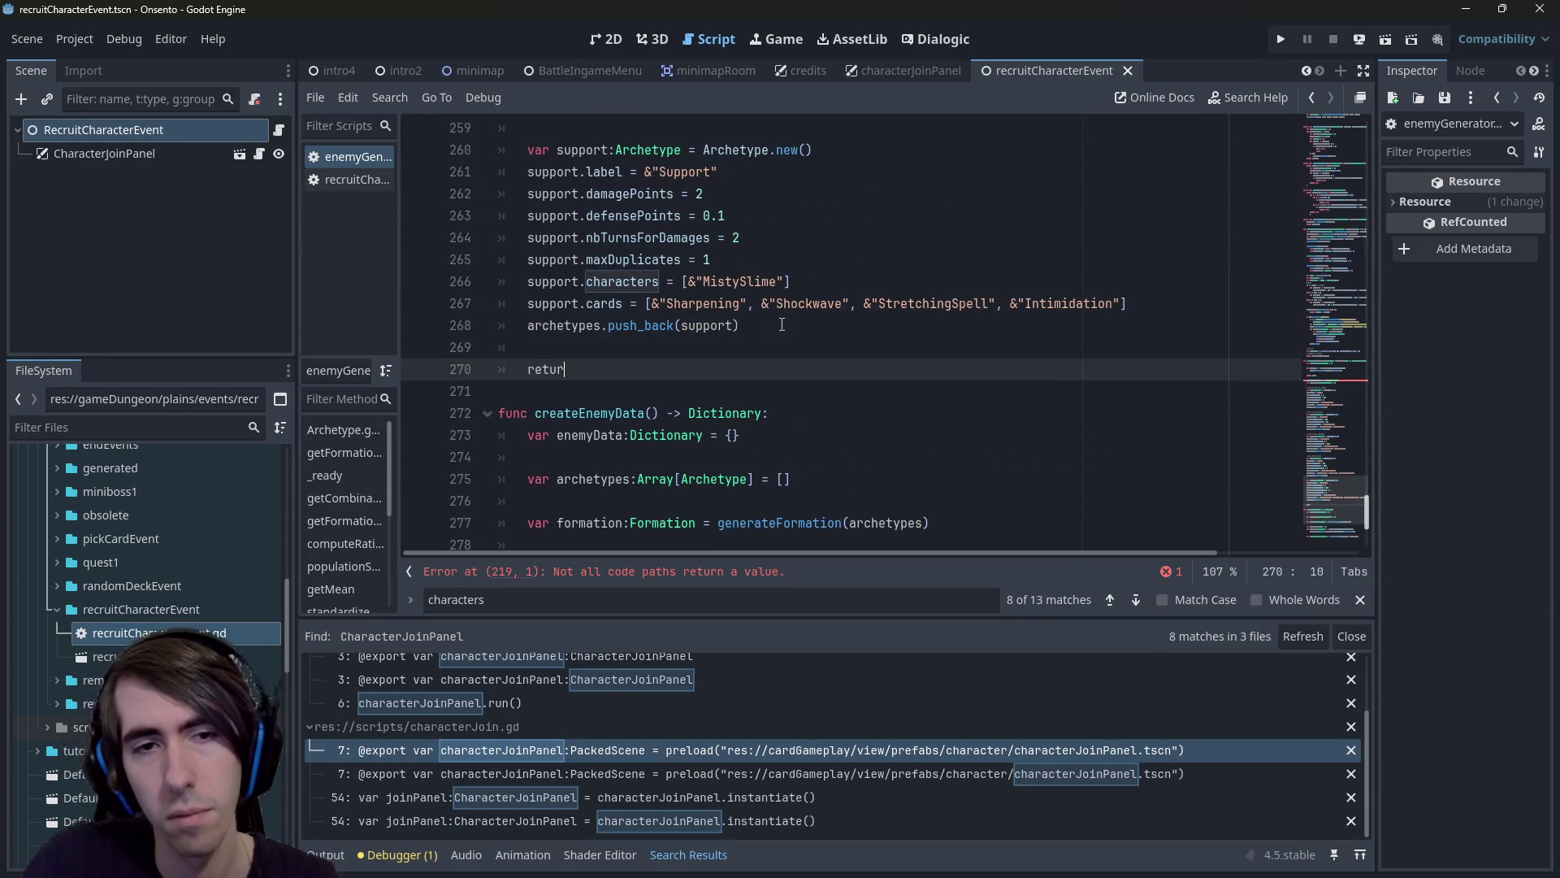
key("ctrl+s")
Replace [] on line 275 with getAllArchetypes() in createEnemyData and save
left_click(617, 391)
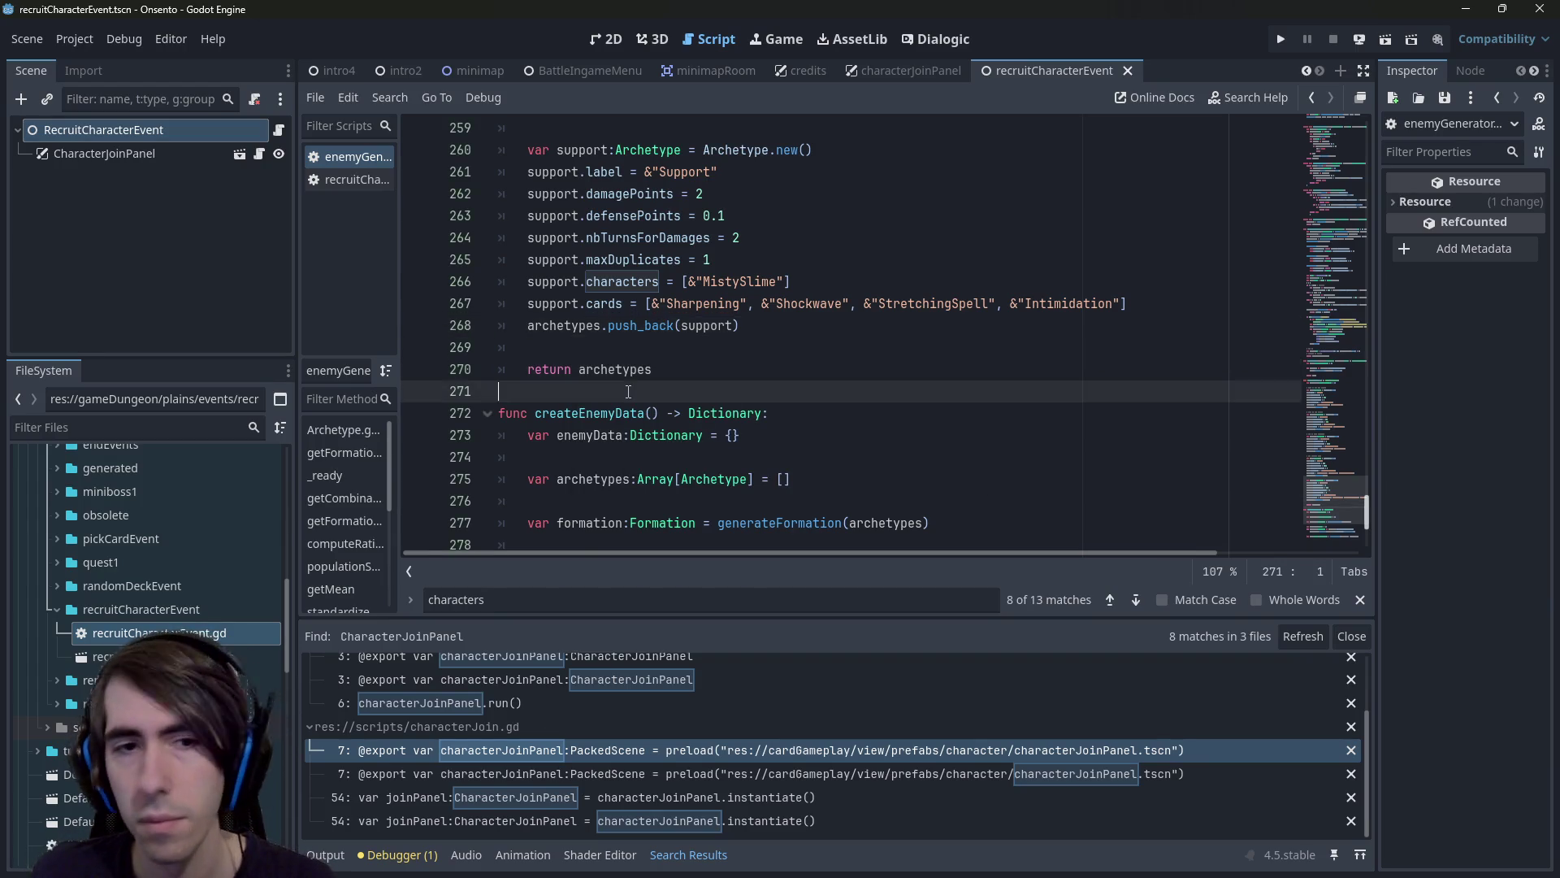
scroll(617, 376, "down", 2)
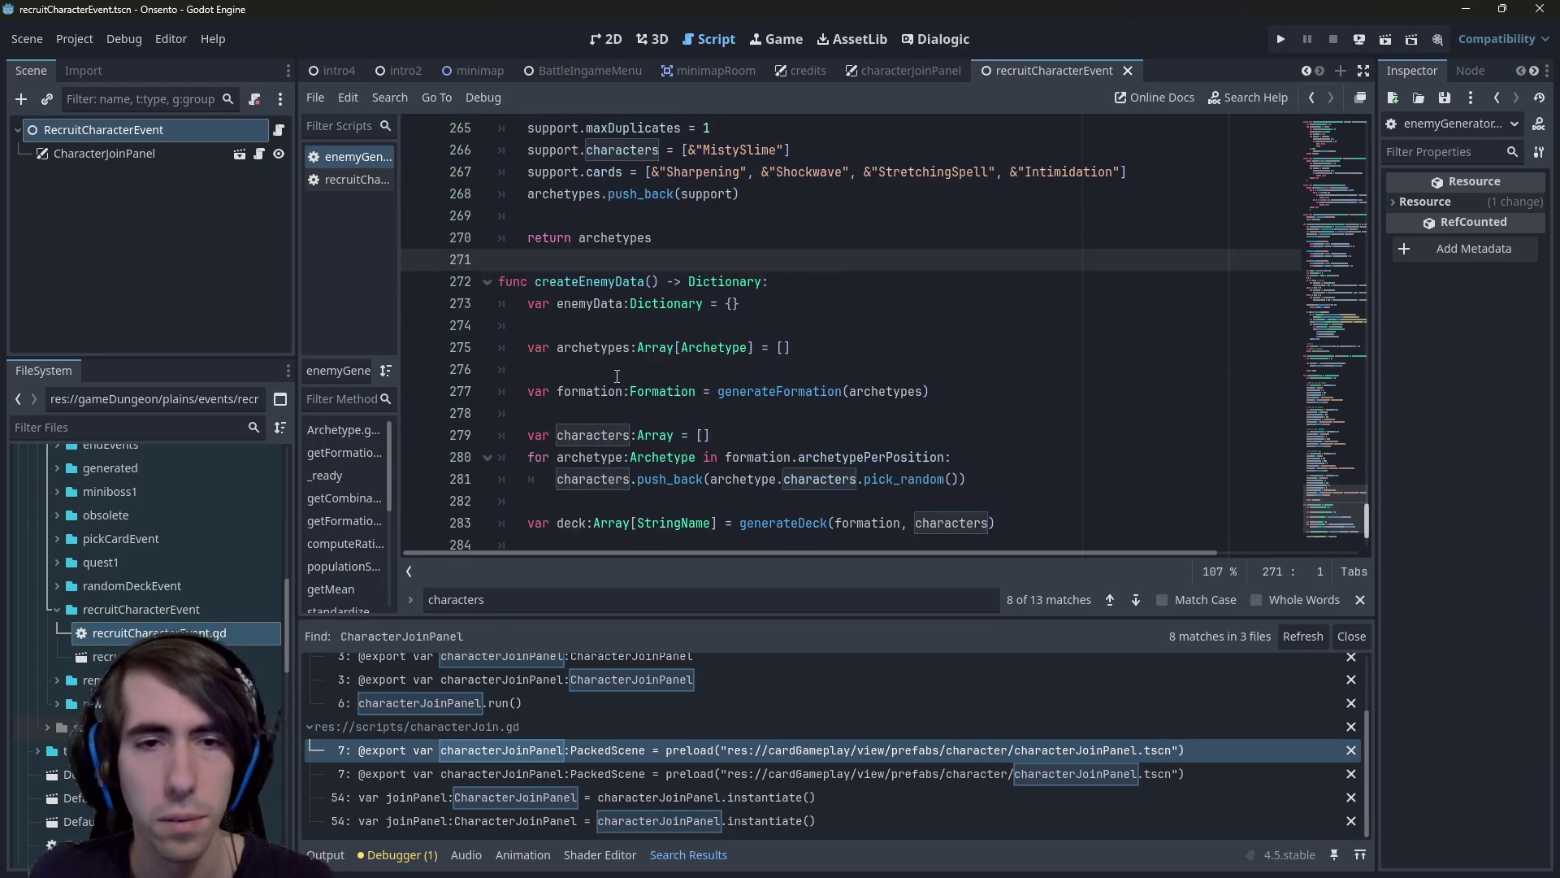
left_click(824, 347)
key("BackSpace")
key("BackSpace")
type("get")
key("Return")
key("ctrl+s")
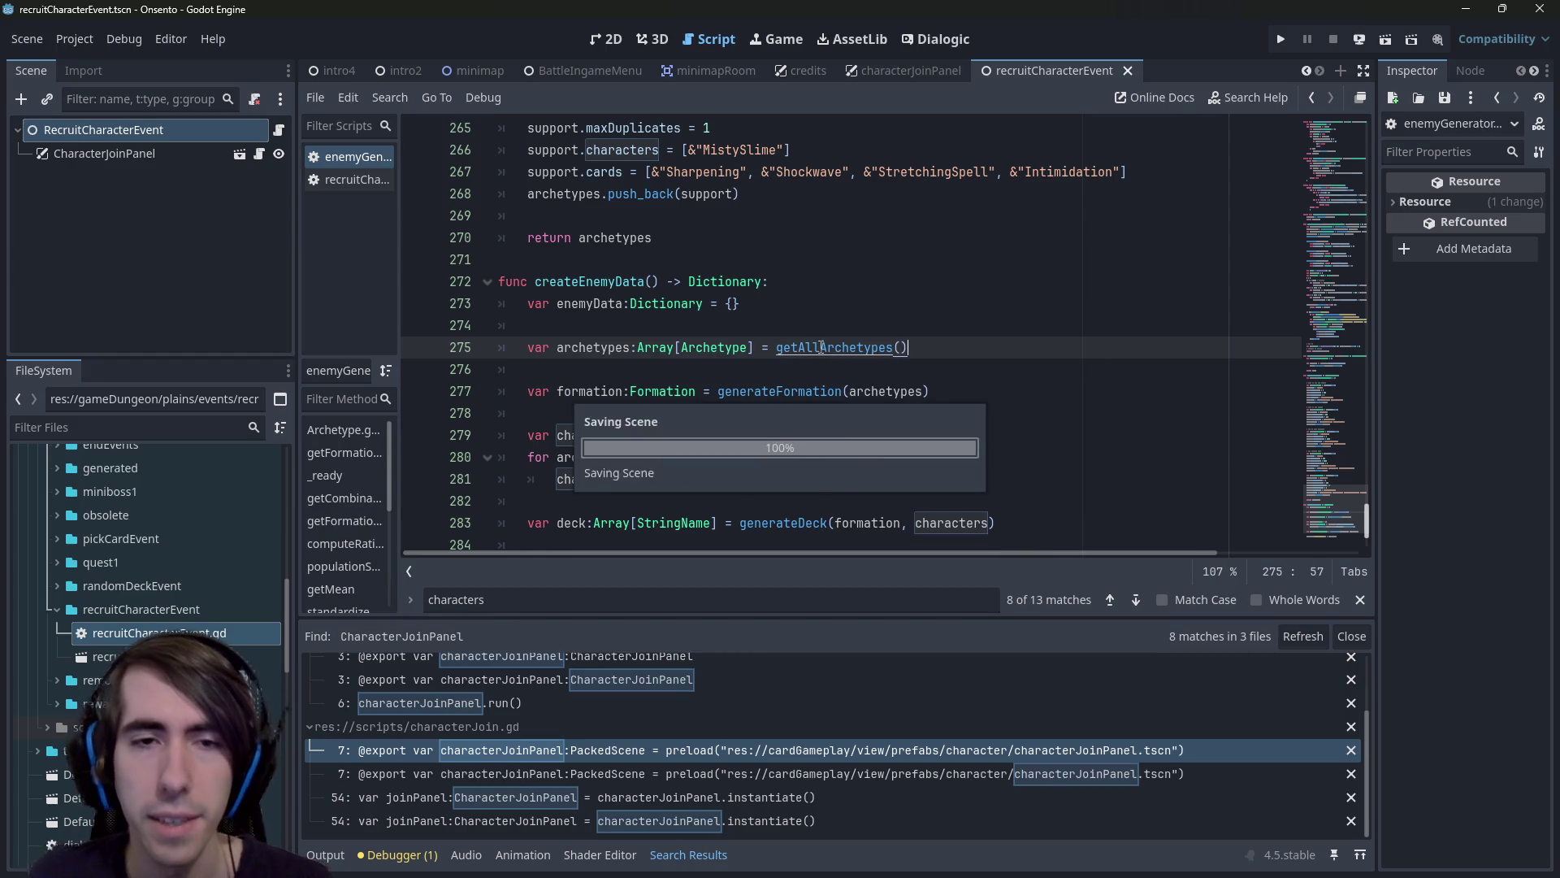
Scroll through the script to review the new getAllArchetypes function
left_click_drag(1338, 529, 1311, 115)
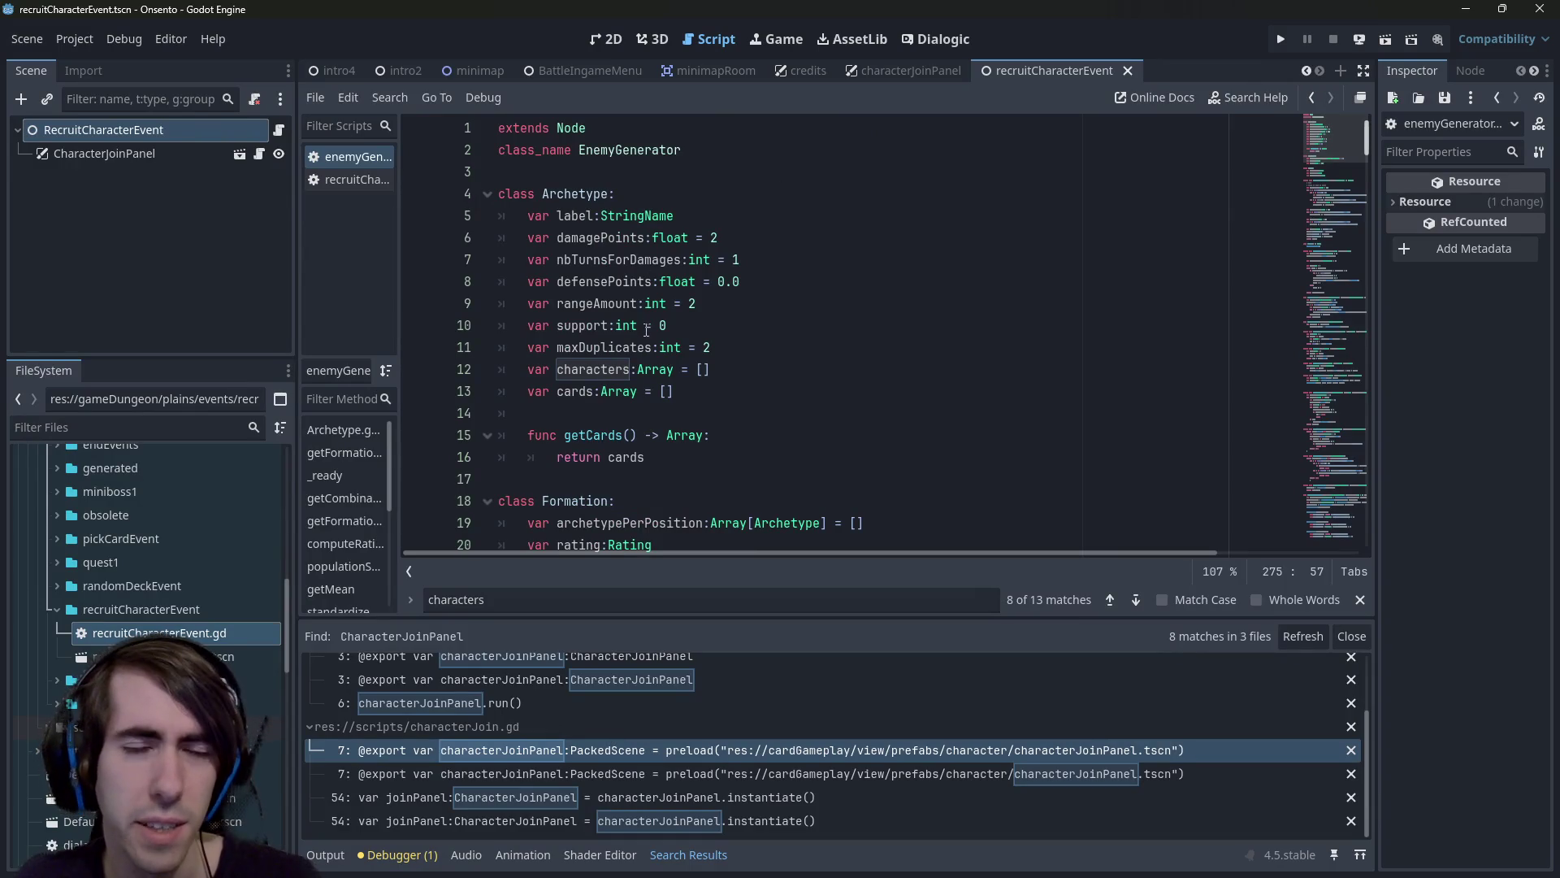
scroll(647, 329, "down", 1)
scroll(709, 327, "up", 1)
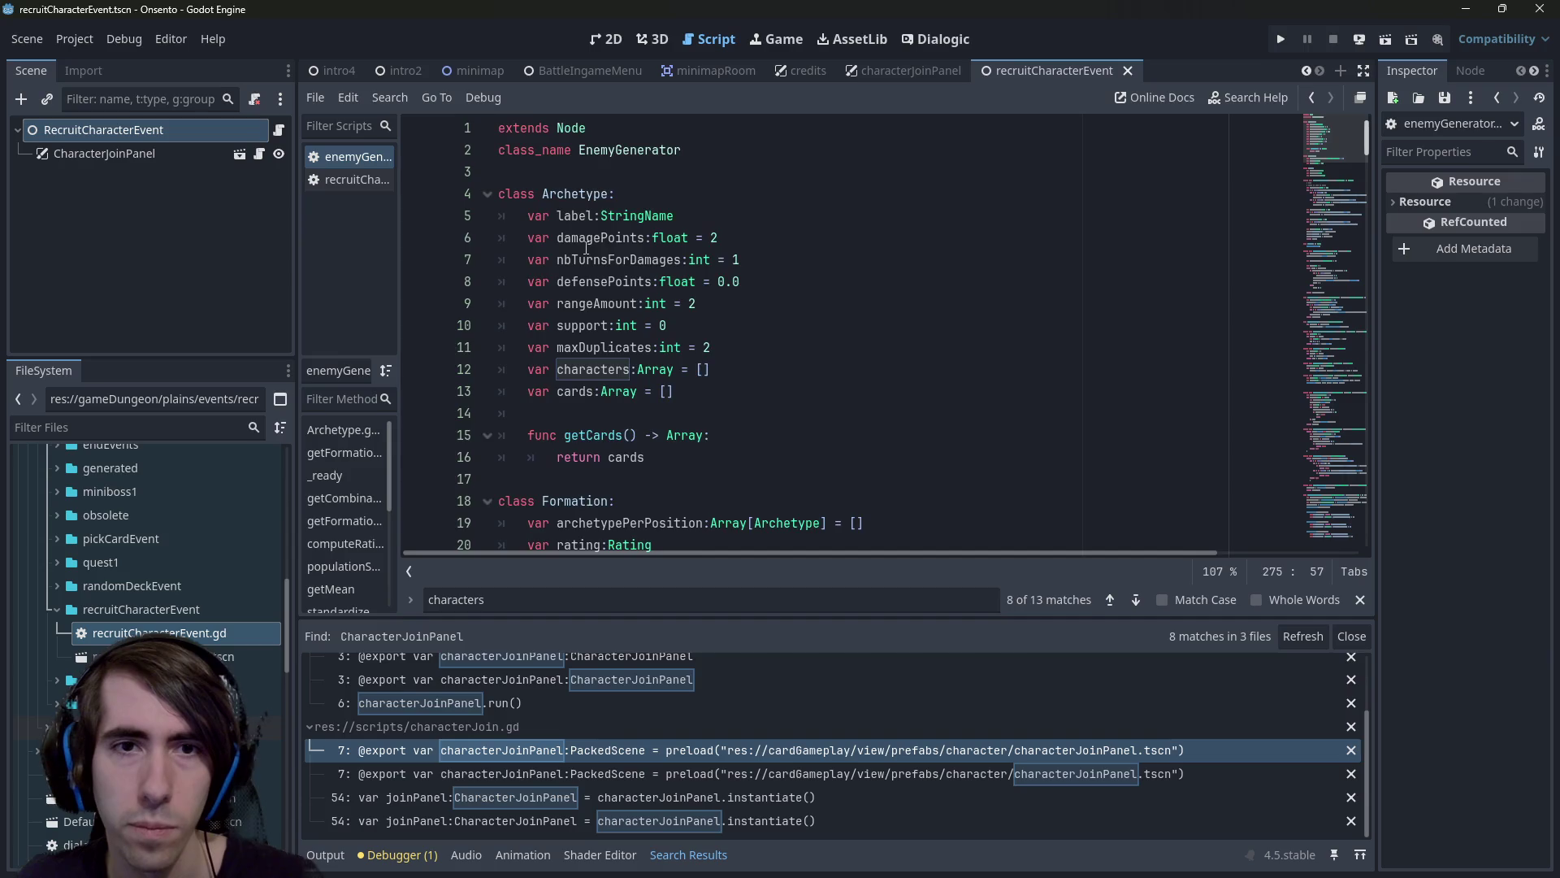
scroll(587, 248, "down", 15)
scroll(739, 250, "up", 5)
scroll(780, 256, "down", 4)
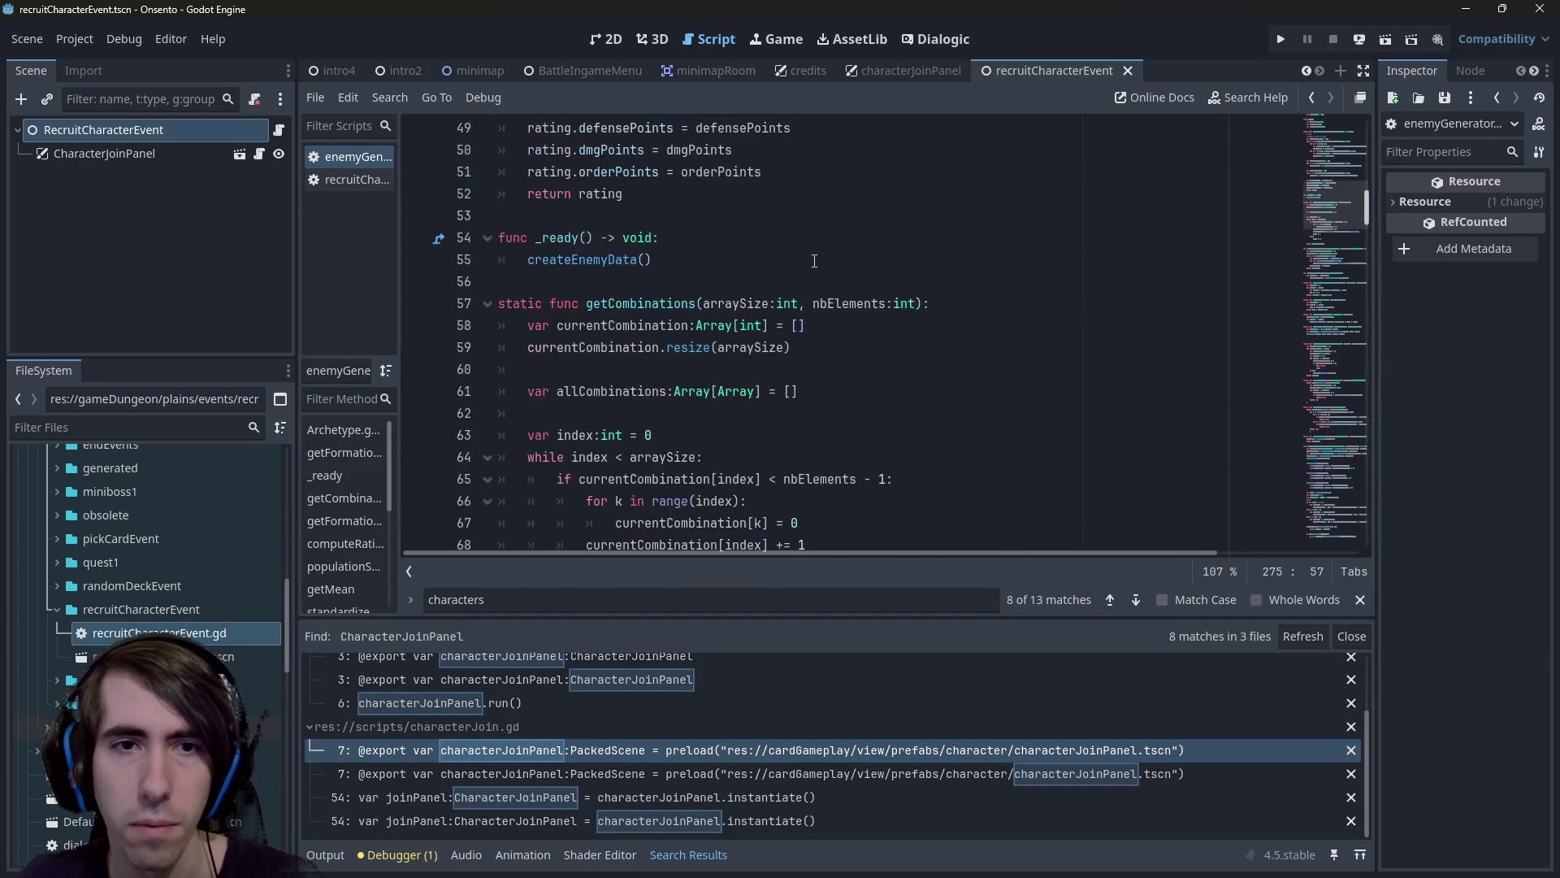
Search the script for 'getAll', then switch to the characterJoinPanel scene
key("ctrl+f")
type("getAll")
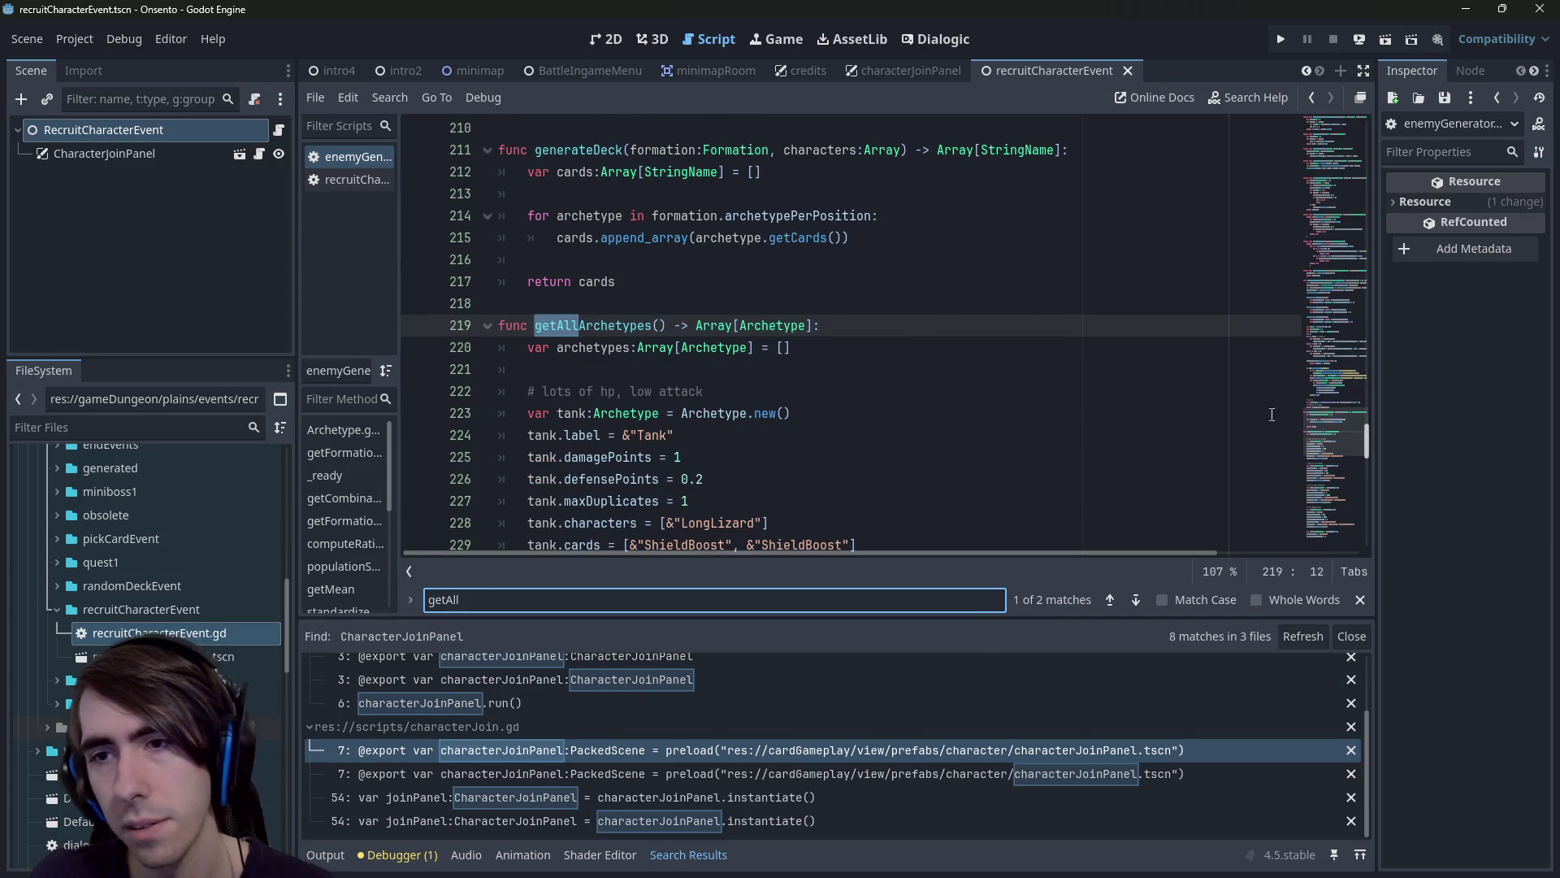
scroll(663, 368, "down", 7)
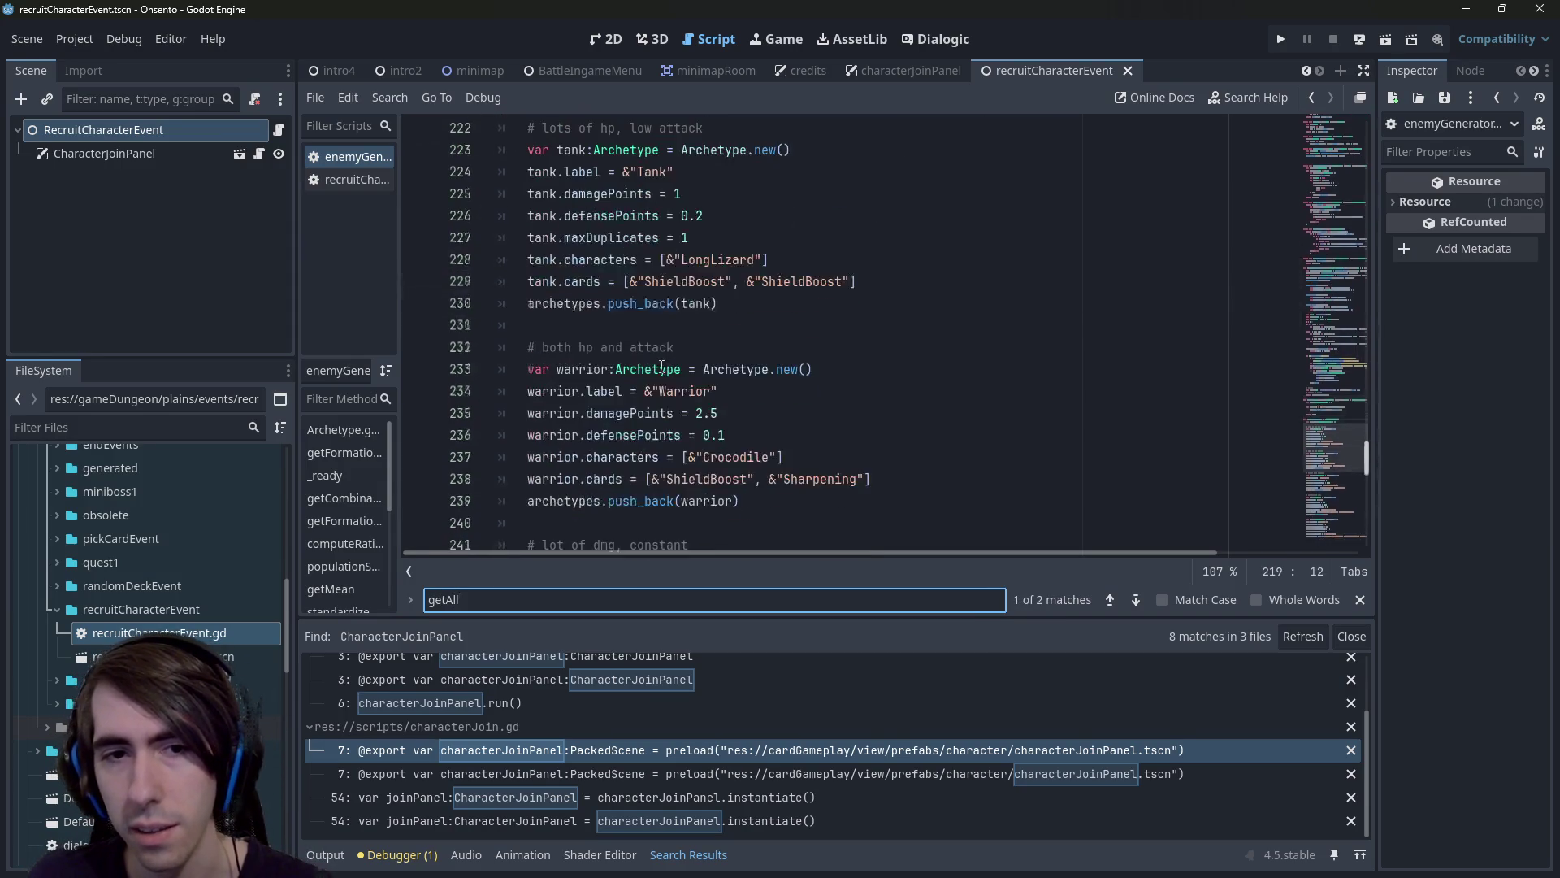
scroll(663, 368, "up", 6)
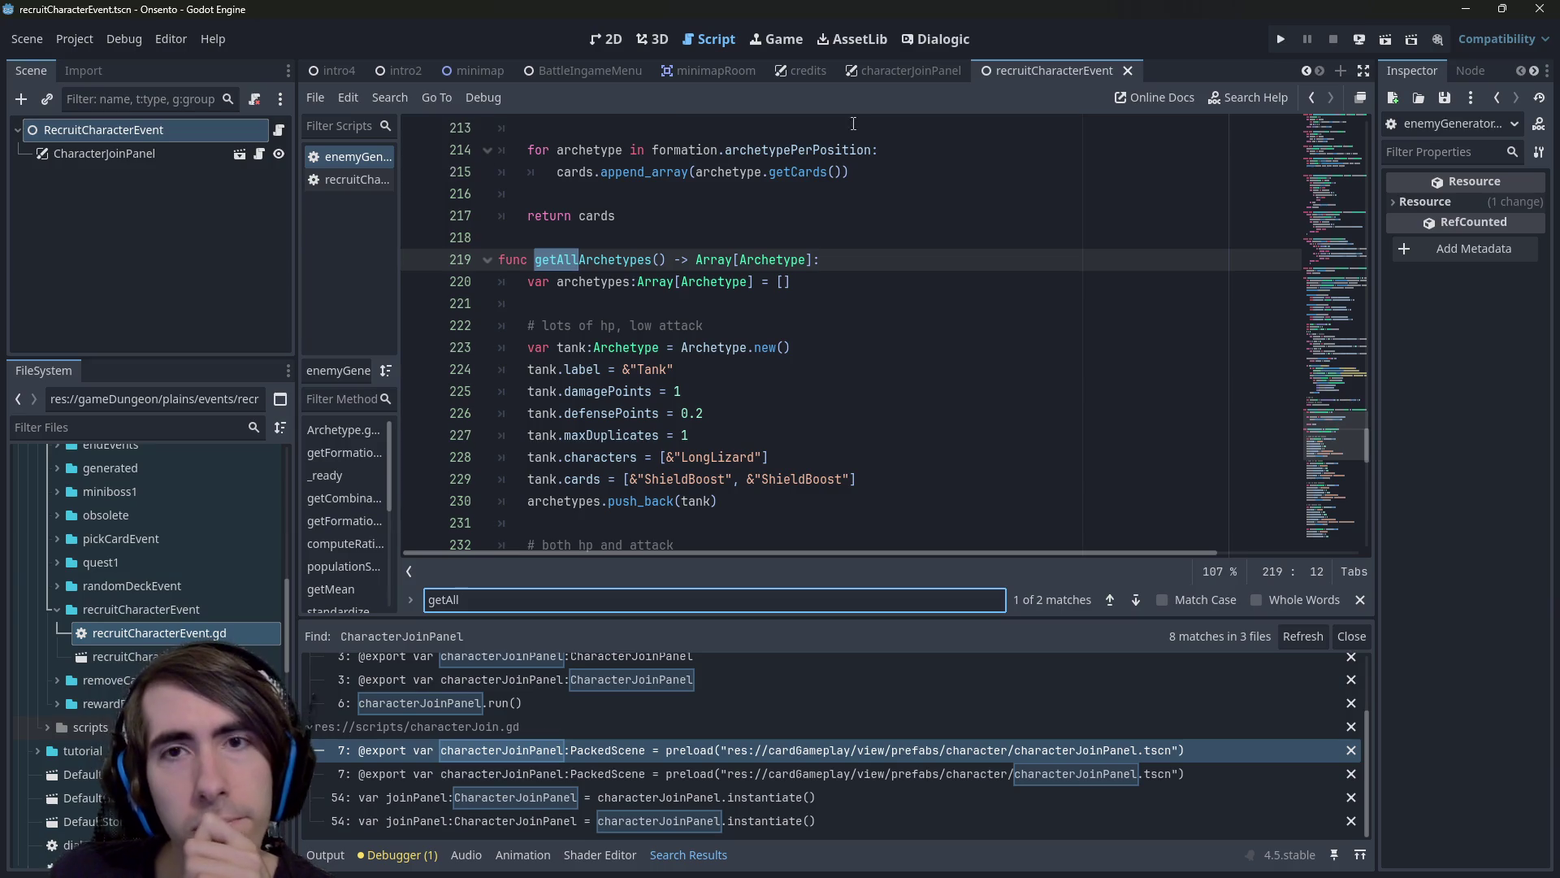
left_click(907, 78)
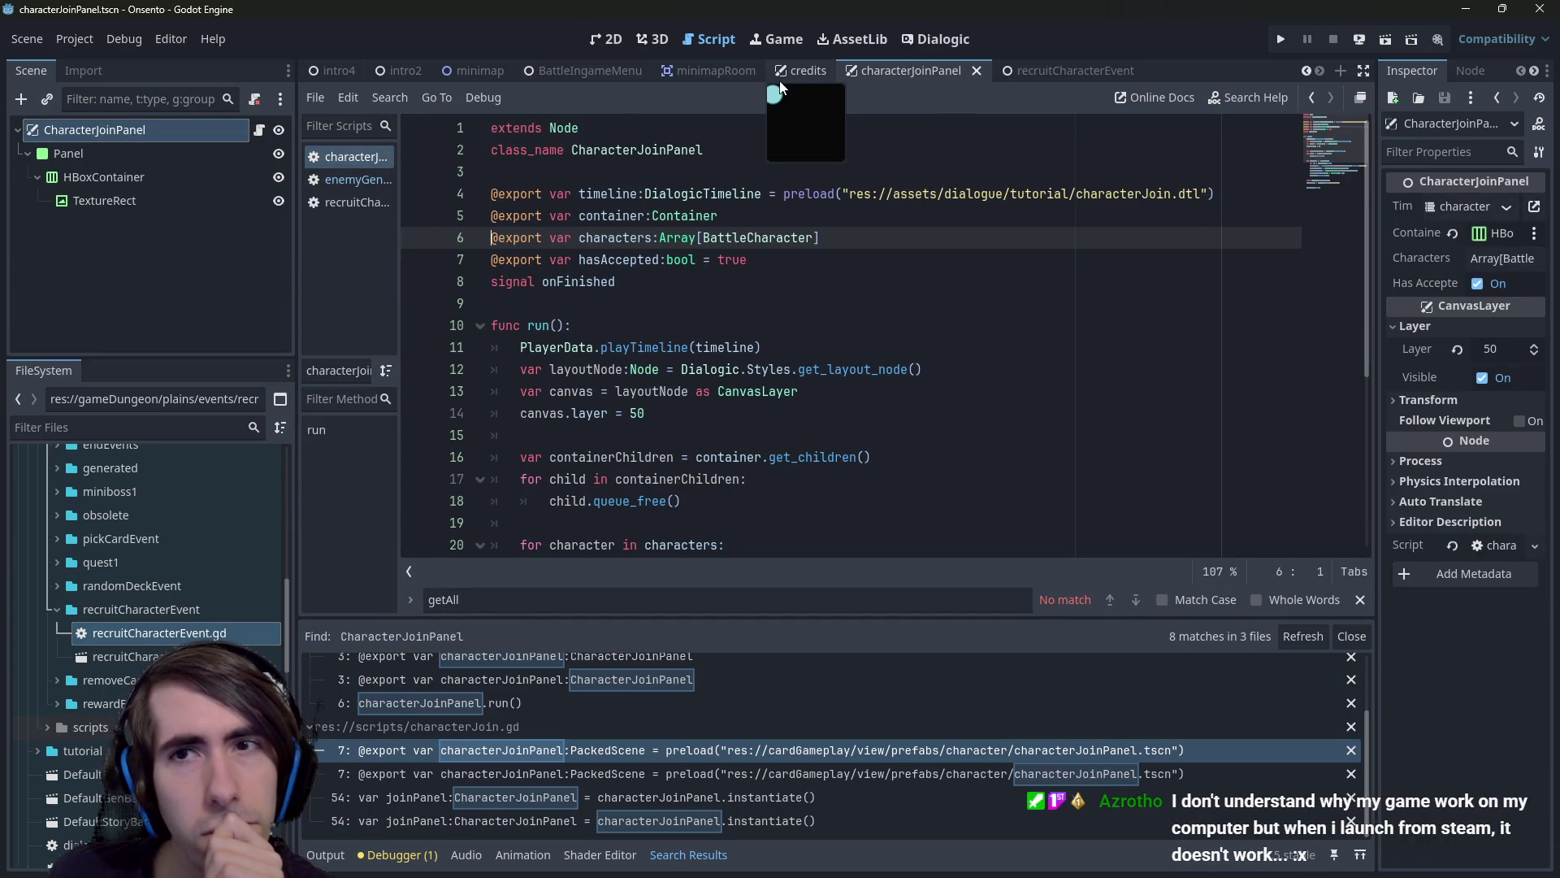
Return to recruitCharacterEvent, cancel a child-node search for 'generator', and view its script
left_click(1089, 70)
right_click(132, 130)
left_click(190, 169)
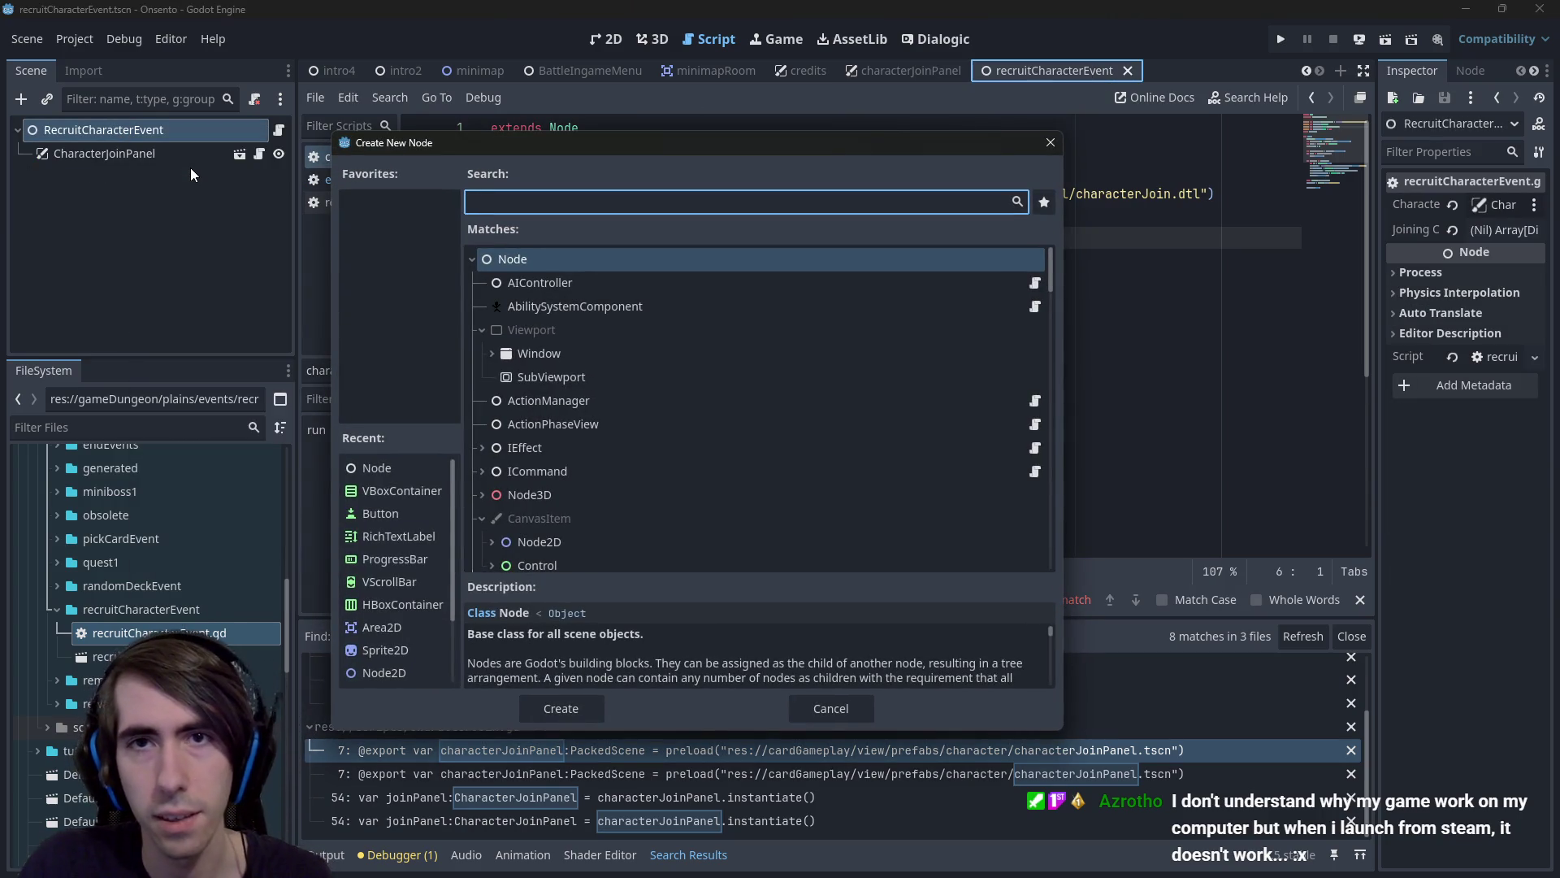
type("generator")
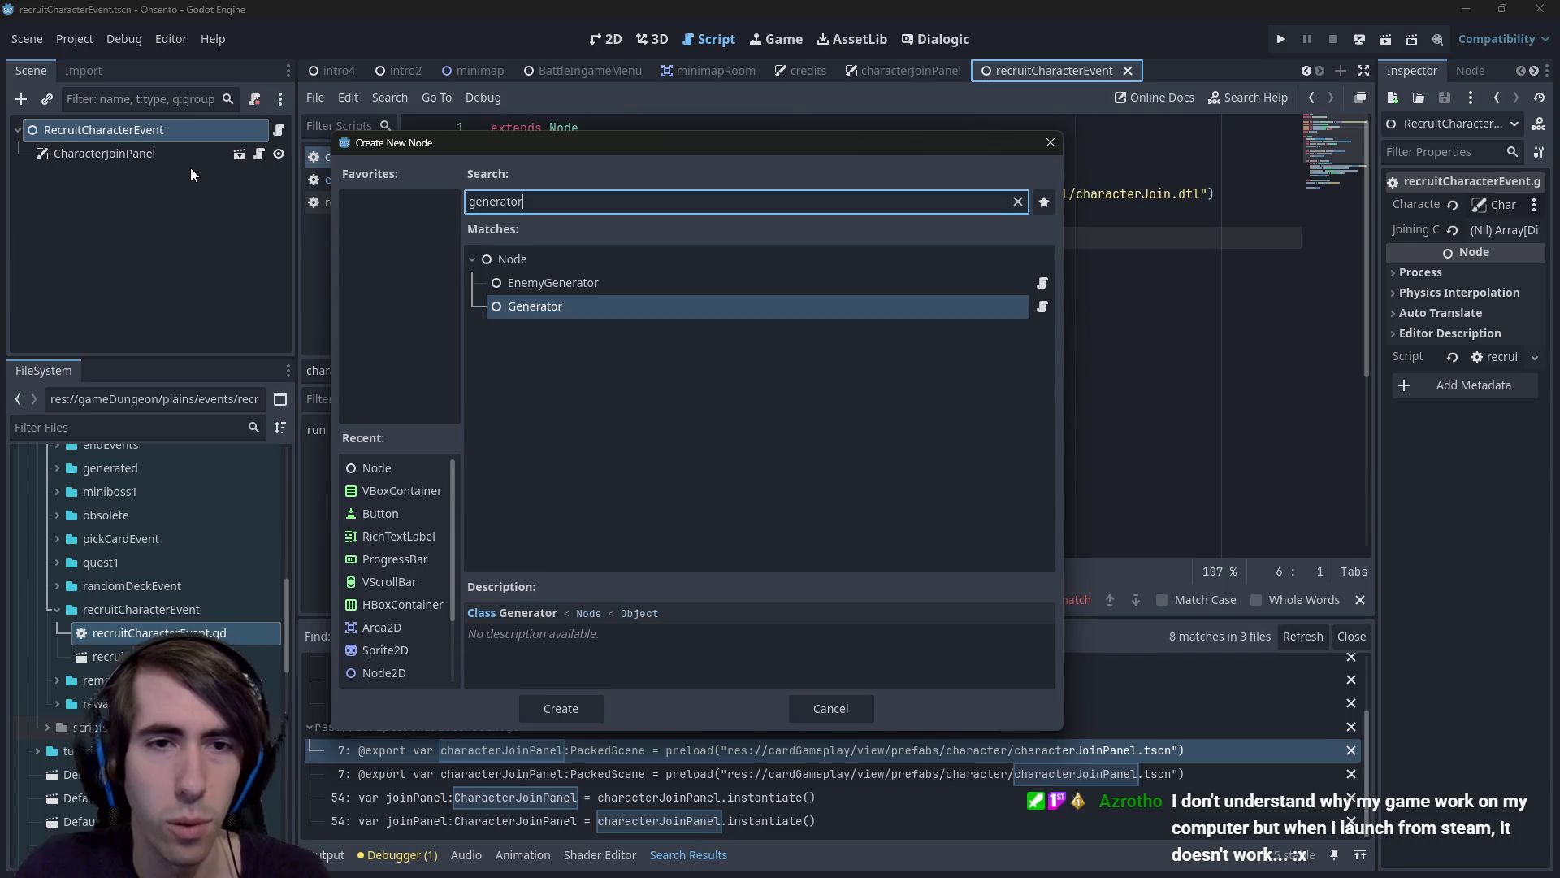
key("Return")
left_click(277, 131)
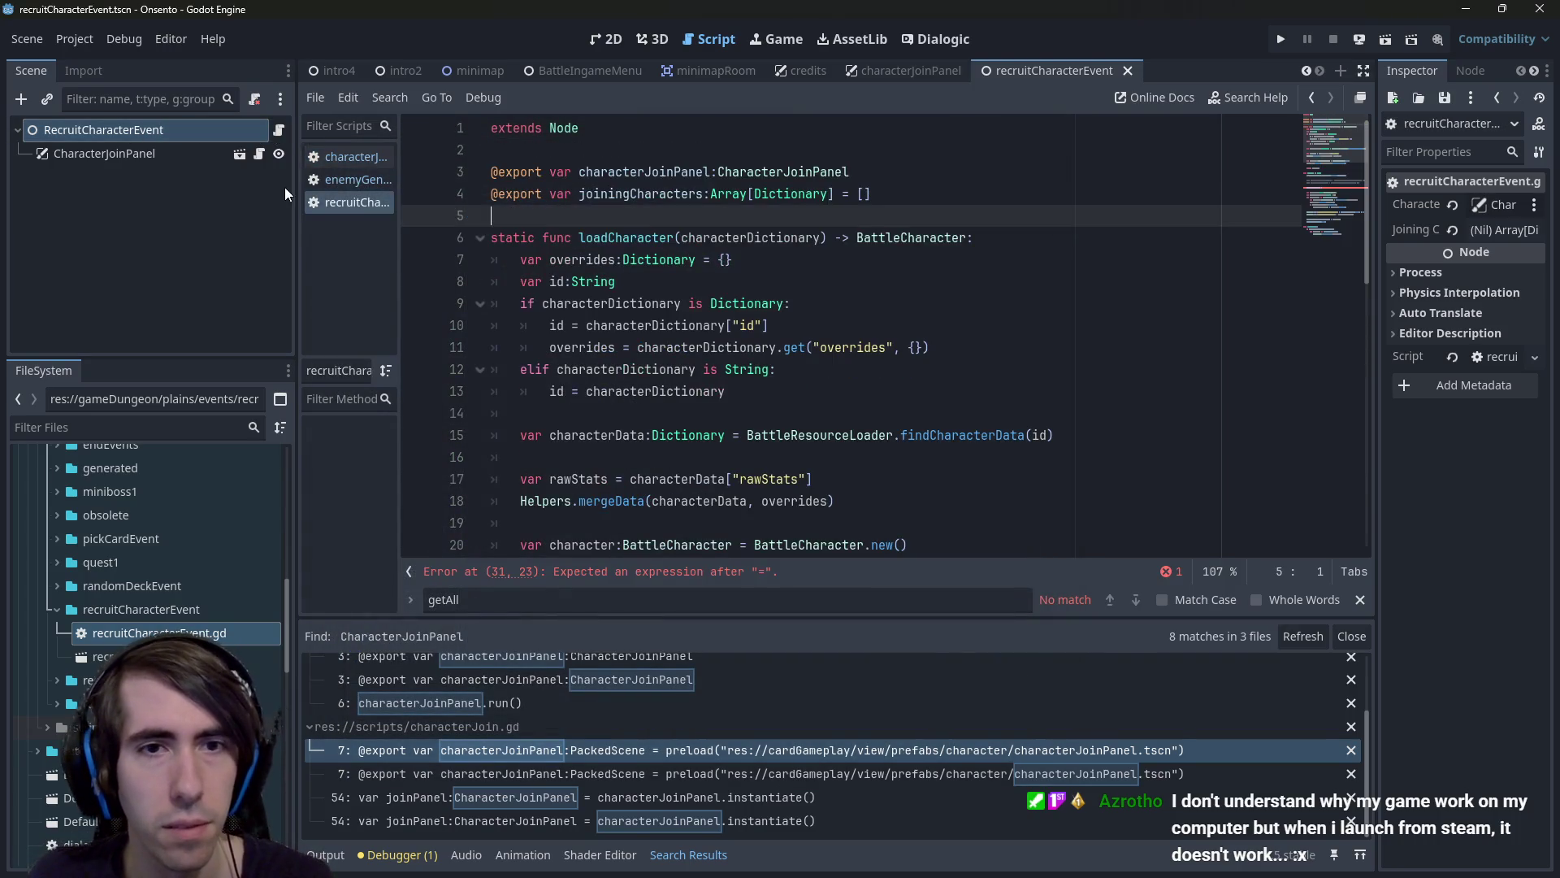
scroll(511, 243, "down", 8)
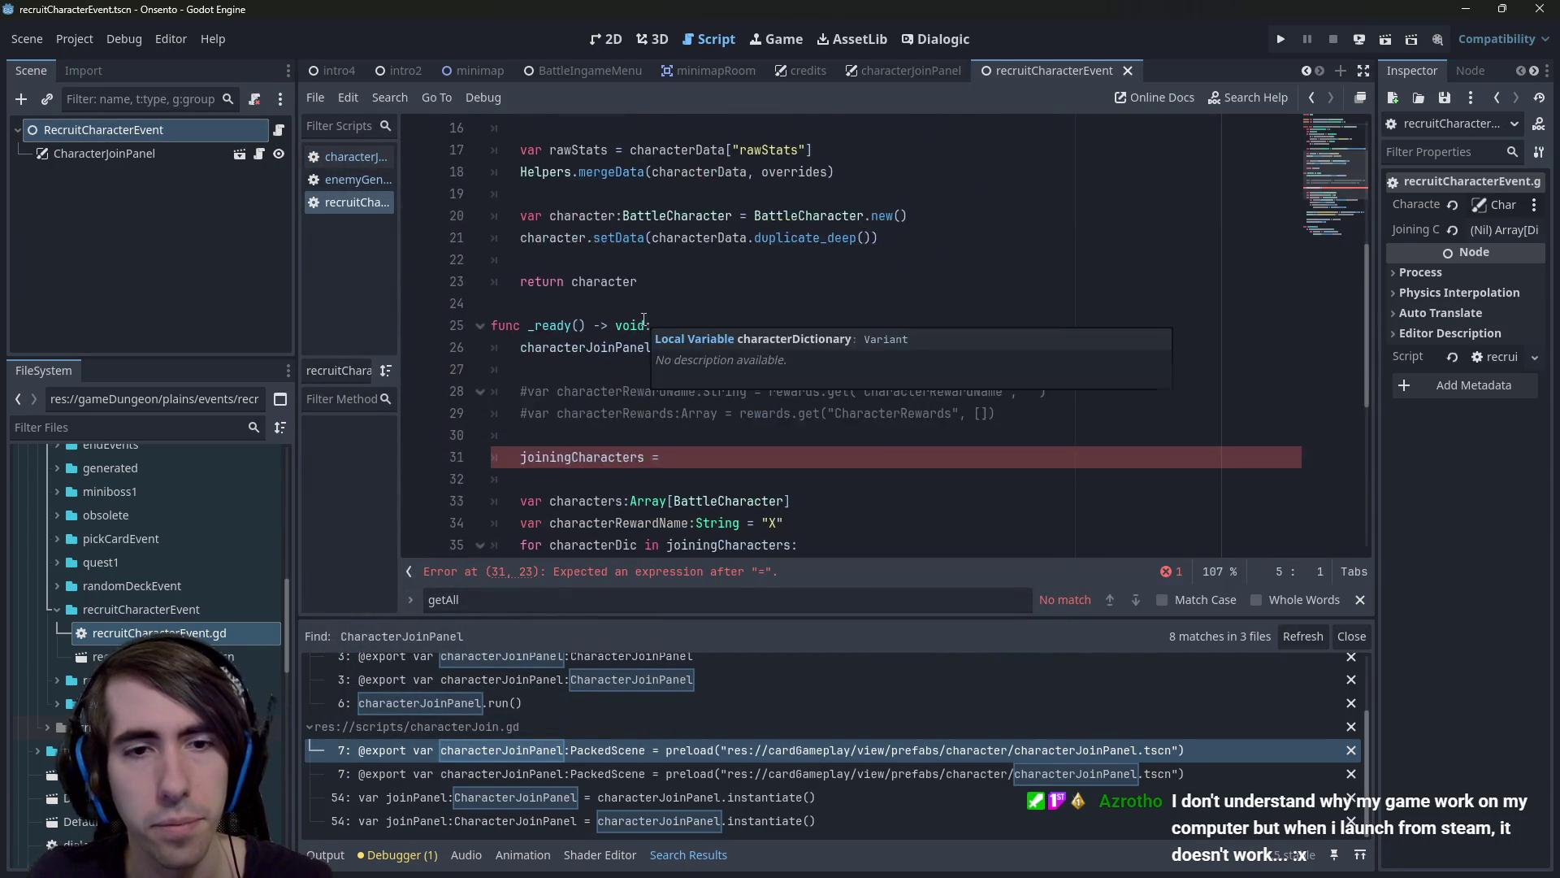
Add a plain Node child named EnemyGenerator under RecruitCharacterEvent and save
right_click(146, 130)
left_click(195, 169)
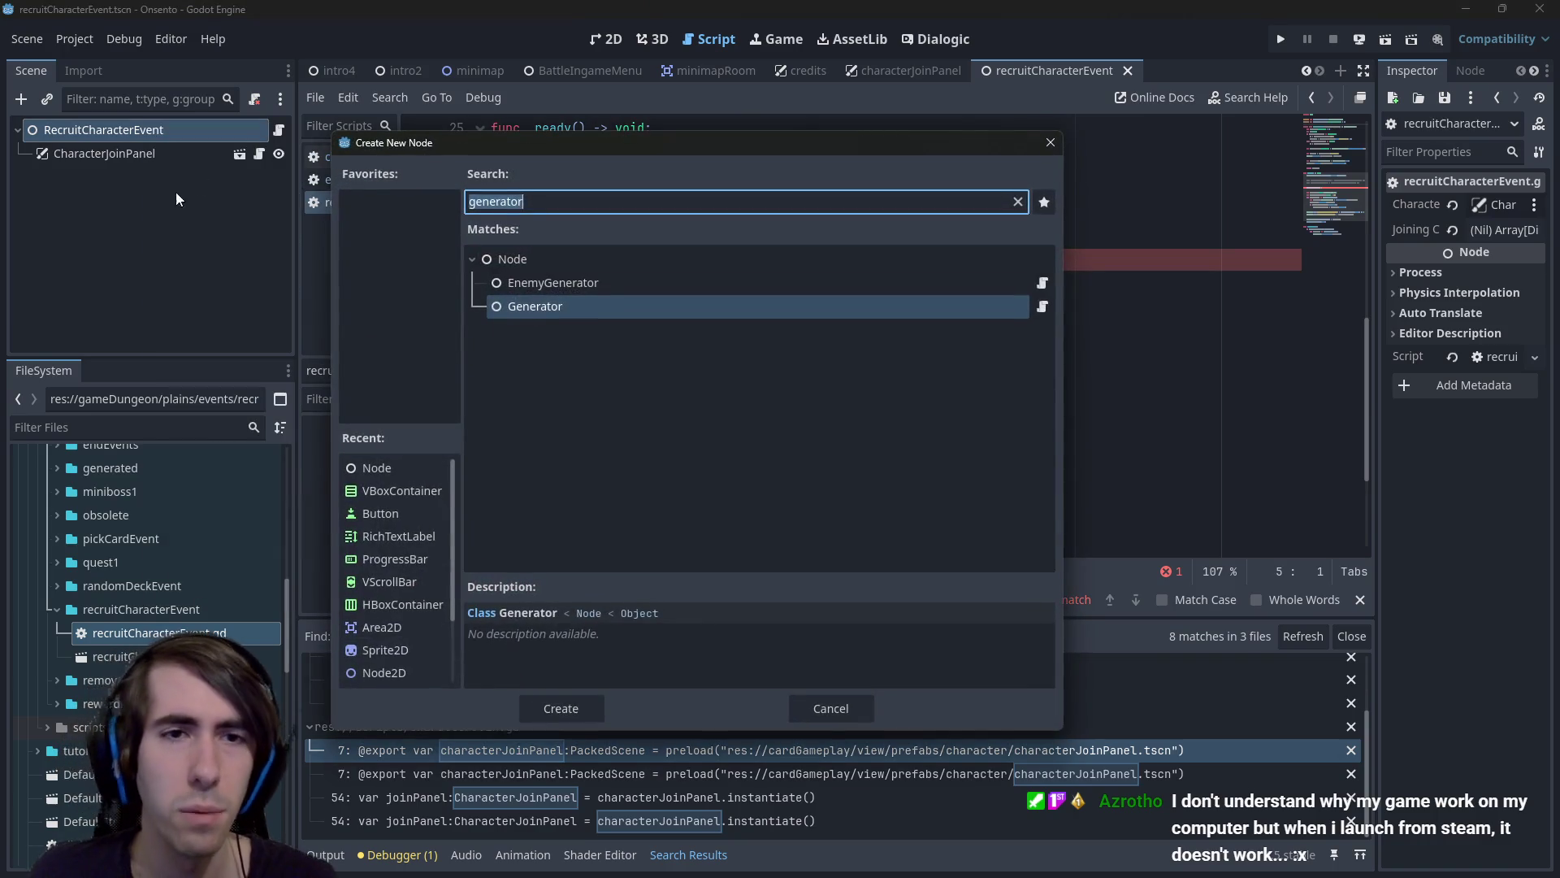
double_click(512, 258)
double_click(230, 184)
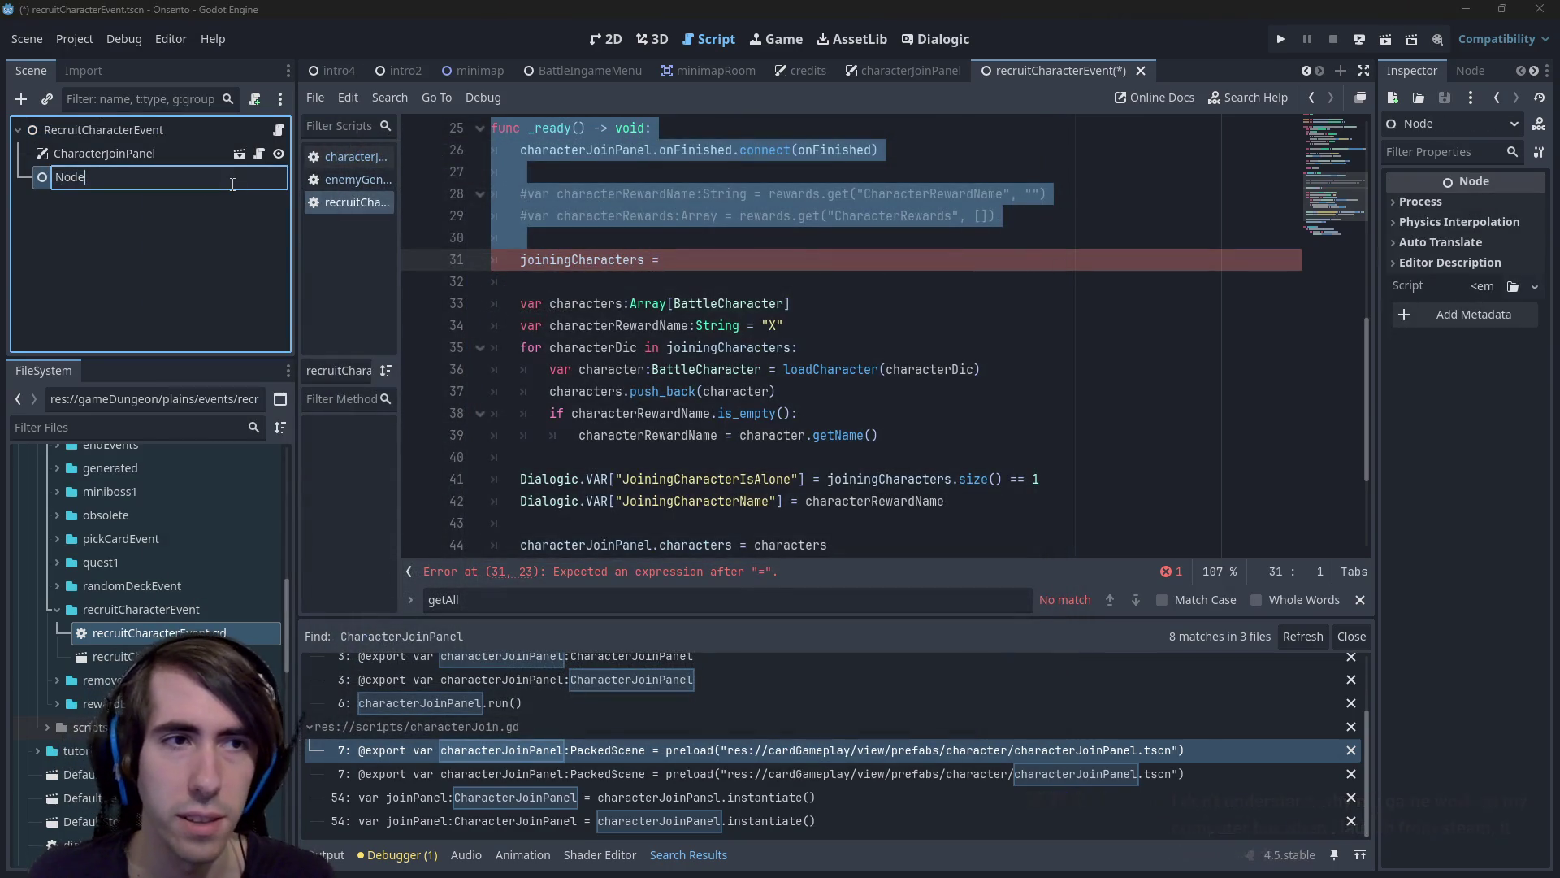
type("EnemyGenerator")
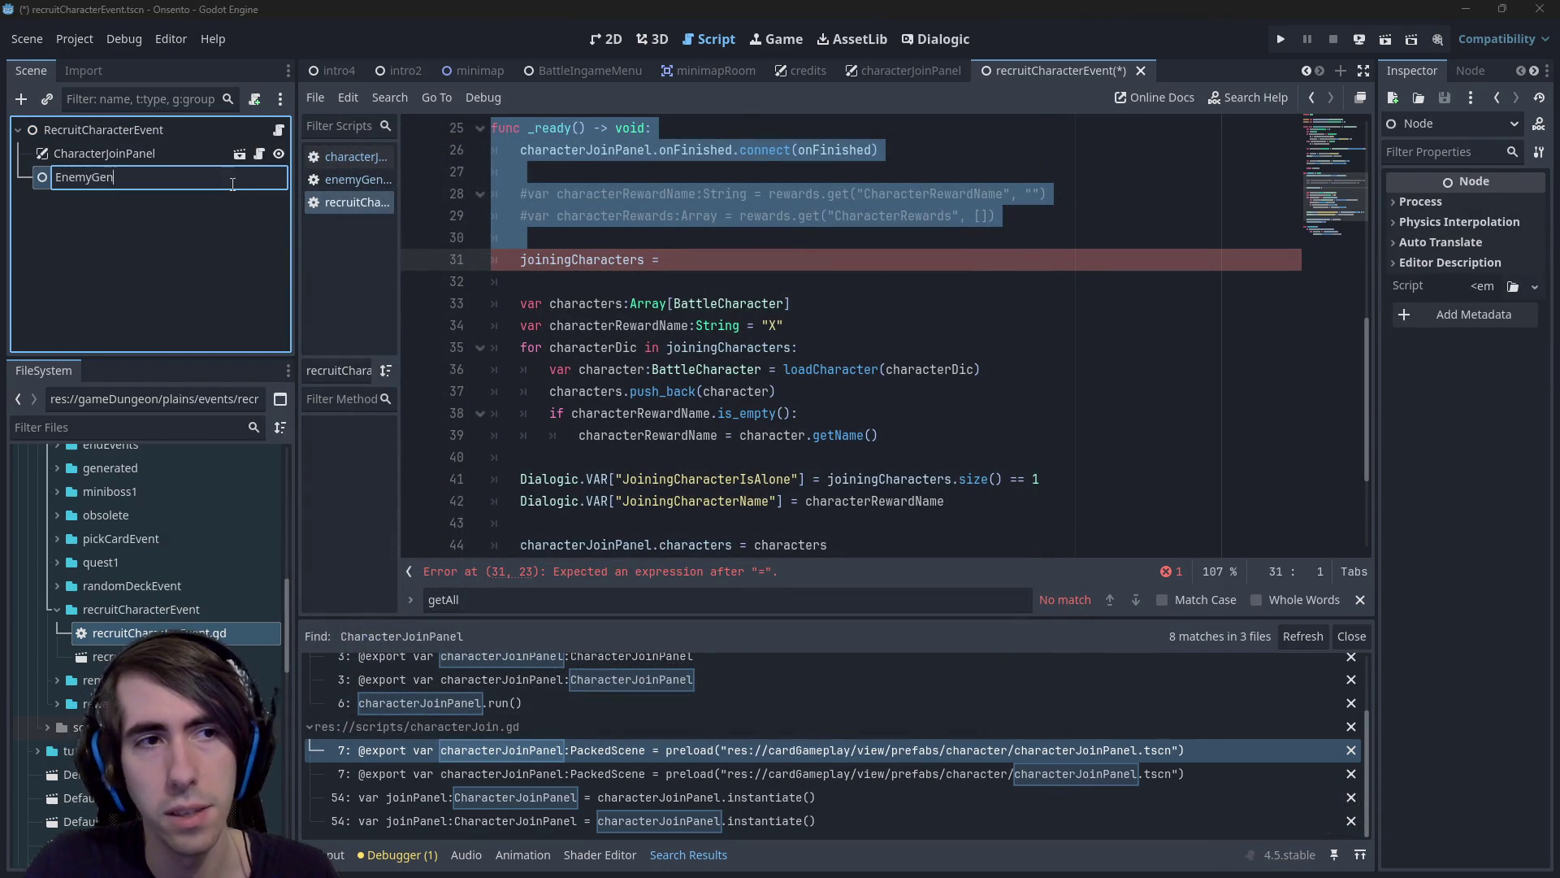
key("Return")
key("ctrl+s")
Rename the EnemyGenerator node to CharacterGenerator and save the scene
left_click(159, 130)
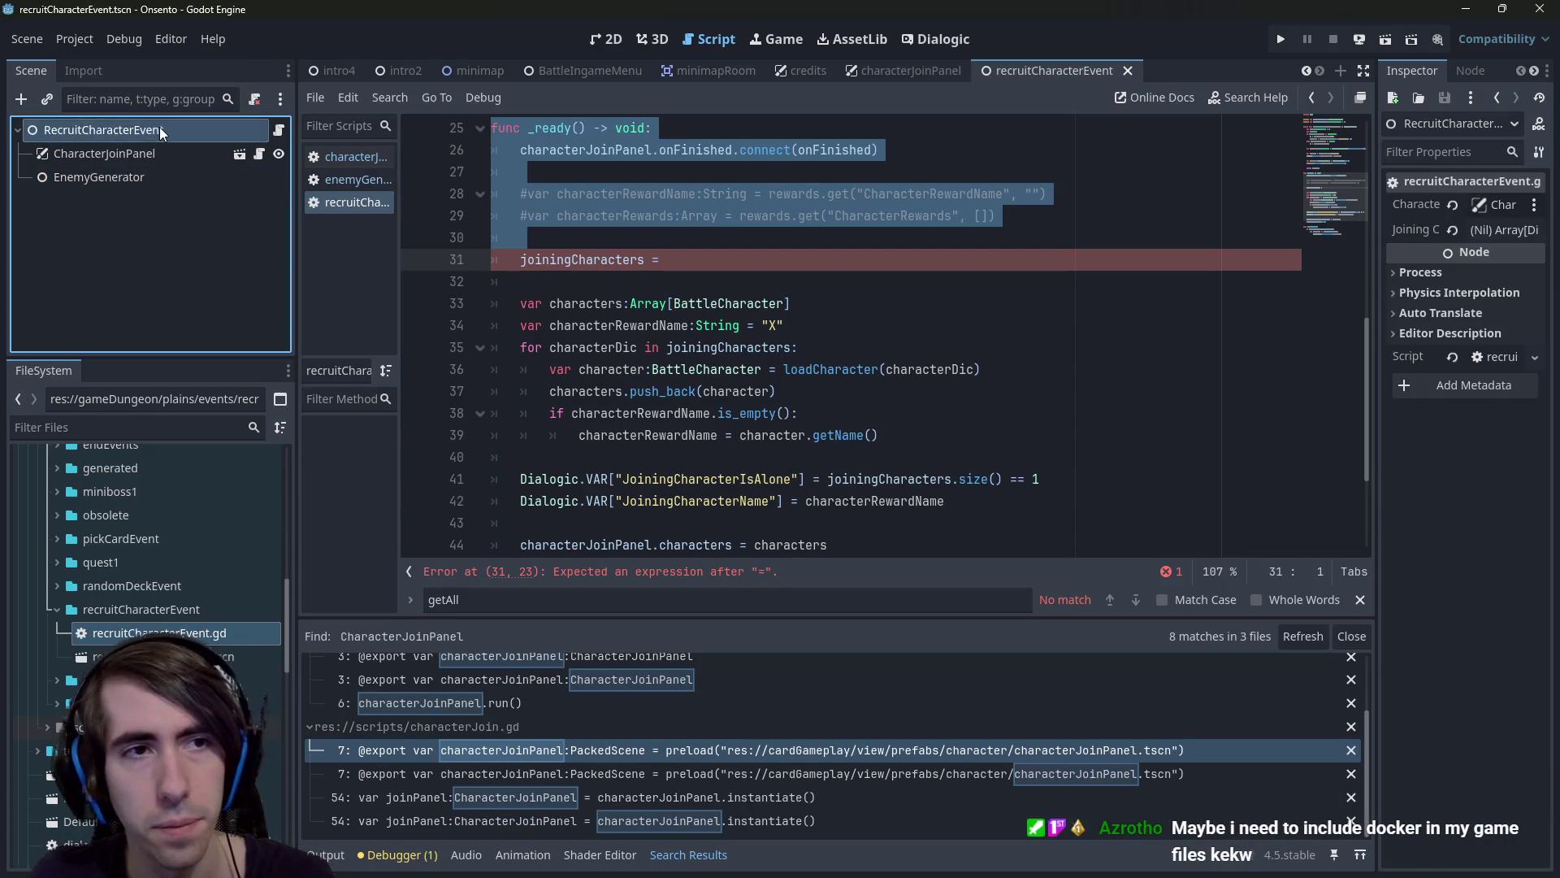
left_click(139, 181)
left_click(80, 177)
left_click(94, 176)
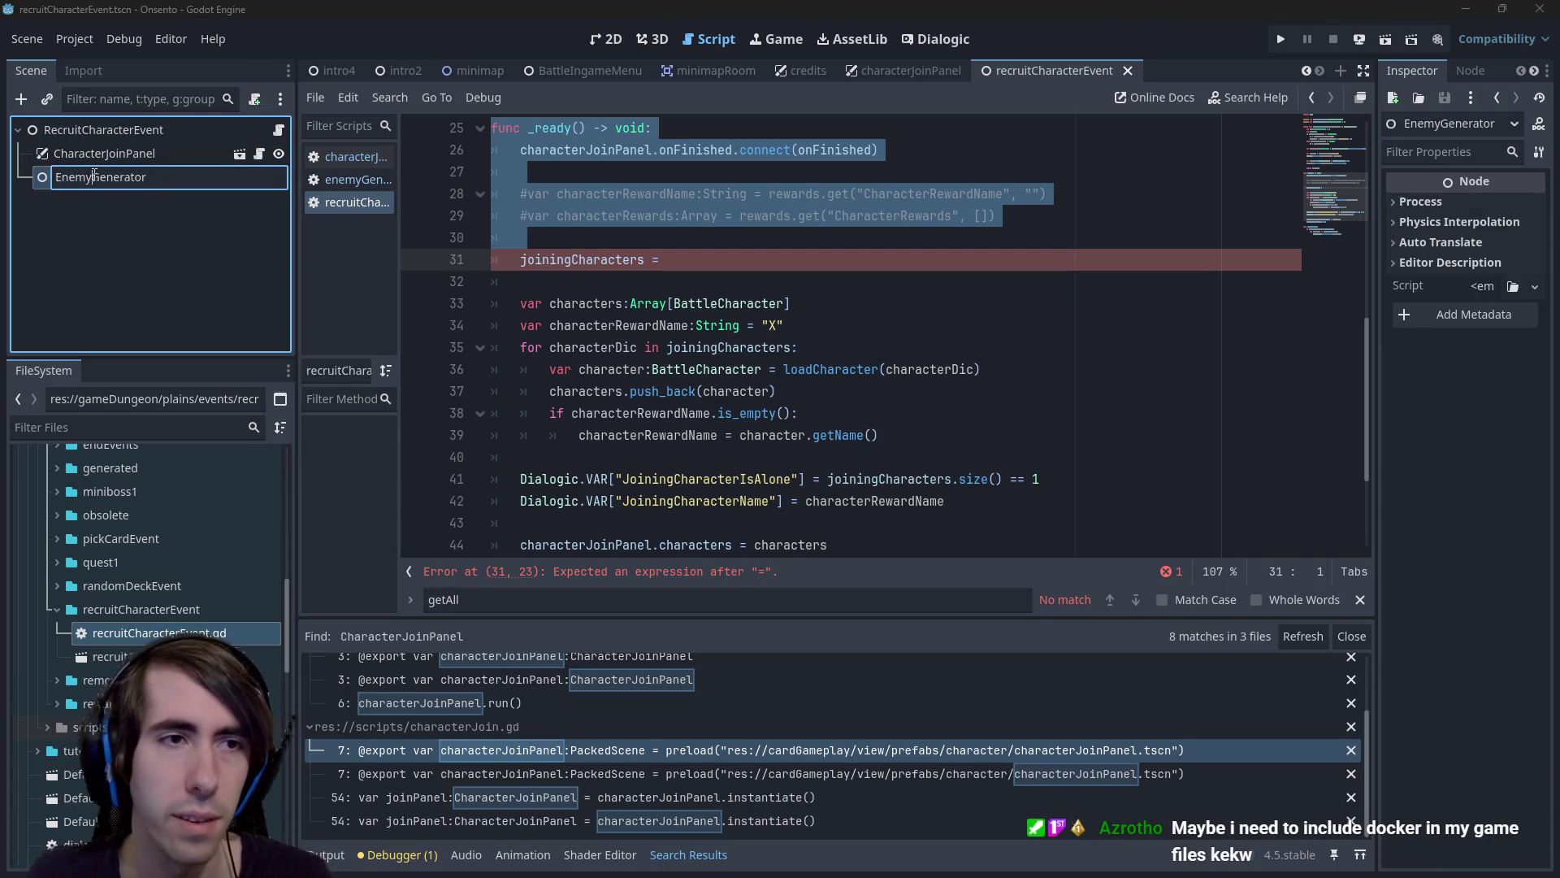
key("BackSpace")
key("BackSpace")
key("BackSpace")
type("Character")
key("Return")
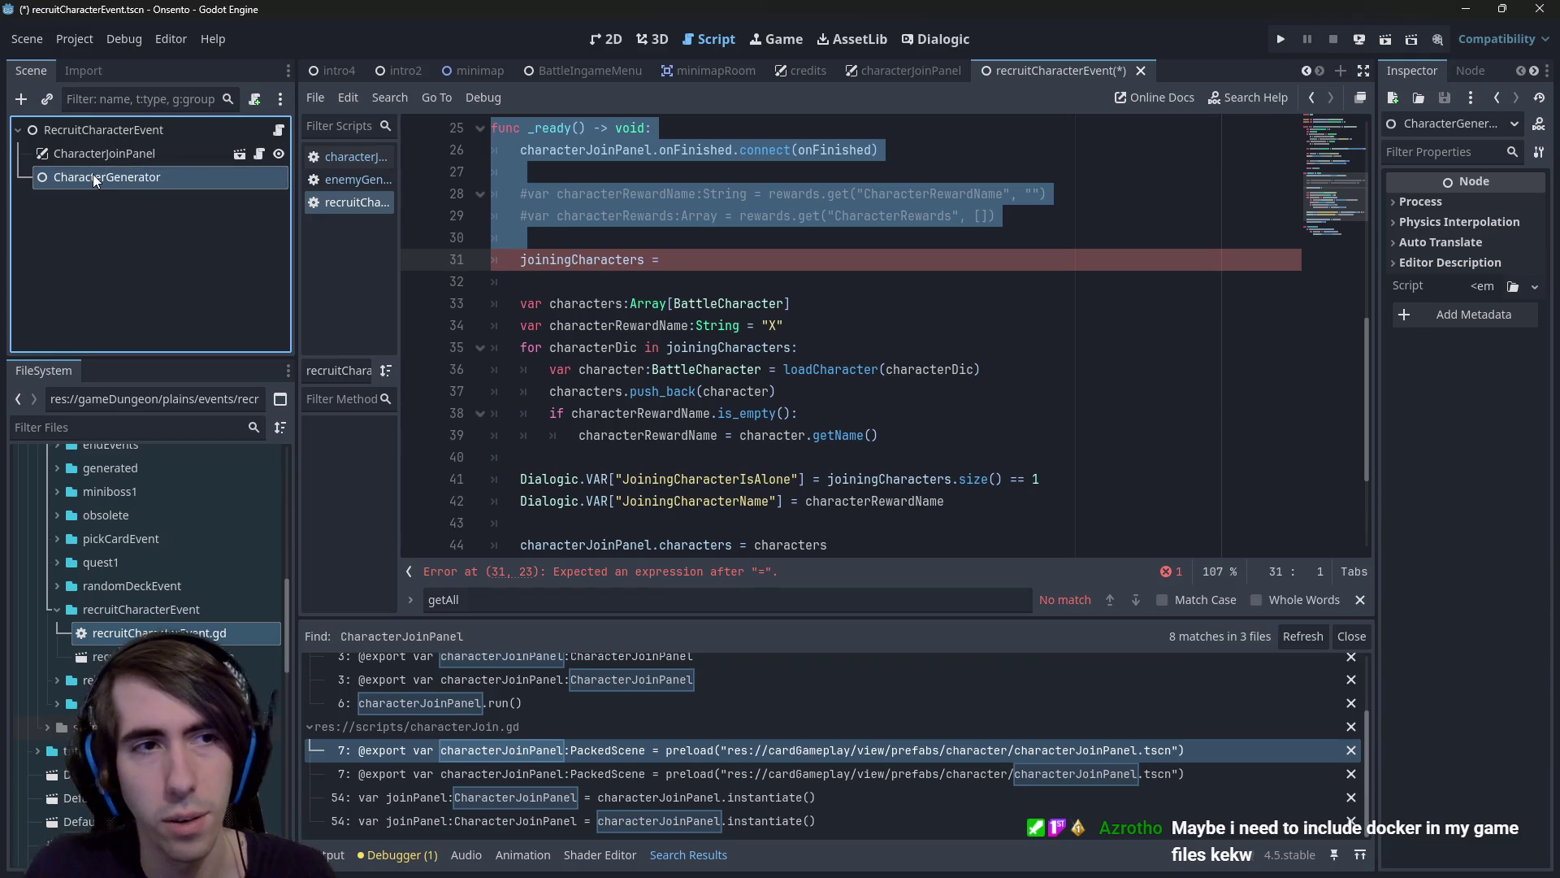
left_click(148, 131)
key("ctrl+s")
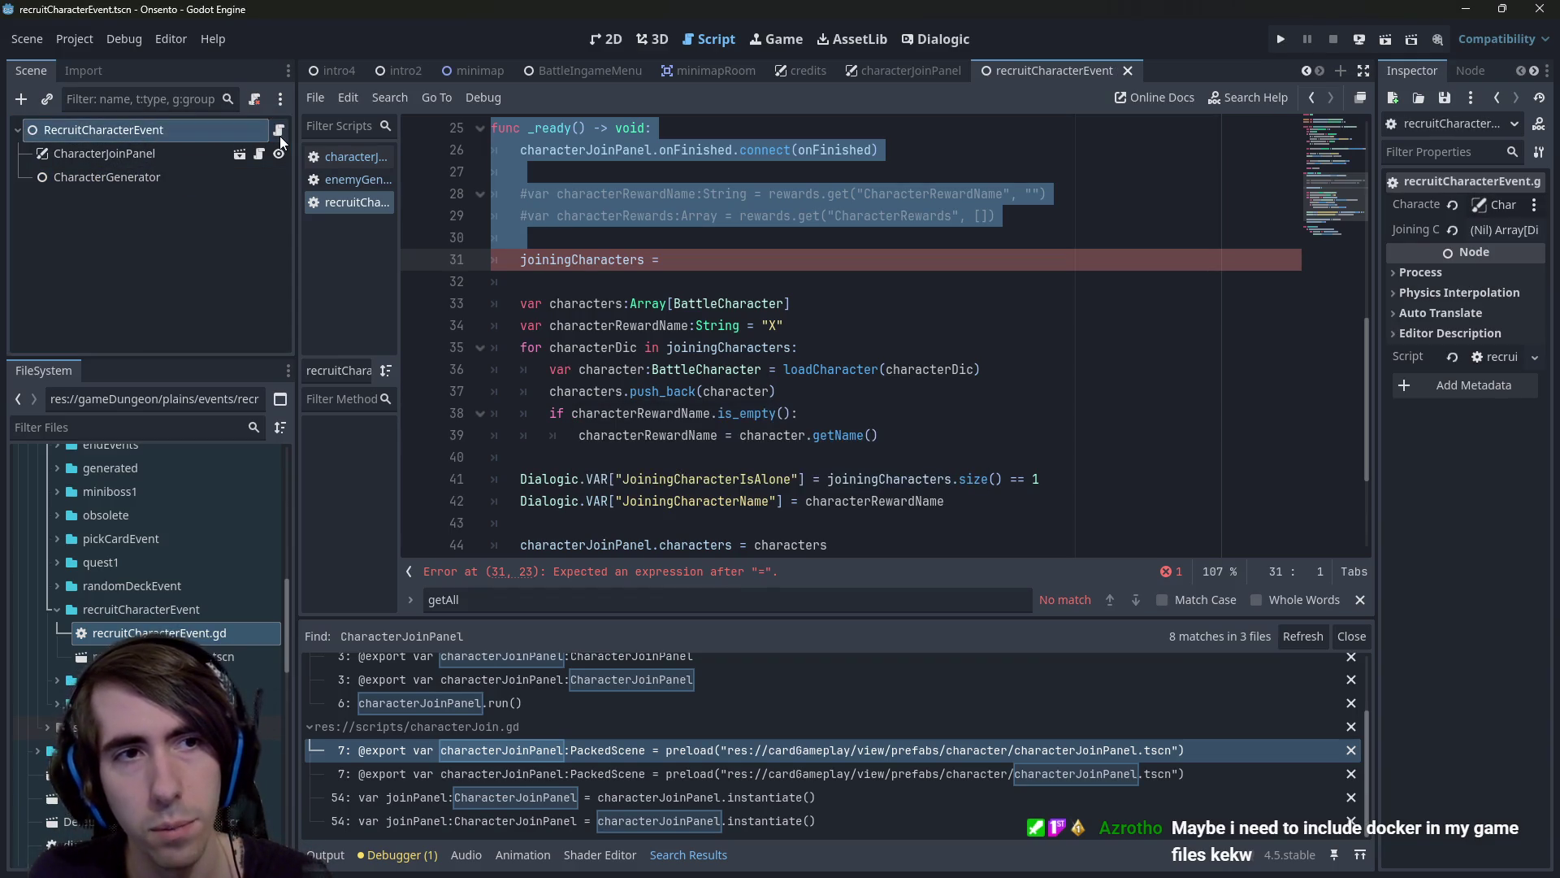
scroll(661, 303, "up", 8)
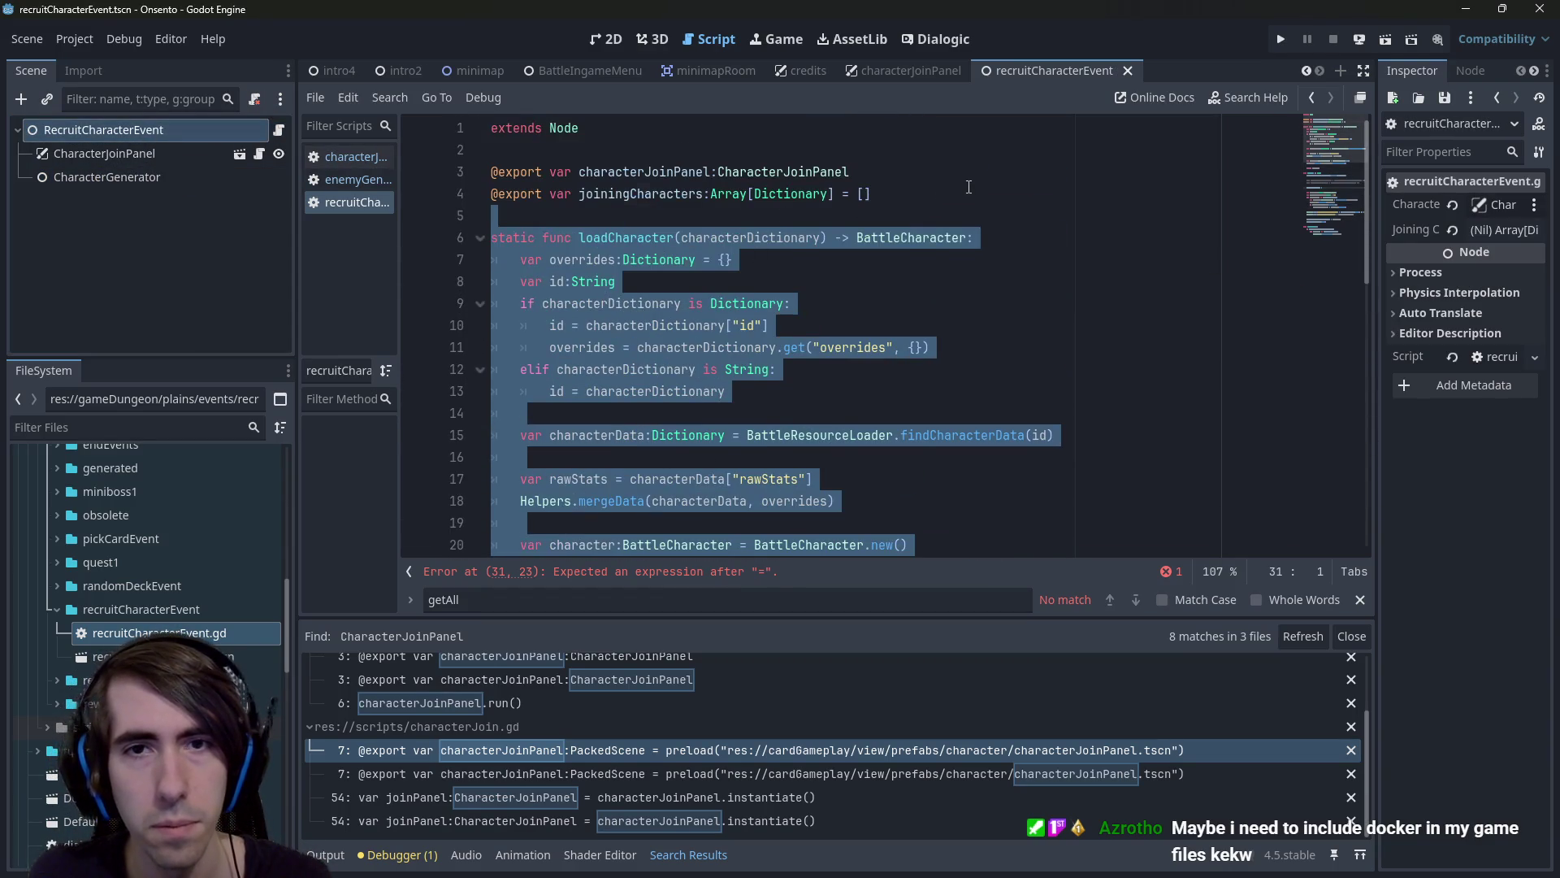
left_click(939, 195)
key("Return")
type("@export var characterGe")
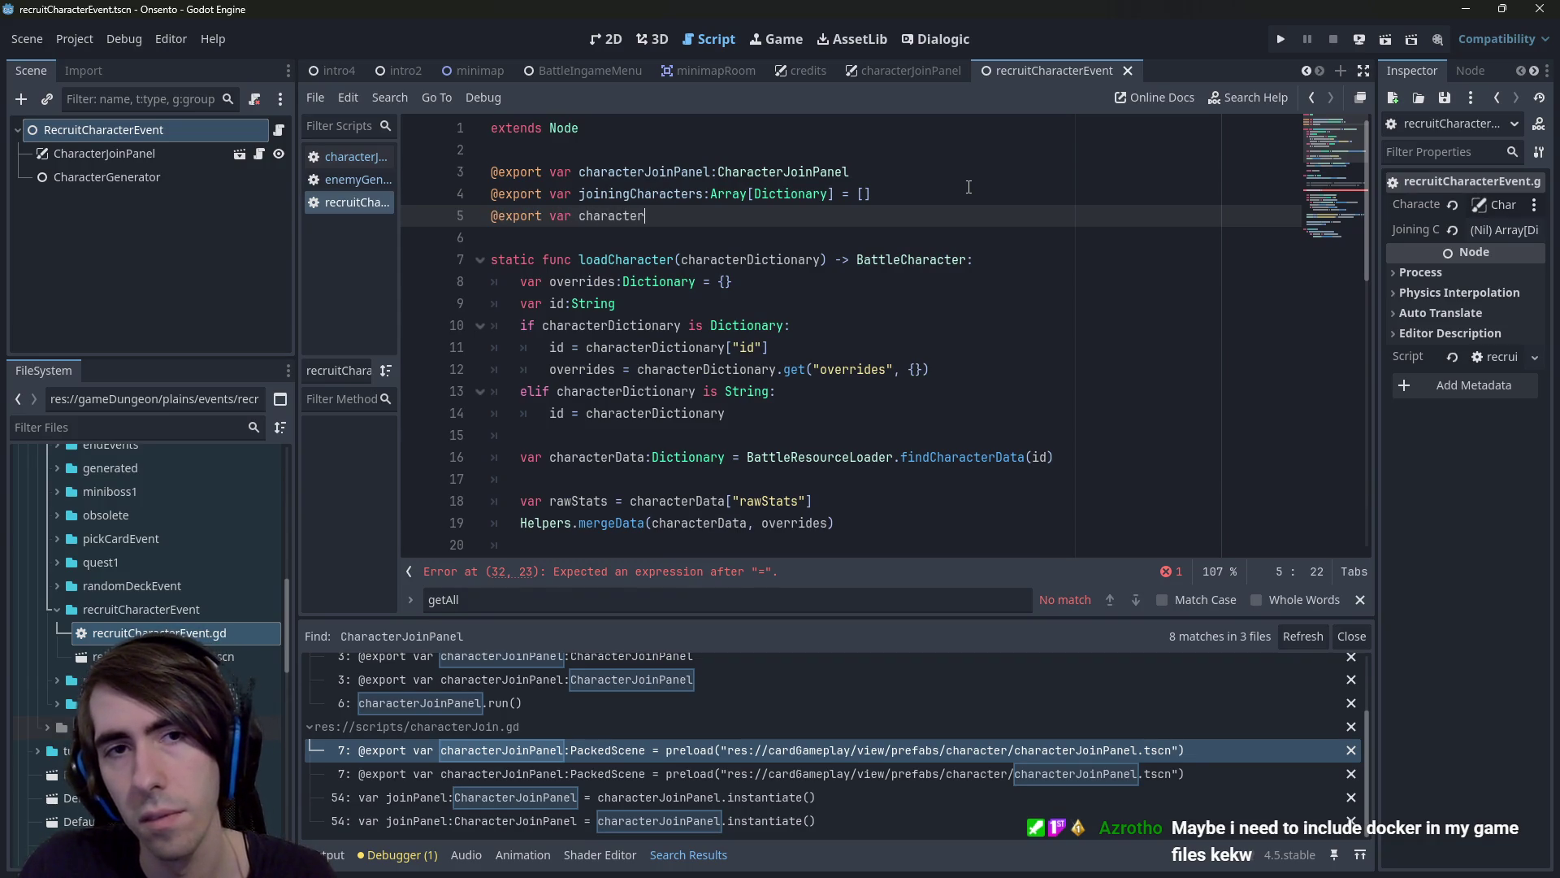
type("nerator:E")
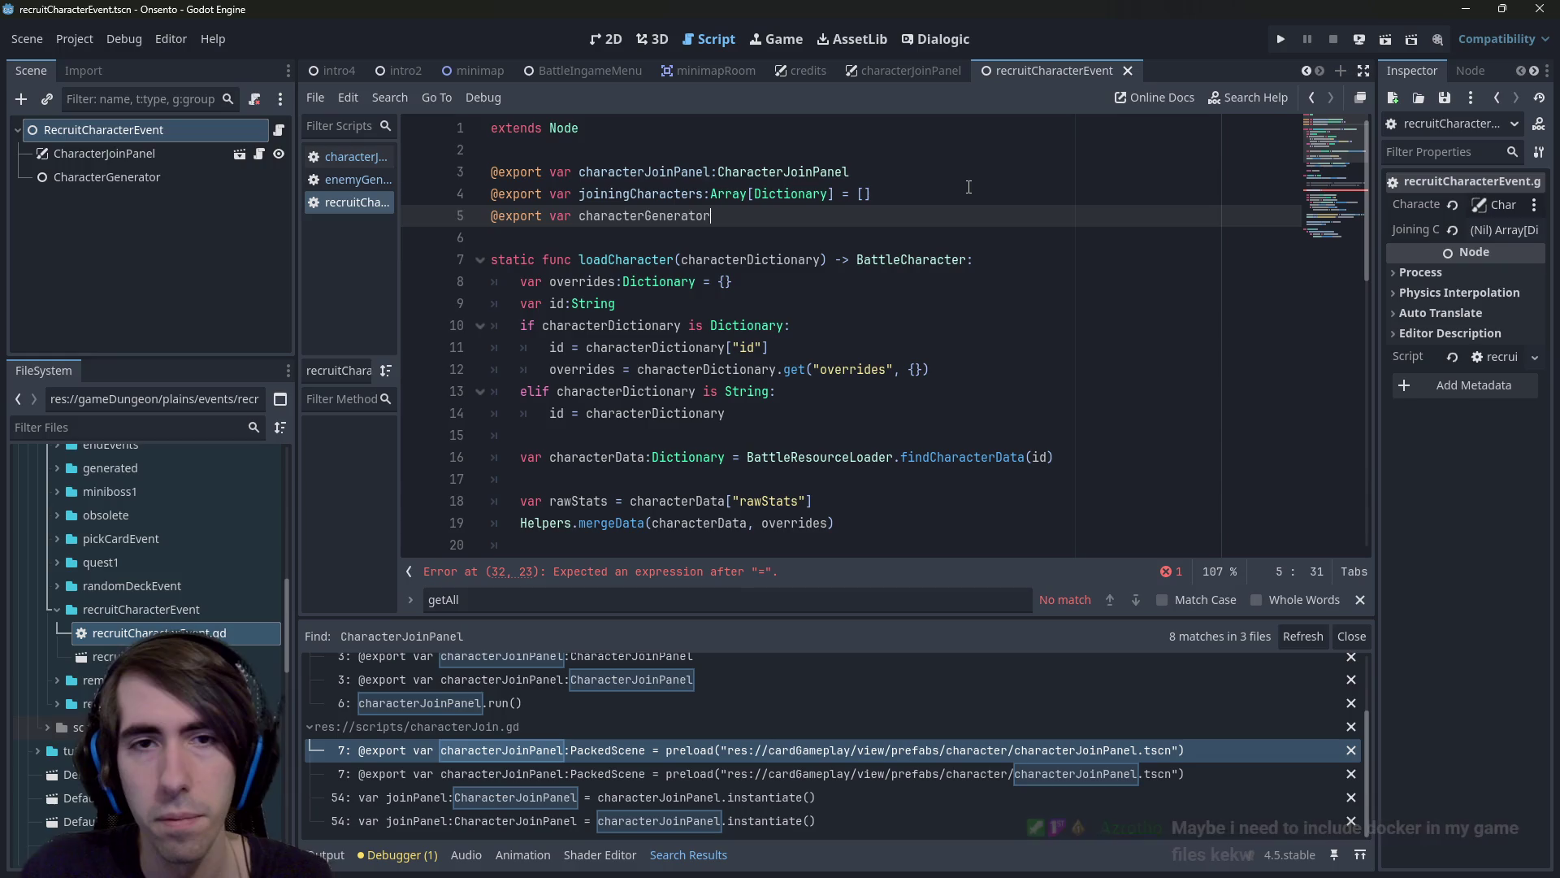
type("nemy")
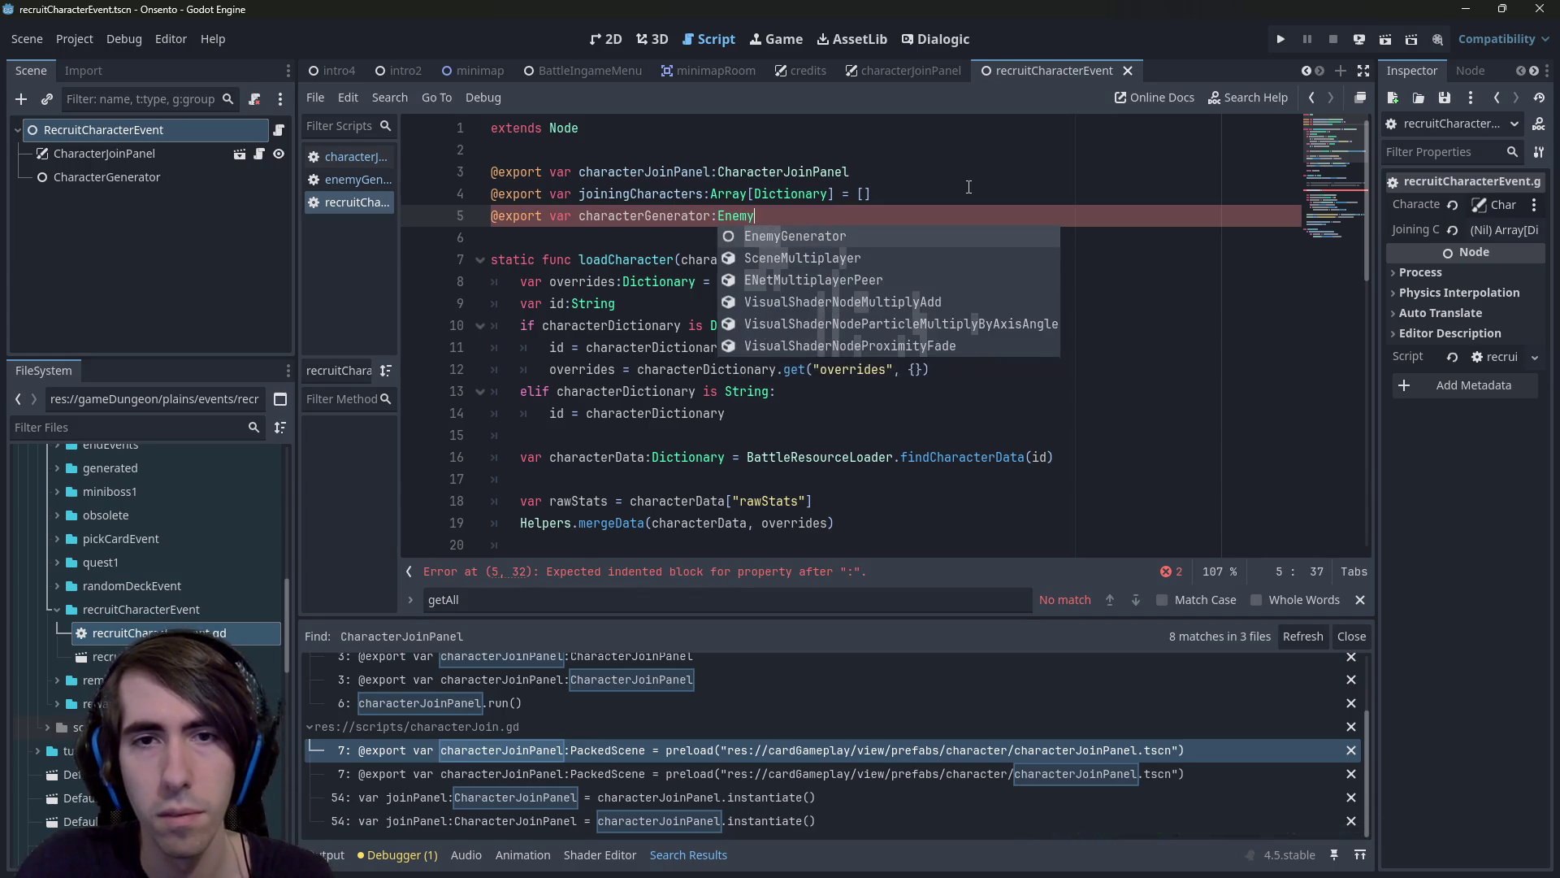
Type the characterGenerator variable as EnemyGenerator, save, and comment out the unfinished joiningCharacters line
key("Return")
key("ctrl+s")
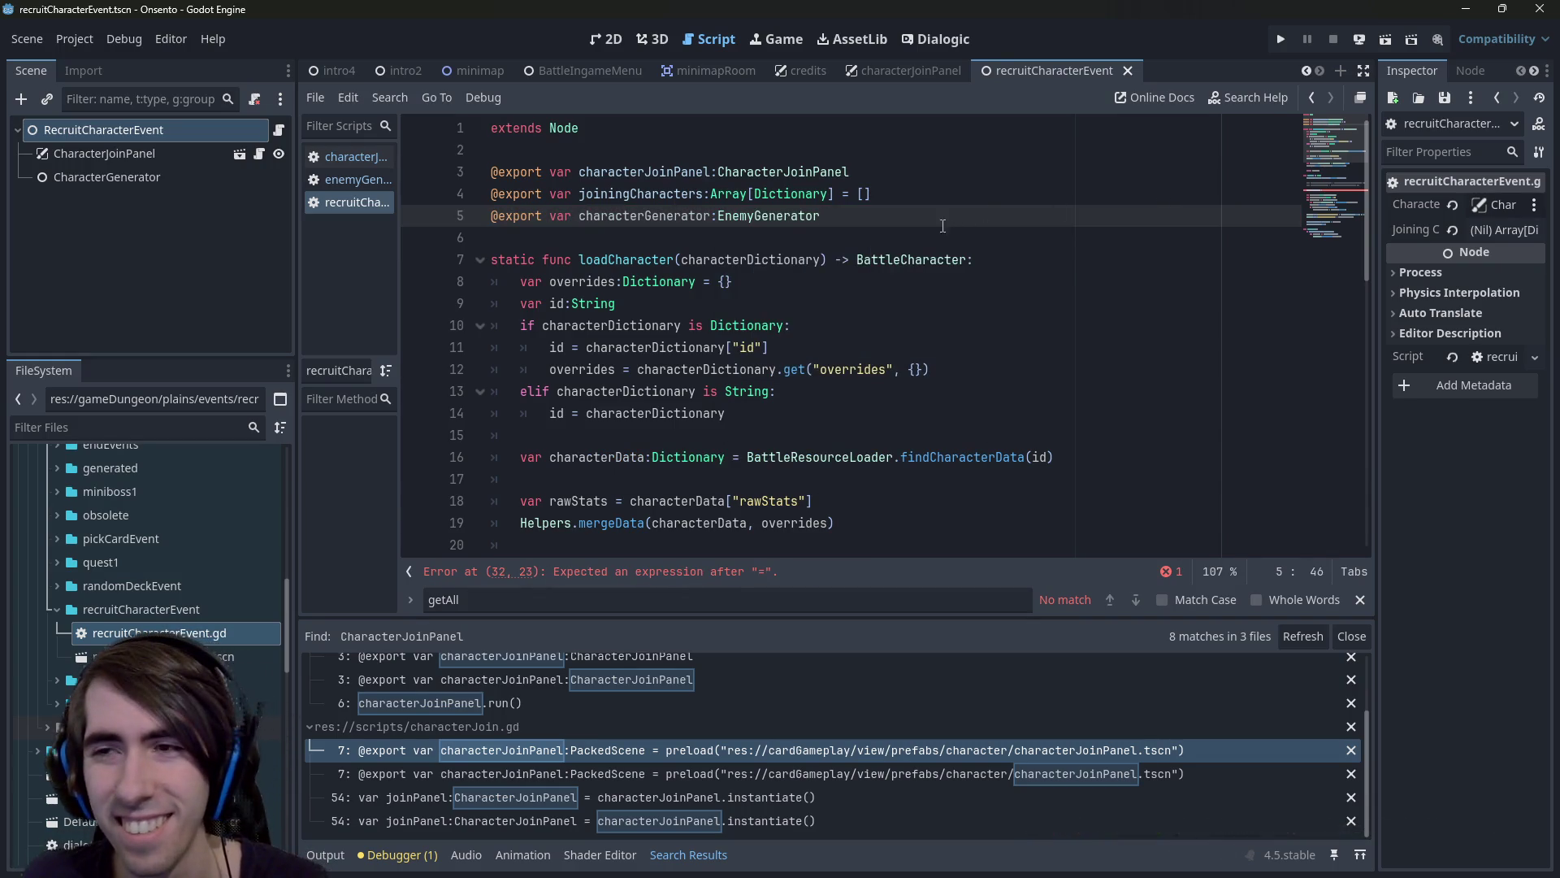
scroll(812, 244, "down", 10)
scroll(721, 261, "up", 2)
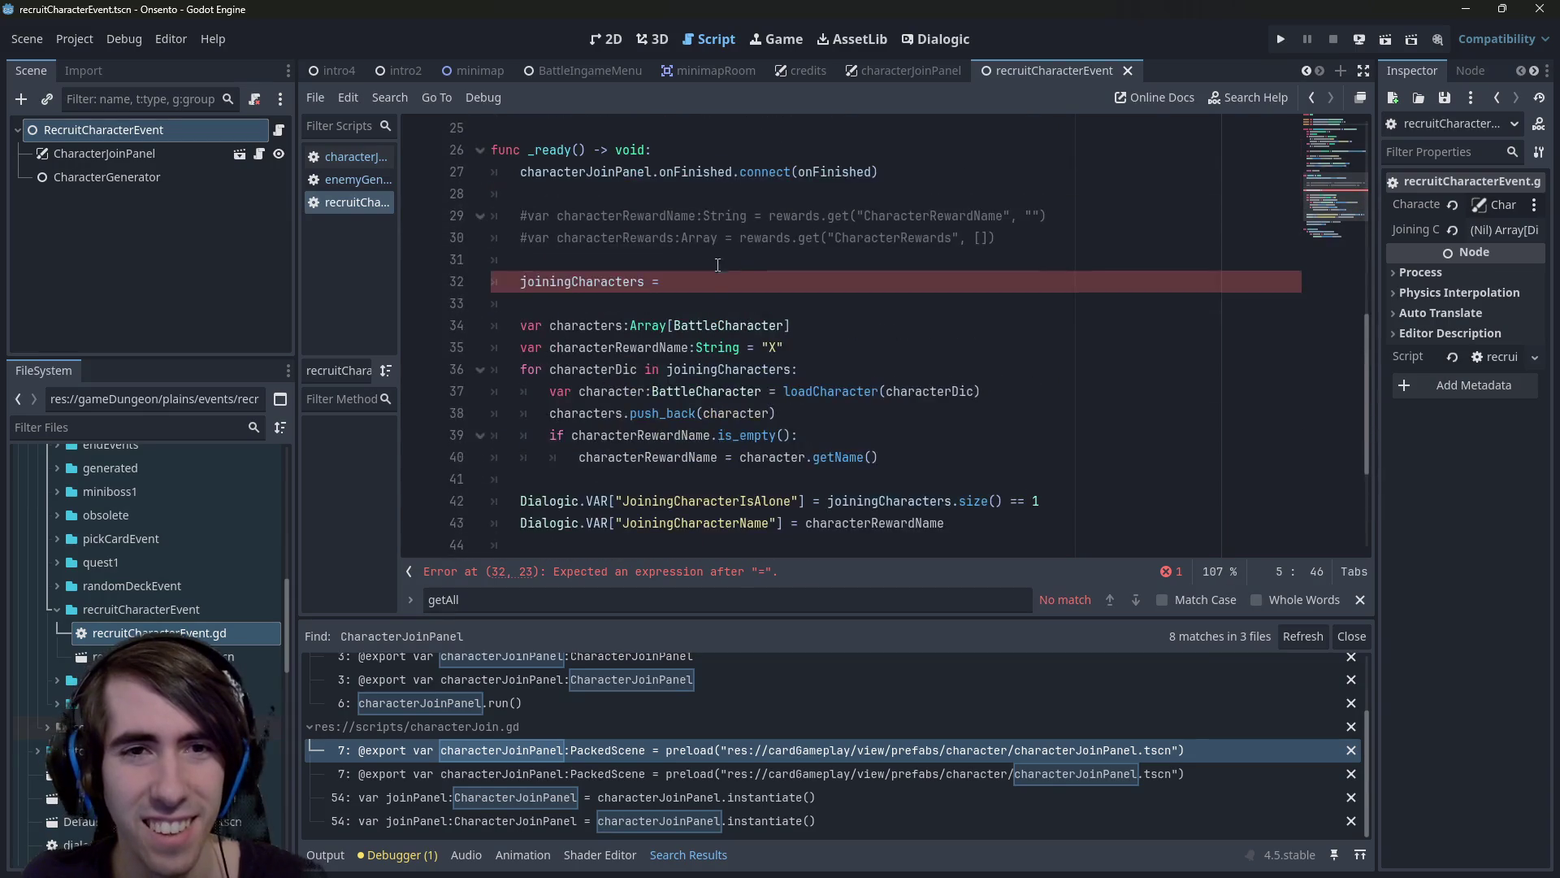
left_click(714, 281)
key("ctrl+k")
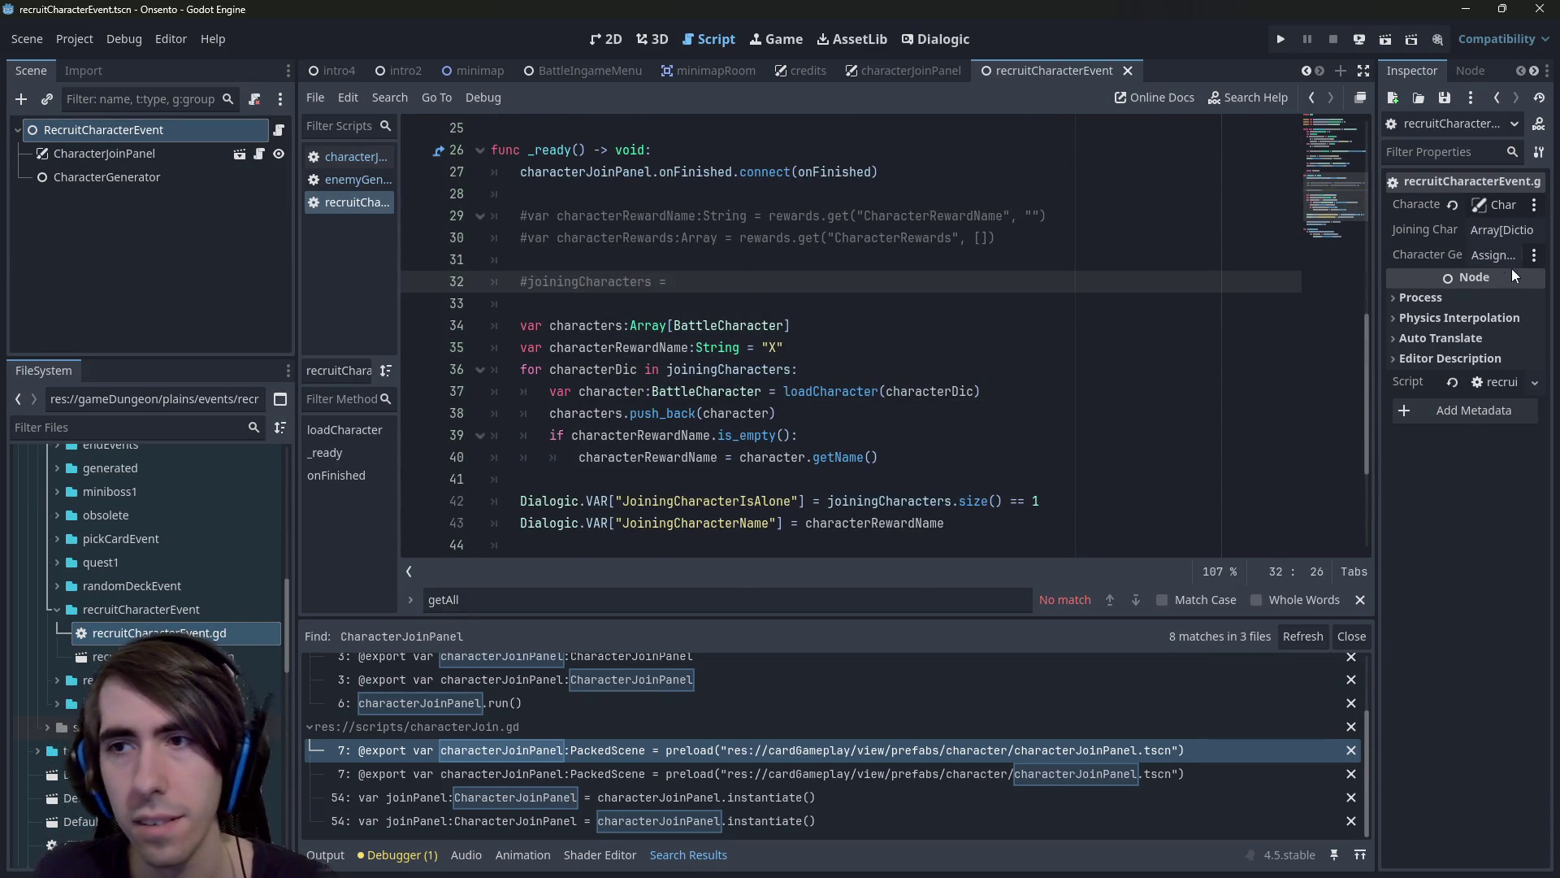
Attach the existing enemy generator script to the CharacterGenerator node and save the scene
left_click(1494, 255)
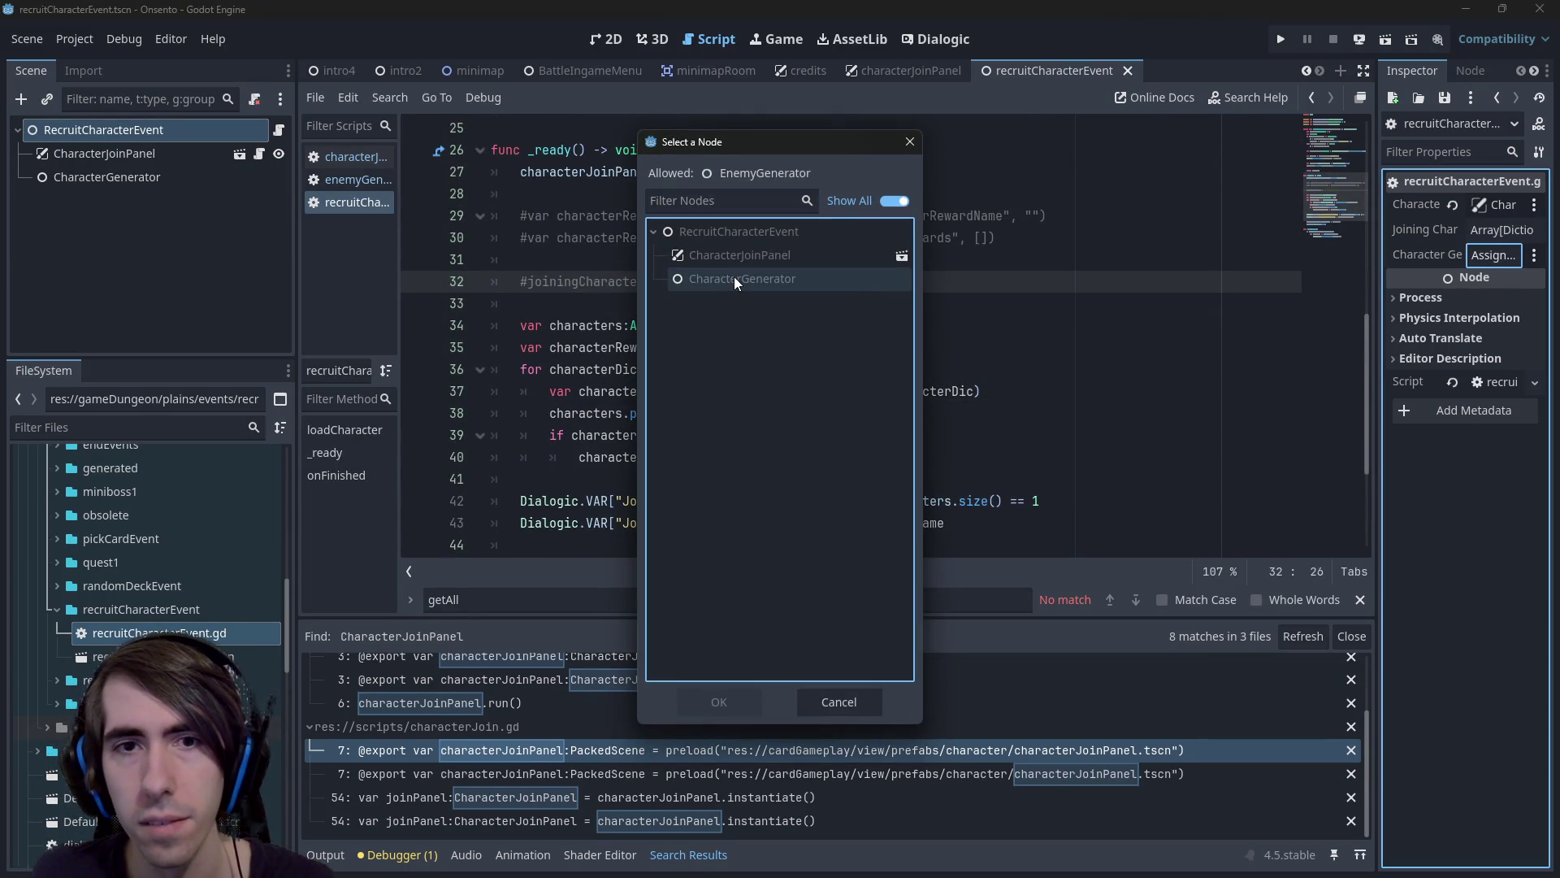
left_click(907, 141)
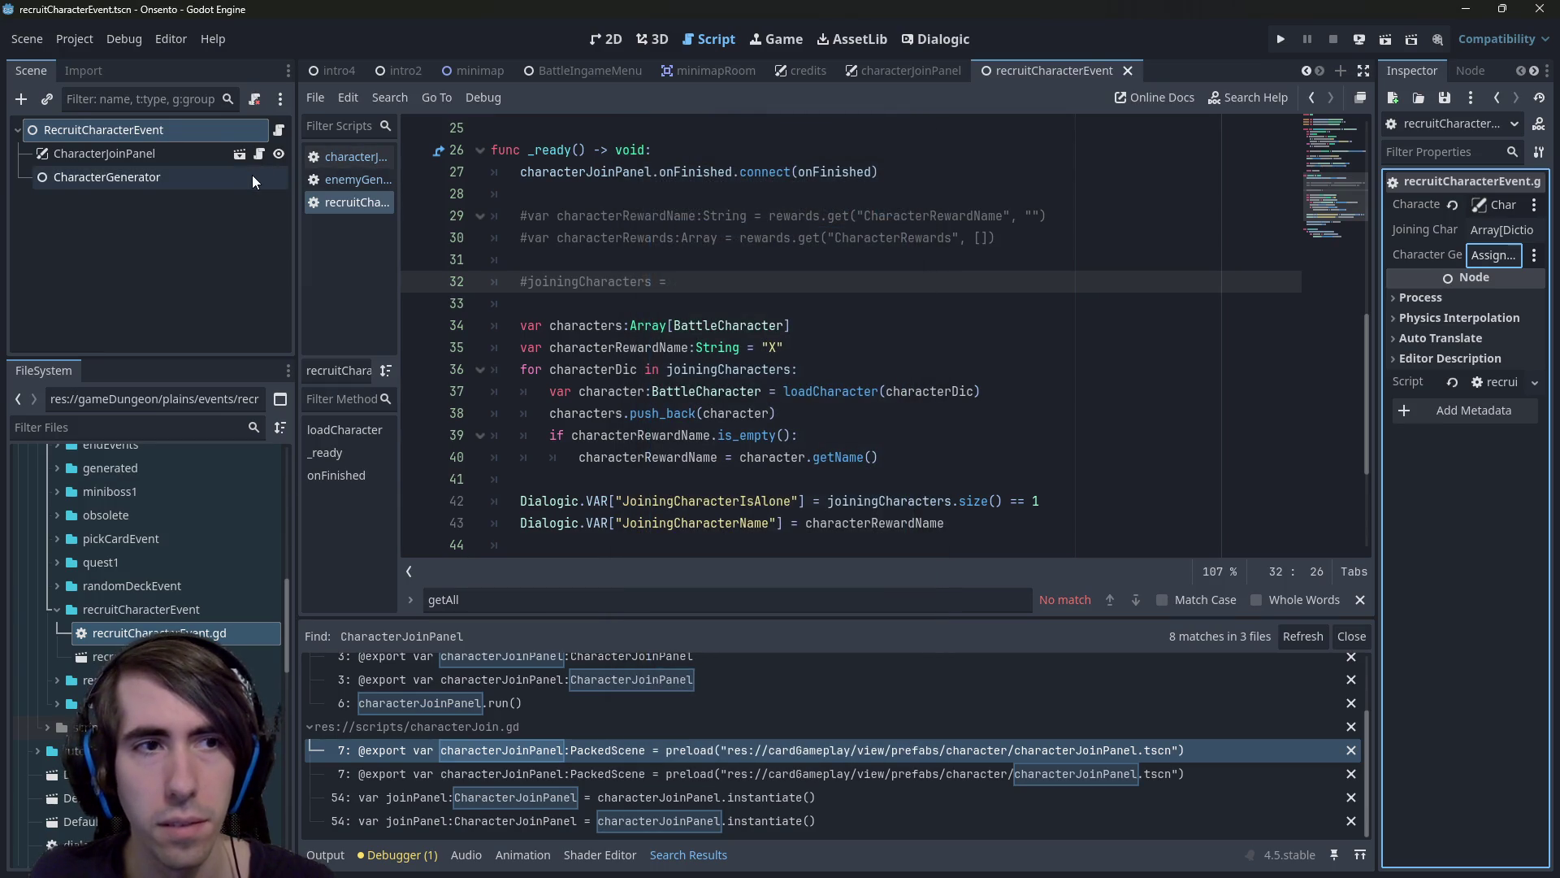
left_click(252, 177)
left_click(1484, 290)
left_click(1509, 343)
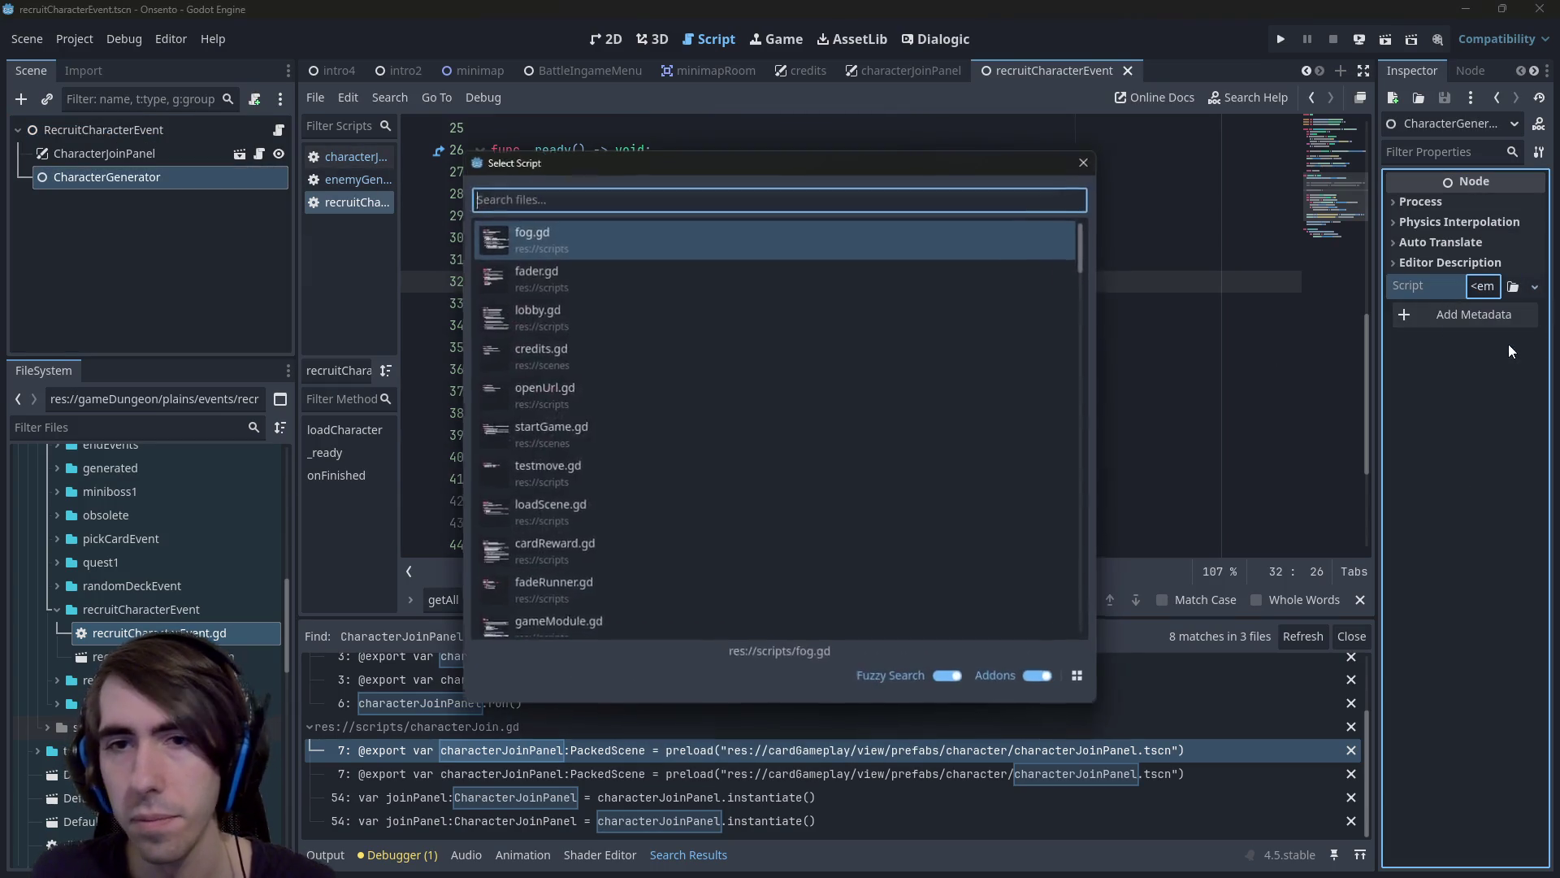
type("enemygen")
key("Return")
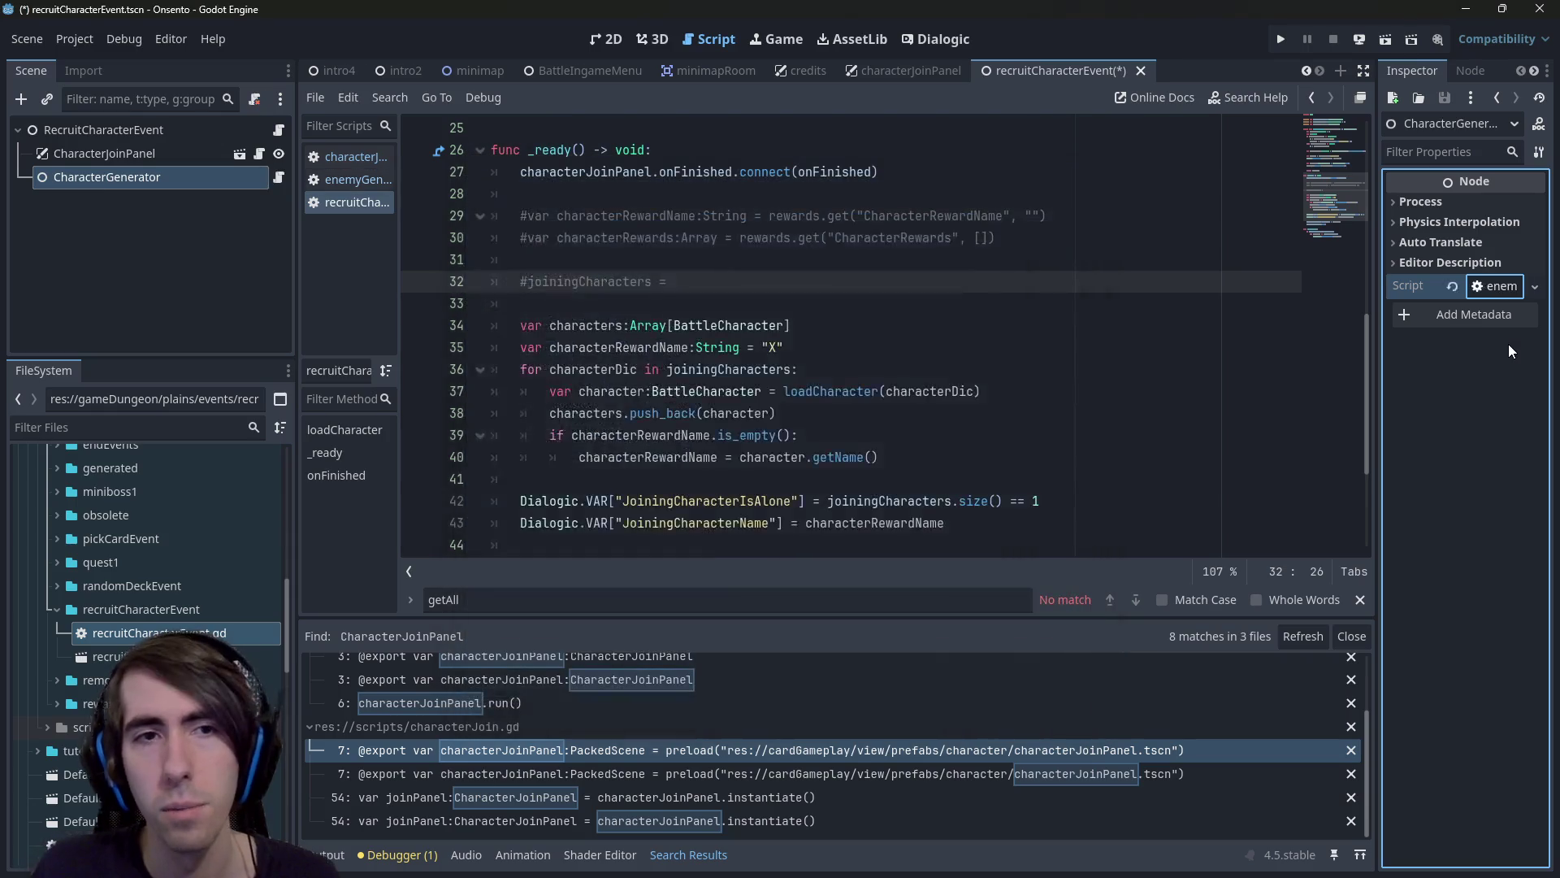
key("ctrl+s")
Assign the CharacterGenerator node to the root's Character Generator property
scroll(423, 268, "up", 7)
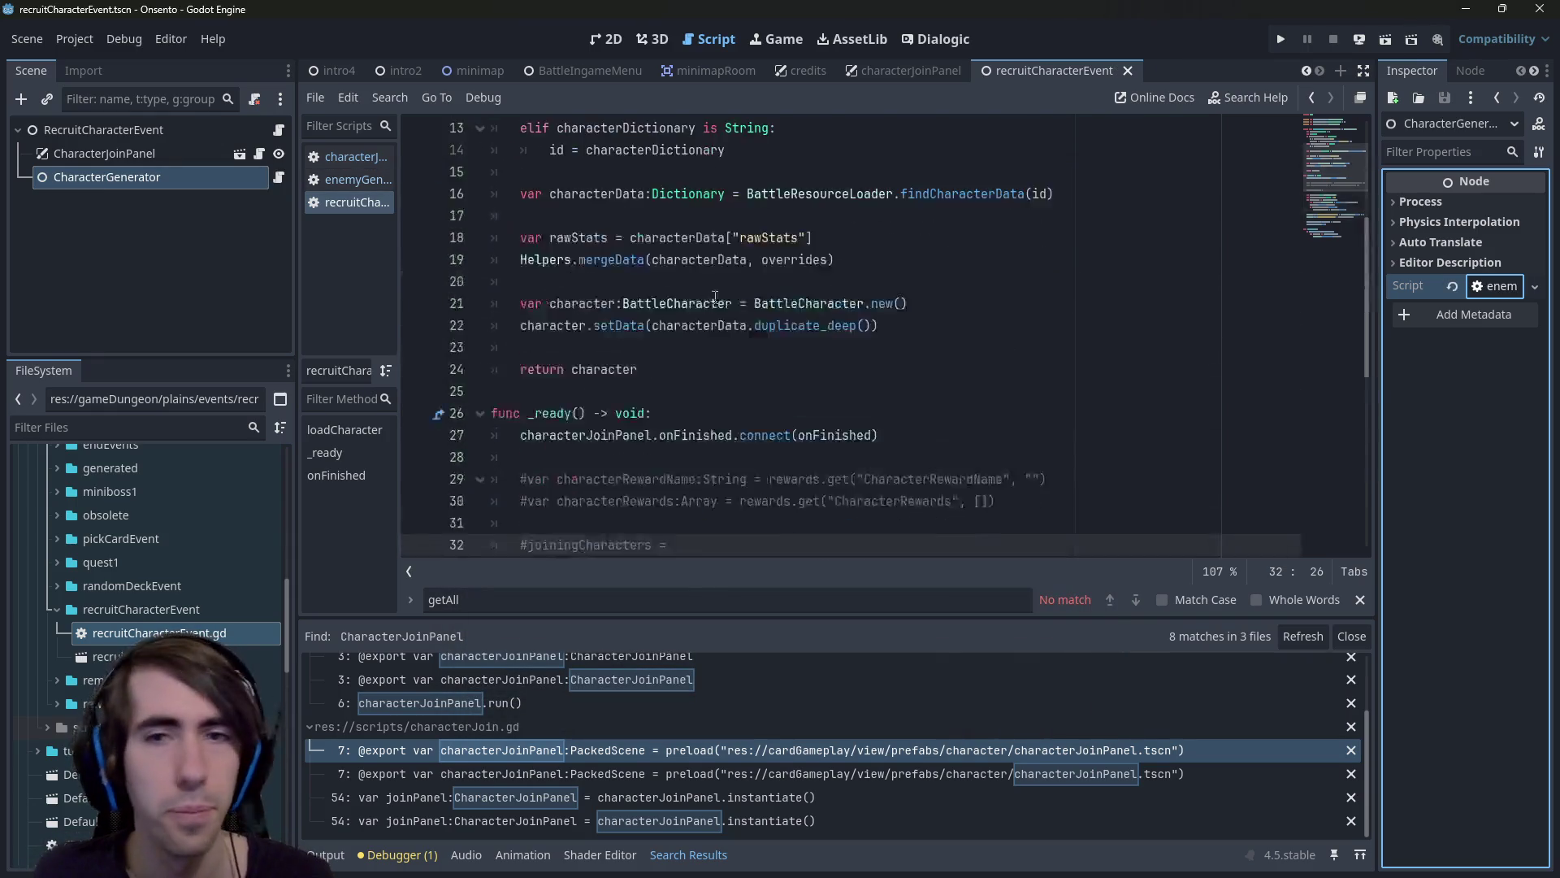
left_click(247, 141)
left_click(1494, 254)
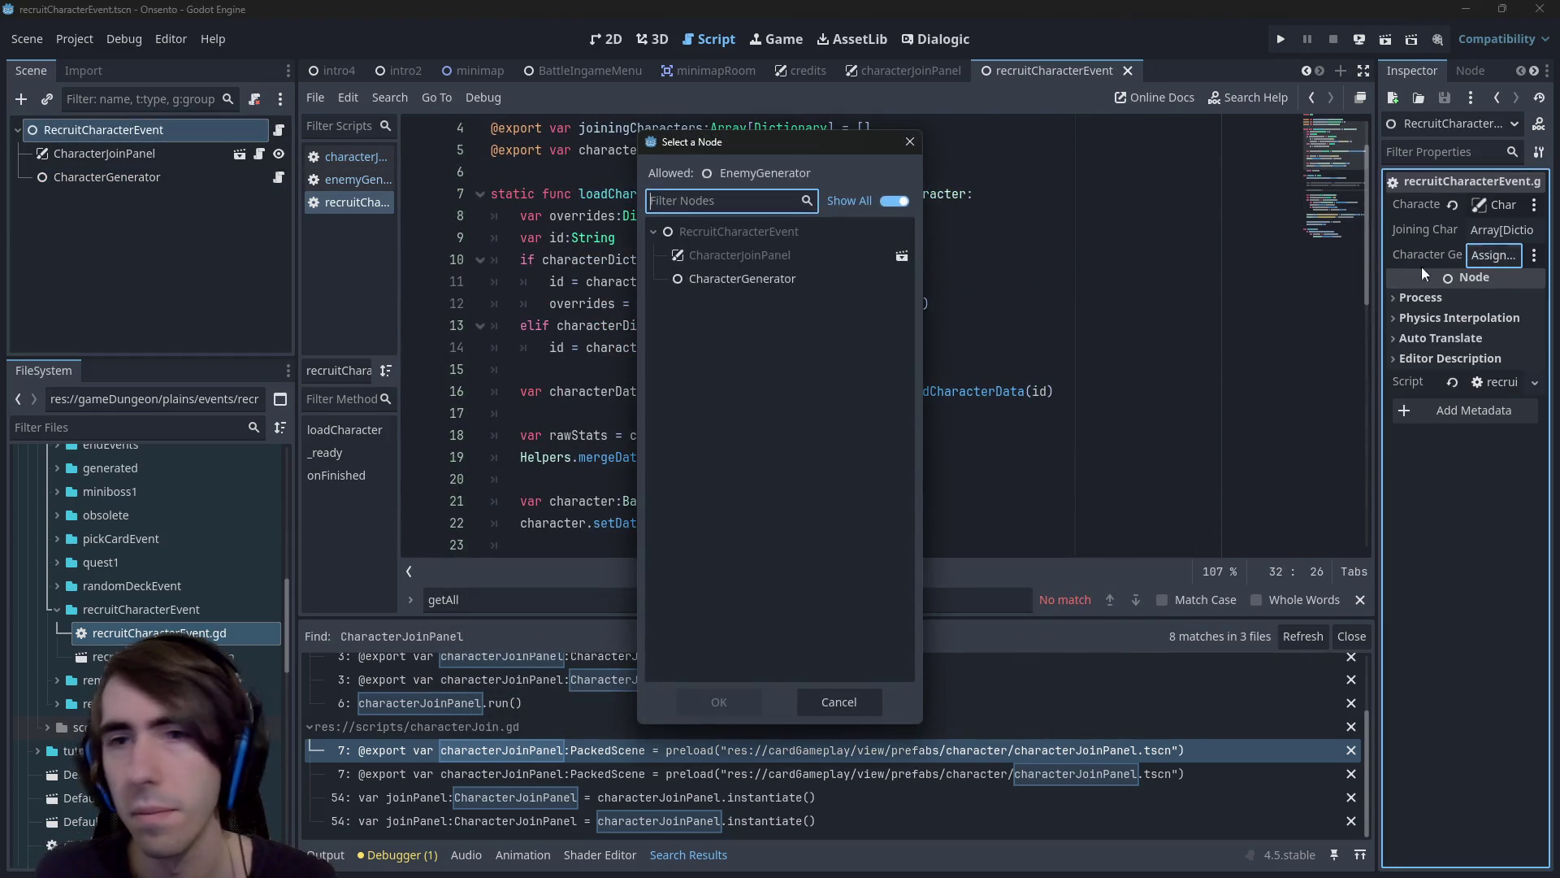
double_click(788, 282)
scroll(788, 282, "down", 7)
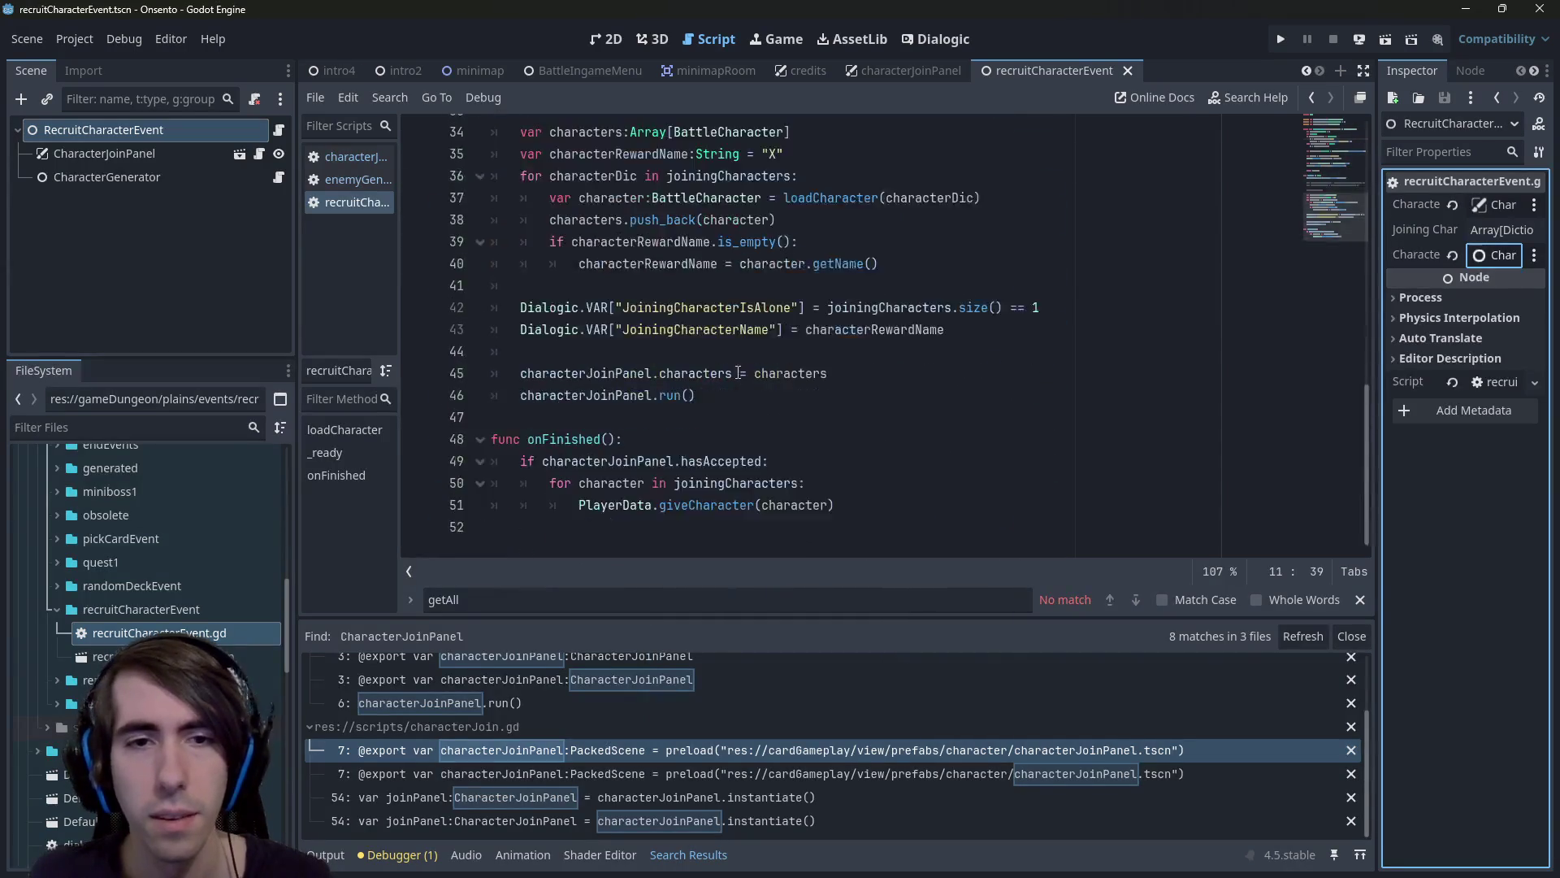
left_click(691, 281)
scroll(692, 285, "up", 1)
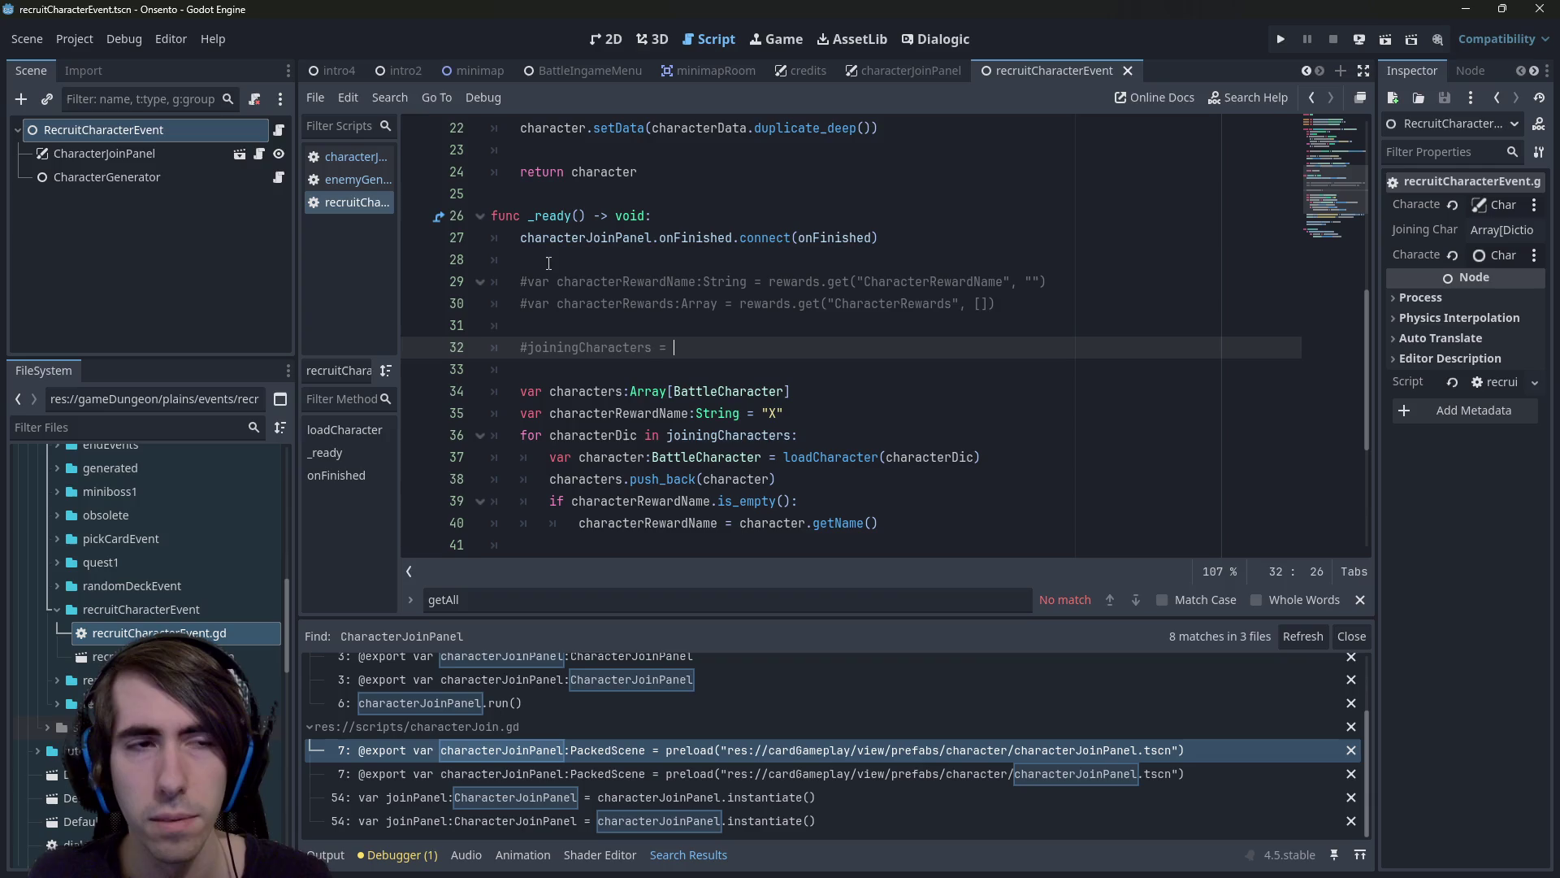
Below line 32, paste characterGenerator and call getAllArchetypes() on it
scroll(488, 292, "up", 7)
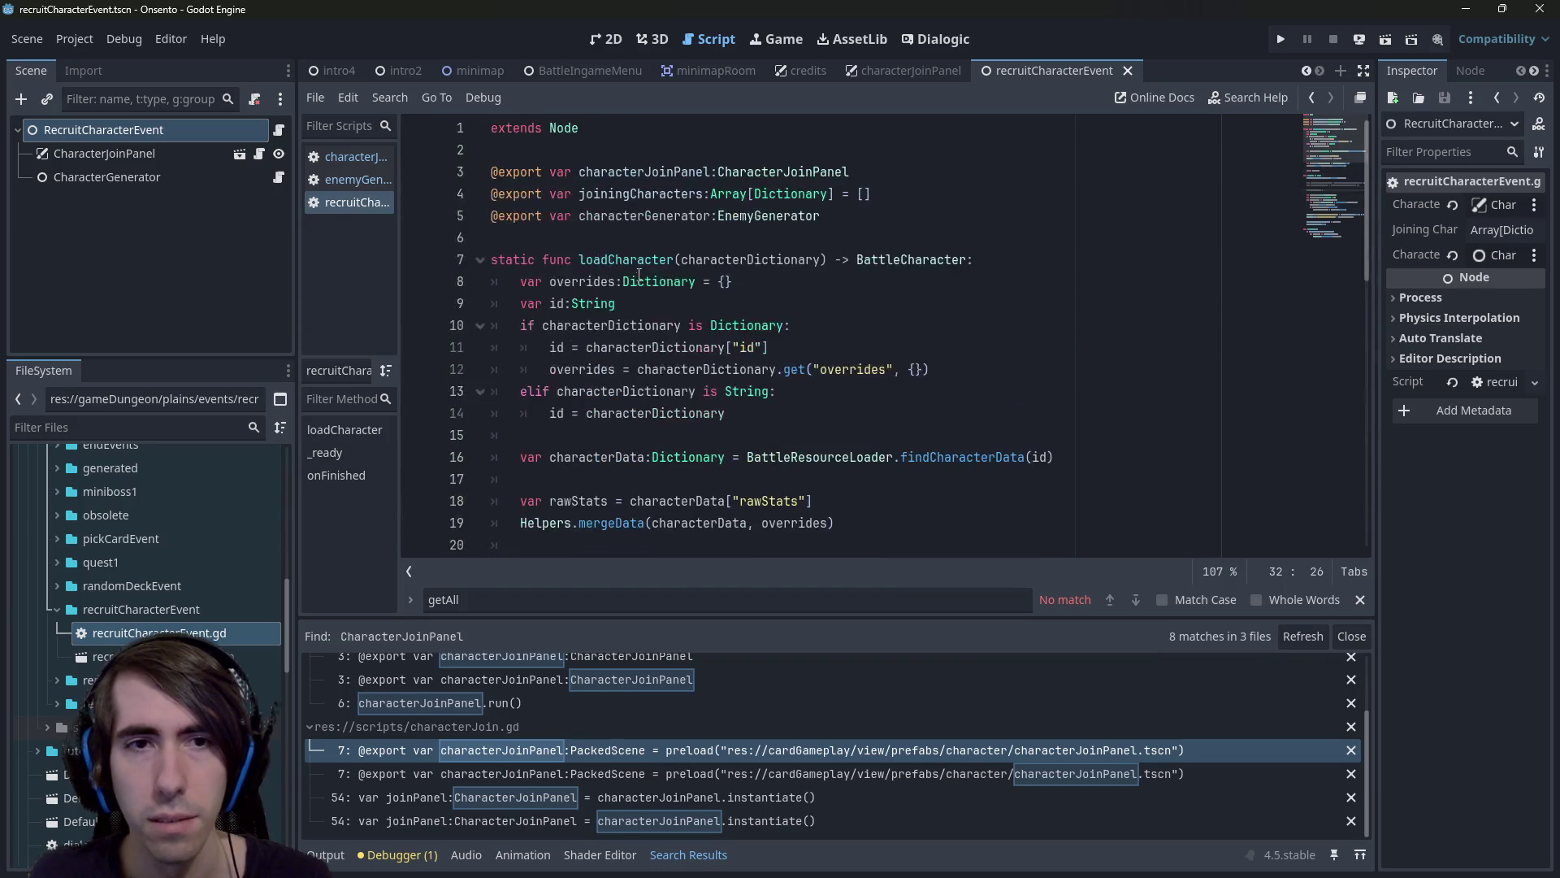
left_click(634, 218)
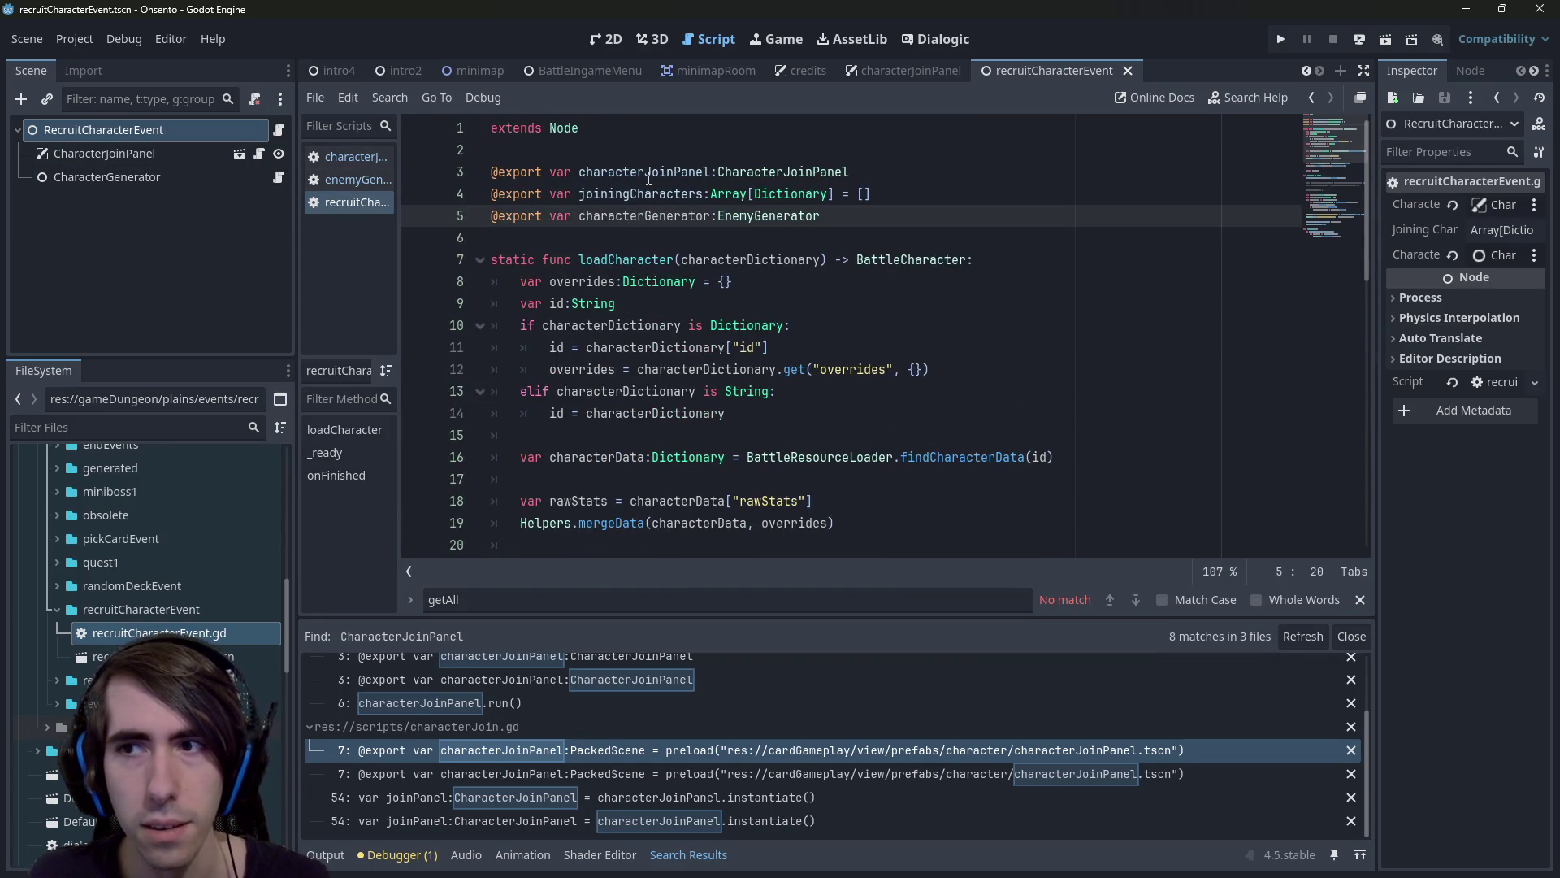
double_click(677, 215)
key("ctrl+c")
scroll(683, 325, "down", 10)
scroll(691, 337, "up", 3)
left_click(694, 347)
key("Return")
key("Return")
key("ctrl+v")
type(".getl")
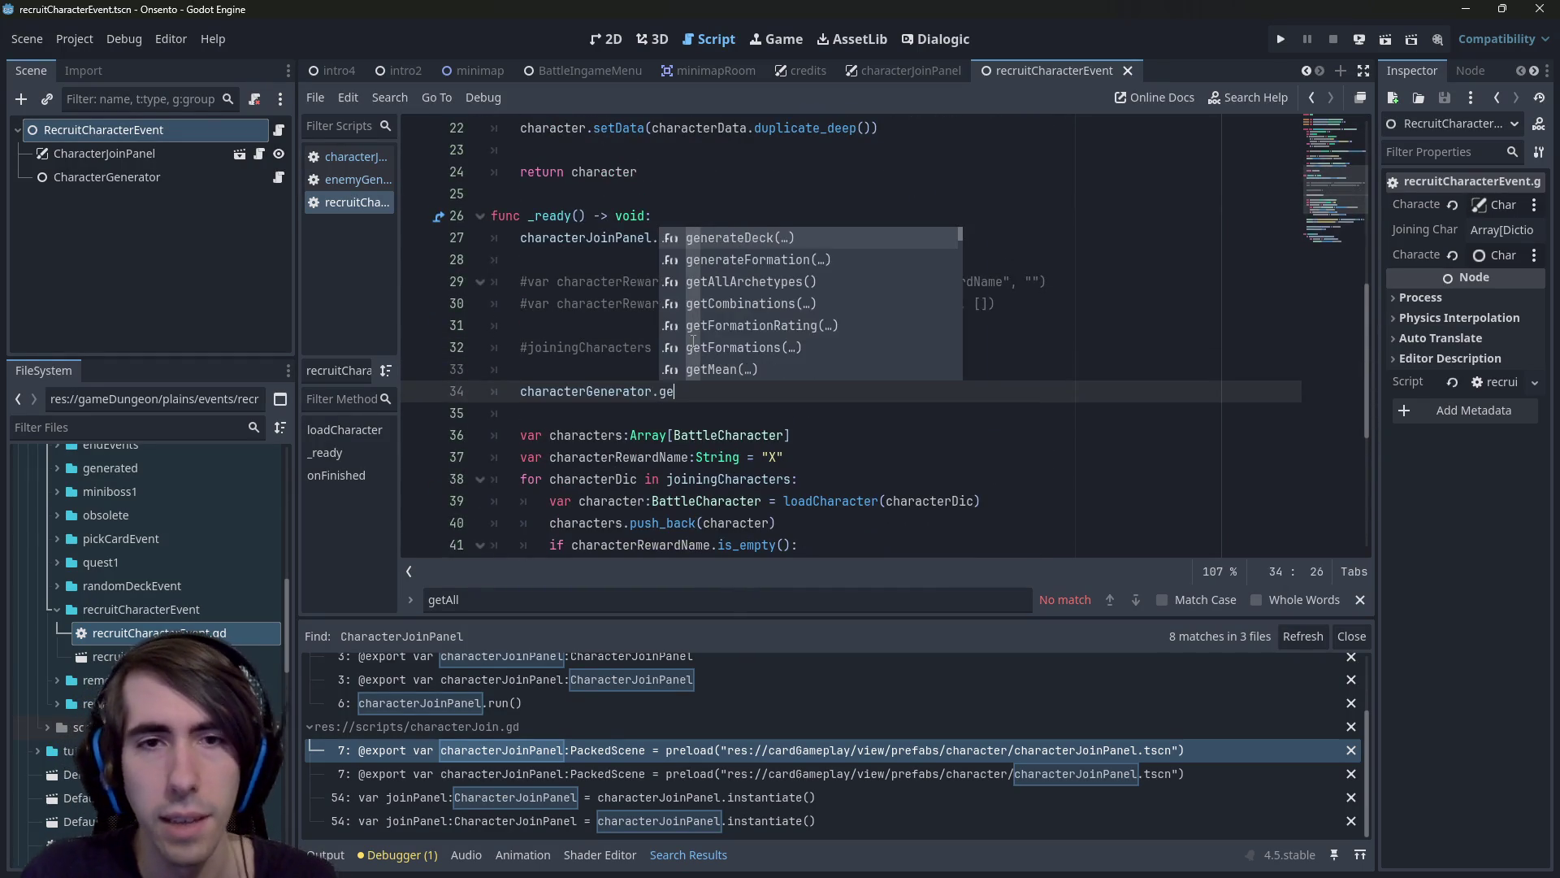
key("Return")
Chain .pick_random().characters.pick_random() onto the getAllArchetypes() call
type(".")
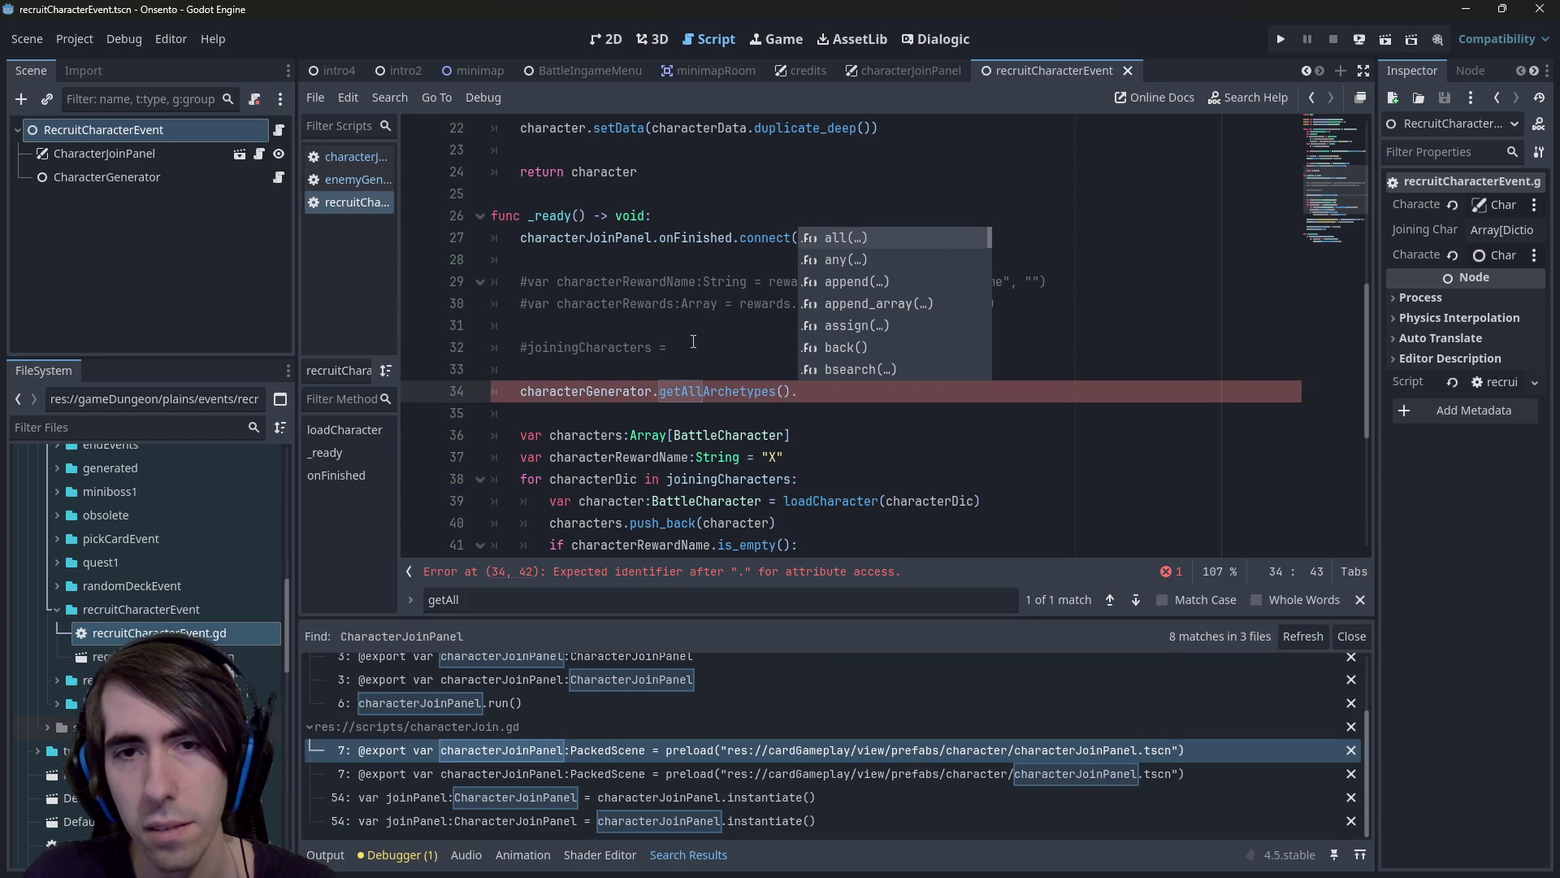
type("p")
key("BackSpace")
type("char")
key("BackSpace")
key("BackSpace")
key("BackSpace")
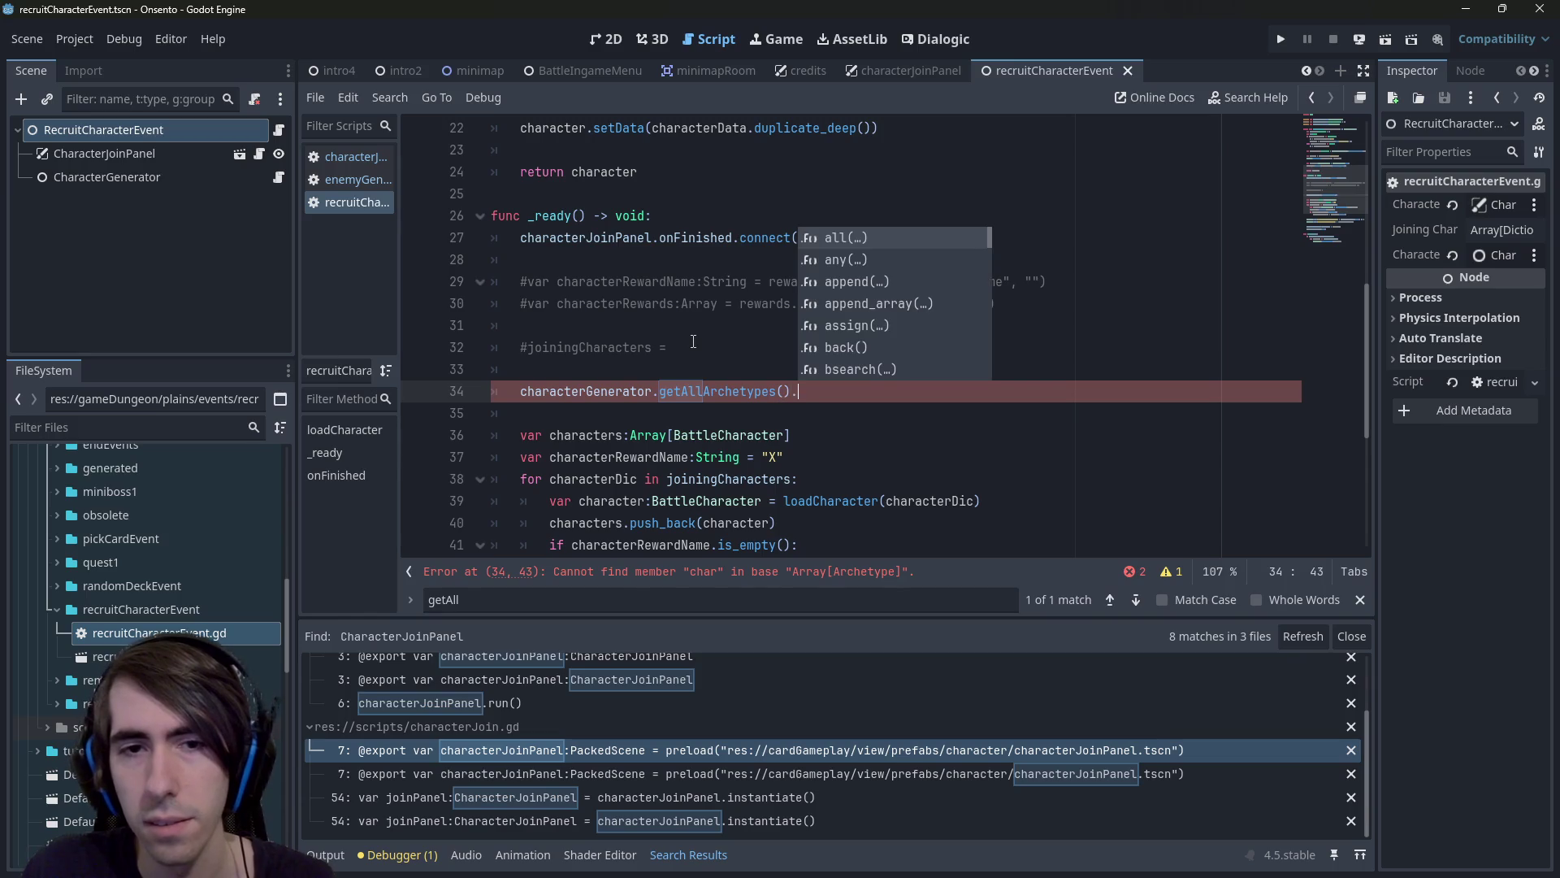
type("pi")
key("Return")
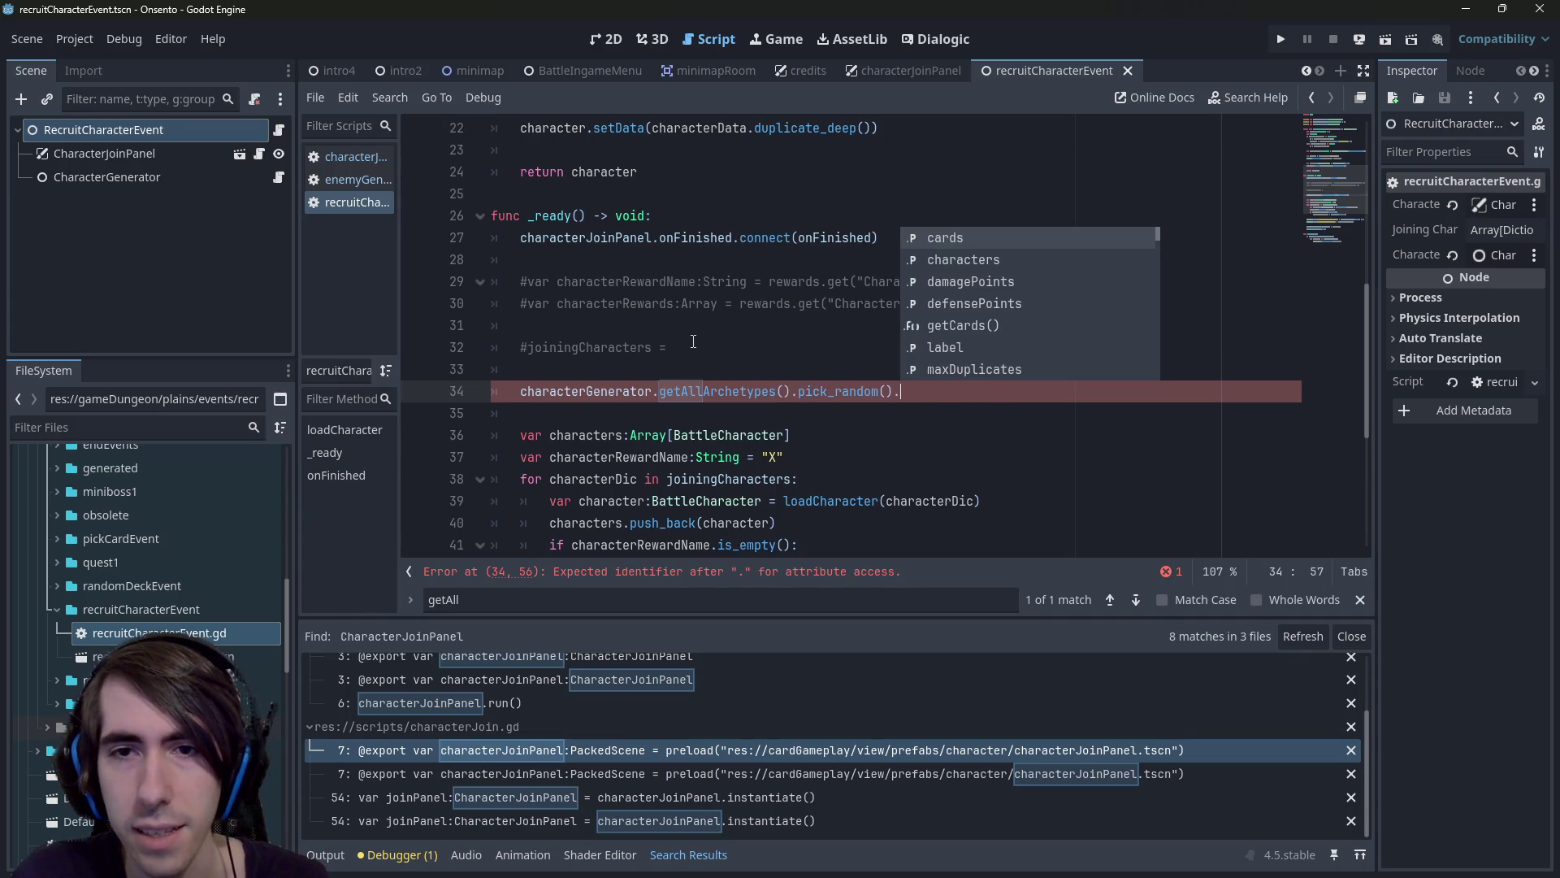
type("characters.p")
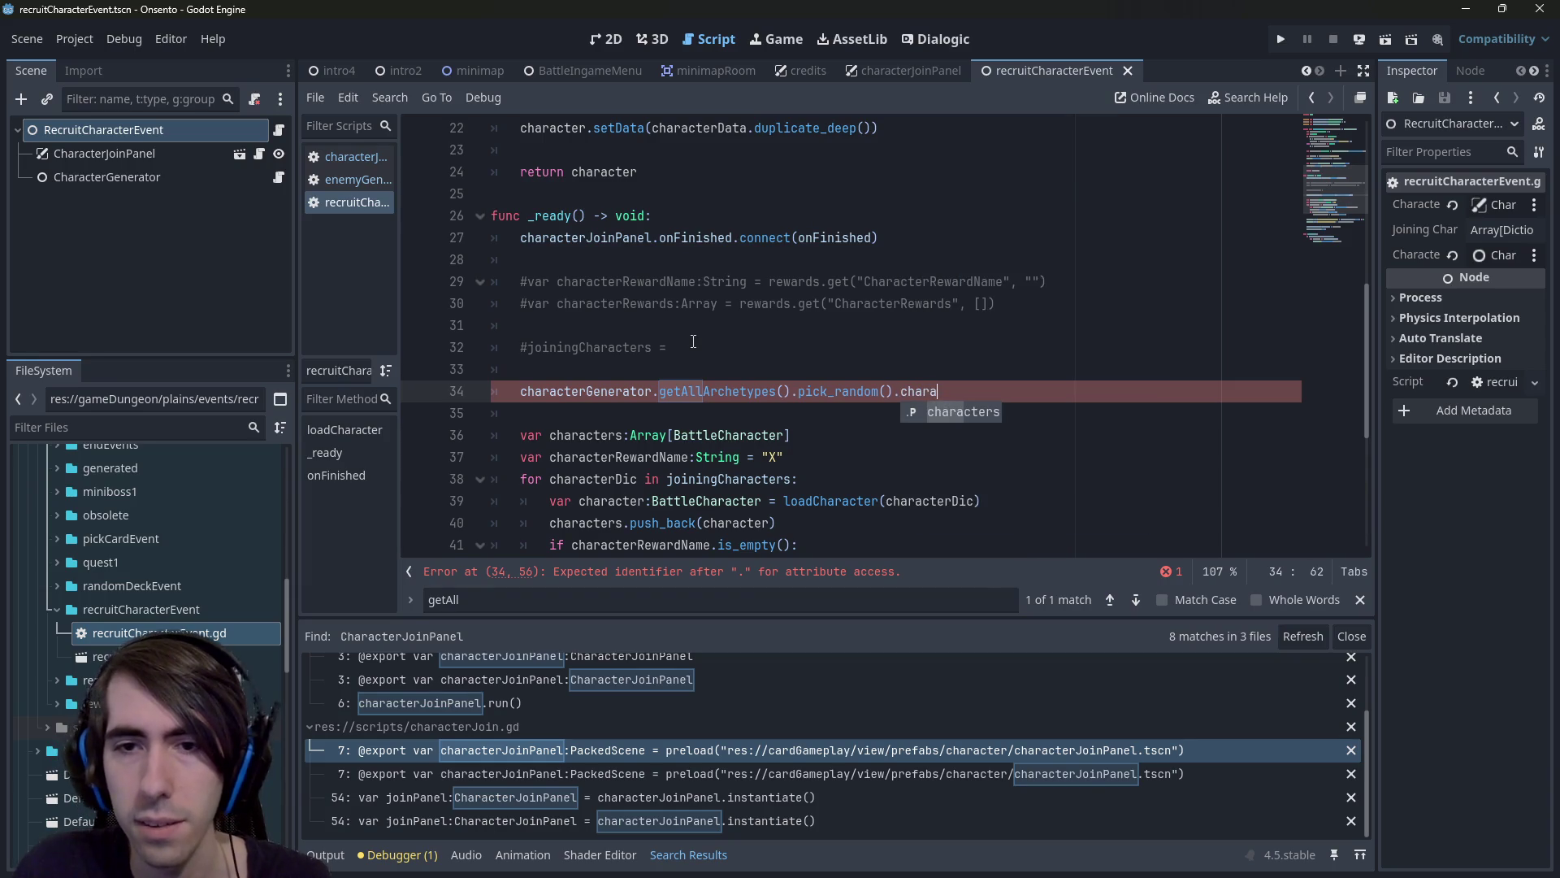
type("ick")
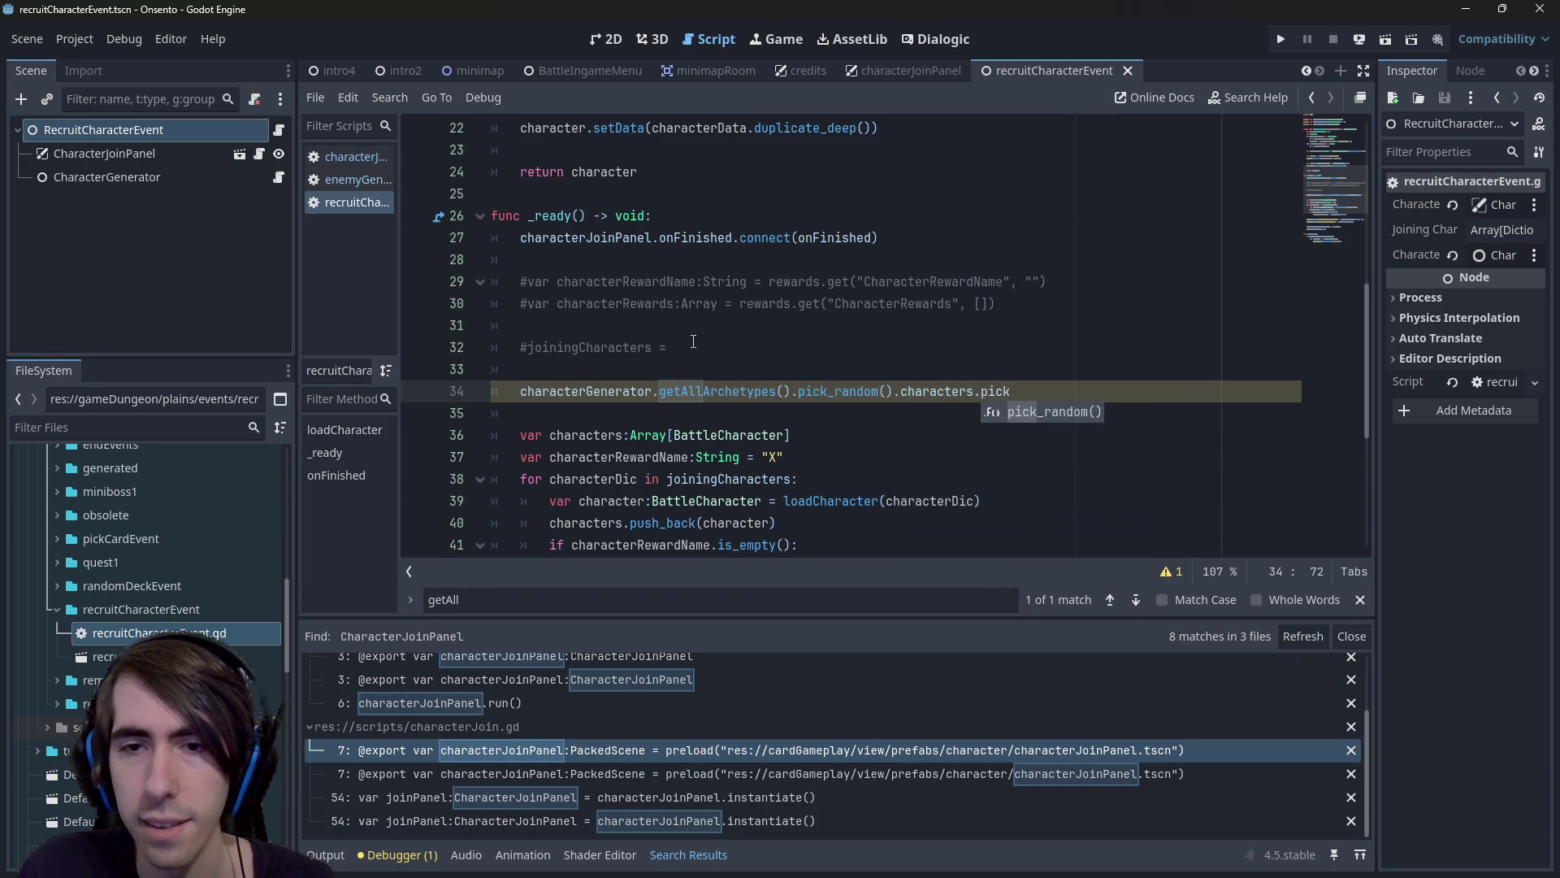
key("Return")
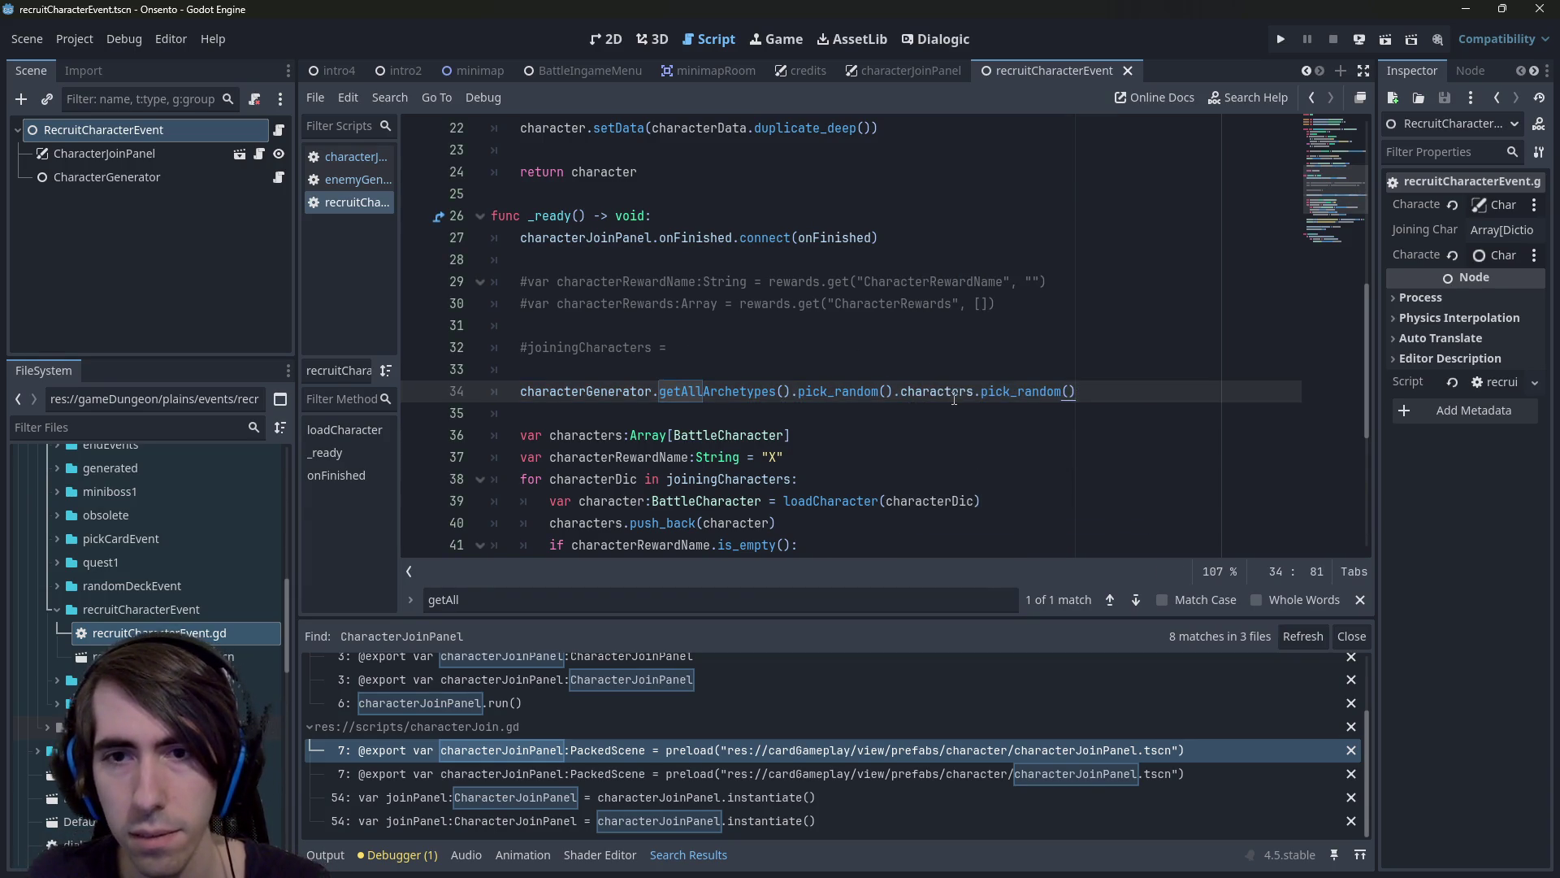
Check where characters is defined, then store the result in var characterId :StringName
scroll(560, 332, "down", 1)
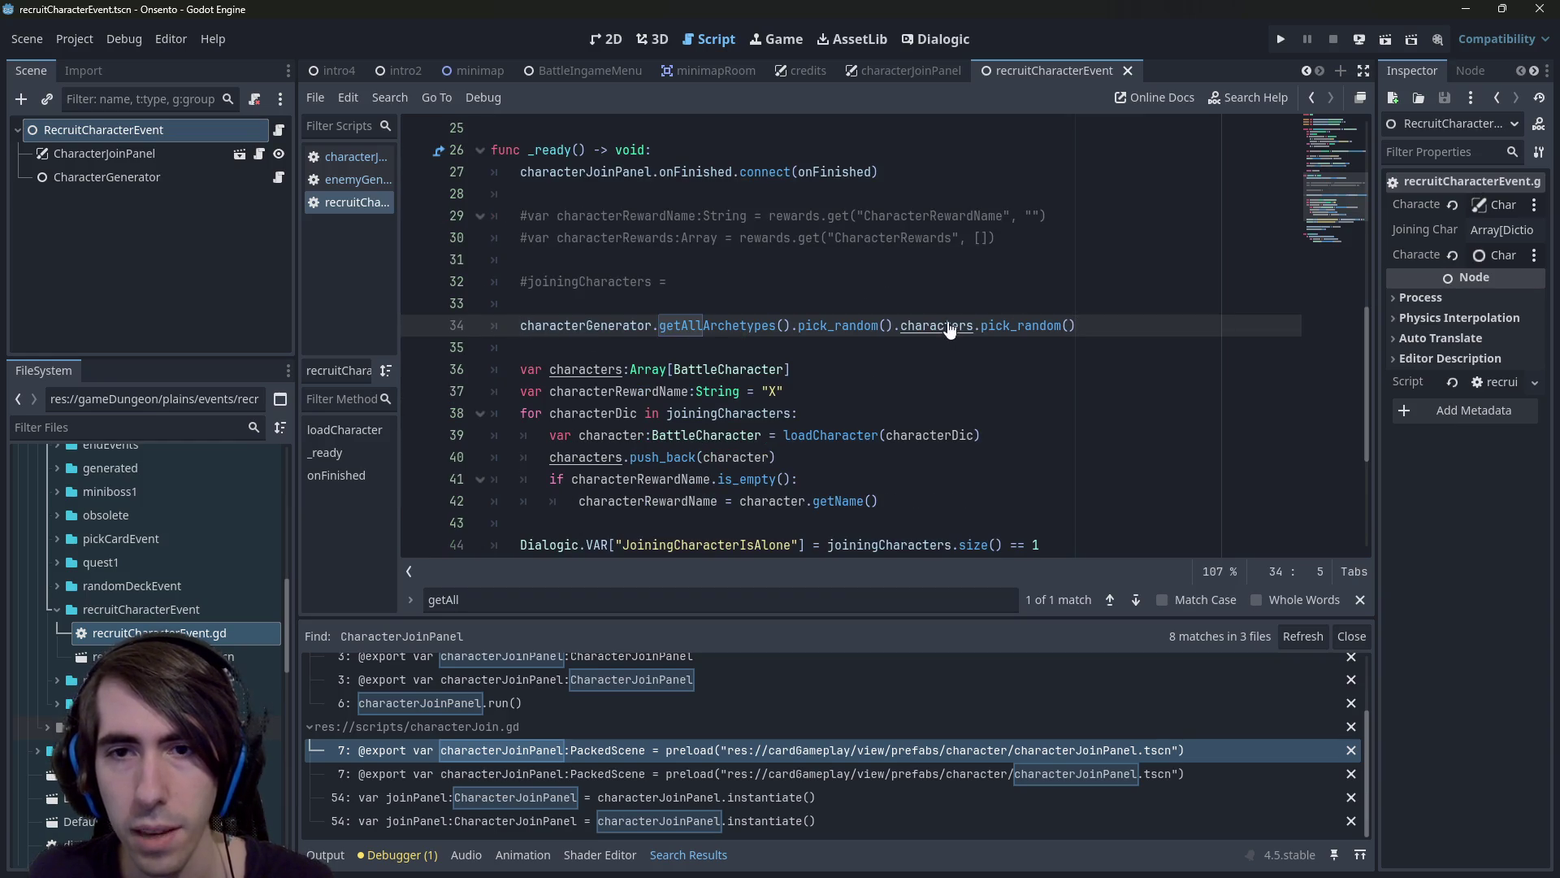
left_click(948, 326, "ctrl")
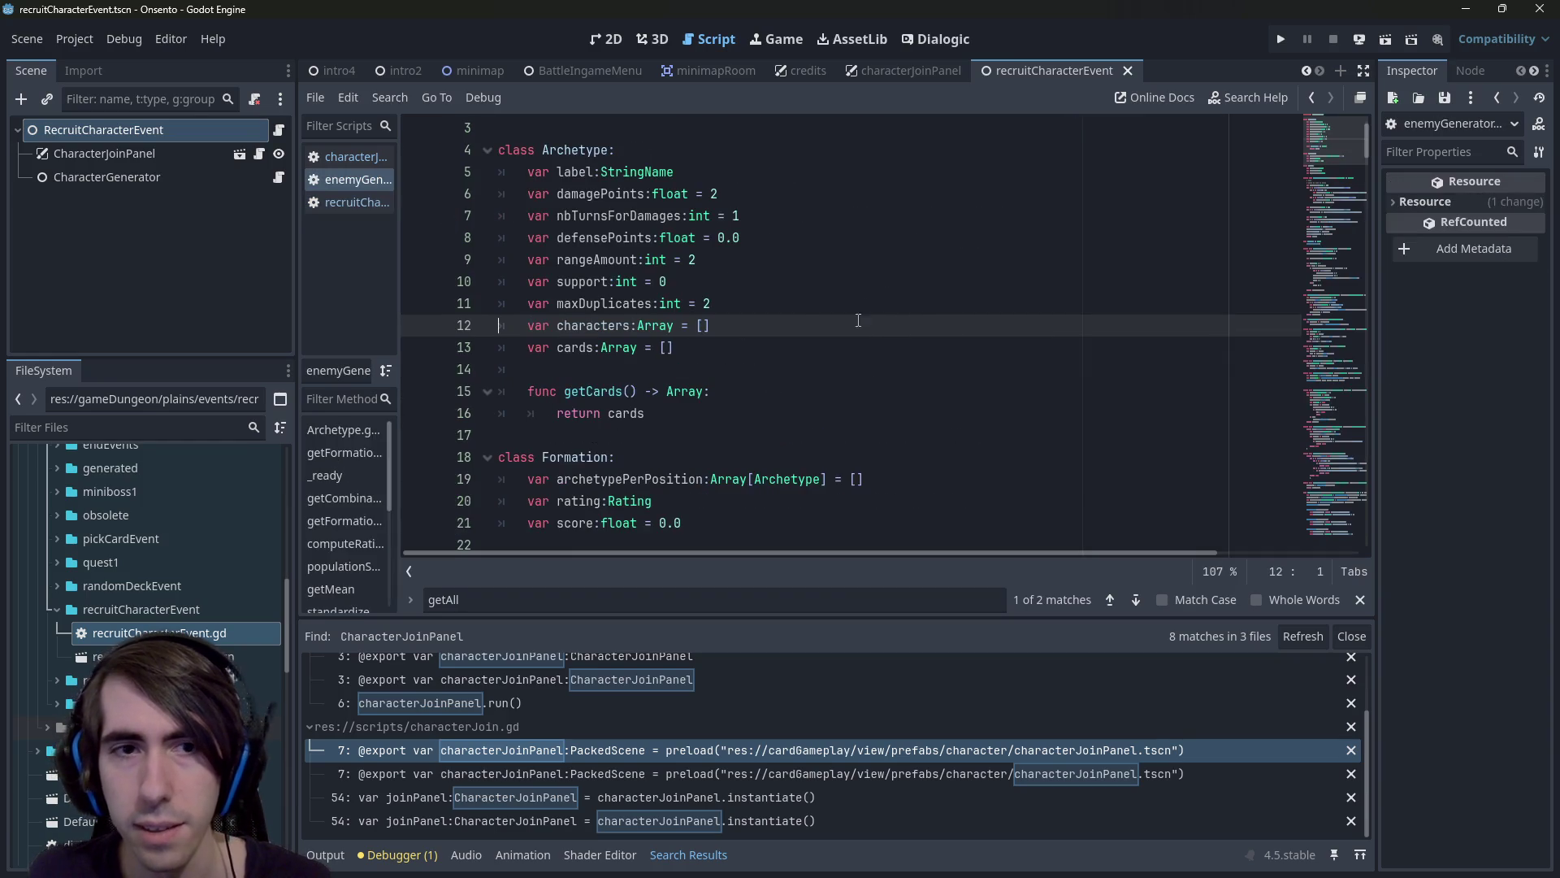
double_click(626, 321)
key("ctrl+f")
key("Return")
key("Escape")
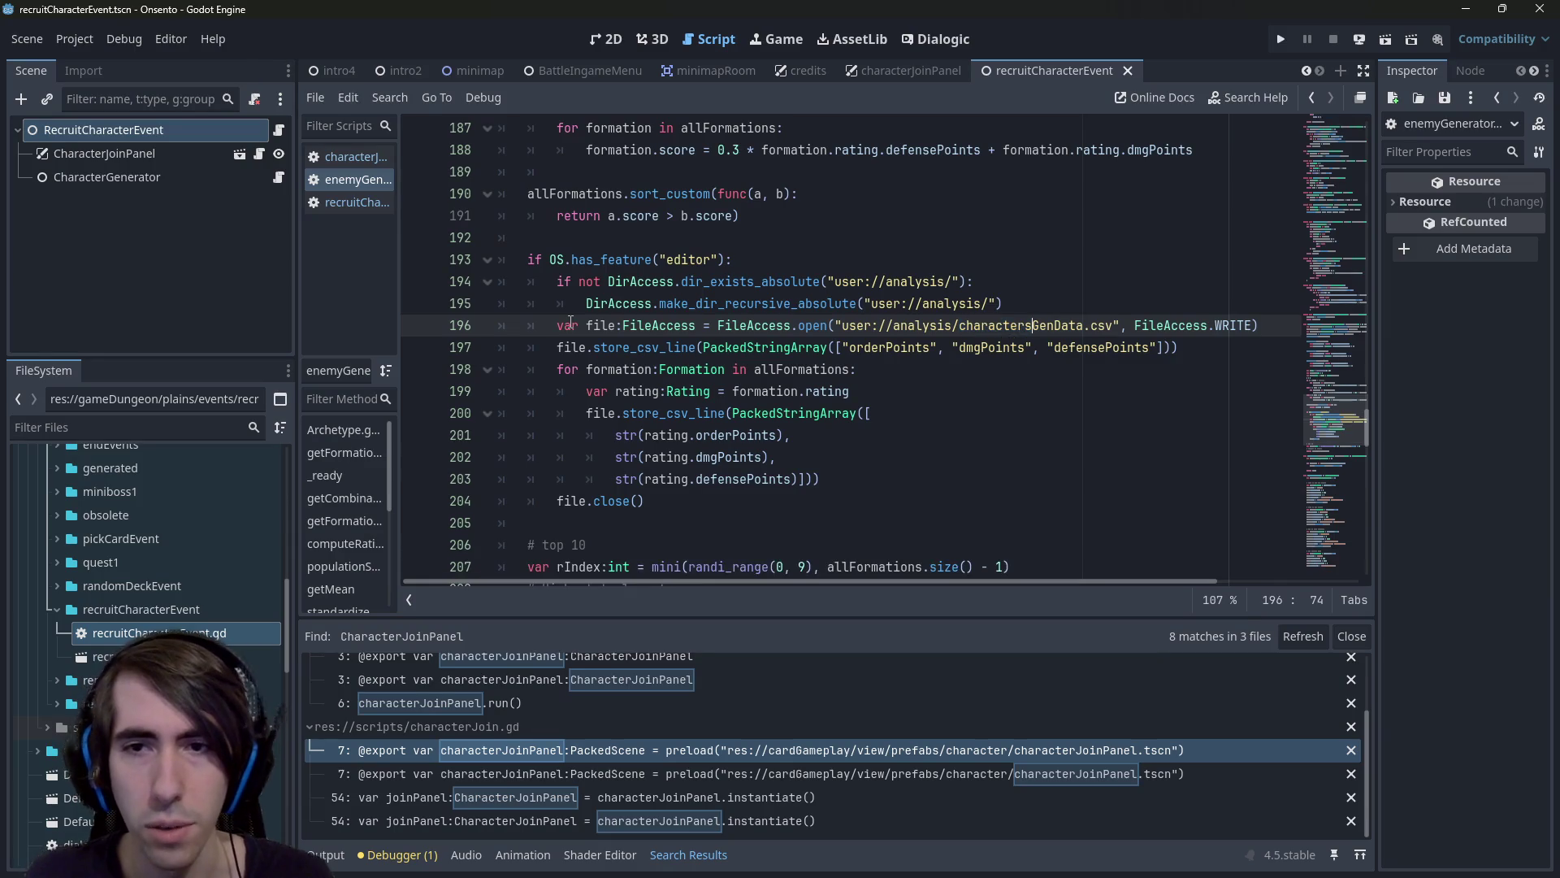
key("alt+Left")
key("alt+Left")
key("alt+Left")
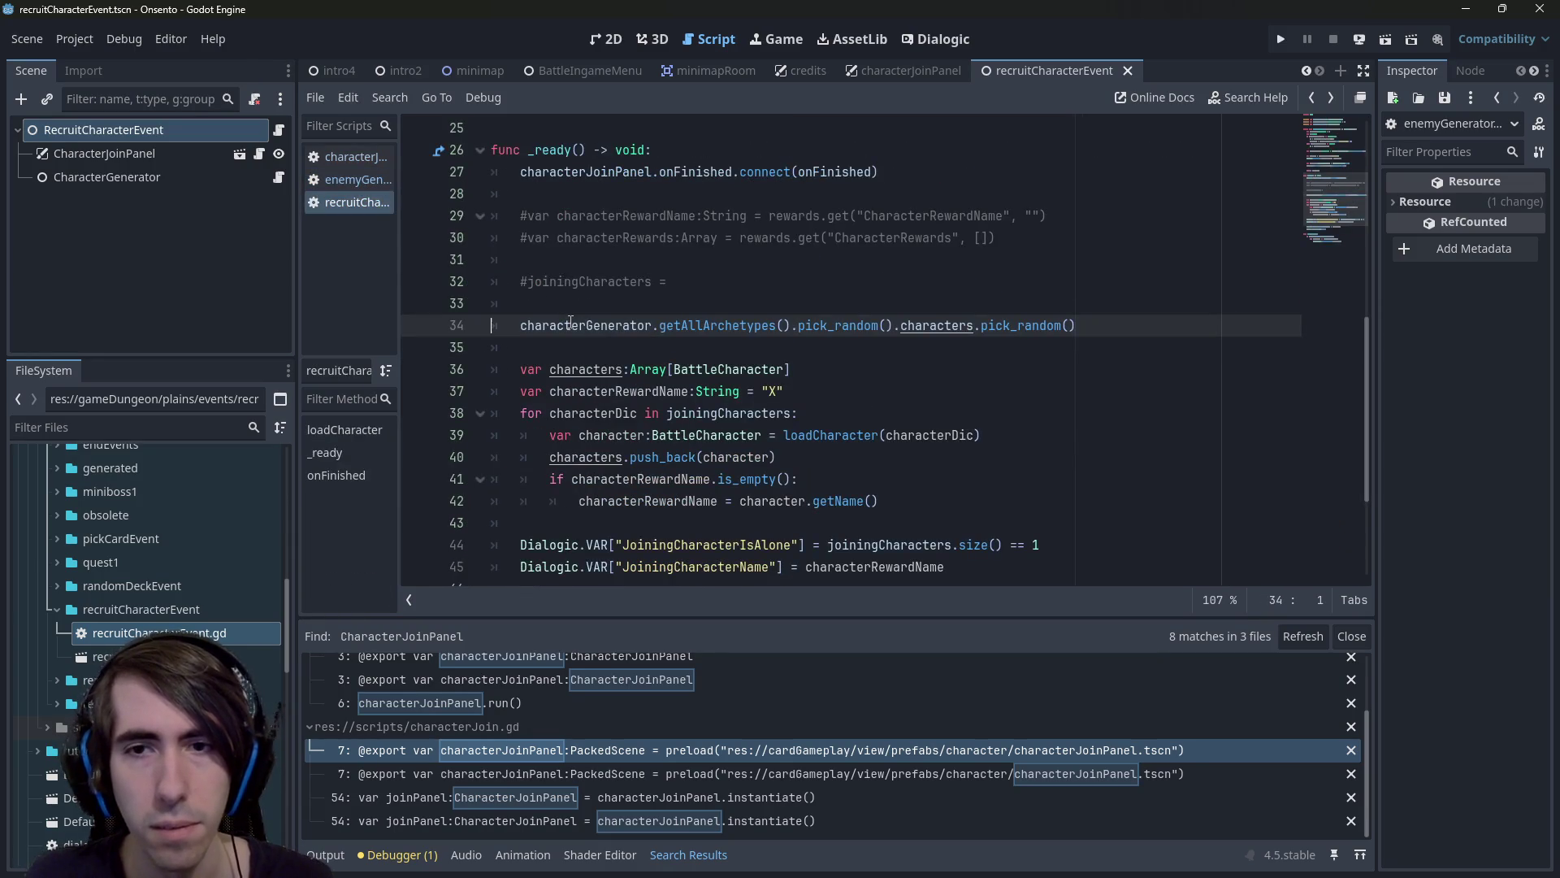
type("var chara")
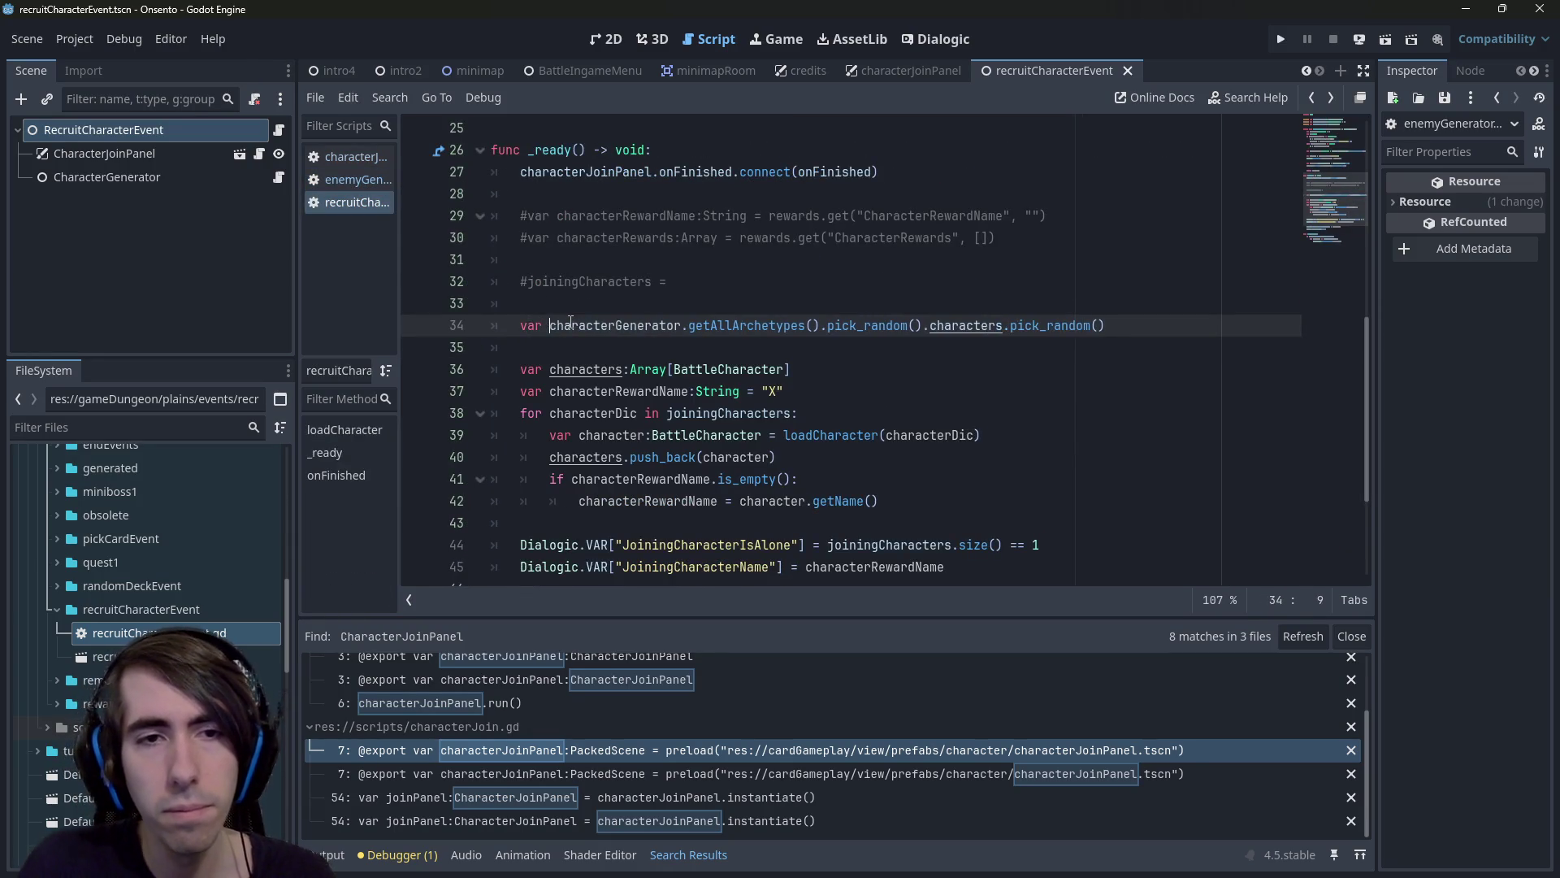
type("cterId :StringName =")
Delete the old commented-out lines 29–33 and save the script
key("ctrl+s")
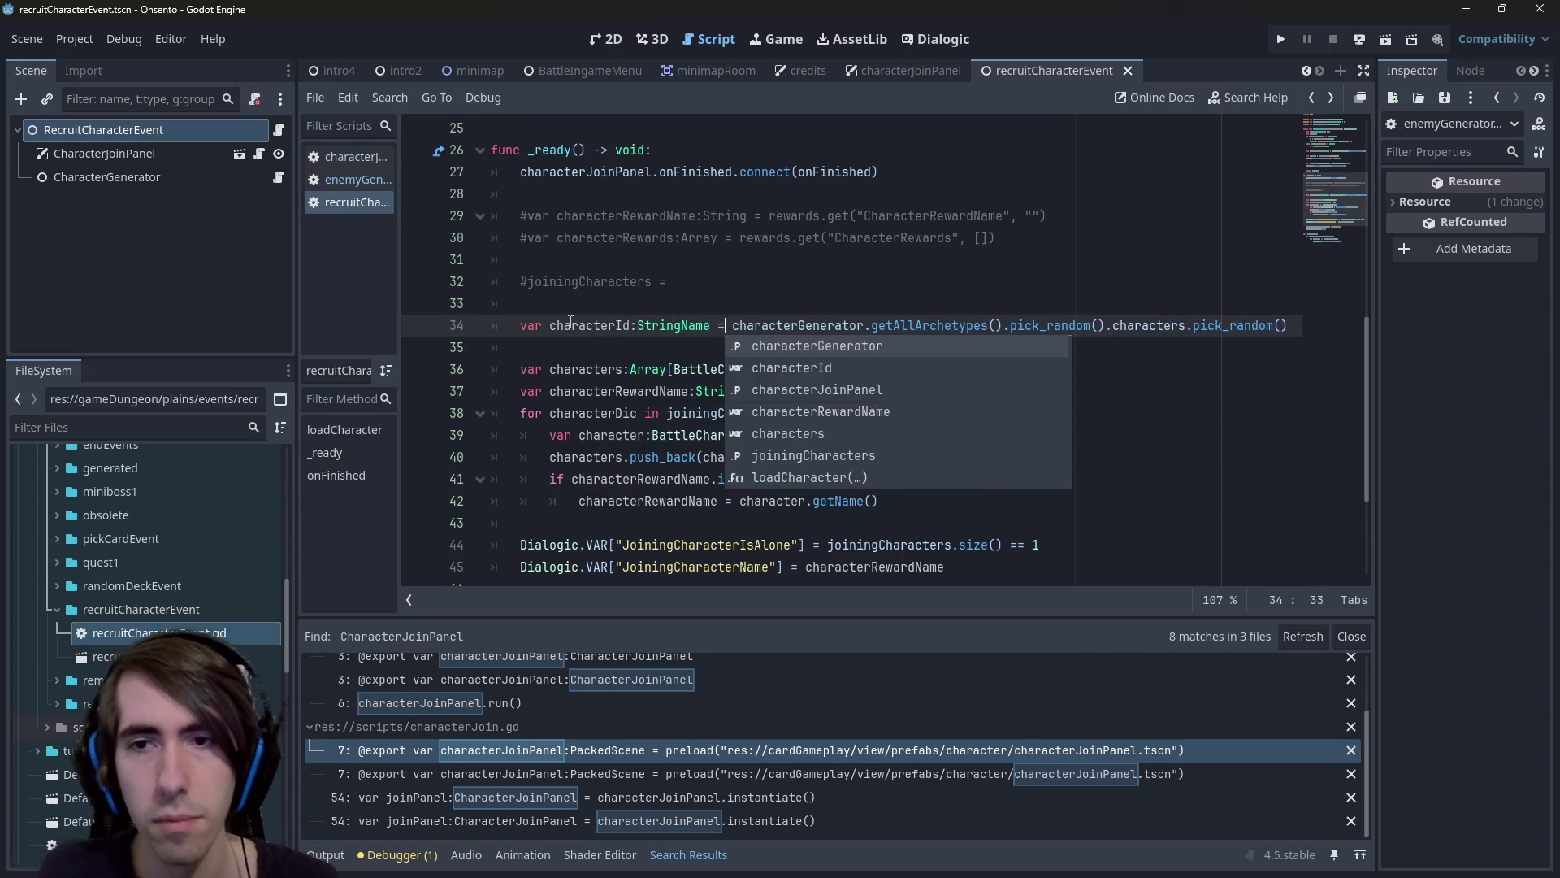
double_click(571, 325)
scroll(724, 380, "down", 1)
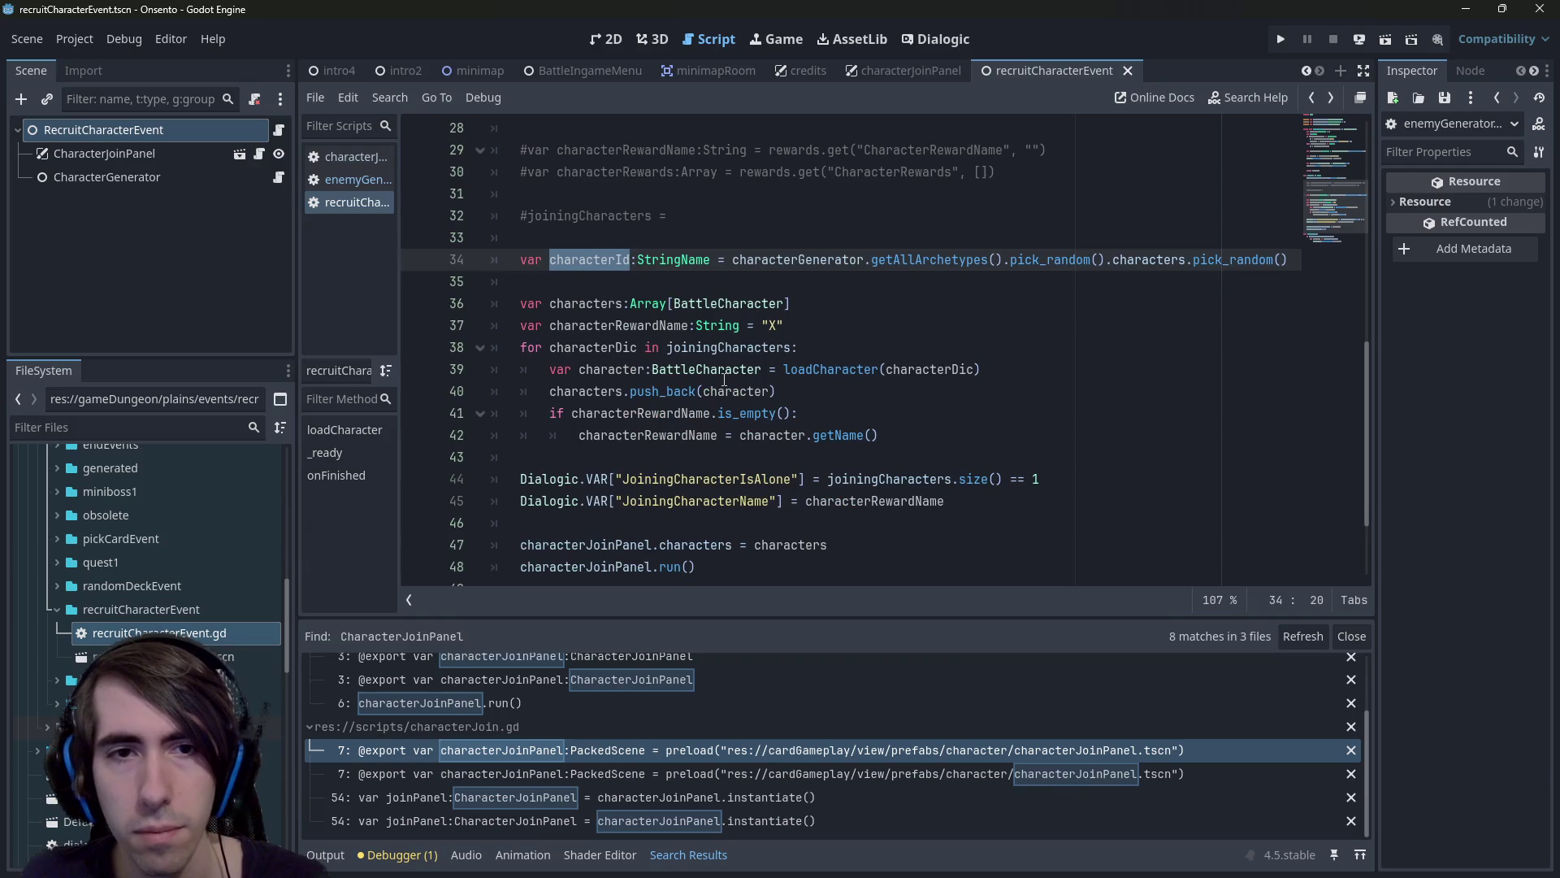
scroll(724, 380, "up", 2)
key("shift+Up")
key("shift+Up")
key("shift+Up")
left_click_drag(537, 371, 471, 266)
key("BackSpace")
key("ctrl+s")
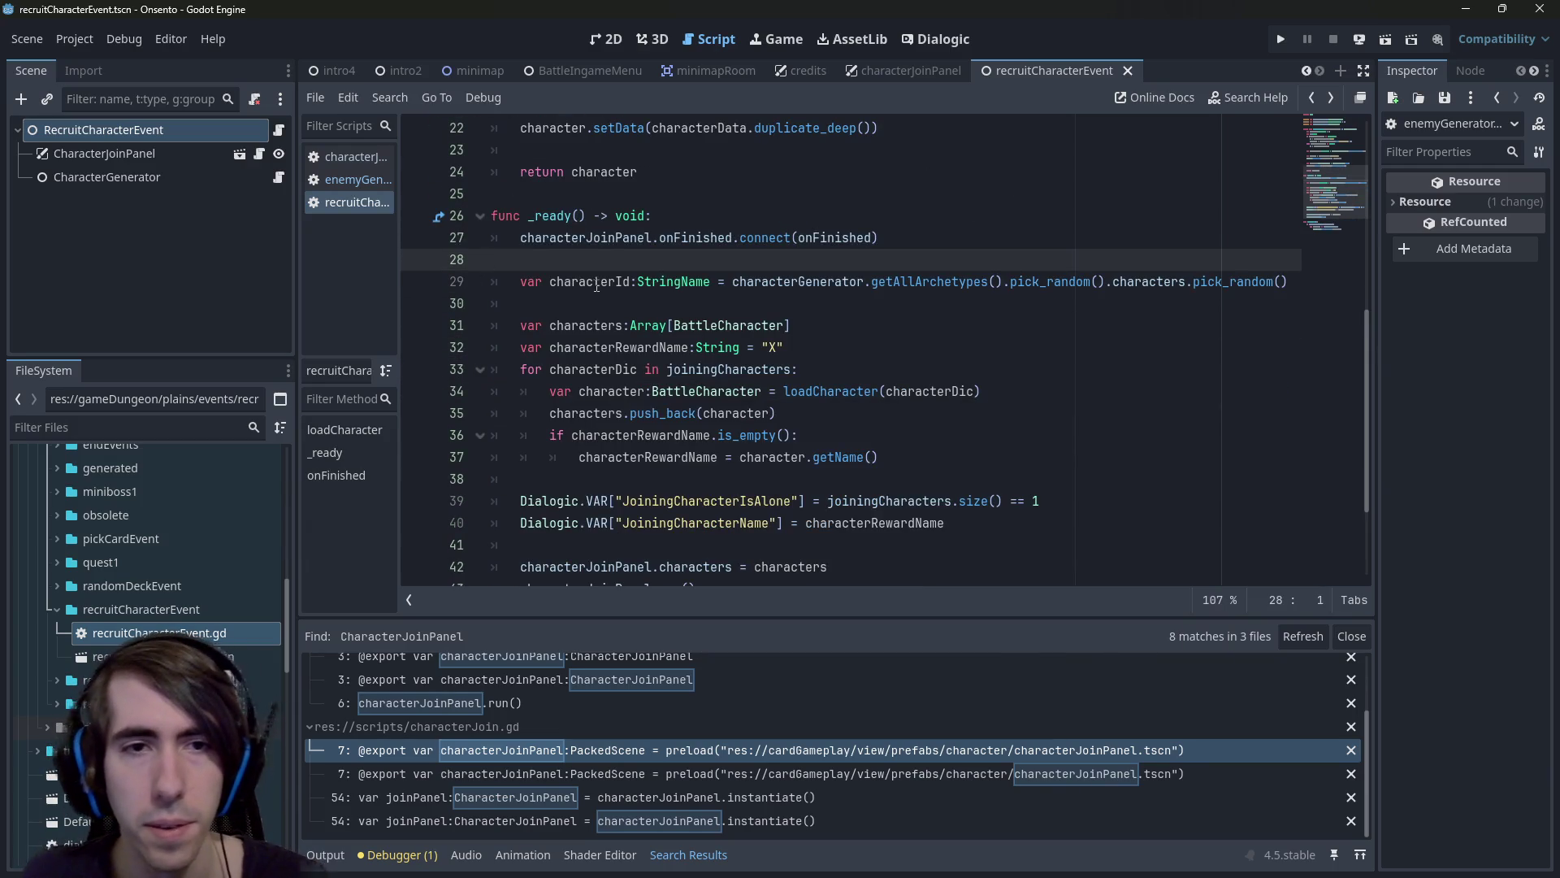
double_click(602, 282)
key("ctrl+c")
double_click(929, 391)
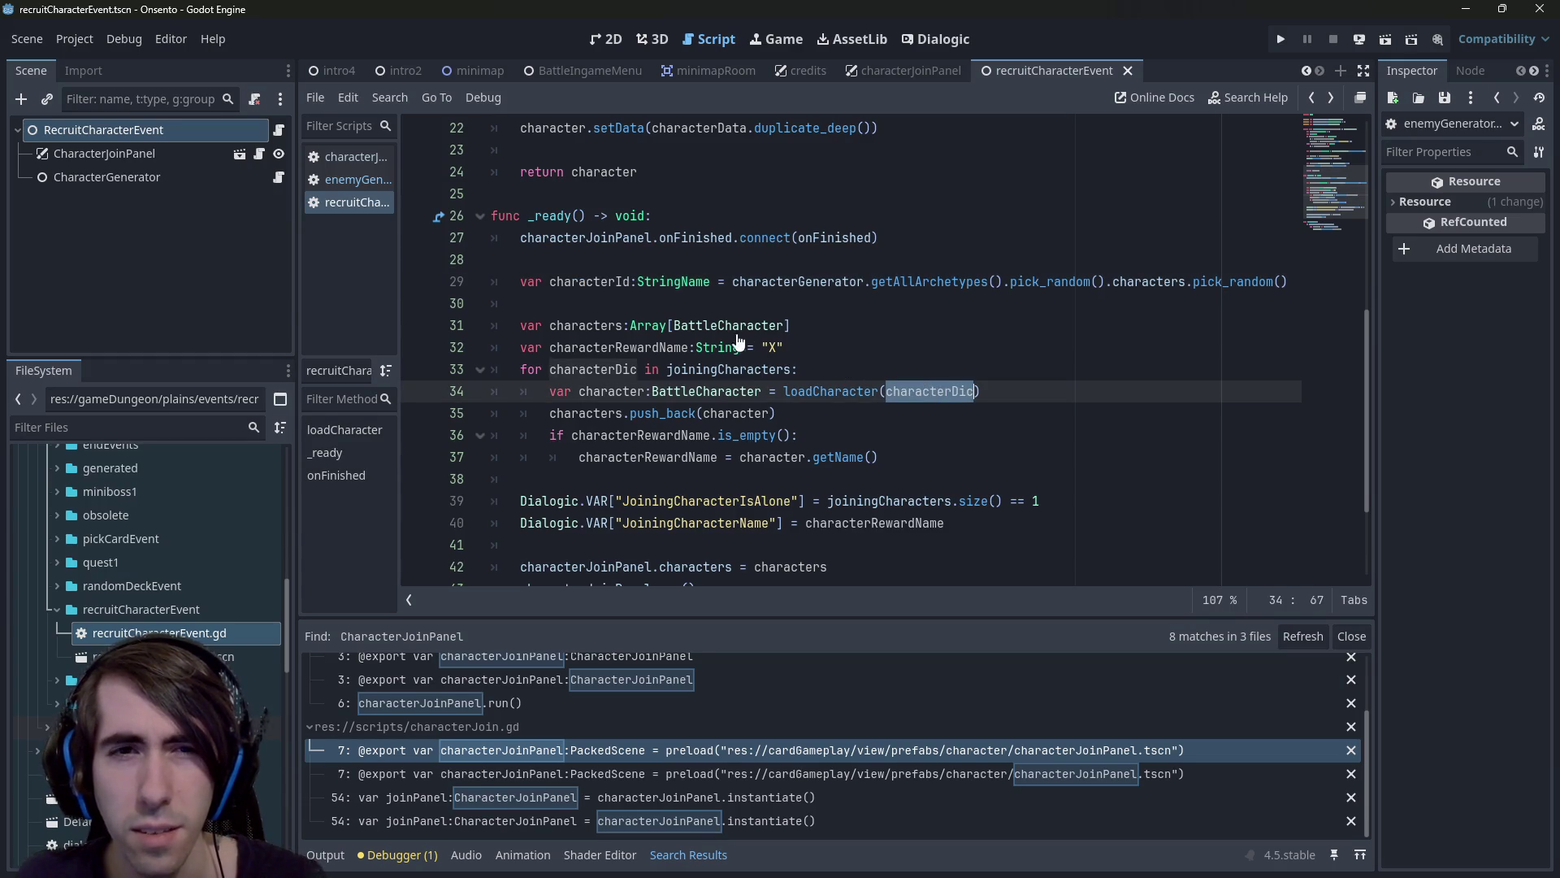
key("ctrl+v")
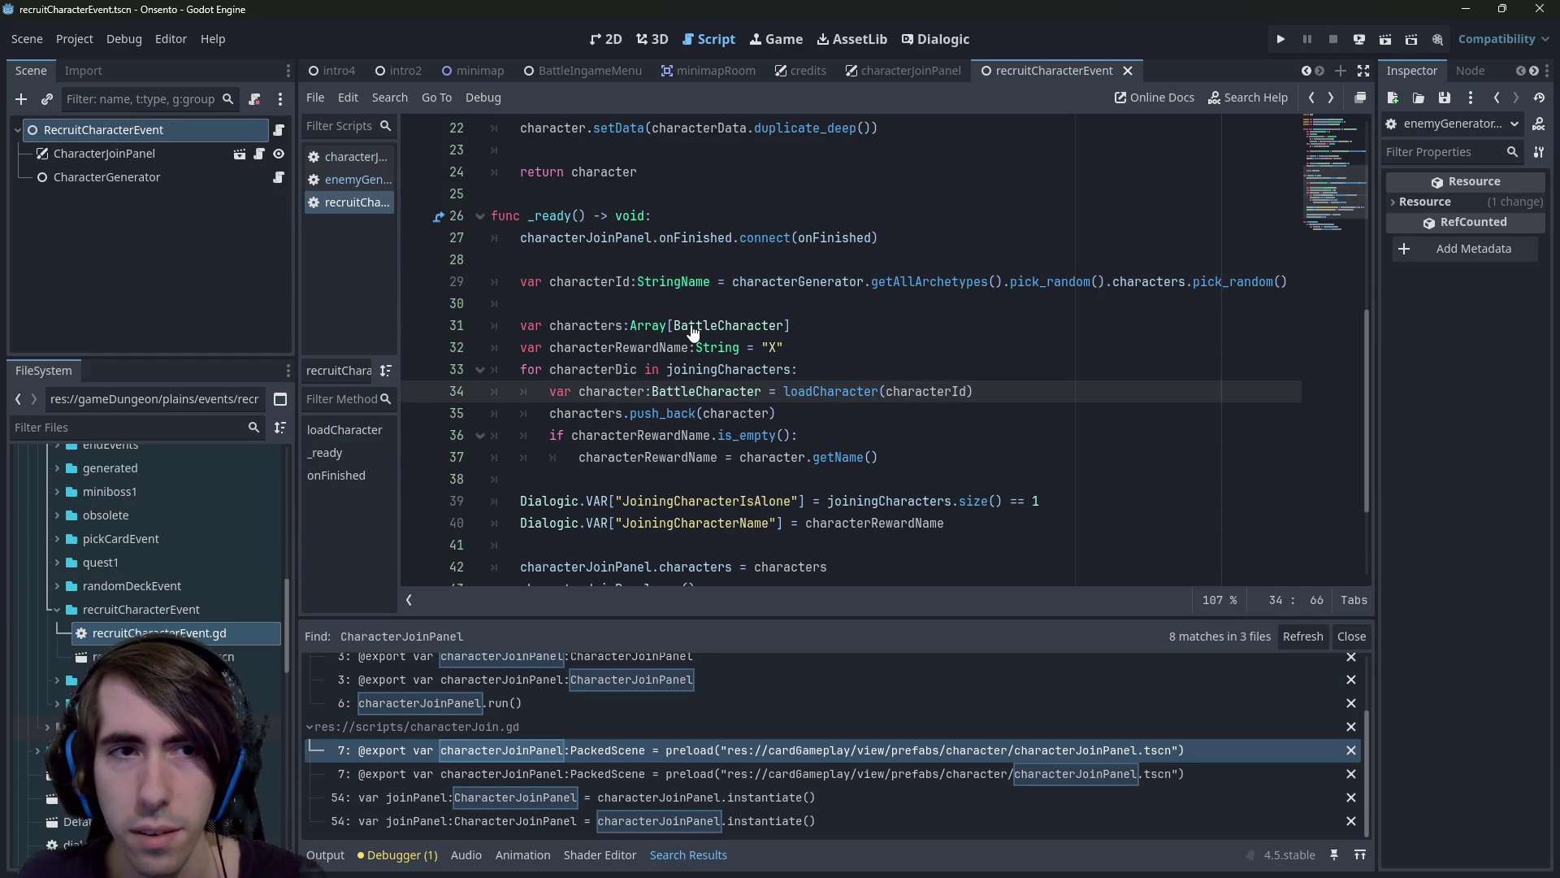
key("ctrl+z")
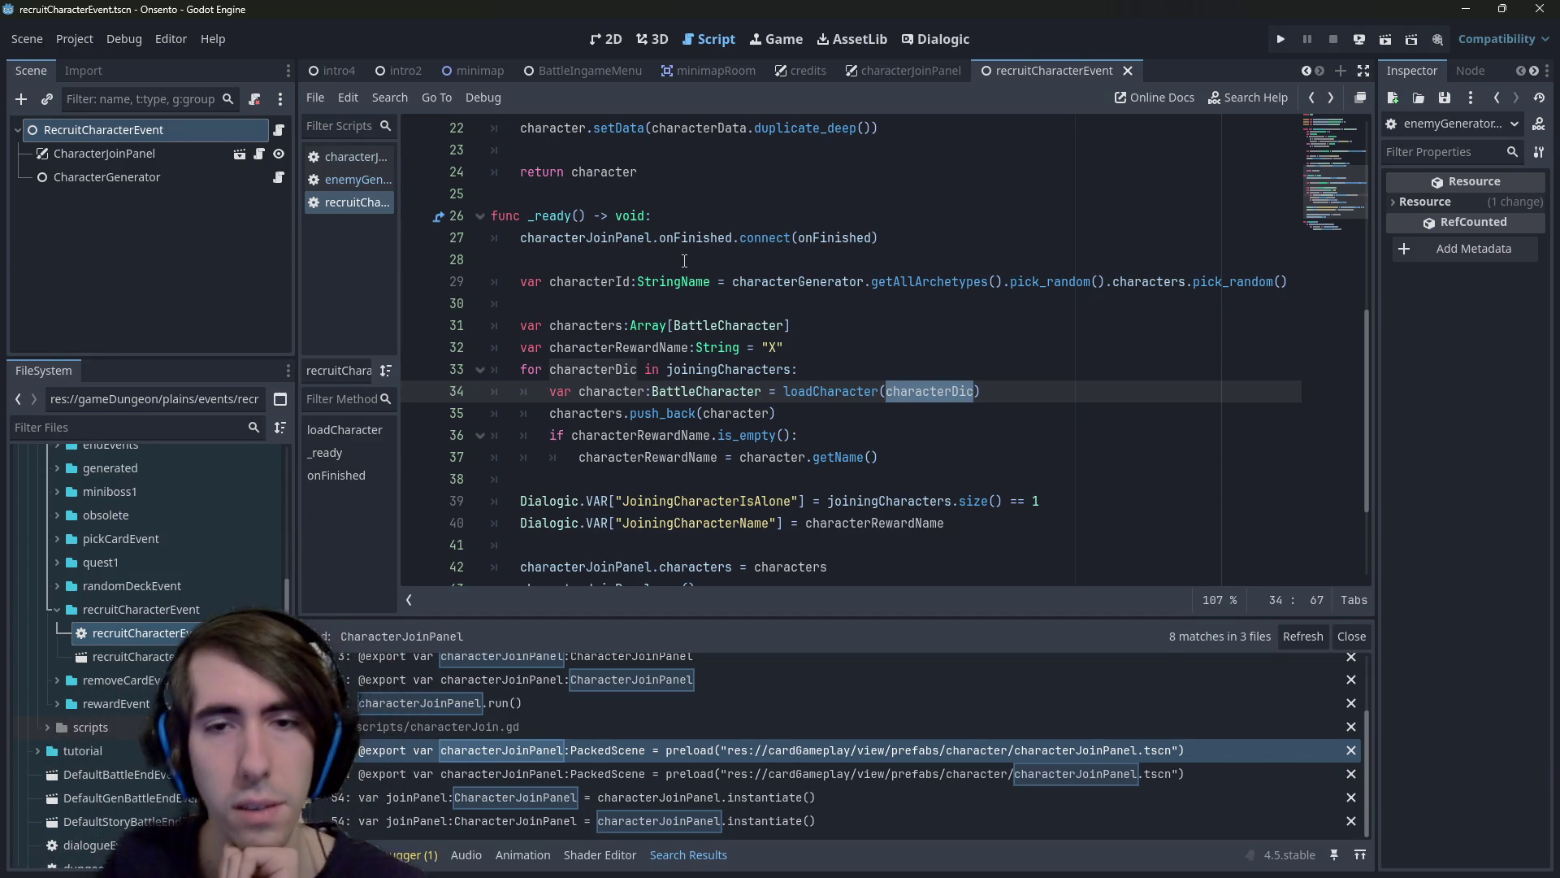
Start line 30 with the joiningCharacters variable name
scroll(604, 331, "up", 1)
double_click(613, 349)
scroll(616, 337, "up", 6)
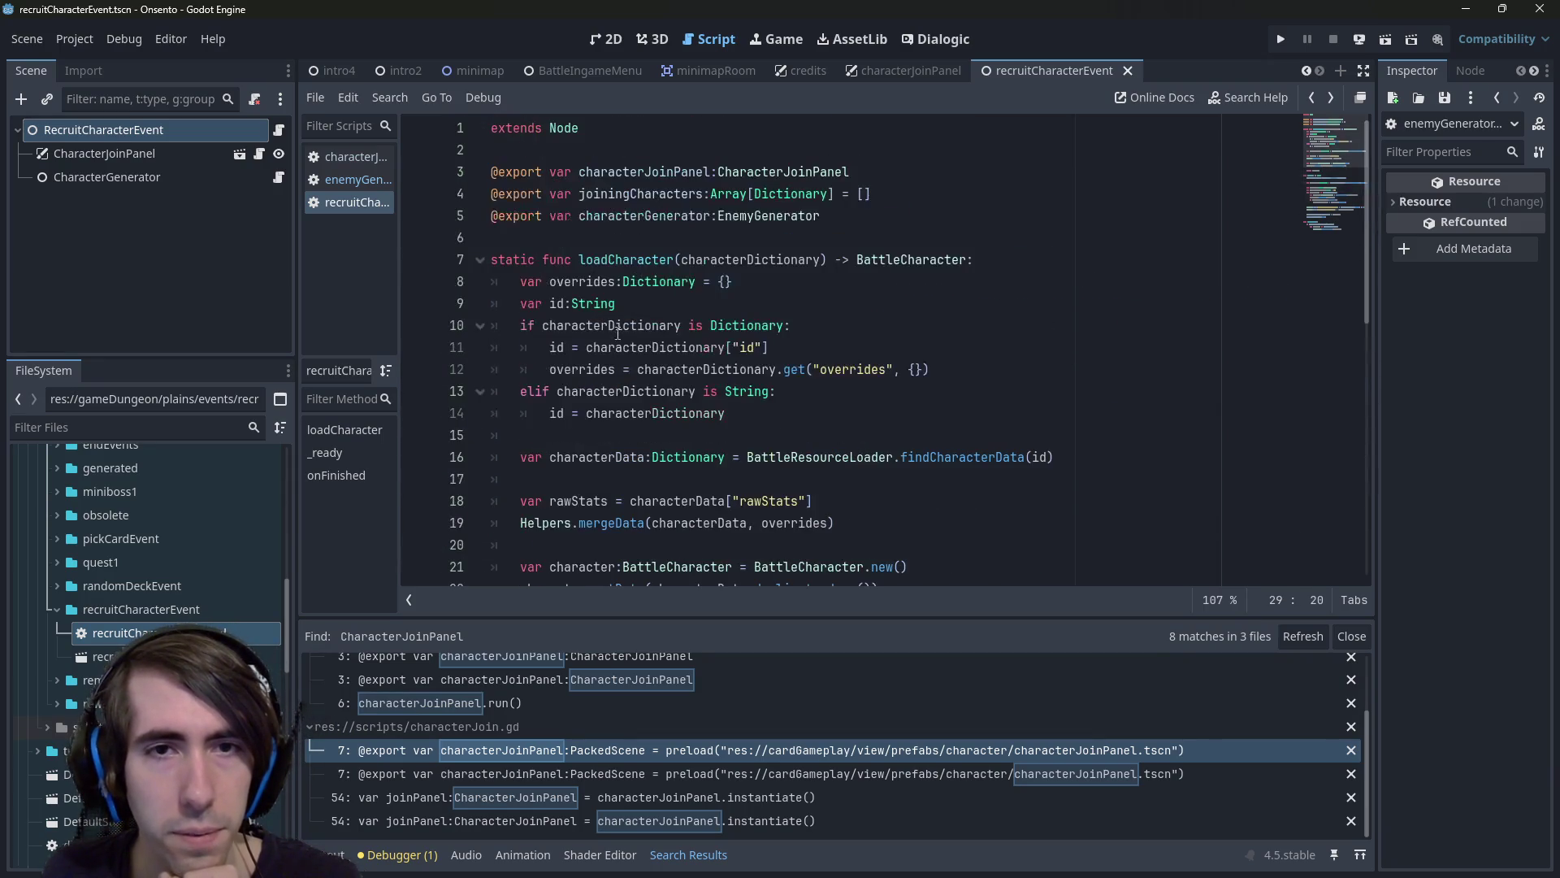
double_click(635, 188)
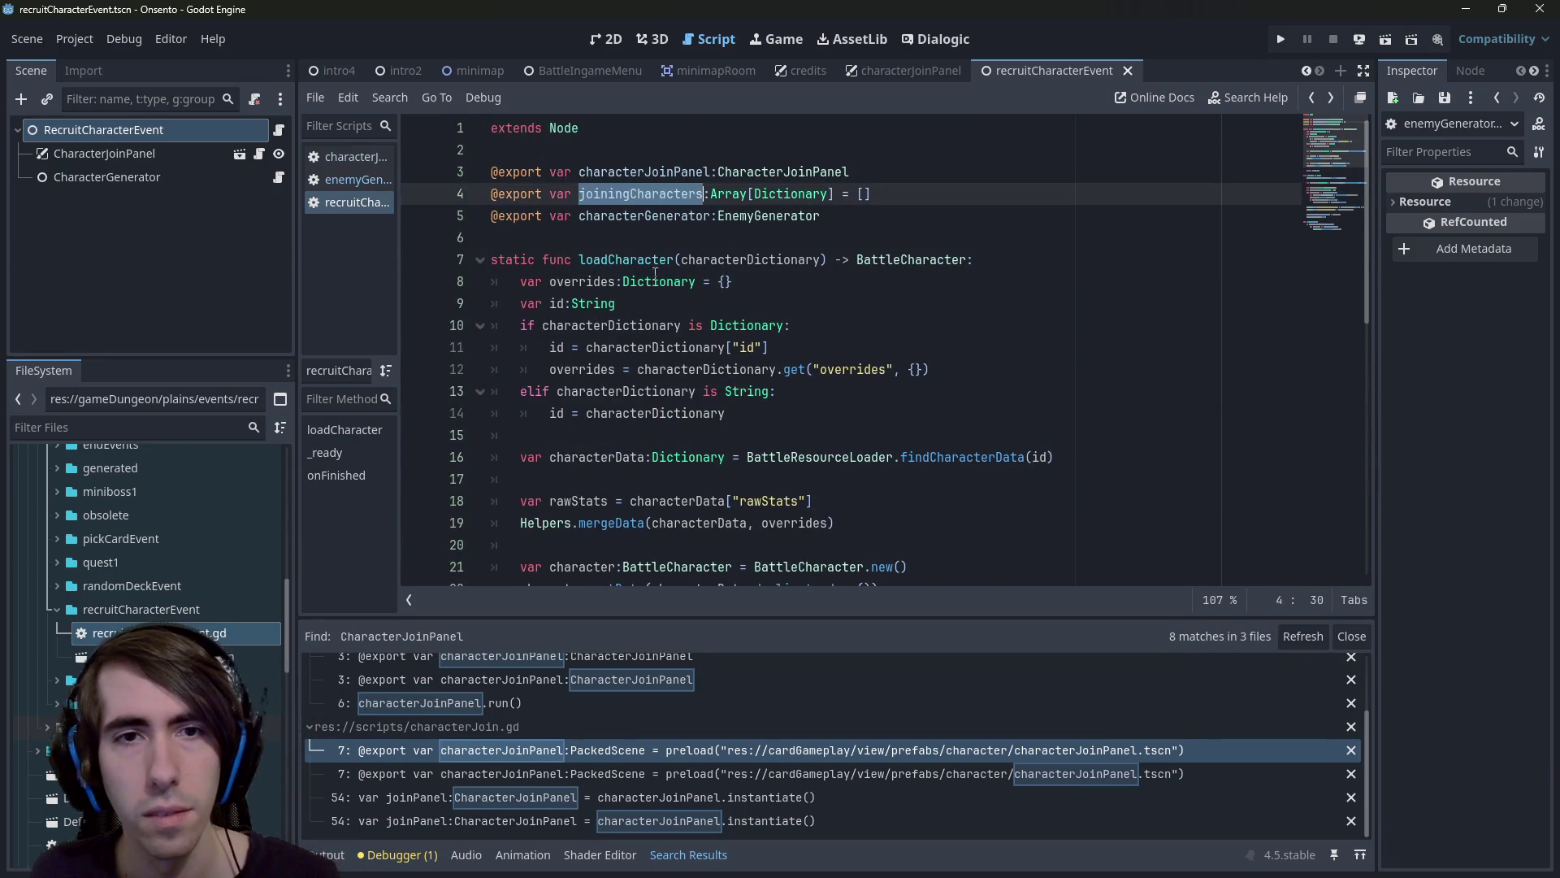
scroll(650, 285, "down", 6)
scroll(676, 365, "up", 6)
scroll(676, 365, "down", 6)
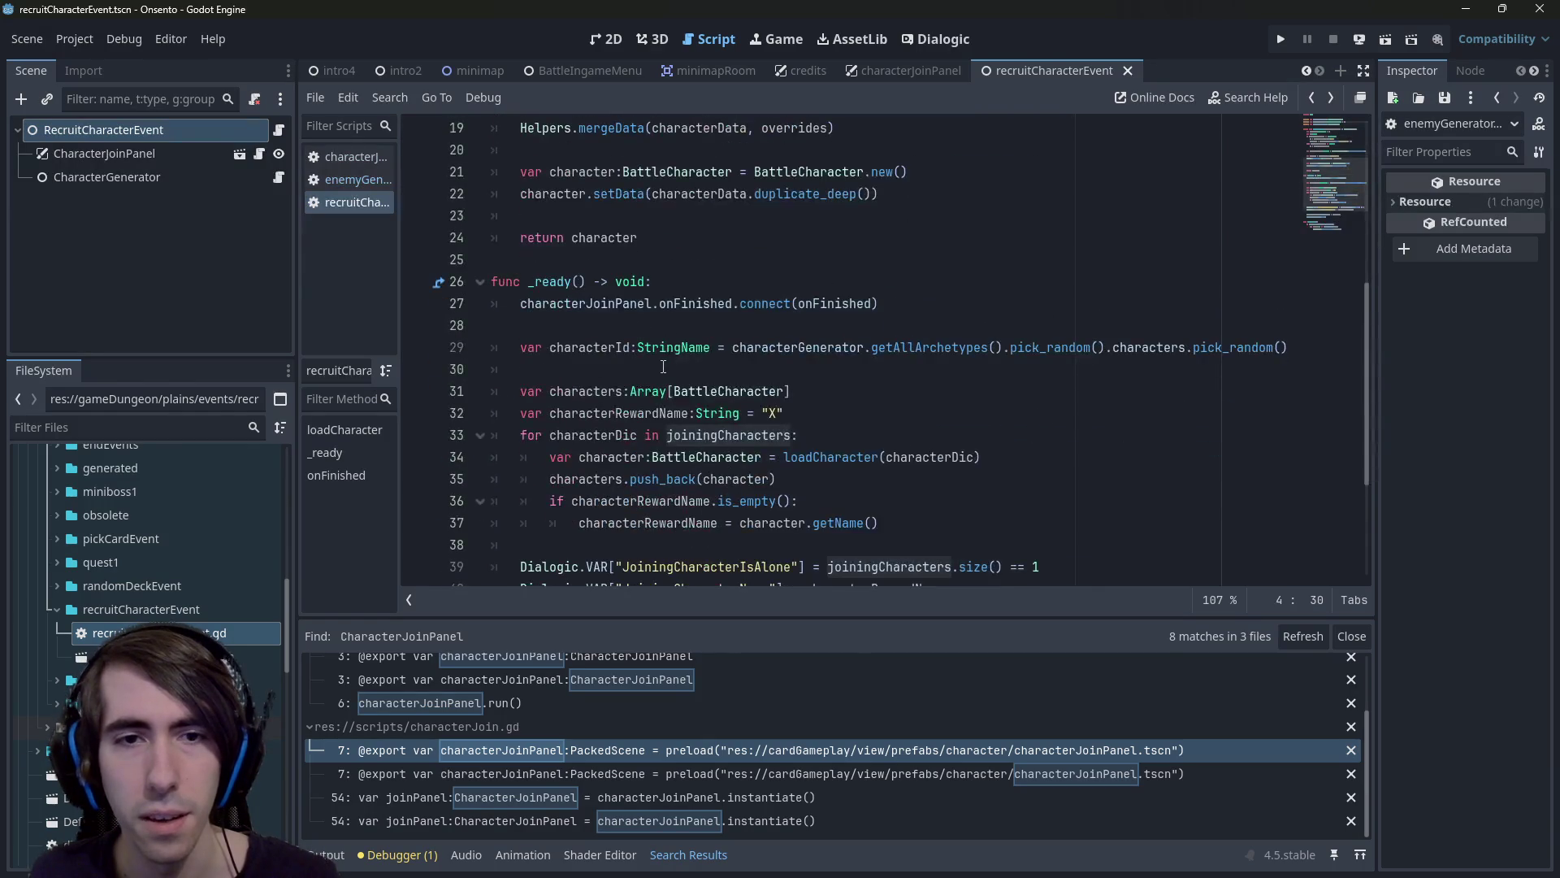
left_click(664, 373)
key("Return")
key("Up")
type("joiningCharacters")
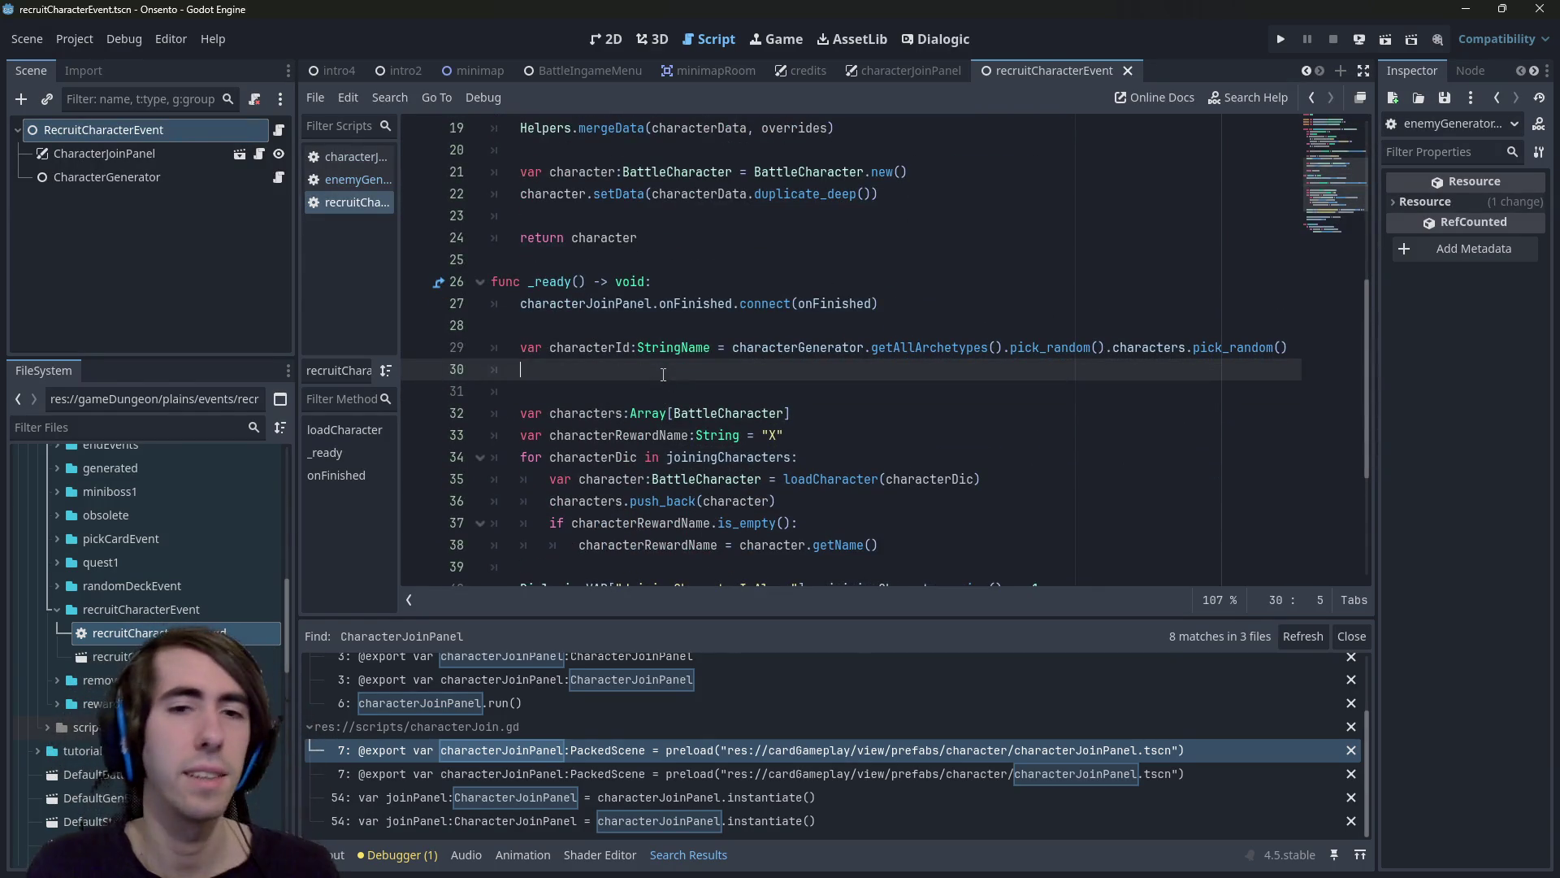
key("BackSpace")
key("BackSpace")
key("BackSpace")
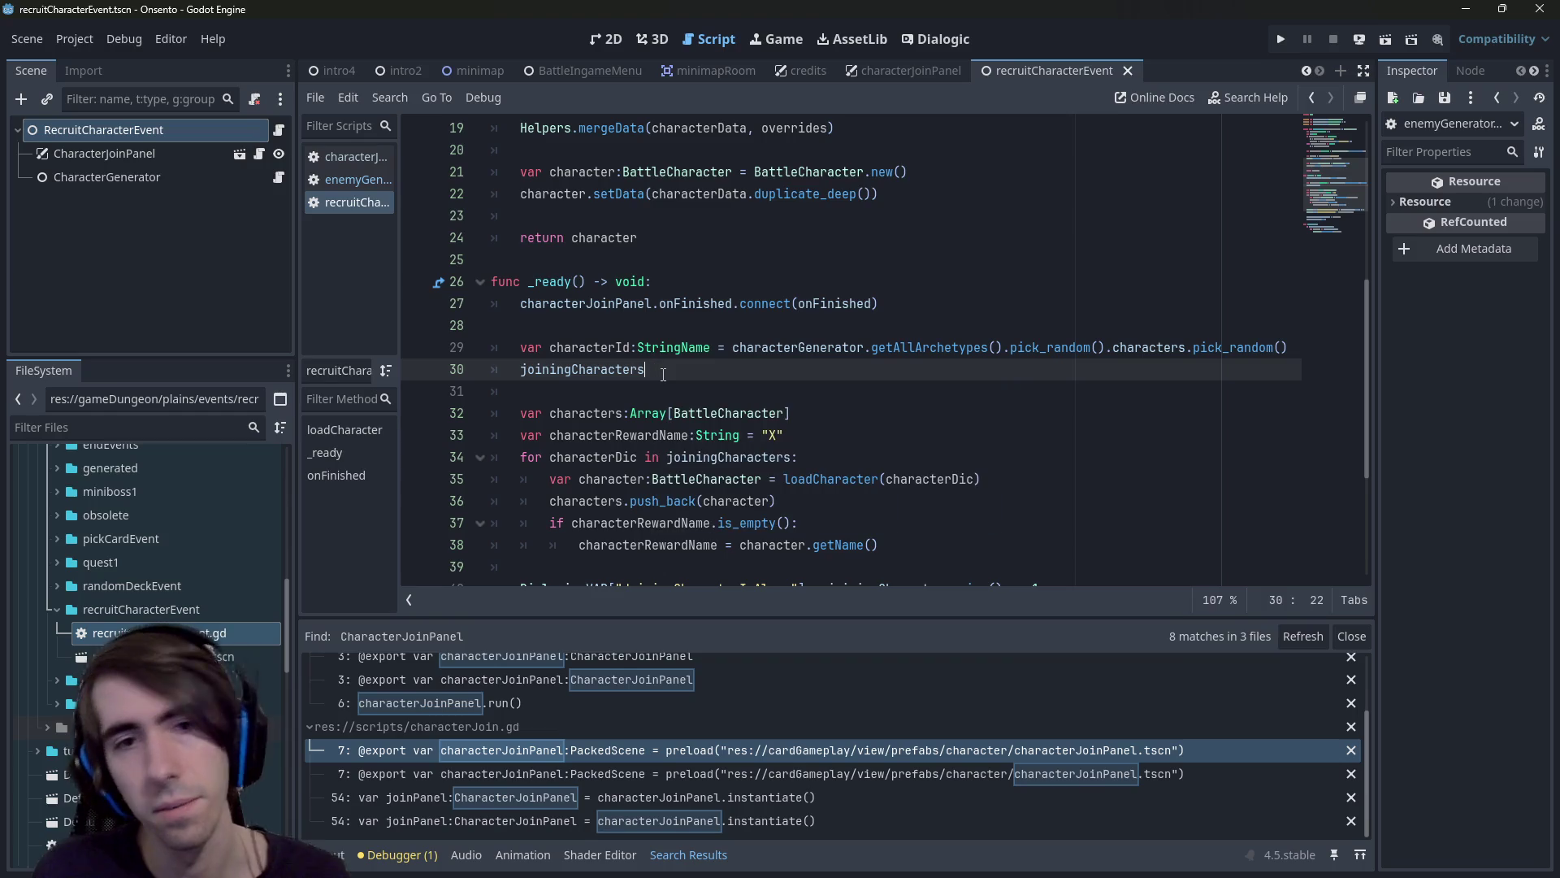
scroll(825, 393, "up", 6)
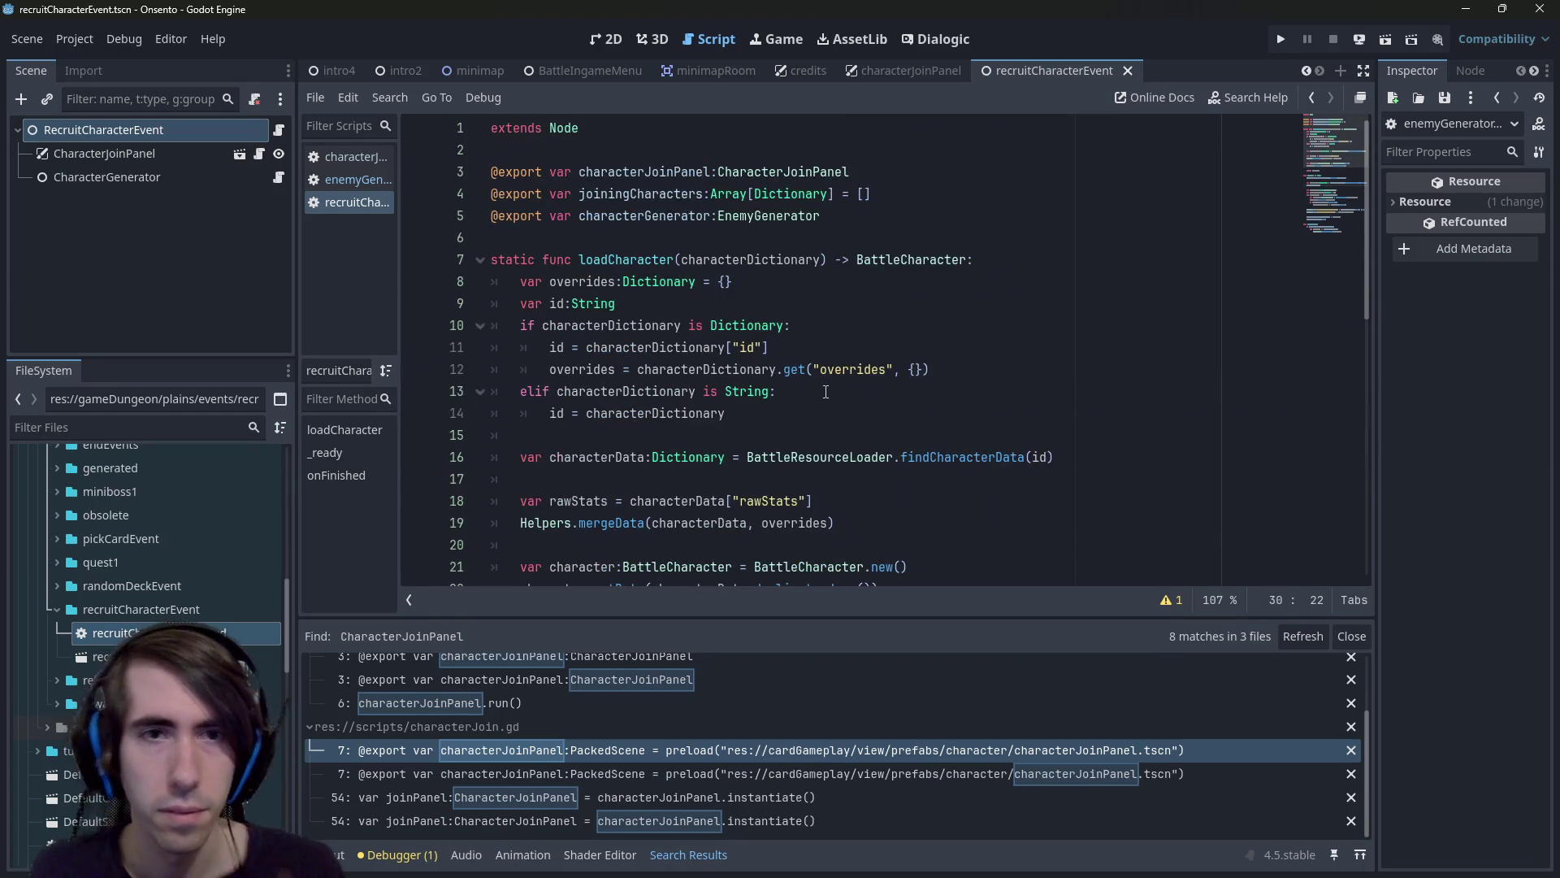
scroll(780, 416, "down", 6)
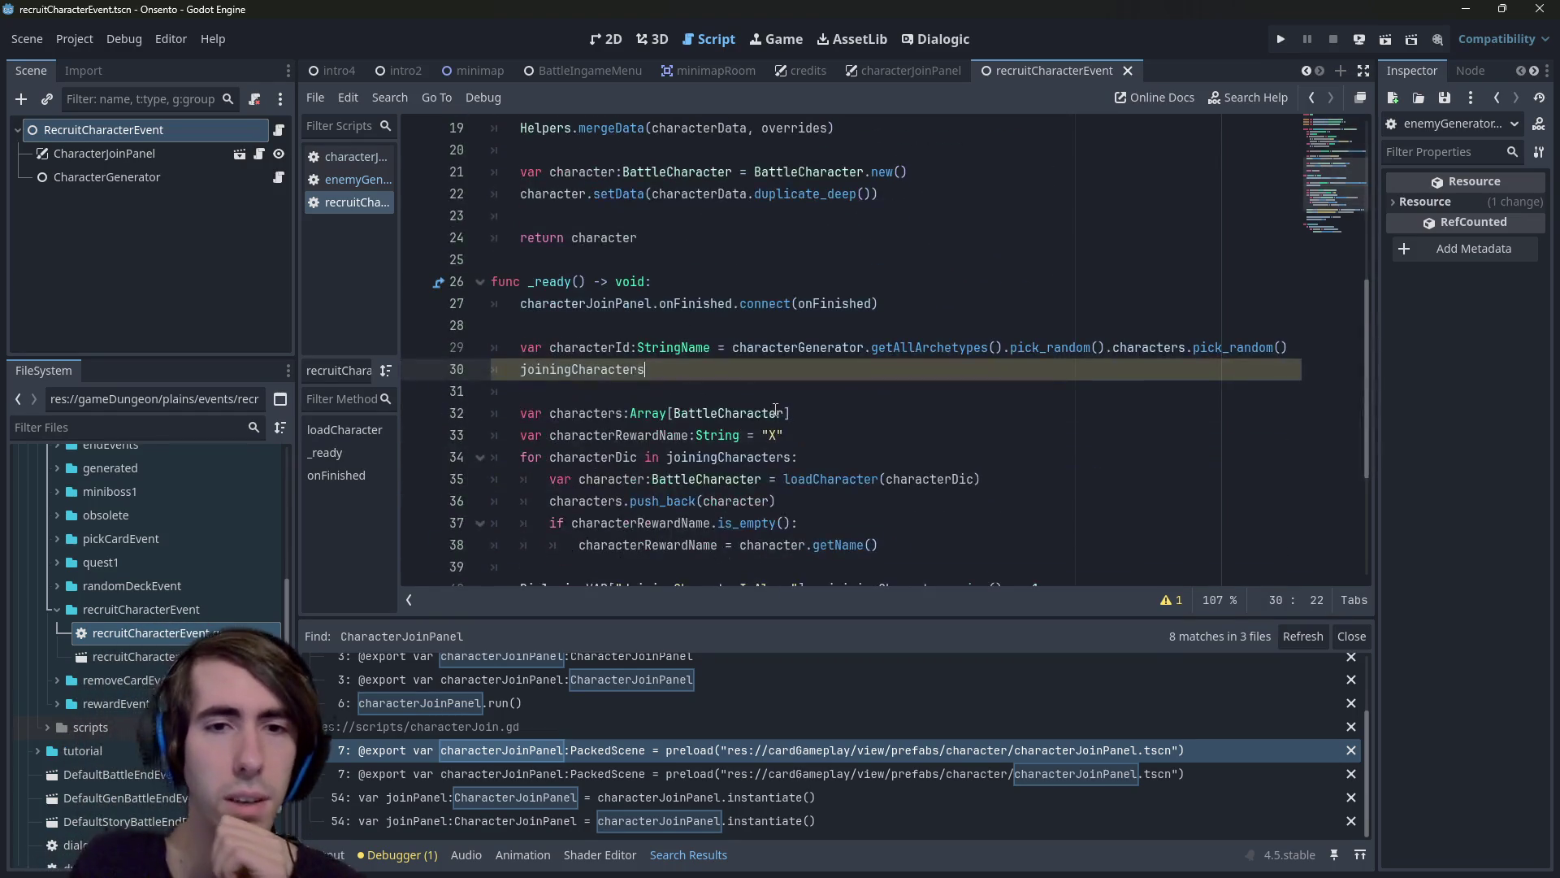
double_click(620, 371)
left_click(680, 373)
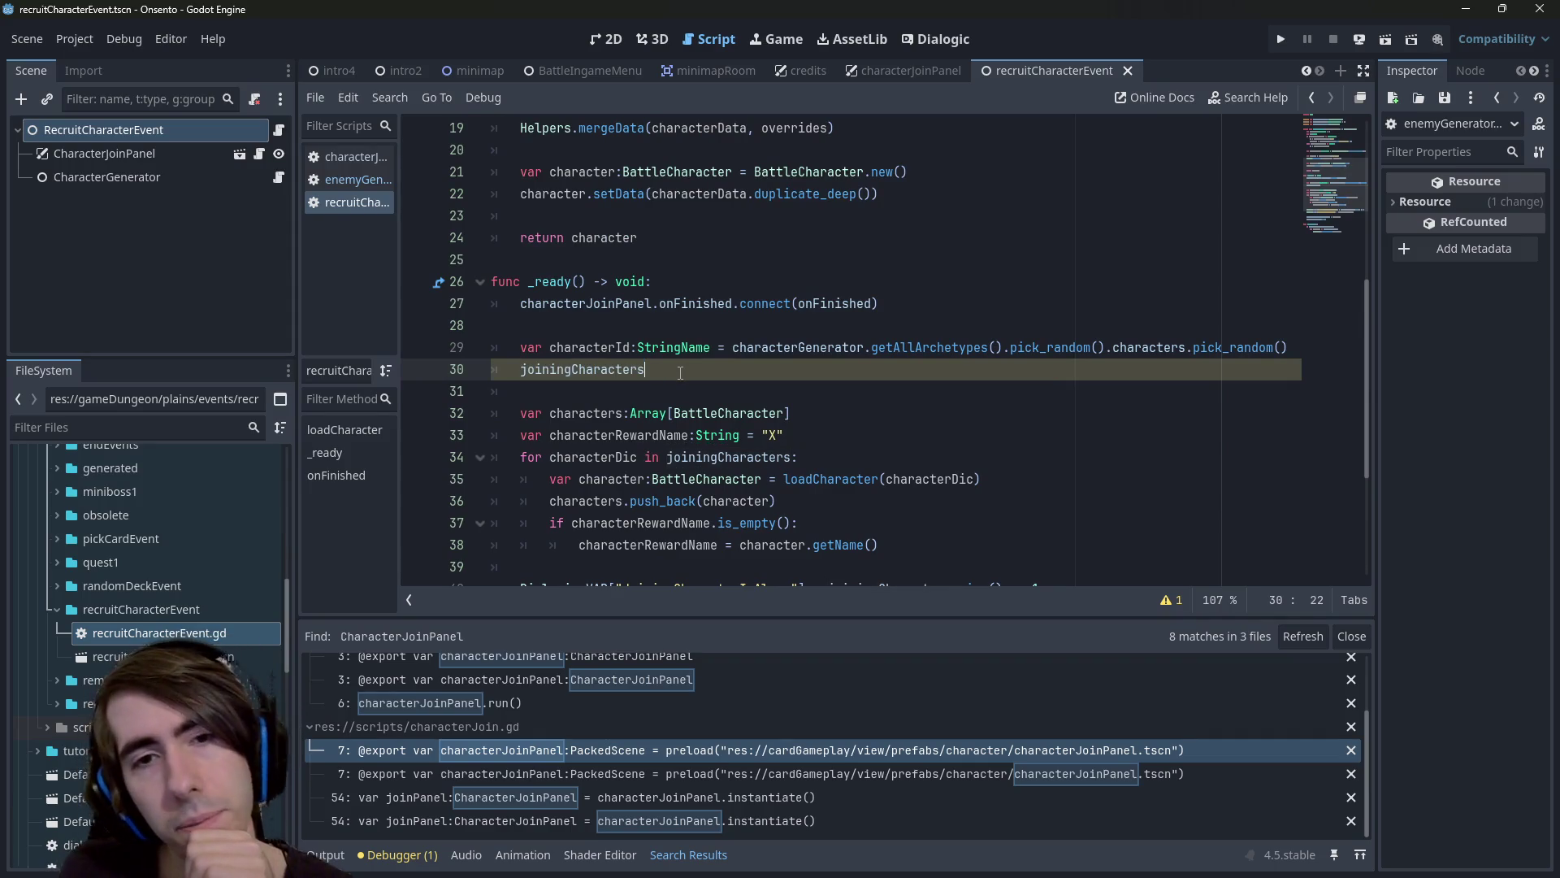
scroll(699, 374, "up", 6)
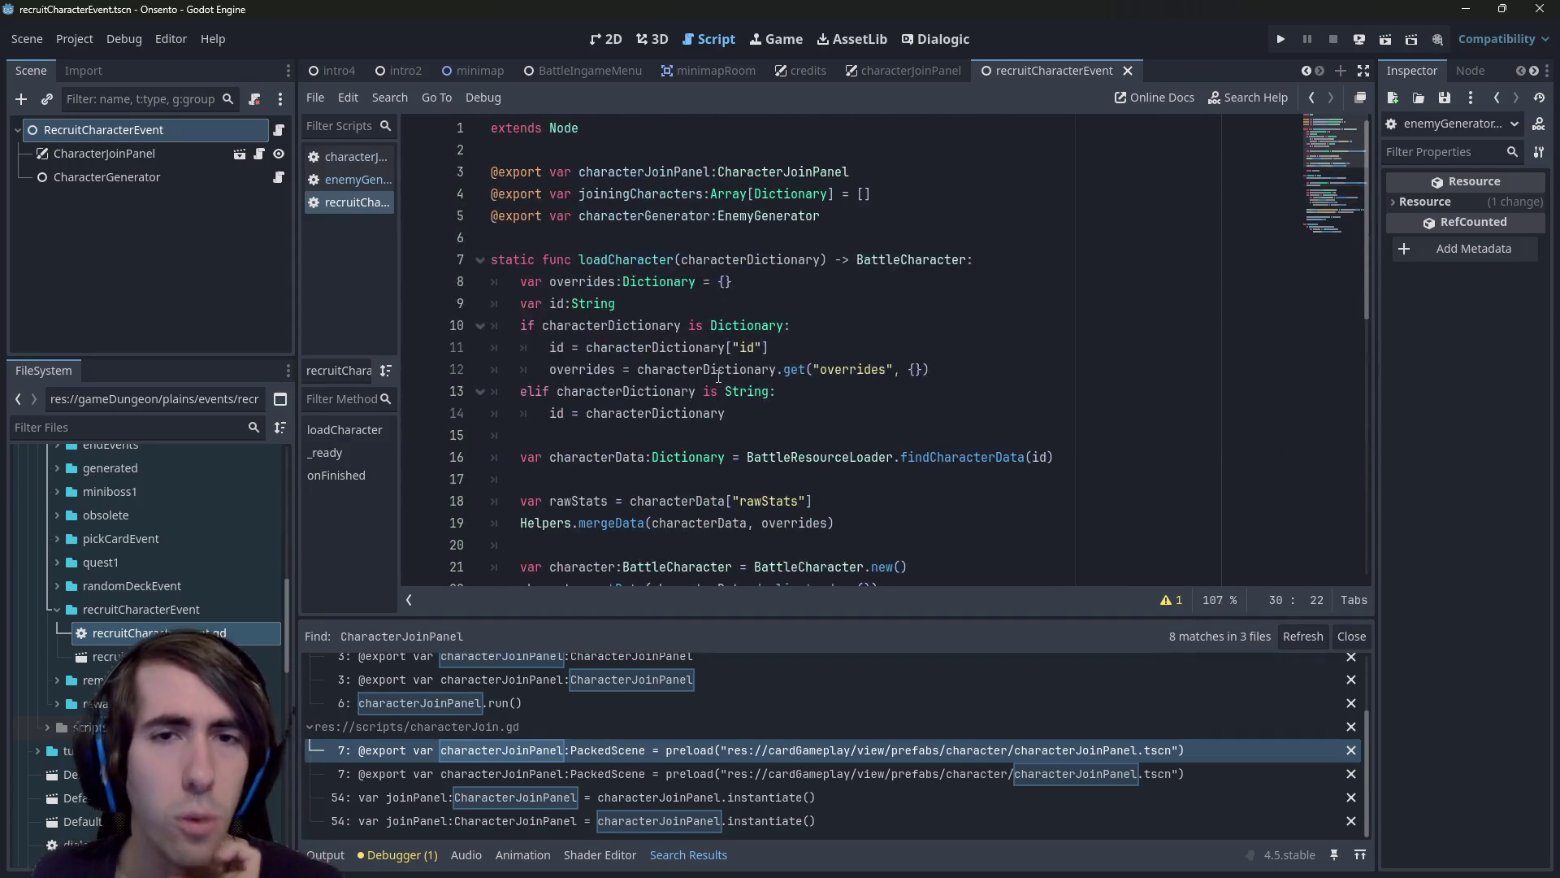
scroll(757, 175, "down", 6)
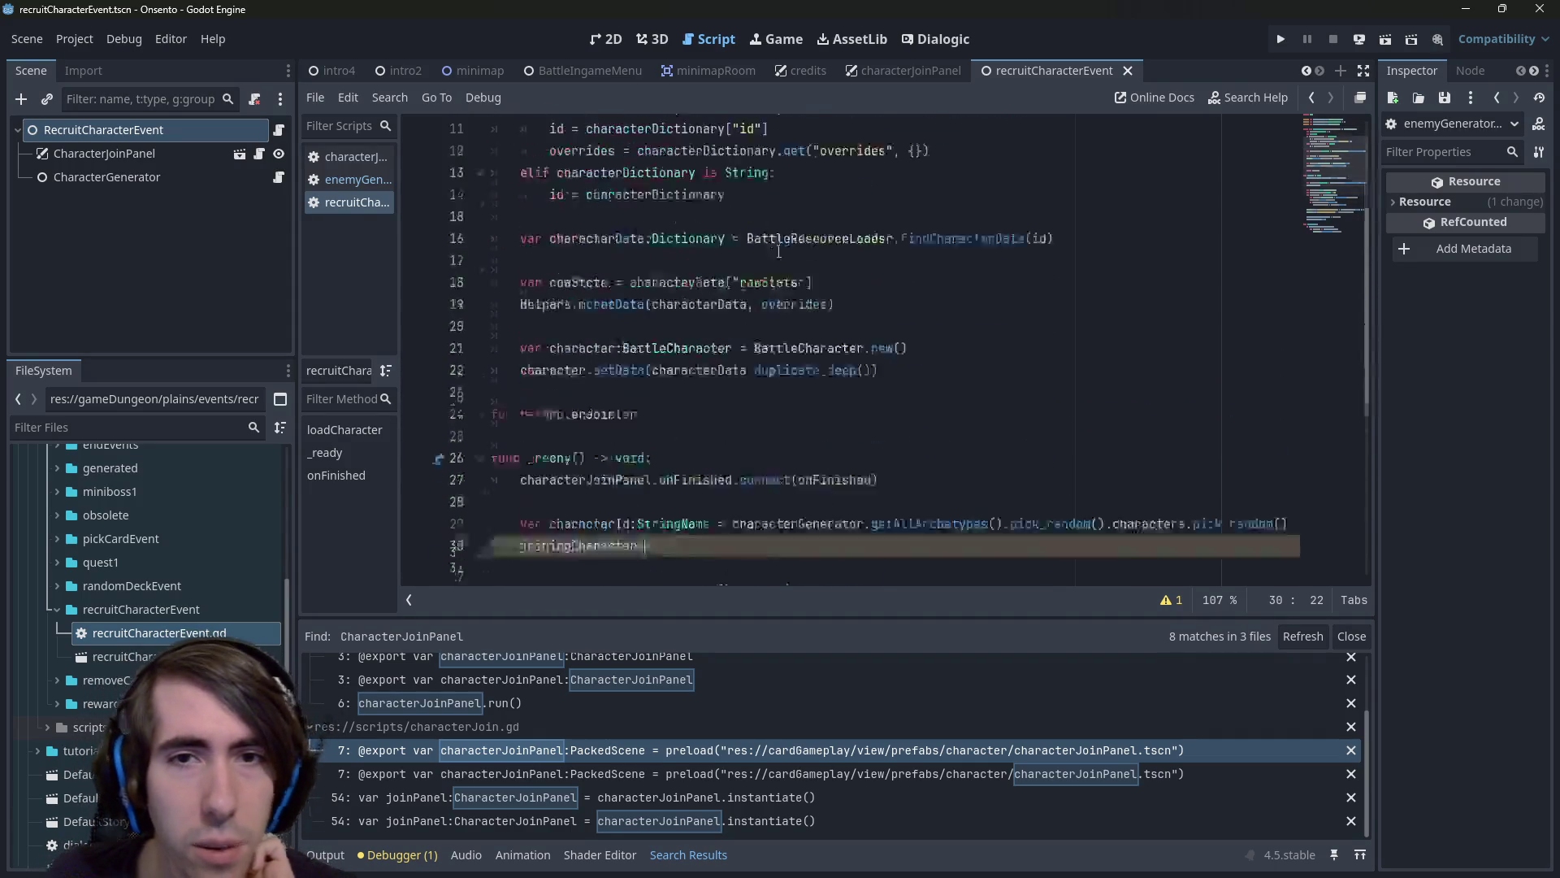
Complete line 30 as joiningCharacters = [{"id": characterId}]
type("= [")
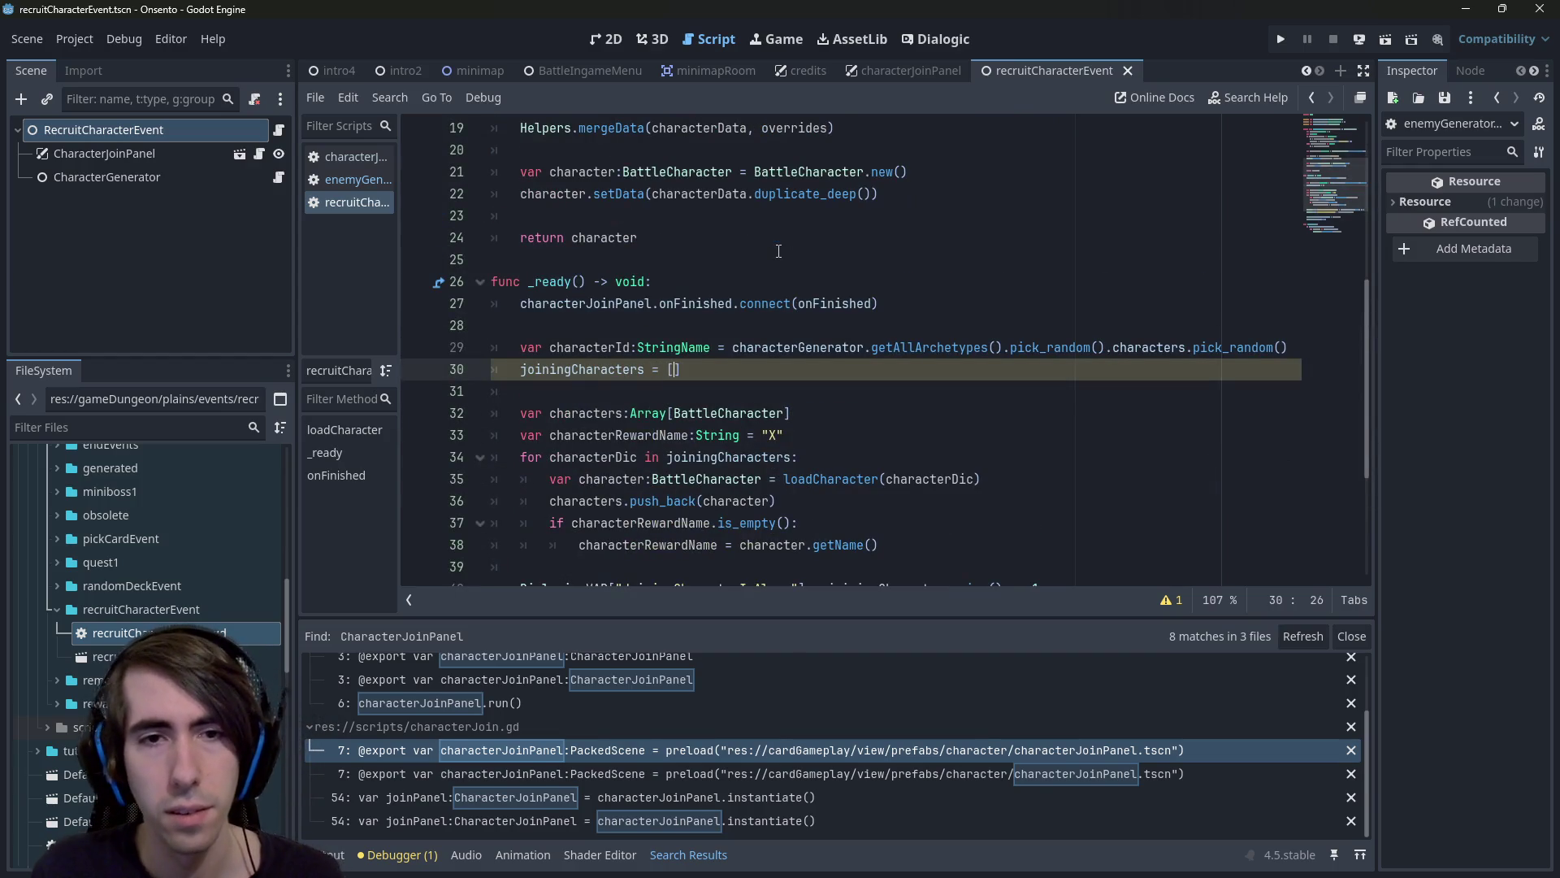
type("{")
key("Escape")
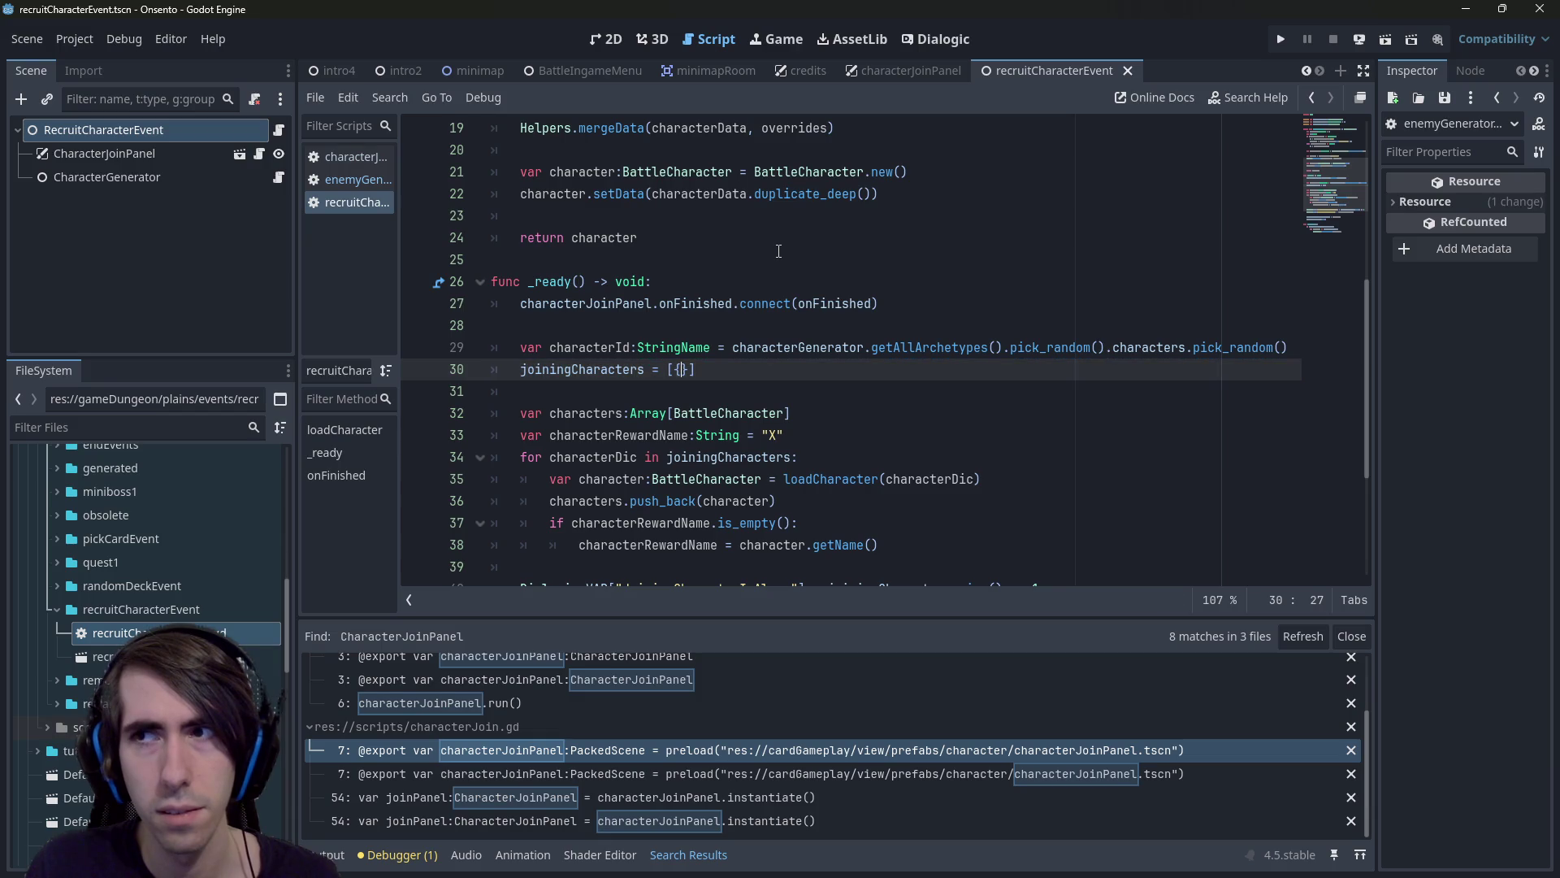
scroll(781, 251, "up", 6)
scroll(783, 252, "down", 6)
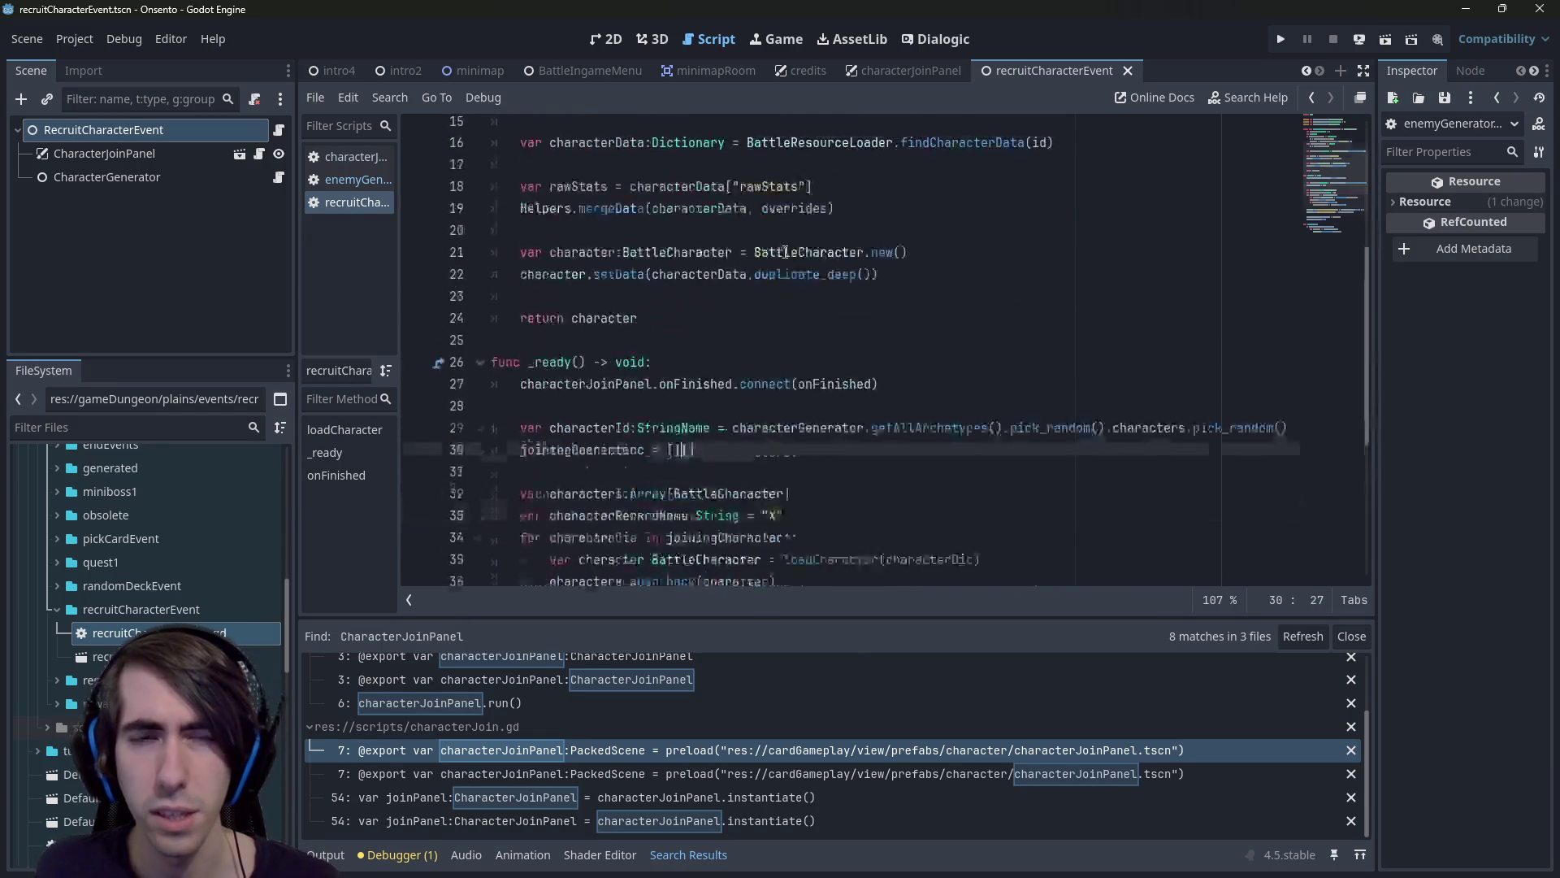
type("\"id\":")
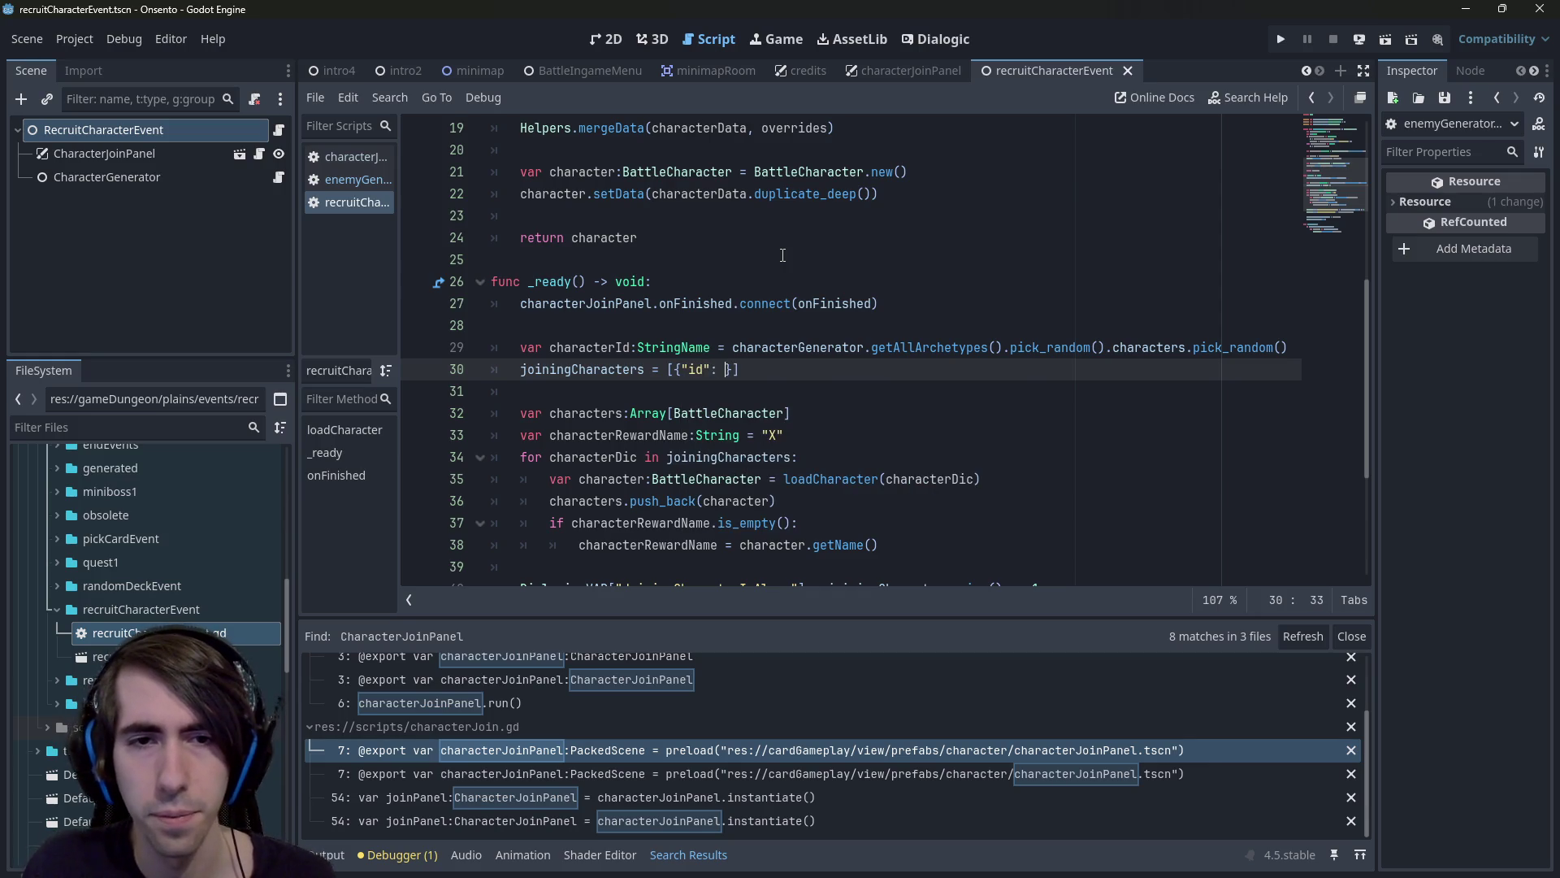
key("Up")
key("ctrl+Left")
key("ctrl+Left")
key("ctrl+Left")
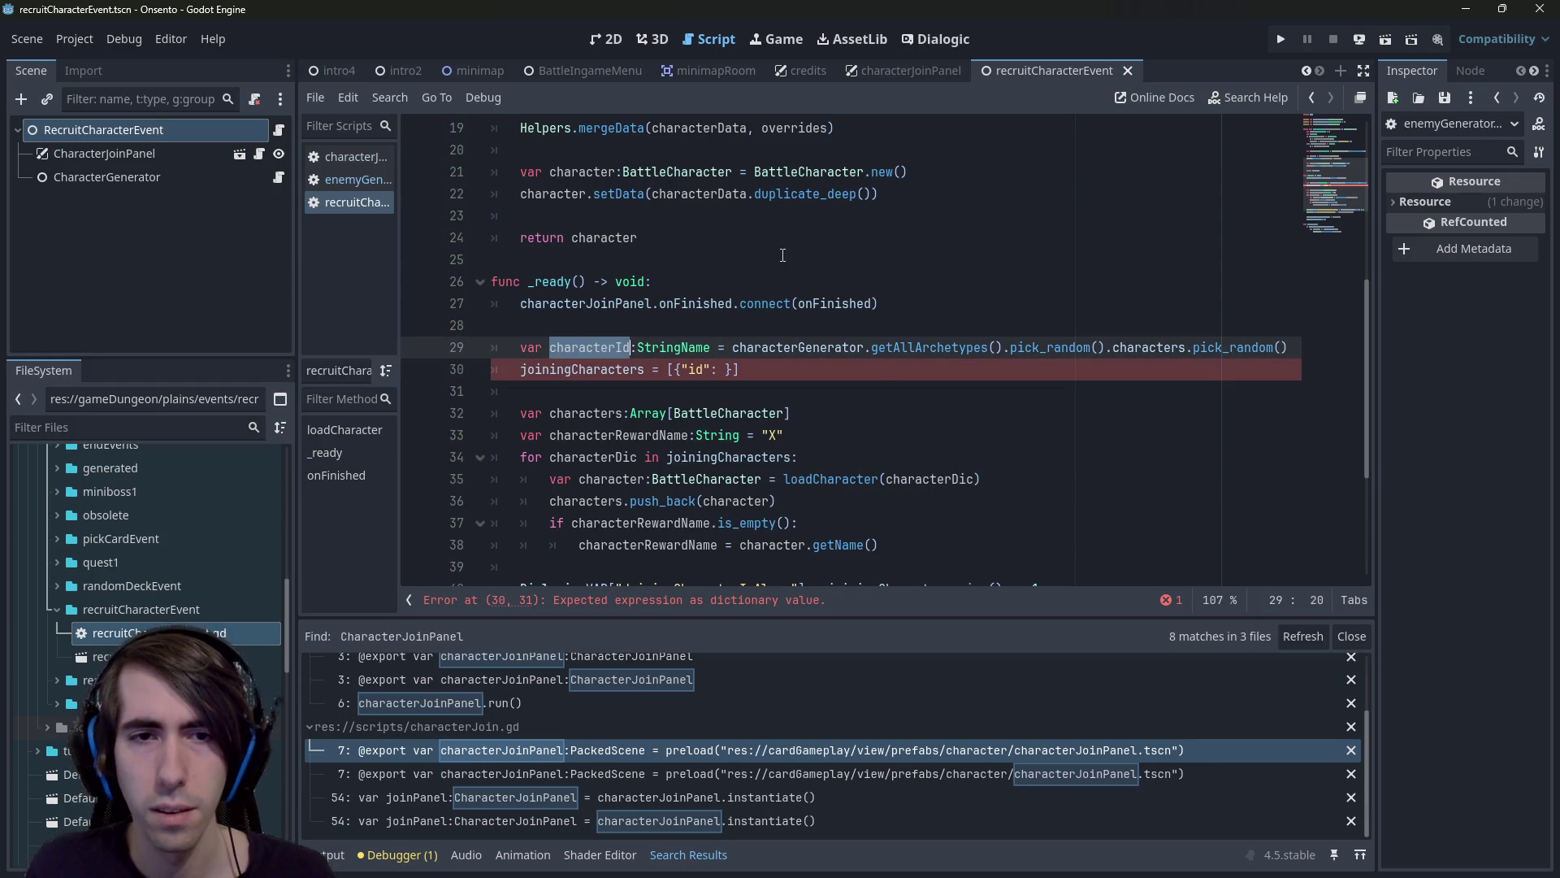
key("ctrl+c")
key("Down")
key("End")
key("Left")
key("Left")
key("ctrl+v")
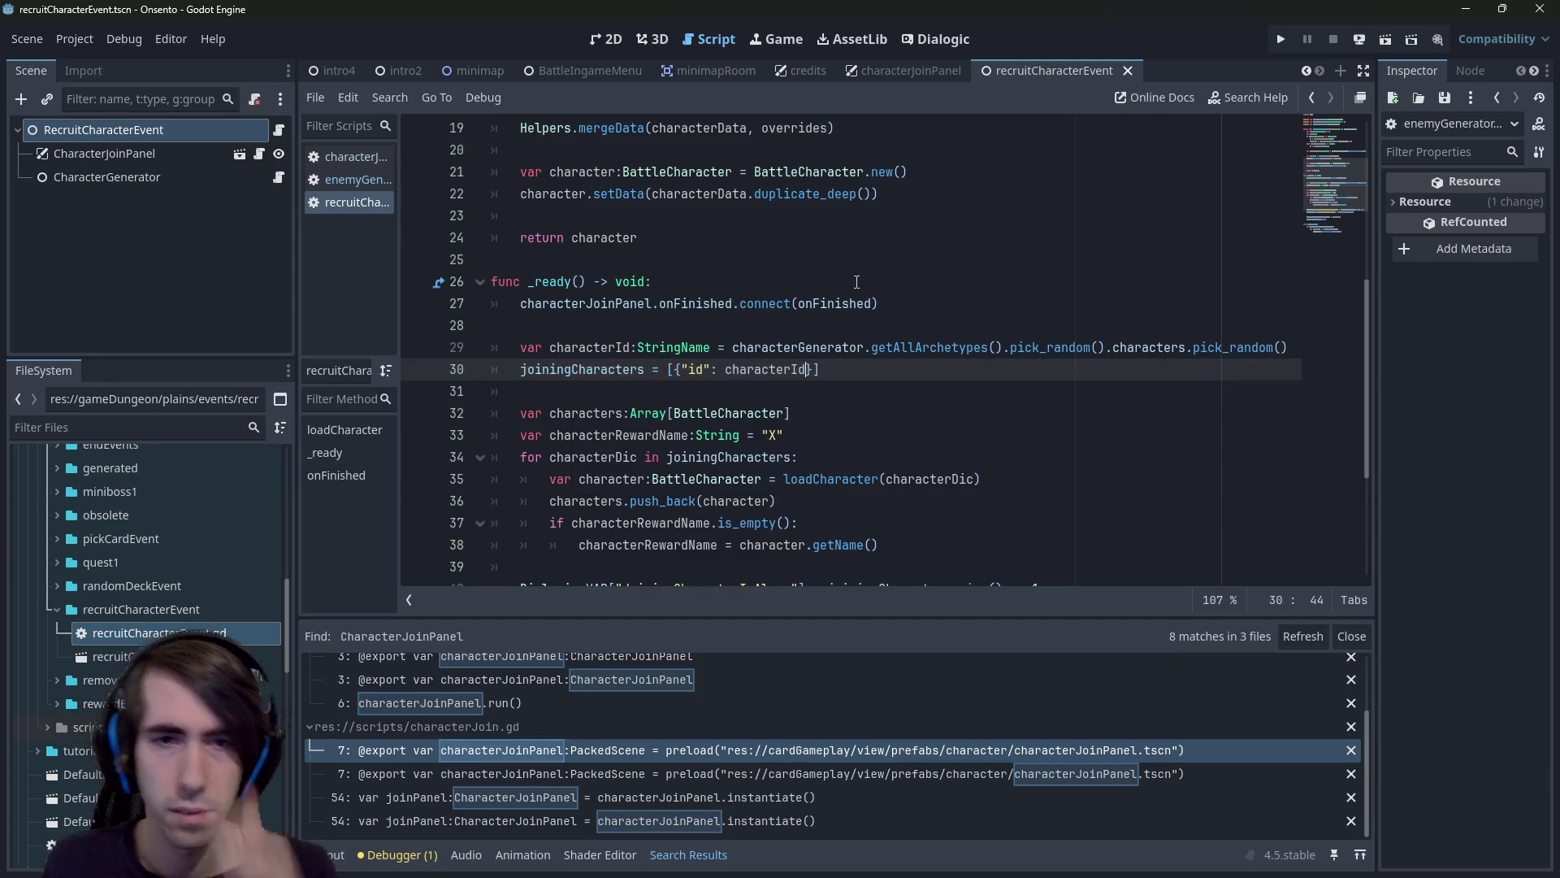
Extend line 13's elif with 'or characterDictionary is StringName', then run the scene
scroll(841, 281, "up", 6)
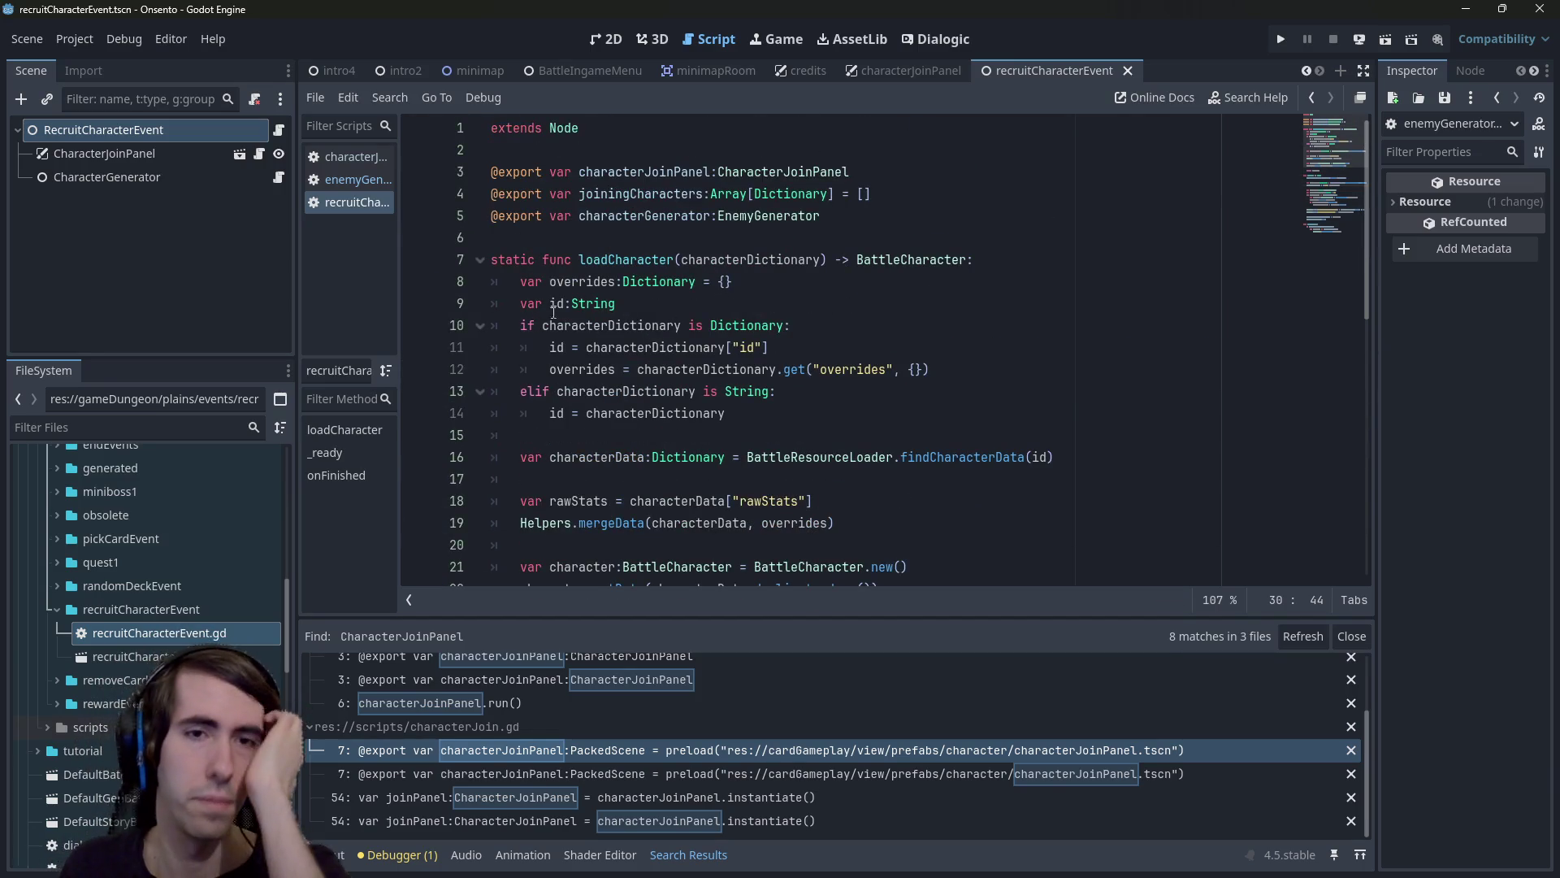
double_click(557, 303)
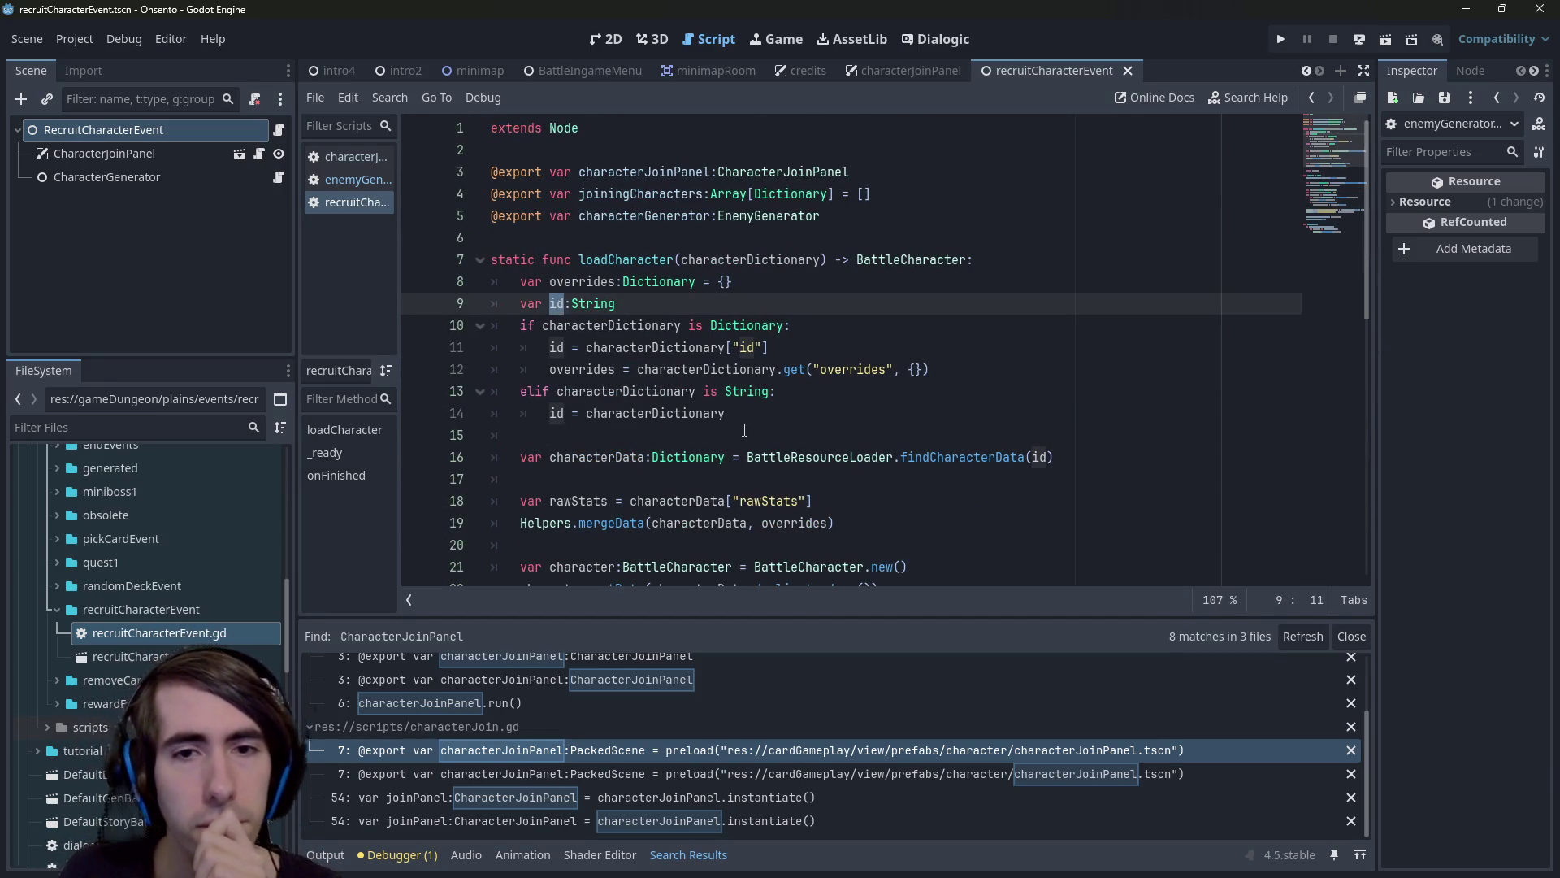
left_click_drag(769, 392, 556, 393)
key("ctrl+c")
key("Right")
type("or")
key("ctrl+v")
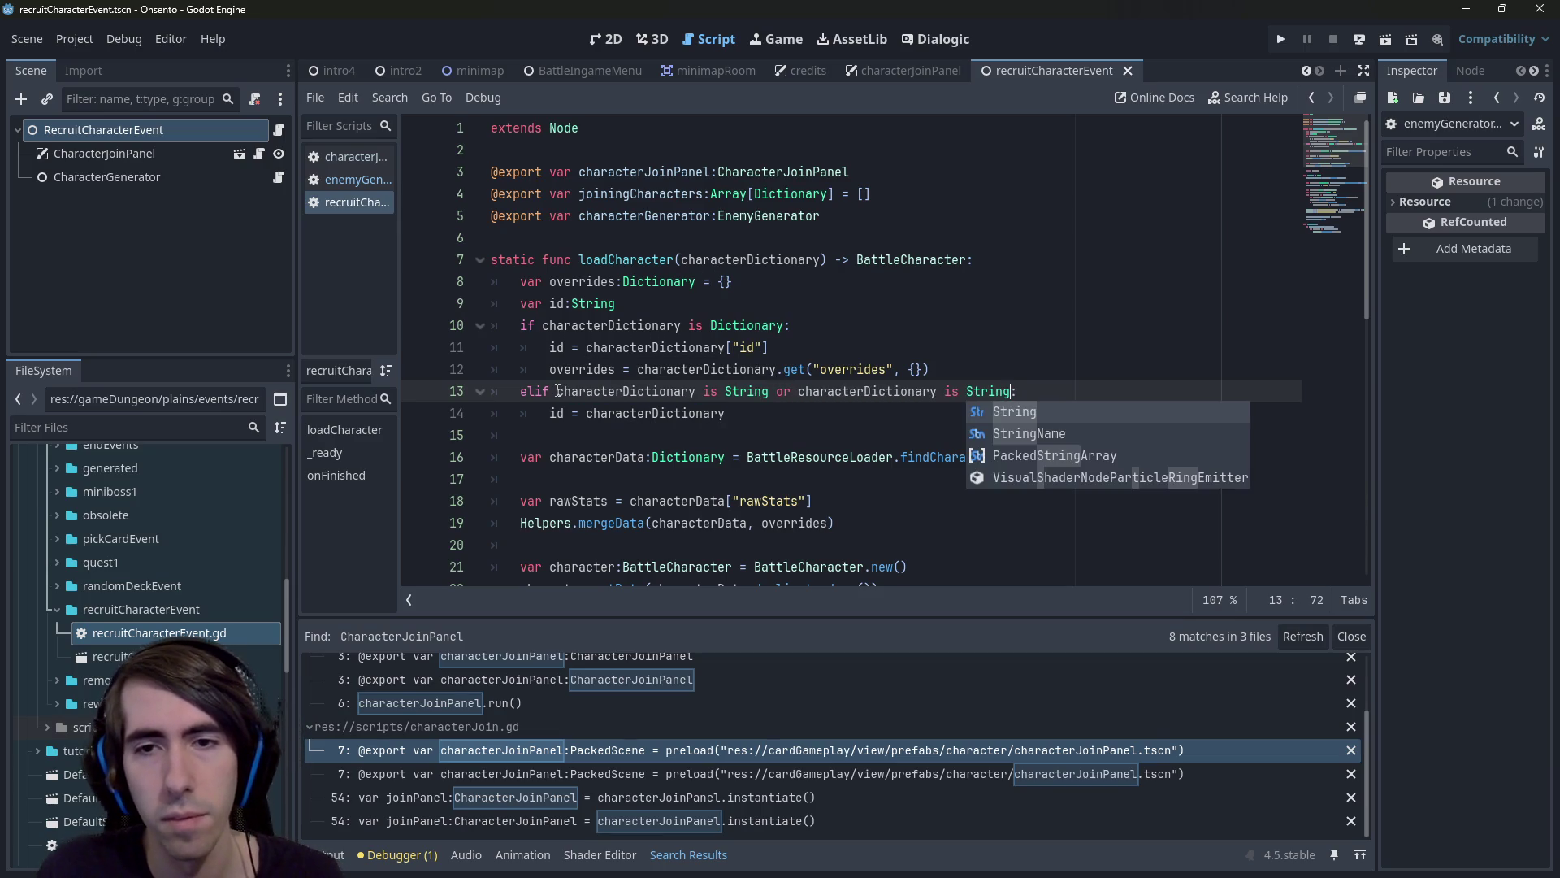
type("Name")
scroll(651, 372, "down", 7)
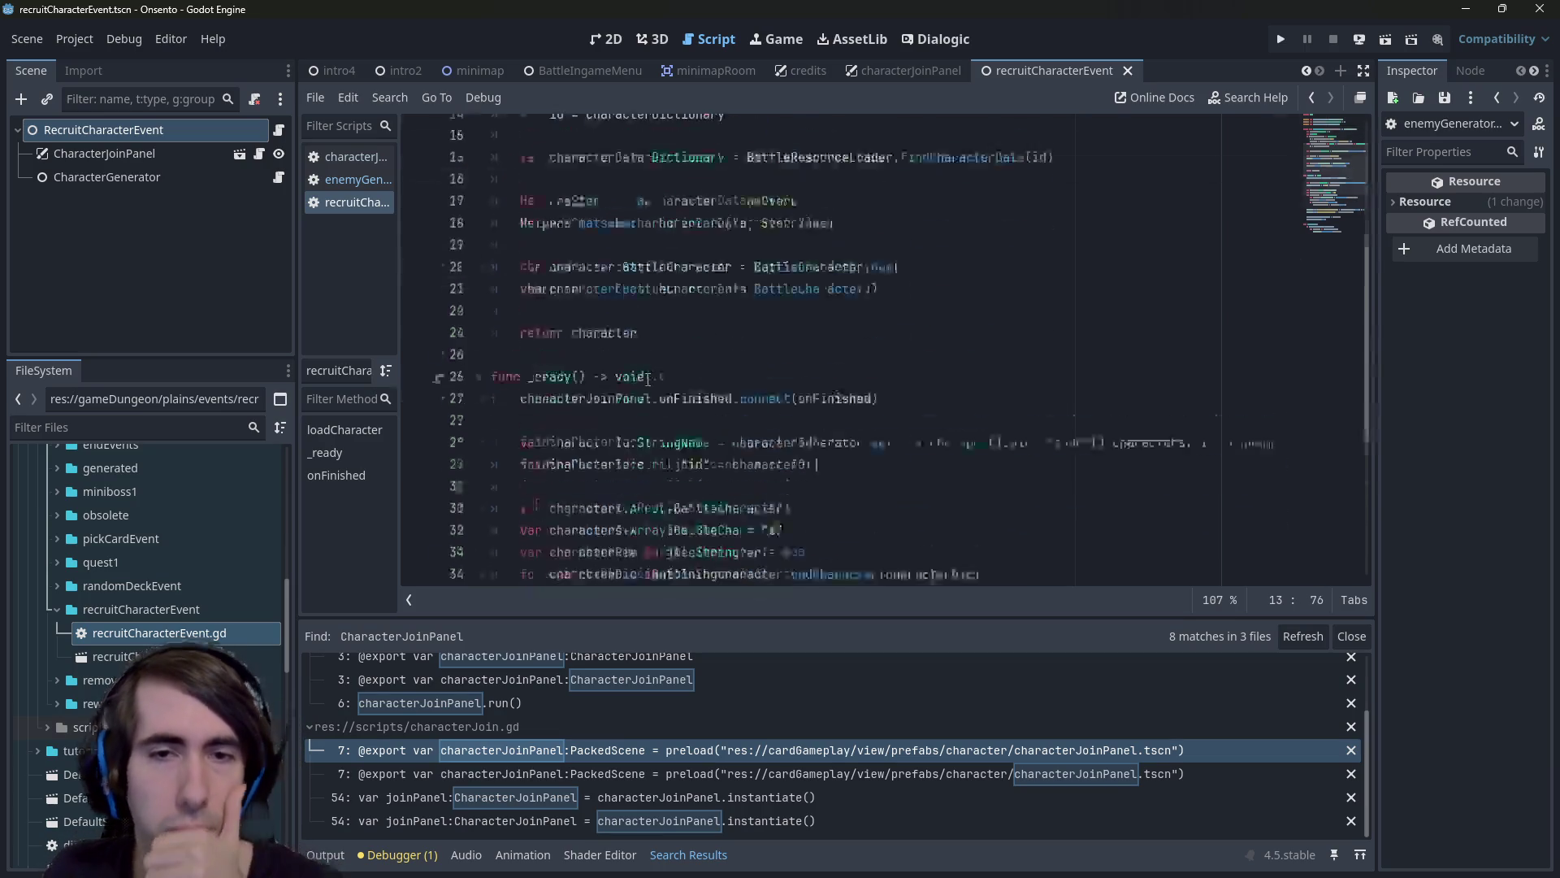
left_click(813, 323)
key("F6")
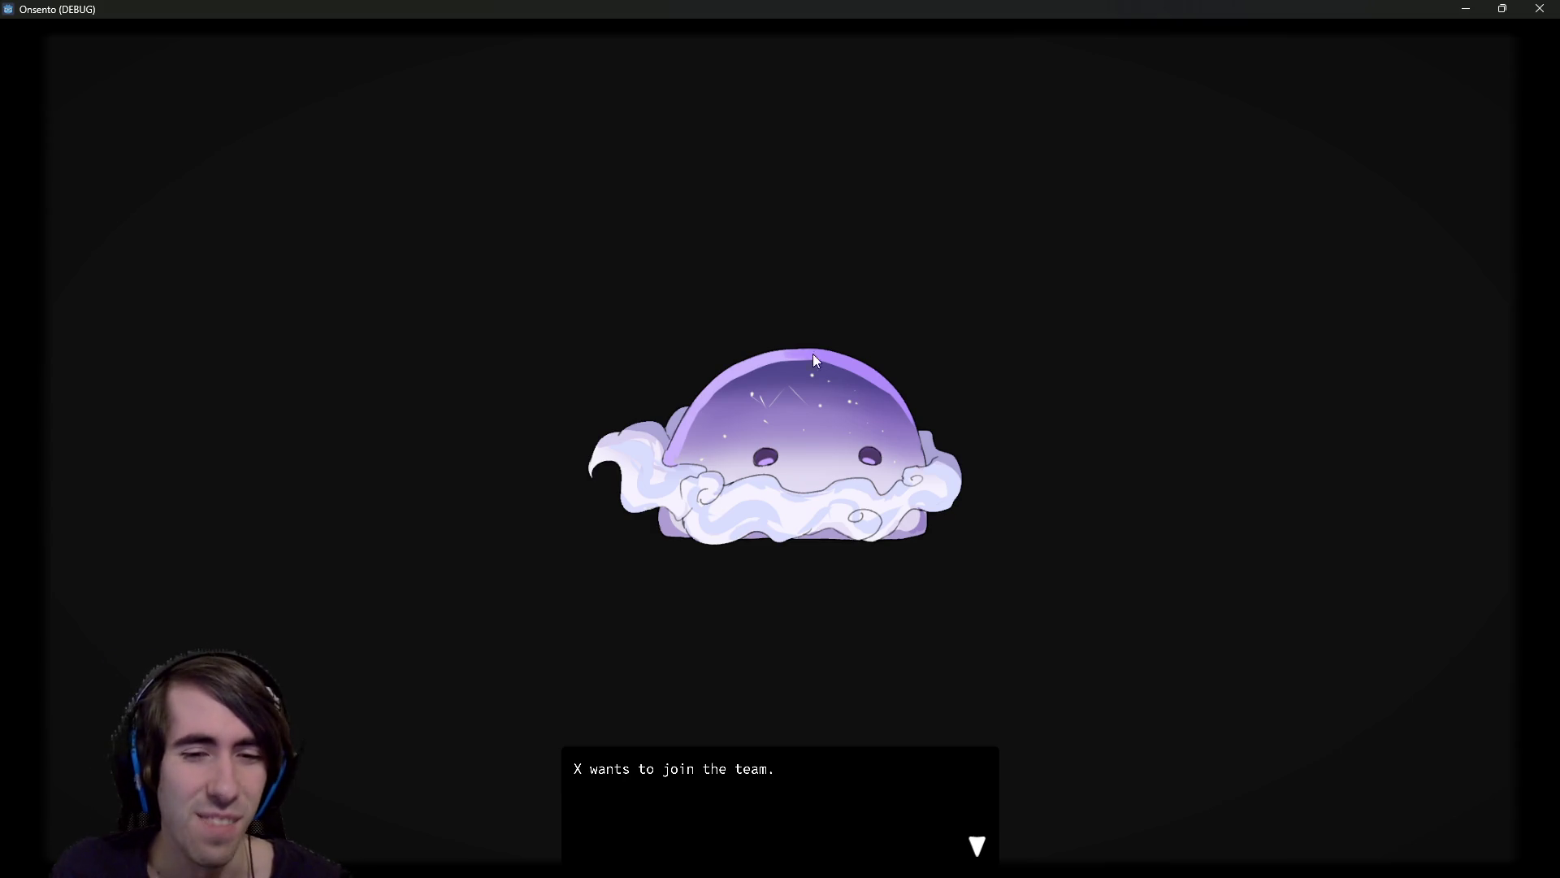
Play through the recruit dialogue, accept the monster with Yes, and close the game
left_click(714, 707)
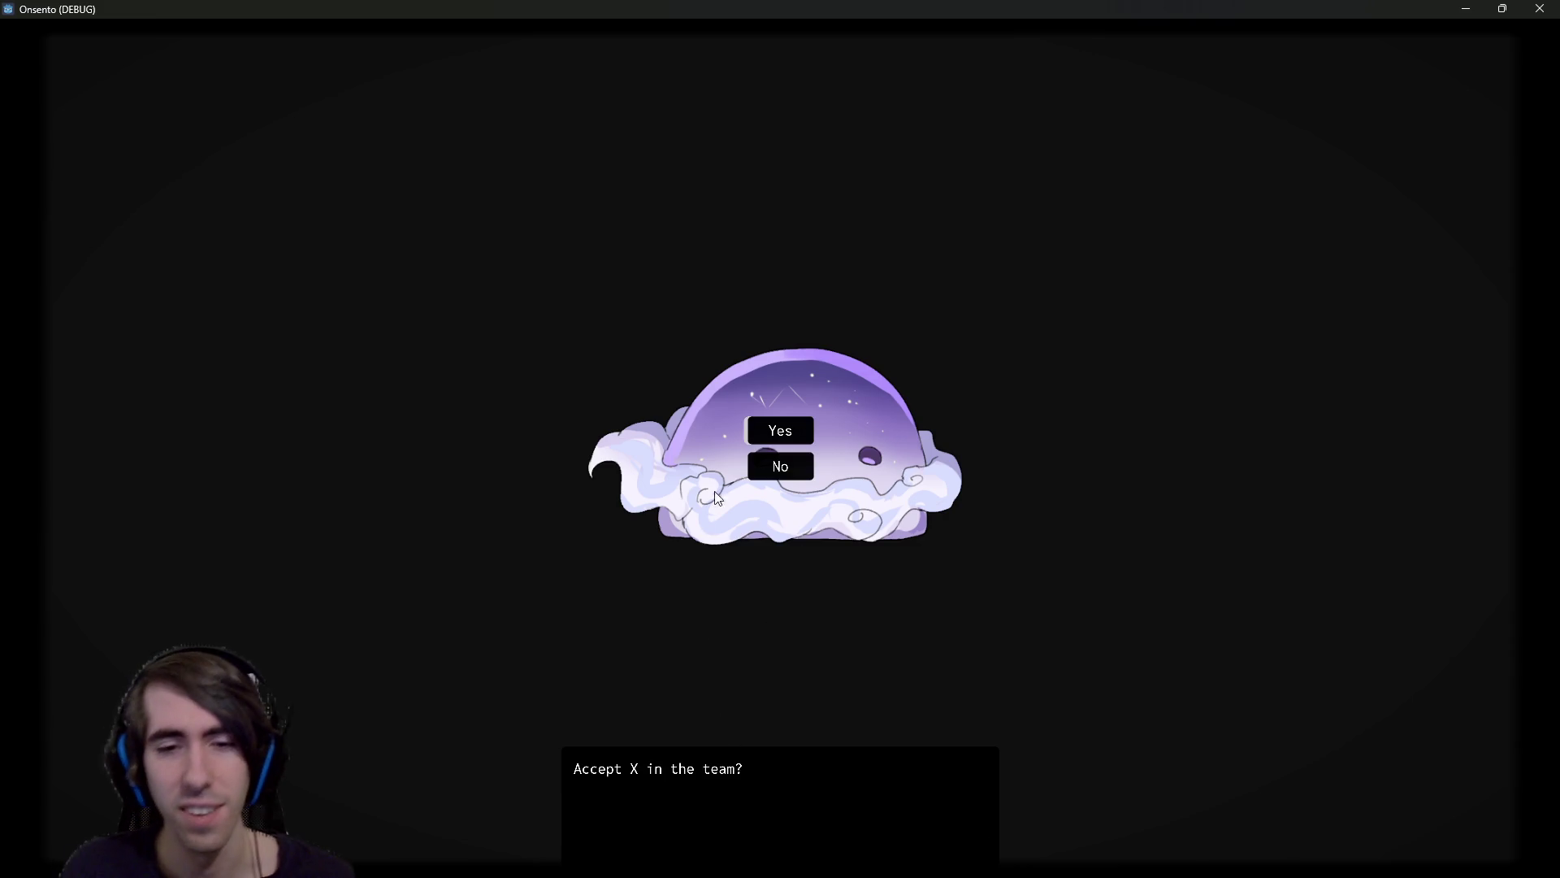
left_click(785, 433)
left_click(783, 416)
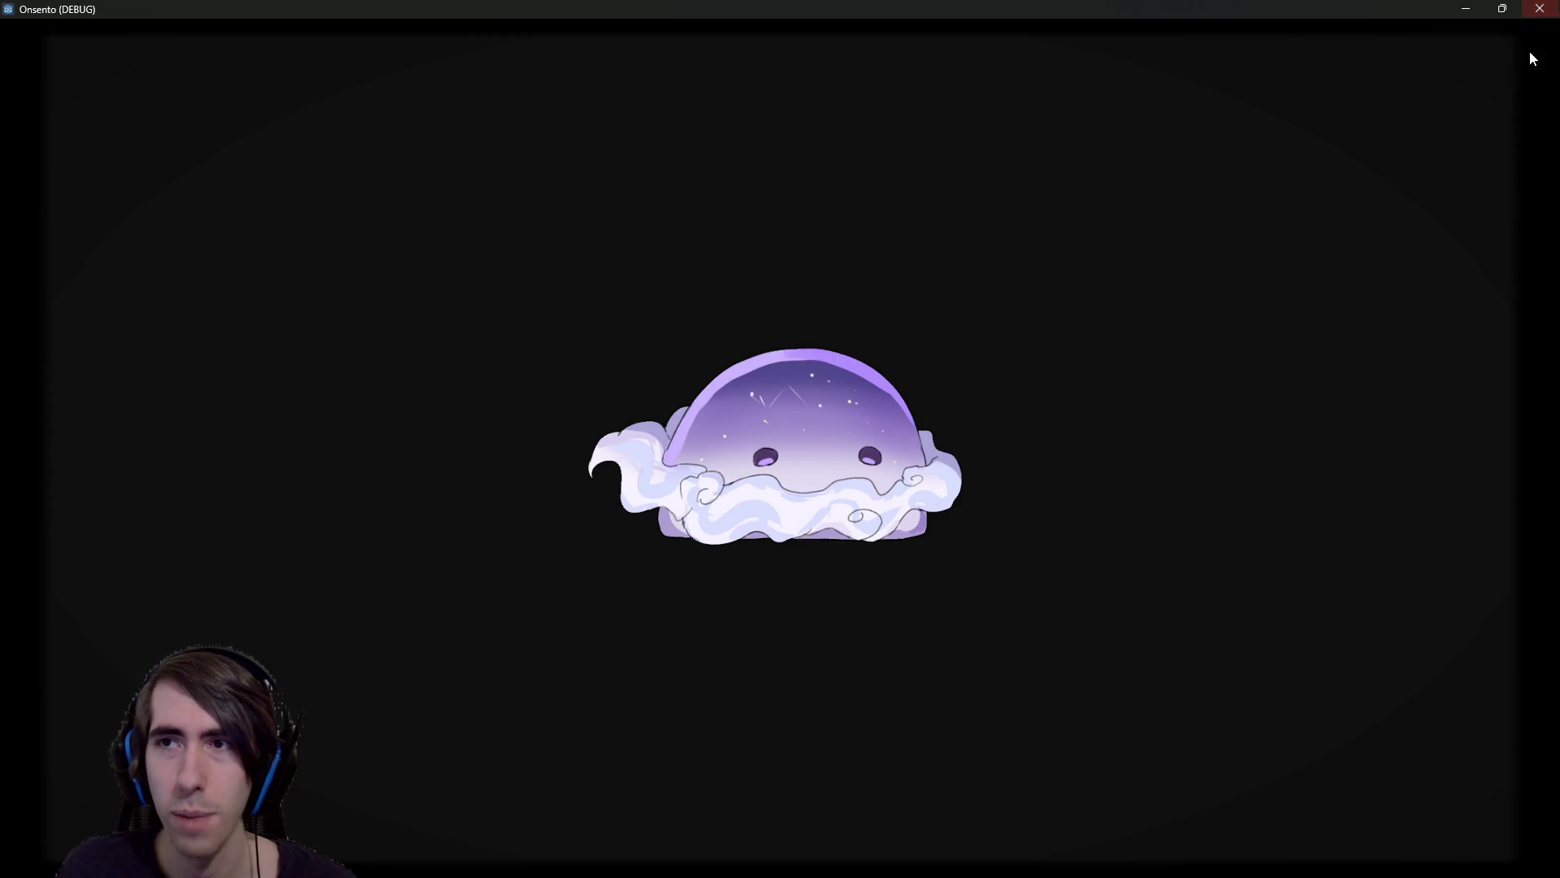
left_click(1530, 9)
Run the scene again, answer the join question, and close the game window
left_click(1384, 35)
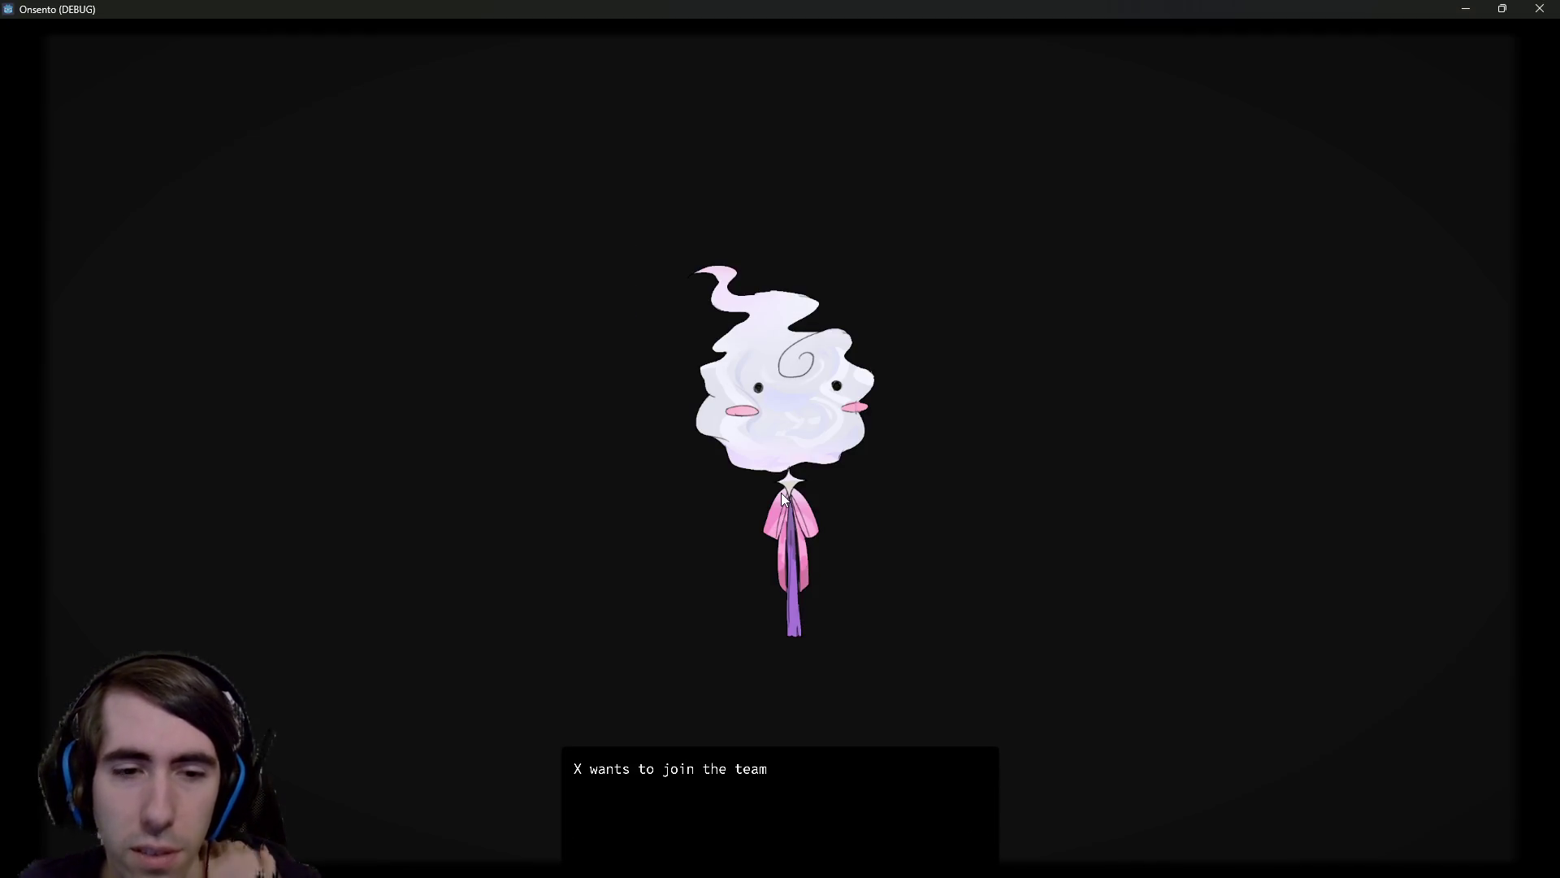
left_click(784, 498)
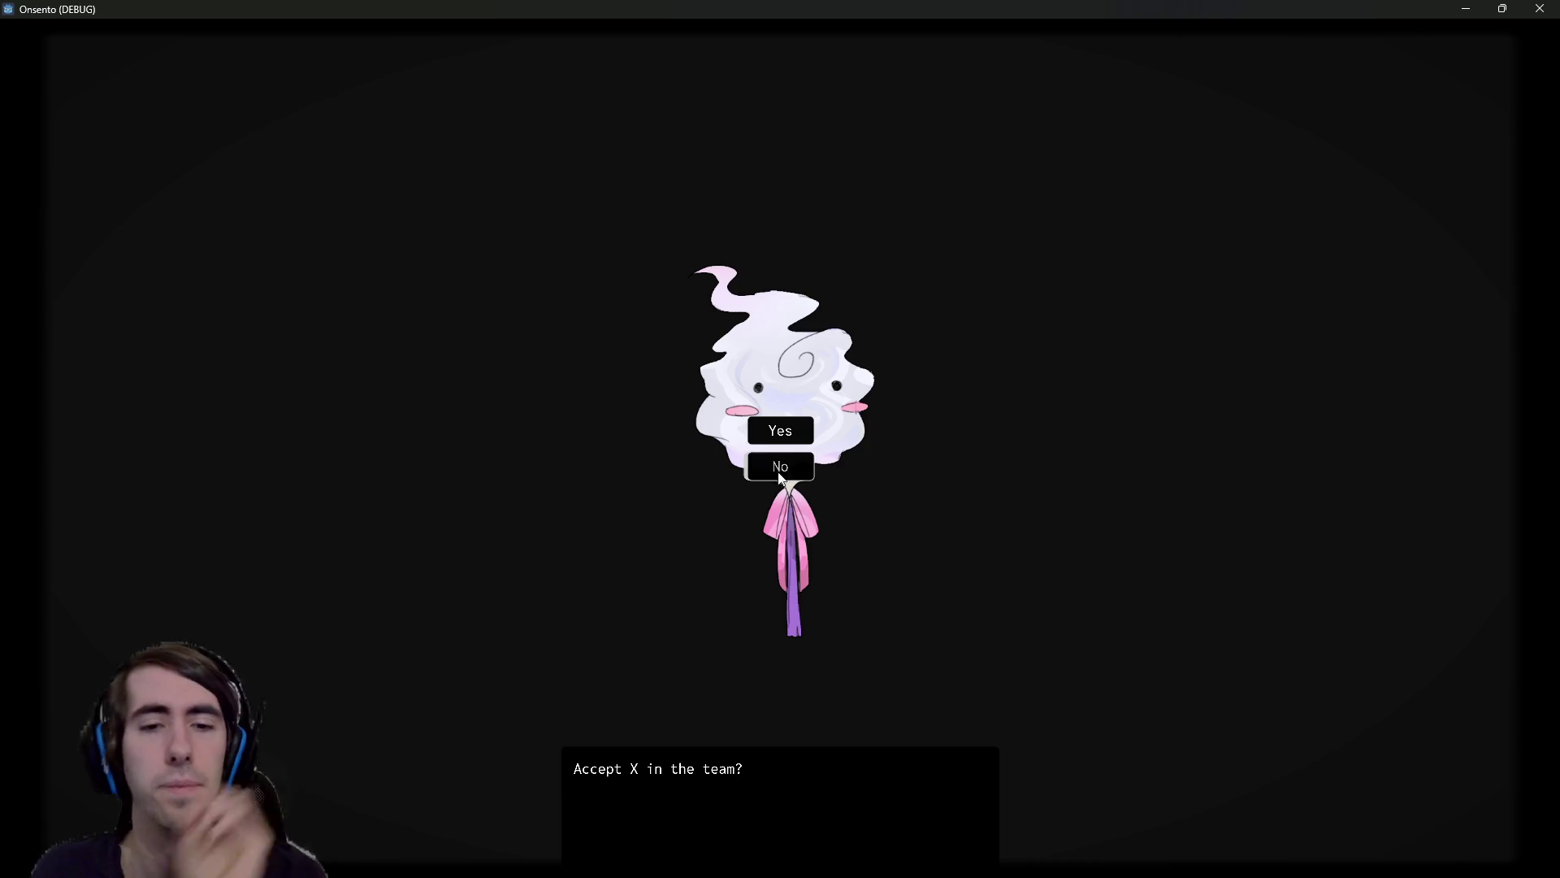
left_click(767, 439)
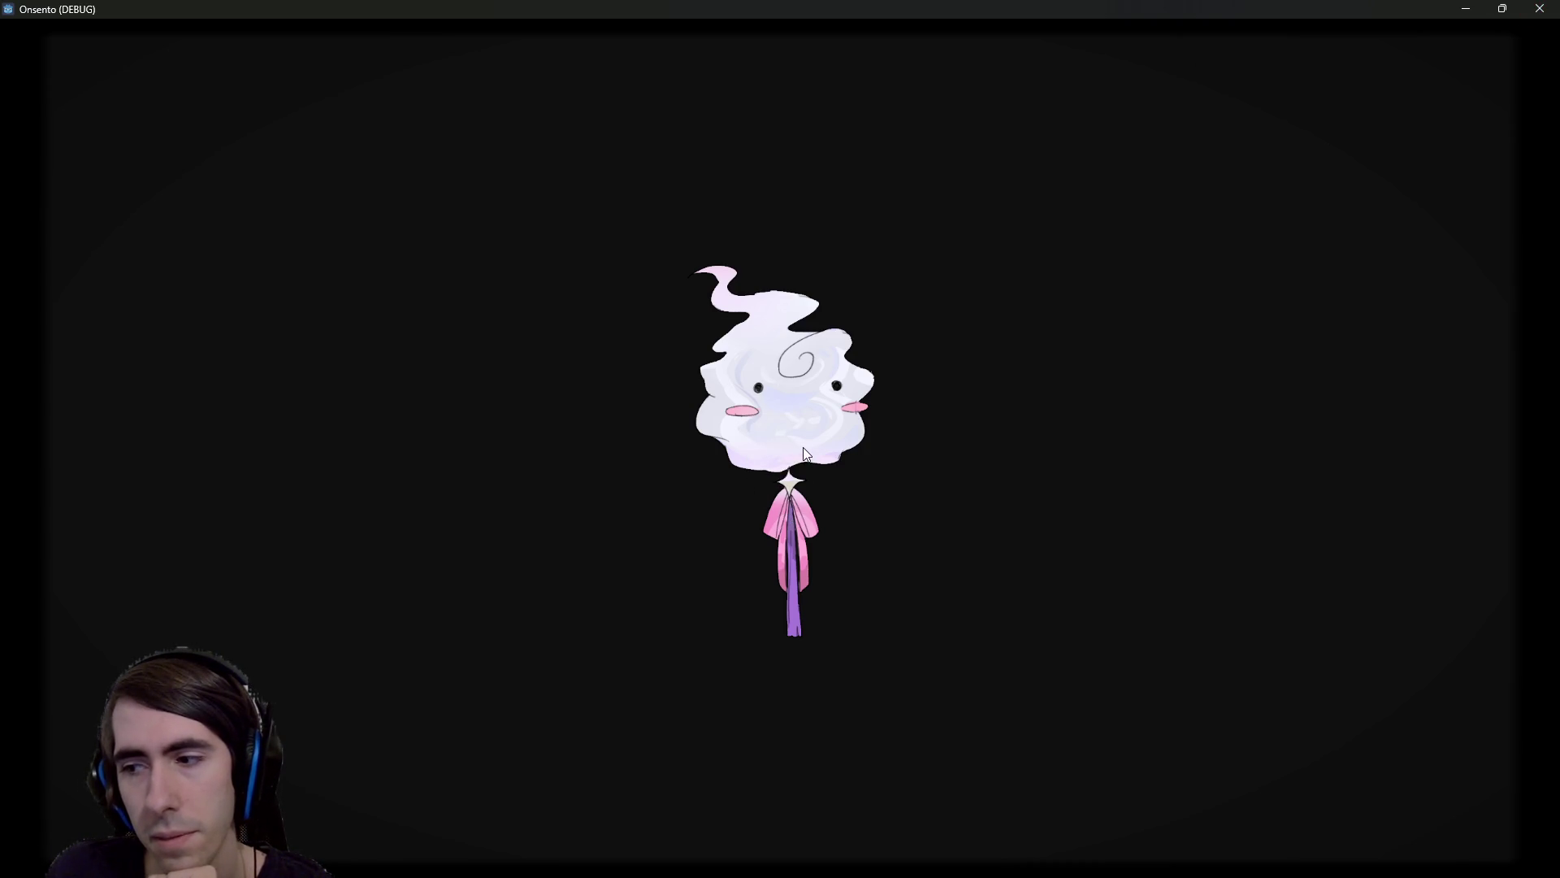
left_click(1540, 9)
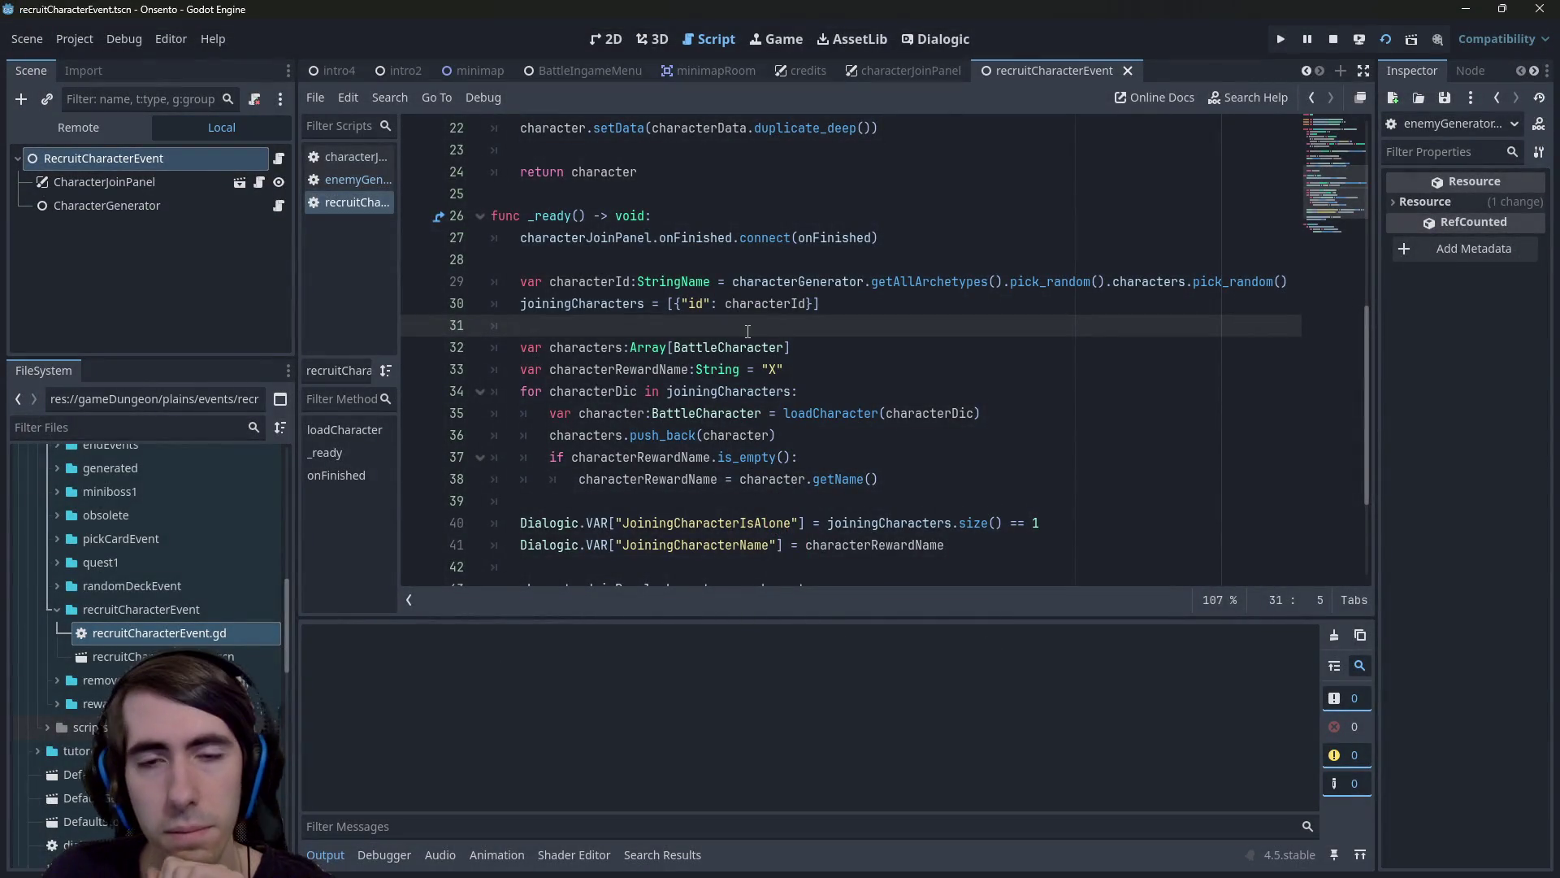
Stop the running game and review characterDictionary and the "X" default name
scroll(1268, 133, "down", 1)
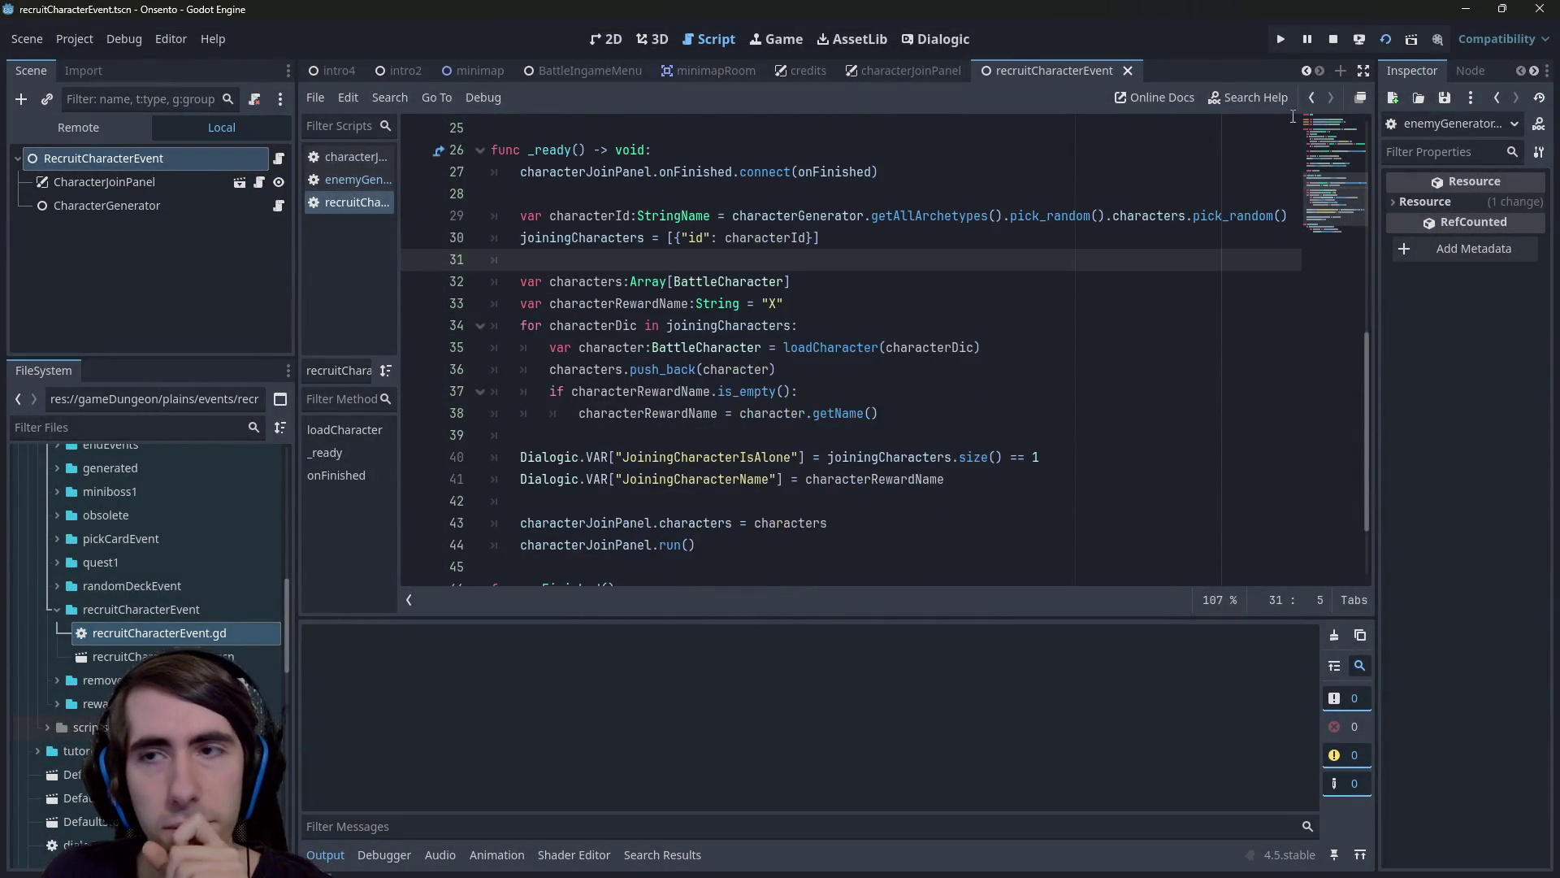
left_click(1334, 39)
scroll(573, 390, "down", 2)
scroll(572, 390, "up", 3)
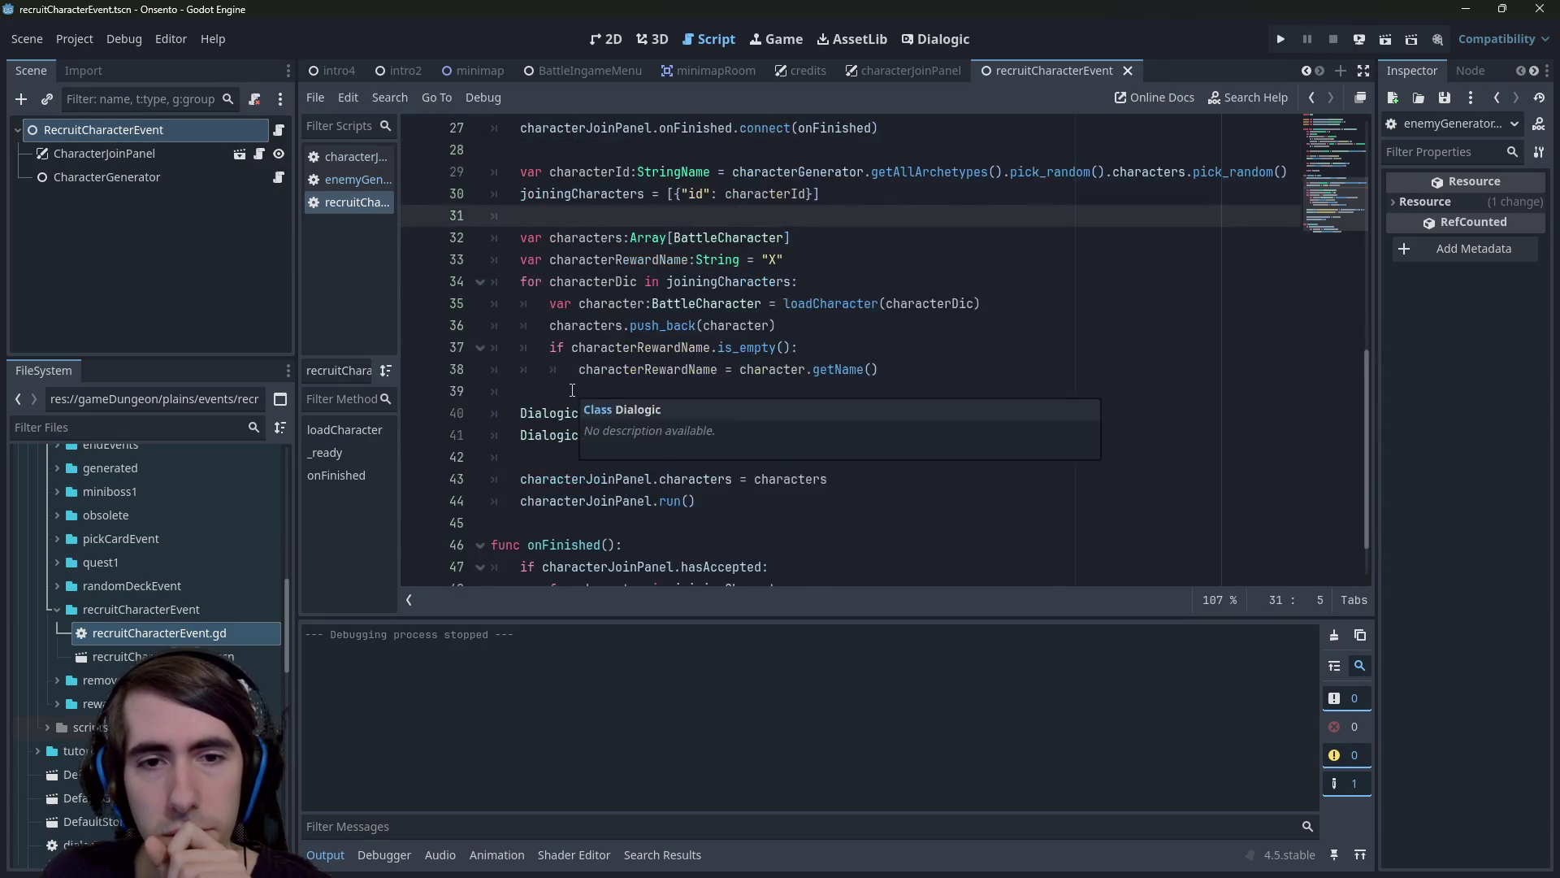
scroll(573, 391, "up", 7)
scroll(573, 391, "down", 1)
scroll(585, 369, "up", 1)
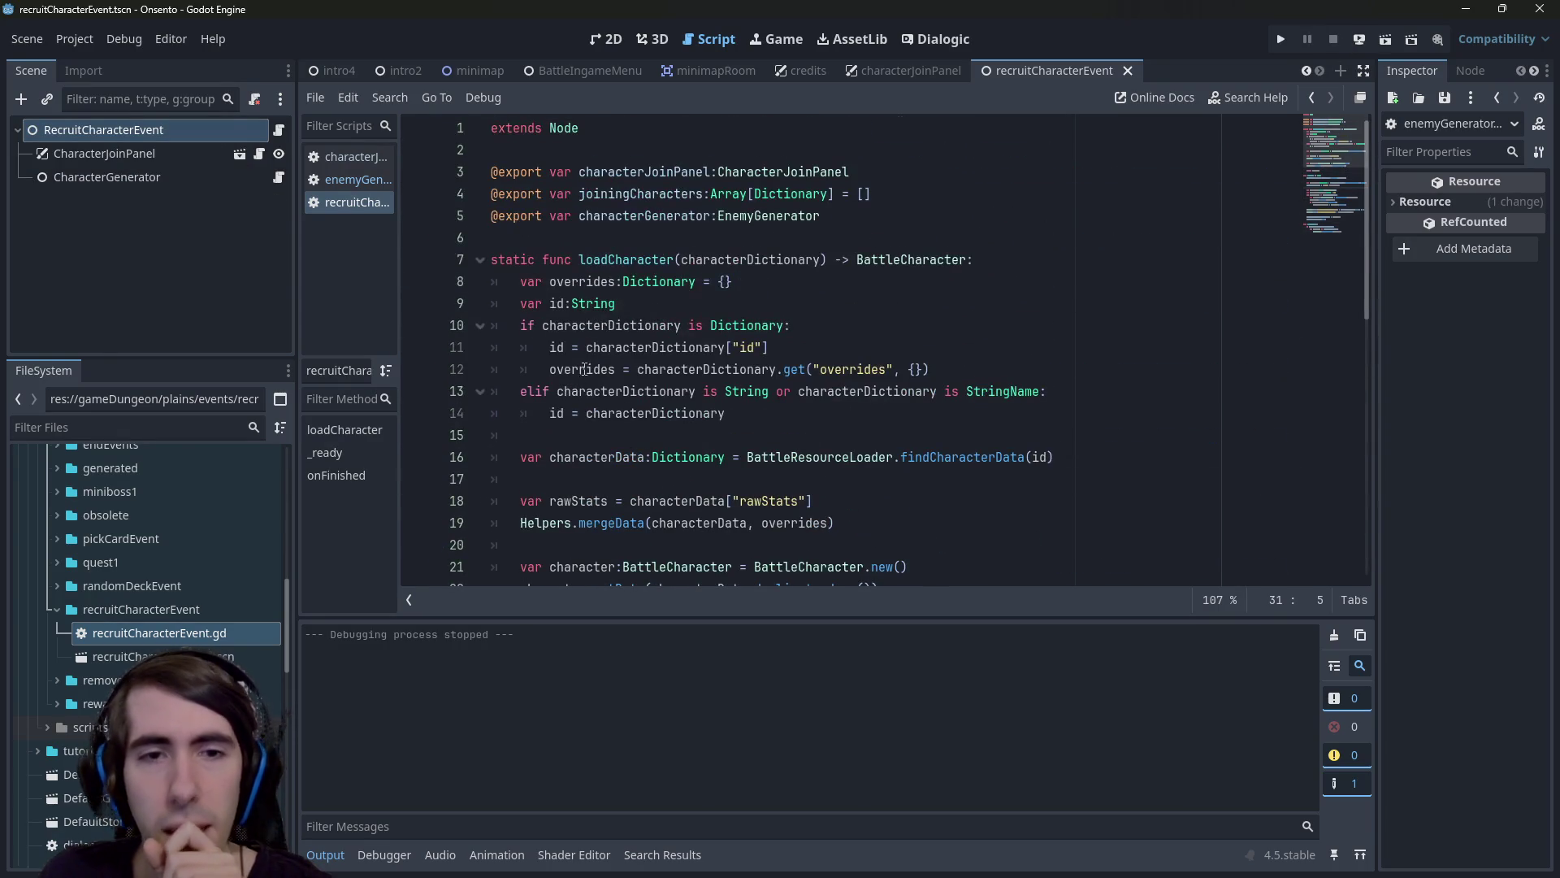
double_click(671, 337)
scroll(608, 365, "down", 2)
scroll(608, 365, "down", 5)
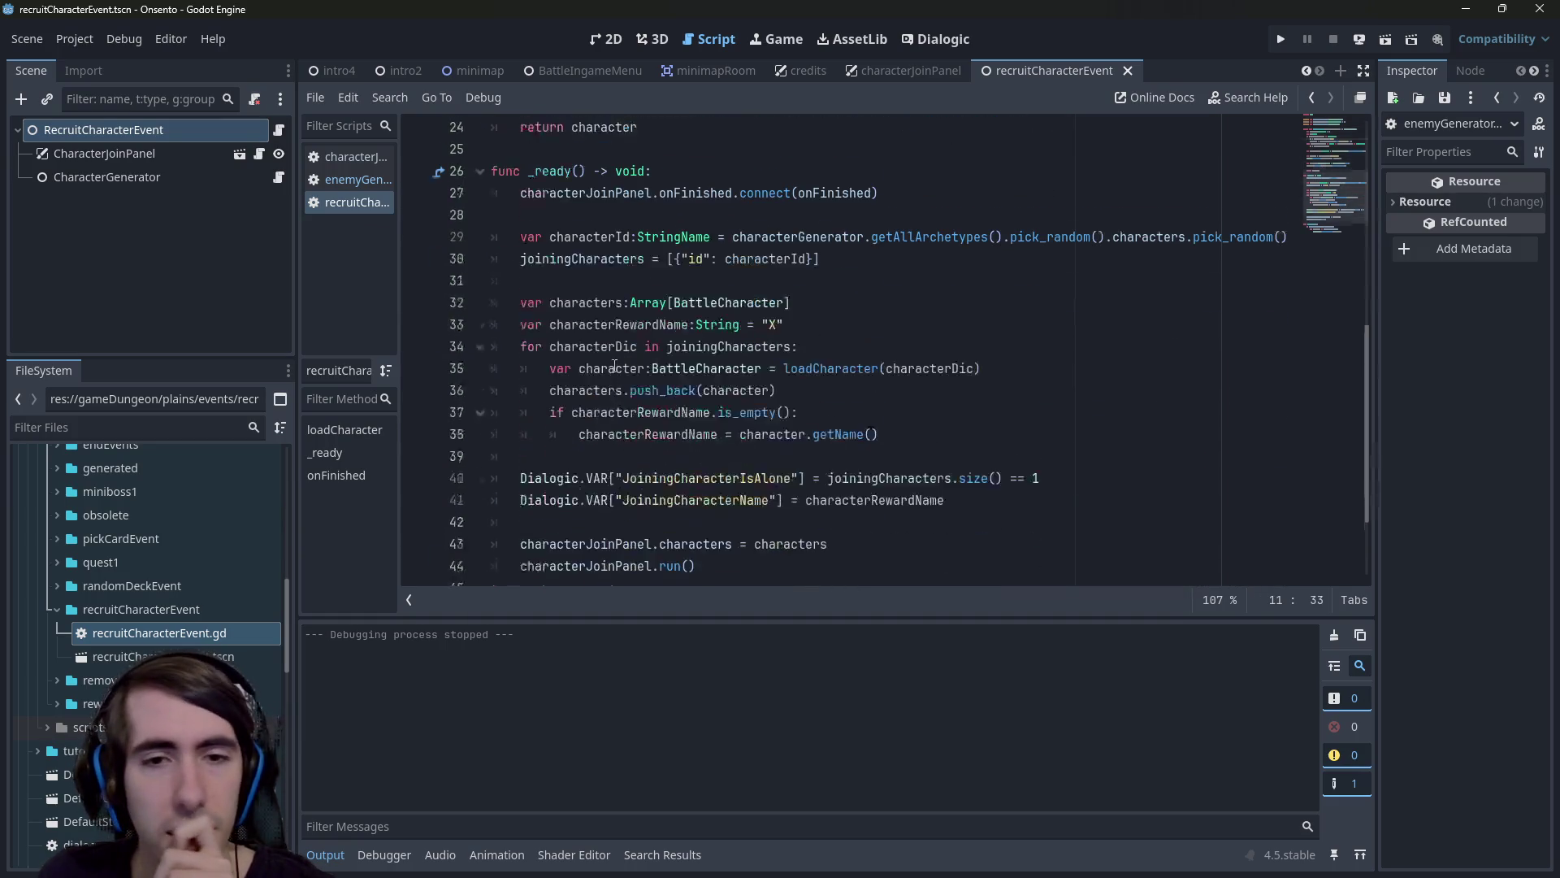
left_click(761, 304)
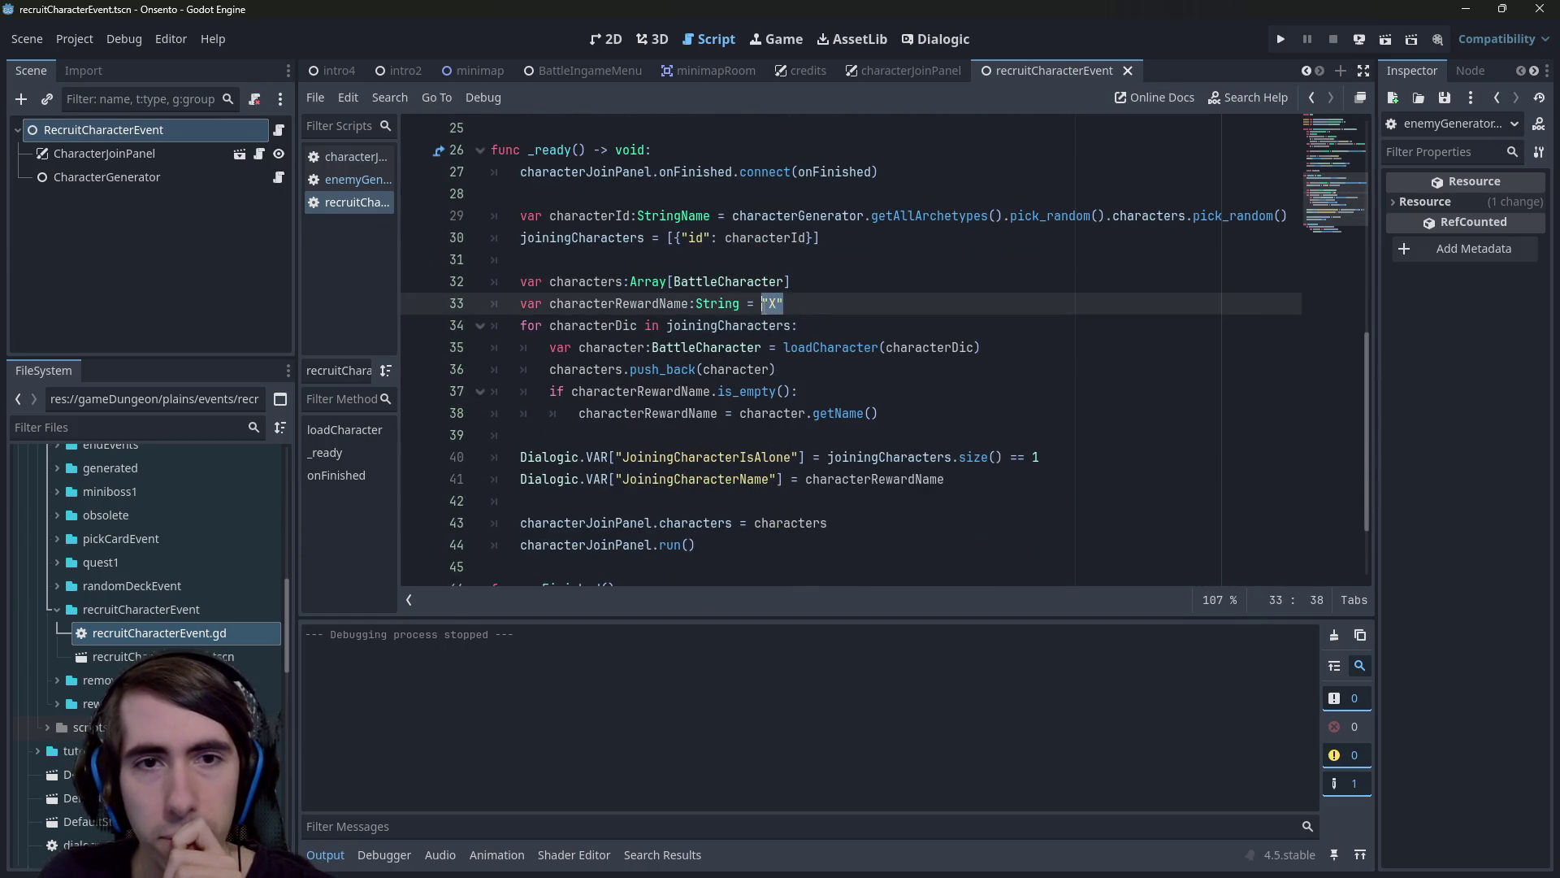
scroll(782, 286, "up", 1)
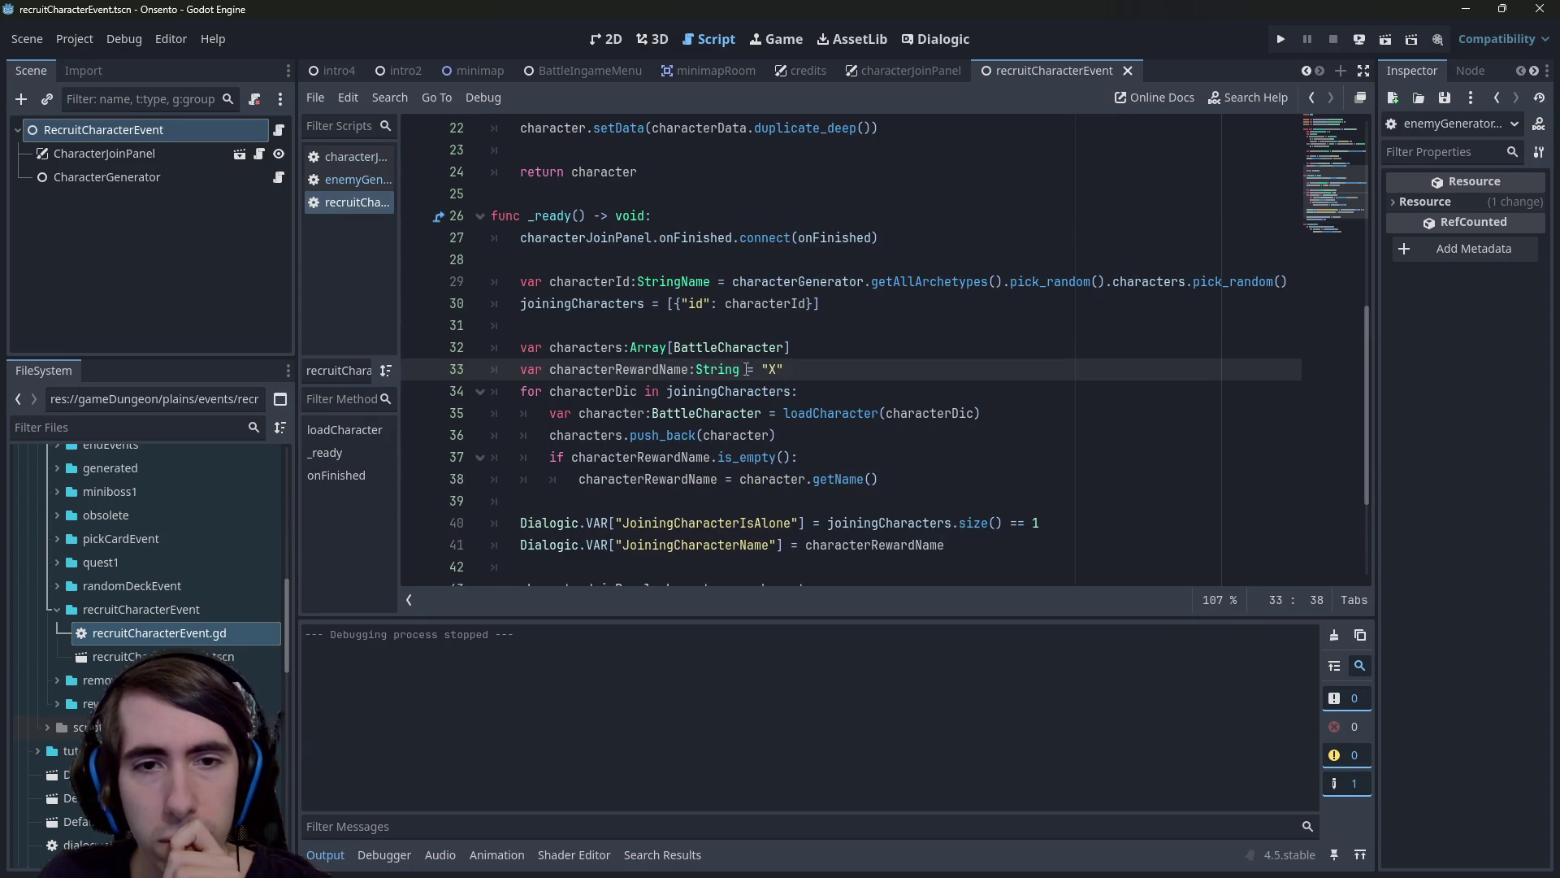
Replace the "X" default of characterRewardName on line 33 with "A monster"
left_click(836, 413)
left_click(836, 413, "ctrl")
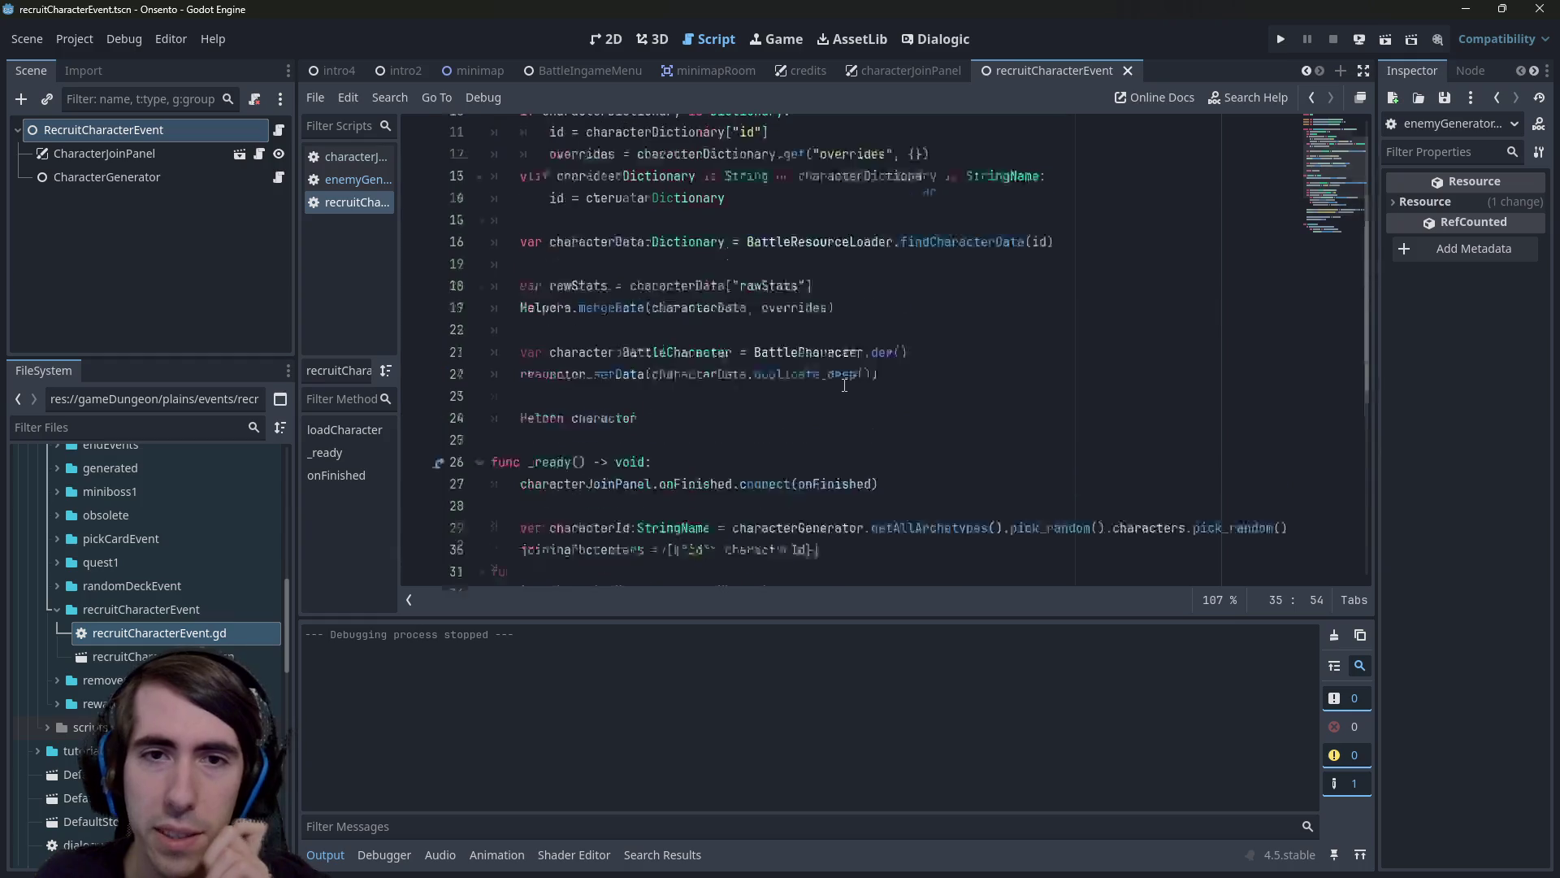
scroll(845, 380, "down", 5)
scroll(846, 376, "down", 2)
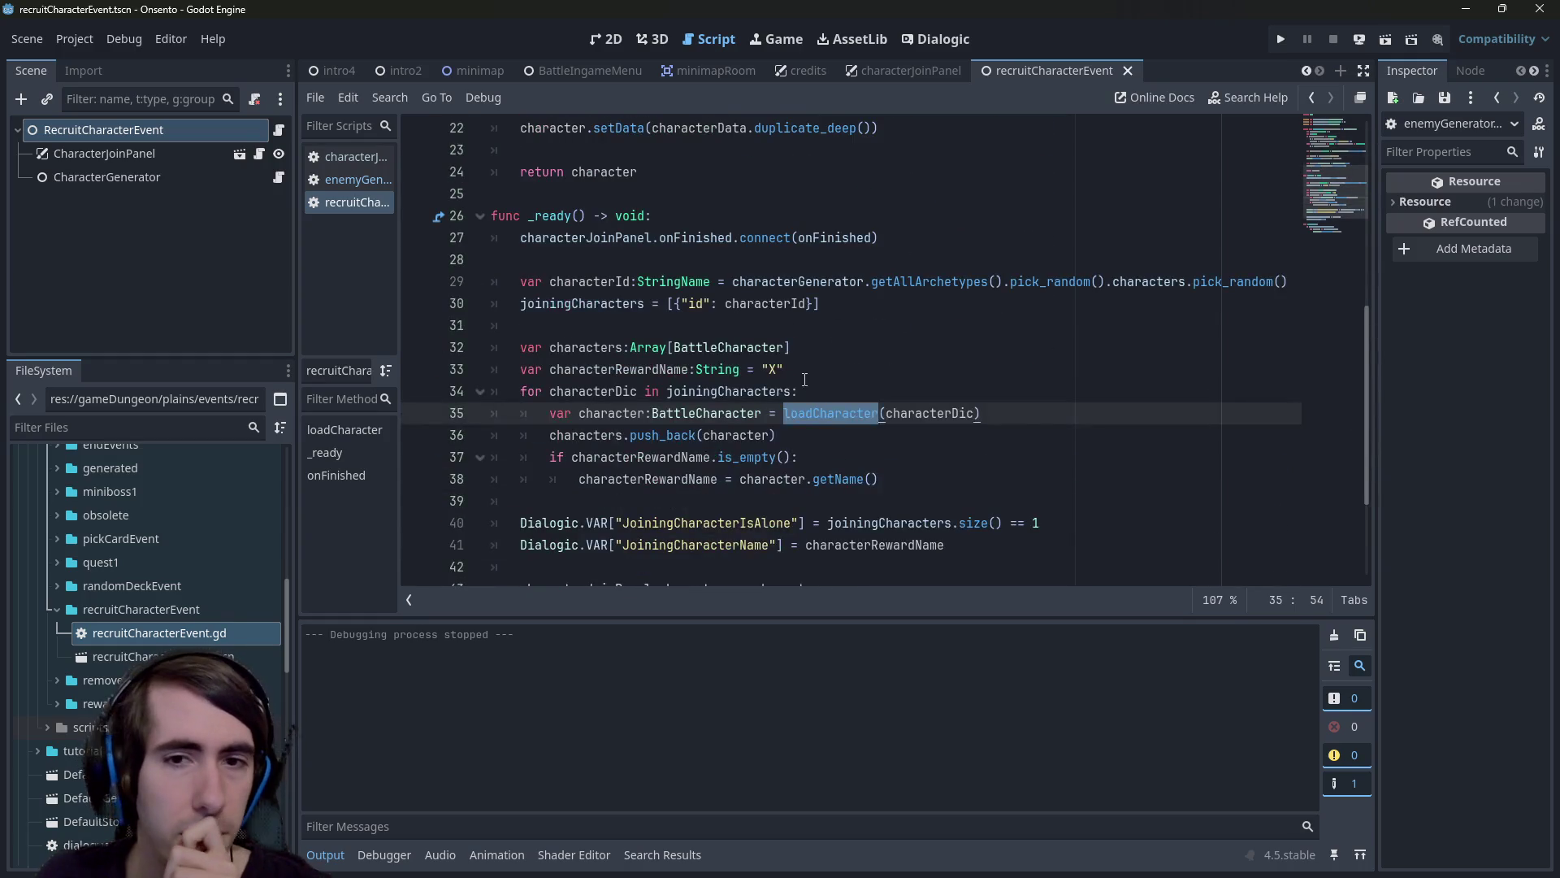
left_click(778, 369)
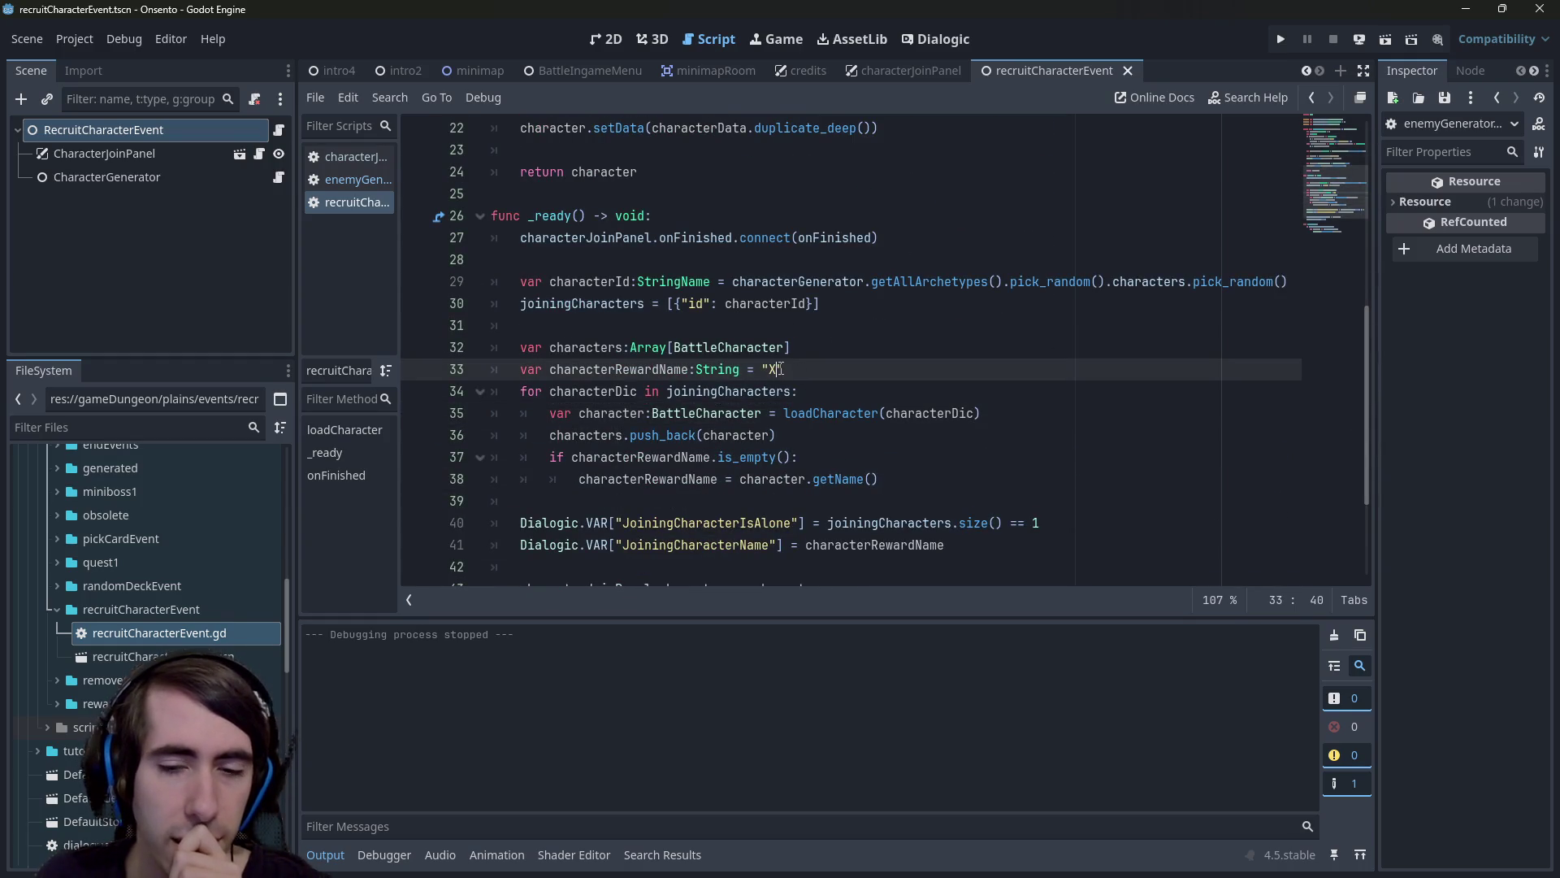
key("BackSpace")
type("A mon")
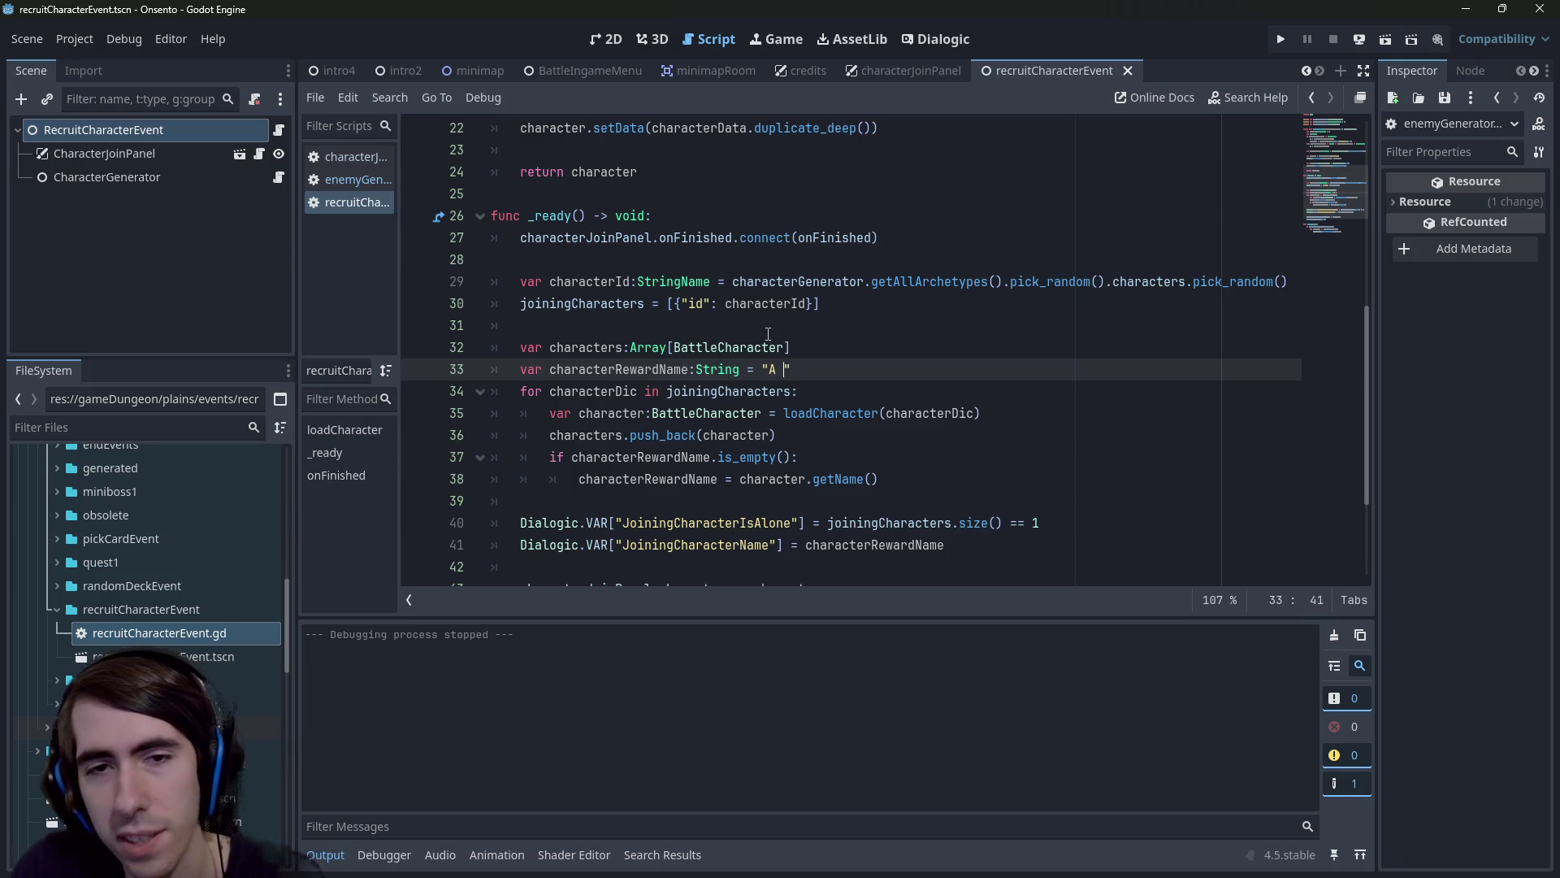
type("ster")
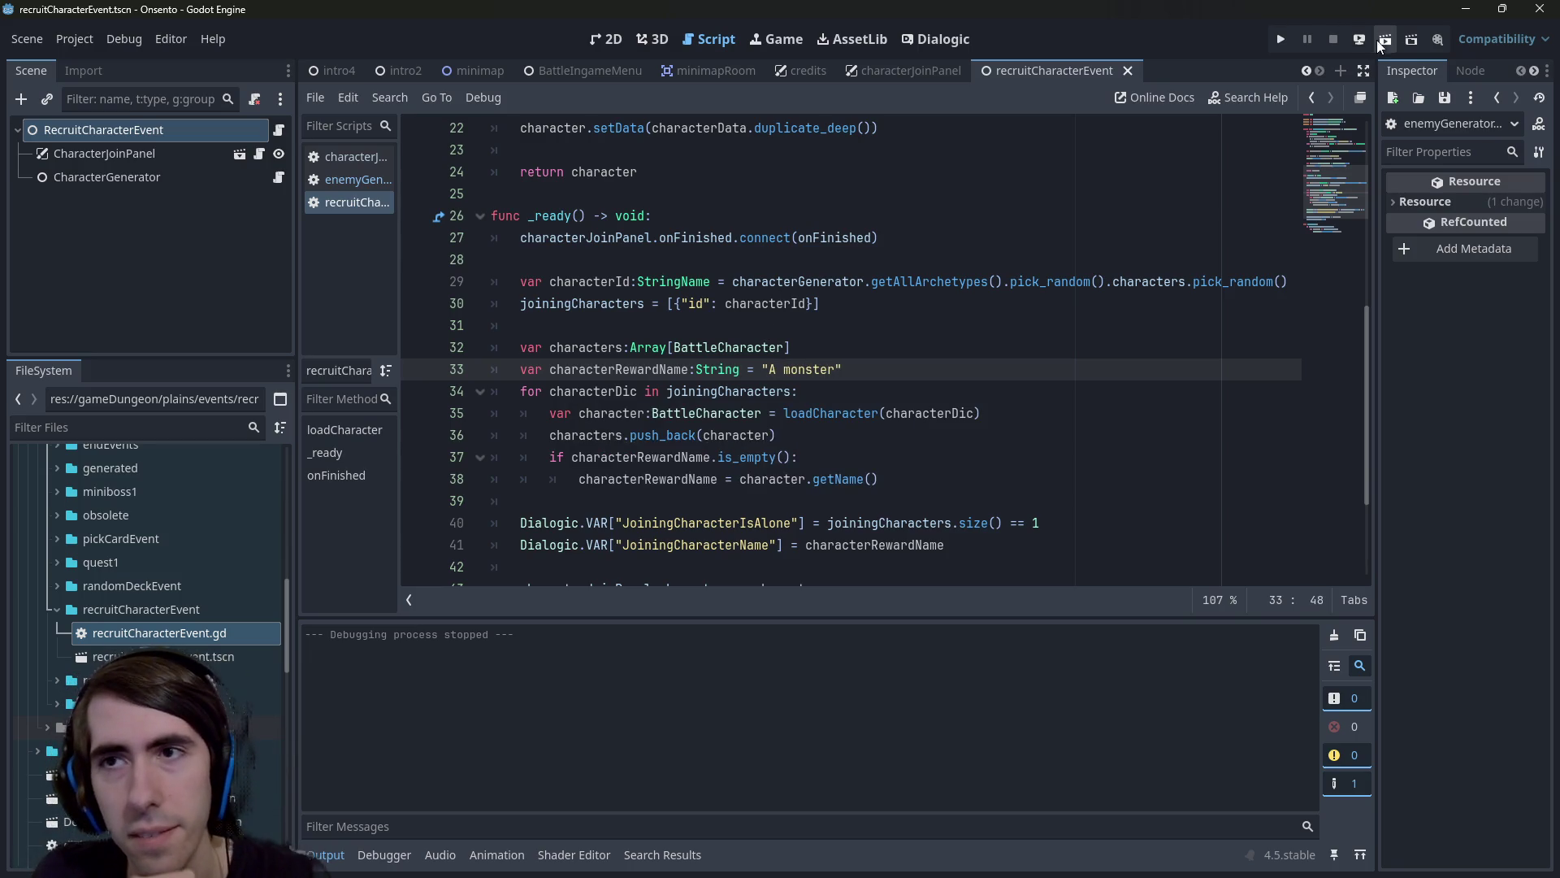
Run the scene, accept the monster so "A monster joins the team!" appears, and close the game
left_click(1385, 39)
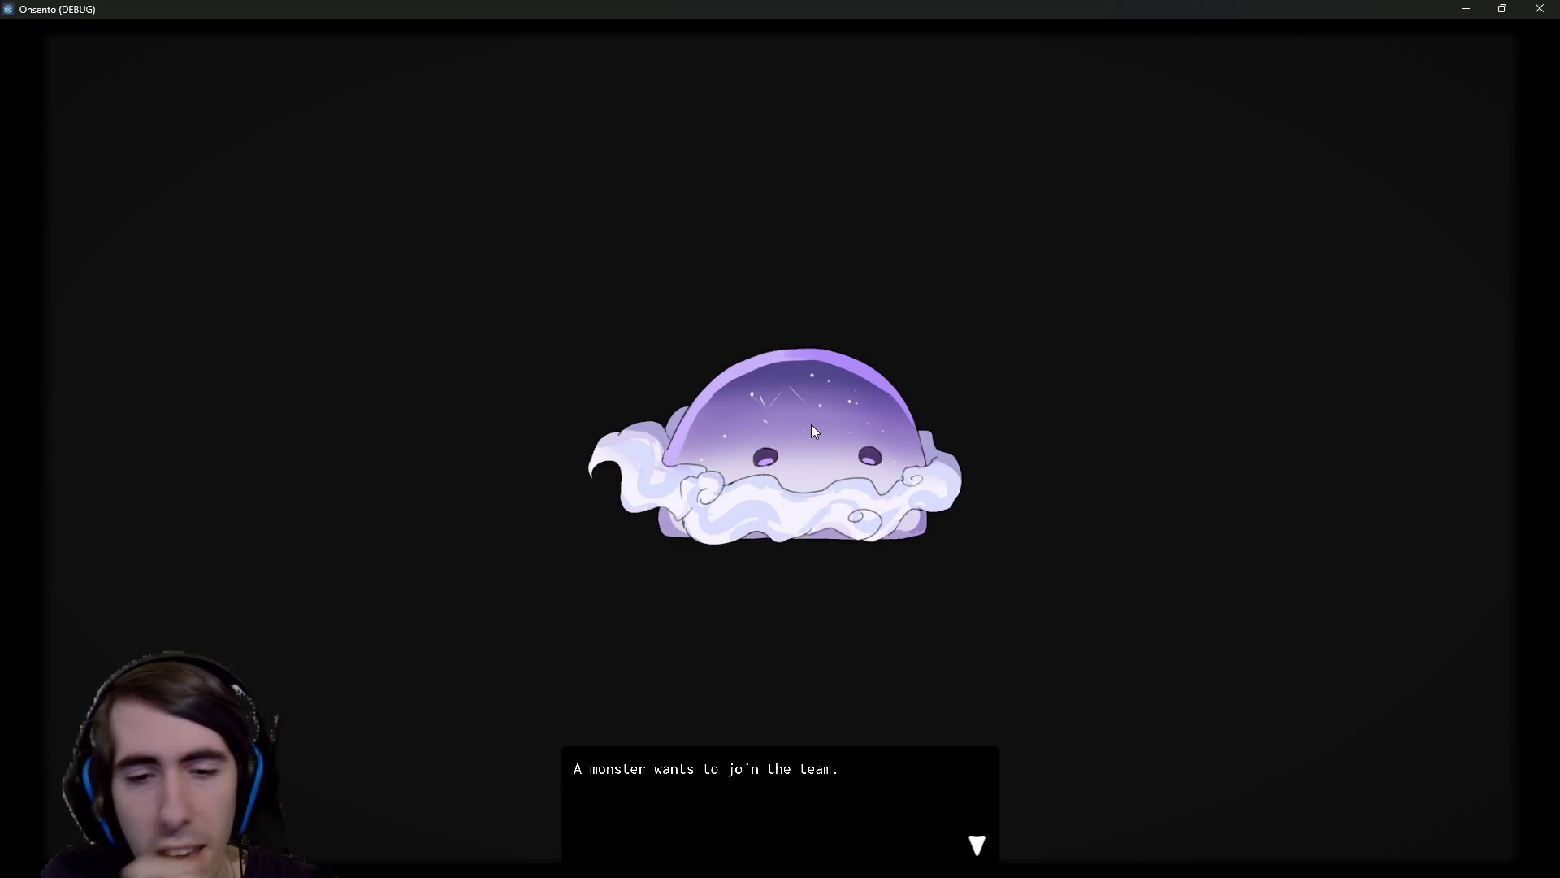
left_click(811, 424)
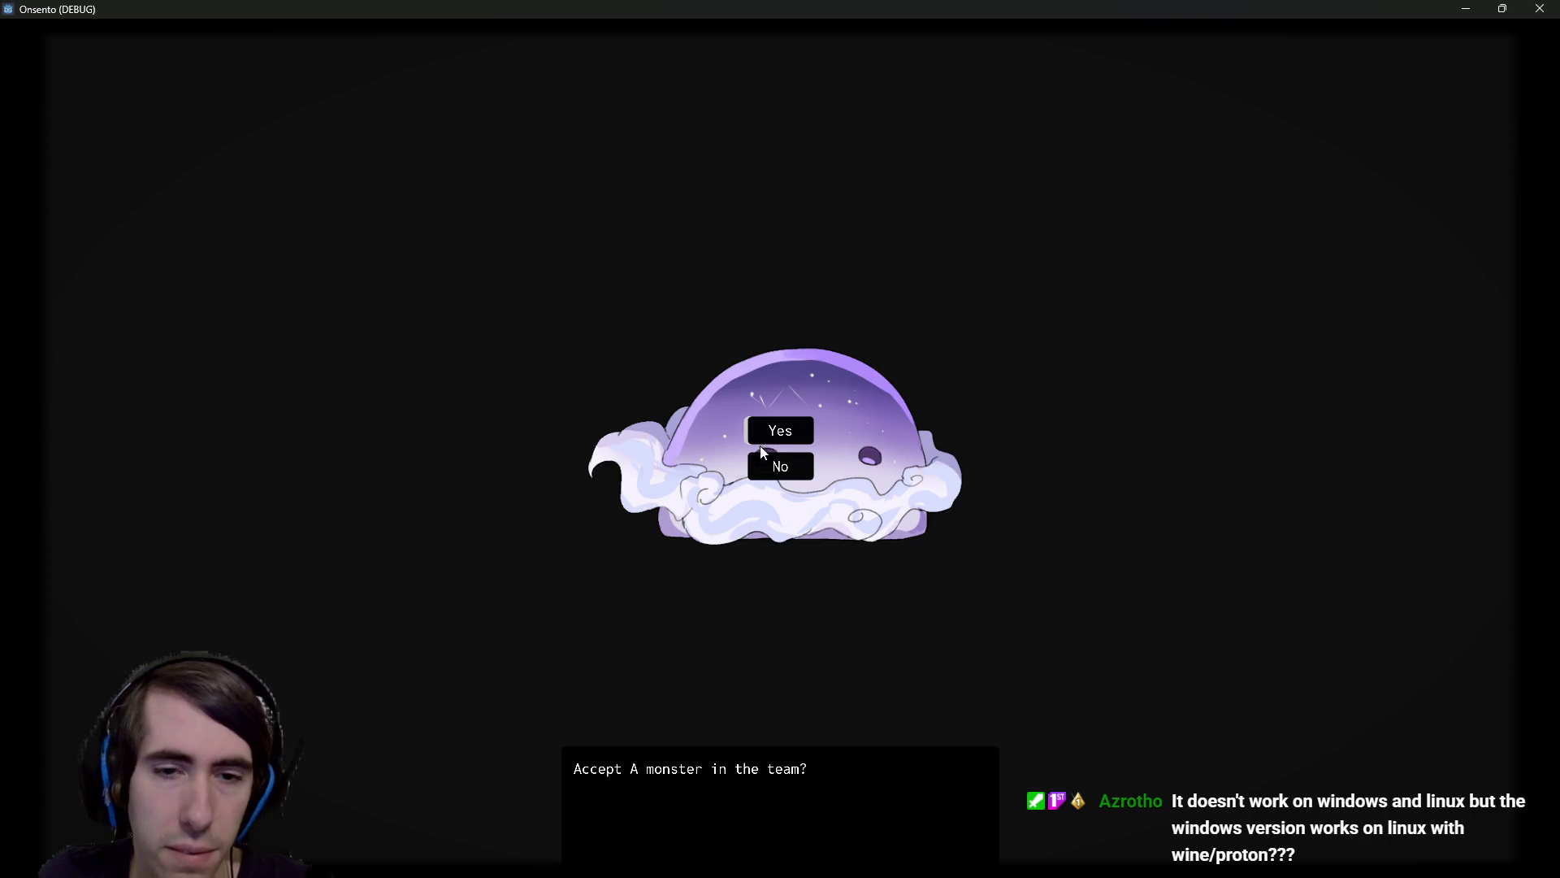
left_click(786, 431)
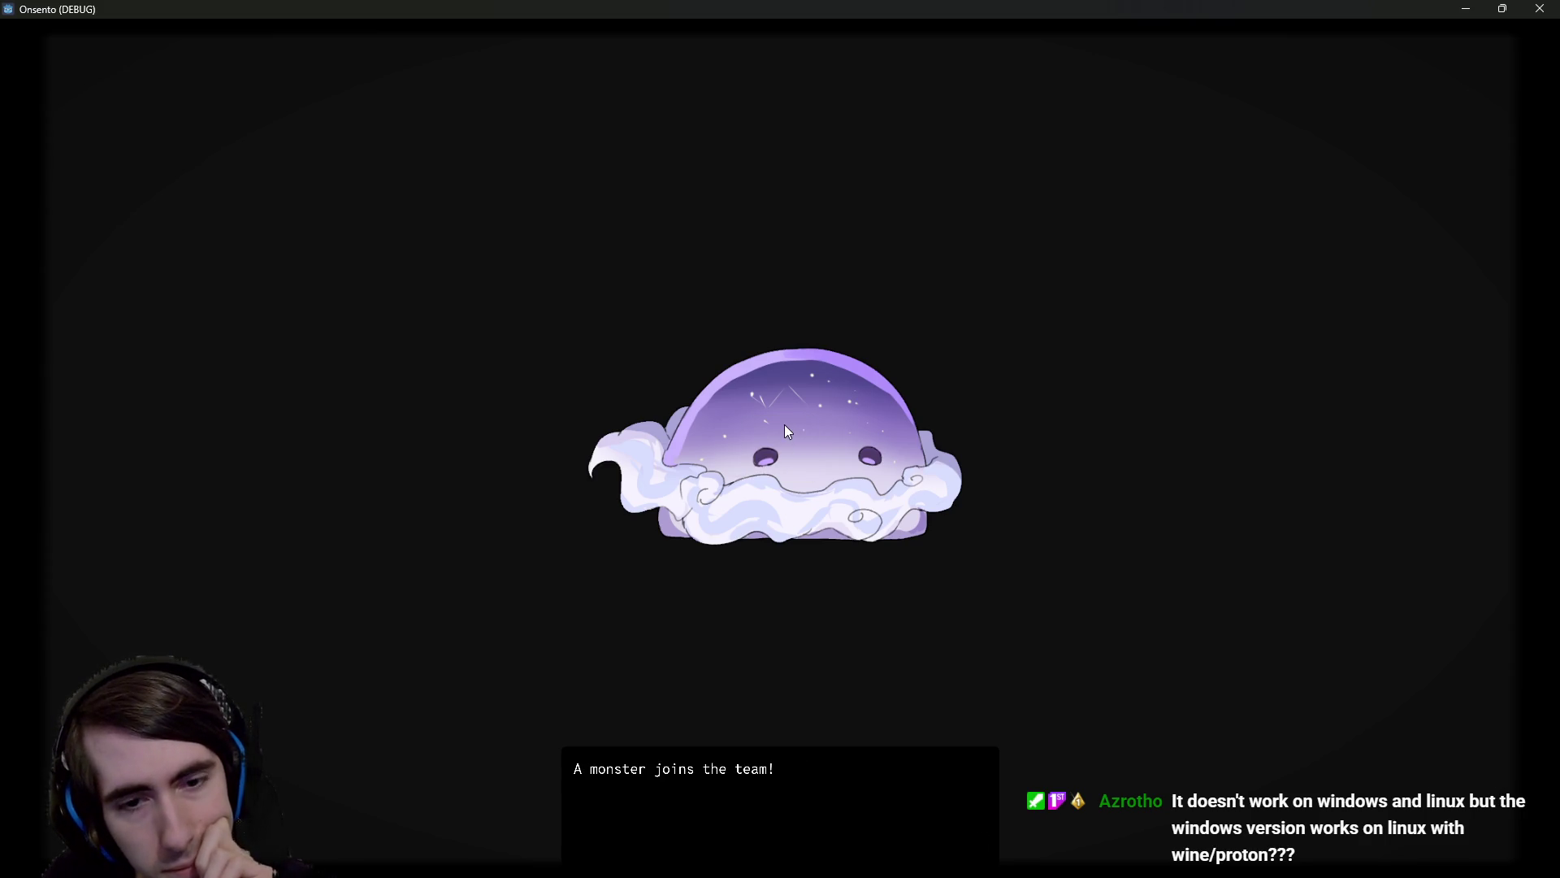
left_click(780, 425)
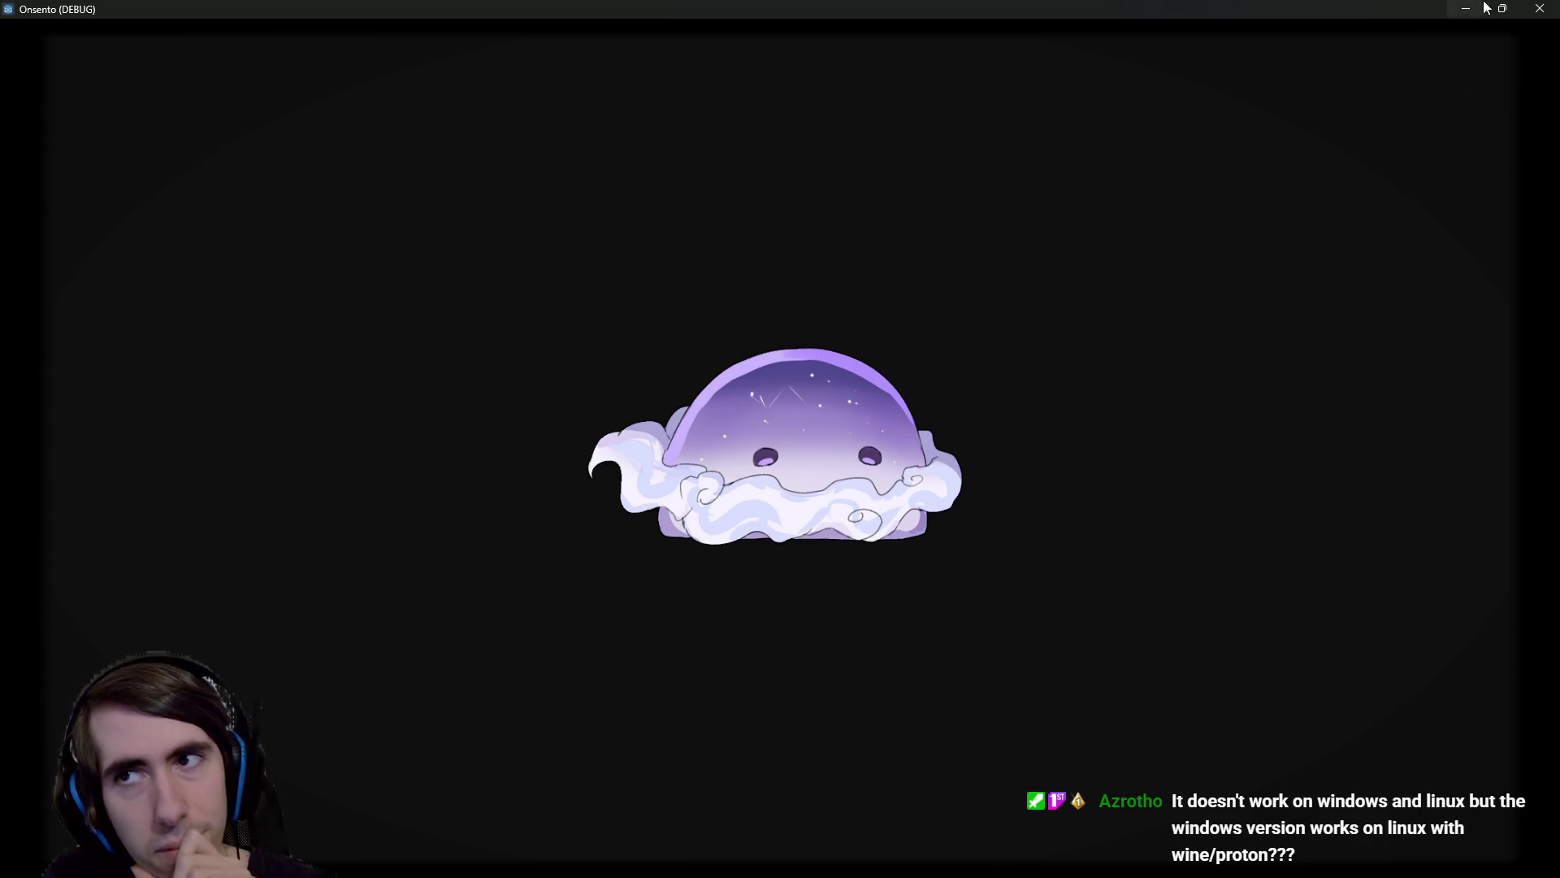
left_click(1540, 8)
double_click(772, 370)
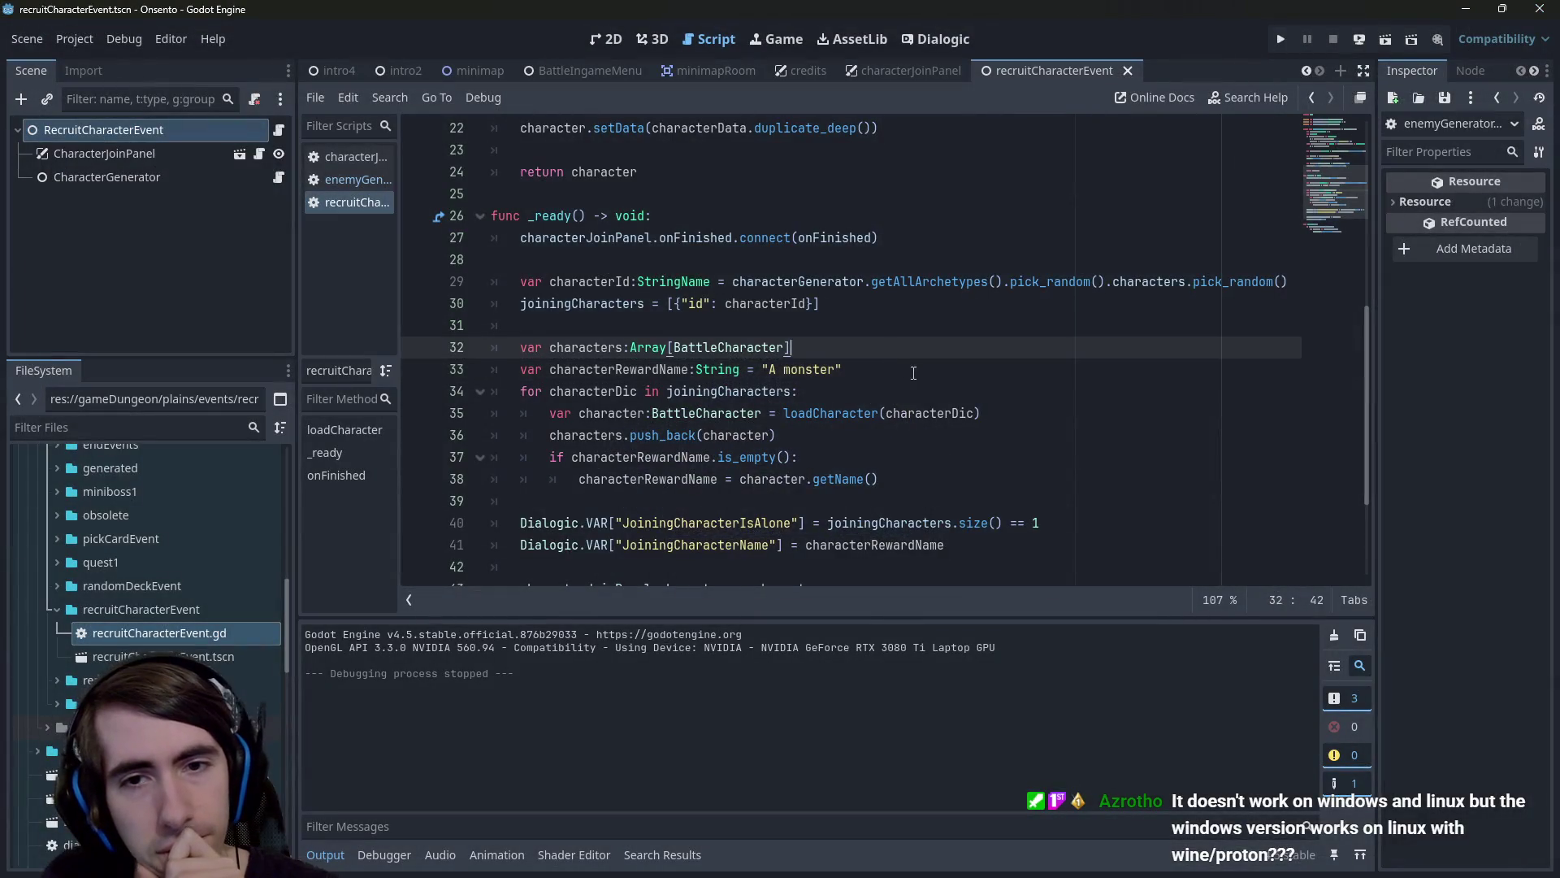
left_click_drag(785, 372, 839, 369)
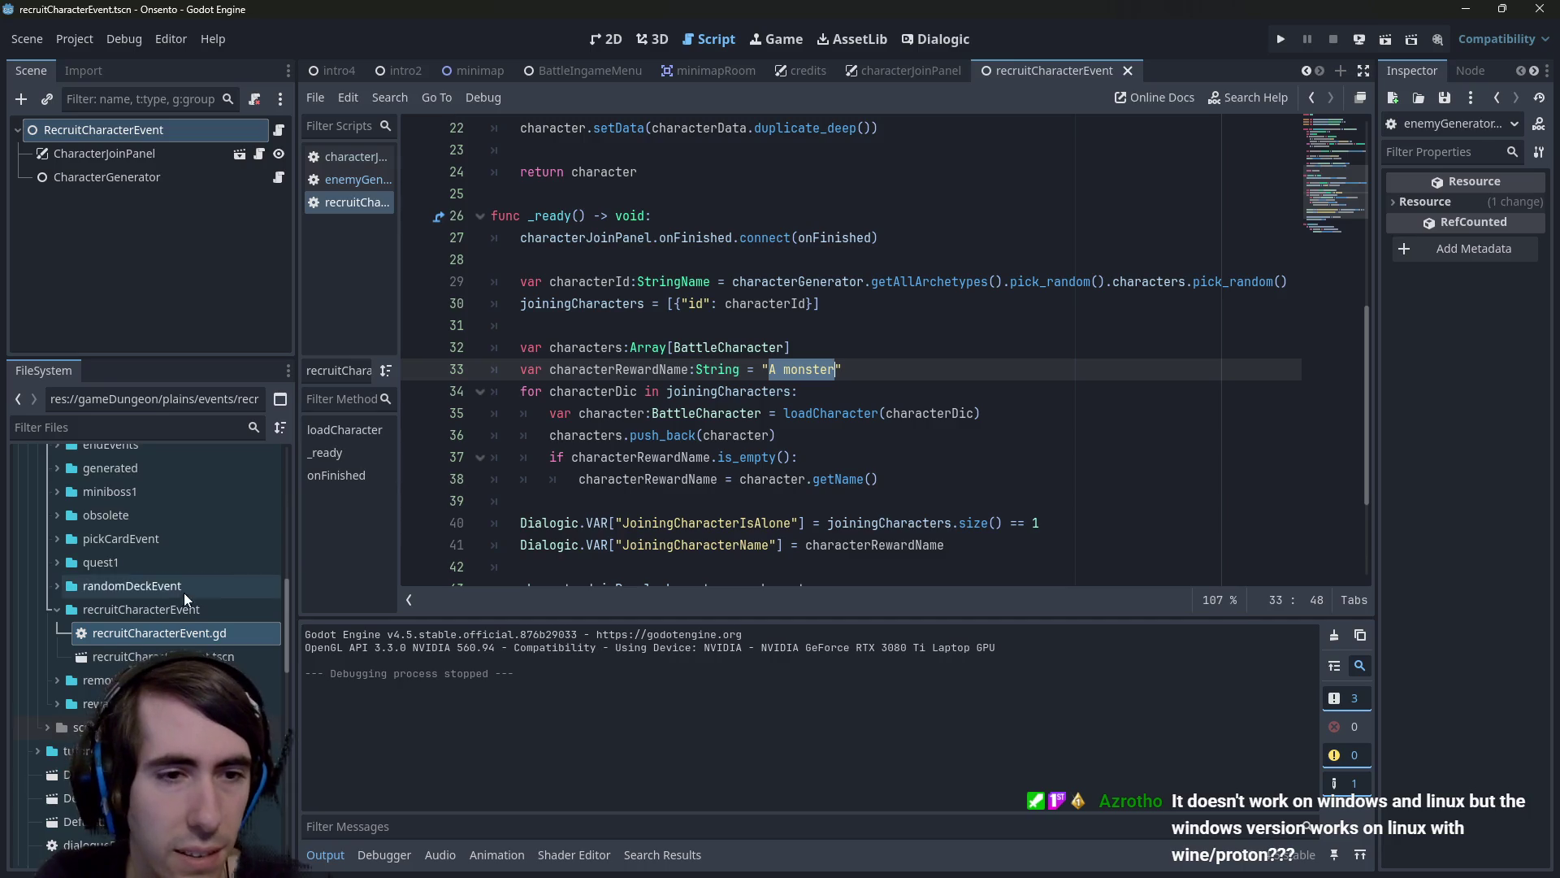
scroll(187, 594, "up", 3)
scroll(191, 597, "up", 5)
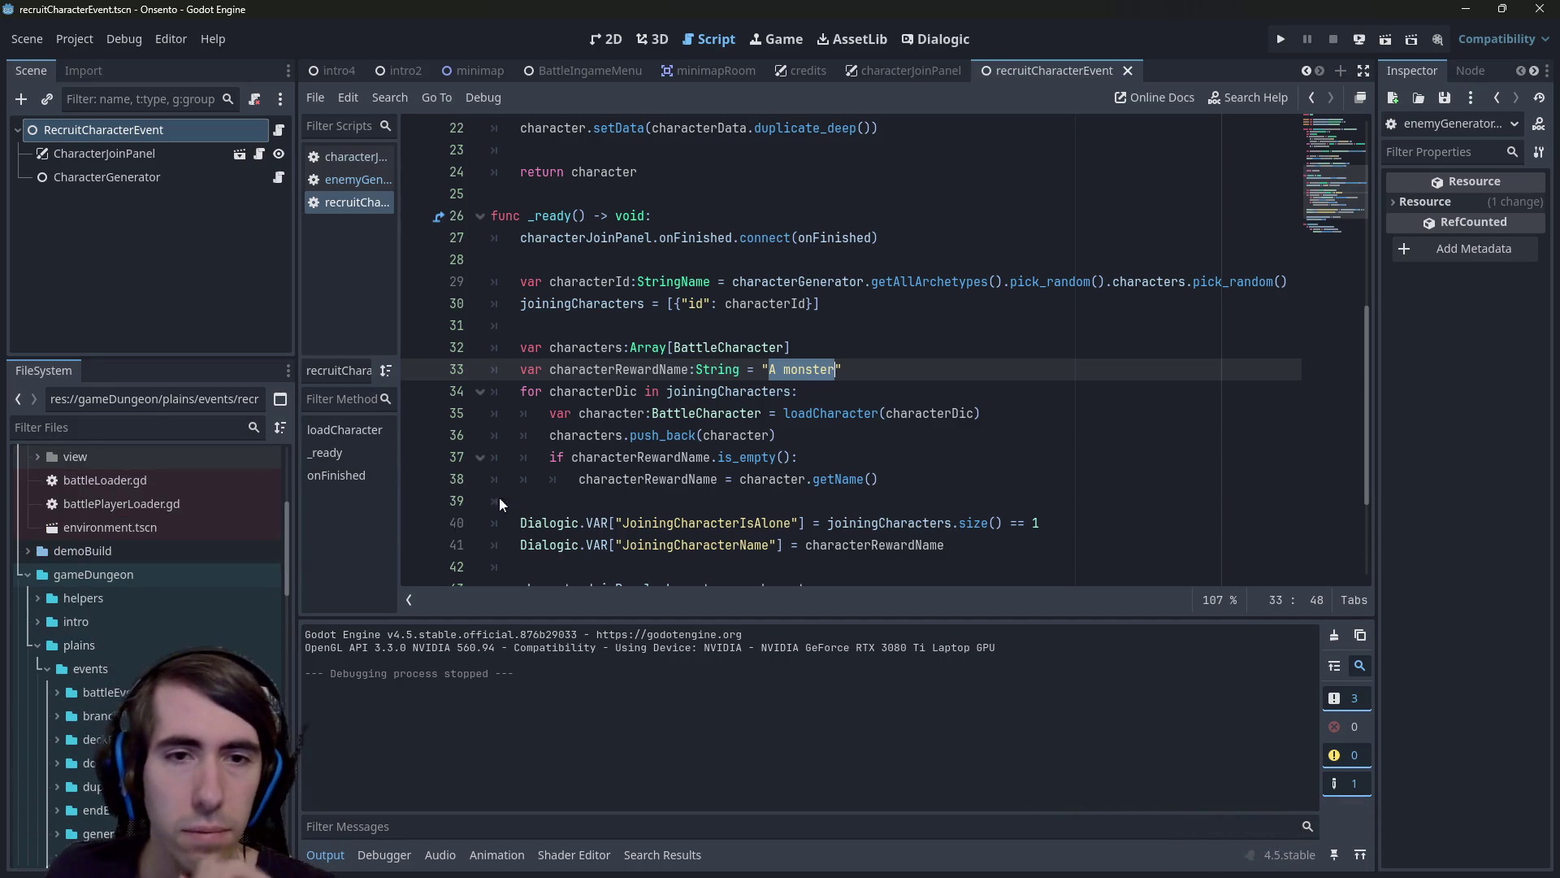
double_click(590, 370)
scroll(589, 371, "down", 1)
scroll(587, 370, "up", 1)
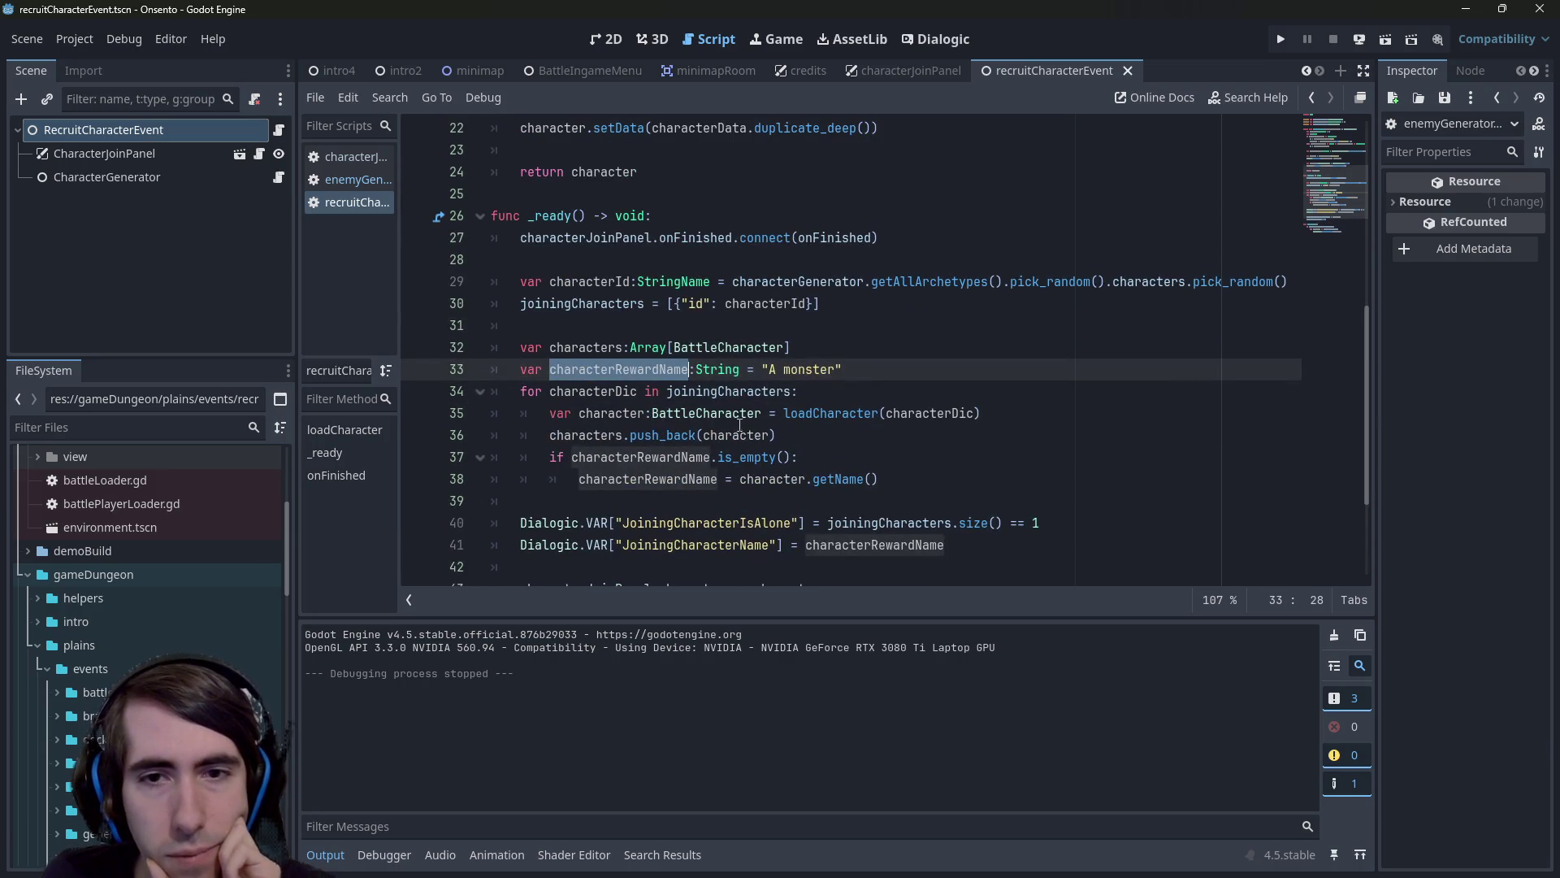
double_click(699, 479)
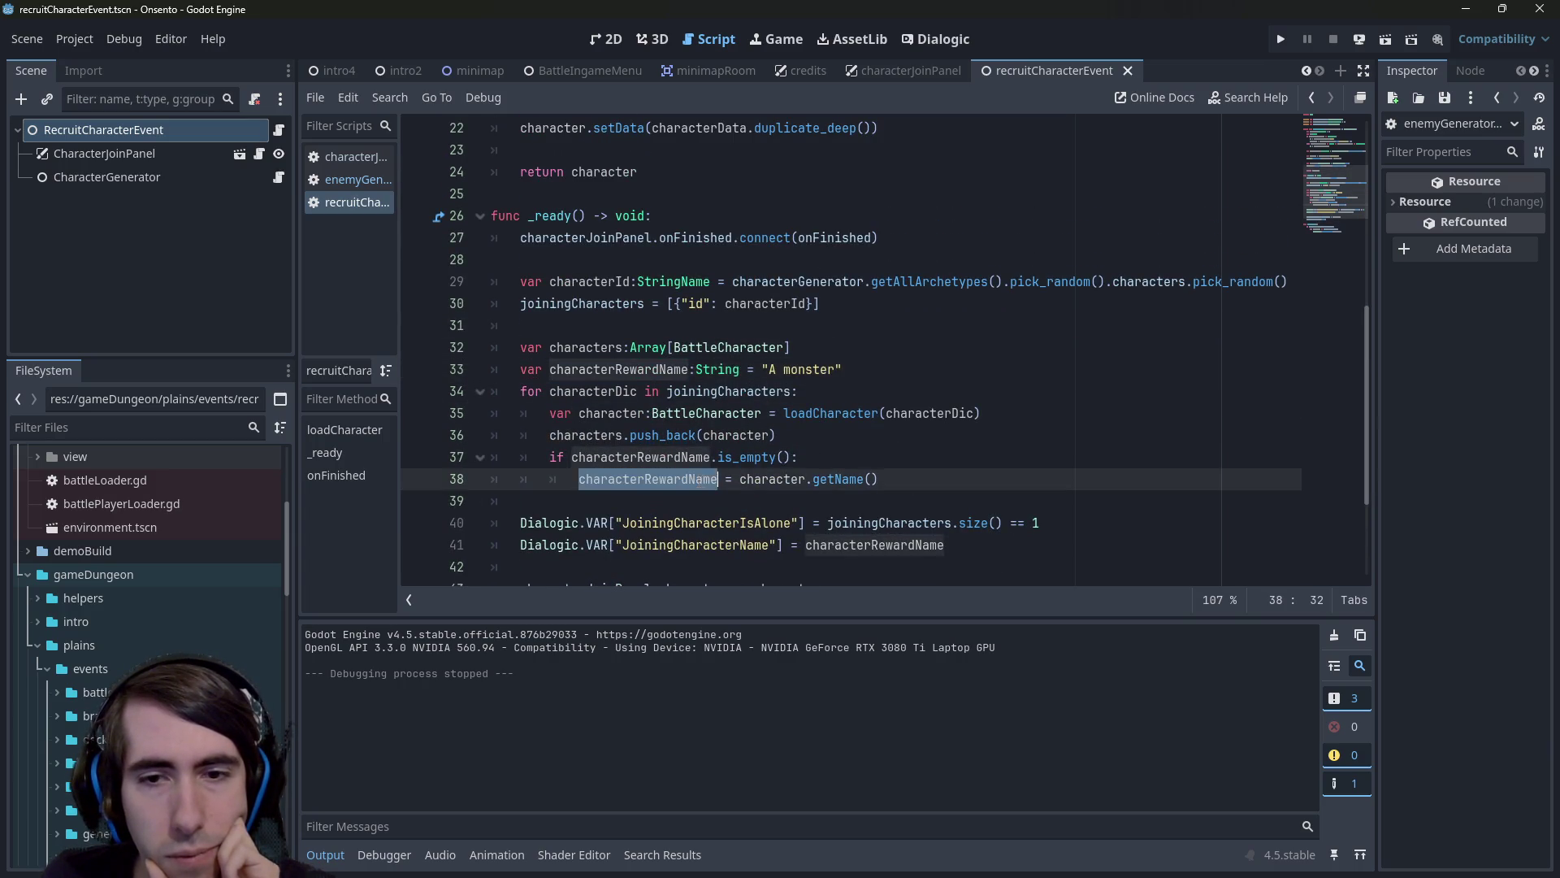
scroll(793, 395, "down", 2)
scroll(793, 395, "up", 2)
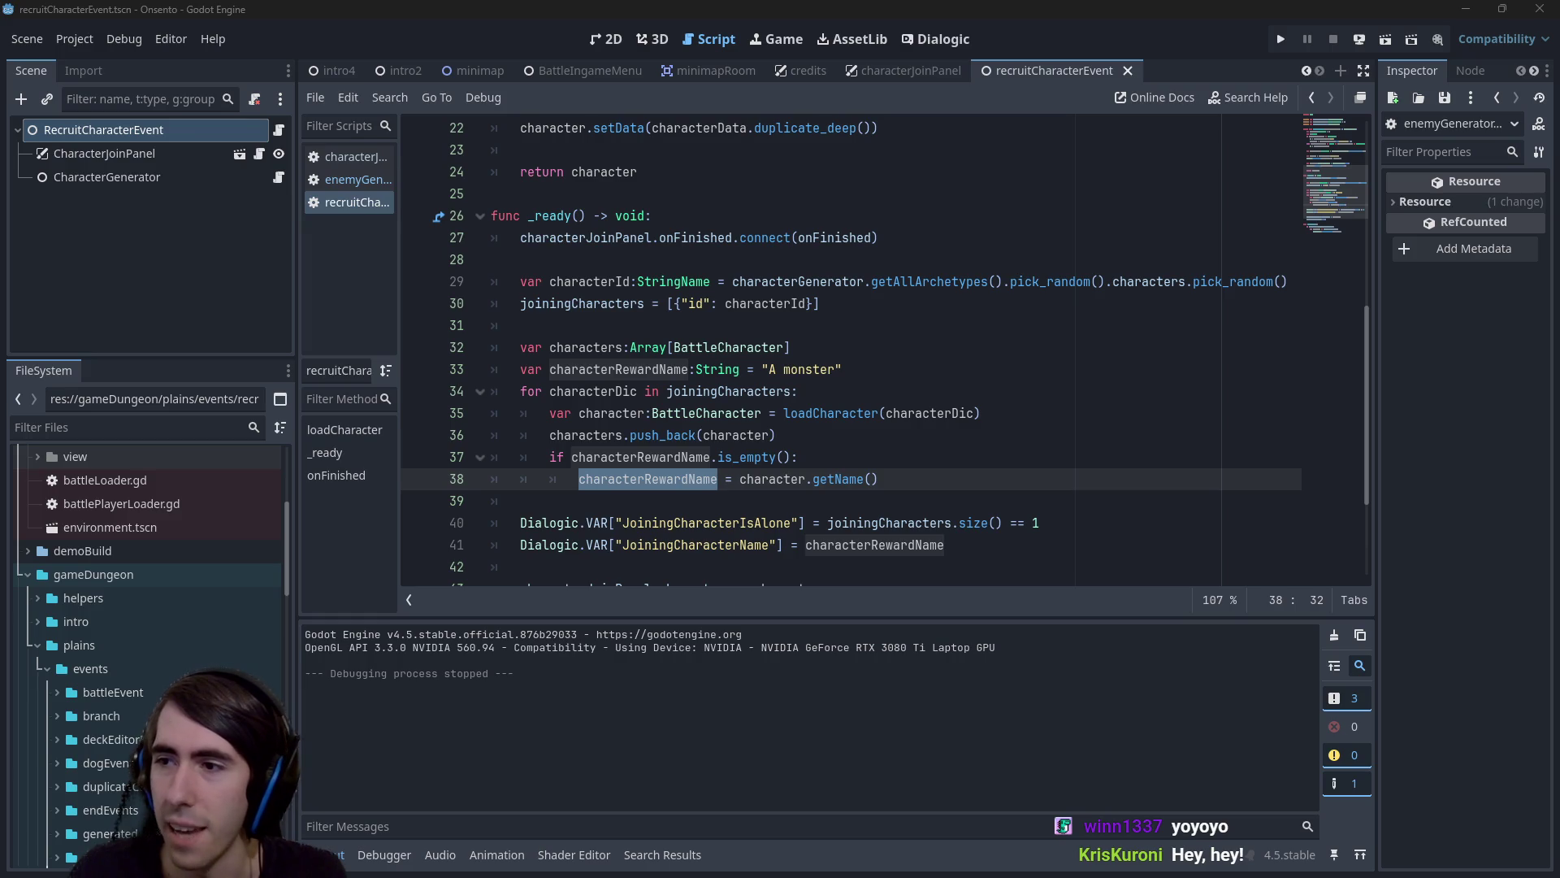
key("alt+Tab")
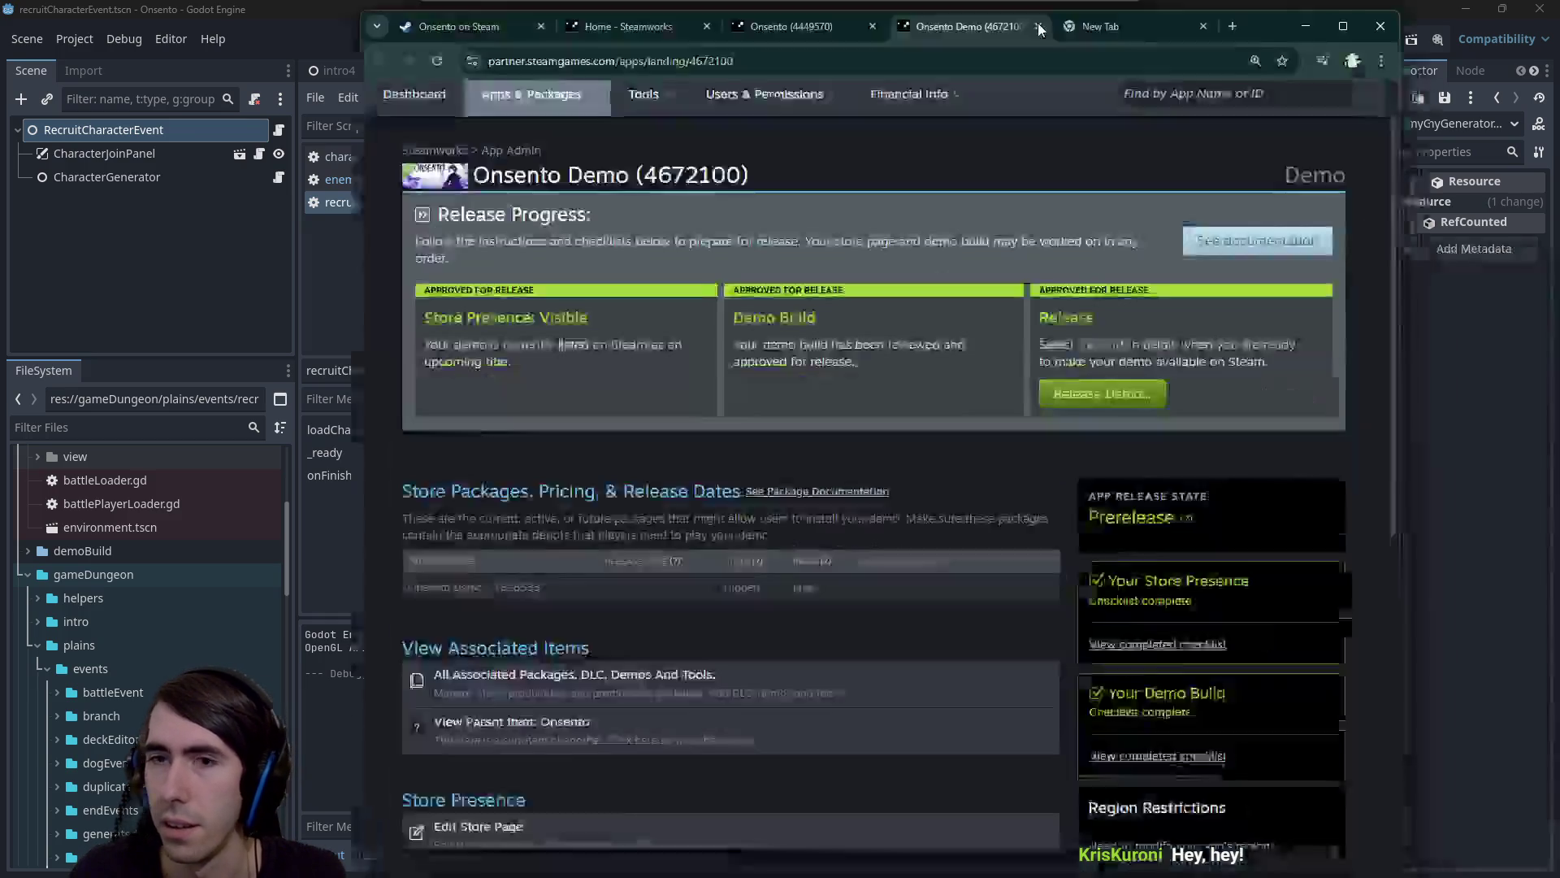
left_click_drag(484, 261, 748, 334)
left_click(748, 334)
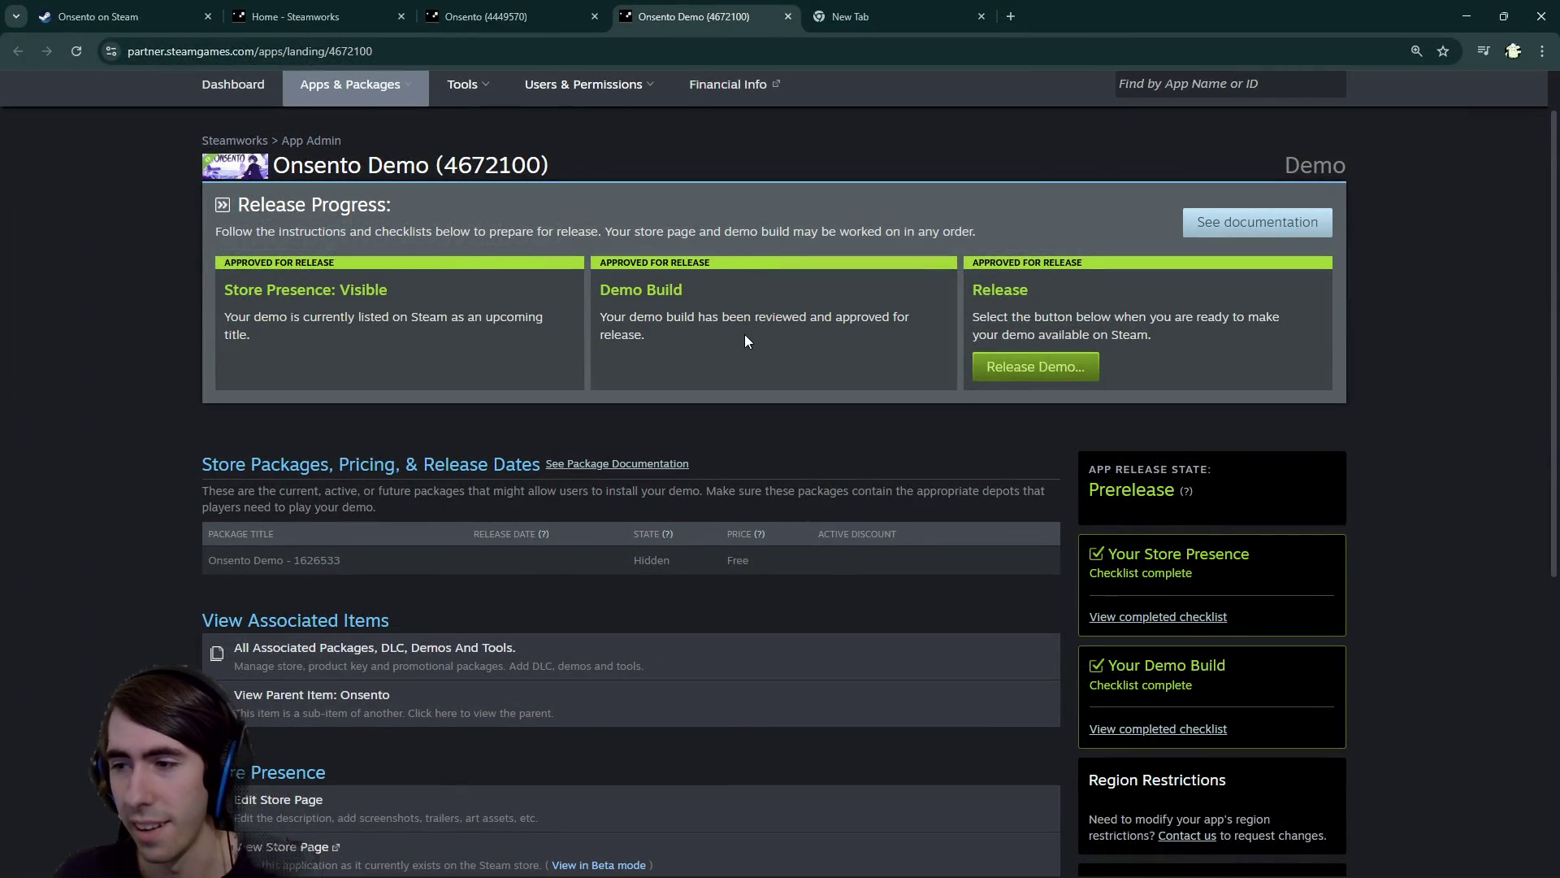
mouse_move(321, 231)
left_mouse_down()
mouse_move(650, 300)
mouse_move(1021, 256)
left_mouse_up()
left_click(983, 270)
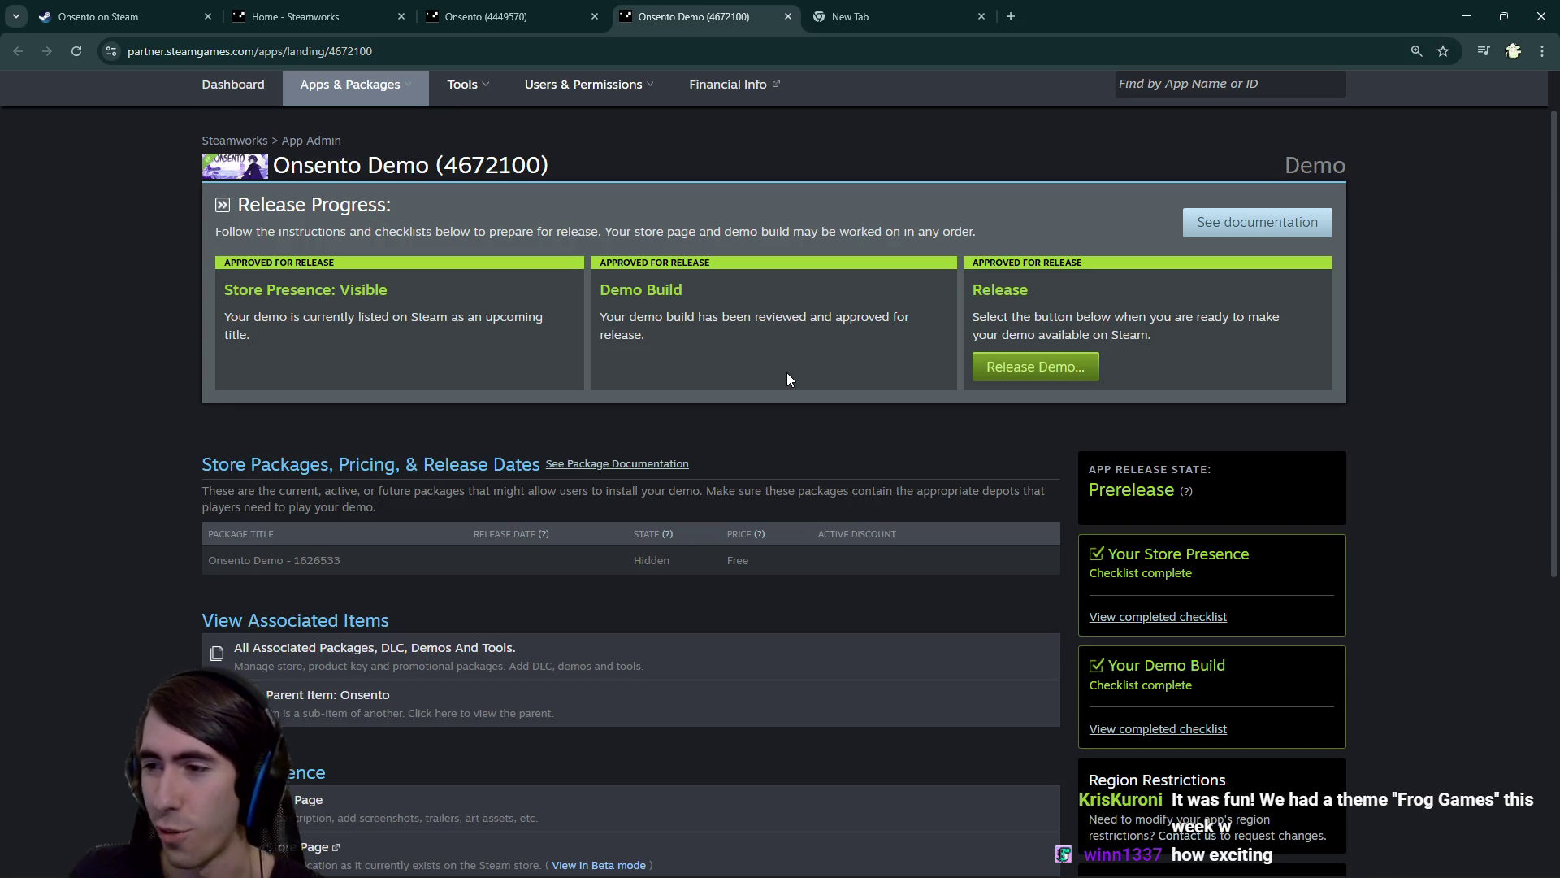
key("alt+Tab")
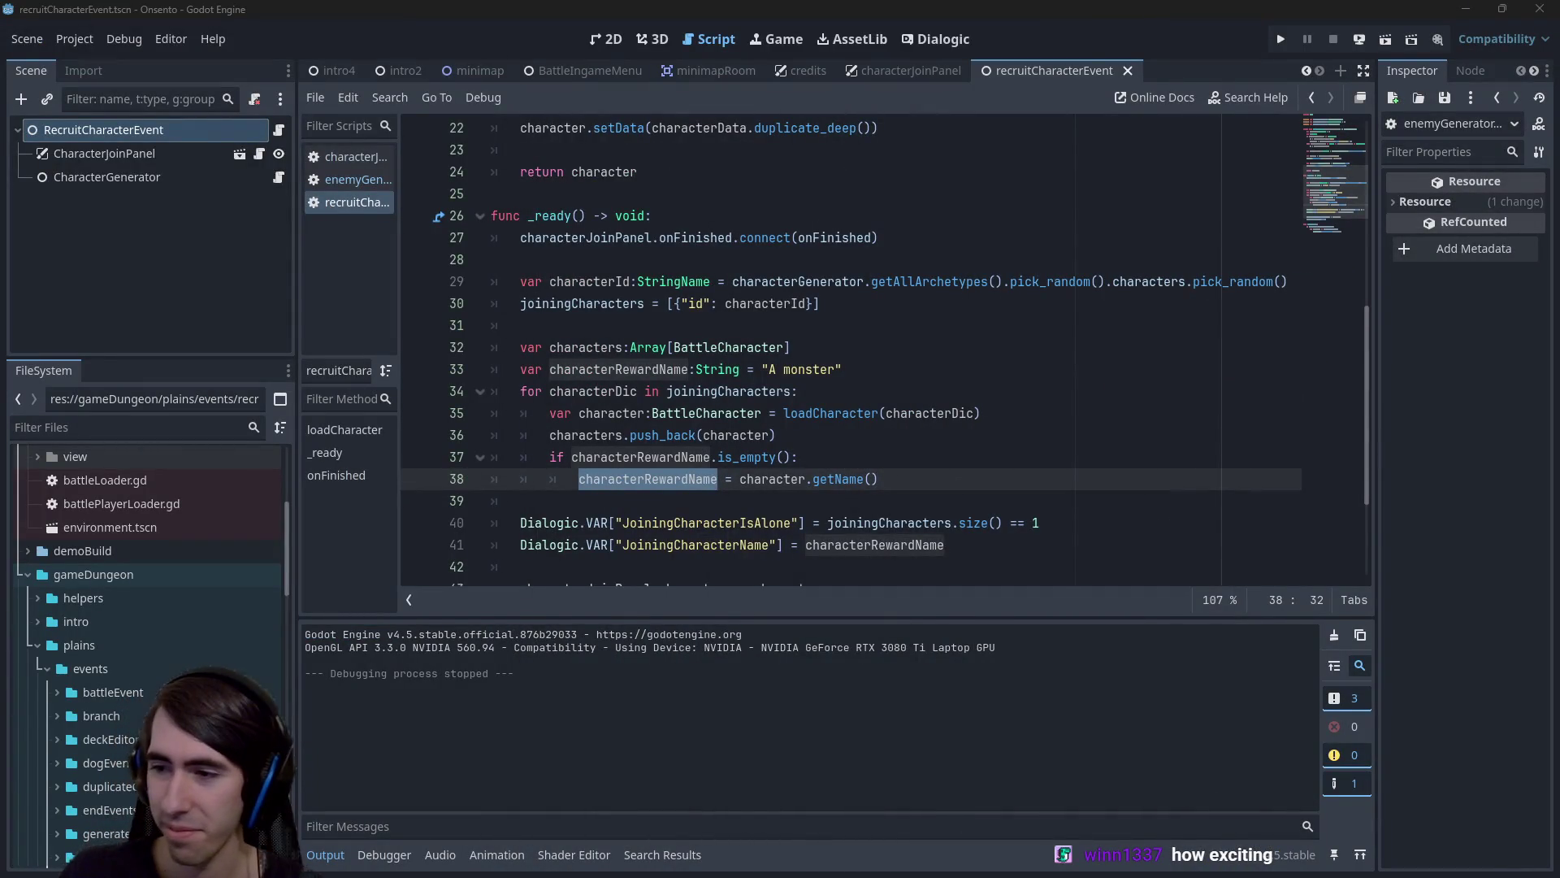
Run the recruitCharacterEvent scene, advance to 'Accept A monster in the team?', then close the game
key("Down")
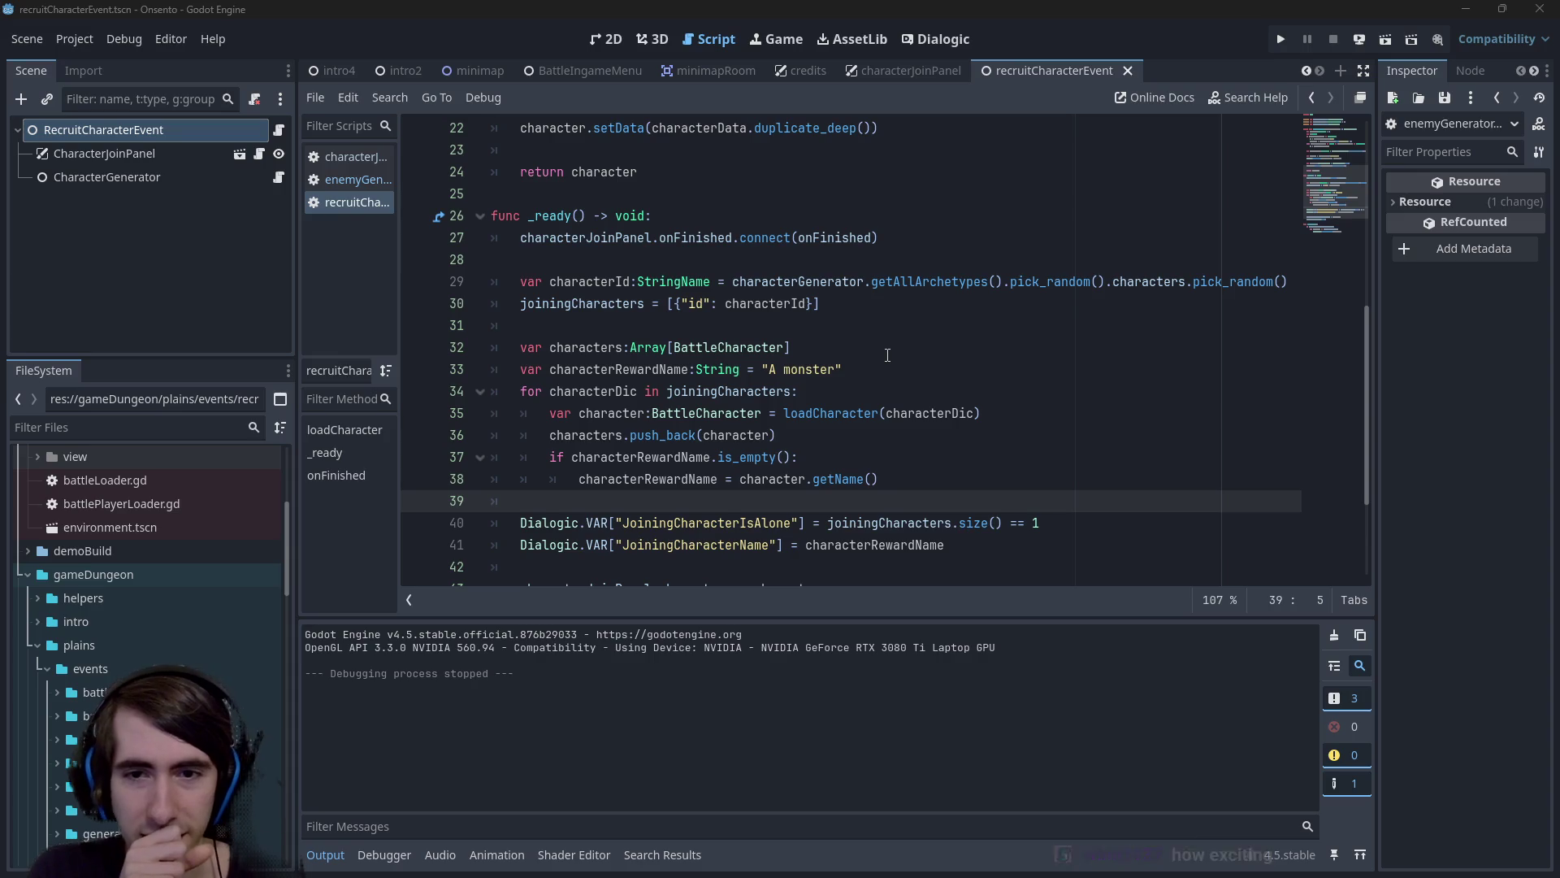
left_click(593, 36)
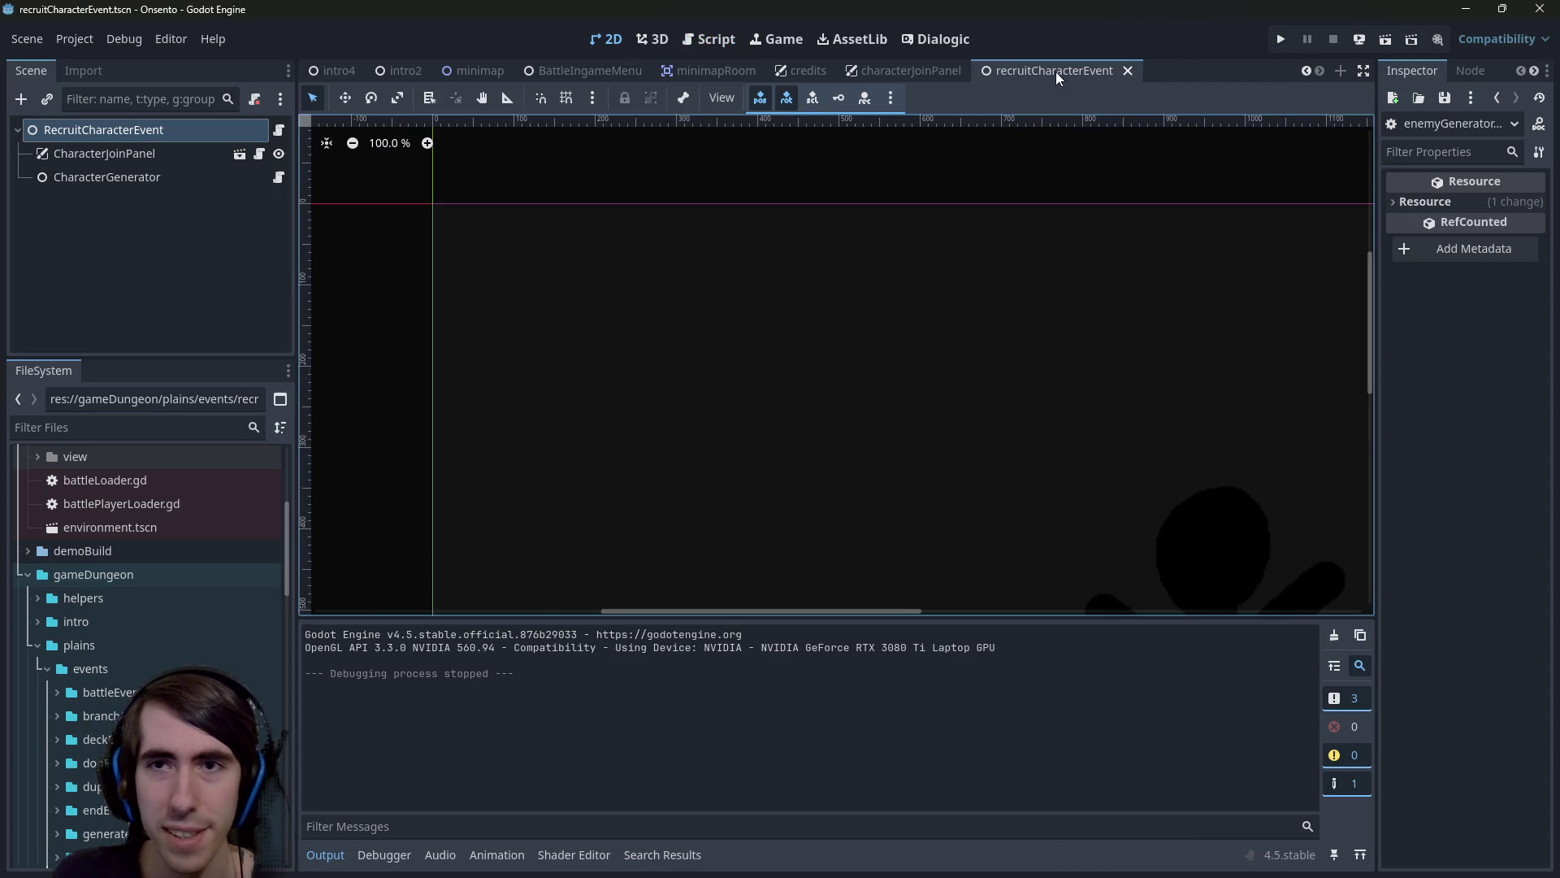
scroll(905, 303, "down", 5)
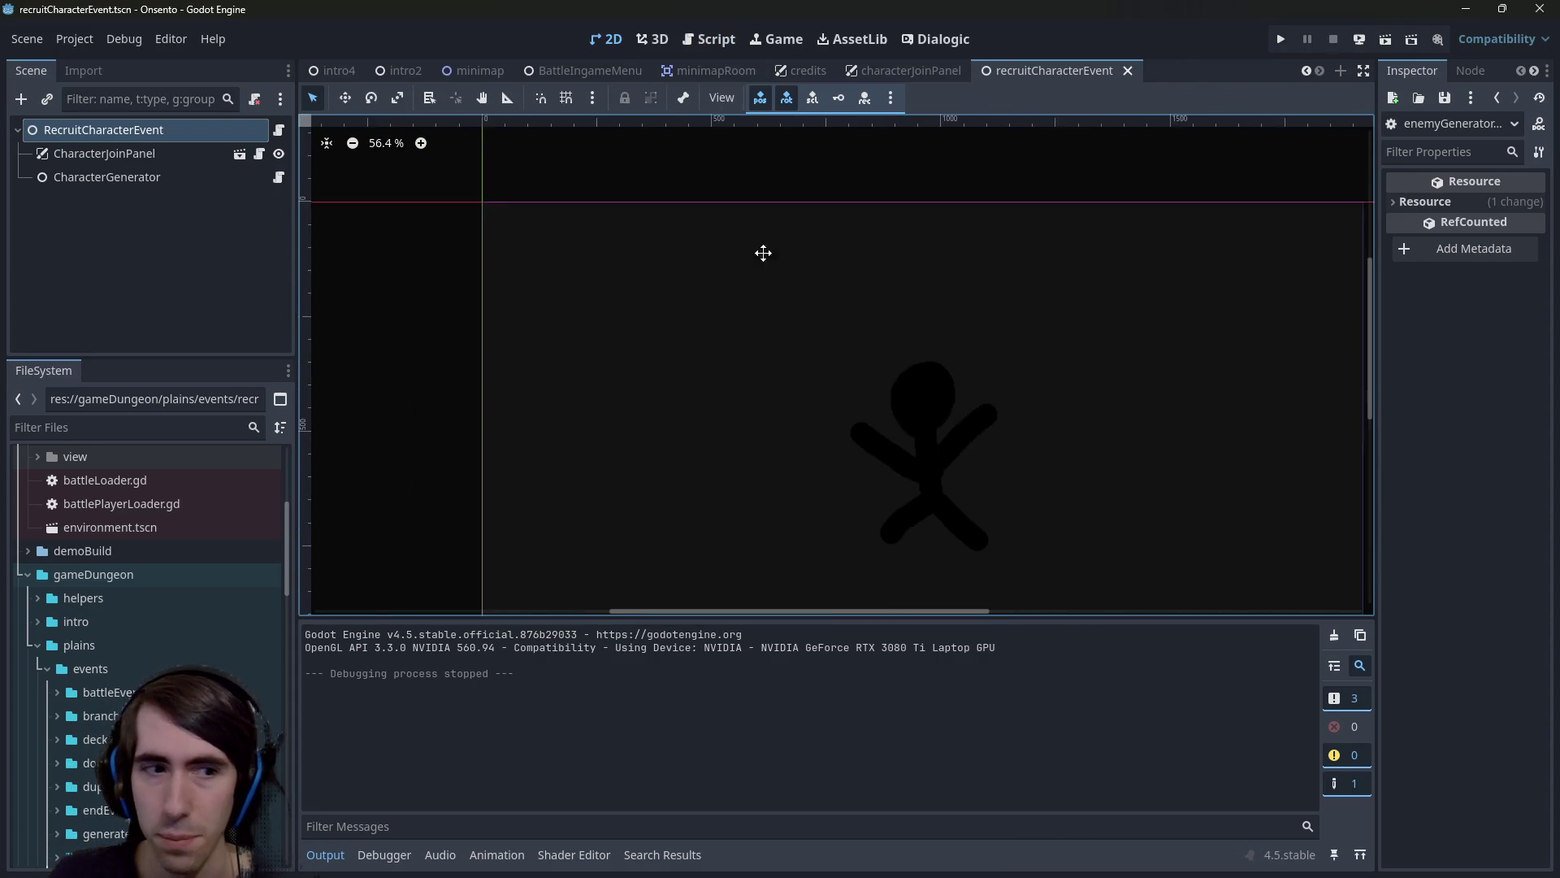
scroll(169, 512, "up", 5)
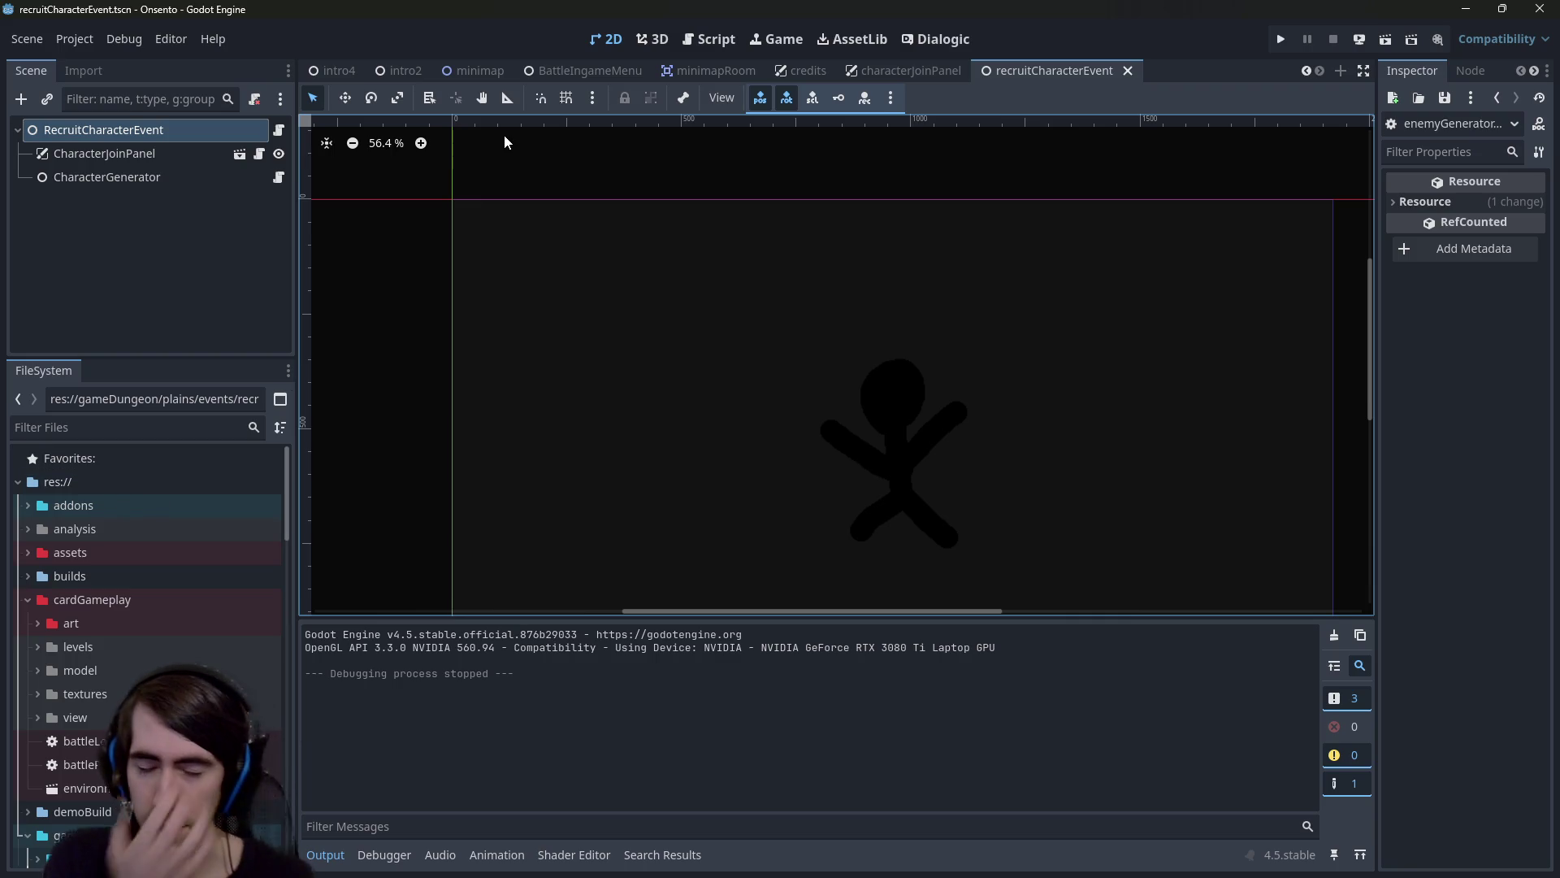
left_click(1385, 39)
scroll(806, 479, "down", 5)
scroll(924, 340, "up", 3)
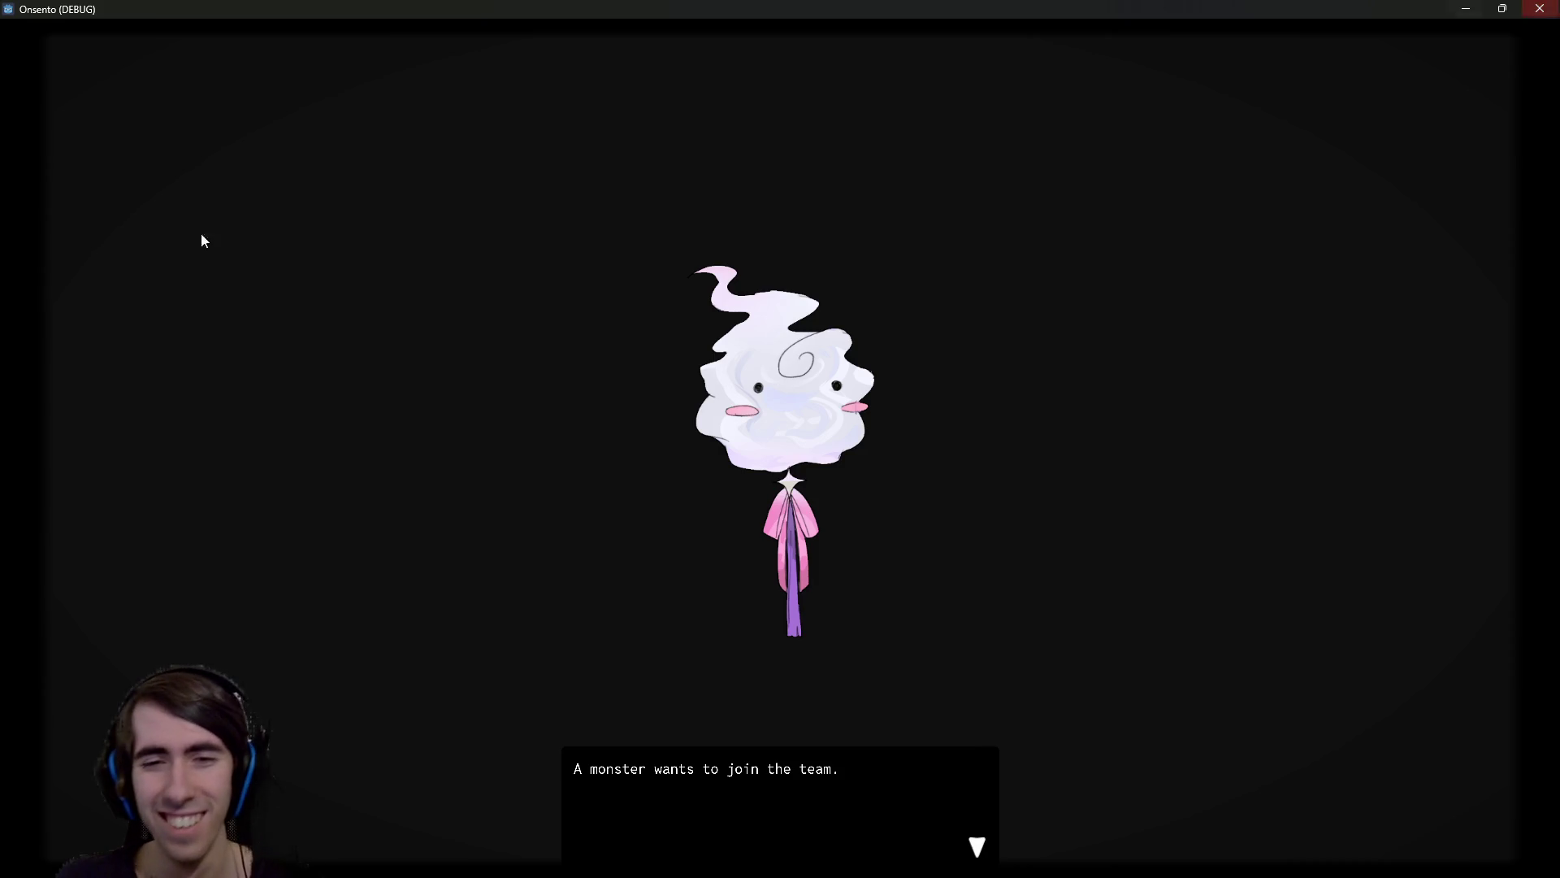
left_click(642, 219)
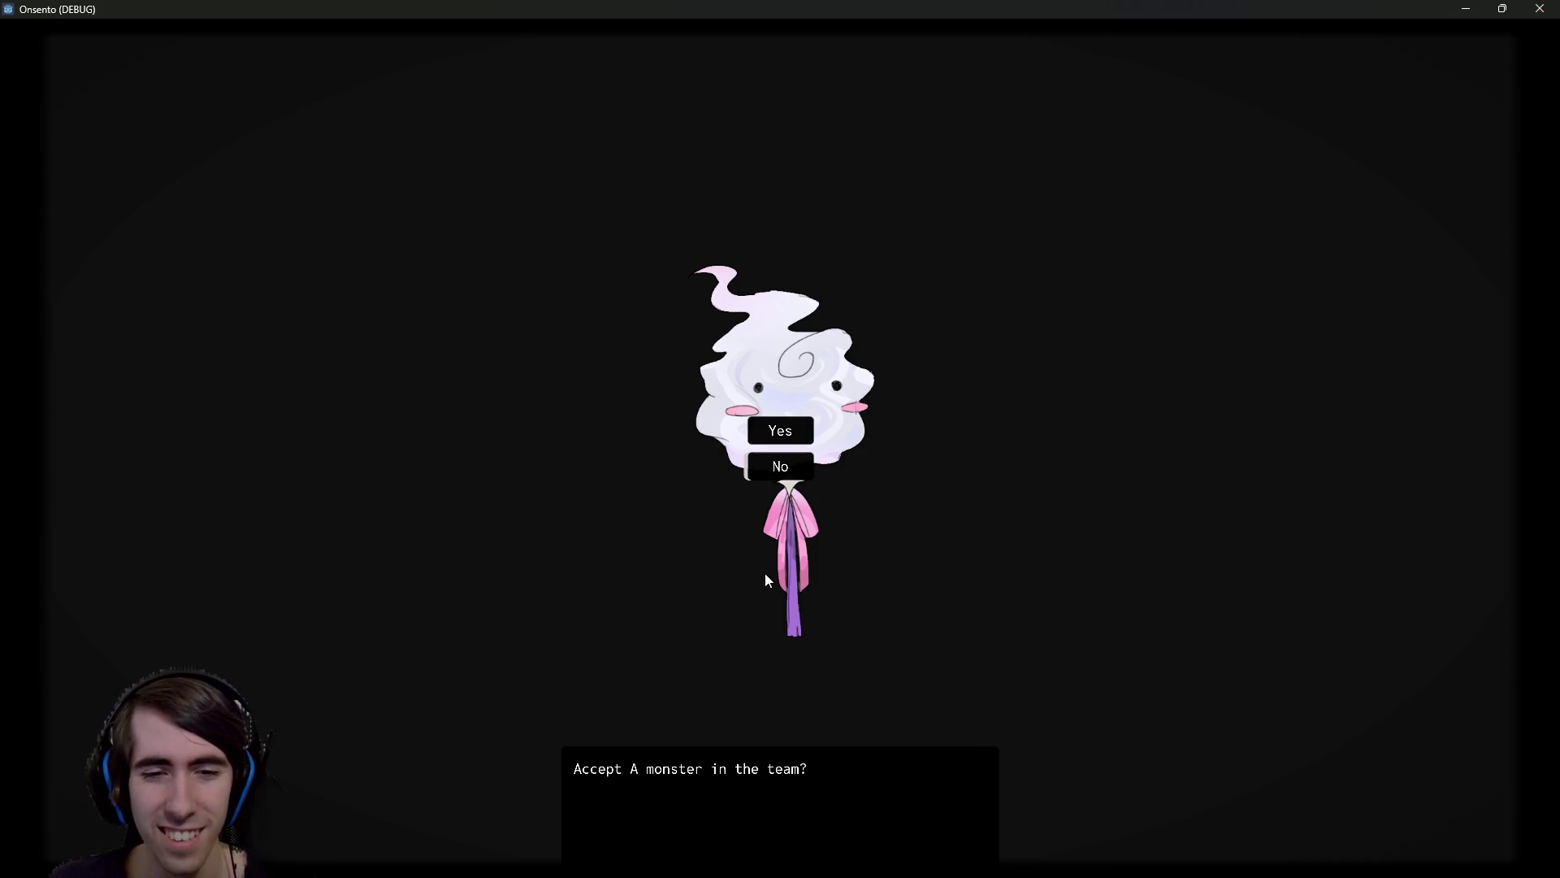
left_click(1532, 9)
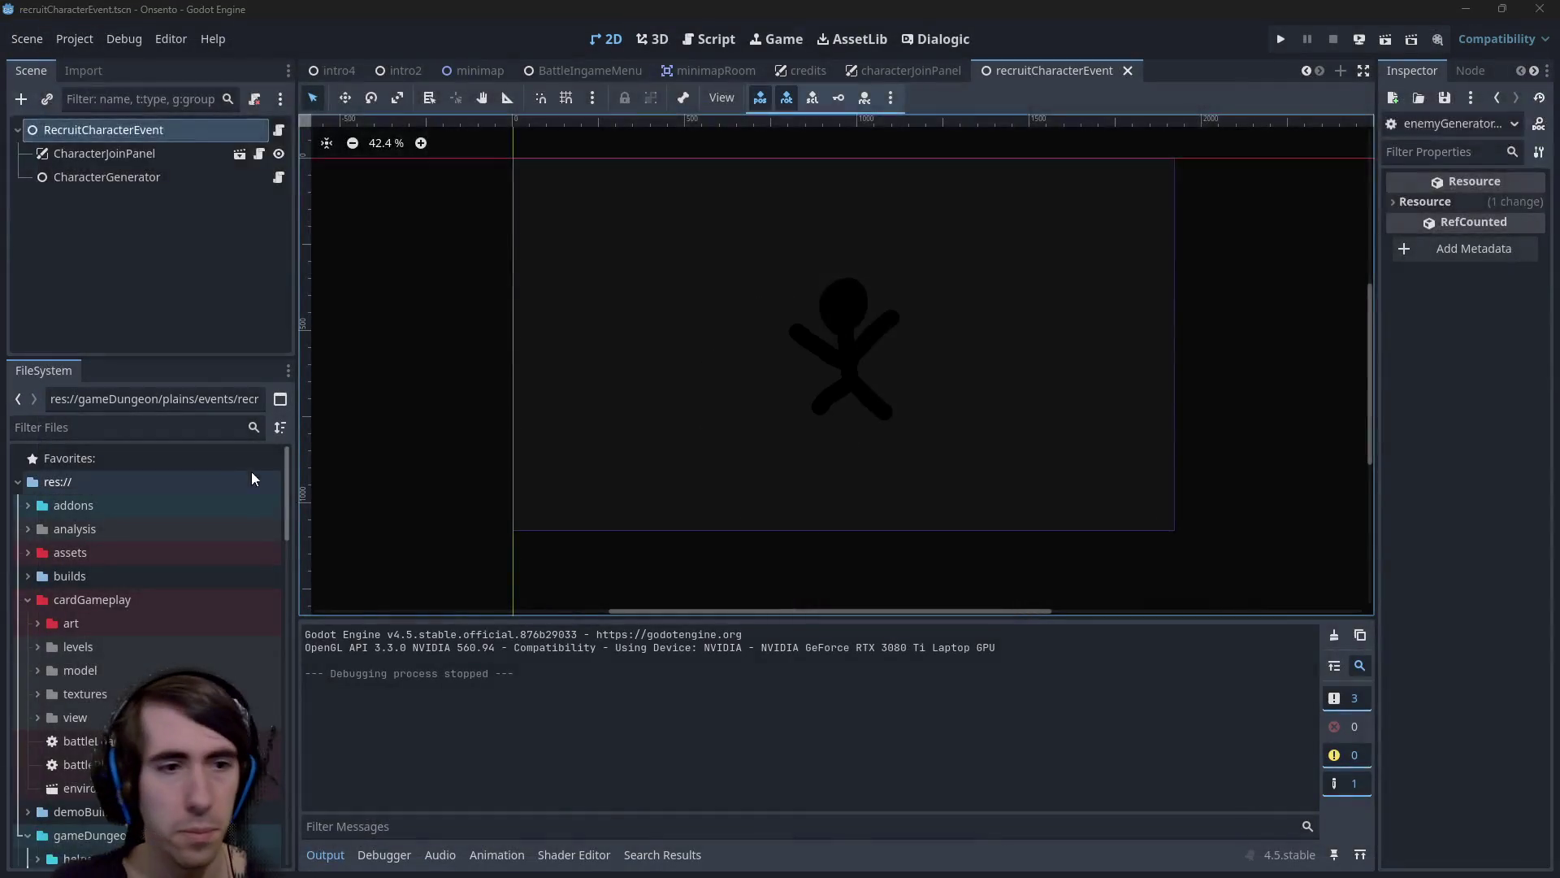
Filter the FileSystem for 'characterjoin' and start duplicating characterJoin.dtl, then cancel the copy
scroll(151, 630, "down", 5)
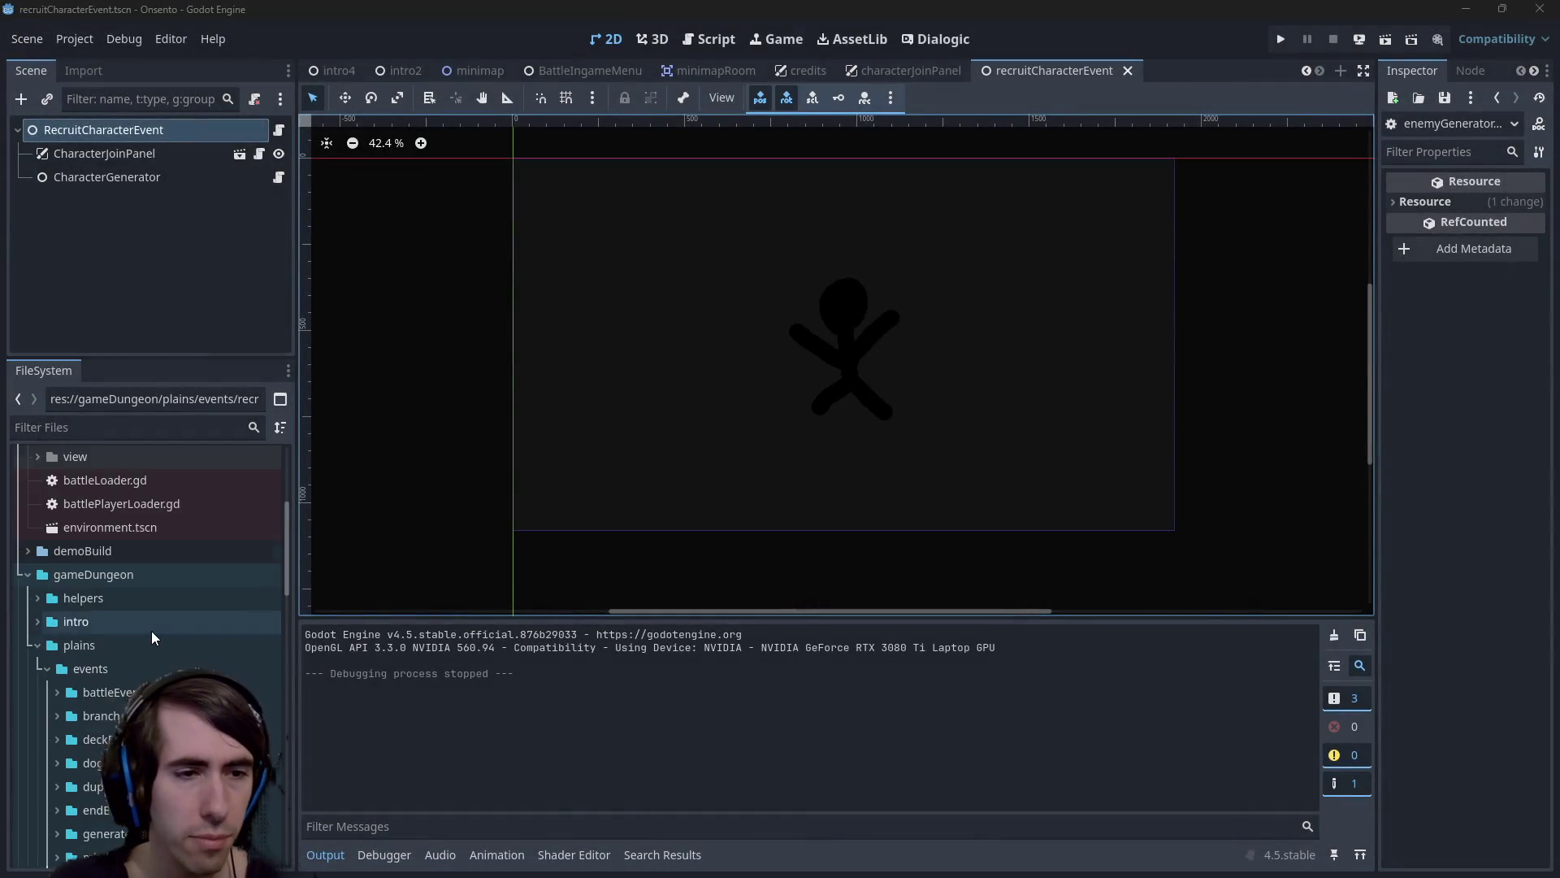
left_click(167, 429)
type("characterjoin")
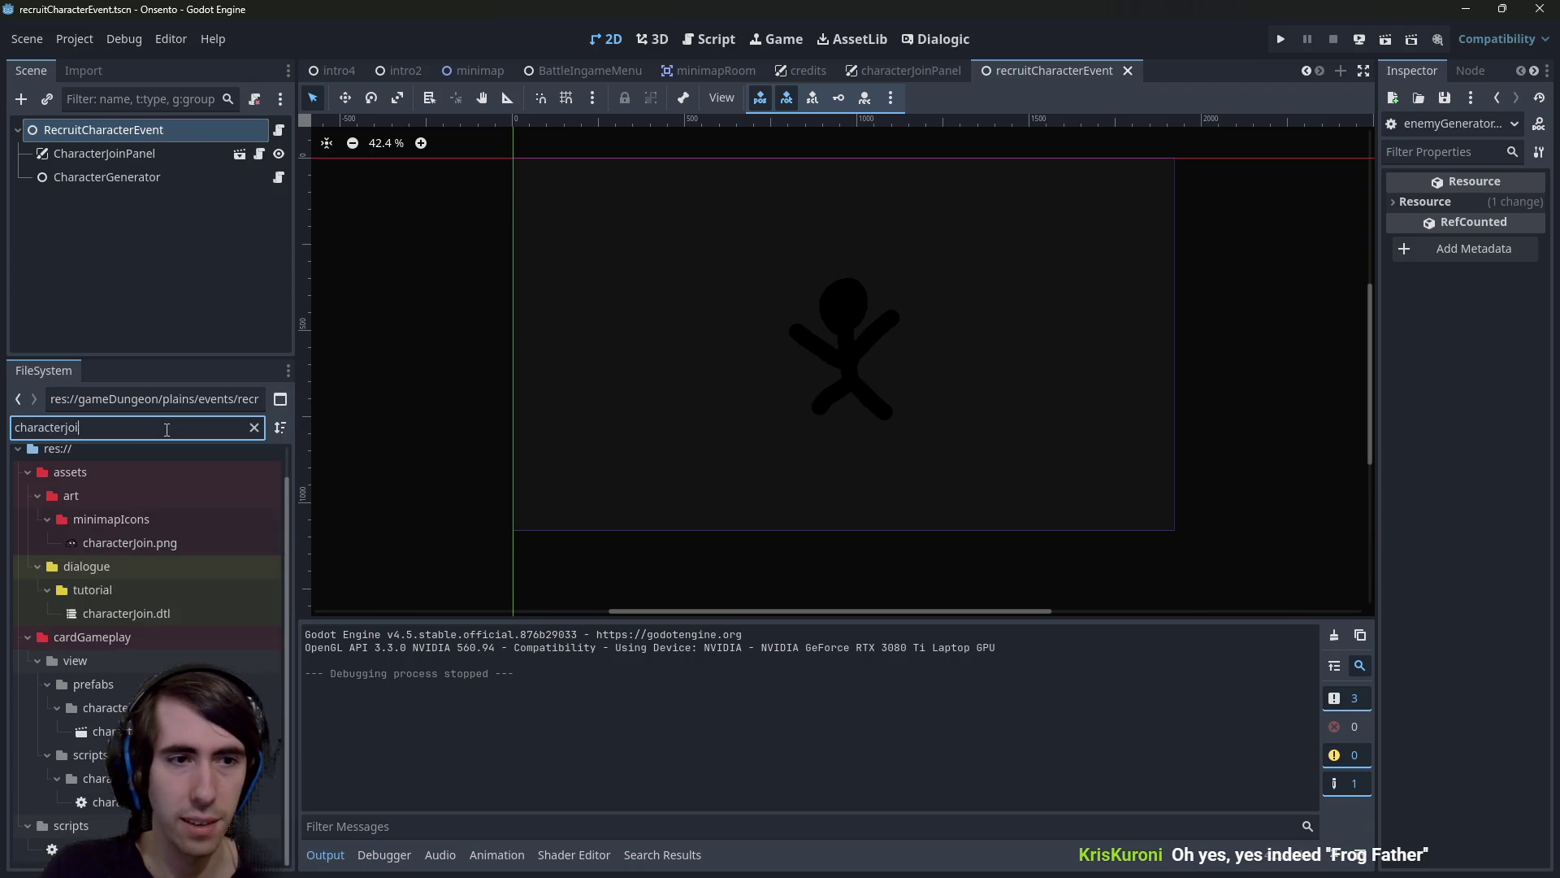
left_click(154, 614)
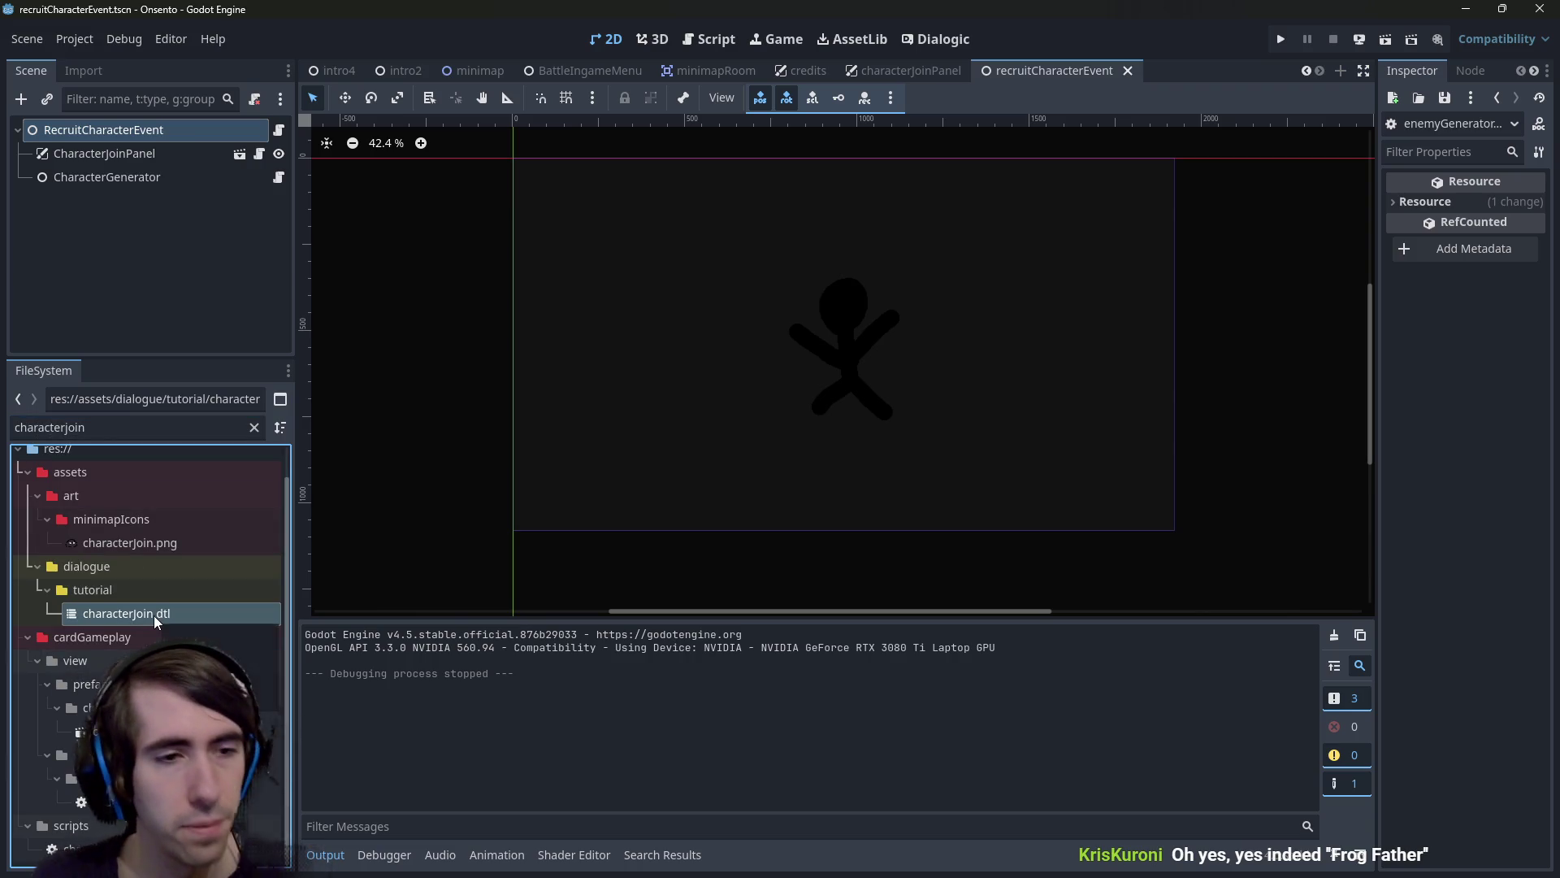
key("ctrl+d")
key("Right")
type("2")
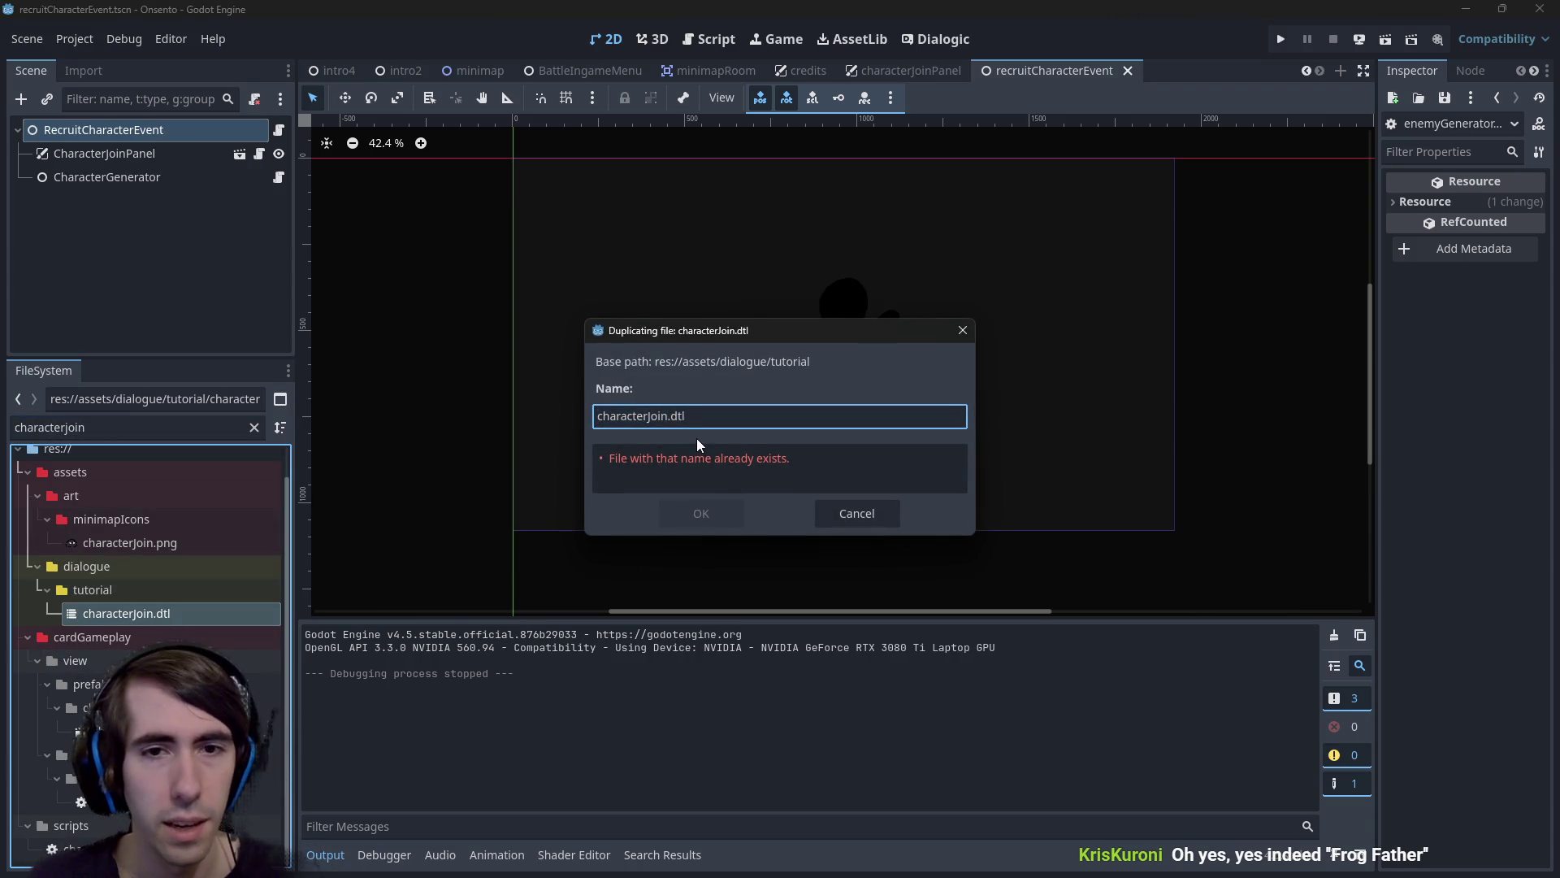
key("BackSpace")
type("2")
key("Return")
left_click(235, 428)
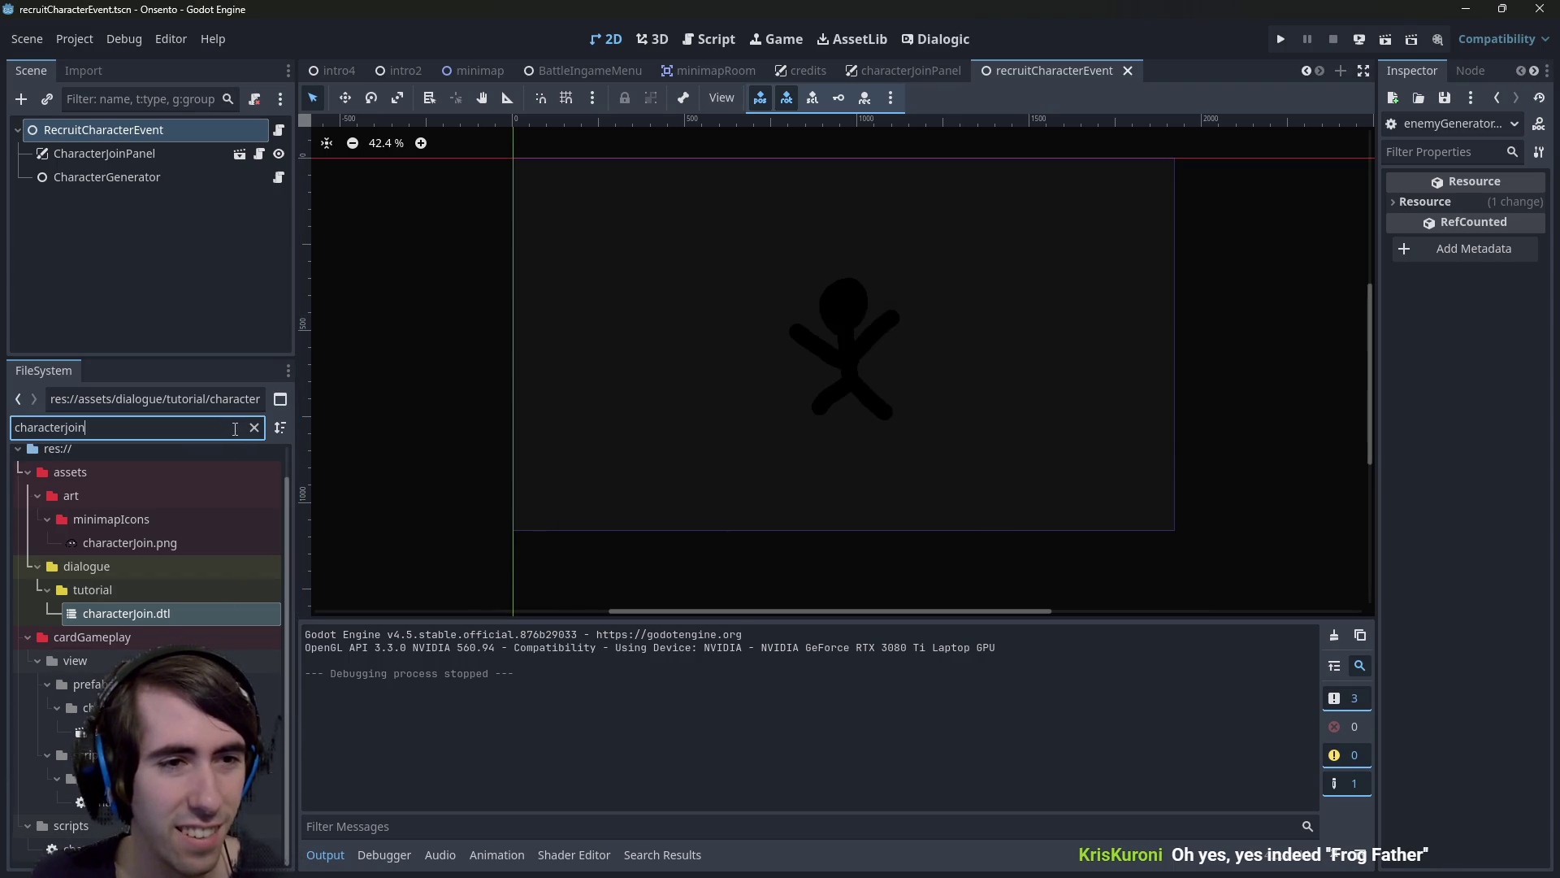
Open the characterJoin timeline in its text editor and select all its text
double_click(160, 611)
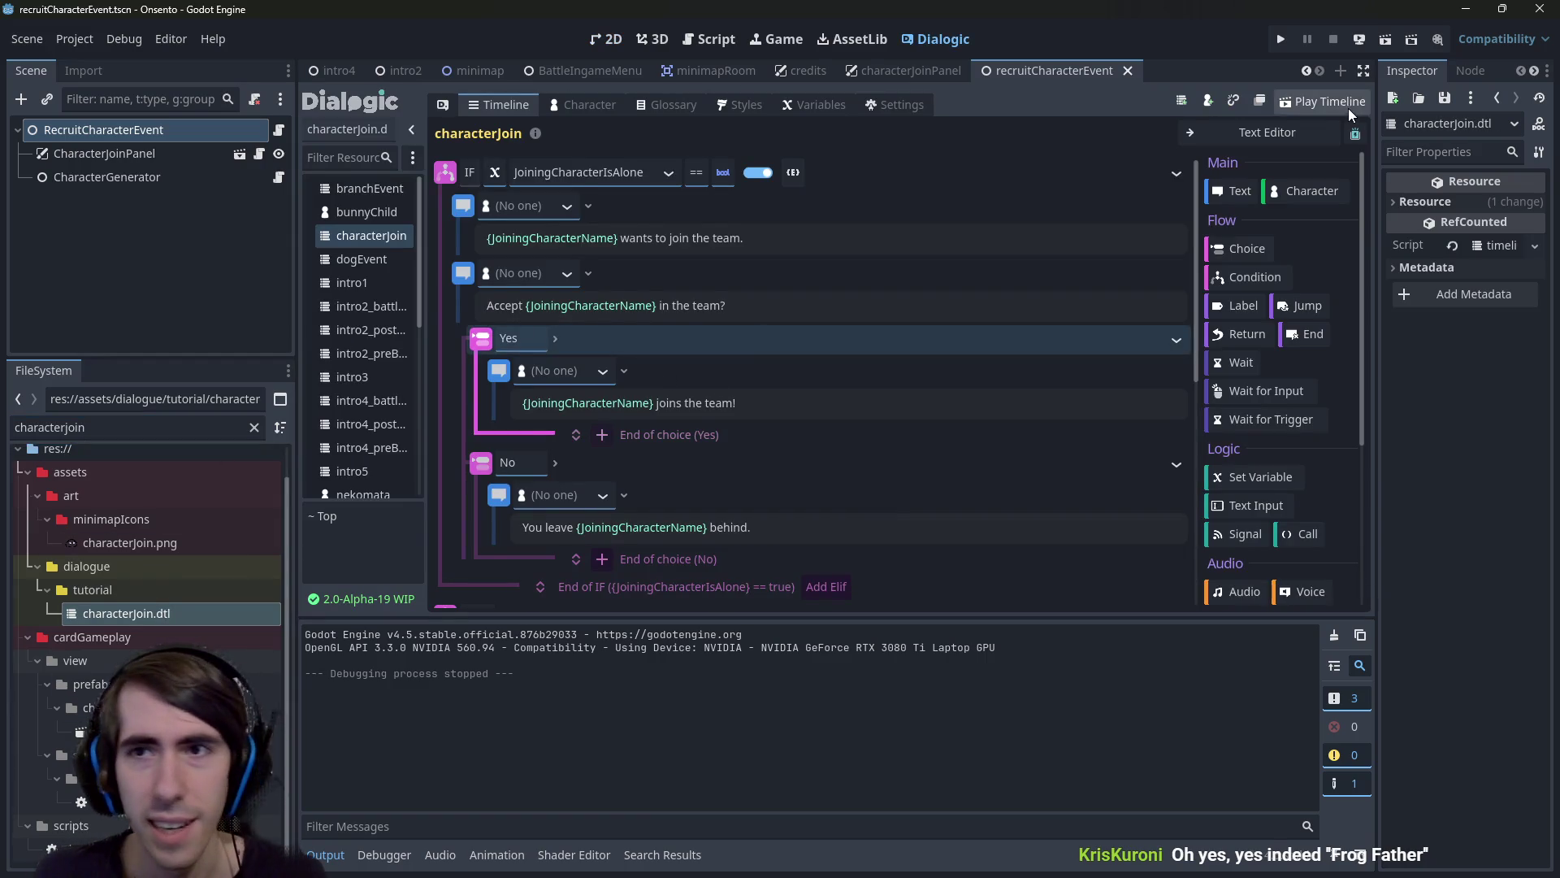
left_click(1260, 132)
key("ctrl+a")
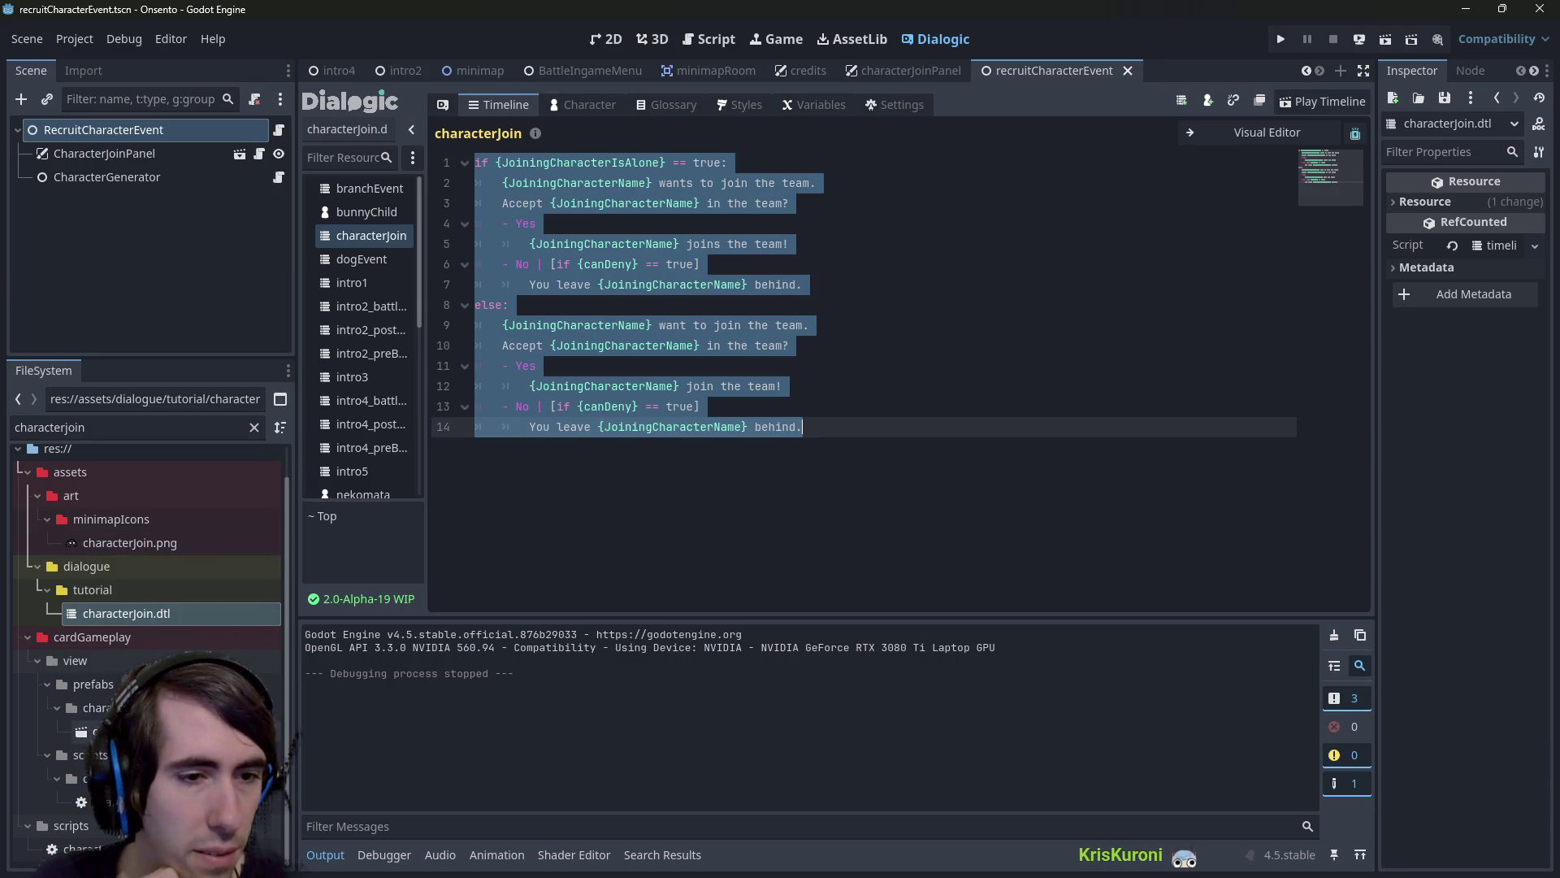
left_click(122, 802)
scroll(154, 569, "up", 1)
Change the file filter to 'recruit' and launch the Create new timeline dialog
left_click(156, 428)
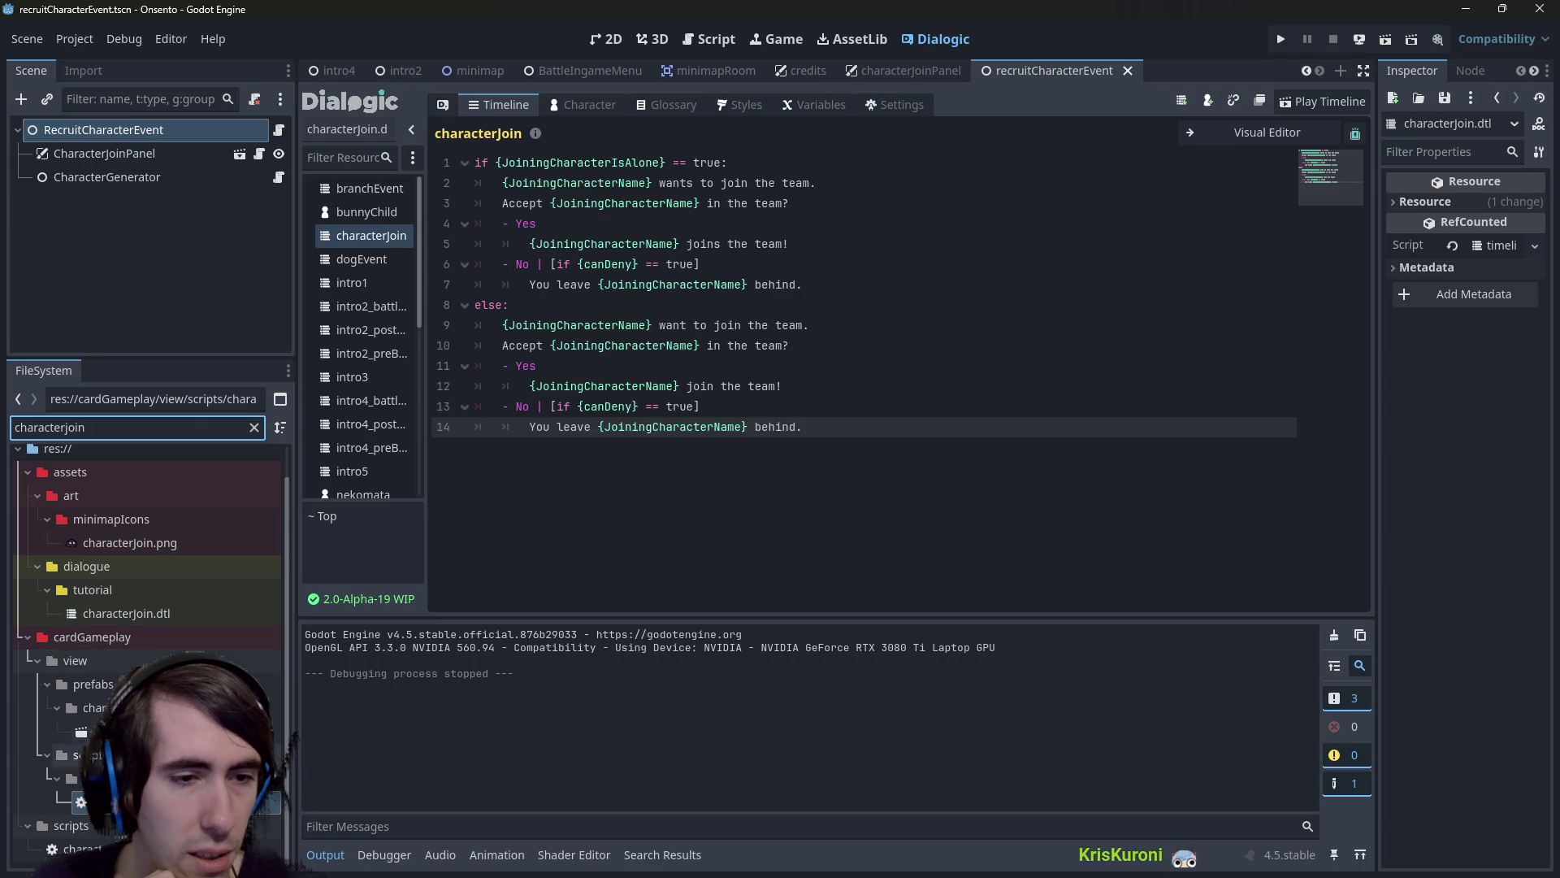
key("BackSpace")
key("BackSpace")
key("BackSpace")
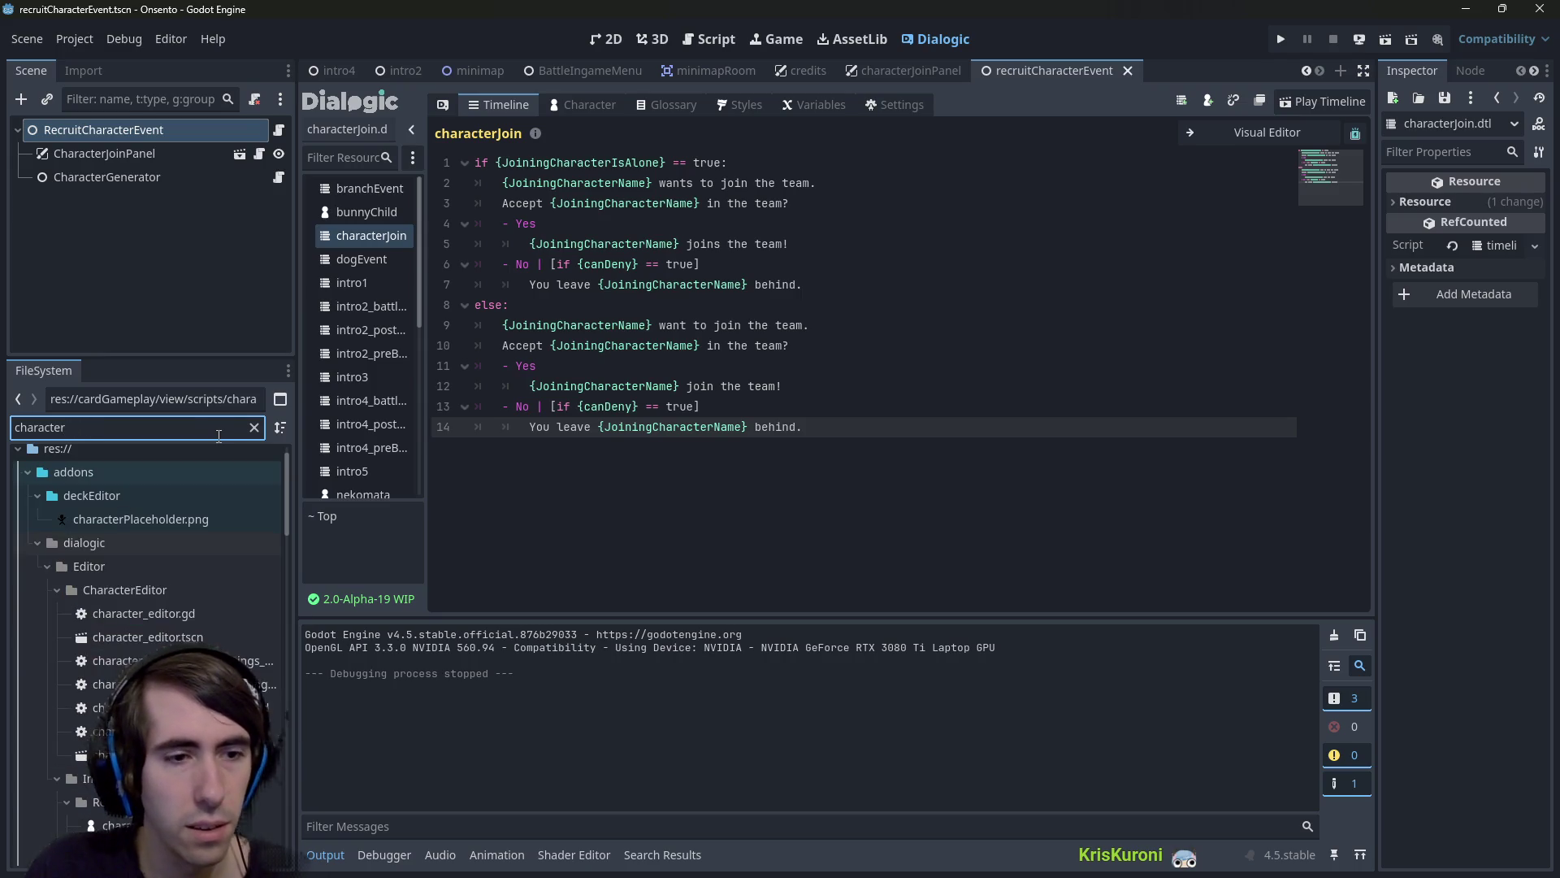
key("BackSpace")
key("BackSpace")
key("BackSpace")
type("recruit")
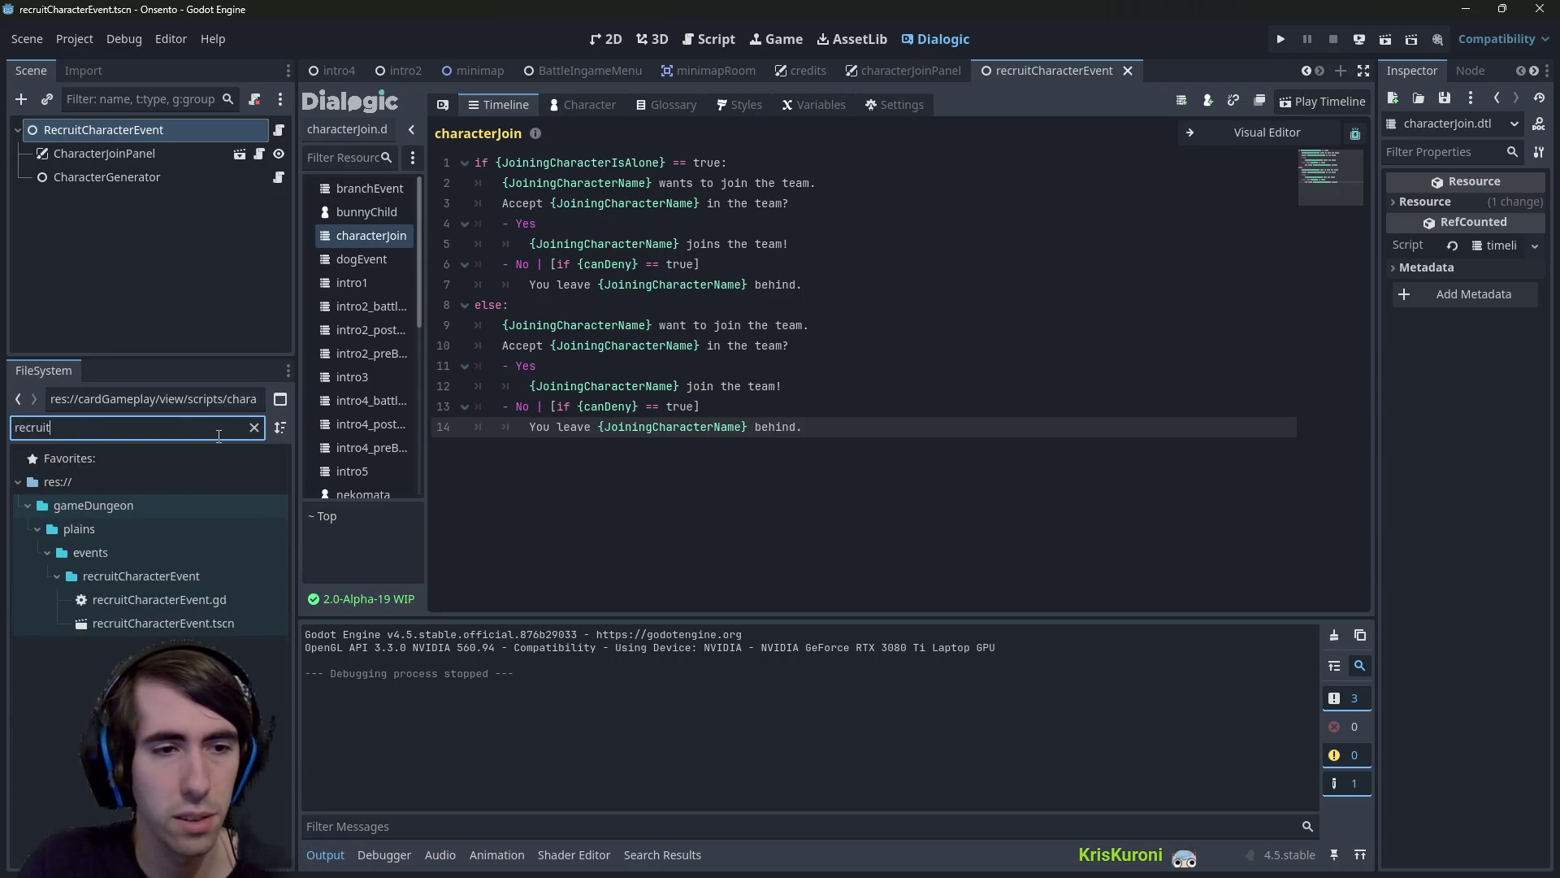
right_click(182, 576)
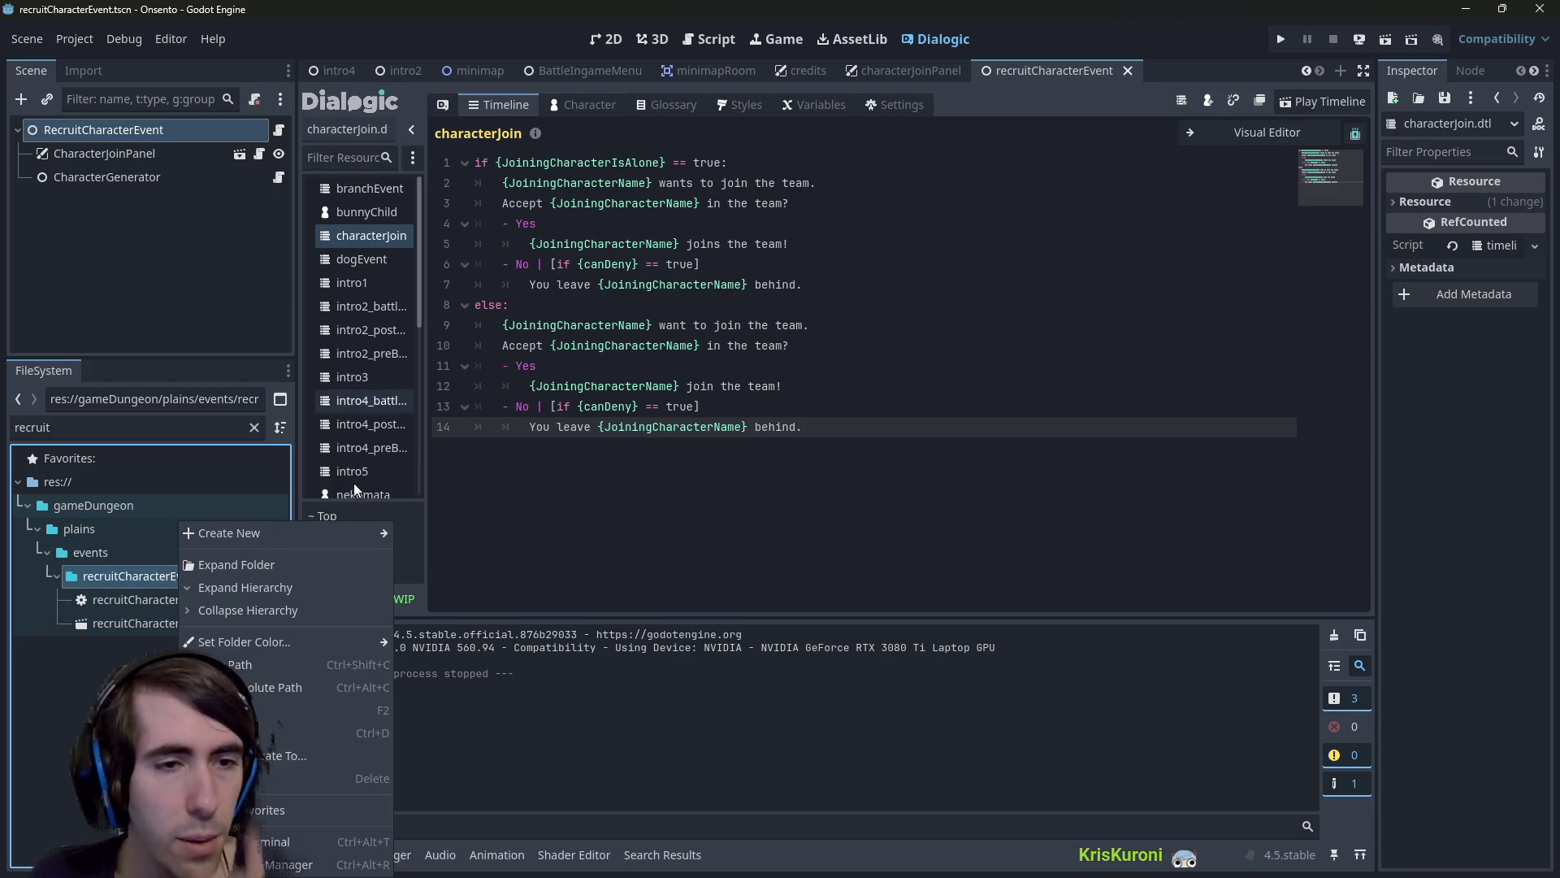
mouse_move(318, 528)
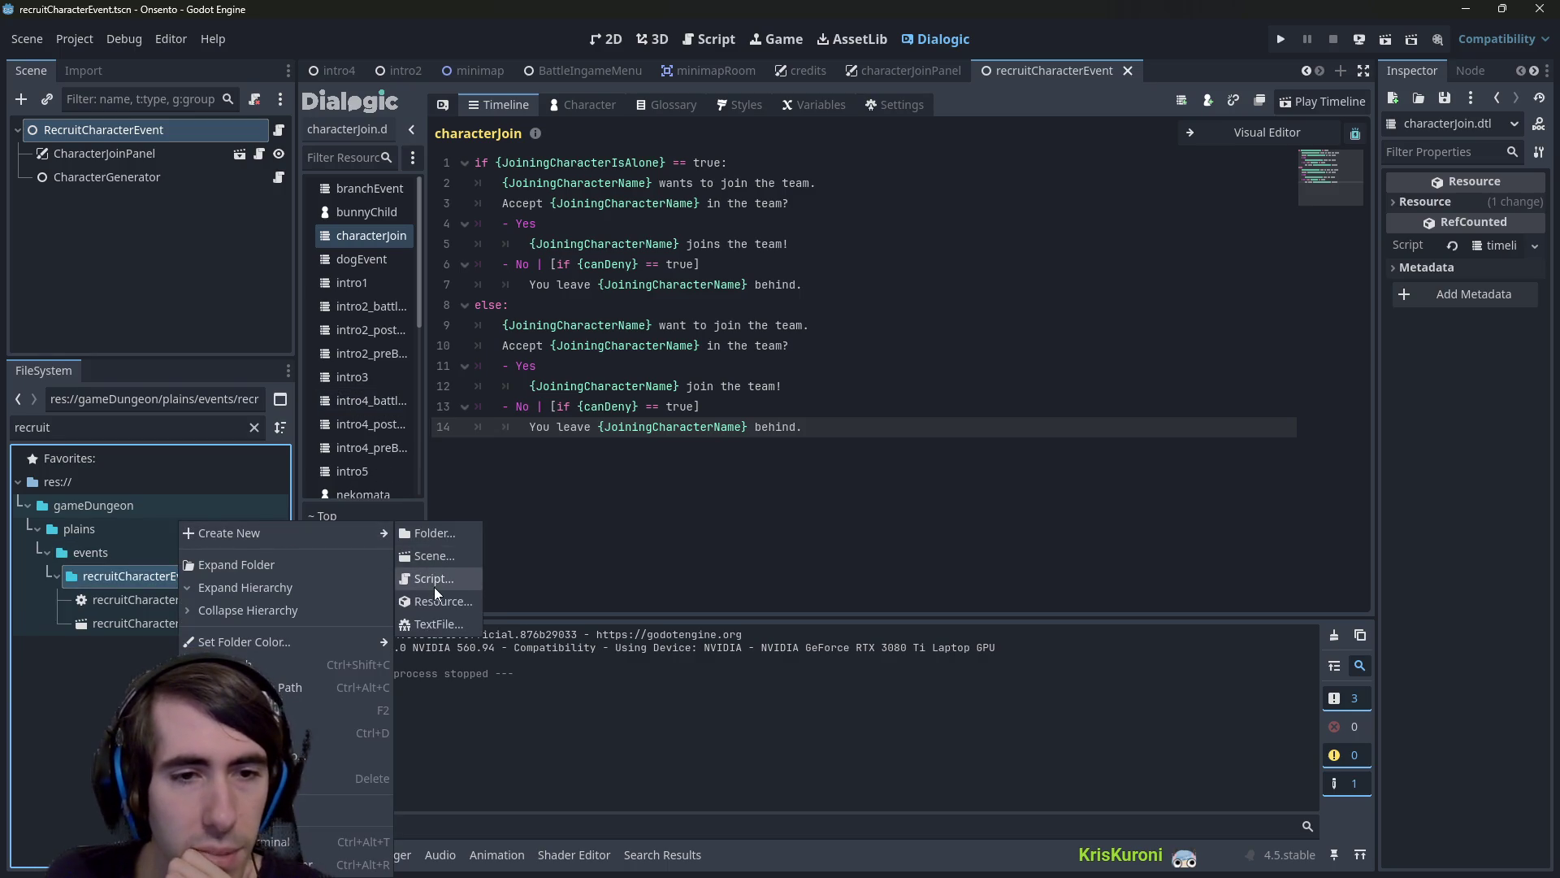
left_click(135, 607)
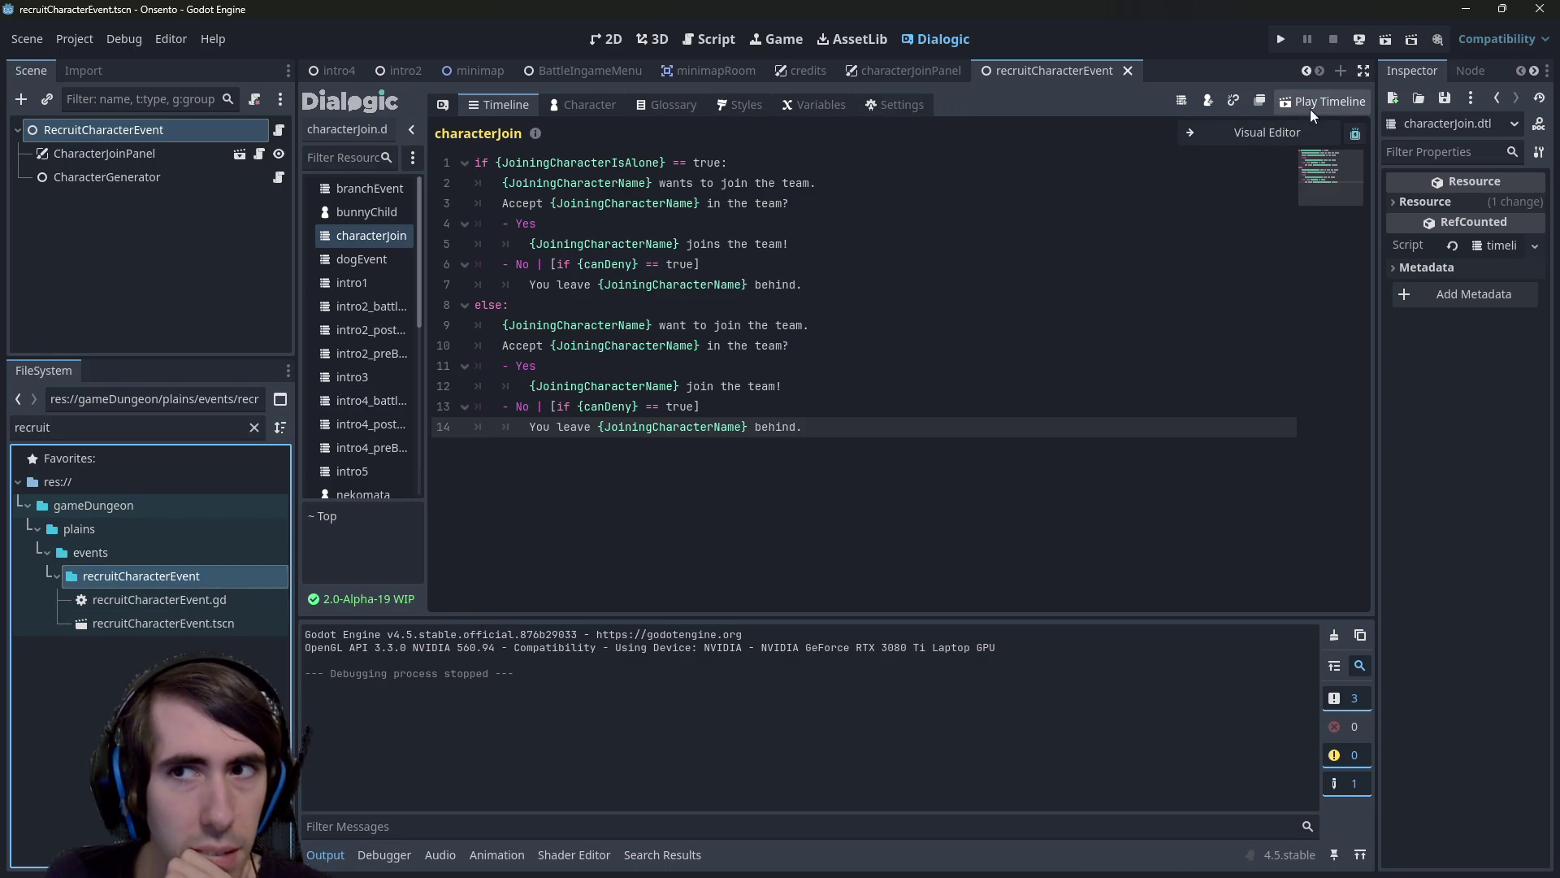
left_click(1182, 100)
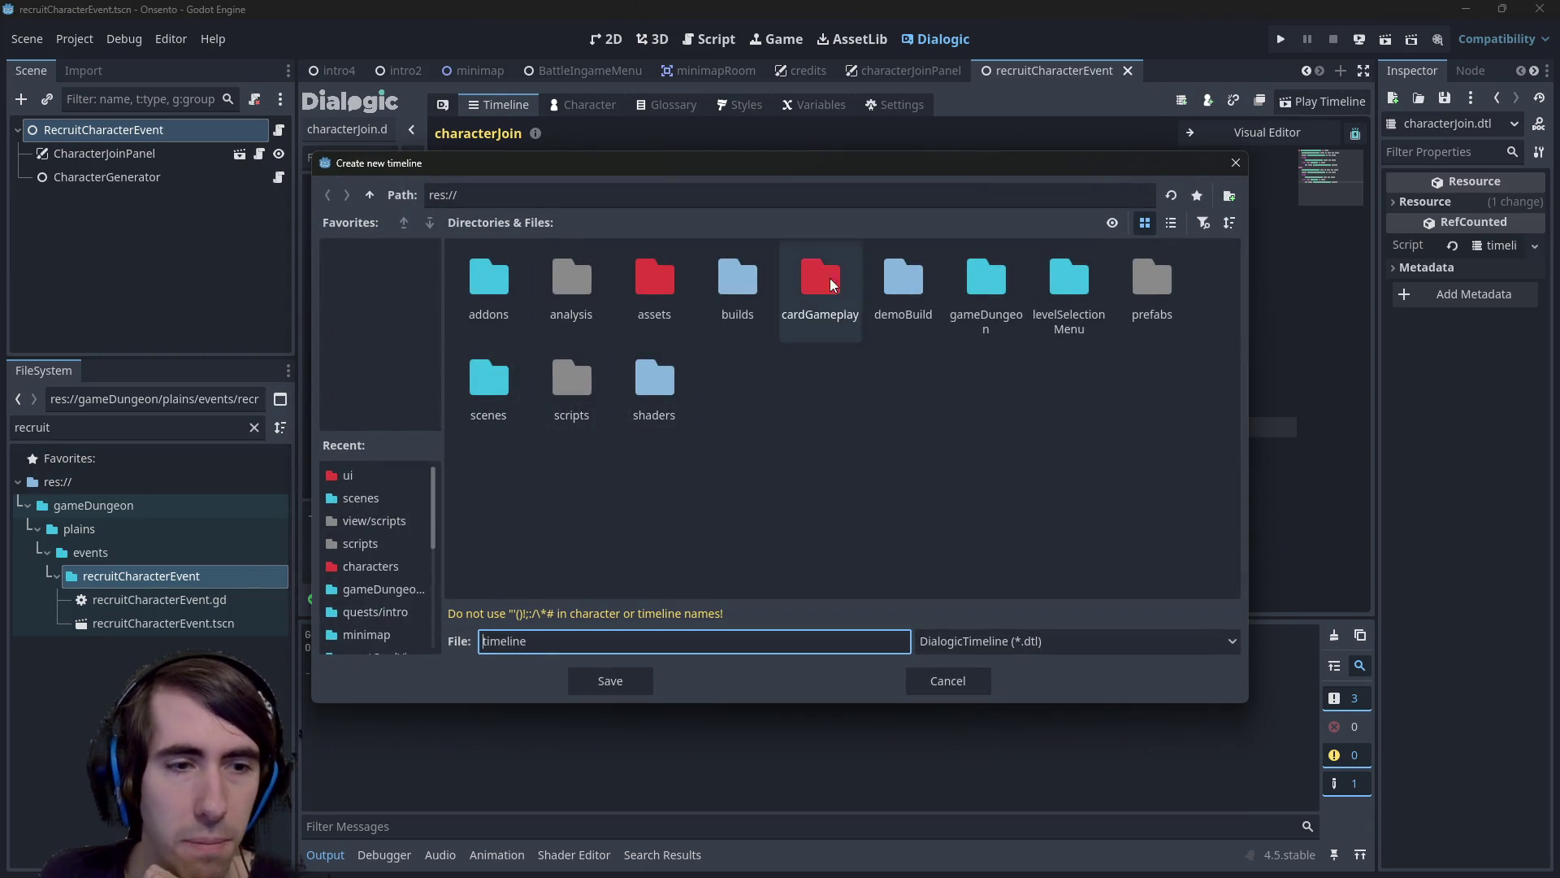
Create recruitCharacter.dtl in the recruitCharacterEvent folder, then filter files by 'characterjoin'
left_click(1235, 163)
right_click(218, 572)
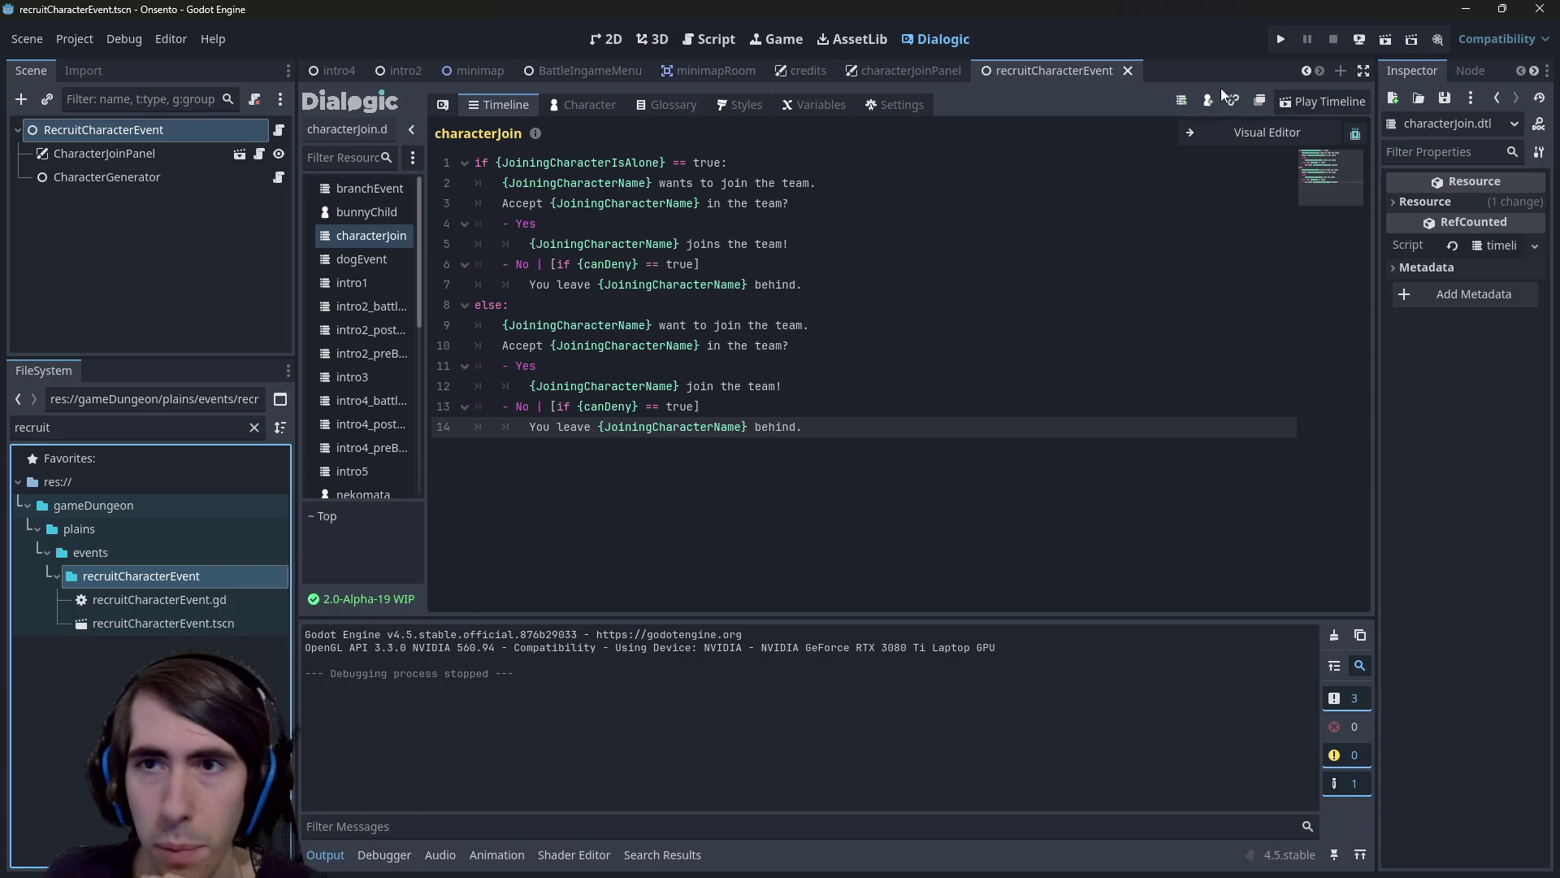
left_click(1182, 100)
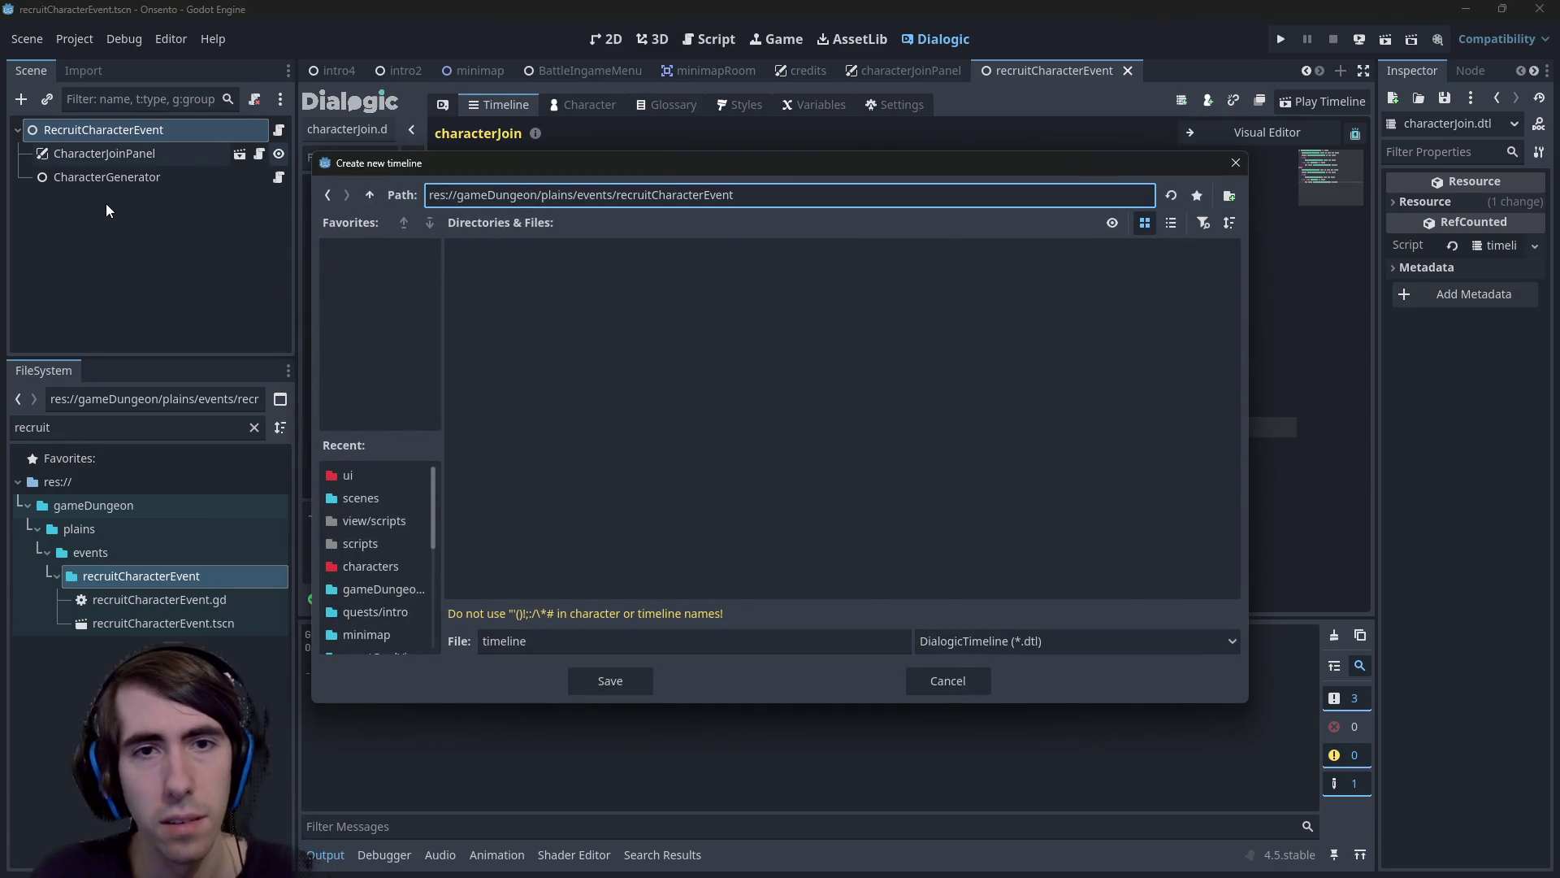
double_click(517, 641)
type("recrui")
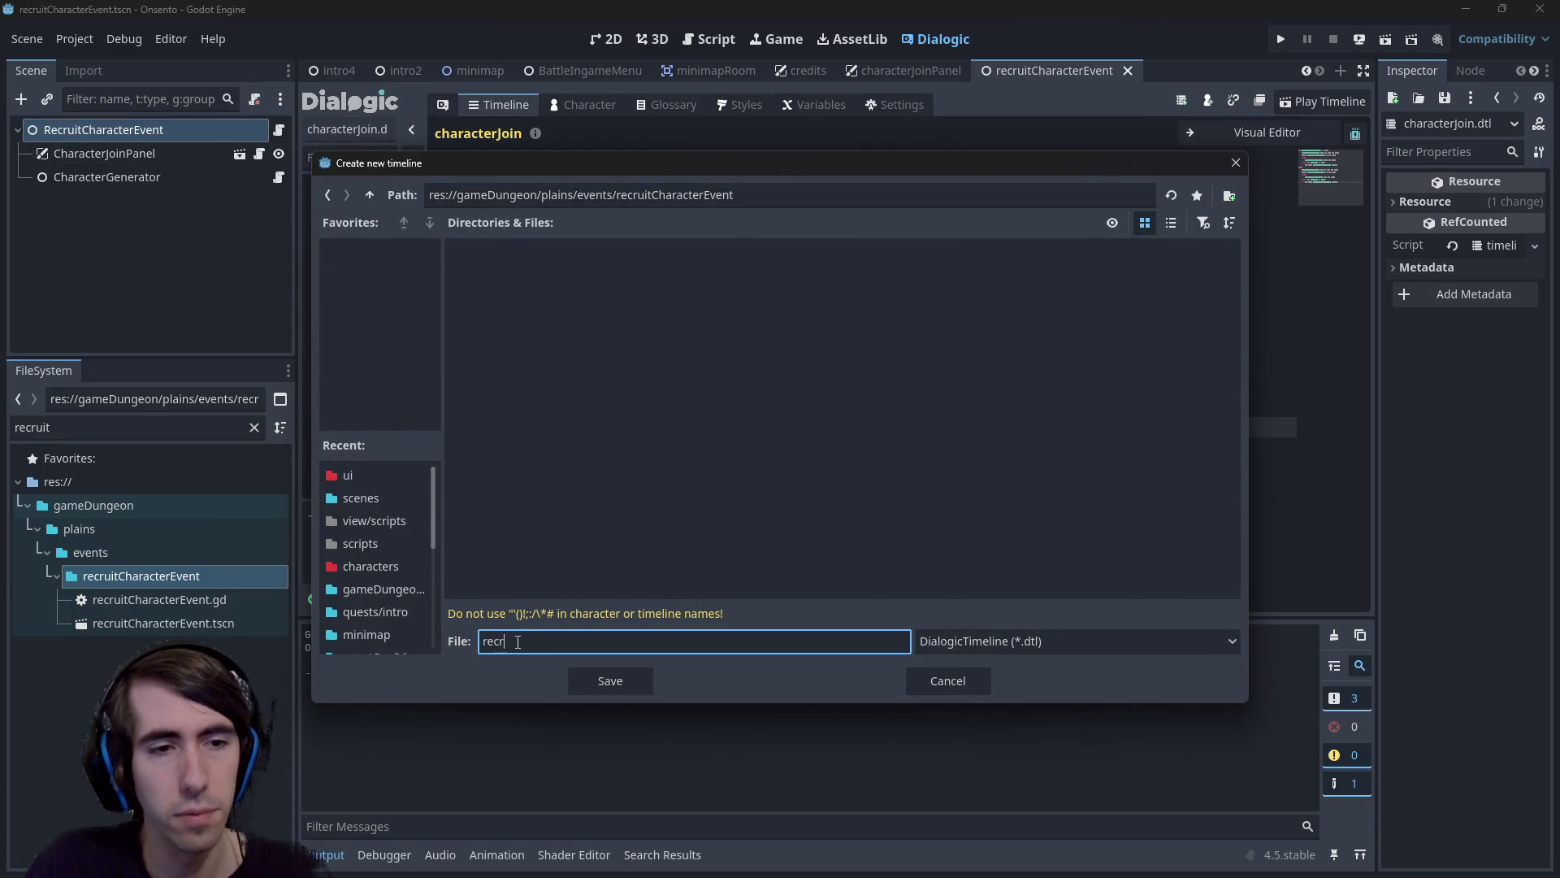
type("tCharacter")
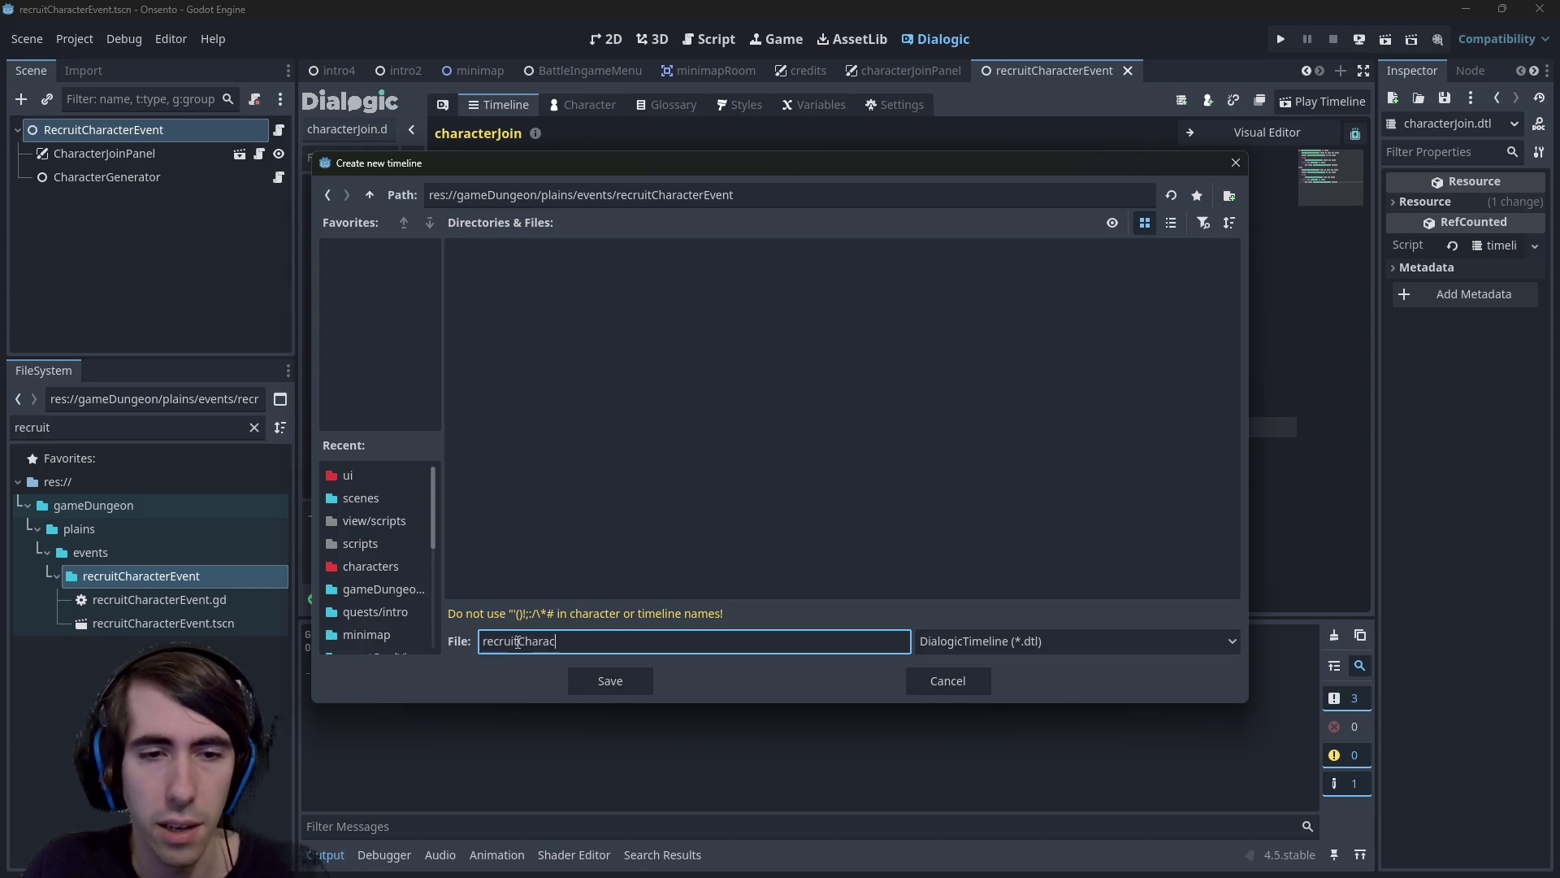
key("Return")
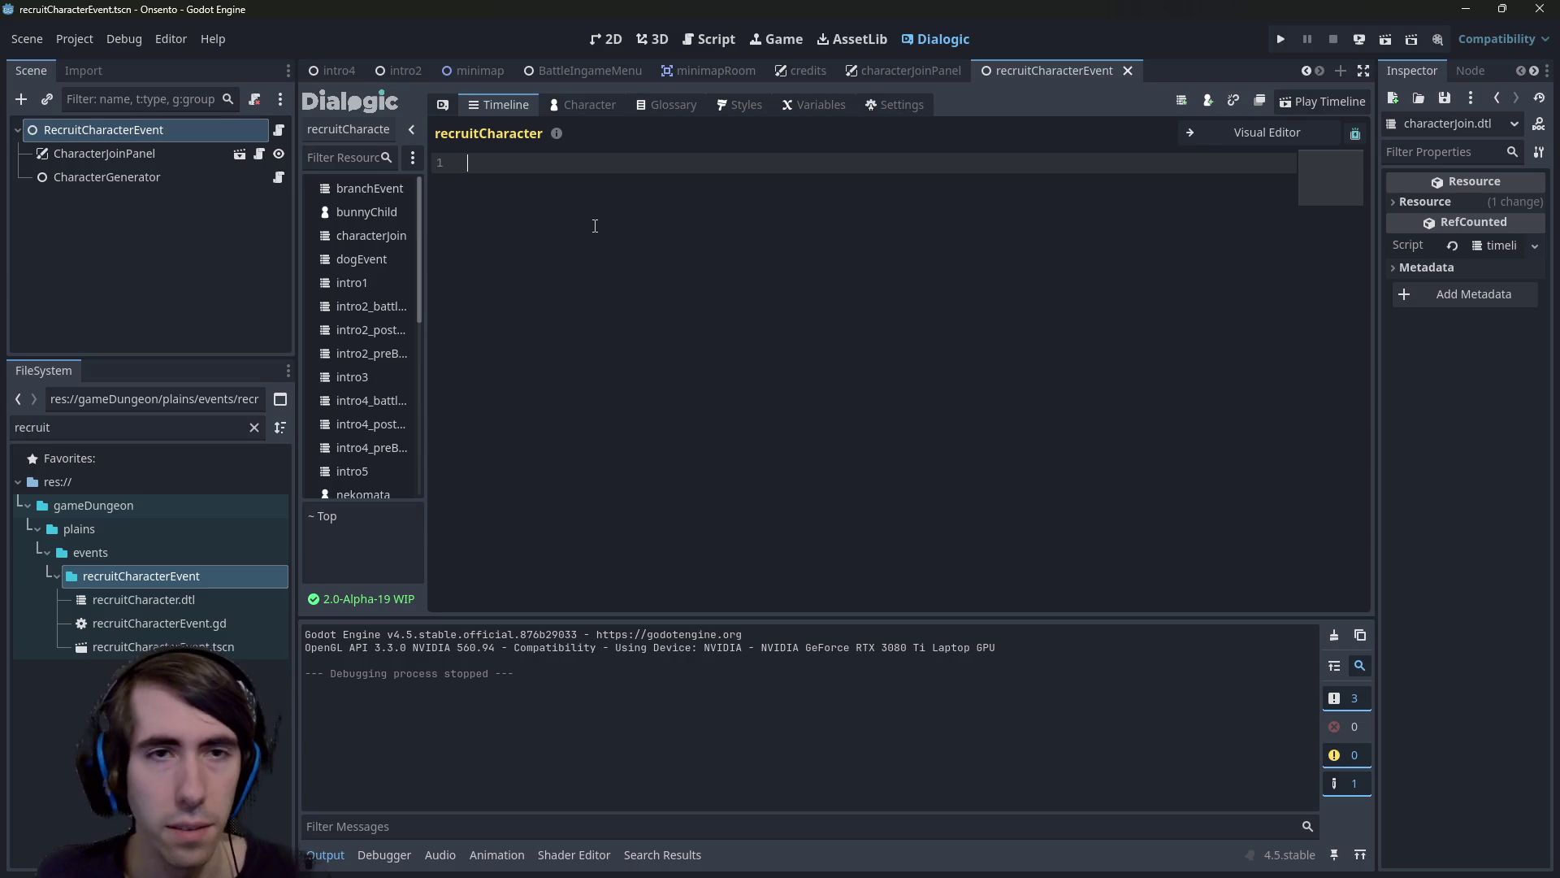
double_click(33, 427)
type("charac")
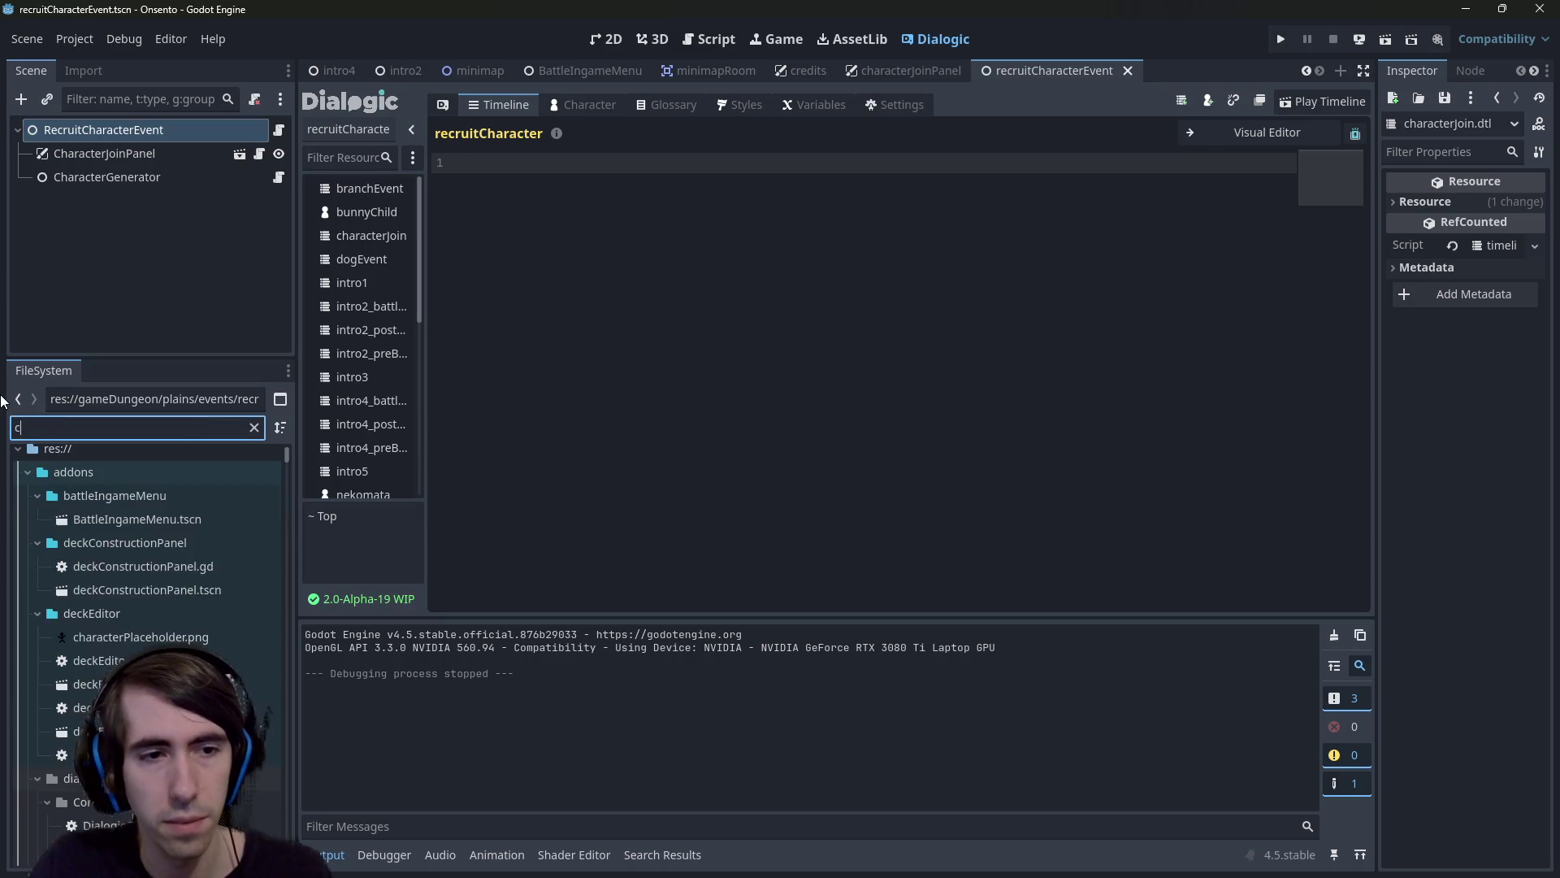
type("terjo")
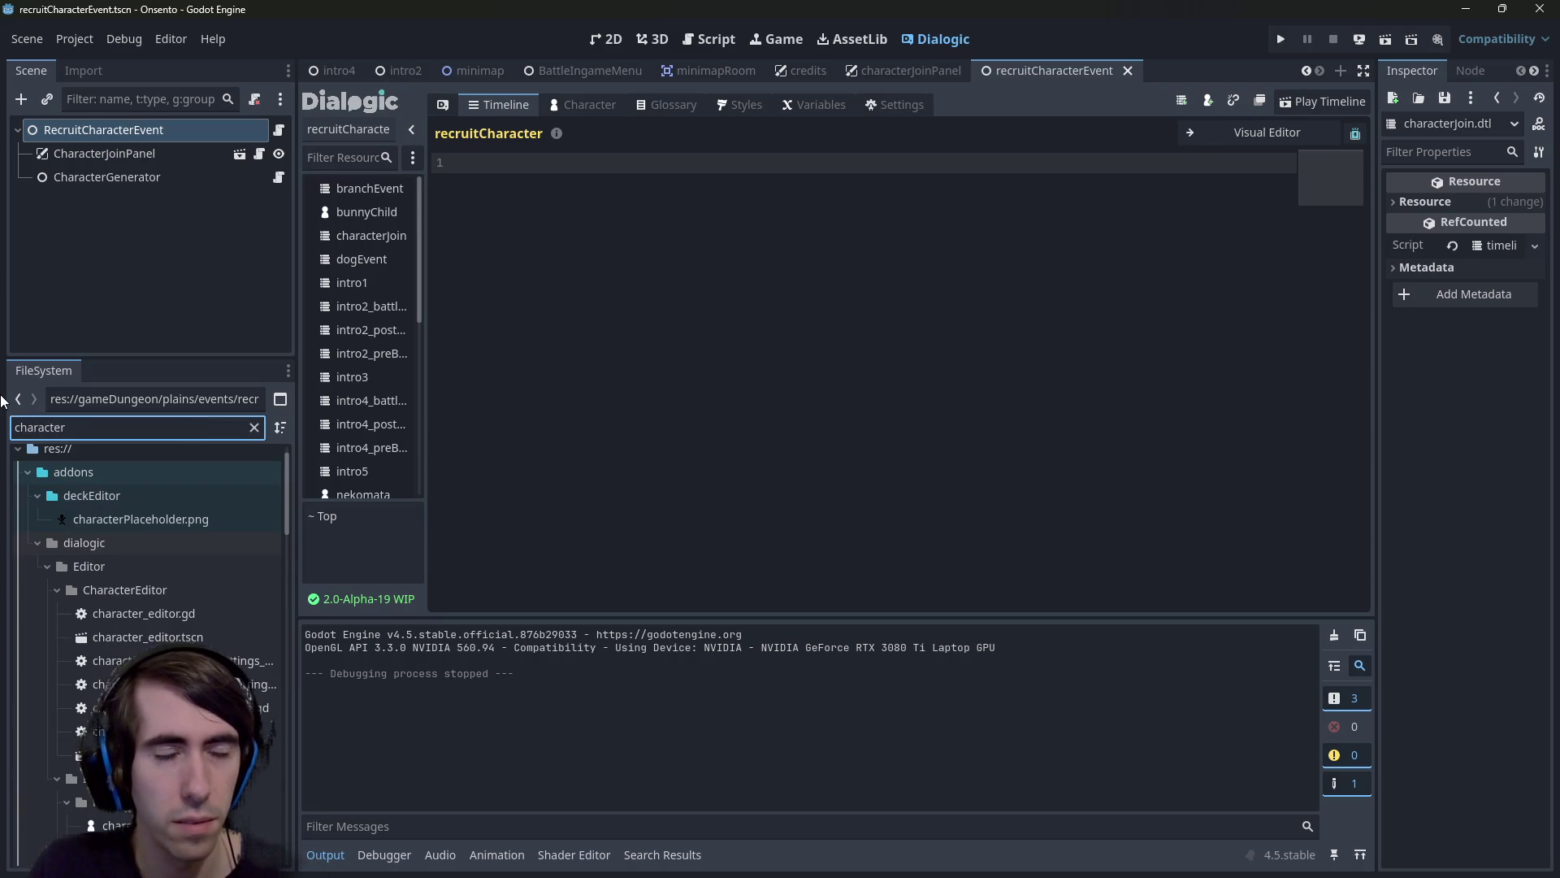
type("in")
Copy the characterJoin dialogue text into the recruitCharacter timeline
double_click(126, 613)
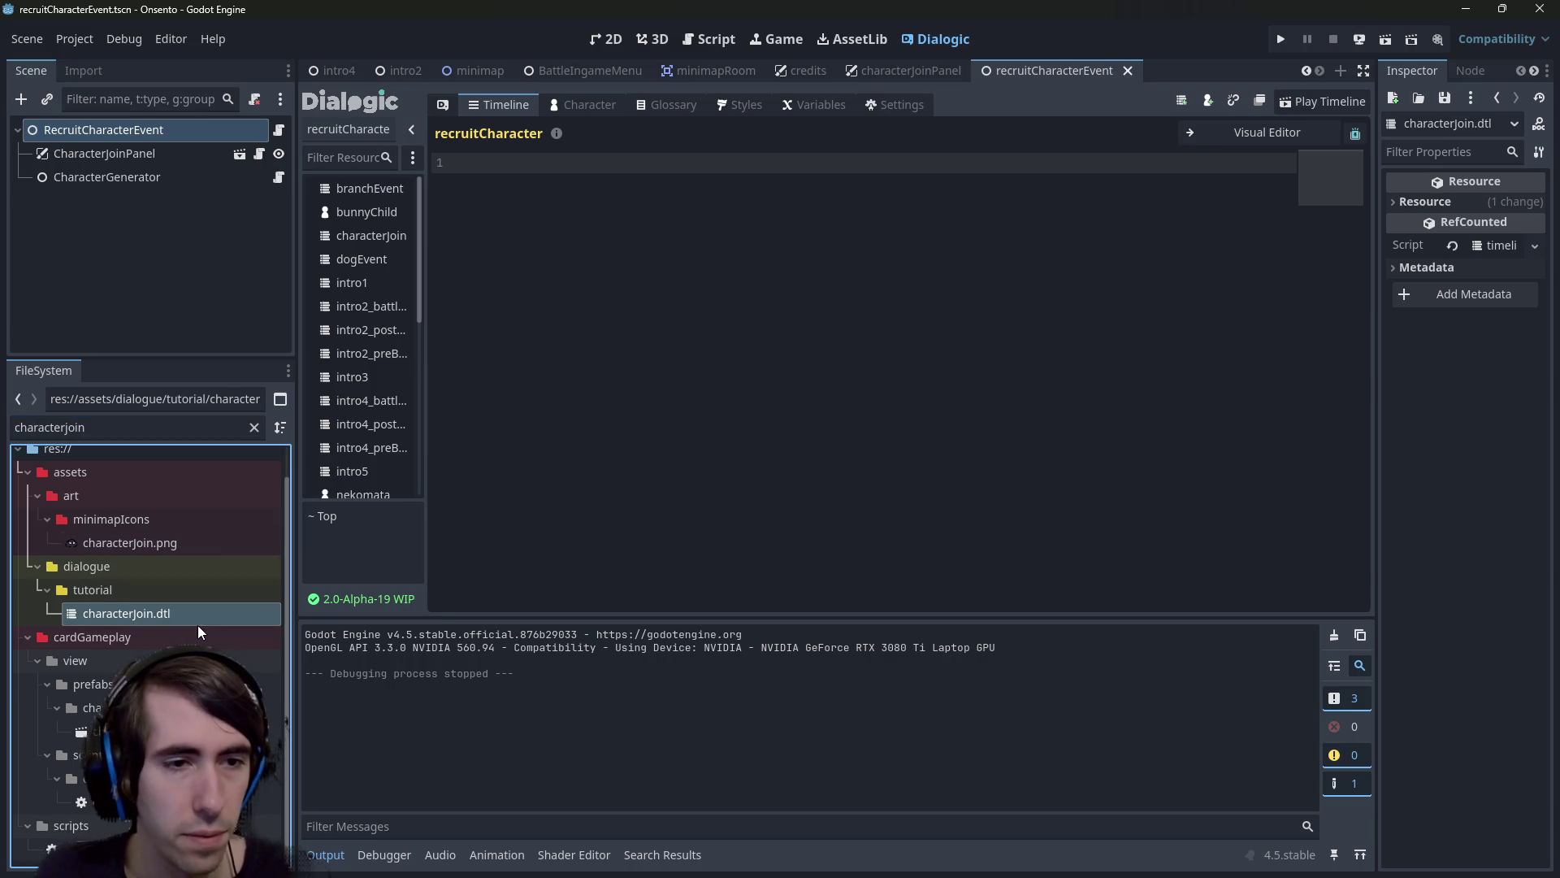
key("ctrl+a")
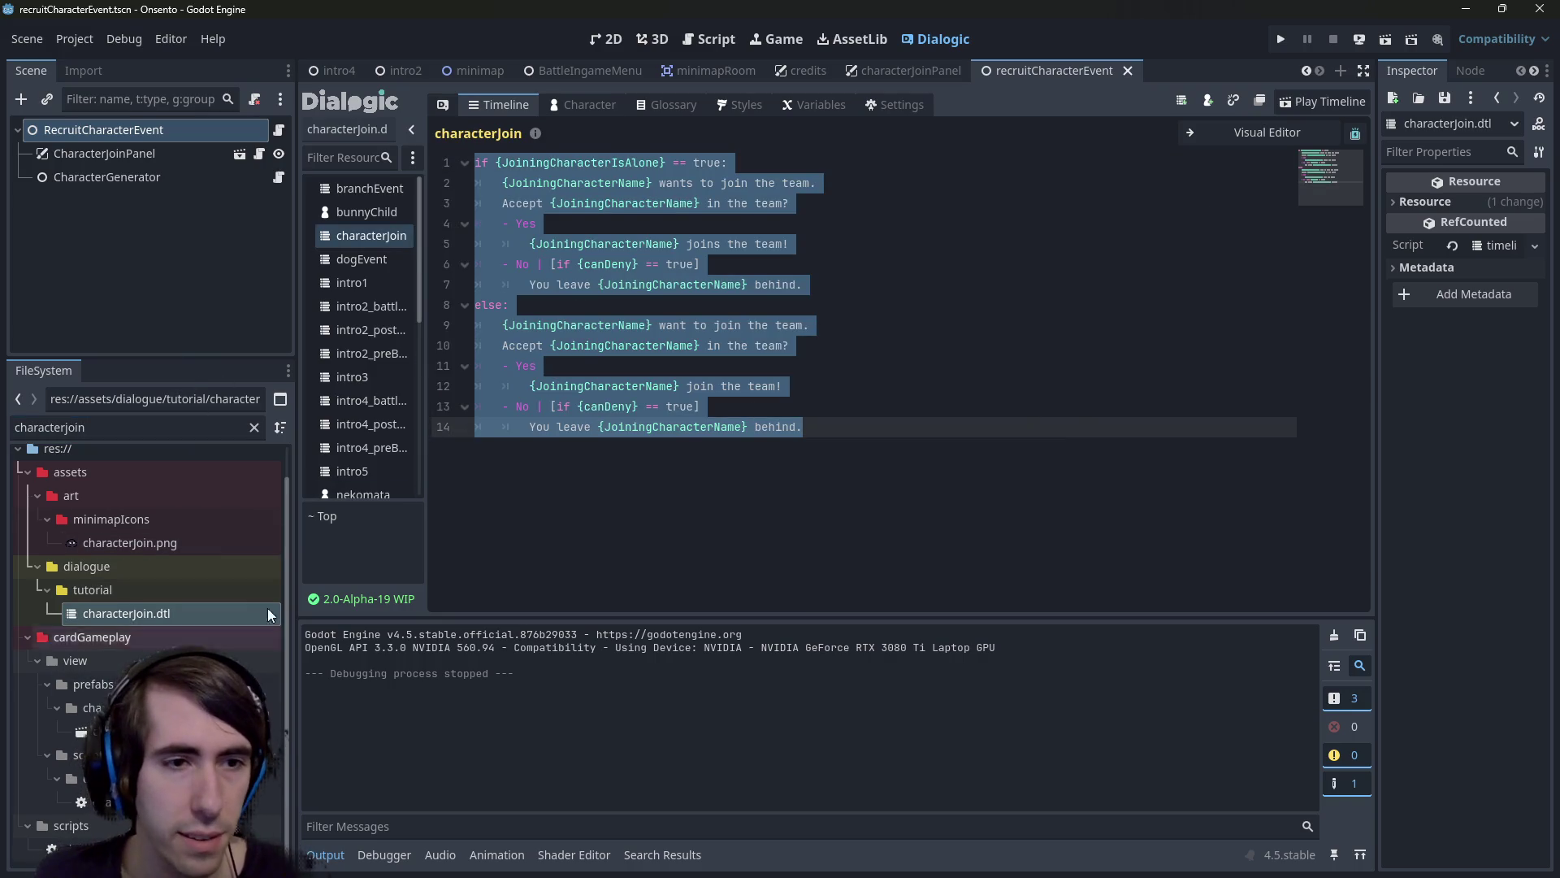
left_click(255, 428)
scroll(146, 569, "down", 5)
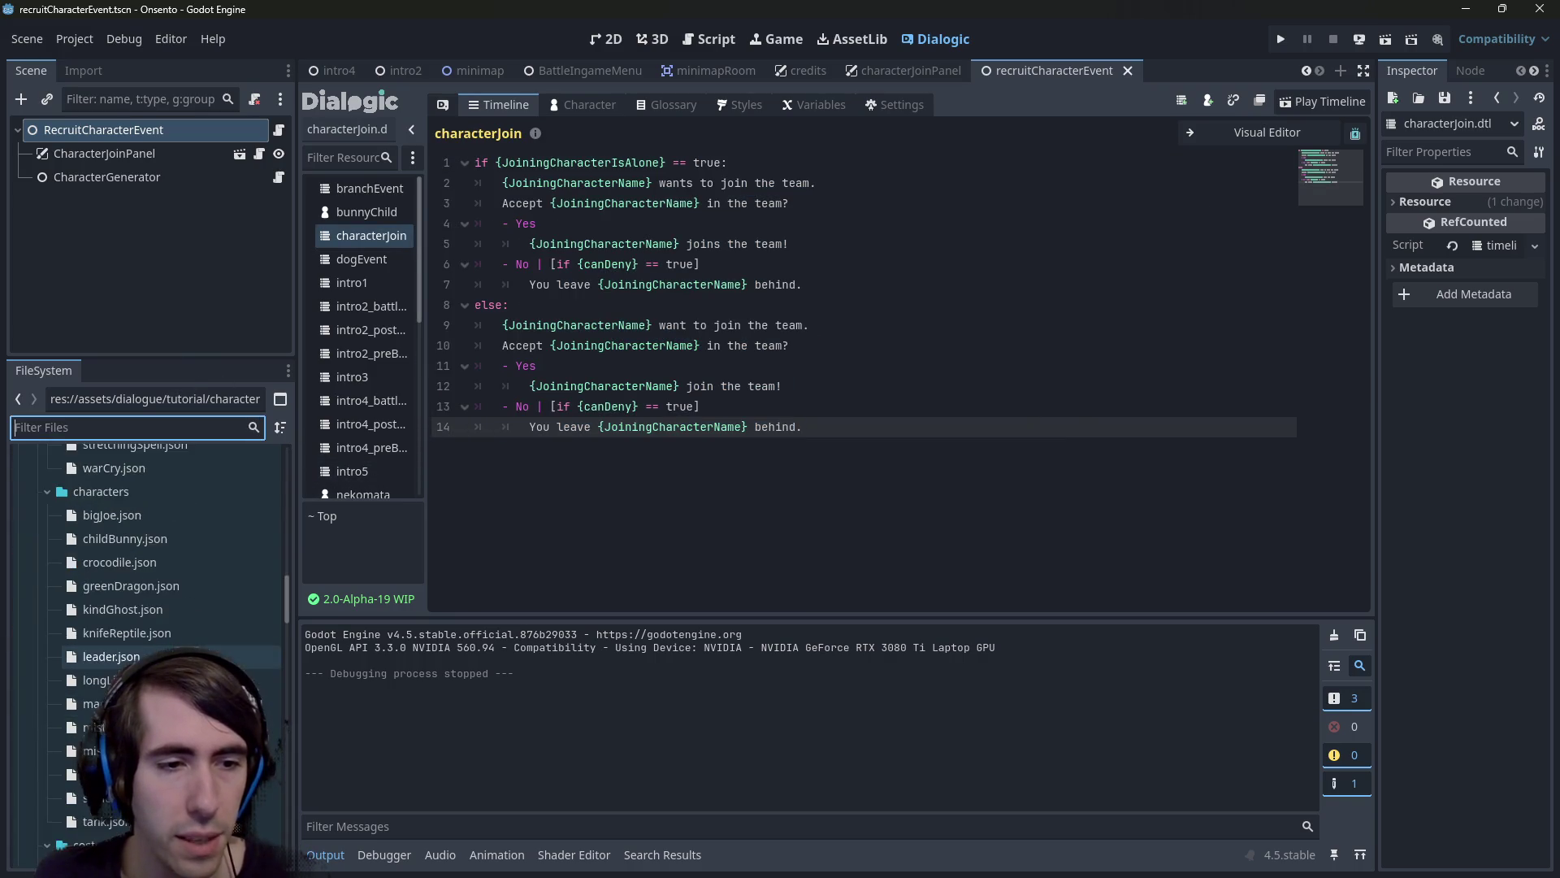
scroll(146, 634, "down", 10)
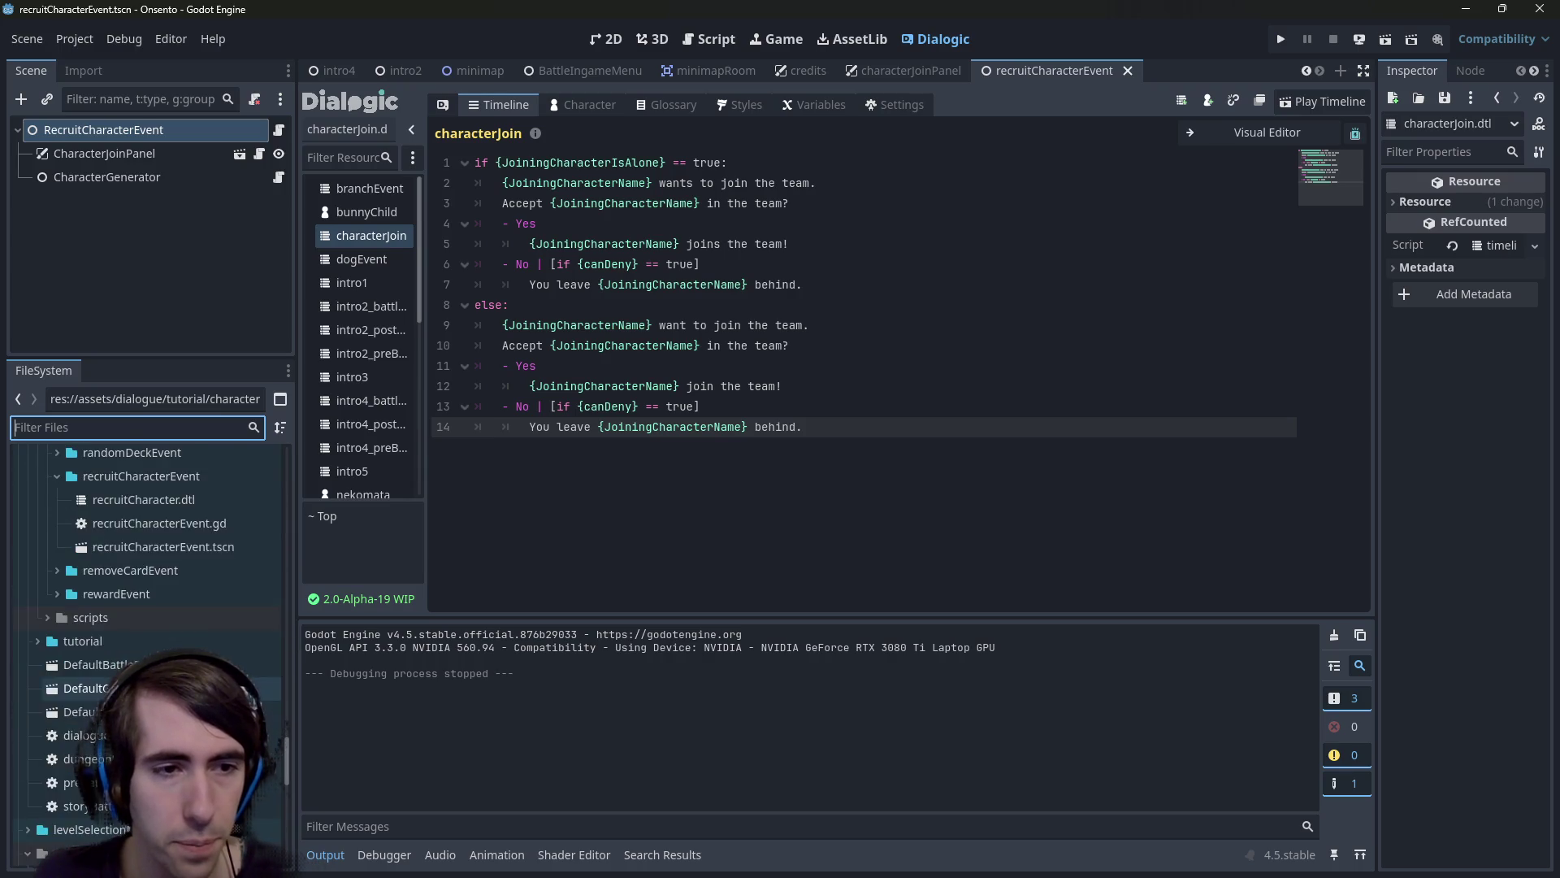
left_click(187, 702)
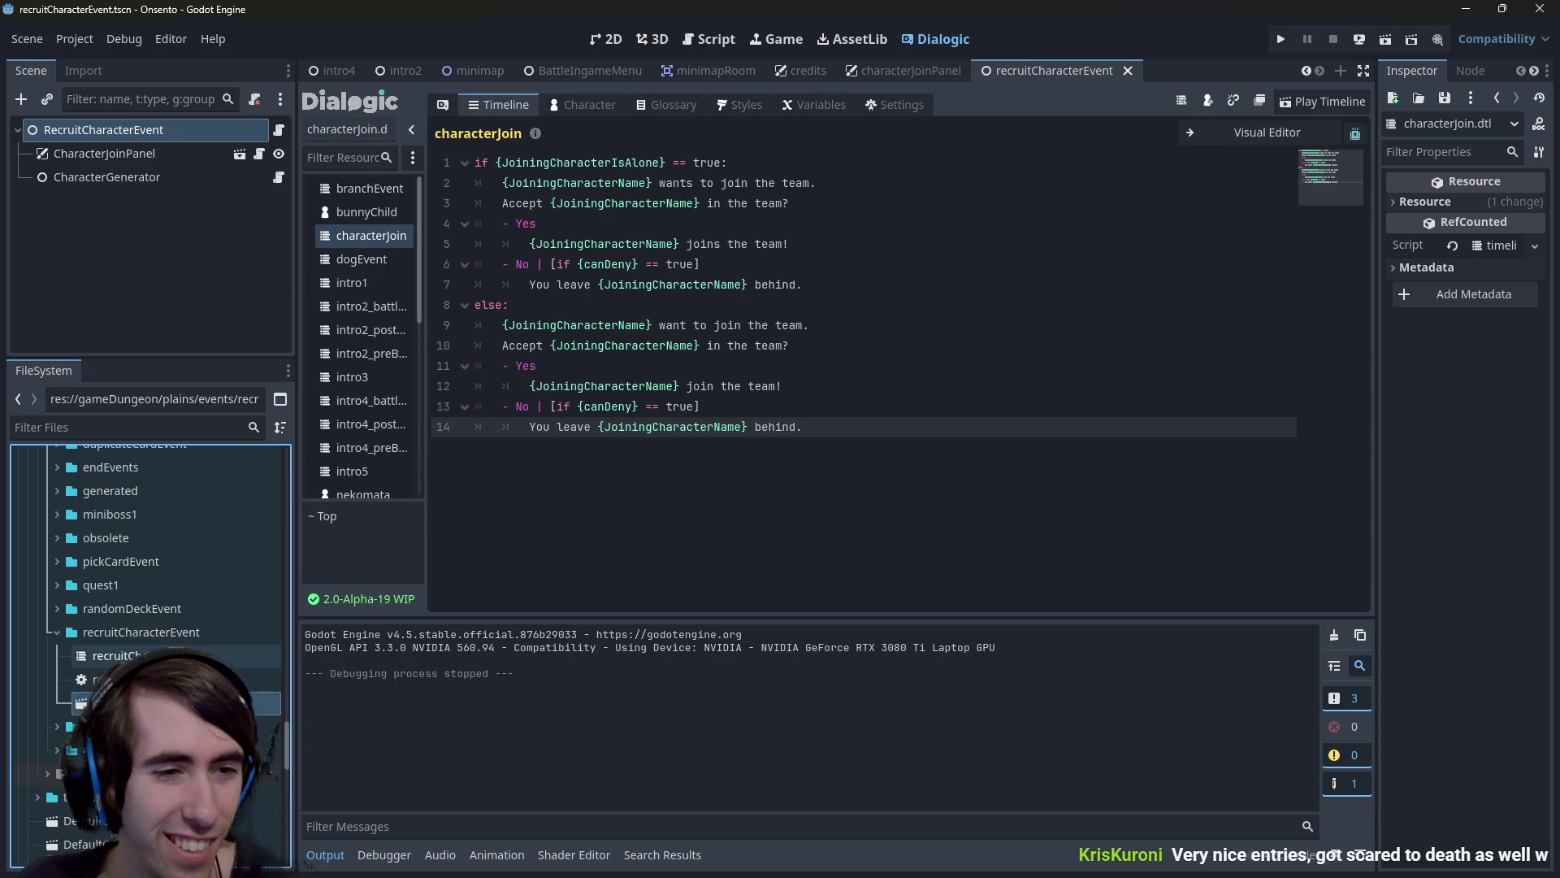
left_click(819, 379)
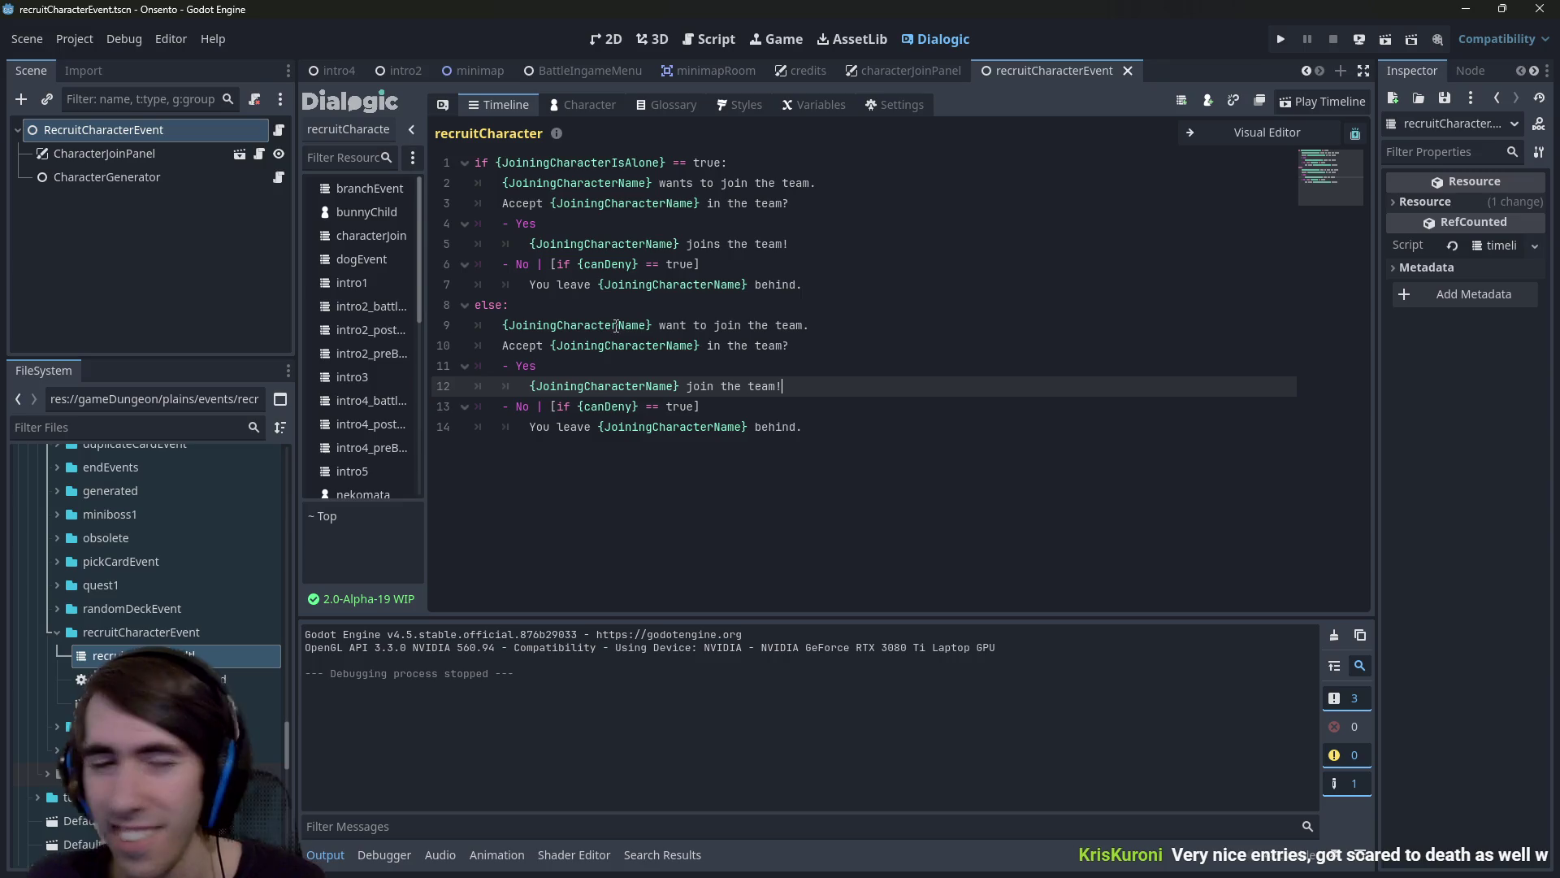
left_click(809, 427)
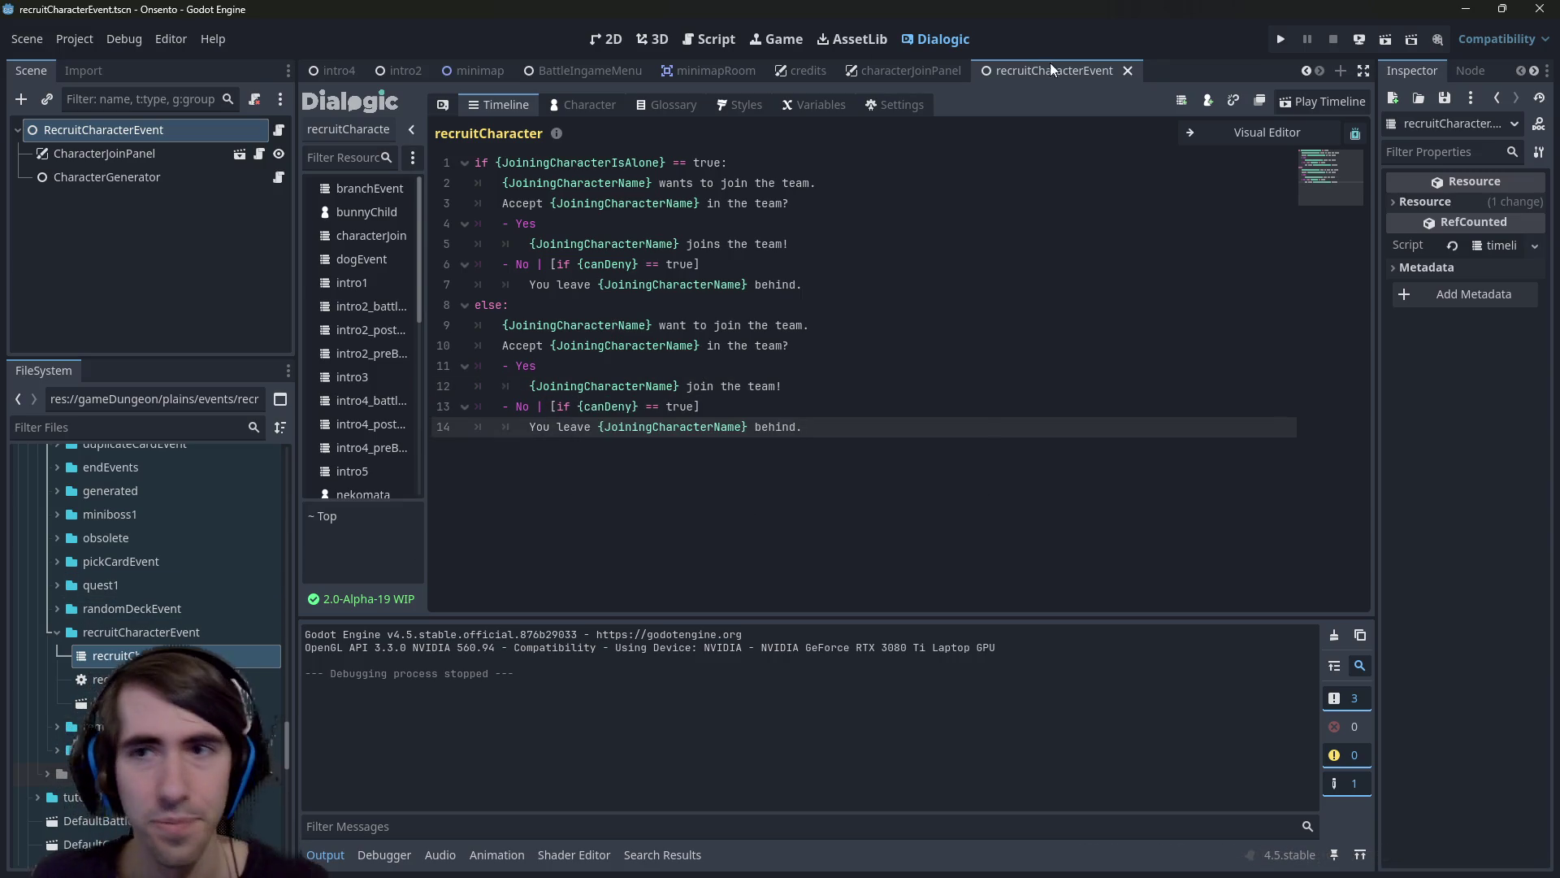
In the visual editor, replace the name placeholders with 'A monster', 'it' and 'The monster'
left_click(1284, 133)
left_click(760, 240)
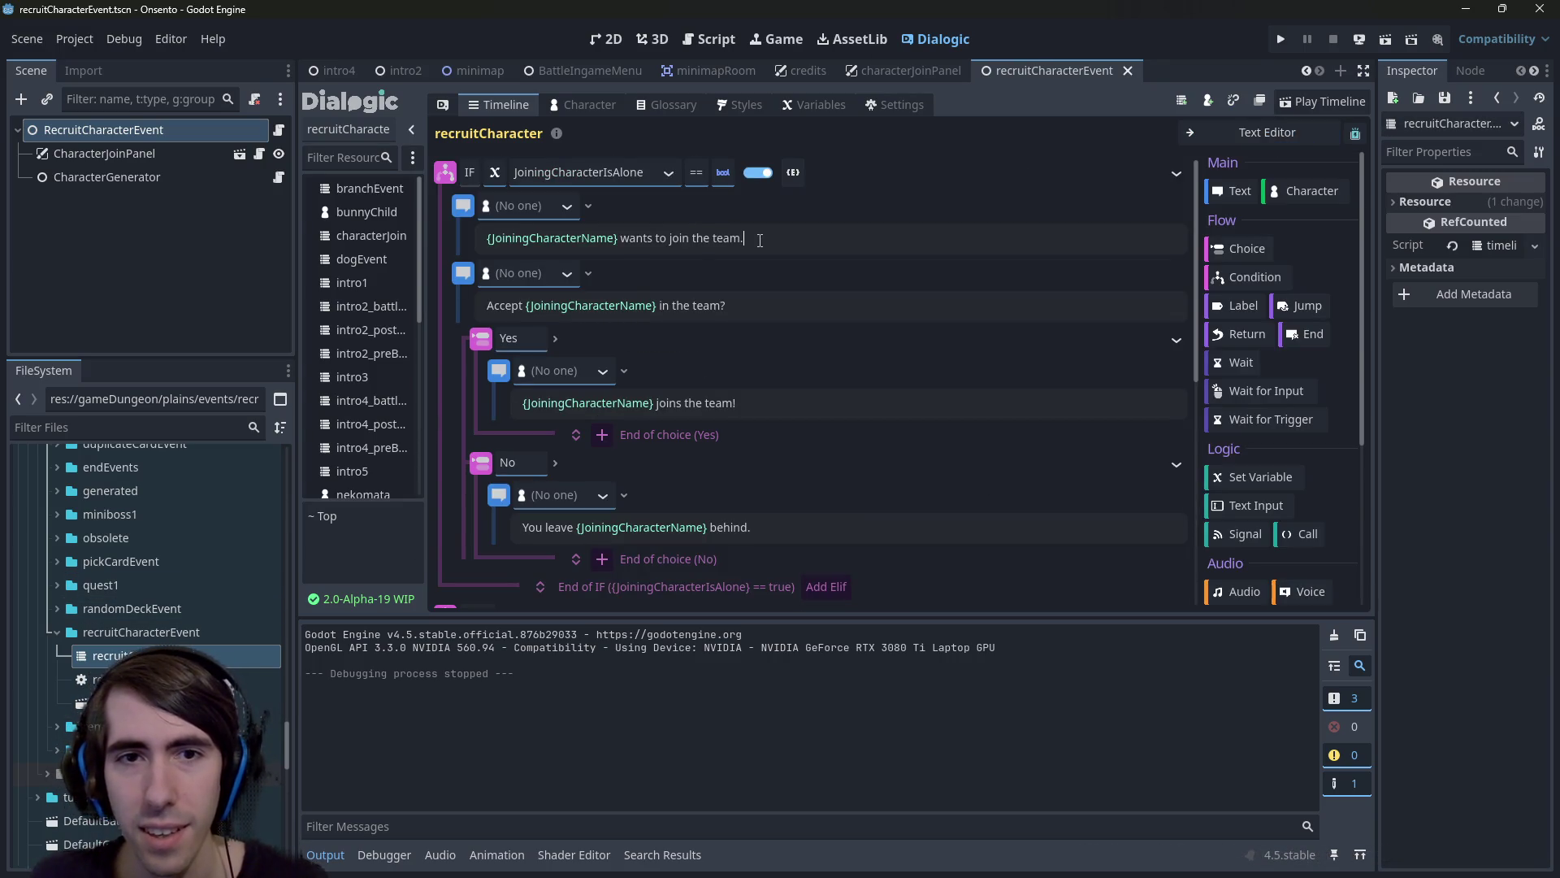
left_click_drag(620, 238, 260, 222)
type("A monster")
key("ctrl+s")
mouse_move(659, 307)
left_mouse_down()
mouse_move(512, 303)
mouse_move(526, 303)
left_mouse_up()
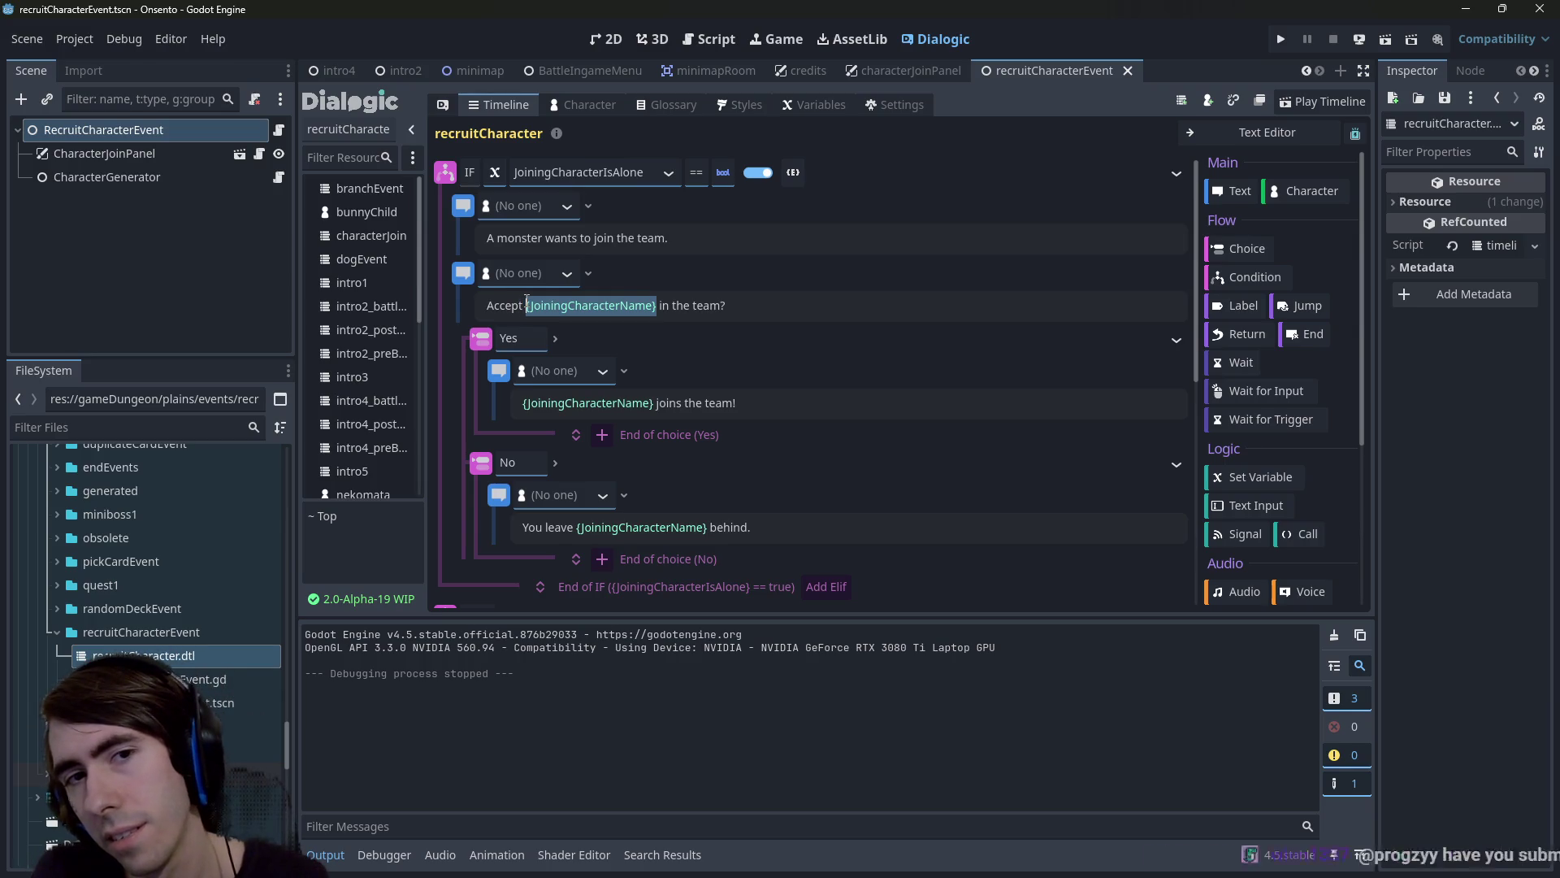
type("it")
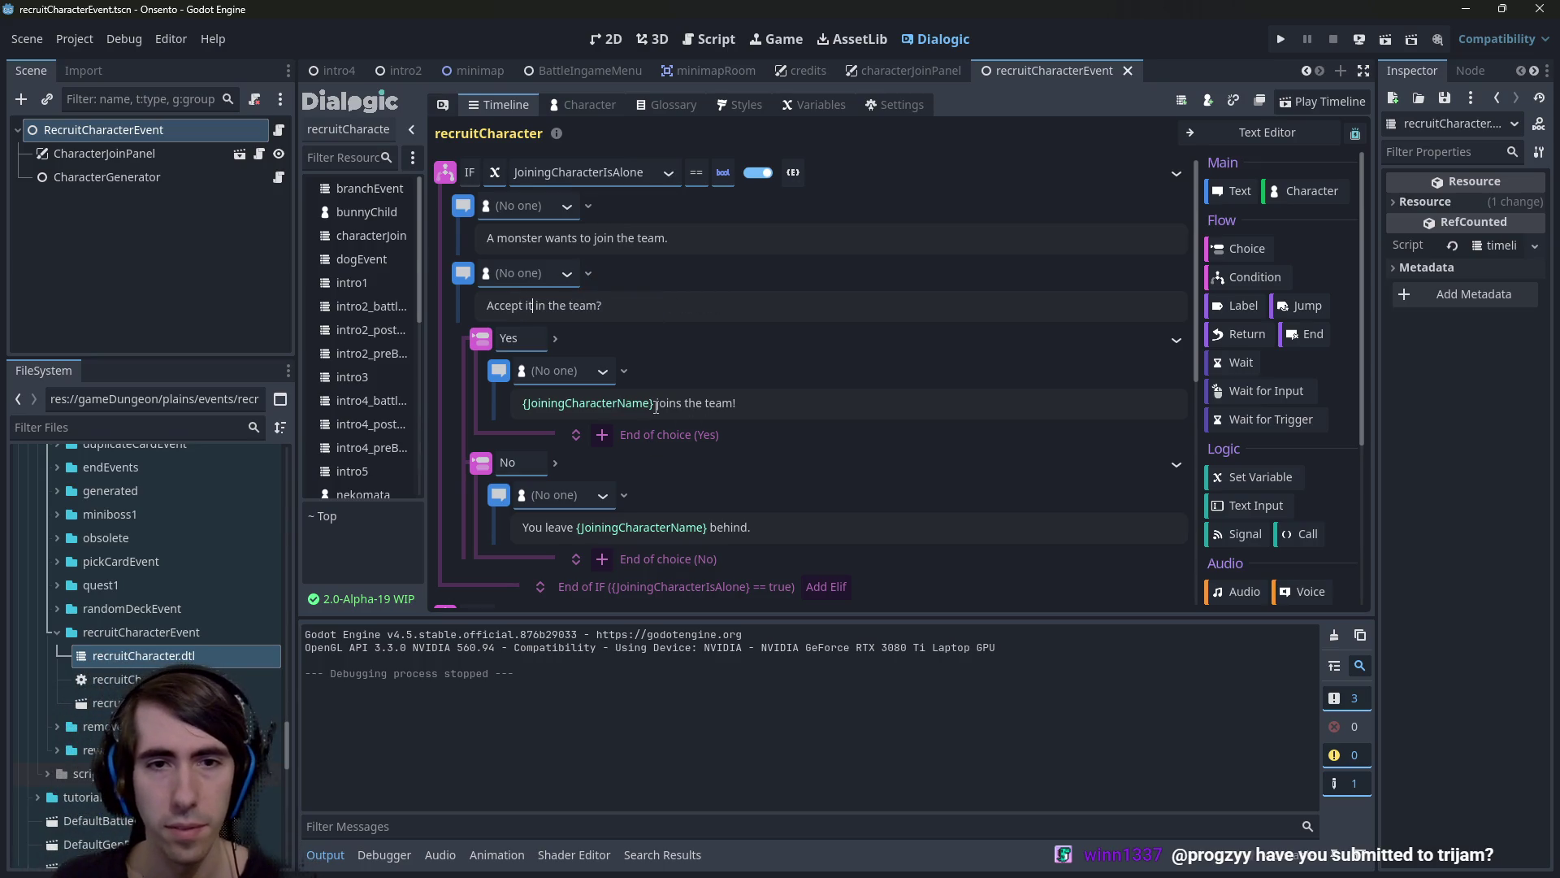
left_click_drag(654, 403, 470, 400)
type("The monse")
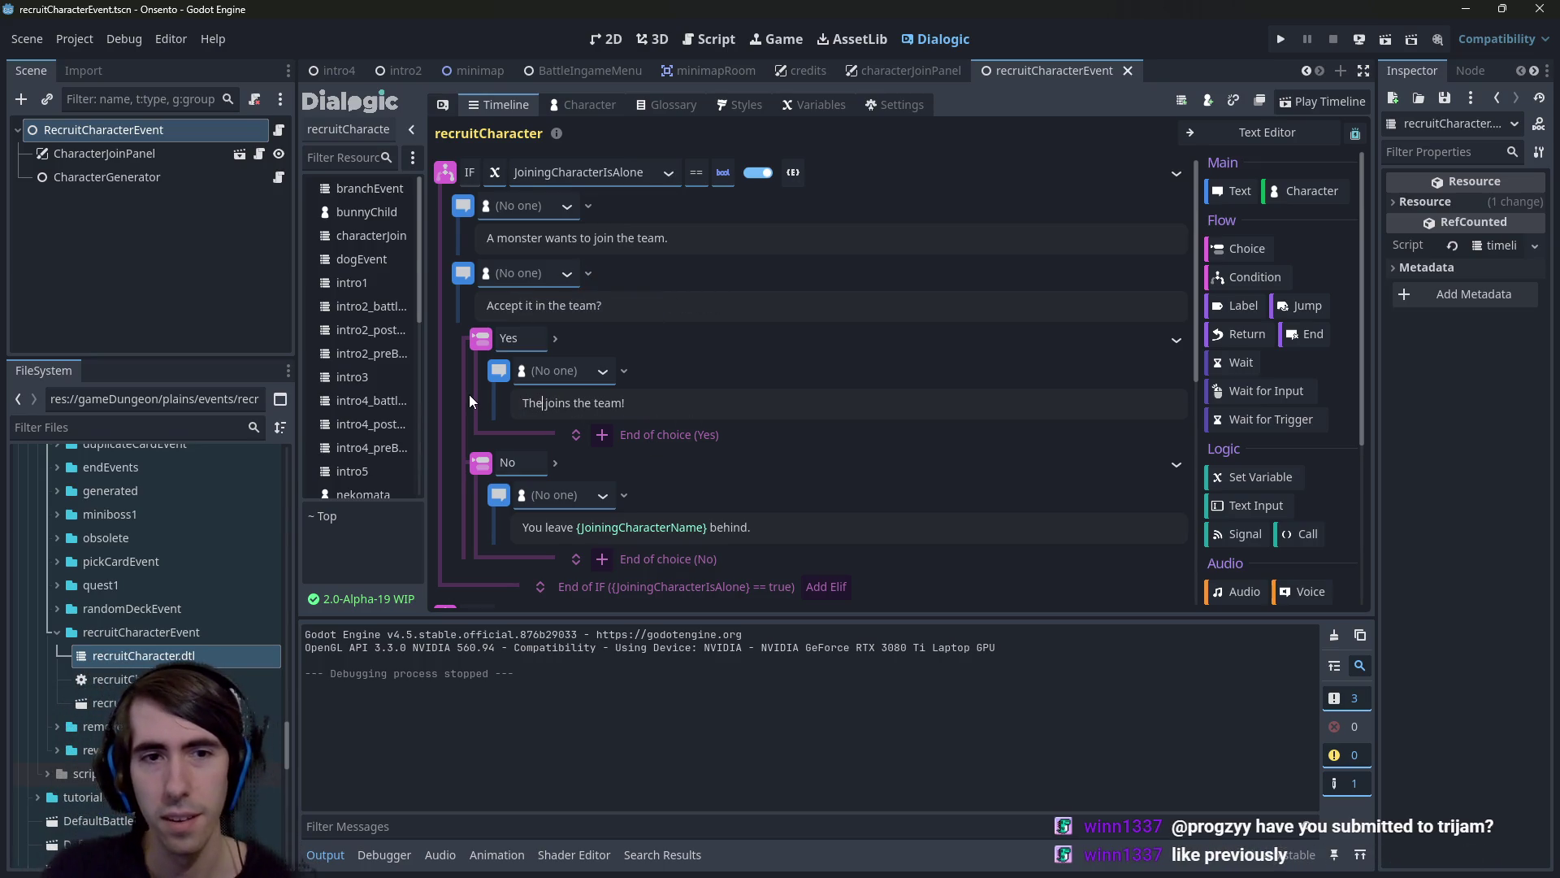
key("BackSpace")
type("ter")
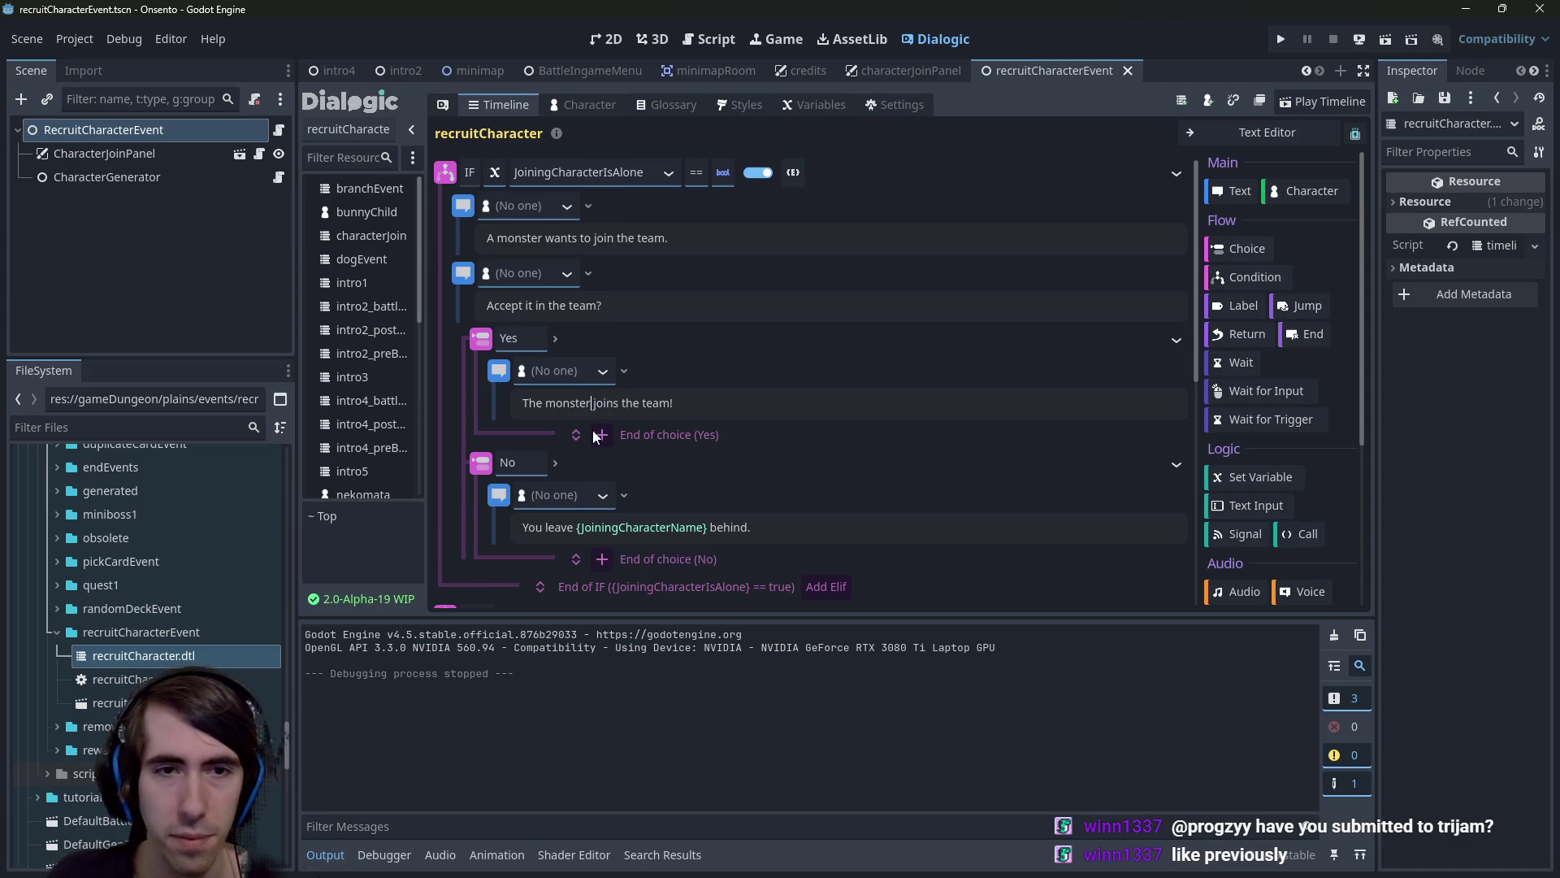
Delete the else branch and select the leftover lines 9 to 13 in the text view
scroll(501, 498, "down", 3)
scroll(463, 512, "up", 3)
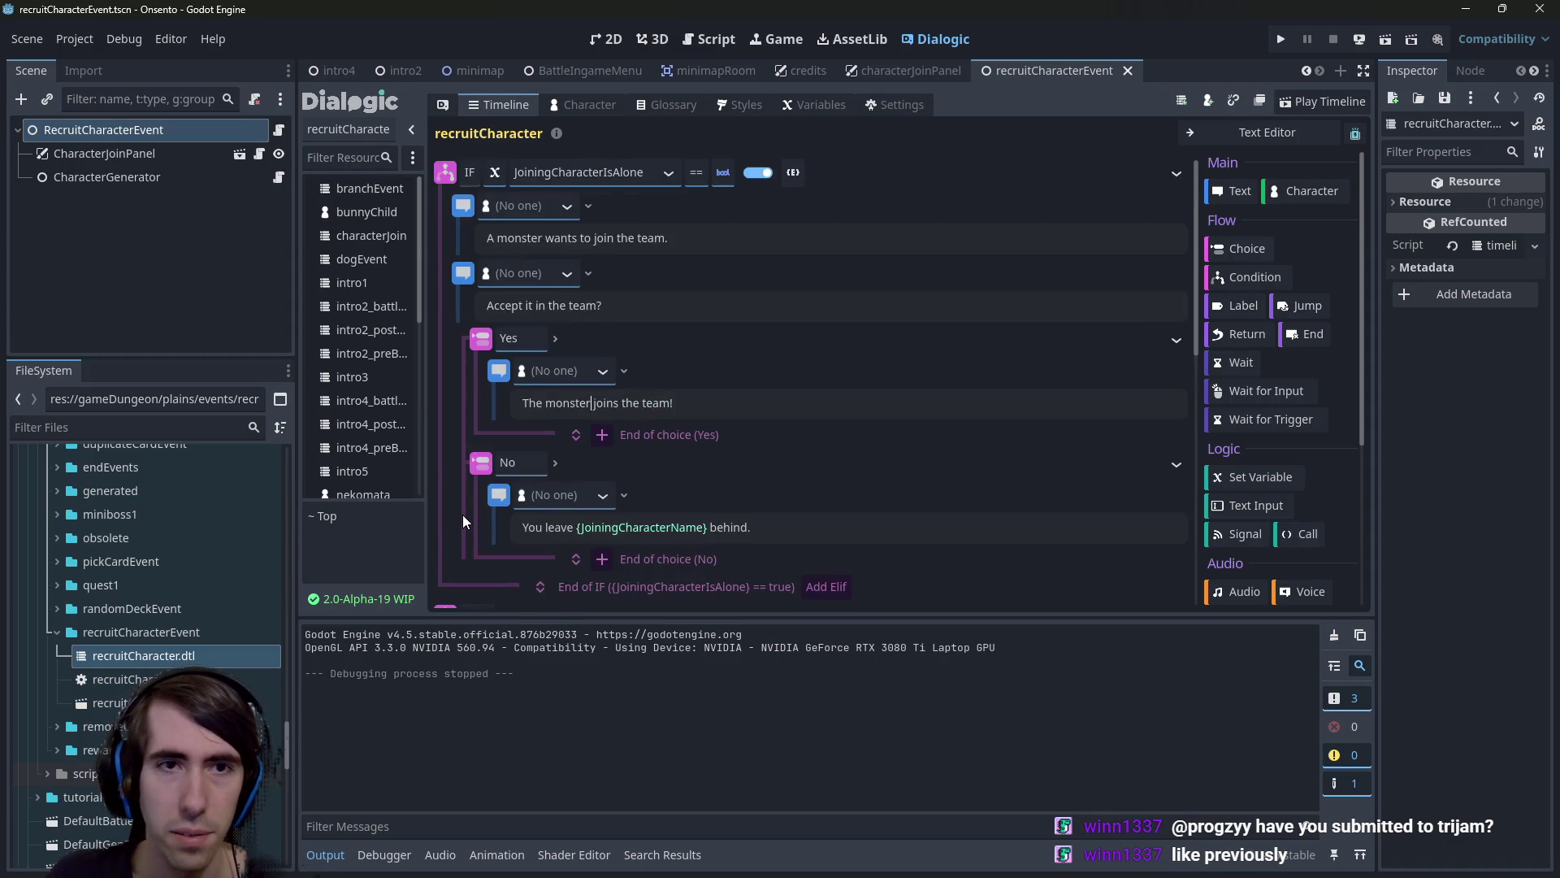
scroll(463, 521, "down", 1)
right_click(439, 560)
left_click(476, 741)
scroll(455, 469, "down", 2)
right_click(457, 470)
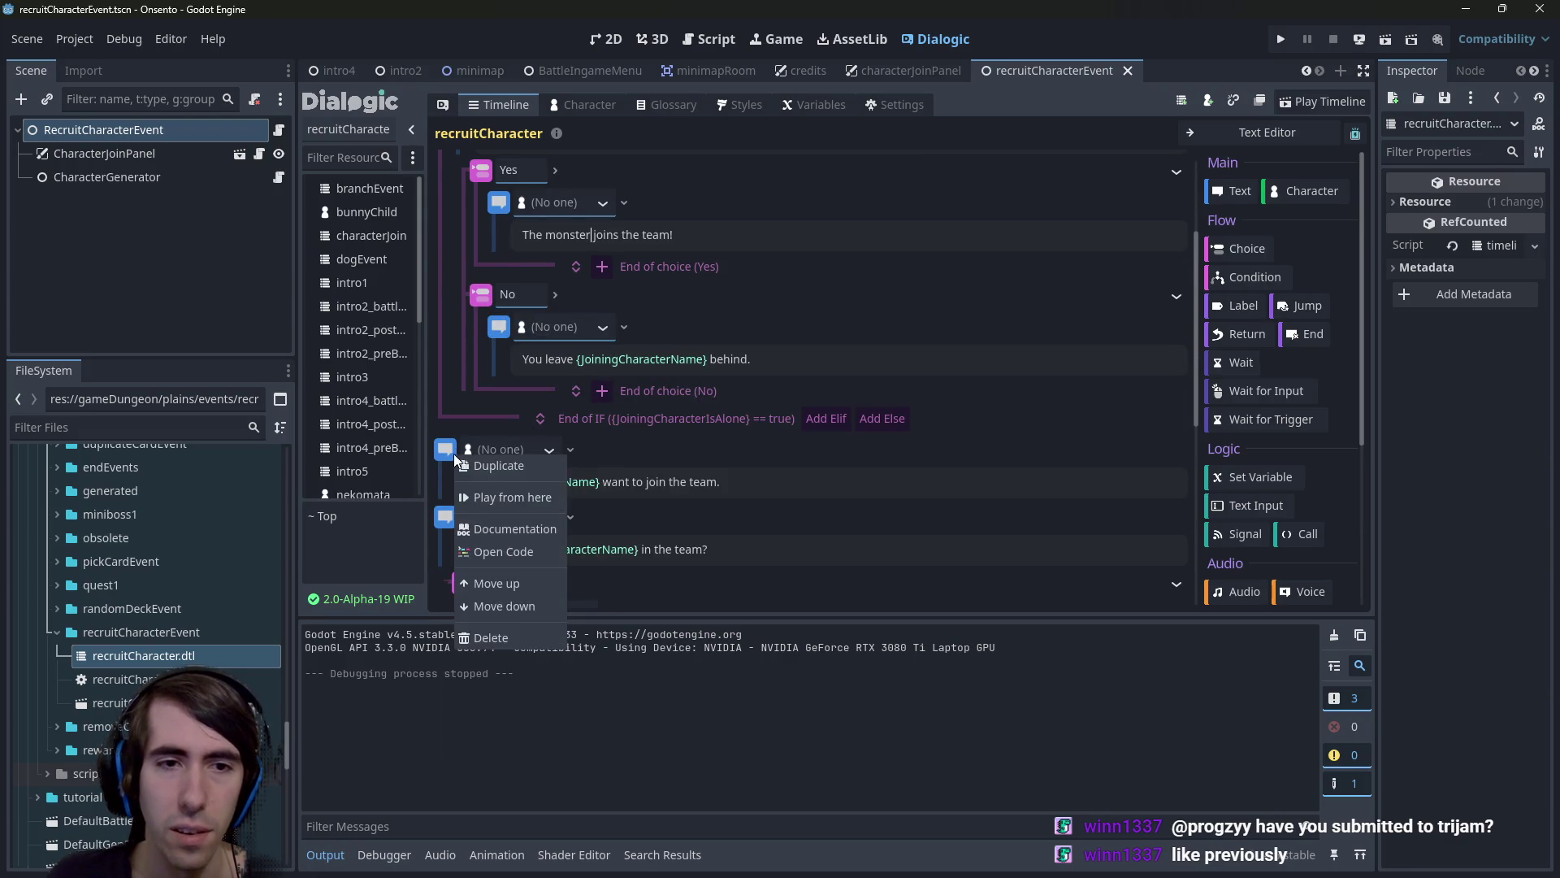
left_click(1267, 132)
left_click_drag(780, 406, 423, 334)
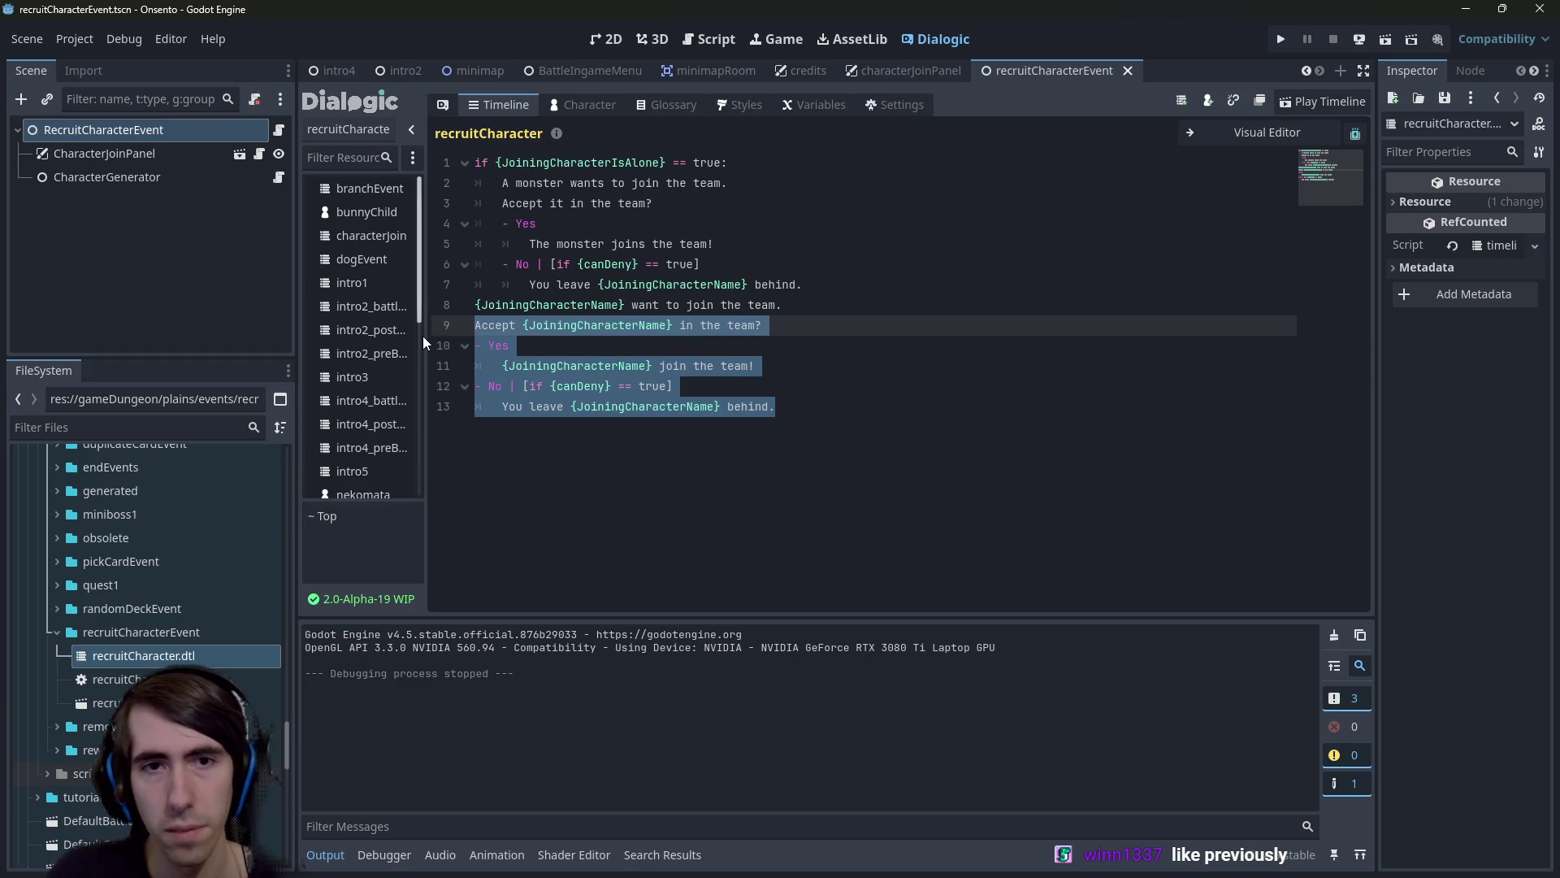
Remove the leftover lines and the if condition, and unindent the remaining timeline text
key("BackSpace")
key("BackSpace")
key("shift+Home")
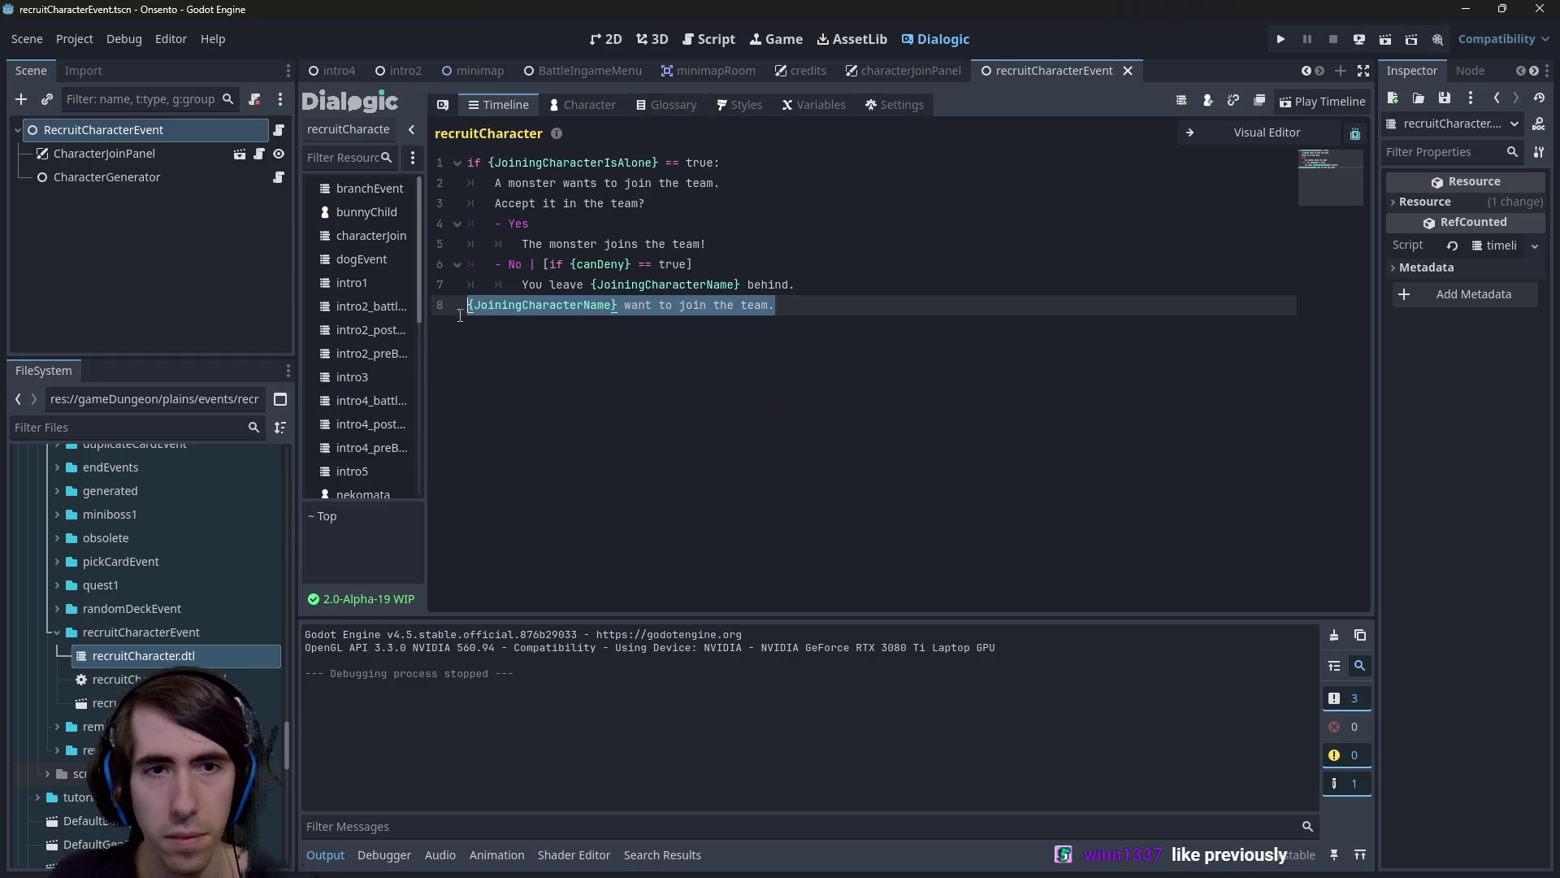
key("BackSpace")
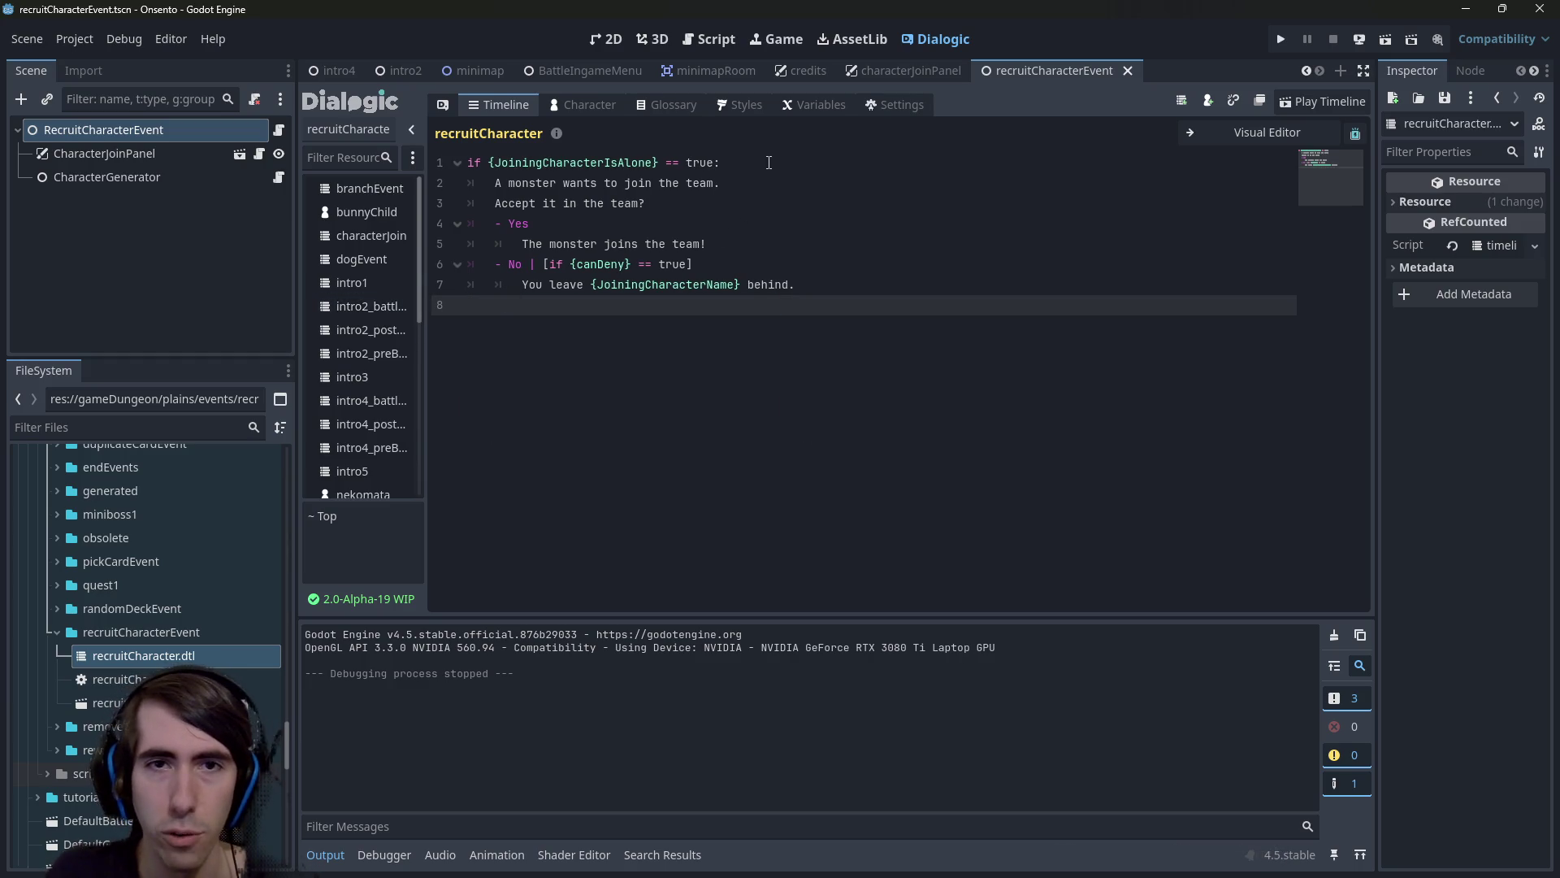
key("ctrl+Home")
key("shift+End")
key("BackSpace")
key("ctrl+a")
key("shift+Tab")
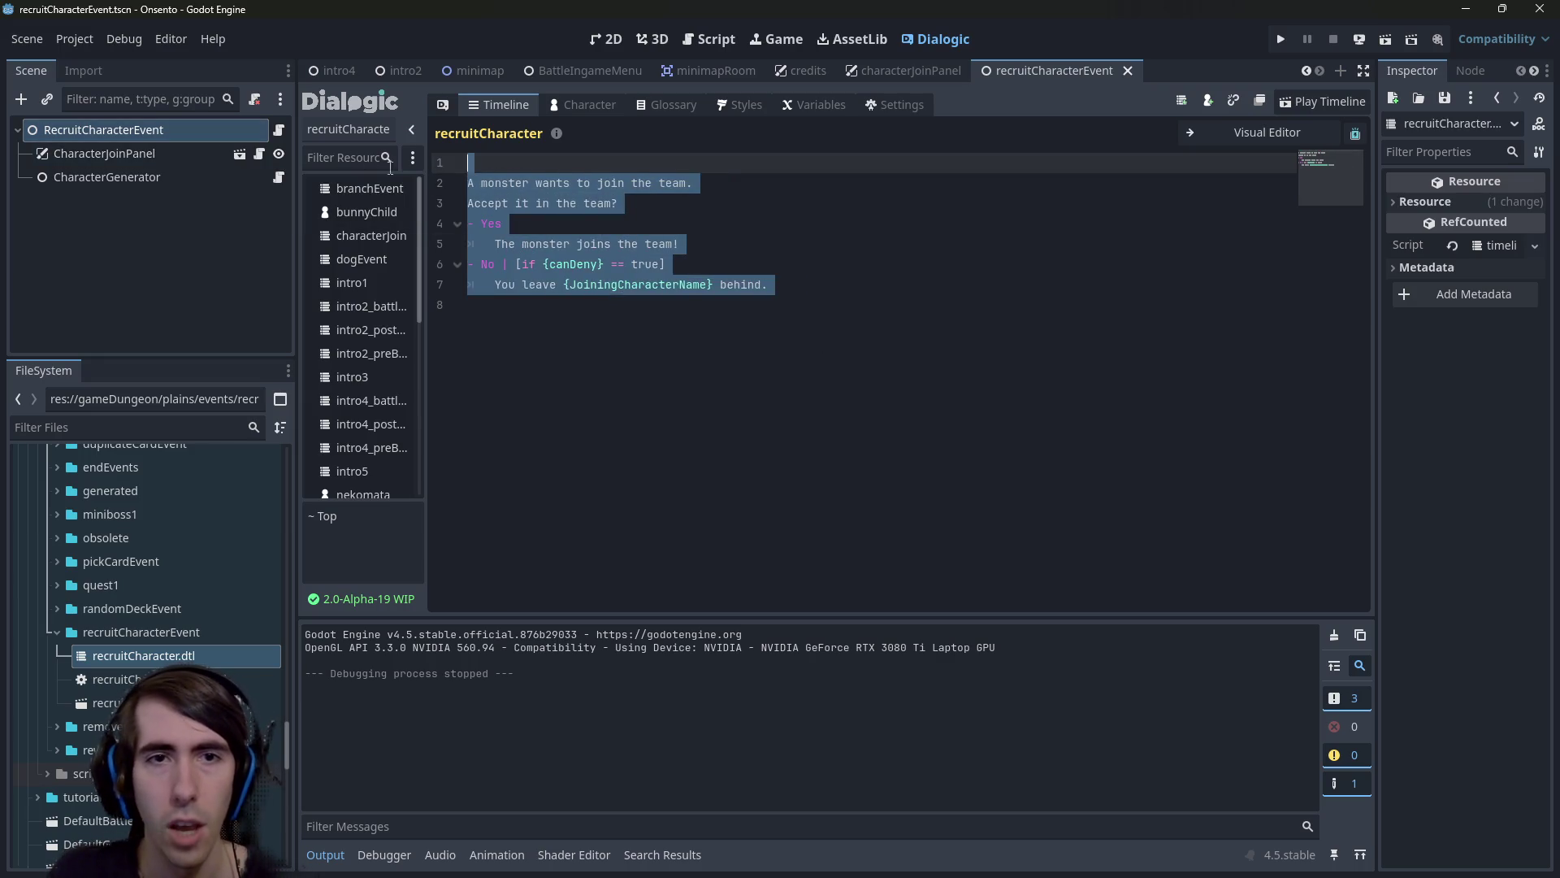
key("Left")
key("Delete")
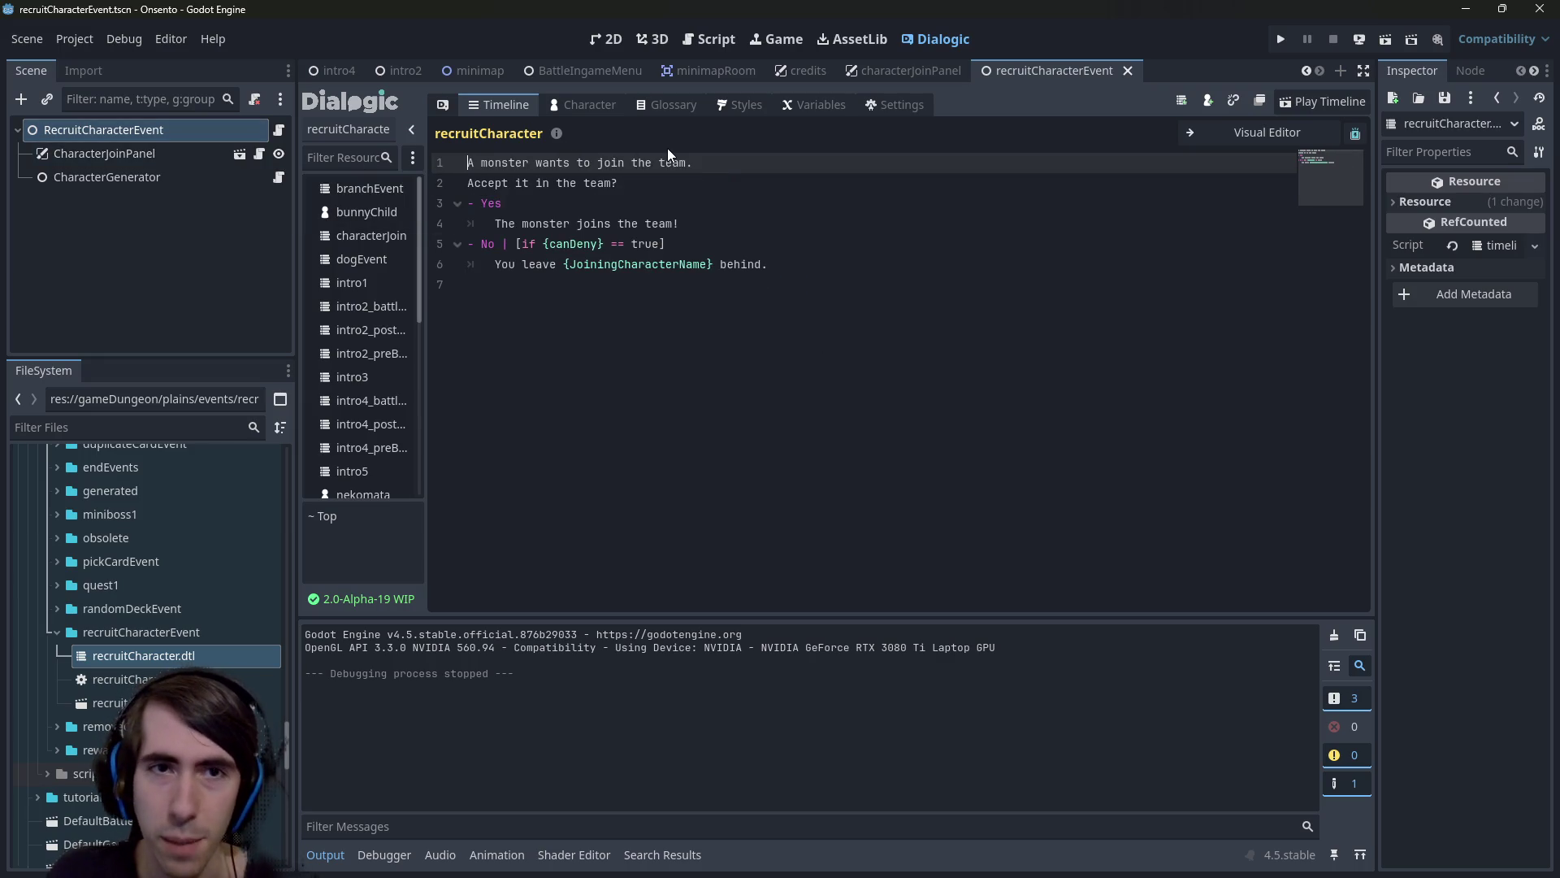
Reword line 2 to 'Accept the monster to join the team?'
left_click(652, 189)
double_click(523, 185)
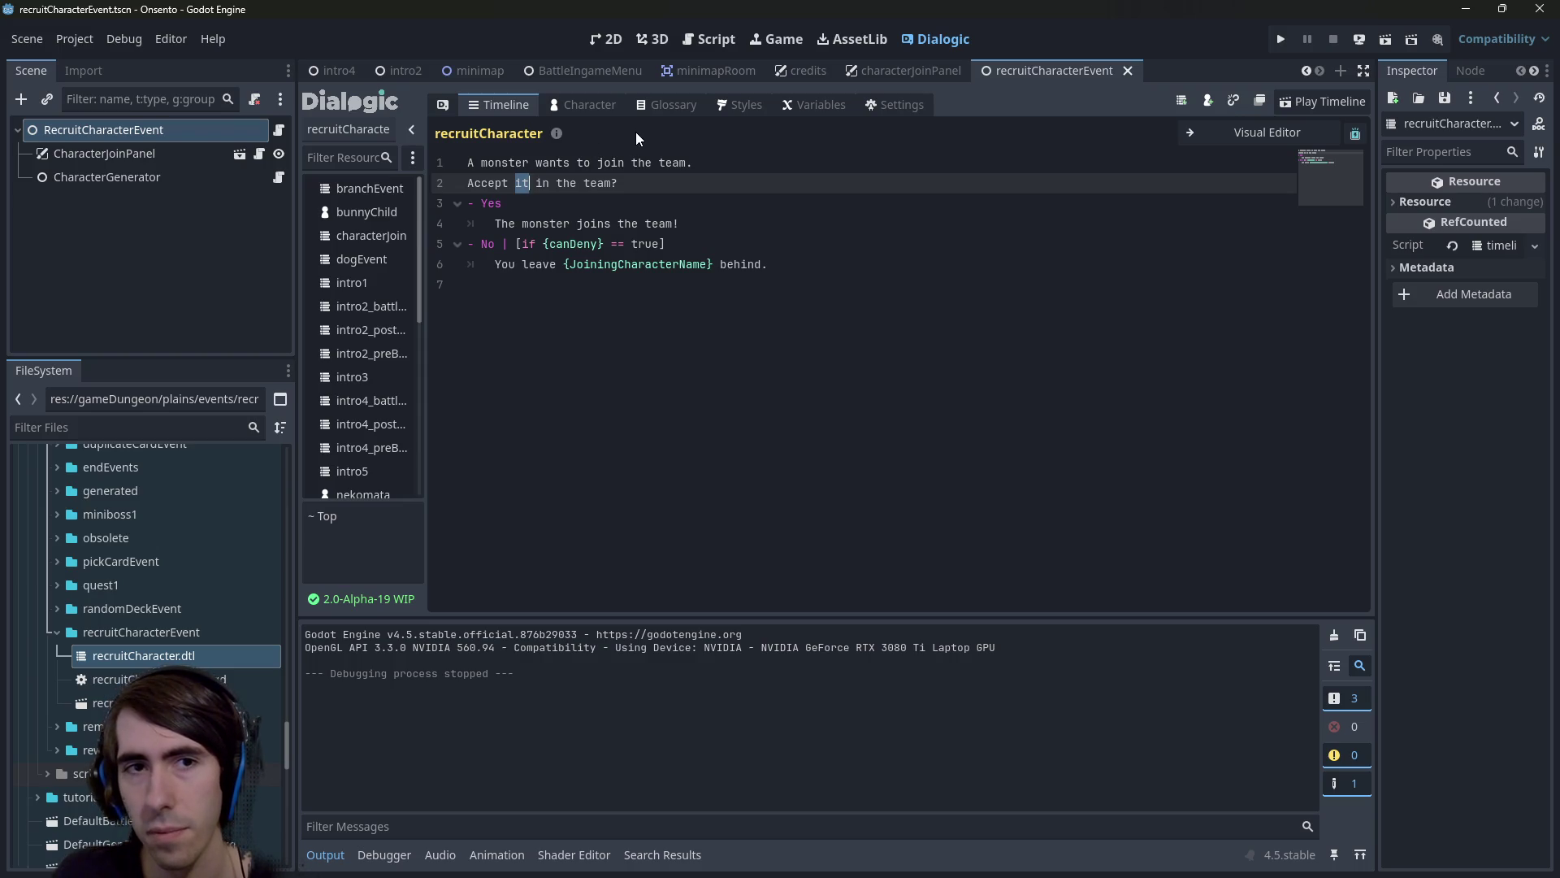
left_click_drag(612, 183, 510, 183)
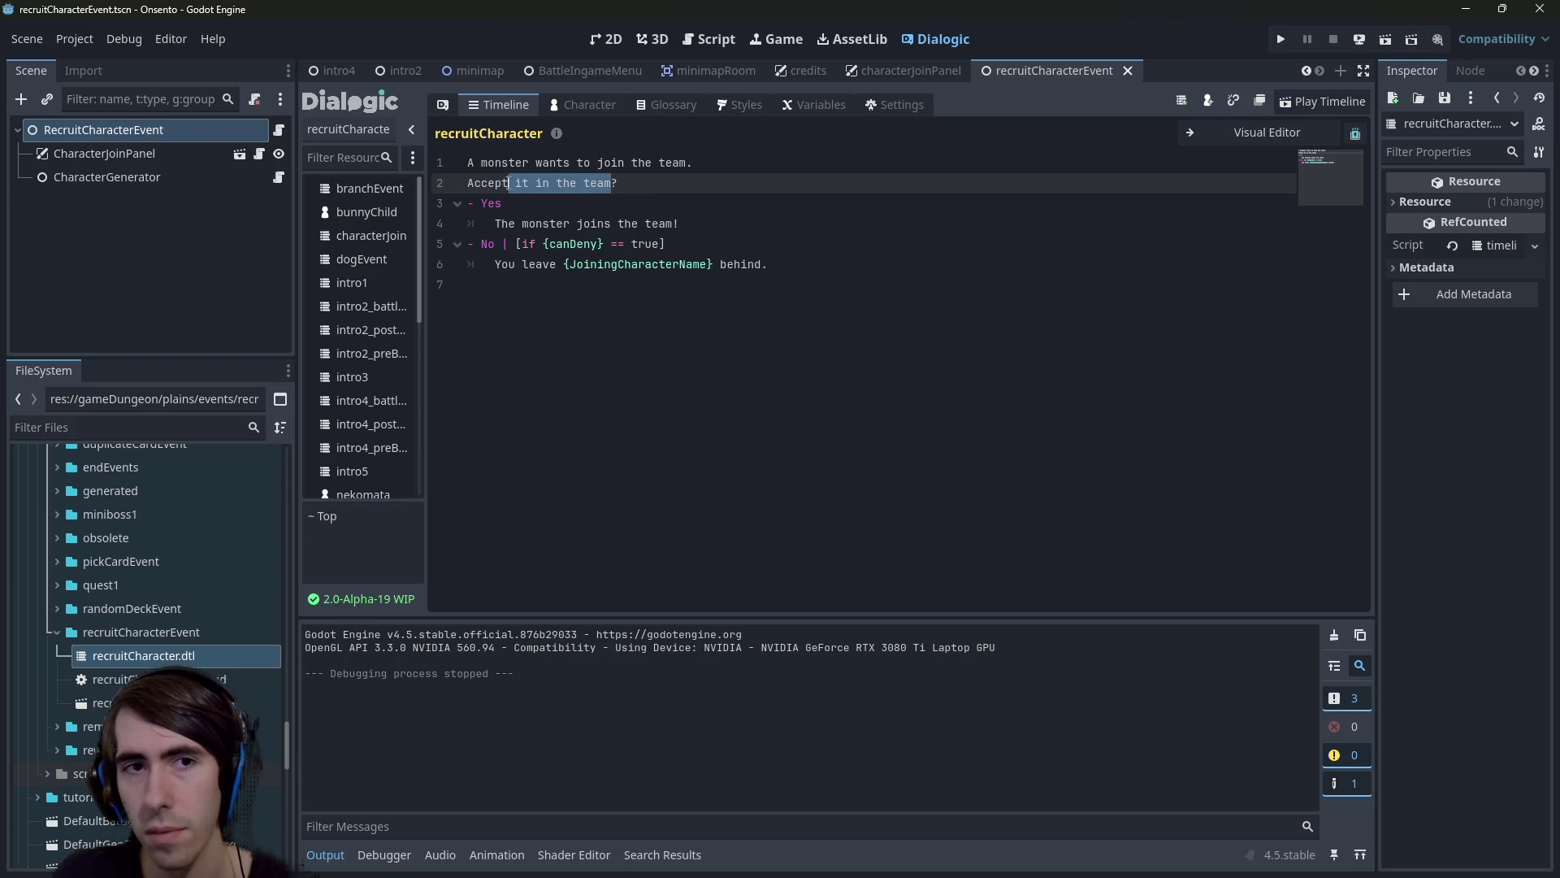
type("the monster to join the team")
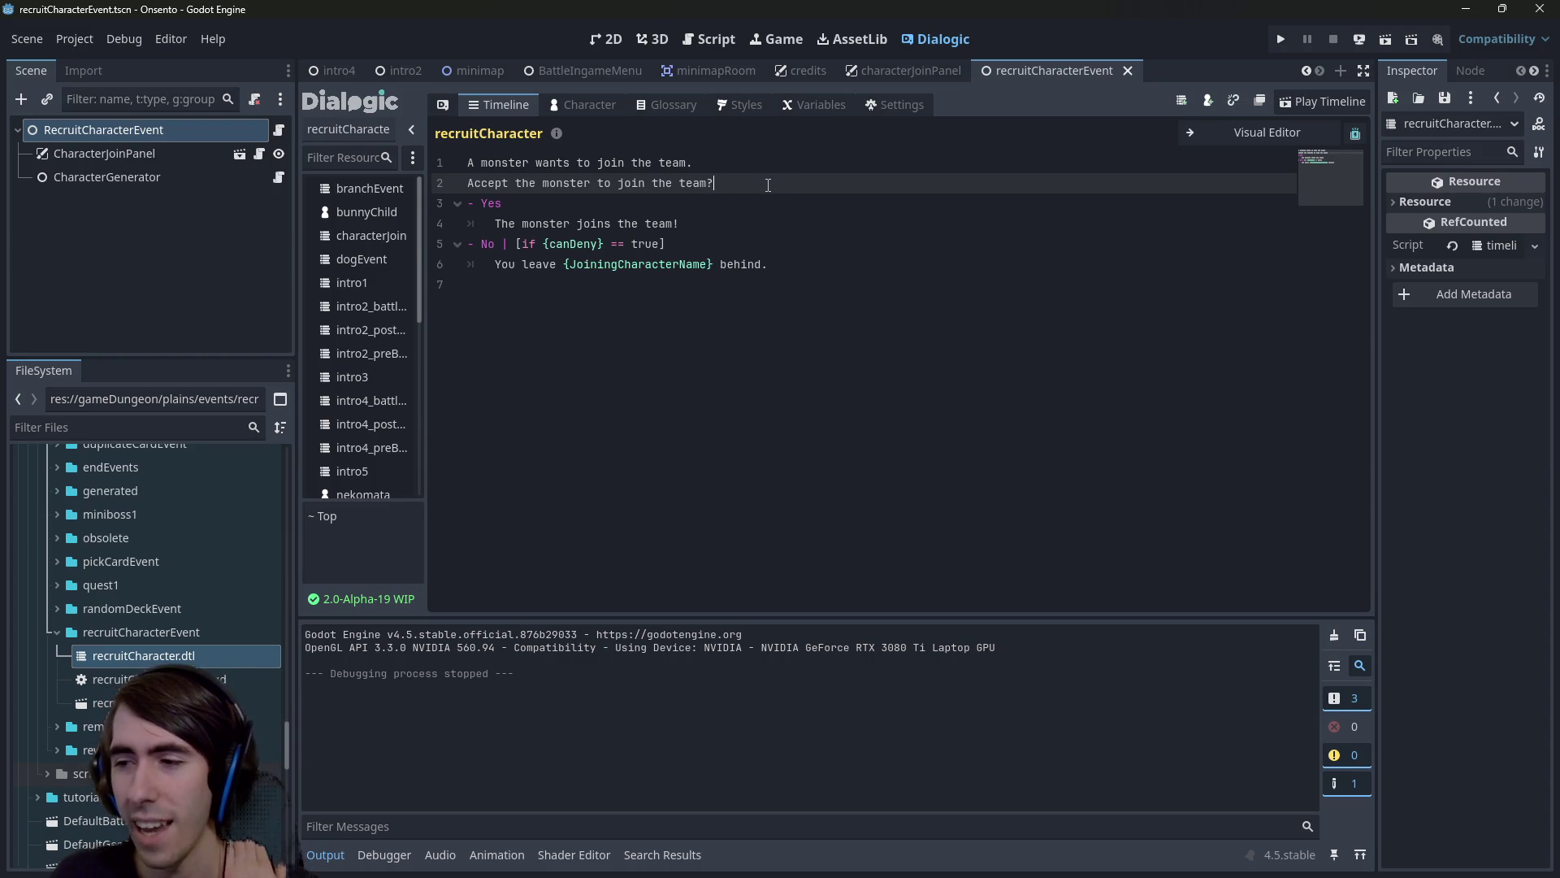
key("End")
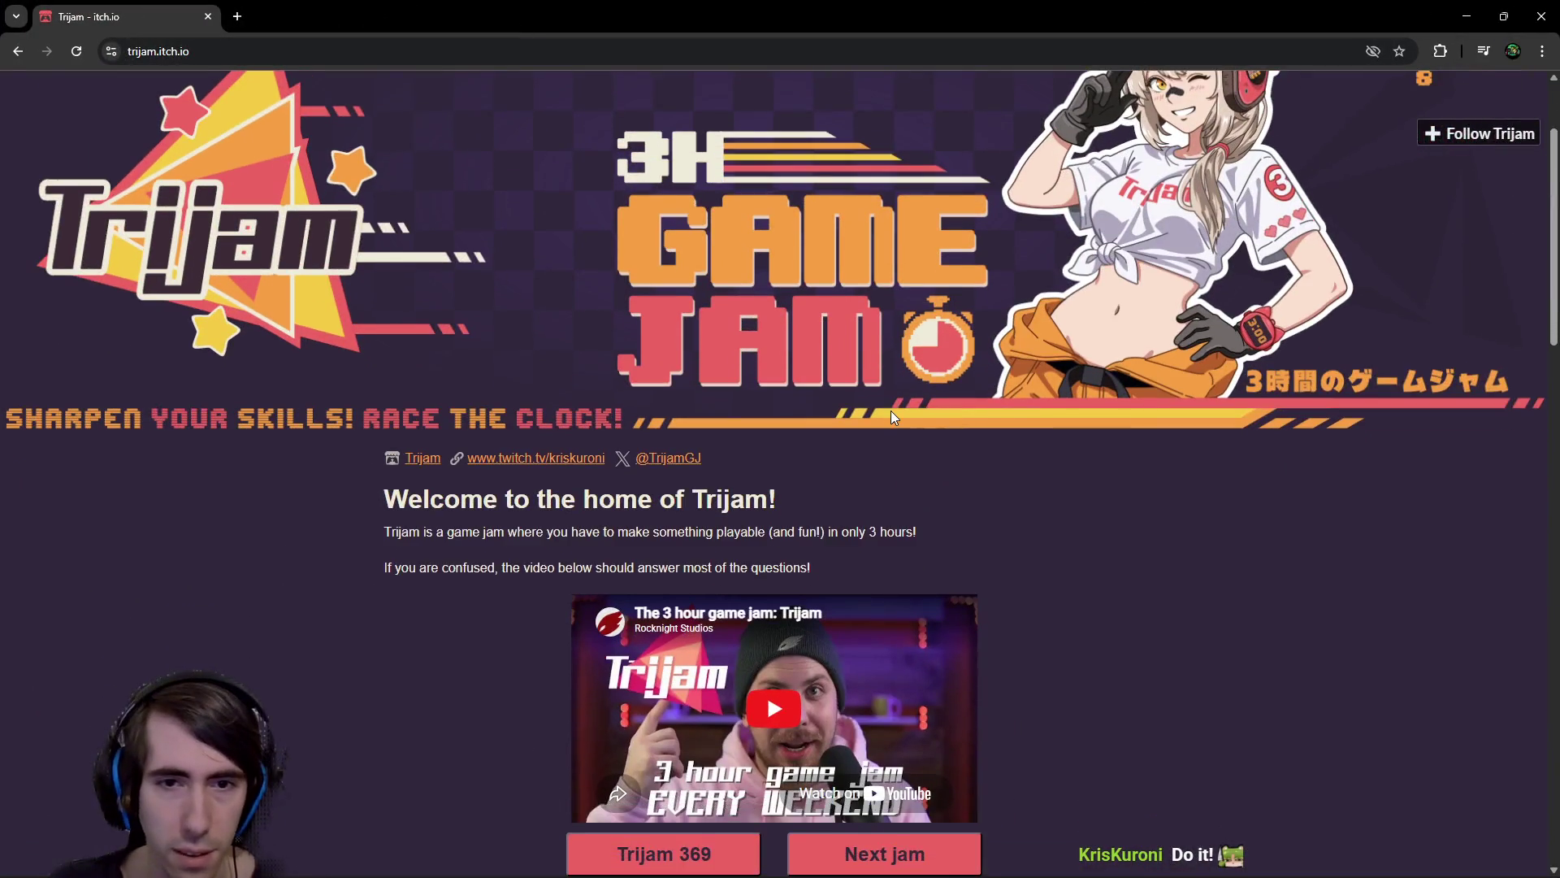
Scroll the Trijam home page and open the Trijam #368 jam page
scroll(891, 417, "down", 2)
scroll(892, 414, "down", 2)
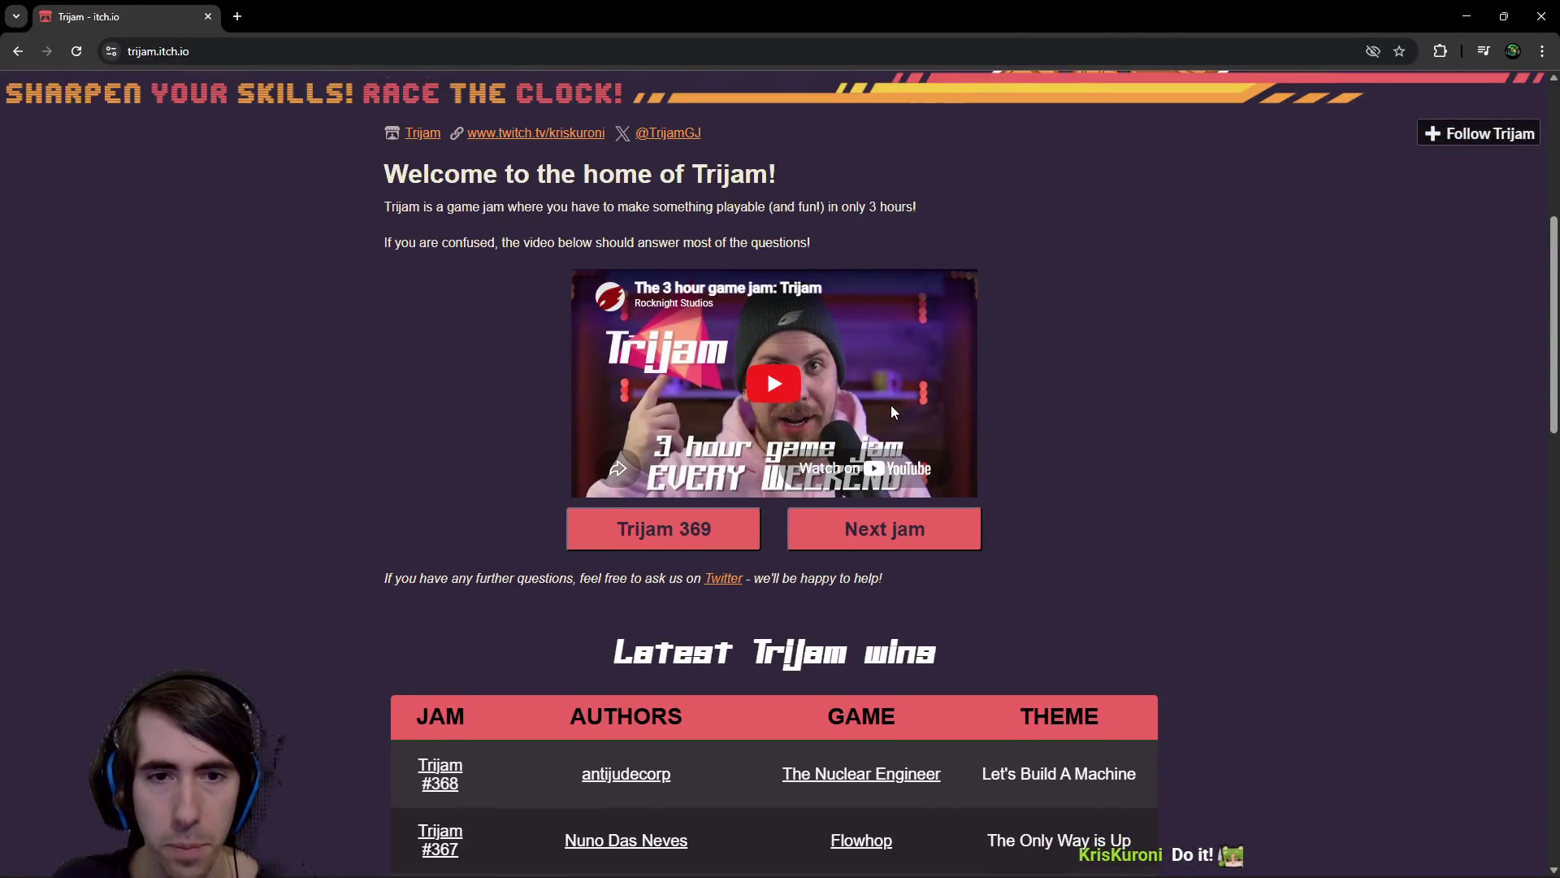
scroll(892, 411, "down", 4)
scroll(891, 405, "down", 3)
scroll(1013, 358, "up", 5)
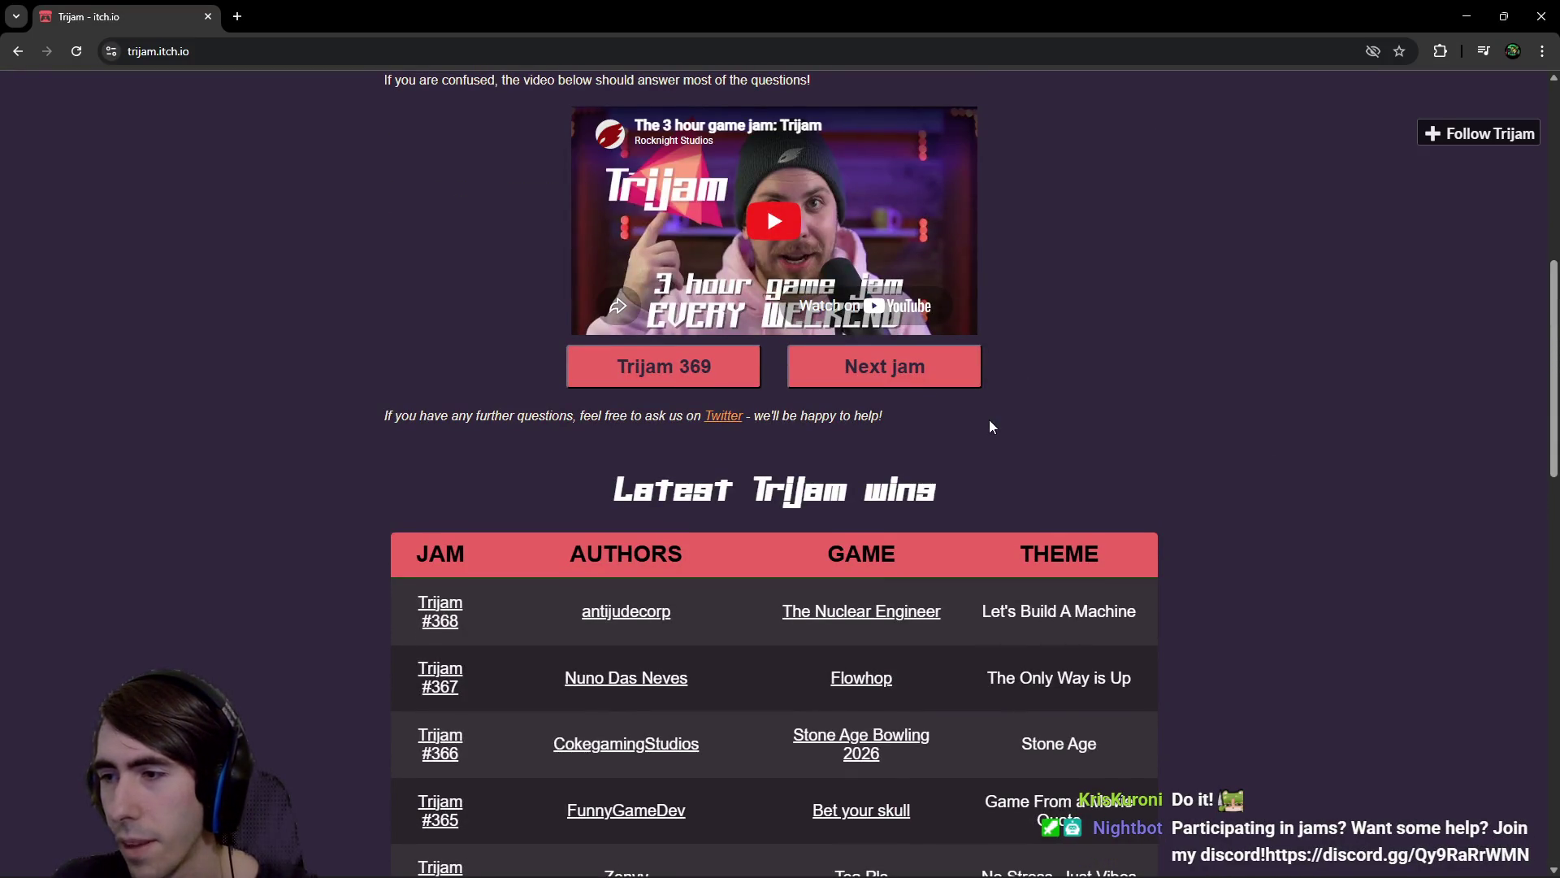
scroll(1057, 466, "up", 3)
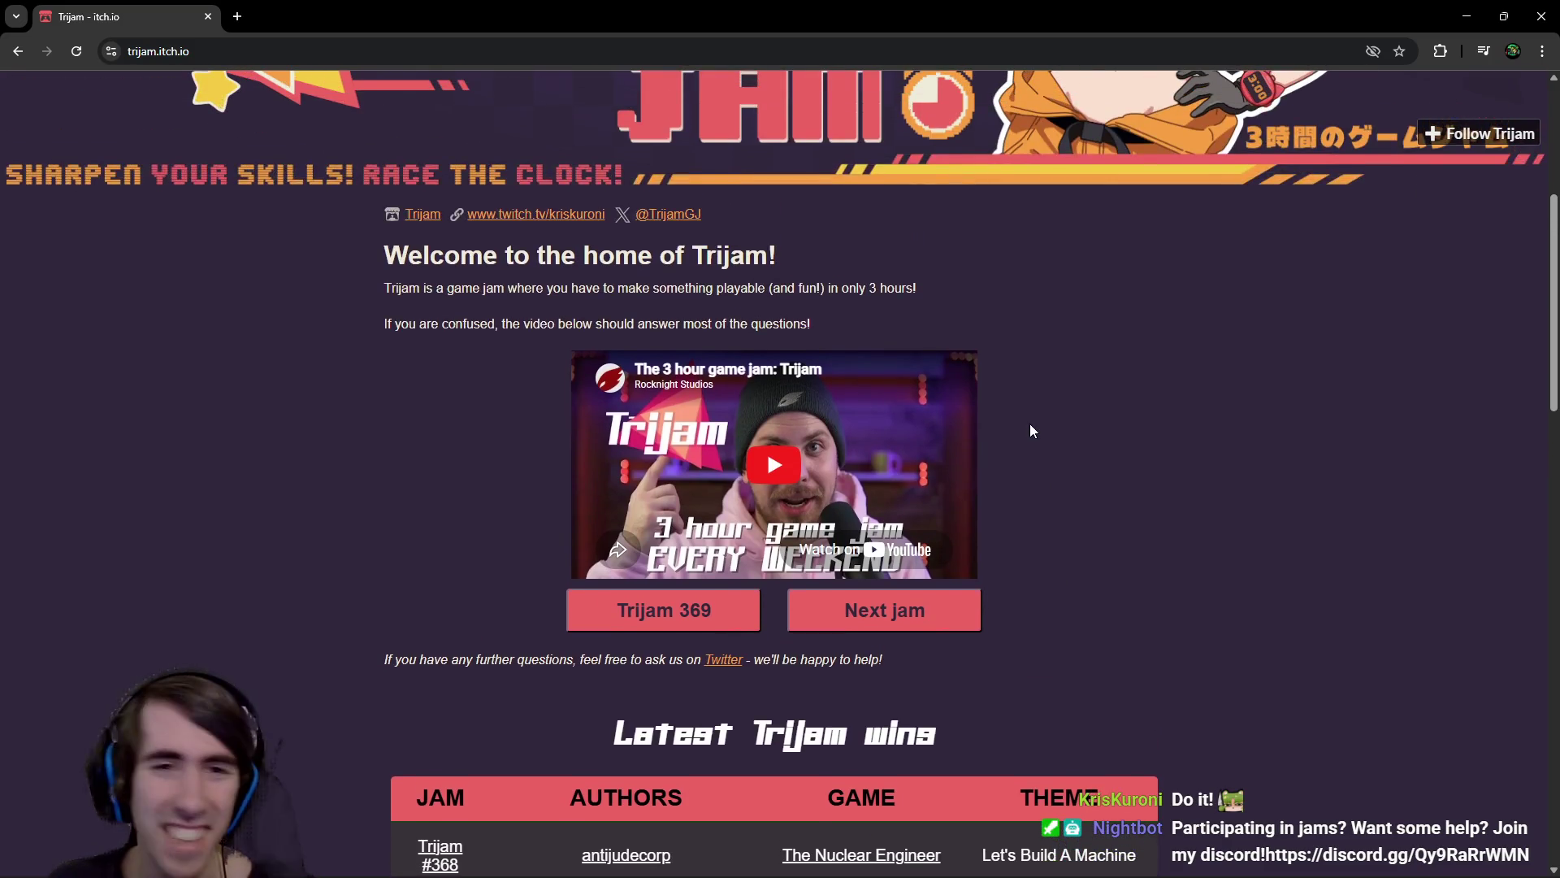
scroll(493, 307, "down", 3)
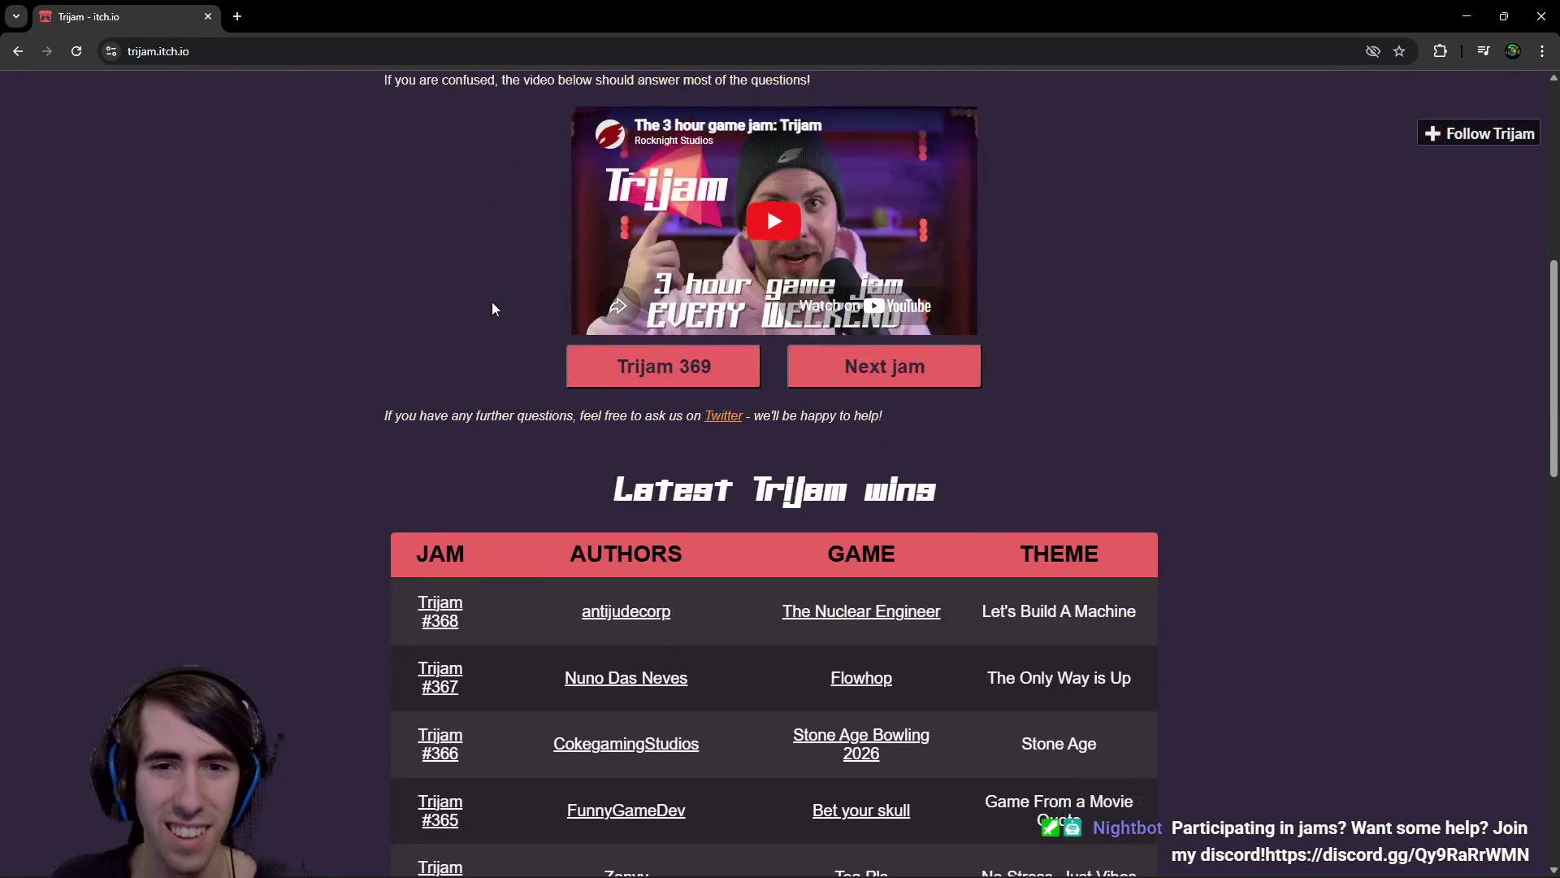
scroll(493, 307, "down", 5)
scroll(490, 324, "down", 2)
scroll(528, 382, "up", 1)
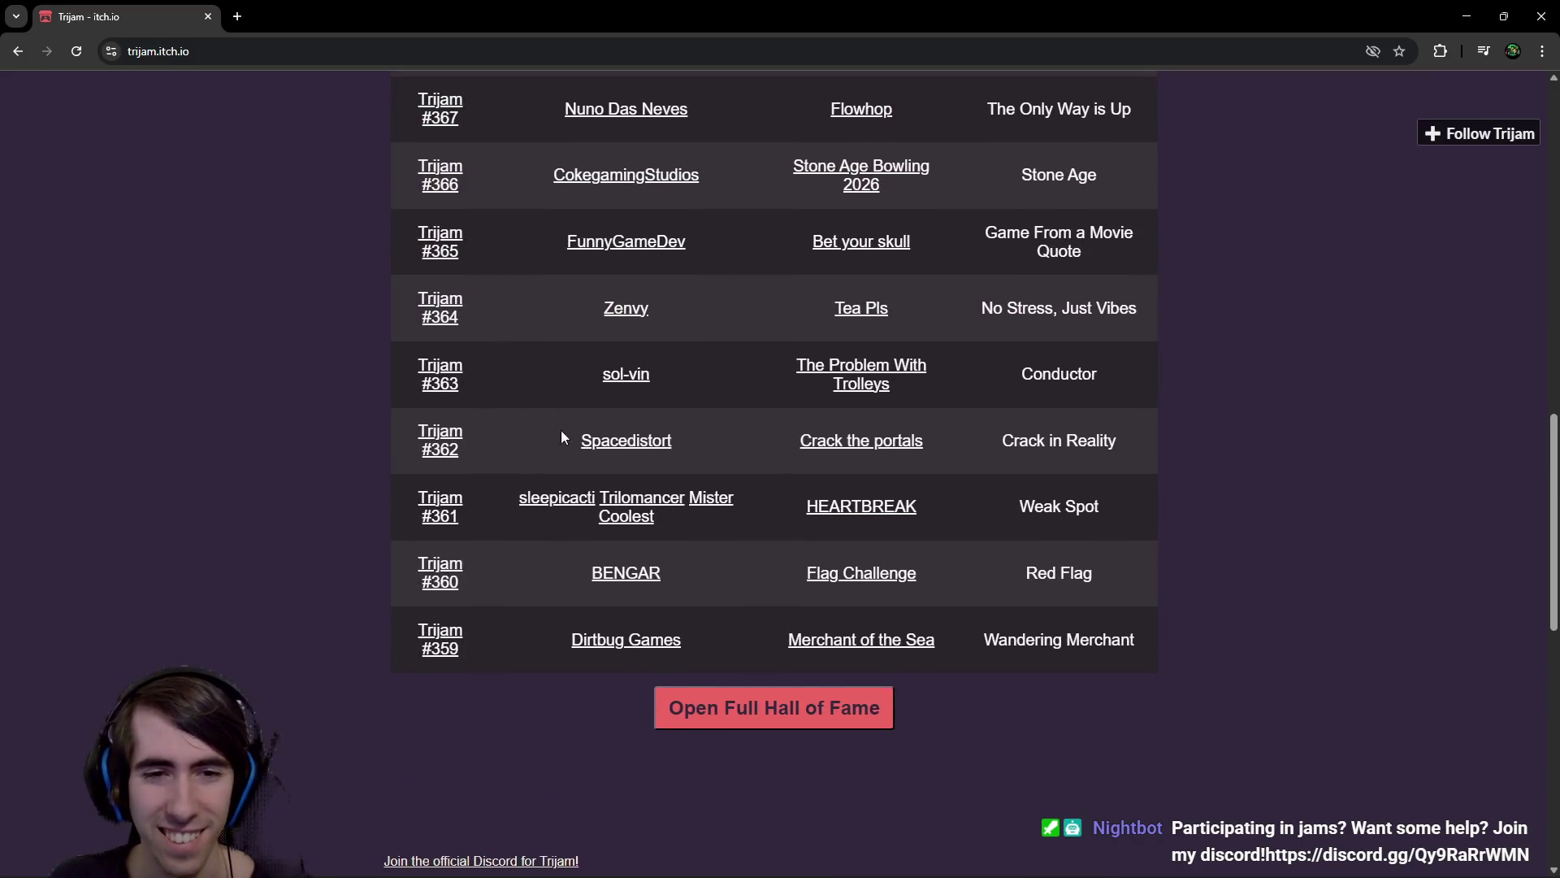
scroll(542, 403, "up", 2)
scroll(692, 407, "up", 3)
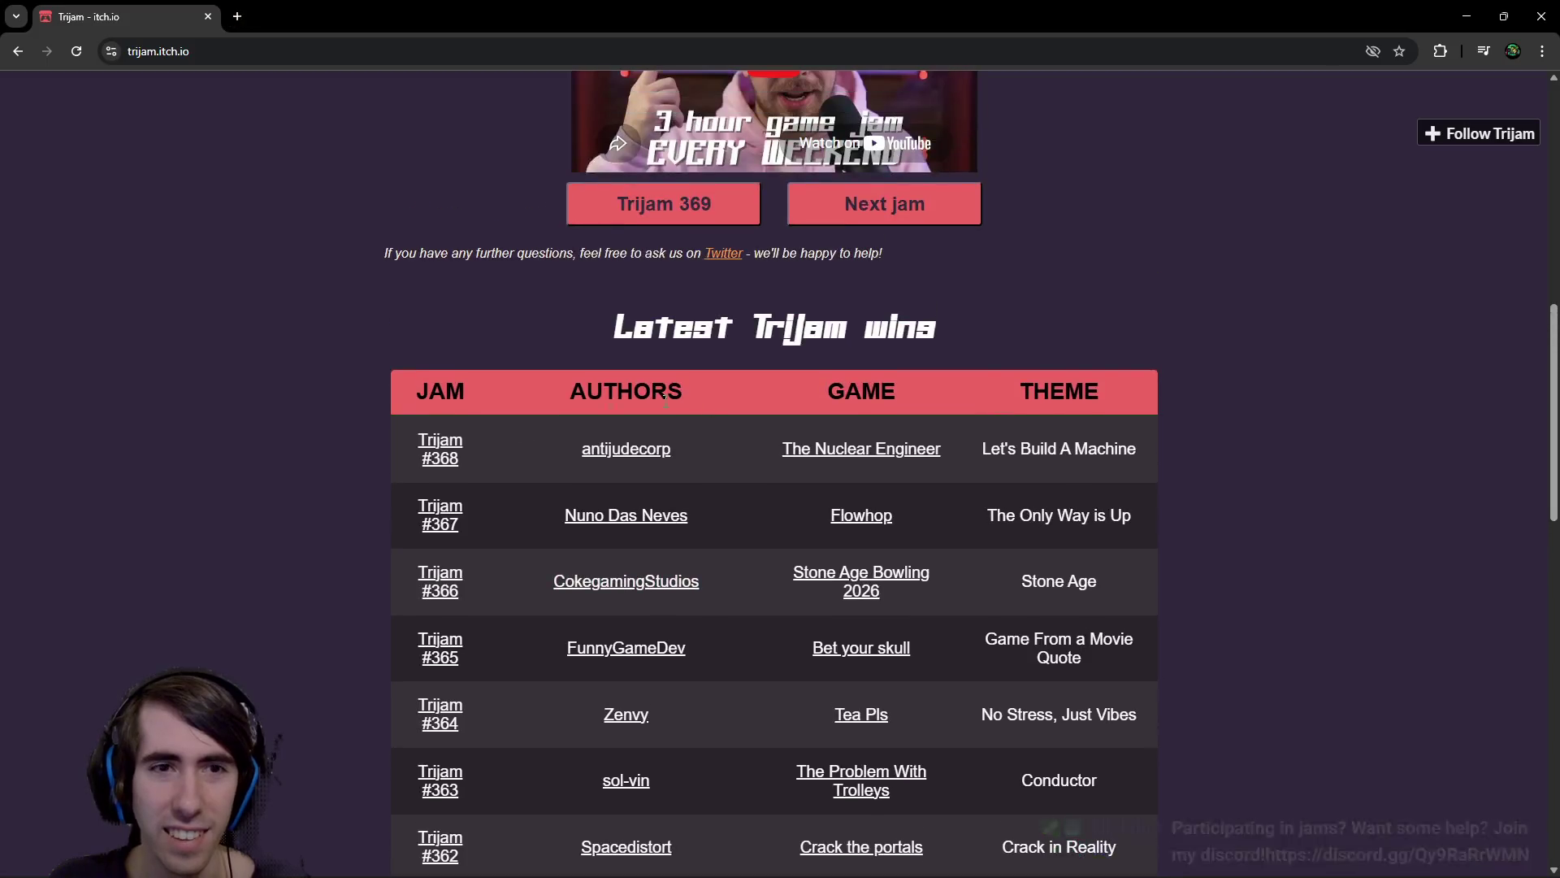
scroll(649, 549, "up", 5)
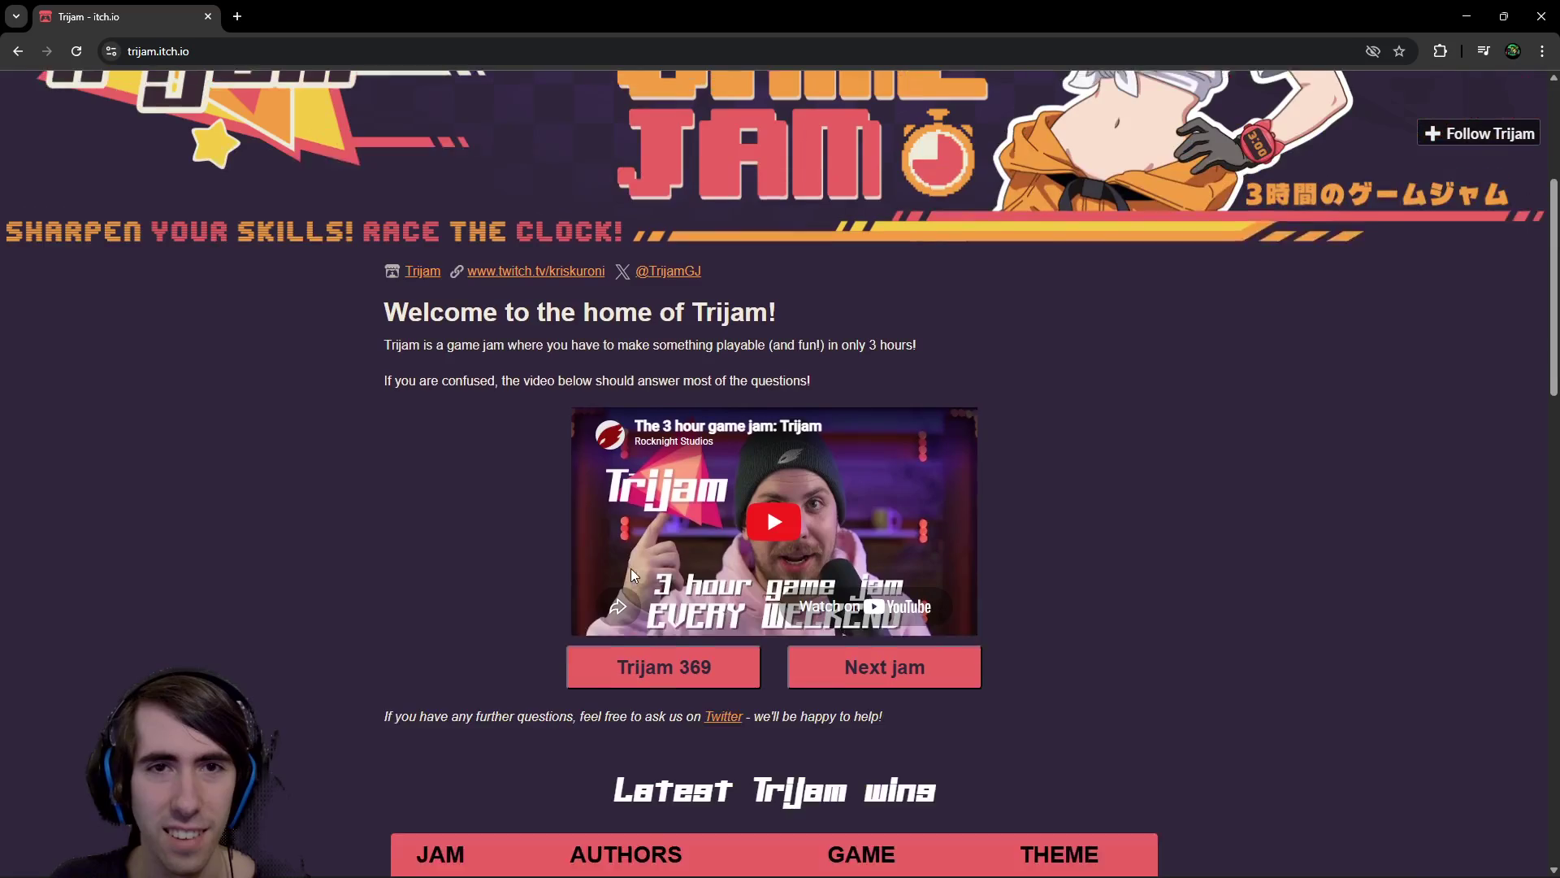
scroll(569, 642, "down", 2)
left_click(447, 771)
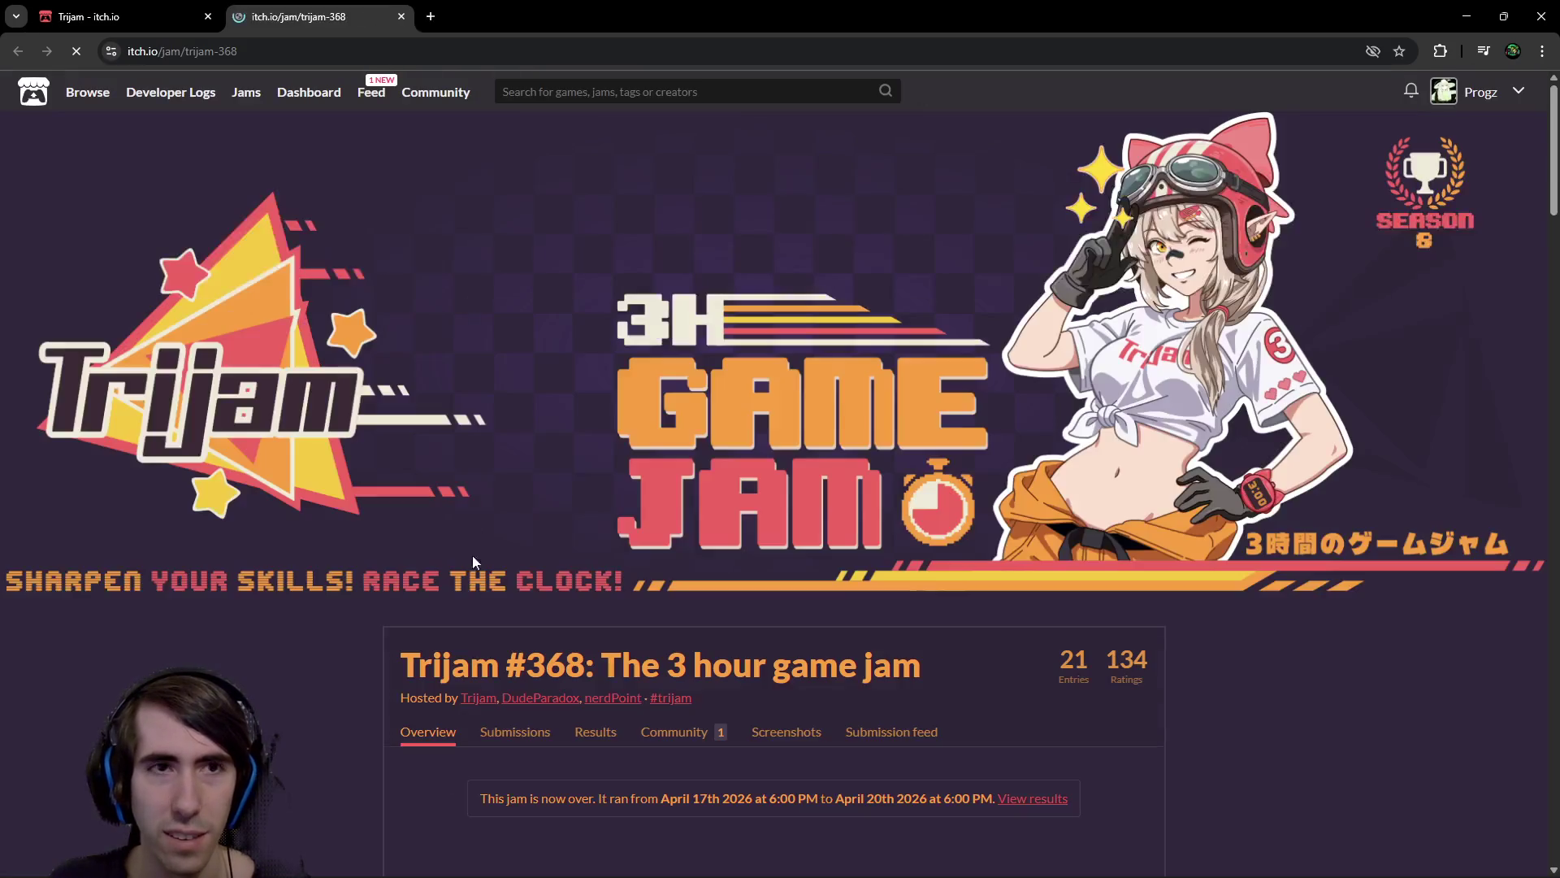
Browse the Trijam #368 page and view its Submissions list
scroll(522, 495, "down", 3)
scroll(522, 488, "down", 5)
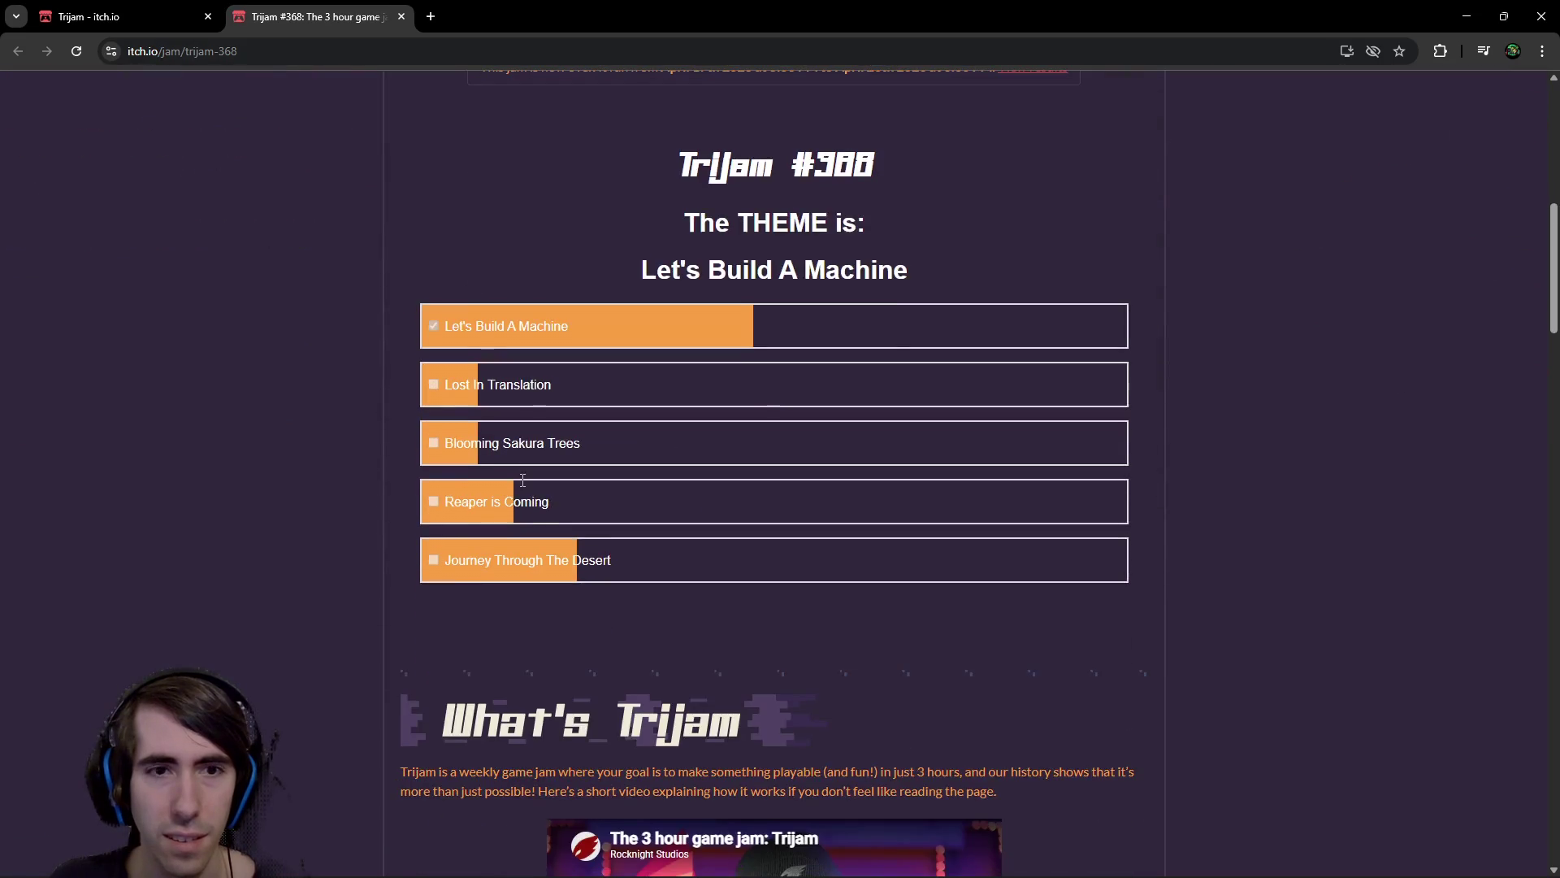
scroll(531, 349, "down", 12)
scroll(531, 345, "down", 10)
scroll(572, 328, "down", 4)
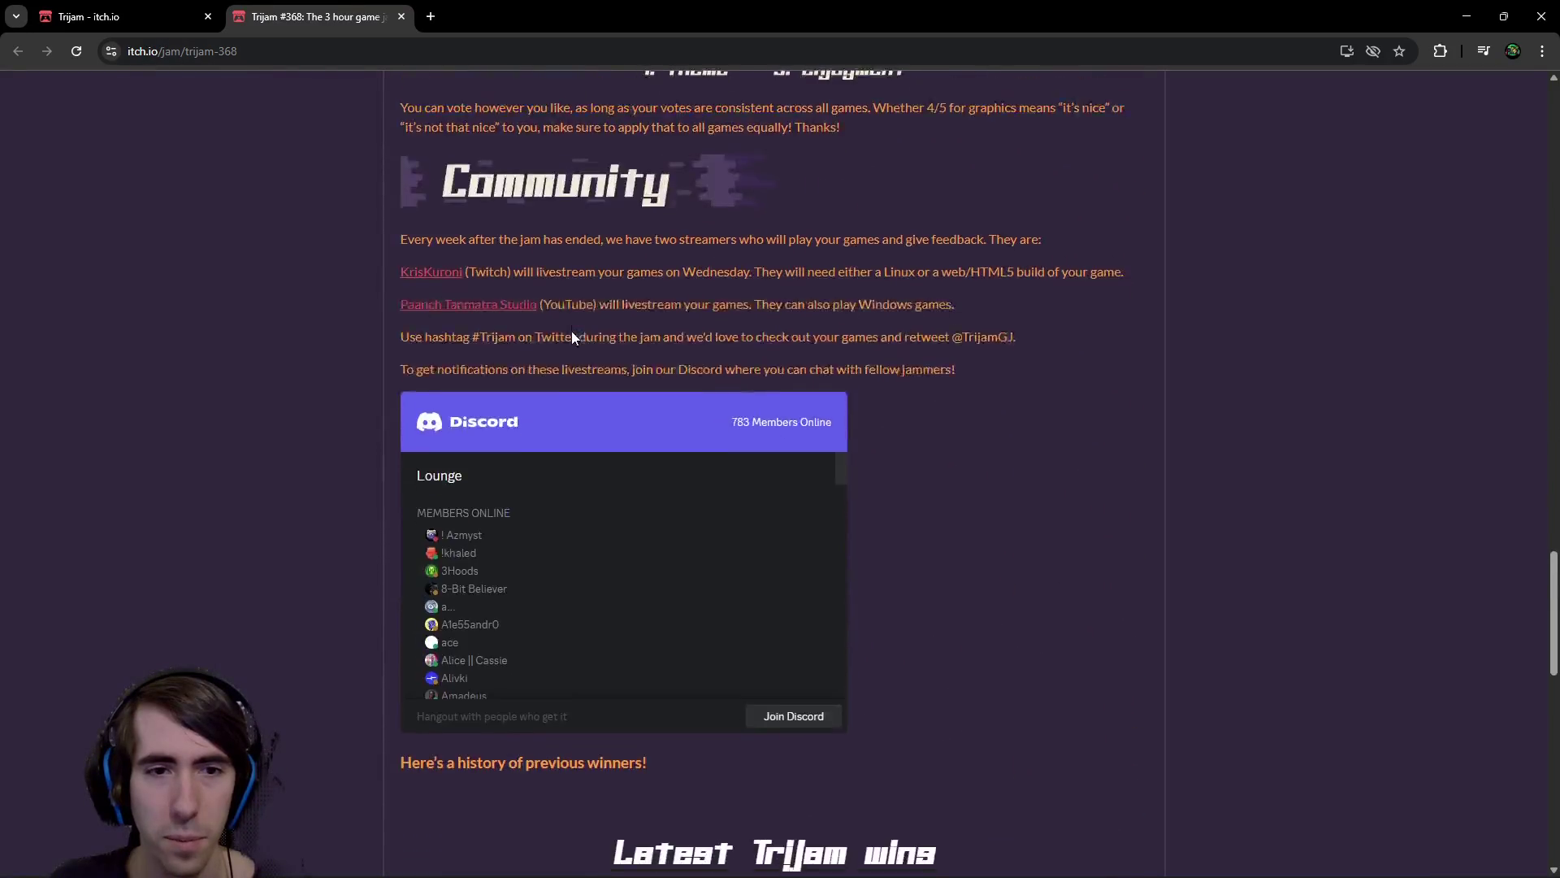
scroll(572, 330, "down", 5)
scroll(982, 446, "up", 15)
scroll(981, 446, "up", 15)
scroll(541, 352, "down", 5)
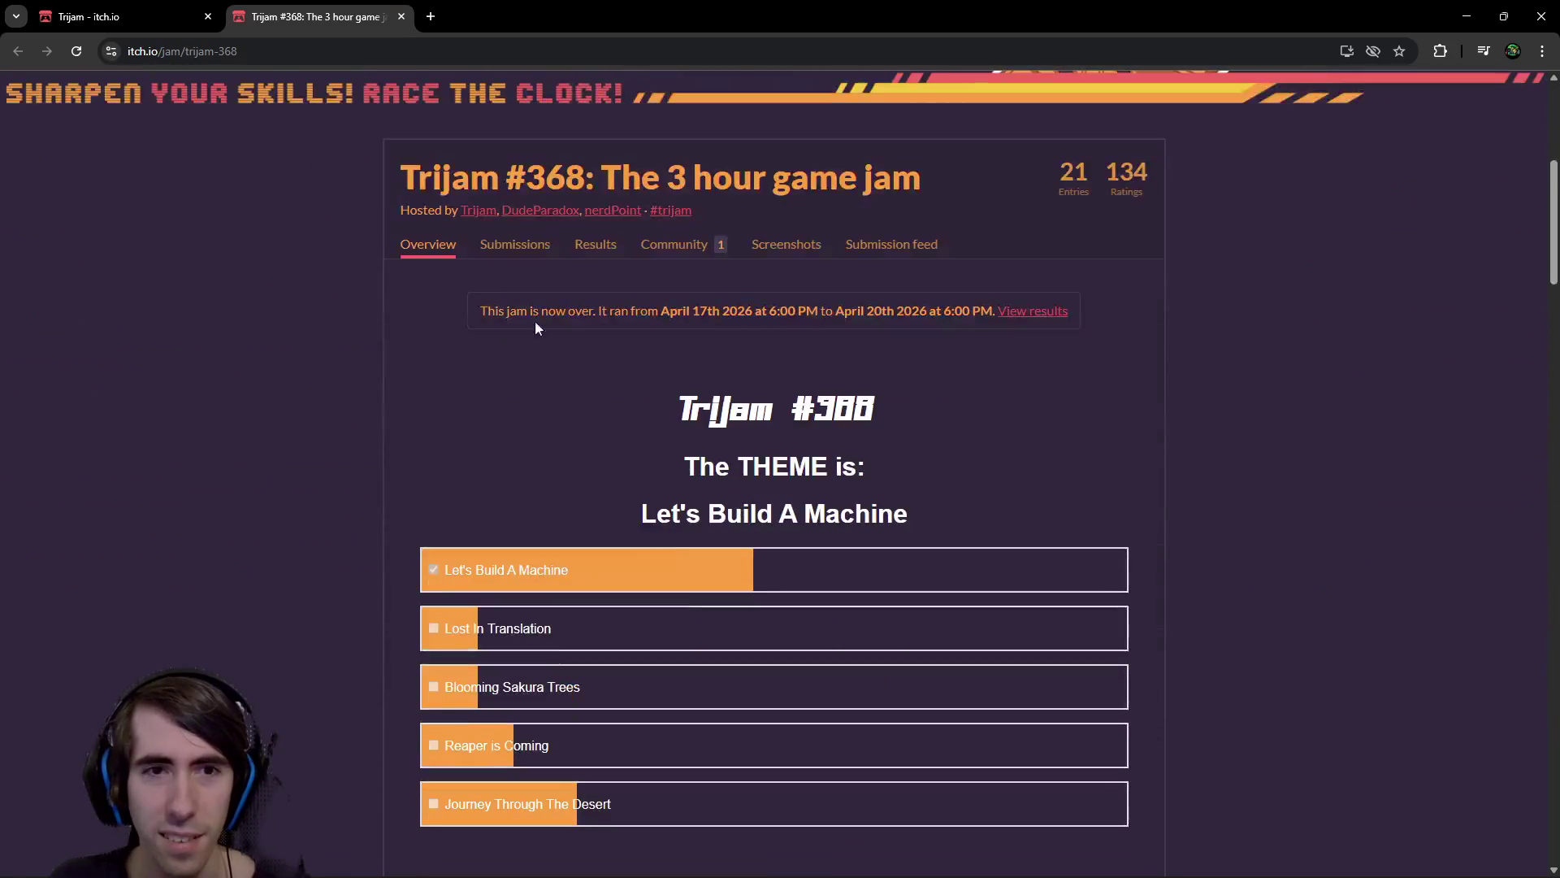
left_click(503, 242)
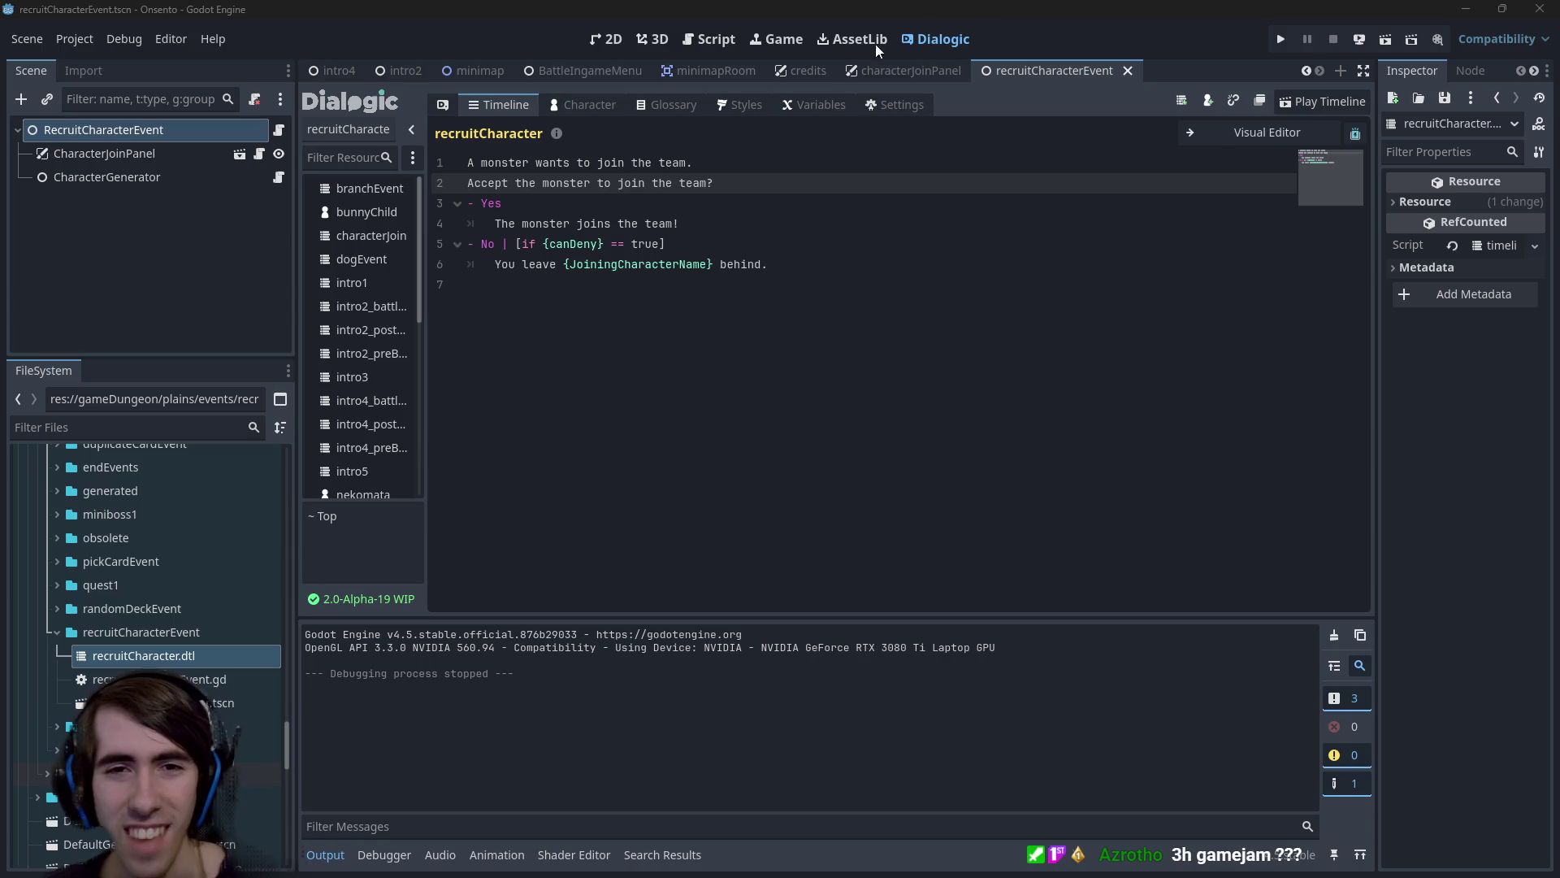
Change line 2 to ask 'Accept the monster in your team?' and save
left_click(853, 312)
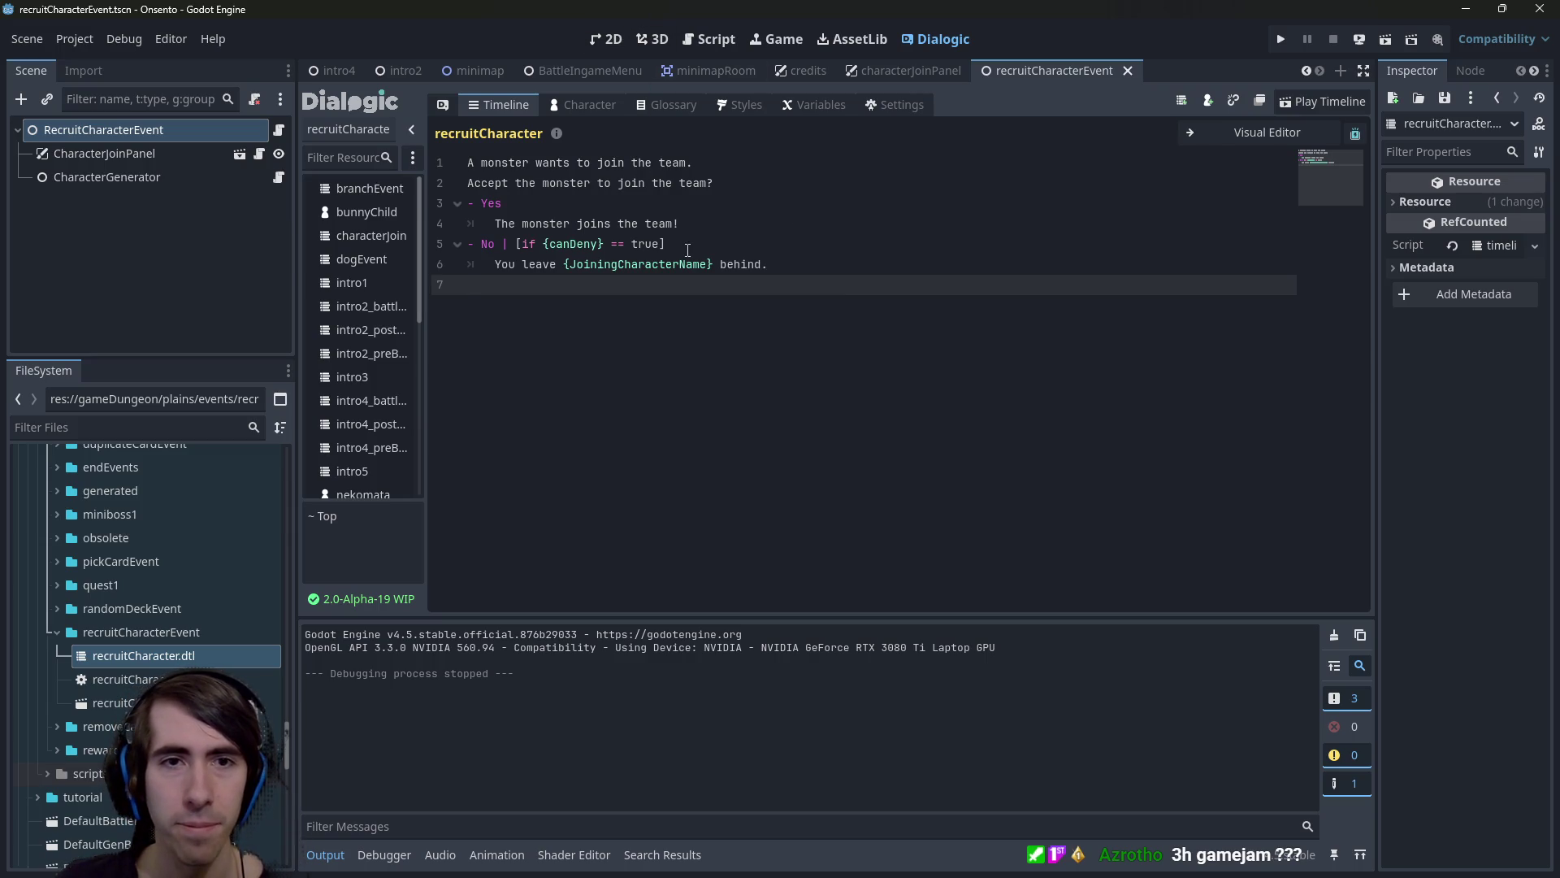
left_click(504, 163)
left_click_drag(715, 161, 401, 164)
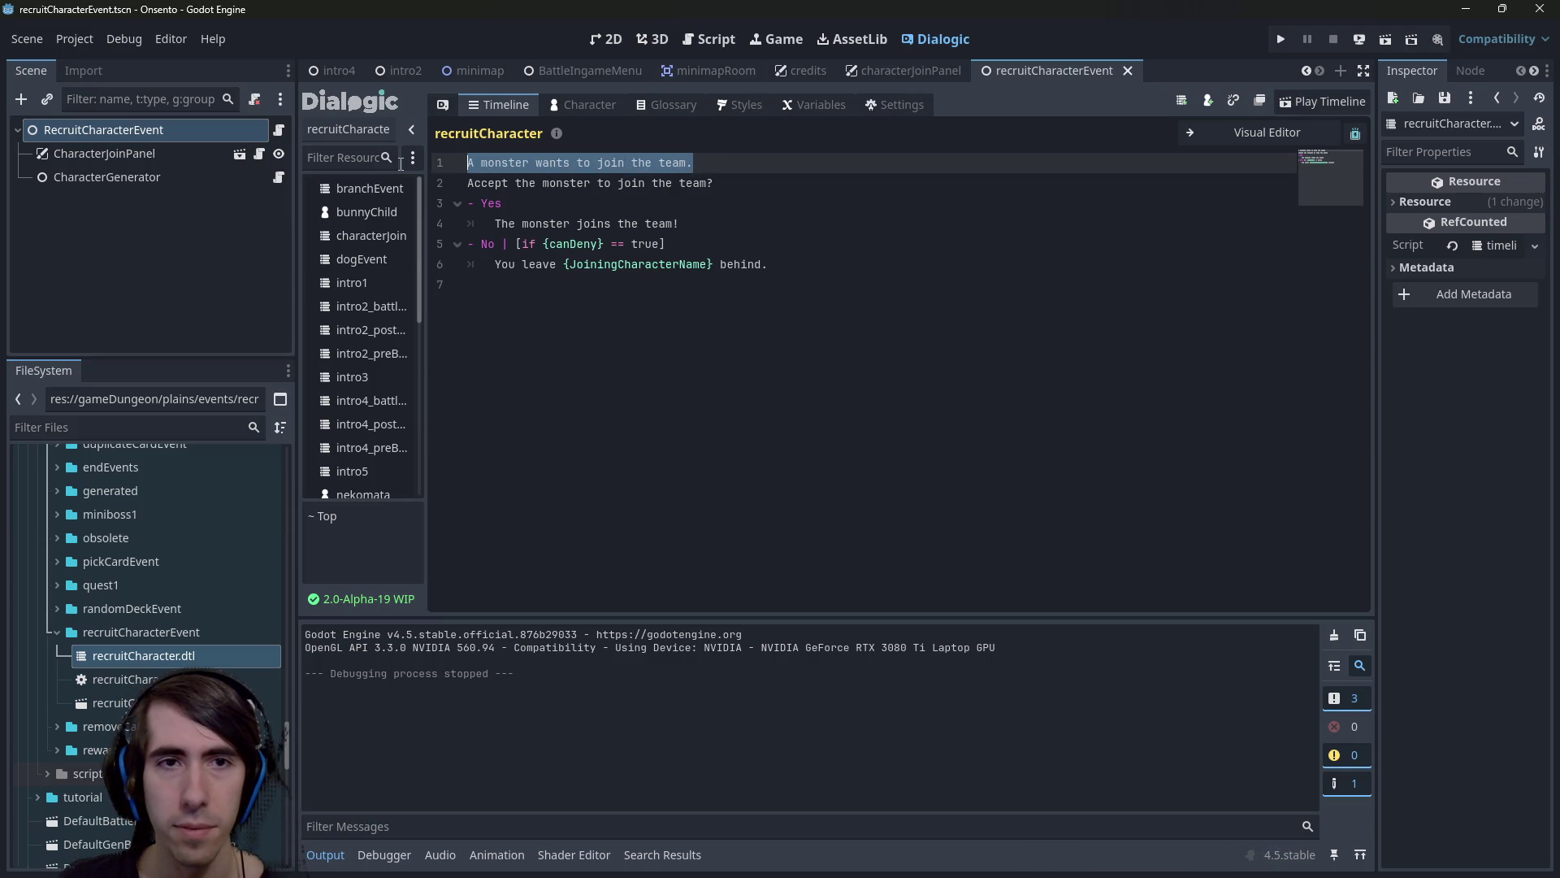
left_click(790, 176)
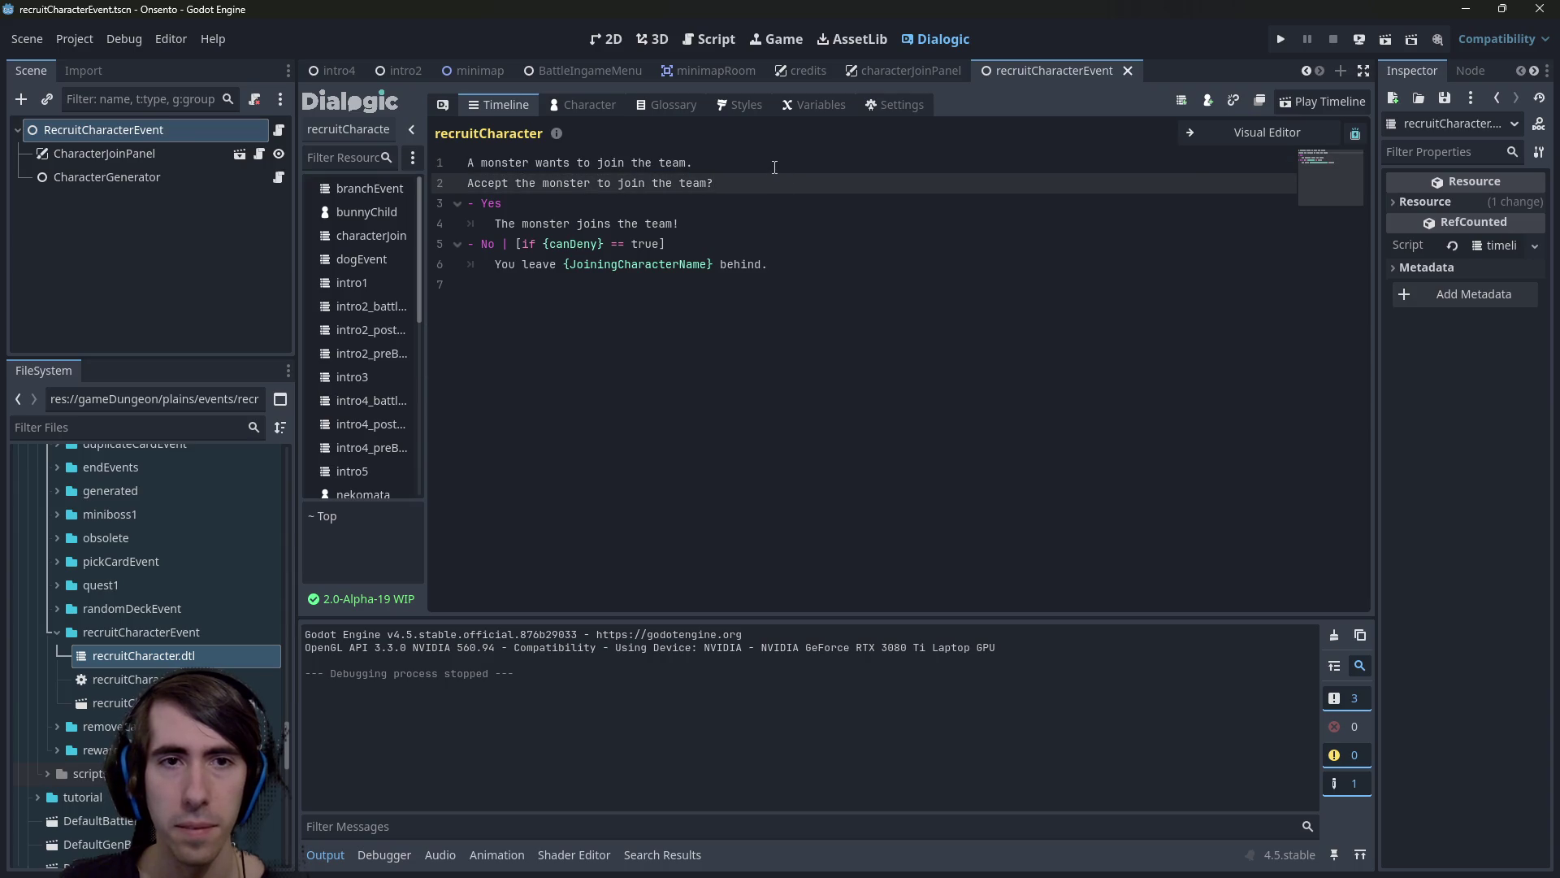
left_click_drag(598, 186, 673, 182)
type("in your")
key("ctrl+s")
Replace {JoiningCharacterName} on line 6 with 'the monster' and save the timeline
key("shift+Up")
key("shift+Home")
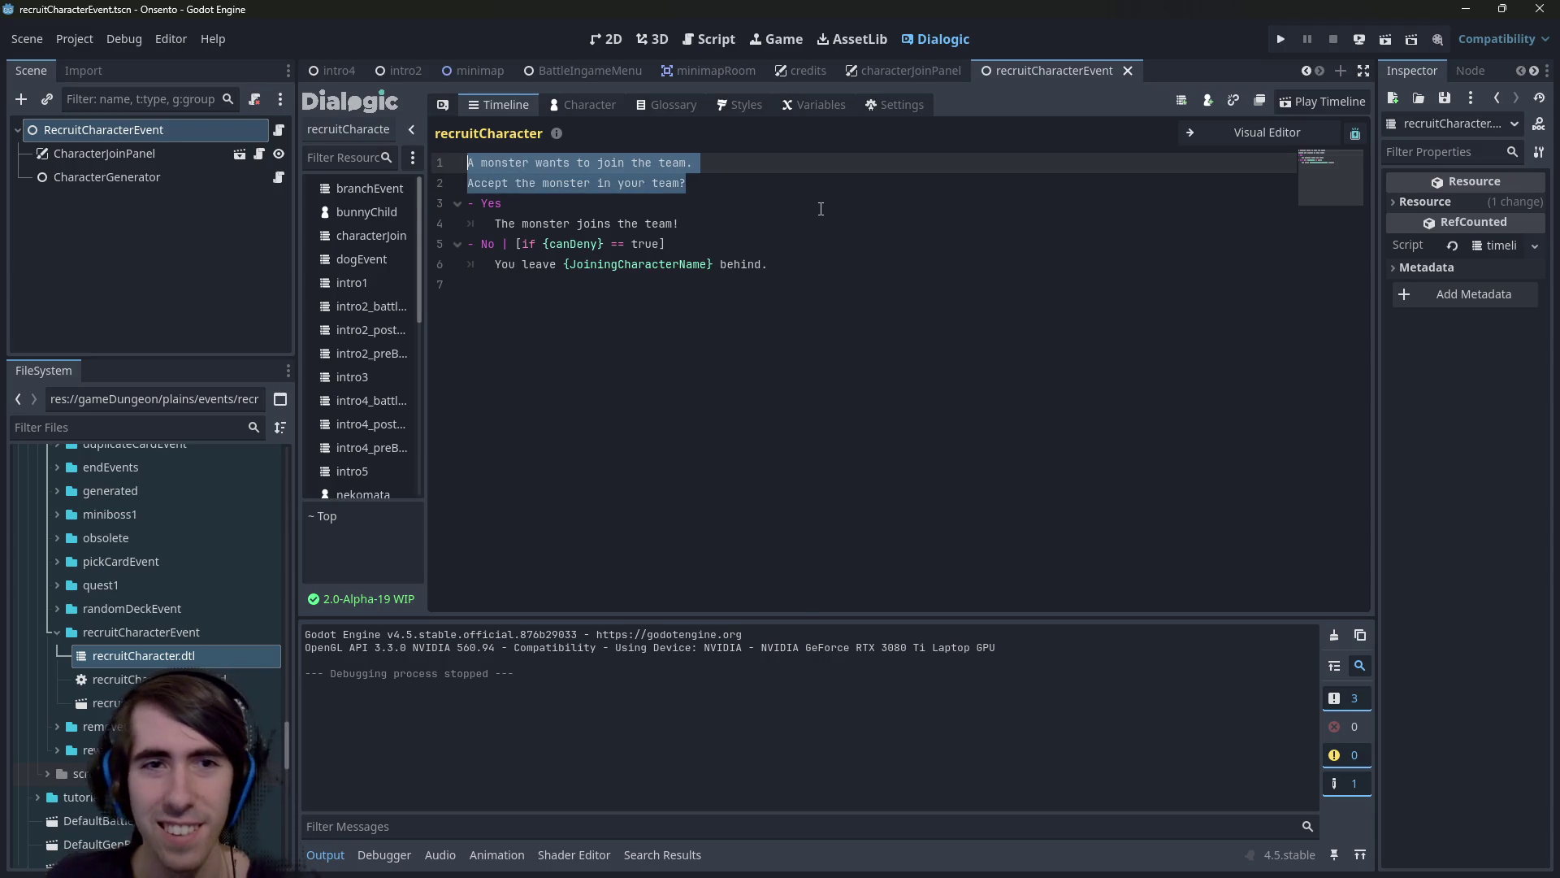
left_click(822, 203)
left_click_drag(717, 231, 512, 224)
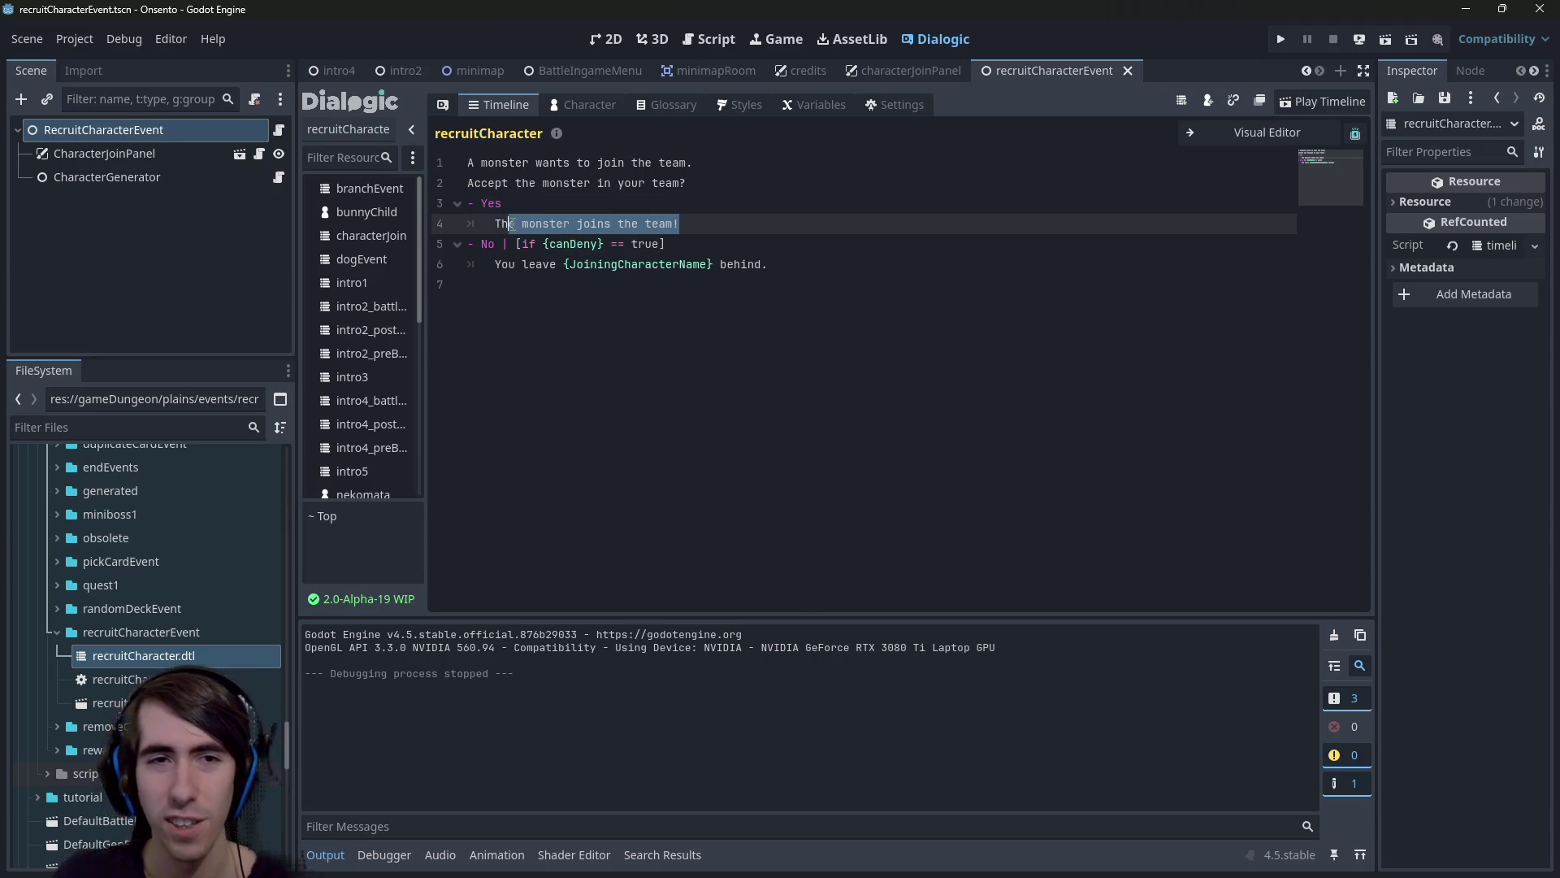
double_click(505, 163)
double_click(561, 224)
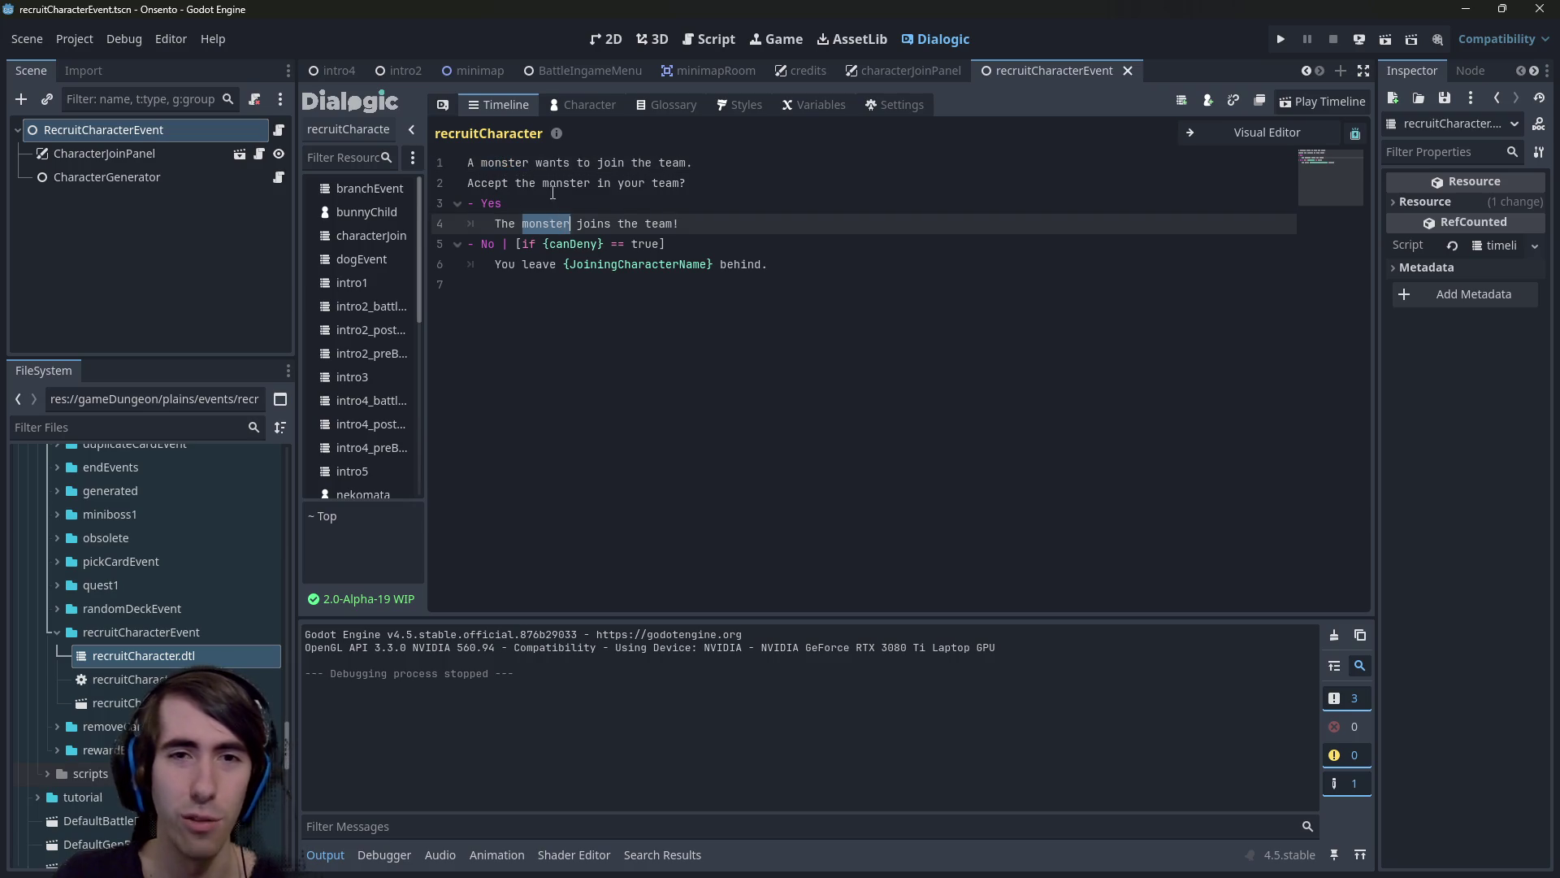
left_click_drag(564, 264, 713, 265)
type("the monster")
key("ctrl+s")
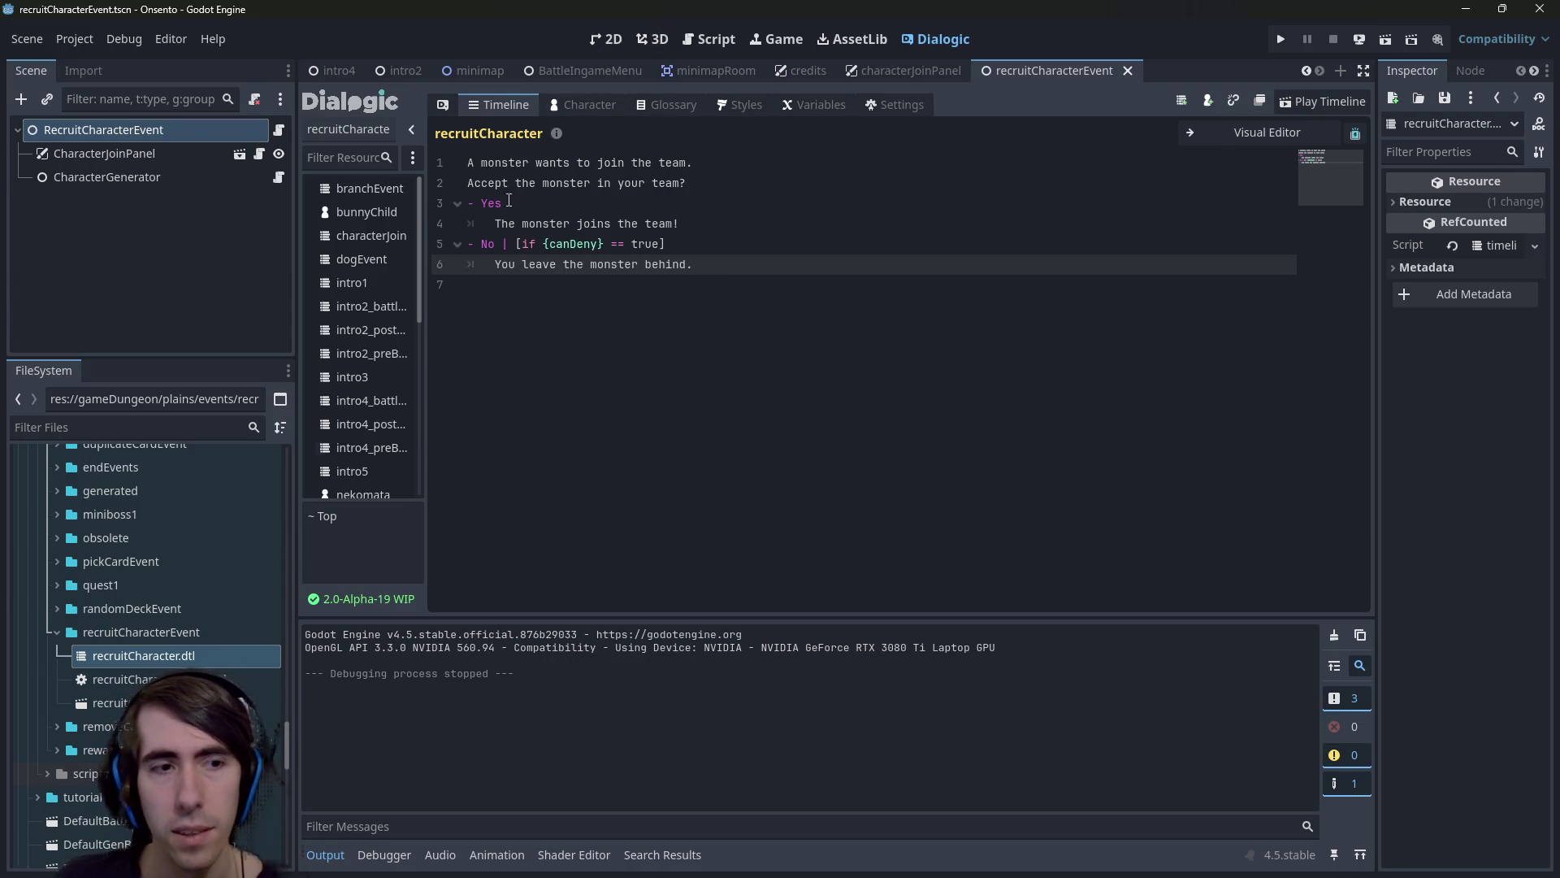
left_click(130, 678)
Assign recruitCharacter.dtl to CharacterJoinPanel's Timeline property in the Inspector and save the scene
key("ctrl+F1")
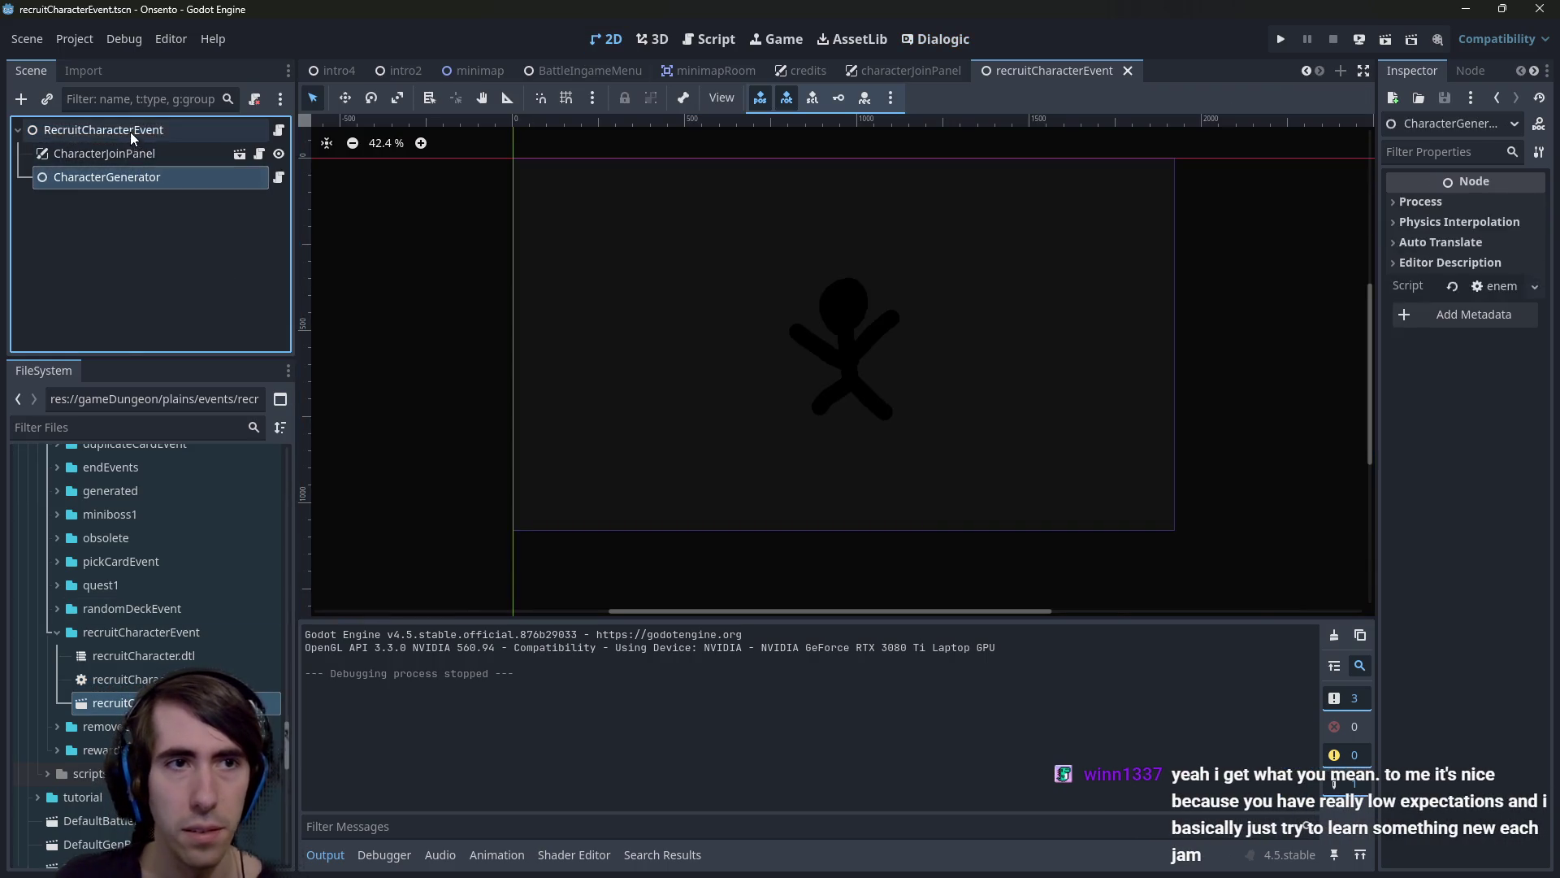
left_click(130, 132)
mouse_move(1373, 234)
left_mouse_down()
mouse_move(1171, 243)
mouse_move(1223, 239)
left_mouse_up()
left_click(119, 175)
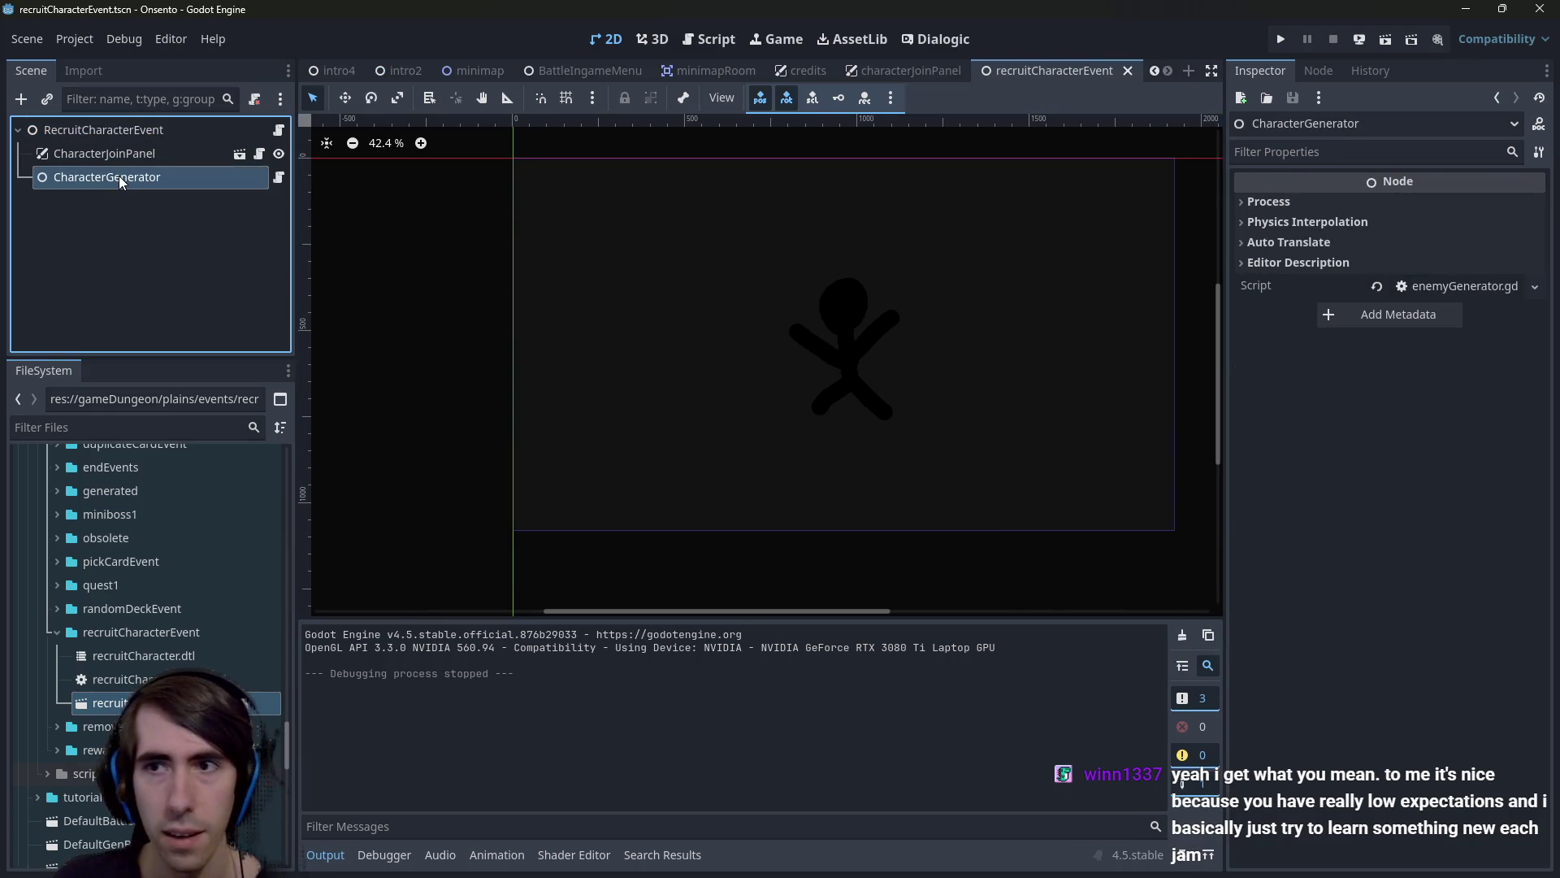
double_click(114, 154)
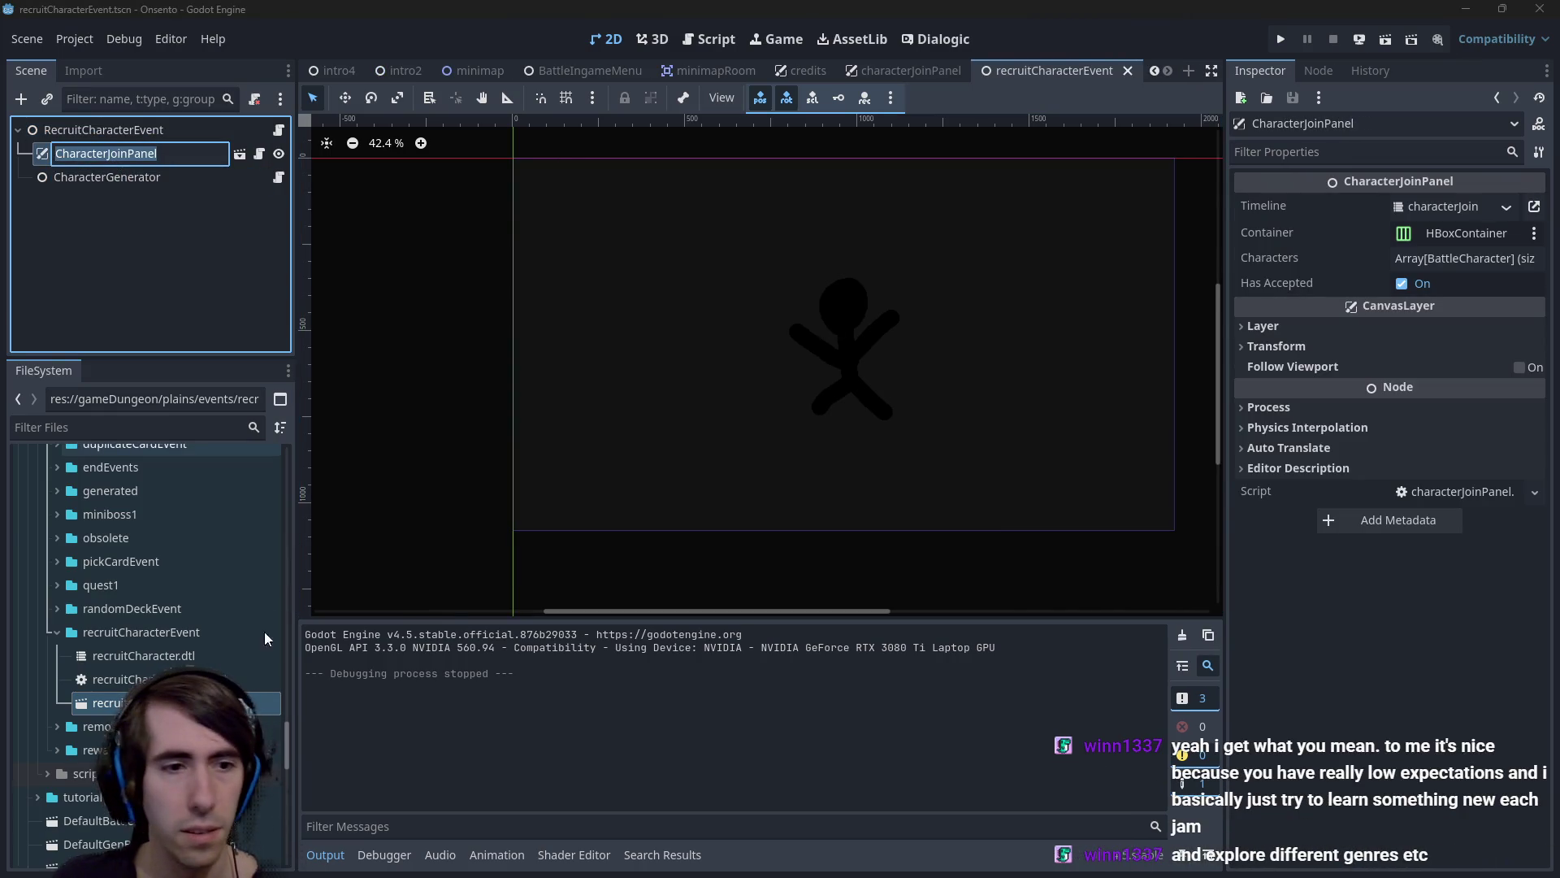
mouse_move(143, 655)
left_mouse_down()
mouse_move(325, 569)
mouse_move(1300, 236)
mouse_move(1435, 210)
left_mouse_up()
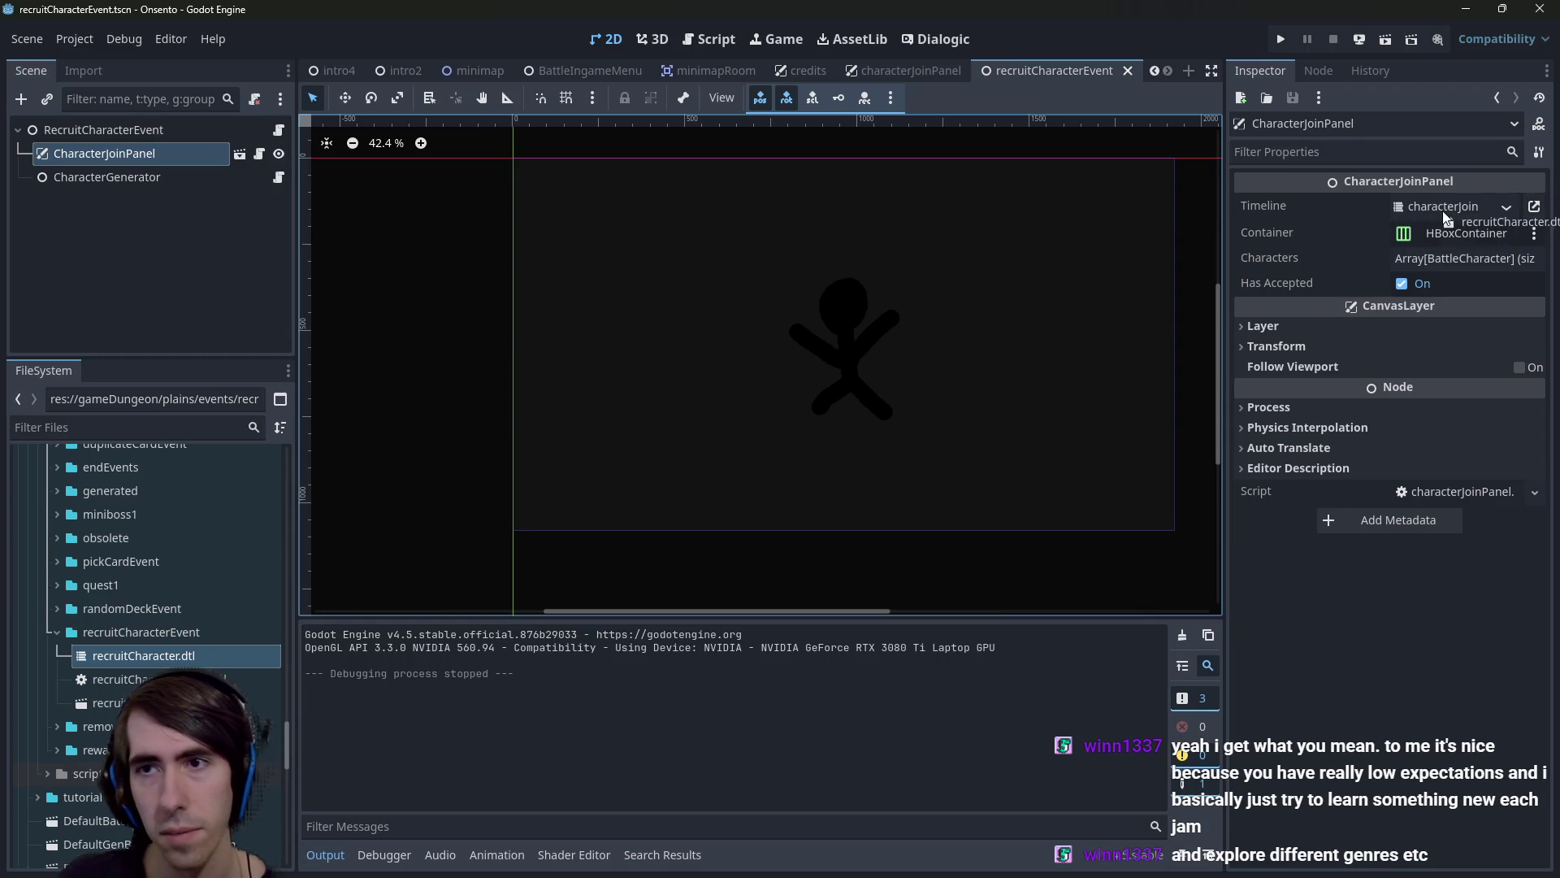
key("ctrl+s")
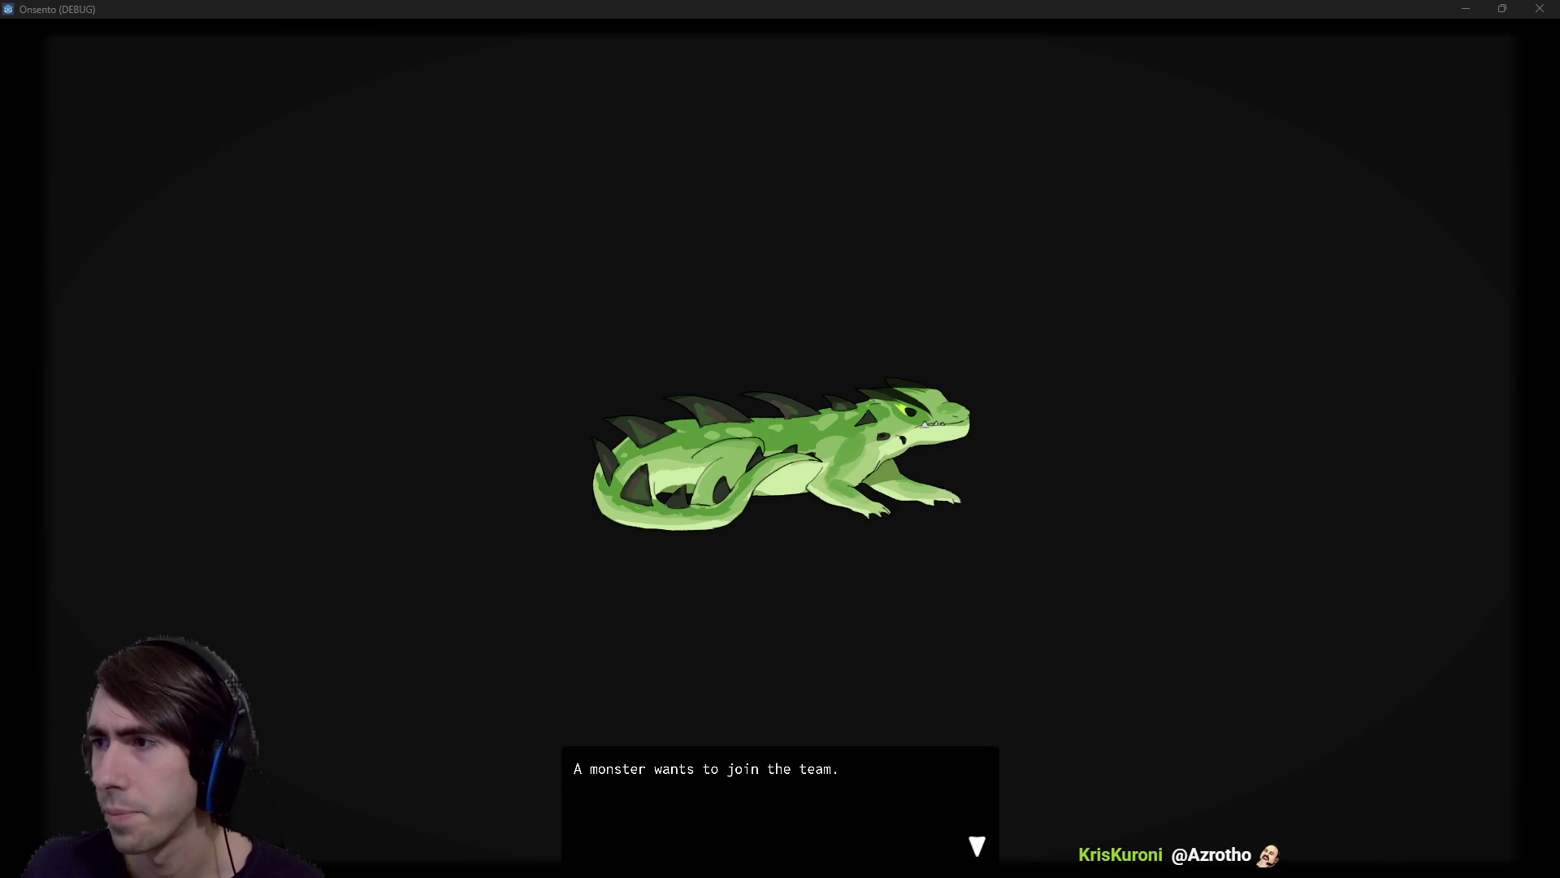
left_click(713, 479)
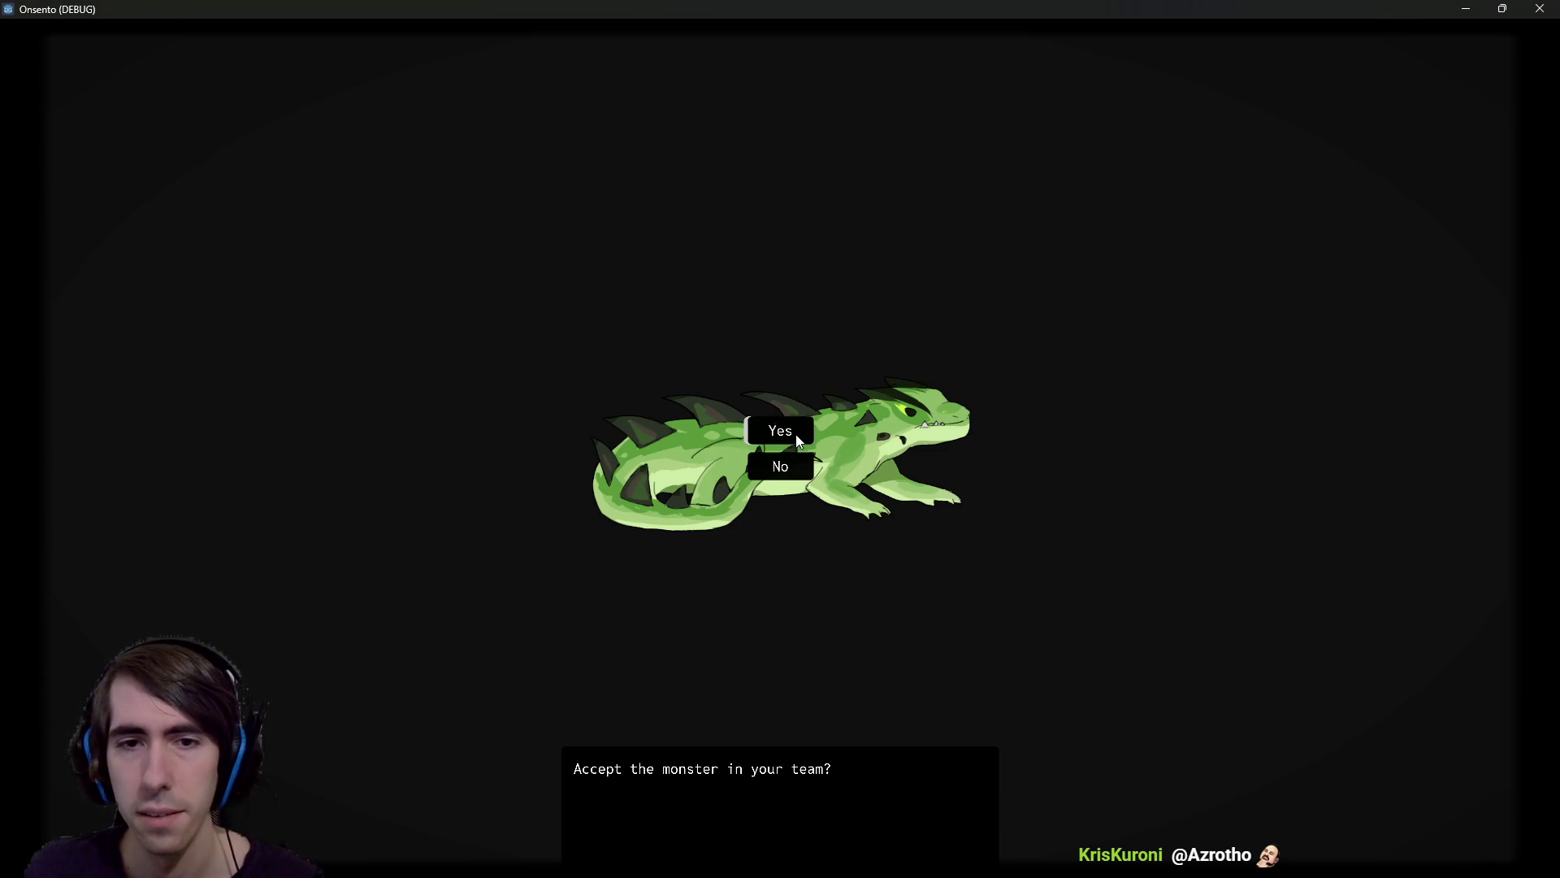
left_click(796, 438)
left_click(794, 451)
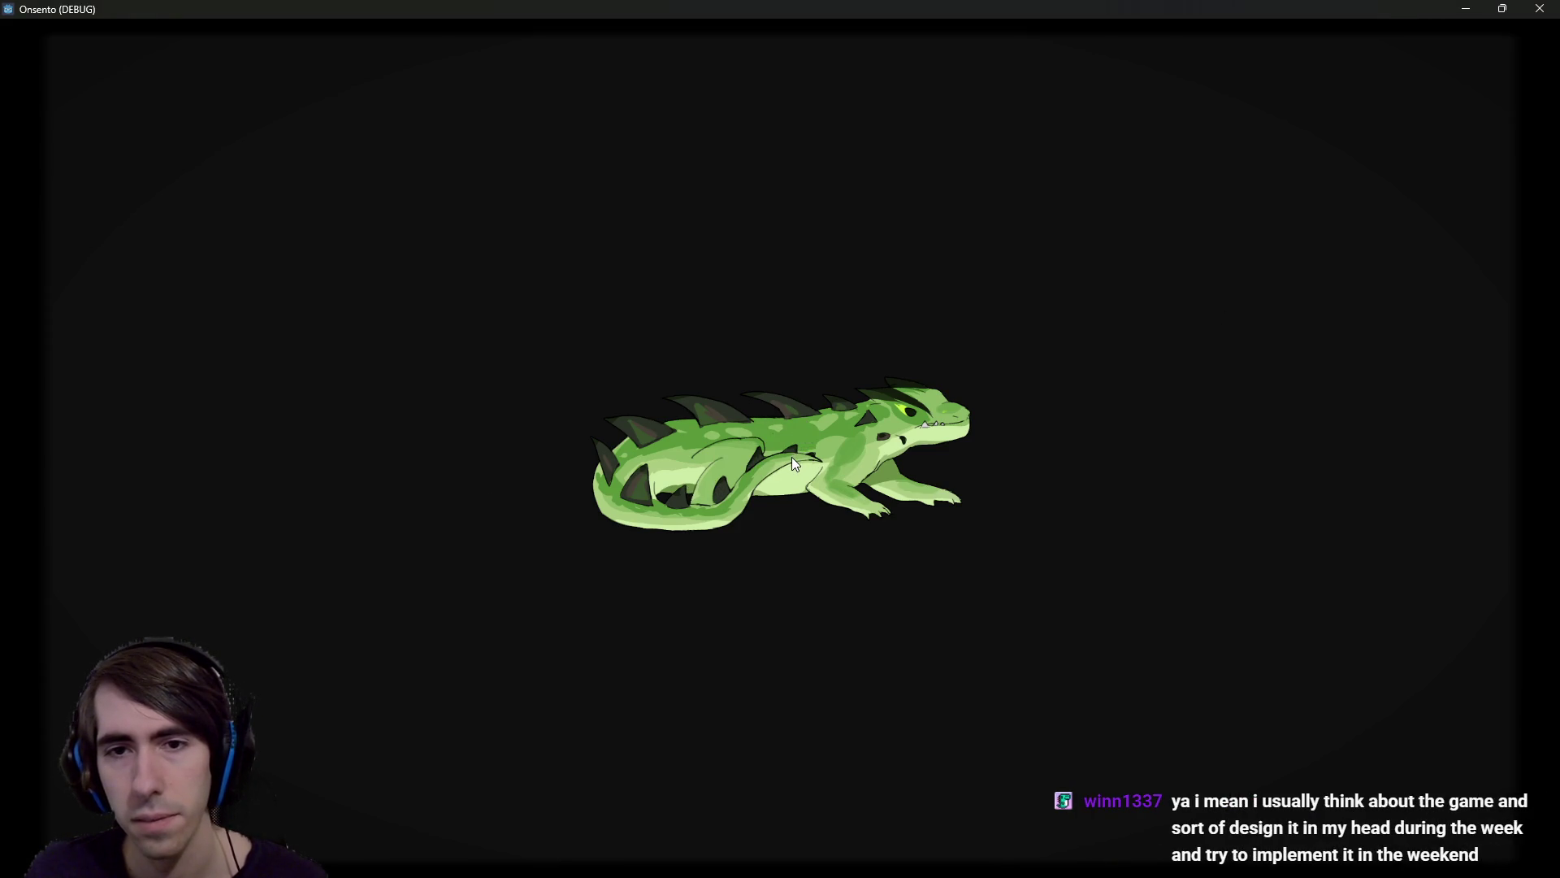
left_click(1539, 8)
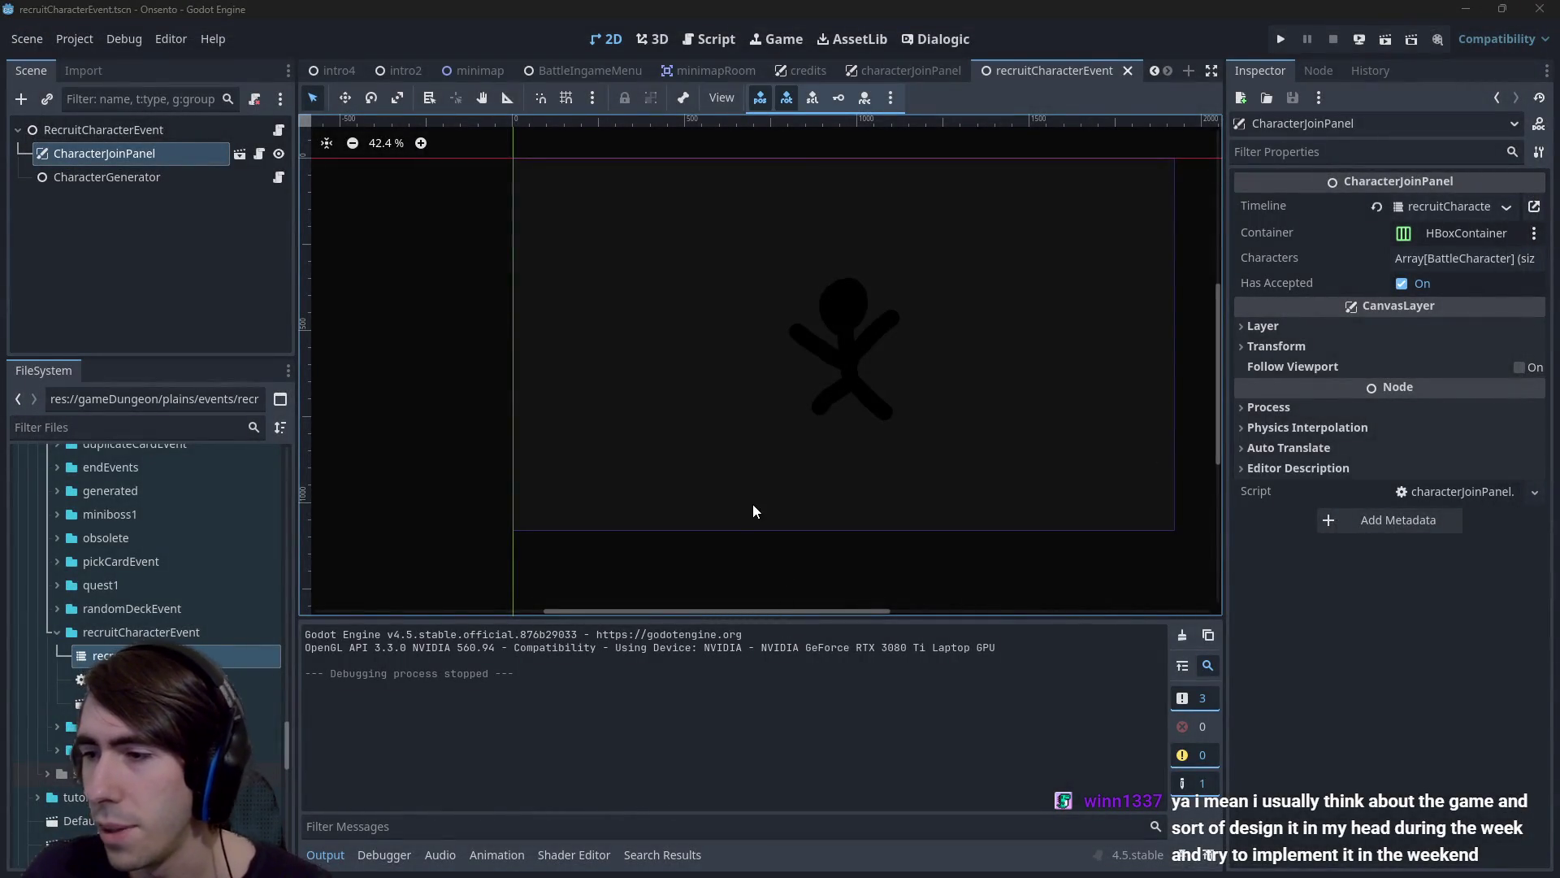
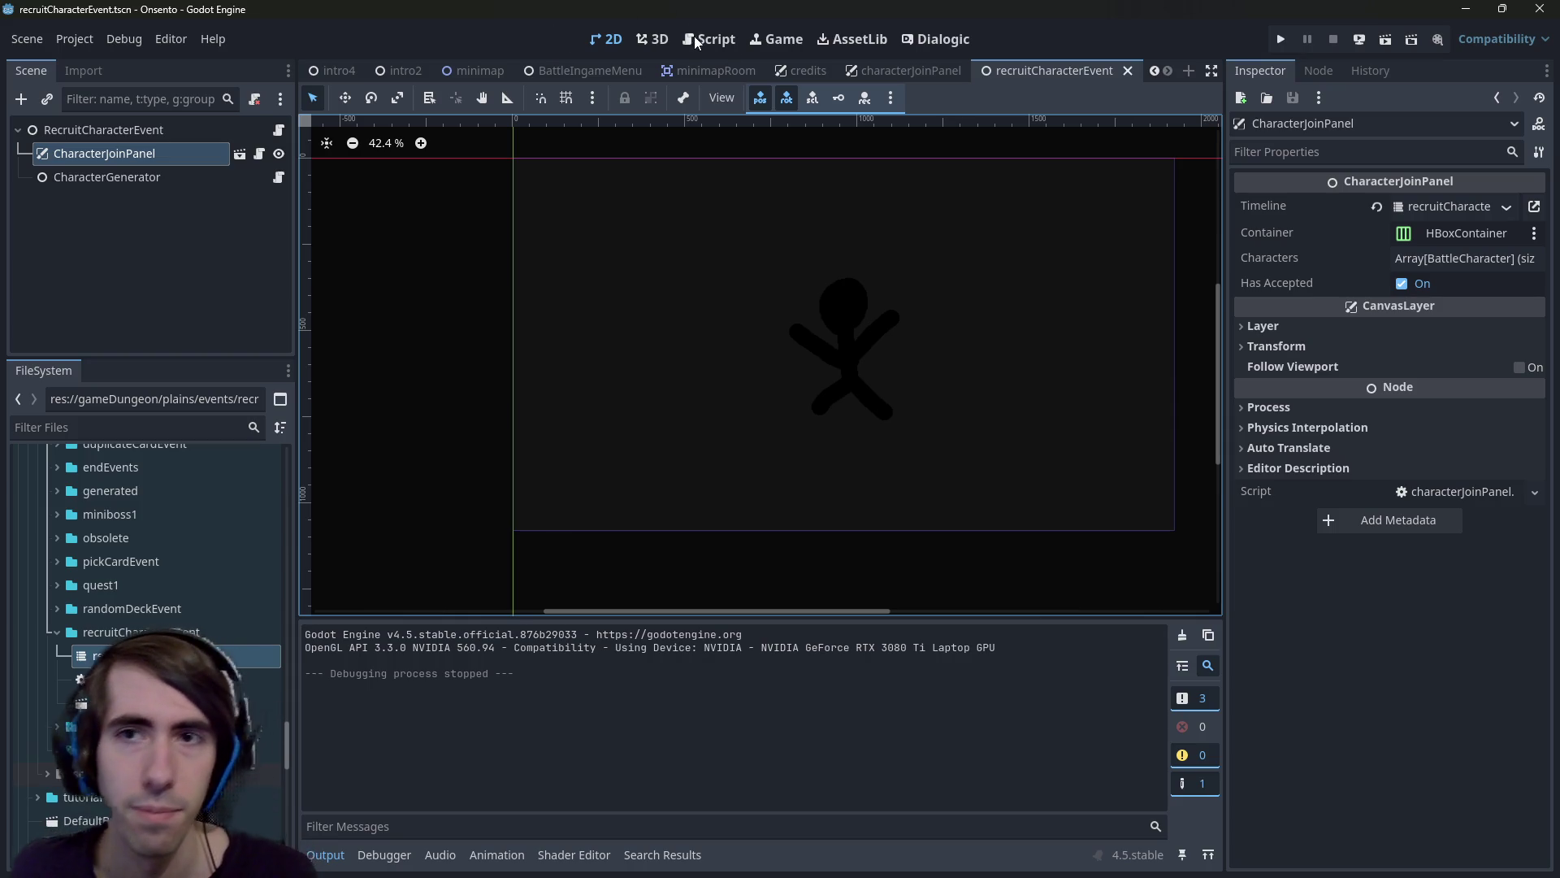
Switch between the recruit scene's script and its 2D canvas, ending on the canvas
left_click(756, 41)
left_click(713, 42)
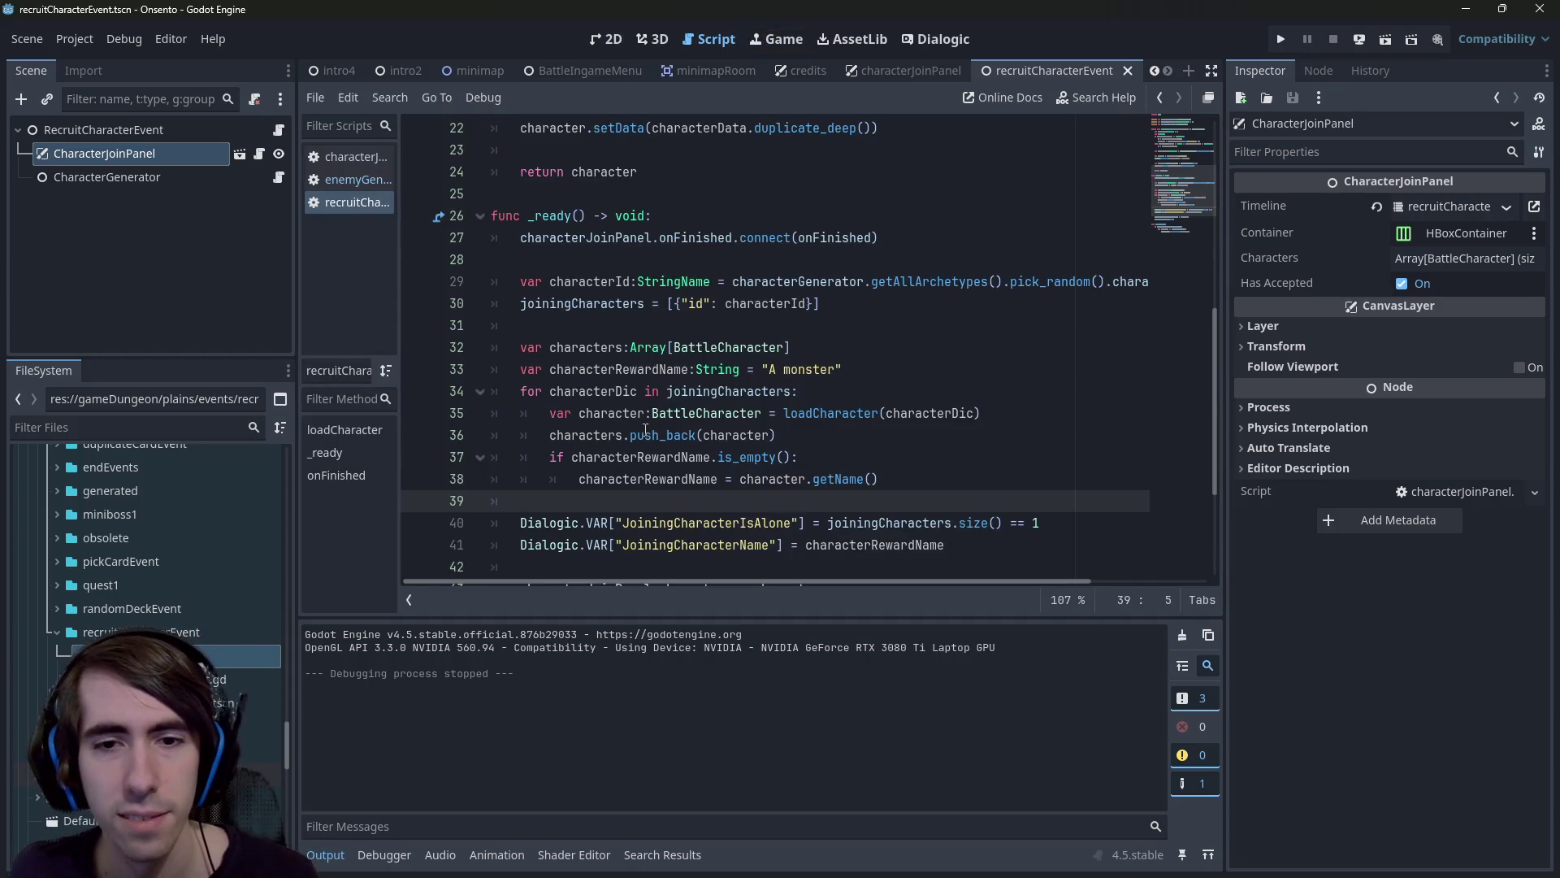
scroll(646, 430, "down", 3)
left_click(608, 39)
left_click(700, 37)
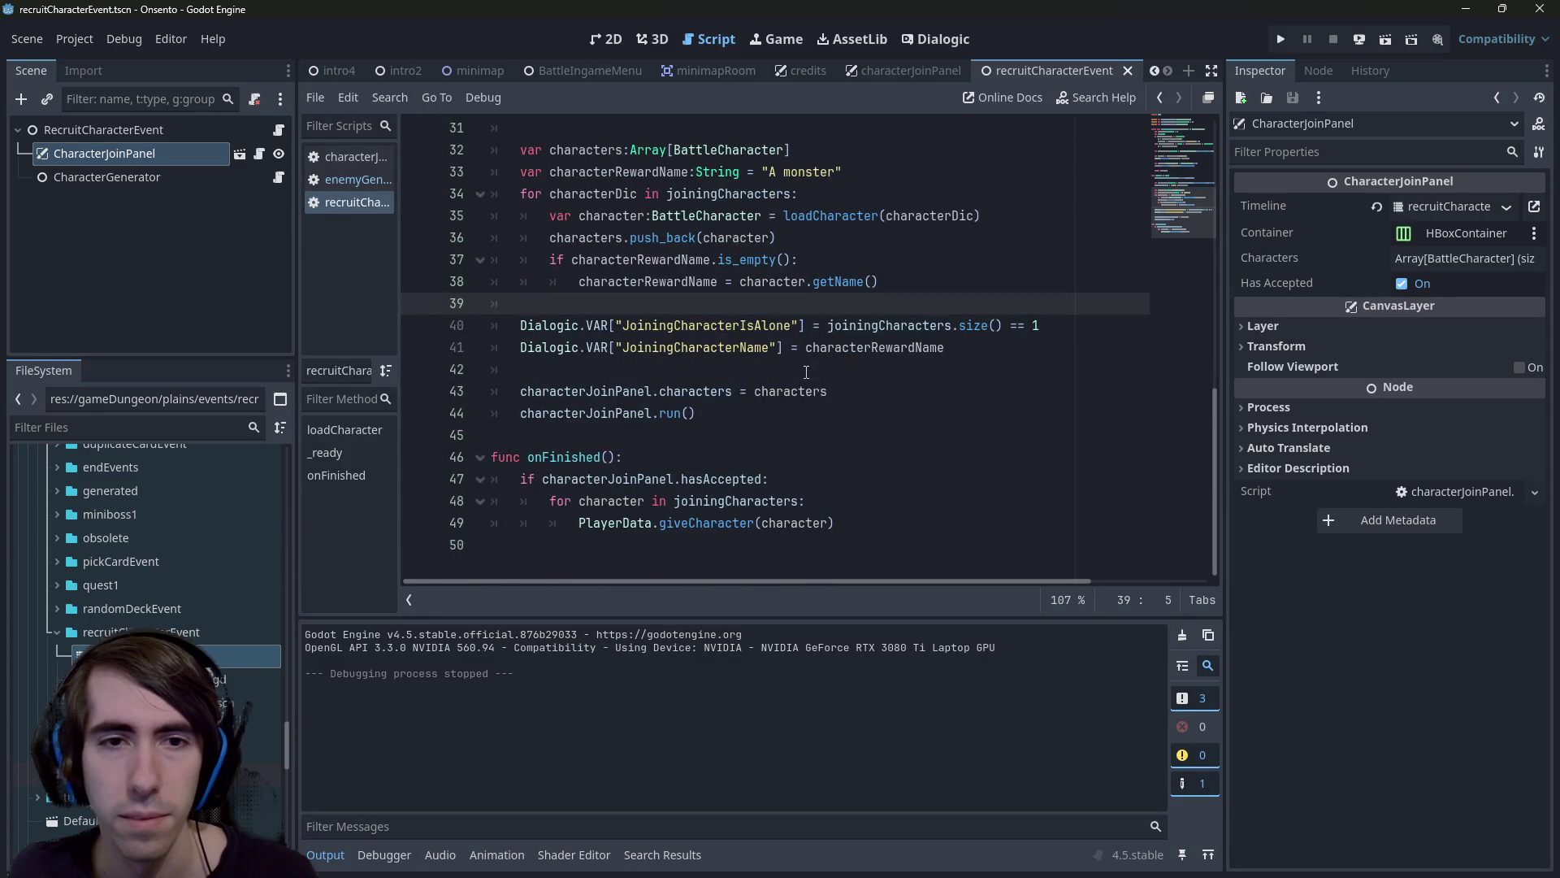
left_click_drag(1191, 213, 1180, 210)
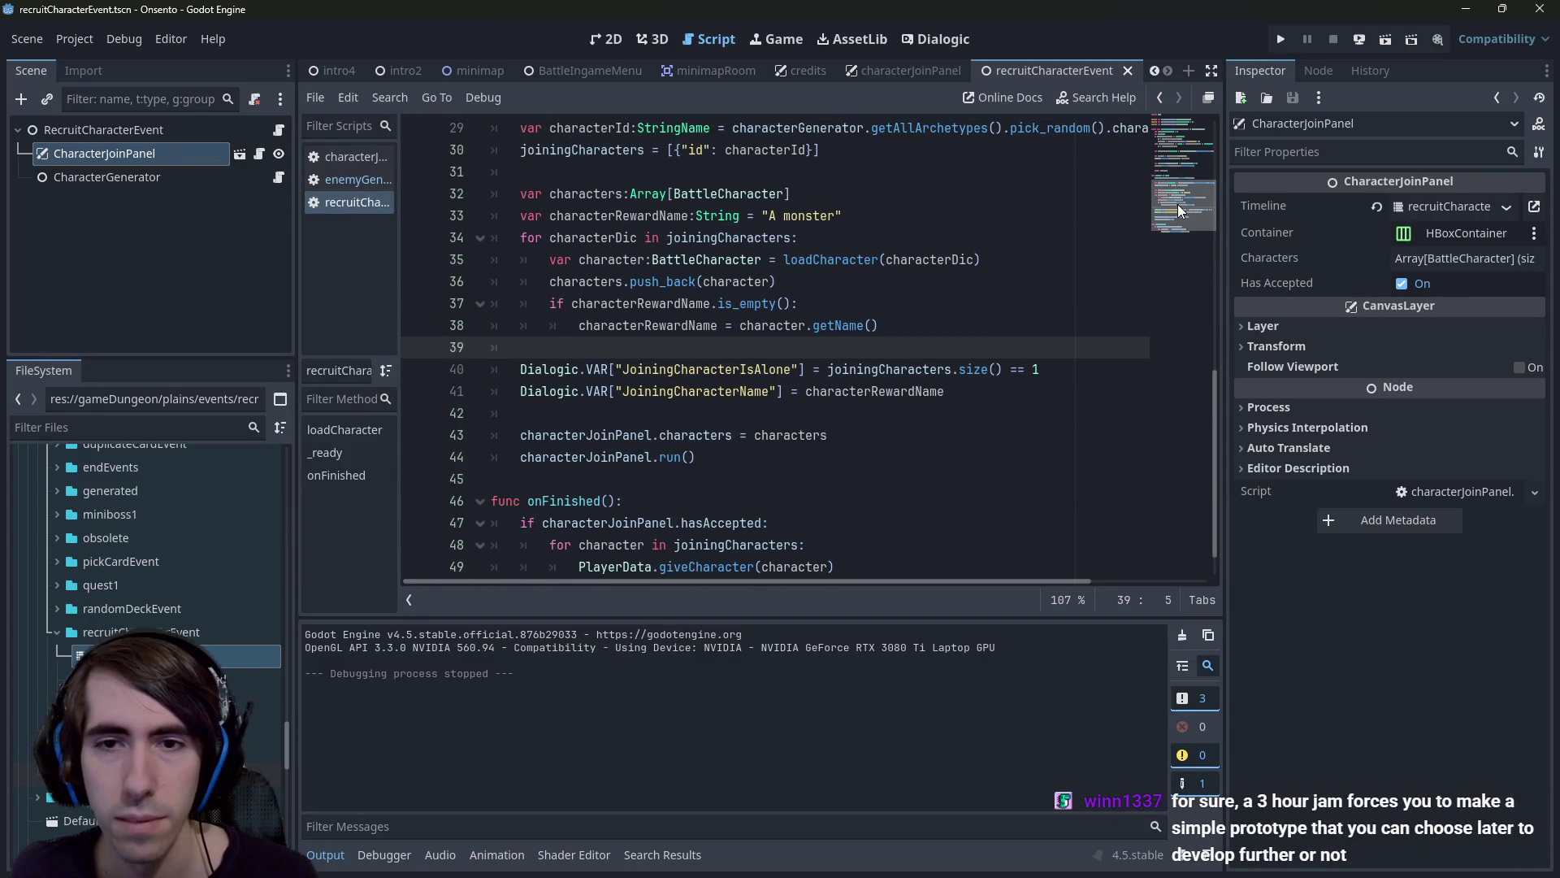
left_click(601, 41)
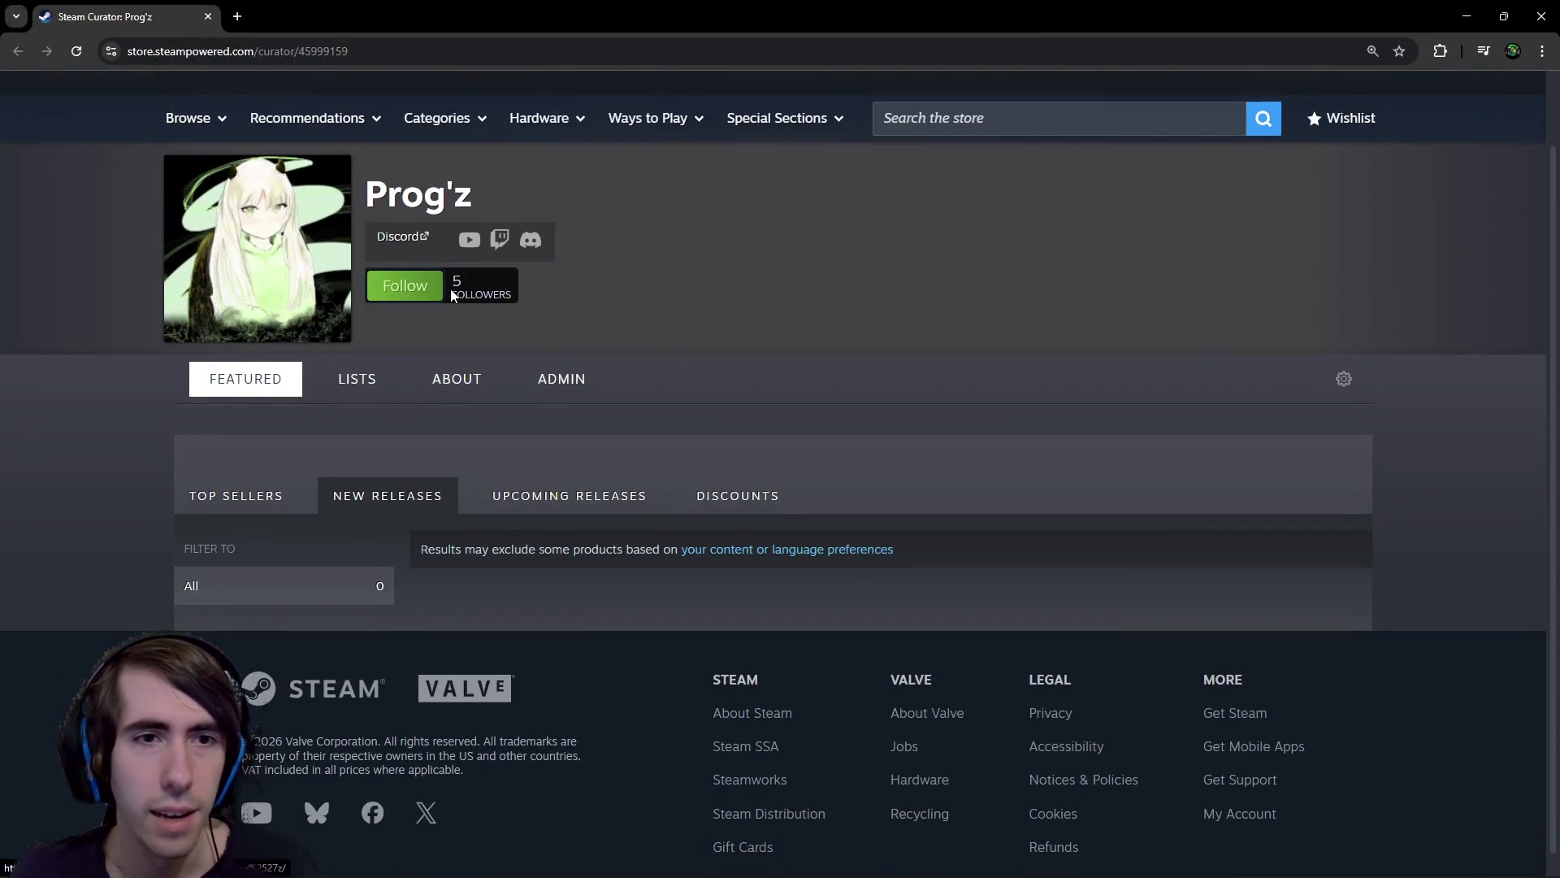
Highlight the FOLLOWERS label and the 5 followers count on the Steam curator page, then return to Godot
double_click(452, 294)
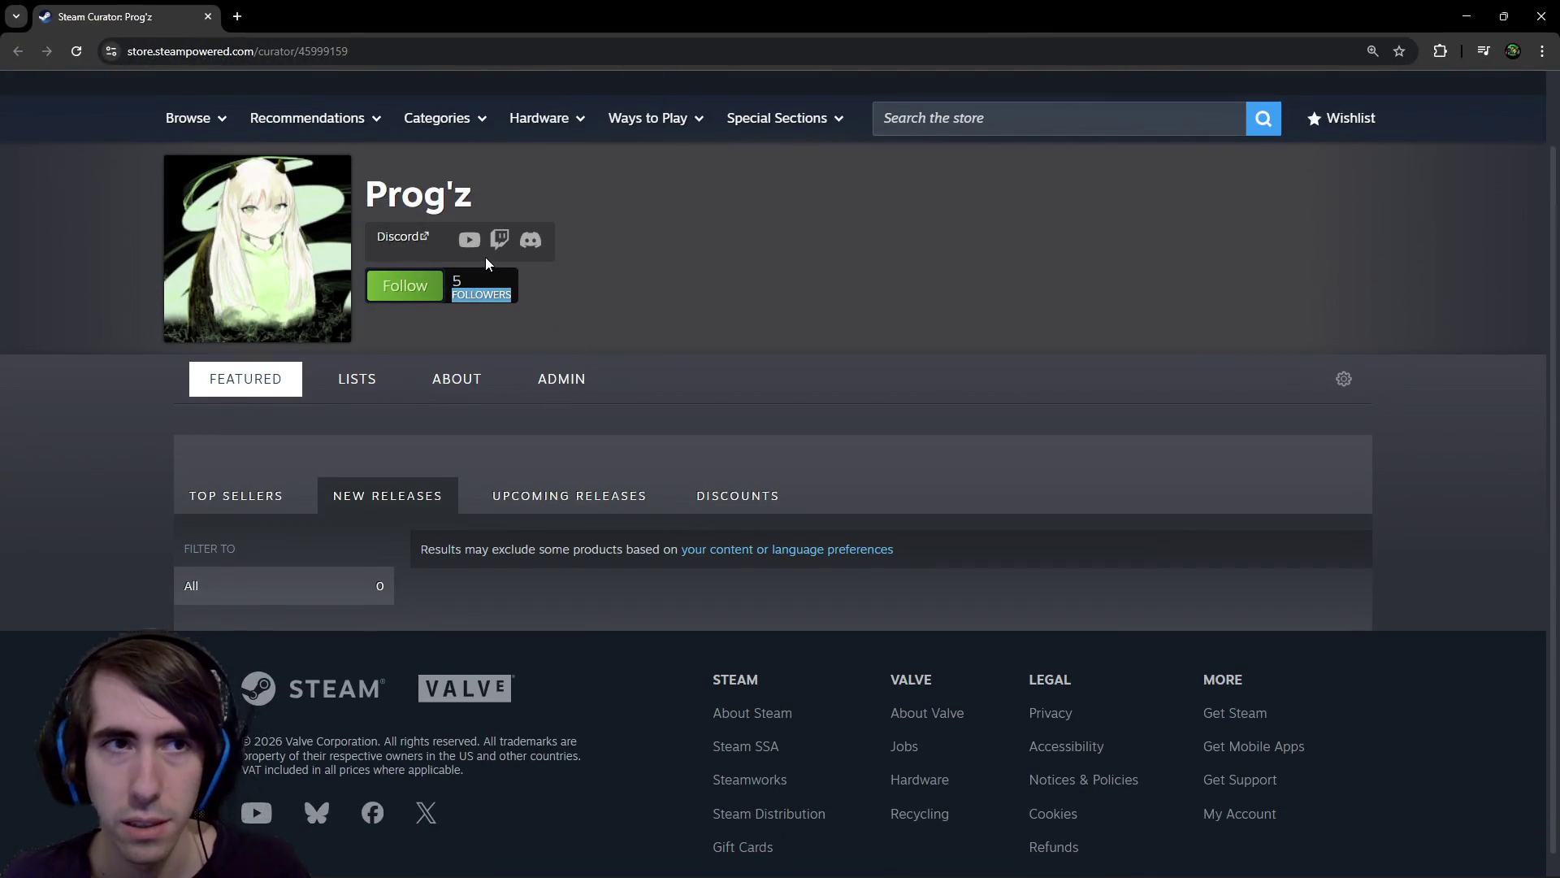
left_click(519, 291)
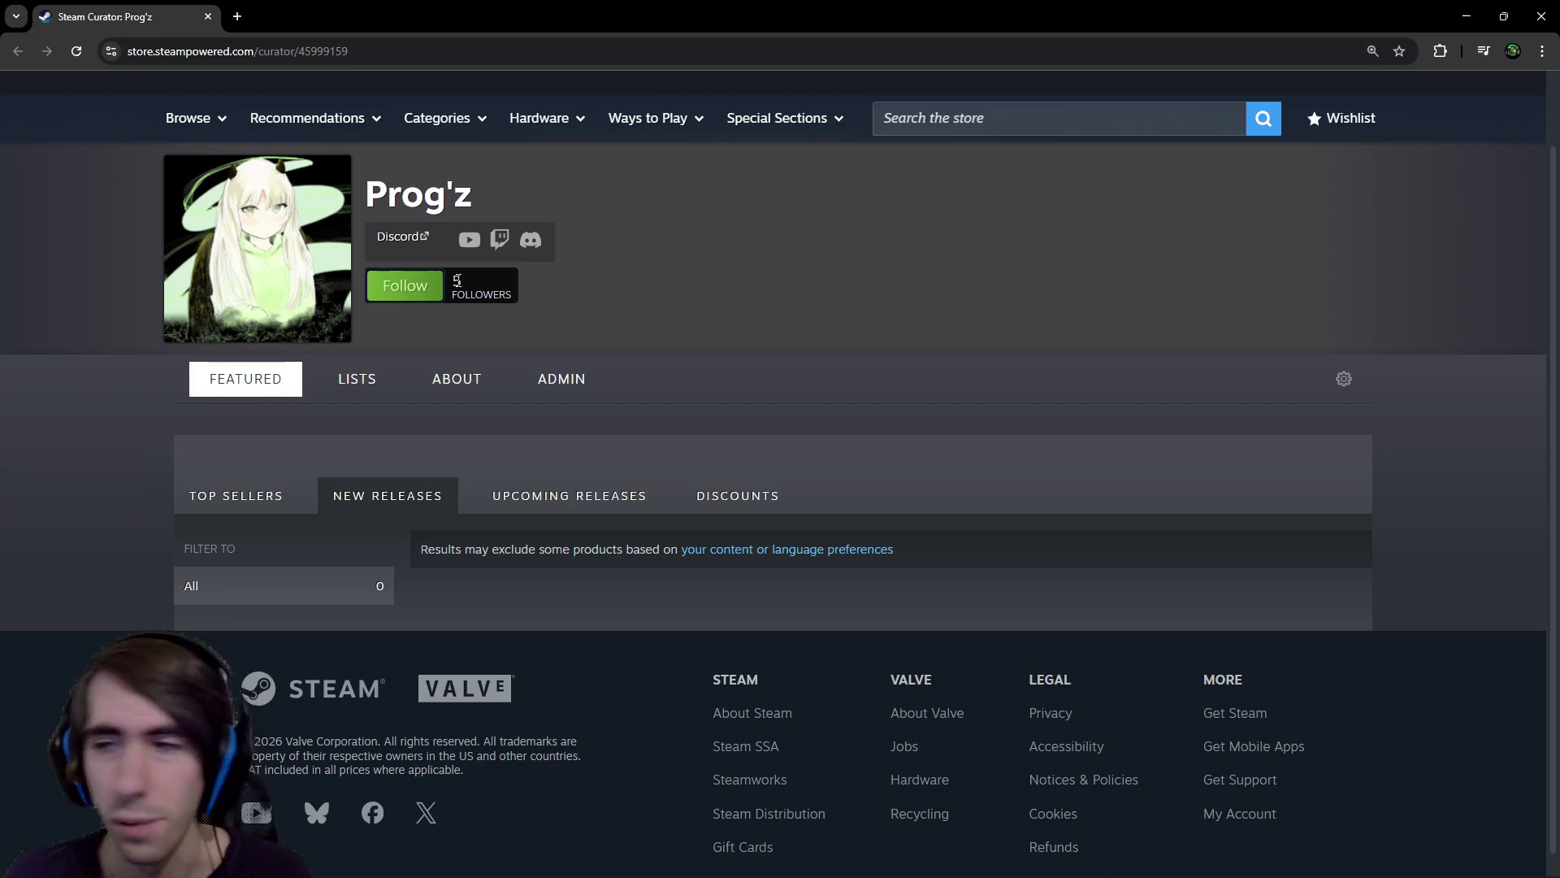
left_click_drag(513, 304, 447, 280)
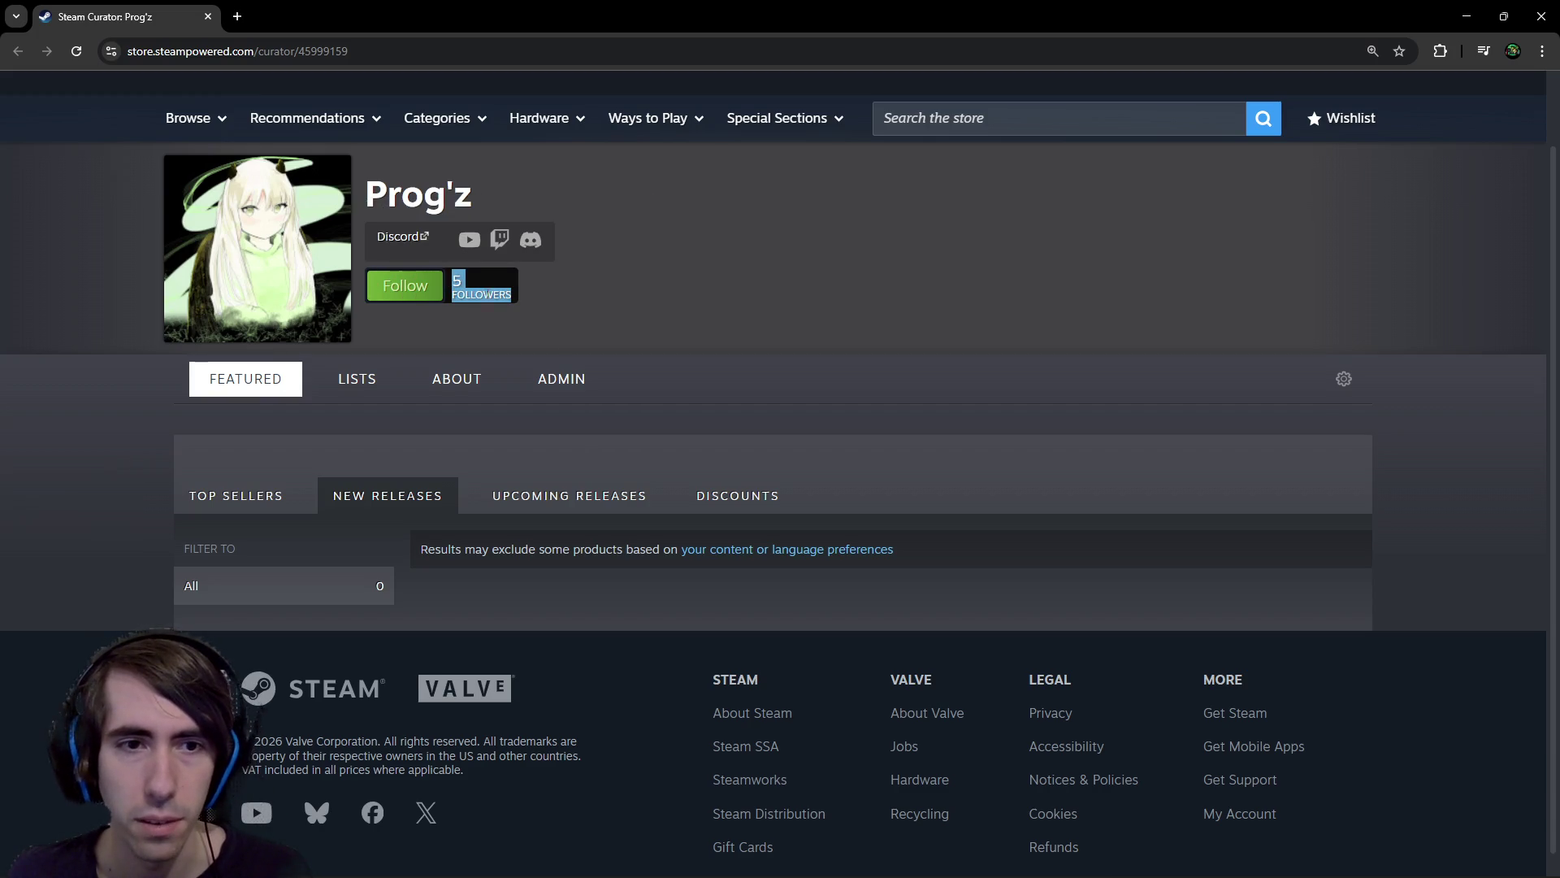
left_click(488, 284)
key("alt+Tab")
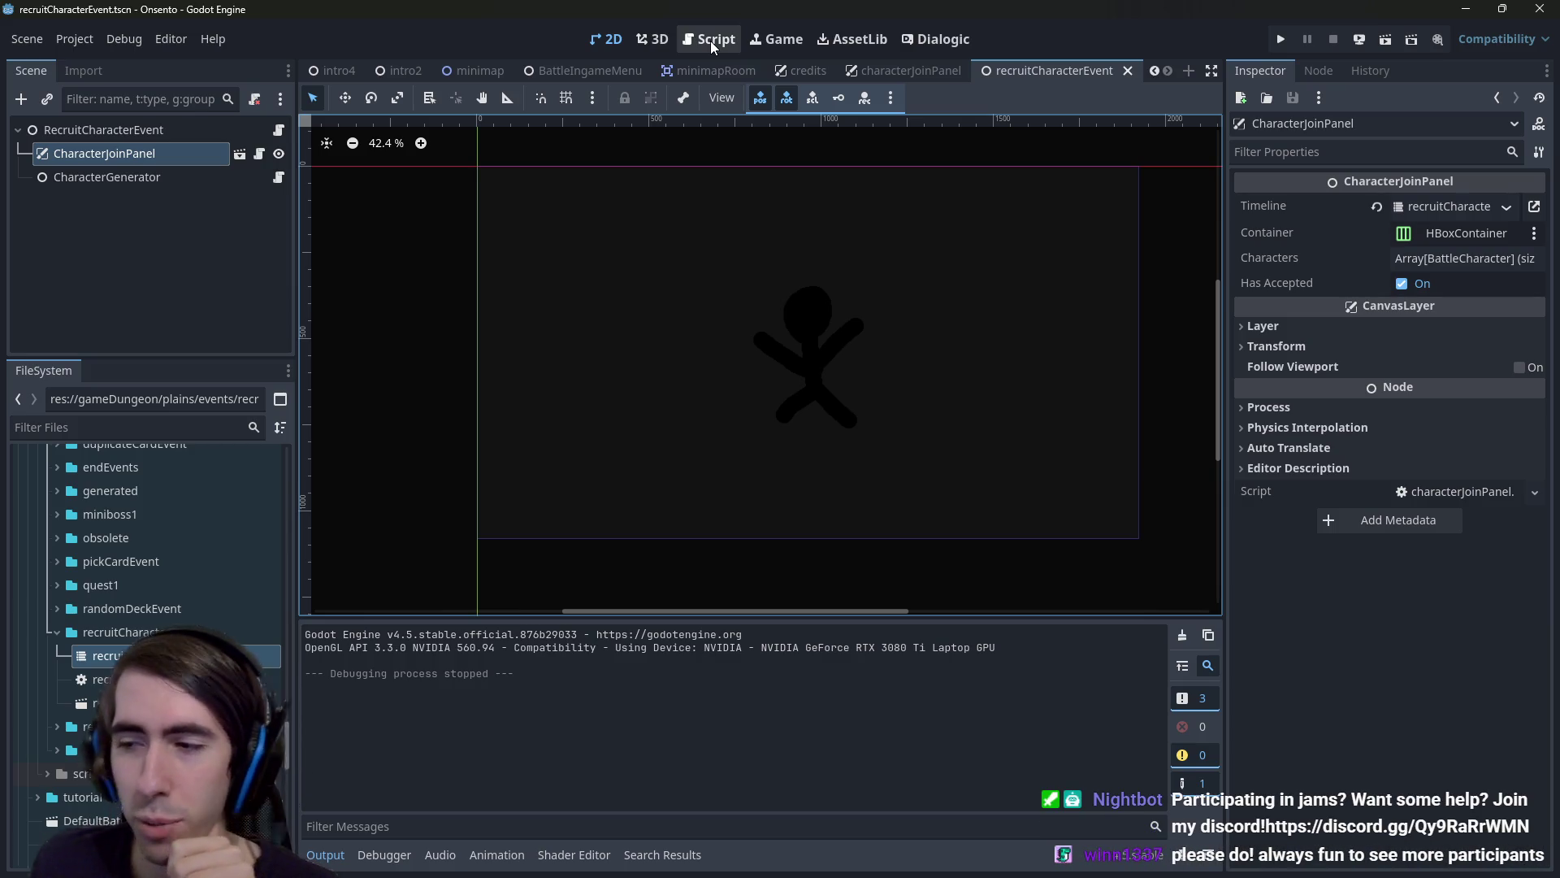
Inspect the RecruitCharacterEvent, CharacterJoinPanel and CharacterGenerator nodes in the scene tree
left_click(118, 127)
left_click(124, 153)
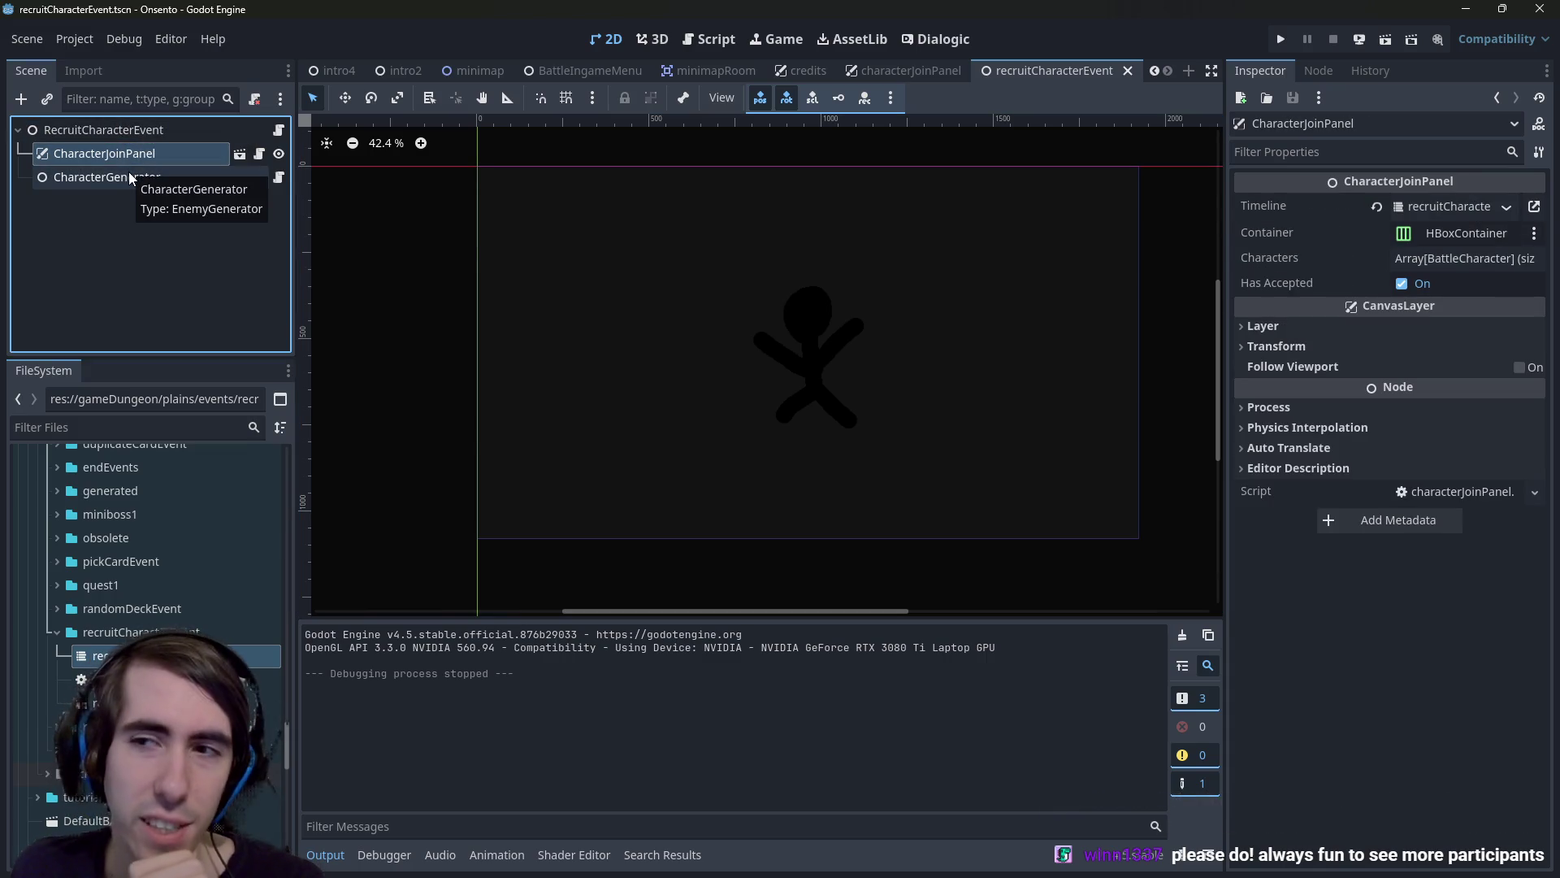
left_click(129, 172)
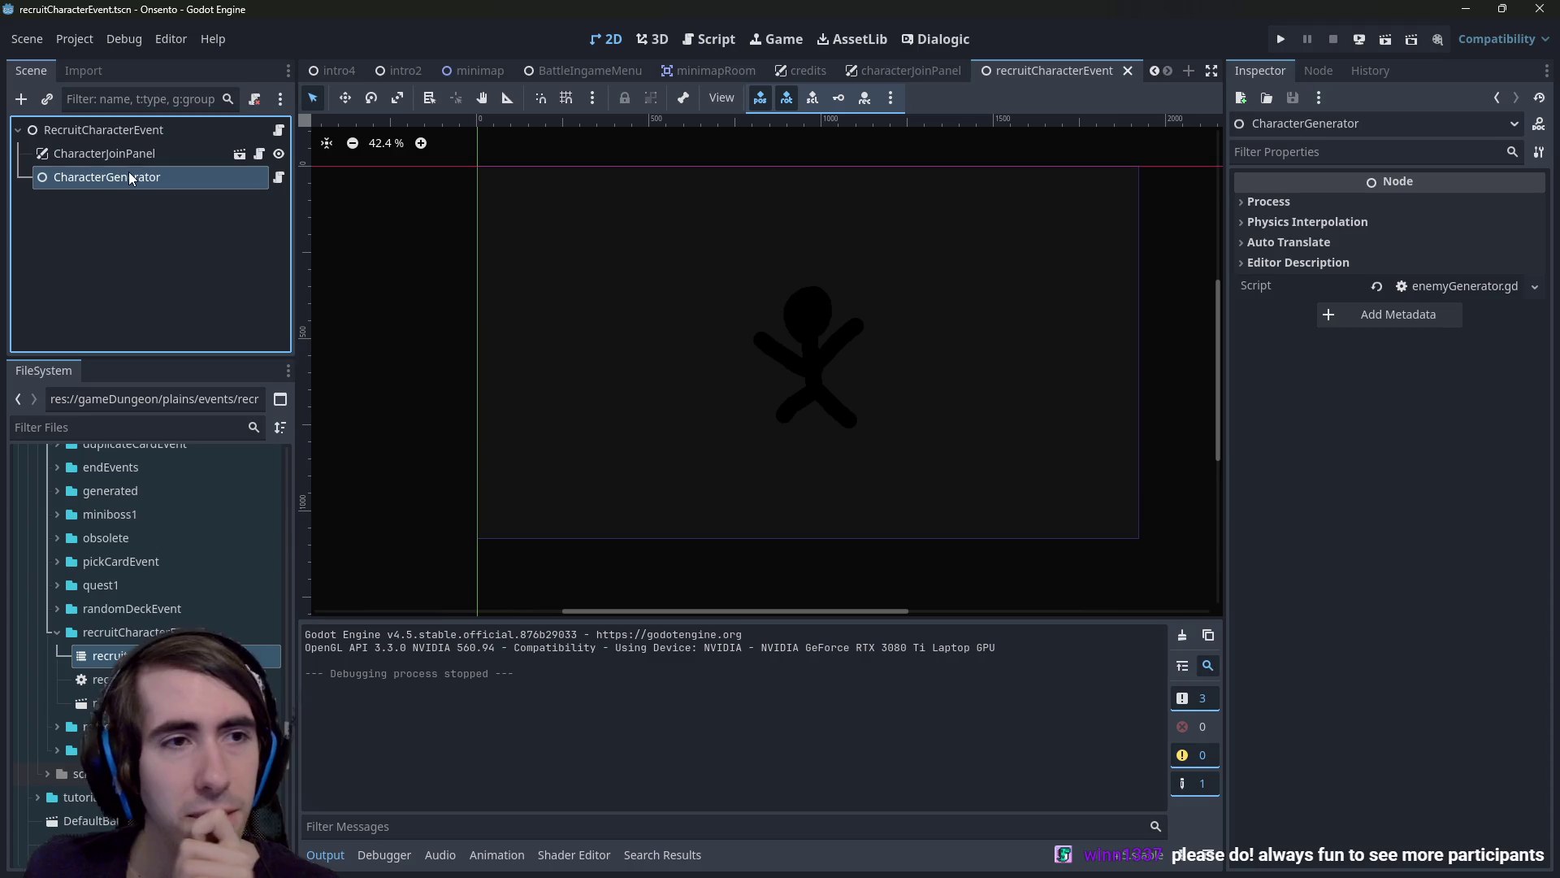
left_click(127, 150)
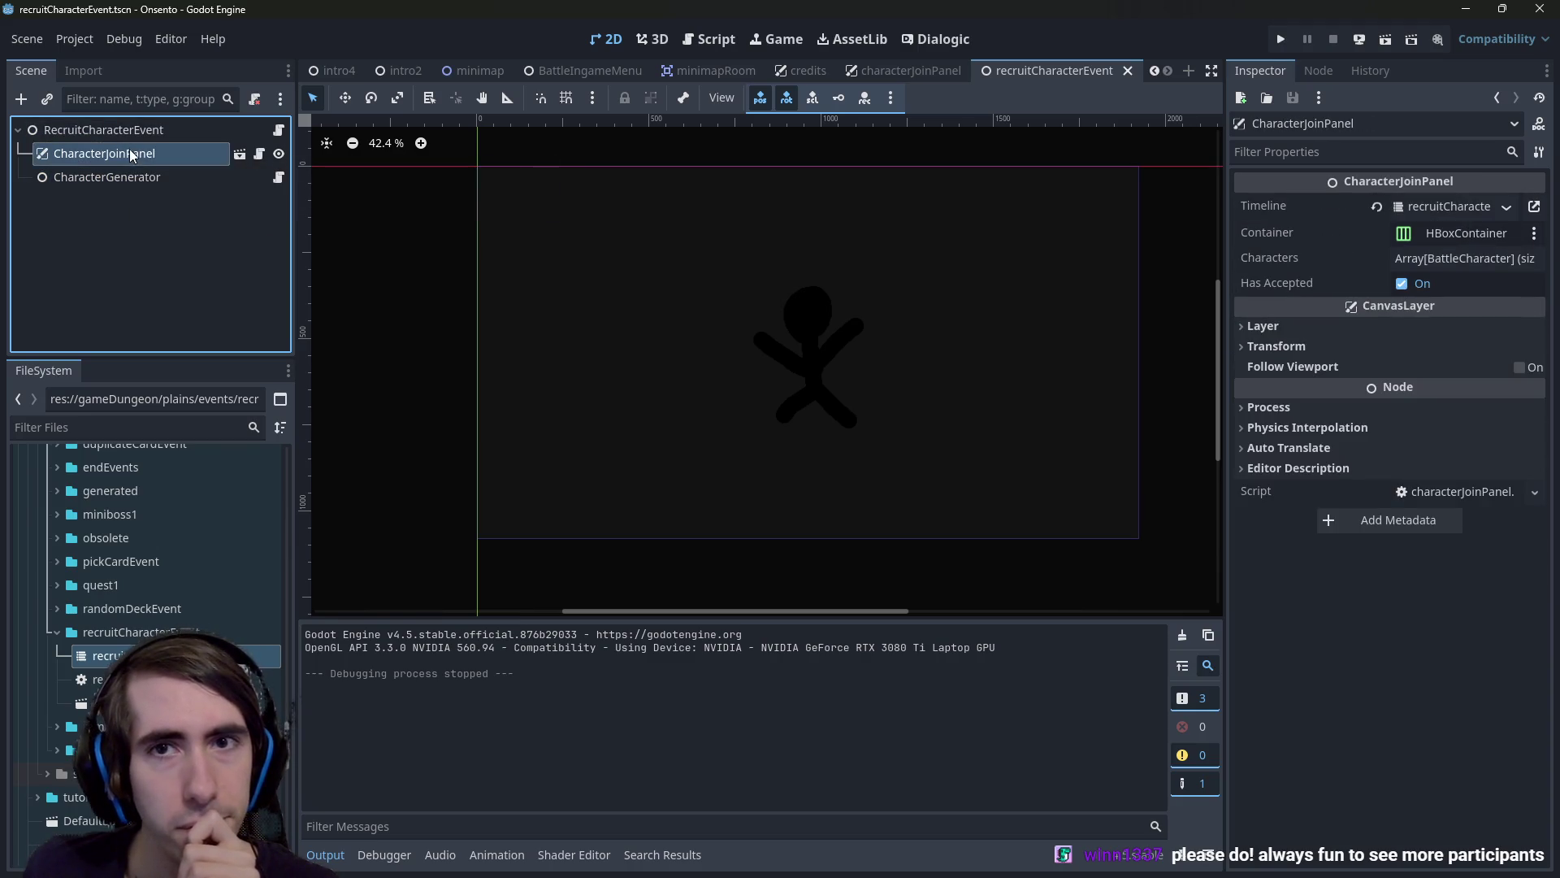
left_click(118, 130)
Open RecruitCharacterEvent's script and add a blank line after the giveCharacter loop in onFinished
left_click(279, 130)
scroll(723, 451, "down", 1)
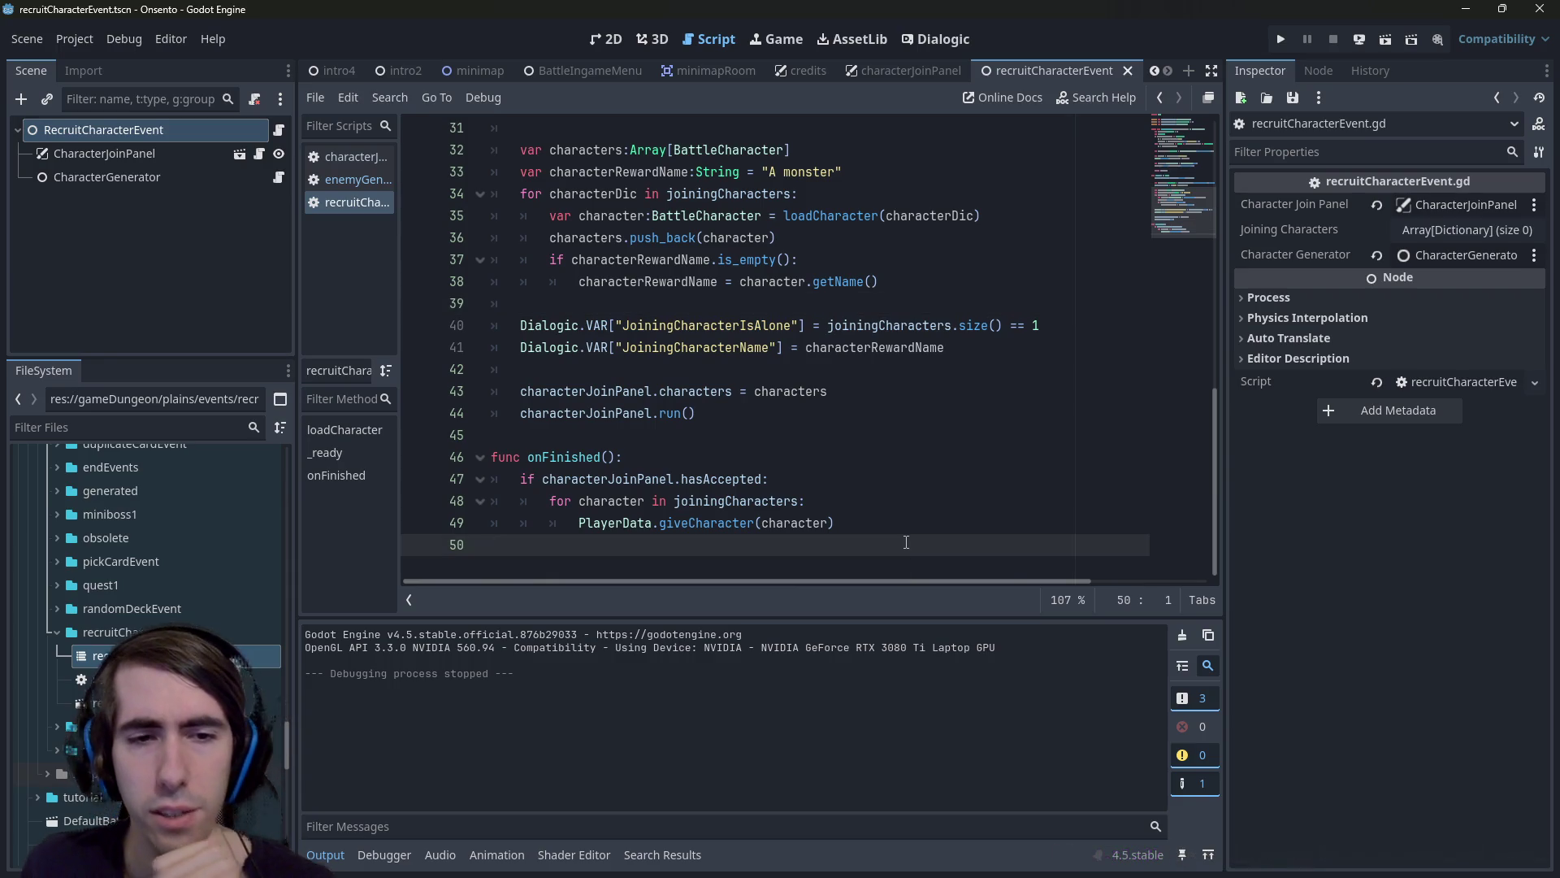
key("Return")
scroll(906, 542, "down", 1)
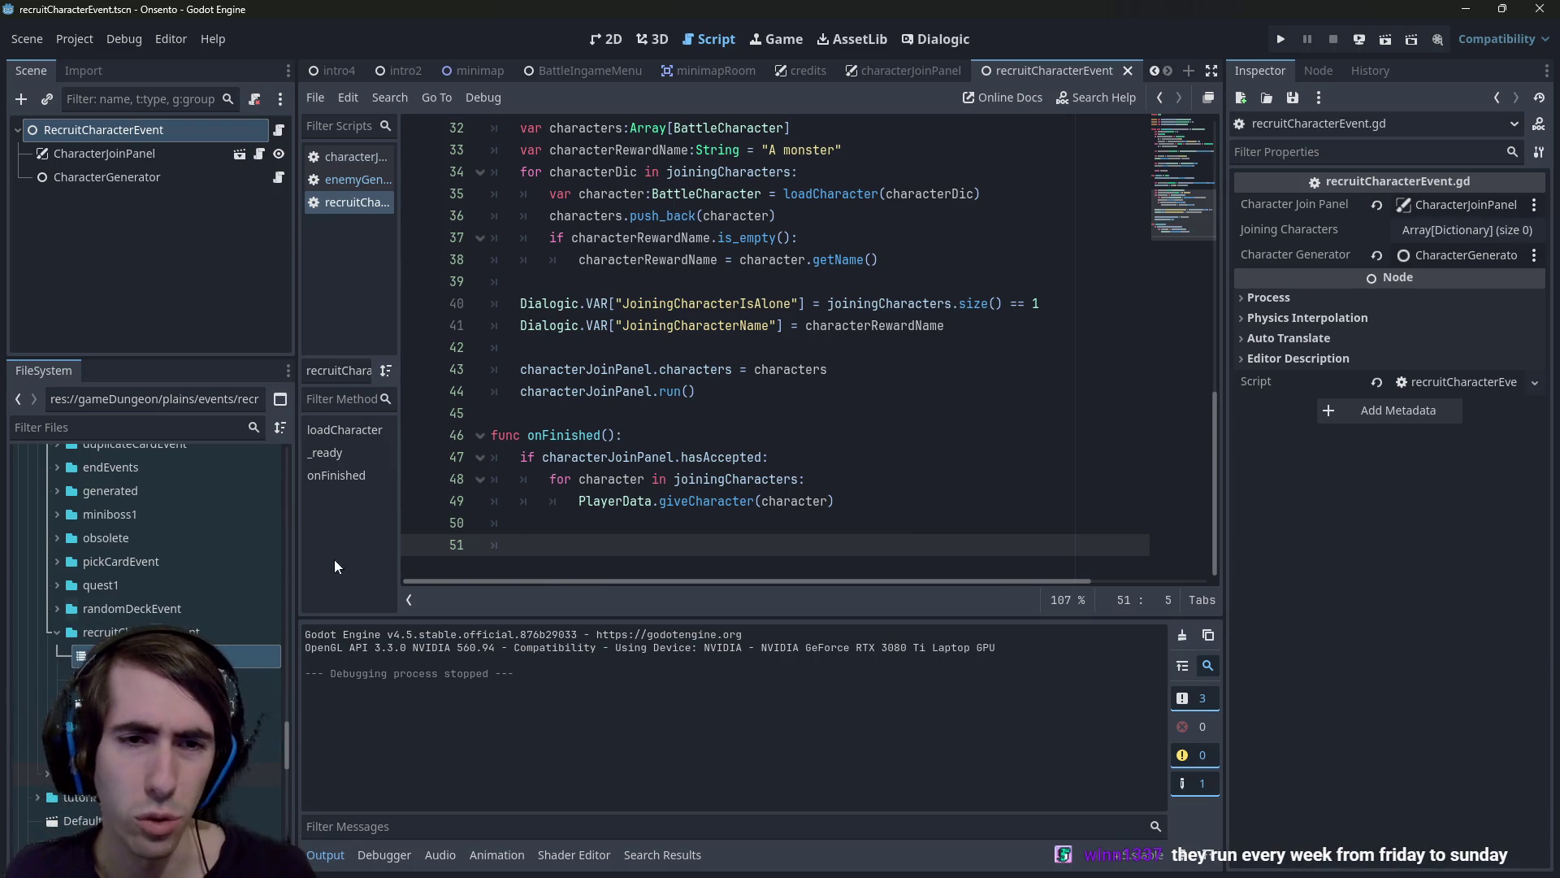
key("ctrl+shift+o")
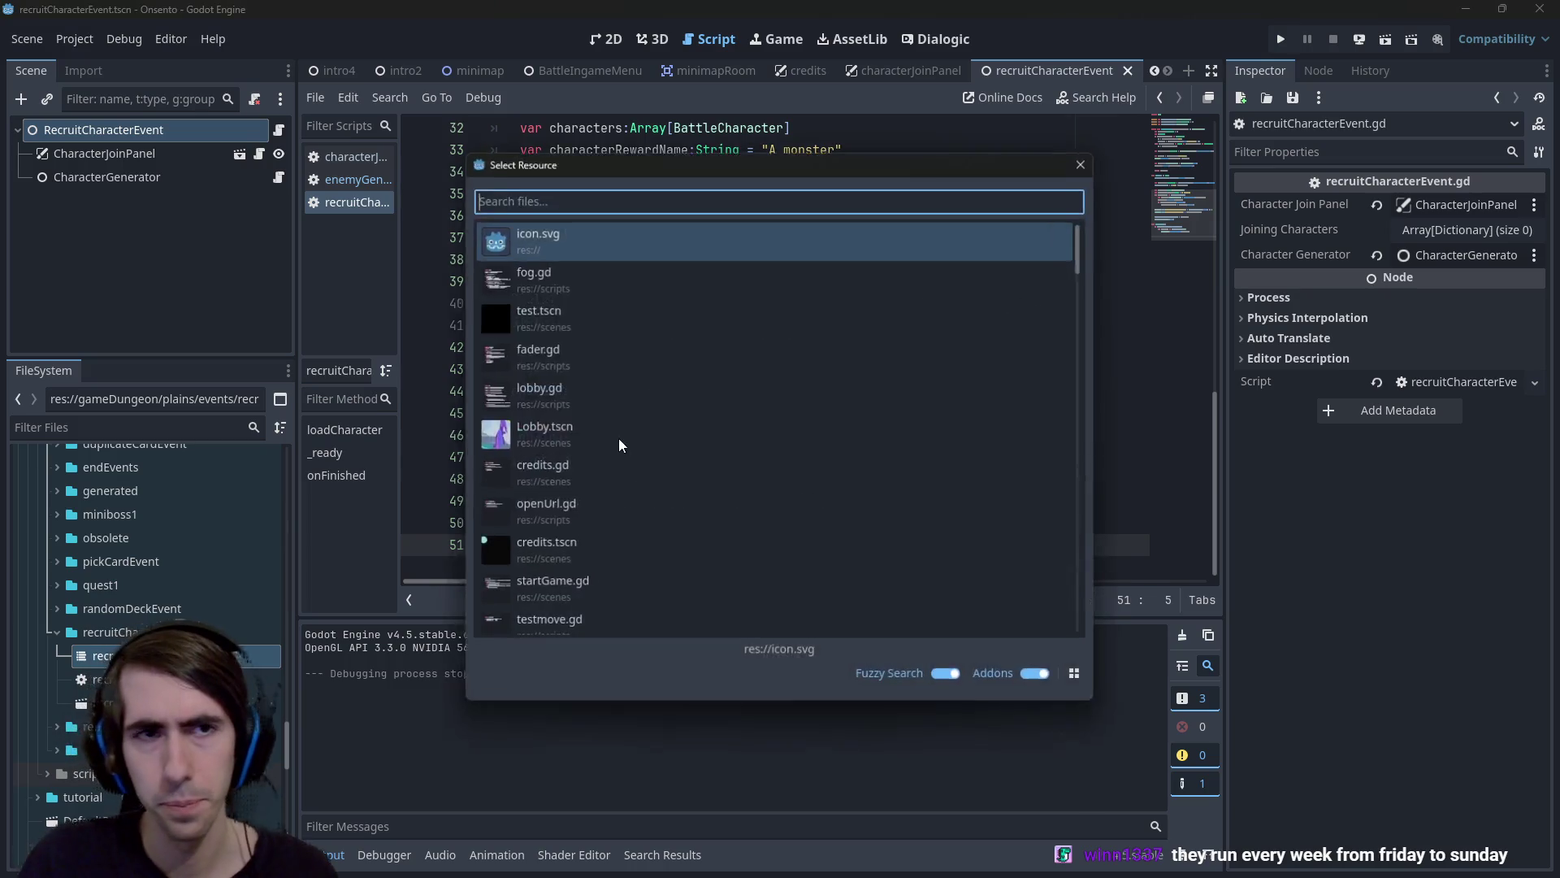
key("Escape")
scroll(790, 75, "up", 10)
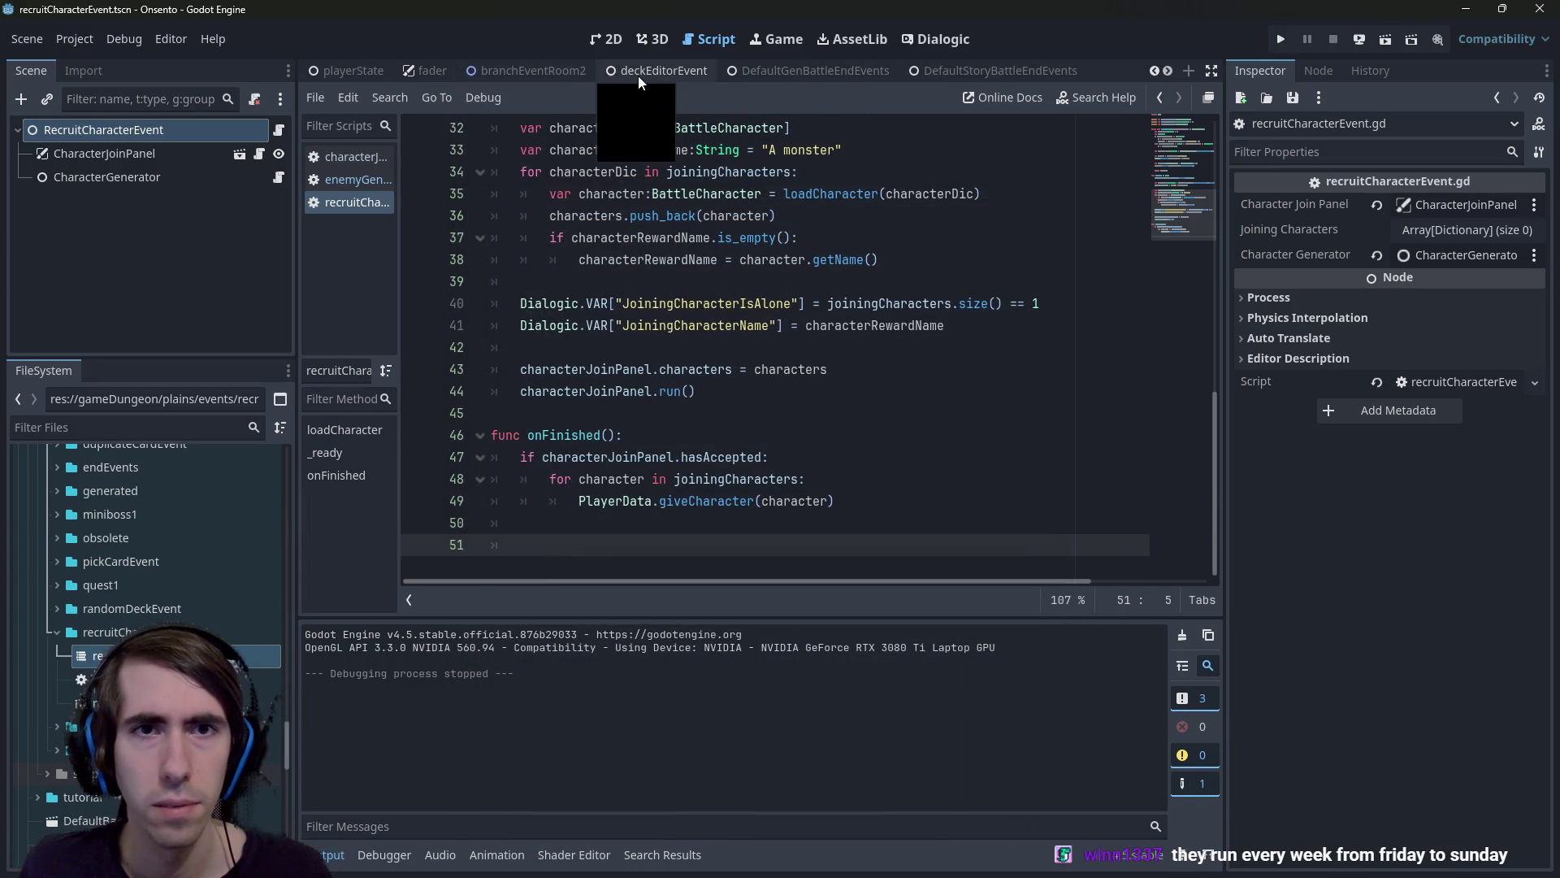
Copy the enterNextRoom() call from deckEditorEvent onto line 51 of recruitCharacterEvent.gd
left_click(637, 73)
left_click(491, 303, "shift")
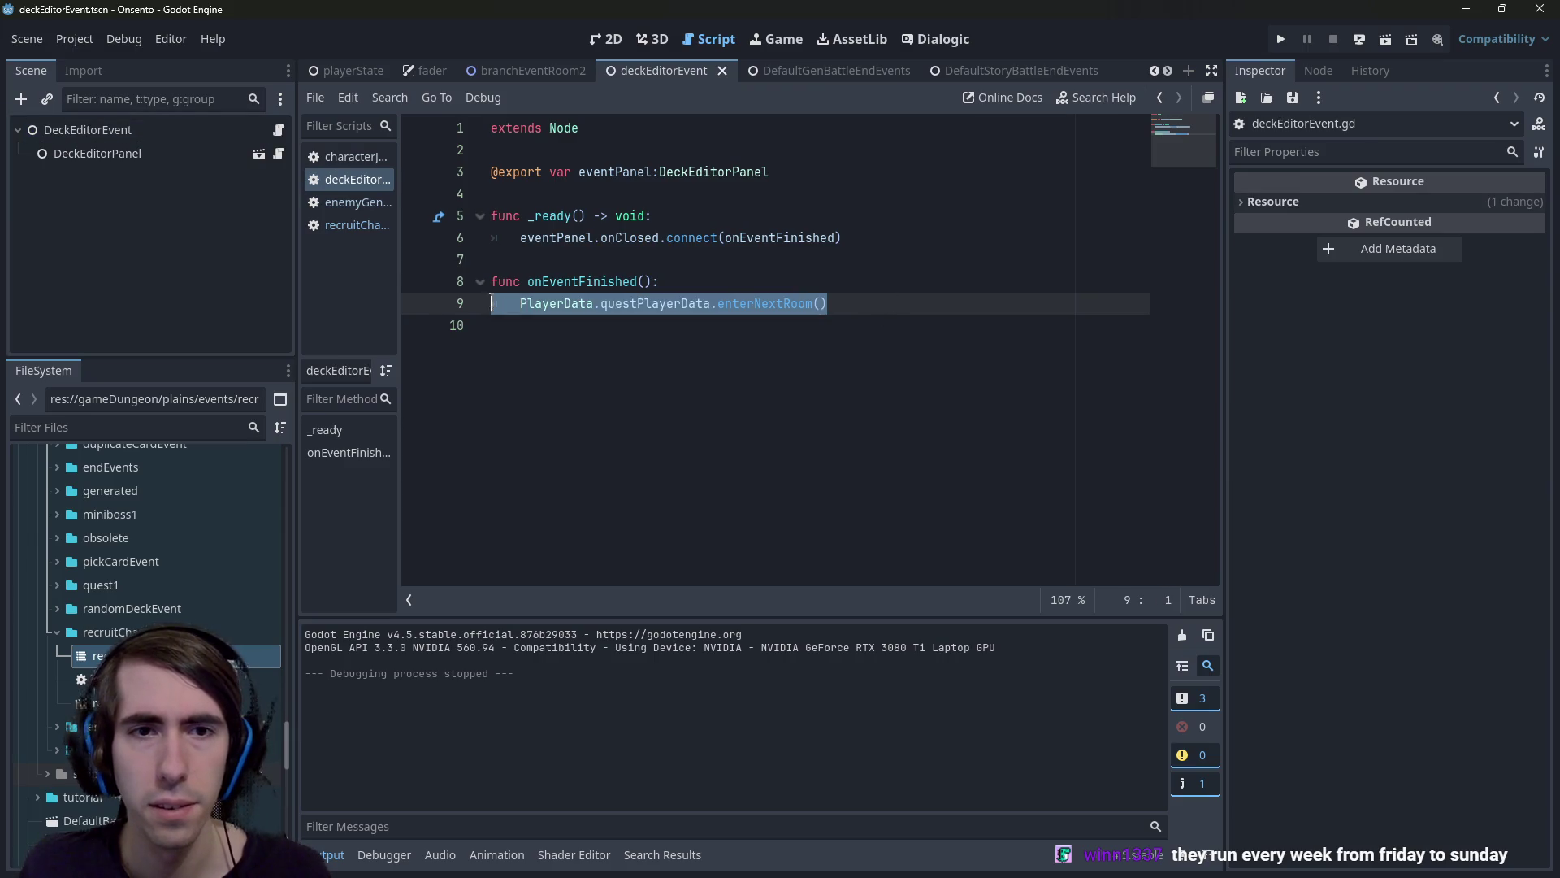
key("alt+Left")
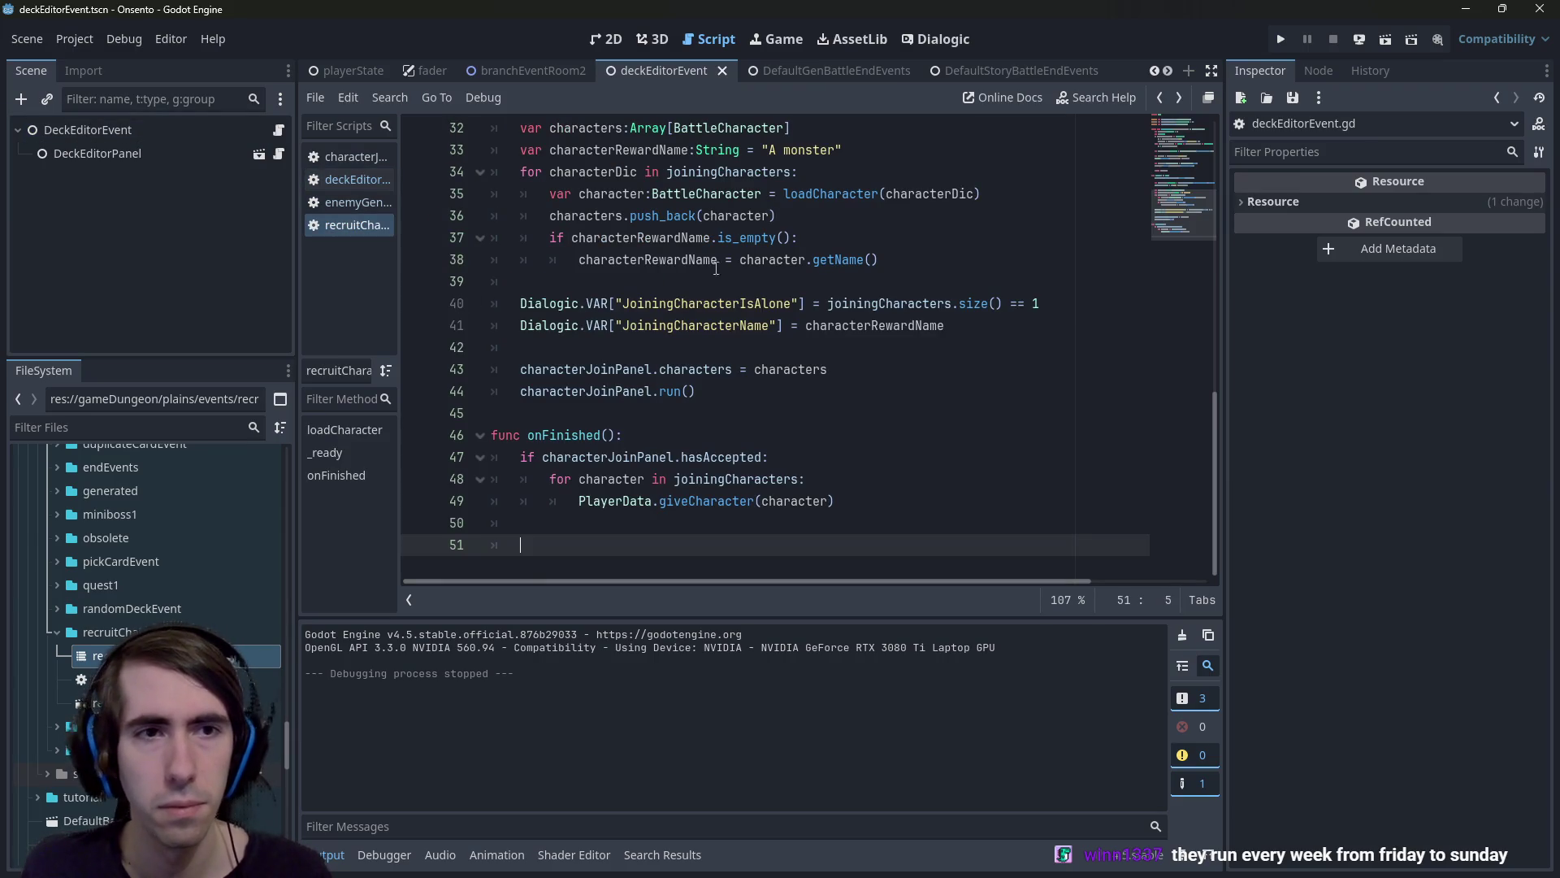
type("PlayerData.questPlayerData.enterNextRoom()")
key("Up")
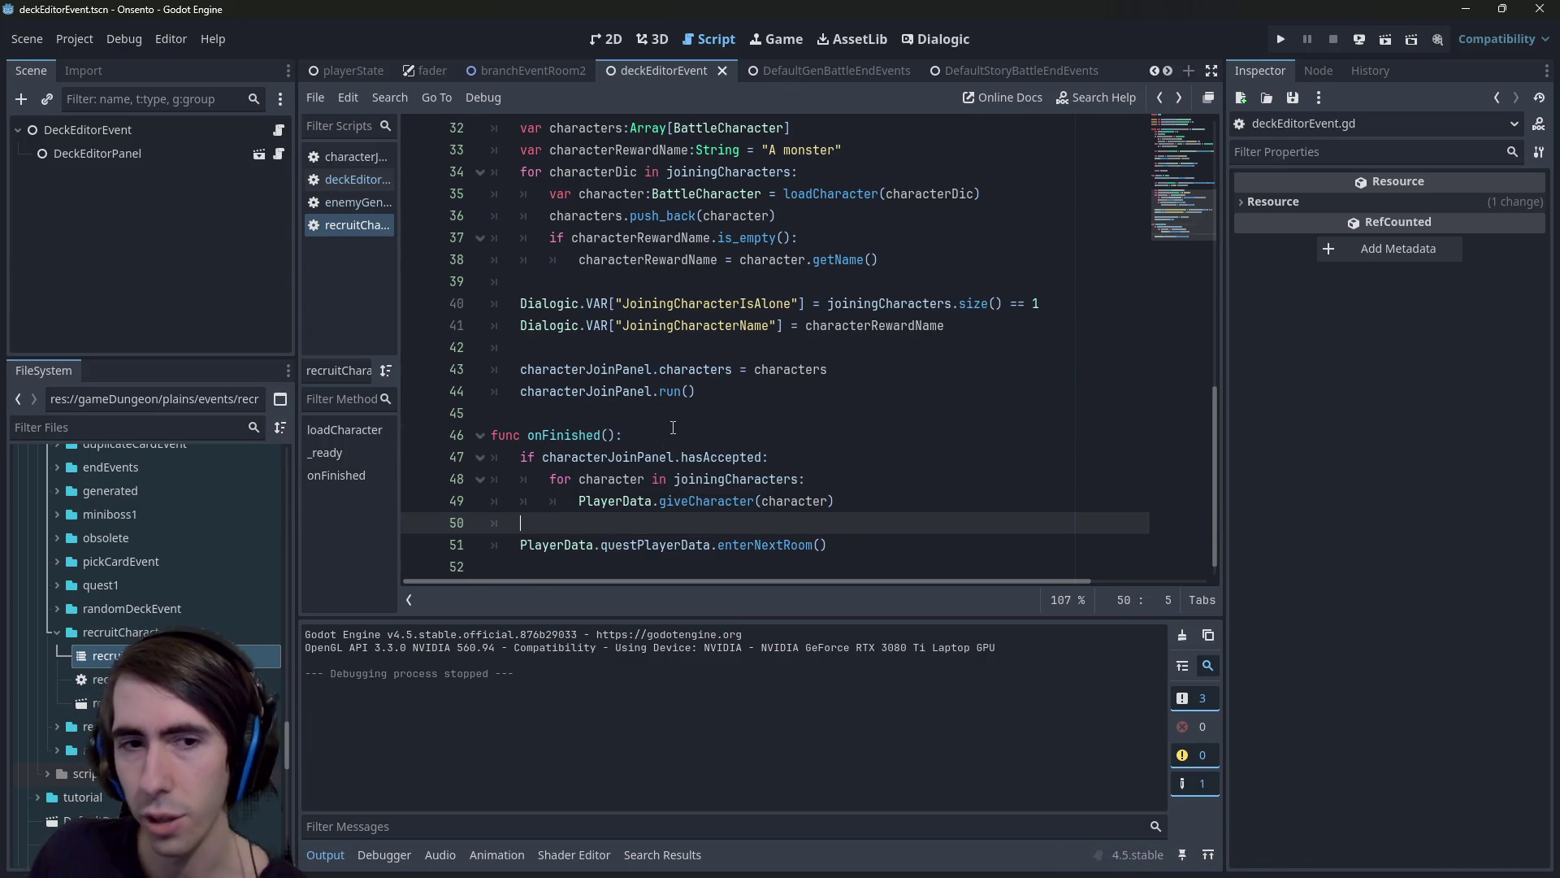
left_click(673, 428)
Open expeditionGenBlueprint.gd through Quick Open, after first trying 'playquest'
key("shift+alt+o")
type("playquest")
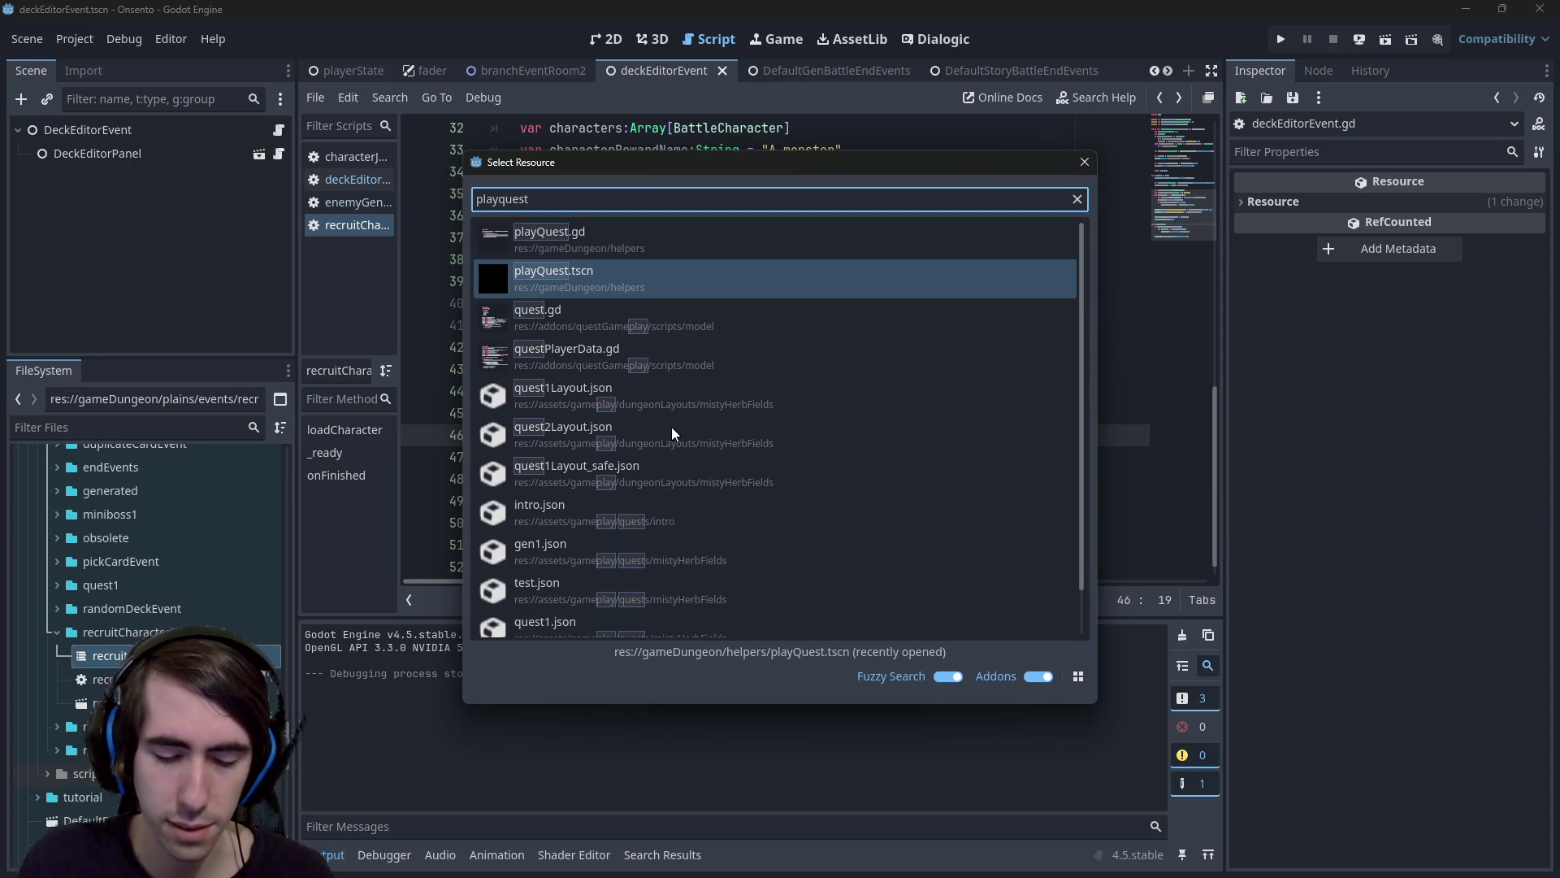
key("Escape")
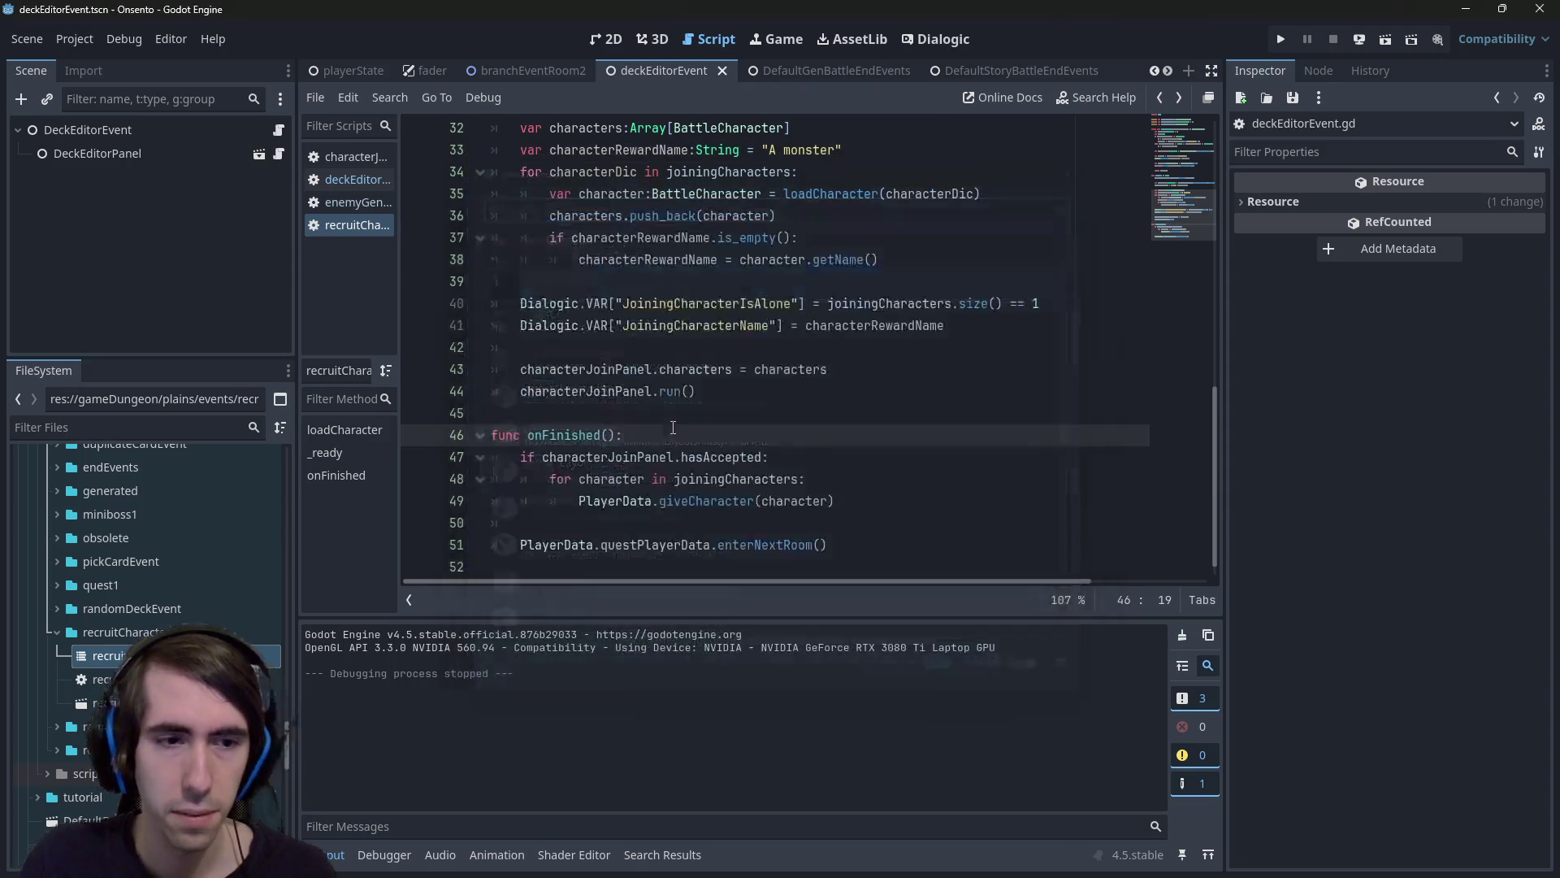
key("shift+alt+o")
type("expeditionGen")
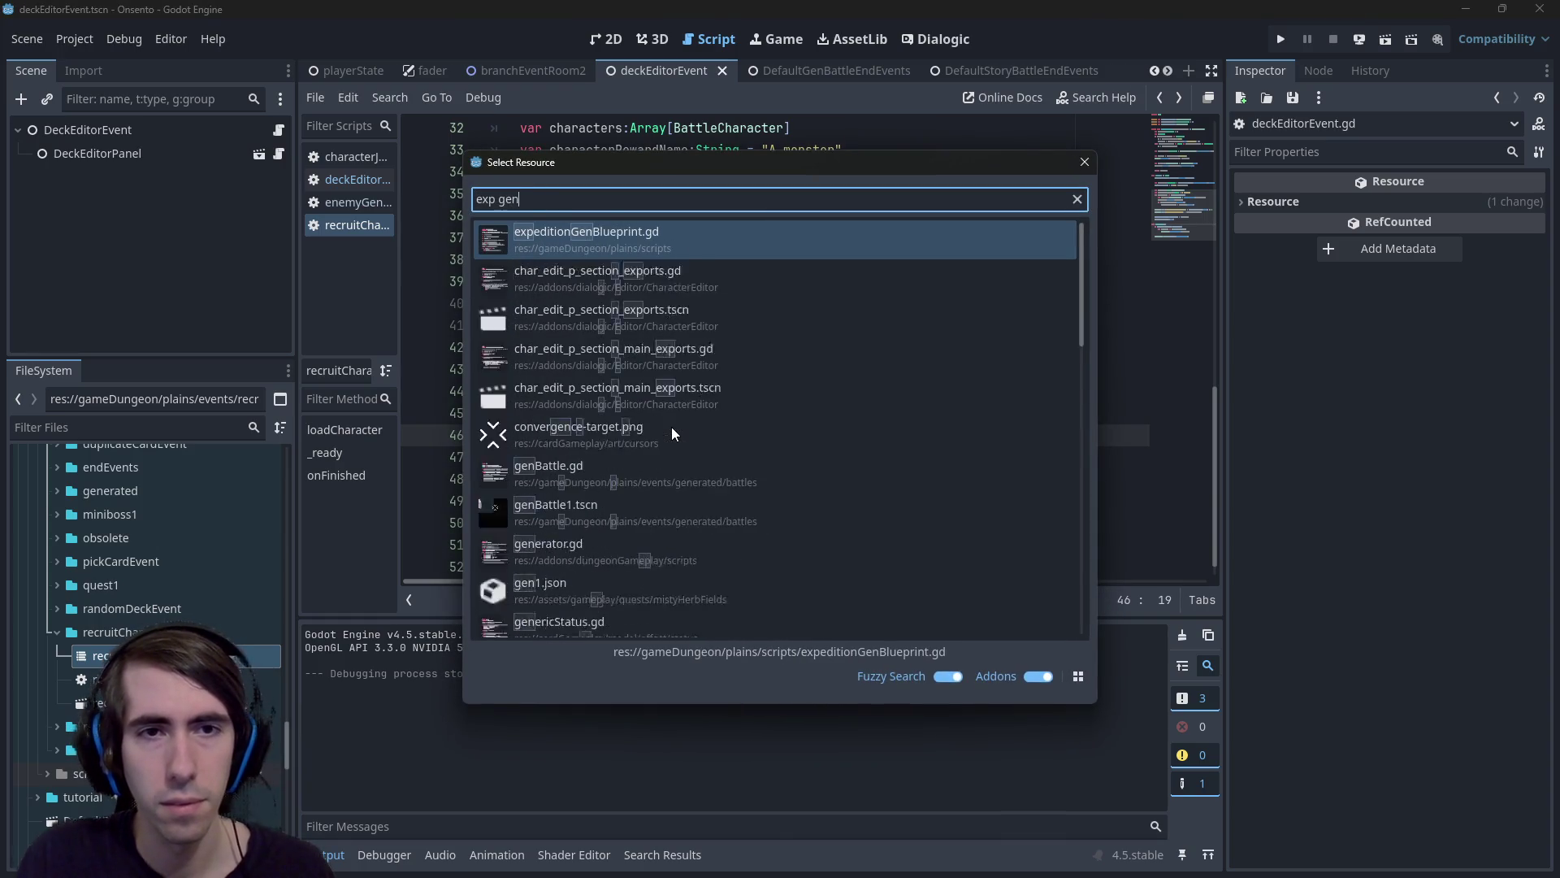
key("Return")
scroll(671, 426, "up", 8)
scroll(758, 340, "down", 8)
scroll(731, 349, "down", 1)
scroll(713, 360, "up", 5)
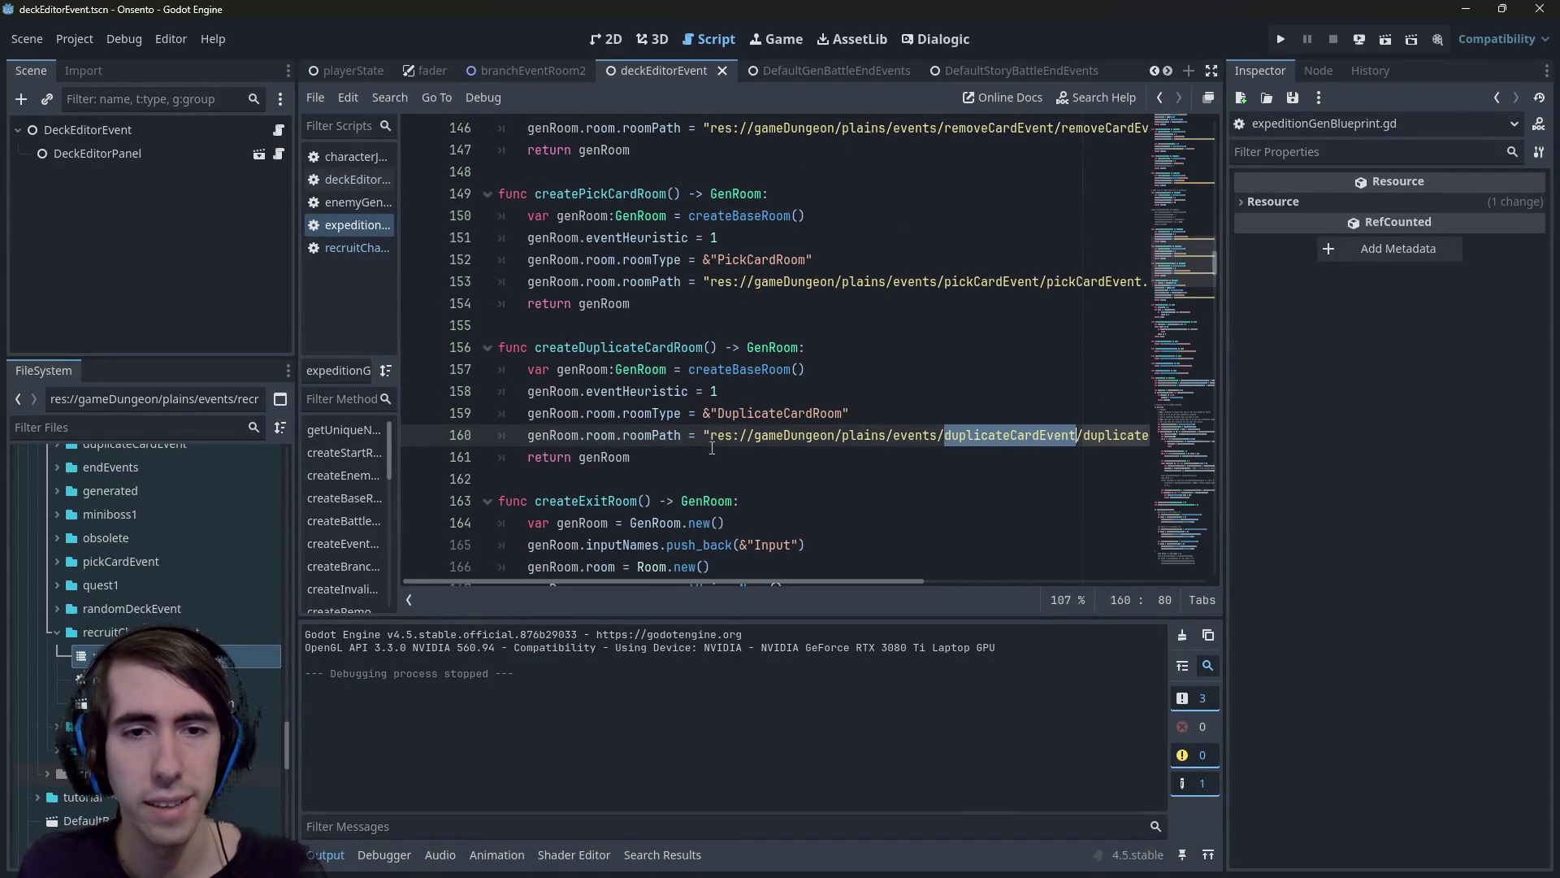
Duplicate createDuplicateCardRoom below itself and change the copy's room type to CharacterJoinRoom
left_click_drag(631, 458, 499, 347)
key("ctrl+c")
left_click(619, 478)
key("Return")
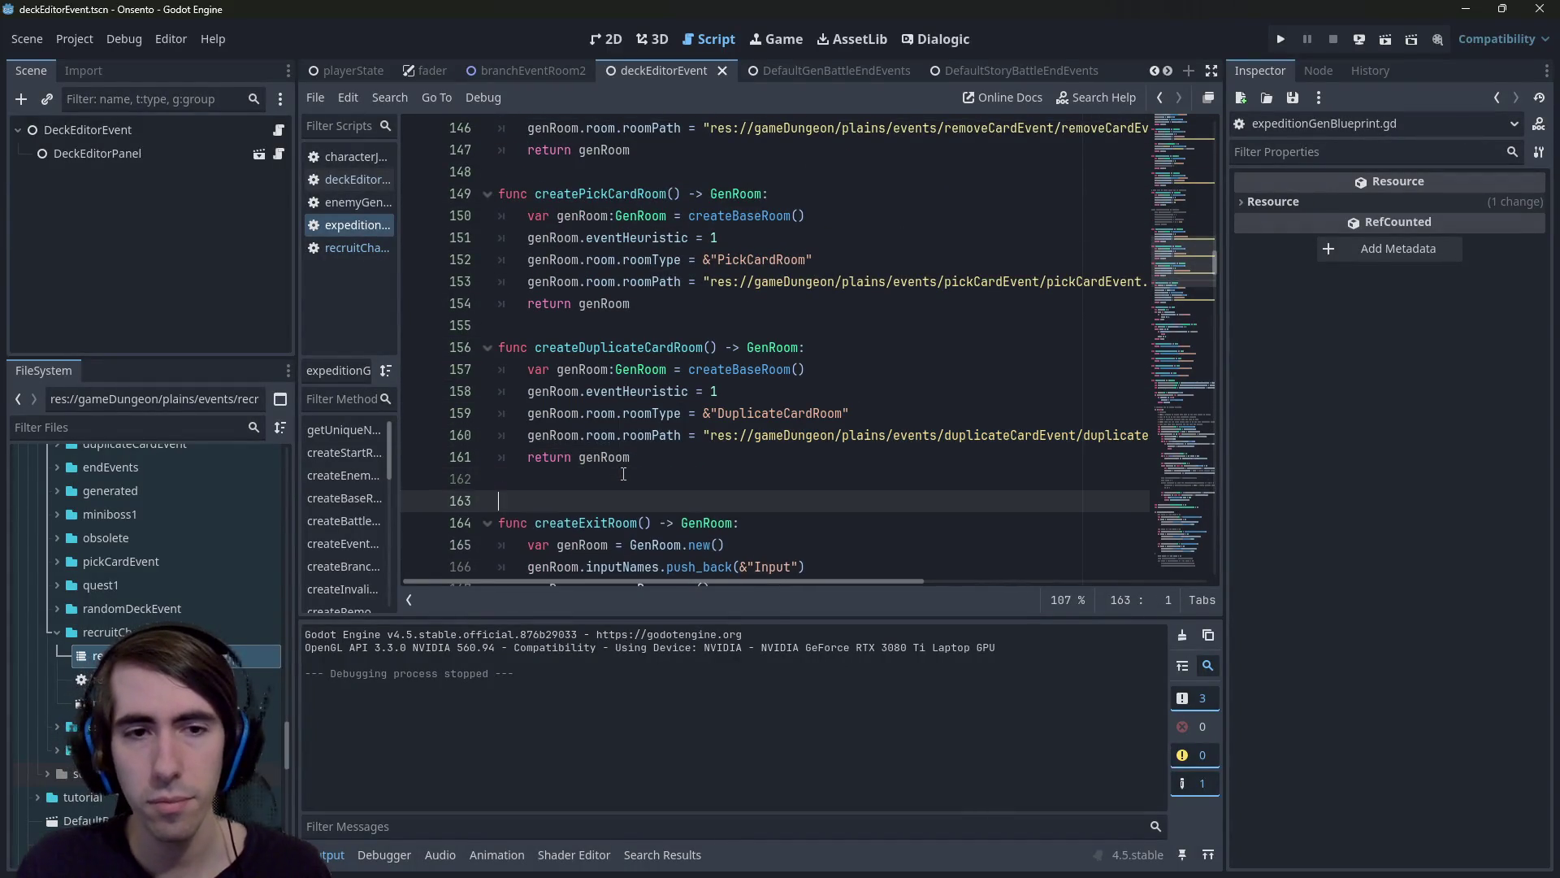
key("ctrl+v")
scroll(683, 456, "down", 1)
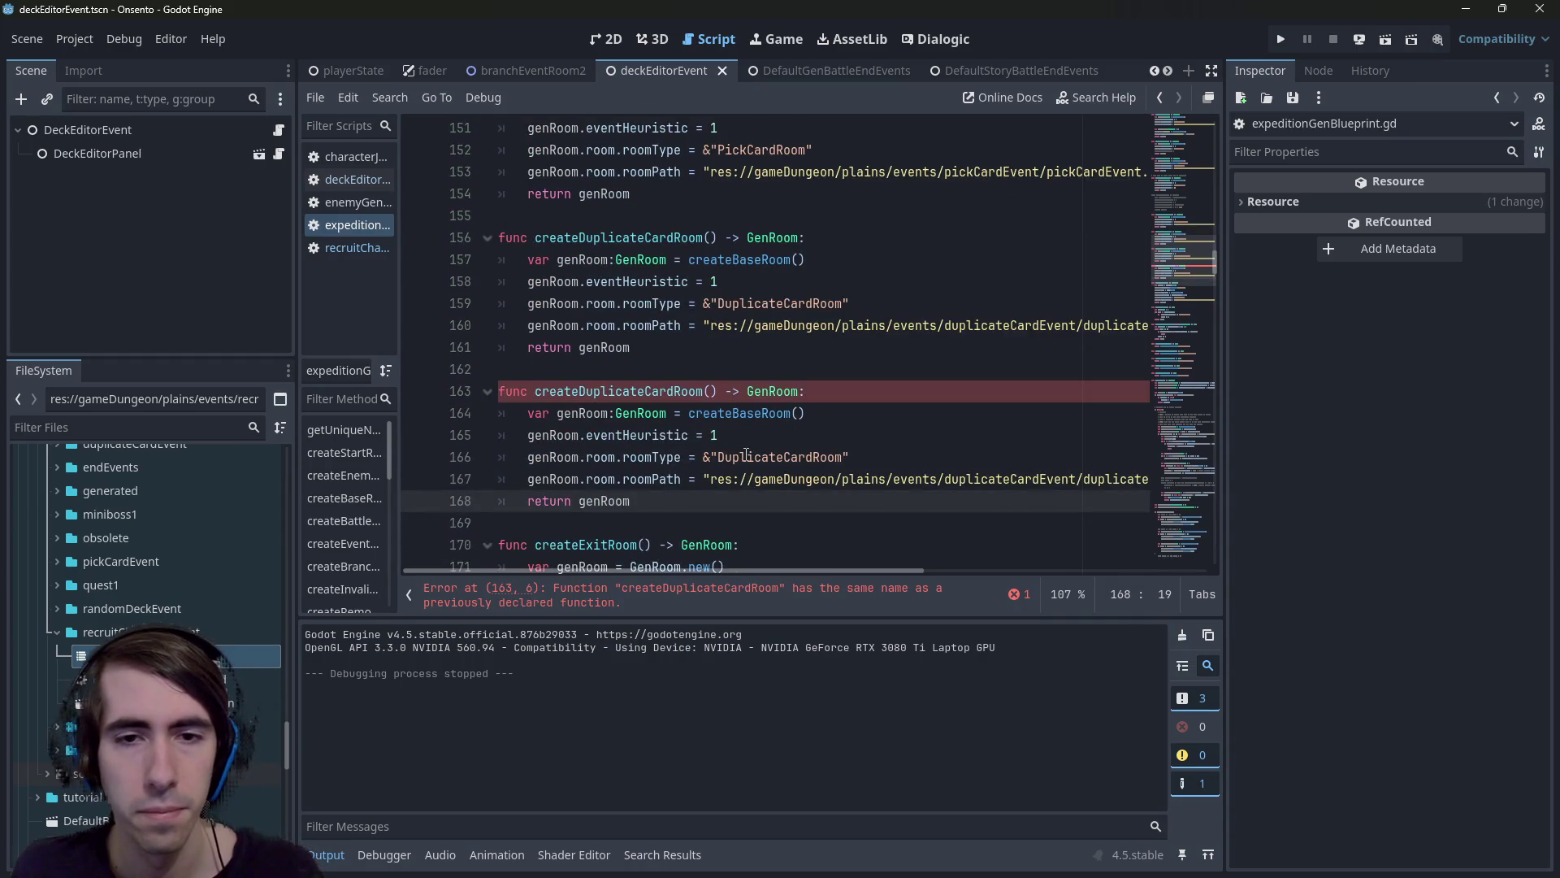
double_click(778, 457)
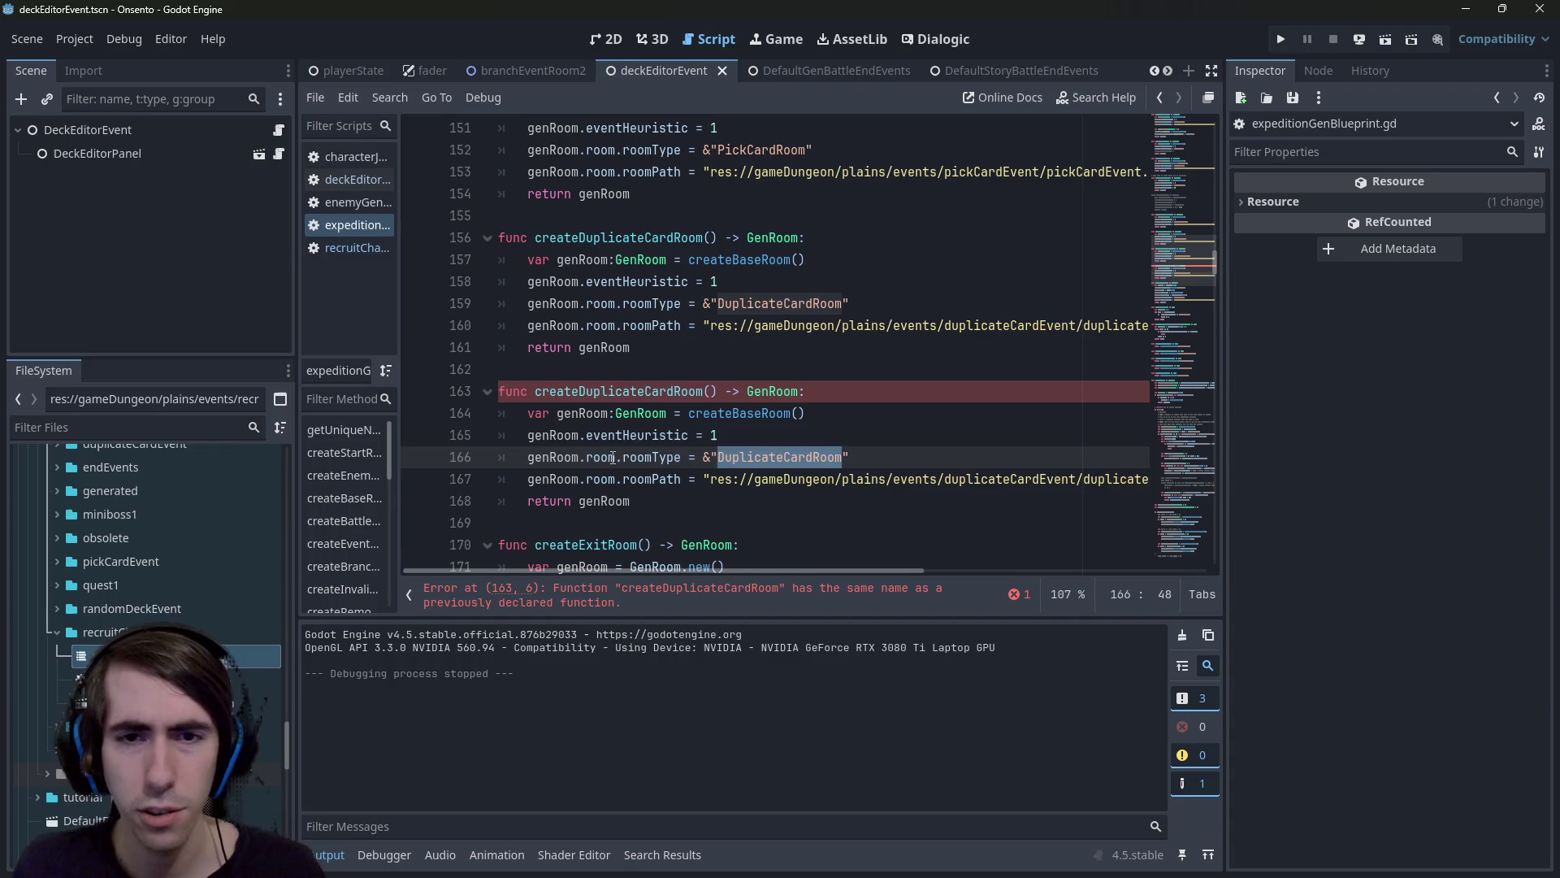
type("Characte")
type("rJoinRoom")
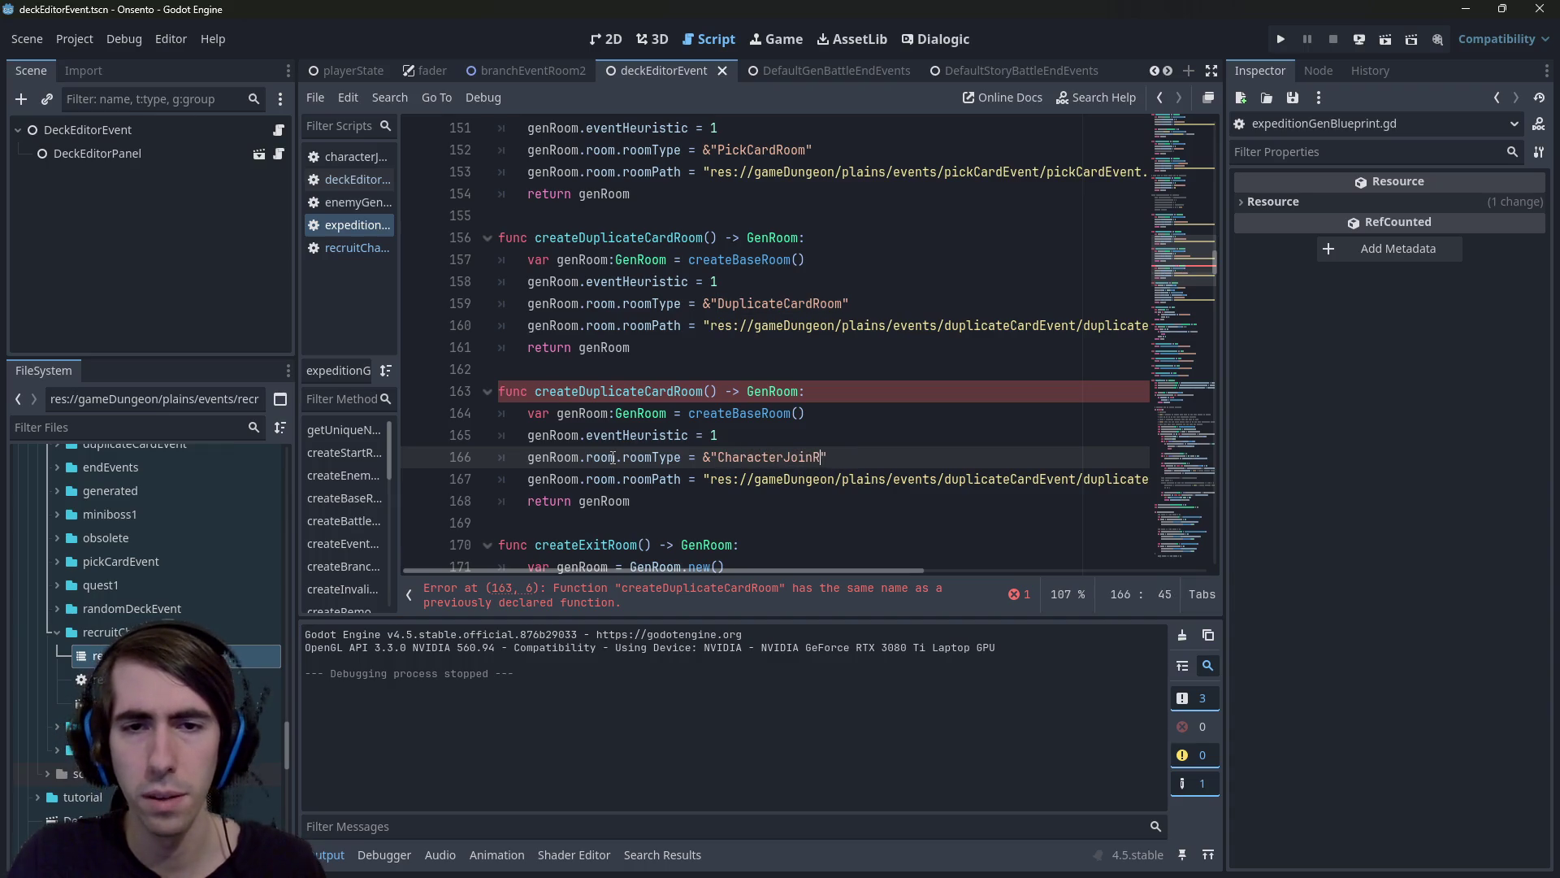
key("ctrl+shift+Left")
Search the whole project for CharacterJoinRoom and RecruitCharacterRoom references
key("ctrl+shift+f")
key("Return")
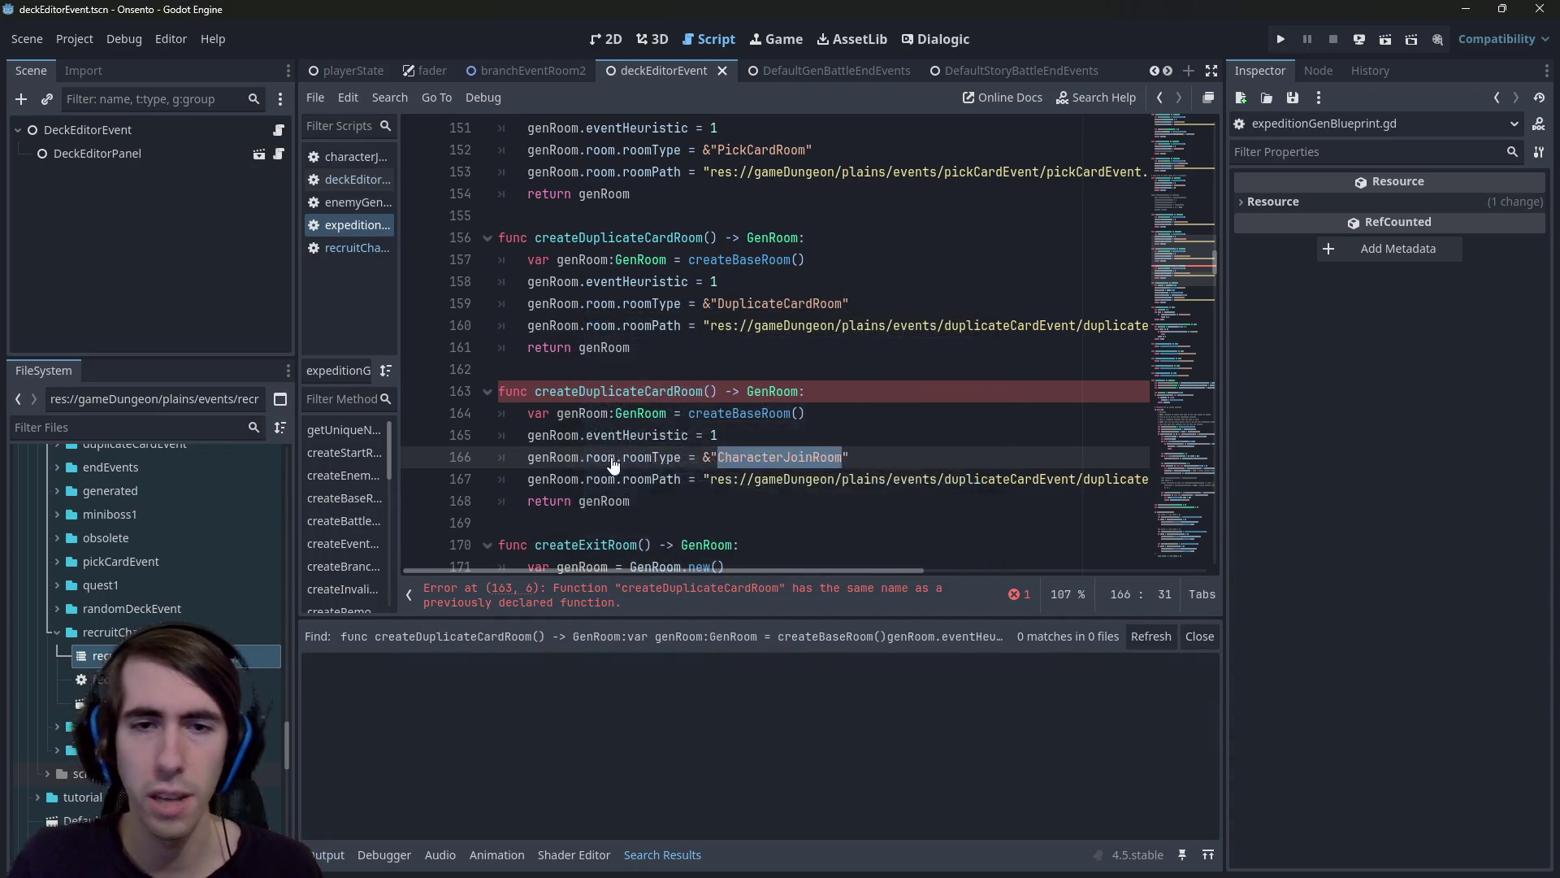
left_click(740, 457)
double_click(740, 456)
key("ctrl+shift+f")
key("Return")
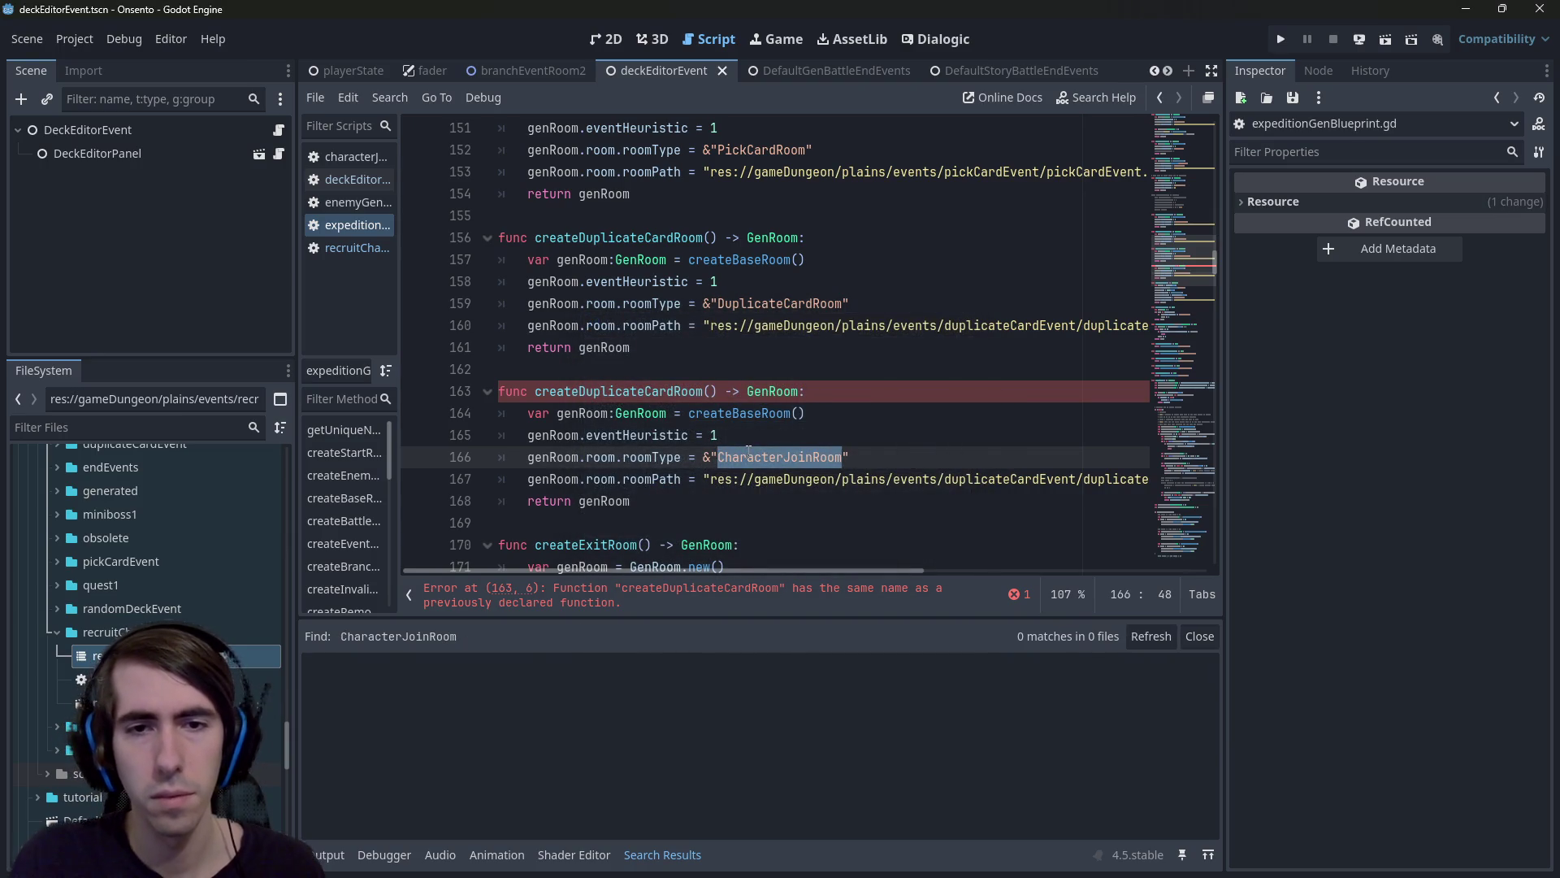
key("ctrl+shift+f")
type("RecruitCharacterRoom")
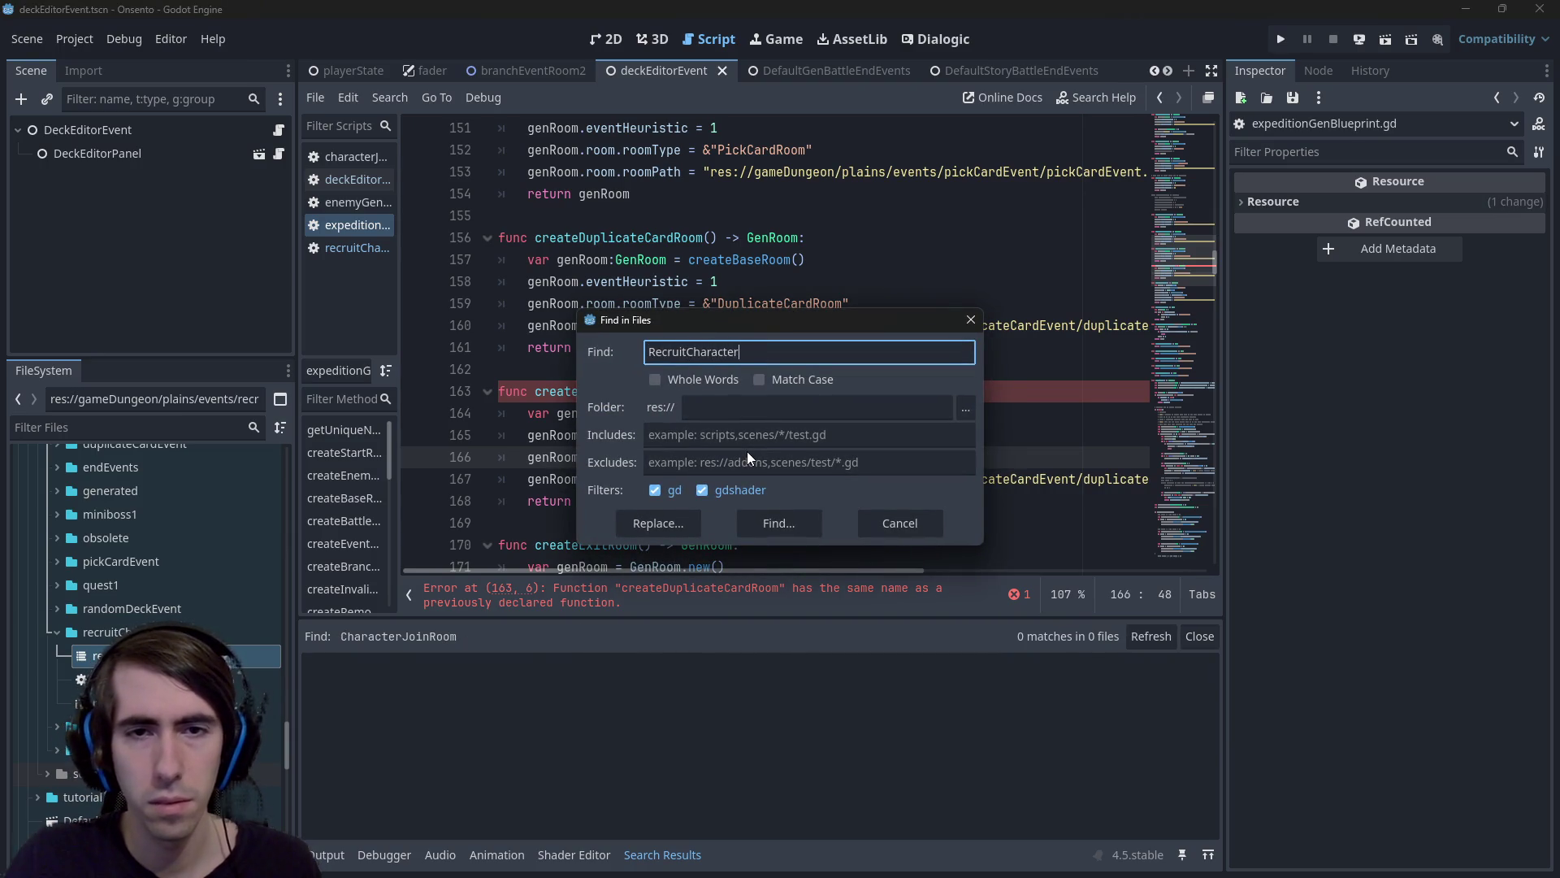
key("ctrl+a")
key("Return")
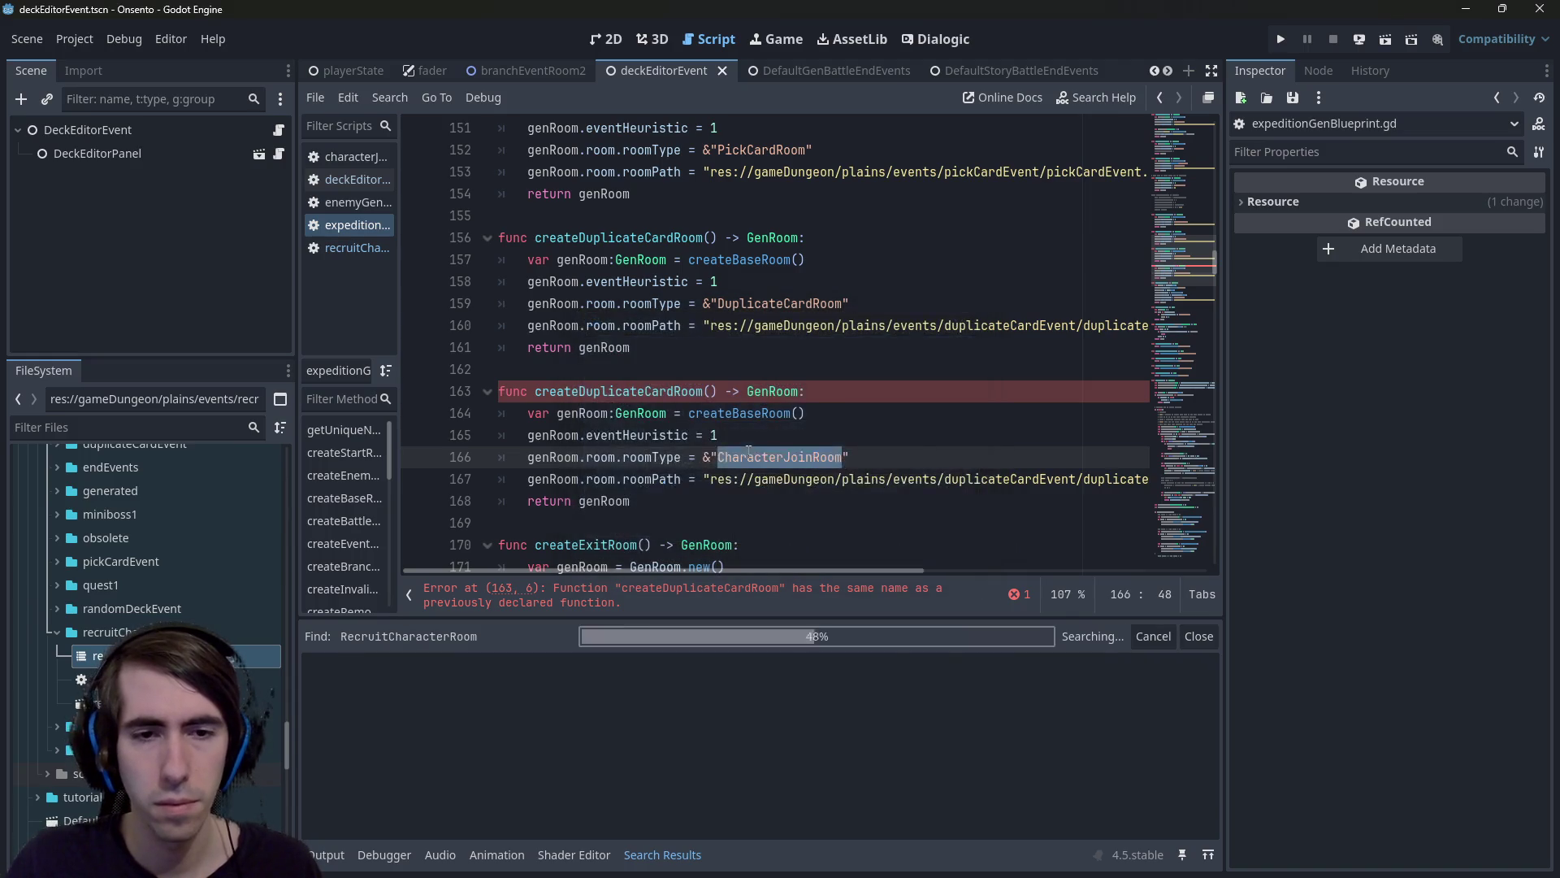
left_click(748, 456)
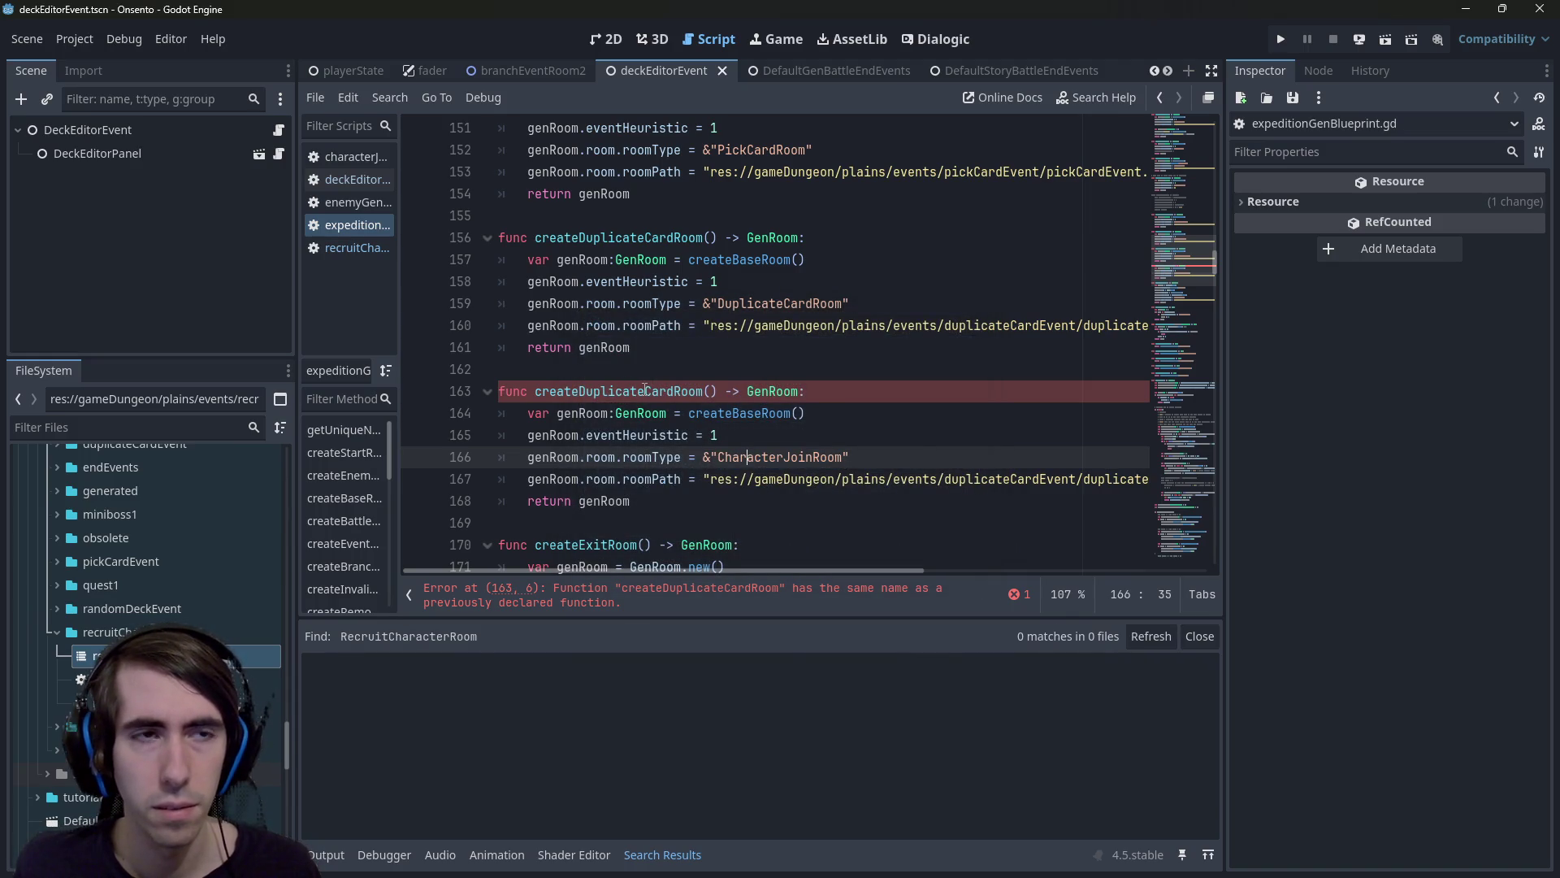
Close the DefaultGenBattleEndEvents and DefaultStoryBattleEndEvents scenes and move deckEditorEvent's tab to the front
key("shift+alt+o")
type("recr")
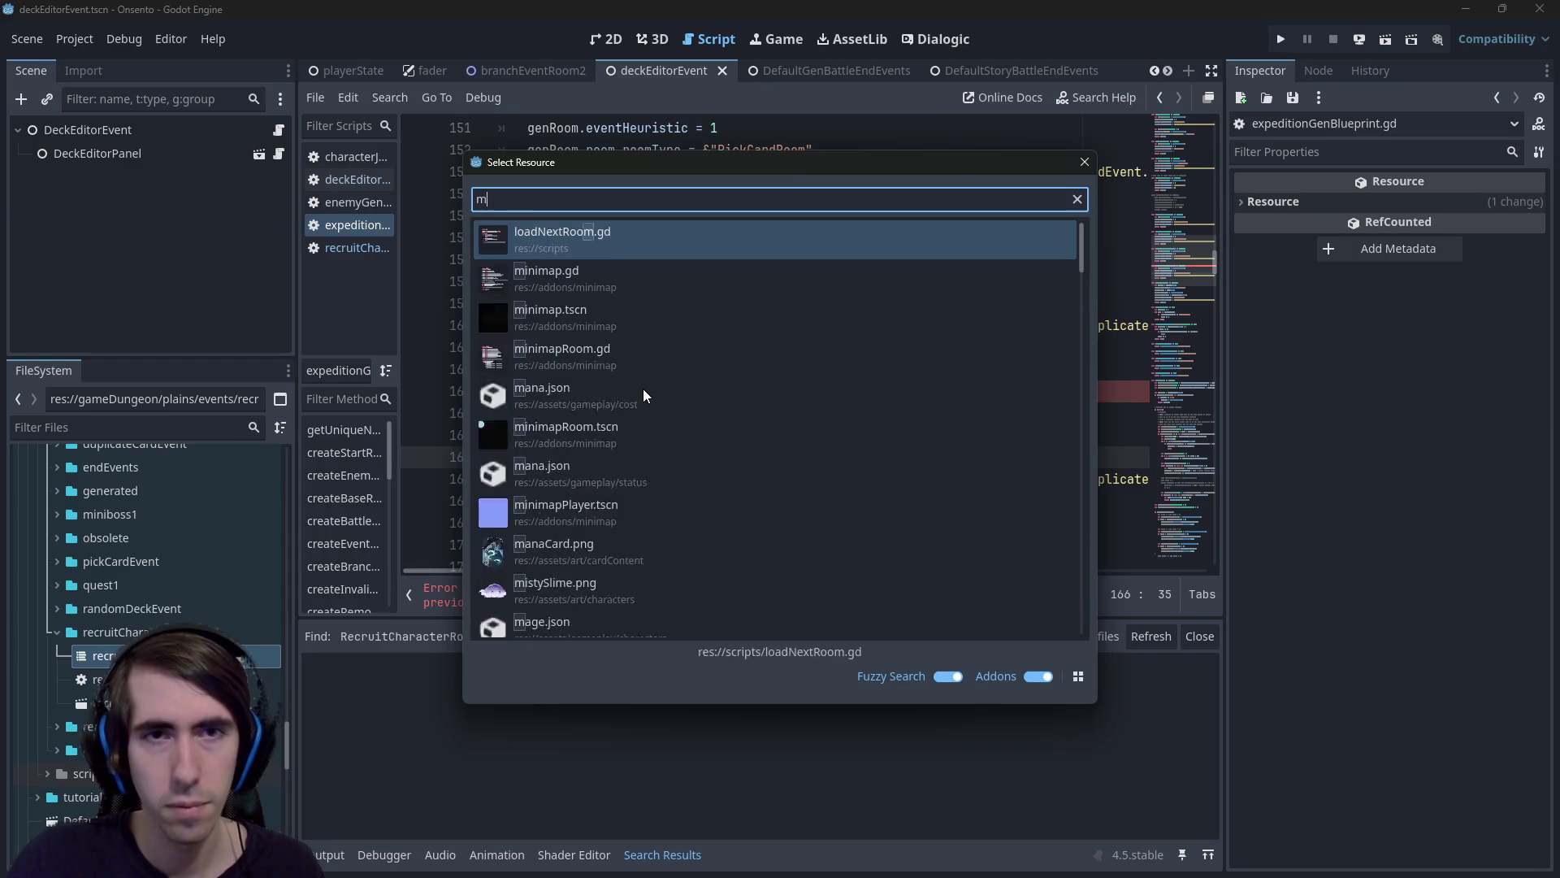
key("Escape")
middle_click(769, 63)
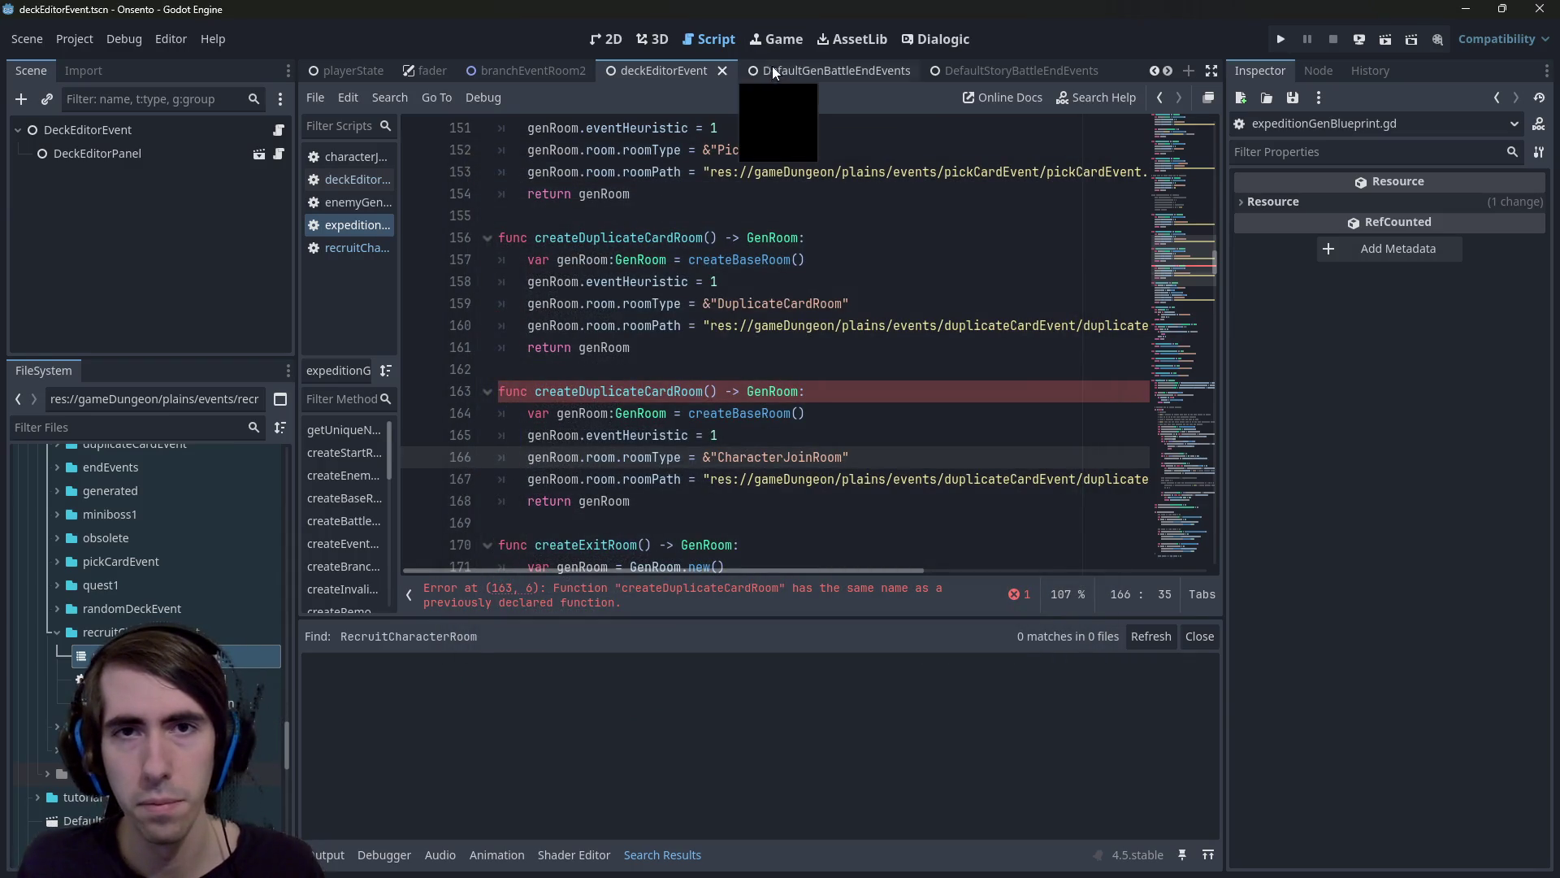
middle_click(783, 77)
mouse_move(783, 76)
left_mouse_down()
mouse_move(932, 72)
mouse_move(503, 77)
left_mouse_up()
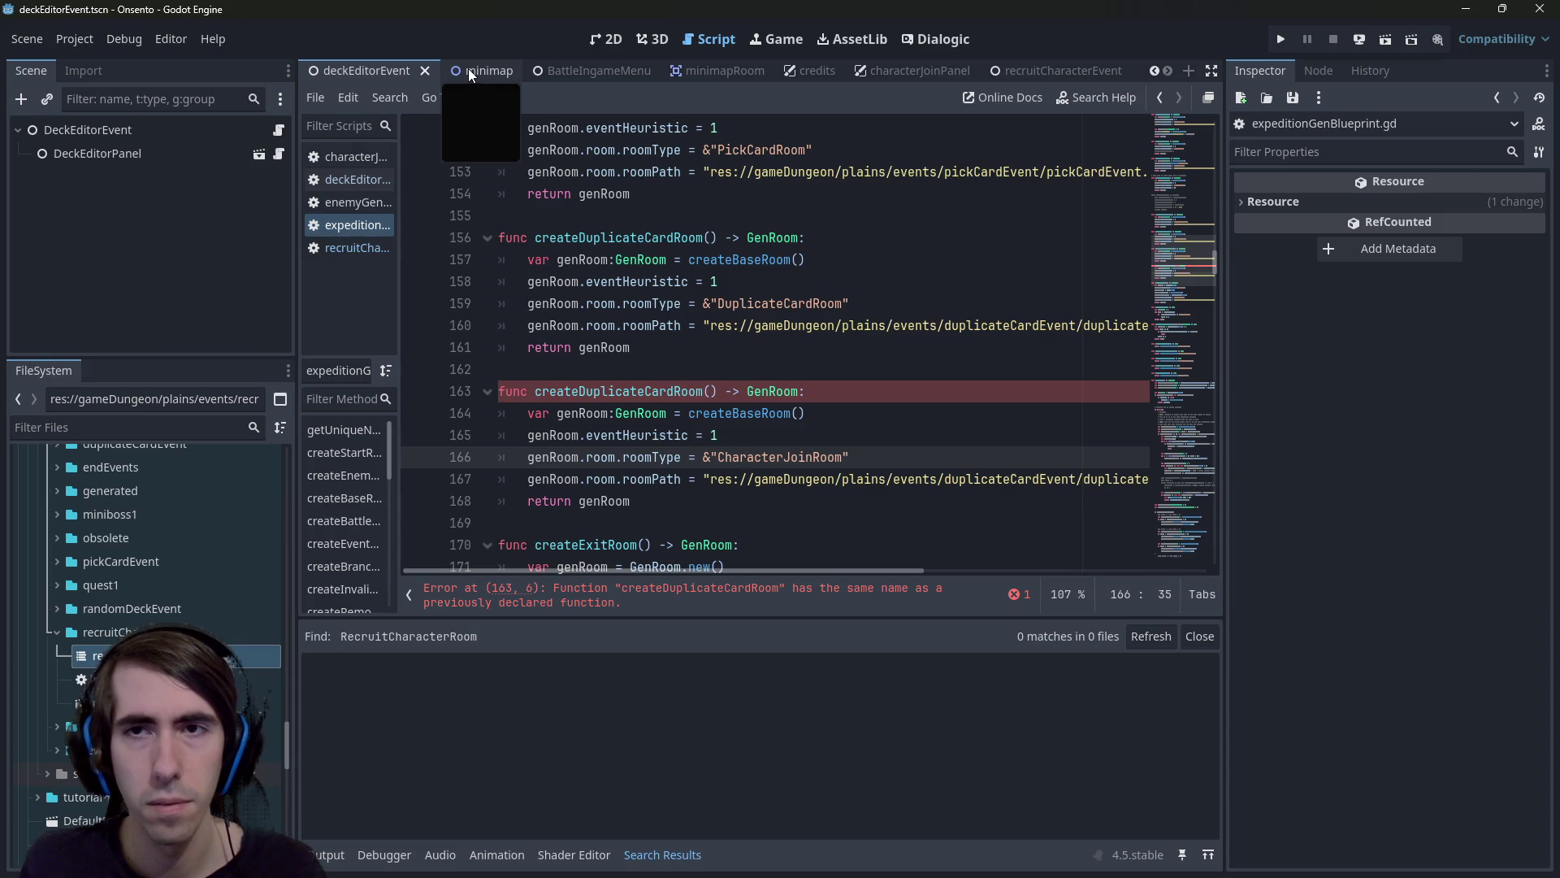
Find the characterJoinTexture variable in the minimapRoom script
scroll(660, 69, "up", 4)
scroll(661, 68, "down", 4)
left_click(663, 72)
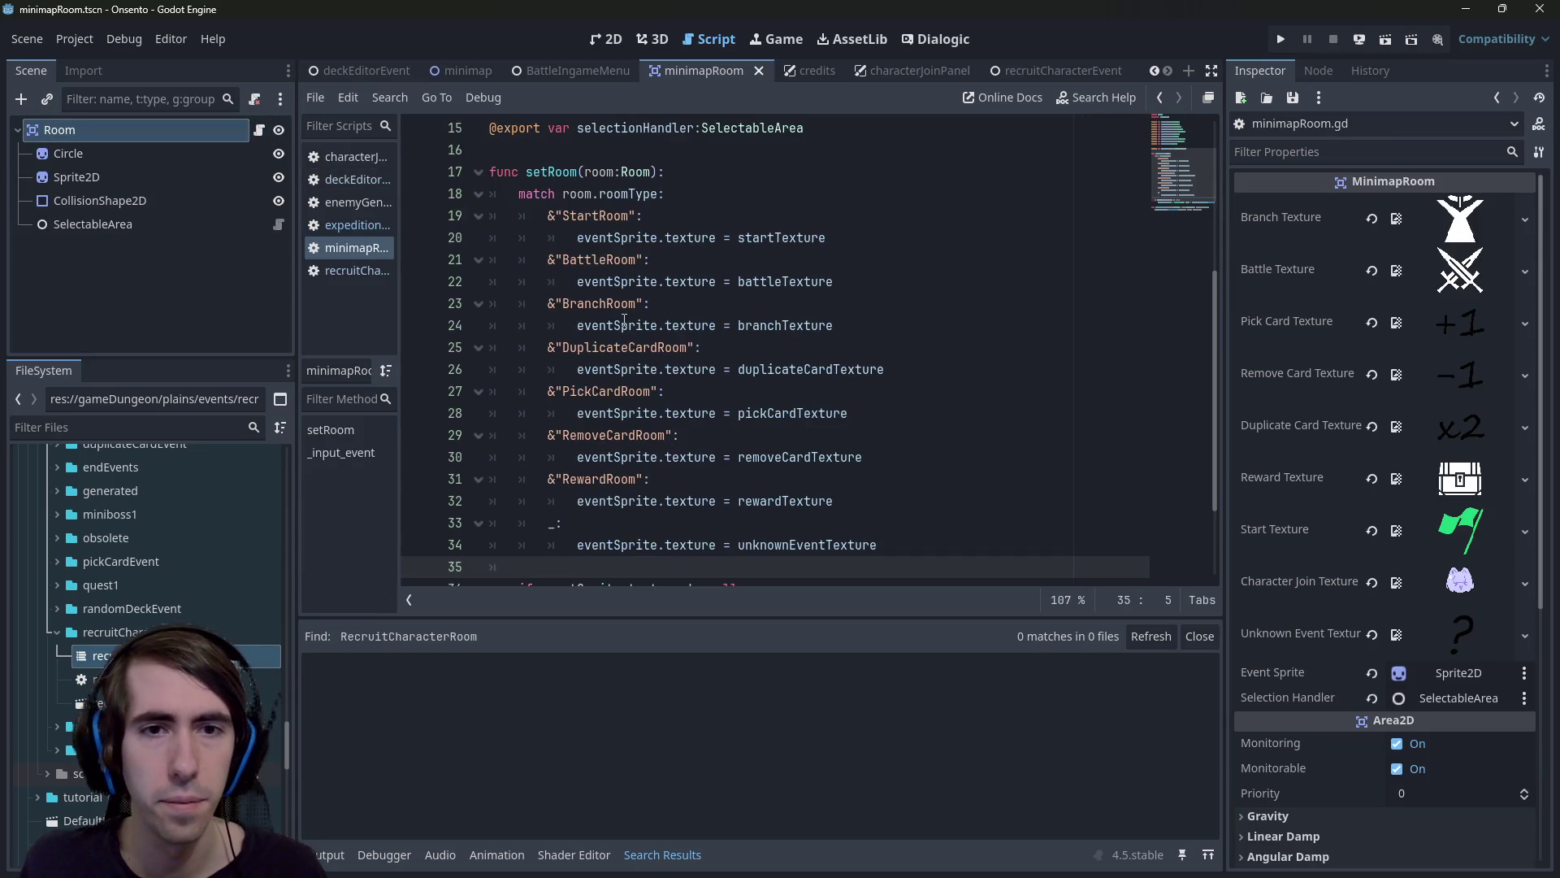
scroll(622, 317, "down", 1)
scroll(632, 421, "up", 1)
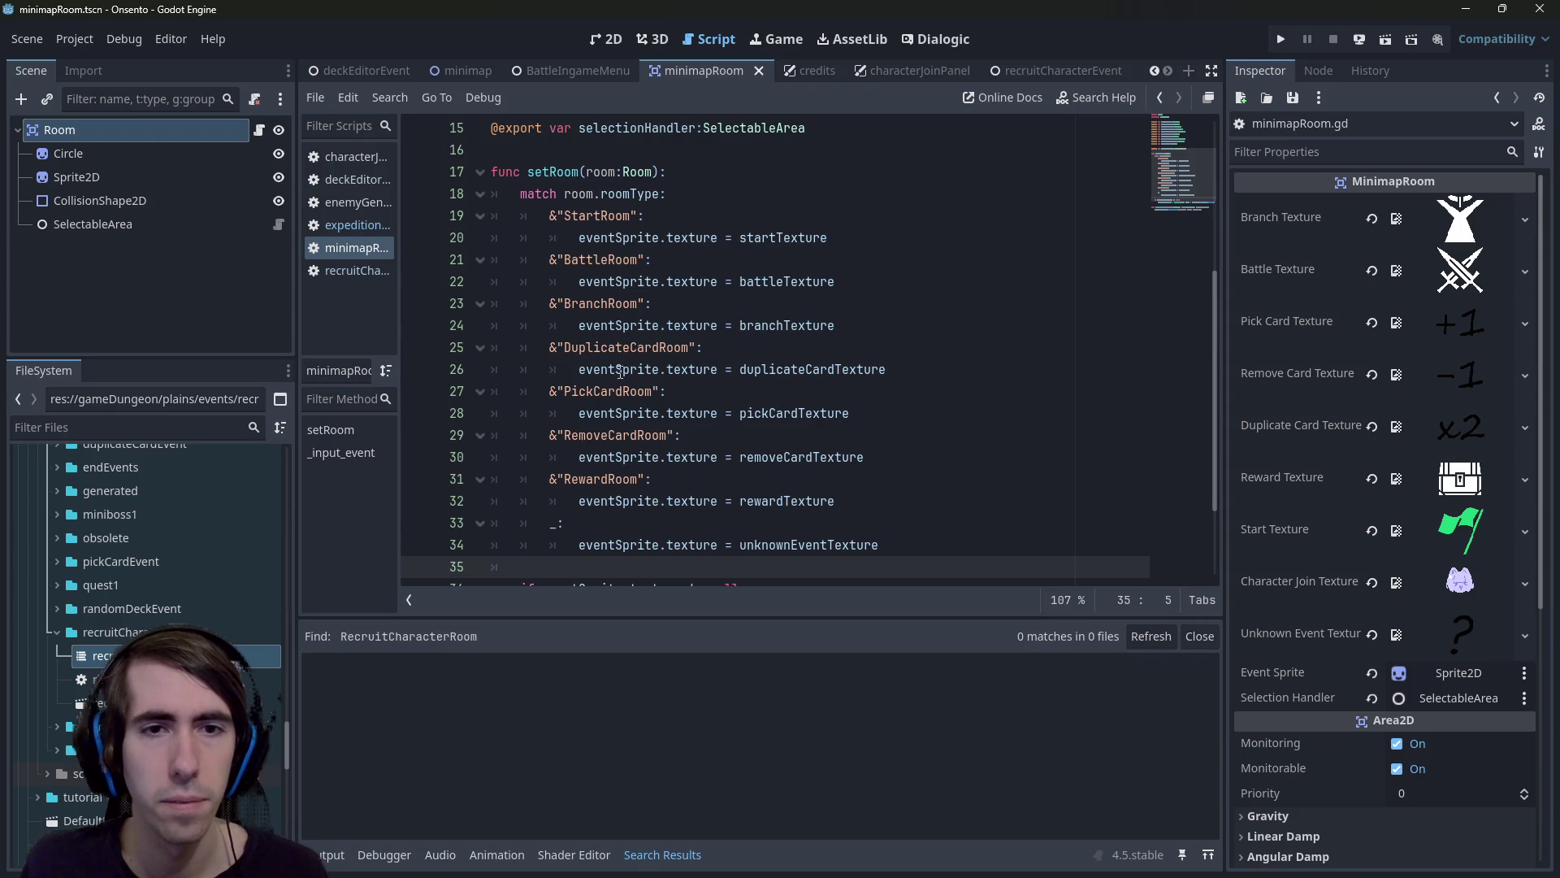
scroll(664, 317, "up", 5)
double_click(642, 350)
scroll(647, 366, "down", 4)
scroll(646, 366, "up", 3)
key("ctrl+f")
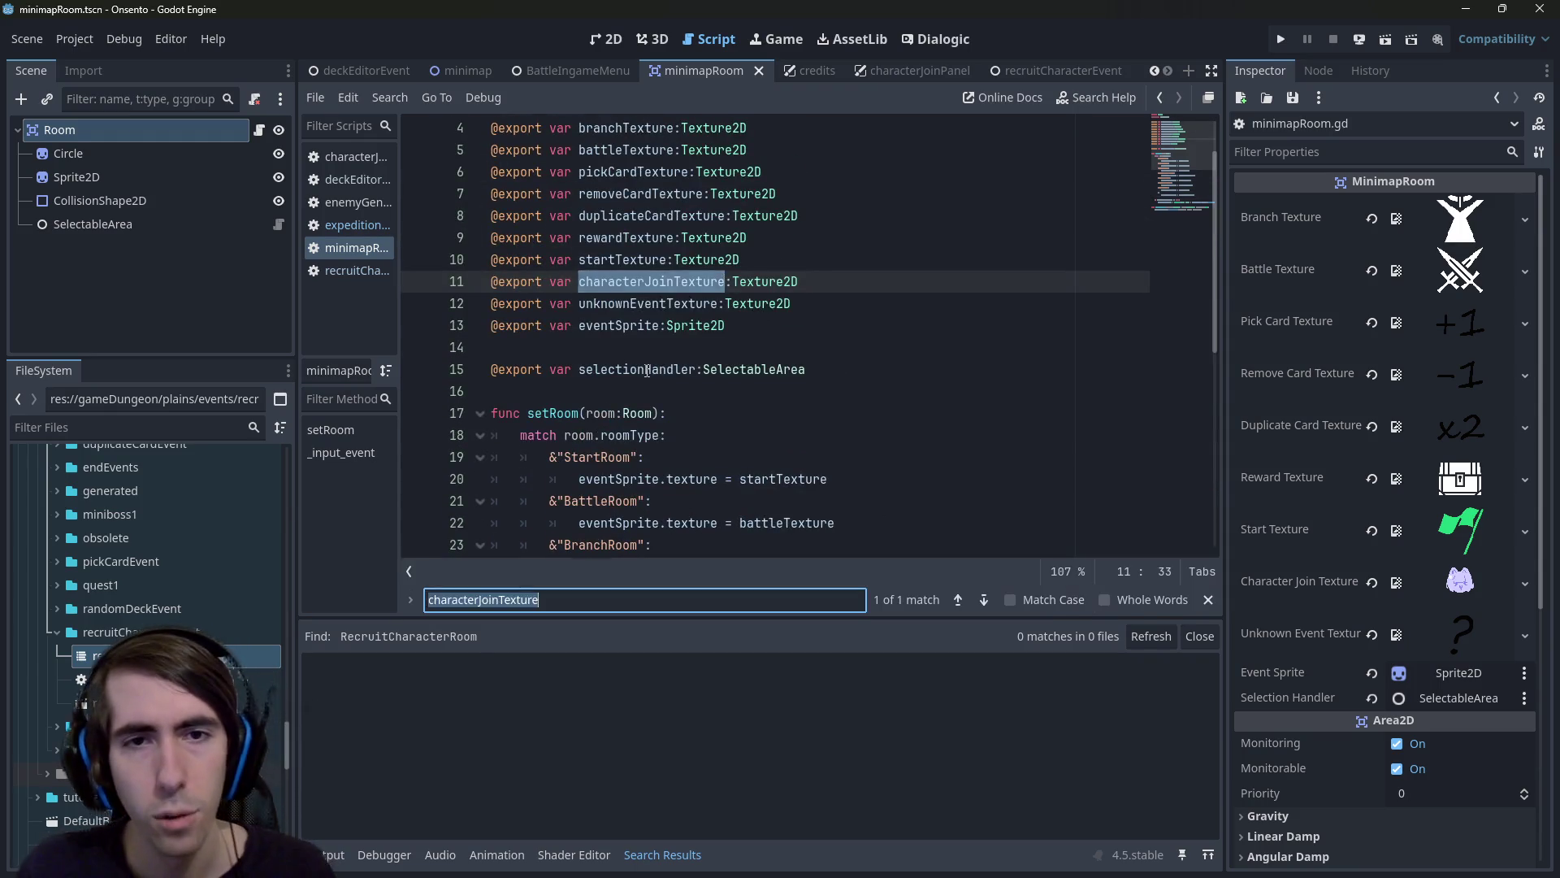
scroll(647, 371, "up", 1)
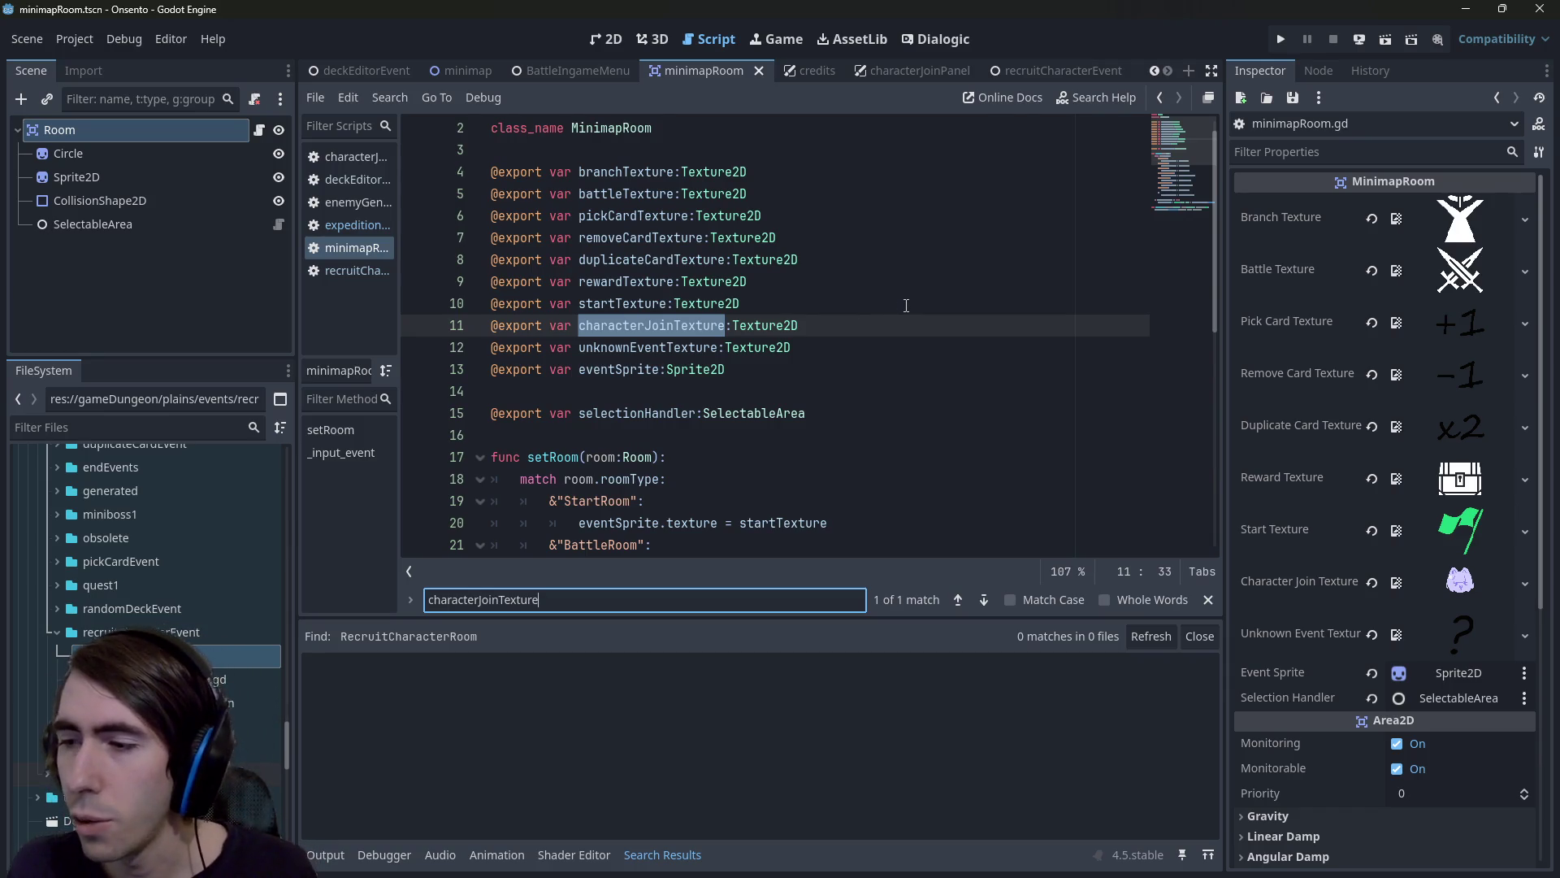
scroll(906, 305, "down", 6)
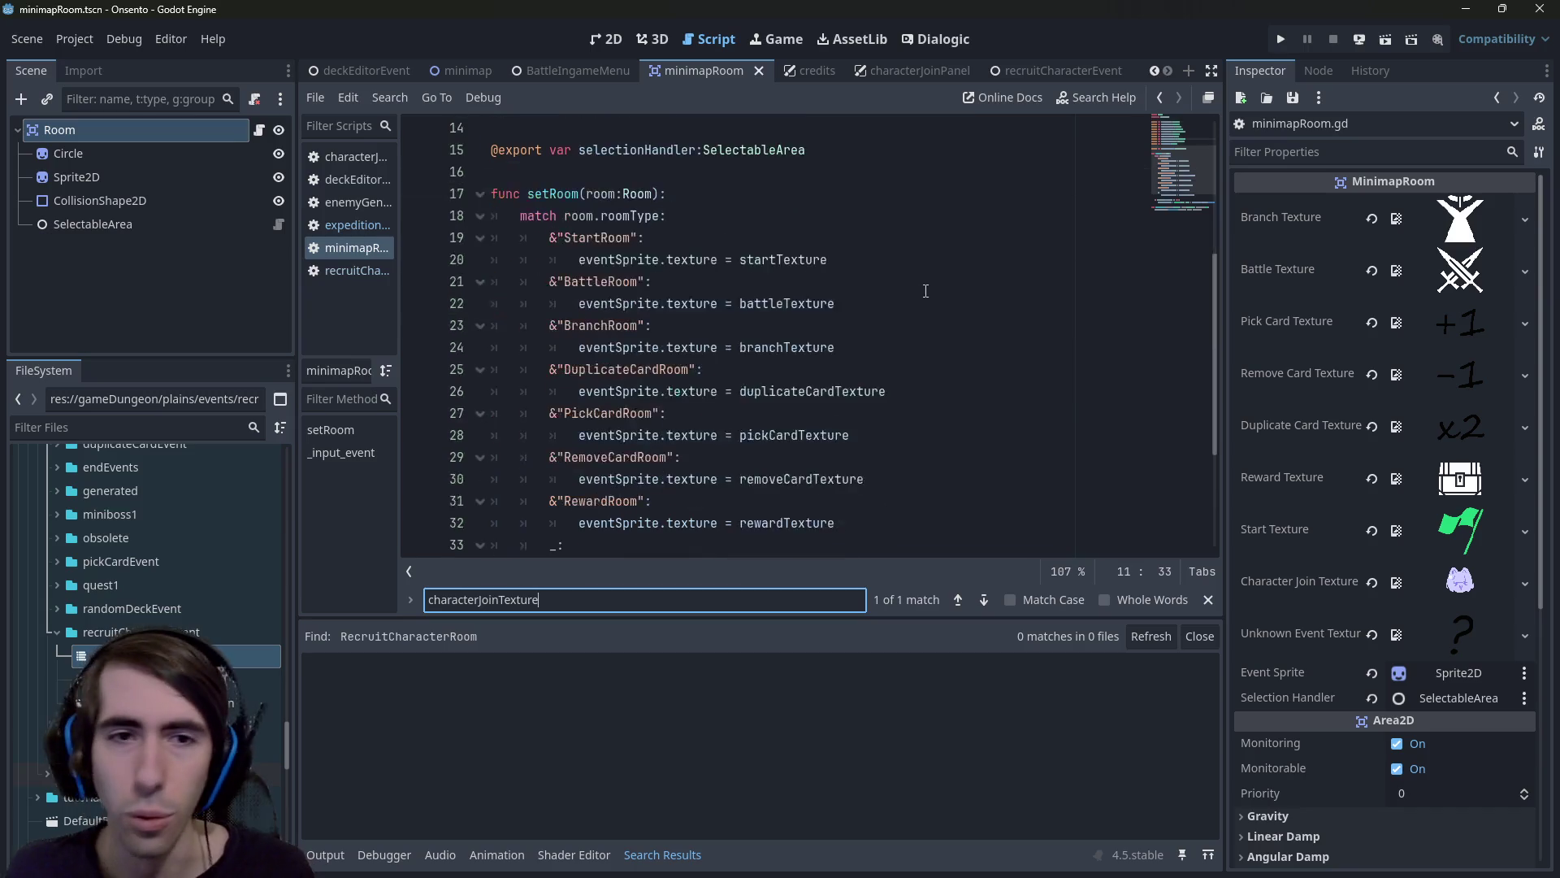
scroll(829, 362, "up", 1)
Duplicate the RemoveCardRoom match case directly below itself
left_click_drag(848, 458, 500, 435)
left_click_drag(864, 413, 395, 401)
key("ctrl+c")
key("Right")
key("Return")
key("ctrl+v")
scroll(682, 172, "up", 2)
scroll(683, 173, "up", 2)
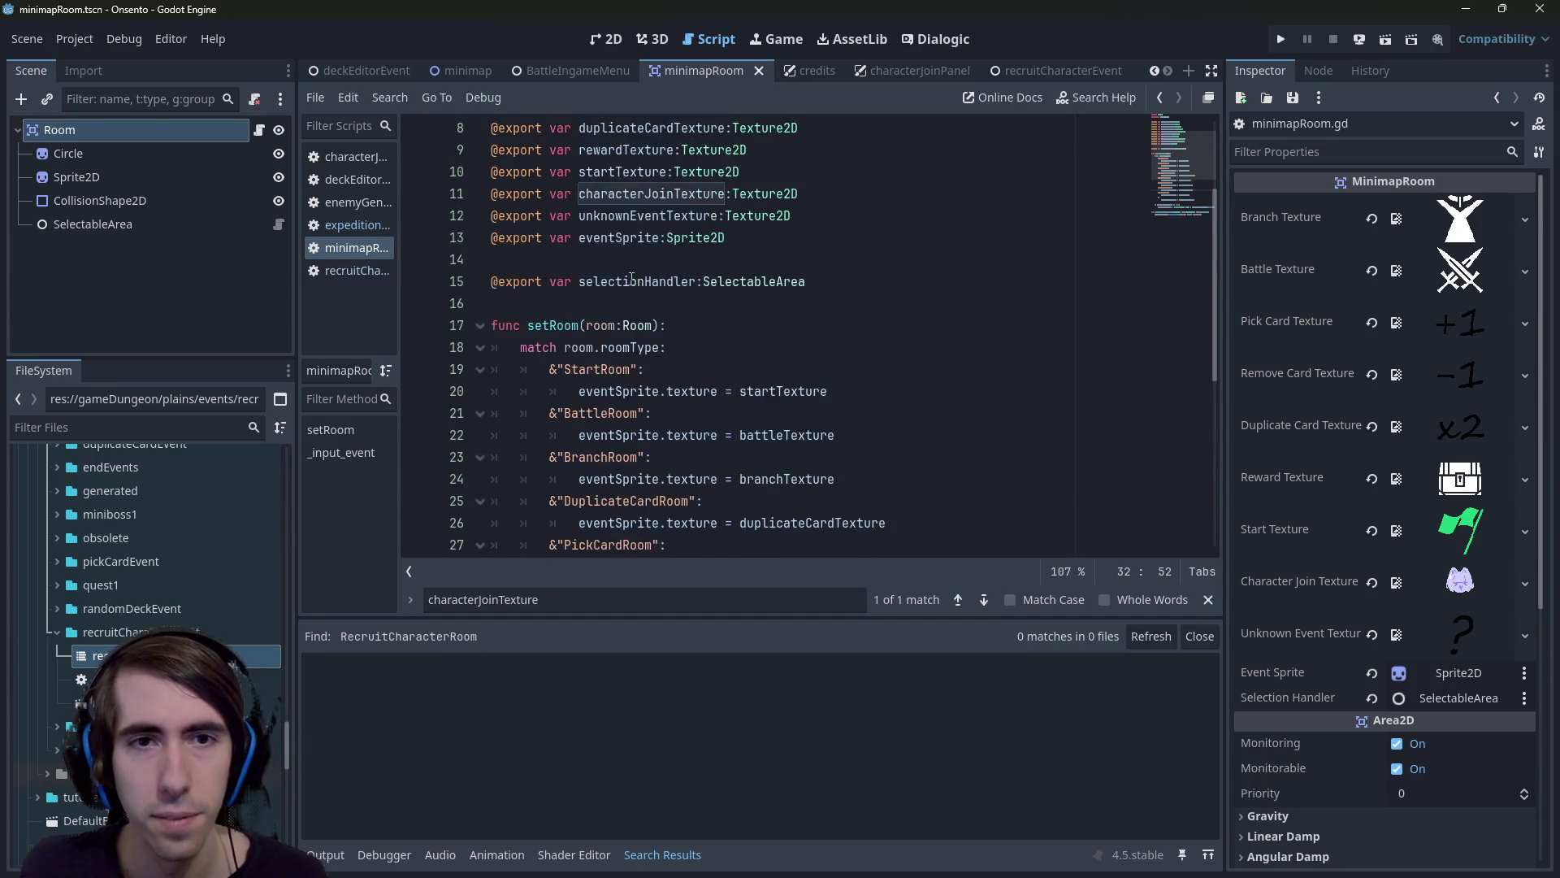
Change the copied case to CharacterJoinRoom using characterJoinTexture for eventSprite.texture
double_click(662, 258)
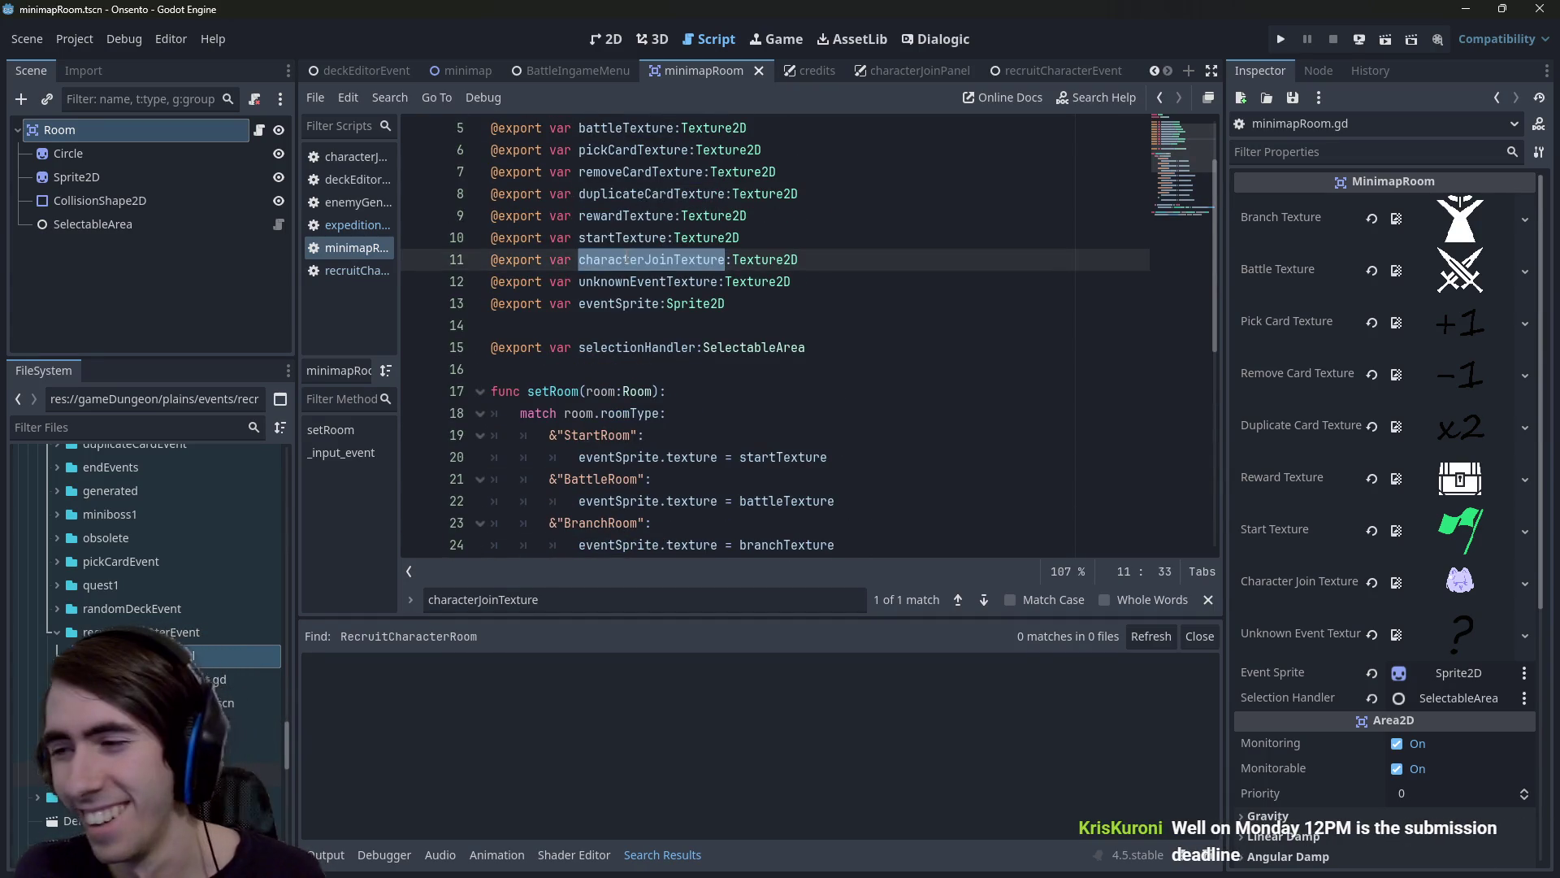
scroll(634, 262, "down", 3)
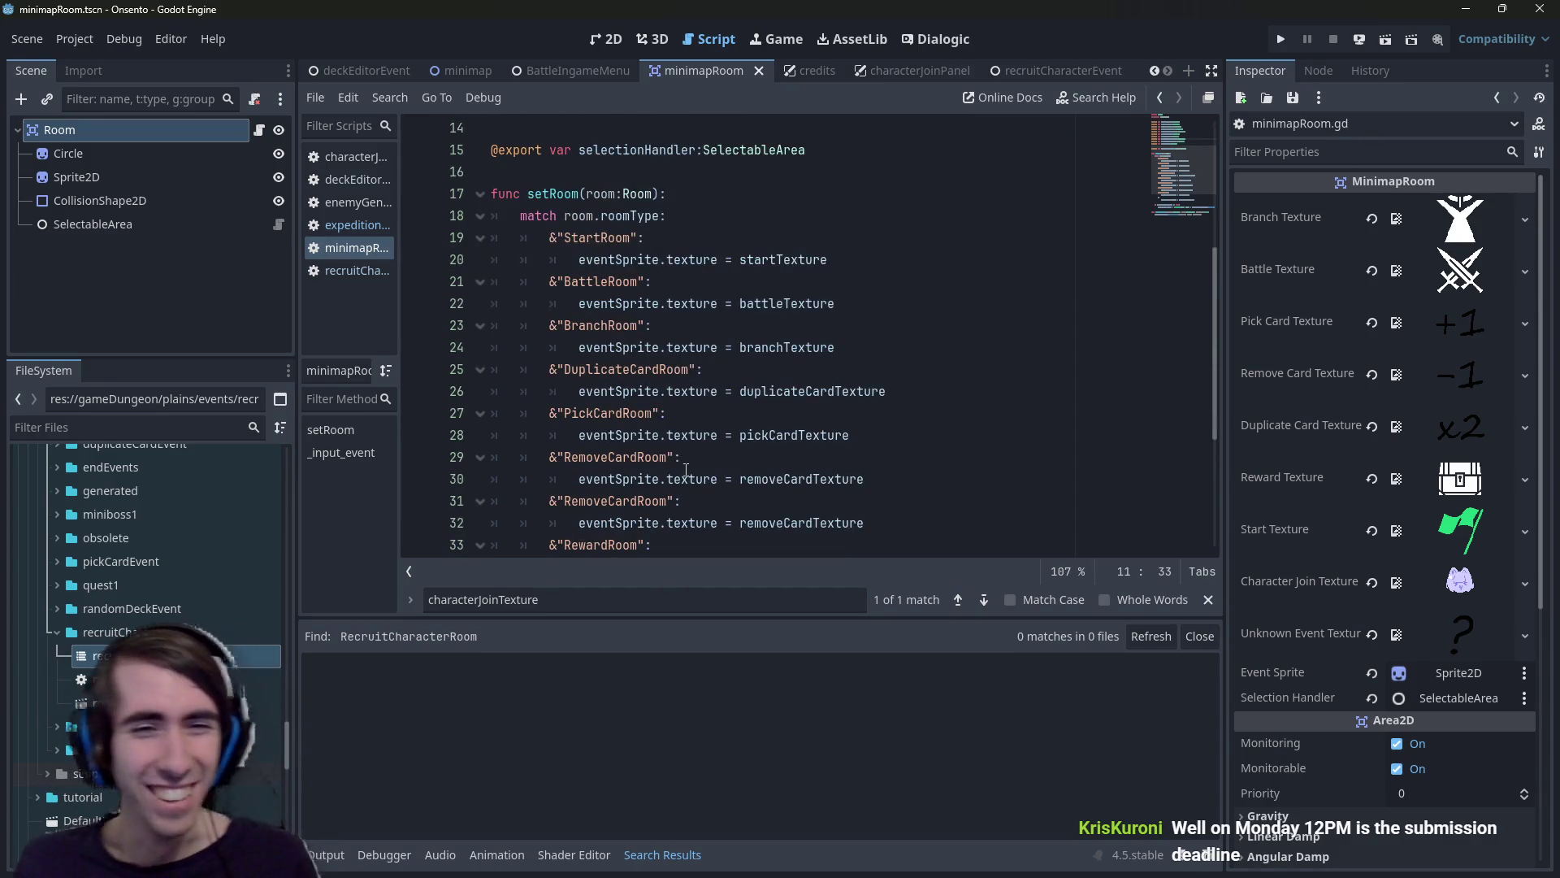
scroll(686, 470, "down", 1)
double_click(801, 456)
key("ctrl+v")
double_click(644, 436)
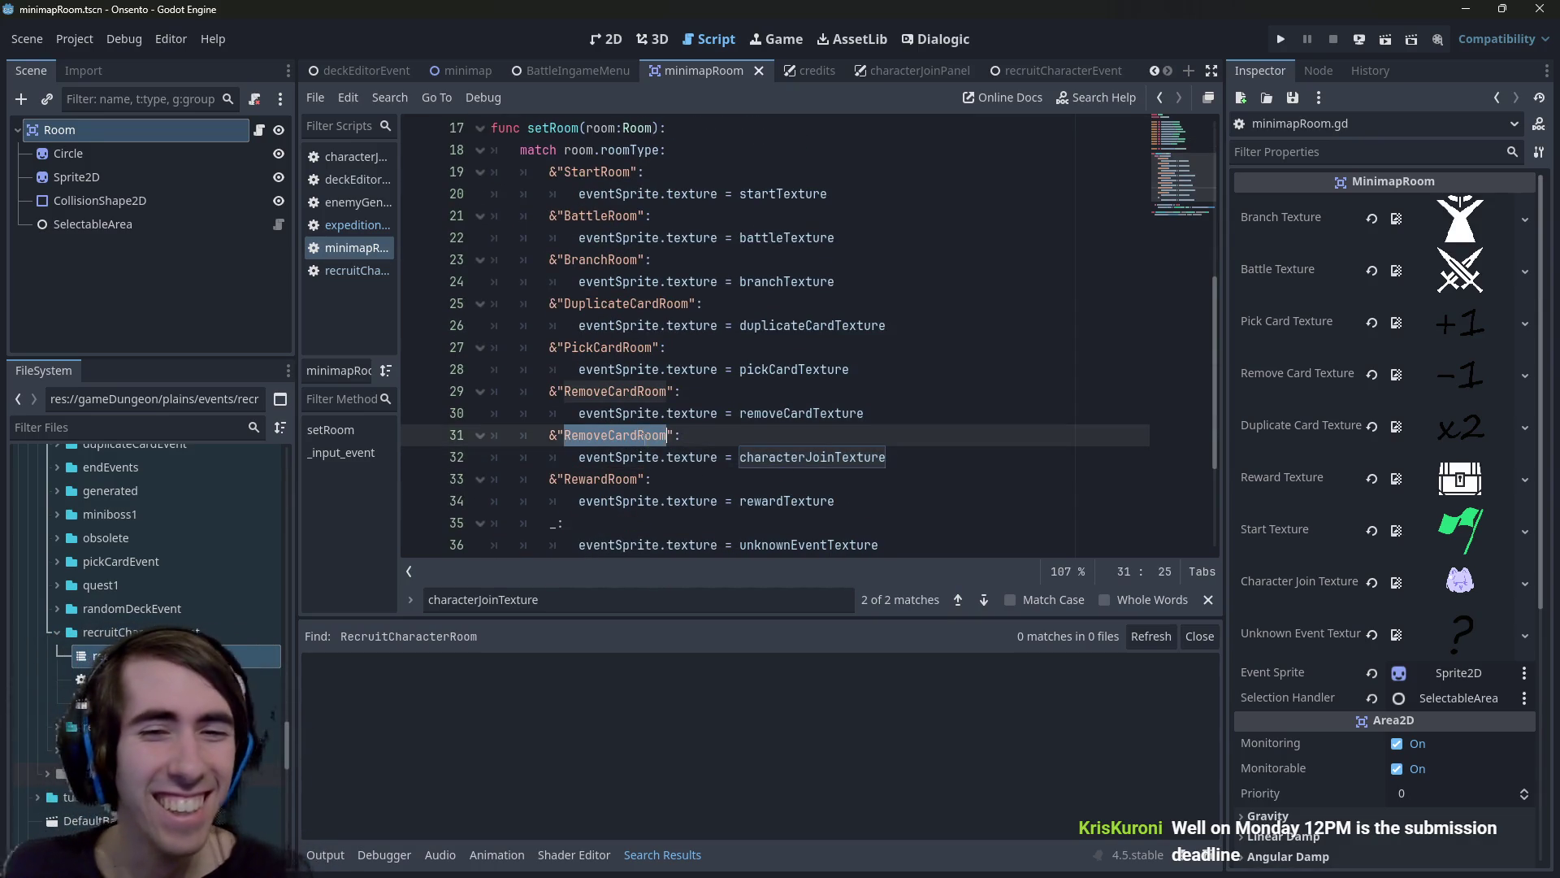
type("Ch")
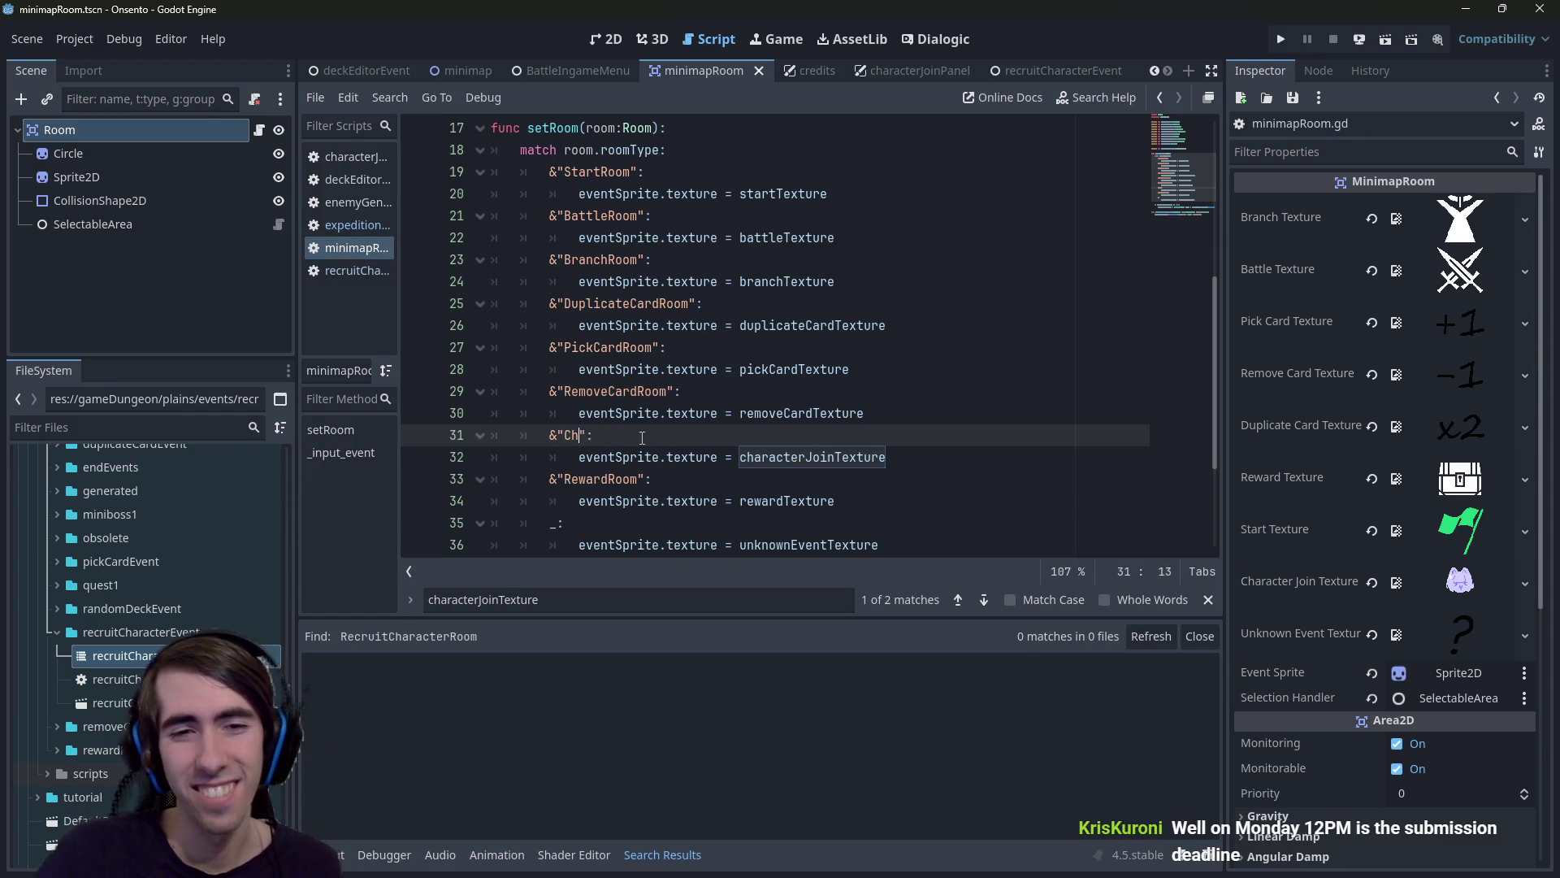
key("ctrl+shift+Left")
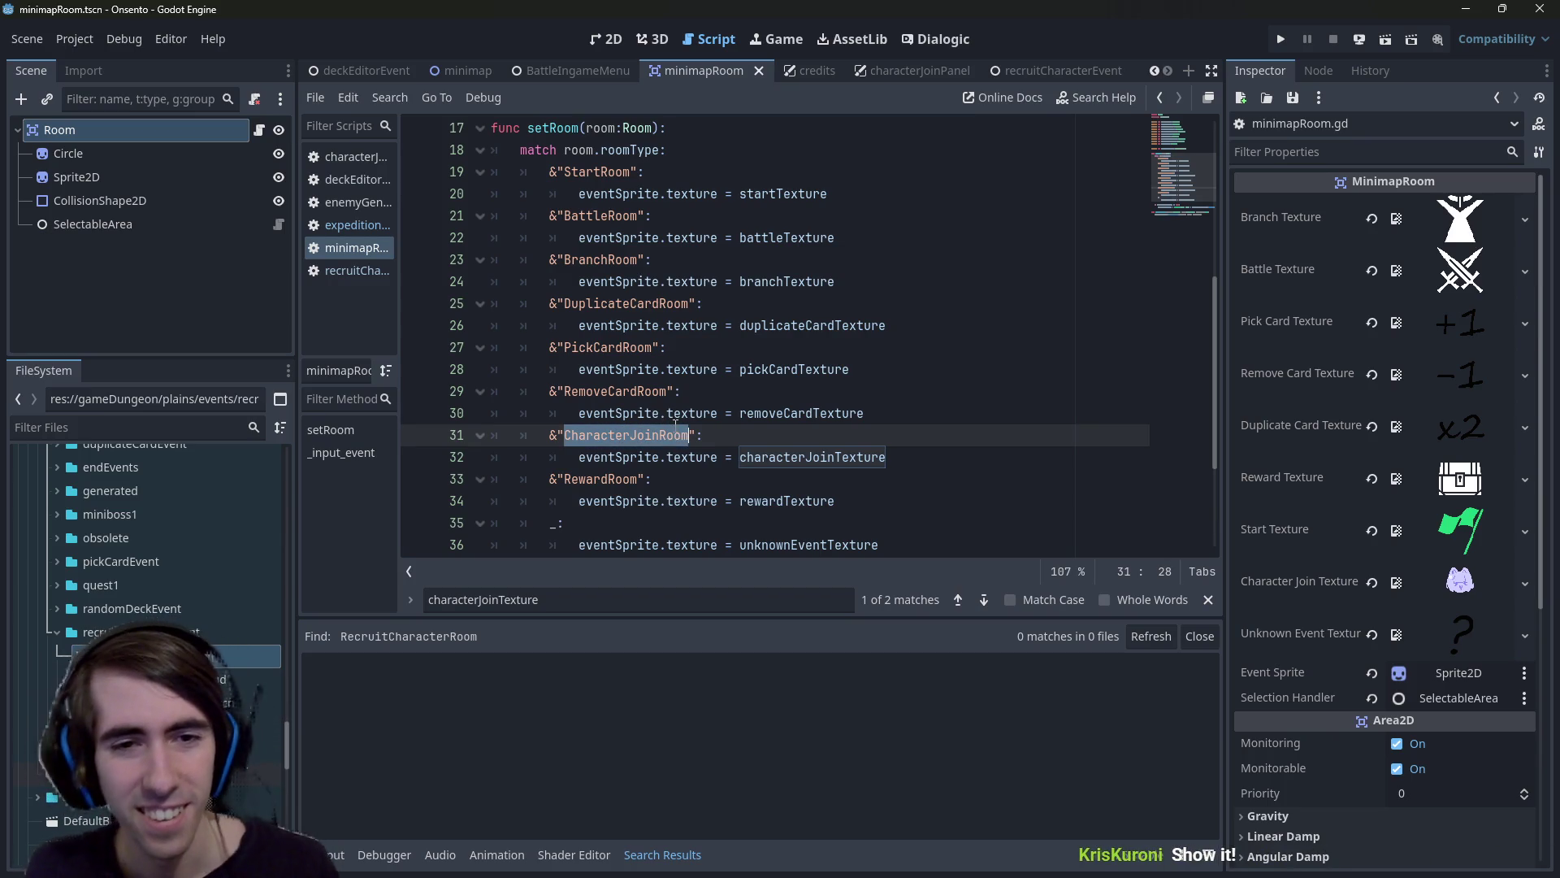
Check the characterJoinTexture declaration, then return to line 166 of the expedition generator script
mouse_move(684, 414)
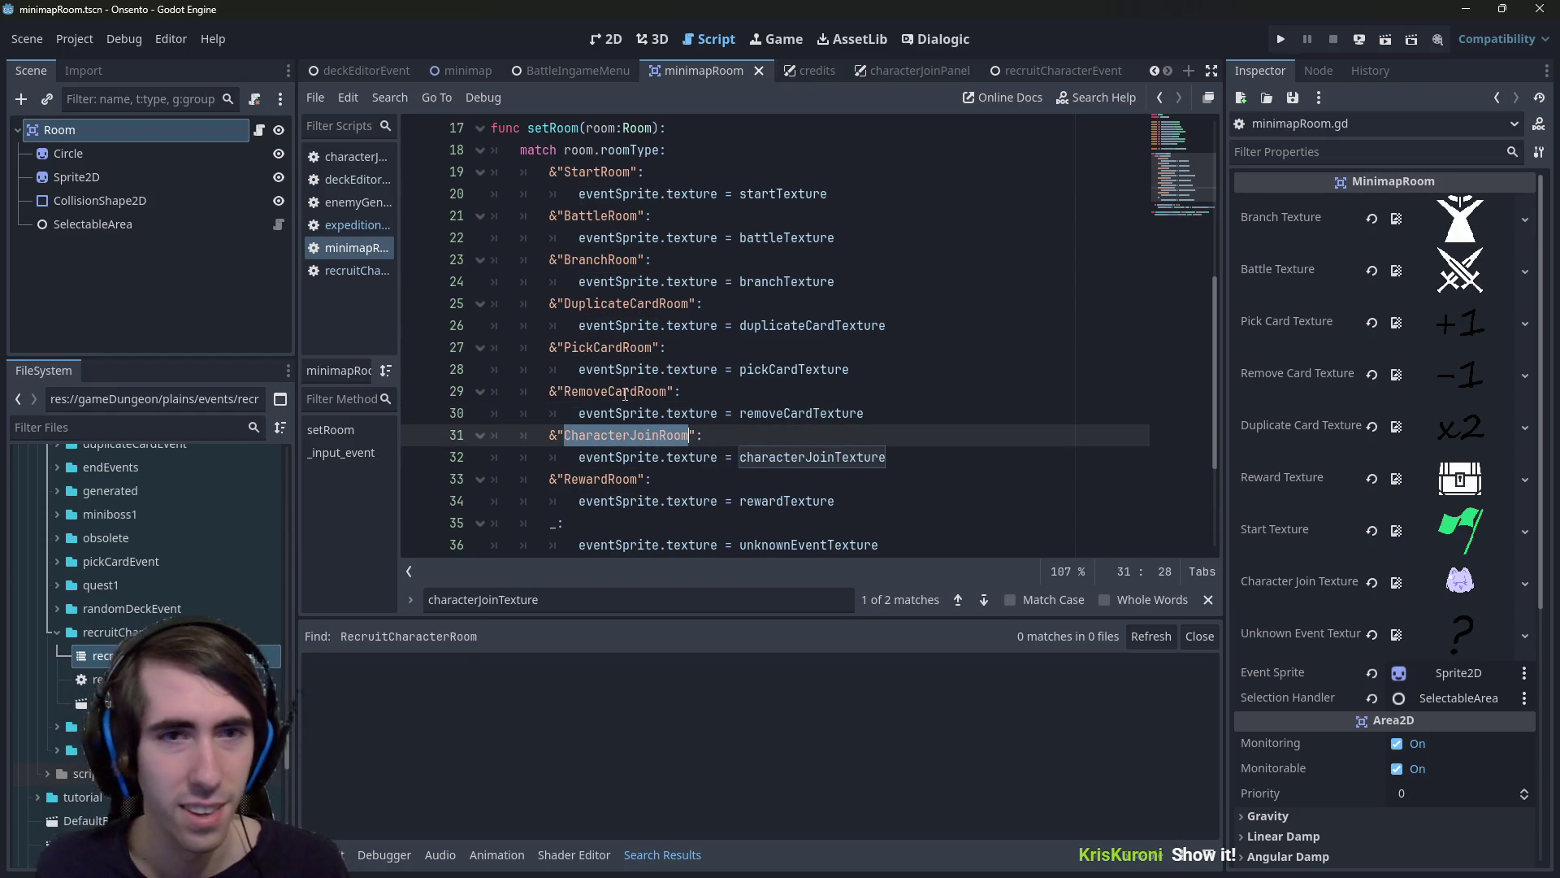
key("shift+F3")
key("alt+Left")
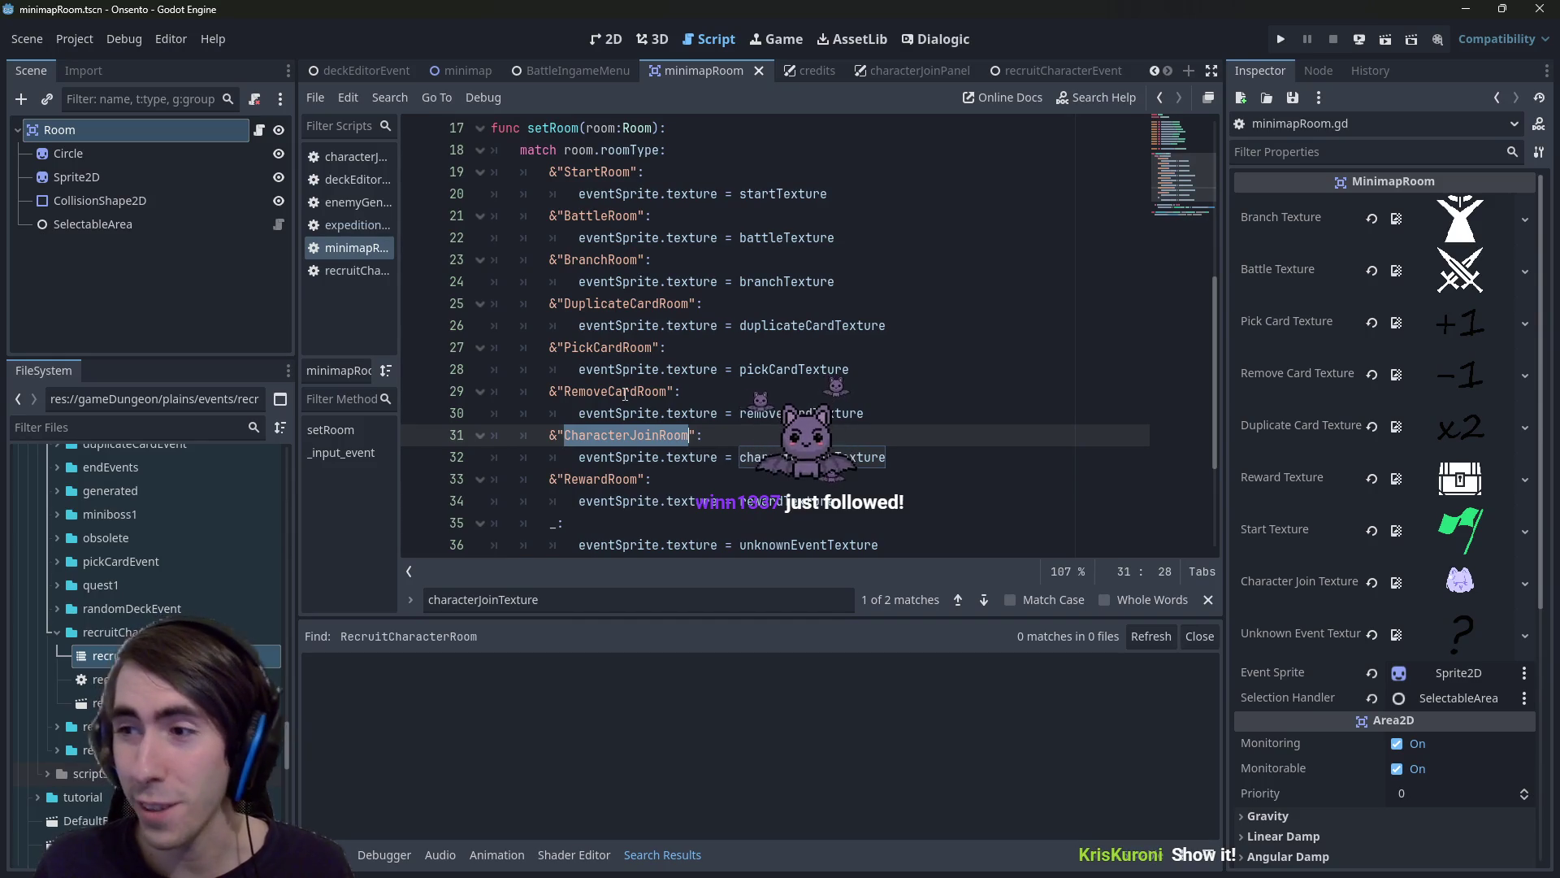
key("alt+Right")
key("F3")
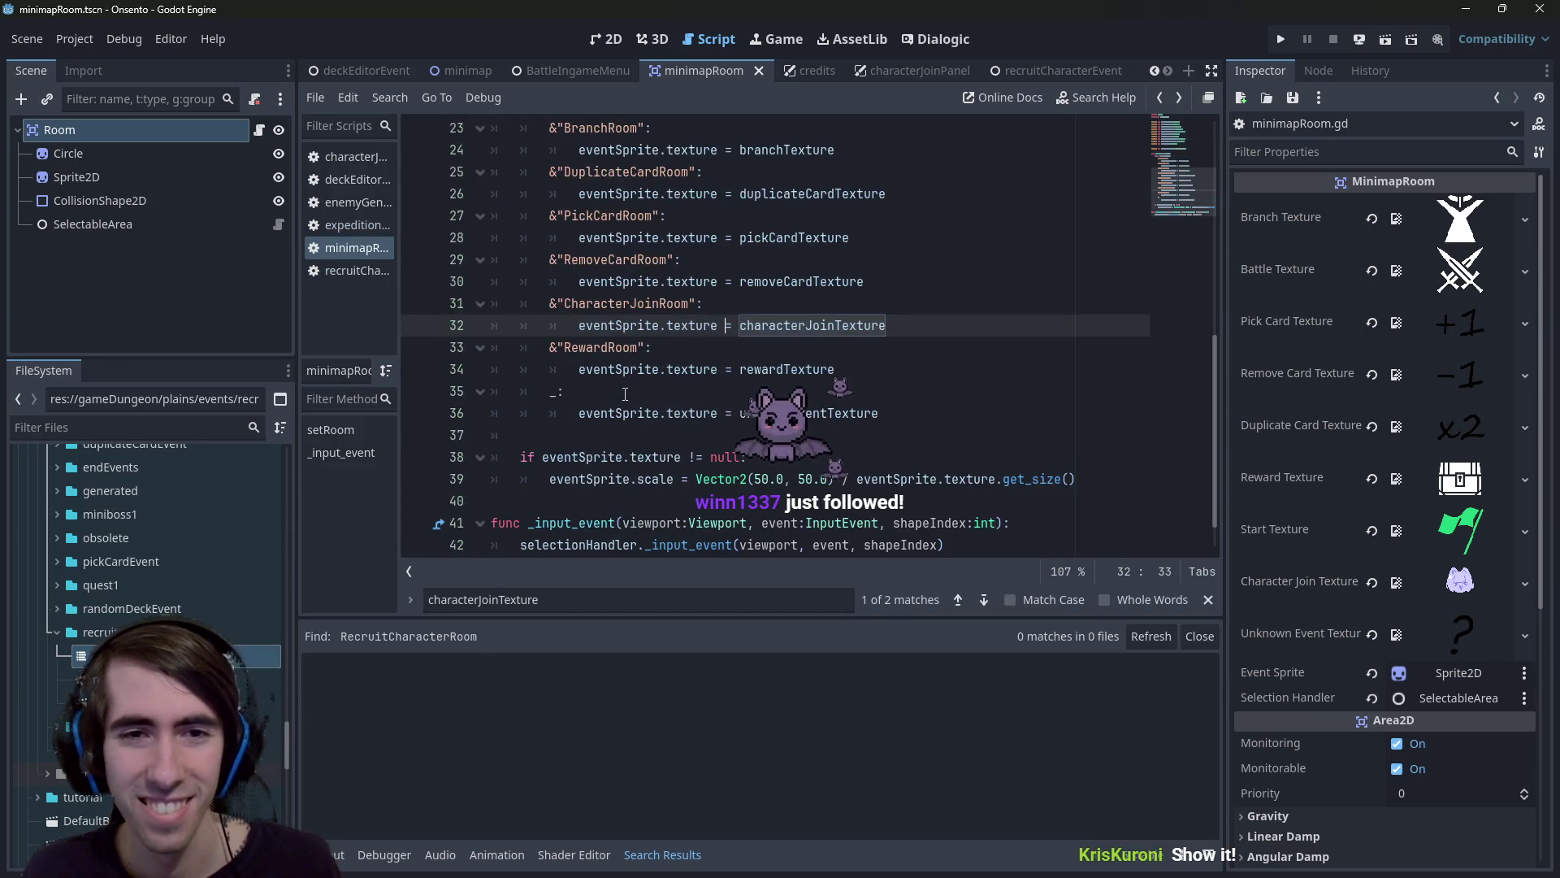
key("alt+Left")
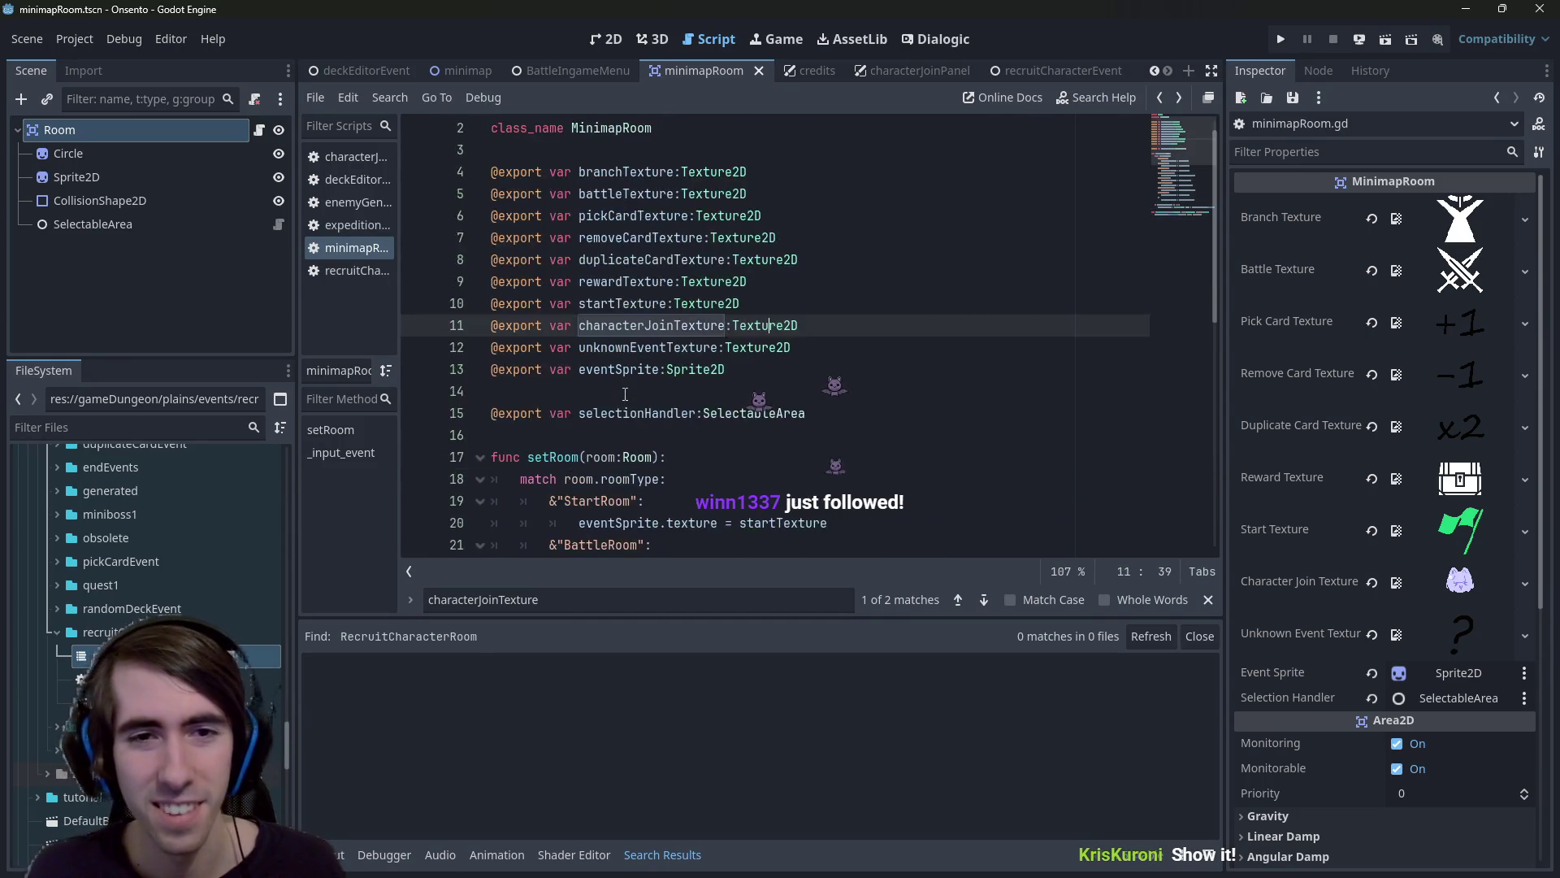
key("alt+Right")
key("Down")
key("Down")
key("Down")
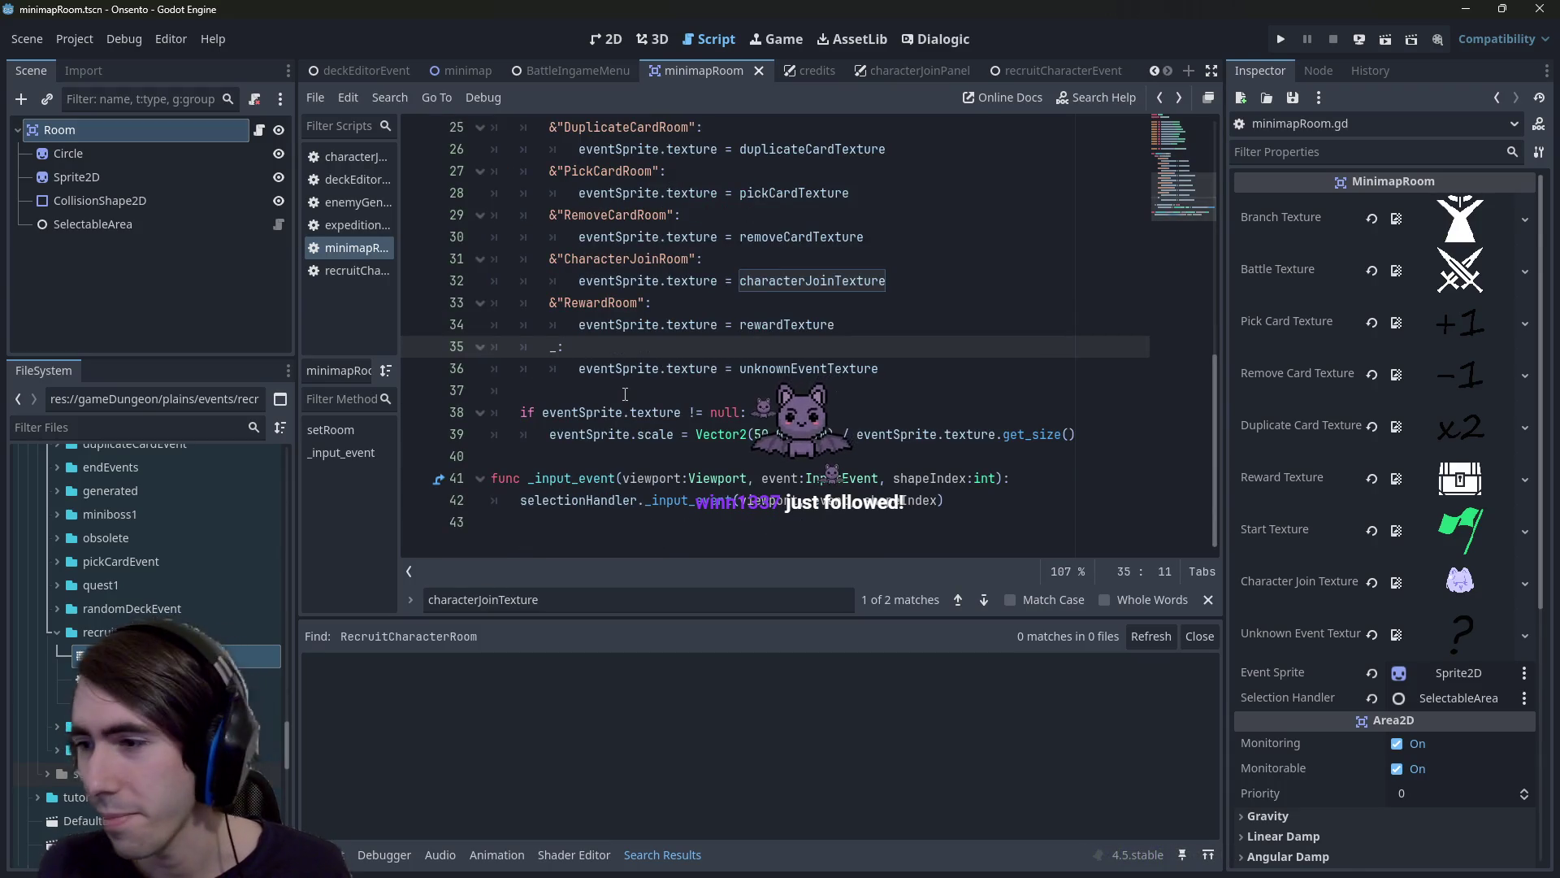
scroll(618, 380, "up", 2)
scroll(618, 379, "up", 2)
key("alt+Left")
key("alt+Left")
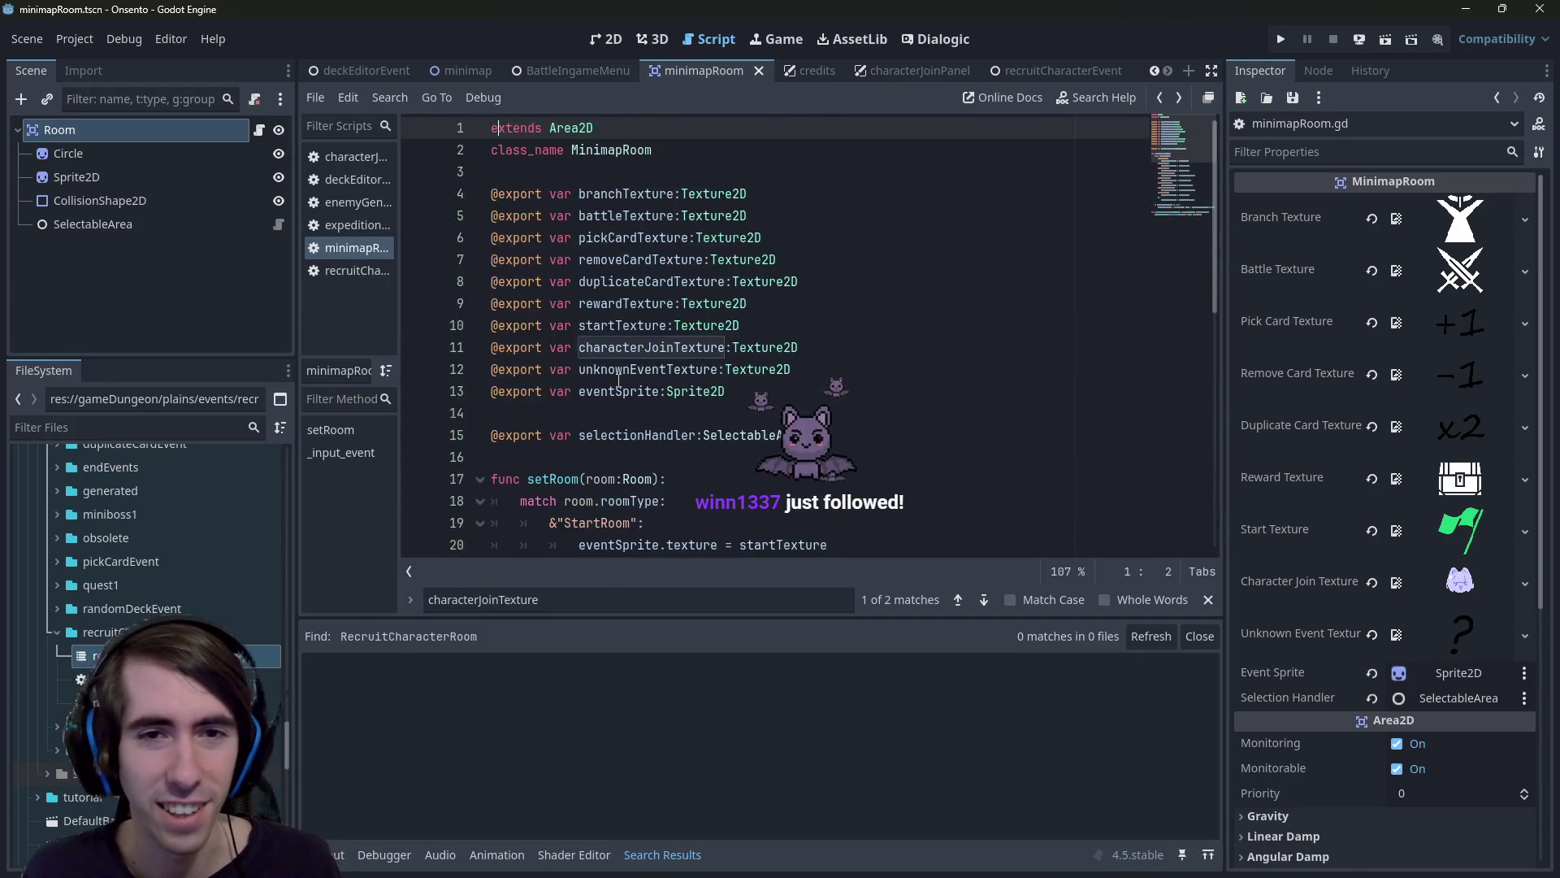
key("End")
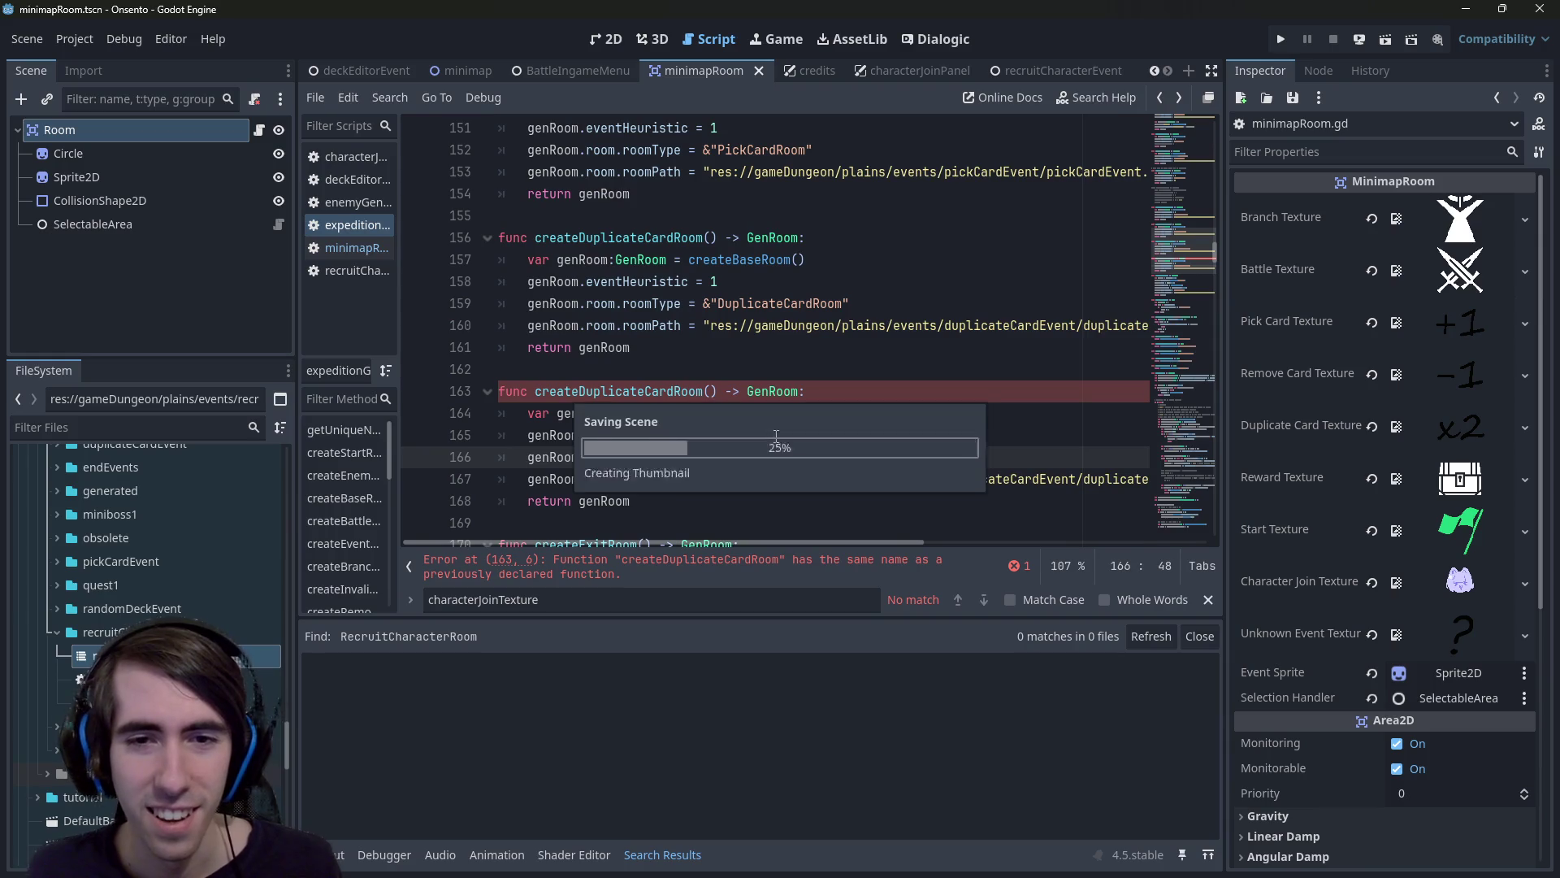
Point the new function's roomPath to the recruitCharacterEvent scene's copied path
scroll(767, 415, "down", 1)
left_click_drag(745, 377, 408, 366)
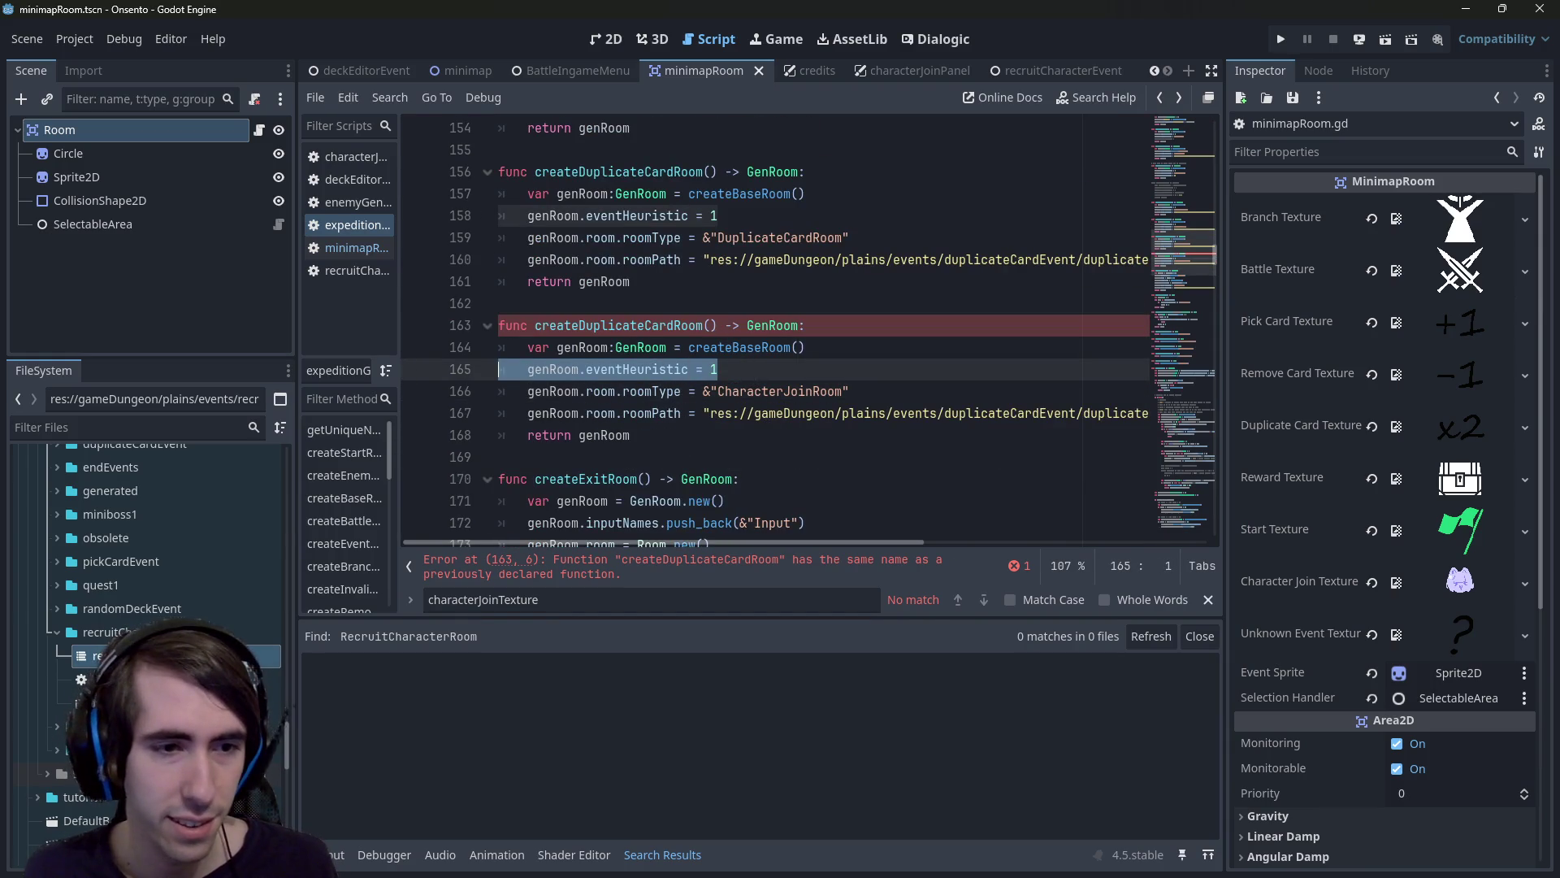
right_click(269, 702)
left_click(358, 528)
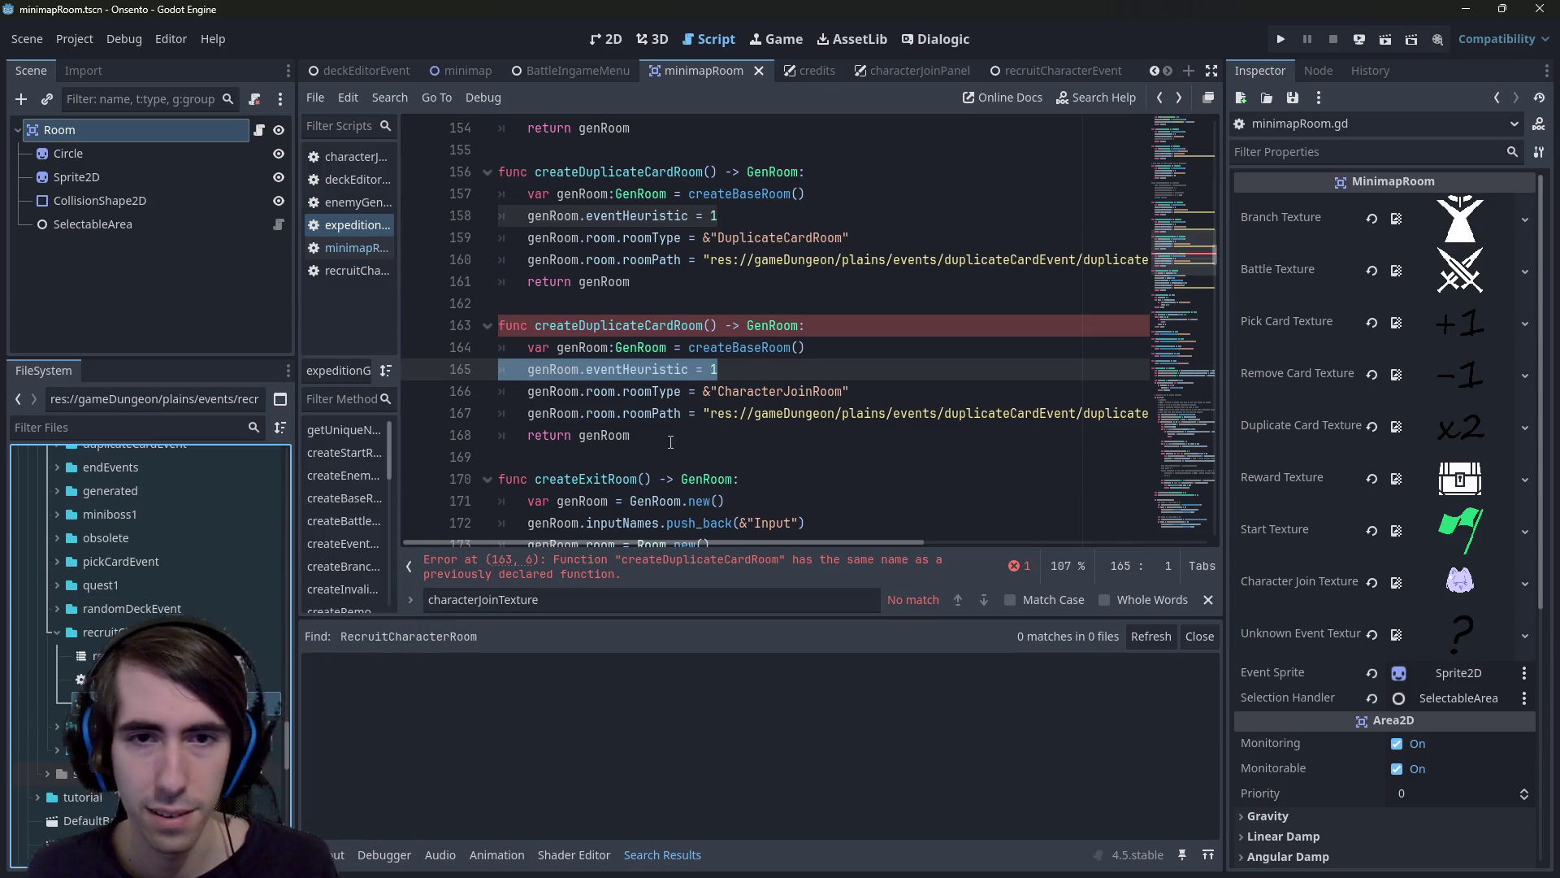
mouse_move(718, 413)
left_mouse_down()
mouse_move(1175, 414)
mouse_move(298, 398)
left_mouse_up()
type("res://gameDungeon/plains/events/recruitCharacterEvent/recruitCharacterEvent.tscn")
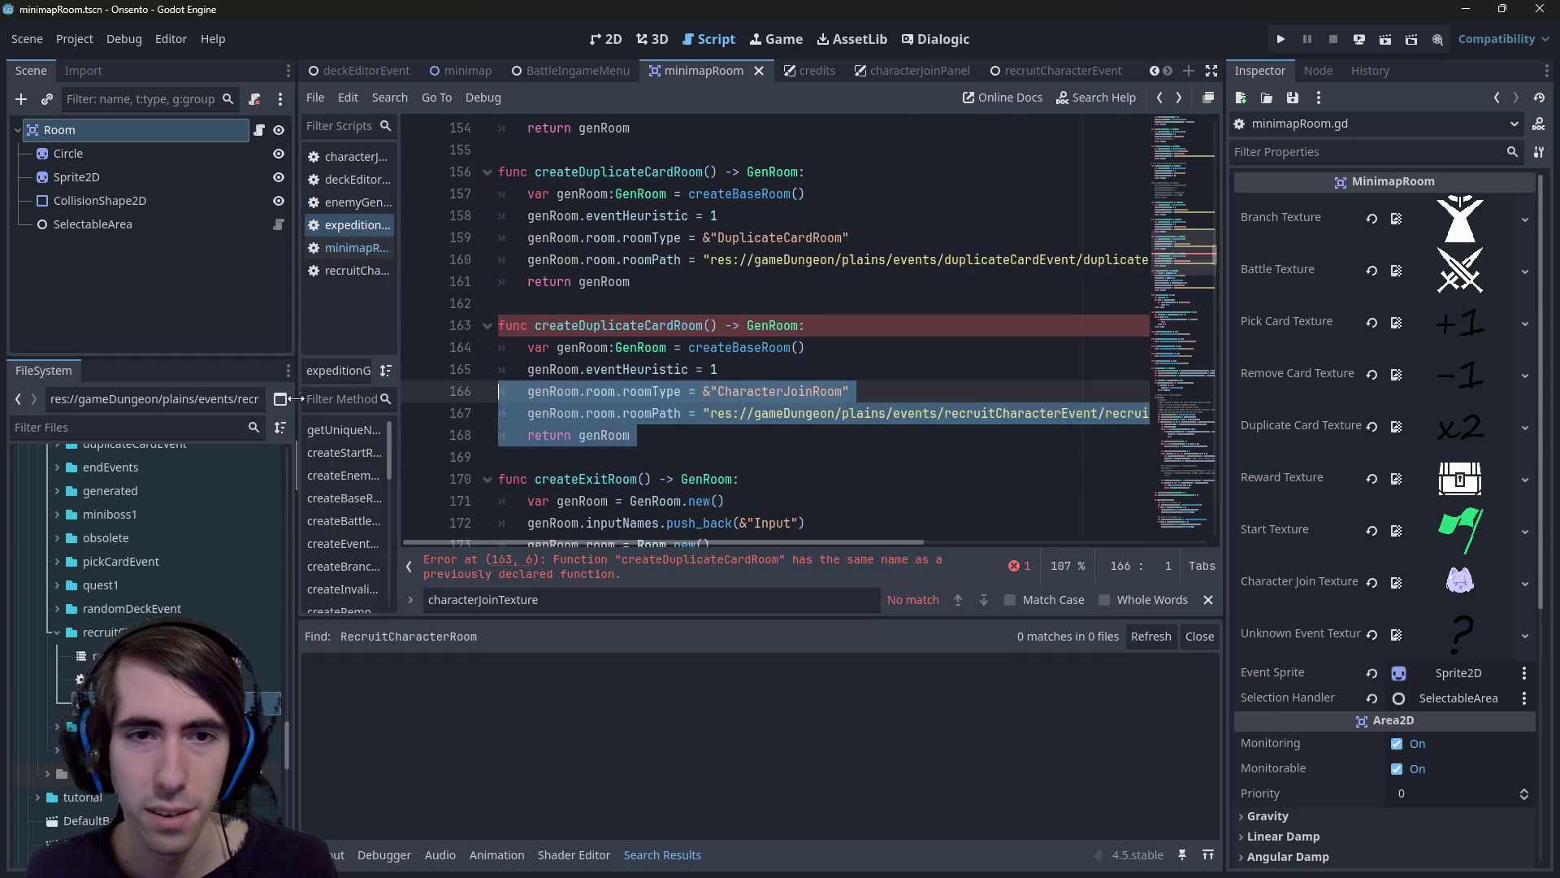
Rename the copied function createChararacterJoinRoom, save, and search the script for 'duplicatecardroom'
double_click(572, 325)
type("createChararacterJoinRoom")
key("ctrl+s")
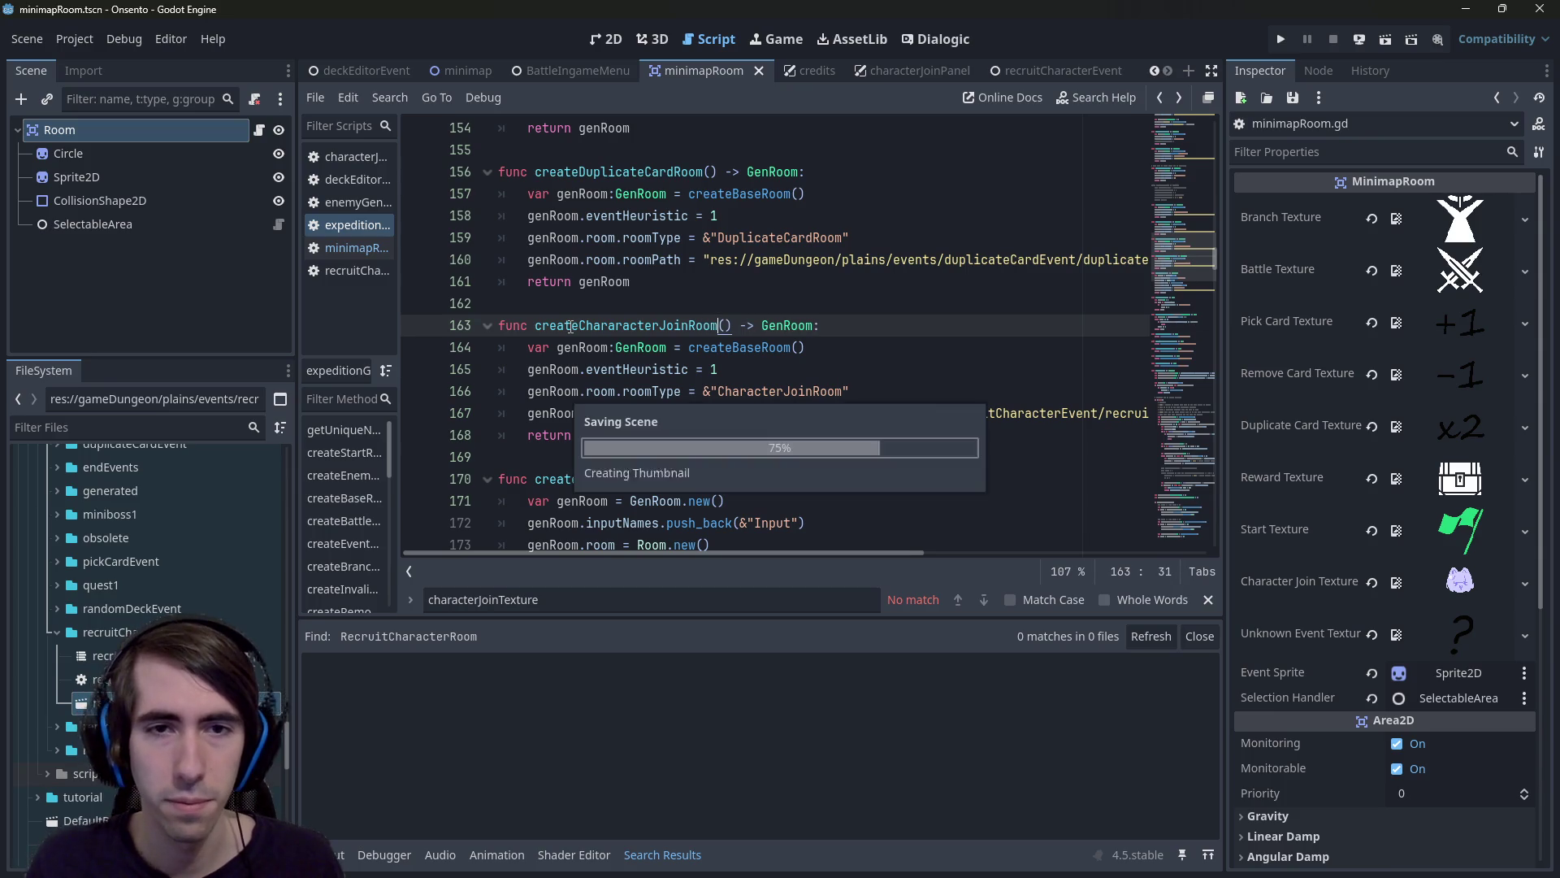
key("ctrl+shift+Left")
key("ctrl+f")
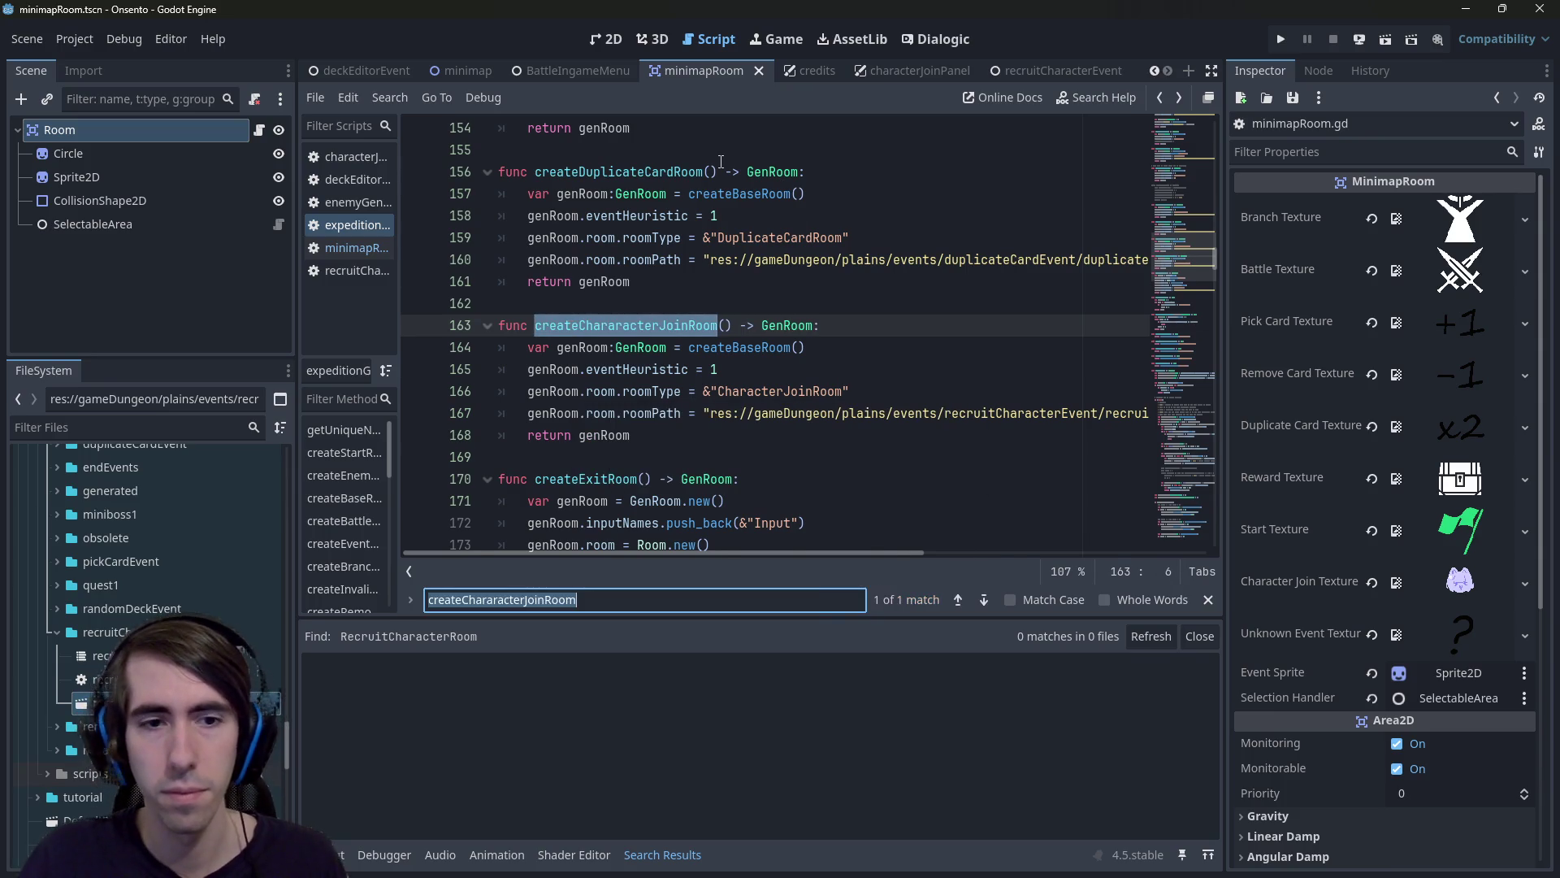
type("duplicatecardroom")
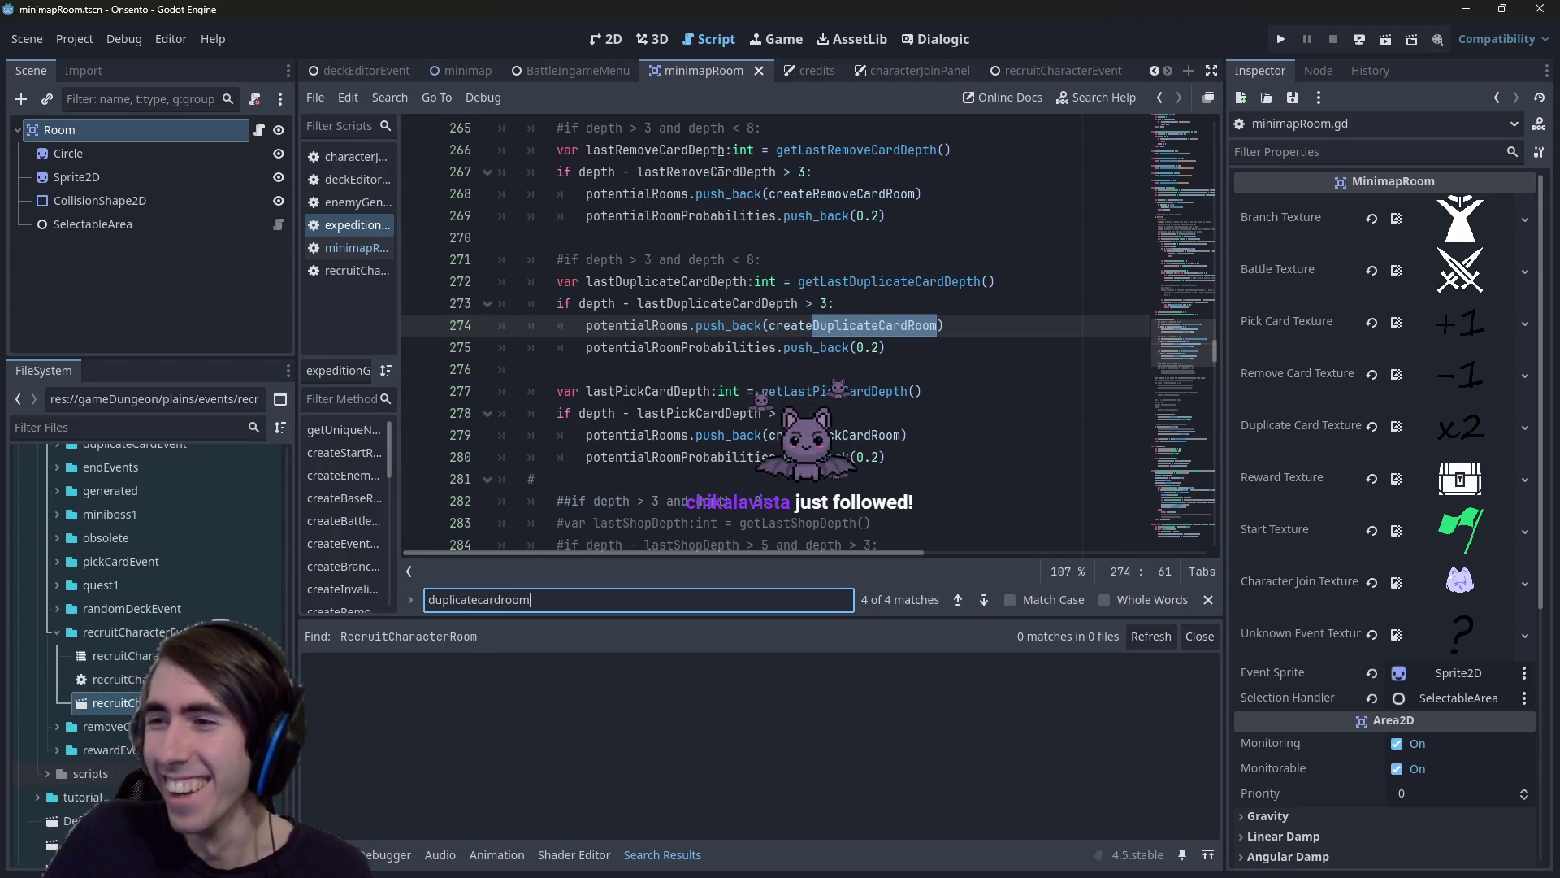
Duplicate the pick-card room block directly below itself in the expedition generator
key("Return")
key("Return")
key("Return")
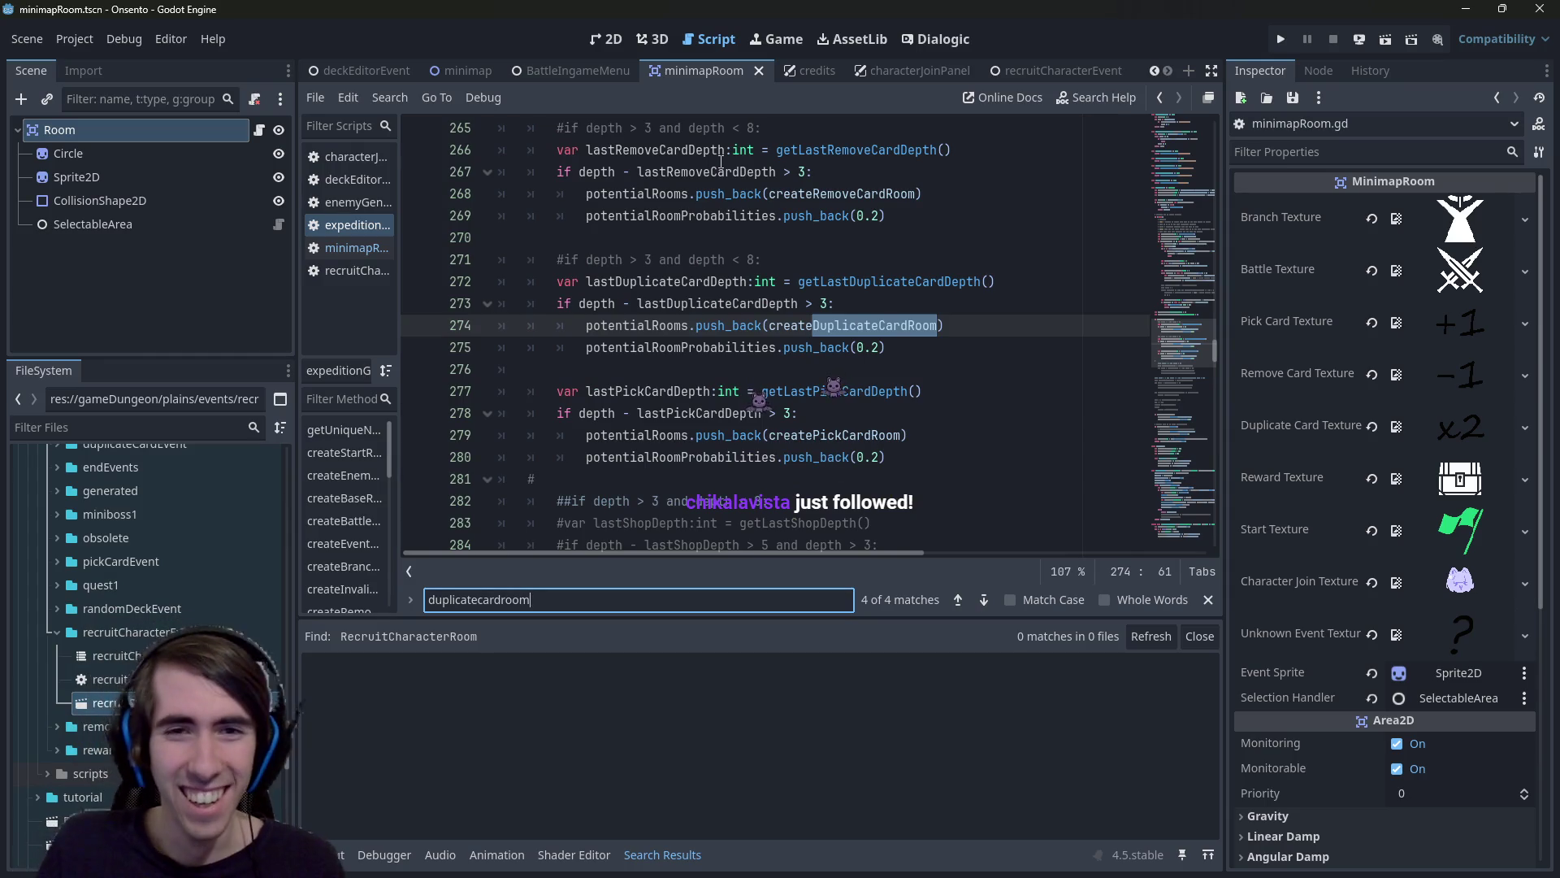
scroll(869, 359, "down", 2)
left_click(869, 360)
key("Up")
key("End")
key("Return")
key("Return")
key("Up")
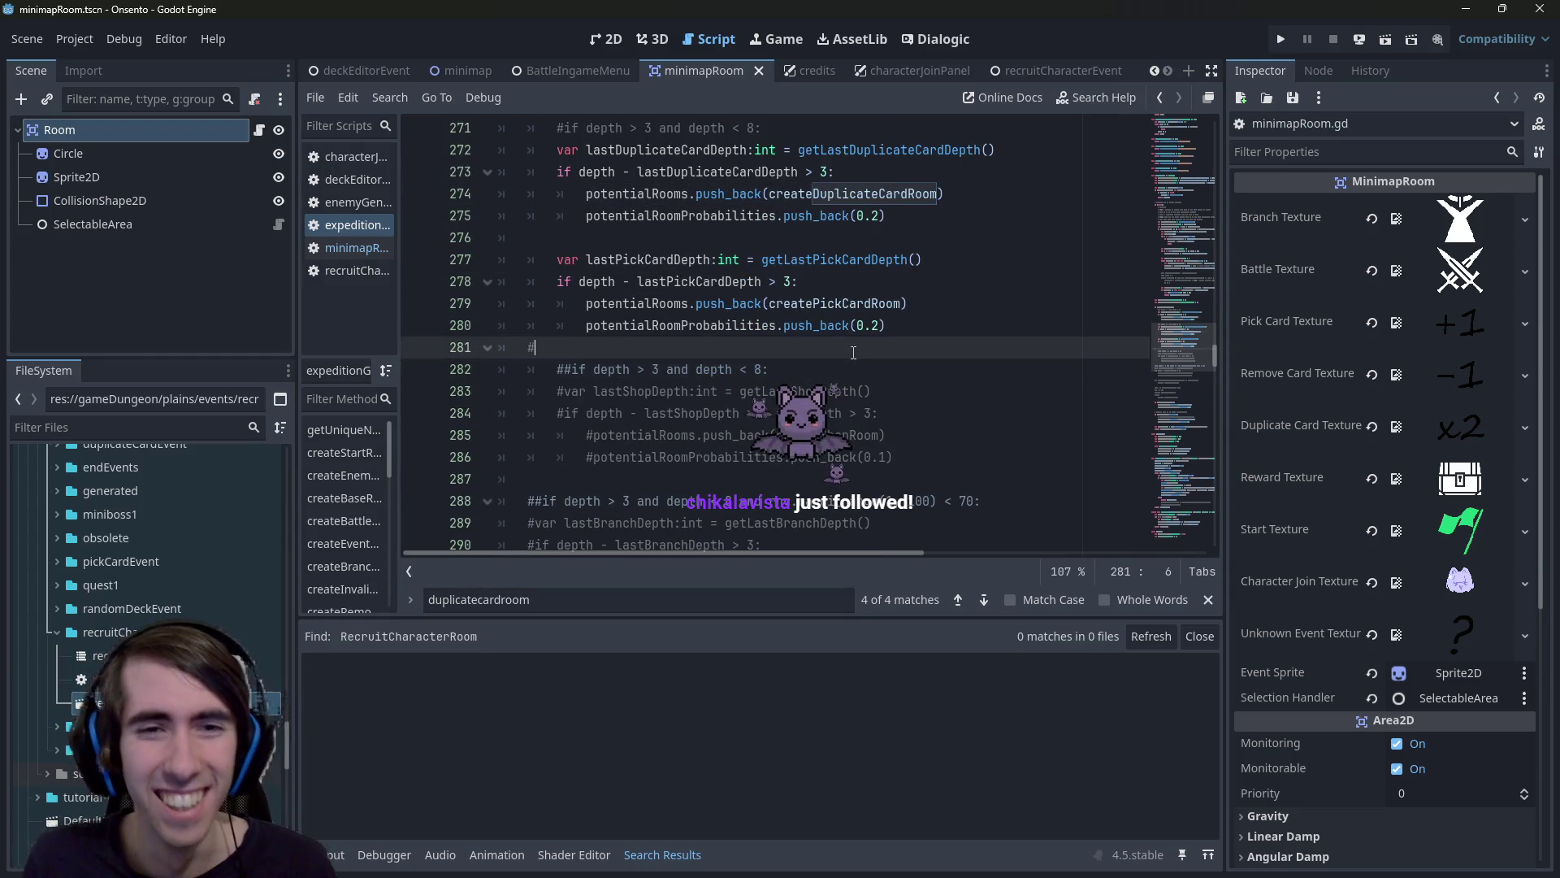
key("ctrl+z")
key("ctrl+z")
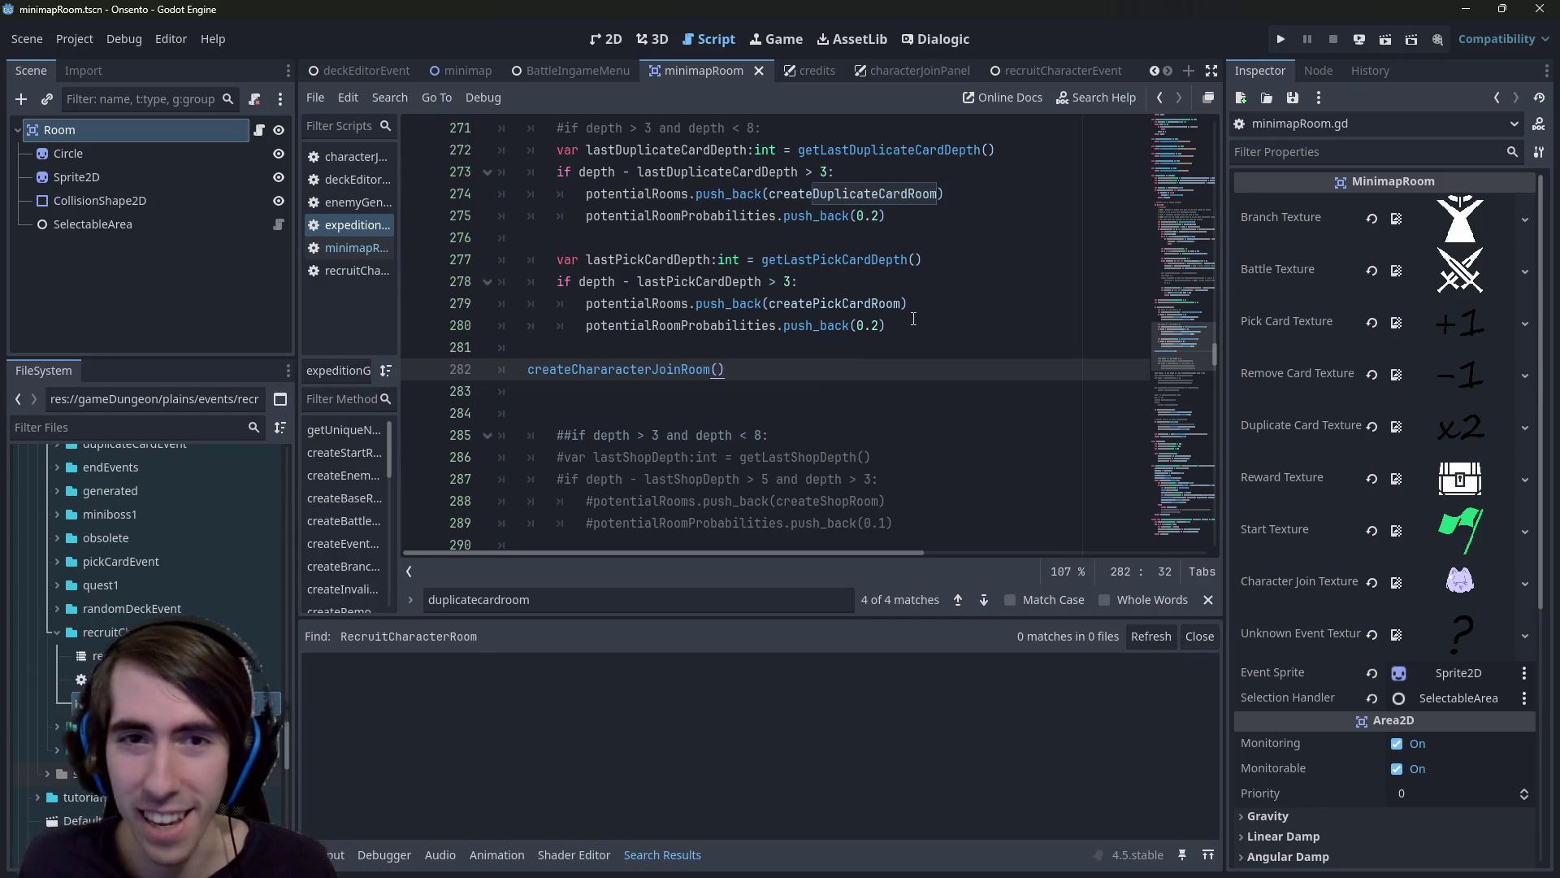
left_click_drag(913, 318, 461, 235)
key("ctrl+c")
left_click(636, 347)
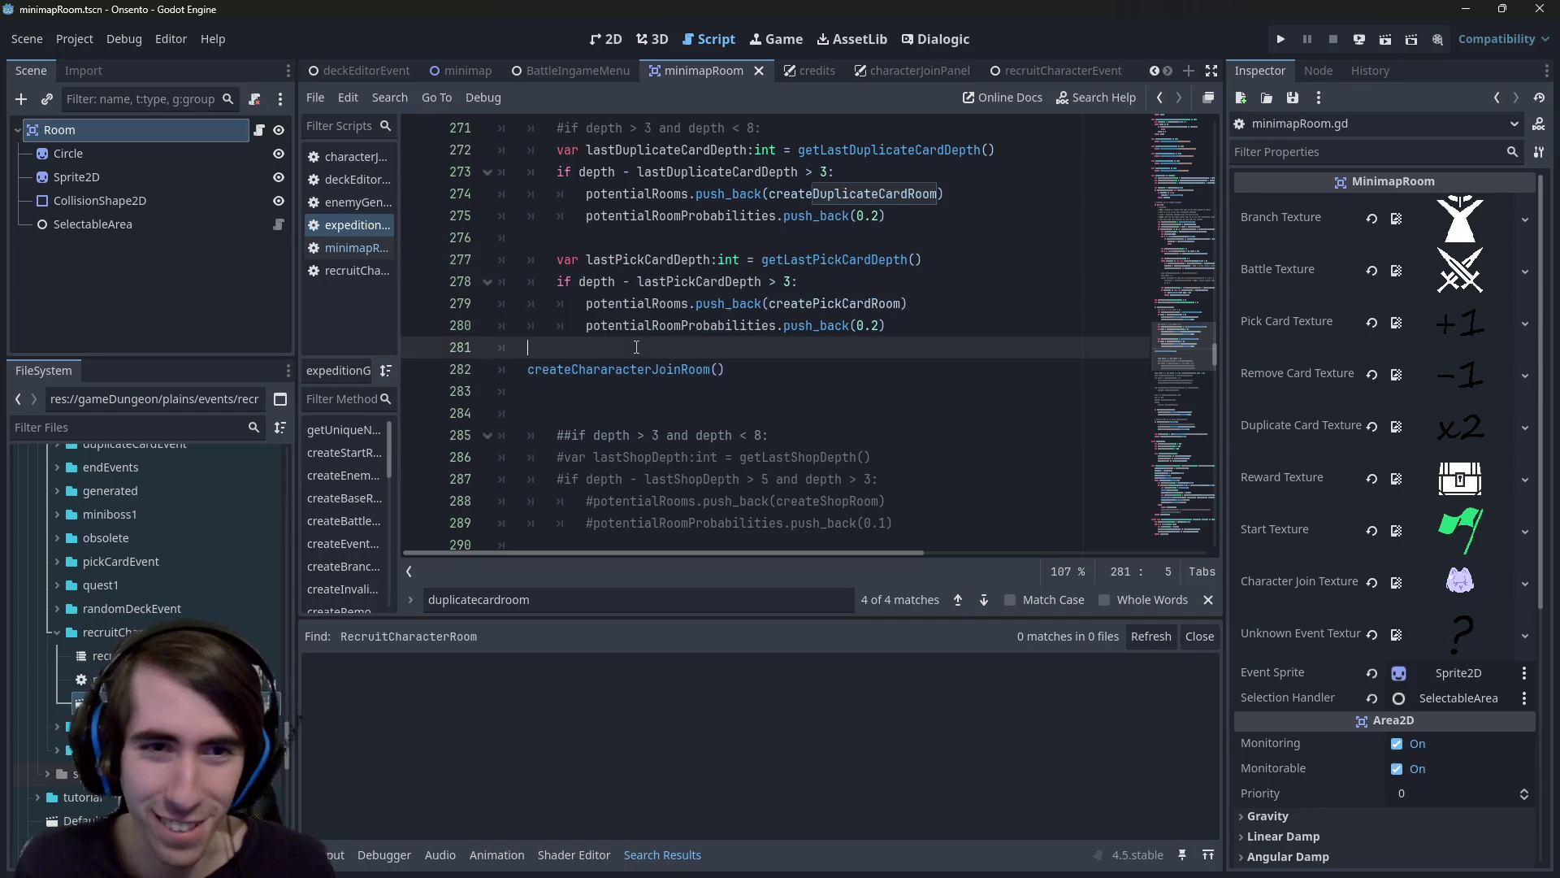
key("ctrl+v")
Make the copy queue createChararacterJoinRoom at 0.2 probability, remove the leftover call, and save
left_click_drag(890, 435, 532, 369)
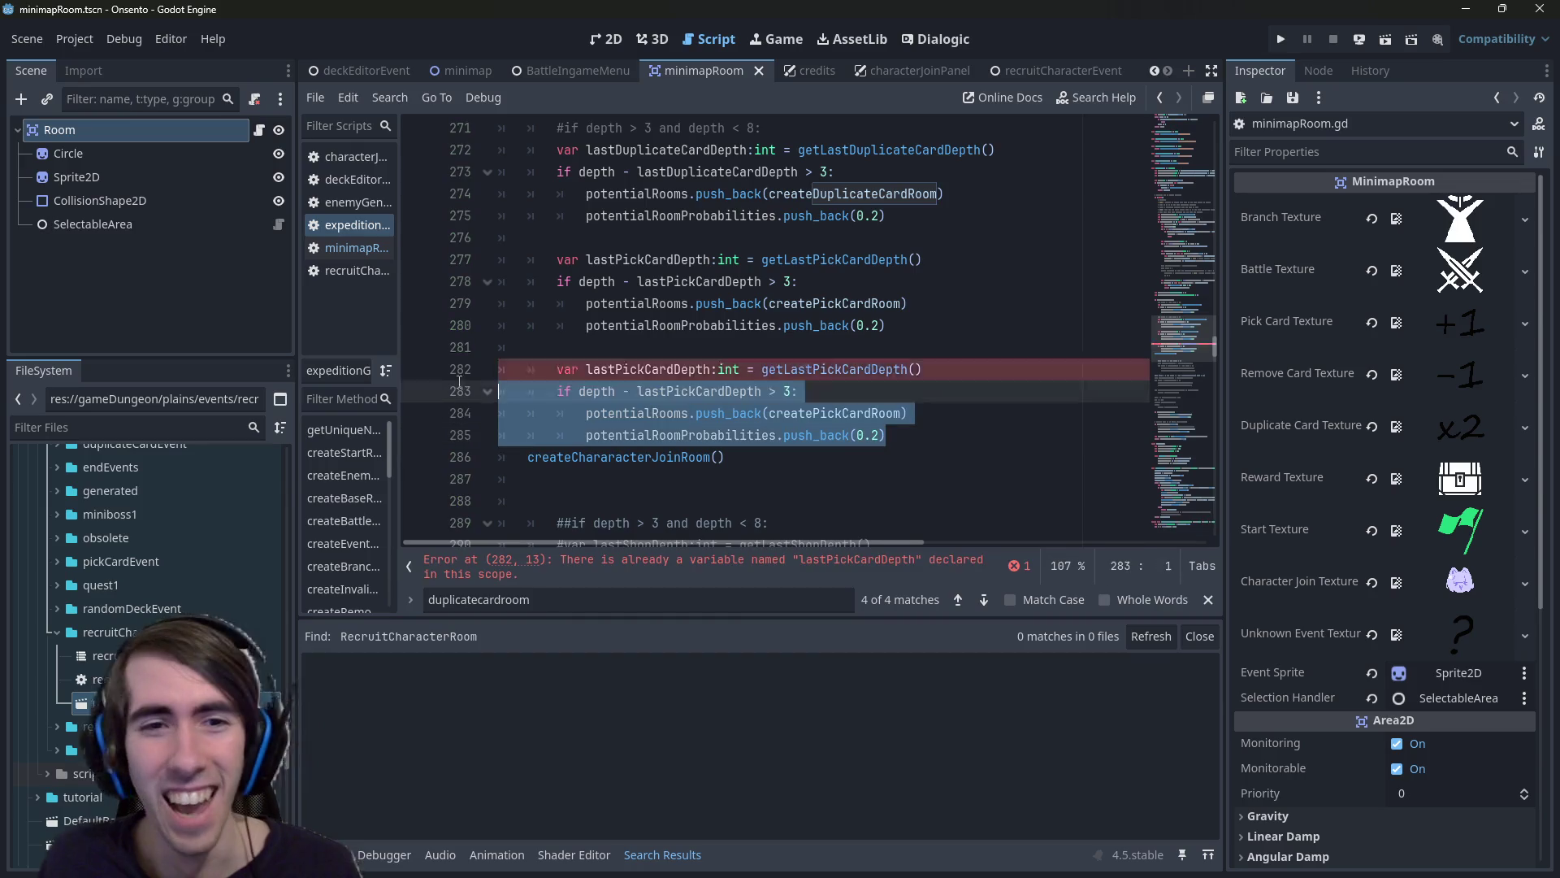
double_click(618, 457)
key("ctrl+c")
double_click(837, 413)
key("ctrl+v")
left_click_drag(726, 457, 424, 465)
key("BackSpace")
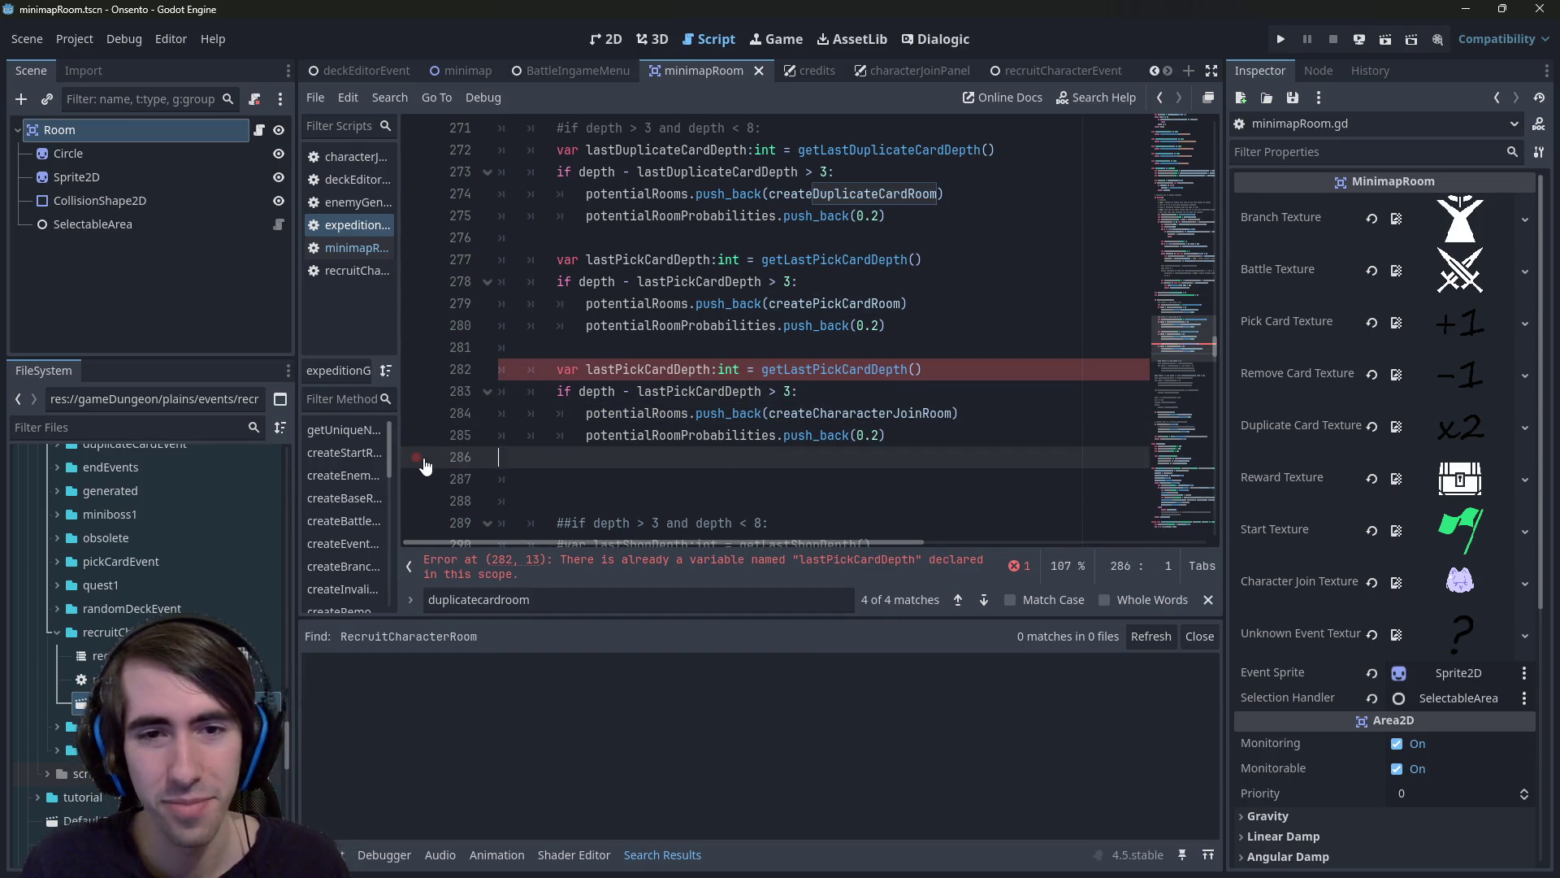
key("Delete")
key("BackSpace")
key("ctrl+s")
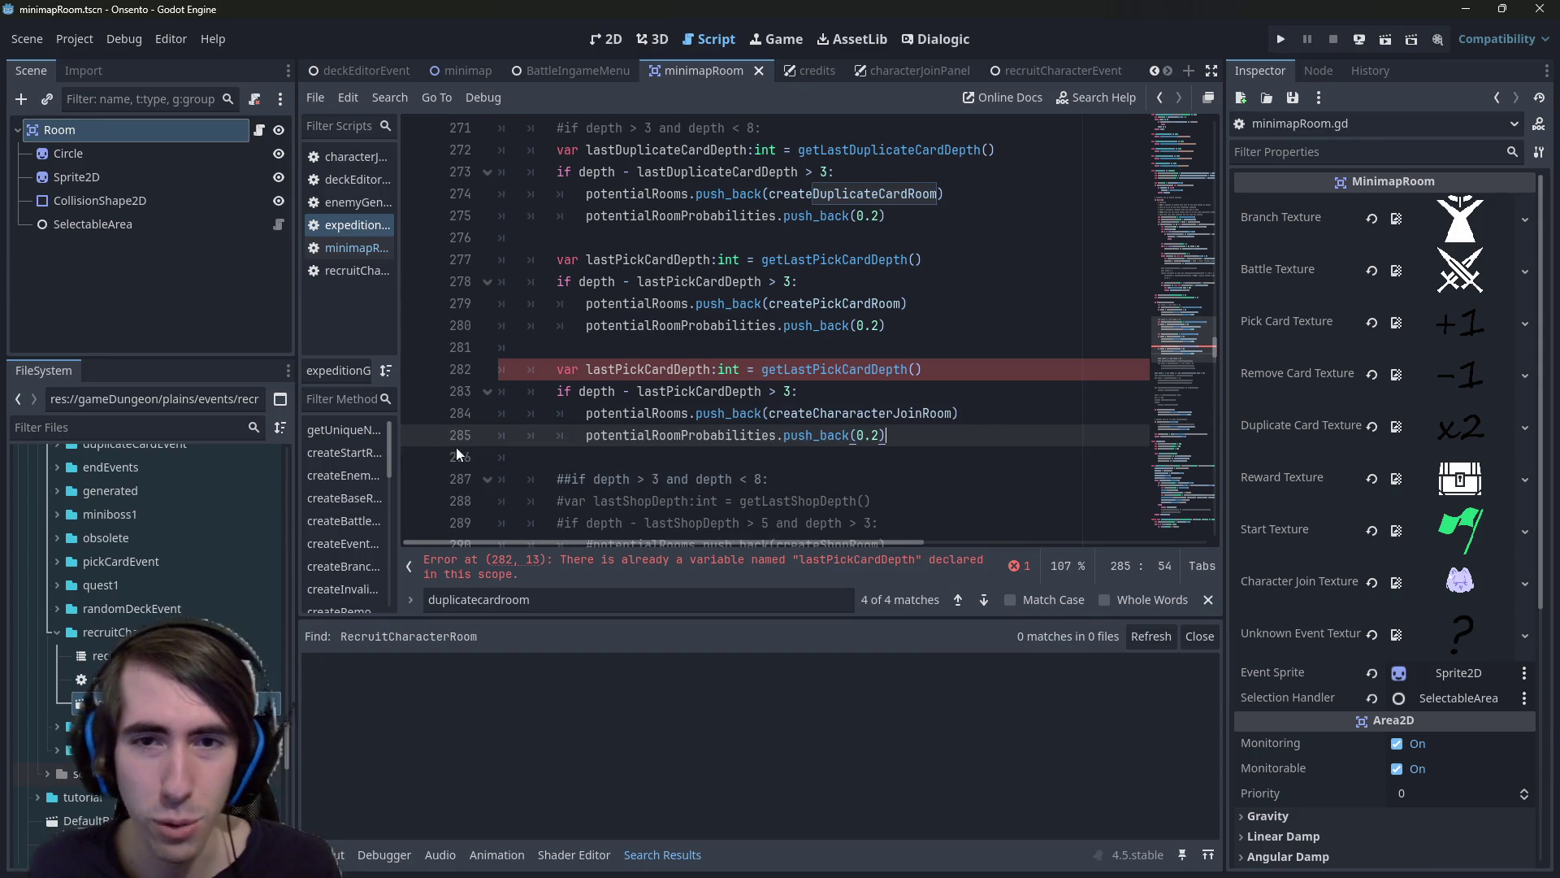
Rename the copied lastPickCardDepth variable to lastCharacterJoinDepth on both lines and save
double_click(809, 374)
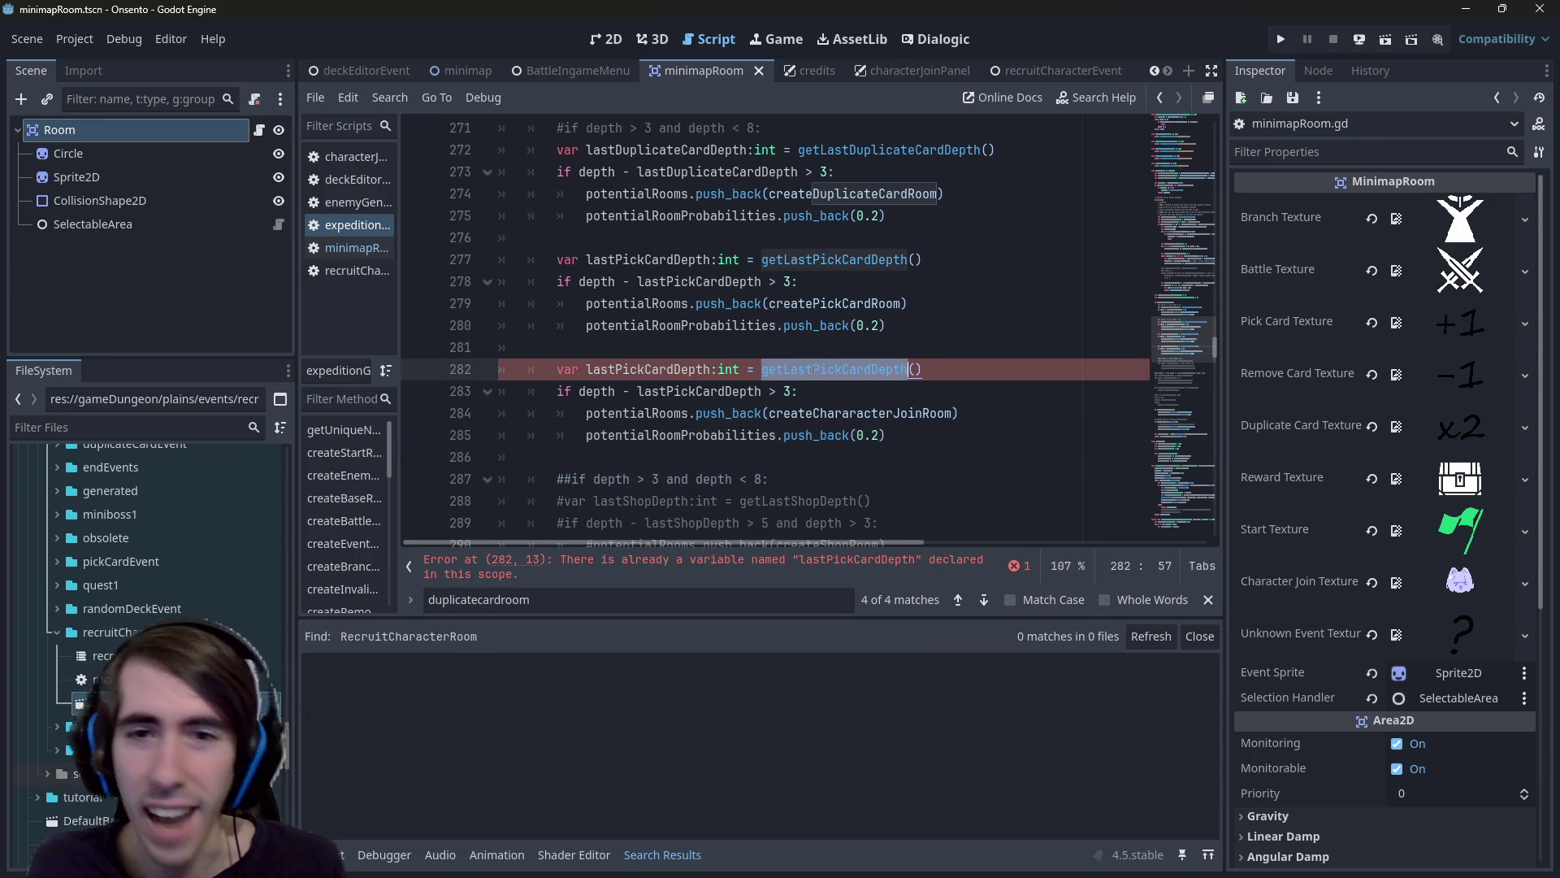
double_click(618, 371)
key("ctrl+d")
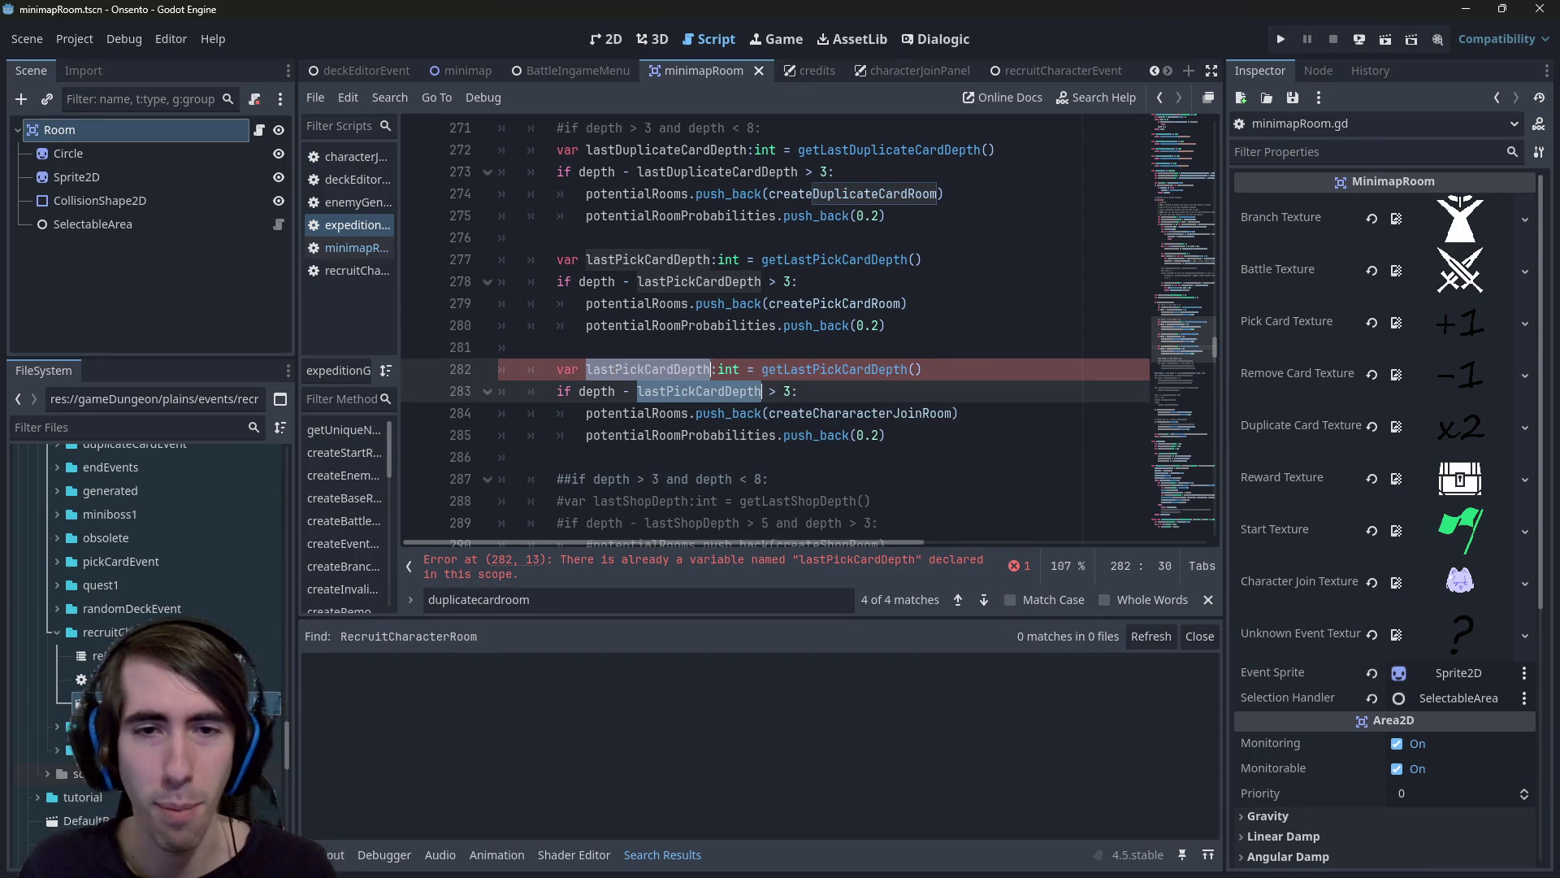
key("Left")
key("Delete")
key("Delete")
key("Delete")
key("Delete")
key("Delete")
key("Delete")
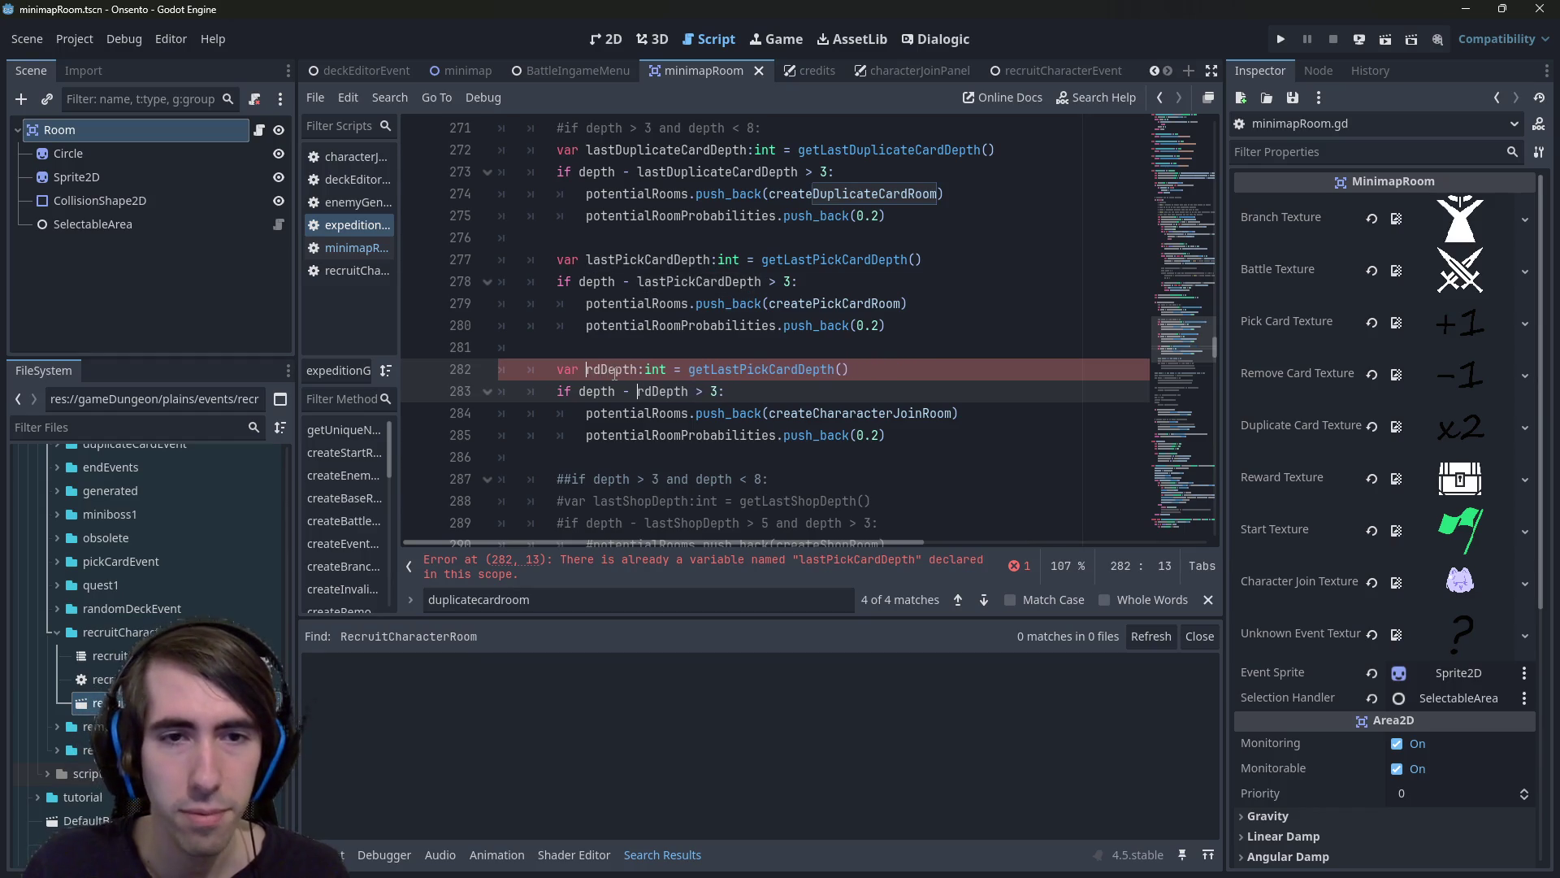
type("lastCharacterJoin")
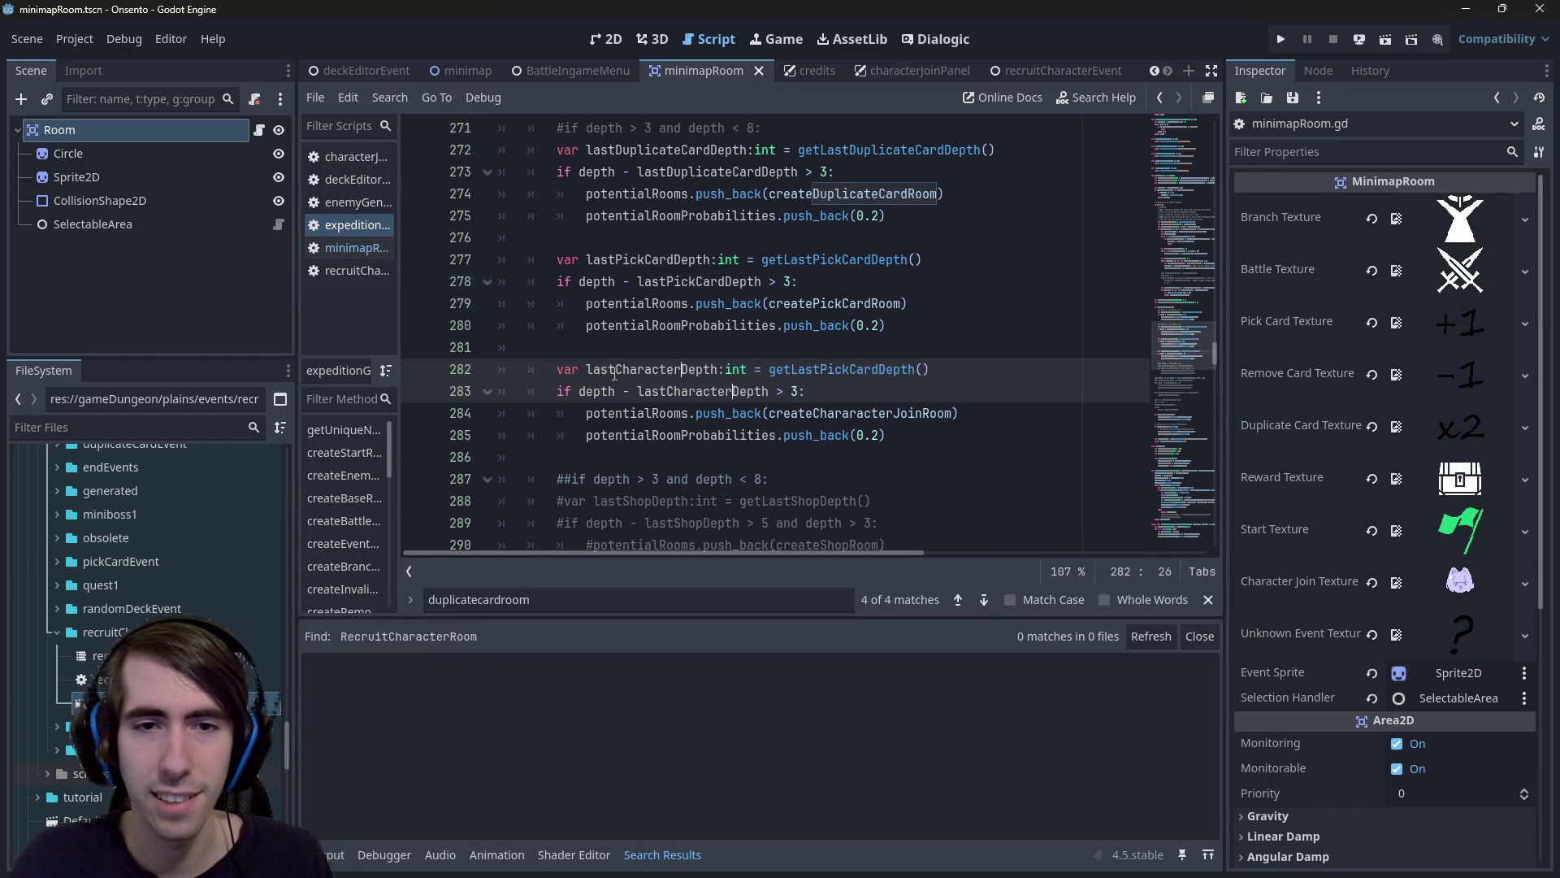
key("ctrl+s")
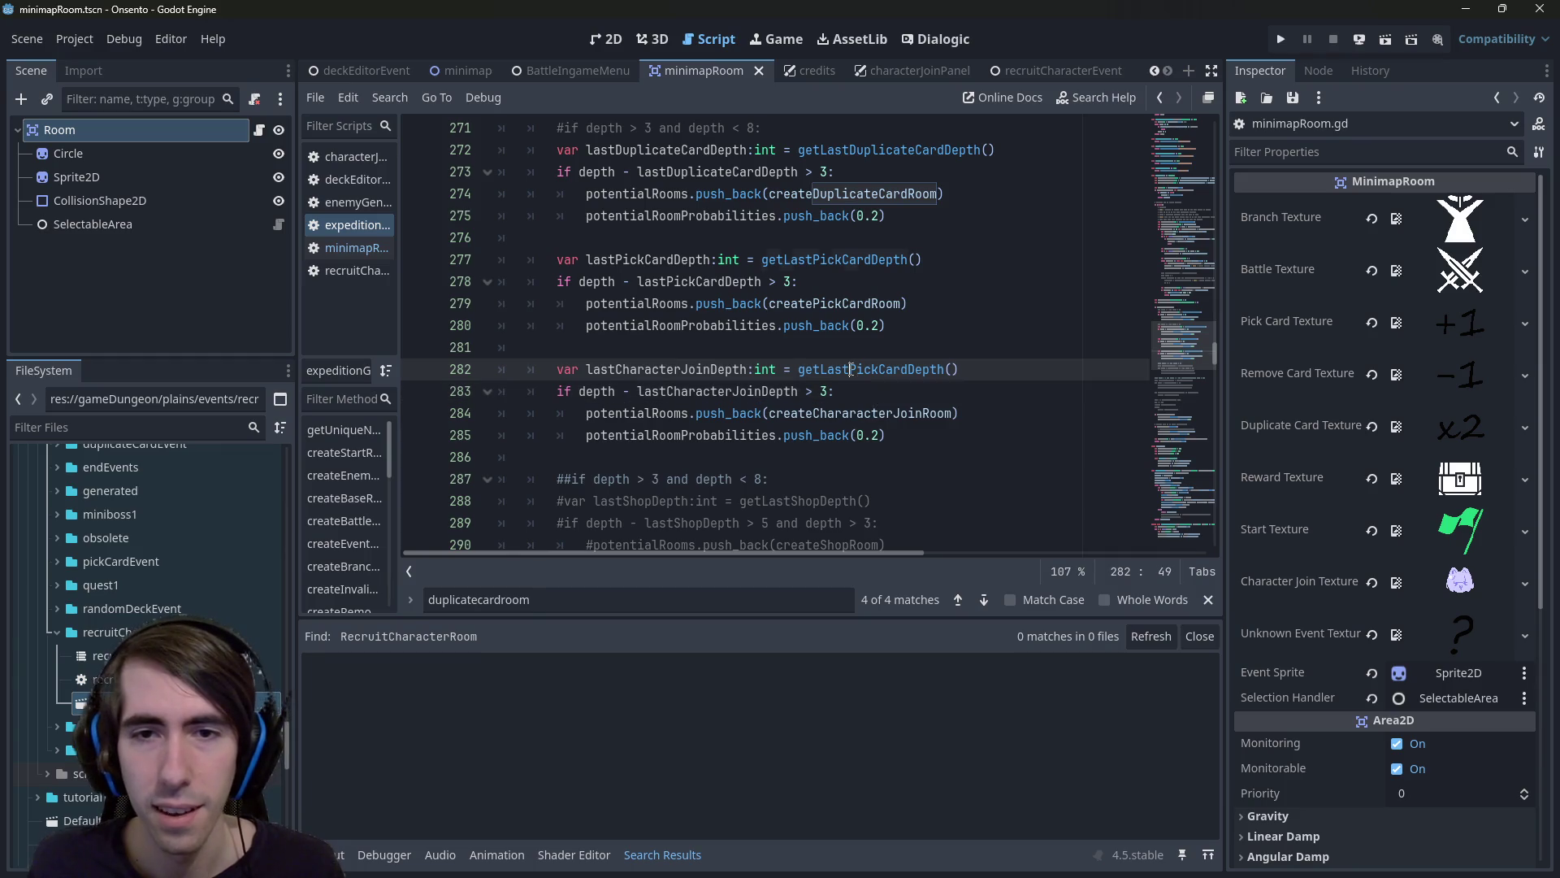
Change the copied getter call to getLastCharacterJoinDepth
double_click(852, 370)
left_click_drag(851, 370, 925, 371)
type("CharacterJoin")
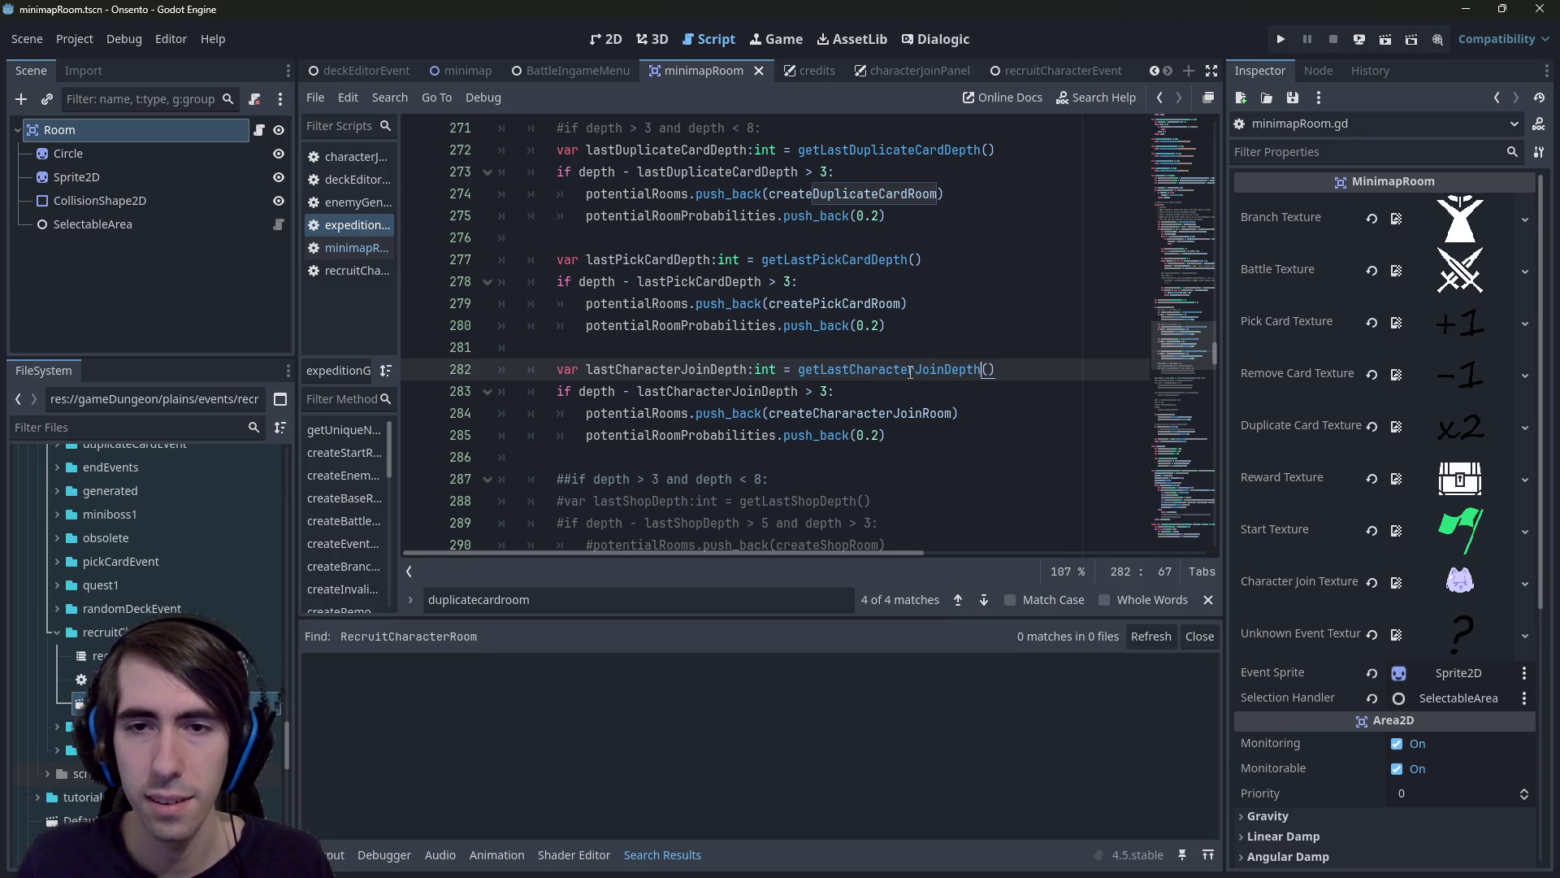
key("ctrl+shift+Left")
key("ctrl+c")
Start a getLastCharacterJoinDepth declaration below the getLastPickCardDepth definition
left_click(841, 260, "ctrl")
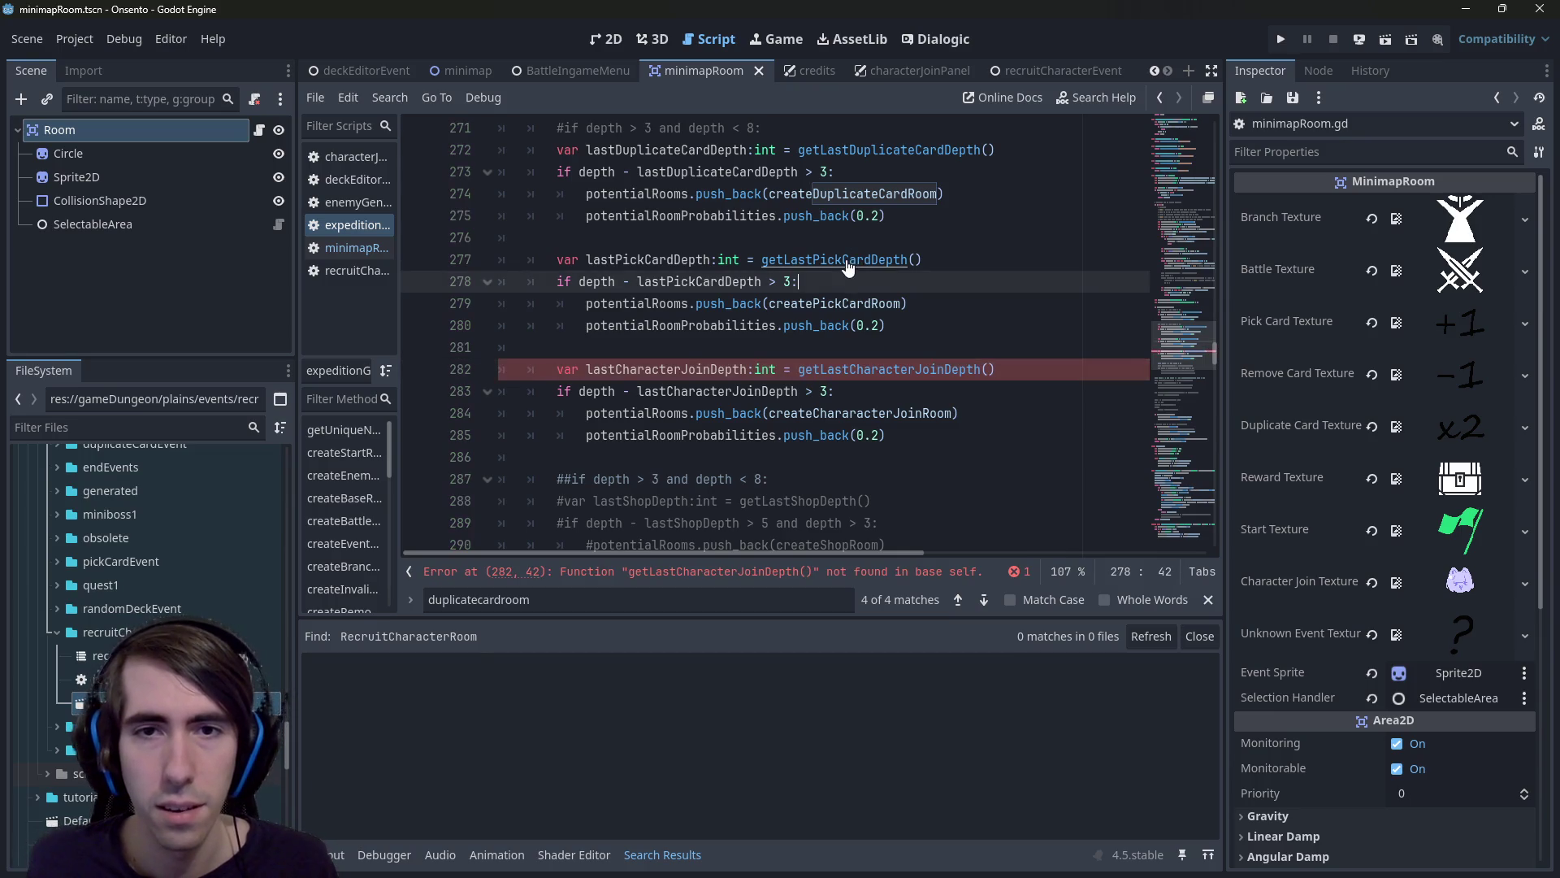
left_click(658, 351)
left_click(666, 363)
key("Return")
key("Return")
key("Up")
key("ctrl+v")
Duplicate the getLastPickCardDepth function and rename the copy to getLastCharacterJoinDepth
type("()")
type("v")
mouse_move(865, 348)
left_mouse_down()
mouse_move(528, 348)
mouse_move(388, 326)
left_mouse_up()
key("ctrl+c")
left_click(712, 391)
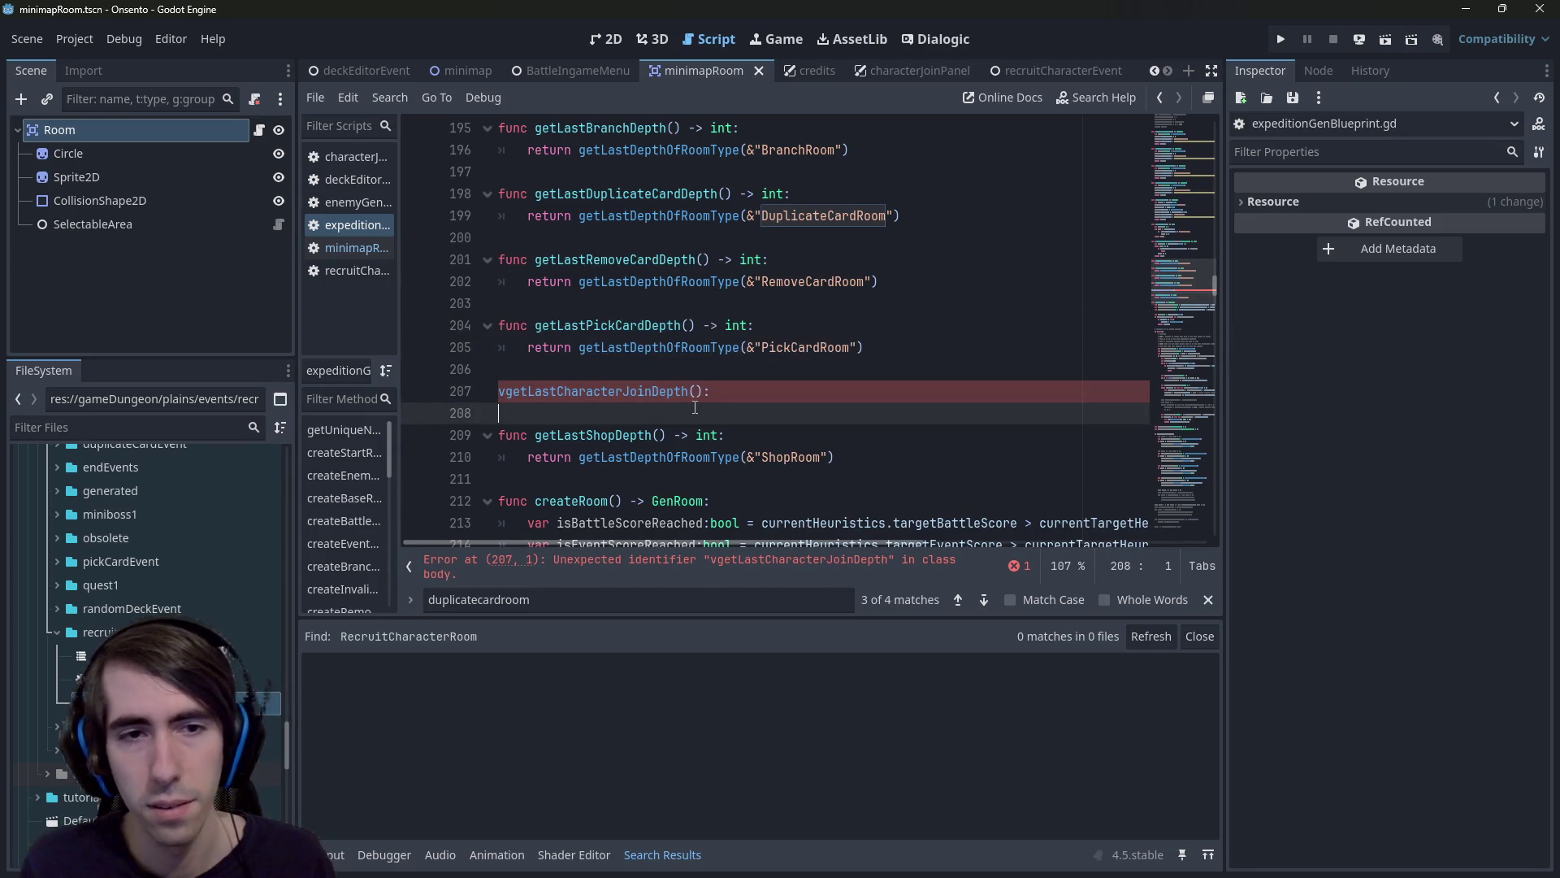
key("Return")
key("ctrl+v")
left_click(645, 388)
double_click(646, 387)
key("ctrl+c")
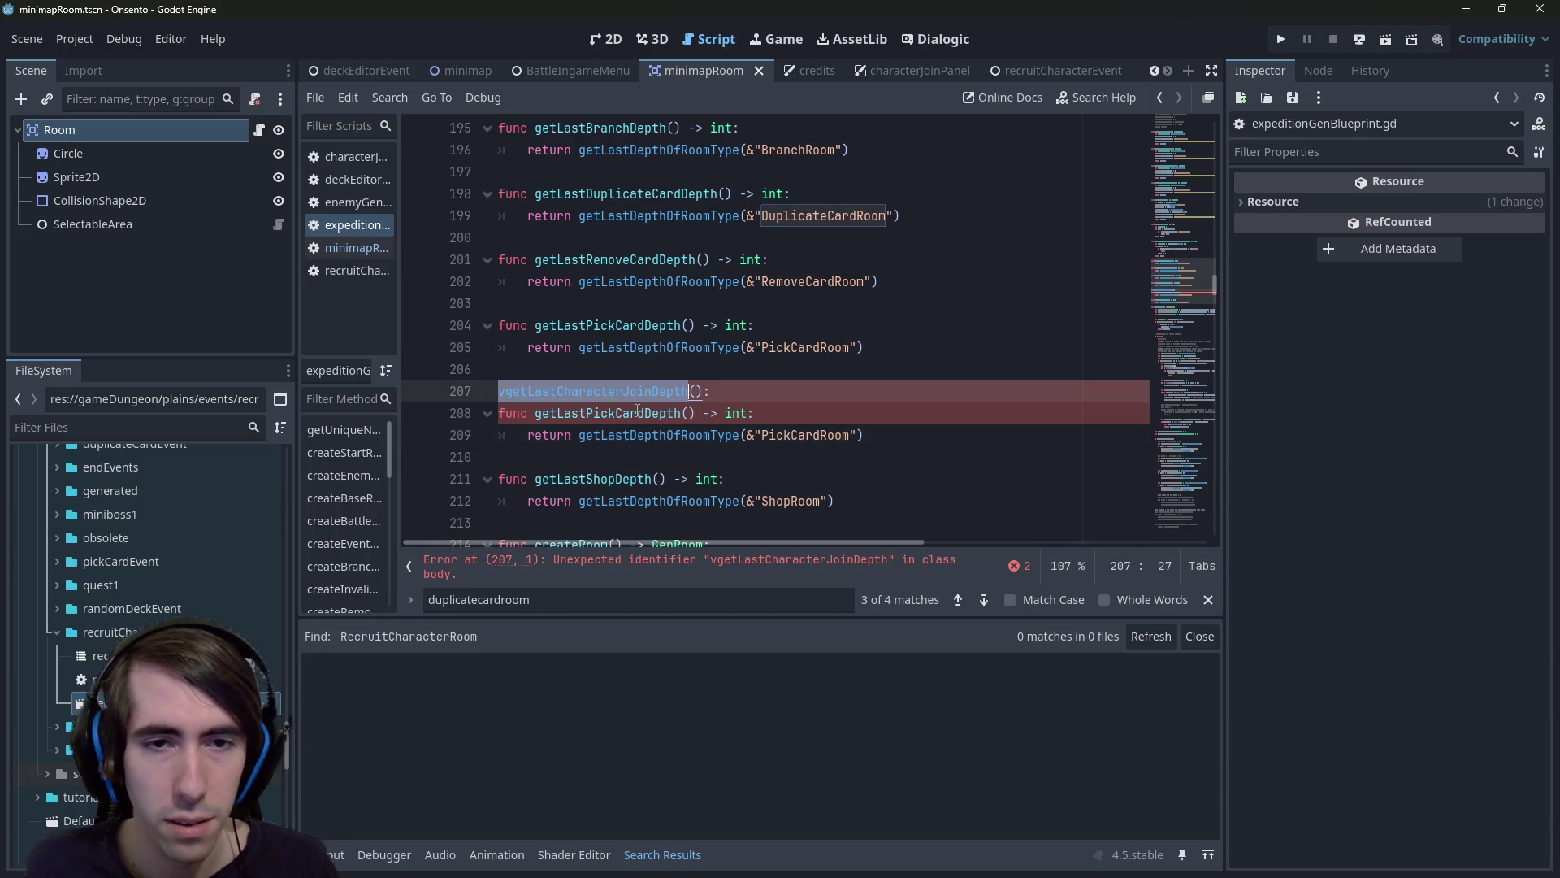
double_click(625, 417)
key("ctrl+v")
key("Delete")
key("Escape")
Make it return the CharacterJoinRoom depth and delete the leftover broken line
double_click(773, 436)
type("Char")
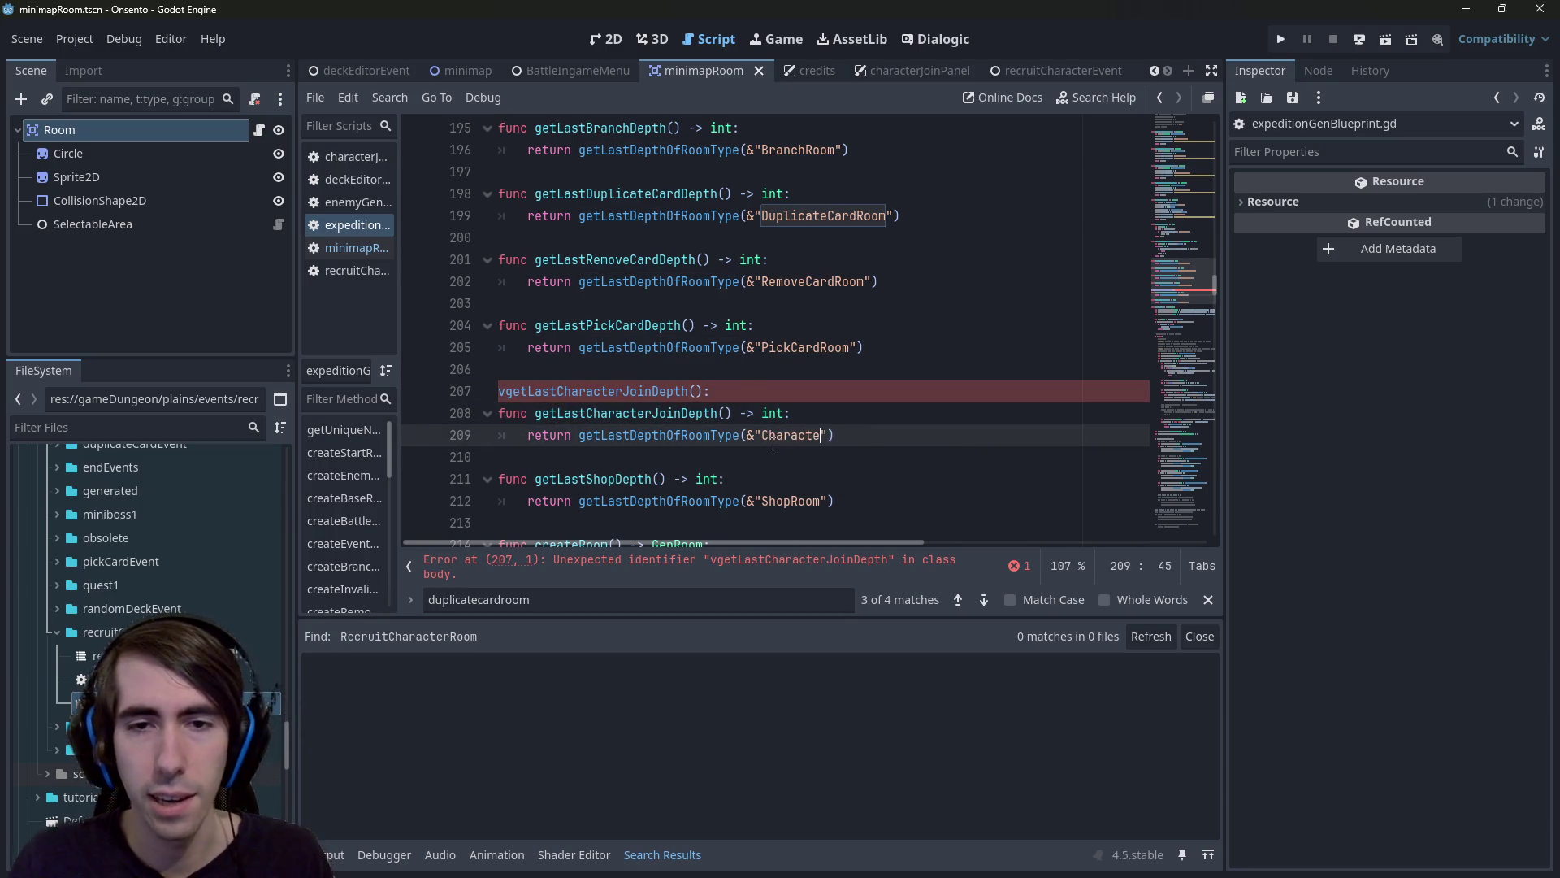
type("erKpo")
type("nRoom")
key("Up")
key("Up")
key("shift+Home")
key("BackSpace")
key("BackSpace")
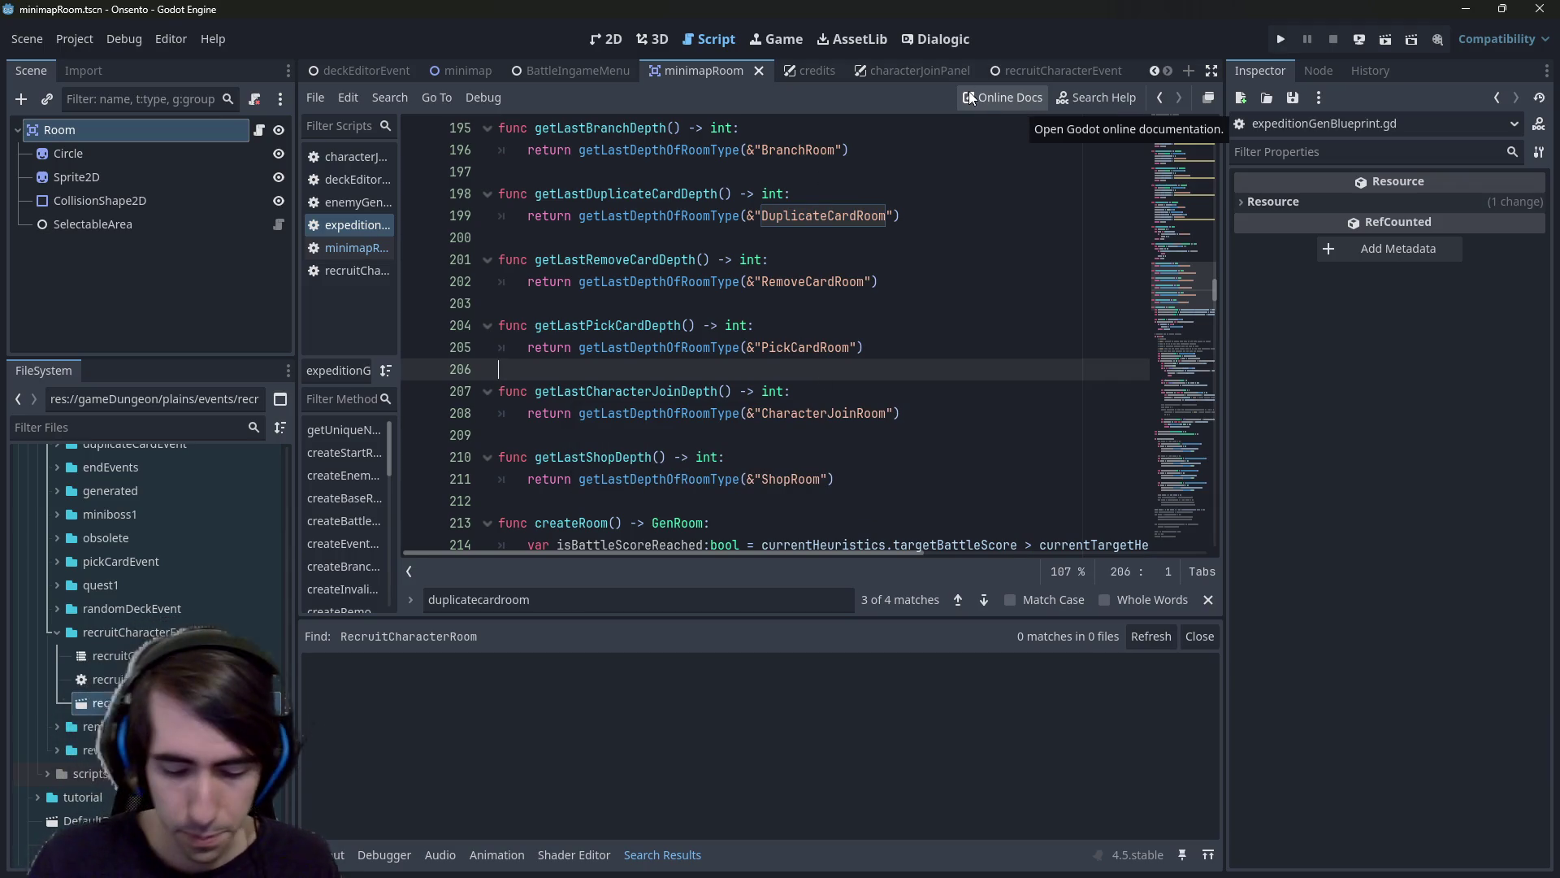
Open the playQuest scene via Quick Open
key("shift+alt+o")
type("playquest")
key("Return")
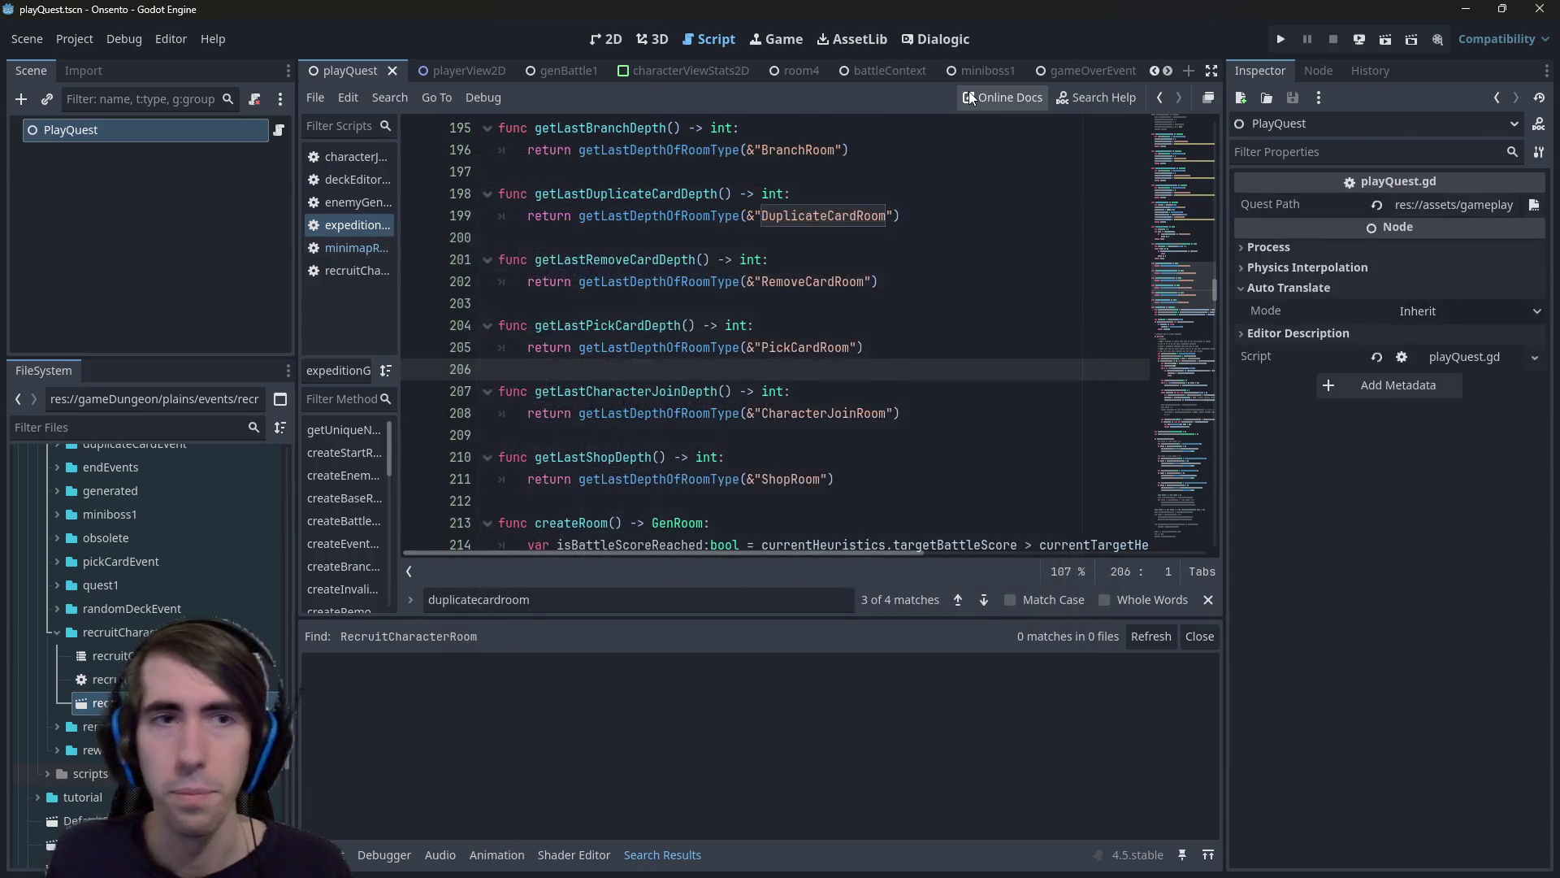
Run playQuest and add Wind Control, Guard Up, Breath of Mana, Fire Control, Mana Focus and Shockwave to the deck
key("F6")
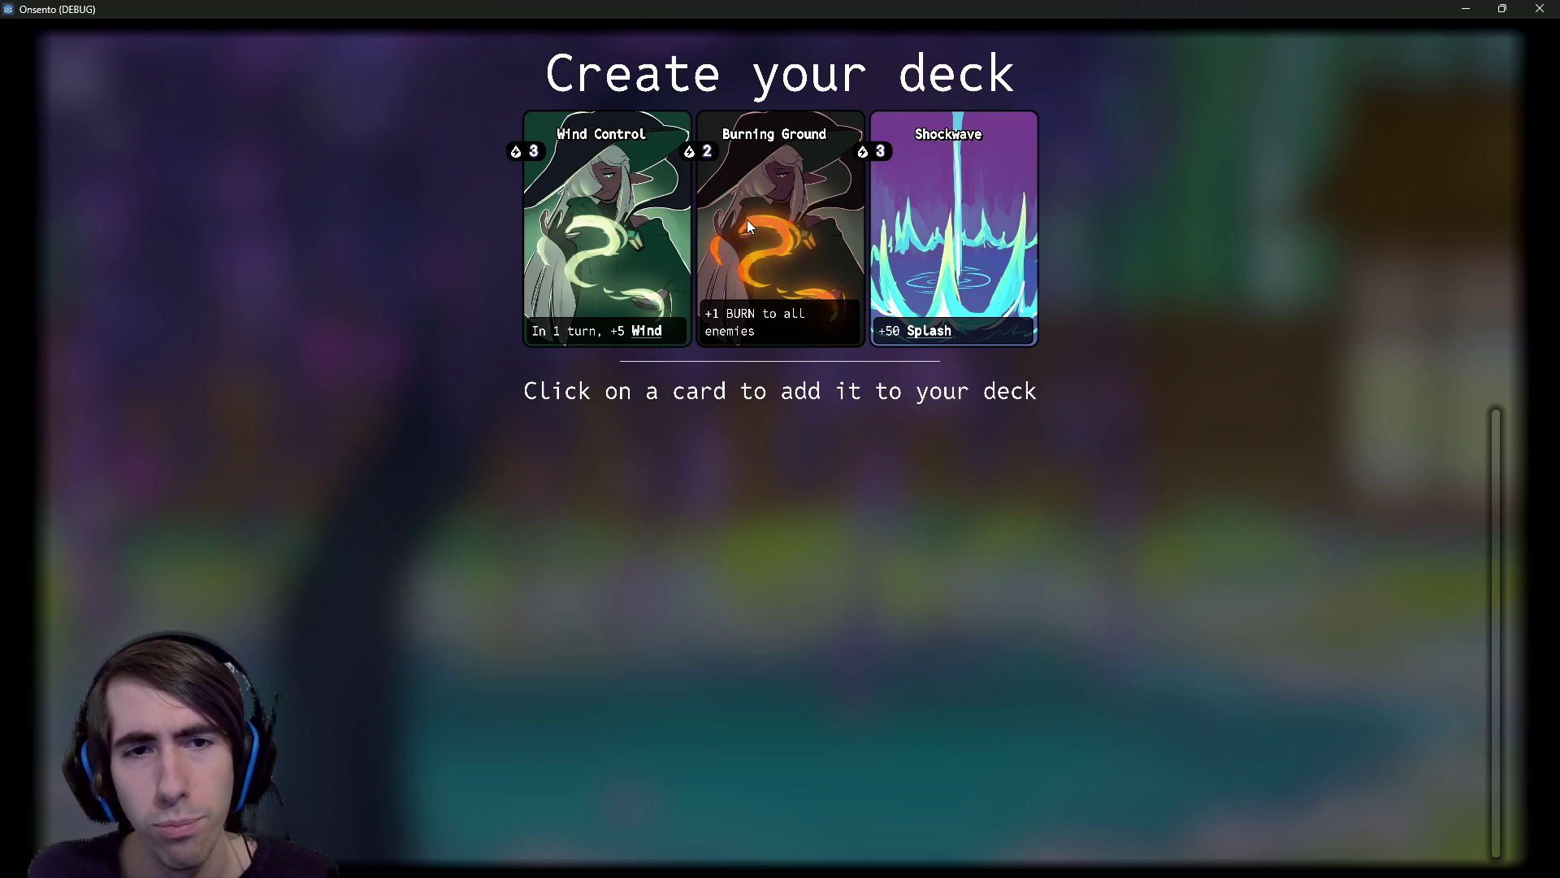
left_click(611, 208)
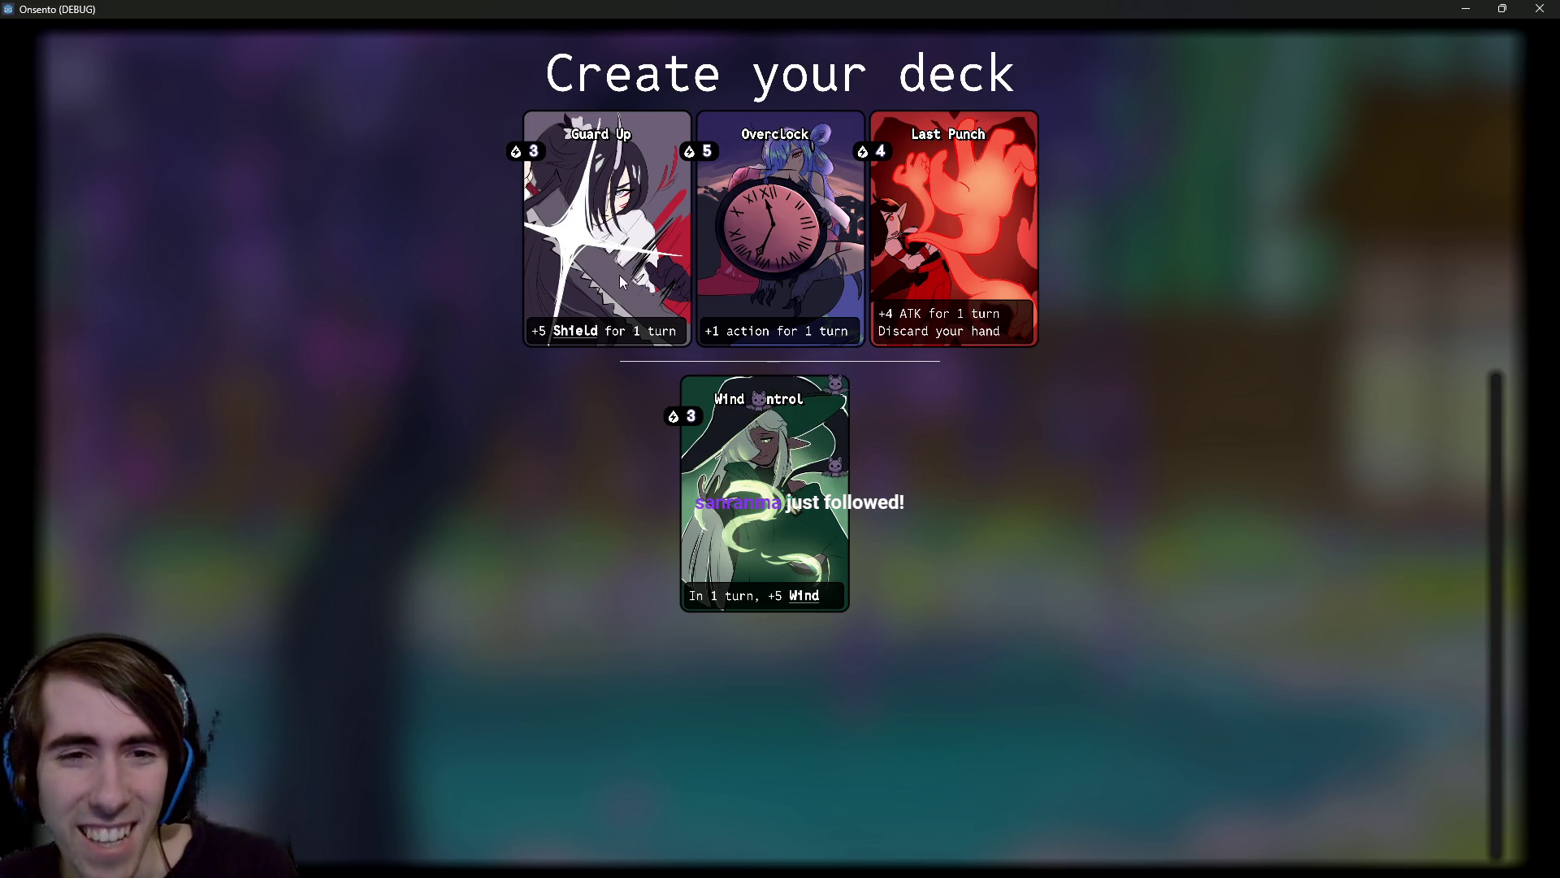
left_click(613, 255)
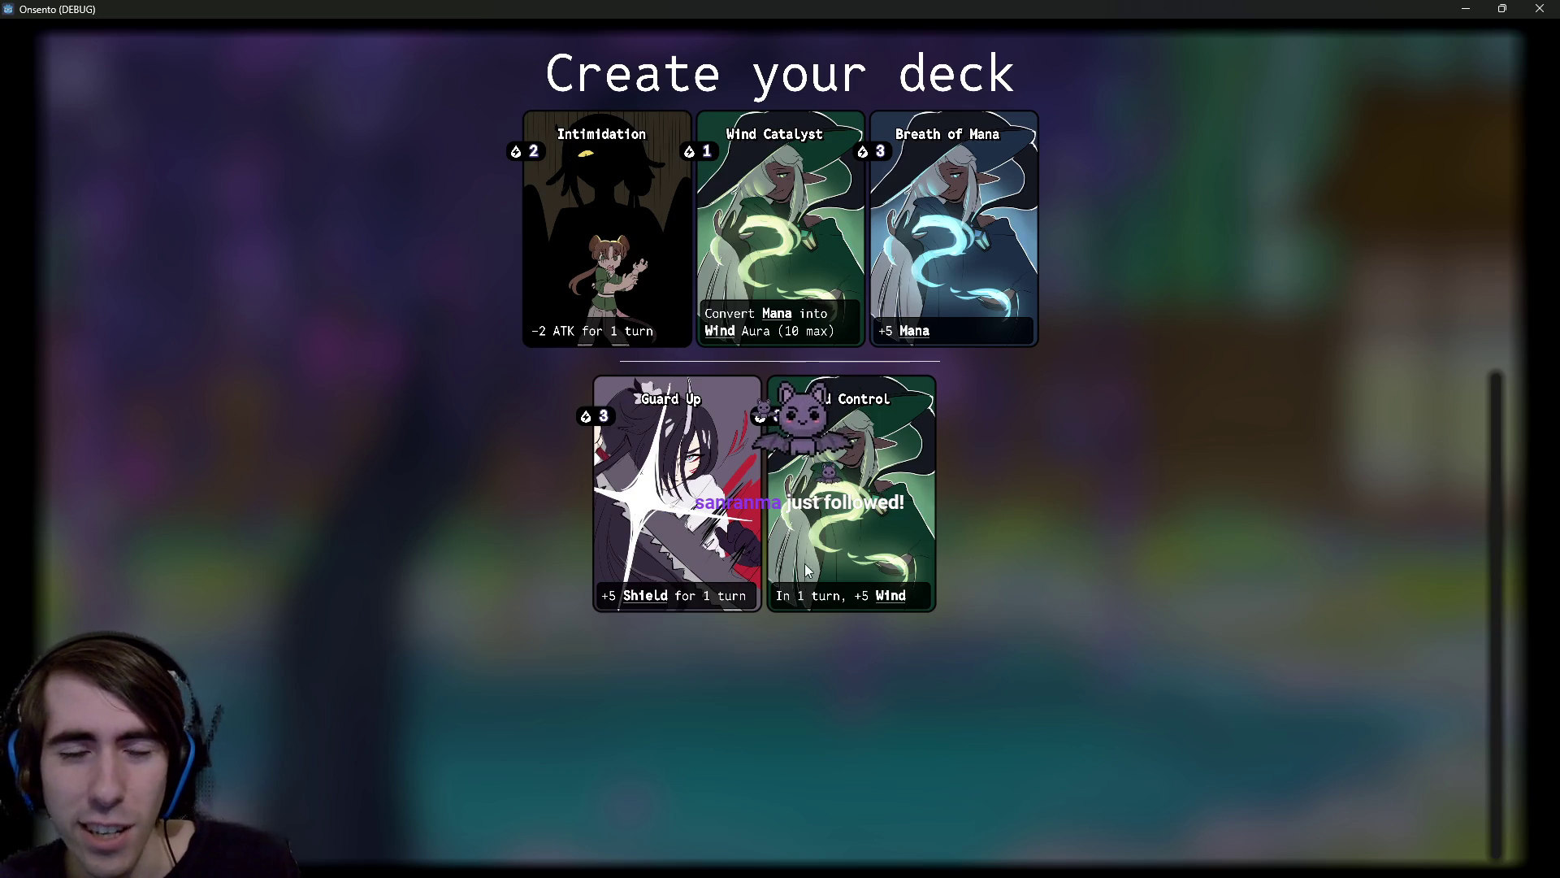
left_click(947, 231)
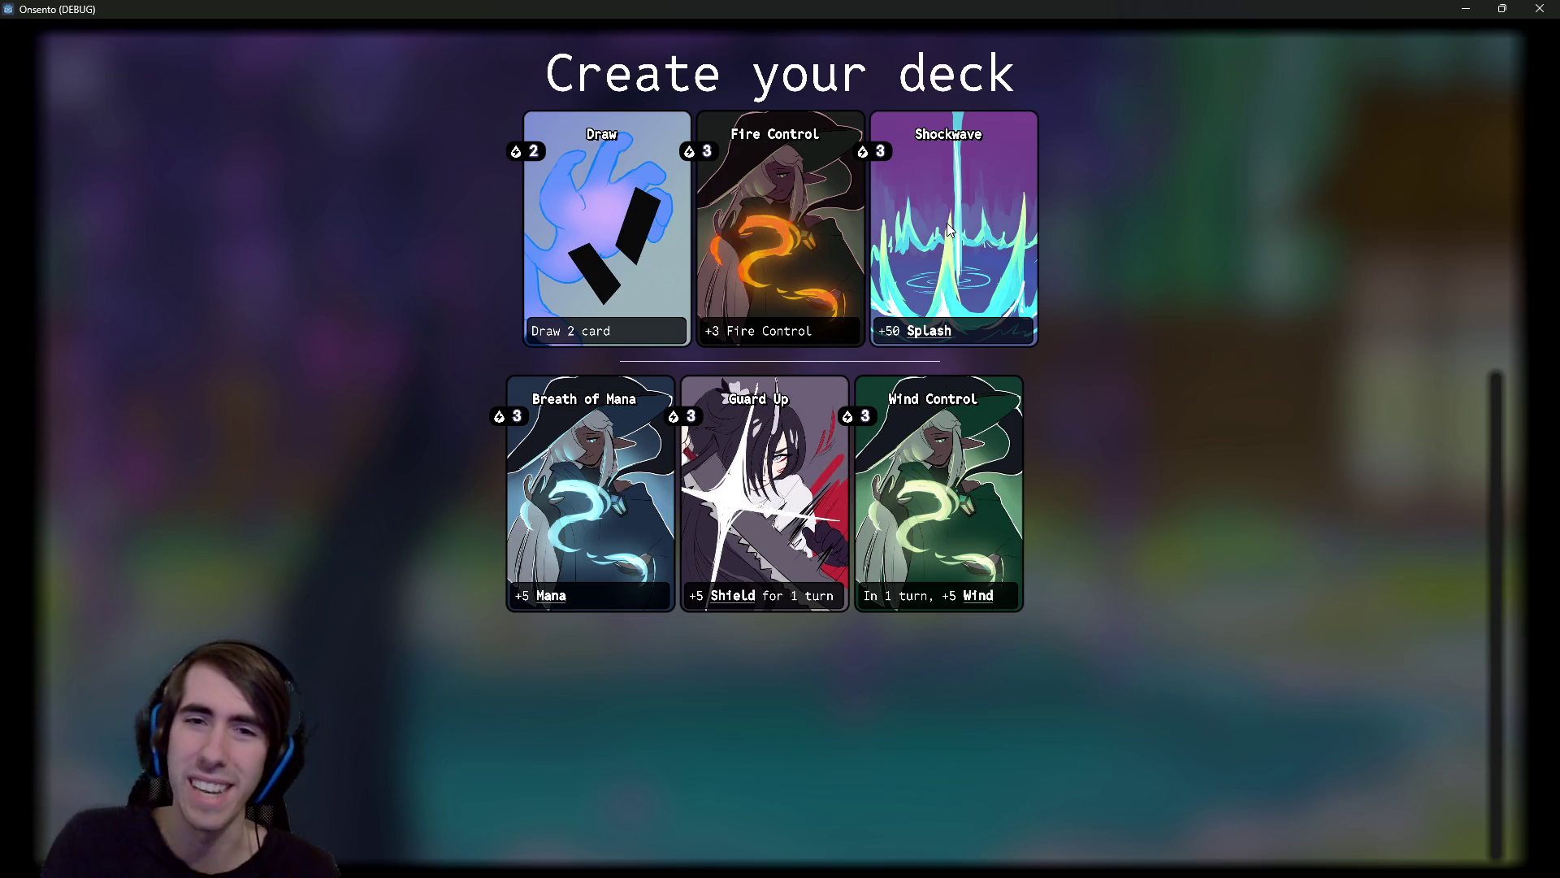
left_click(801, 246)
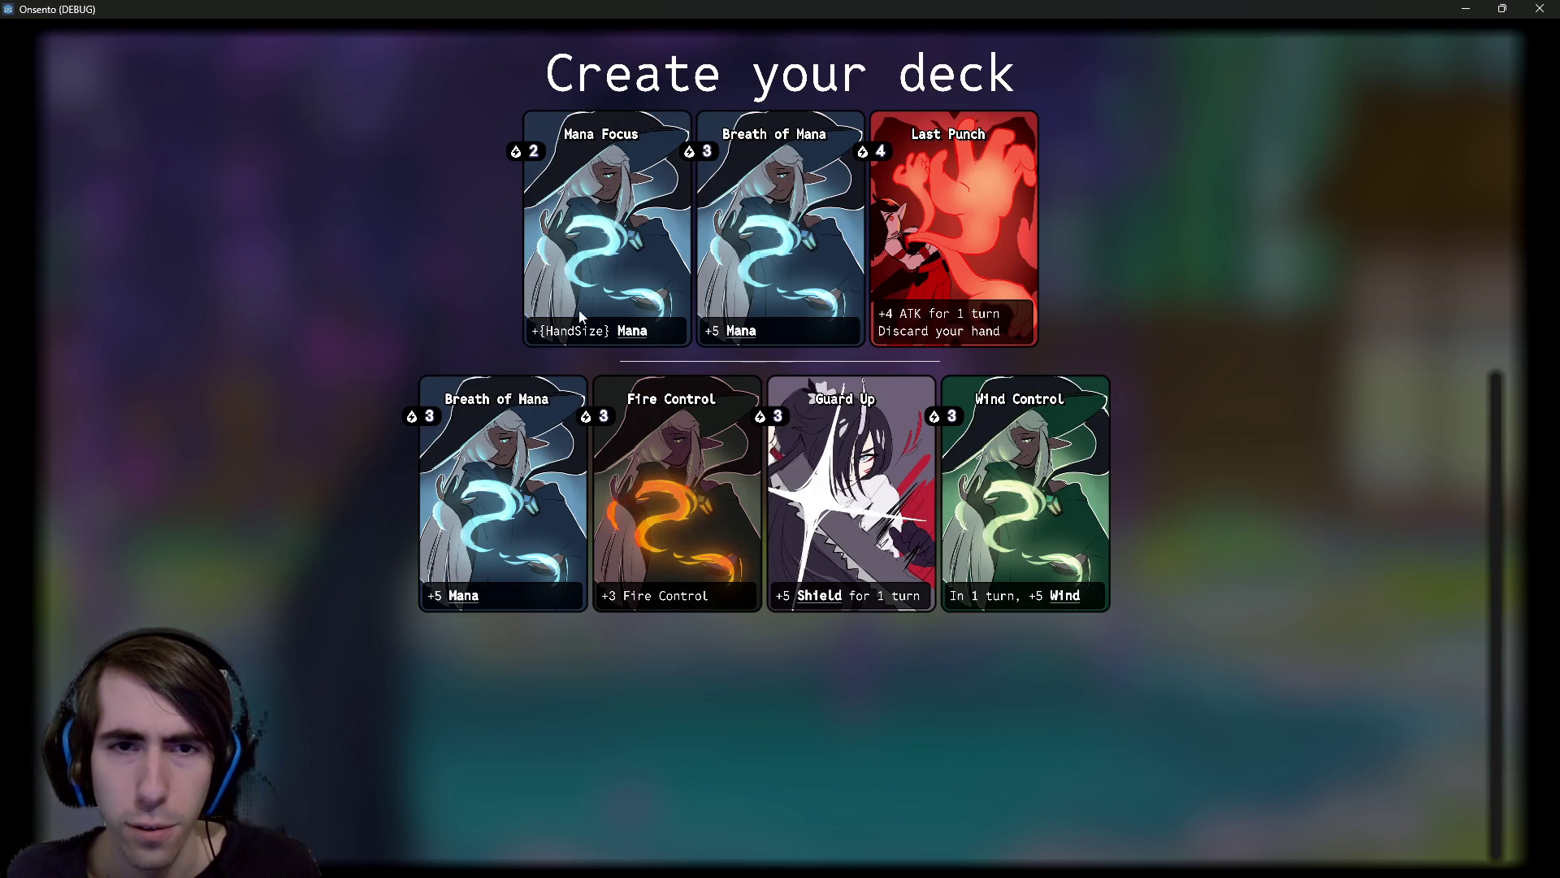
left_click(571, 228)
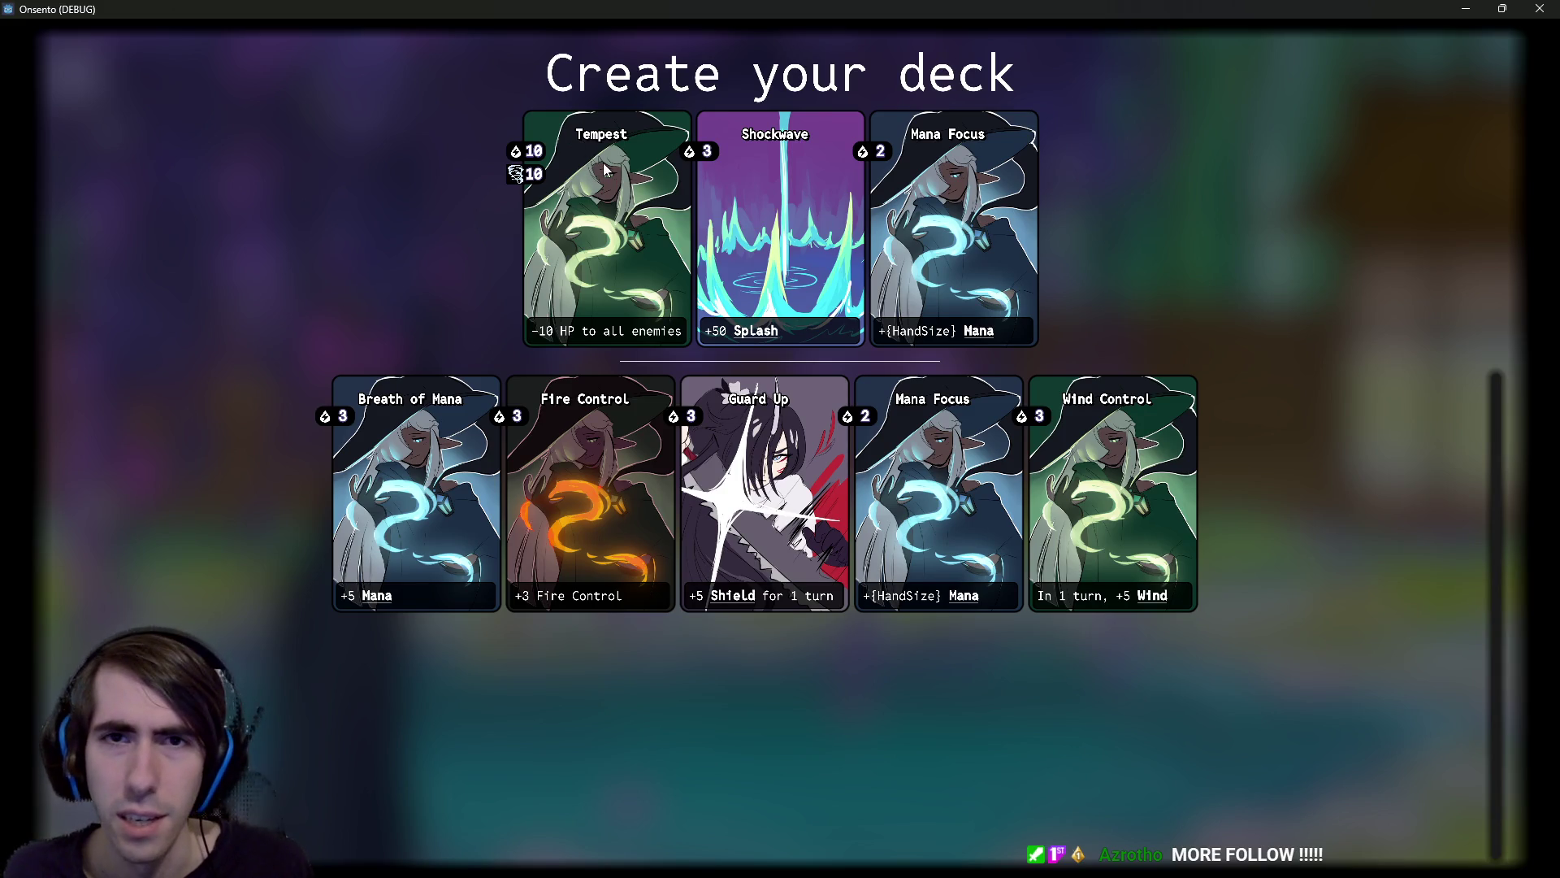
left_click(795, 211)
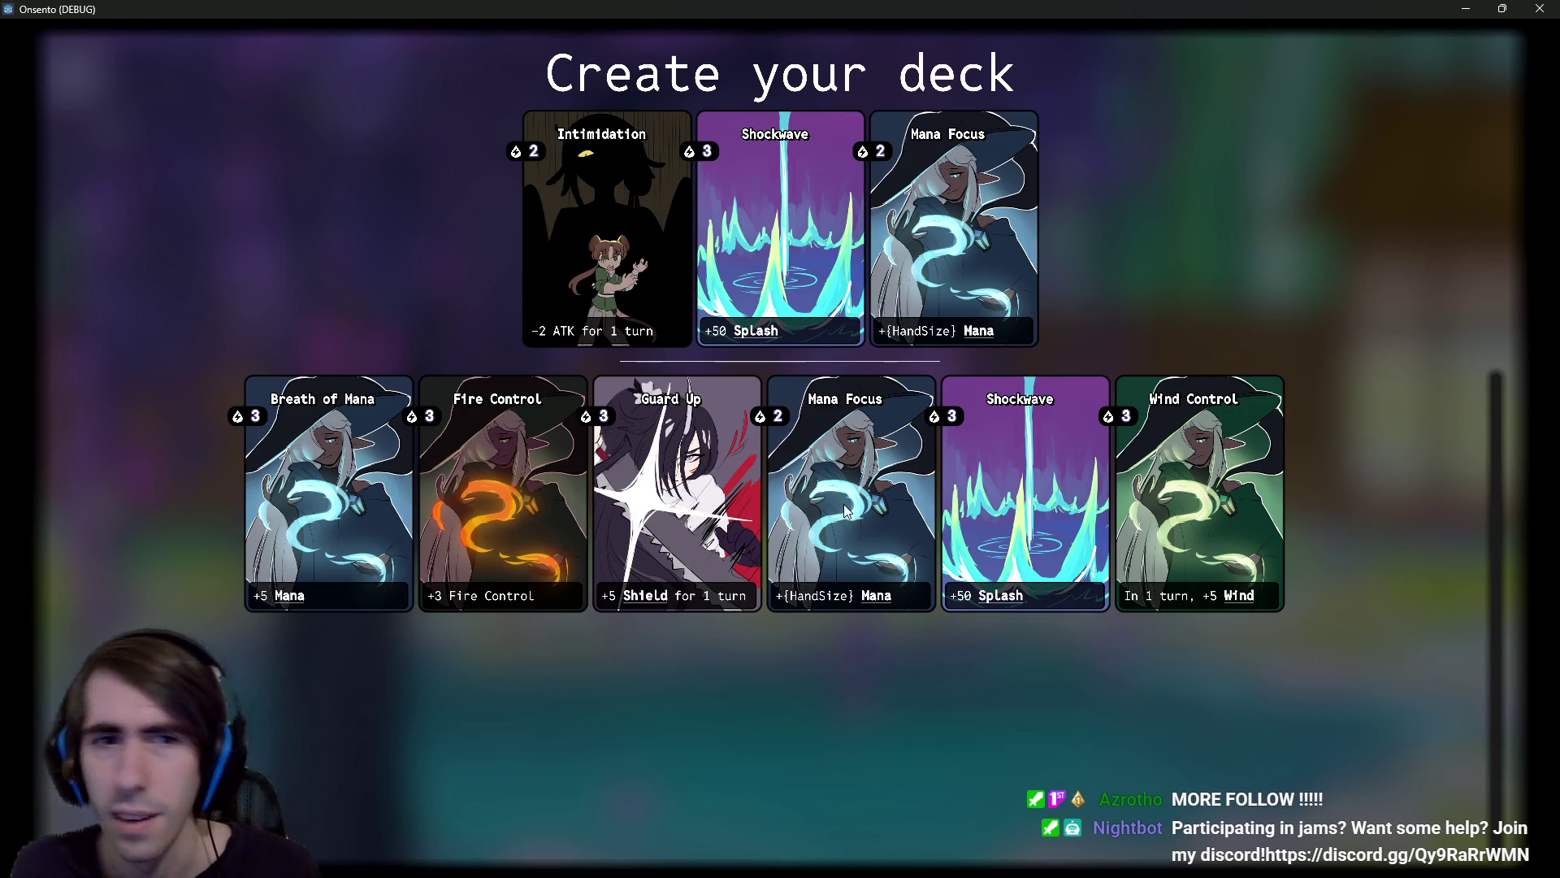
Add Intimidation, Wind Catalyst and Attack-Up Magic to the deck
left_click(572, 293)
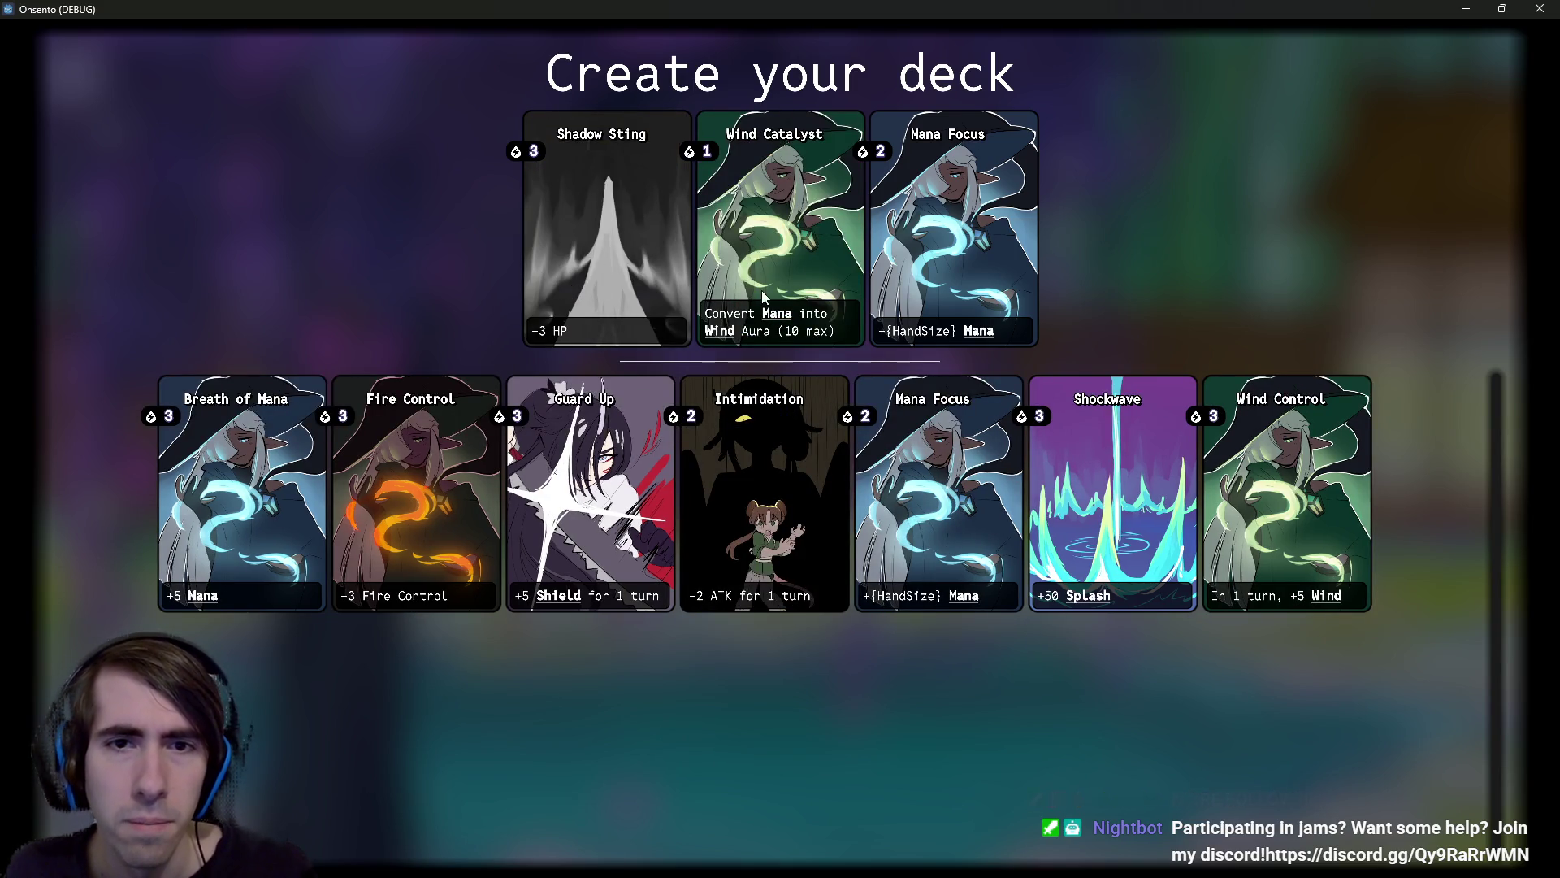
mouse_move(776, 316)
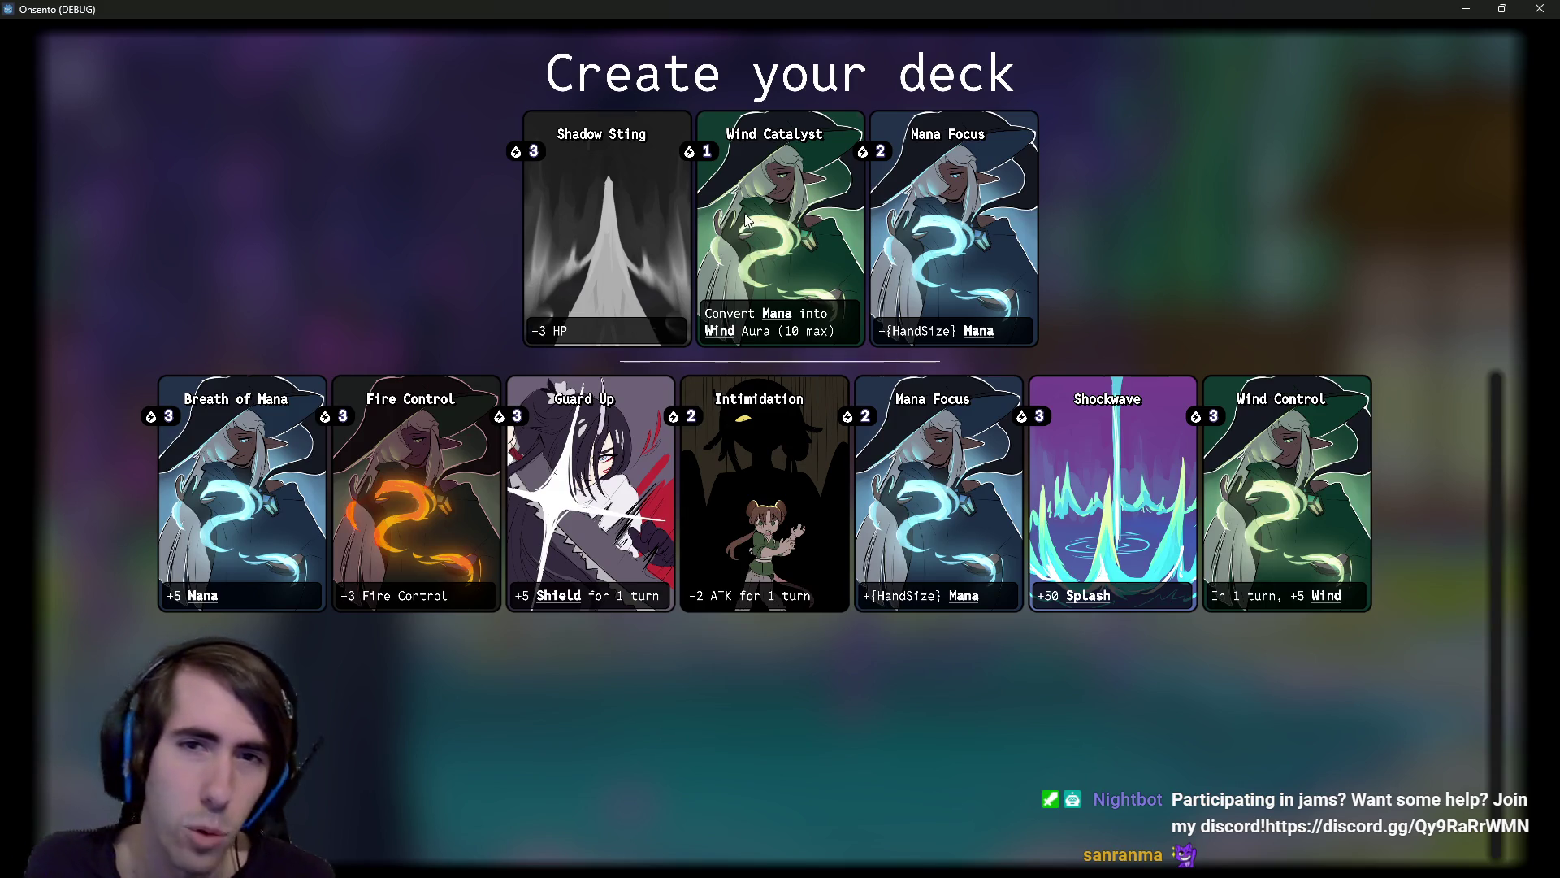
left_click(750, 223)
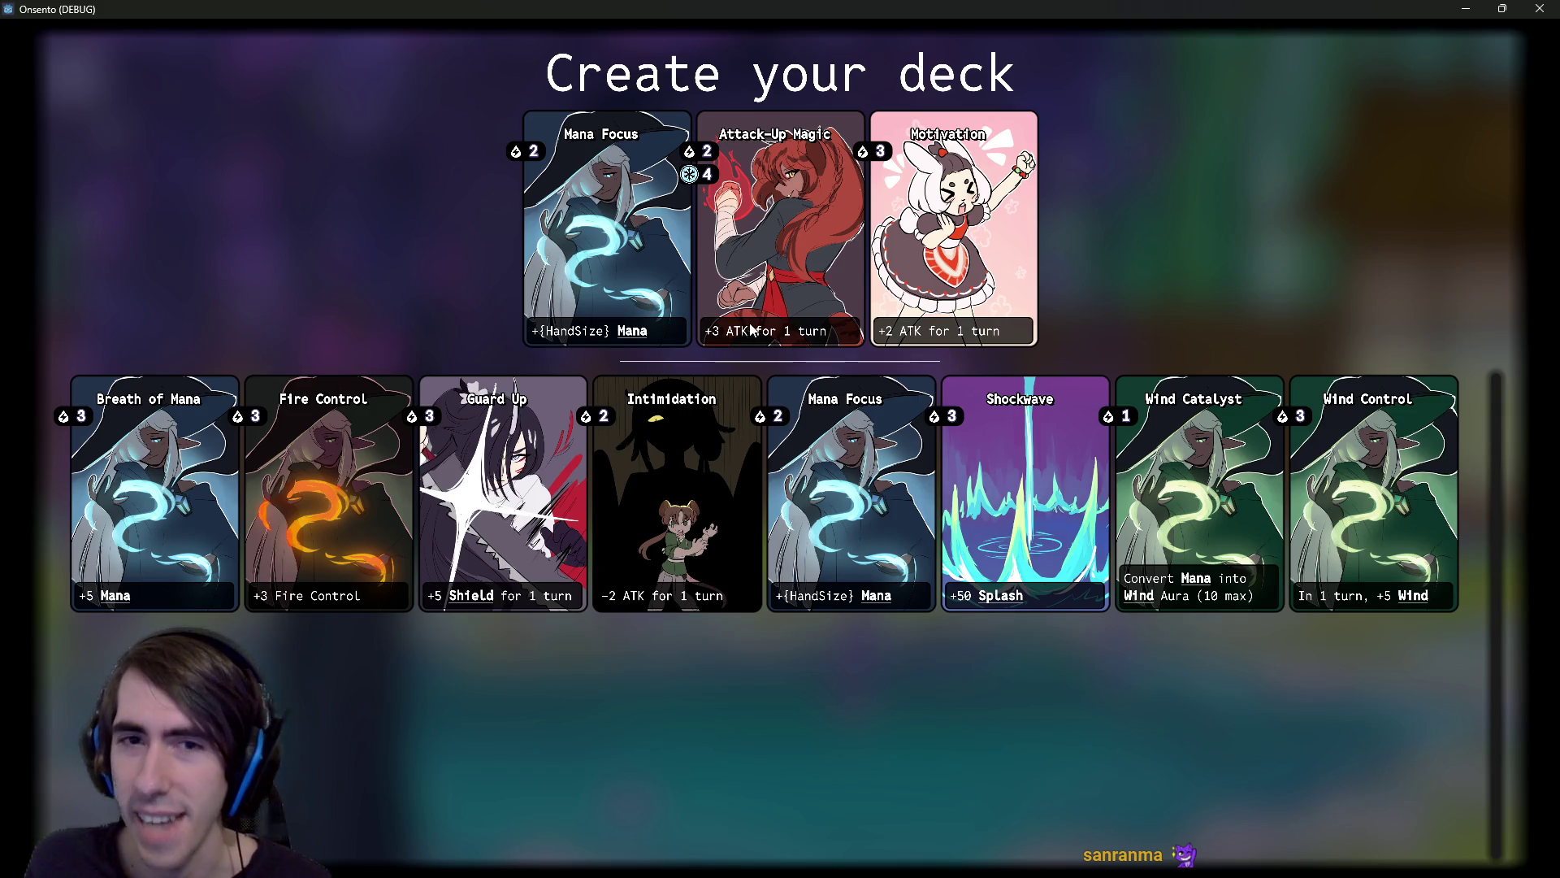
left_click(741, 196)
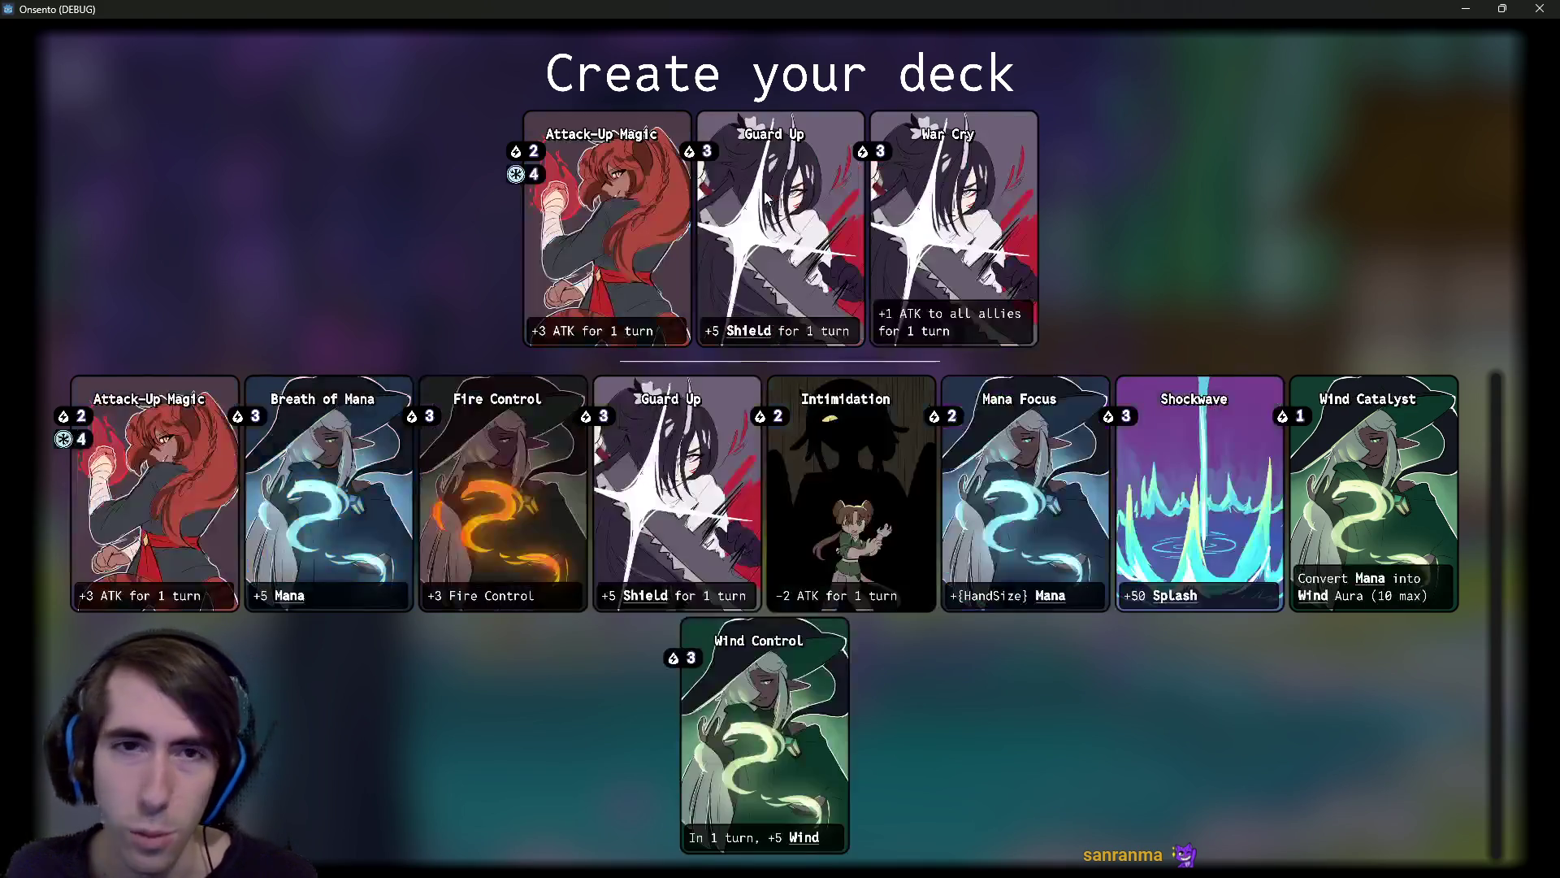
Complete the 14-card deck with Attack-Up Magic, Motivation, Fire Control, Motivation and Draw, then start the battle
left_click(618, 199)
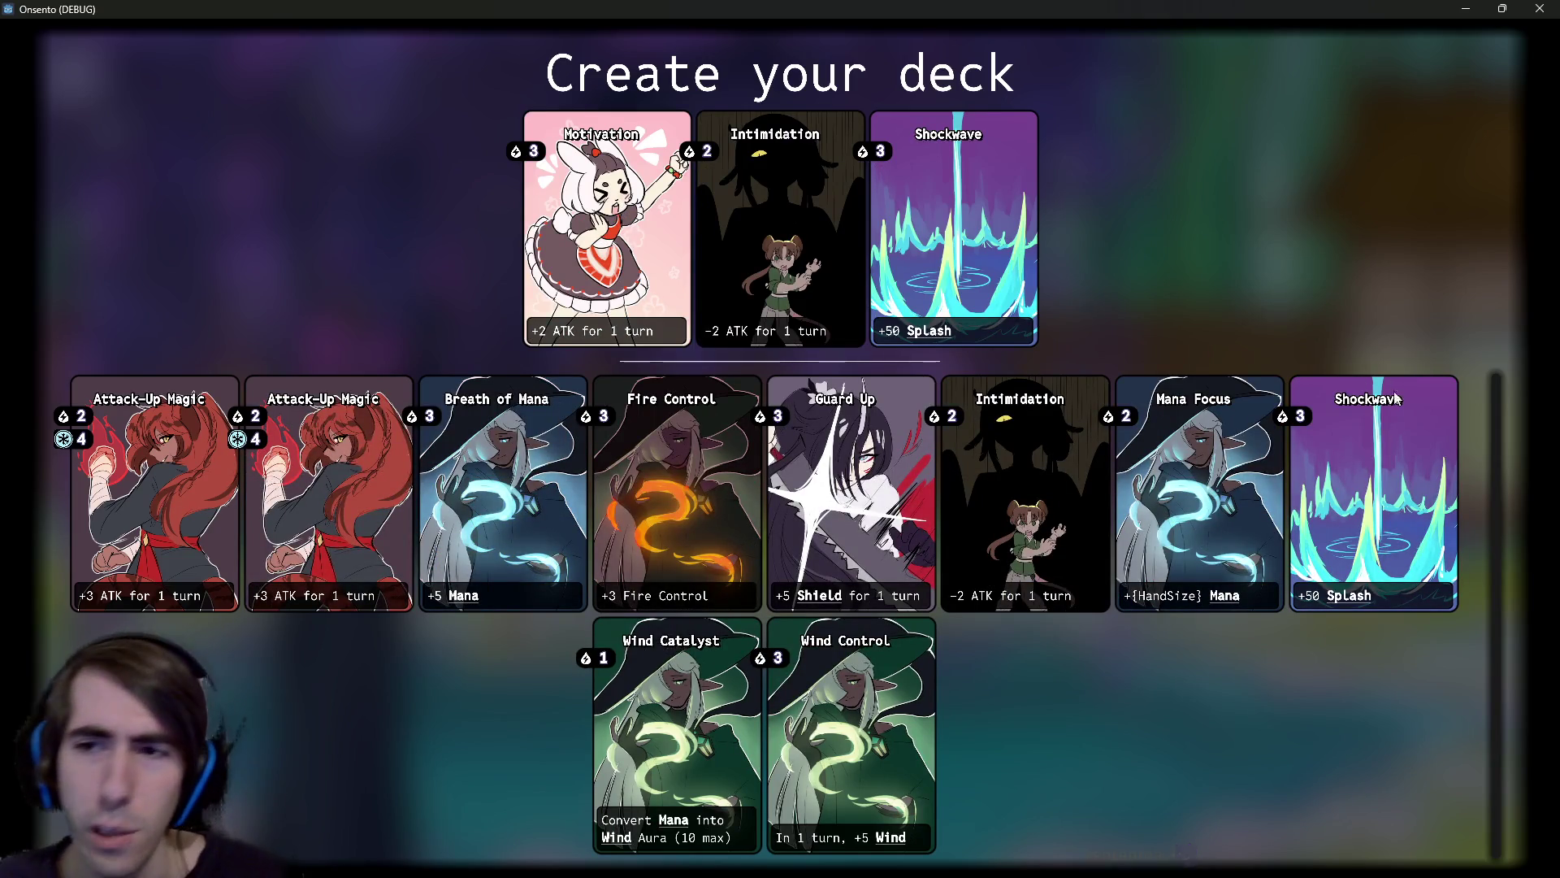
mouse_move(1355, 605)
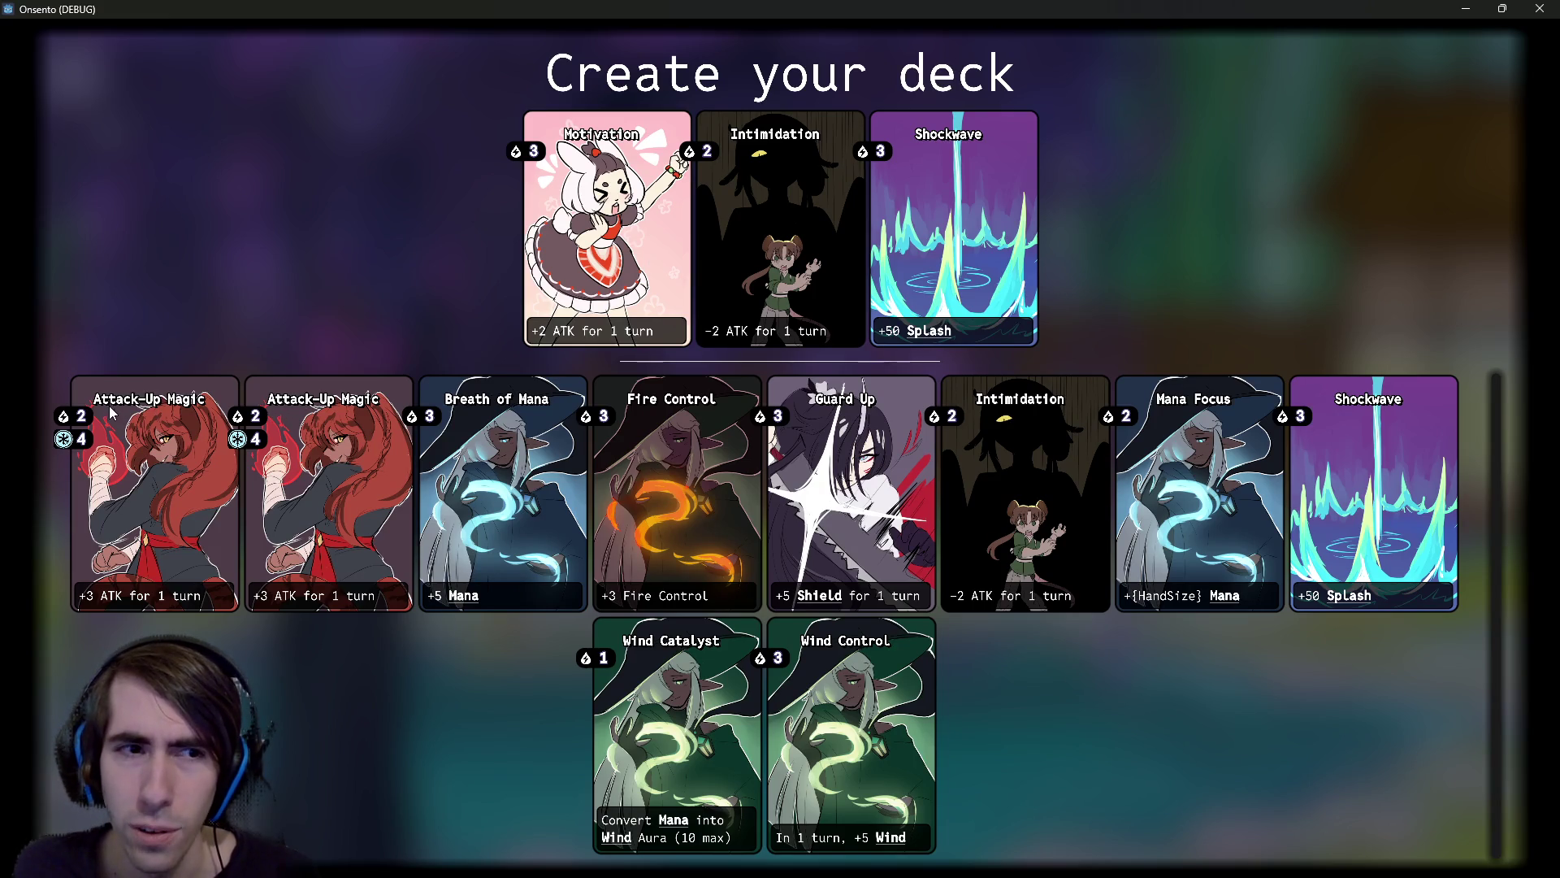
left_click(587, 242)
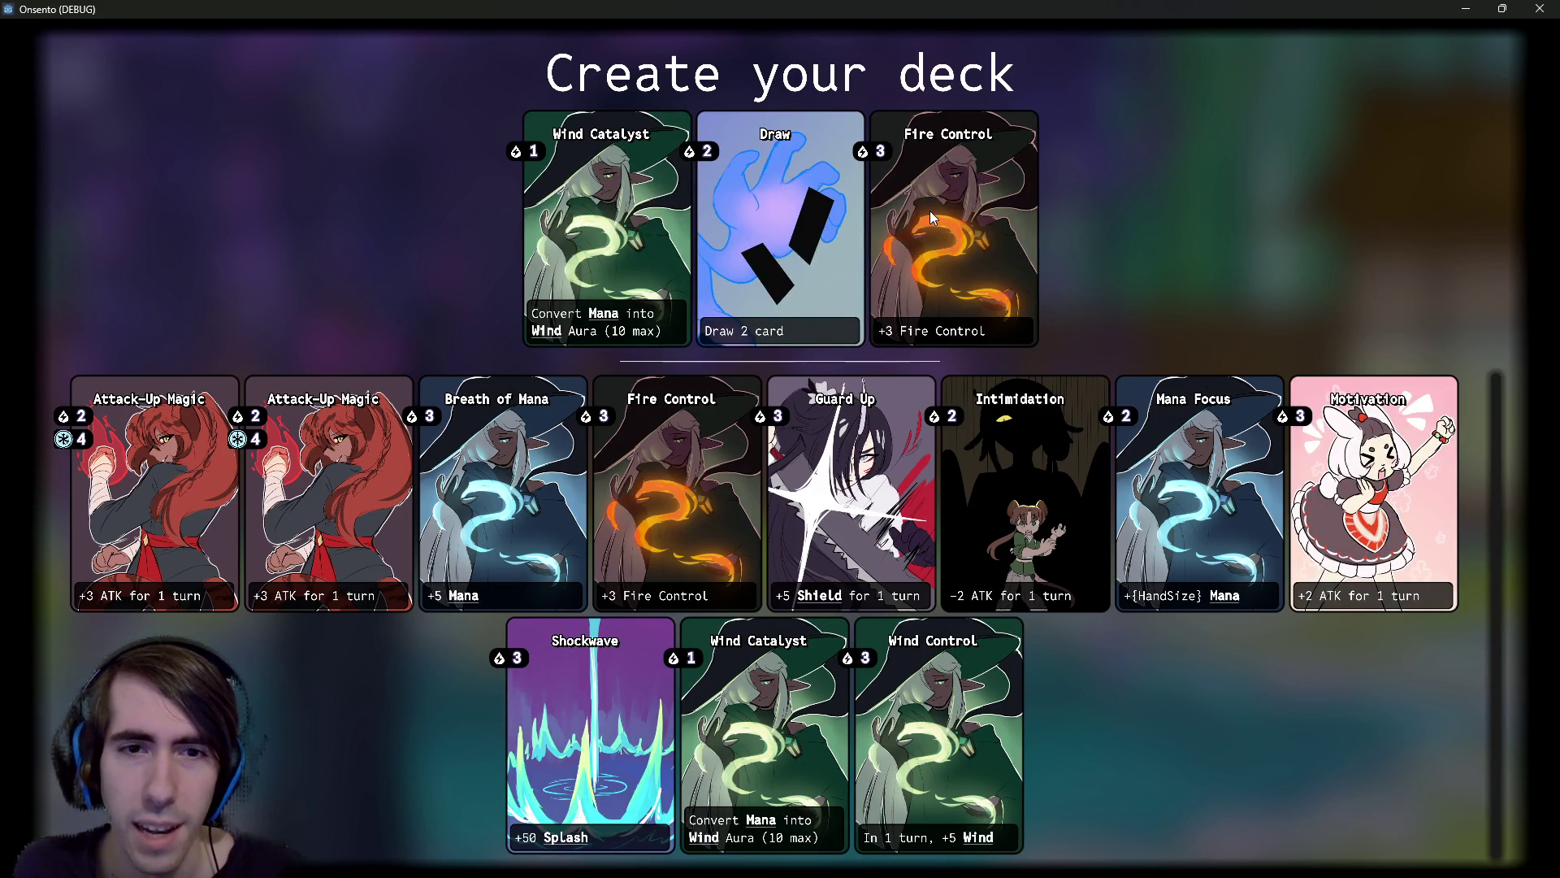
left_click(959, 216)
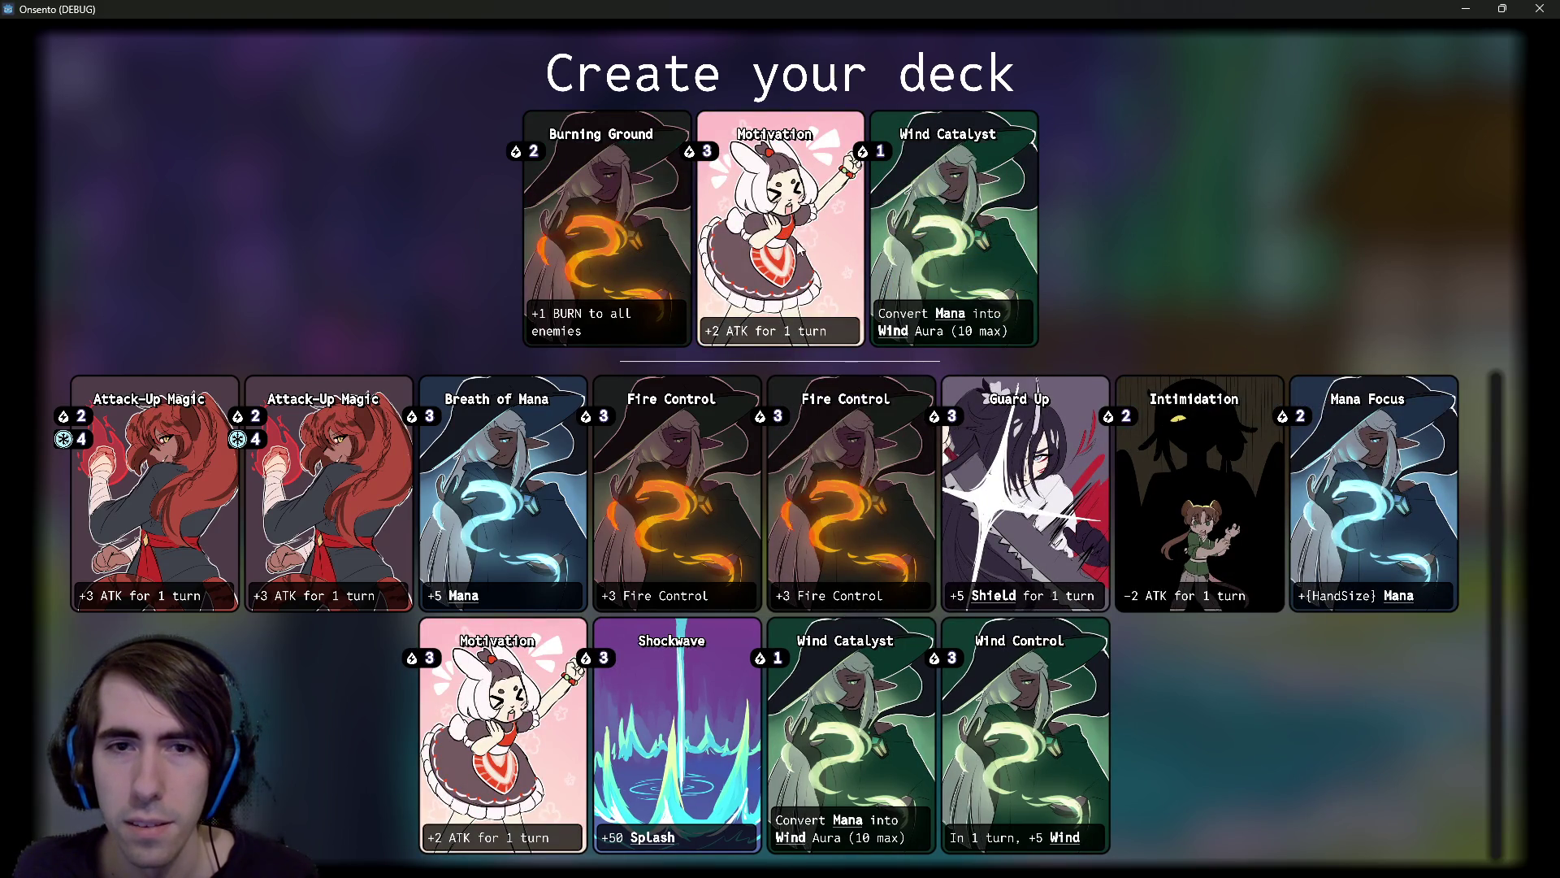
left_click(776, 248)
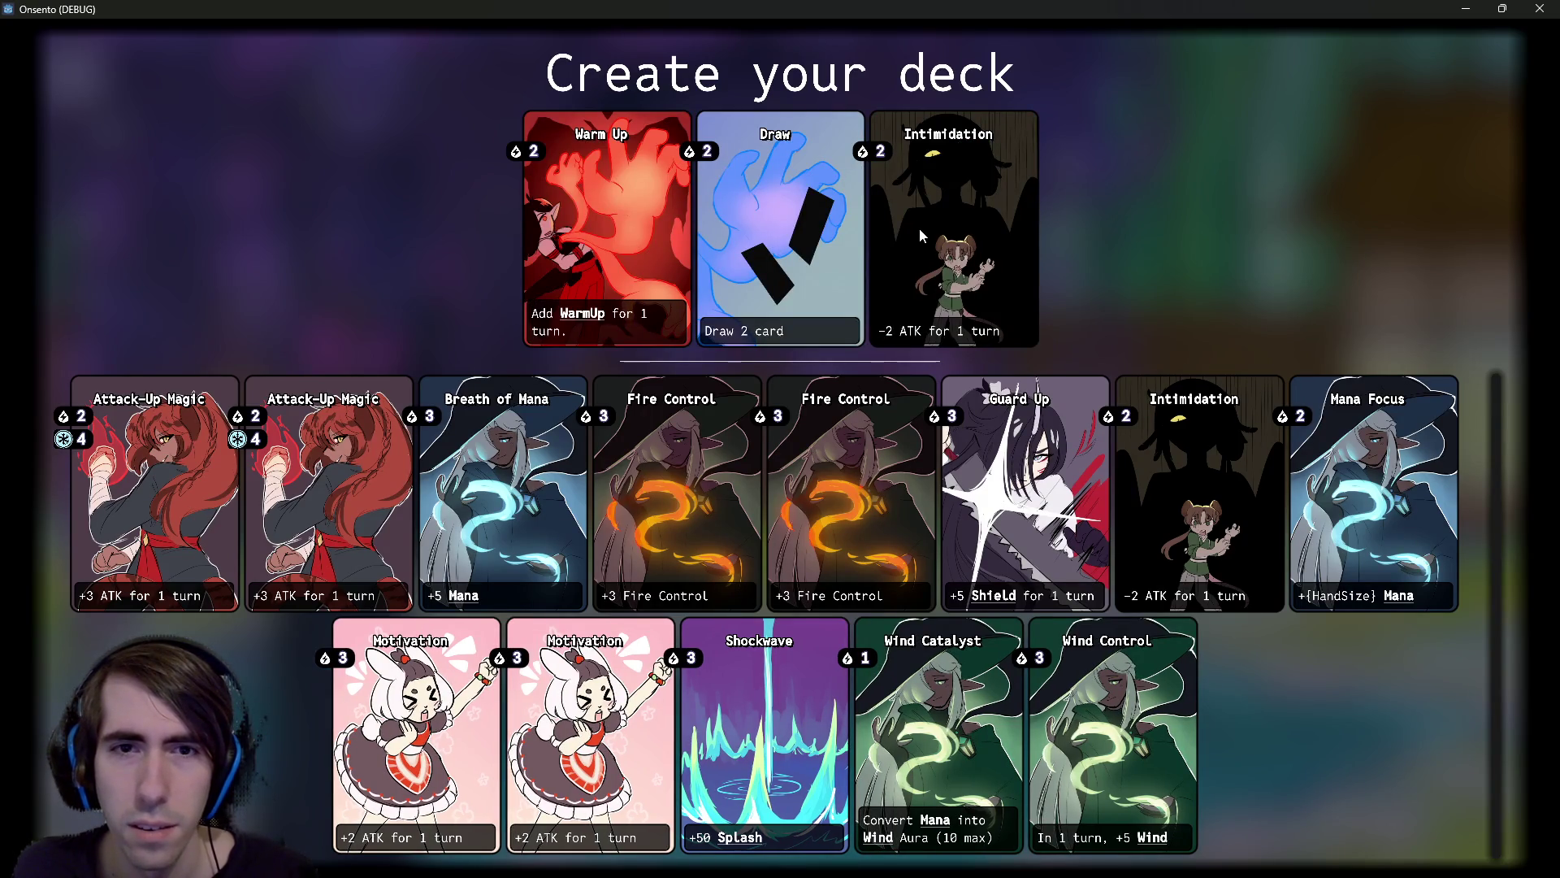
left_click(782, 236)
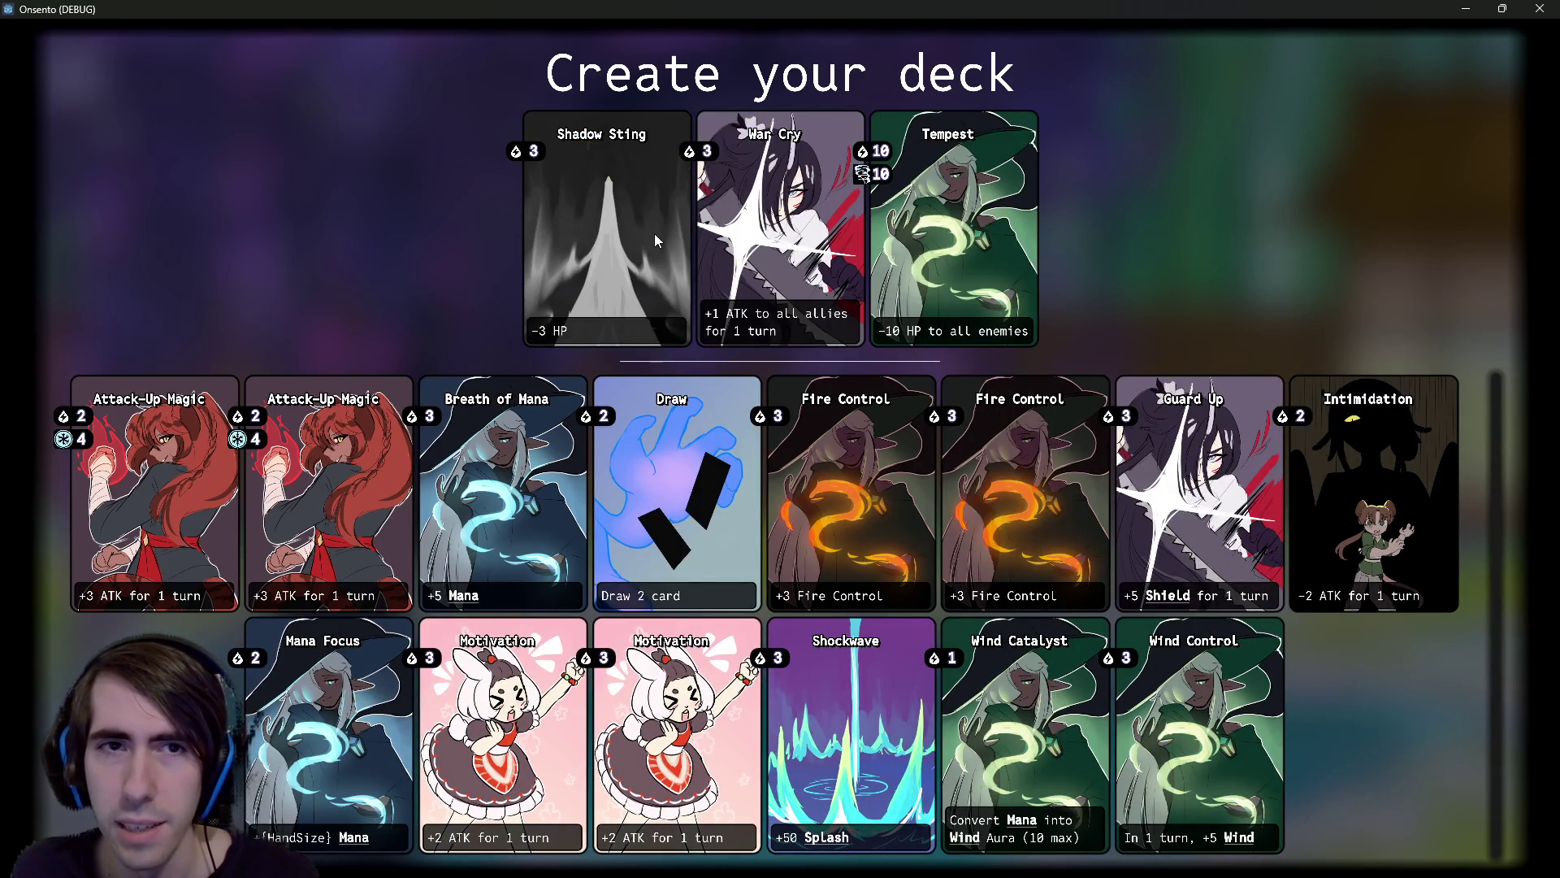
left_click(793, 236)
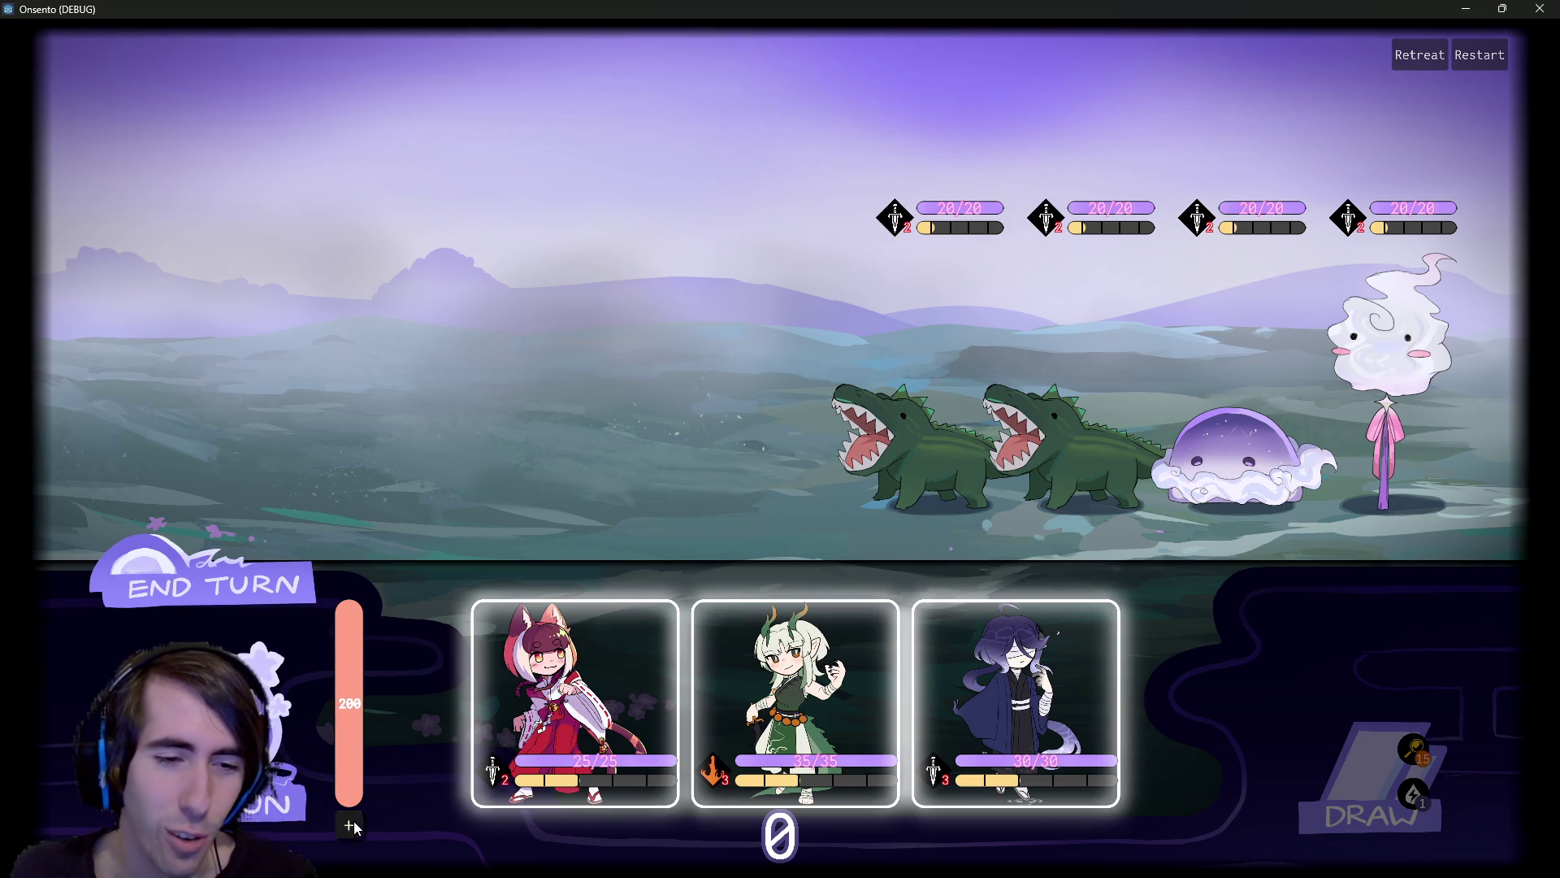
Place the fox-girl, dark-haired and dragon characters on the battlefield, then deal the opening hand
left_click_drag(575, 699, 662, 376)
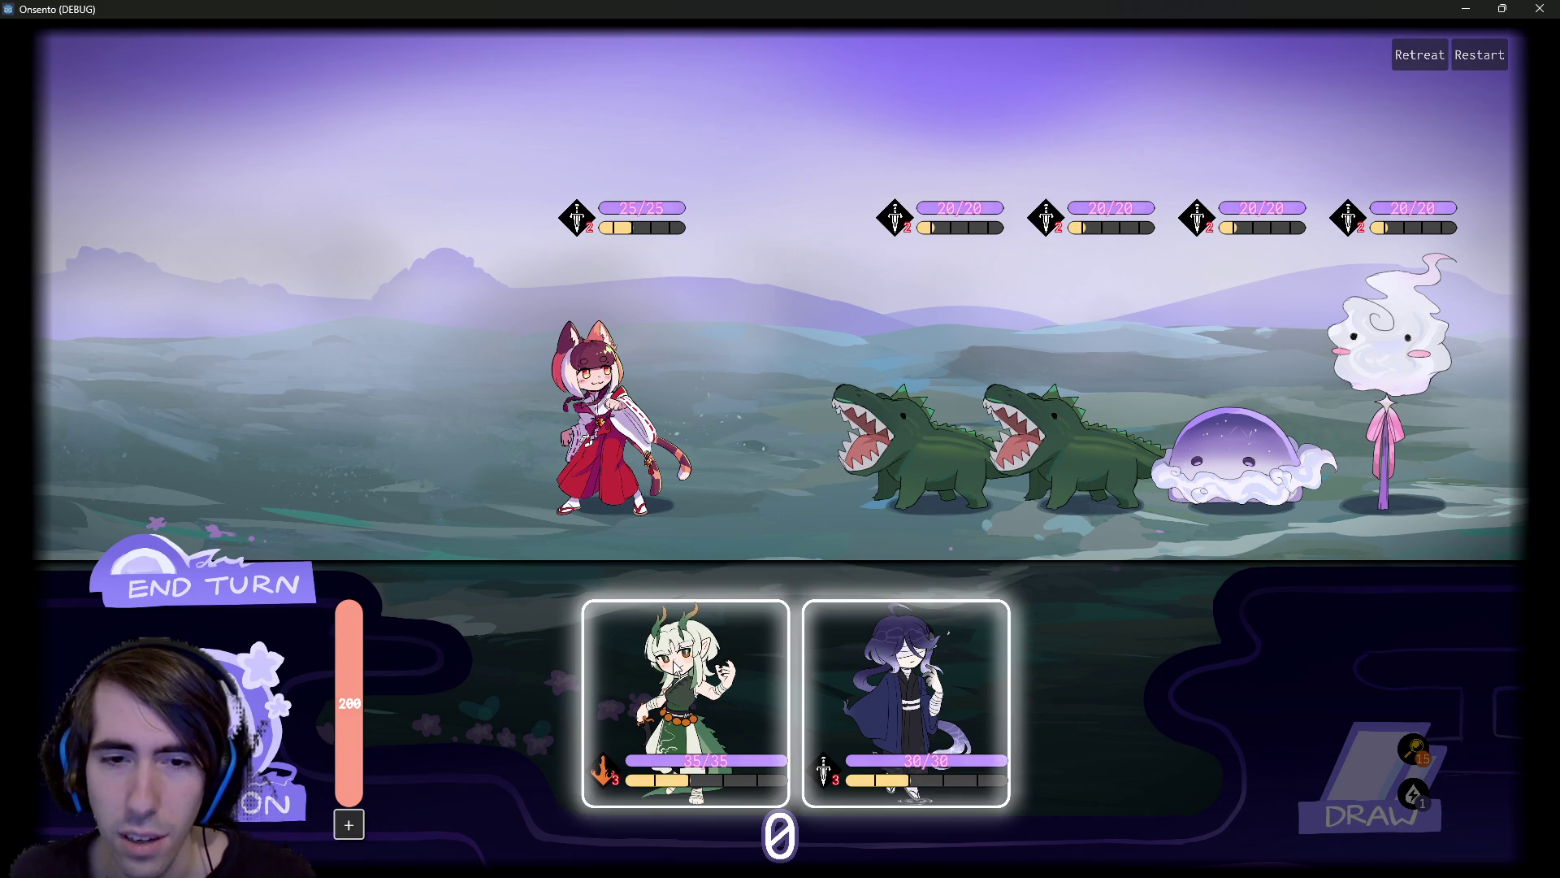
mouse_move(906, 699)
left_mouse_down()
mouse_move(419, 403)
mouse_move(438, 402)
left_mouse_up()
left_click_drag(792, 703, 313, 410)
left_click(211, 600)
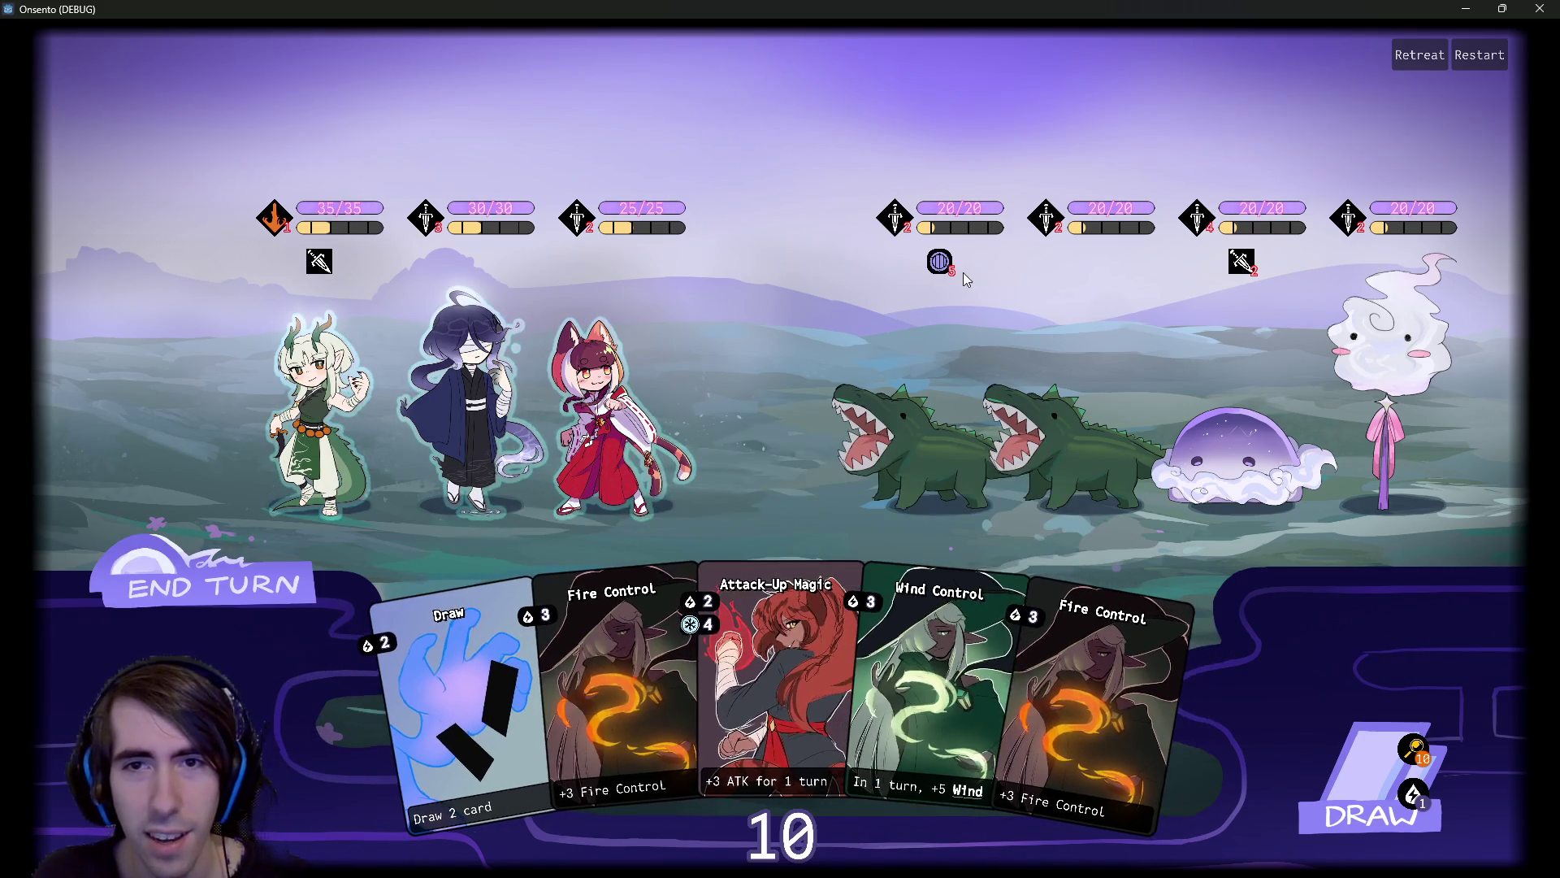
Start and cancel an attack on the crocodiles, then try Fire Control on the cat-girl ally
mouse_move(945, 268)
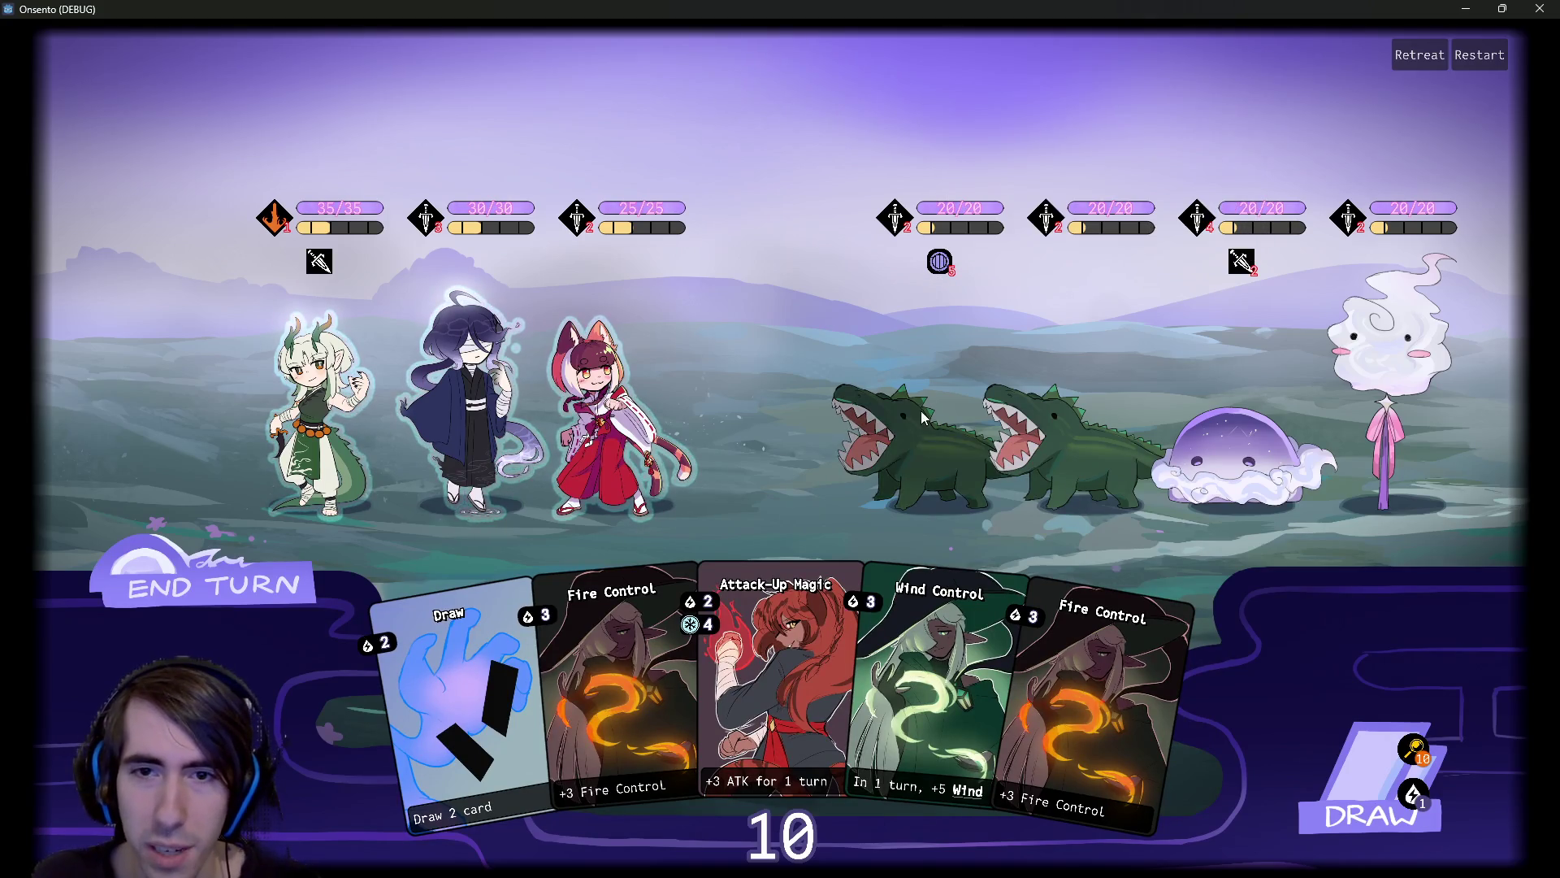
mouse_move(628, 234)
left_click(617, 406)
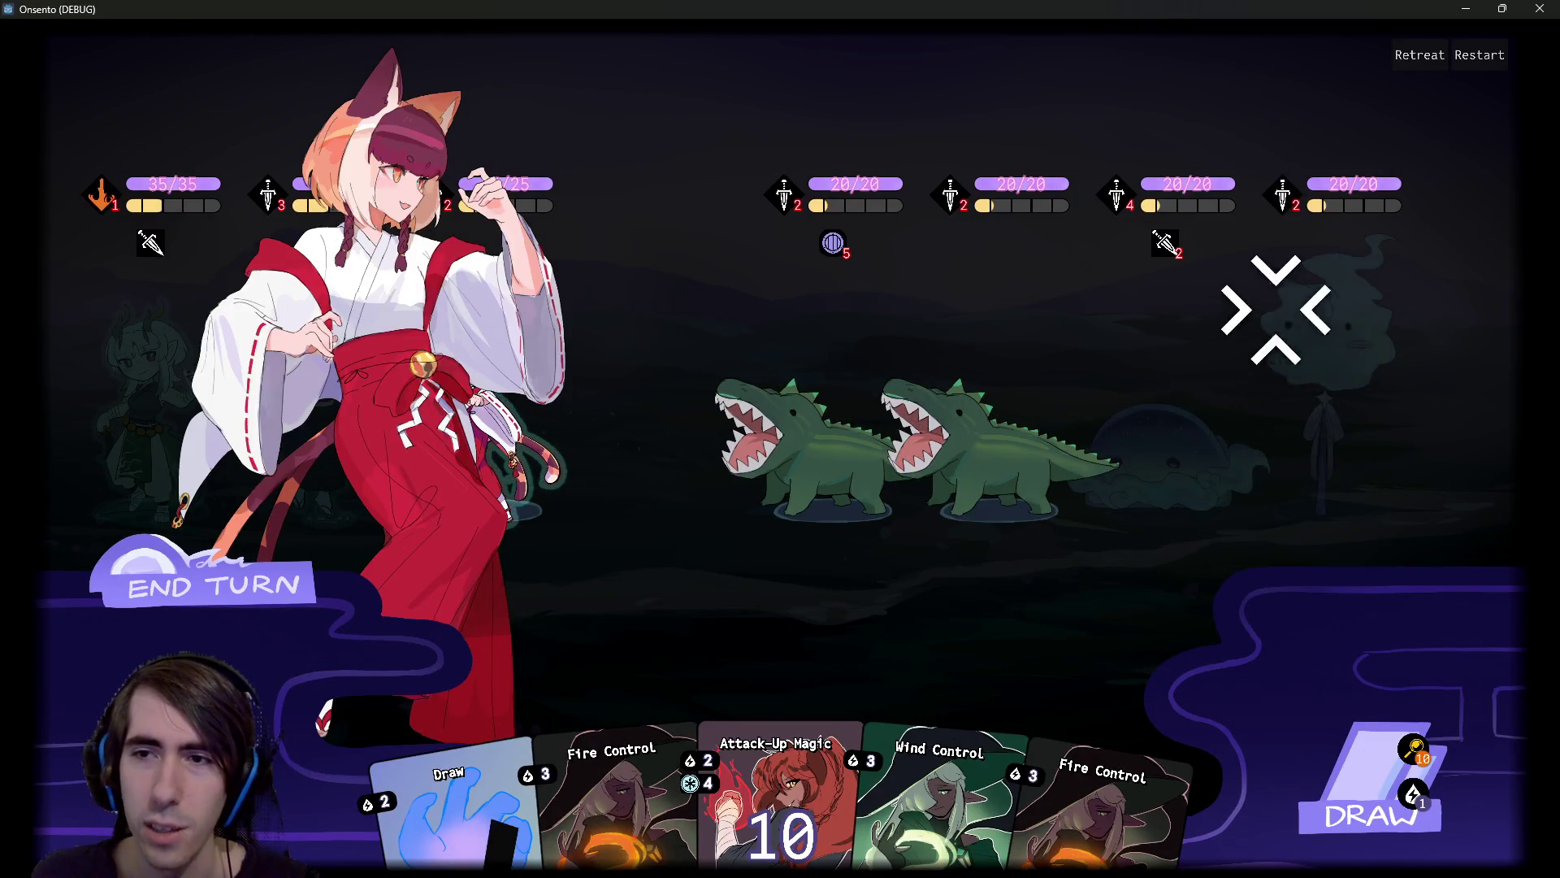
right_click(1242, 392)
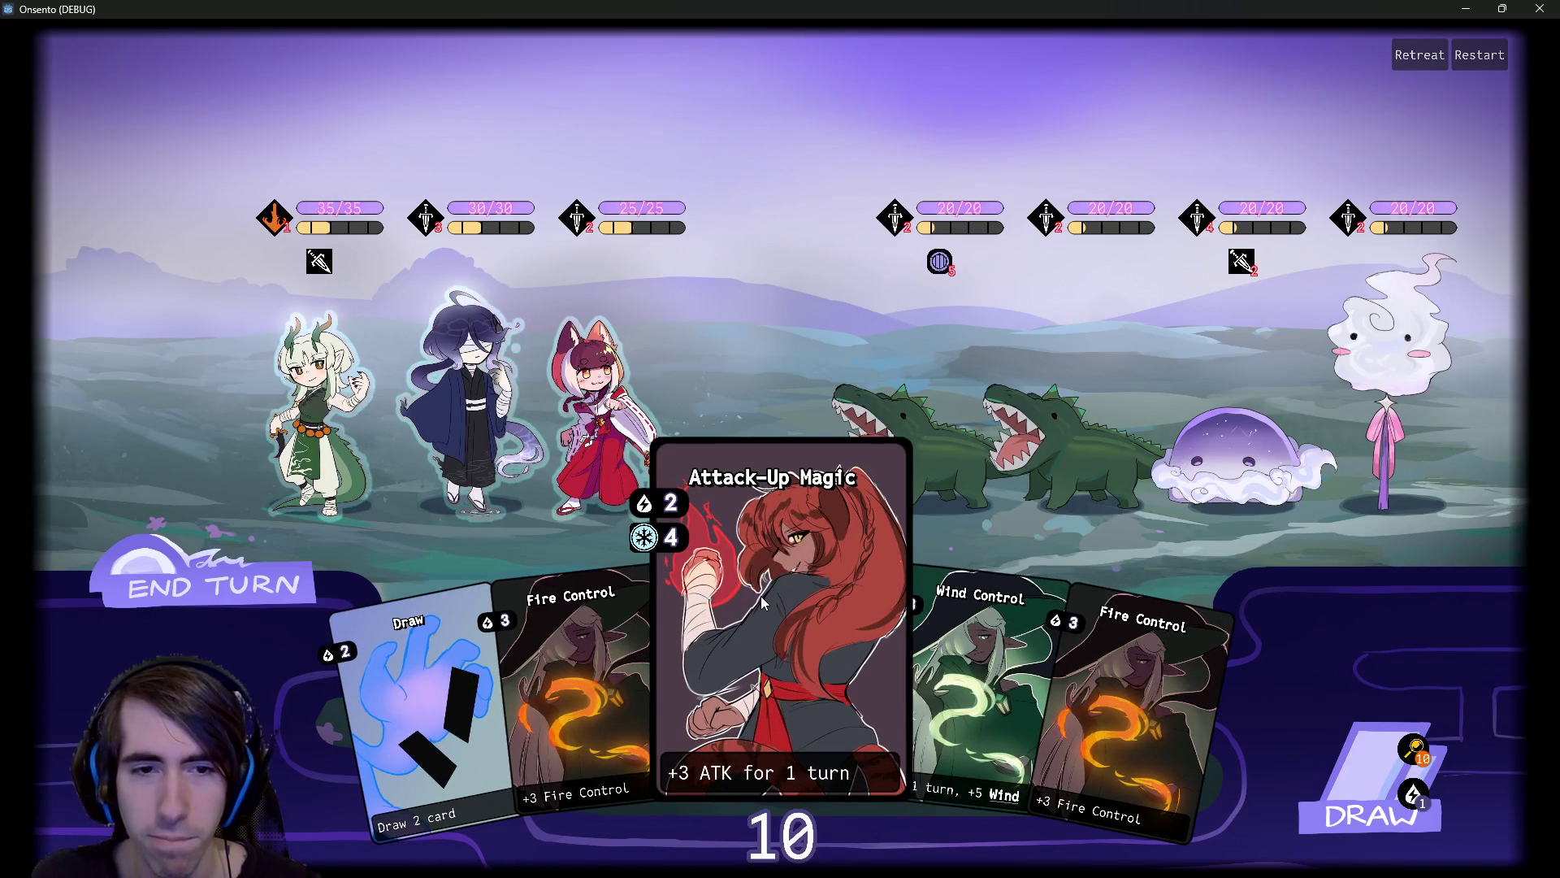
left_click_drag(601, 627, 583, 443)
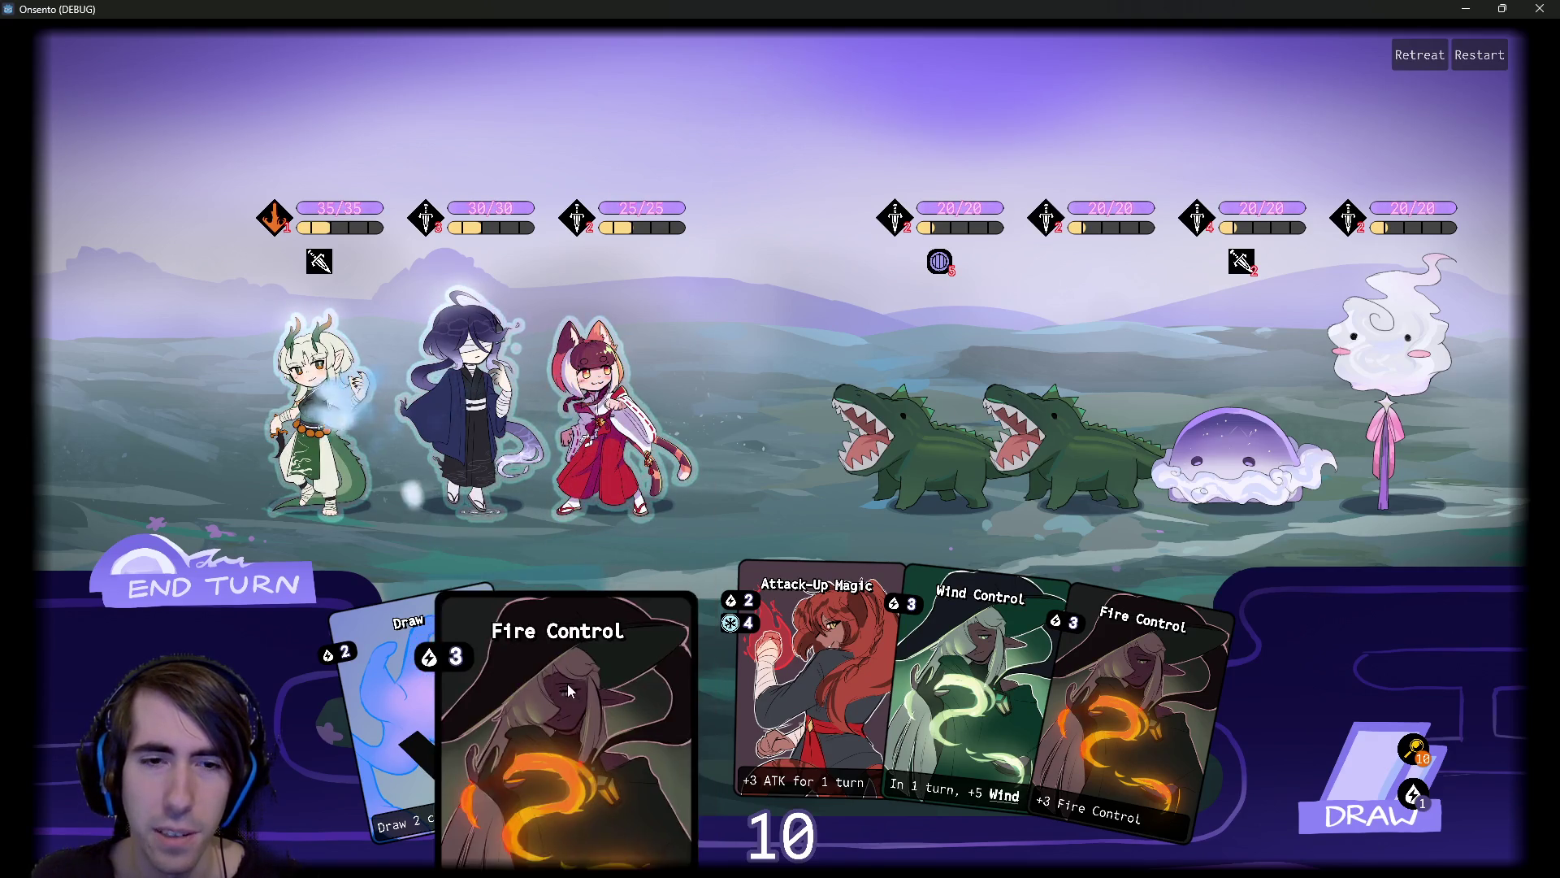
mouse_move(275, 218)
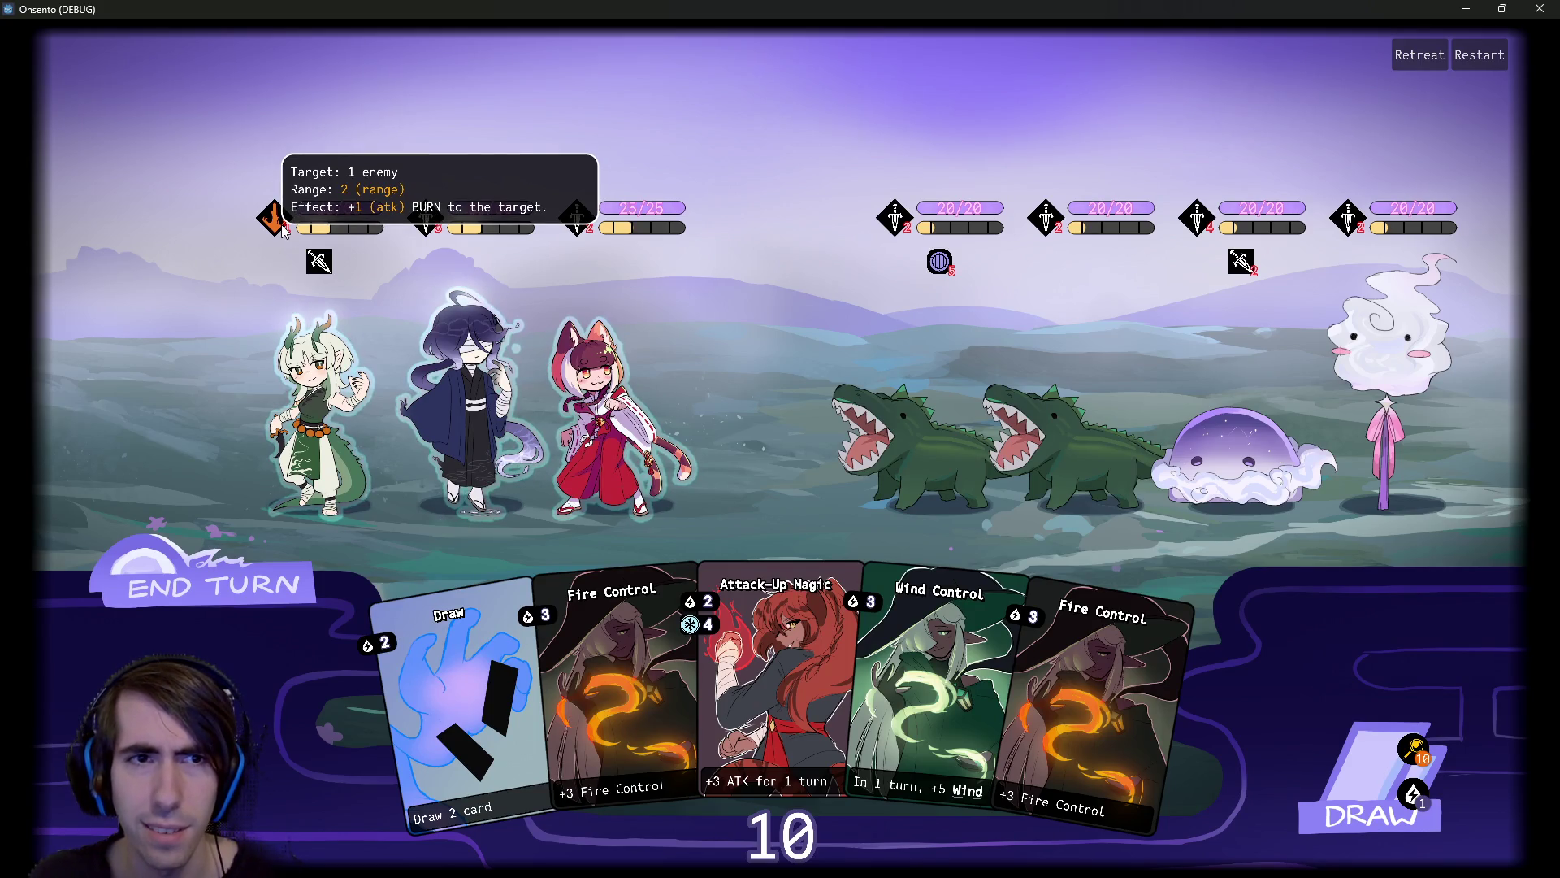
mouse_move(320, 260)
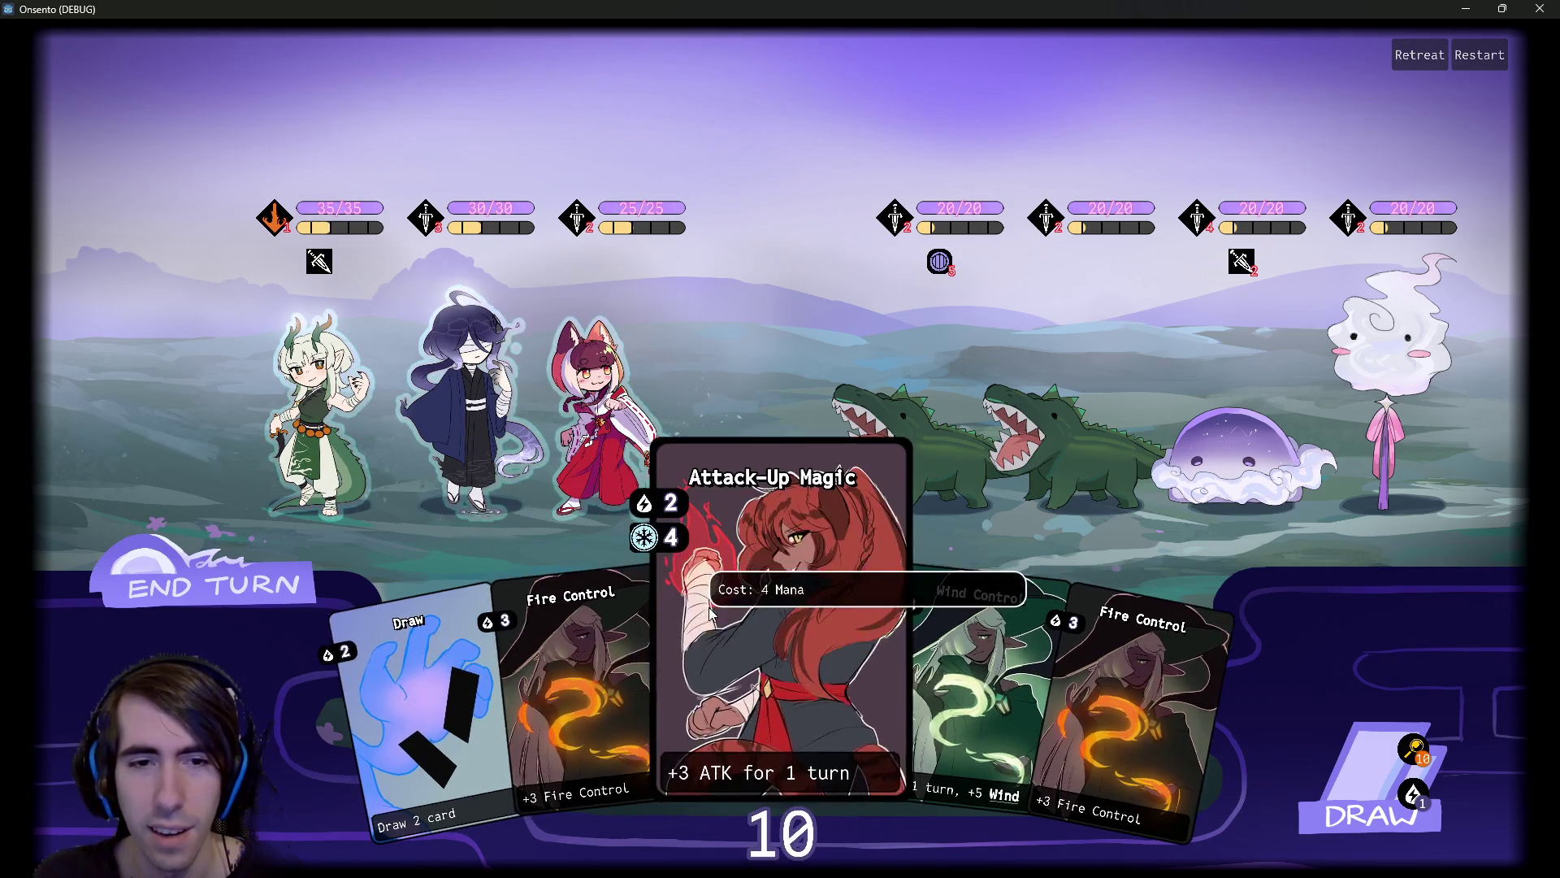
Play Fire Control on the third member and the dragon girl, attack the crocodiles, and draw Shockwave
left_click_drag(582, 622, 302, 421)
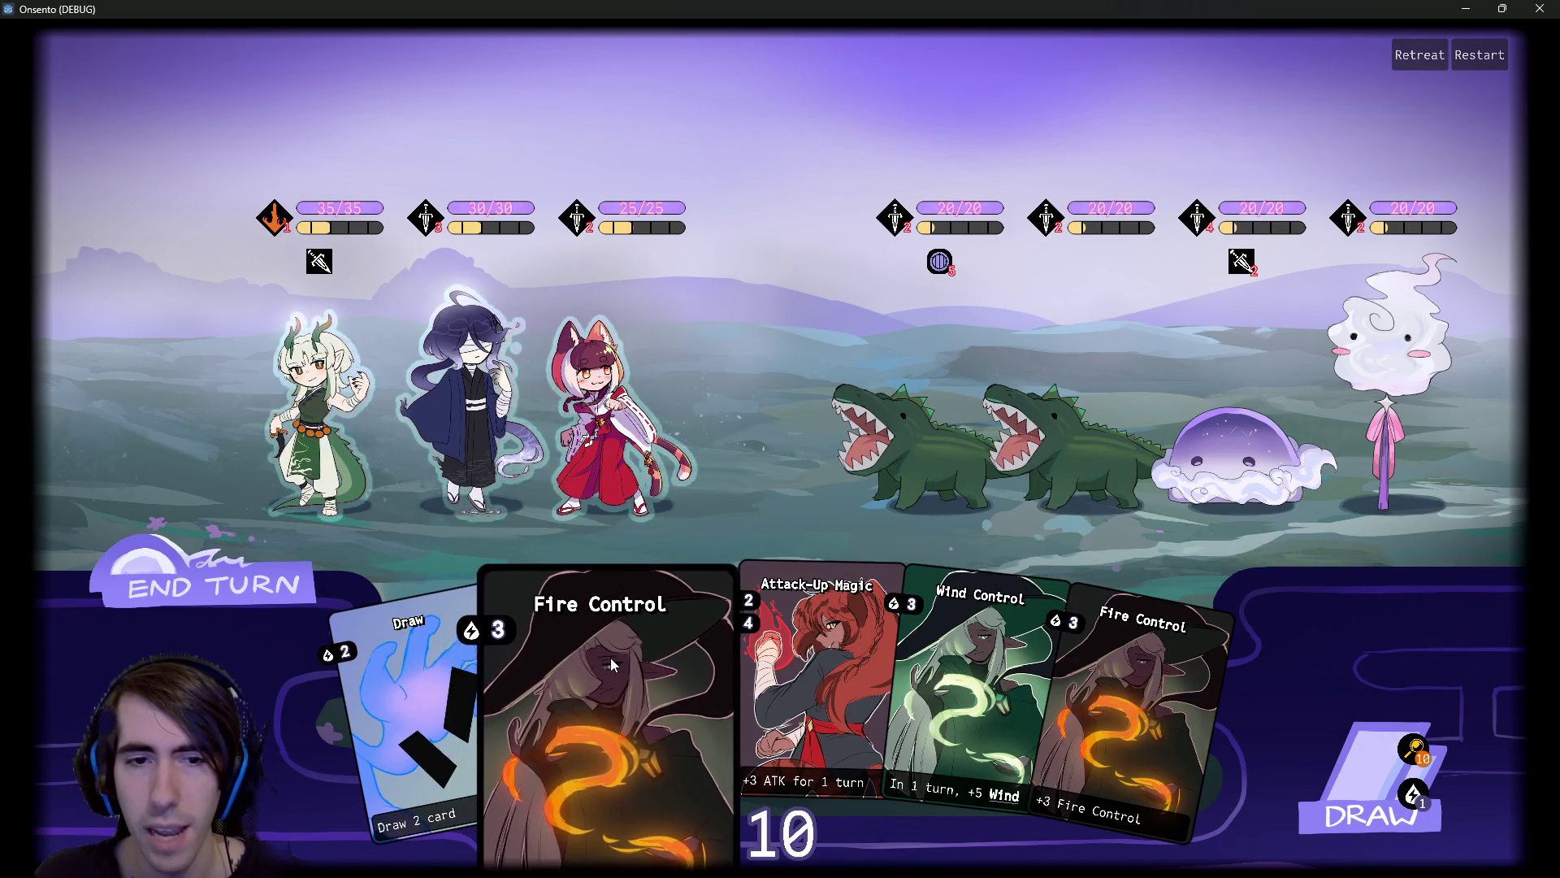
left_click(599, 426)
mouse_move(1032, 668)
left_mouse_down()
mouse_move(715, 471)
mouse_move(338, 394)
mouse_move(341, 406)
left_mouse_up()
left_click(323, 409)
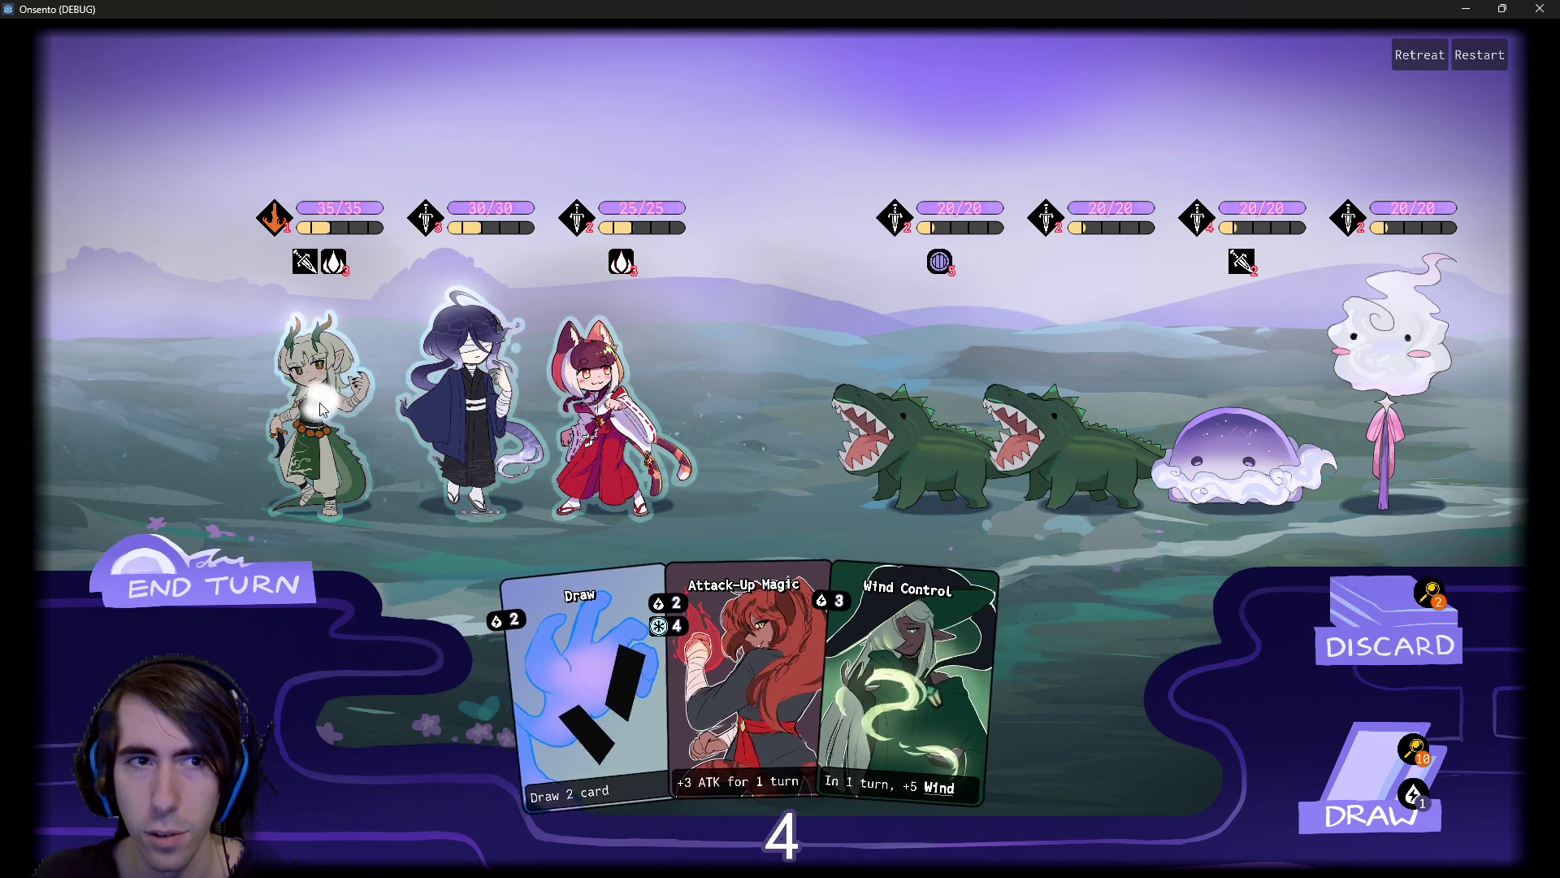
left_click(821, 449)
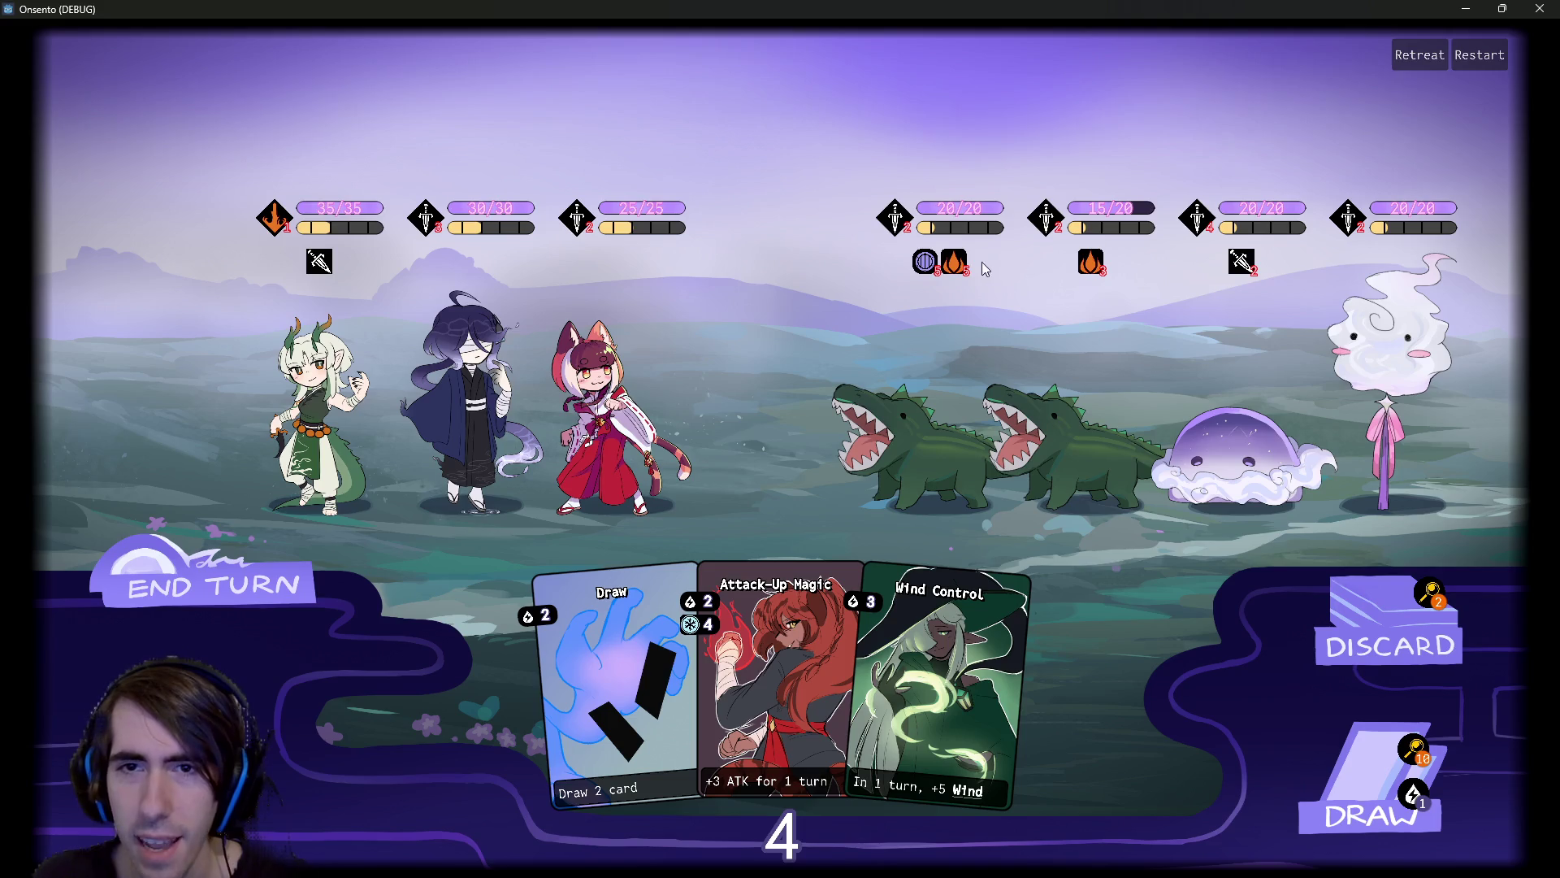
mouse_move(962, 255)
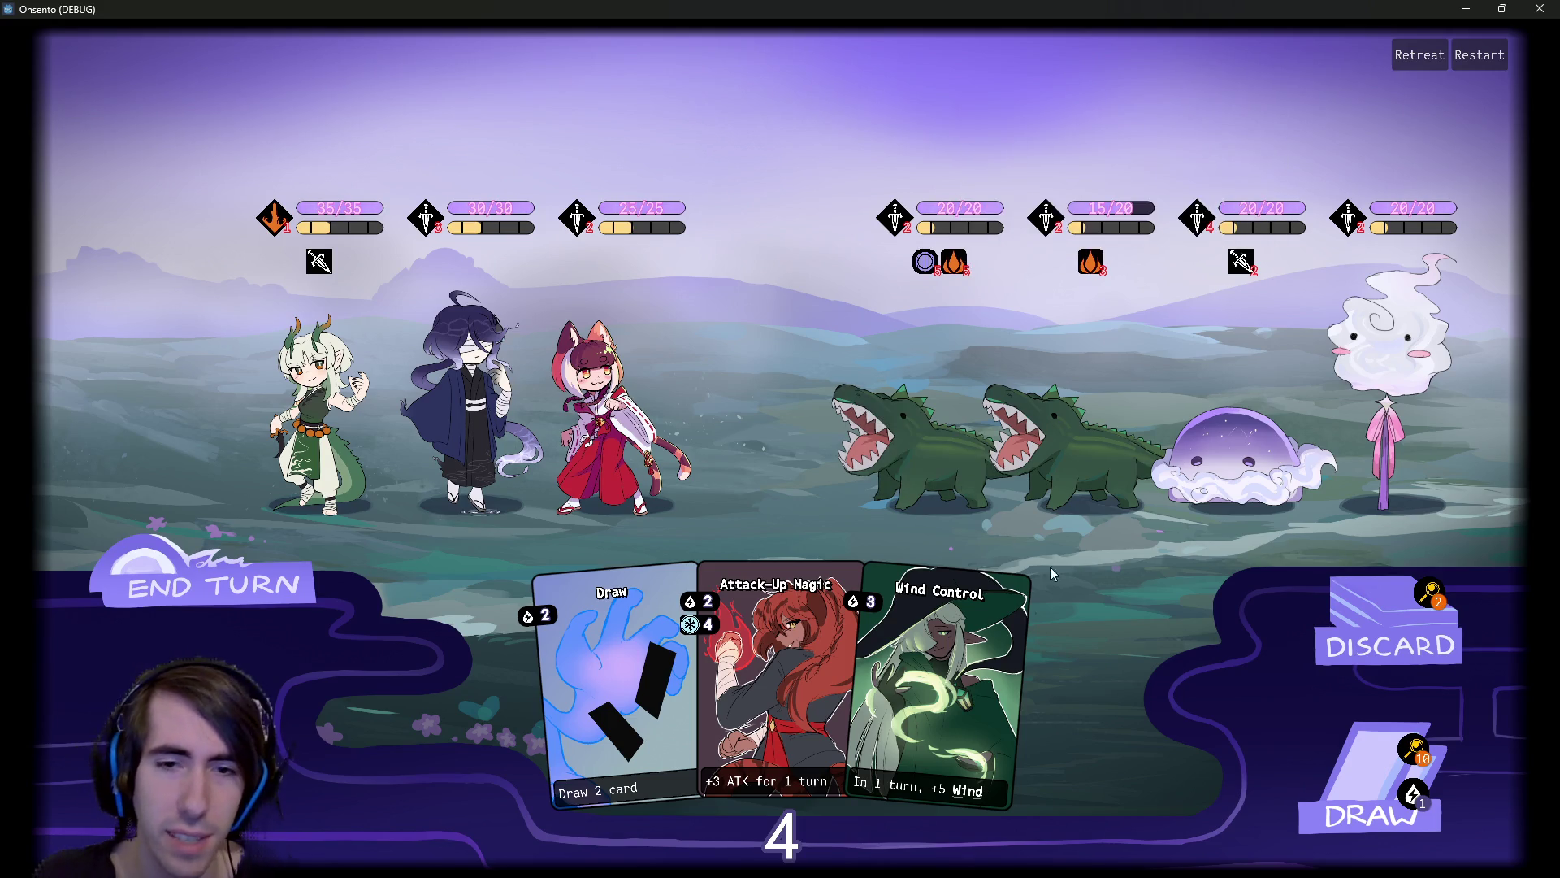
left_click(1335, 763)
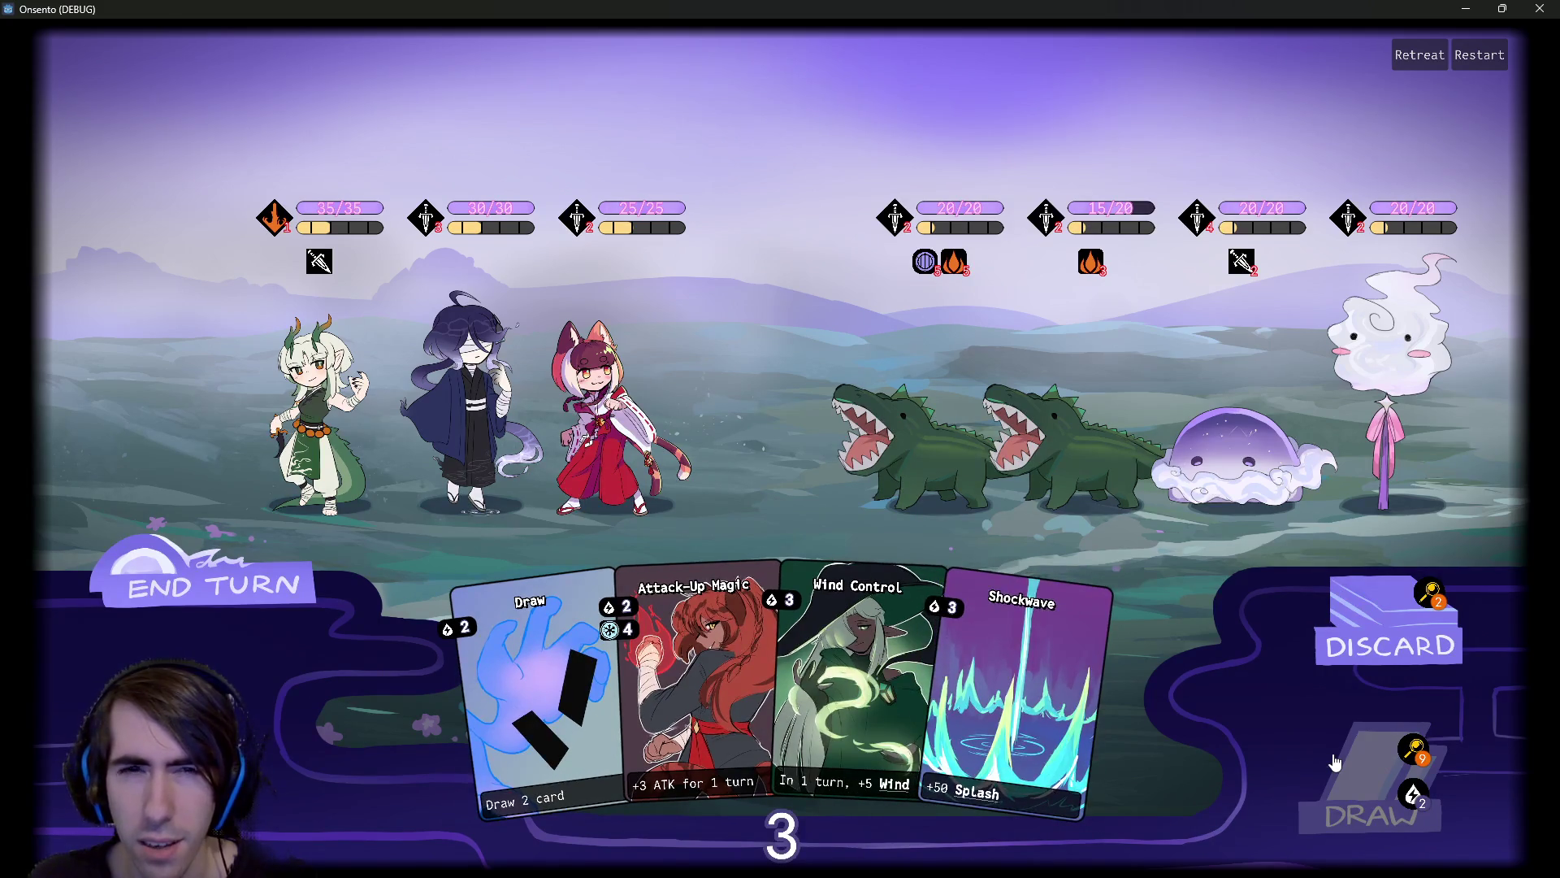
Draw, end the turn, then play Draw and Mana Focus on the second party member
left_click(1335, 762)
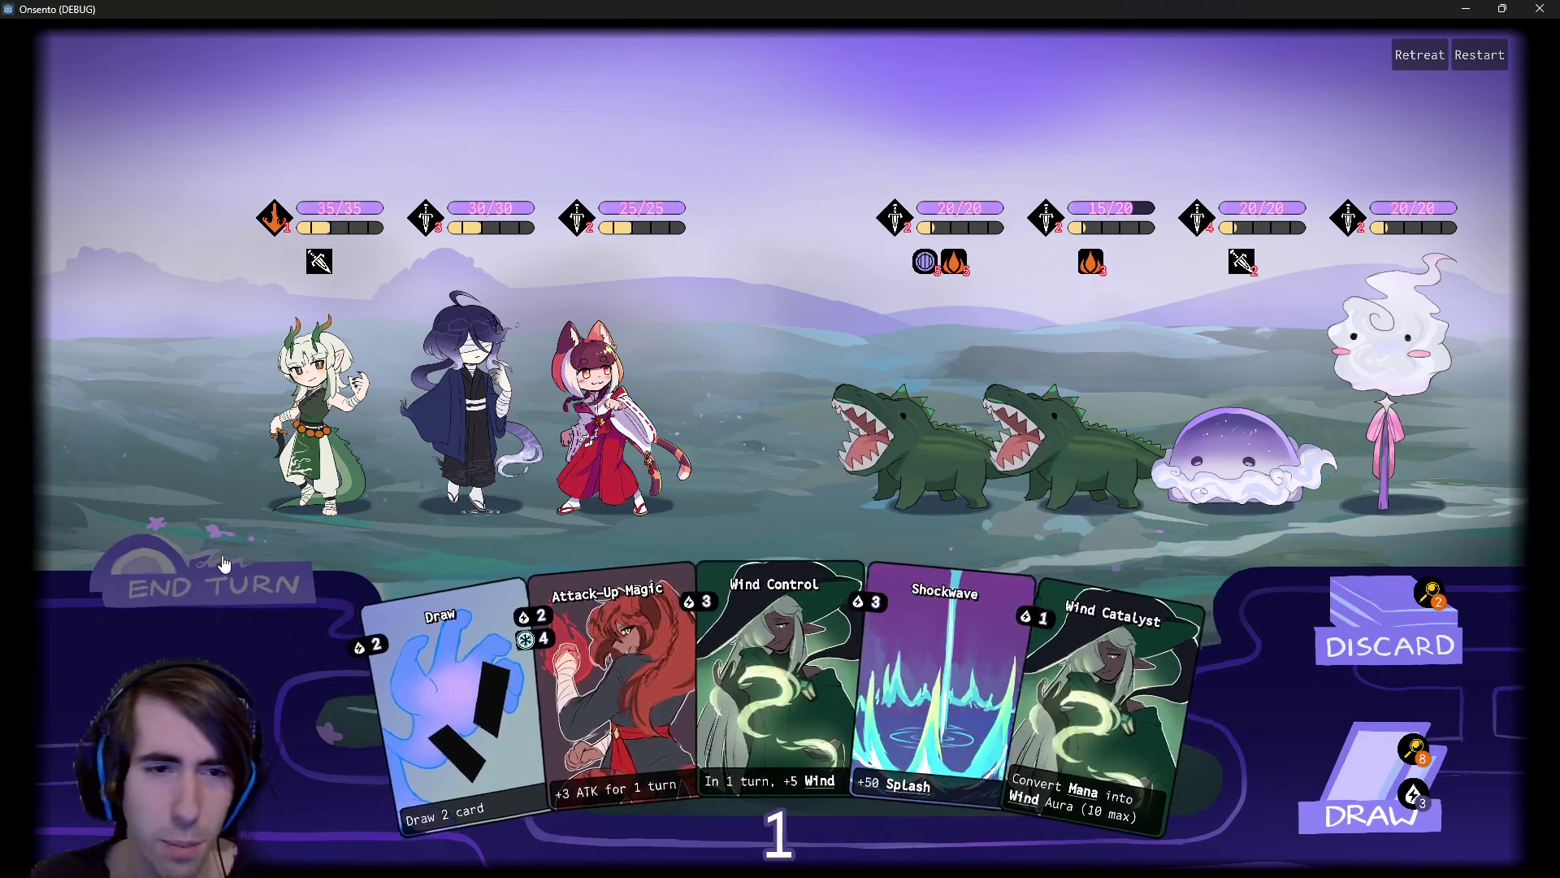
left_click(212, 569)
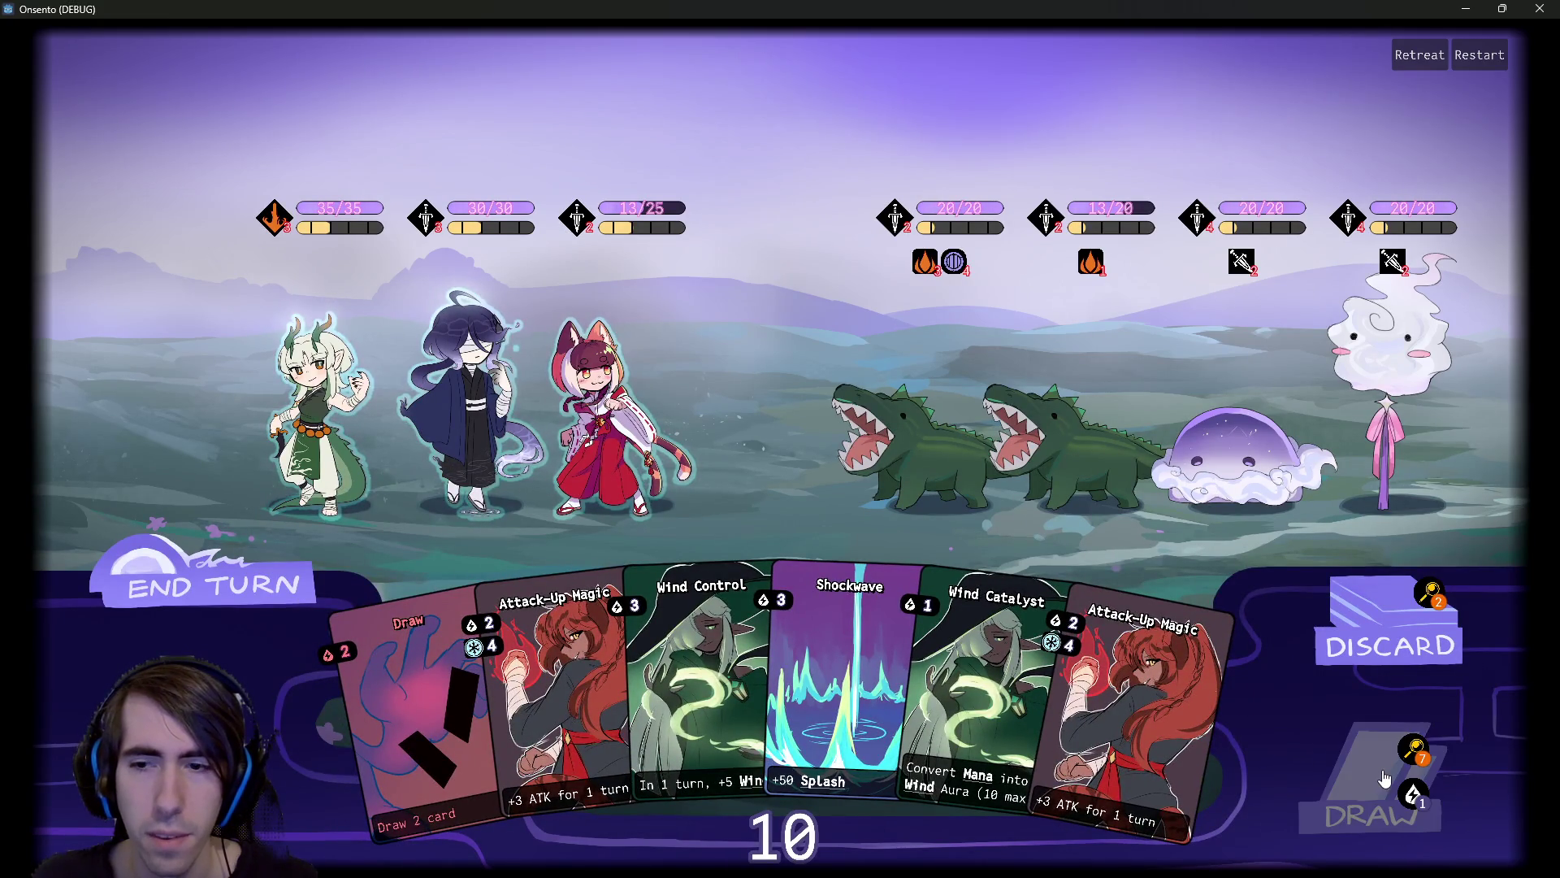
left_click(1349, 765)
mouse_move(390, 716)
left_mouse_down()
mouse_move(621, 459)
mouse_move(738, 378)
left_mouse_up()
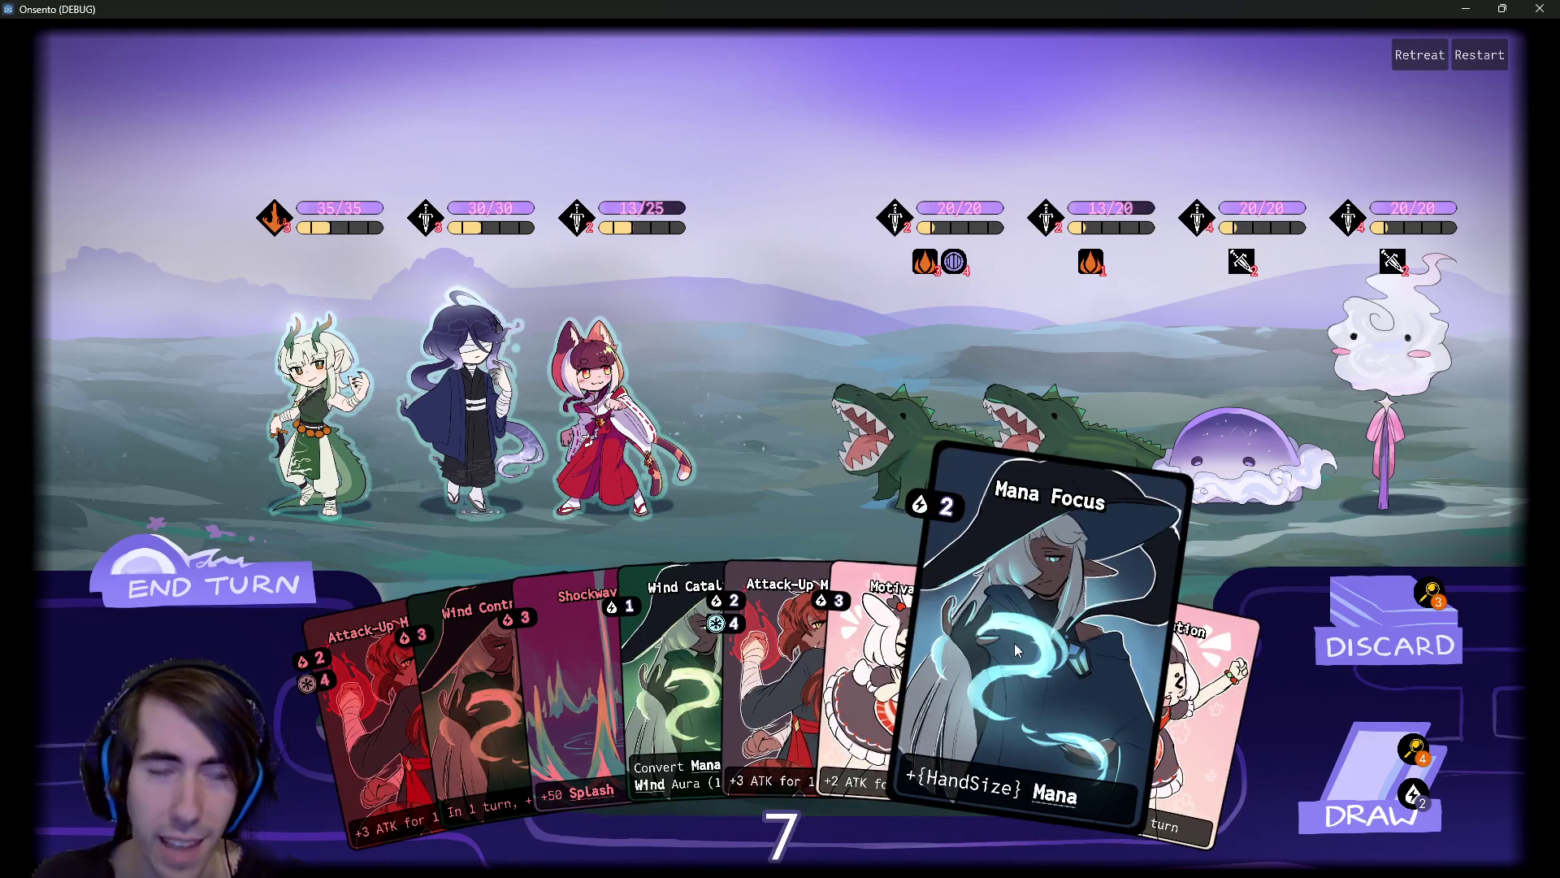
left_click_drag(1014, 642, 468, 355)
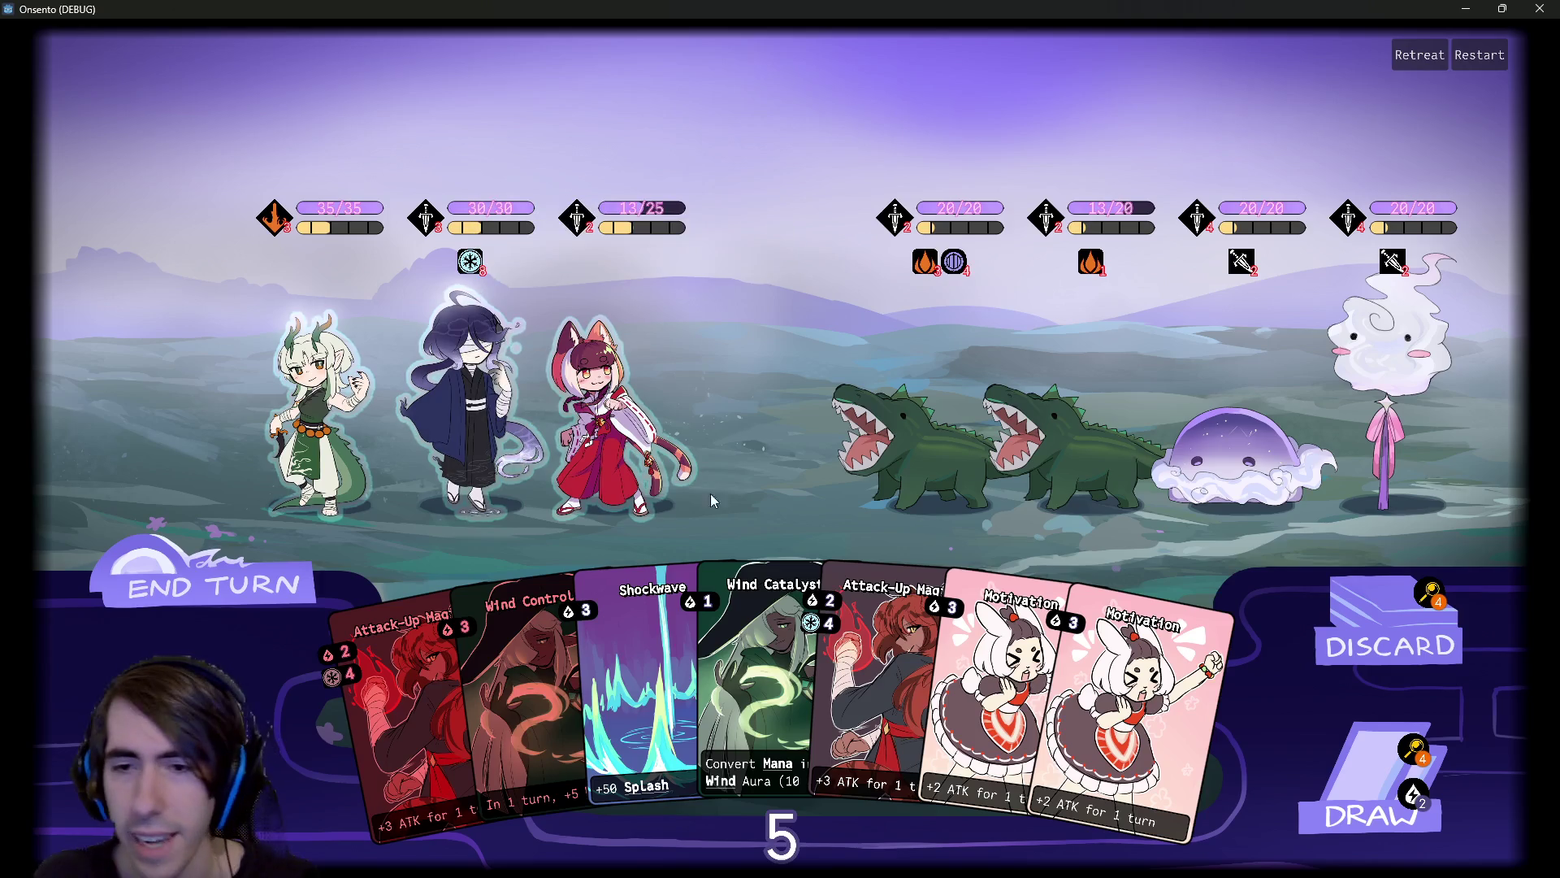
Play Wind Control on the cat girl and end the turn for the enemy phase
mouse_move(873, 589)
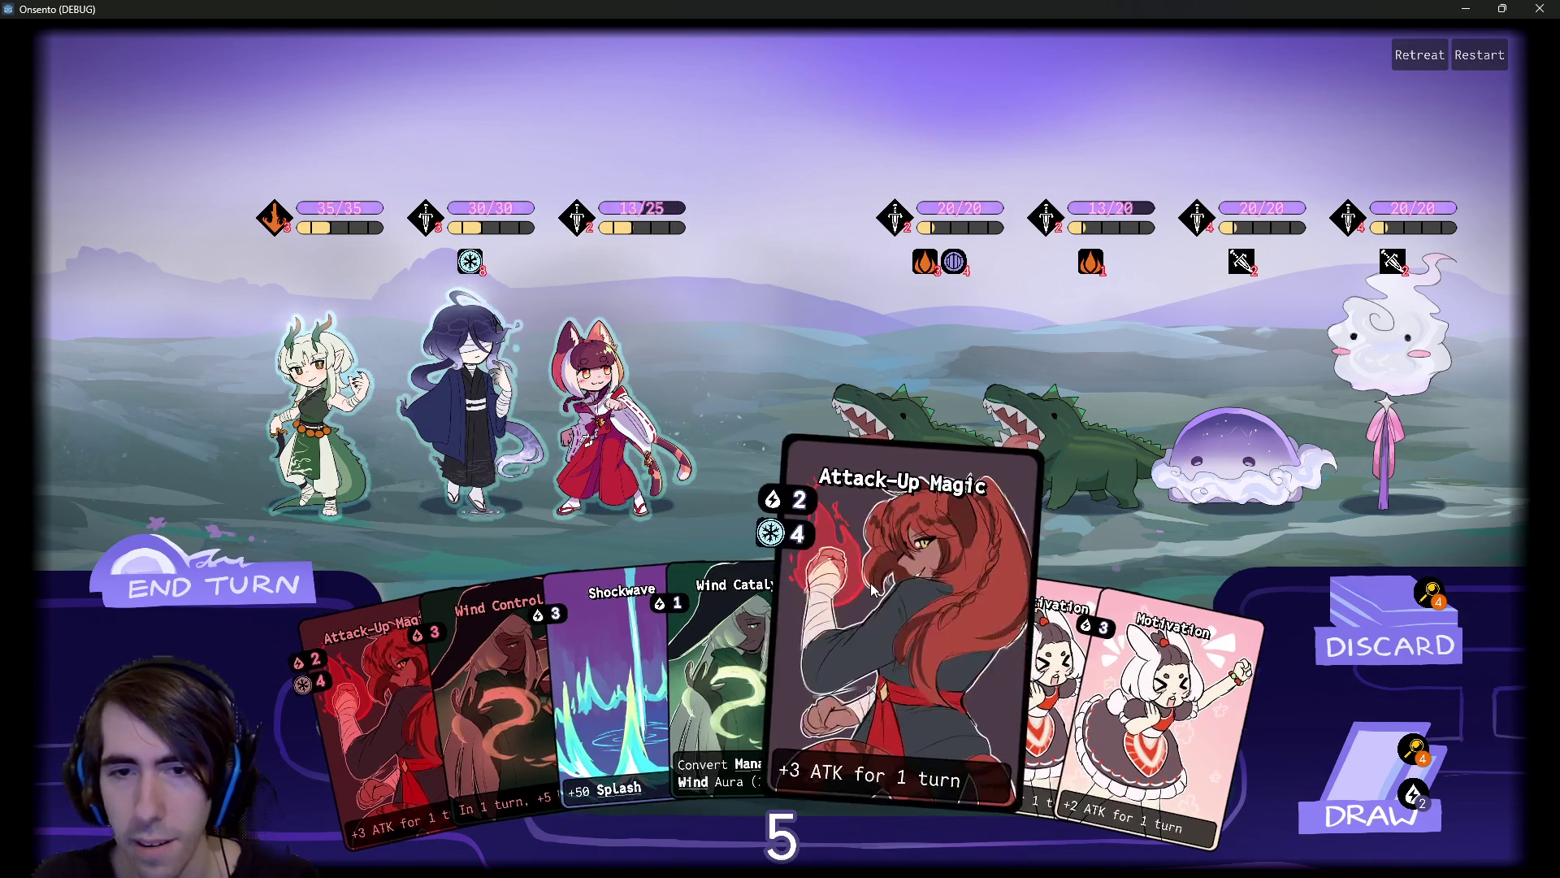
mouse_move(749, 606)
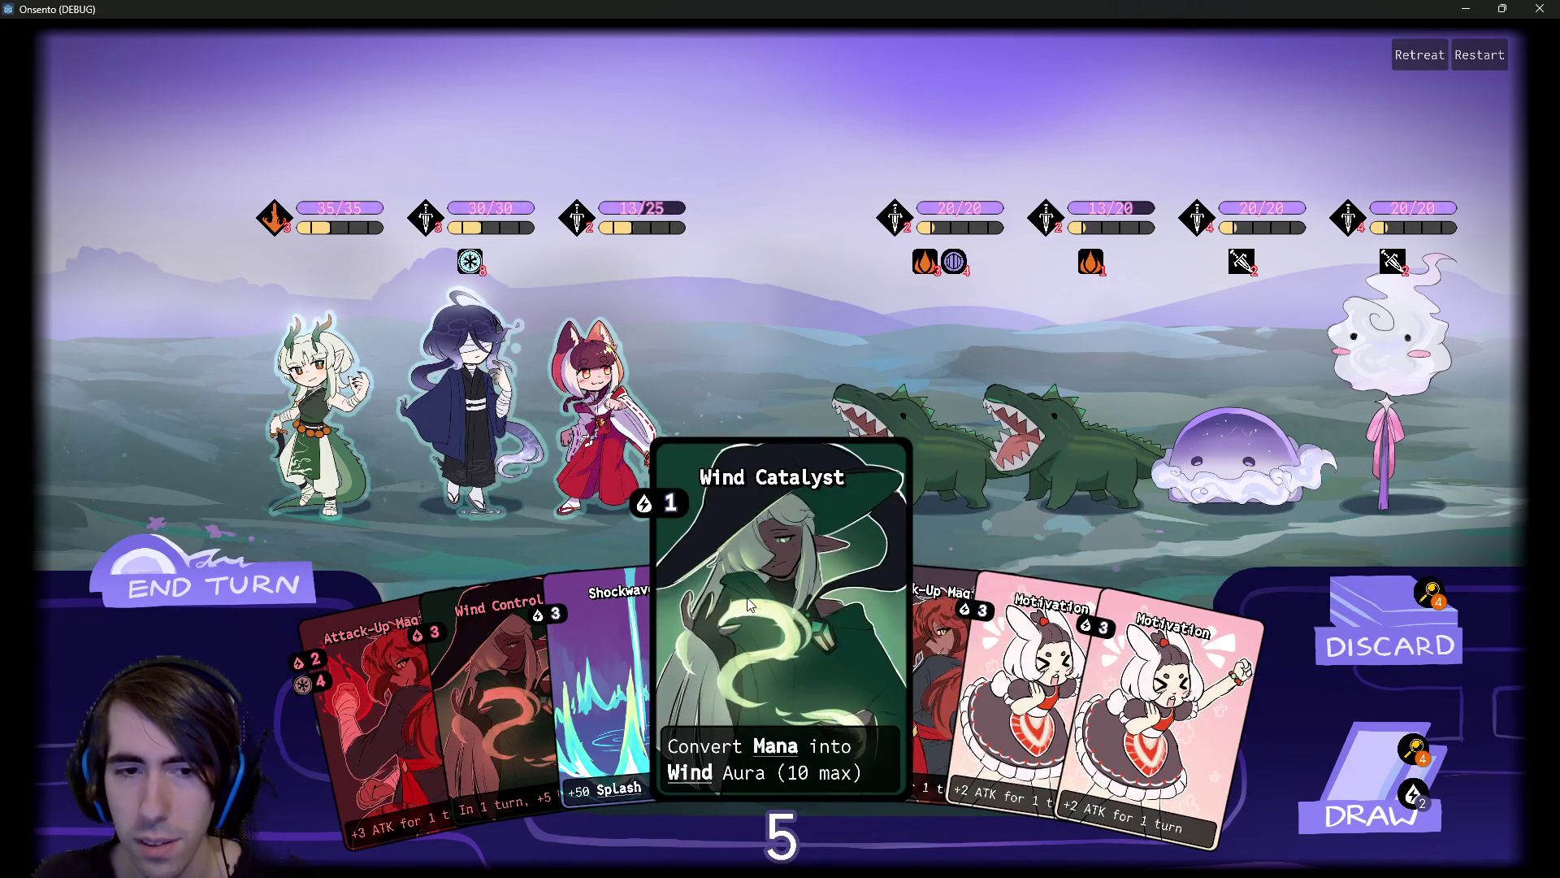
mouse_move(461, 637)
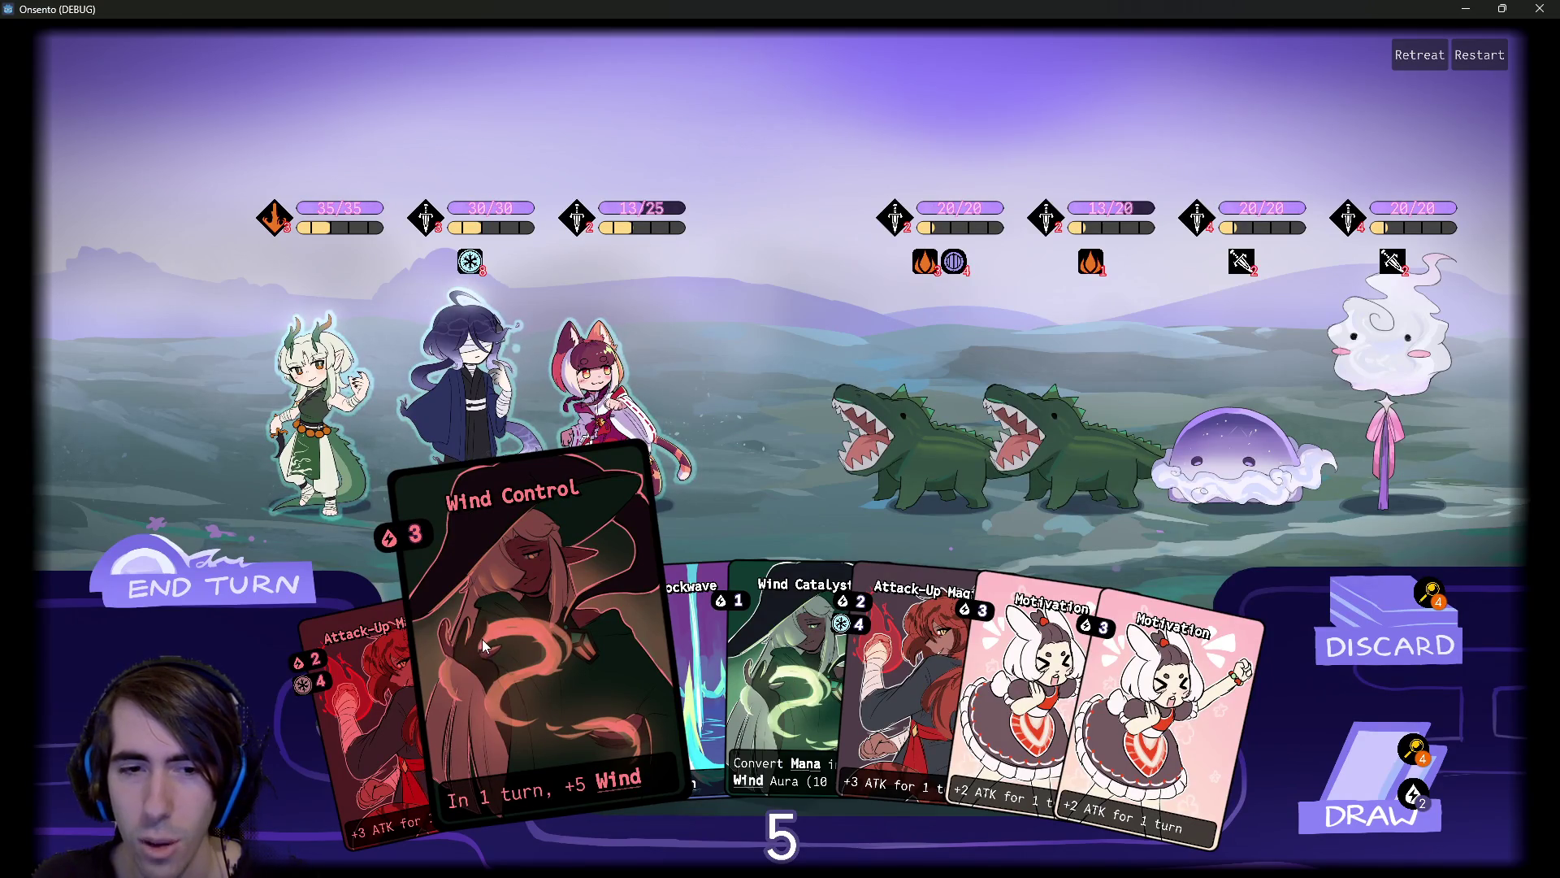
mouse_move(499, 611)
left_mouse_down()
mouse_move(632, 395)
mouse_move(616, 398)
left_mouse_up()
mouse_move(624, 266)
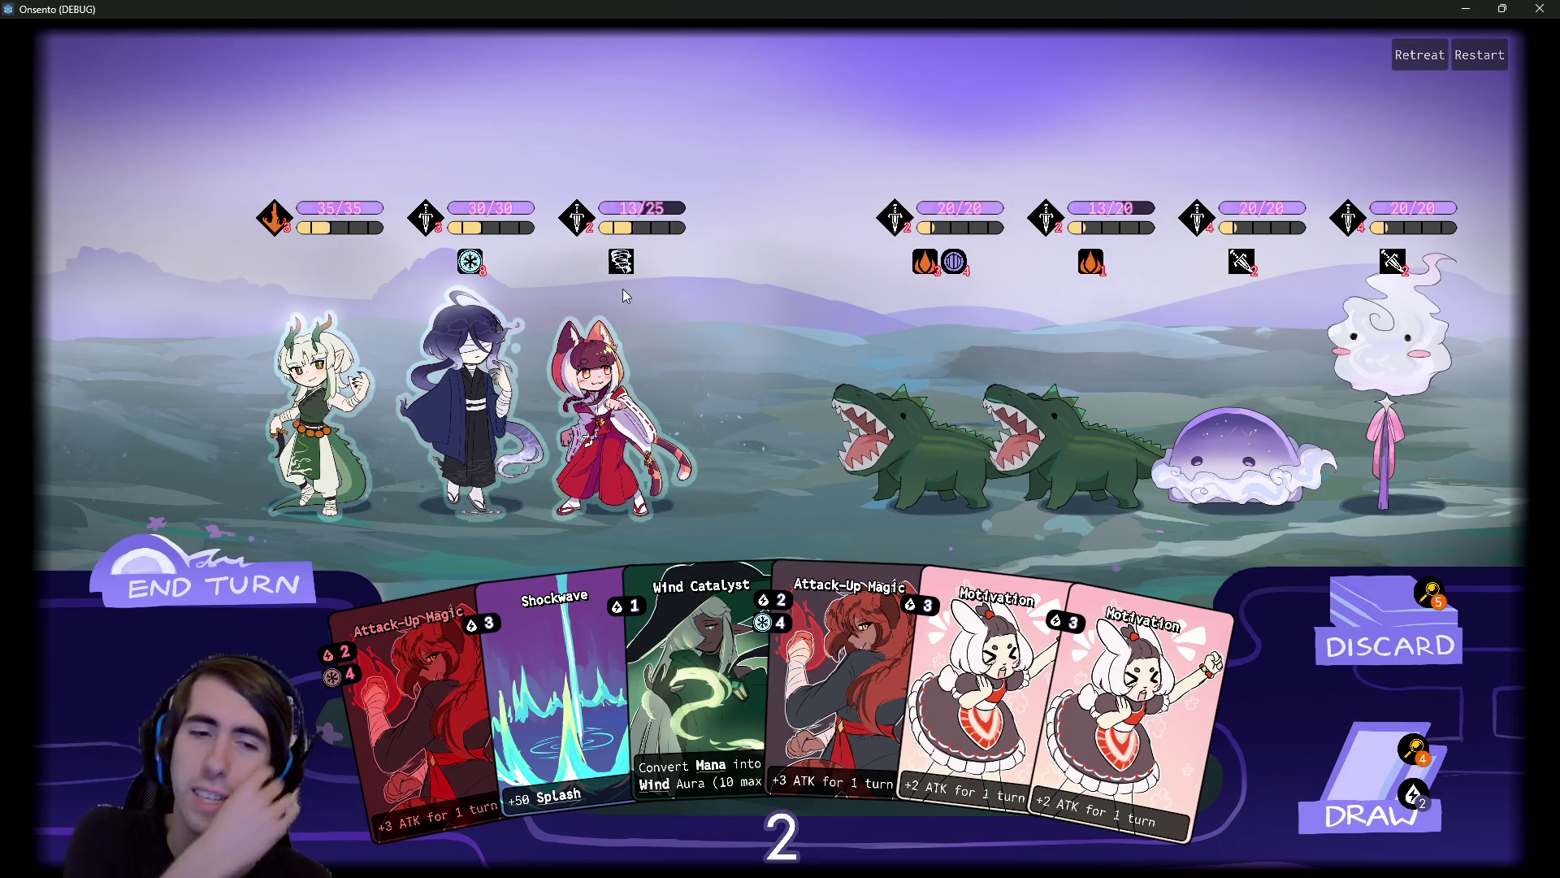
mouse_move(629, 778)
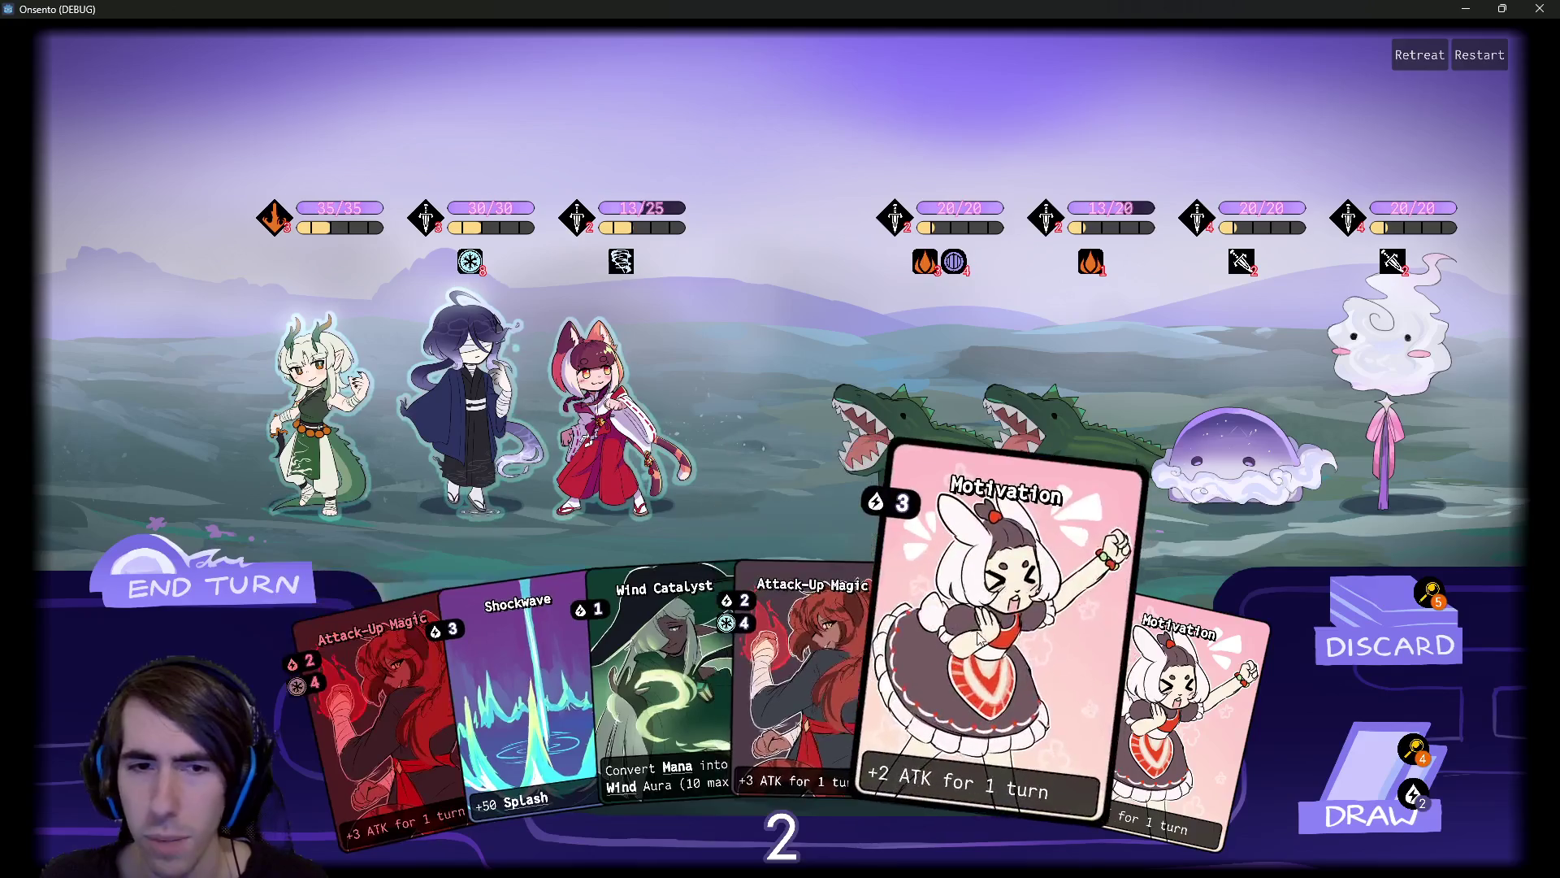
left_click(316, 584)
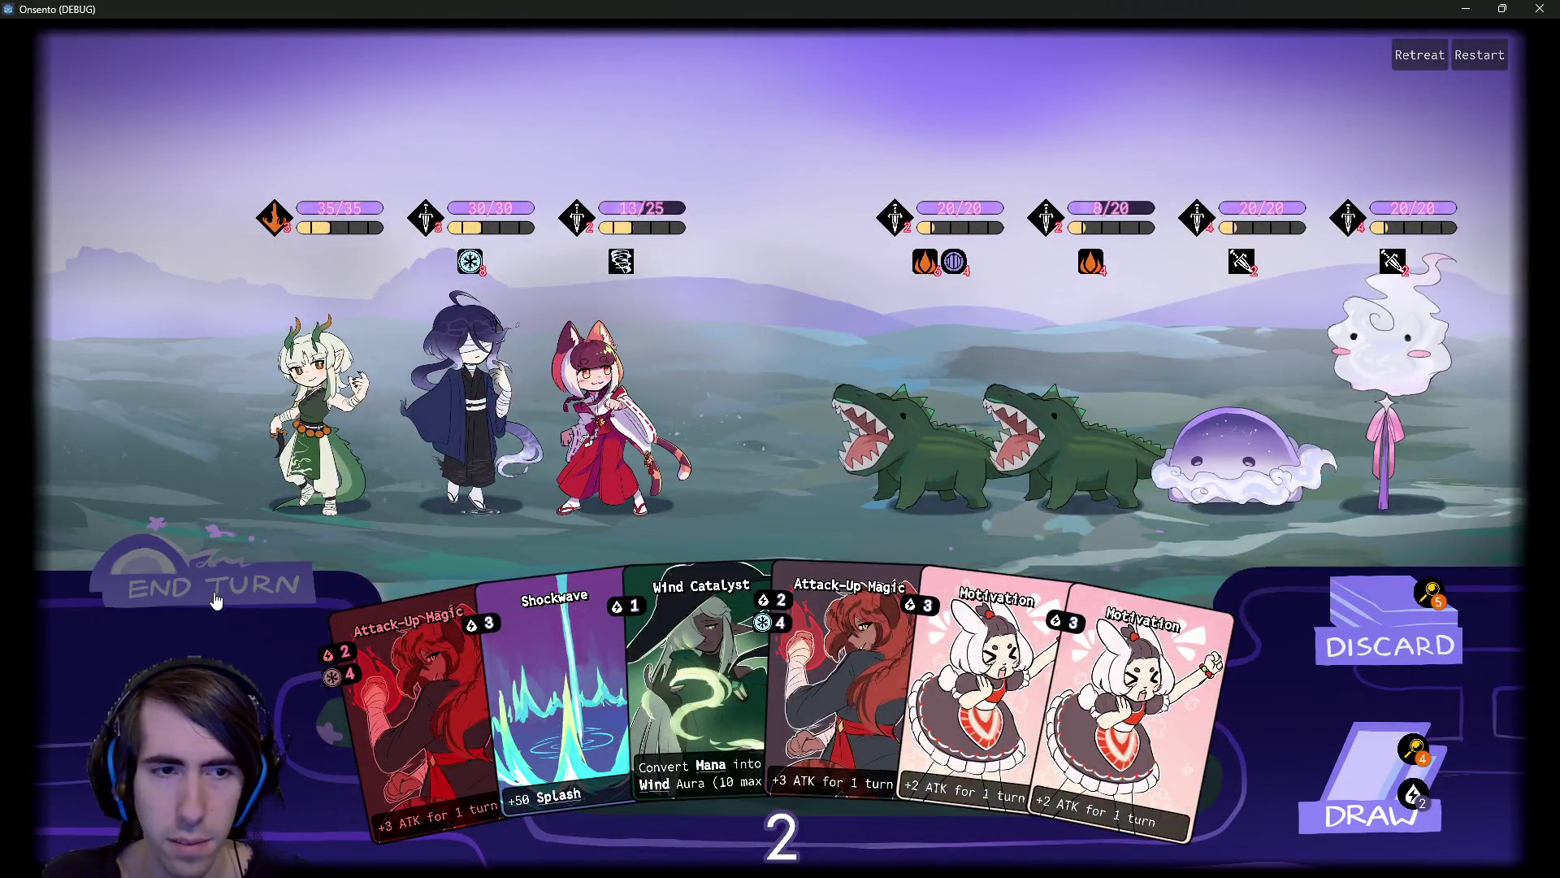
left_click(215, 600)
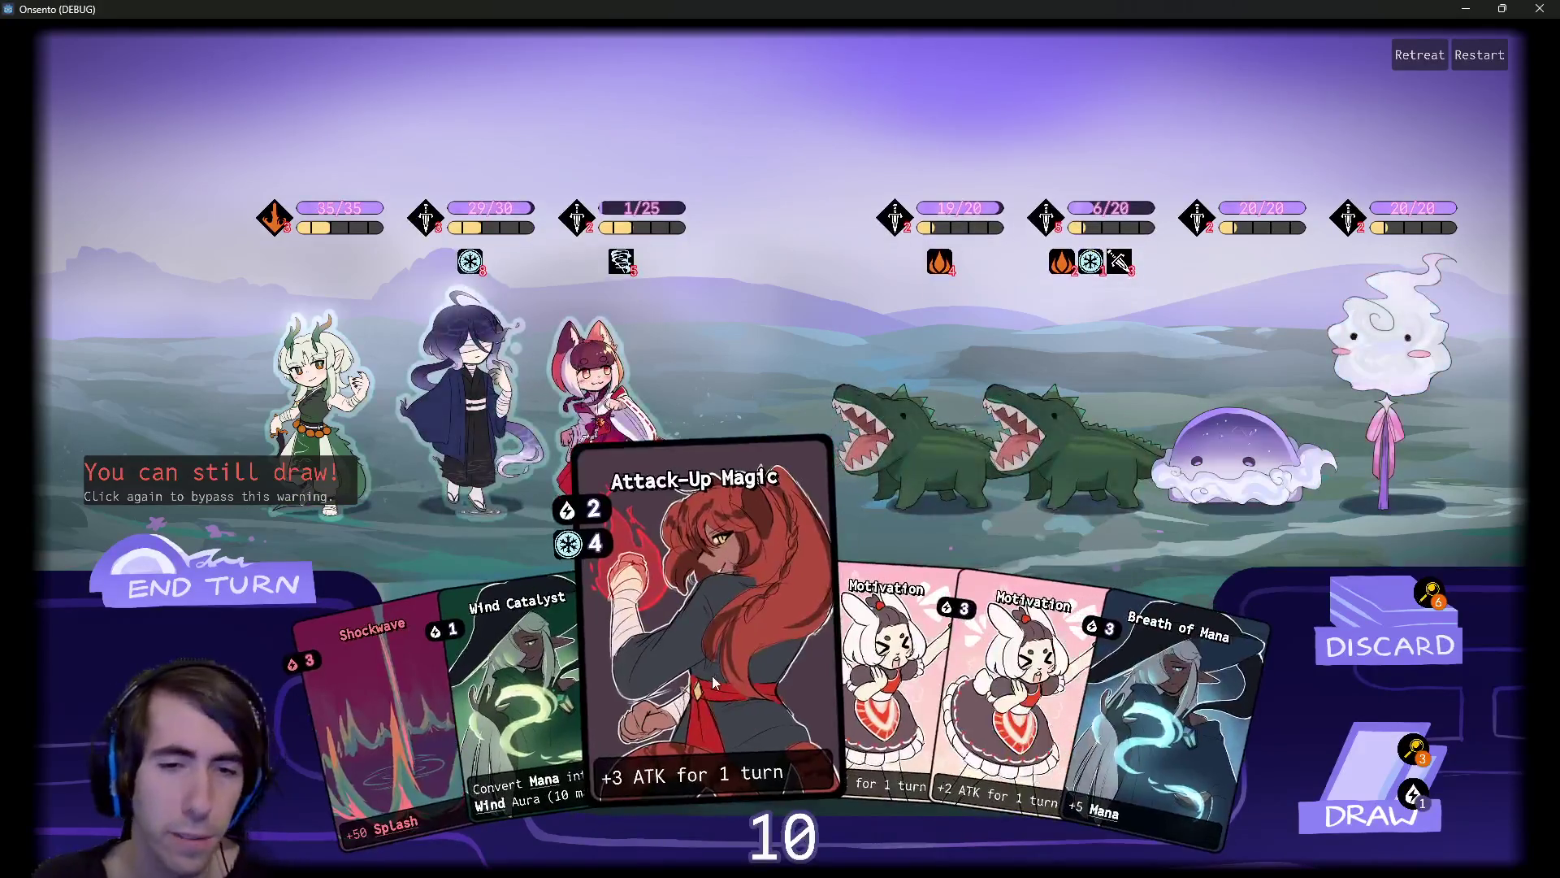
Play Attack-Up Magic on the allies, then Motivation and Shockwave on the blue-haired ally, defeating the second crocodile
mouse_move(642, 216)
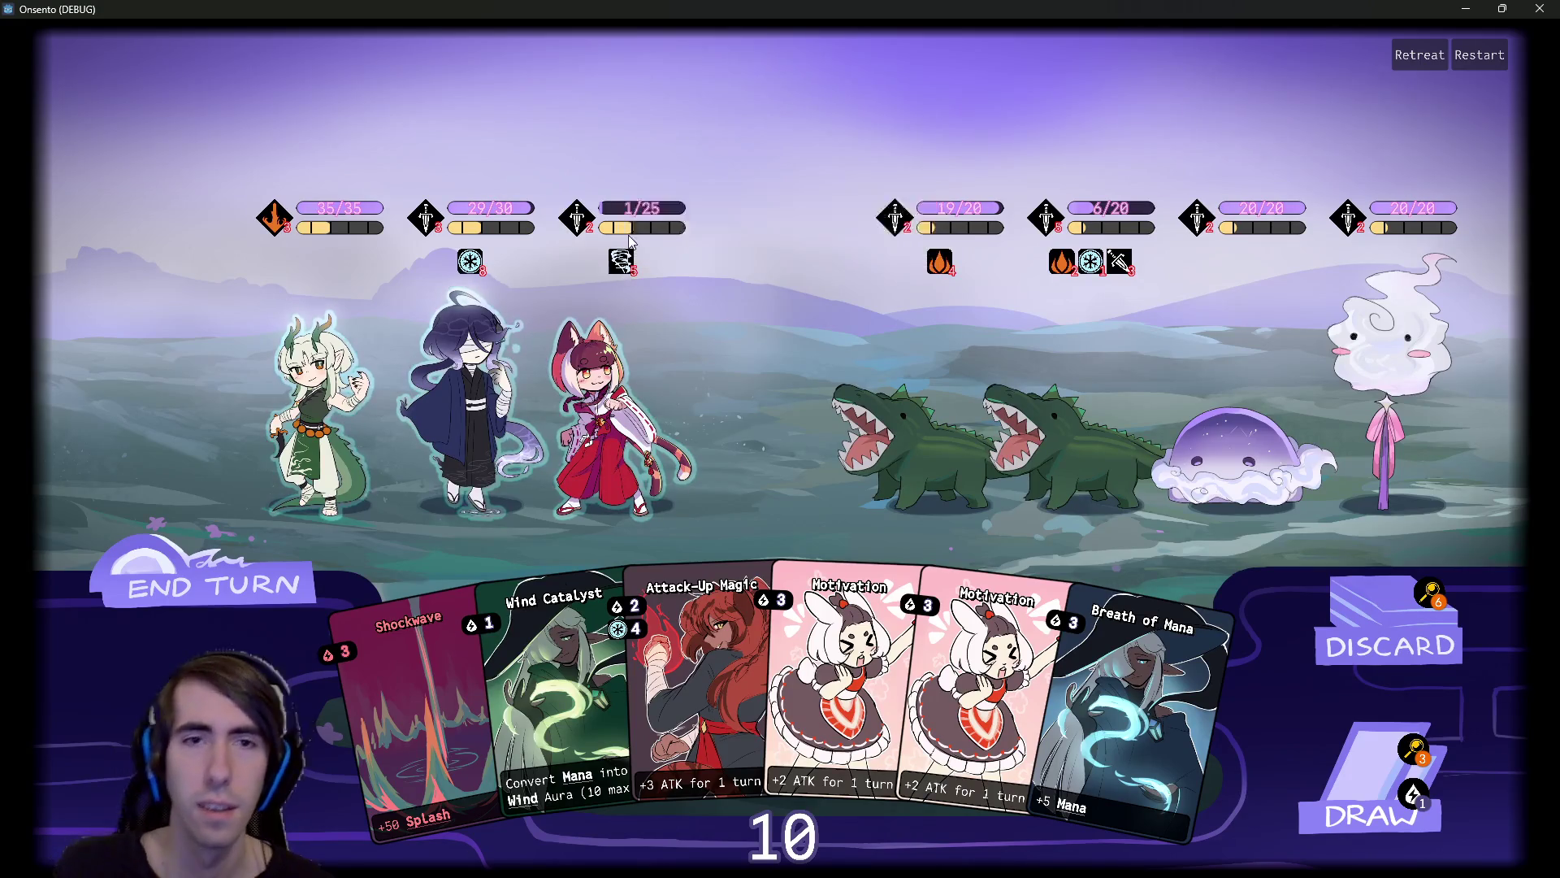
mouse_move(483, 267)
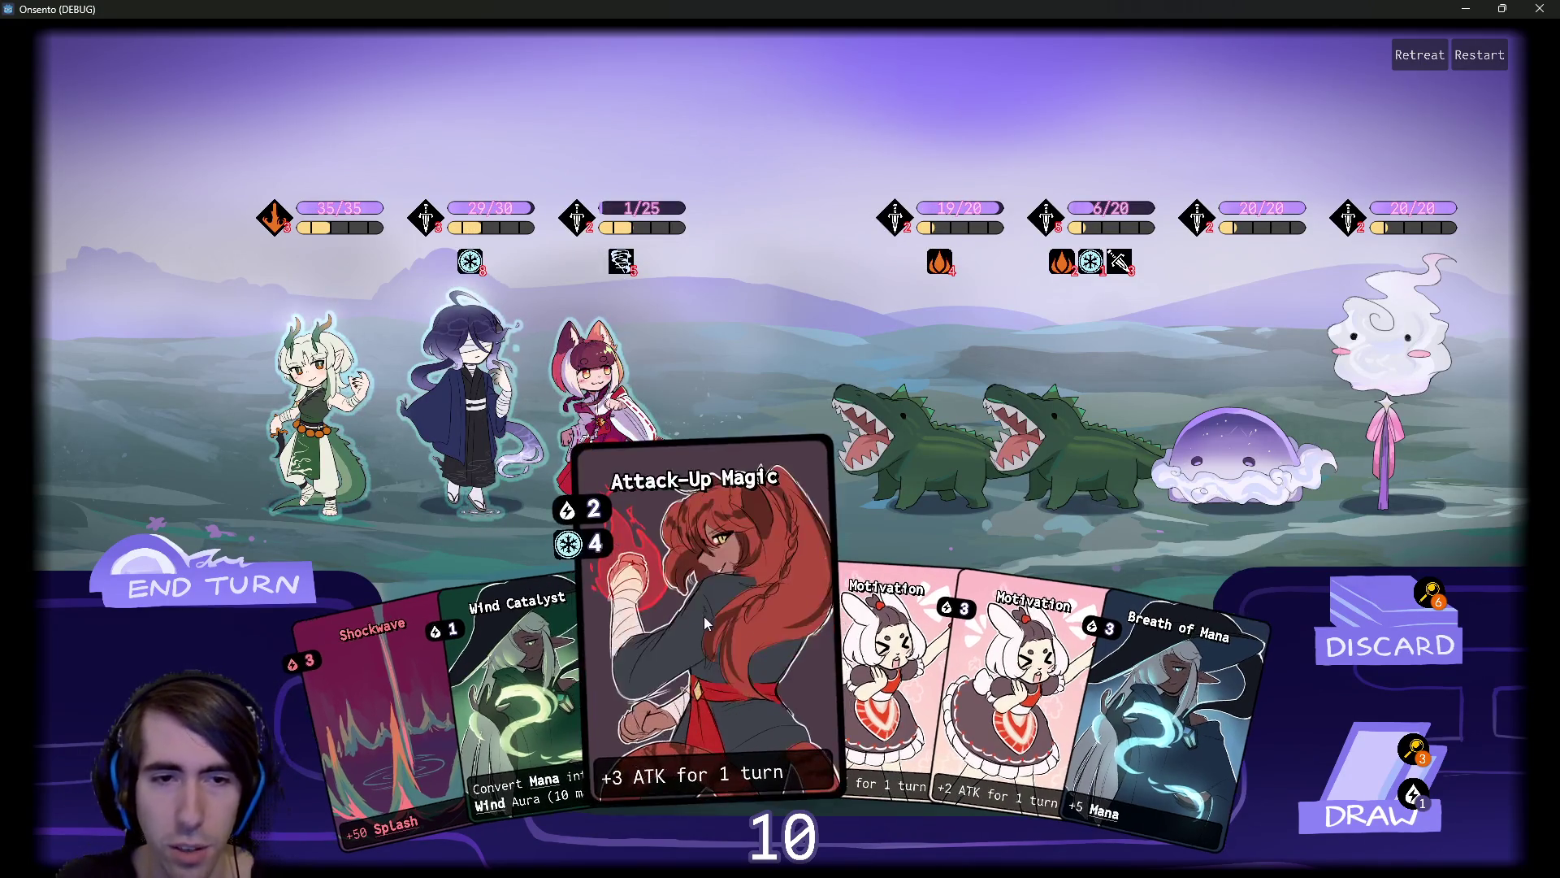
left_click_drag(707, 691, 479, 380)
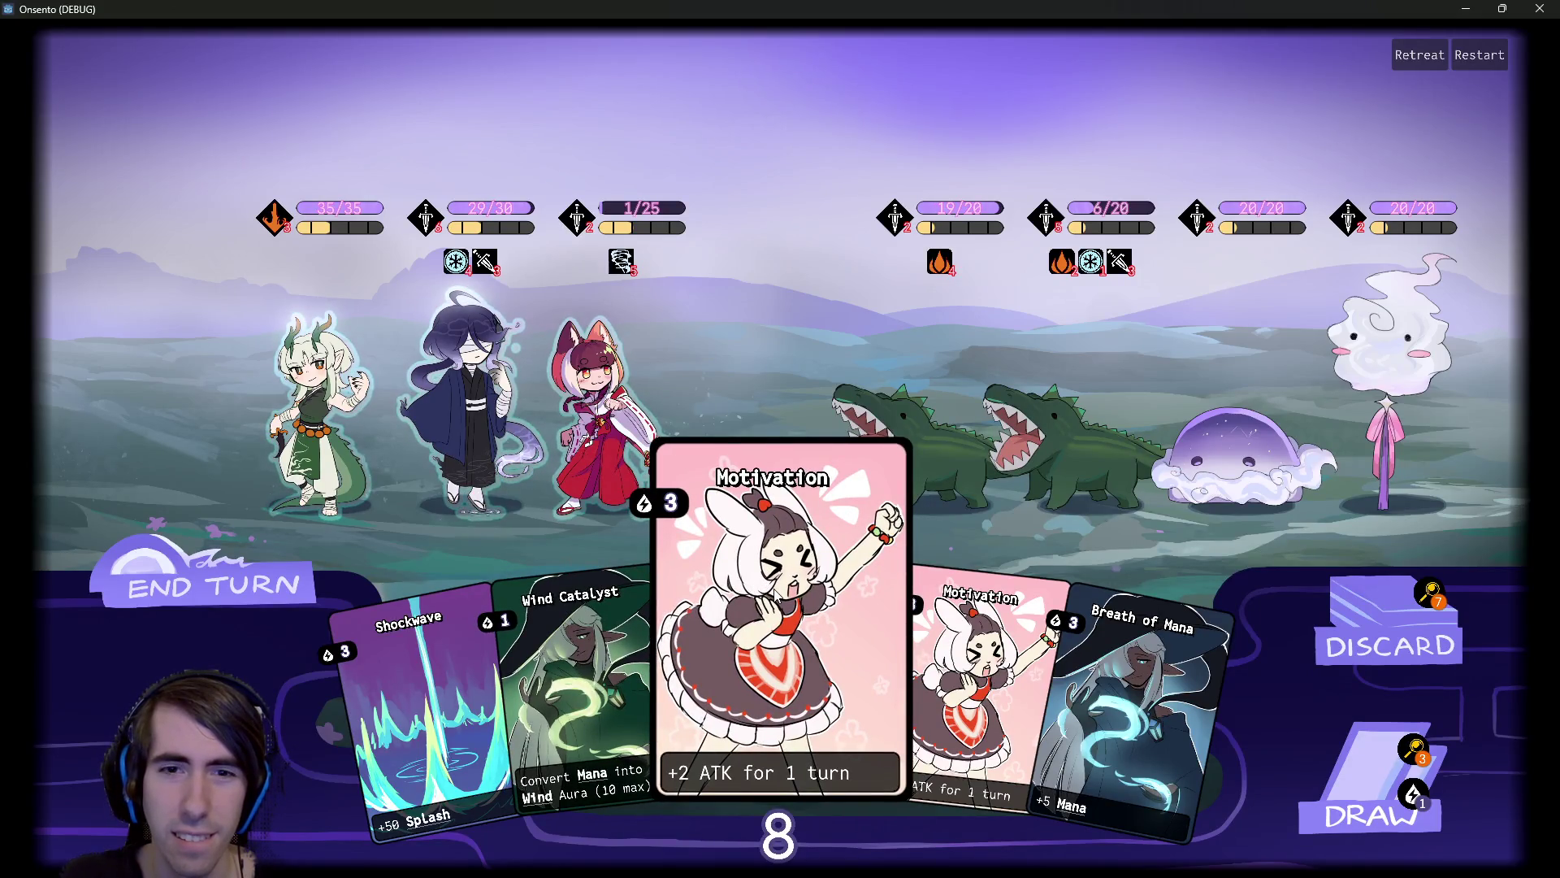
left_click_drag(776, 596, 462, 344)
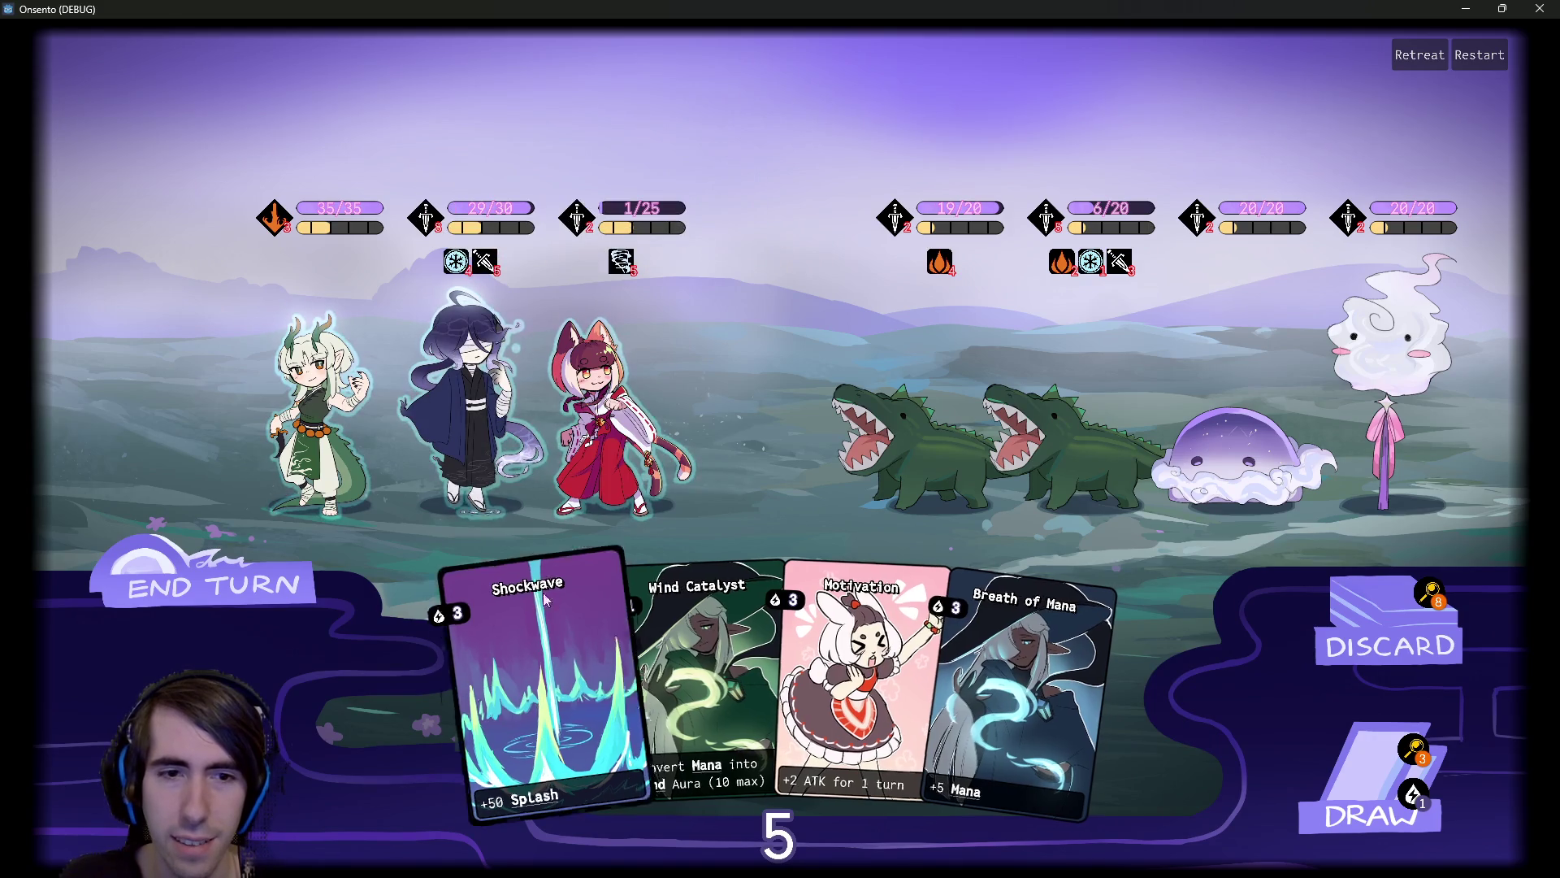
left_click_drag(544, 591, 486, 401)
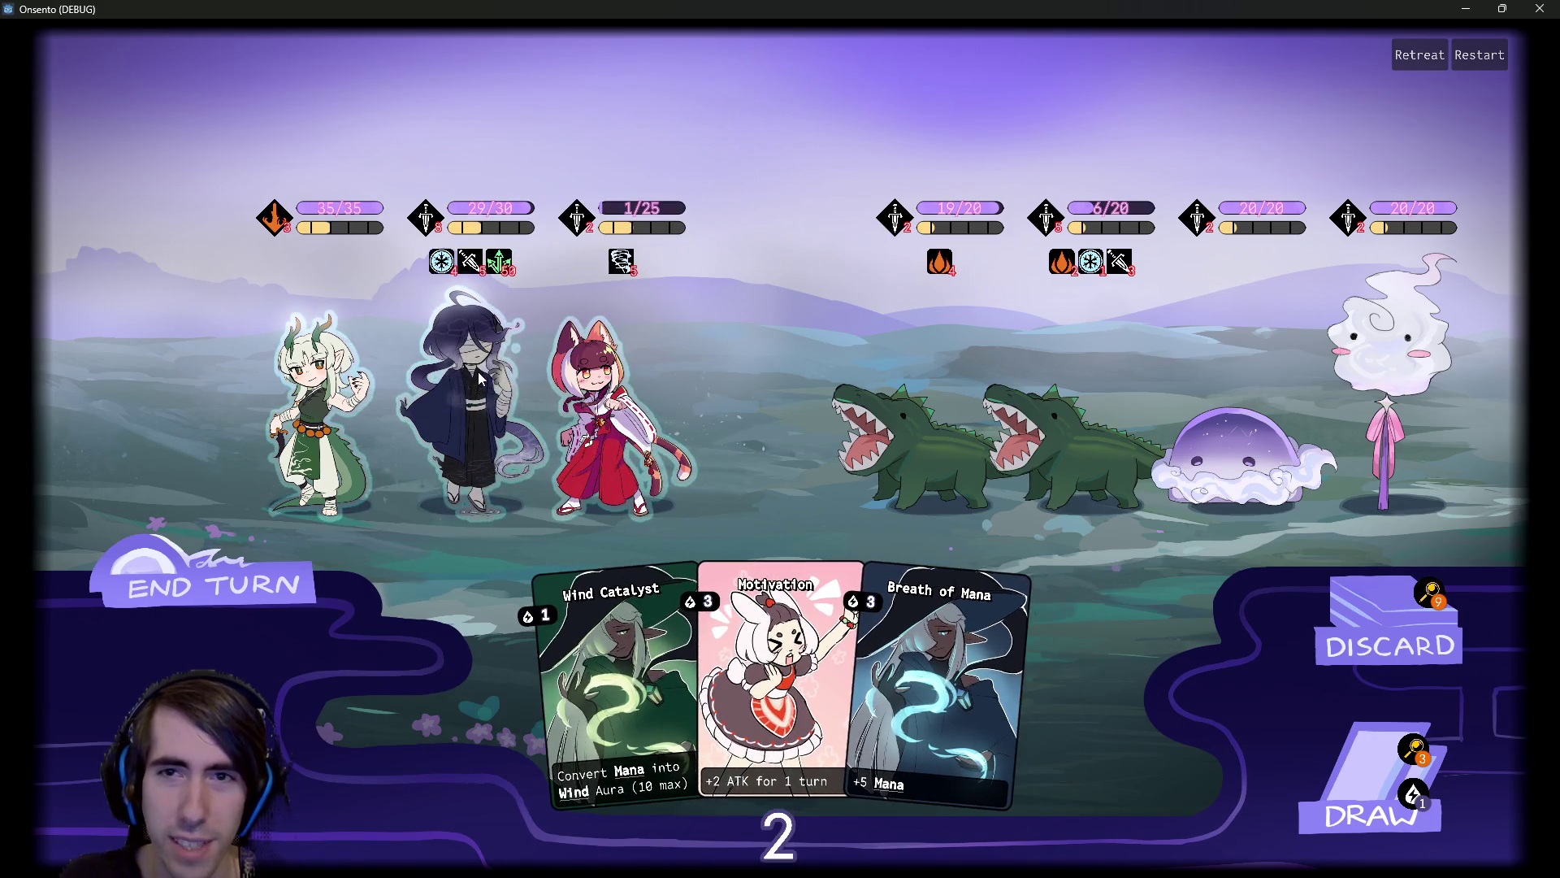
mouse_move(941, 230)
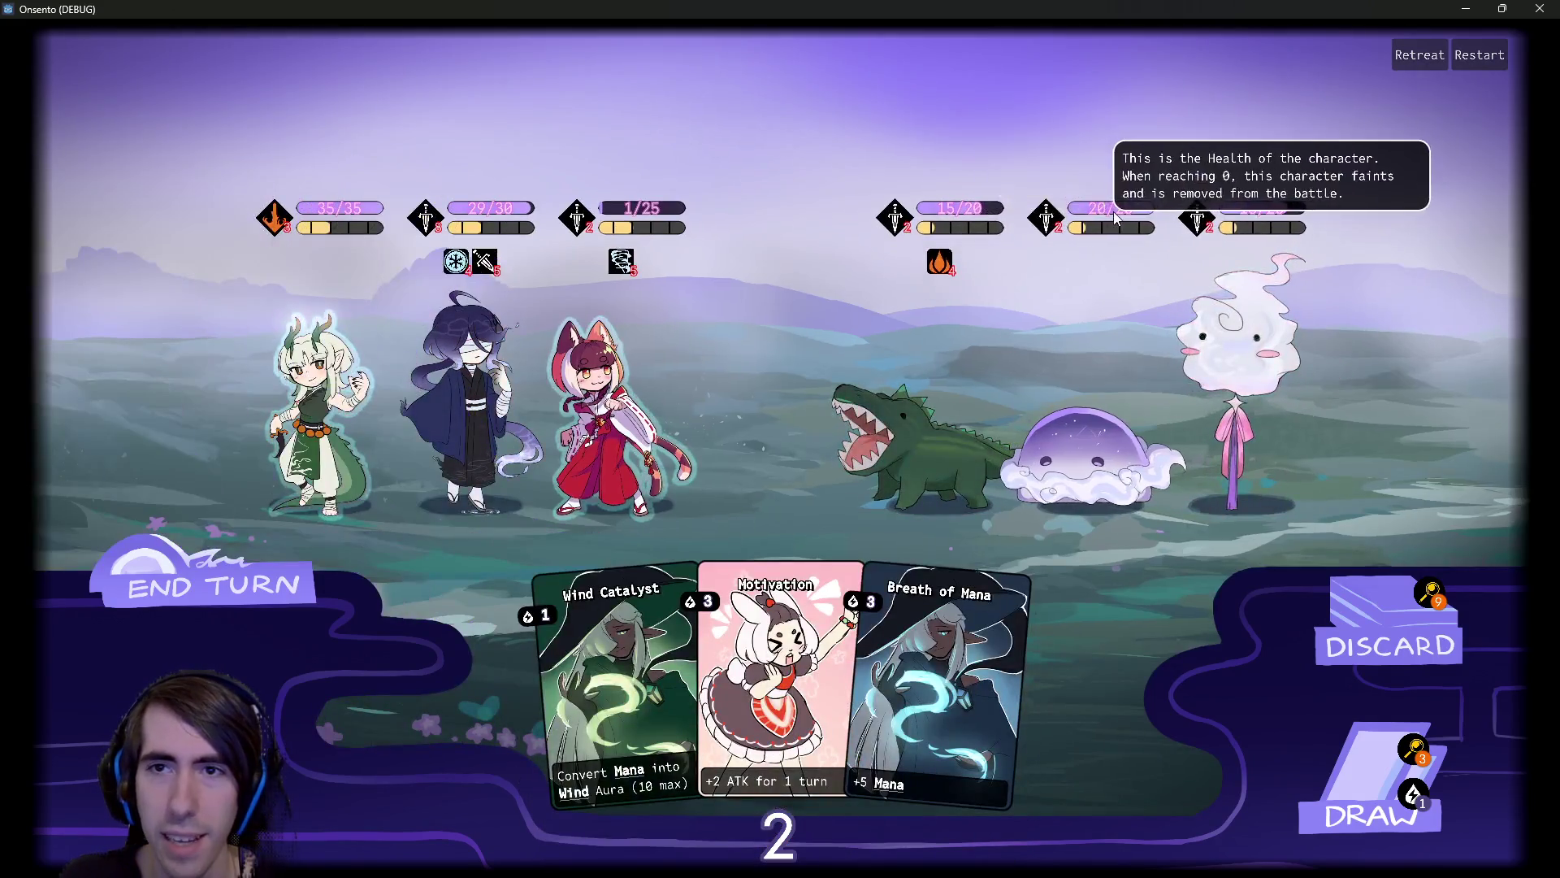
mouse_move(1045, 221)
mouse_move(1114, 211)
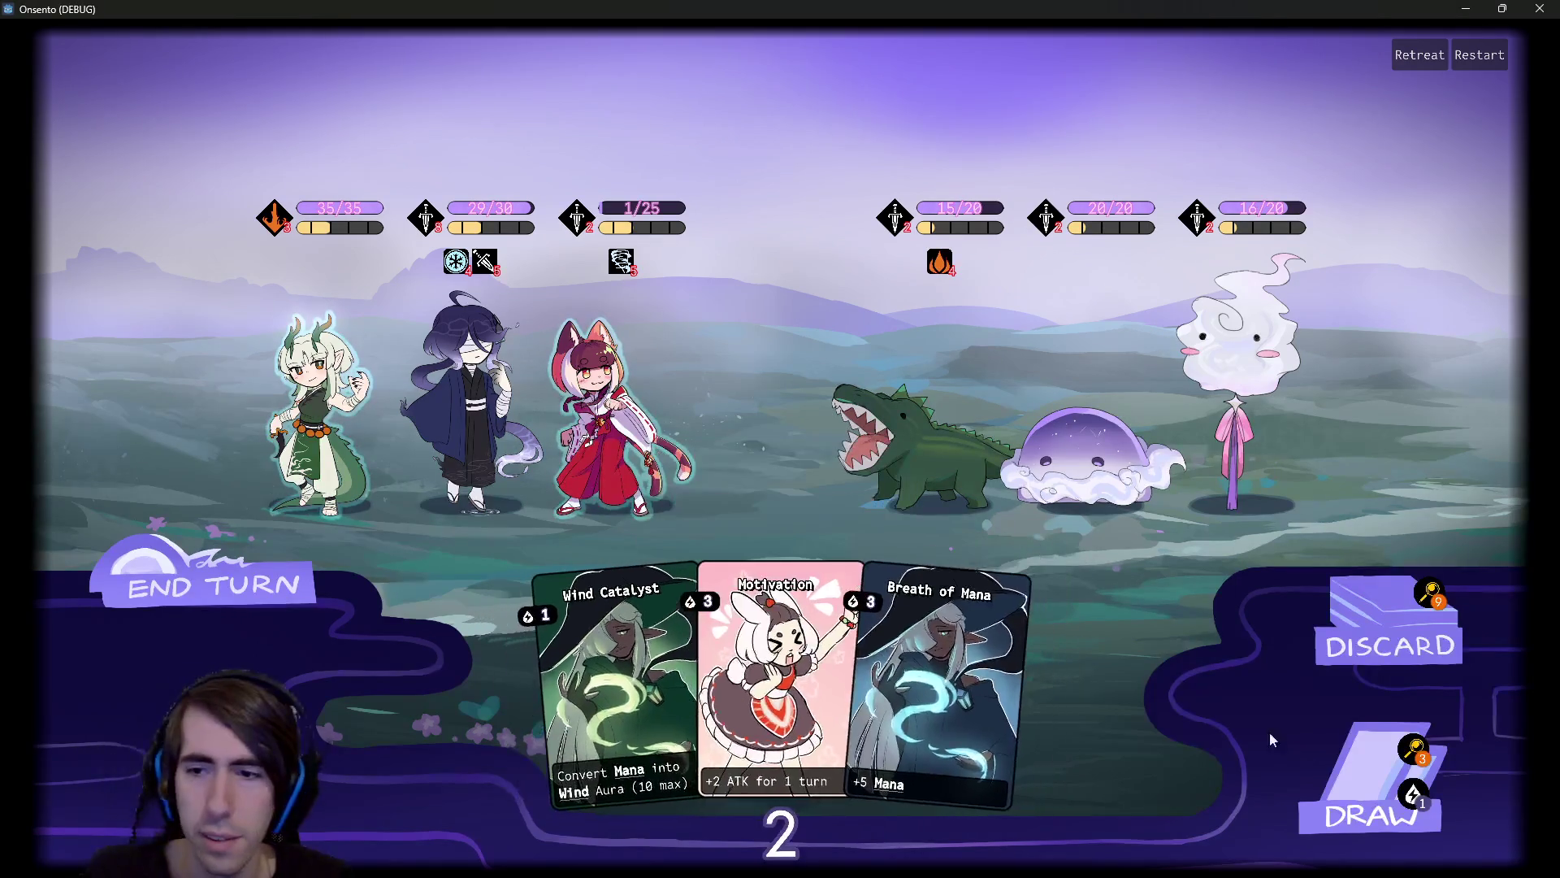
Draw a card, end the turn past the warning, and check the remaining draw pile
left_click(1334, 748)
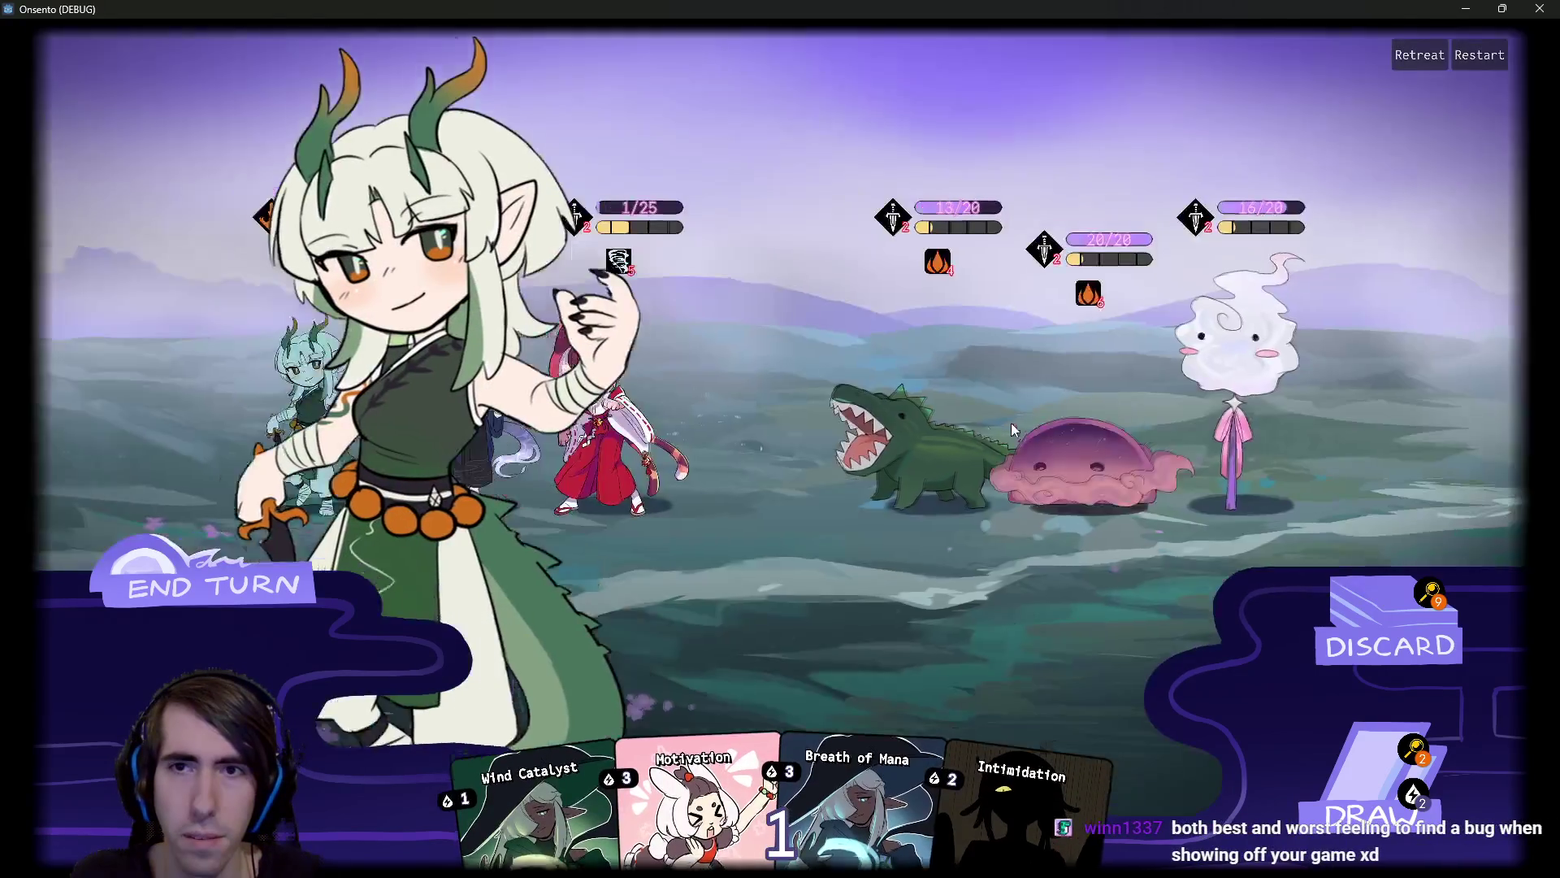
left_click(260, 580)
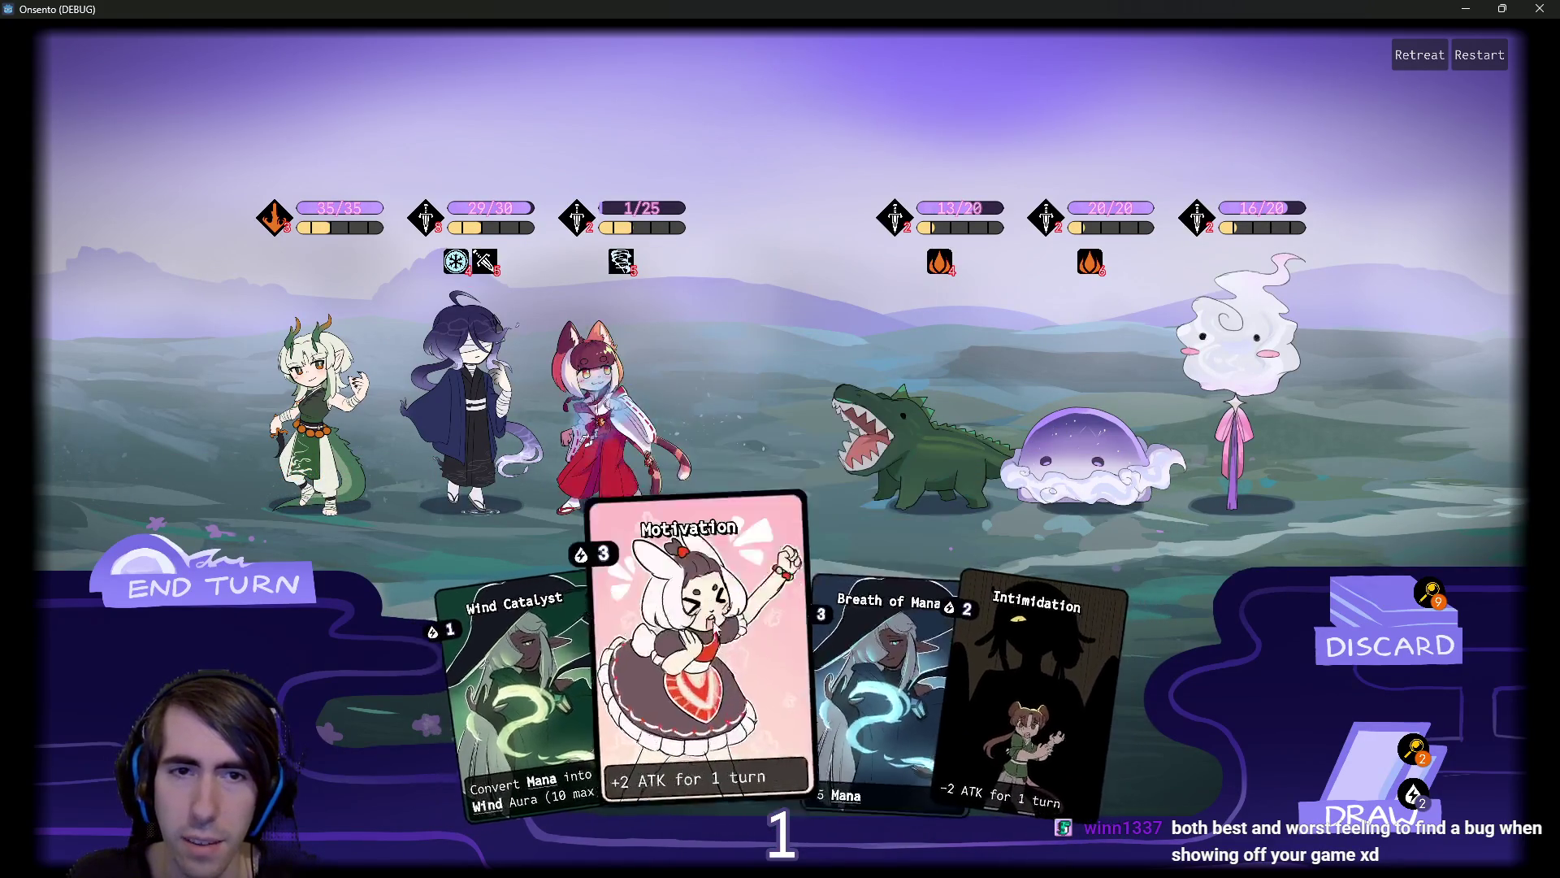
mouse_move(536, 481)
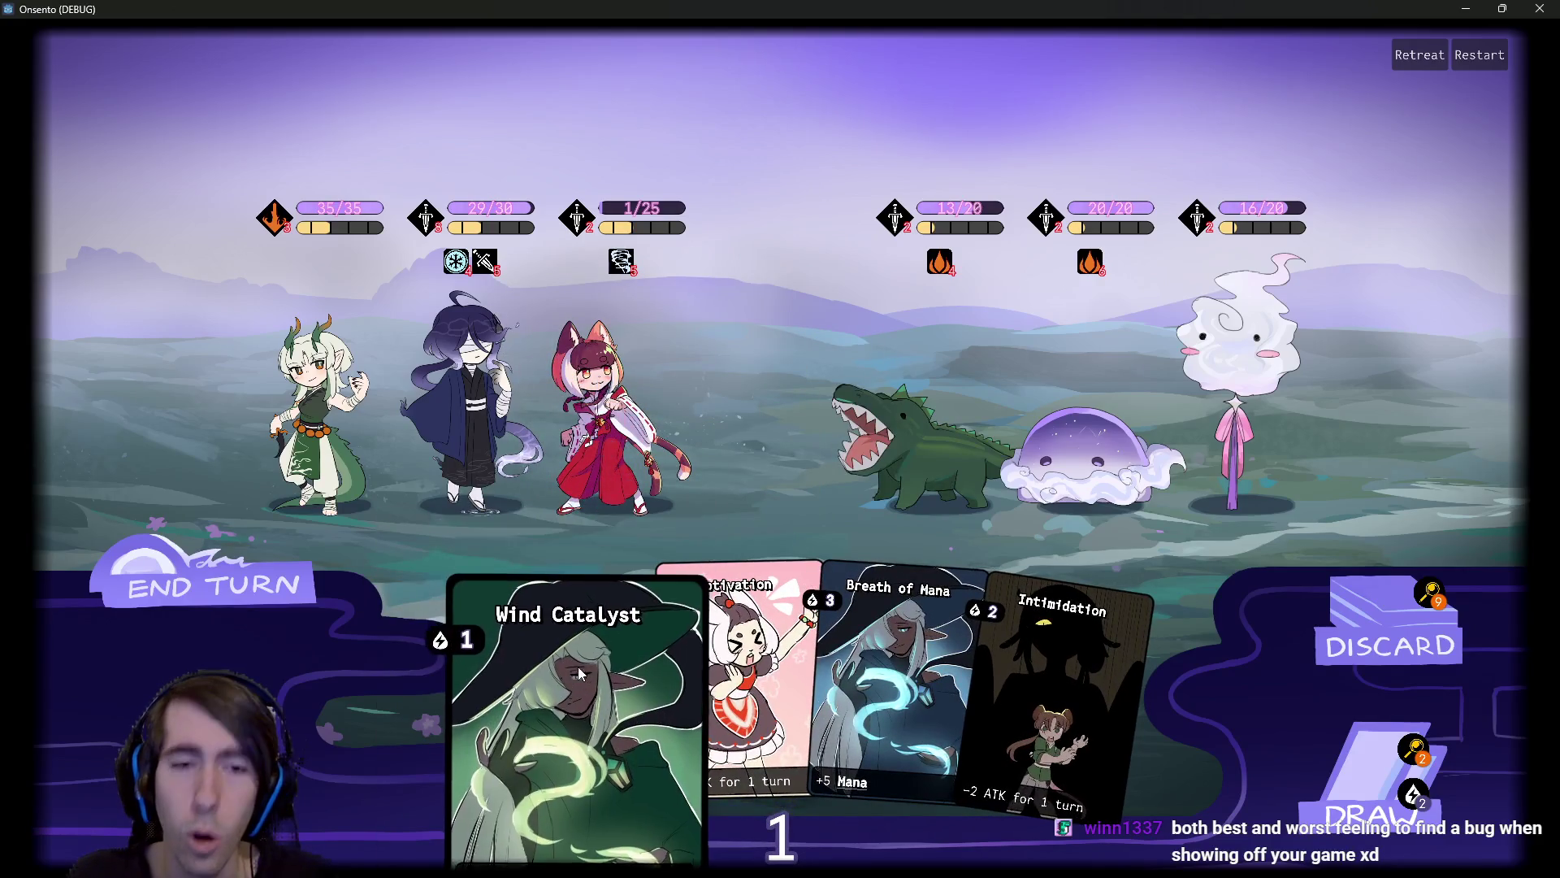
left_click(259, 577)
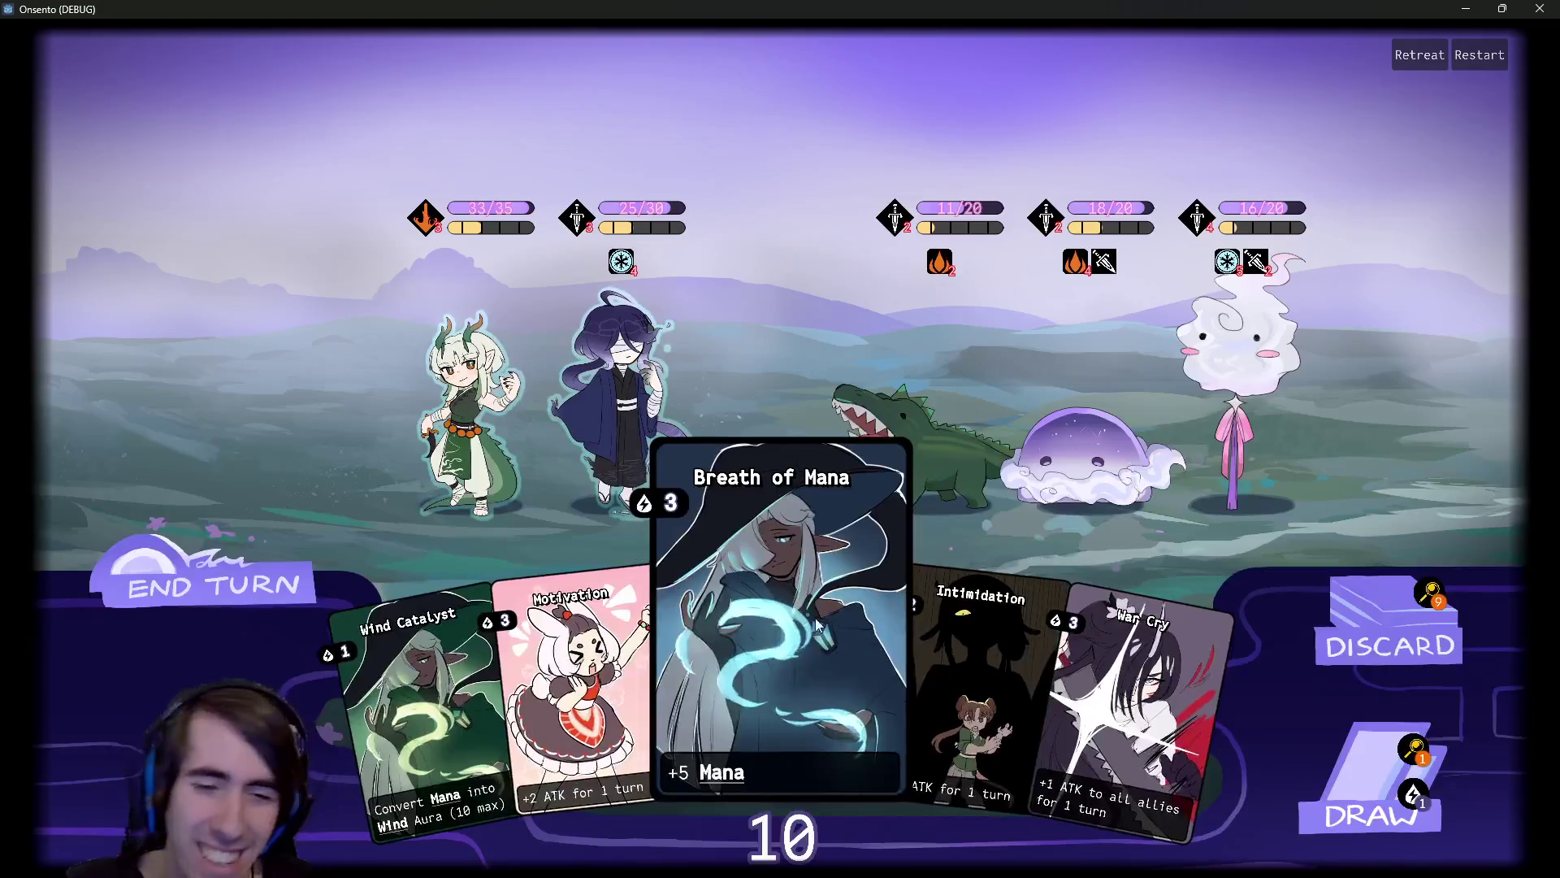
mouse_move(817, 670)
left_mouse_down()
mouse_move(722, 525)
mouse_move(778, 656)
left_mouse_up()
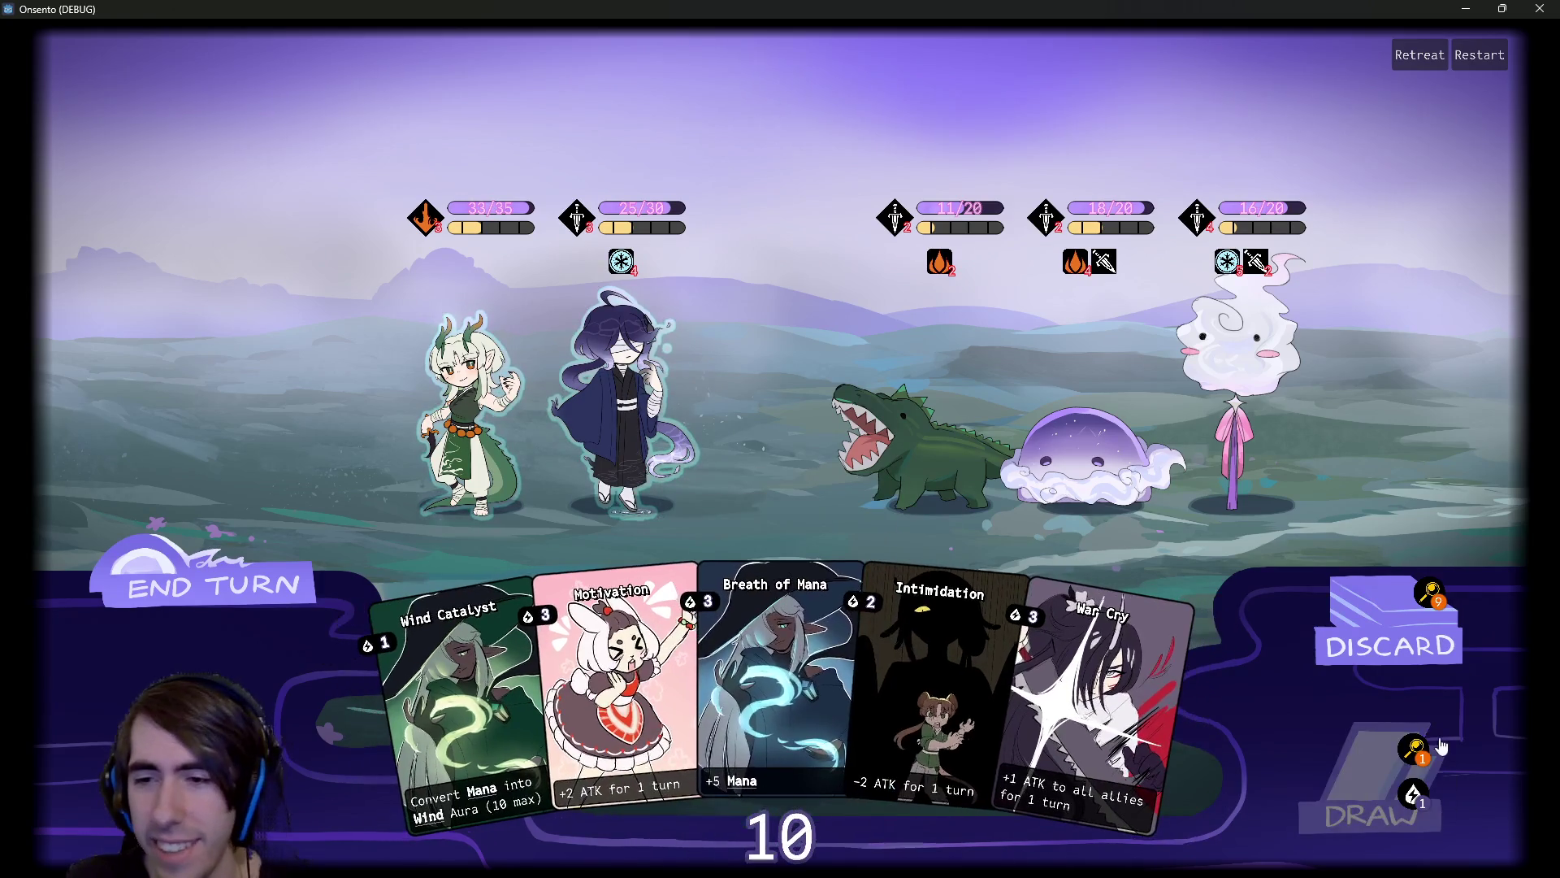
left_click(1435, 764)
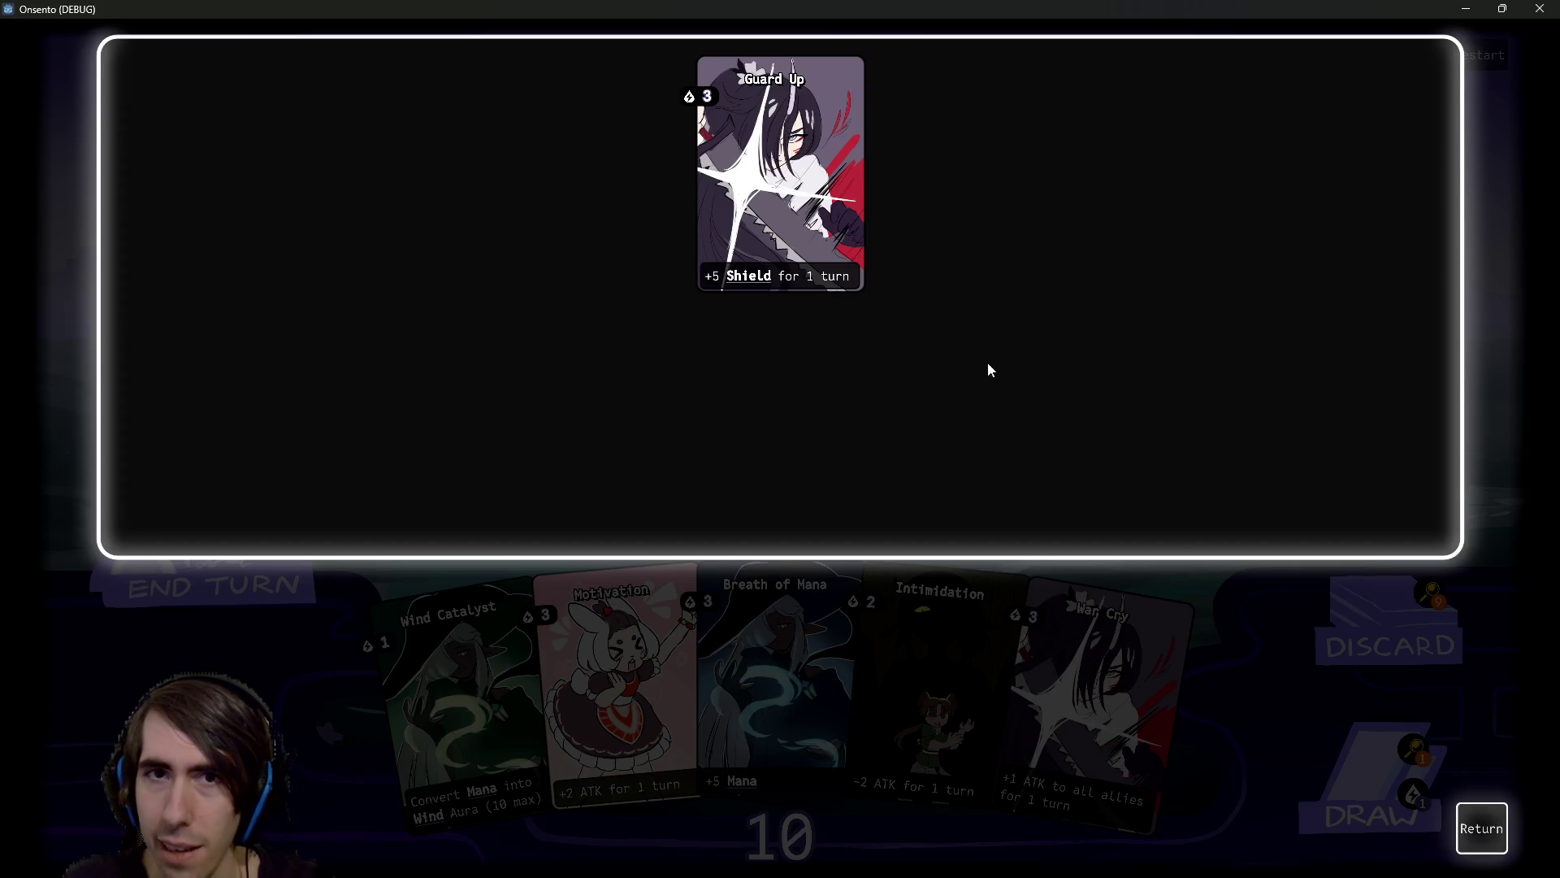
left_click(1498, 837)
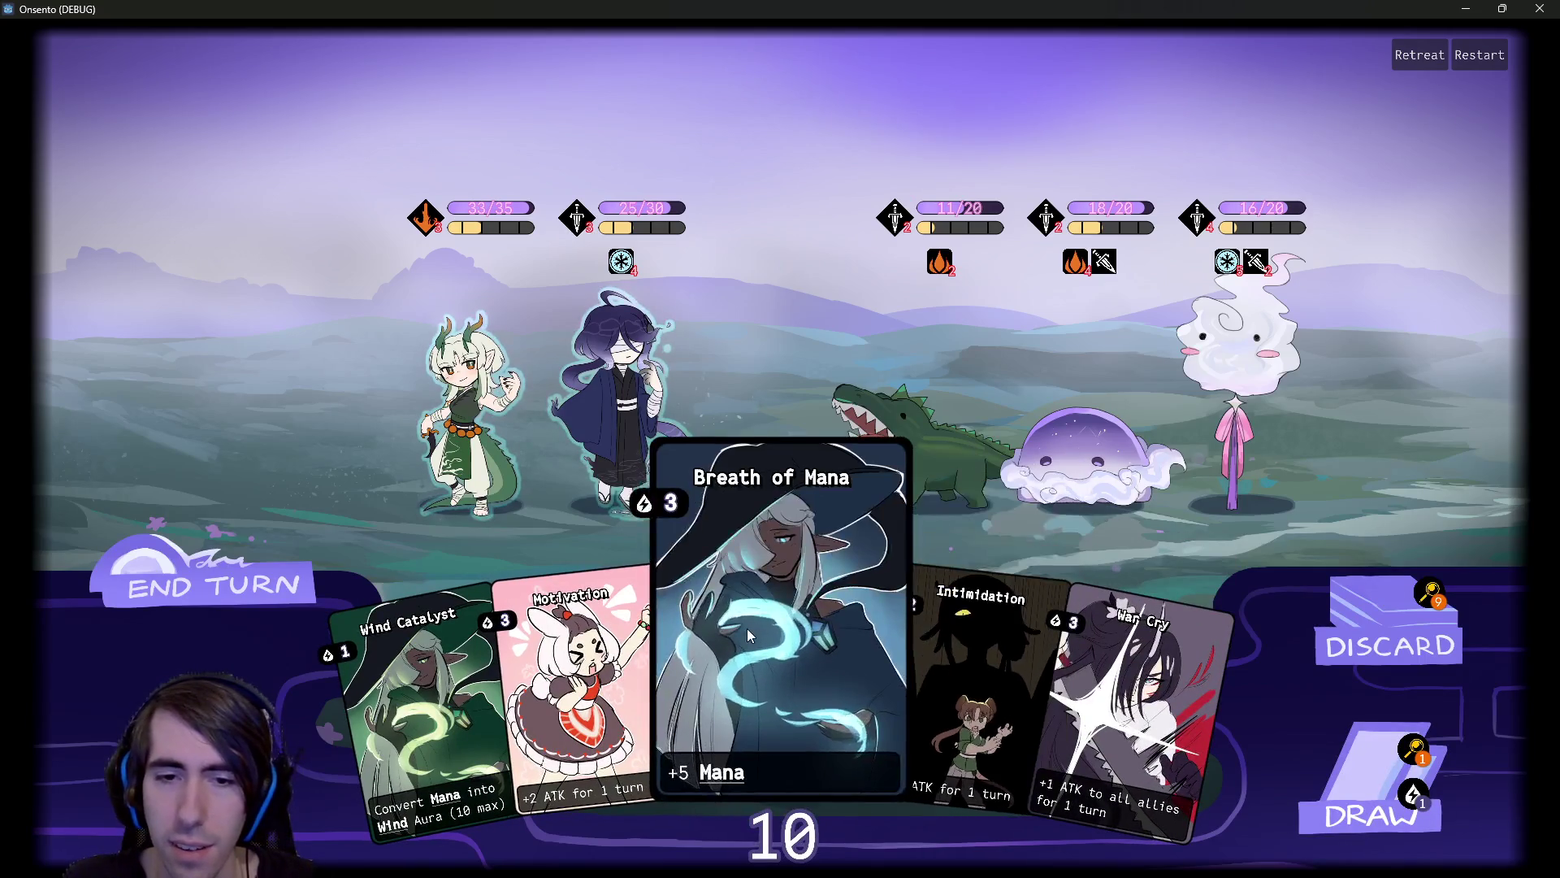
Play Breath of Mana, a freshly drawn Guard Up, and Motivation on the blue-haired ally
left_click_drag(805, 691, 615, 414)
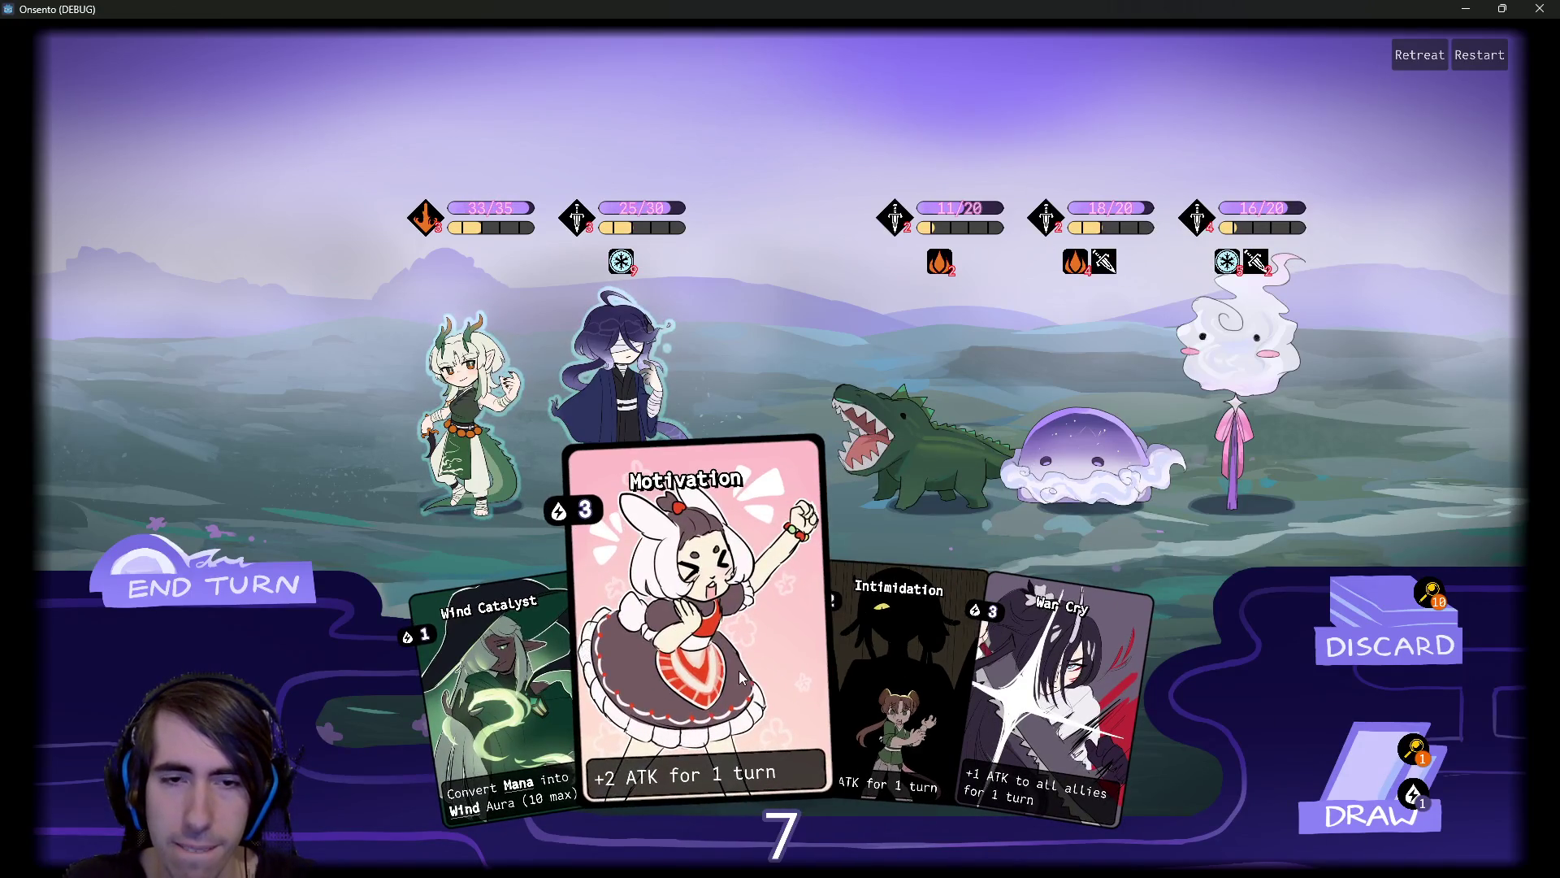
left_click(1283, 773)
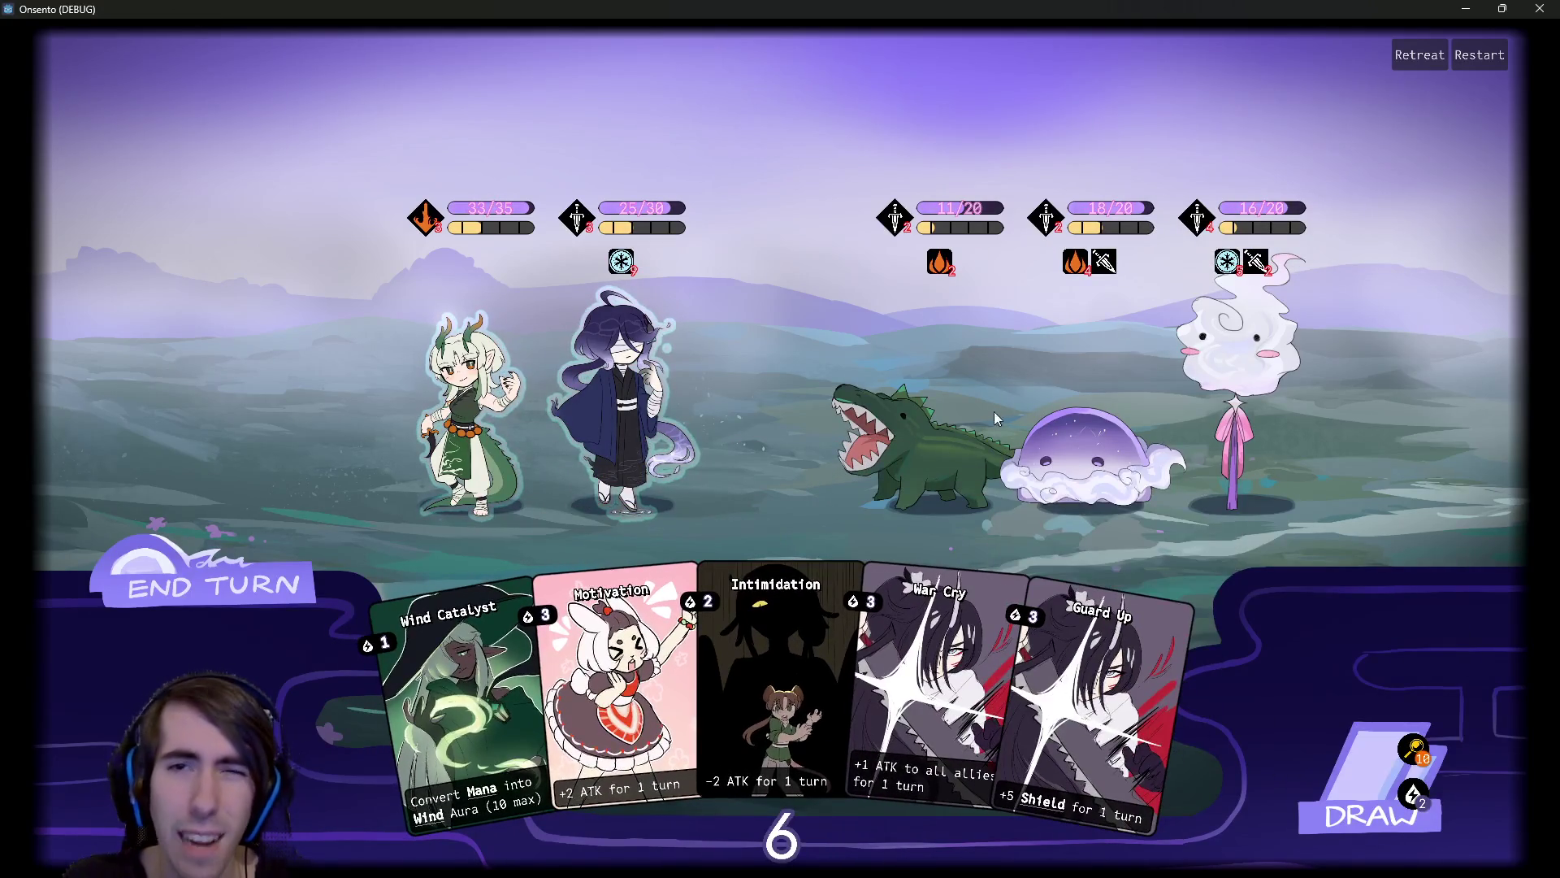
left_click_drag(1081, 650, 666, 376)
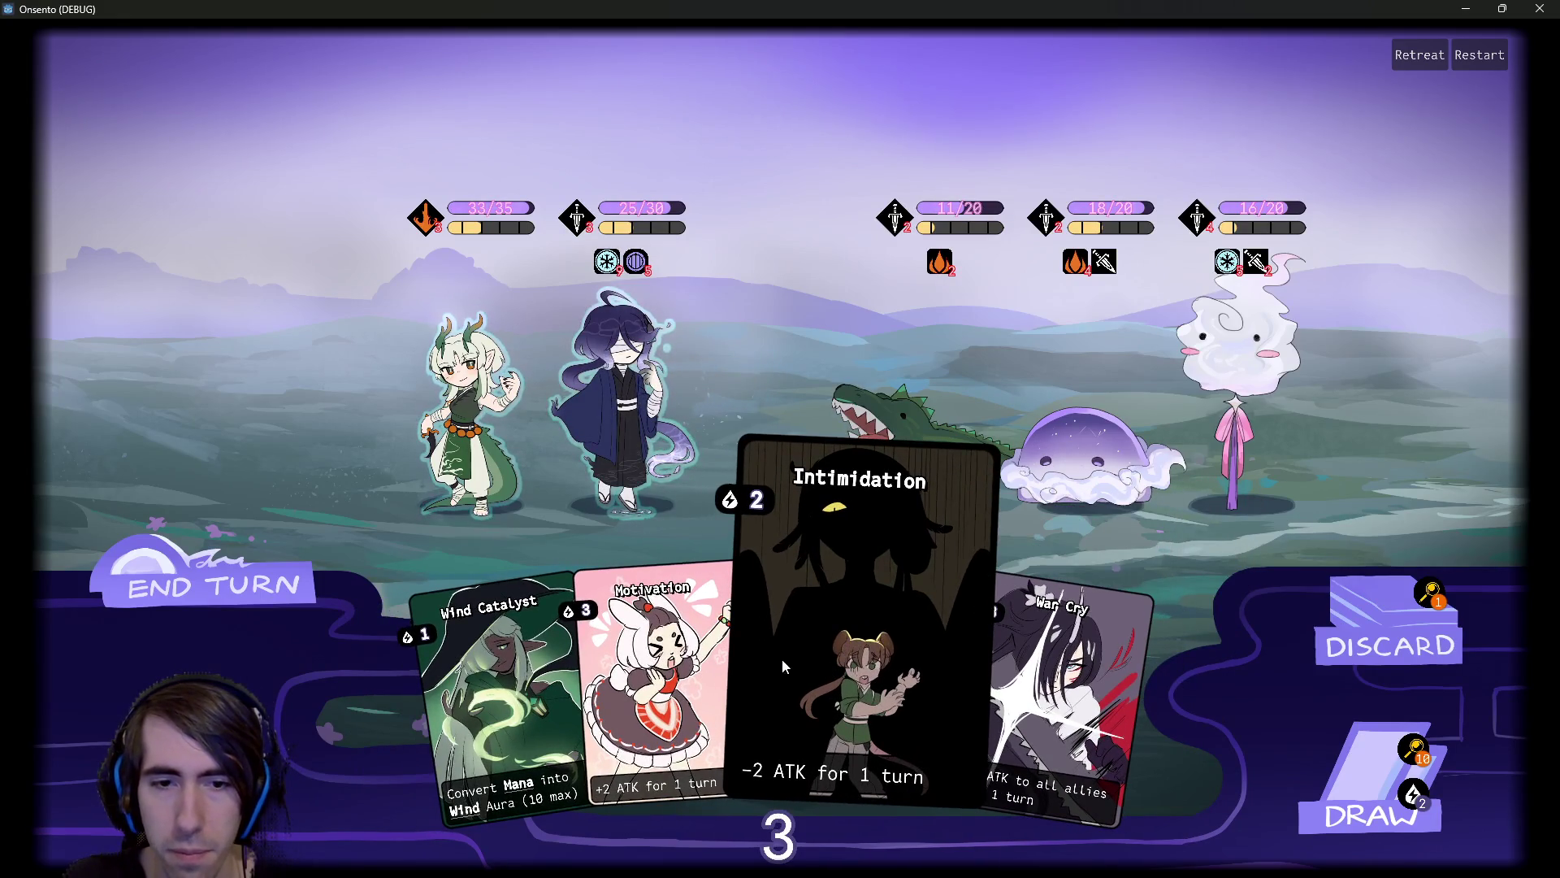
left_click_drag(654, 674, 620, 393)
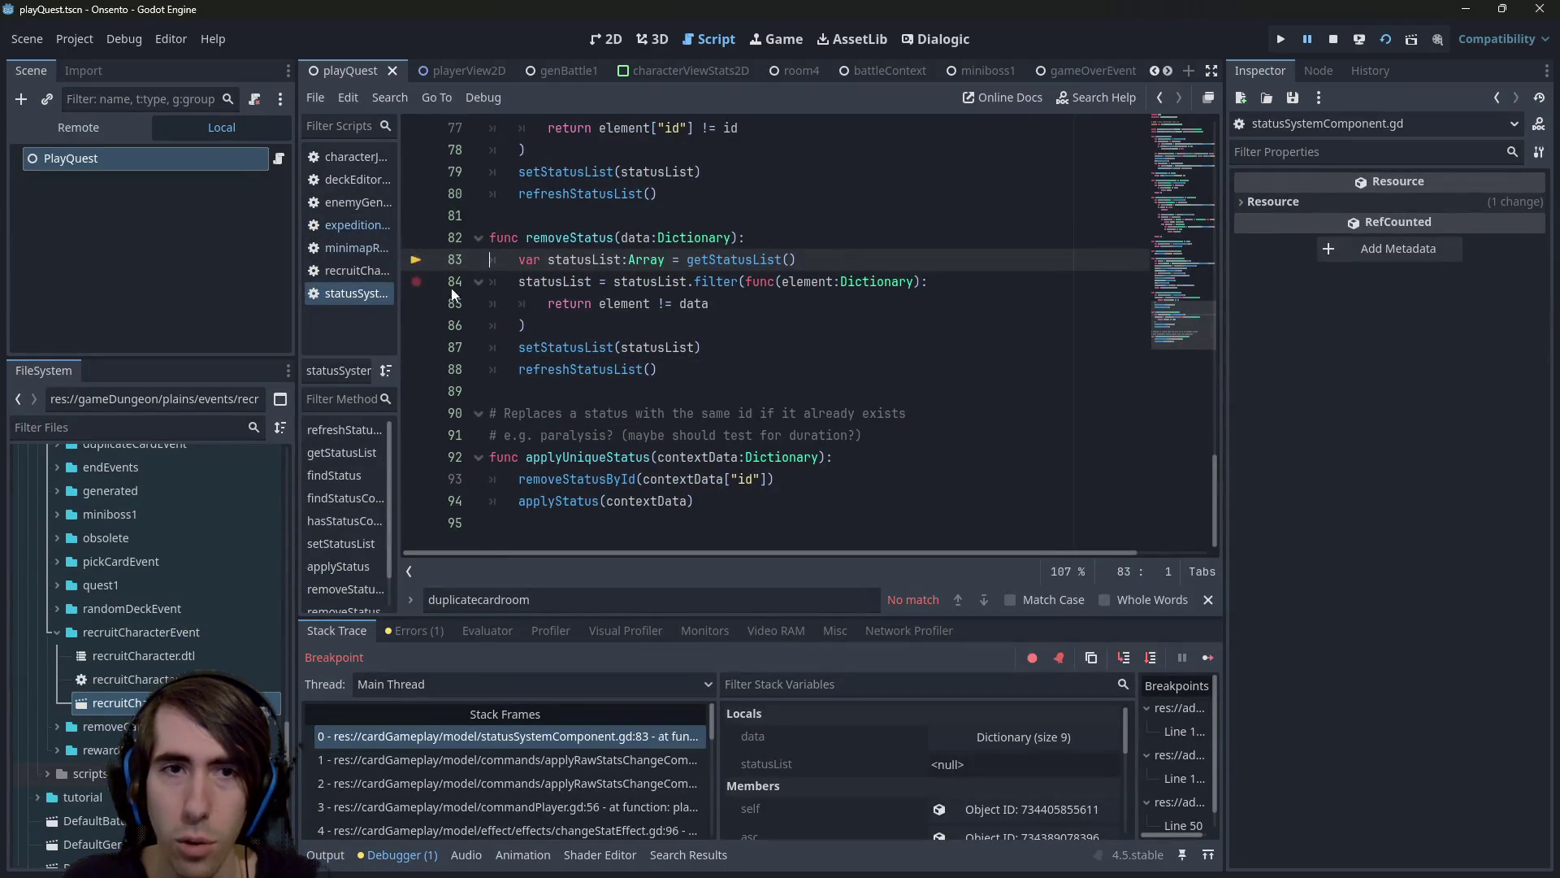
Continue past the removeStatus breakpoint in the debugger and draw a new card in the game
left_click(1208, 657)
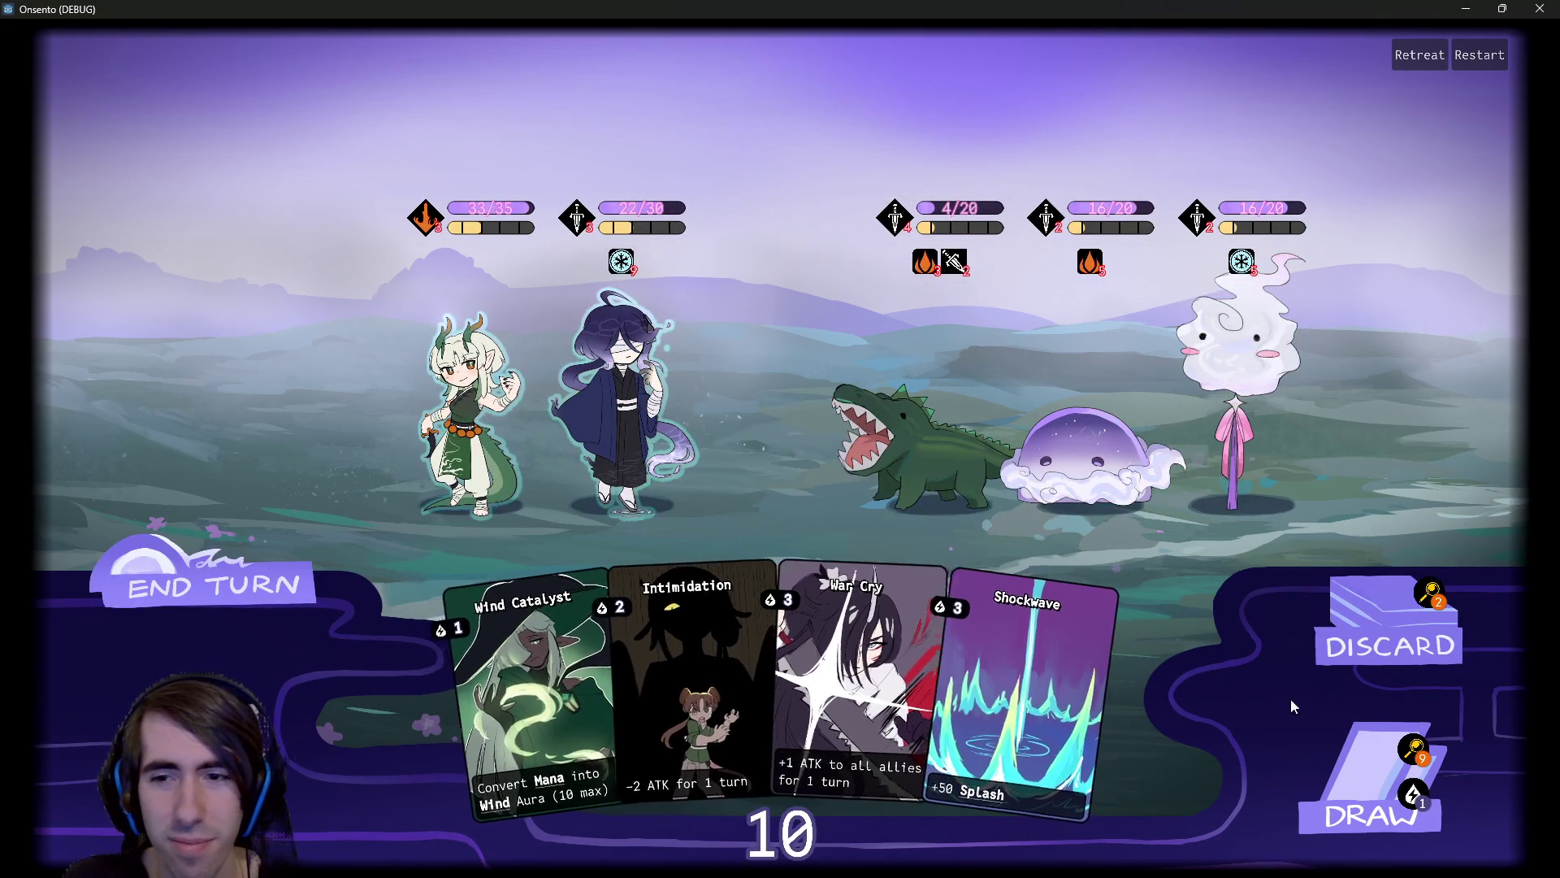
left_click(1370, 784)
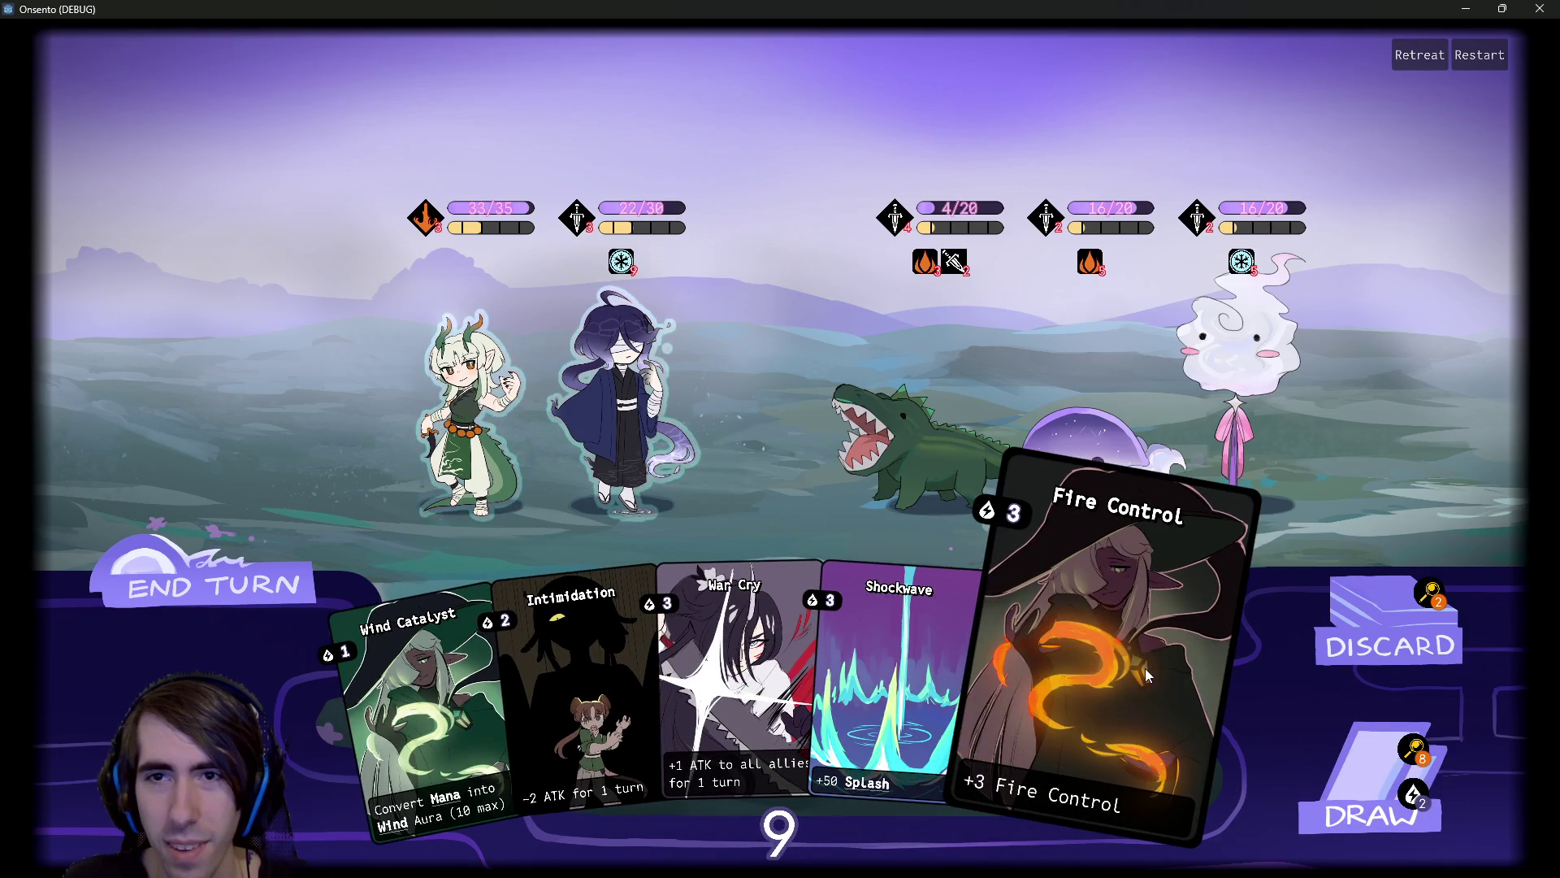